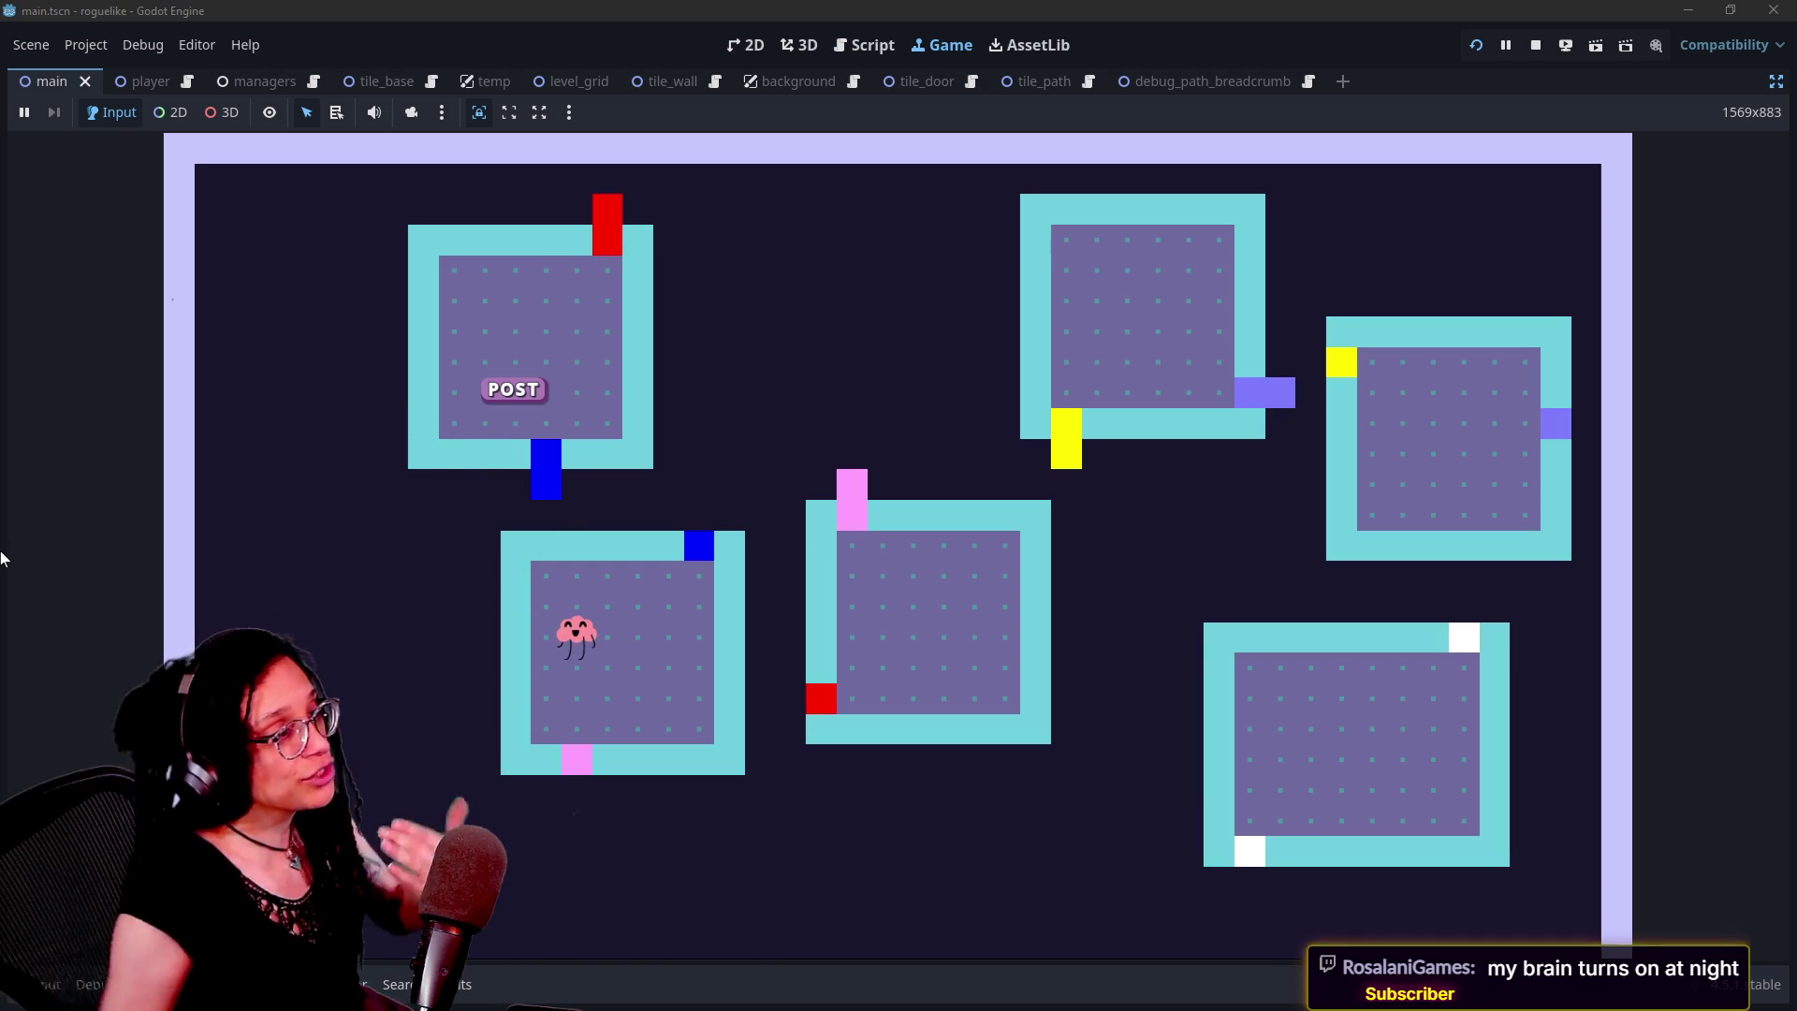
# Switch to the Script view and go to the logged-door-cells loop in _prepare_doors_for_pairing
pyautogui.click(868, 46)
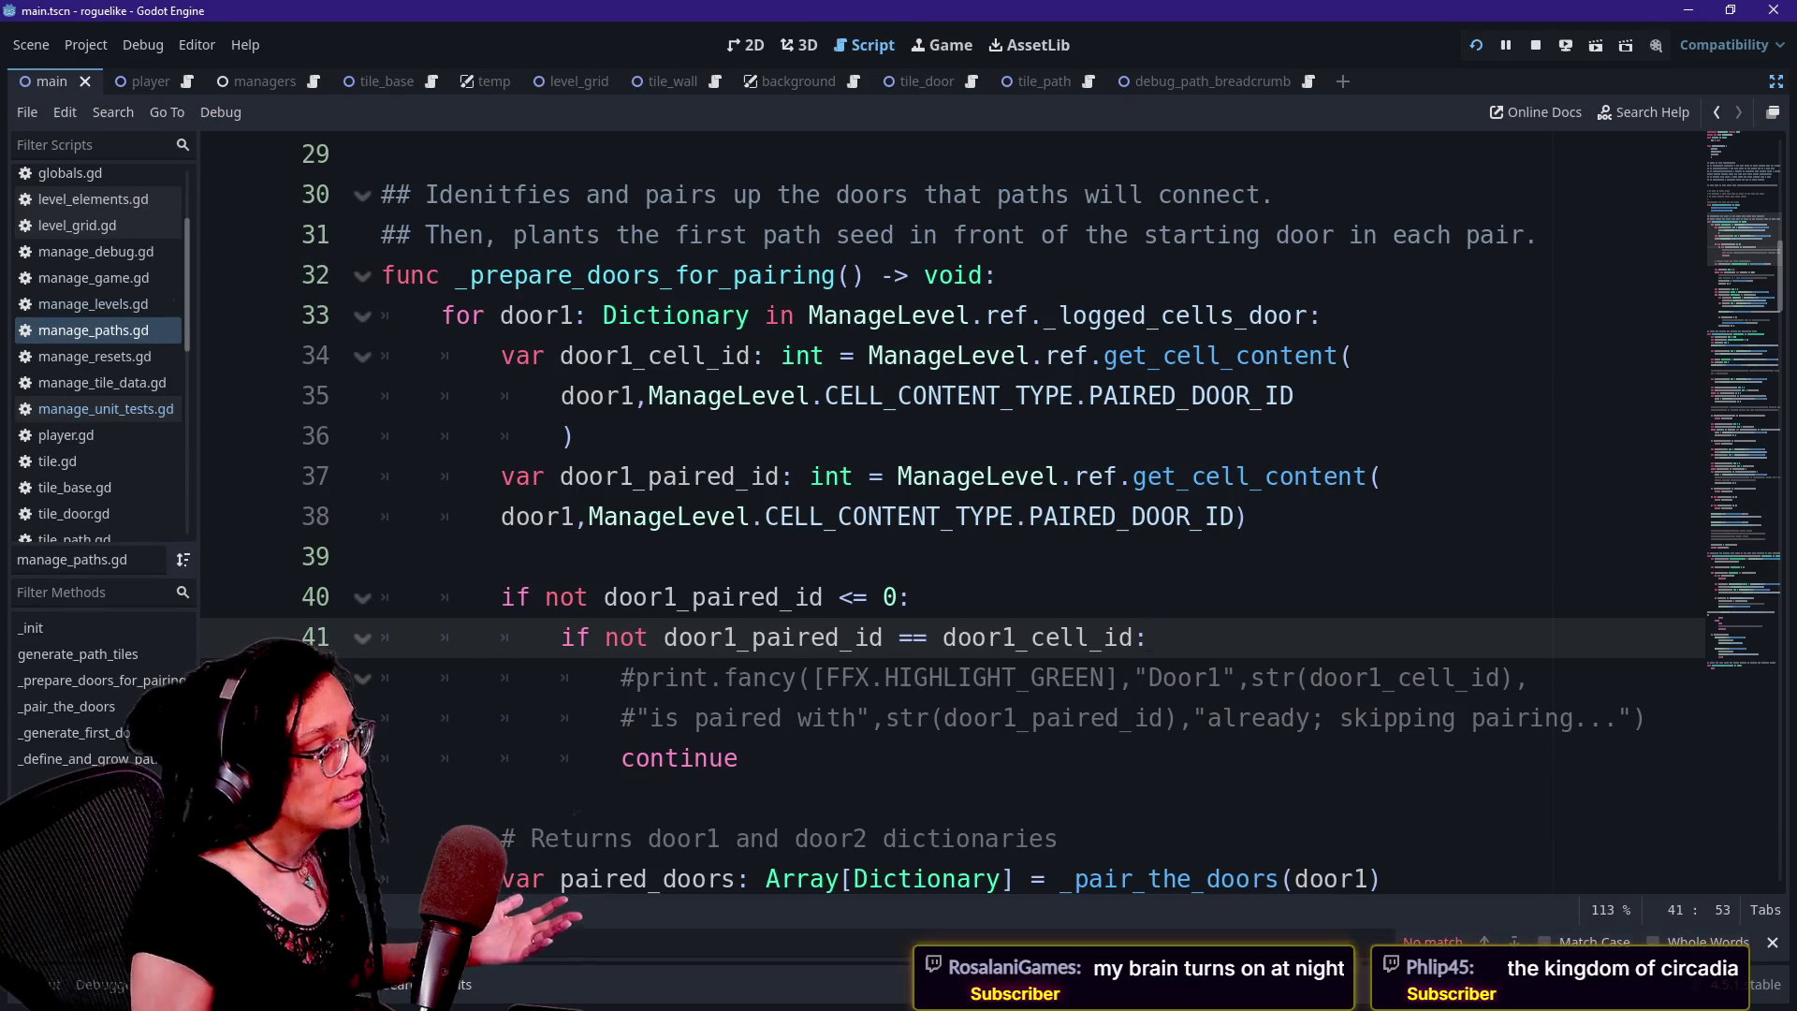
pyautogui.scroll(-3, 937, 515)
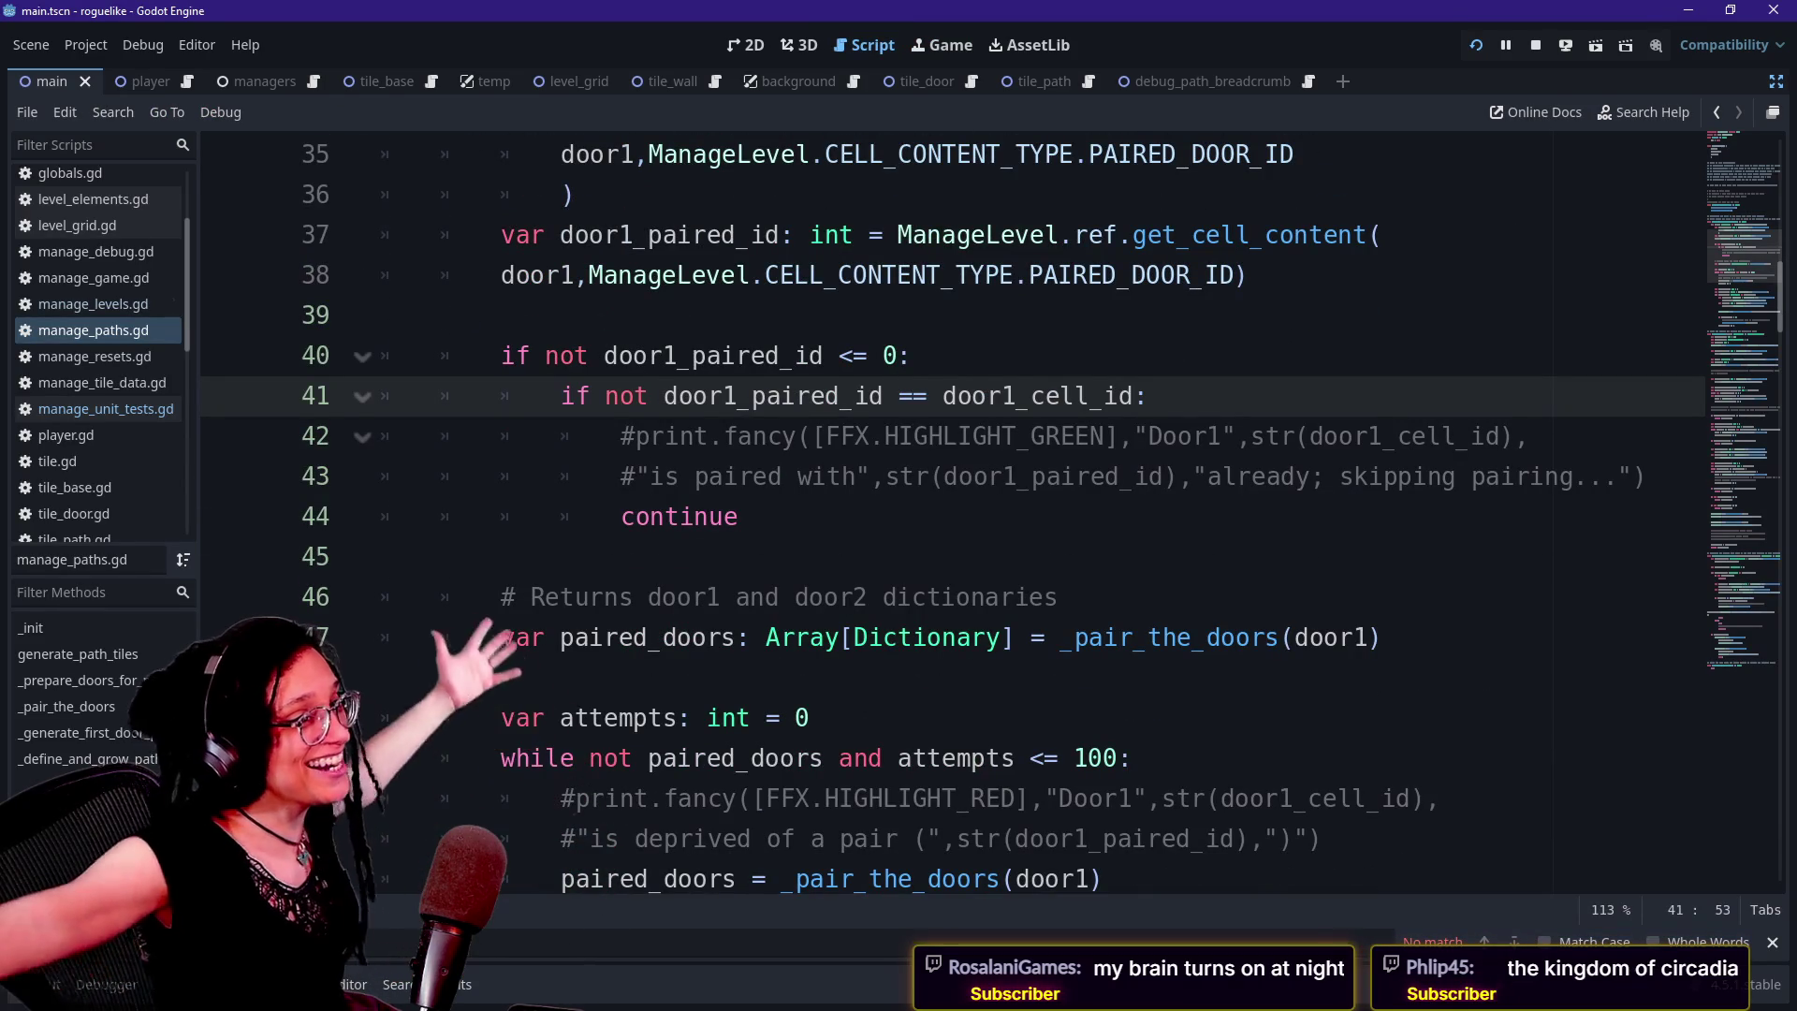
pyautogui.scroll(5, 936, 515)
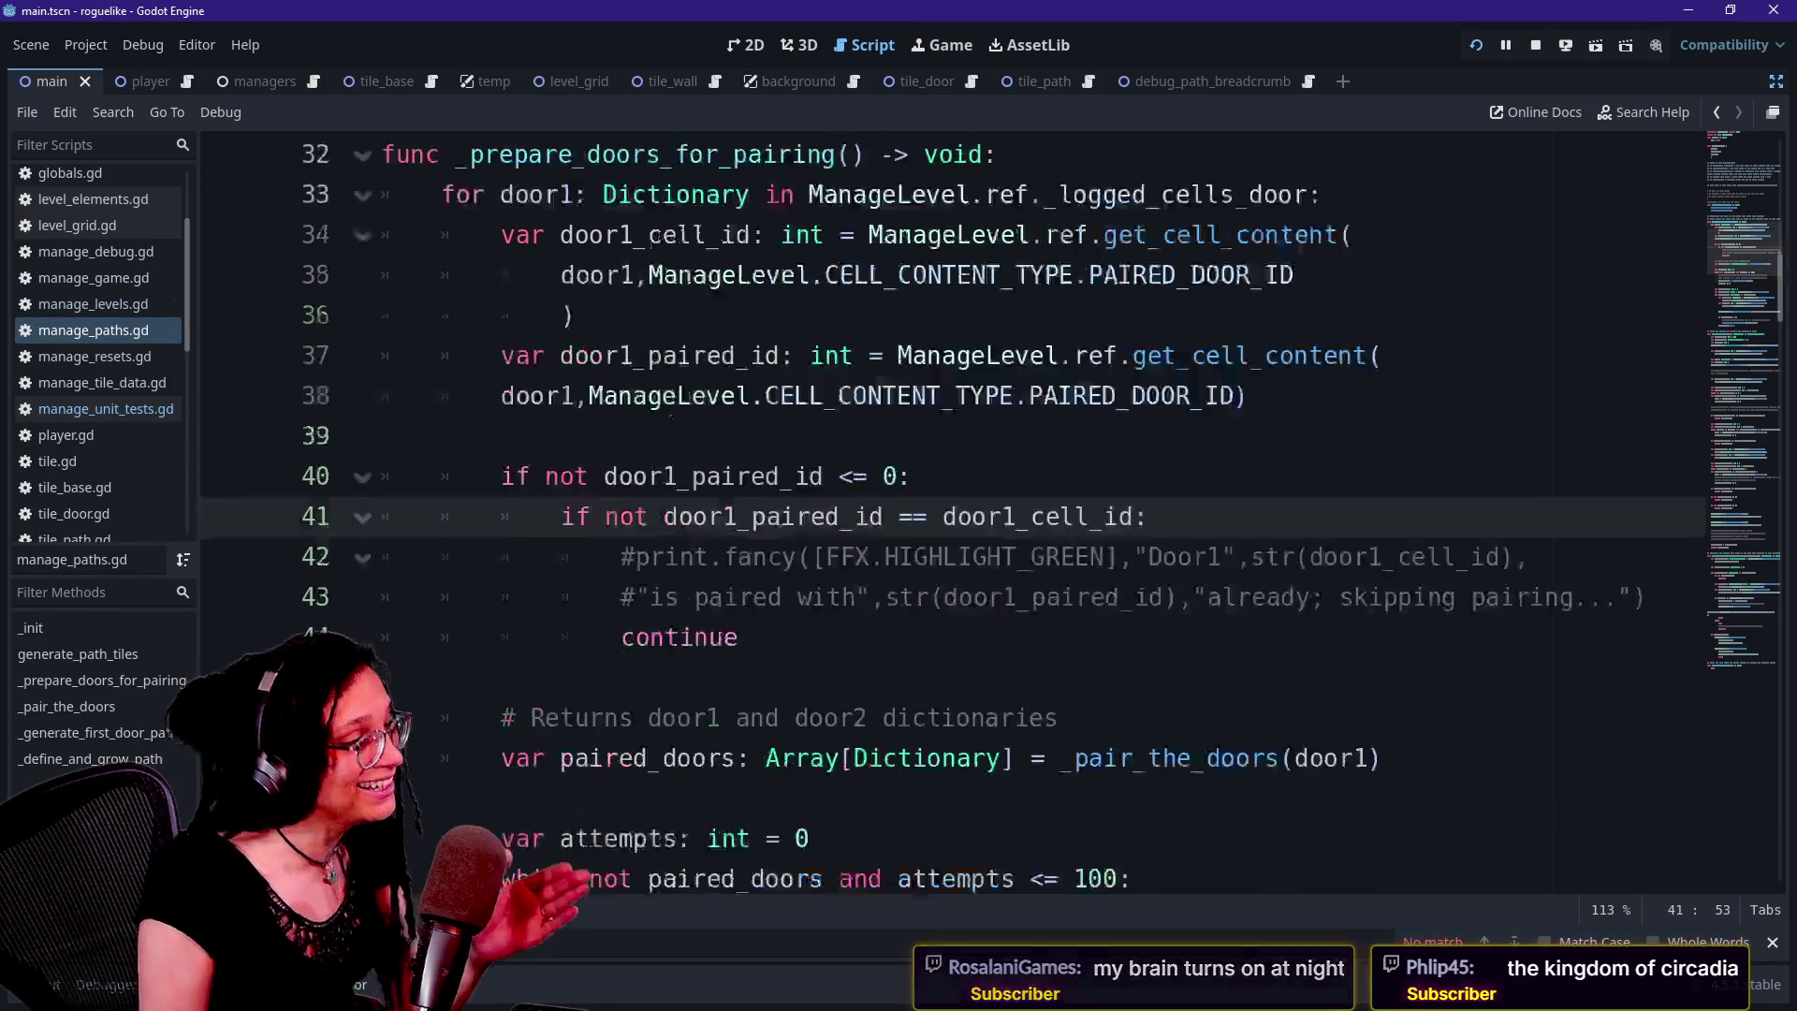
pyautogui.click(382, 557)
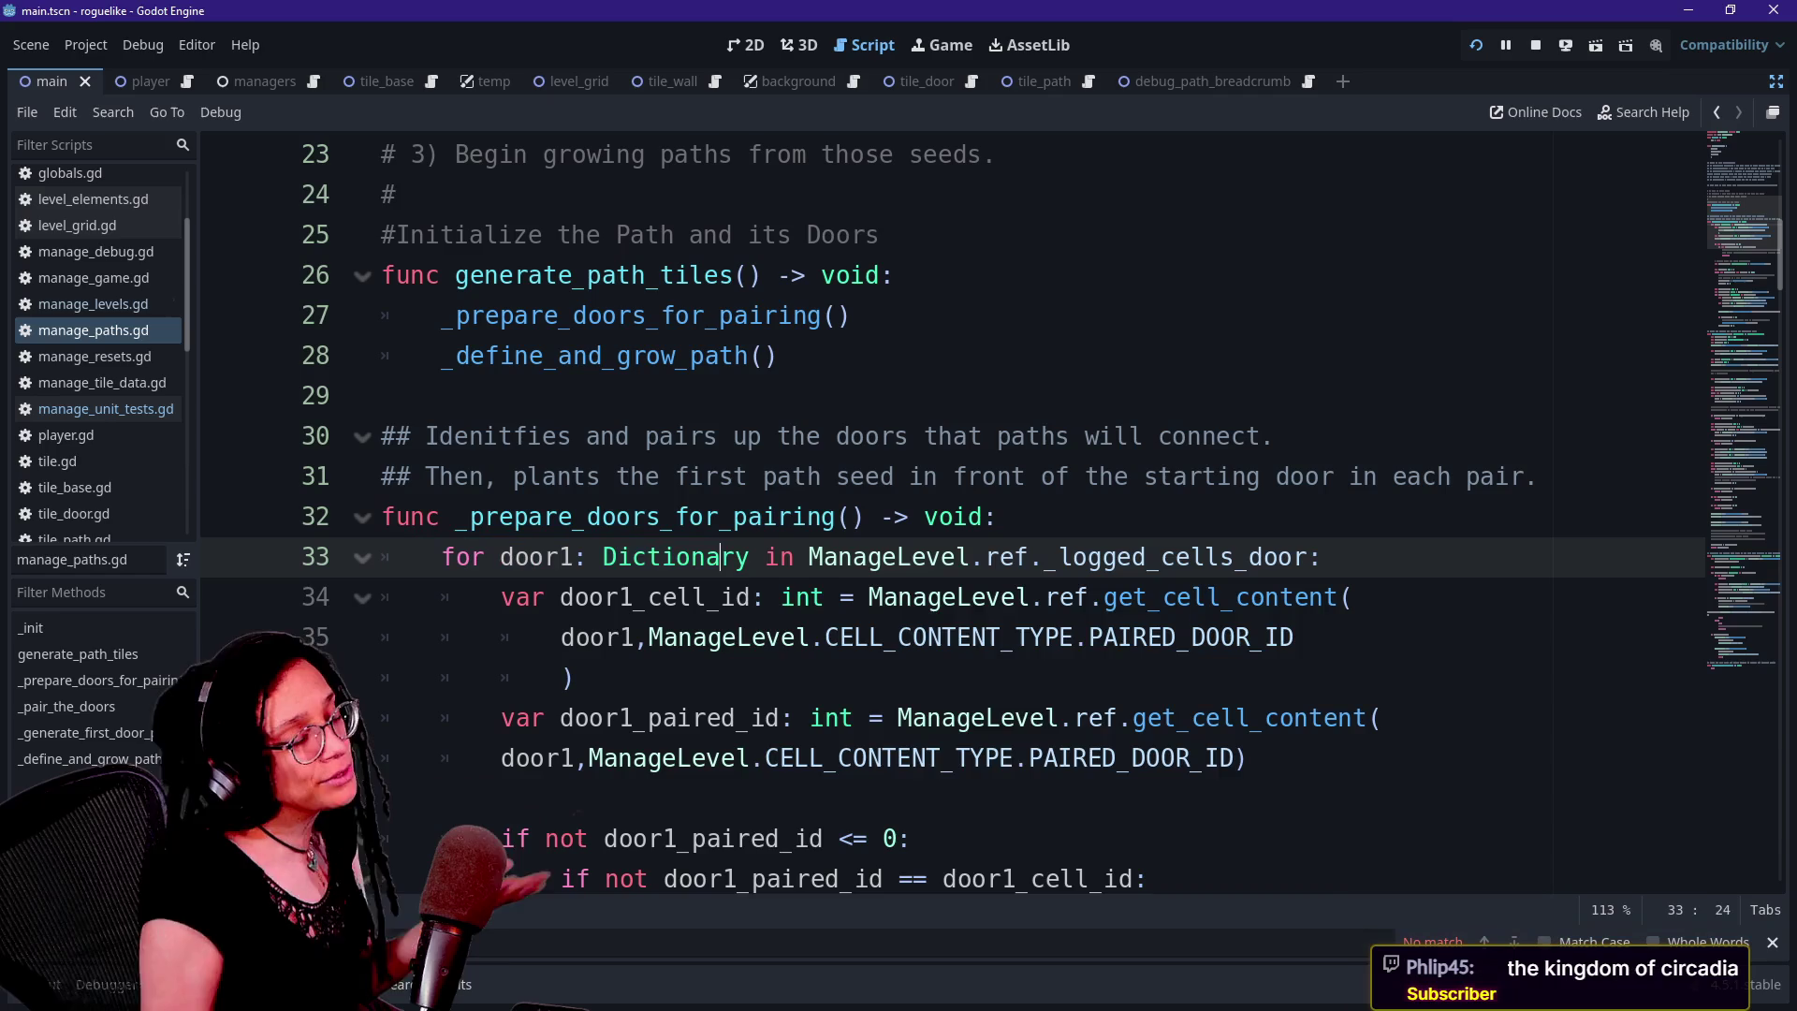
pyautogui.click(622, 598)
pyautogui.press('Down')
pyautogui.press('Down')
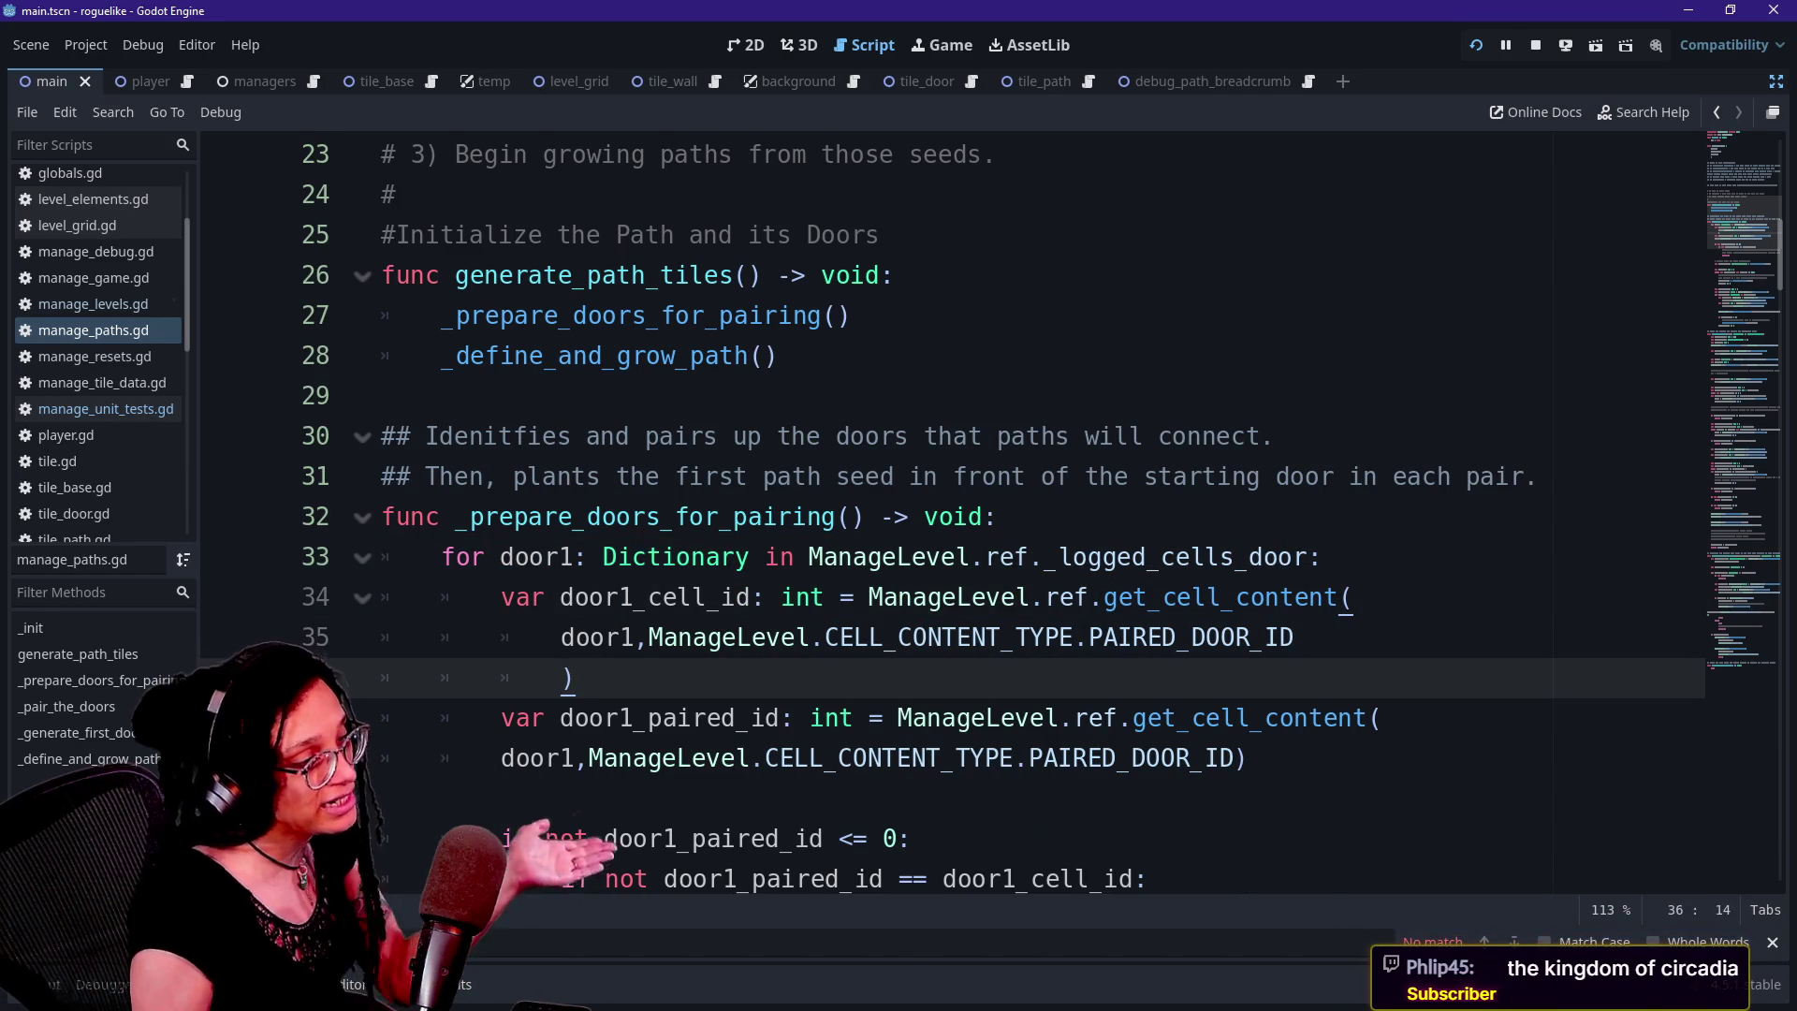
# Select the code from _logged_cells_door through get on lines 33–34
pyautogui.moveTo(984, 557); pyautogui.dragTo(1353, 597)
pyautogui.click(1324, 557)
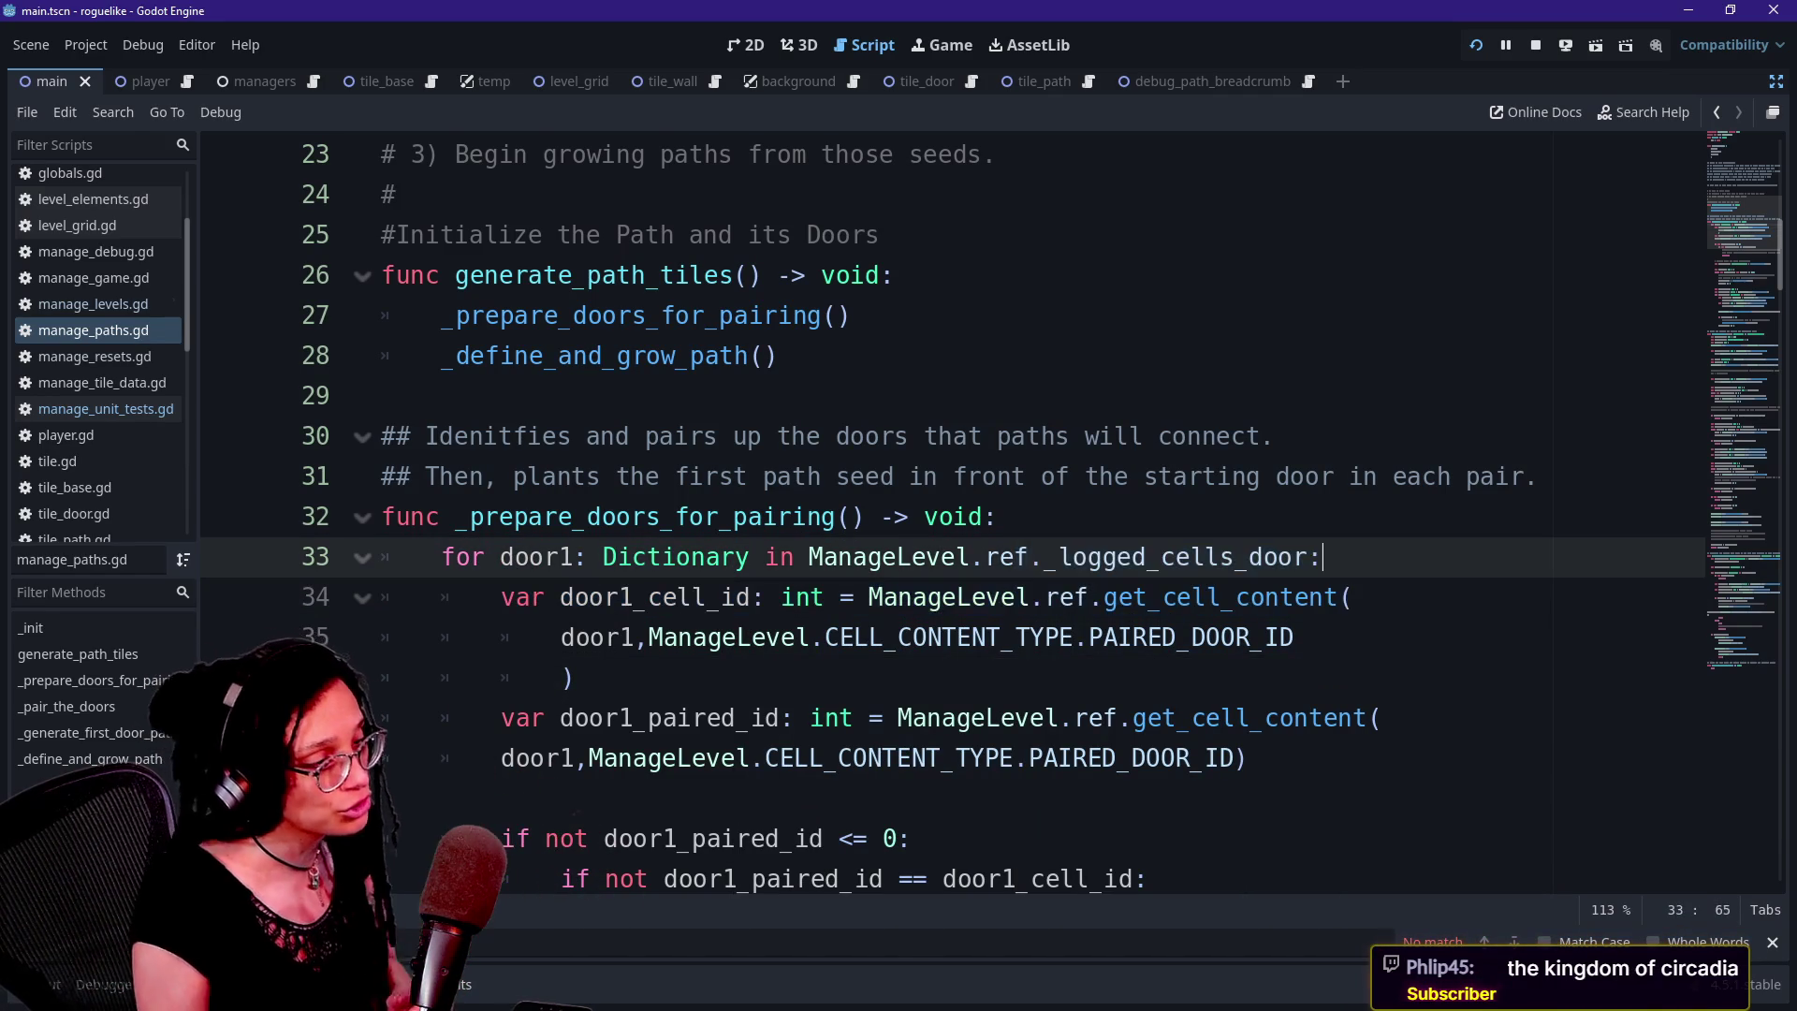
pyautogui.click(984, 557)
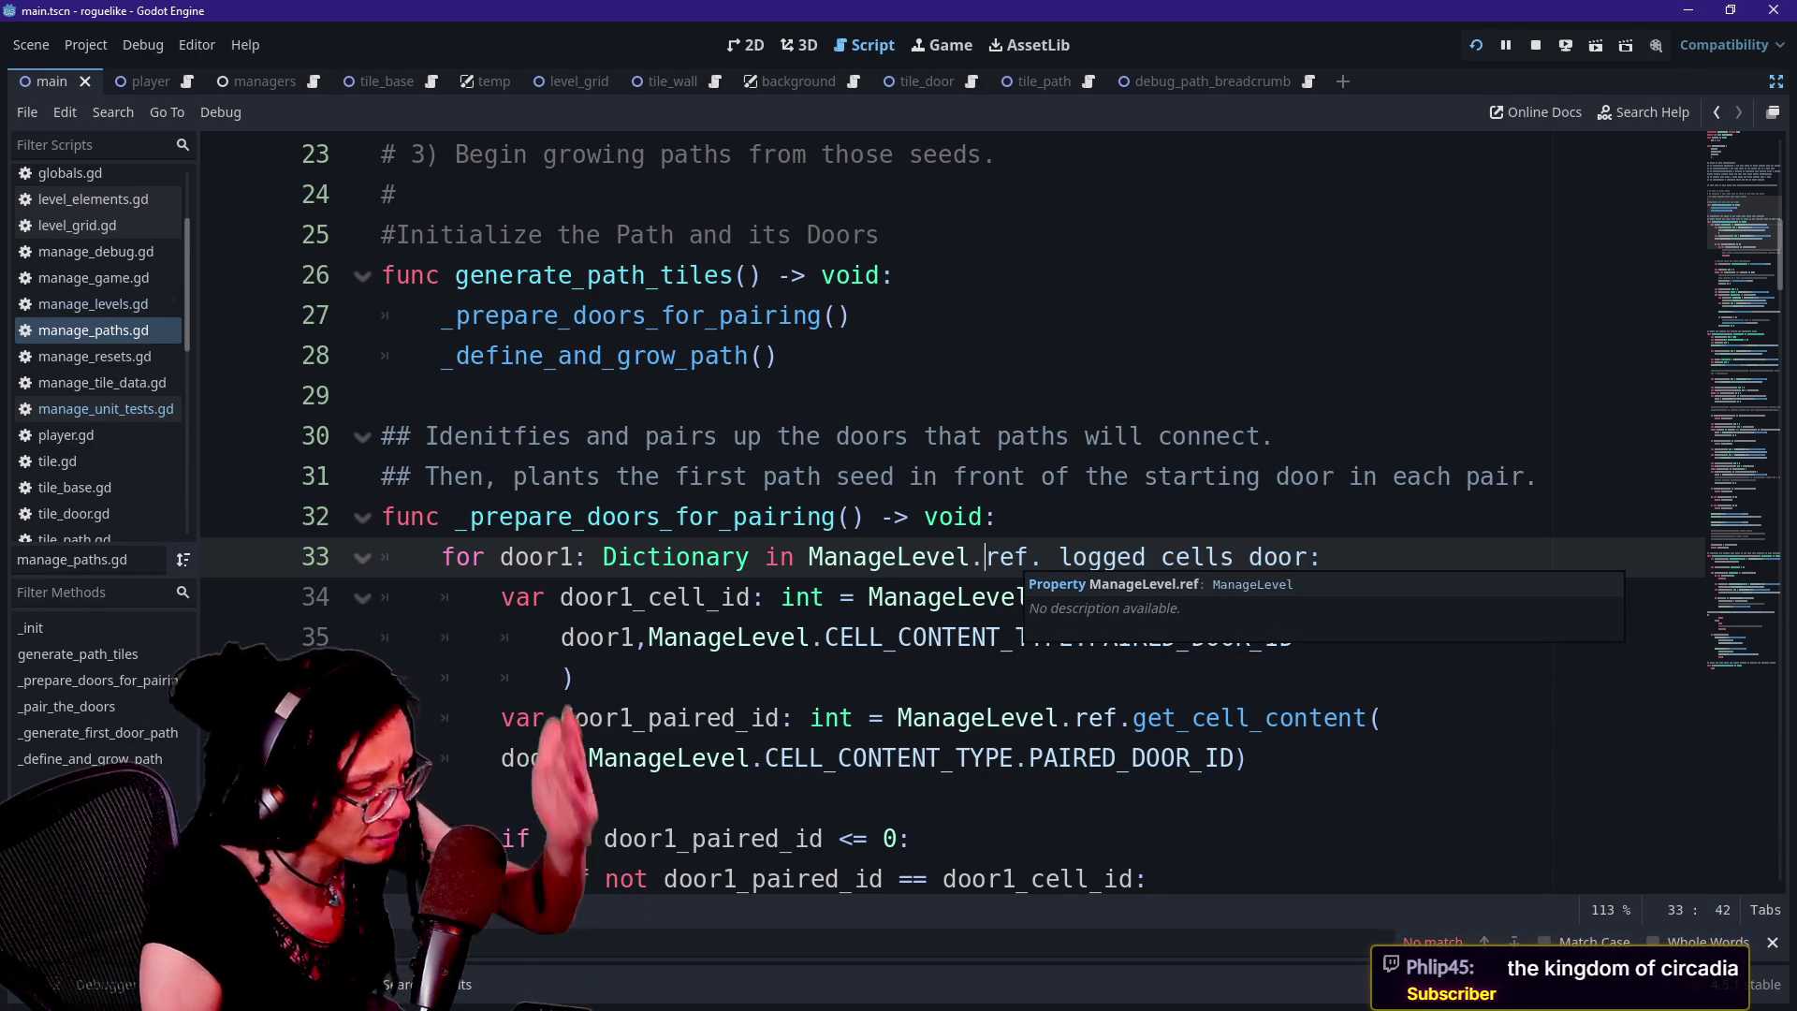
pyautogui.moveTo(1045, 559); pyautogui.dragTo(1149, 599)
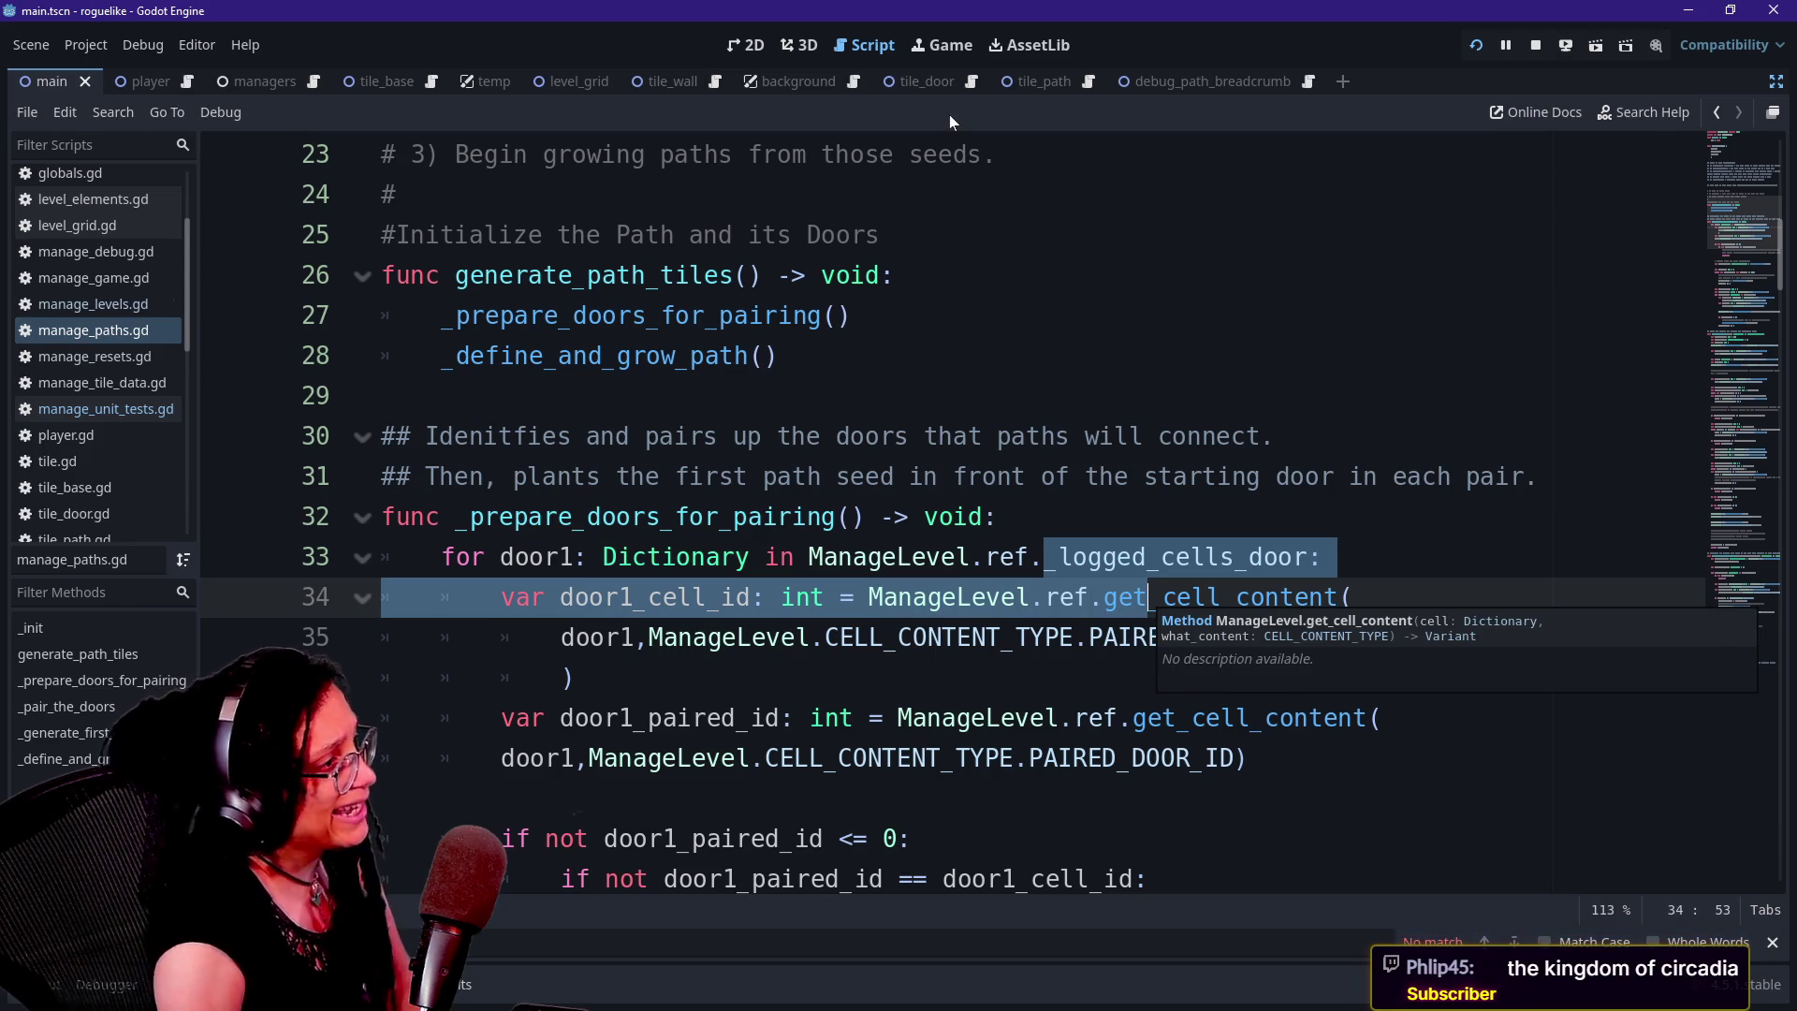
# Toggle to the Game view and back, then turn off distraction-free mode
pyautogui.click(948, 48)
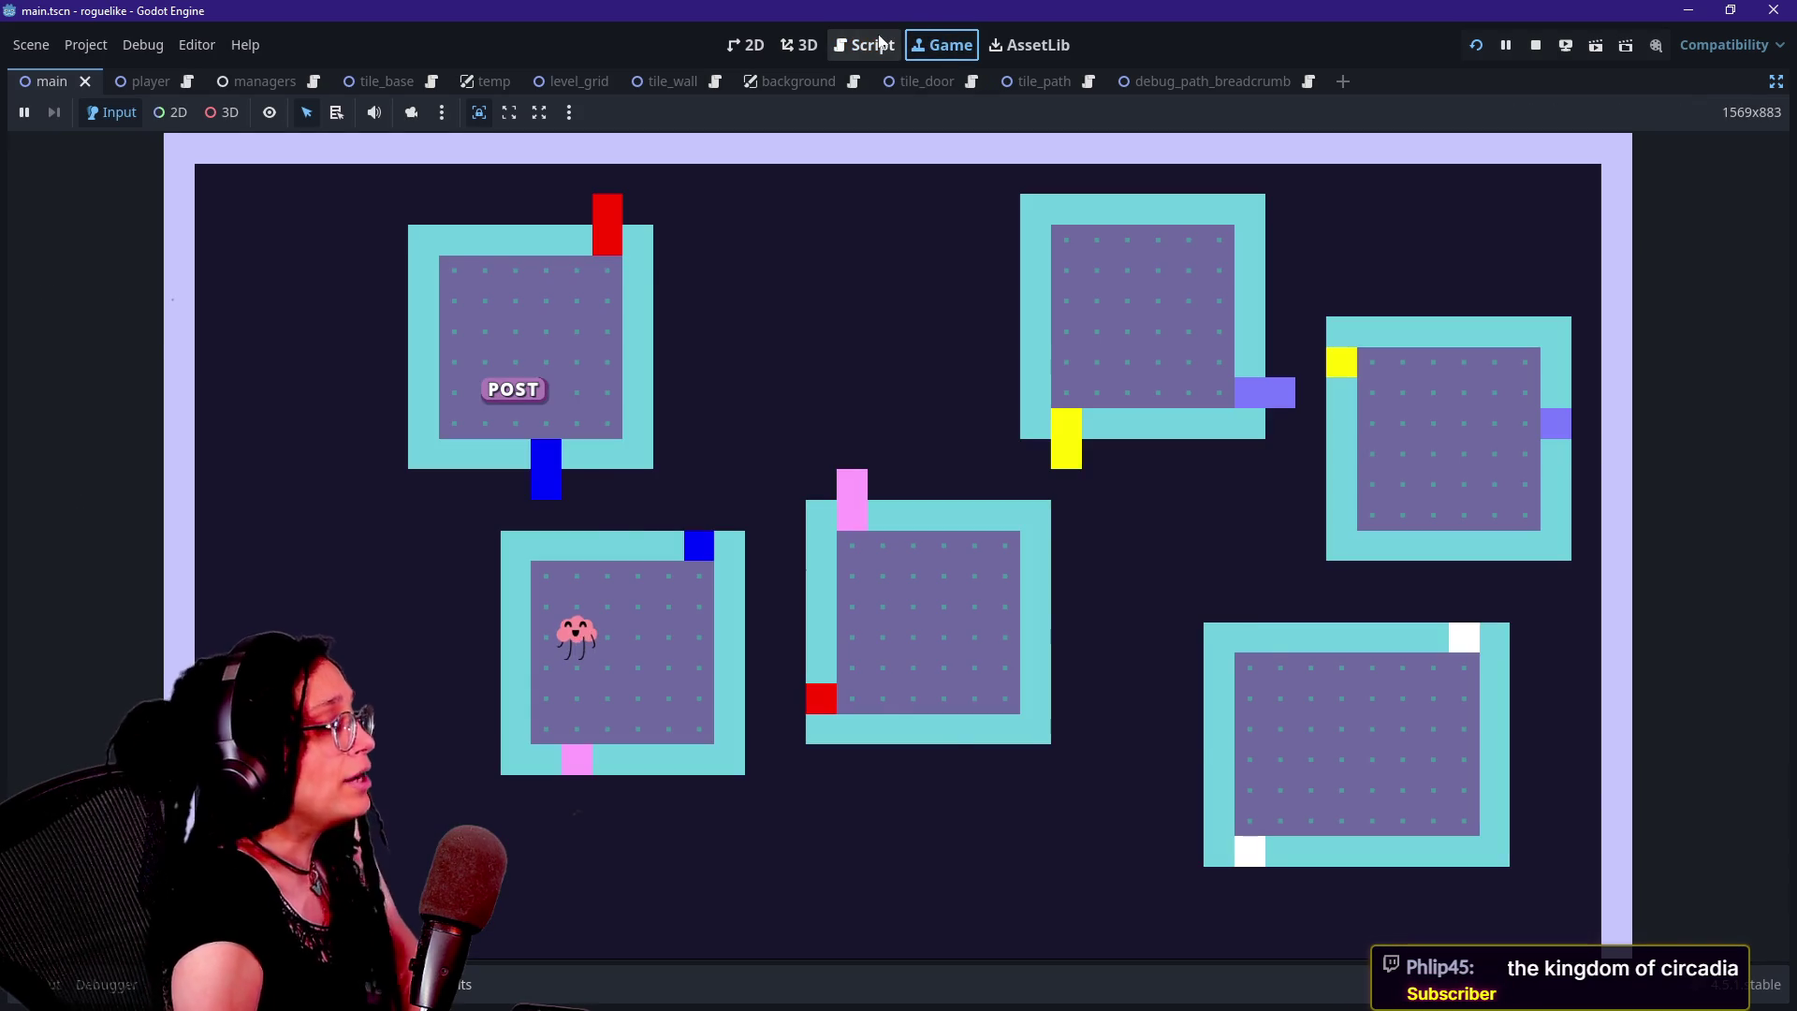
pyautogui.click(880, 43)
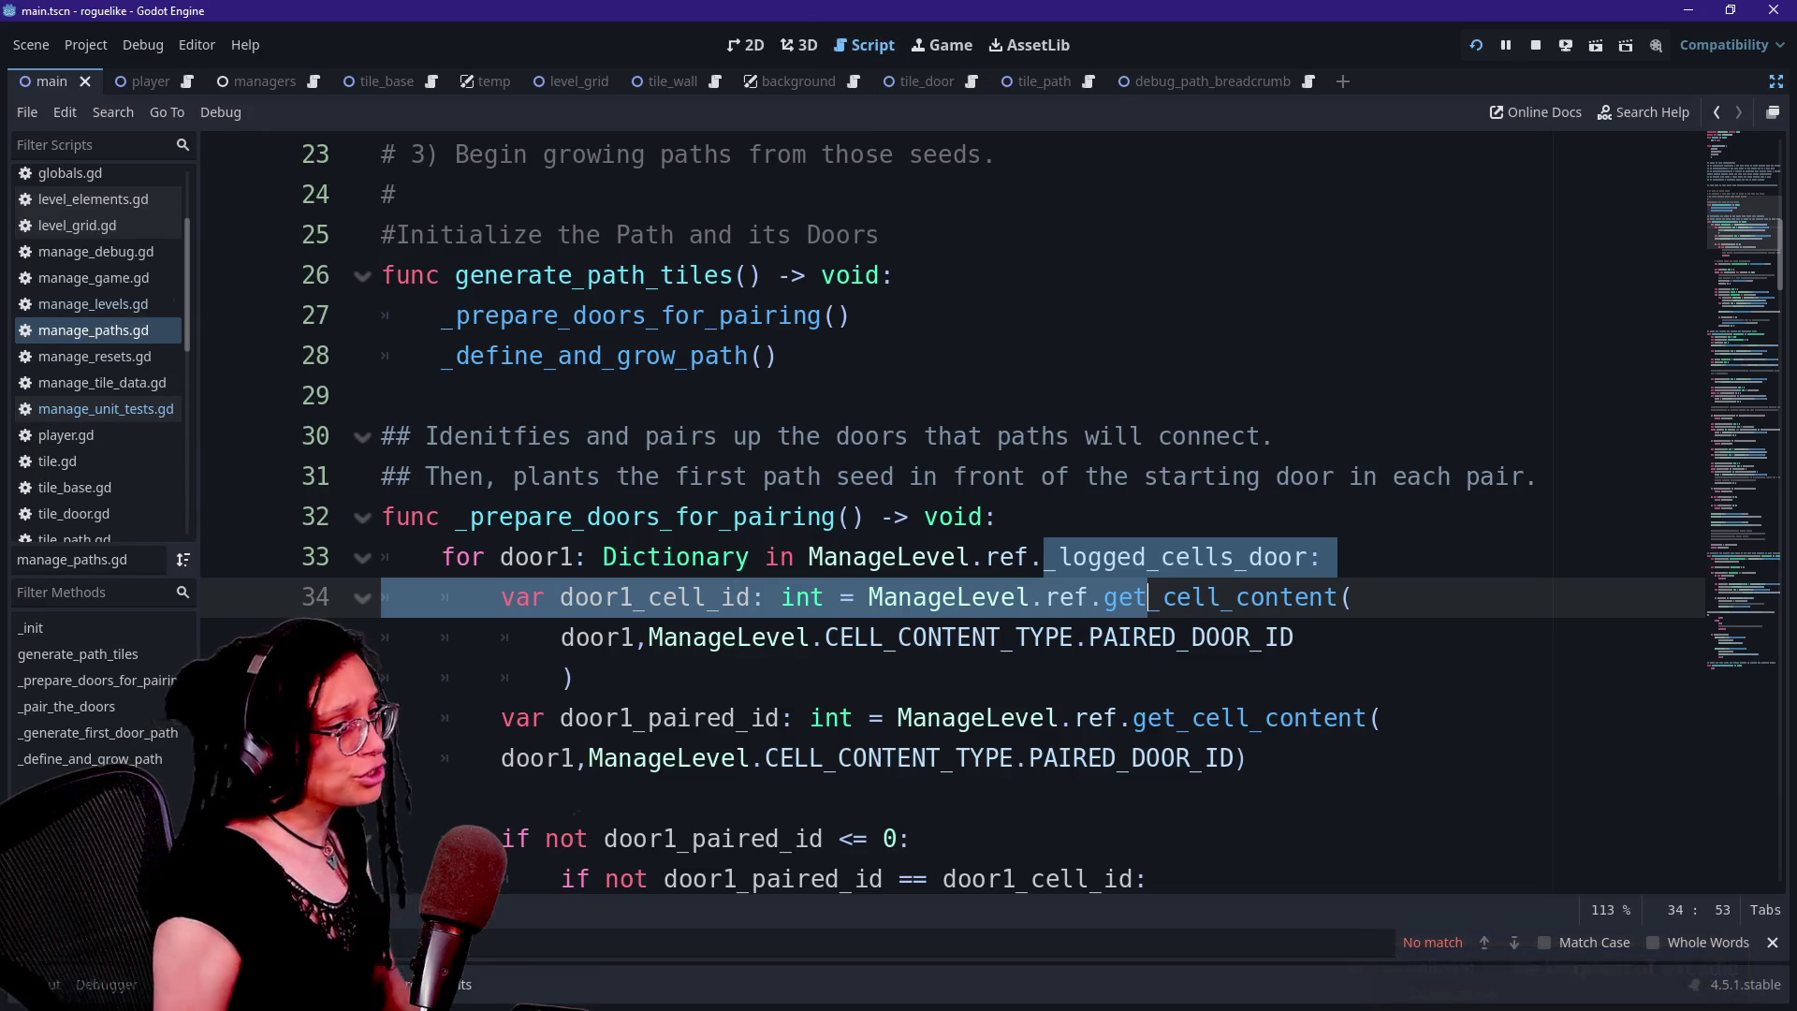
pyautogui.click(1775, 84)
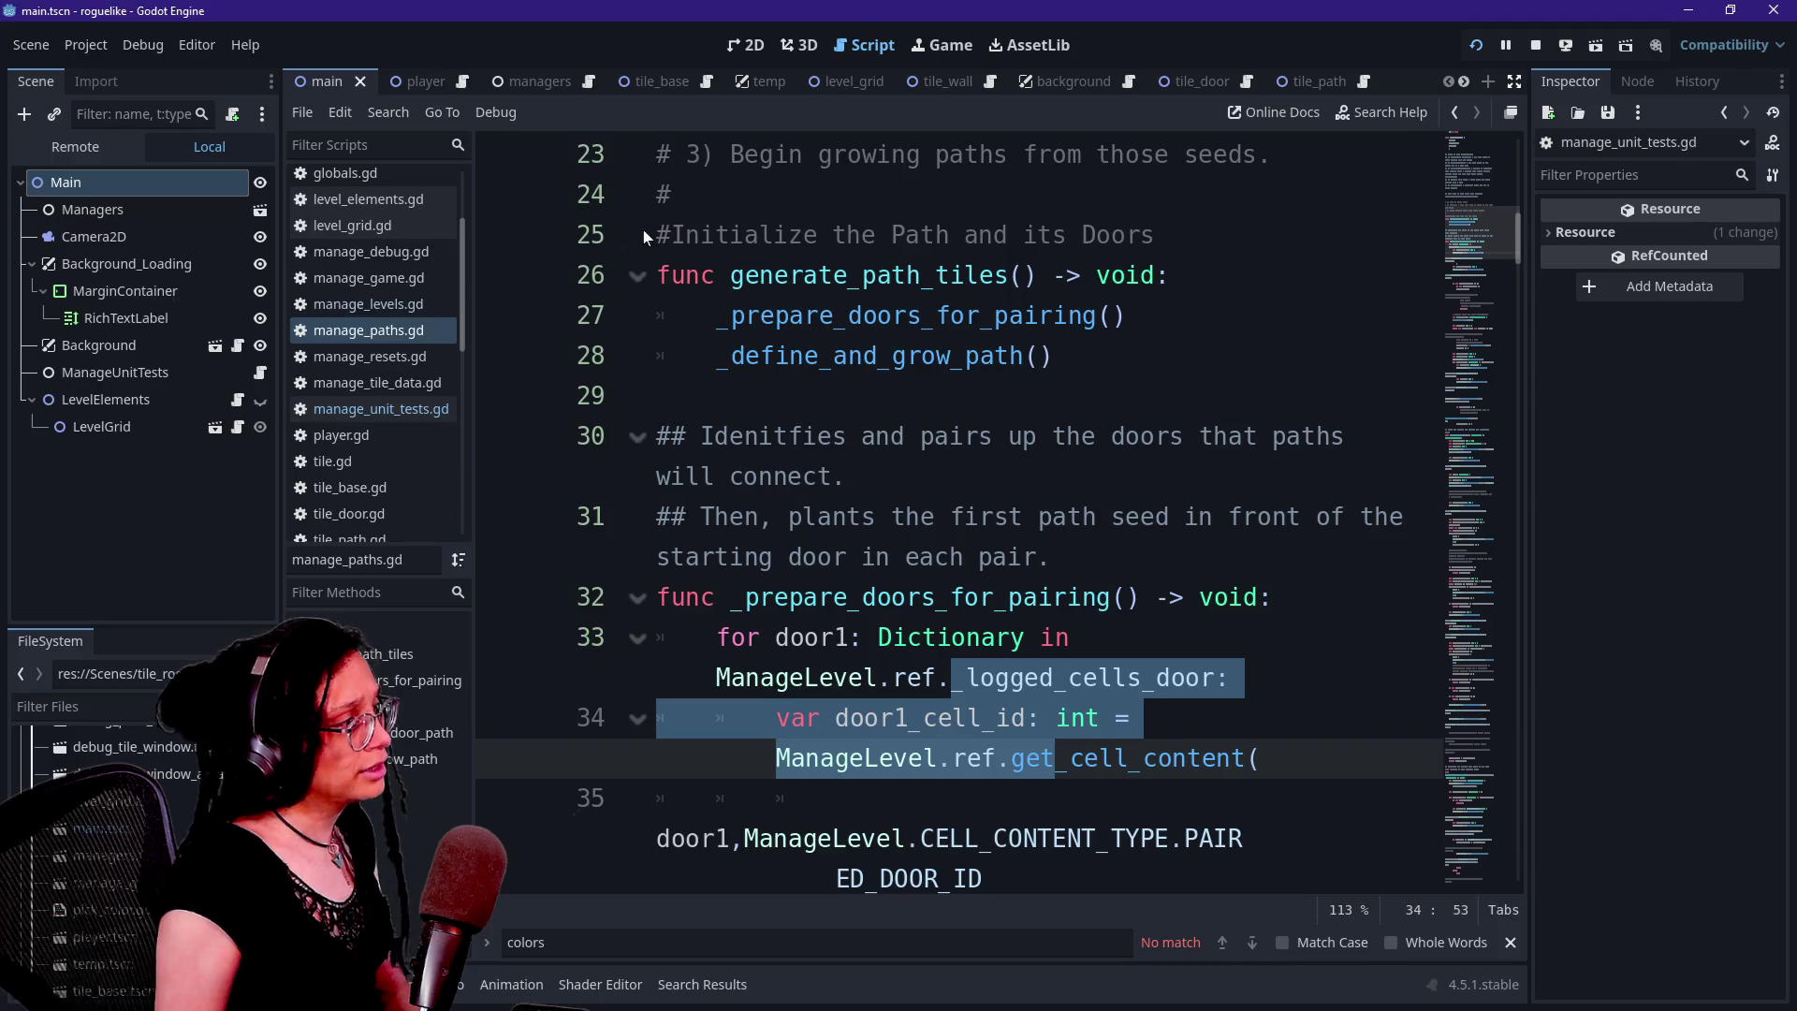
# Select ManageLevel under Main > Managers in the Remote scene tree
pyautogui.click(75, 146)
pyautogui.click(32, 264)
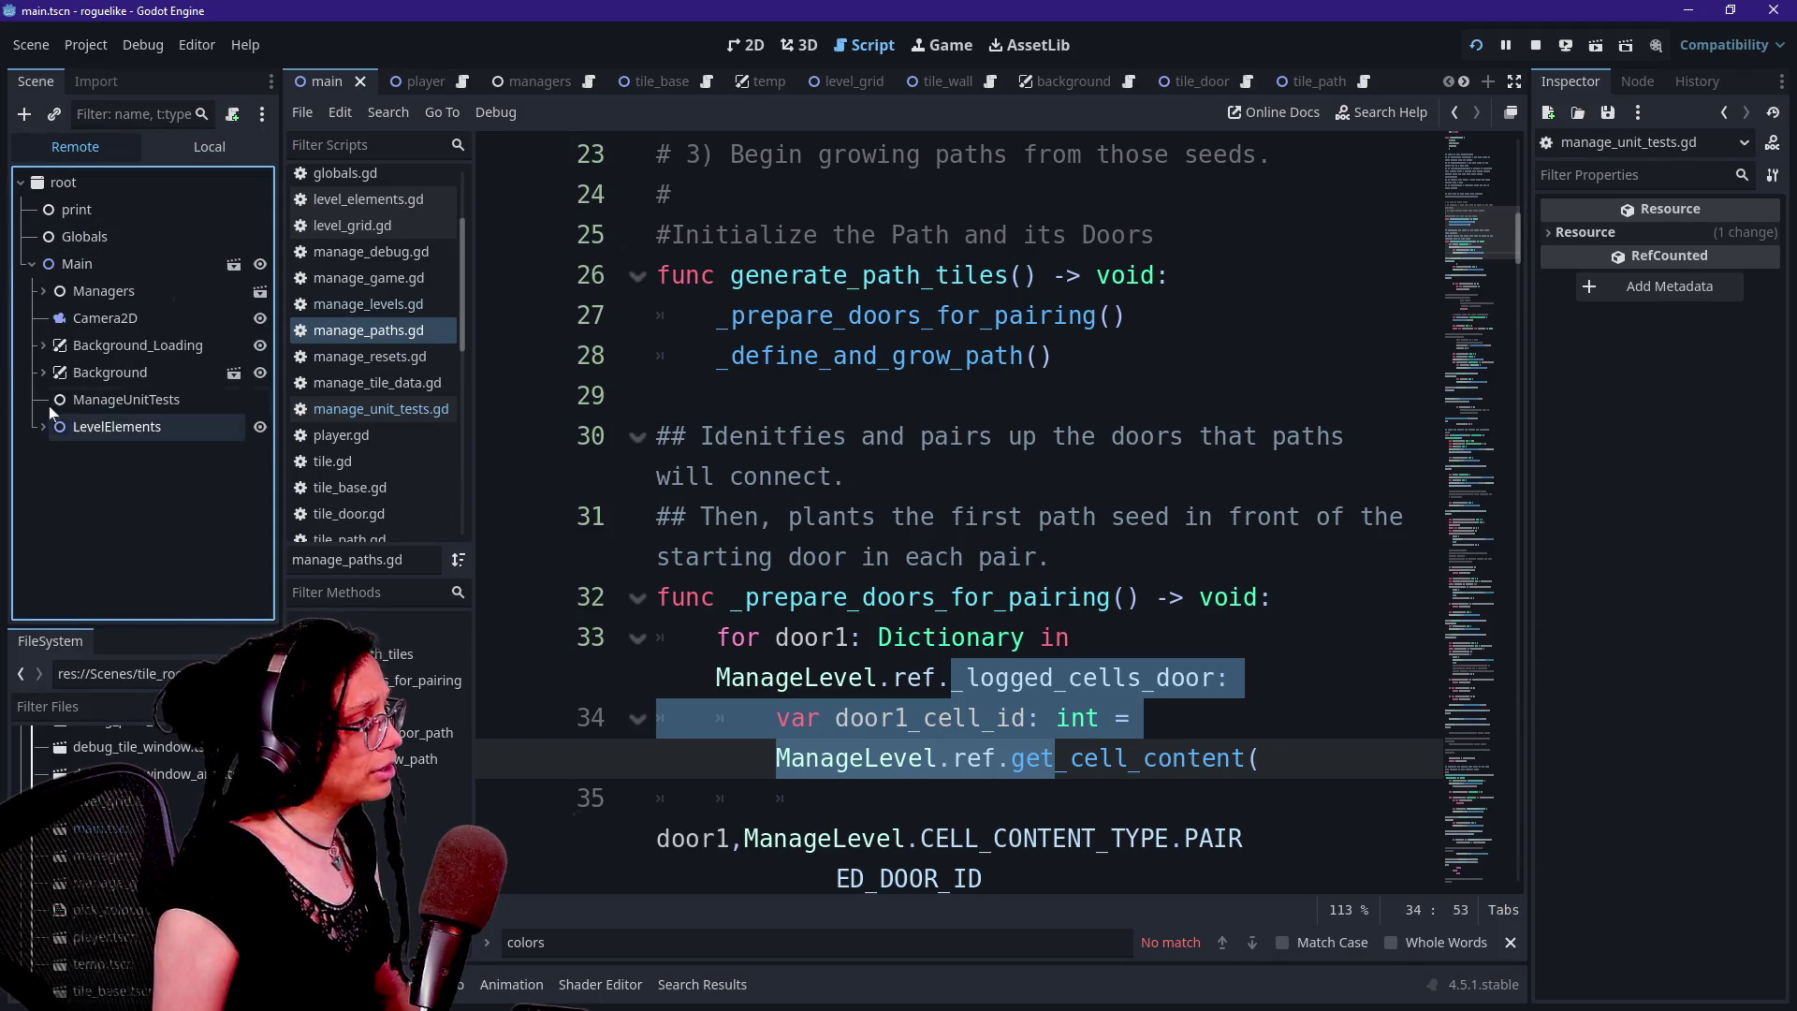
pyautogui.click(43, 291)
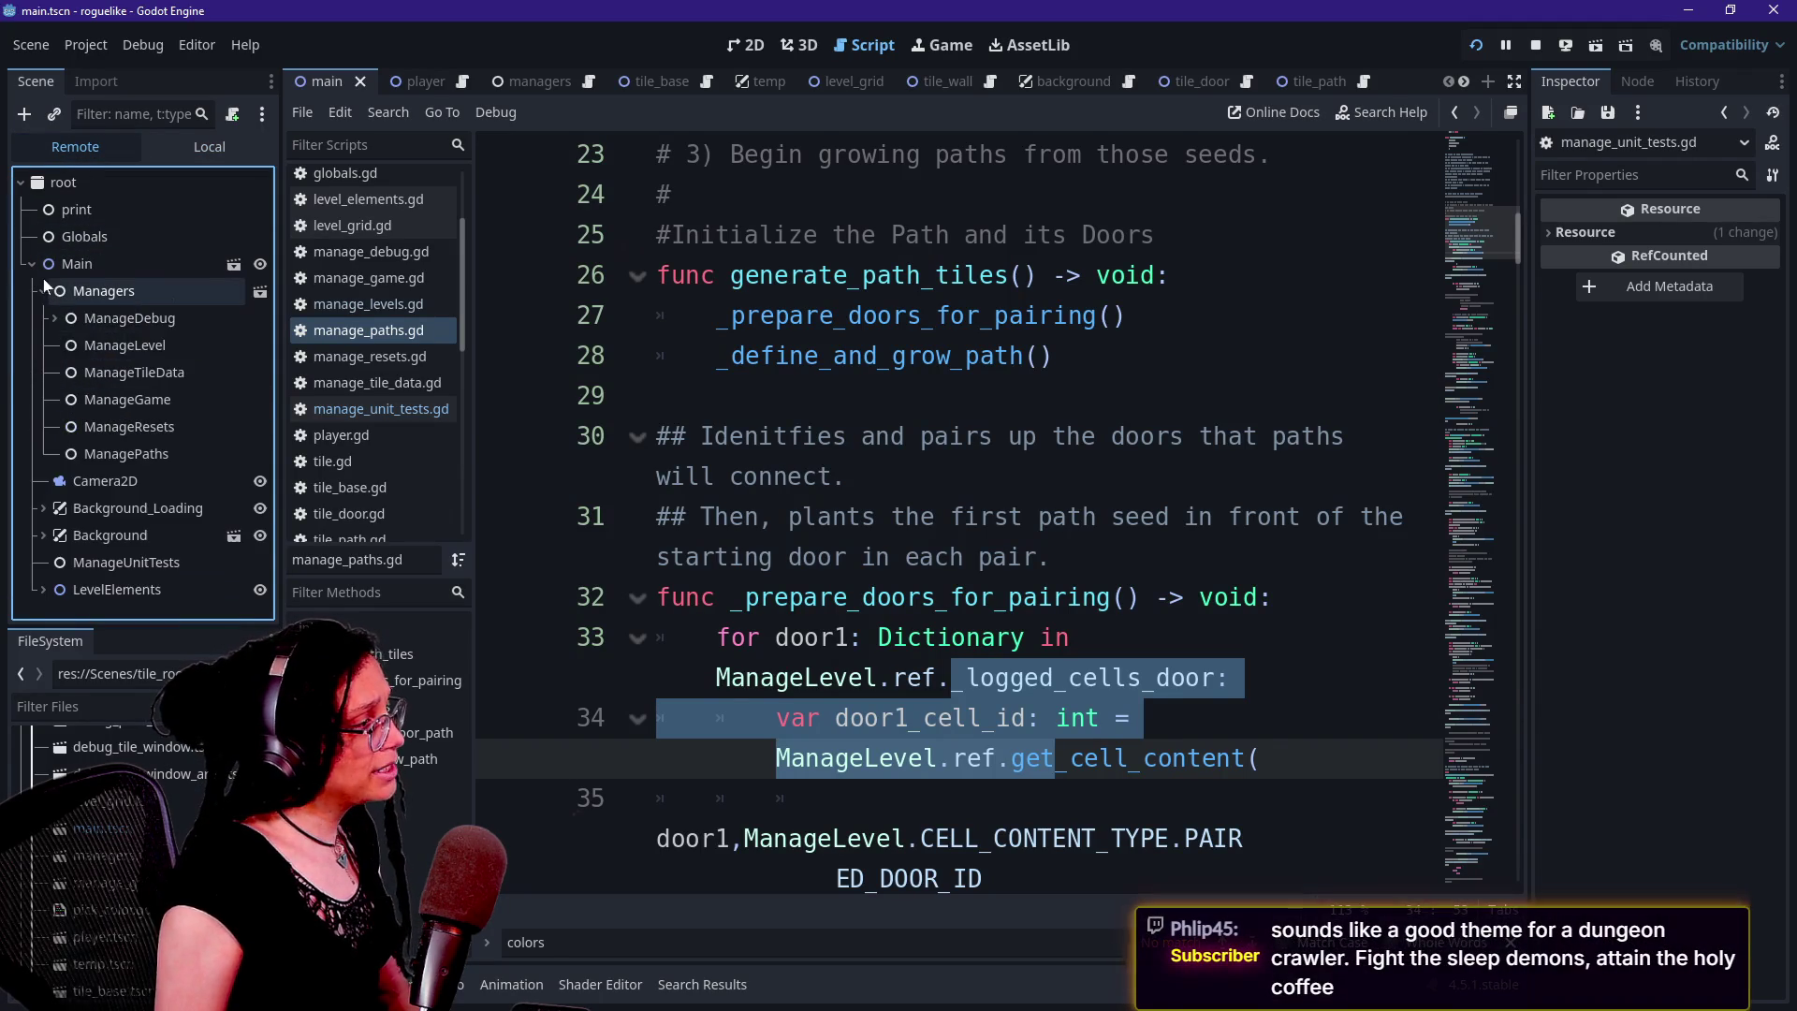
pyautogui.click(59, 354)
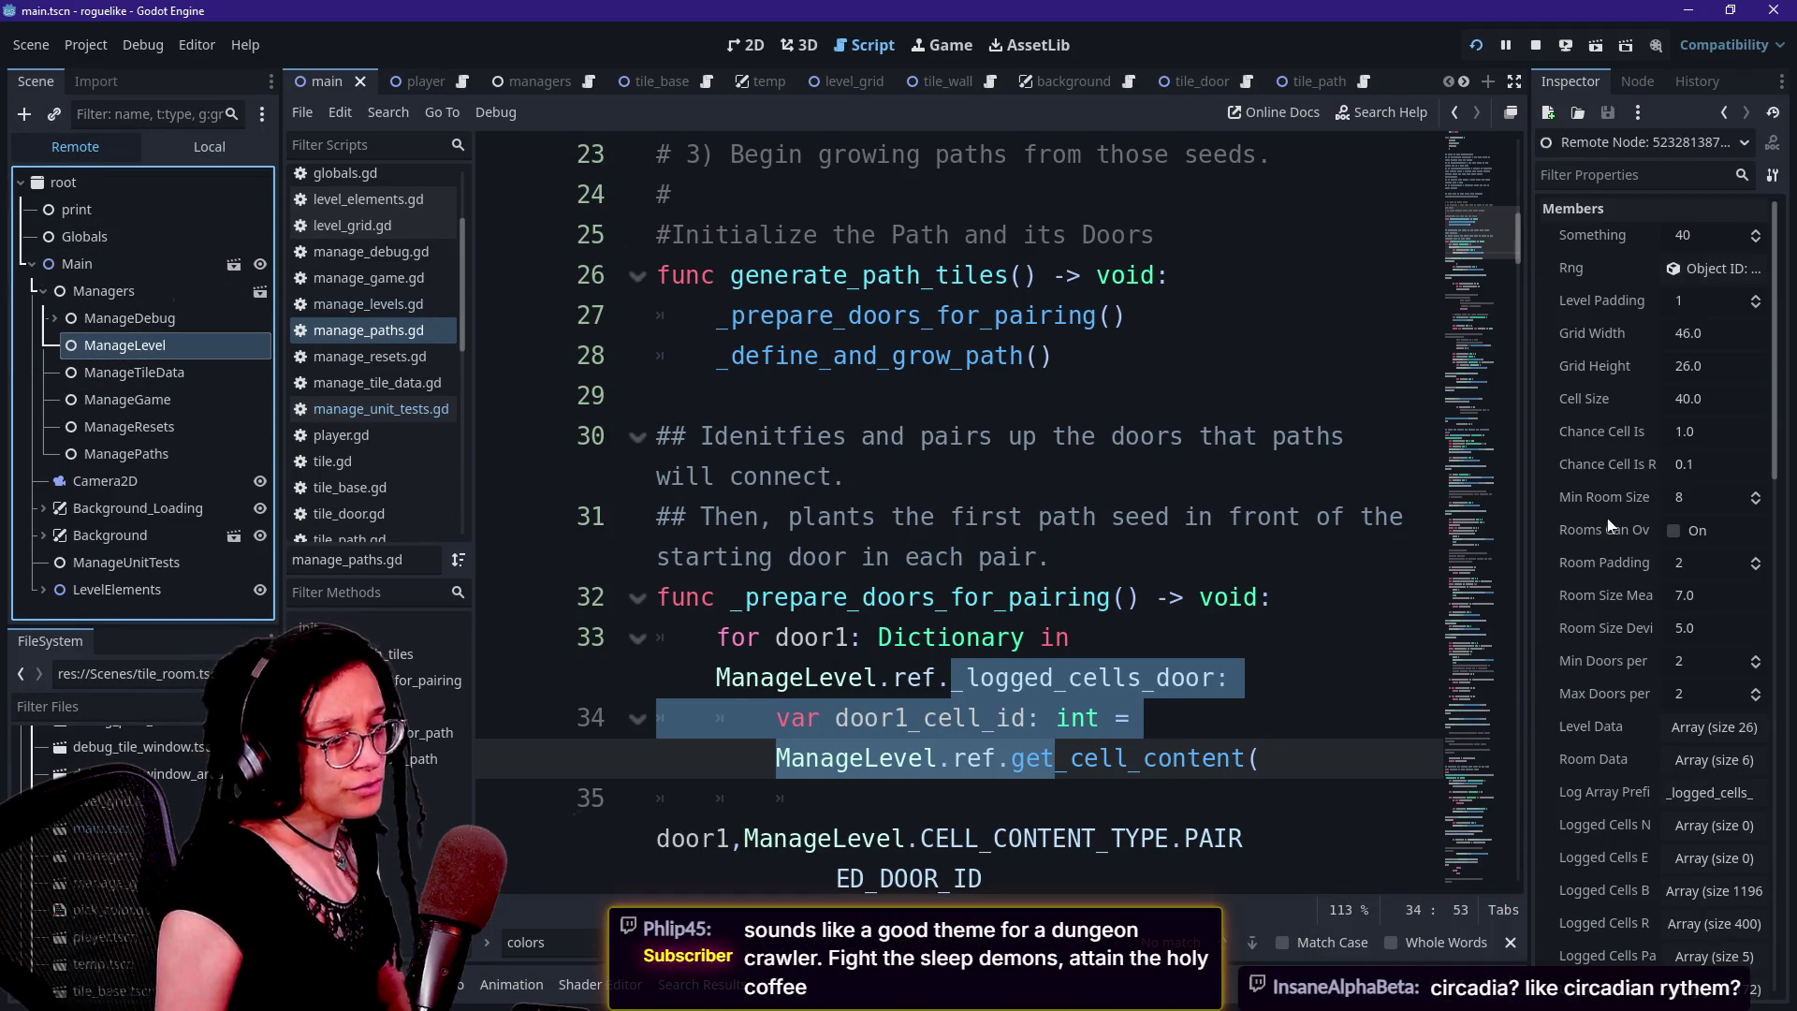
# Expand the 12-entry Logged Cells Door array, widen the Inspector, and open element 0
pyautogui.scroll(-2, 1608, 519)
pyautogui.scroll(-2, 1608, 519)
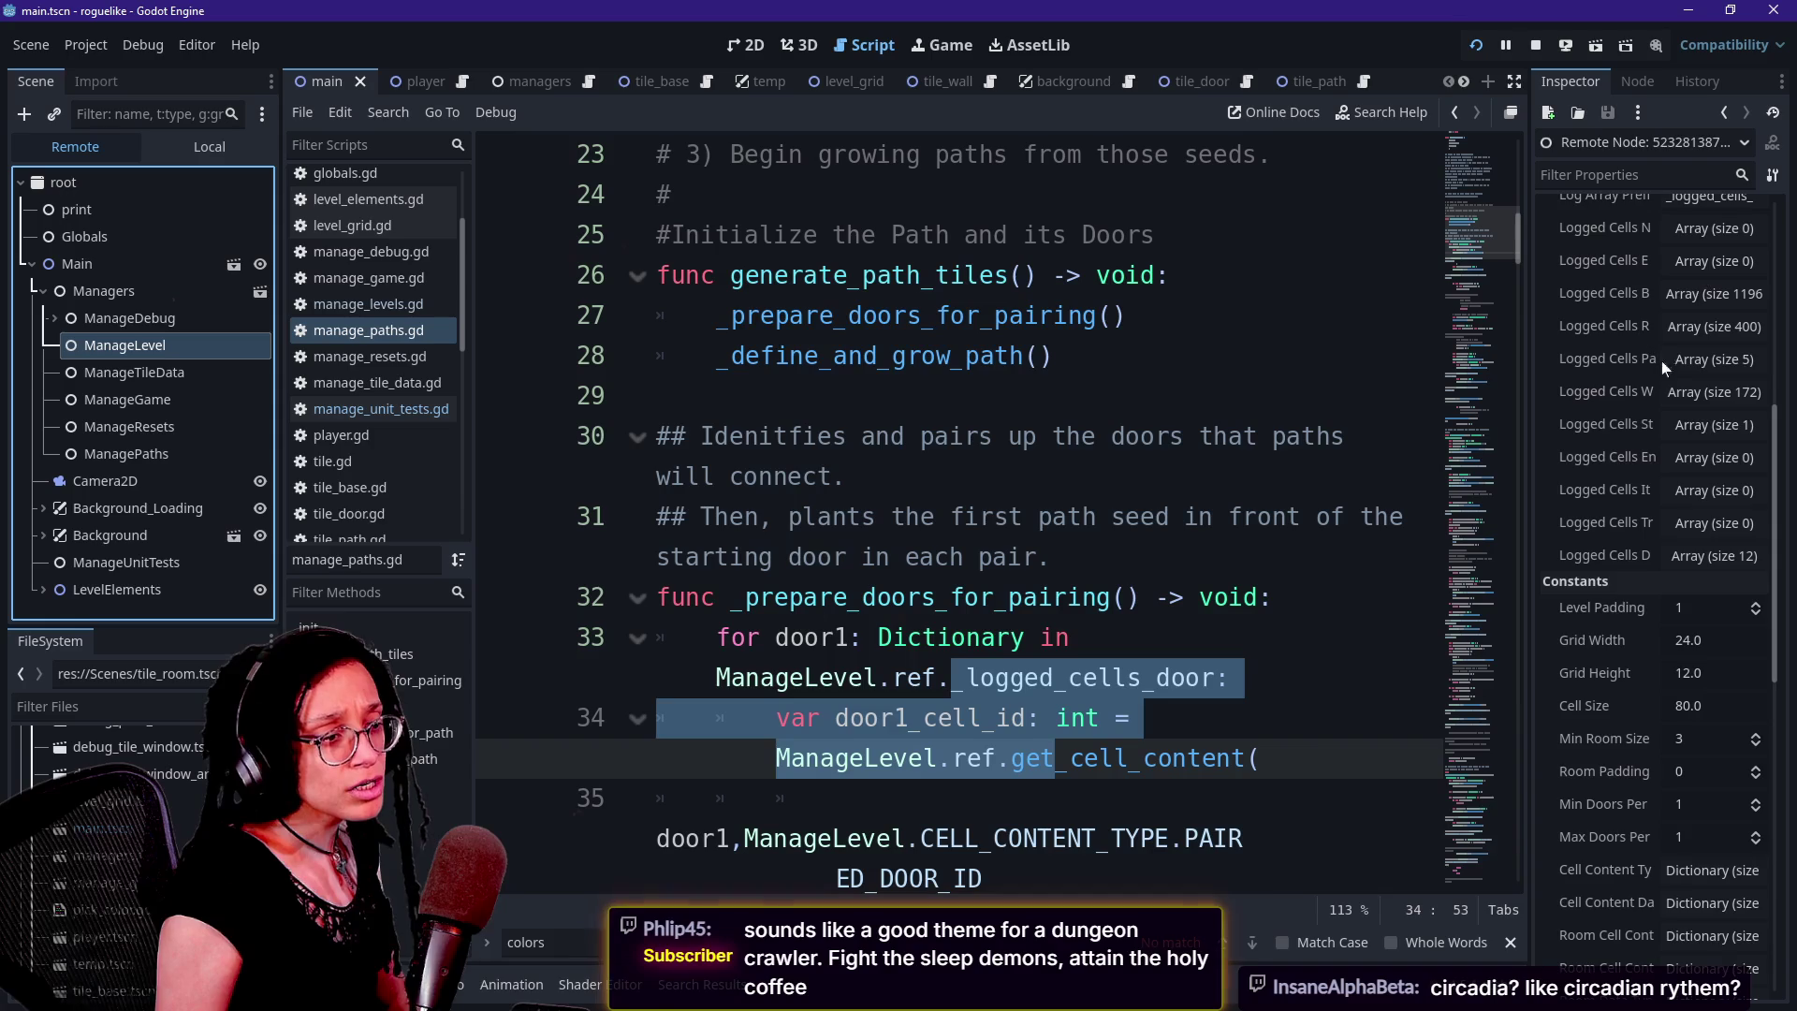
pyautogui.click(1677, 555)
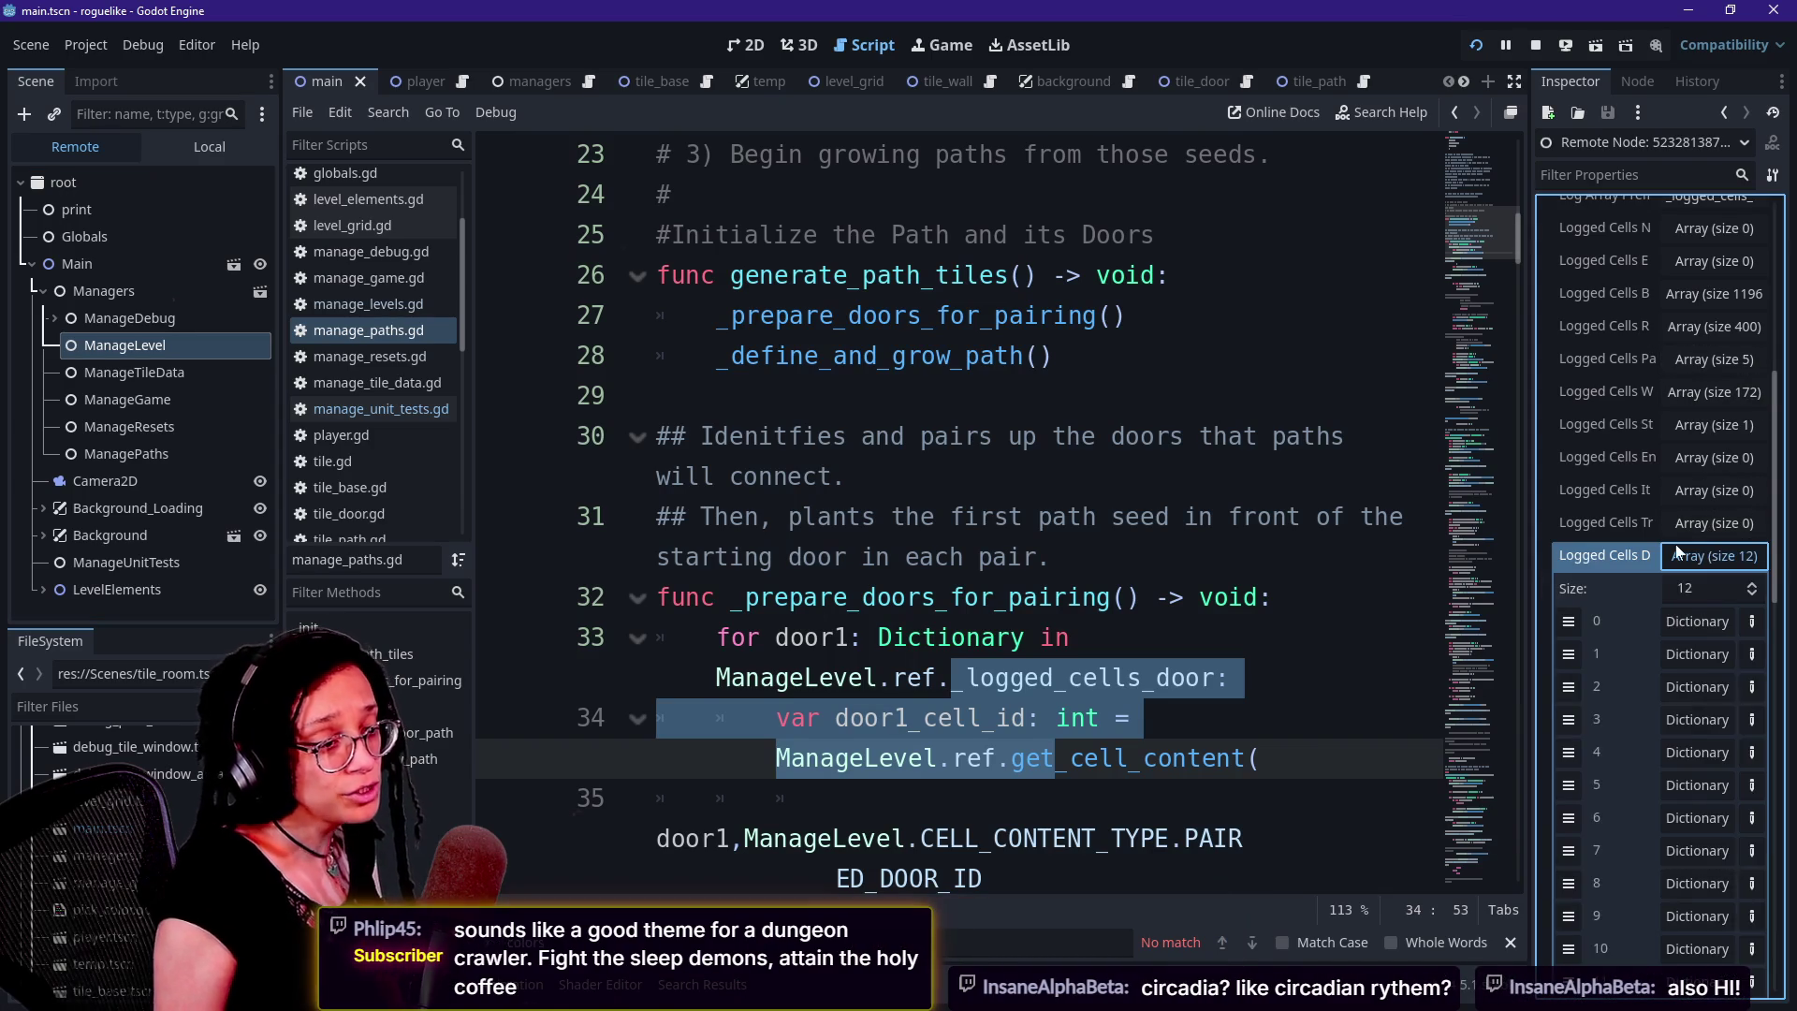
pyautogui.scroll(-2, 1678, 551)
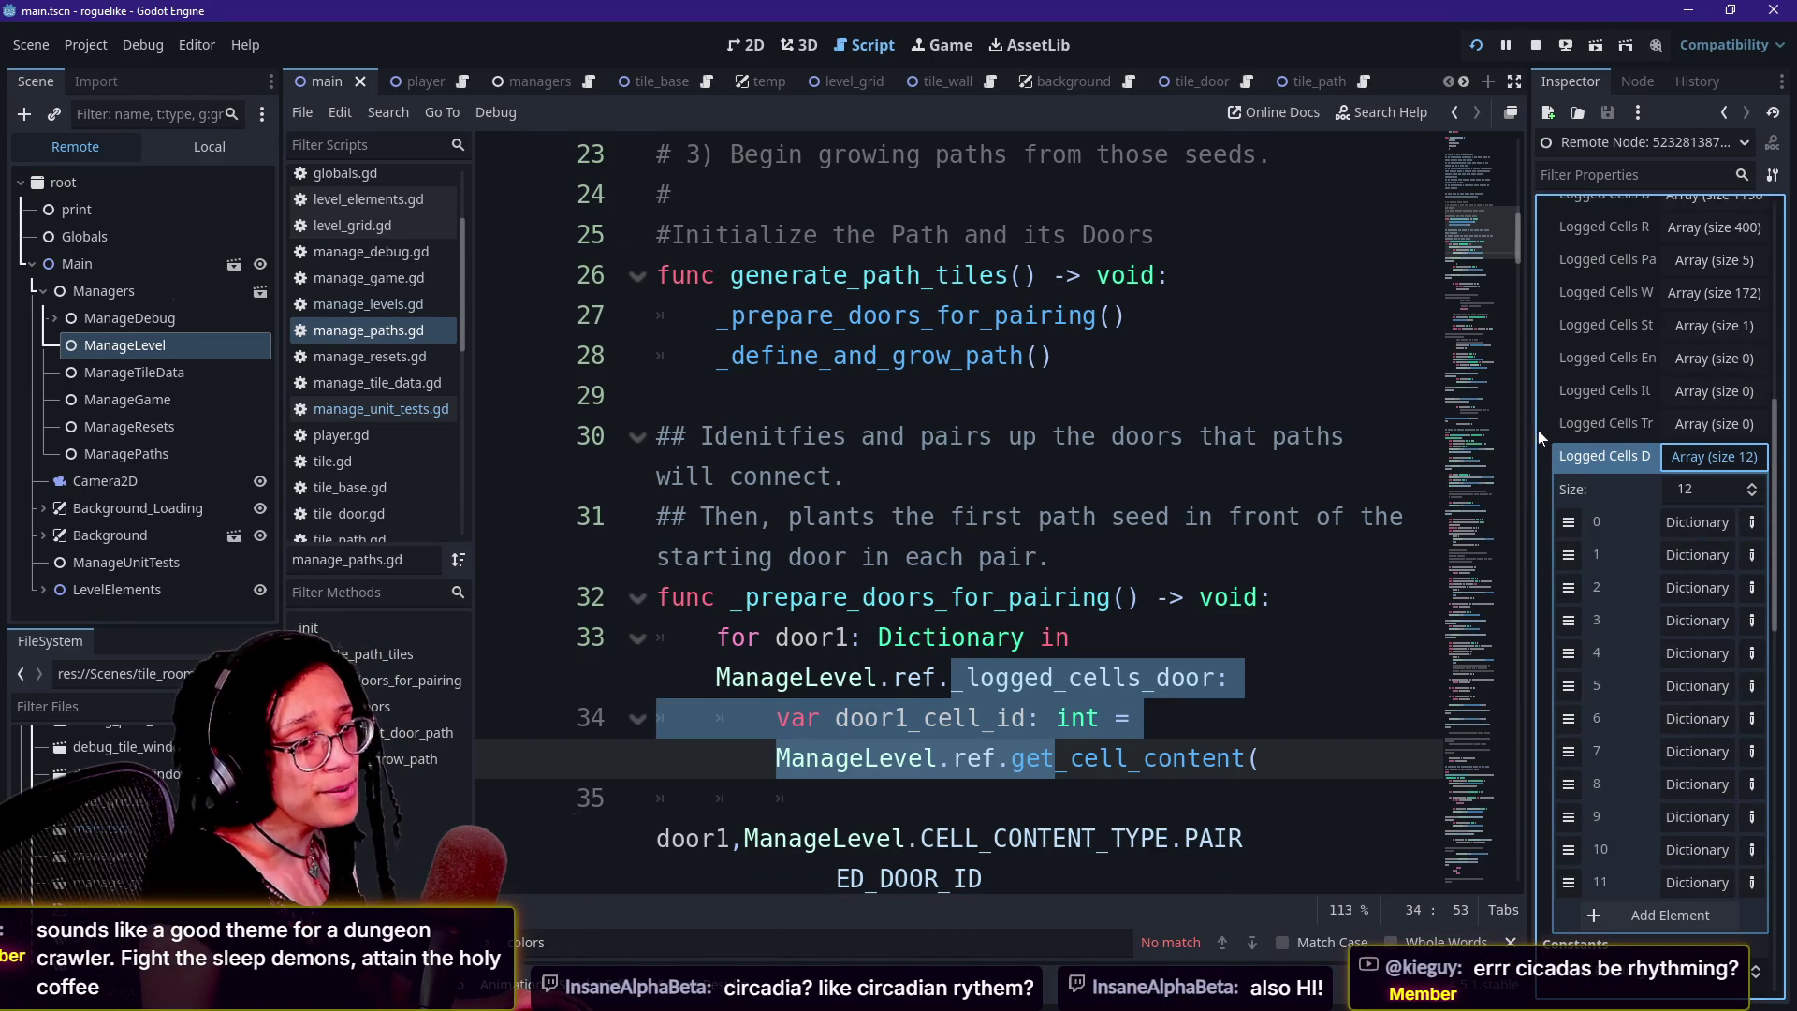
pyautogui.moveTo(1535, 438); pyautogui.dragTo(1333, 453)
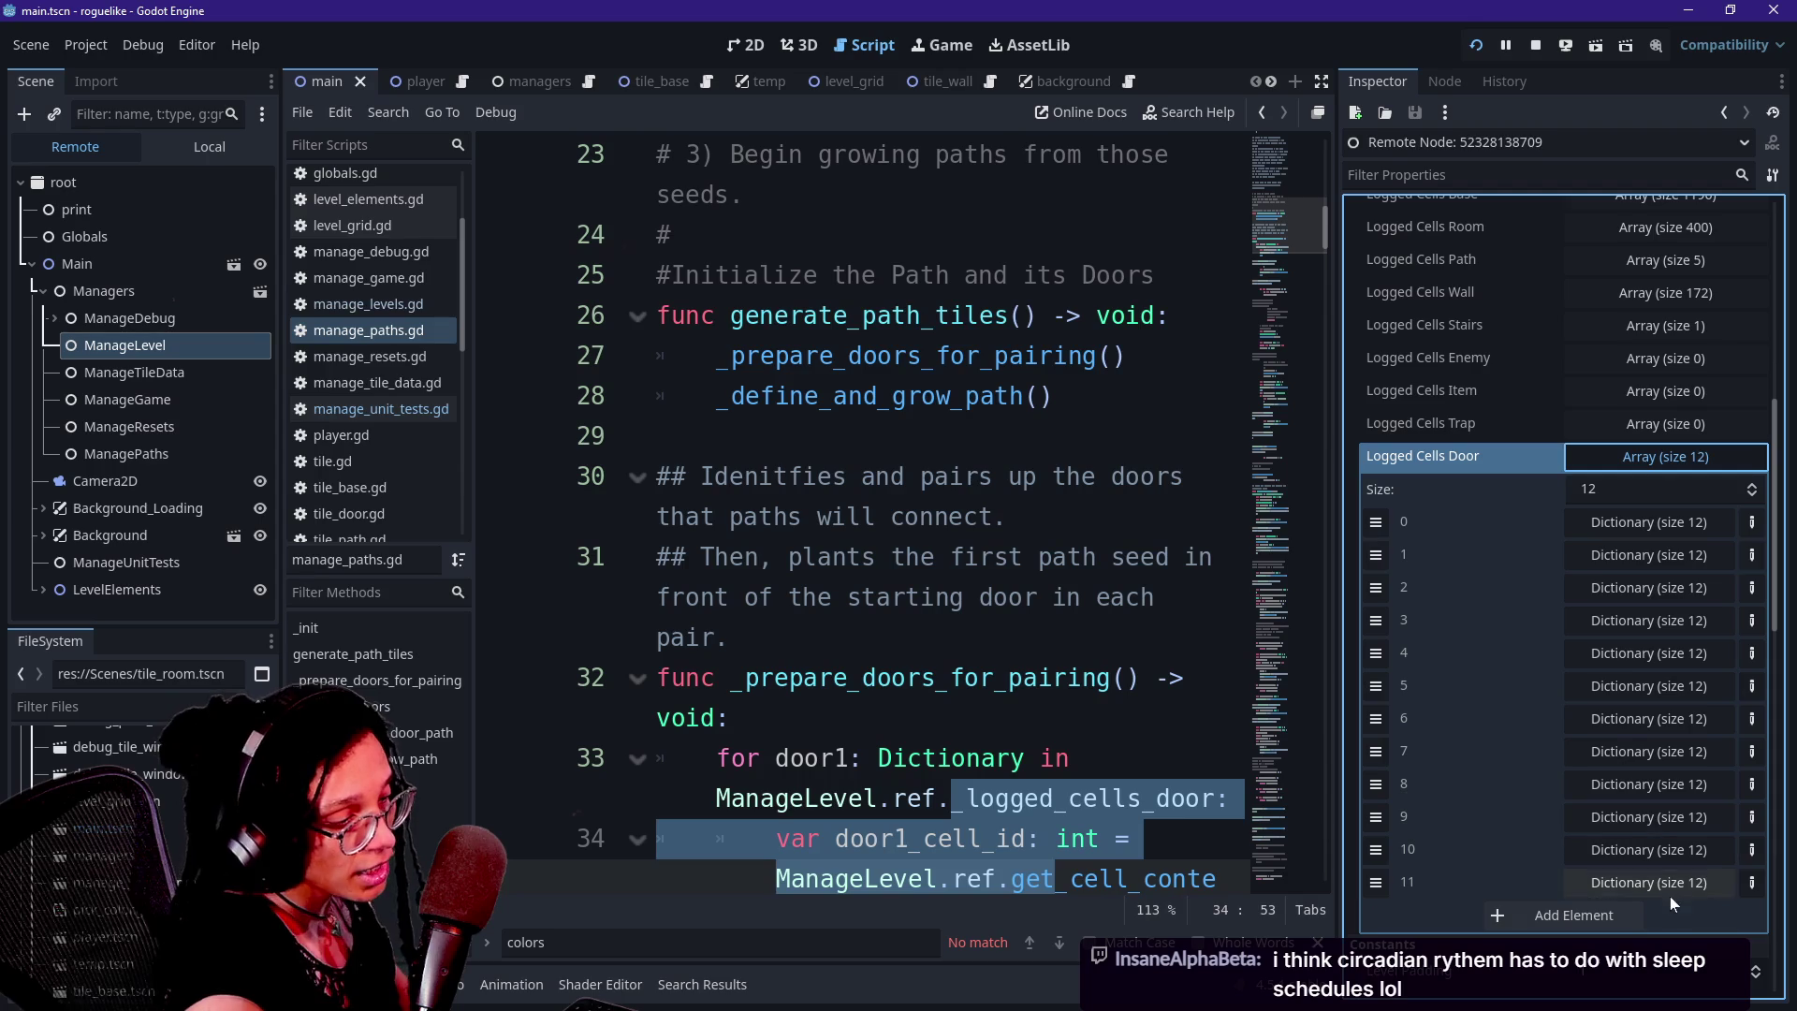
pyautogui.click(1638, 523)
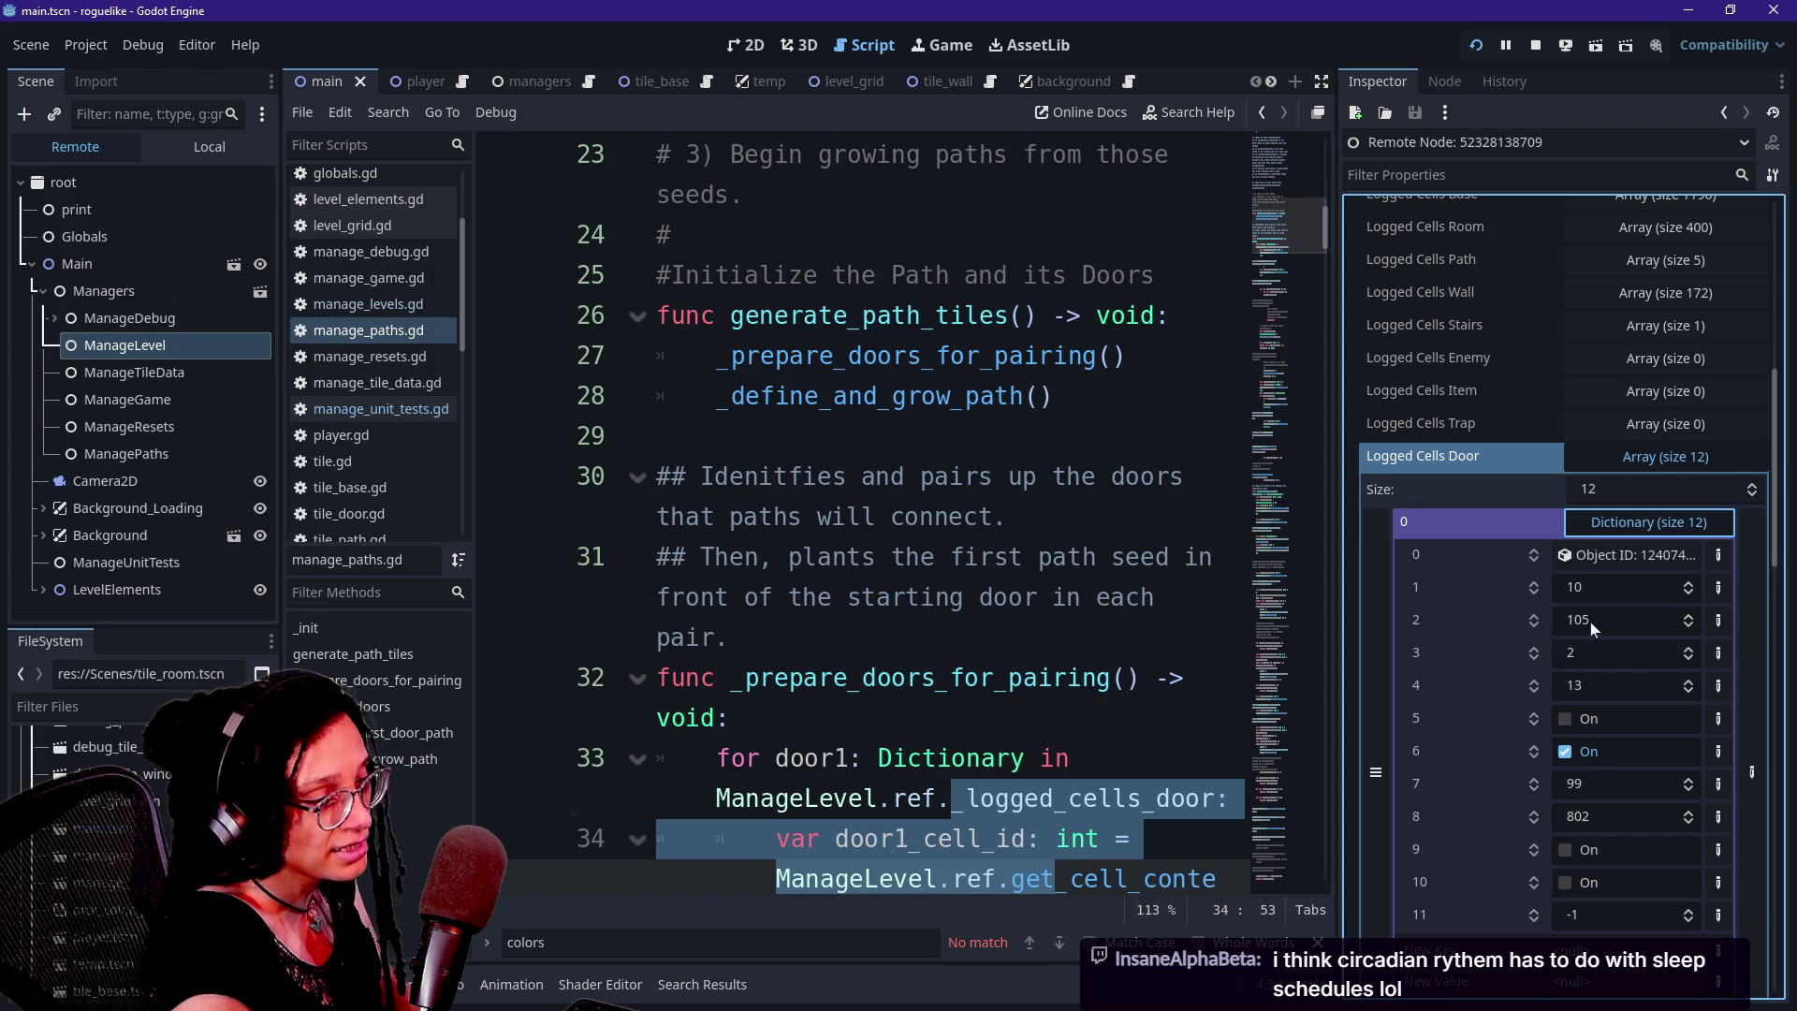
# Compare door elements 0 and 1 against doors in the running level, then open element 2
pyautogui.click(932, 47)
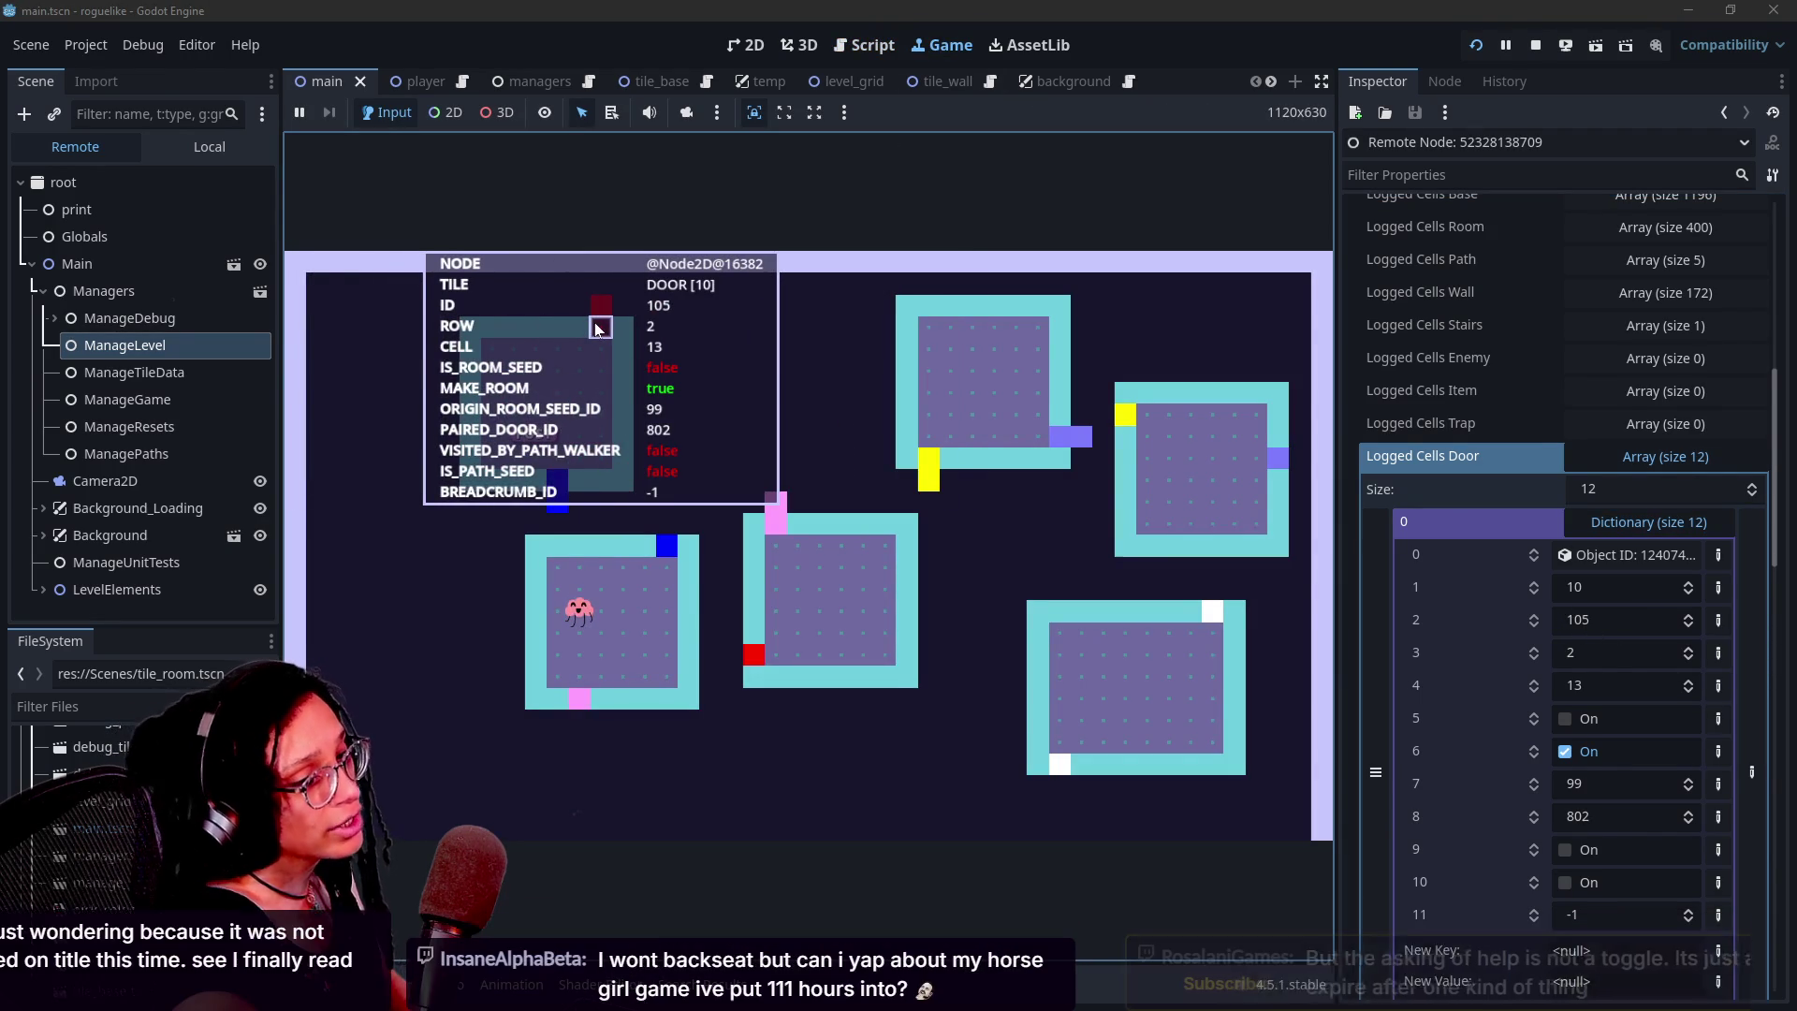
pyautogui.click(1592, 522)
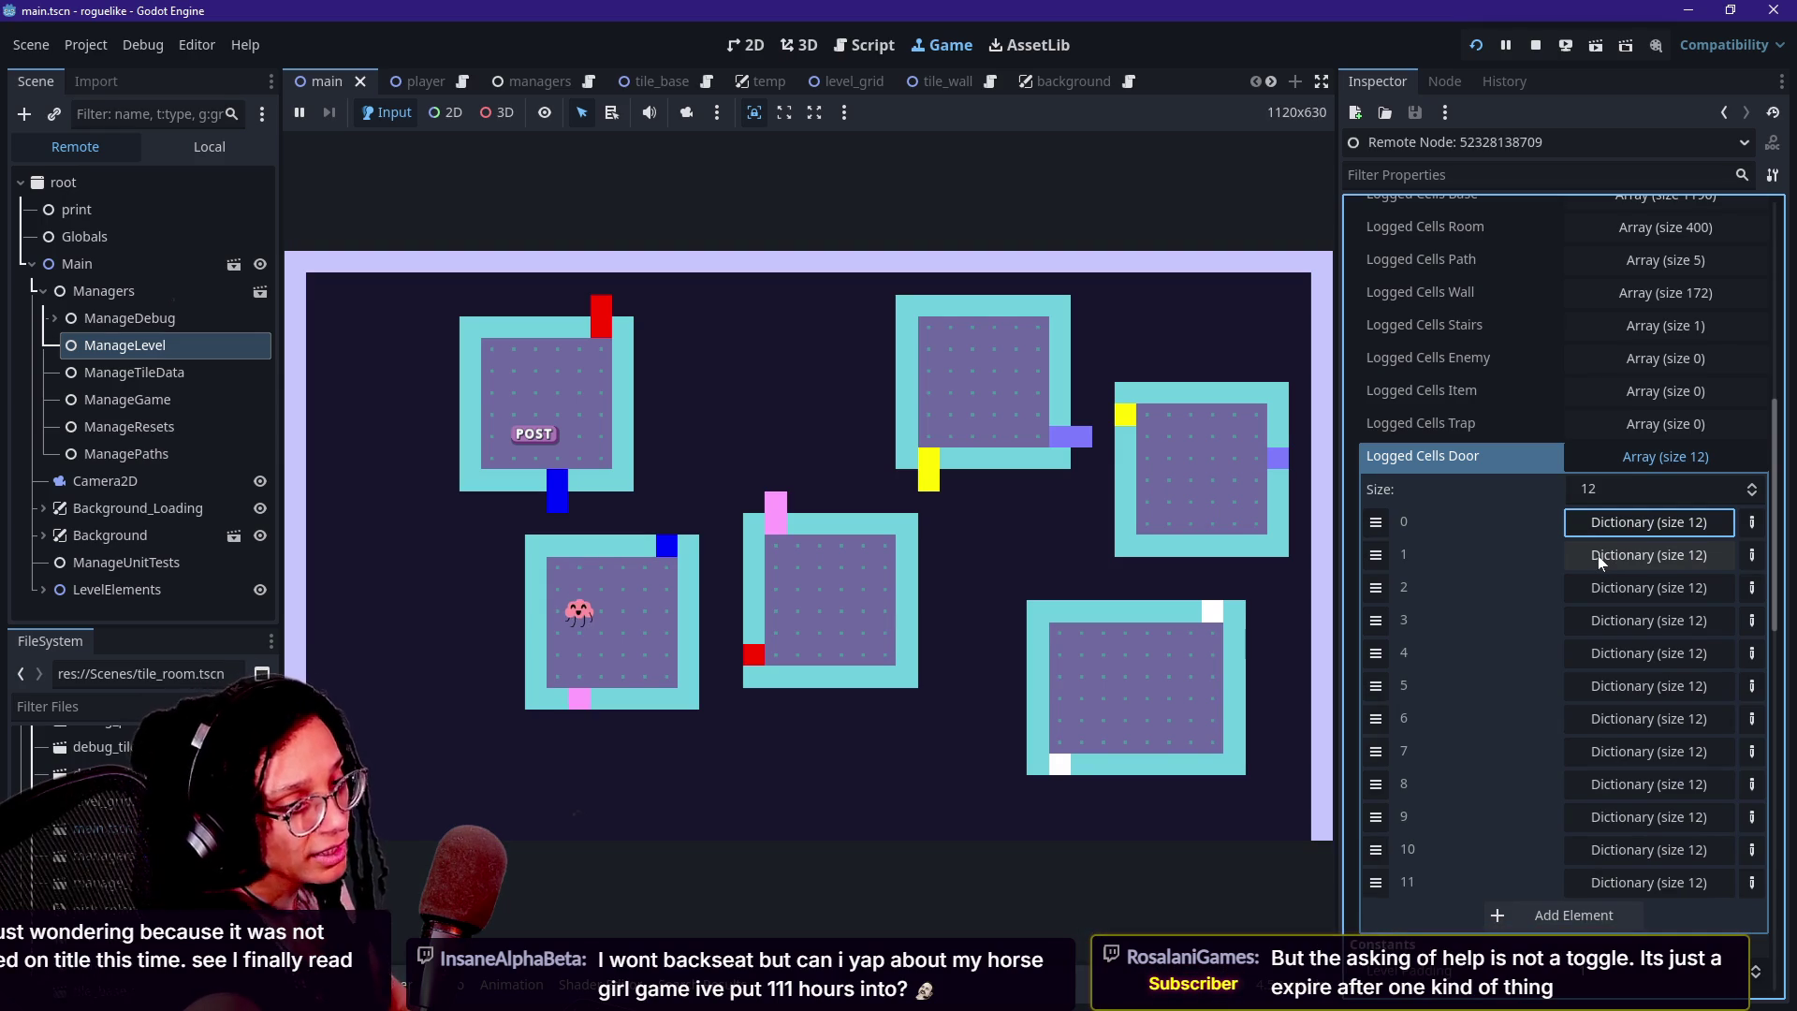
pyautogui.click(1598, 556)
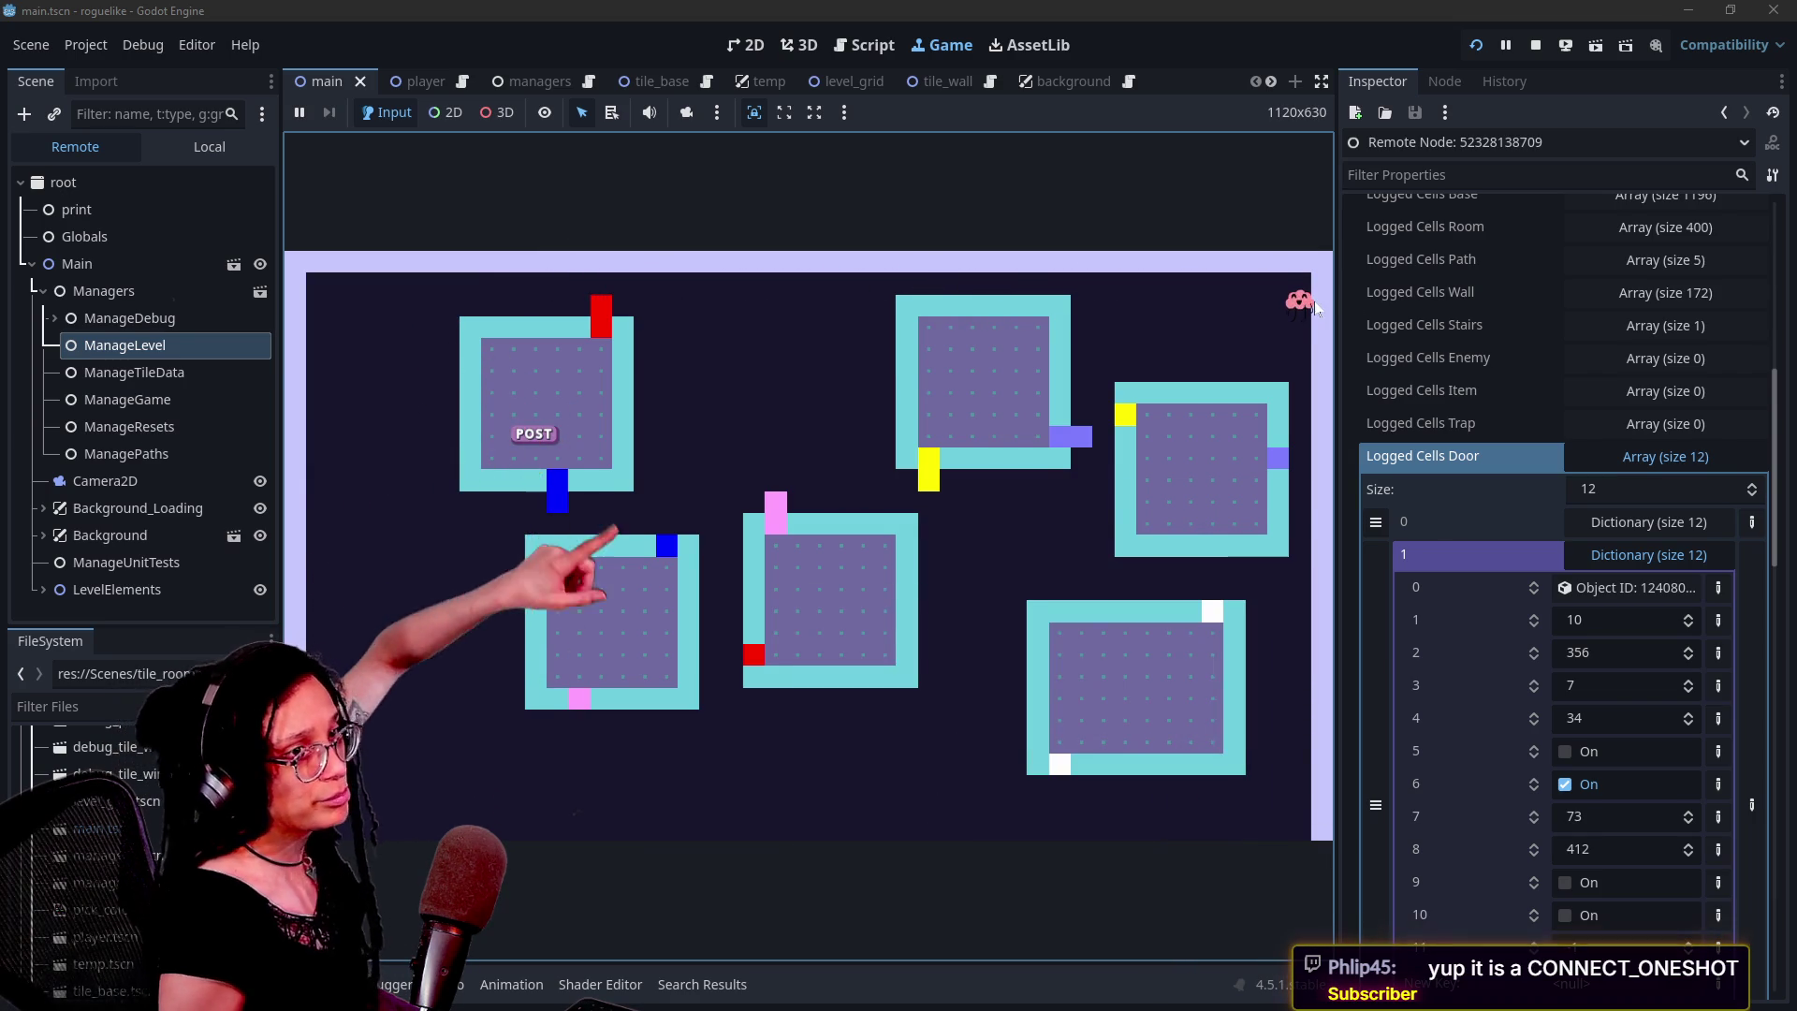
pyautogui.moveTo(319, 313)
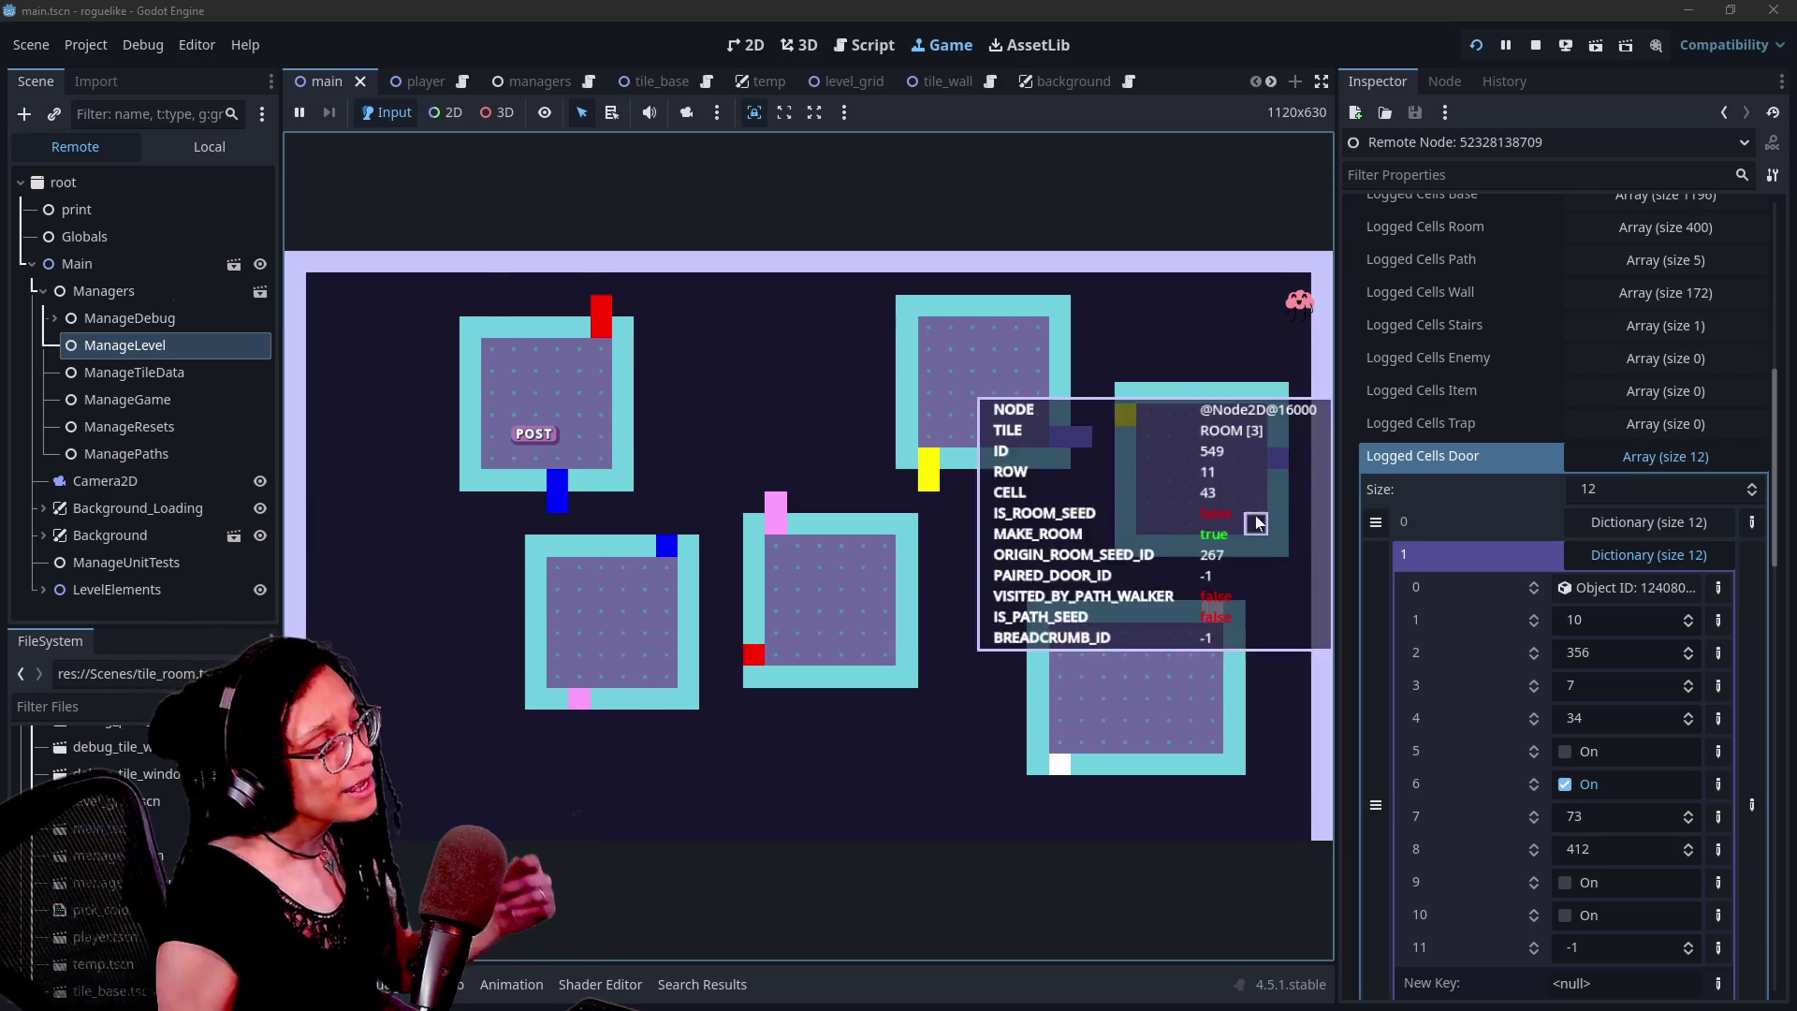
pyautogui.moveTo(625, 329)
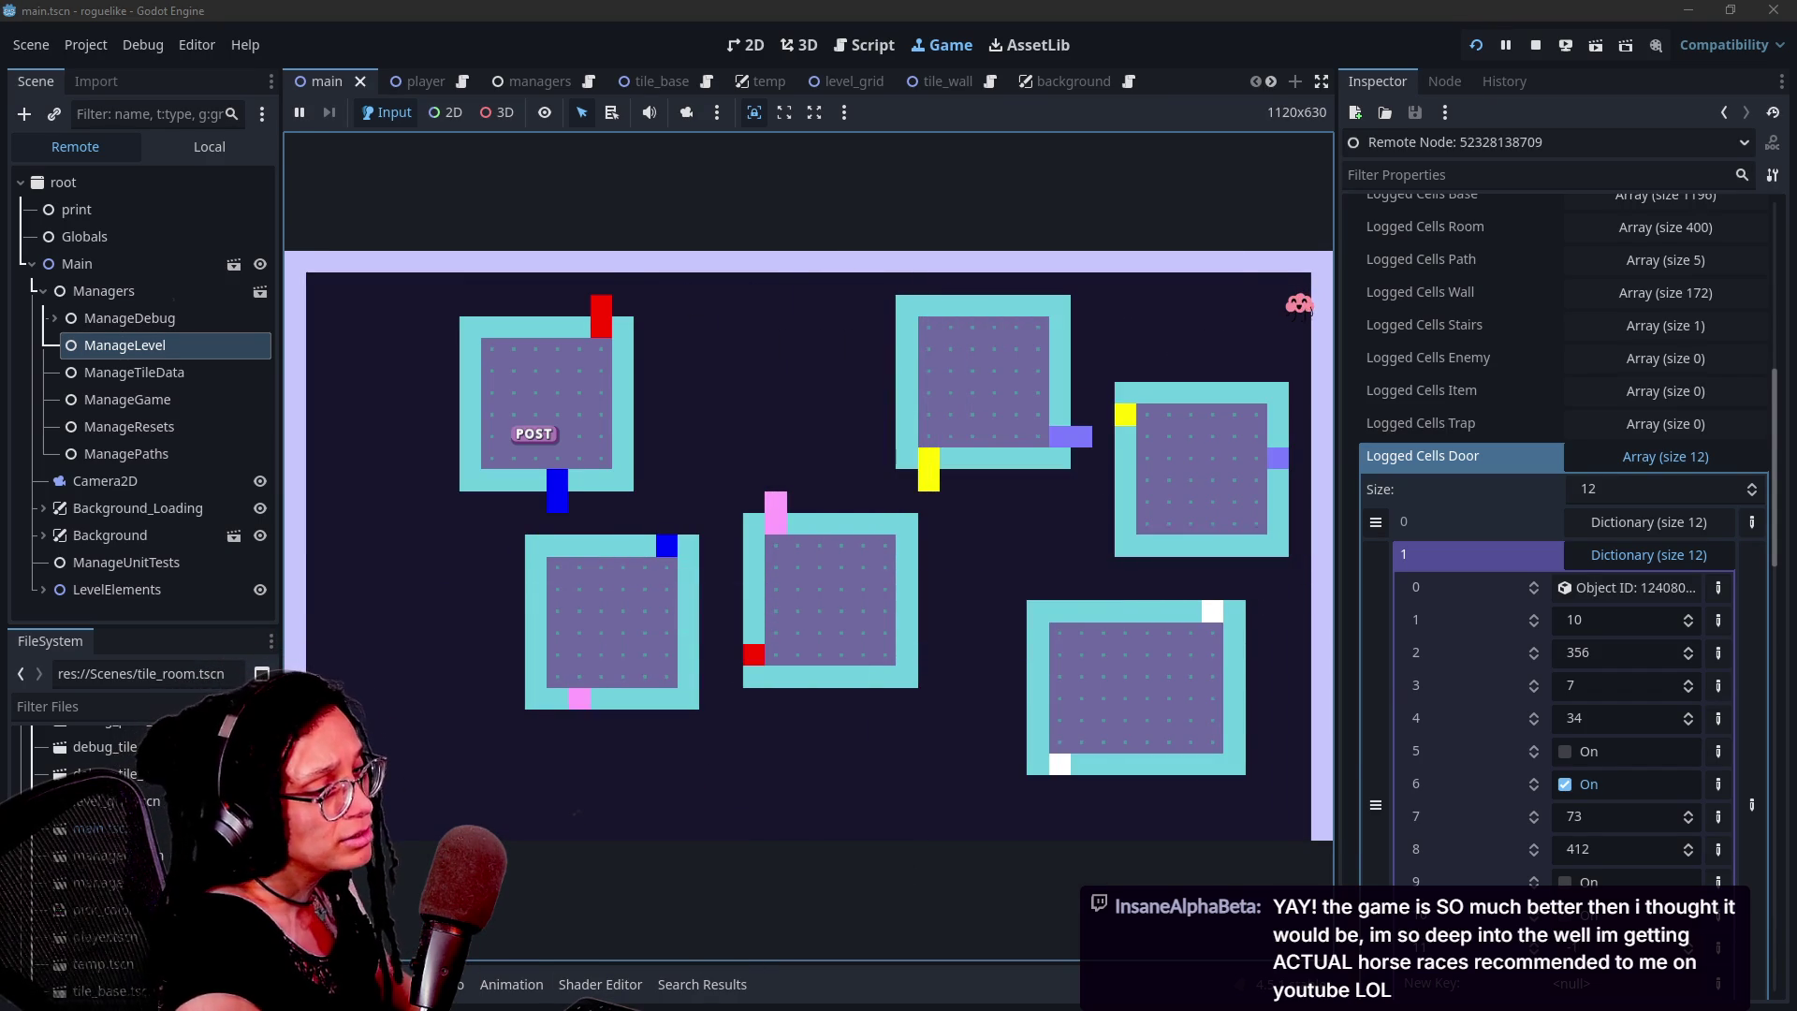
pyautogui.click(1612, 562)
# Expand Logged Cells Door elements 2 through 6 in turn
pyautogui.click(1610, 590)
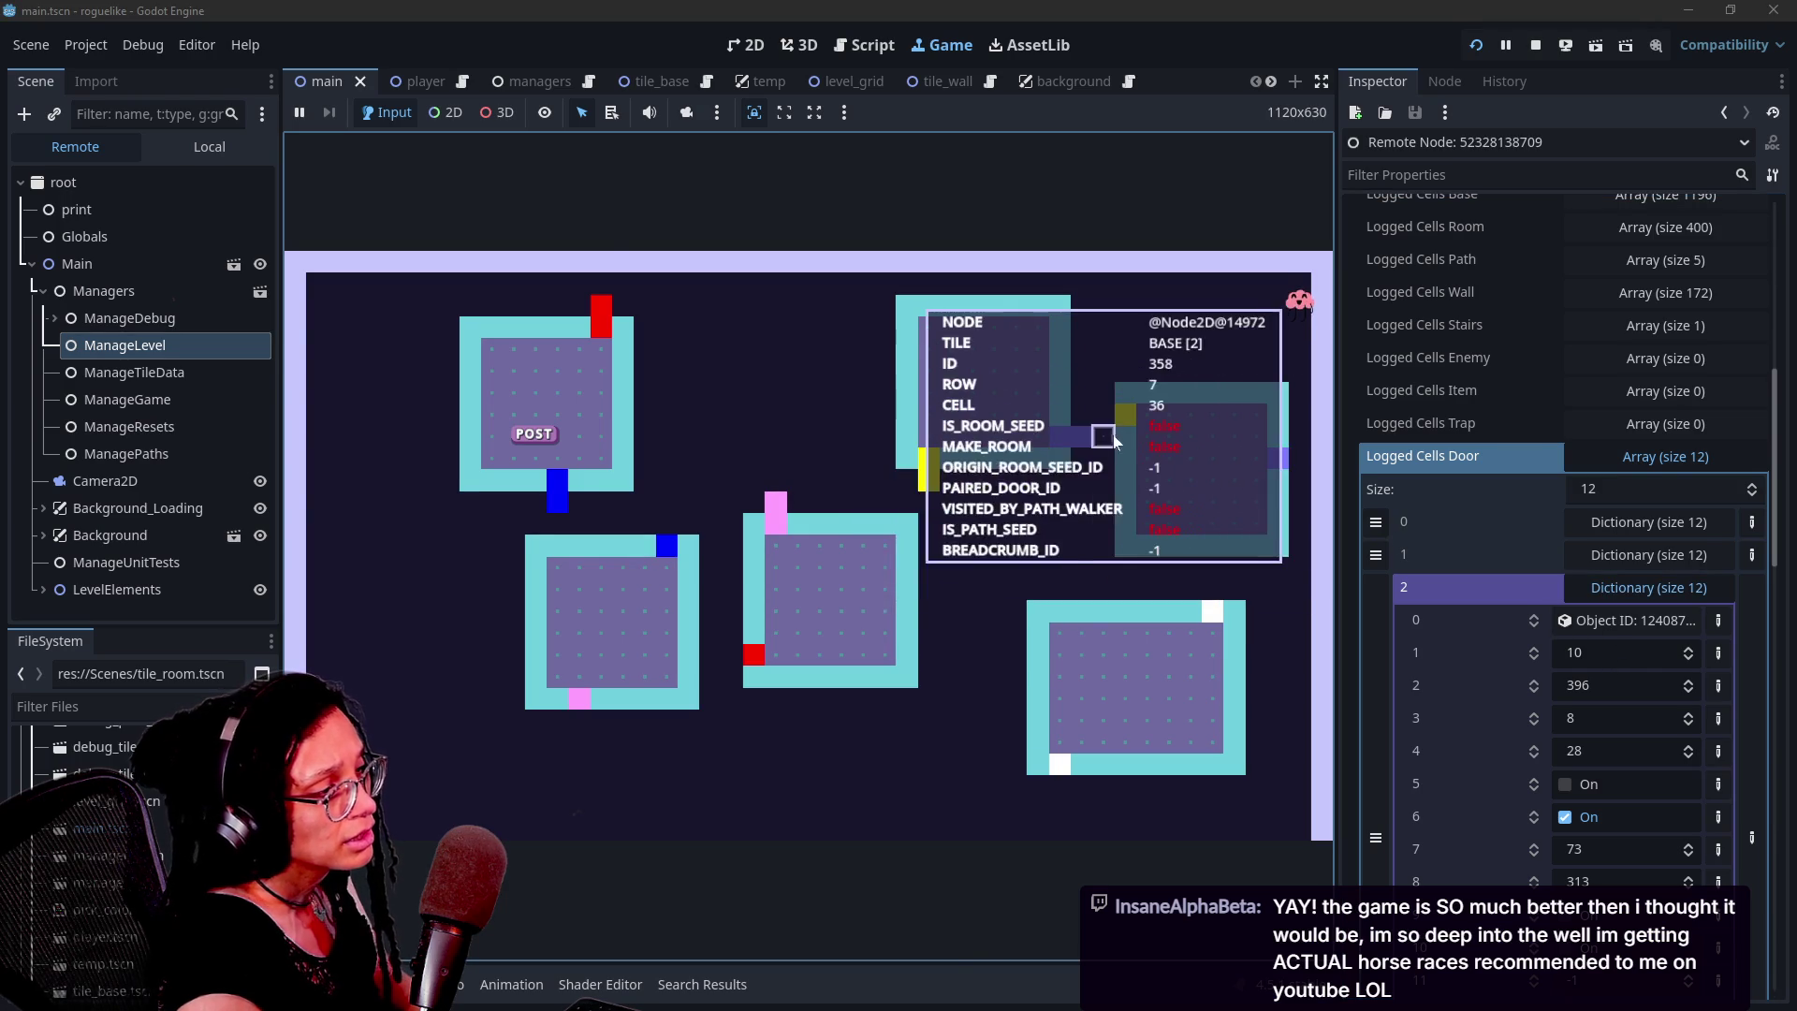
pyautogui.click(1614, 587)
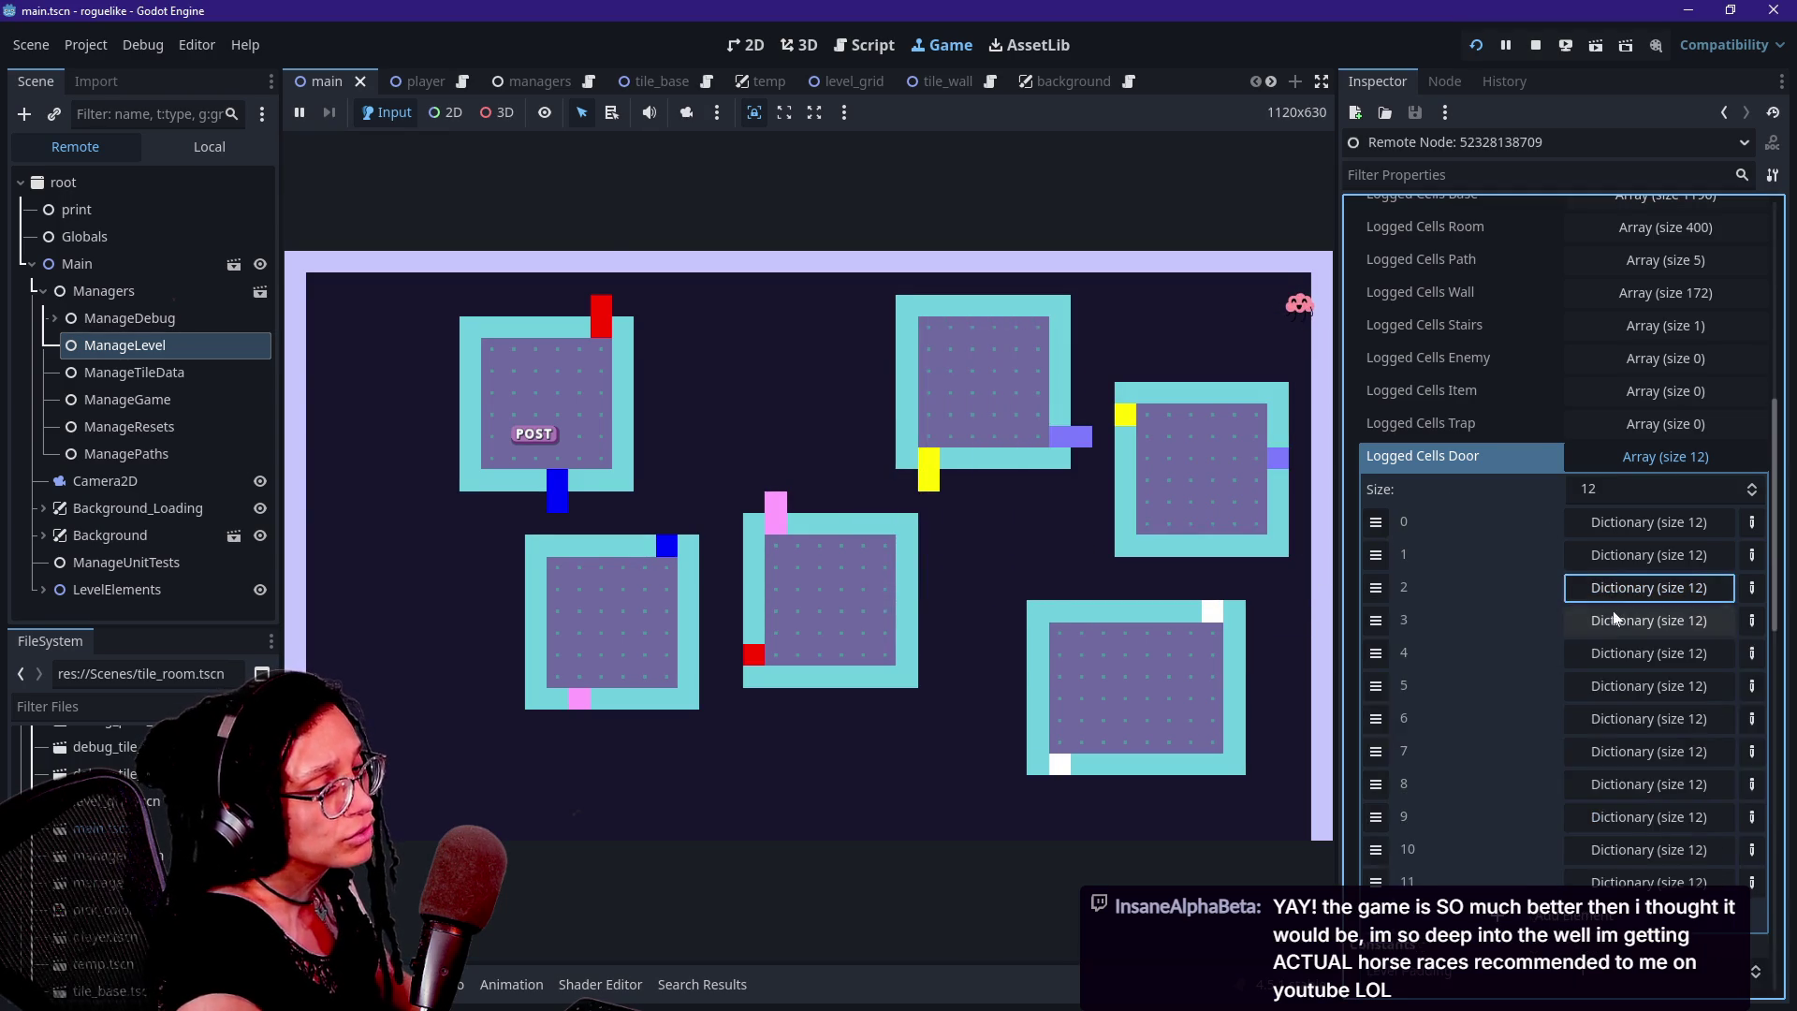
pyautogui.click(1605, 620)
pyautogui.click(1602, 621)
pyautogui.click(1603, 655)
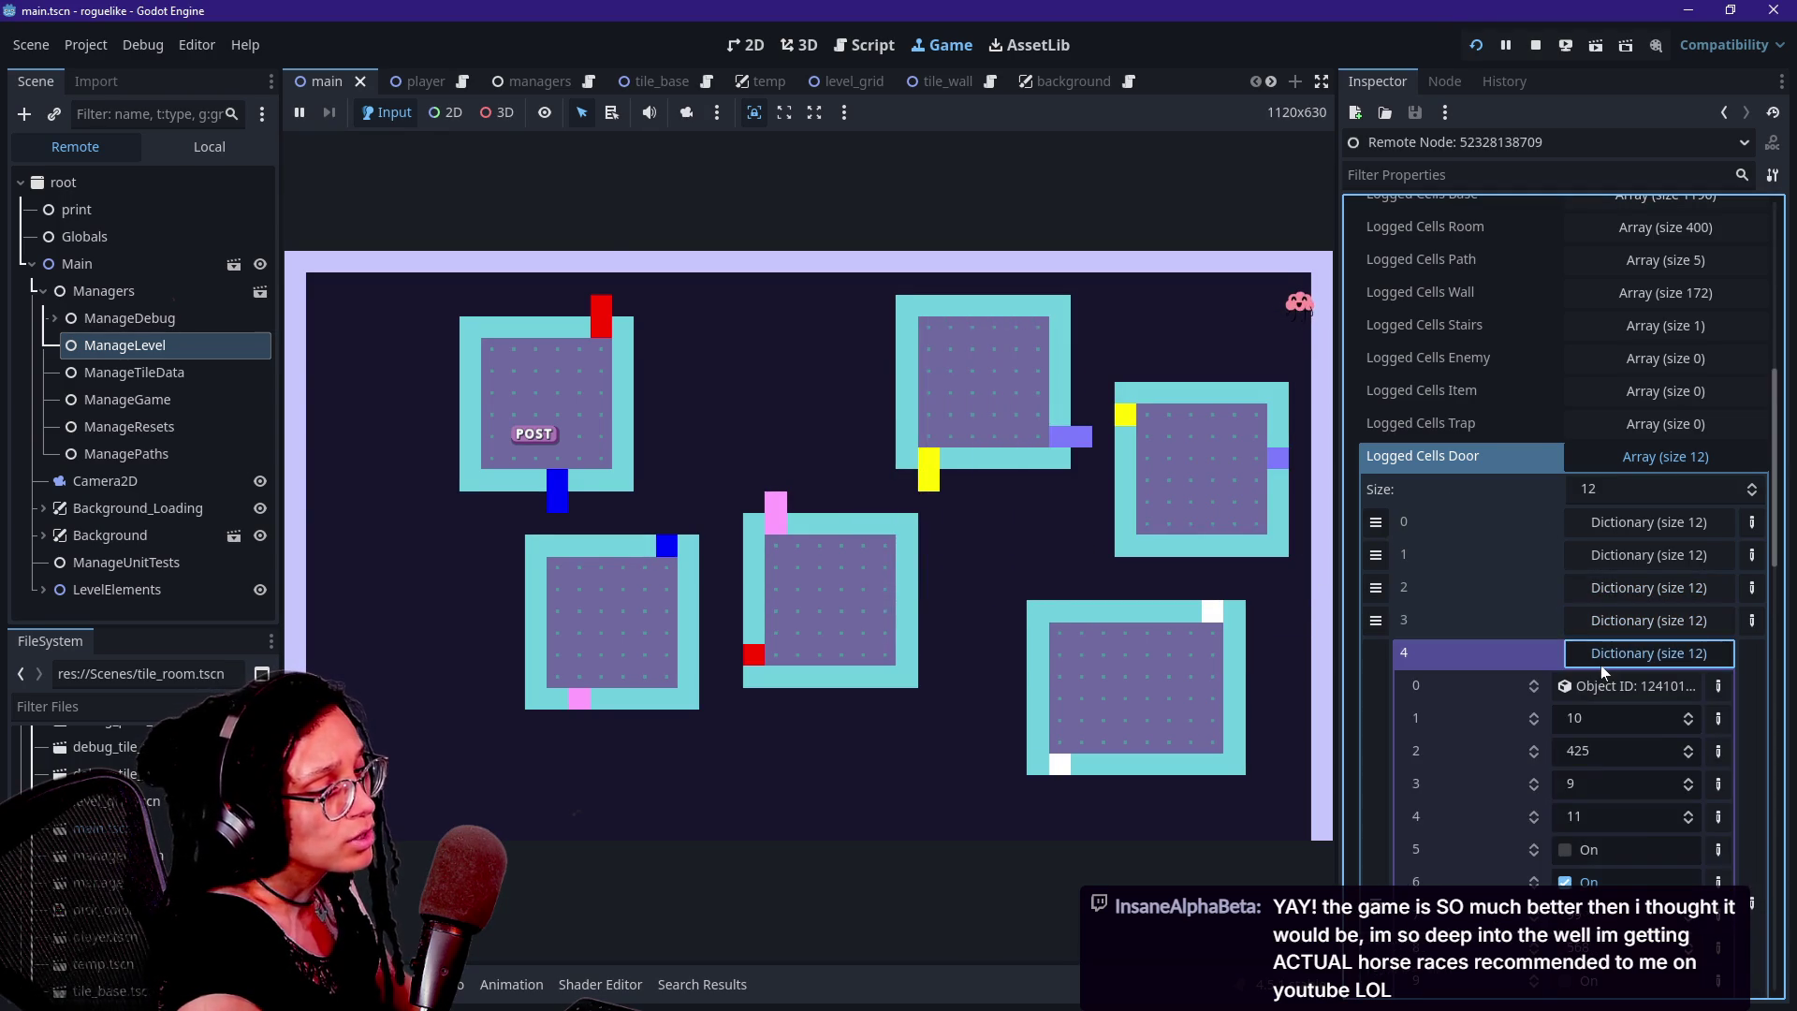
pyautogui.click(1600, 655)
pyautogui.click(1598, 688)
pyautogui.click(1598, 694)
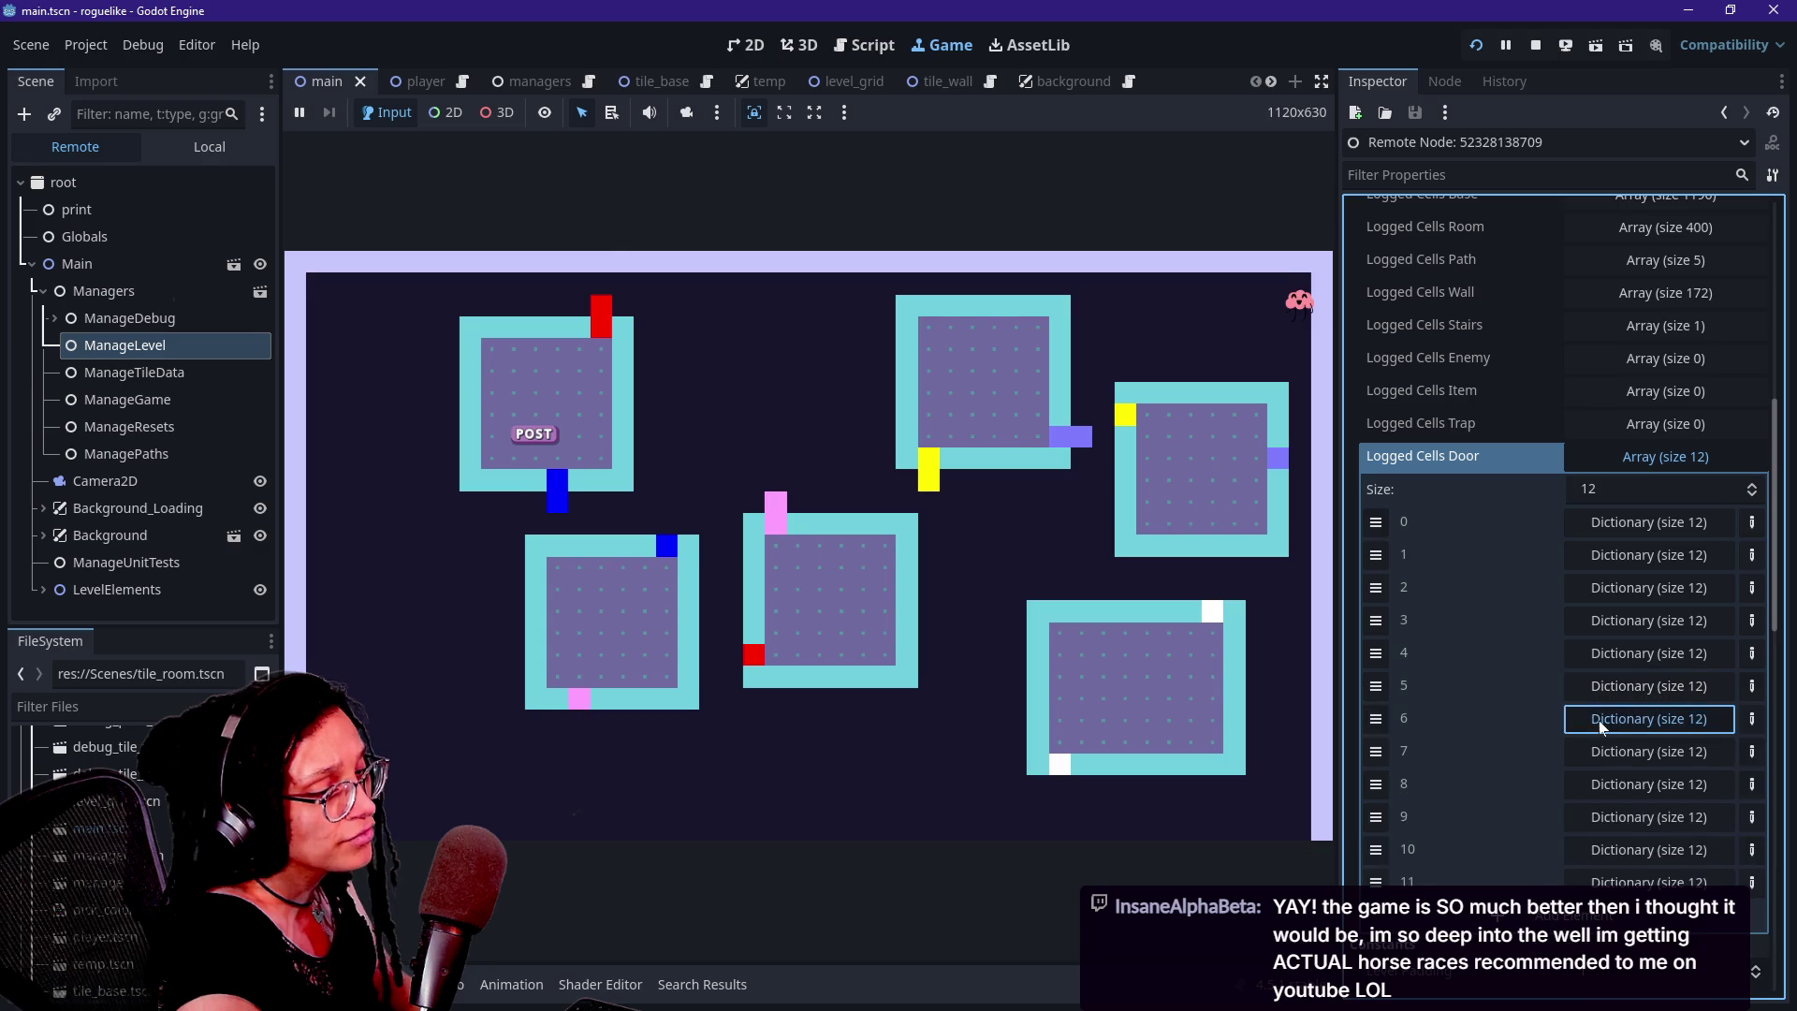
pyautogui.click(1599, 721)
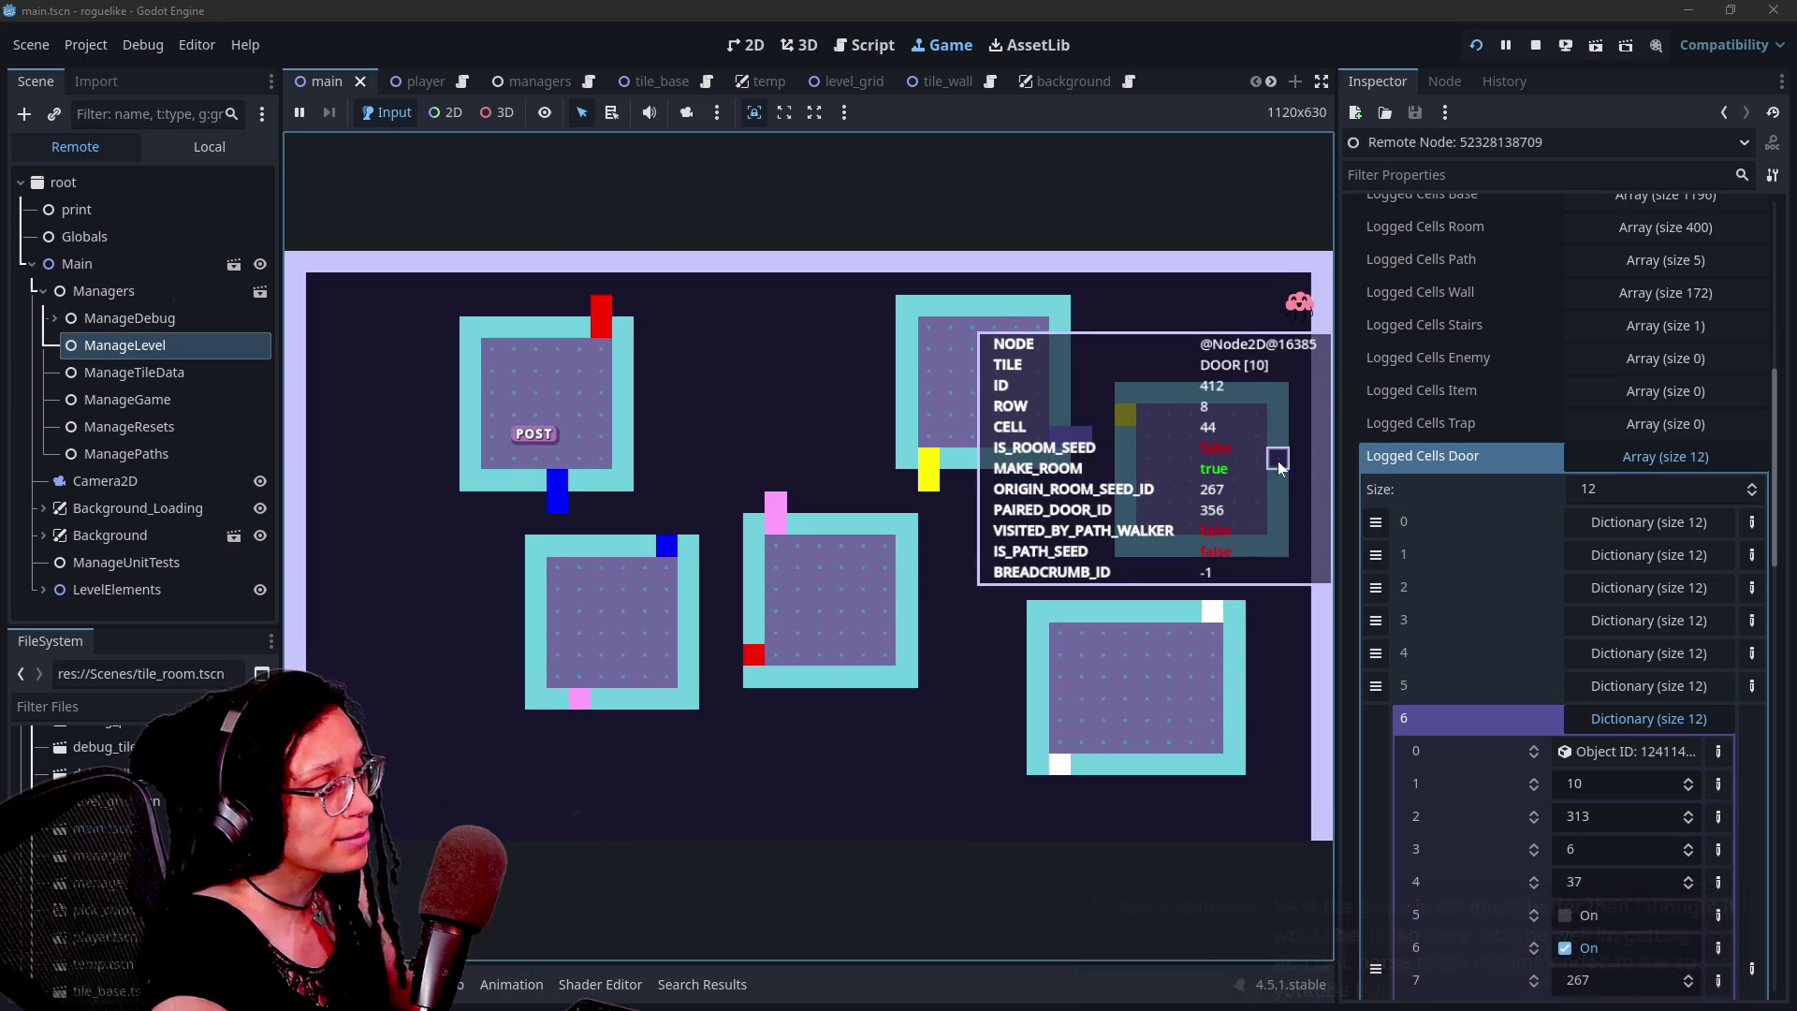
# Check door 313 at row 6, cell 37 in the game, then switch to the browser chat
pyautogui.click(1611, 698)
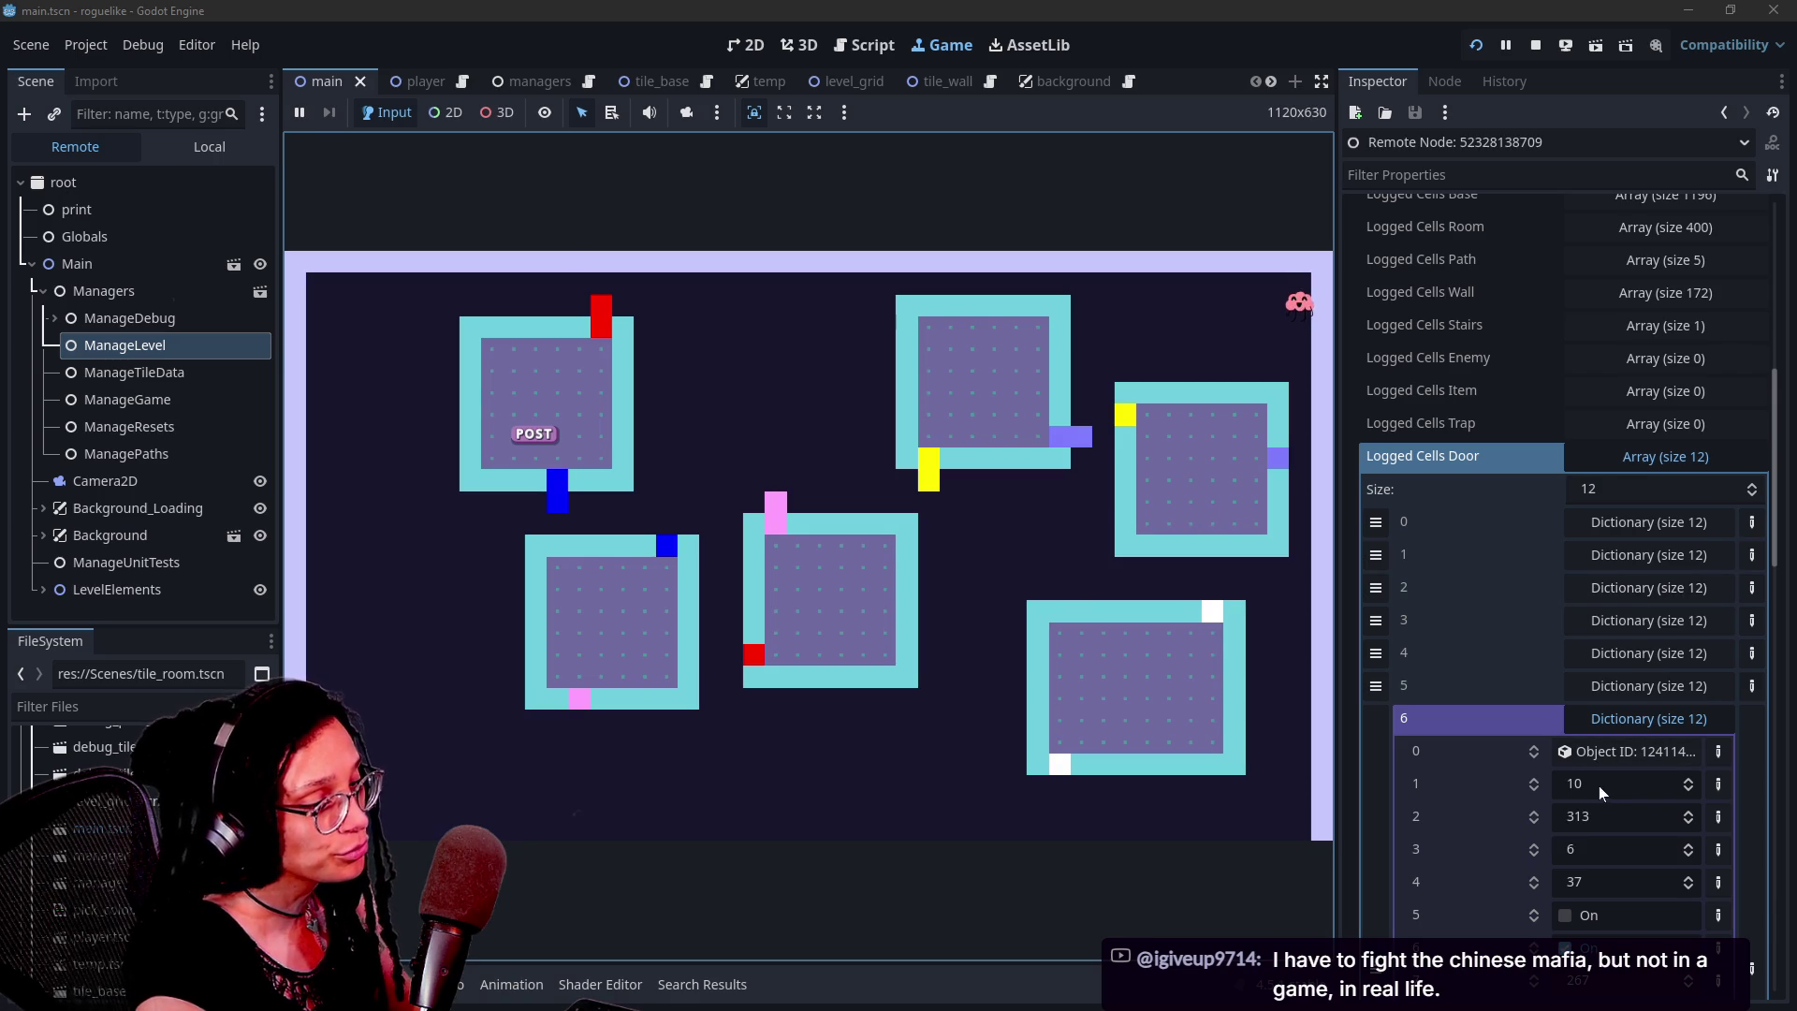
pyautogui.moveTo(1126, 418)
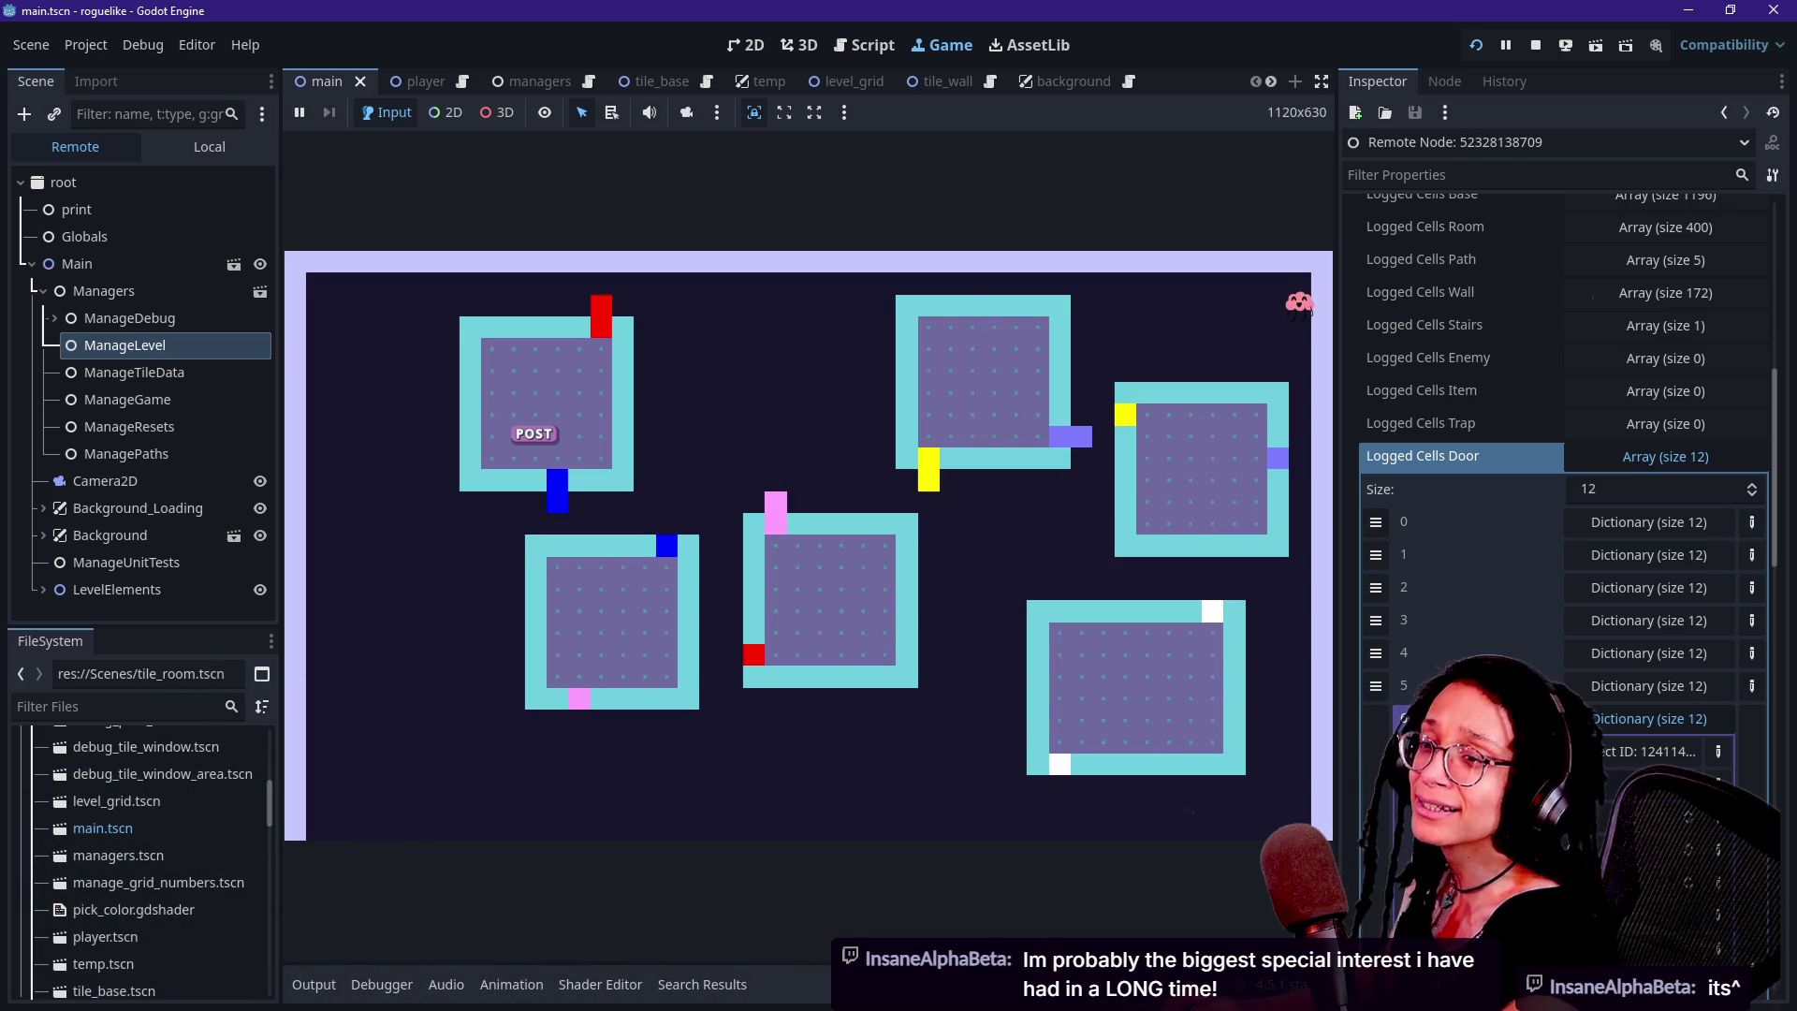
pyautogui.hotkey('alt', 'Tab')
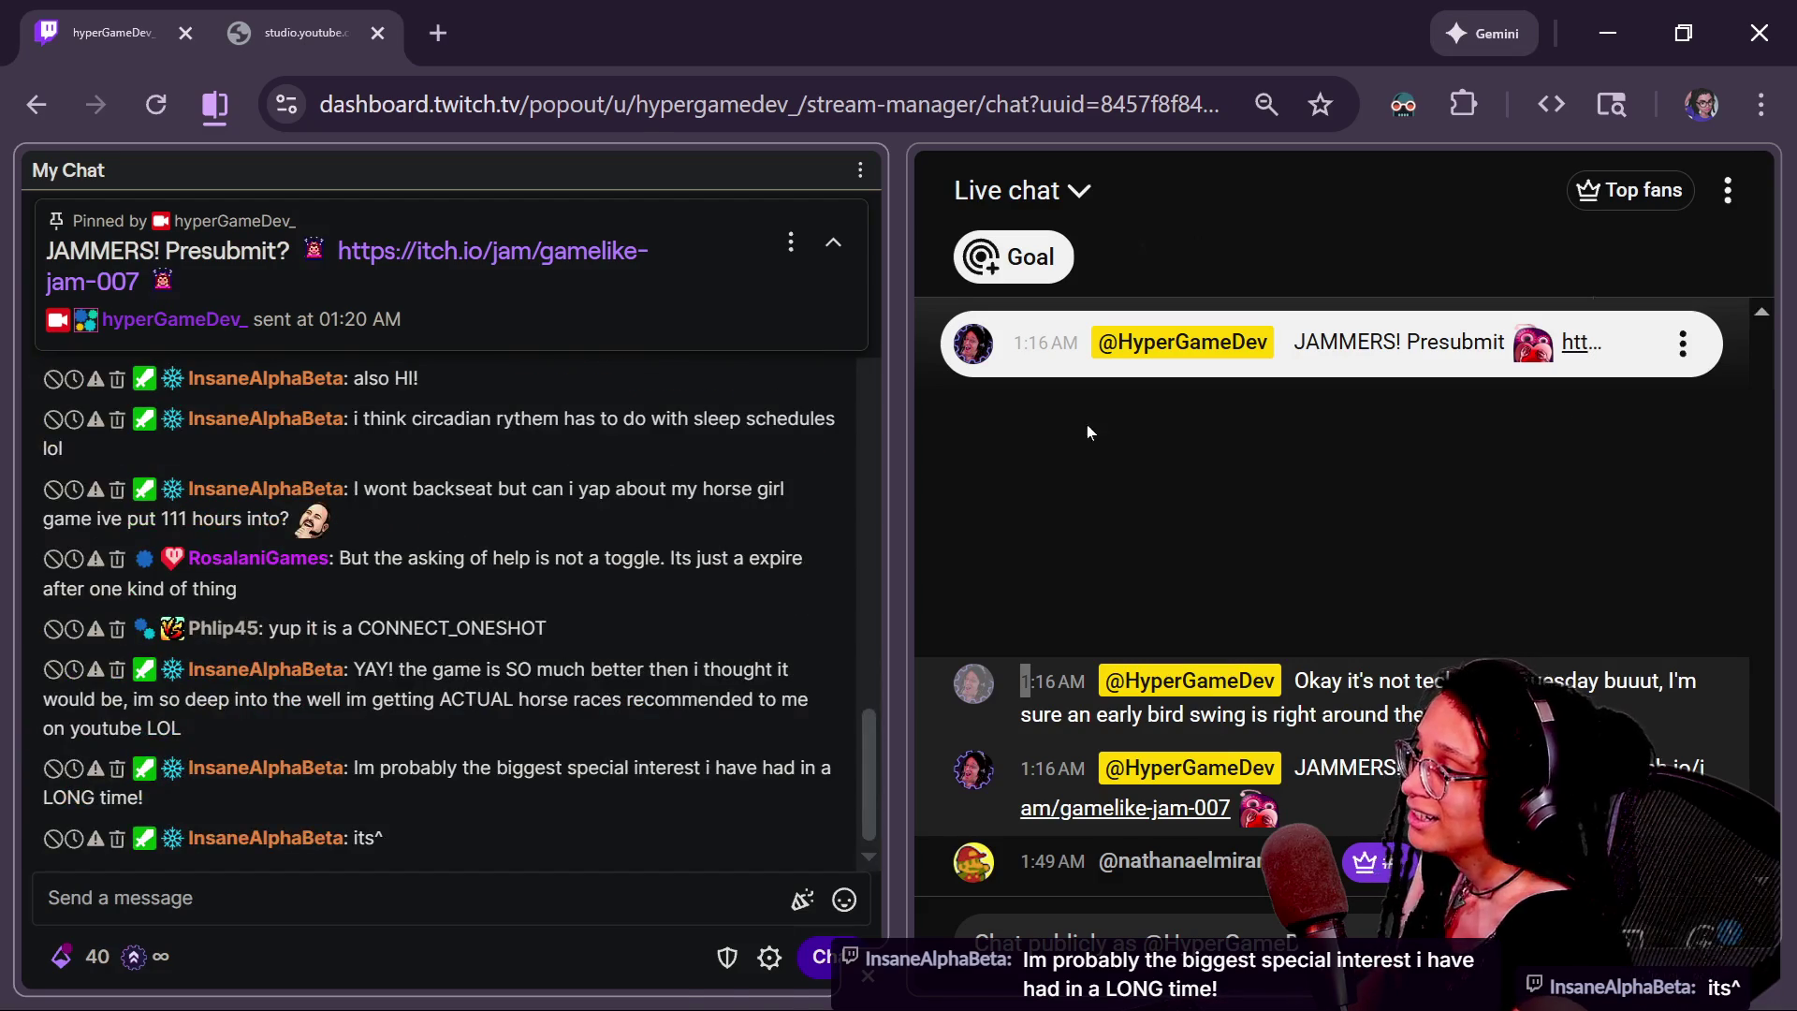
# Read the YouTube live chat, then find the special-interest message in Twitch chat
pyautogui.click(1074, 417)
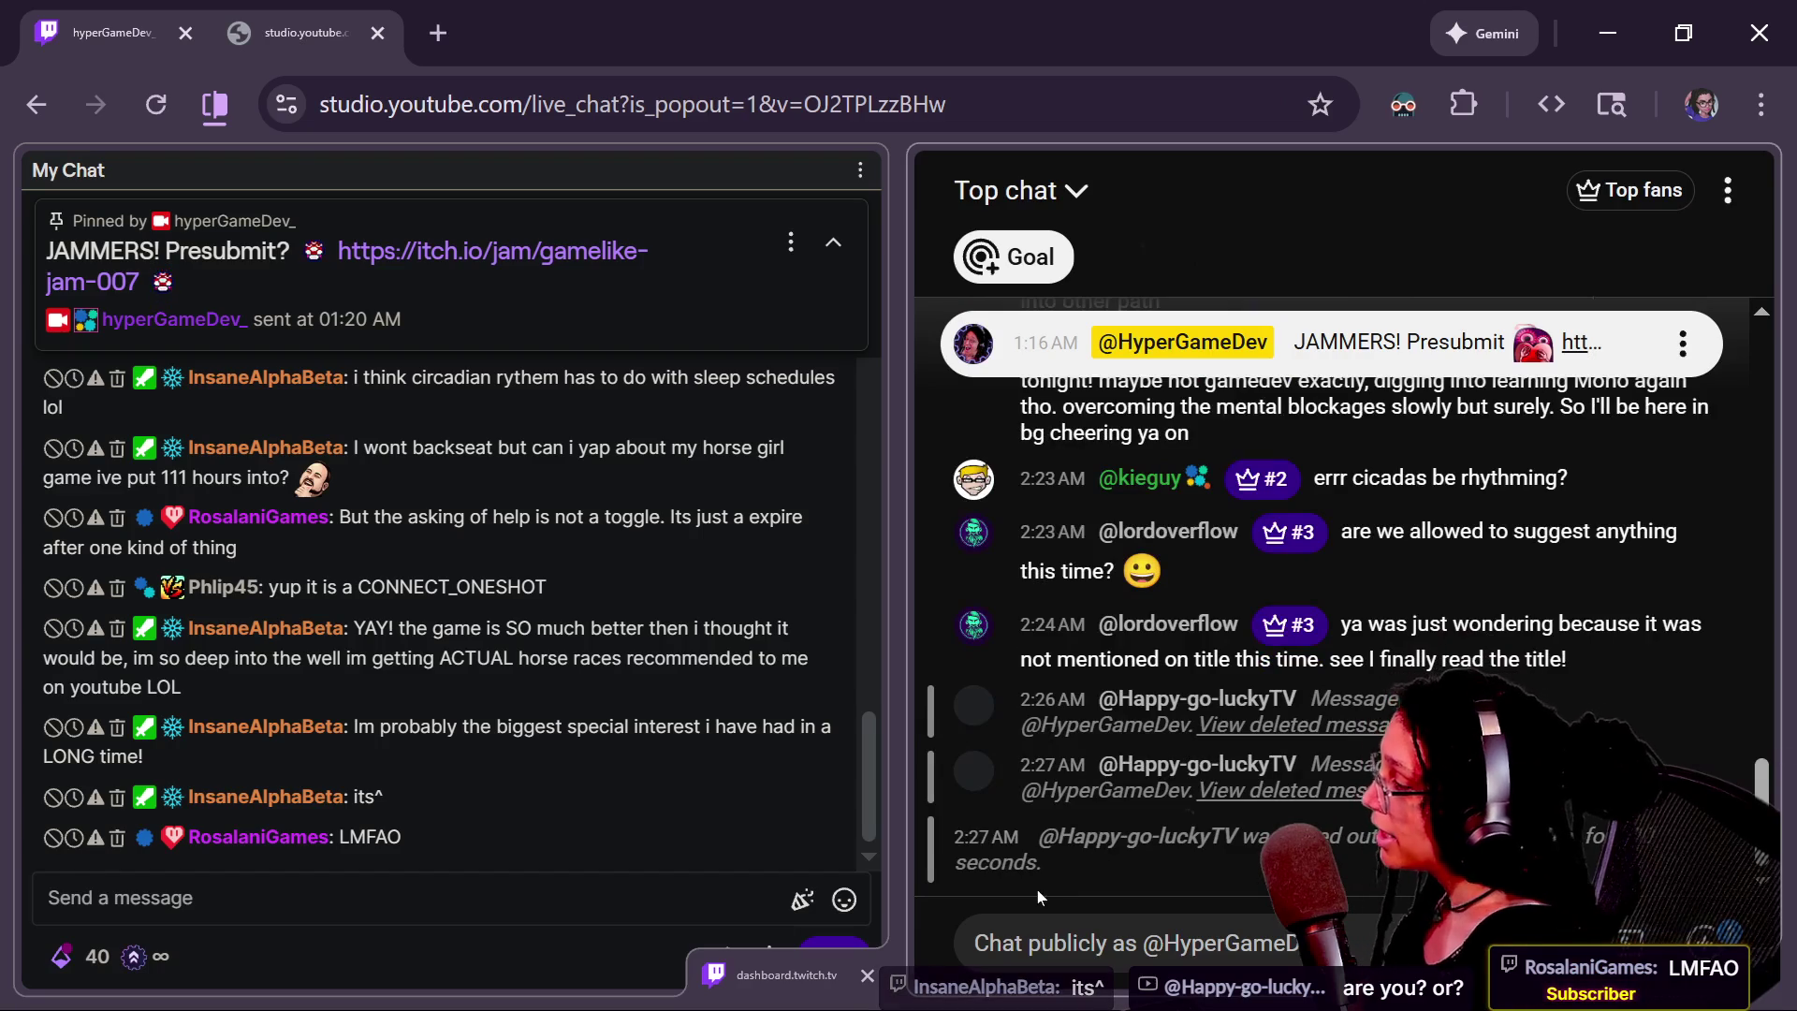
pyautogui.scroll(2, 478, 794)
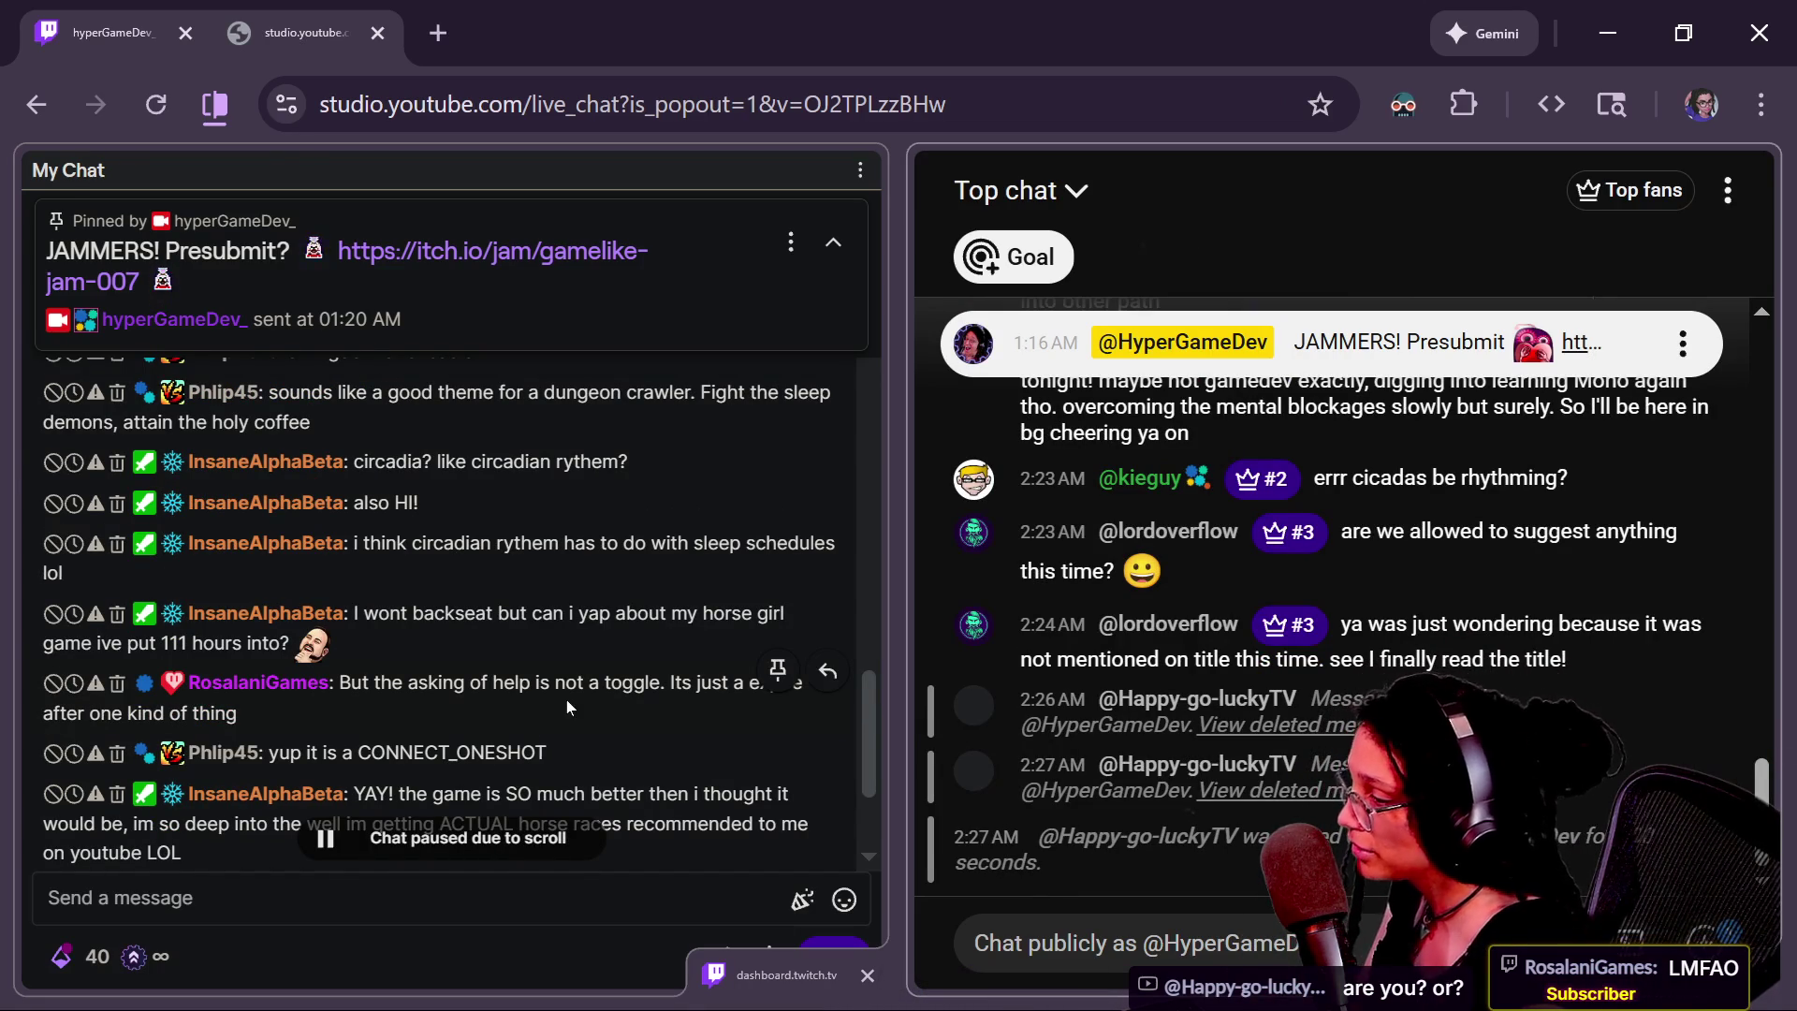
pyautogui.click(409, 592)
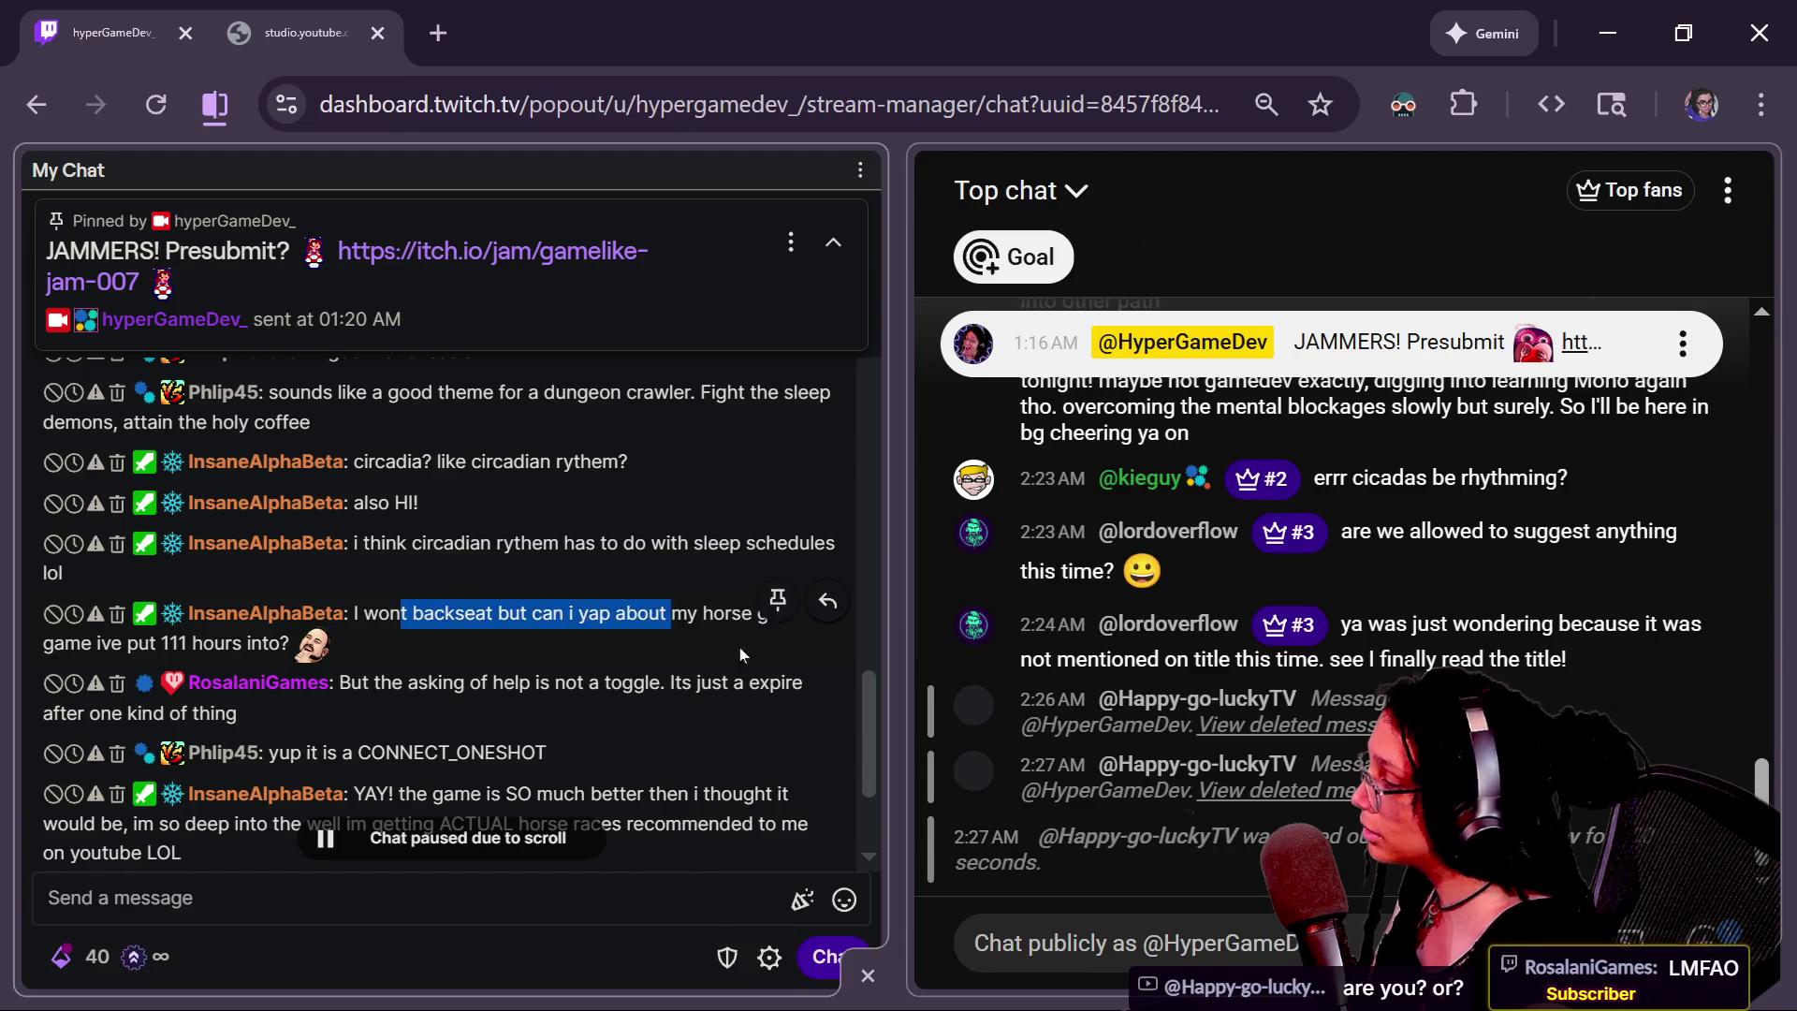
pyautogui.moveTo(409, 602); pyautogui.dragTo(695, 717)
pyautogui.click(693, 721)
pyautogui.scroll(-2, 693, 721)
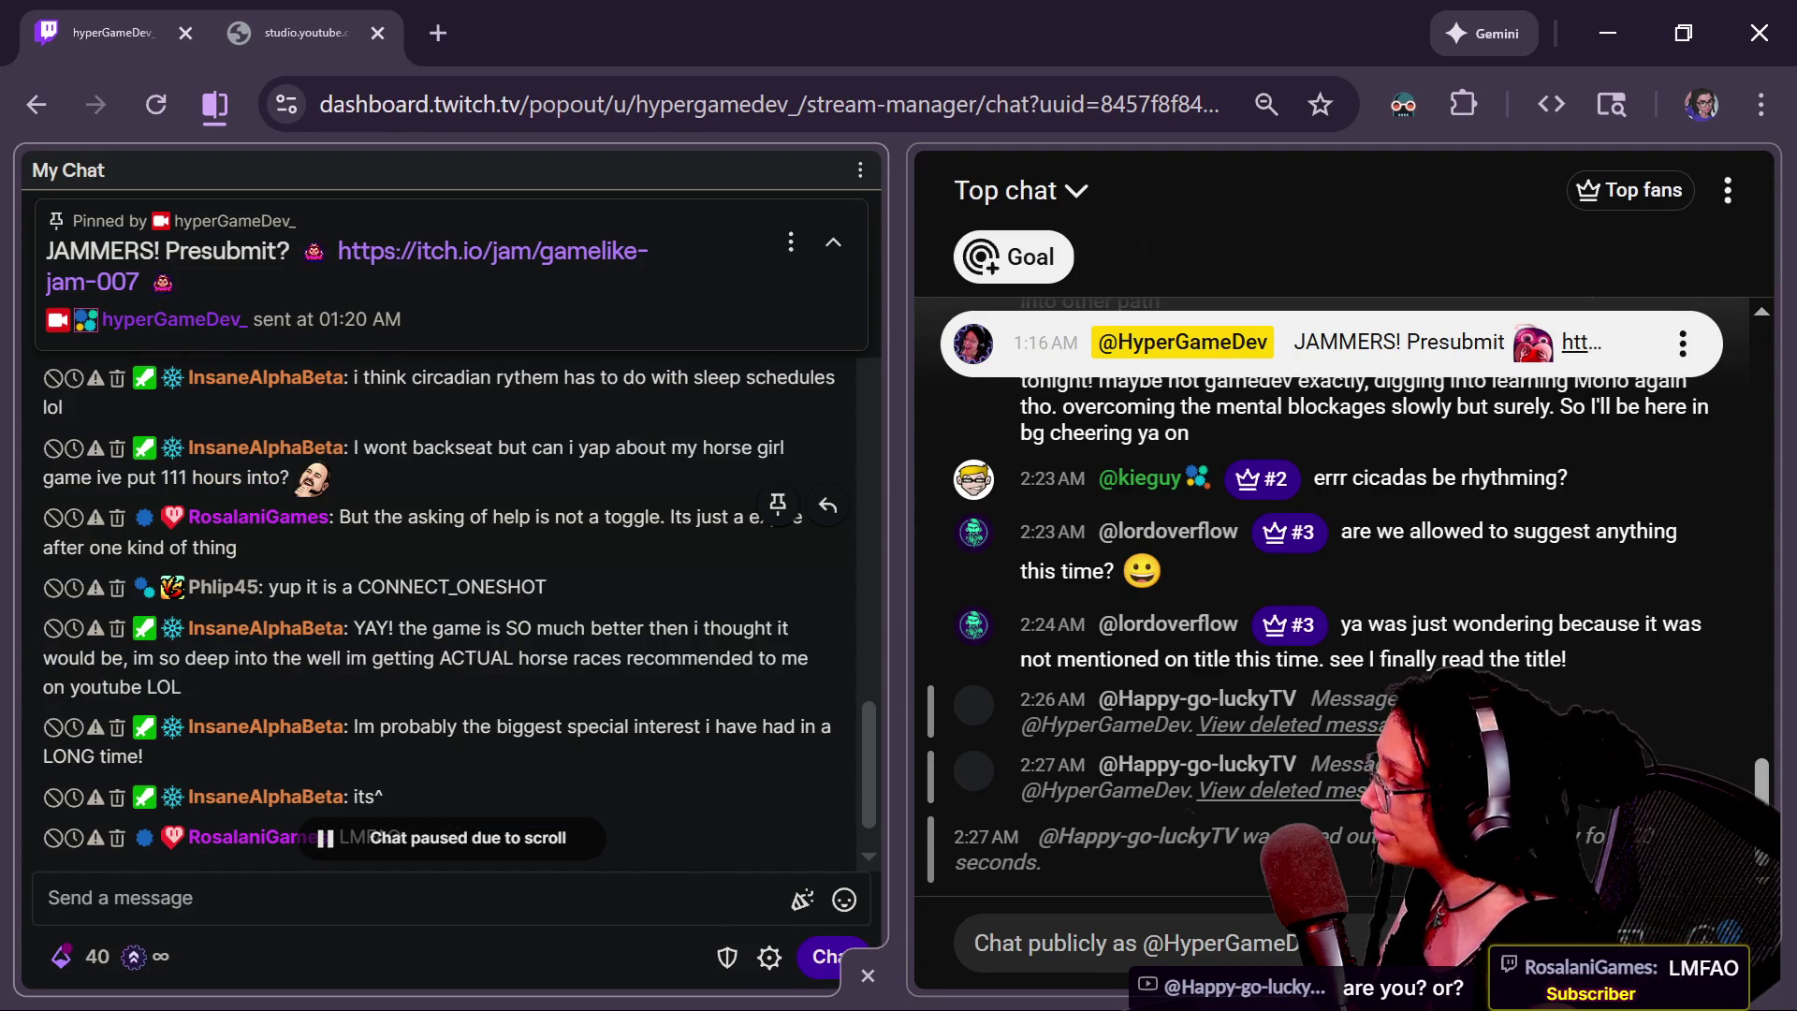
pyautogui.moveTo(428, 517)
pyautogui.mouseDown()
pyautogui.moveTo(519, 520)
pyautogui.moveTo(239, 551)
pyautogui.mouseUp()
# Pin the viewer's special-interest message for 20 minutes and highlight the CONNECT_ONESHOT reply
pyautogui.click(777, 714)
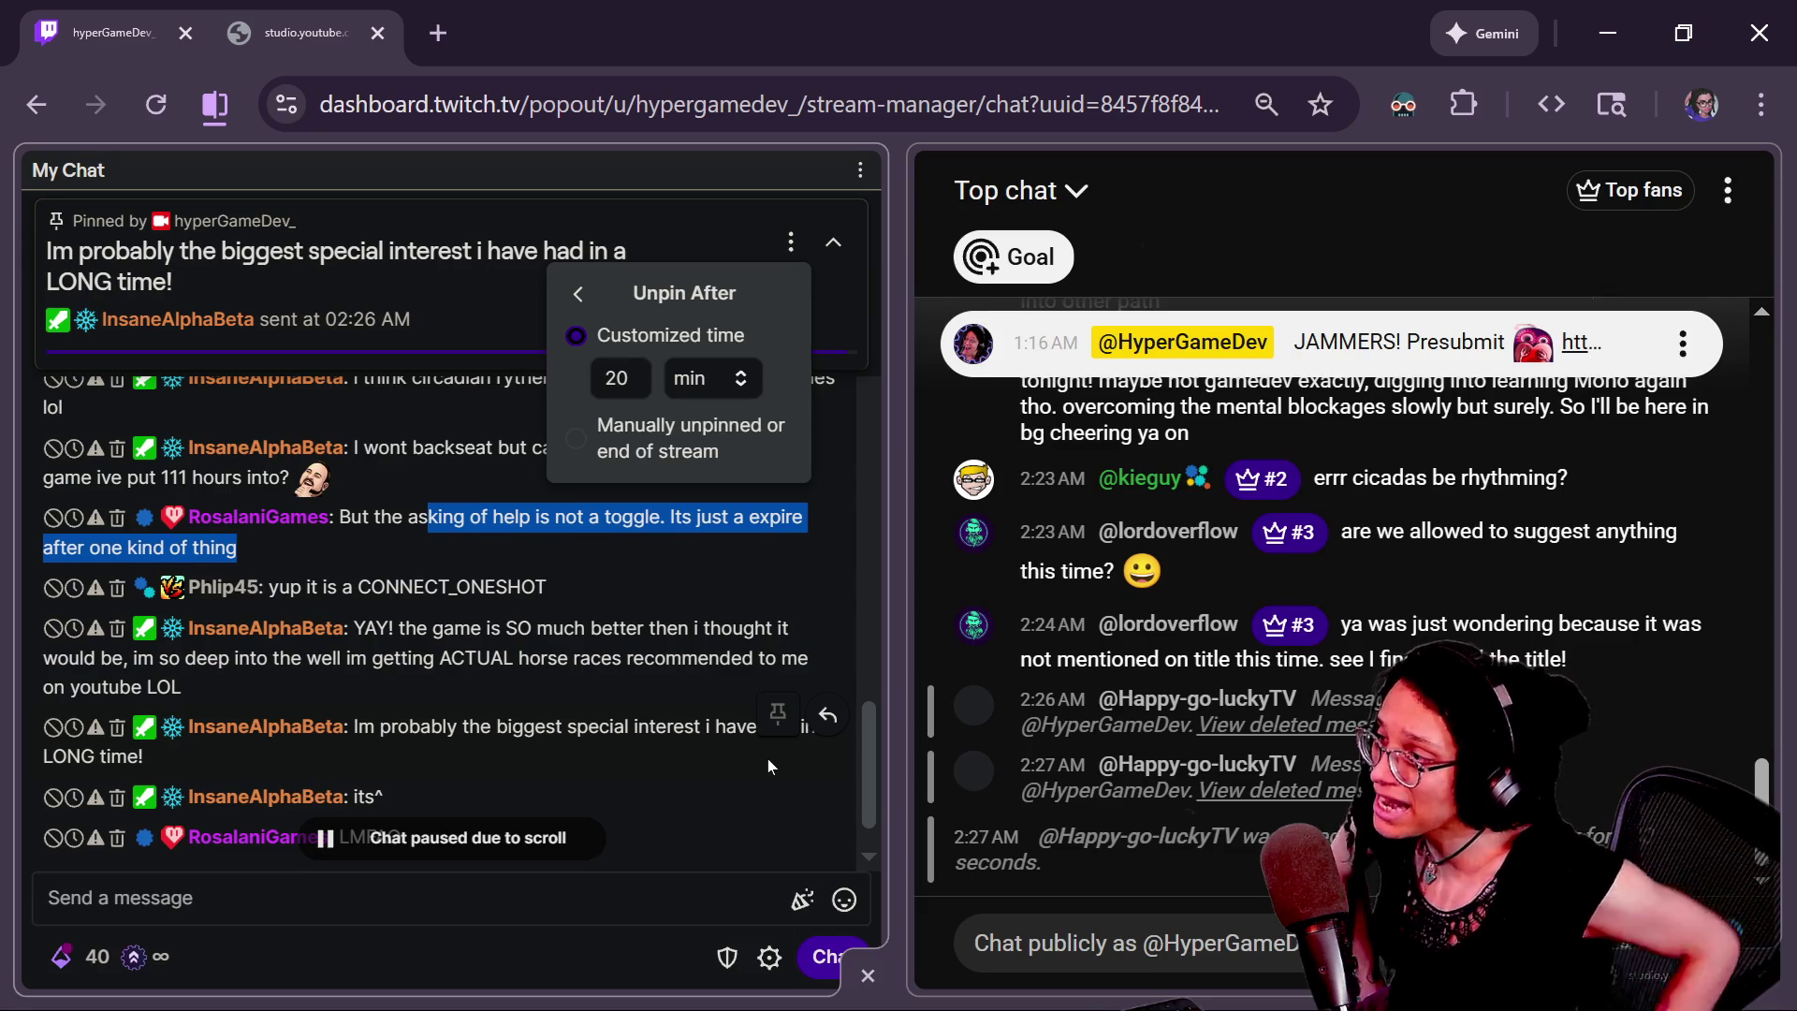
pyautogui.click(613, 476)
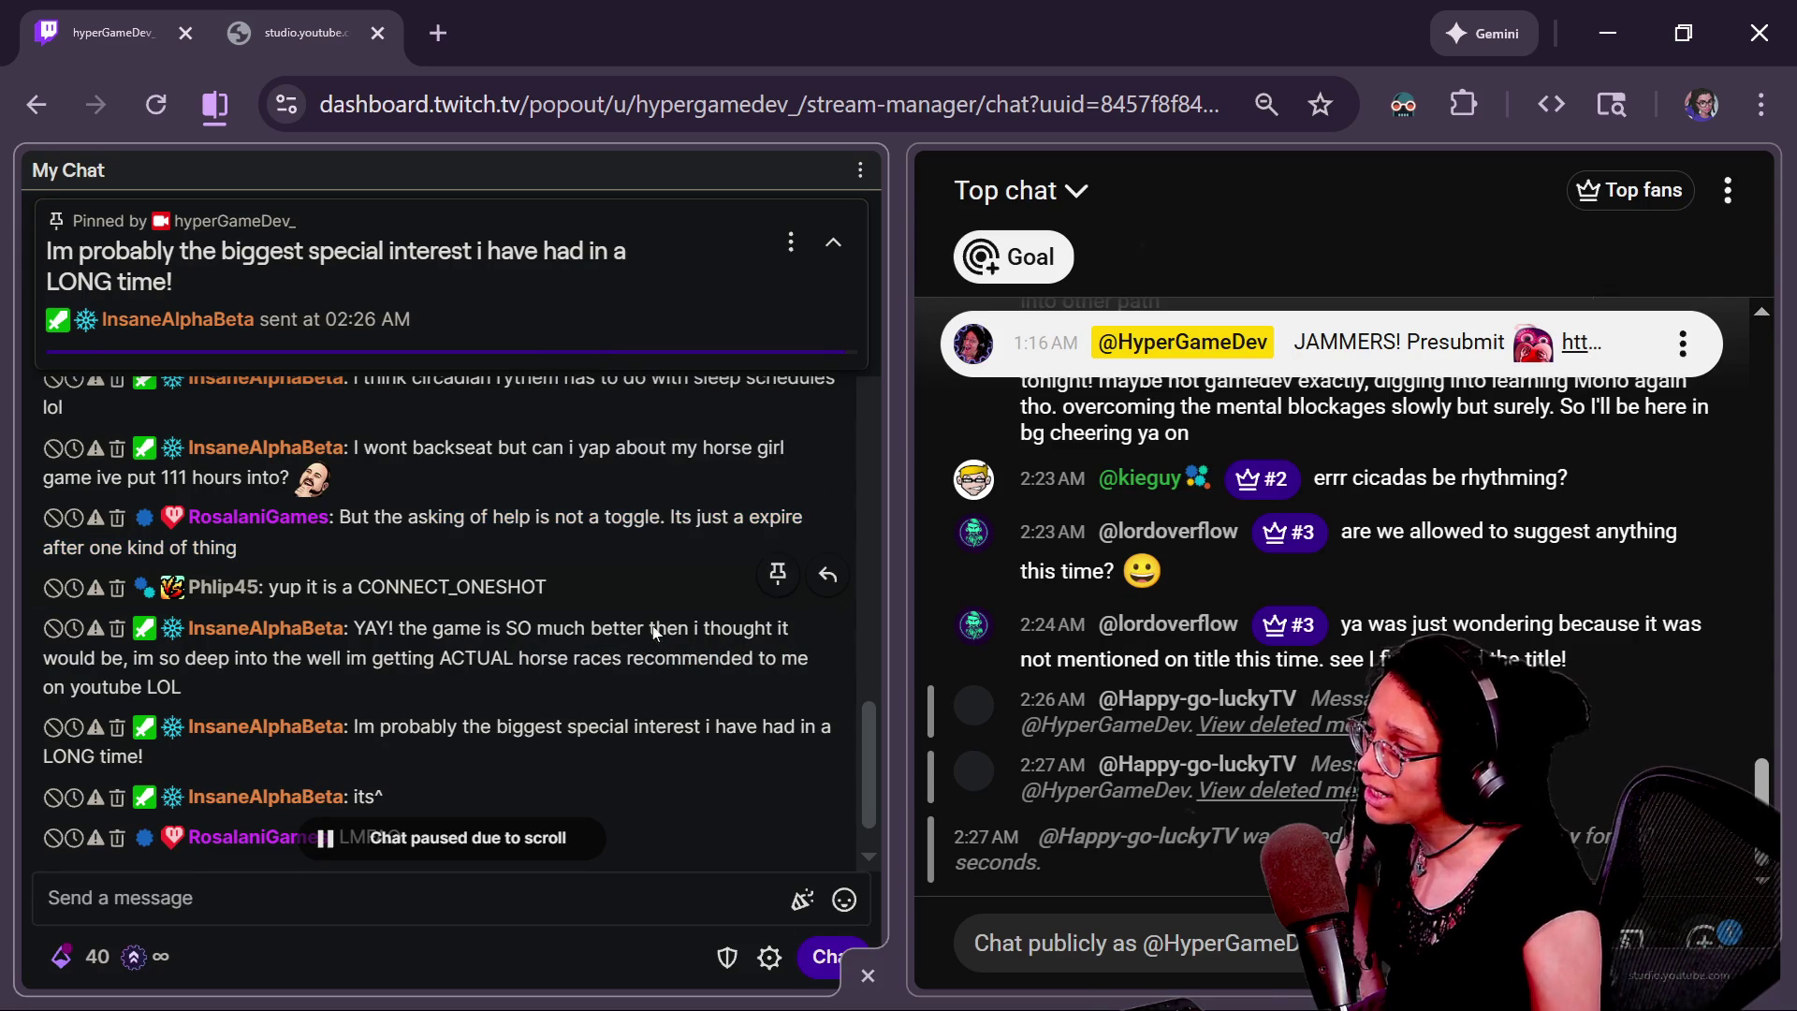
pyautogui.moveTo(623, 585); pyautogui.dragTo(323, 587)
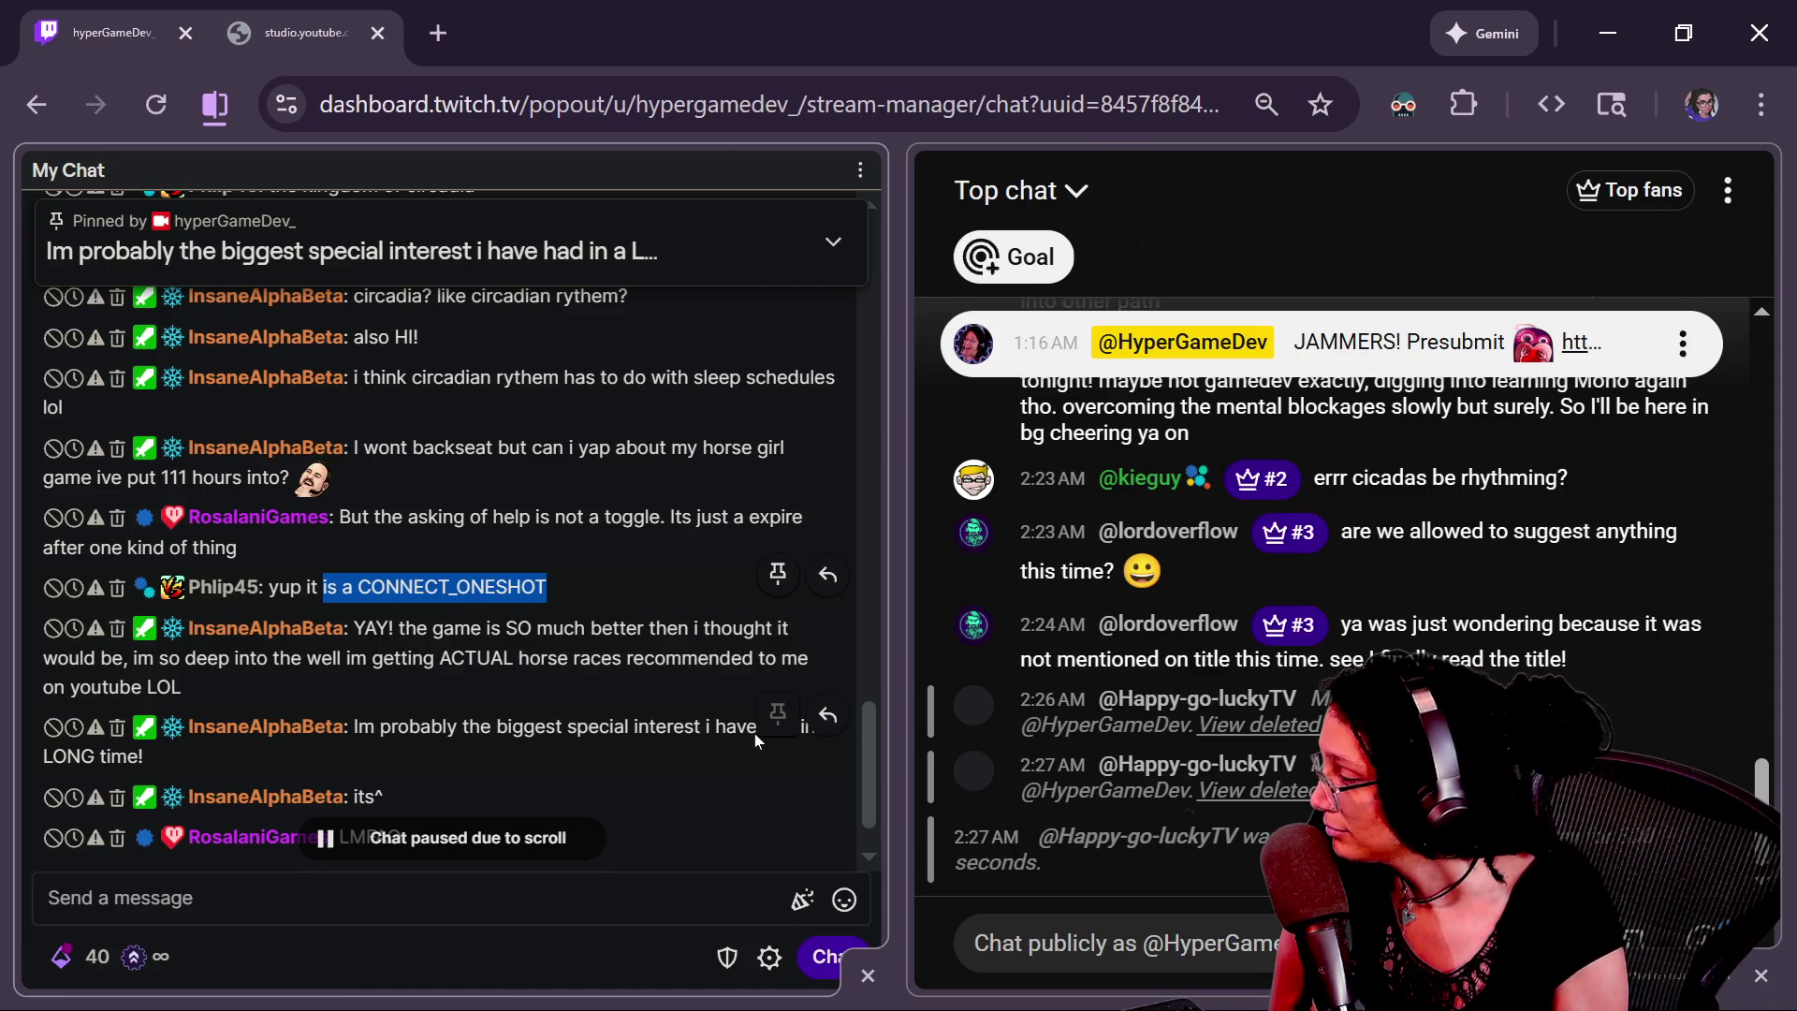
pyautogui.scroll(-1, 755, 733)
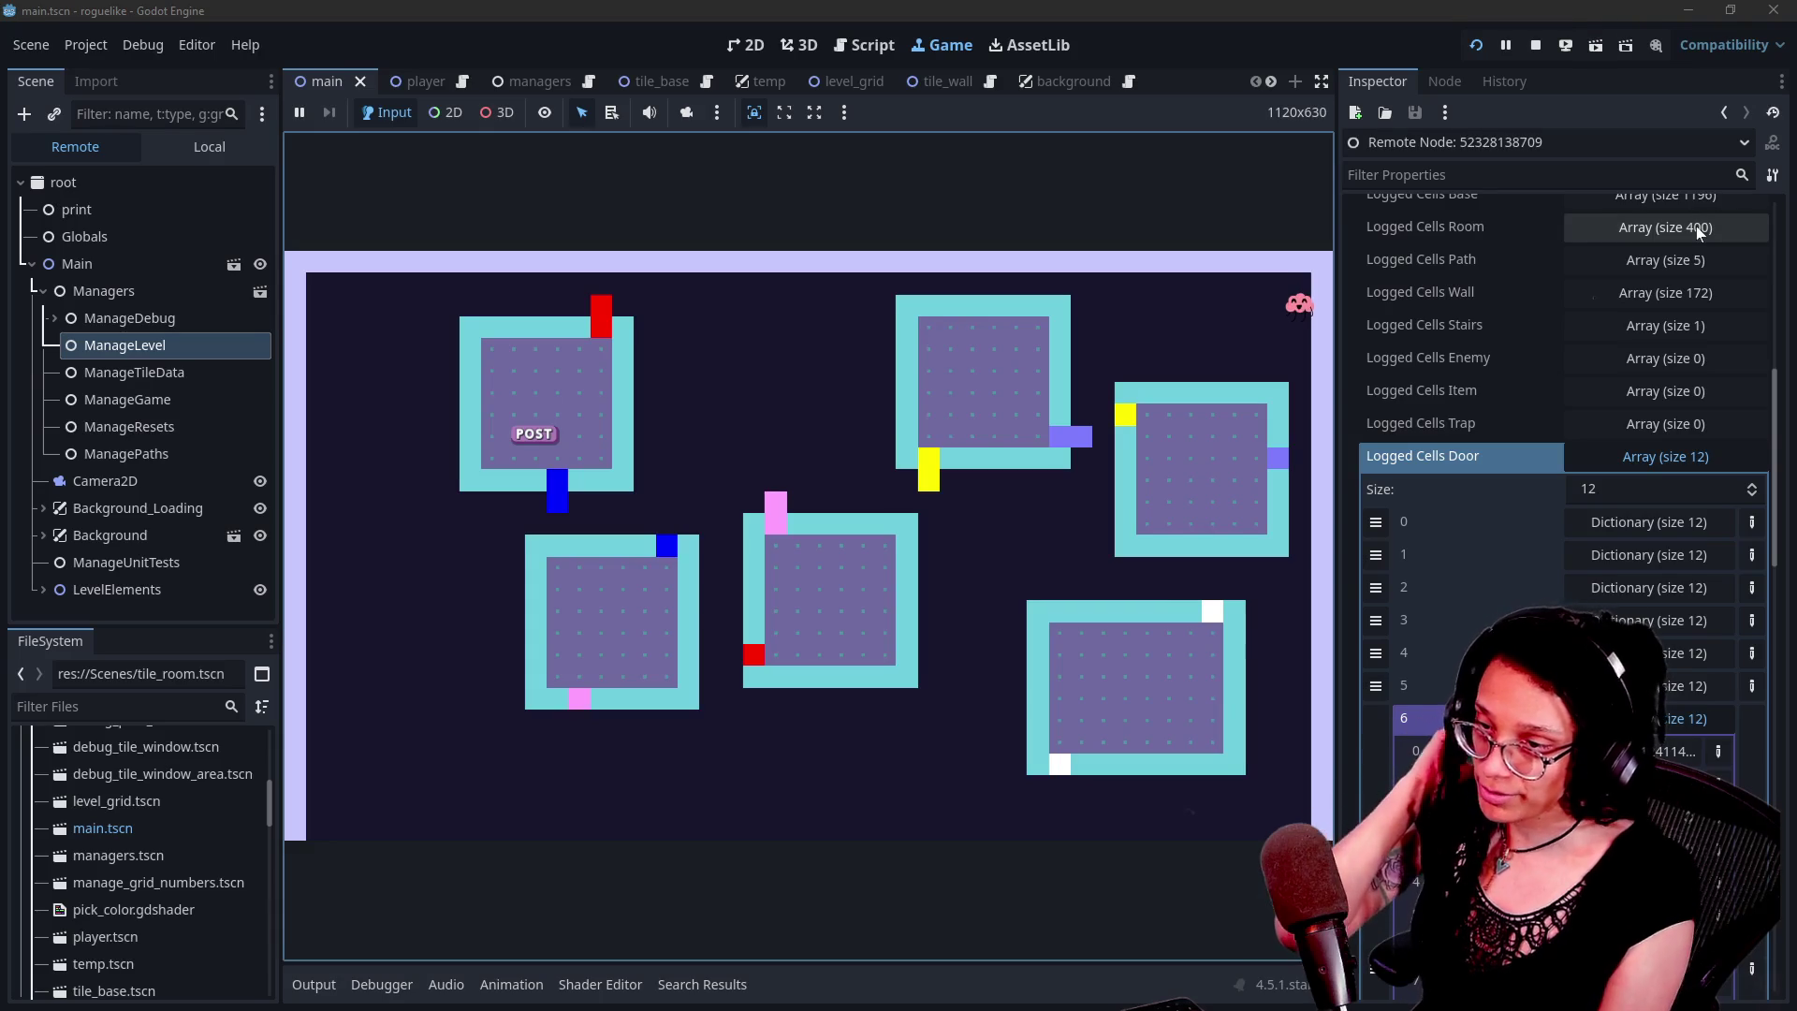
# Open the Output log to see the unit-test results below the running level
pyautogui.moveTo(941, 288)
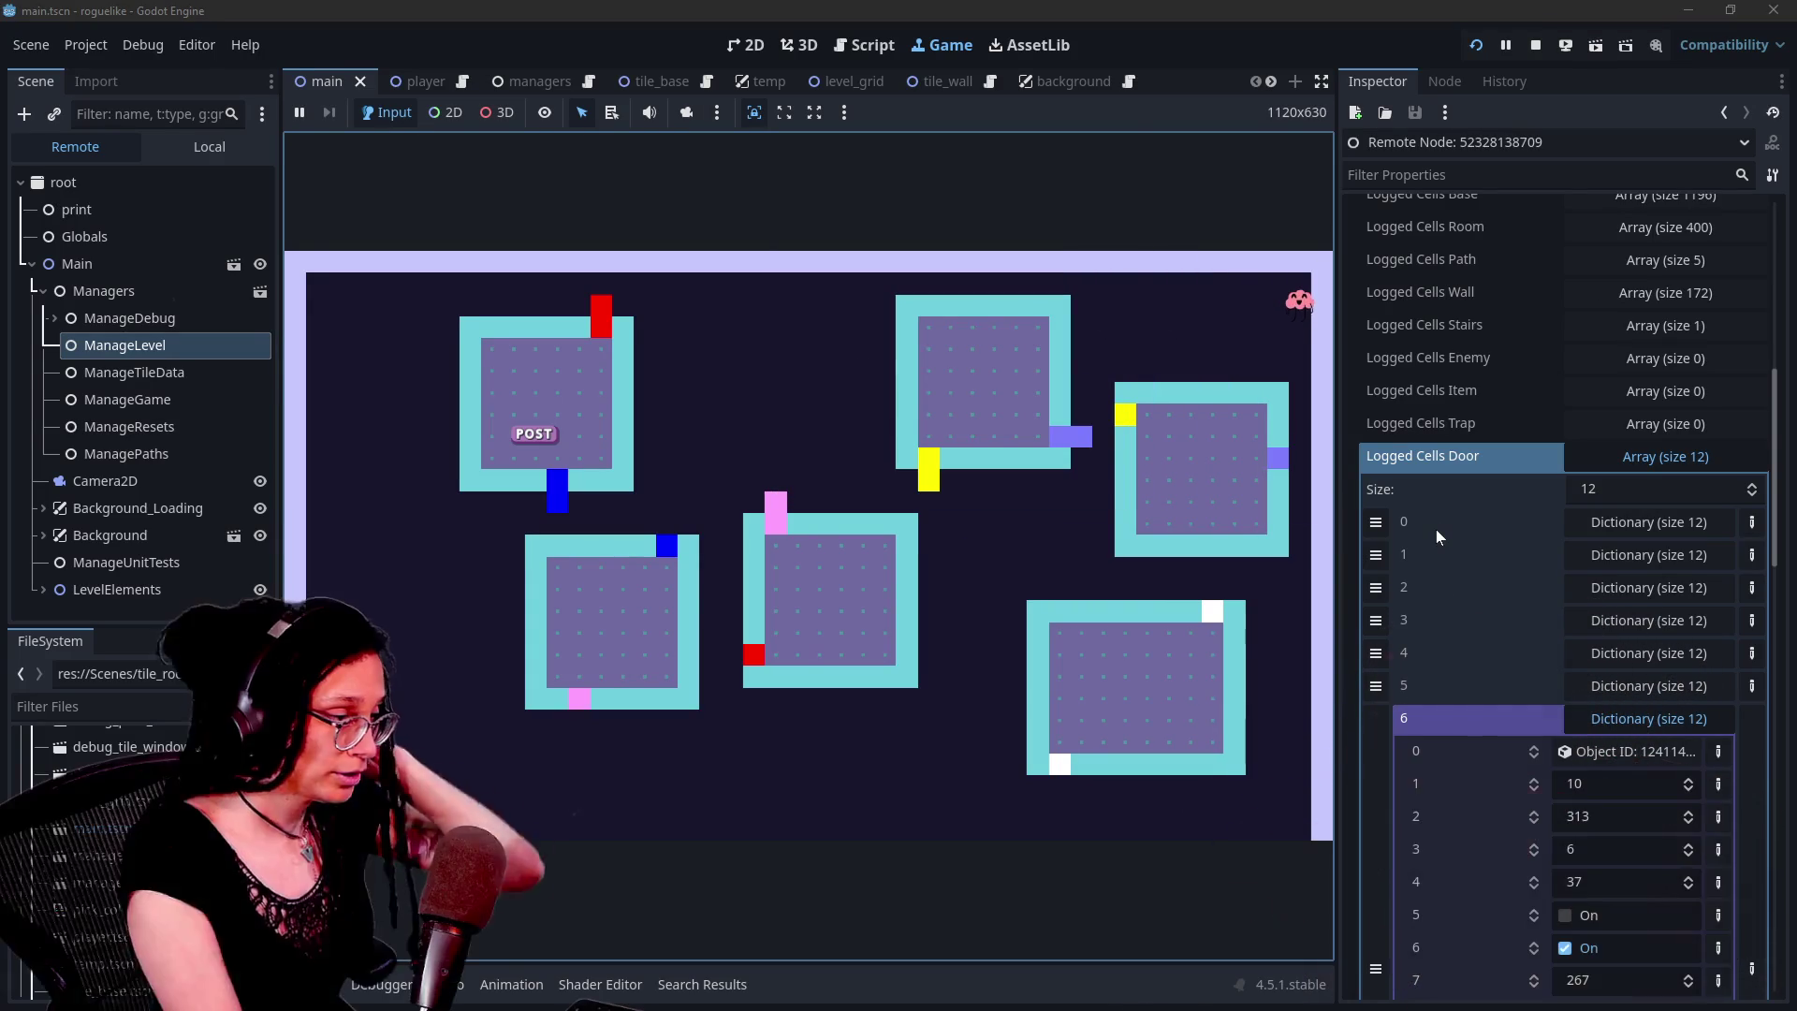
pyautogui.moveTo(1273, 447)
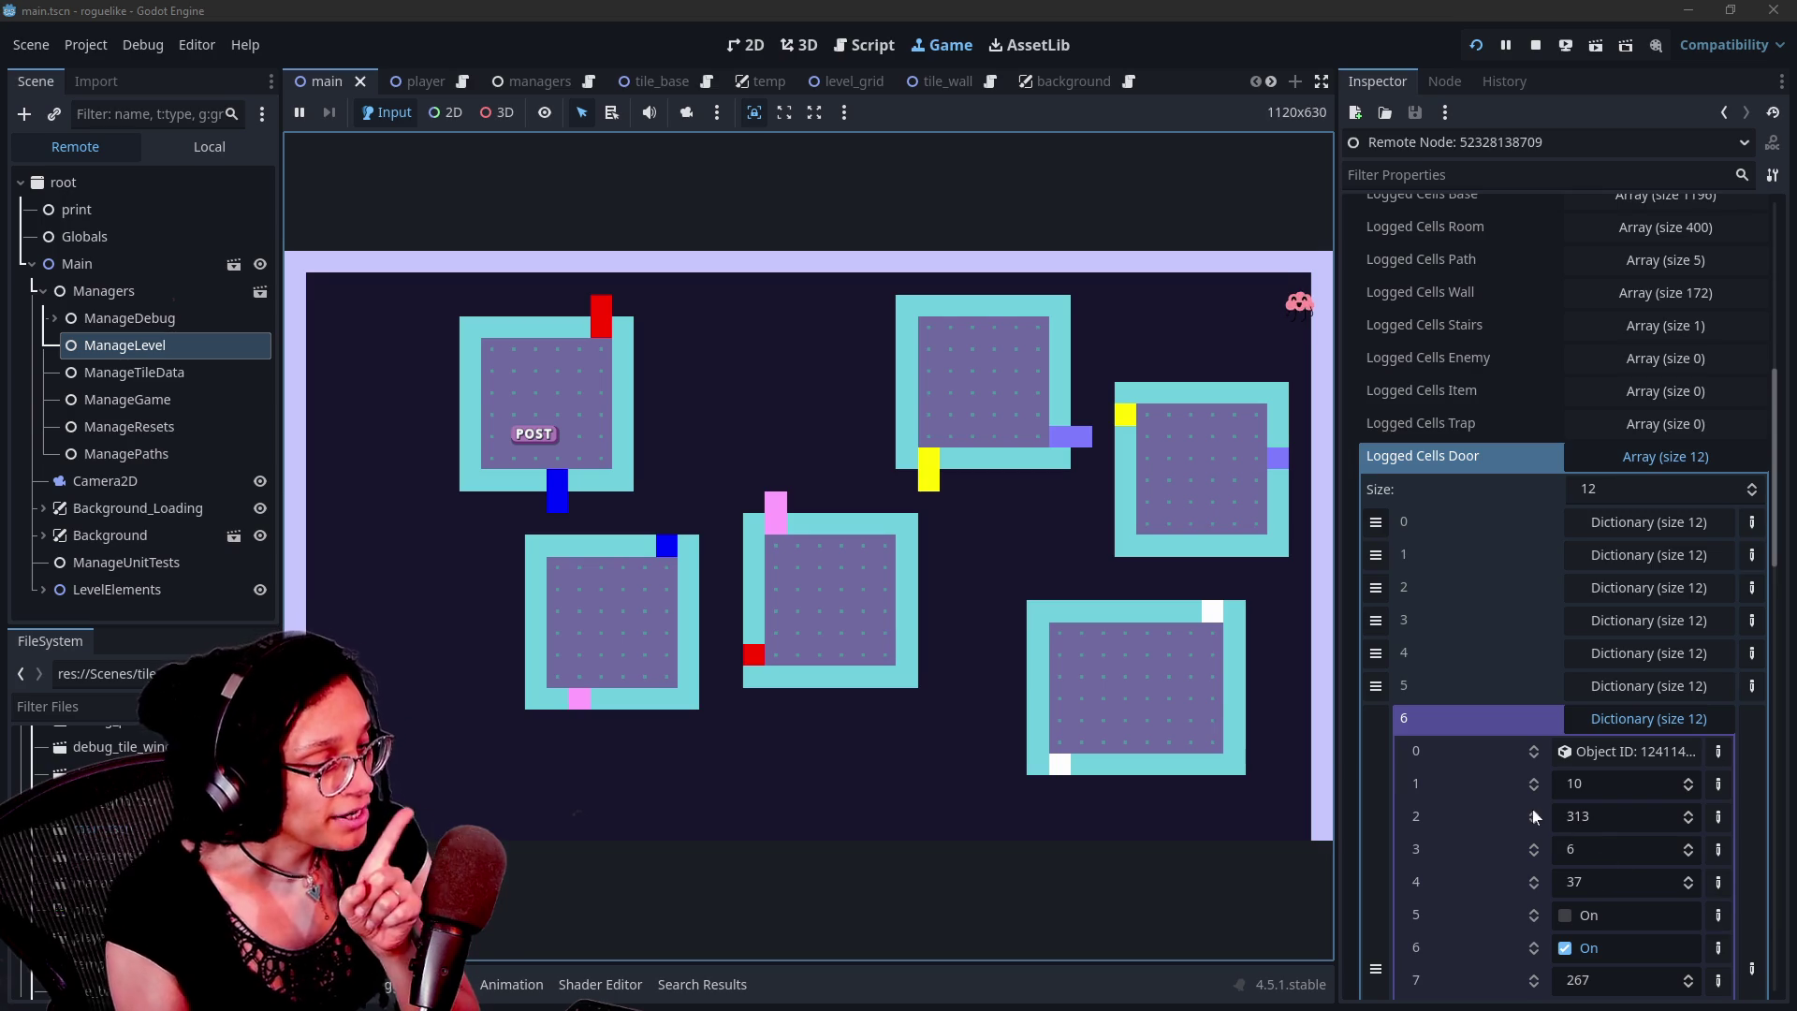
pyautogui.scroll(-3, 1534, 816)
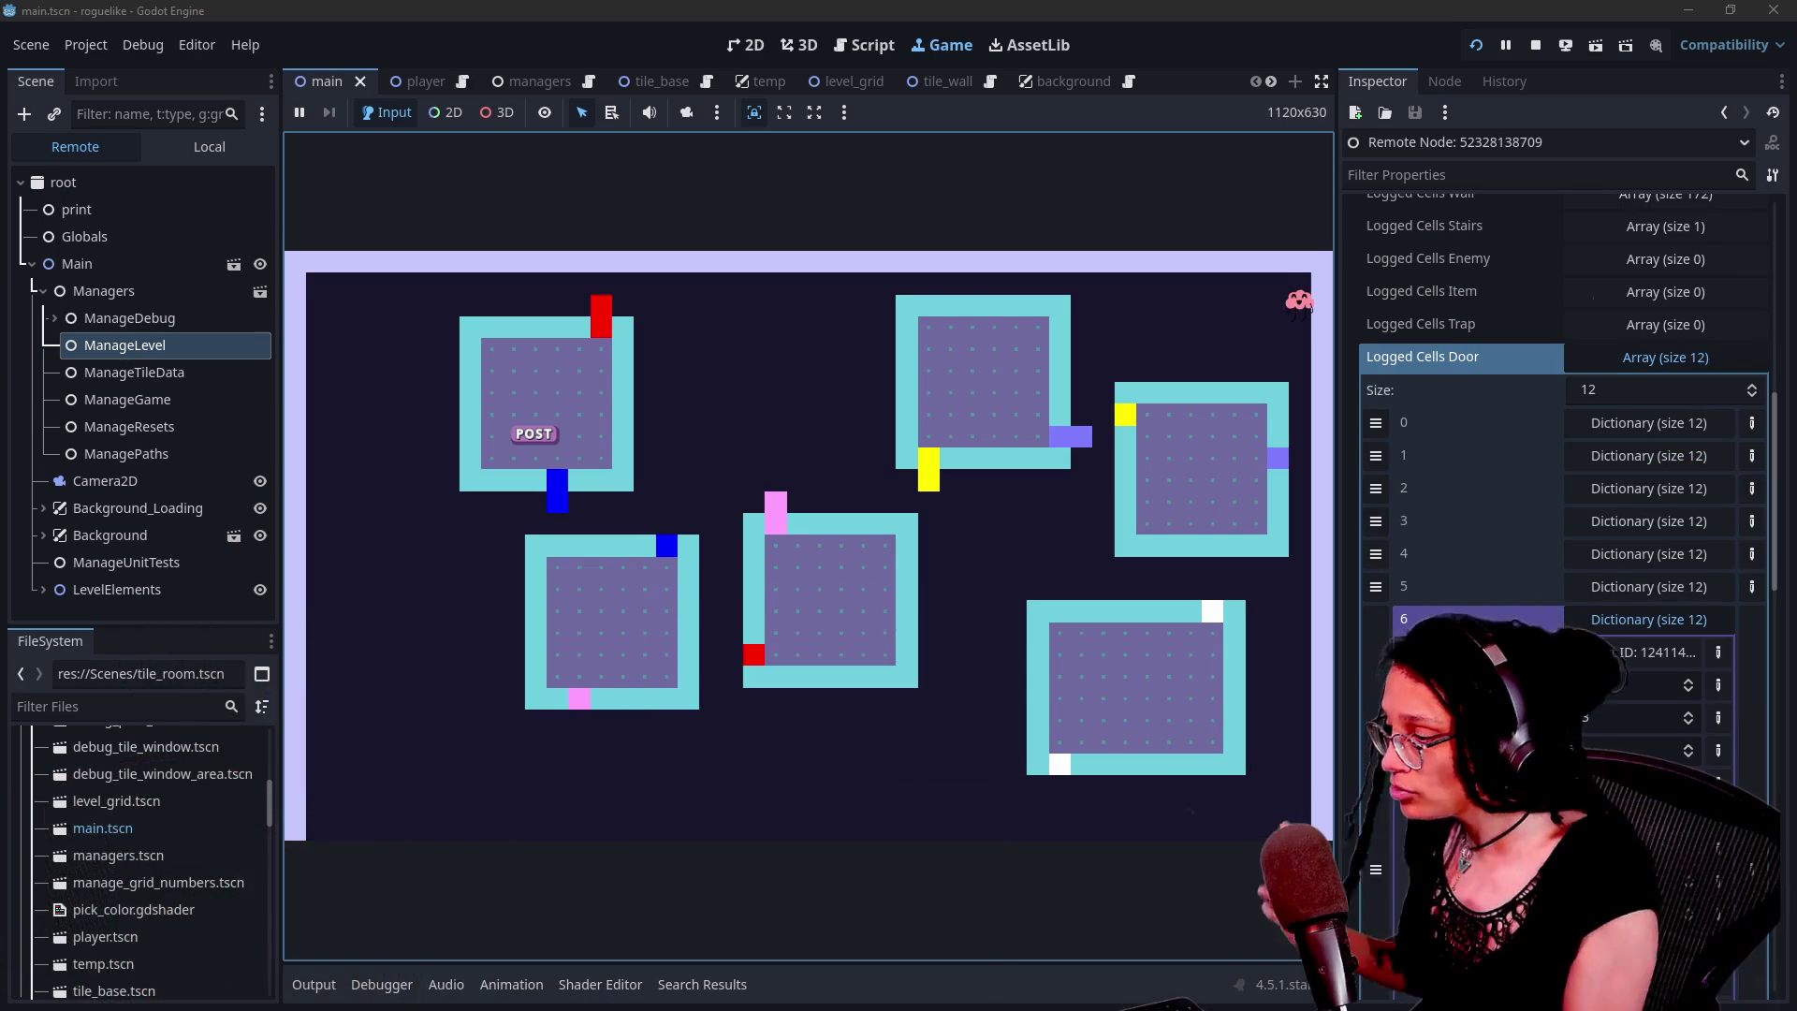
pyautogui.click(314, 985)
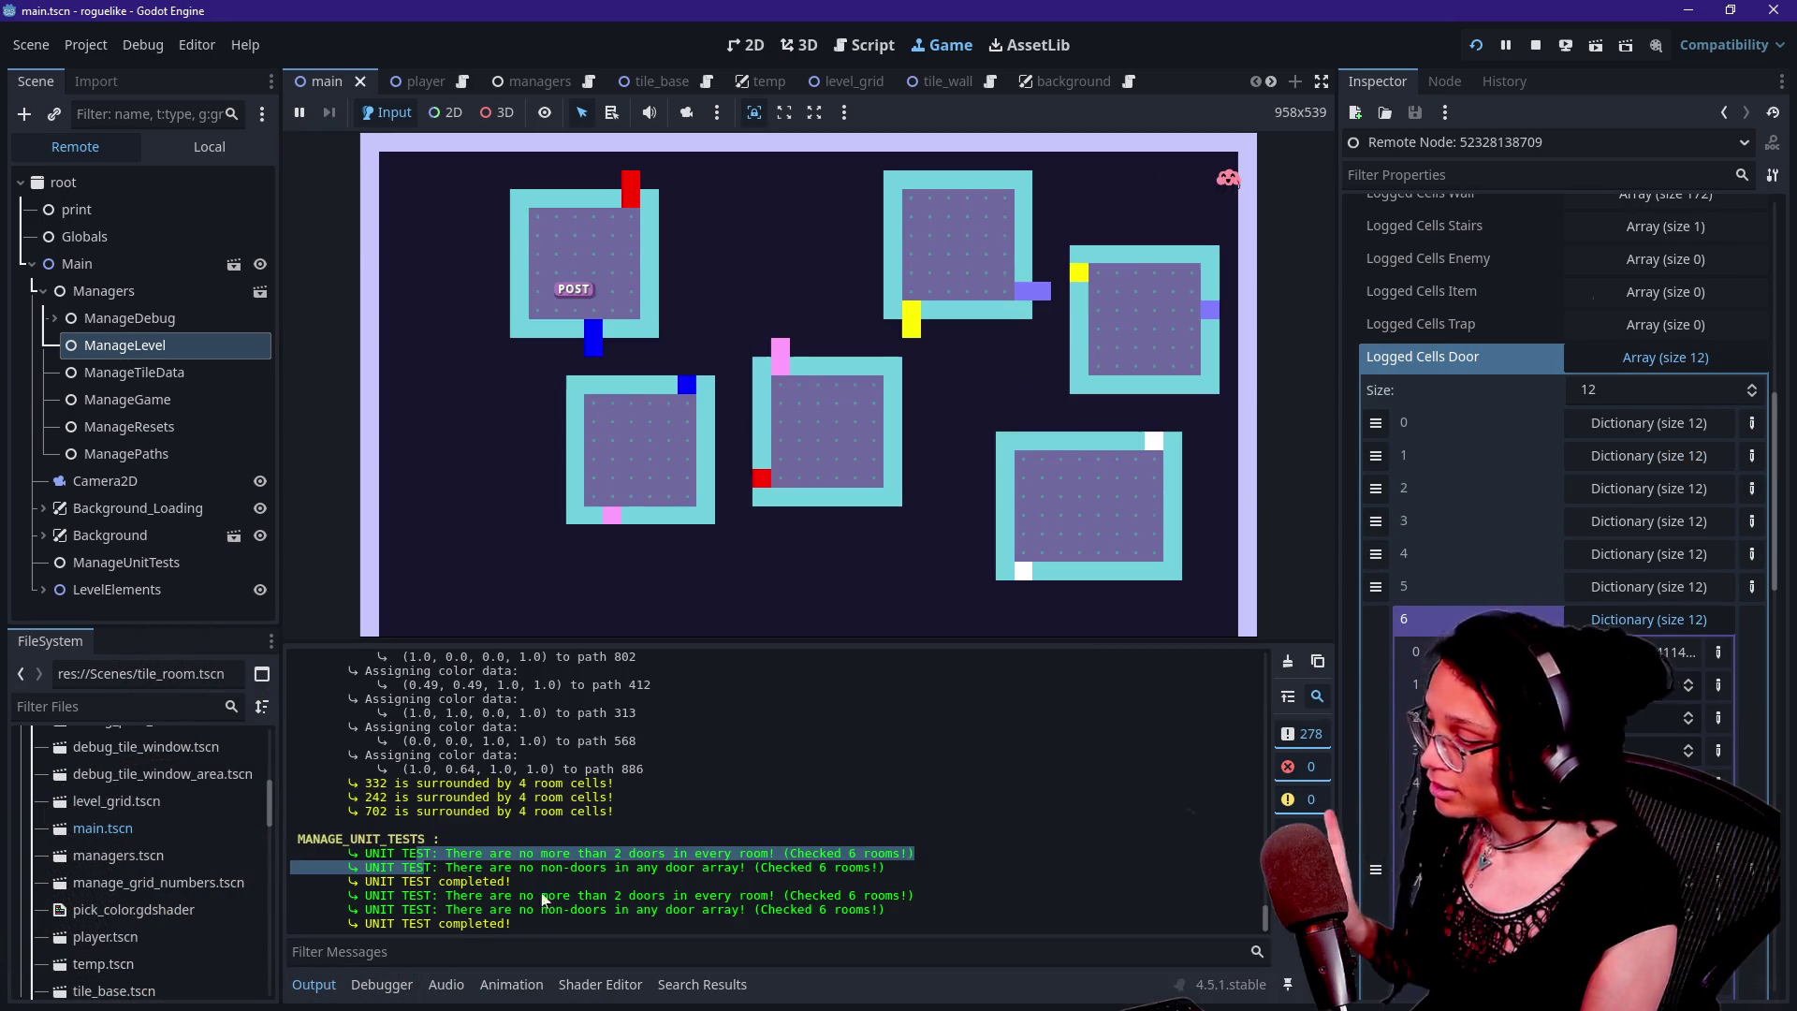
# Highlight the passing unit-test lines, including 'There are no non-doors'
pyautogui.click(735, 807)
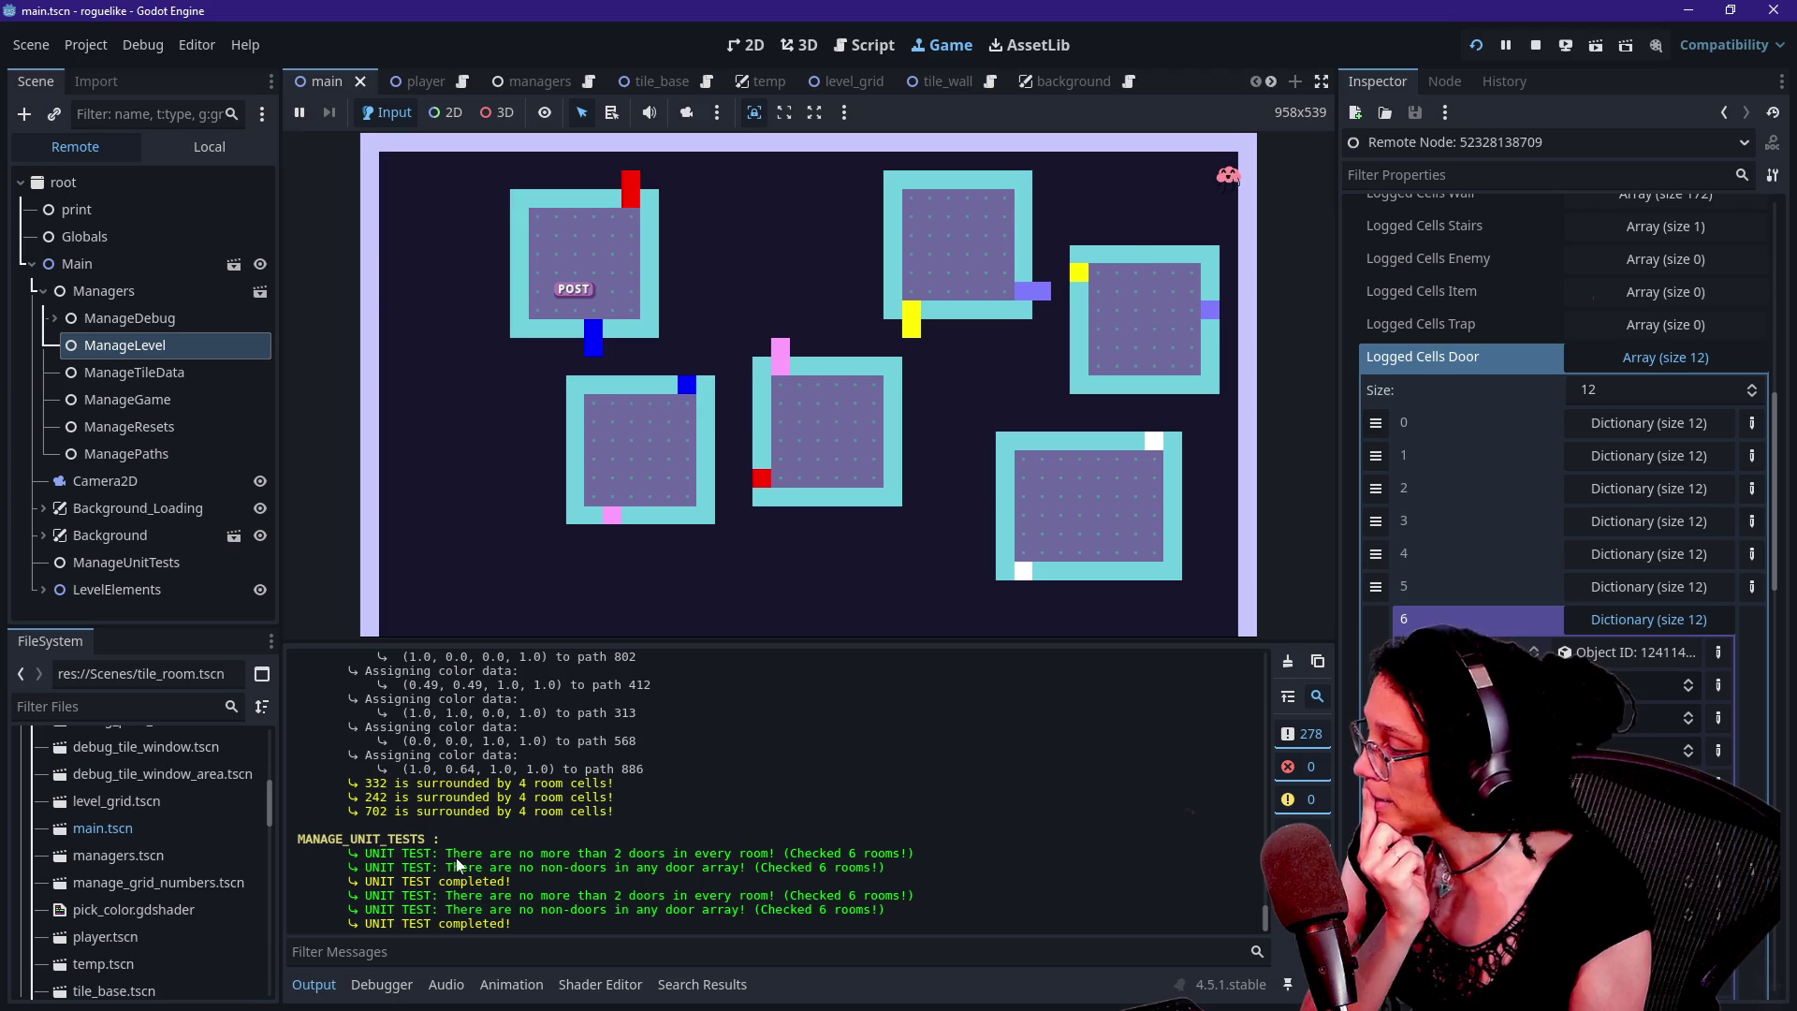
pyautogui.moveTo(451, 854); pyautogui.dragTo(618, 854)
pyautogui.click(674, 848)
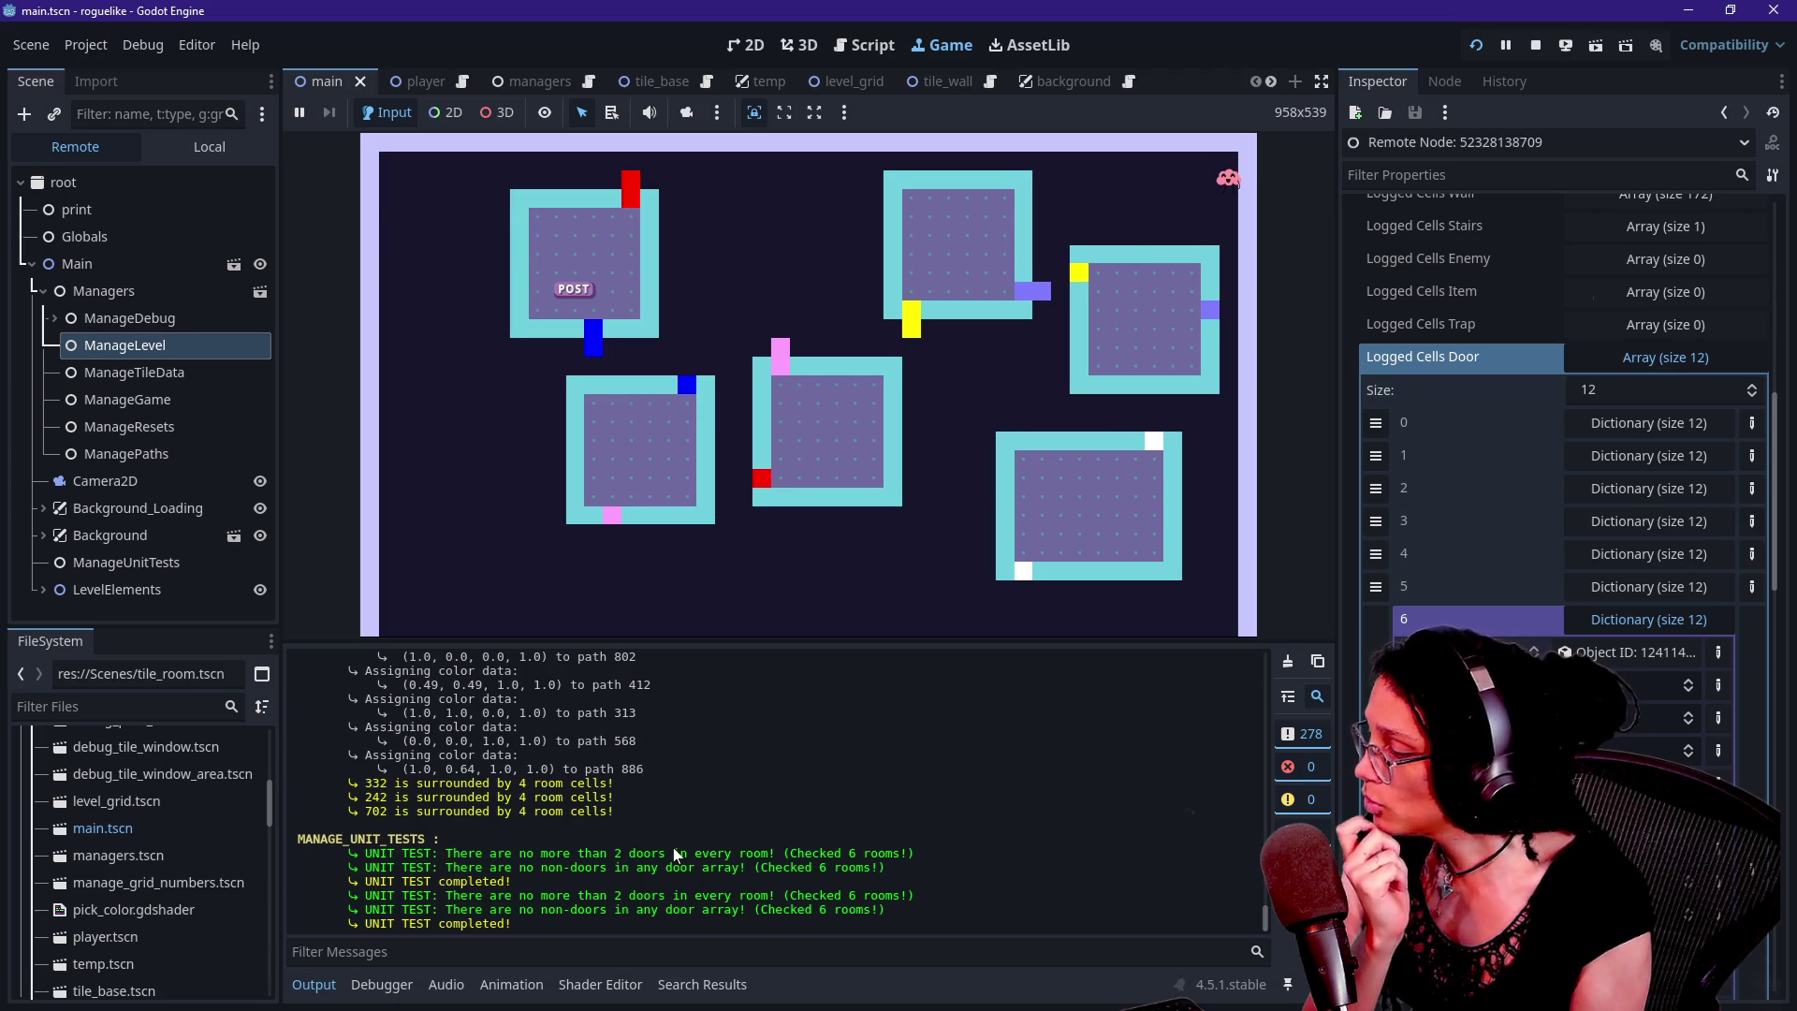
pyautogui.moveTo(439, 868)
pyautogui.mouseDown()
pyautogui.moveTo(608, 867)
pyautogui.moveTo(513, 925)
pyautogui.mouseUp()
pyautogui.click(723, 912)
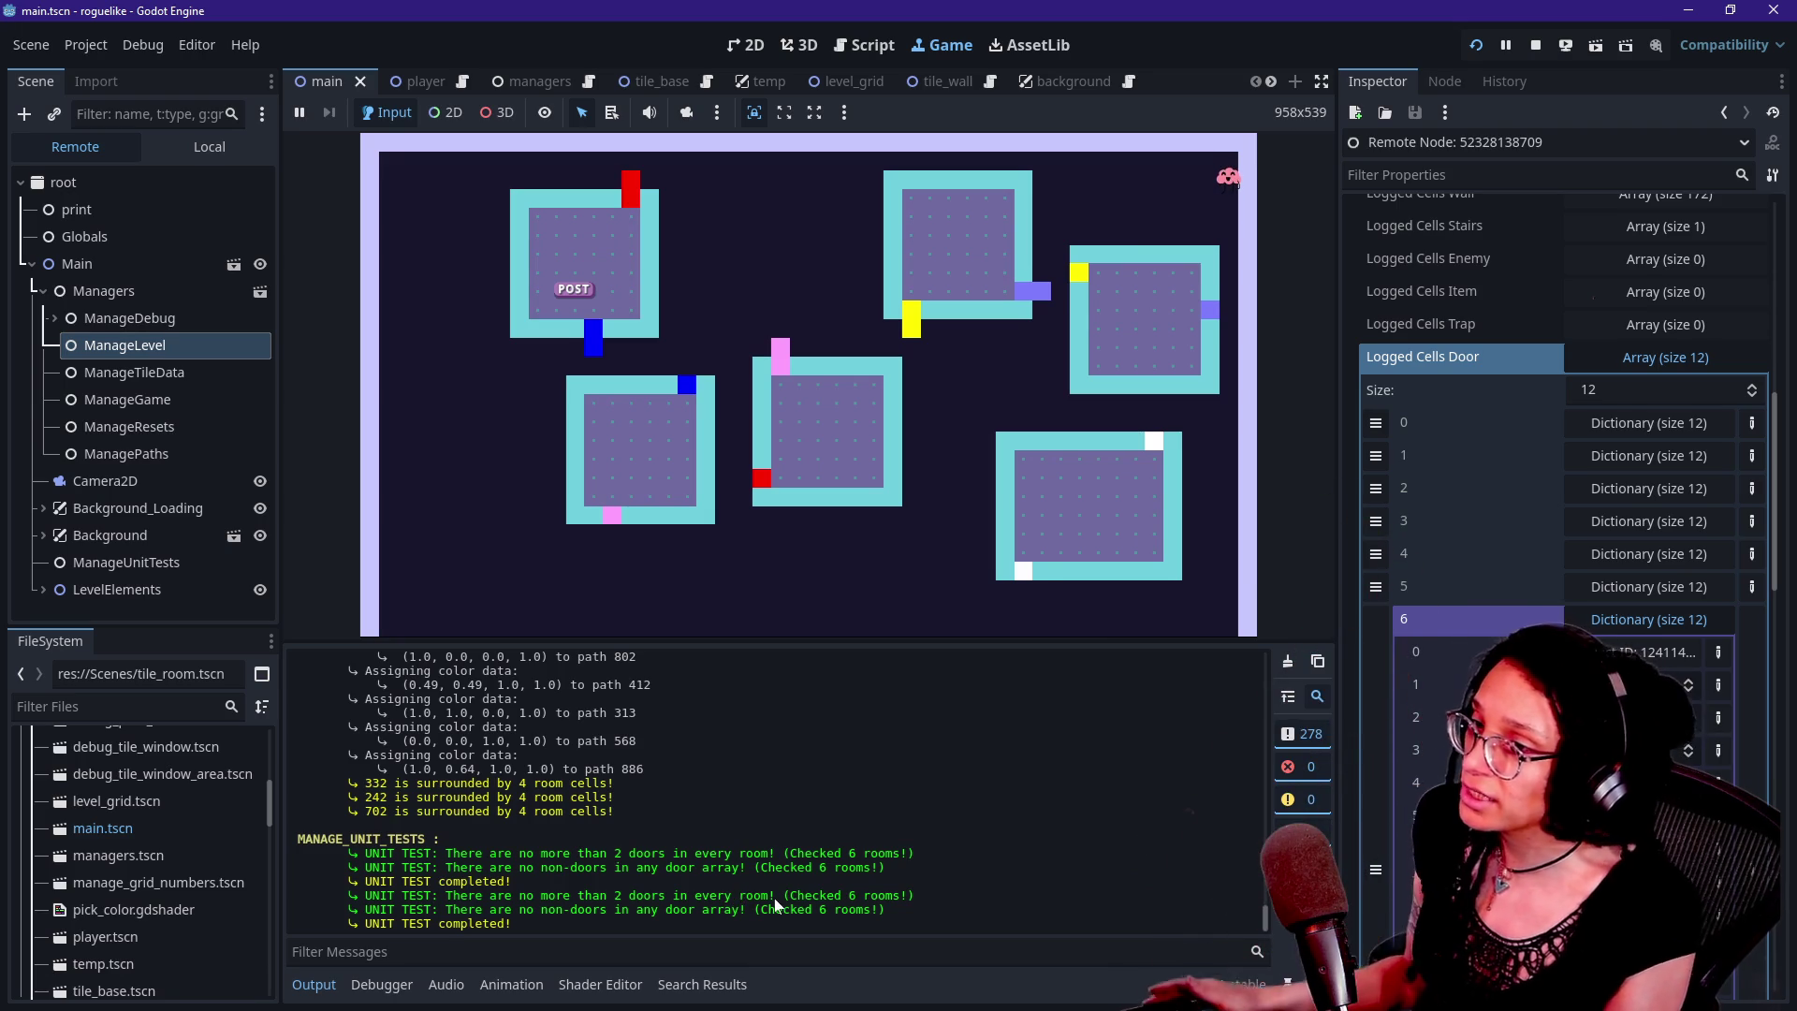
# Show debug info for a room wall tile and re-highlight the unit-test result lines
pyautogui.click(1076, 294)
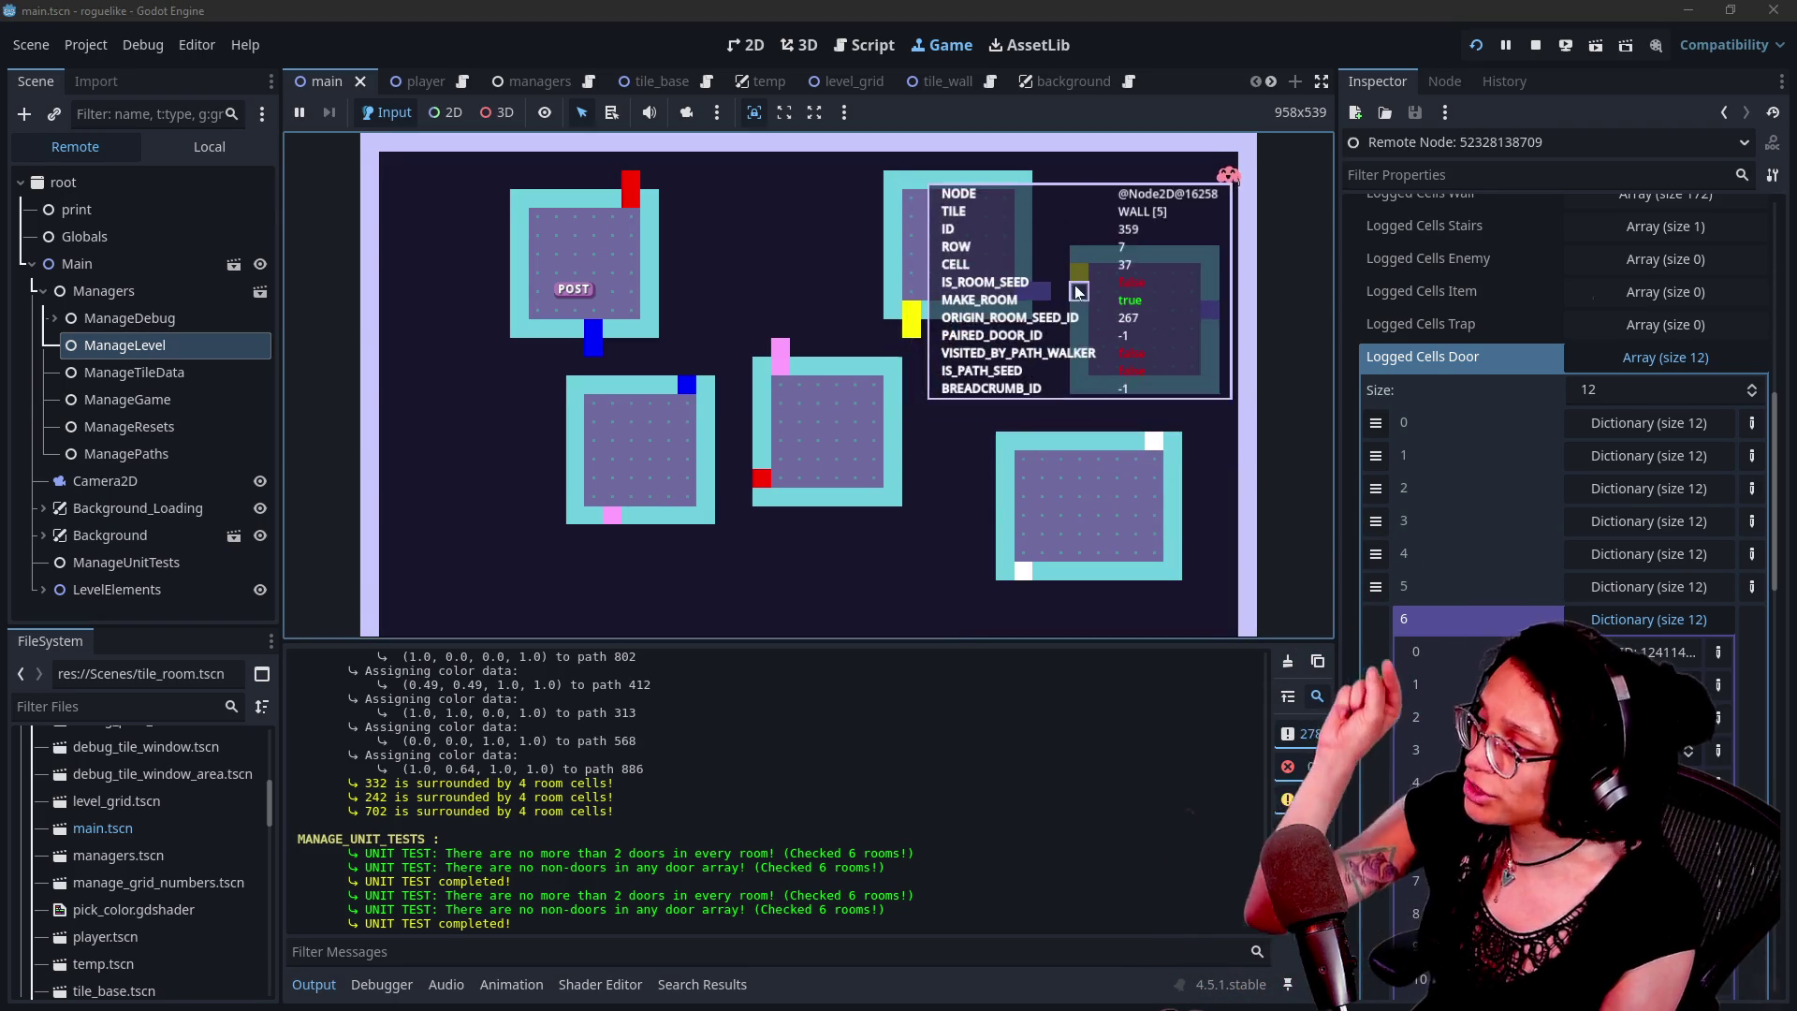
pyautogui.moveTo(532, 865); pyautogui.dragTo(515, 924)
pyautogui.click(607, 893)
pyautogui.moveTo(297, 848); pyautogui.dragTo(514, 927)
pyautogui.click(626, 913)
pyautogui.moveTo(625, 912); pyautogui.dragTo(298, 789)
pyautogui.click(629, 893)
# Scroll the Output log up to the earlier red failures: too many doors, non-doors in array
pyautogui.scroll(5, 629, 893)
pyautogui.scroll(10, 629, 893)
pyautogui.scroll(-3, 629, 893)
pyautogui.scroll(2, 629, 893)
pyautogui.scroll(-5, 629, 893)
pyautogui.scroll(5, 629, 893)
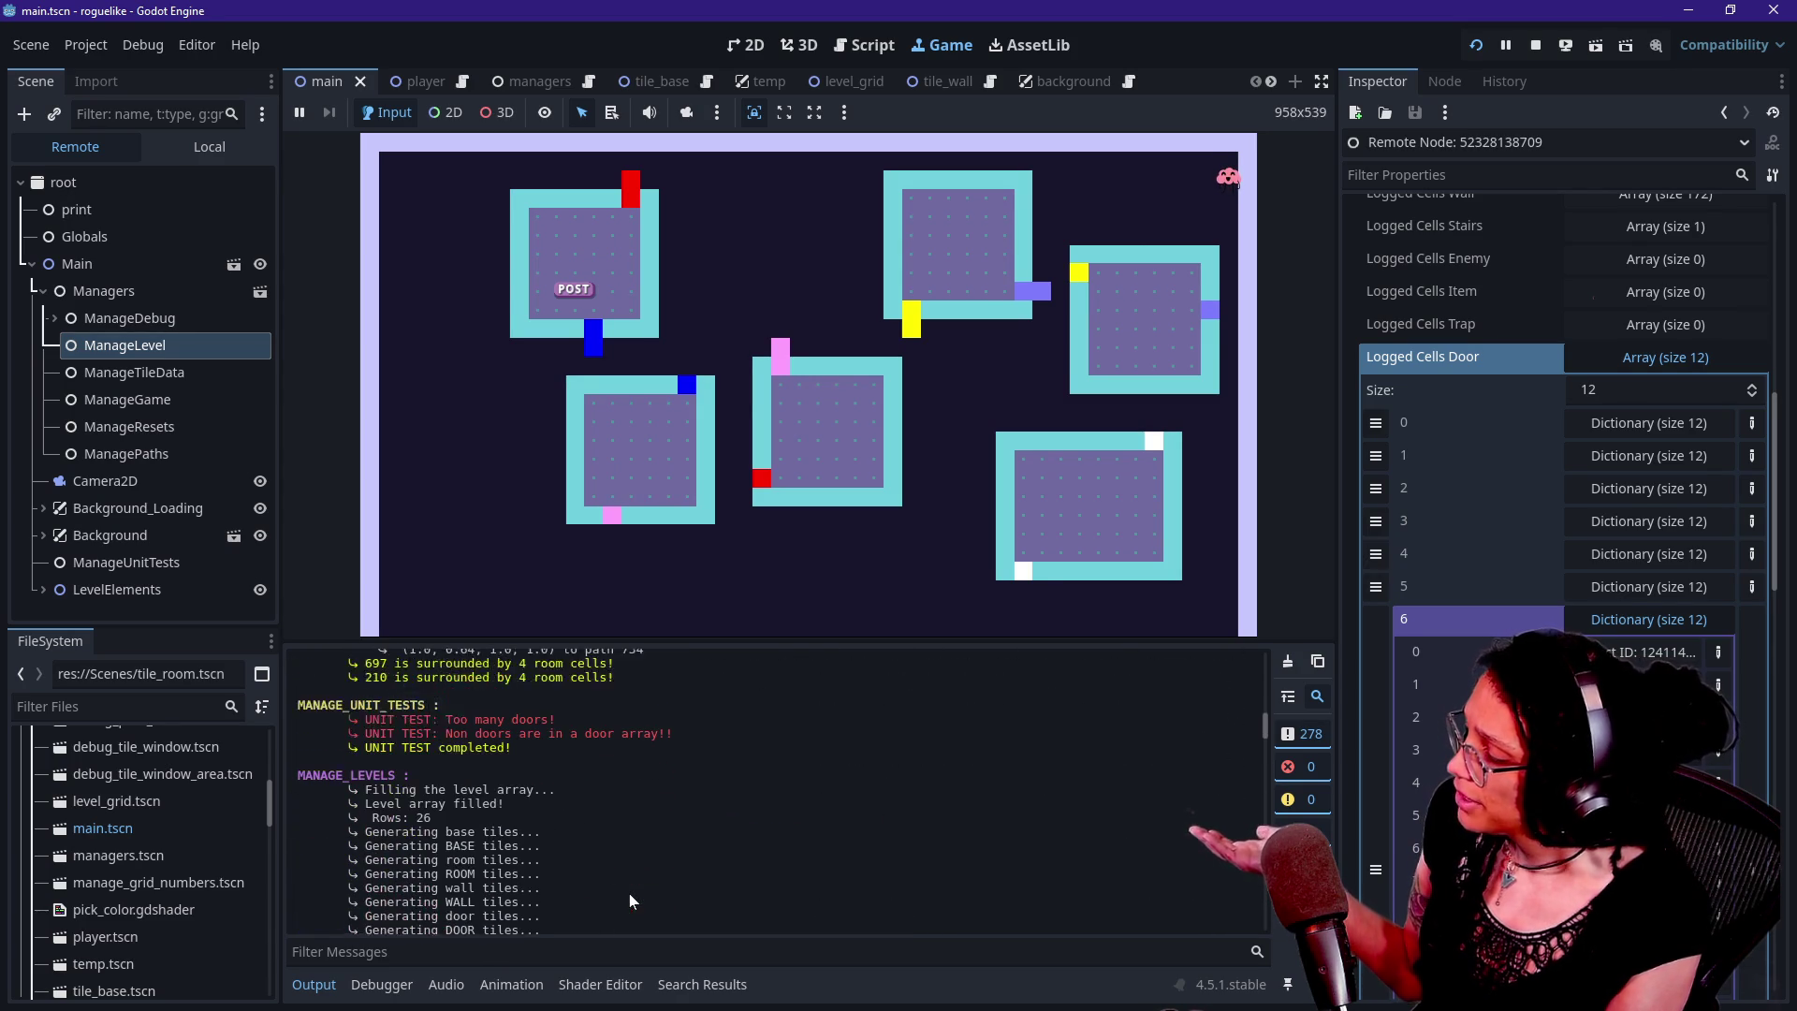
pyautogui.scroll(3, 629, 901)
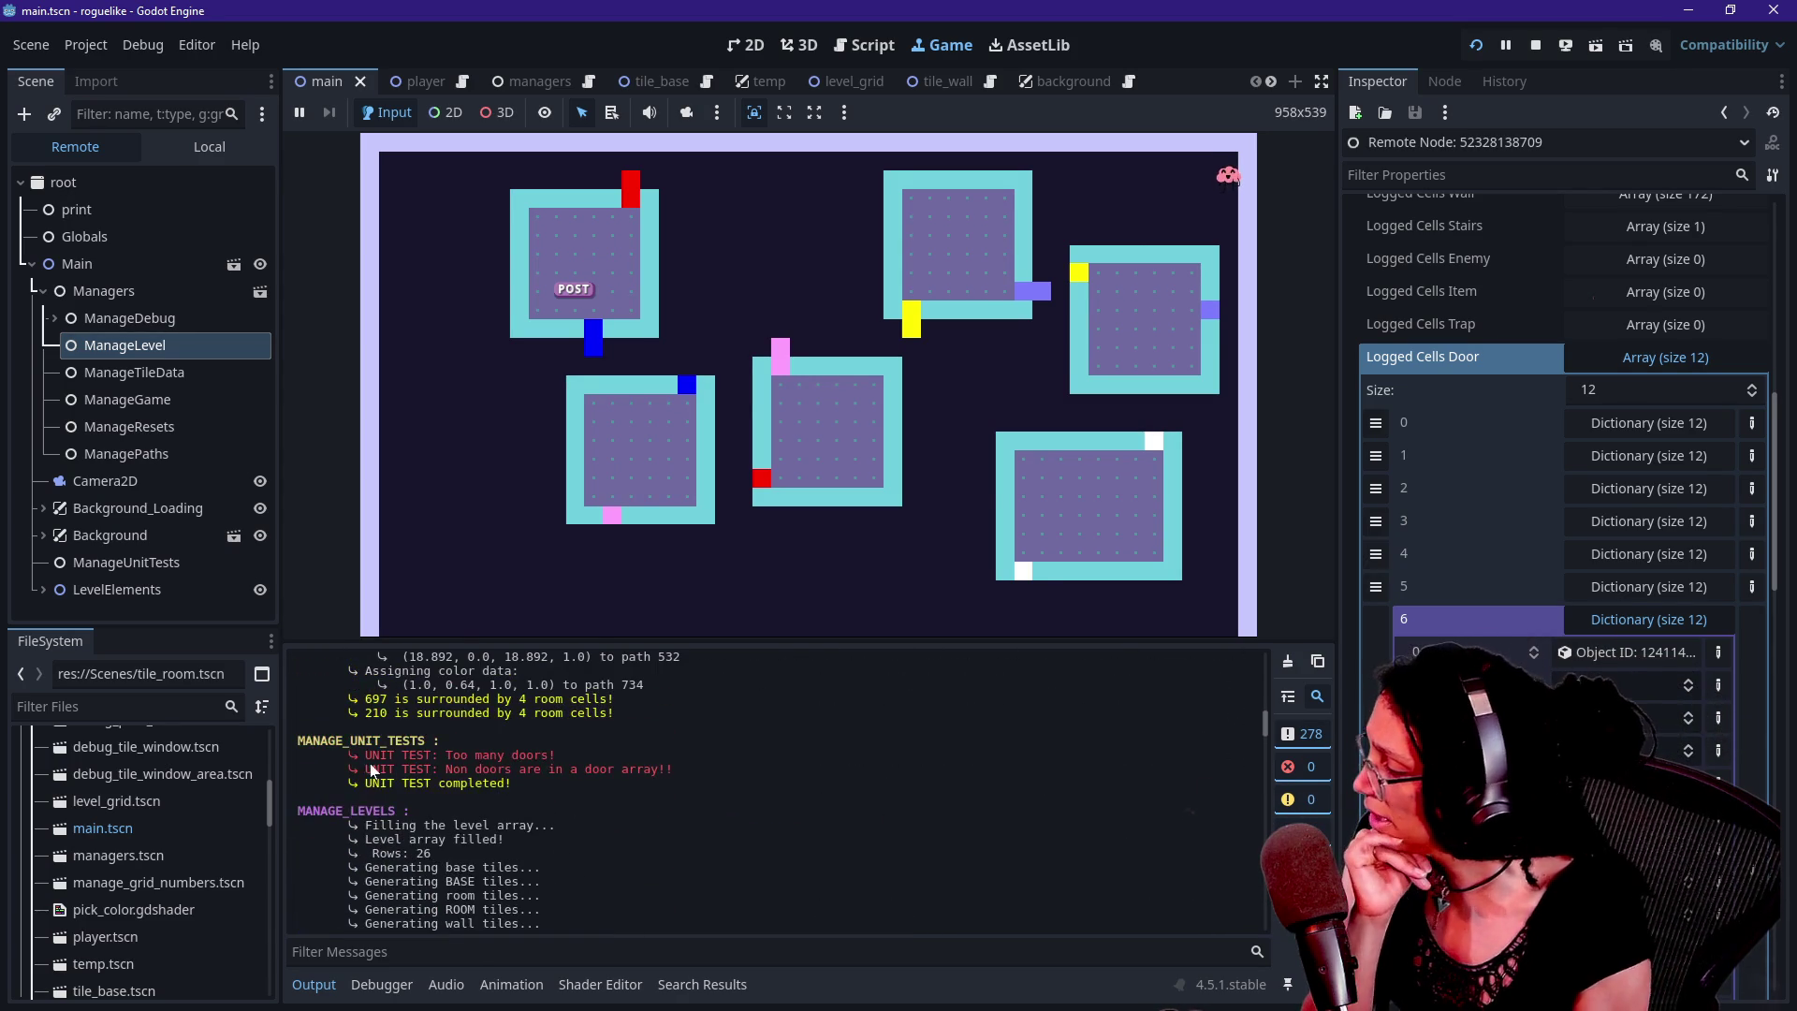
pyautogui.moveTo(366, 755); pyautogui.dragTo(593, 741)
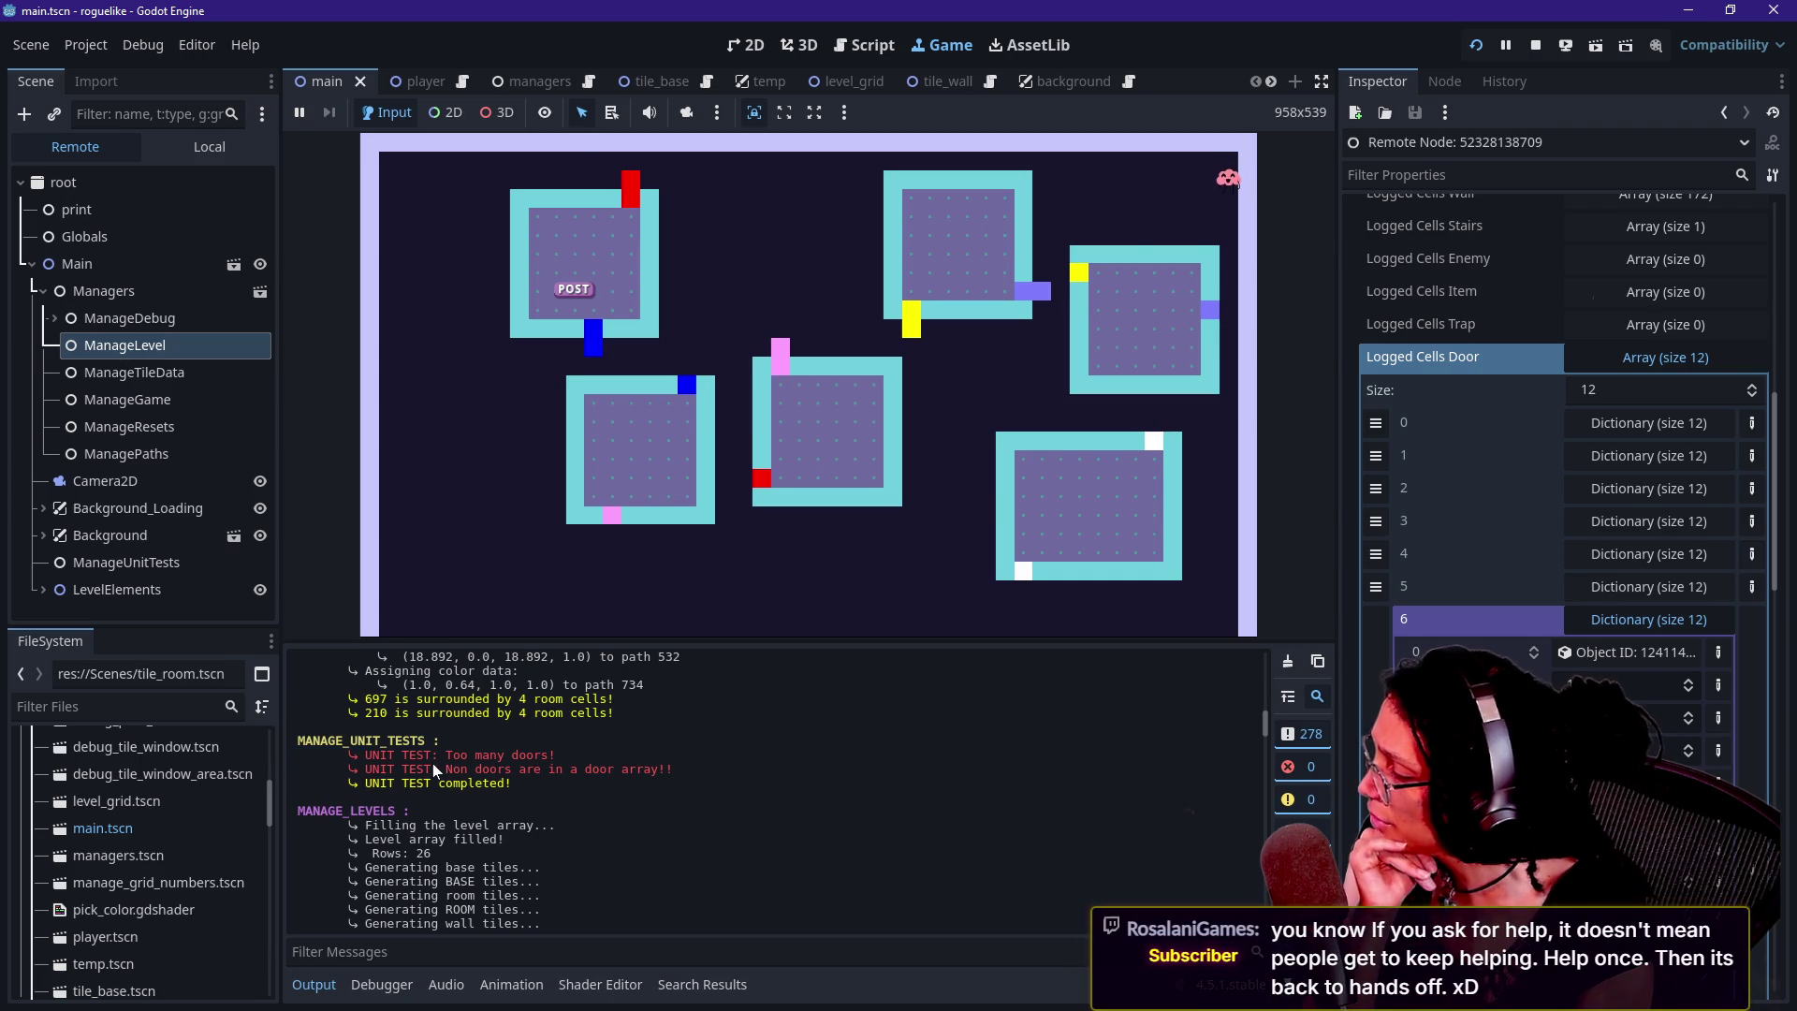
pyautogui.scroll(15, 433, 762)
pyautogui.scroll(-15, 432, 762)
pyautogui.scroll(-10, 432, 762)
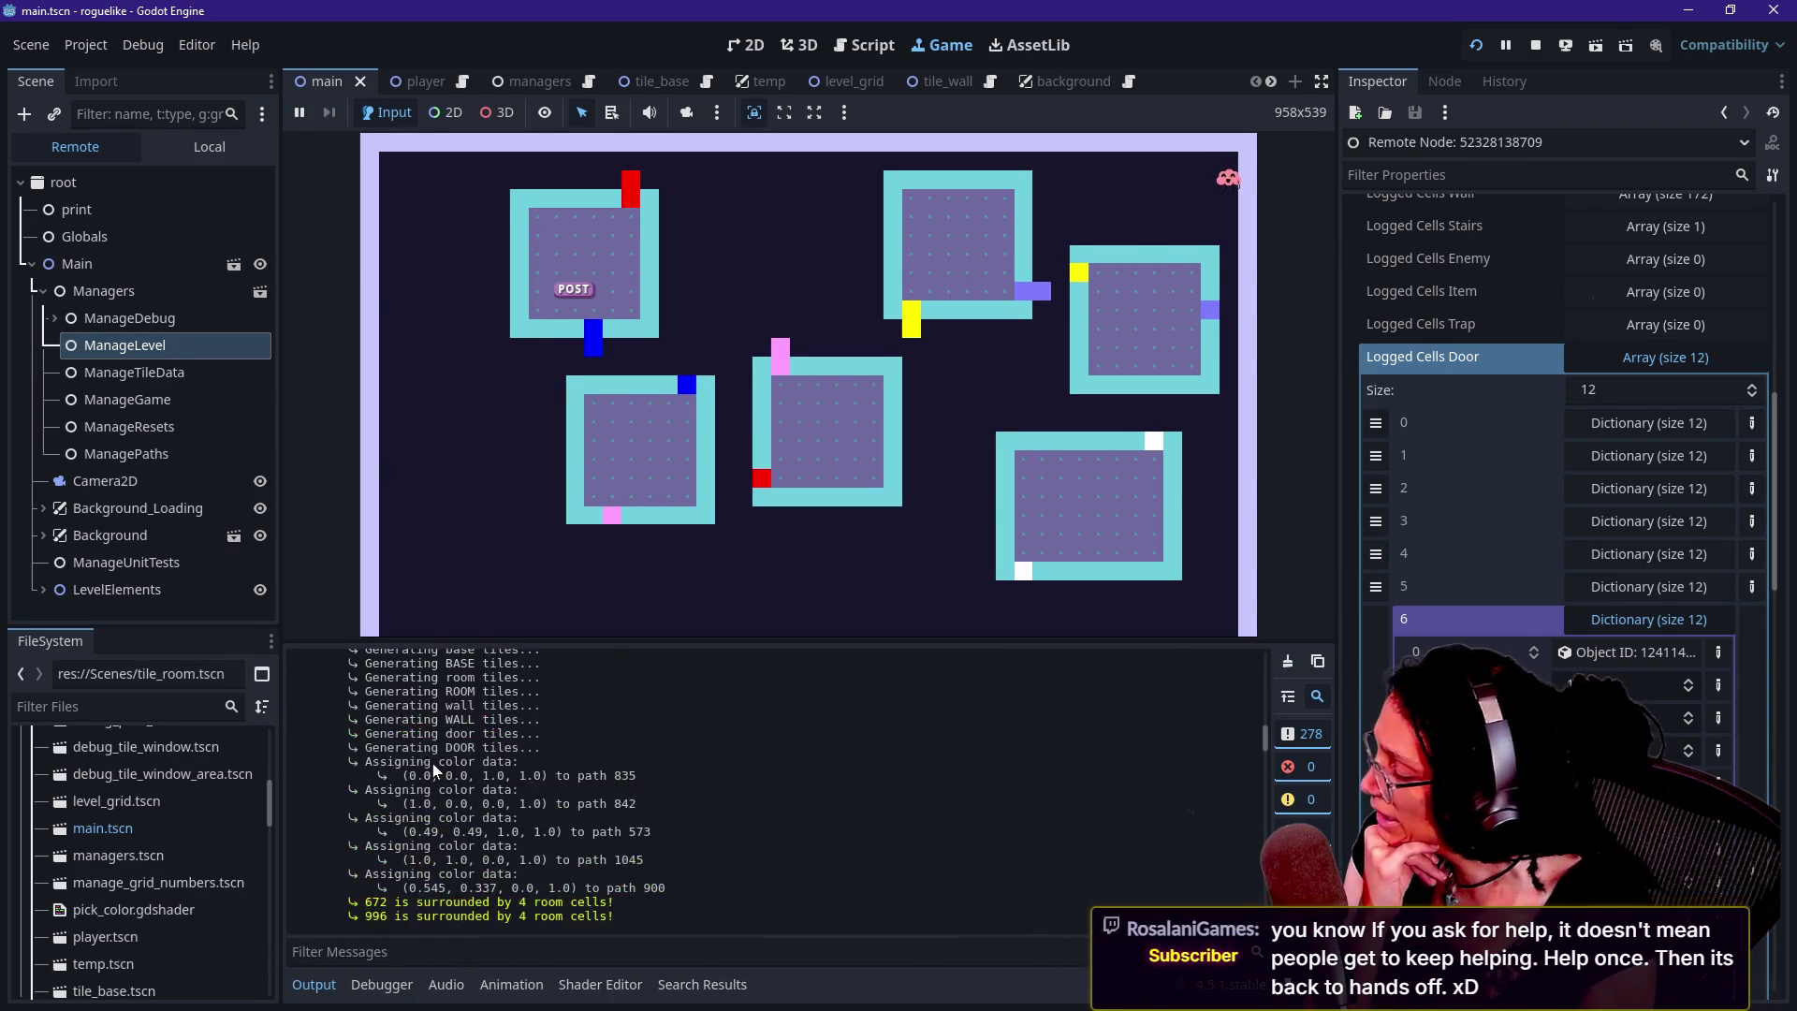
pyautogui.scroll(-5, 433, 762)
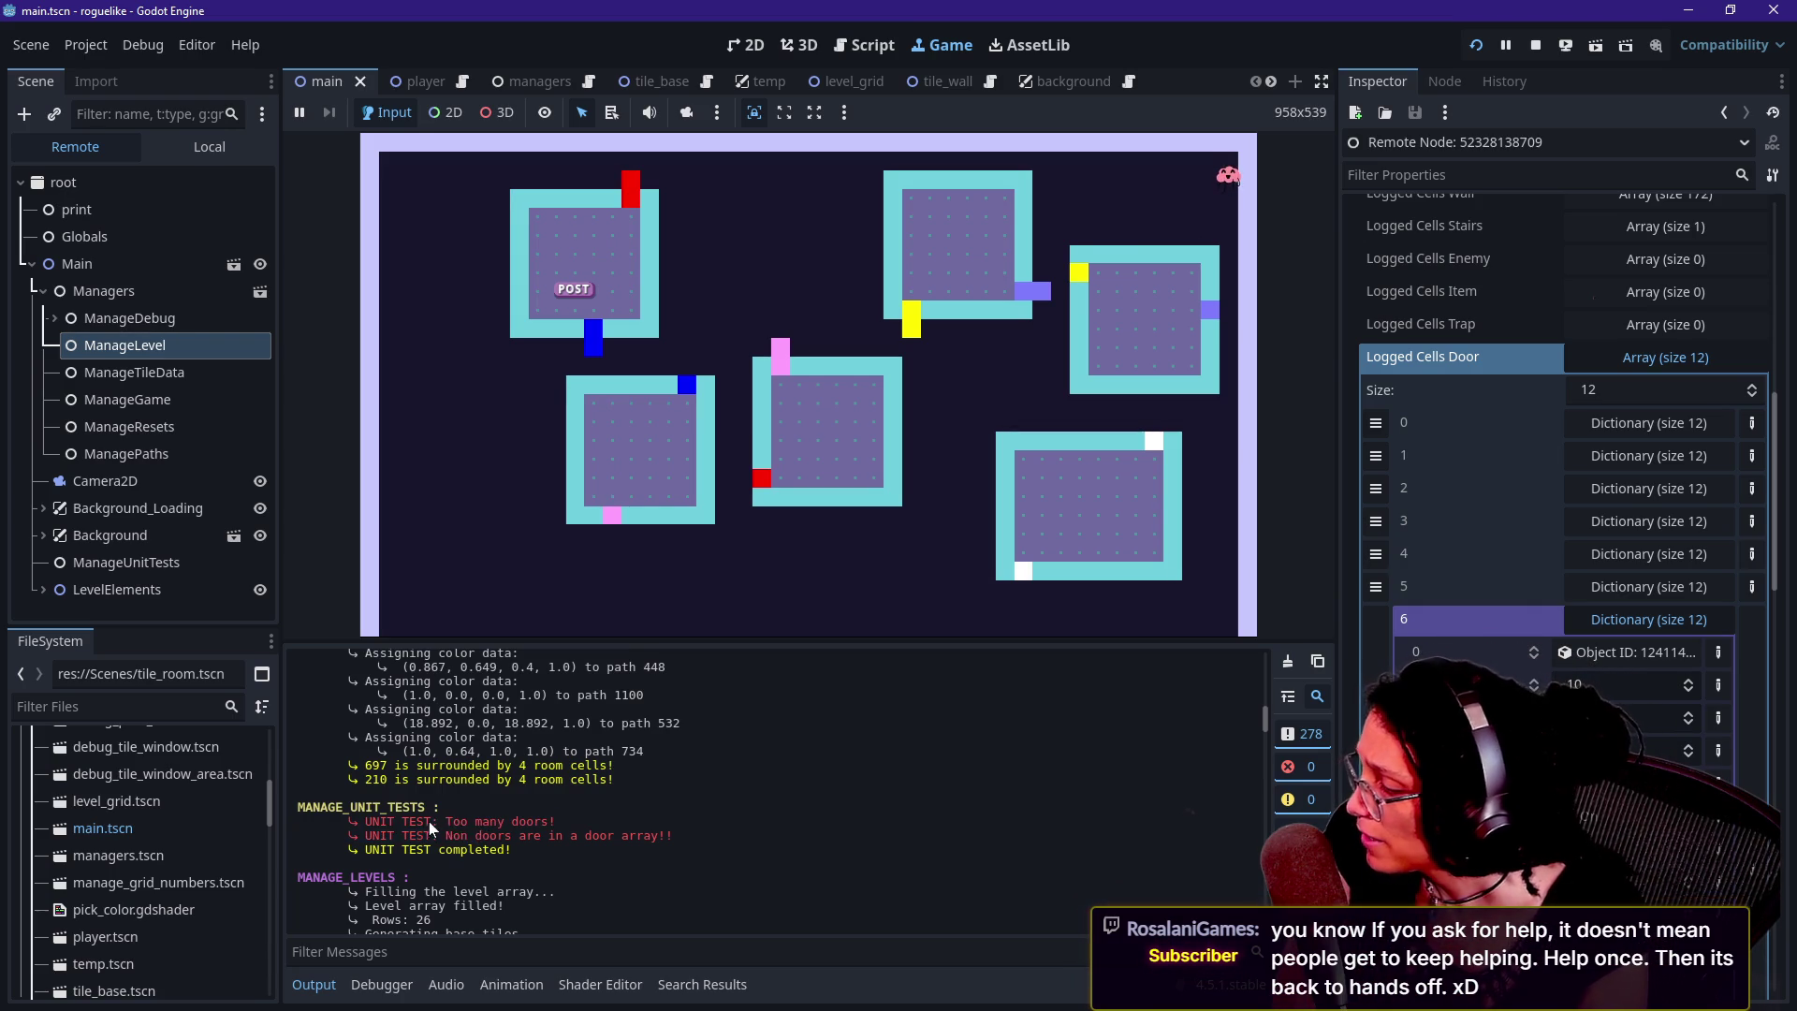
pyautogui.moveTo(431, 838); pyautogui.dragTo(700, 827)
pyautogui.click(700, 827)
pyautogui.moveTo(467, 821)
pyautogui.mouseDown()
pyautogui.moveTo(723, 835)
pyautogui.moveTo(524, 850)
pyautogui.moveTo(479, 822)
pyautogui.moveTo(586, 847)
pyautogui.mouseUp()
pyautogui.click(527, 836)
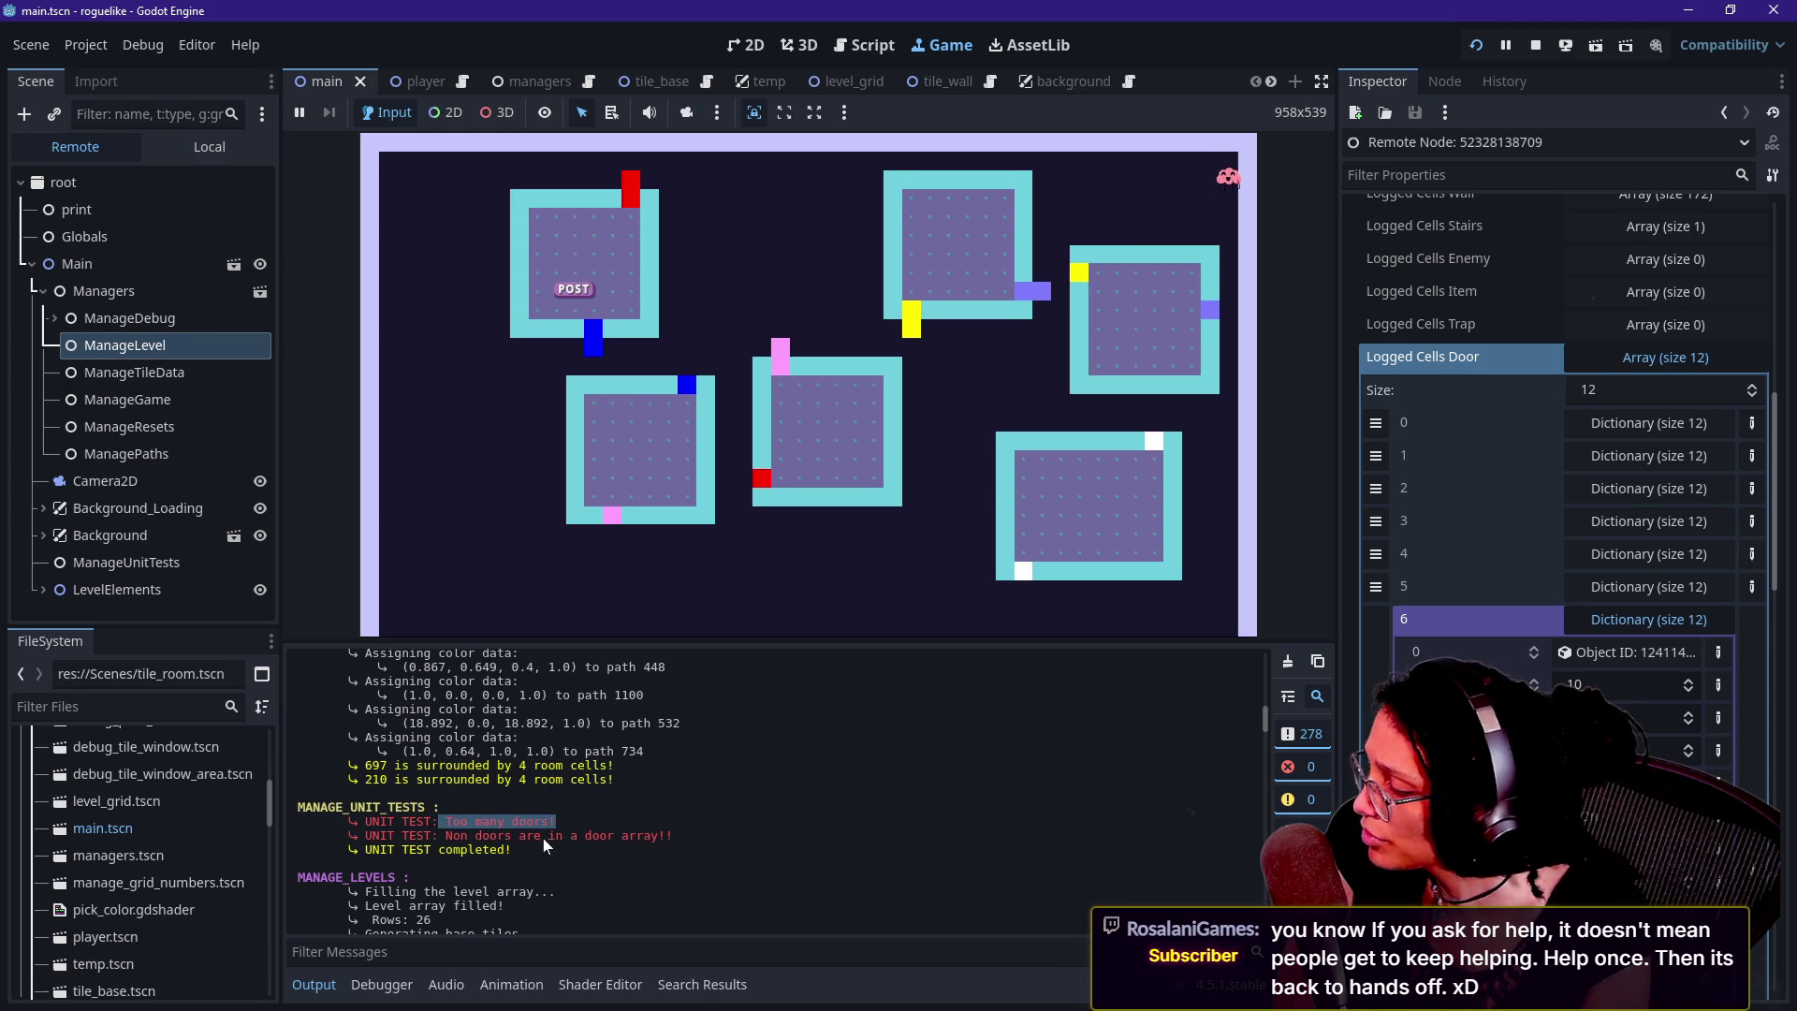
pyautogui.moveTo(672, 838); pyautogui.dragTo(672, 839)
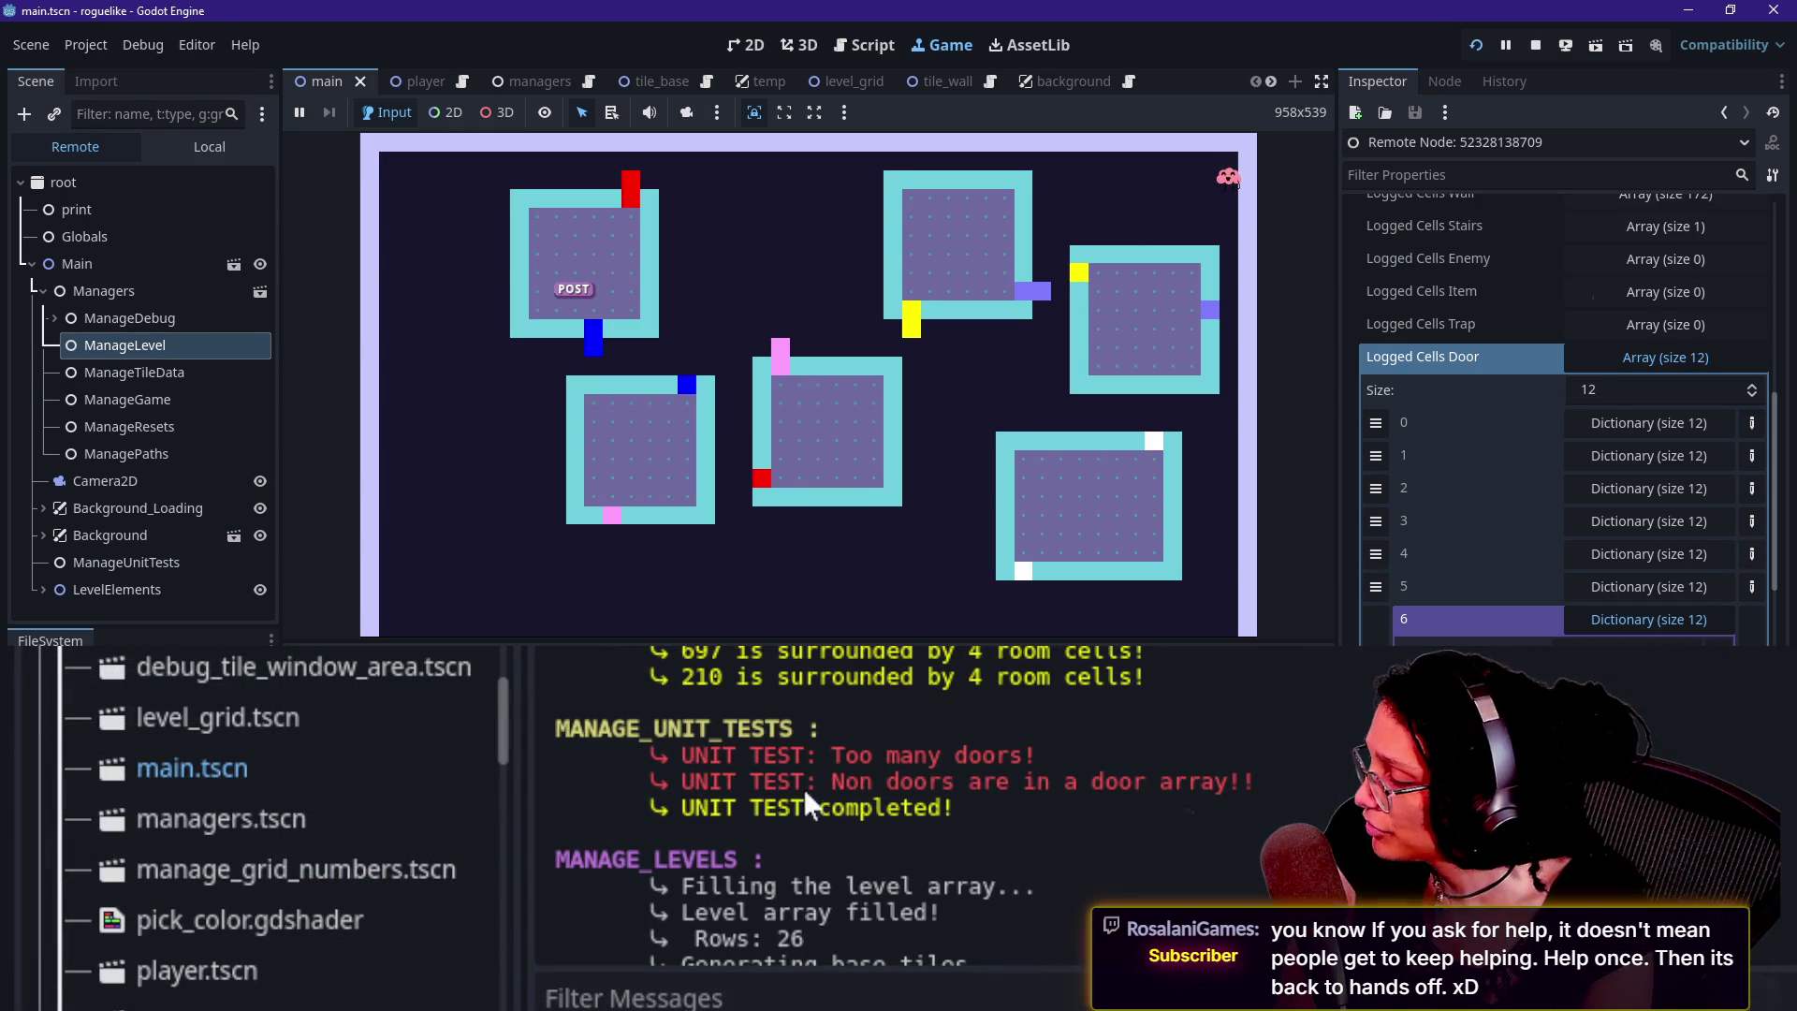
pyautogui.moveTo(807, 800); pyautogui.dragTo(1254, 781)
pyautogui.click(1155, 789)
pyautogui.moveTo(832, 782); pyautogui.dragTo(871, 782)
pyautogui.click(927, 764)
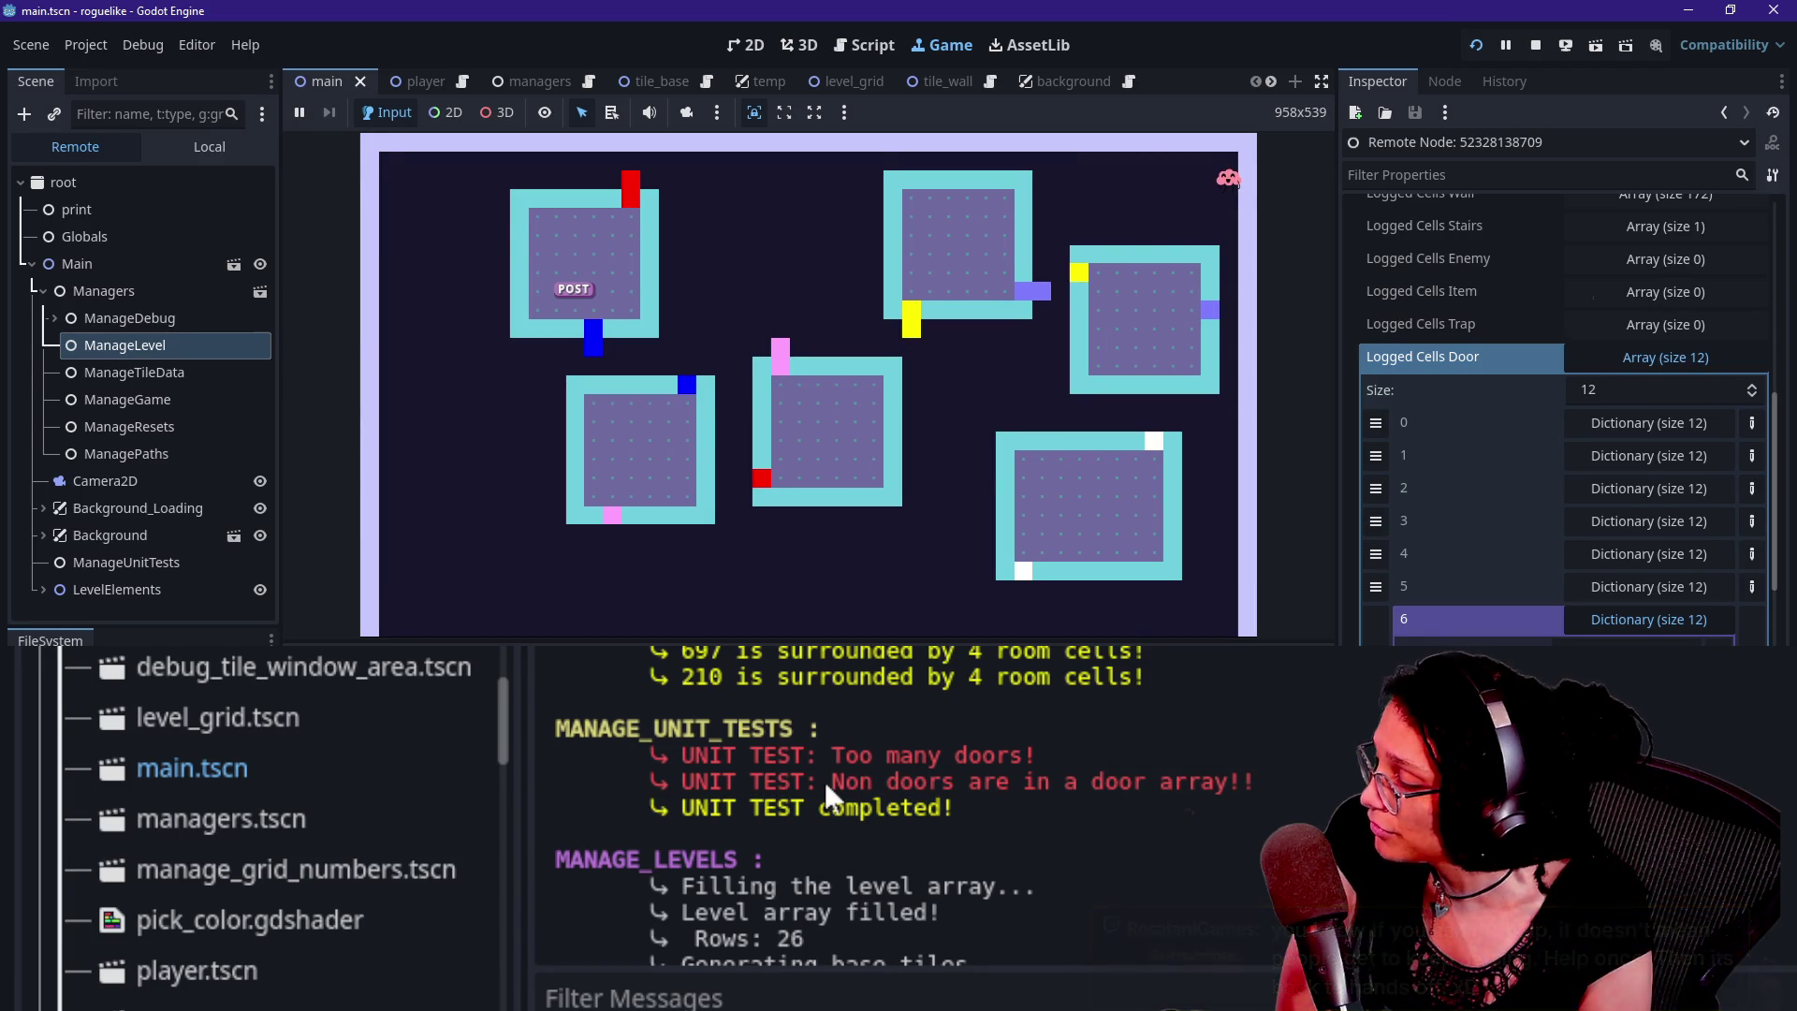
# Highlight 'Non doors' in the old failure, then return to the latest passing door tests
pyautogui.moveTo(825, 784)
pyautogui.mouseDown()
pyautogui.moveTo(954, 809)
pyautogui.moveTo(958, 783)
pyautogui.mouseUp()
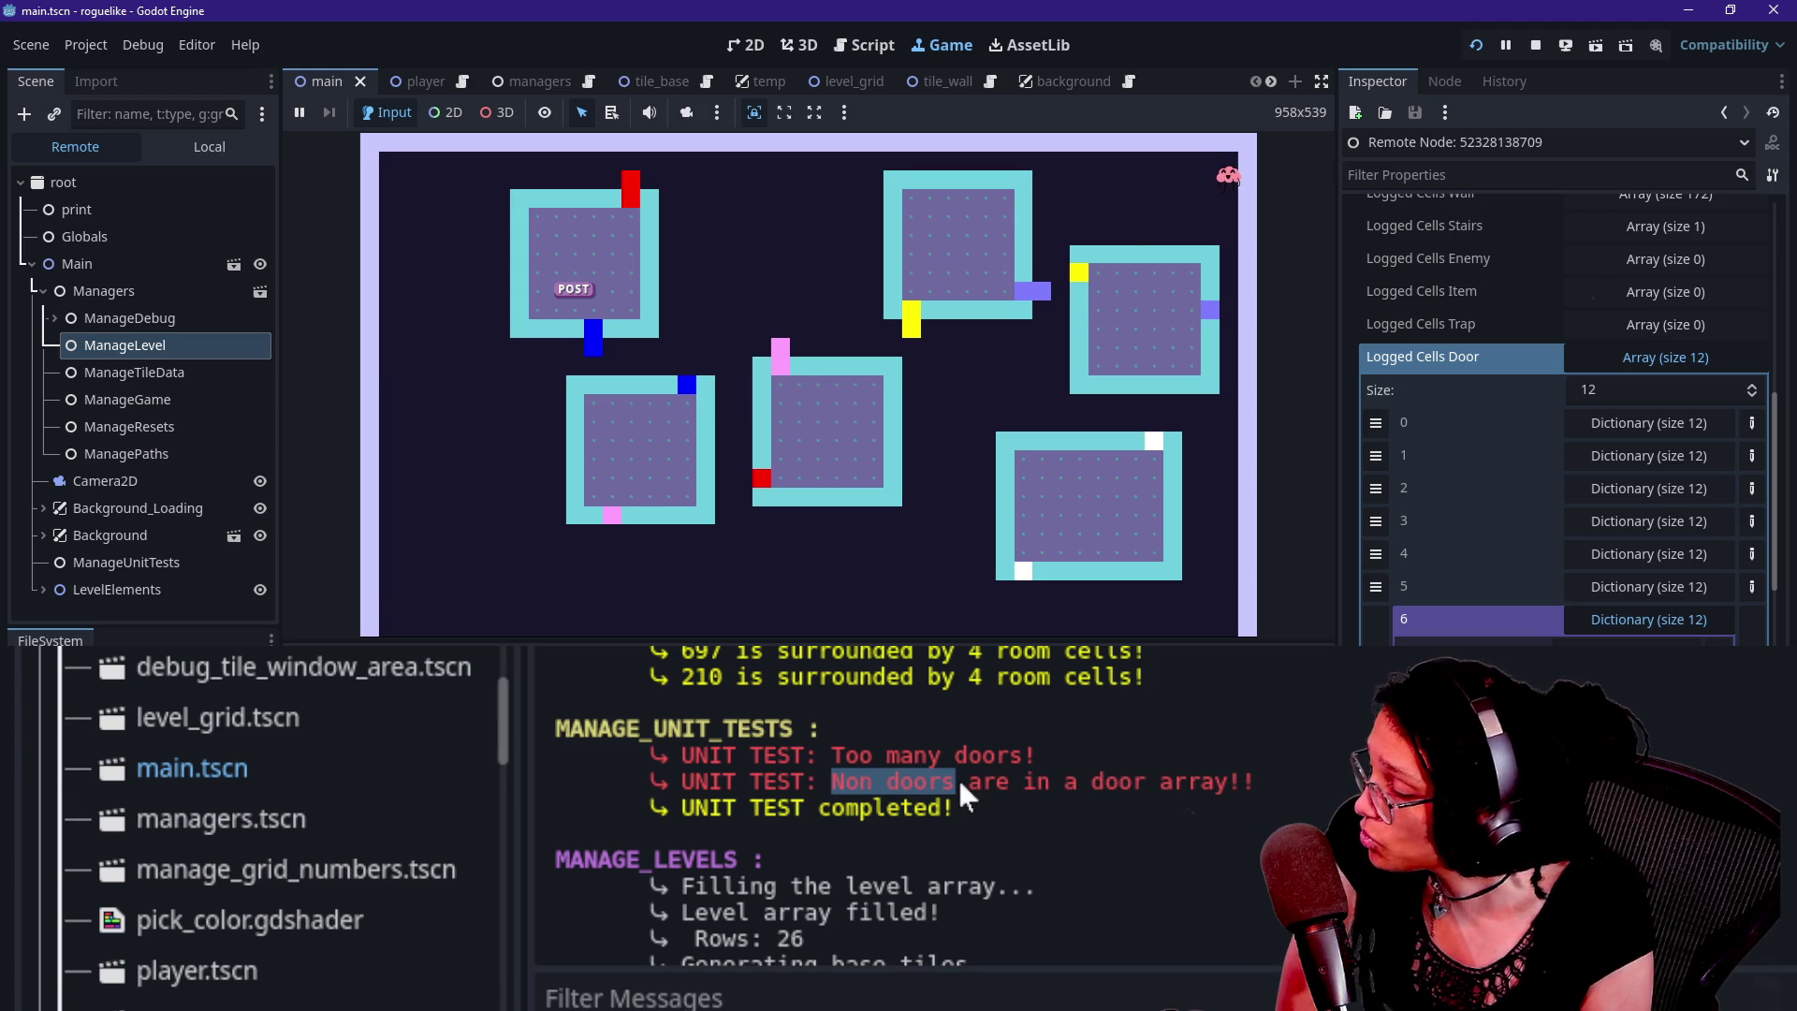
pyautogui.click(902, 757)
pyautogui.moveTo(900, 749); pyautogui.dragTo(792, 782)
pyautogui.click(903, 754)
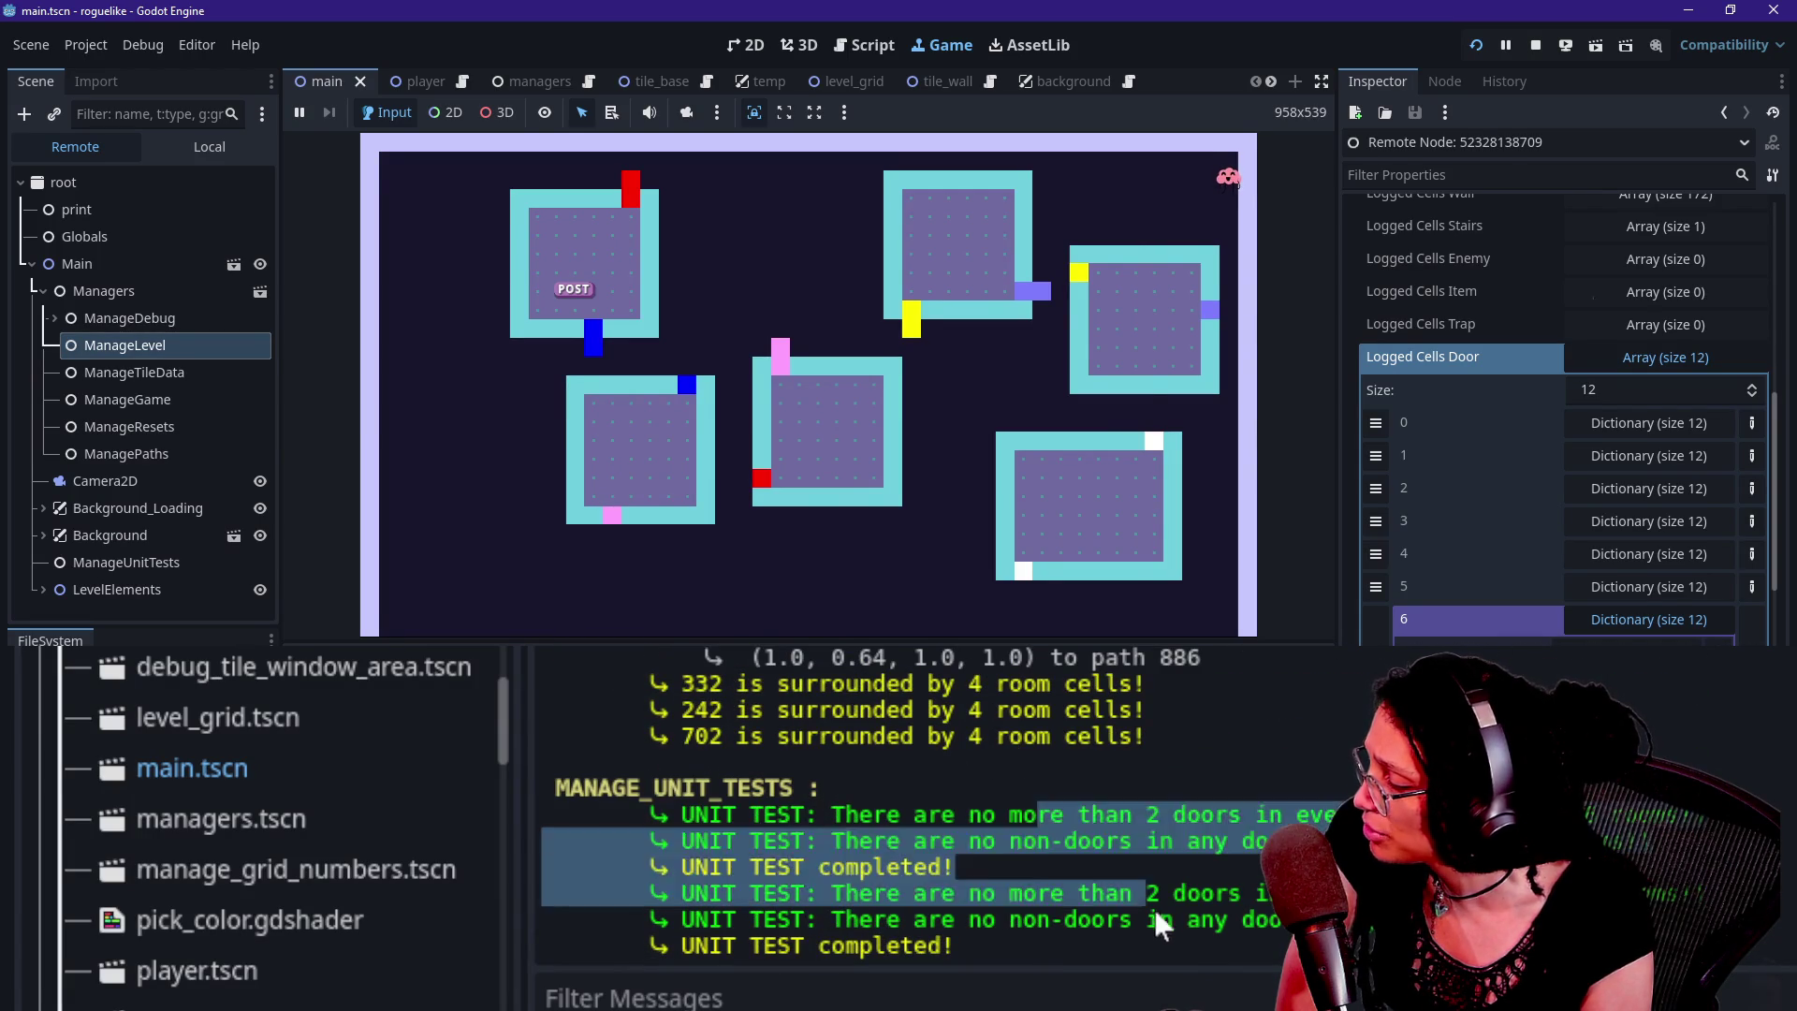
pyautogui.moveTo(1008, 491)
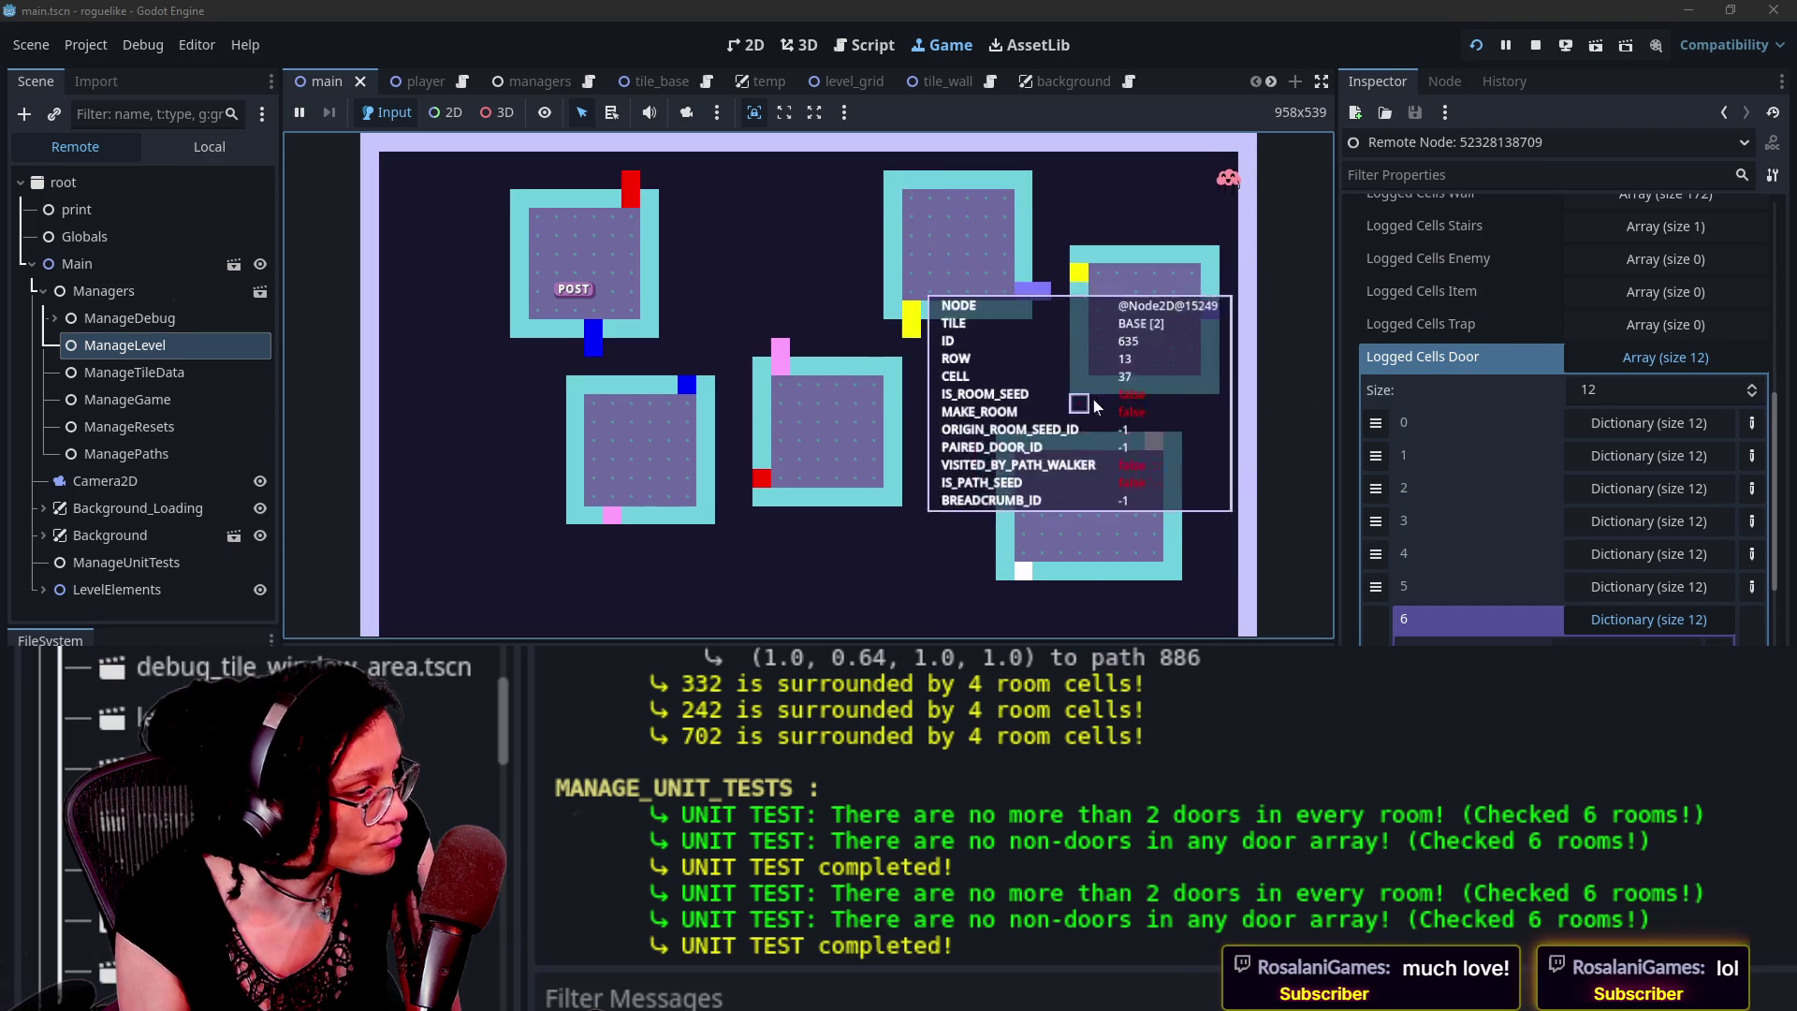
# Collapse the Output panel with Ctrl+J so the game view fills the editor
pyautogui.moveTo(1186, 503)
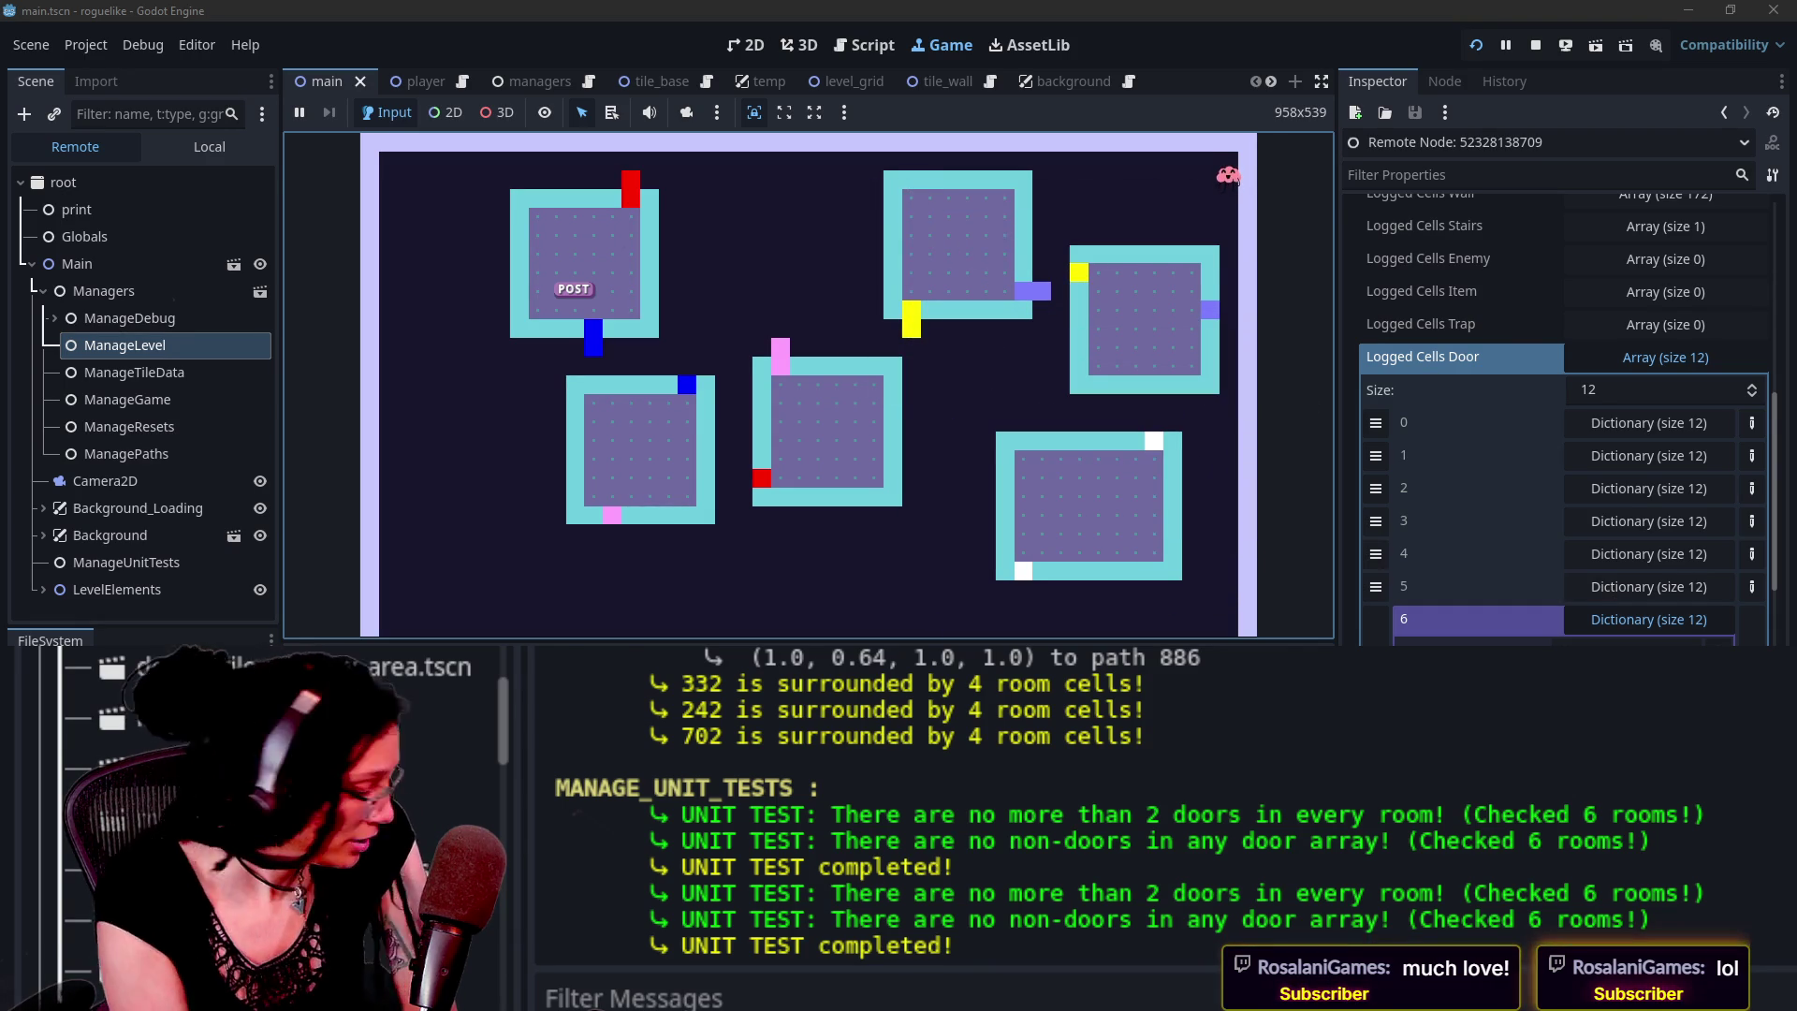
pyautogui.moveTo(953, 538)
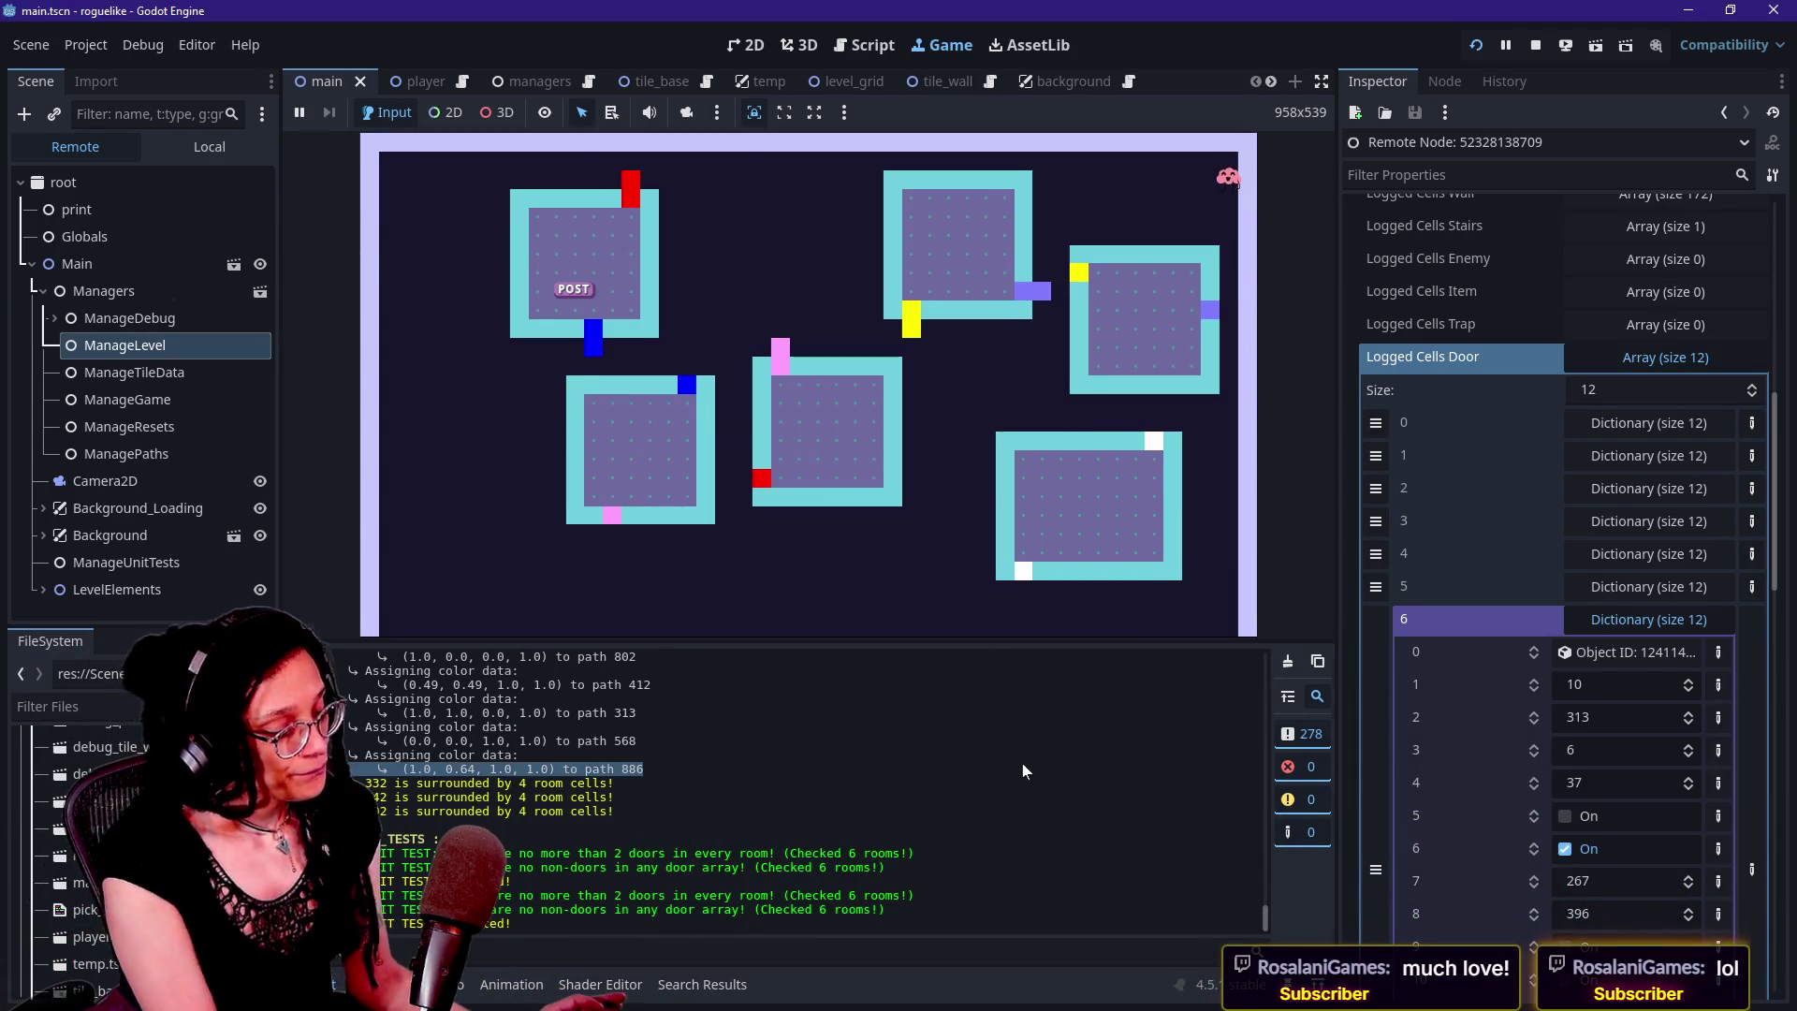
pyautogui.hotkey('ctrl', 'j')
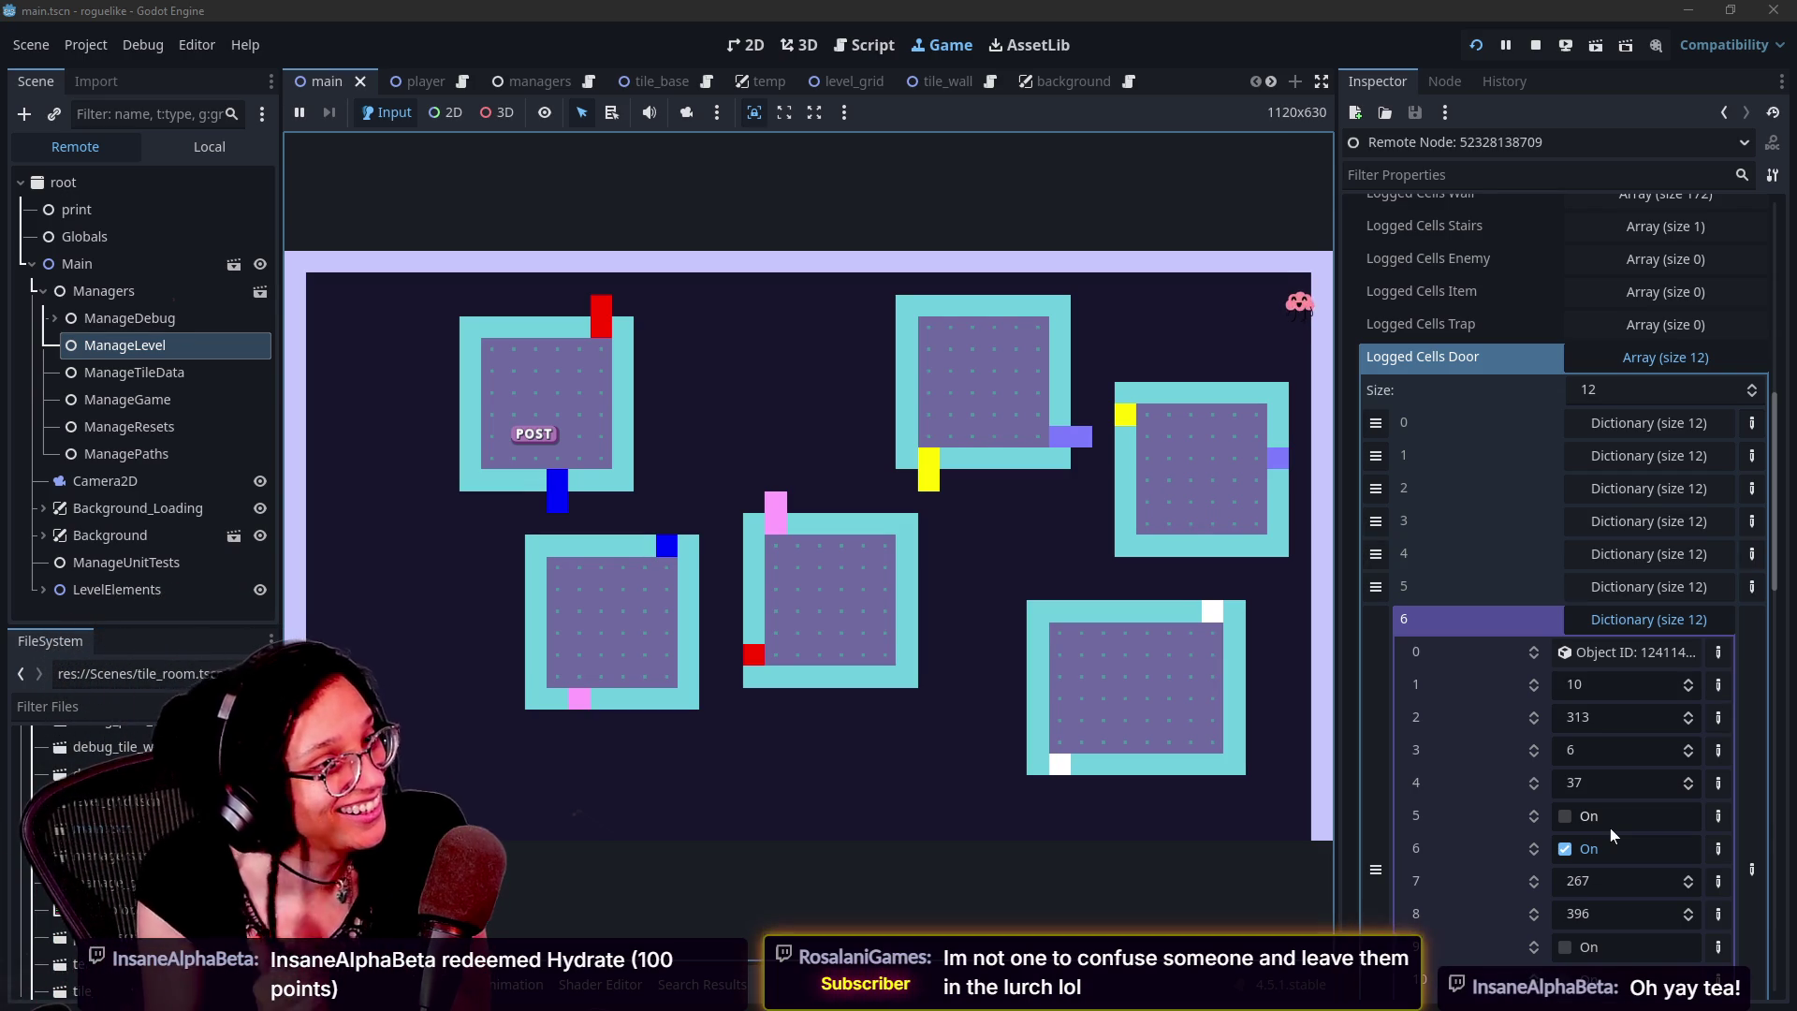
# Dismiss the tile debug panel and stop the game, returning to manage_paths.gd
pyautogui.moveTo(1211, 622)
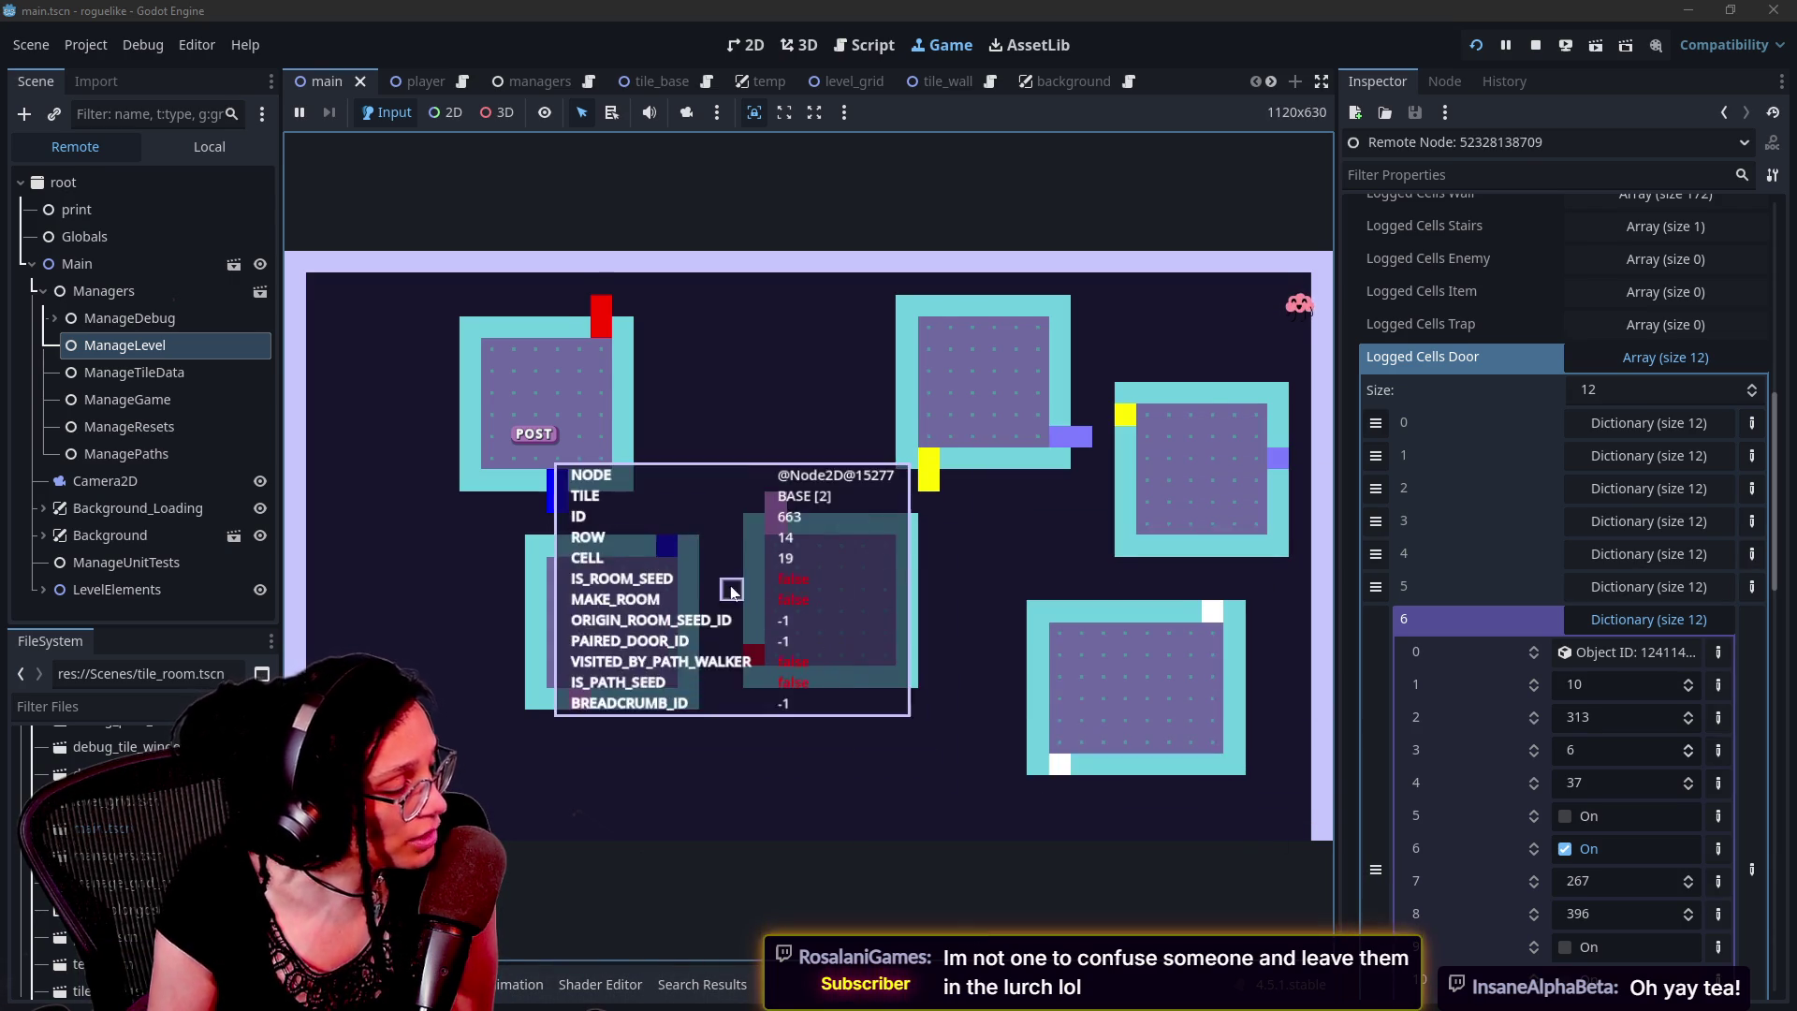
pyautogui.click(727, 384)
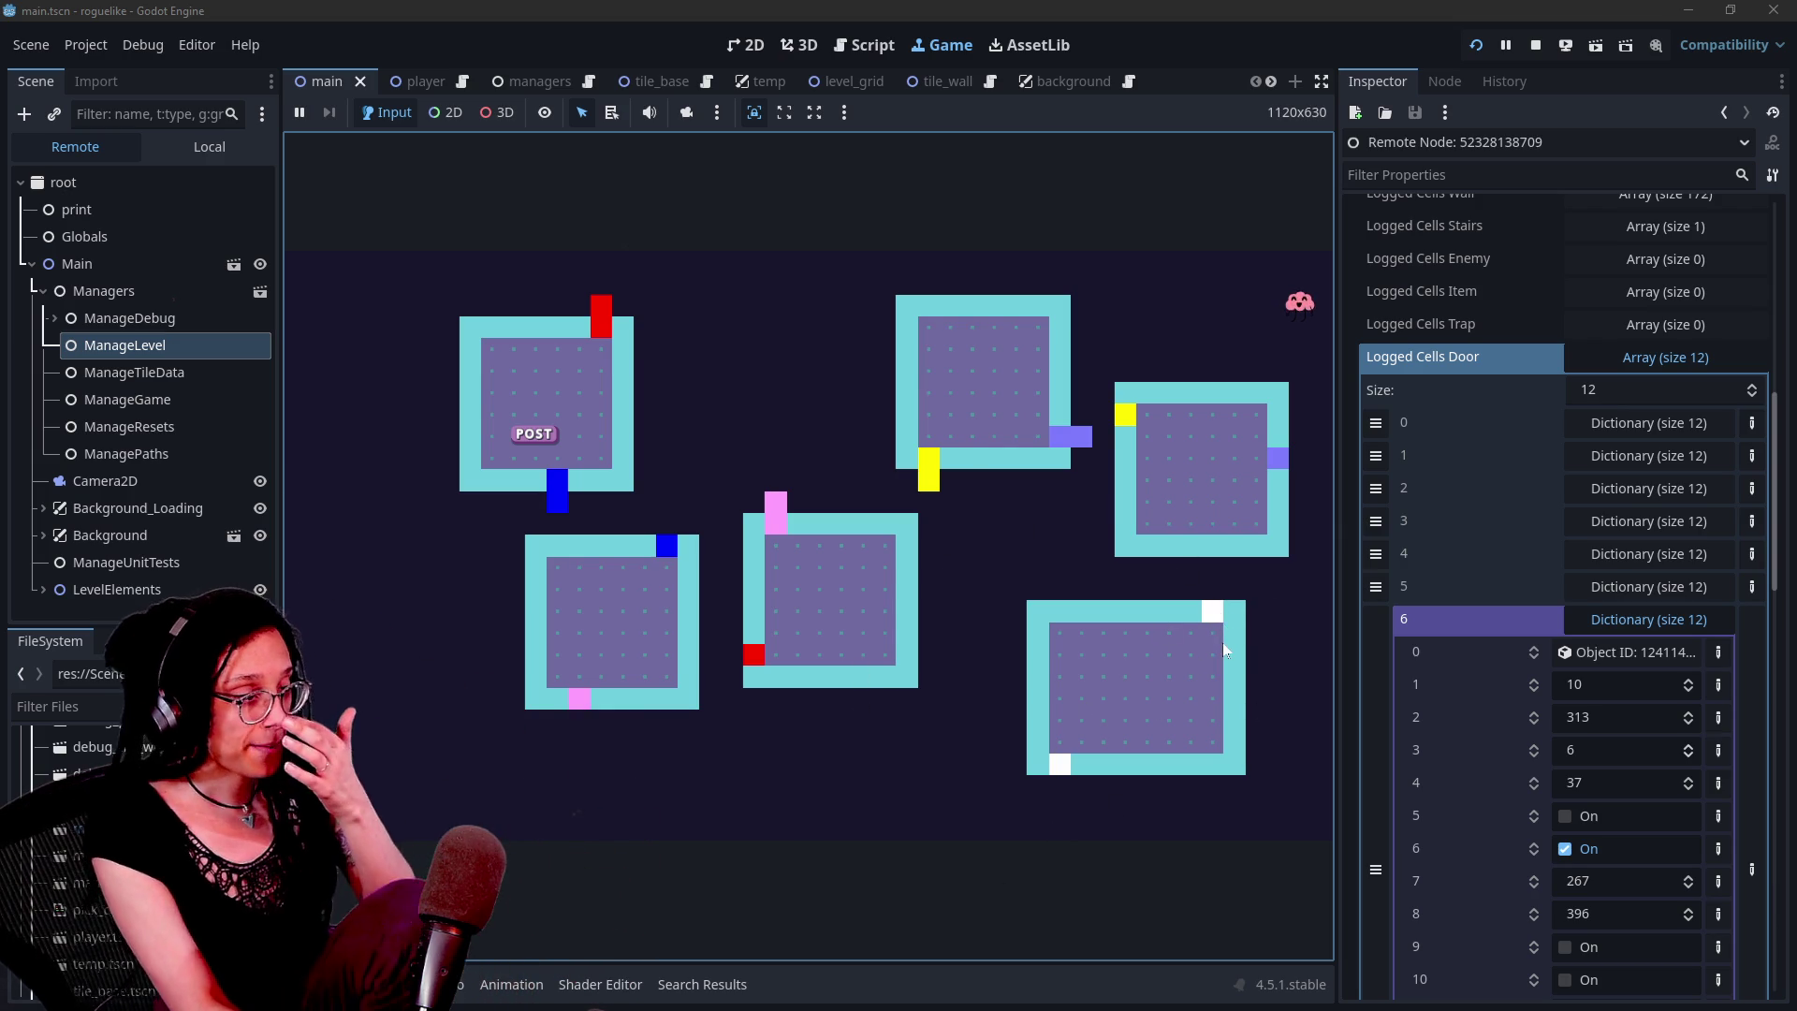
pyautogui.click(1536, 46)
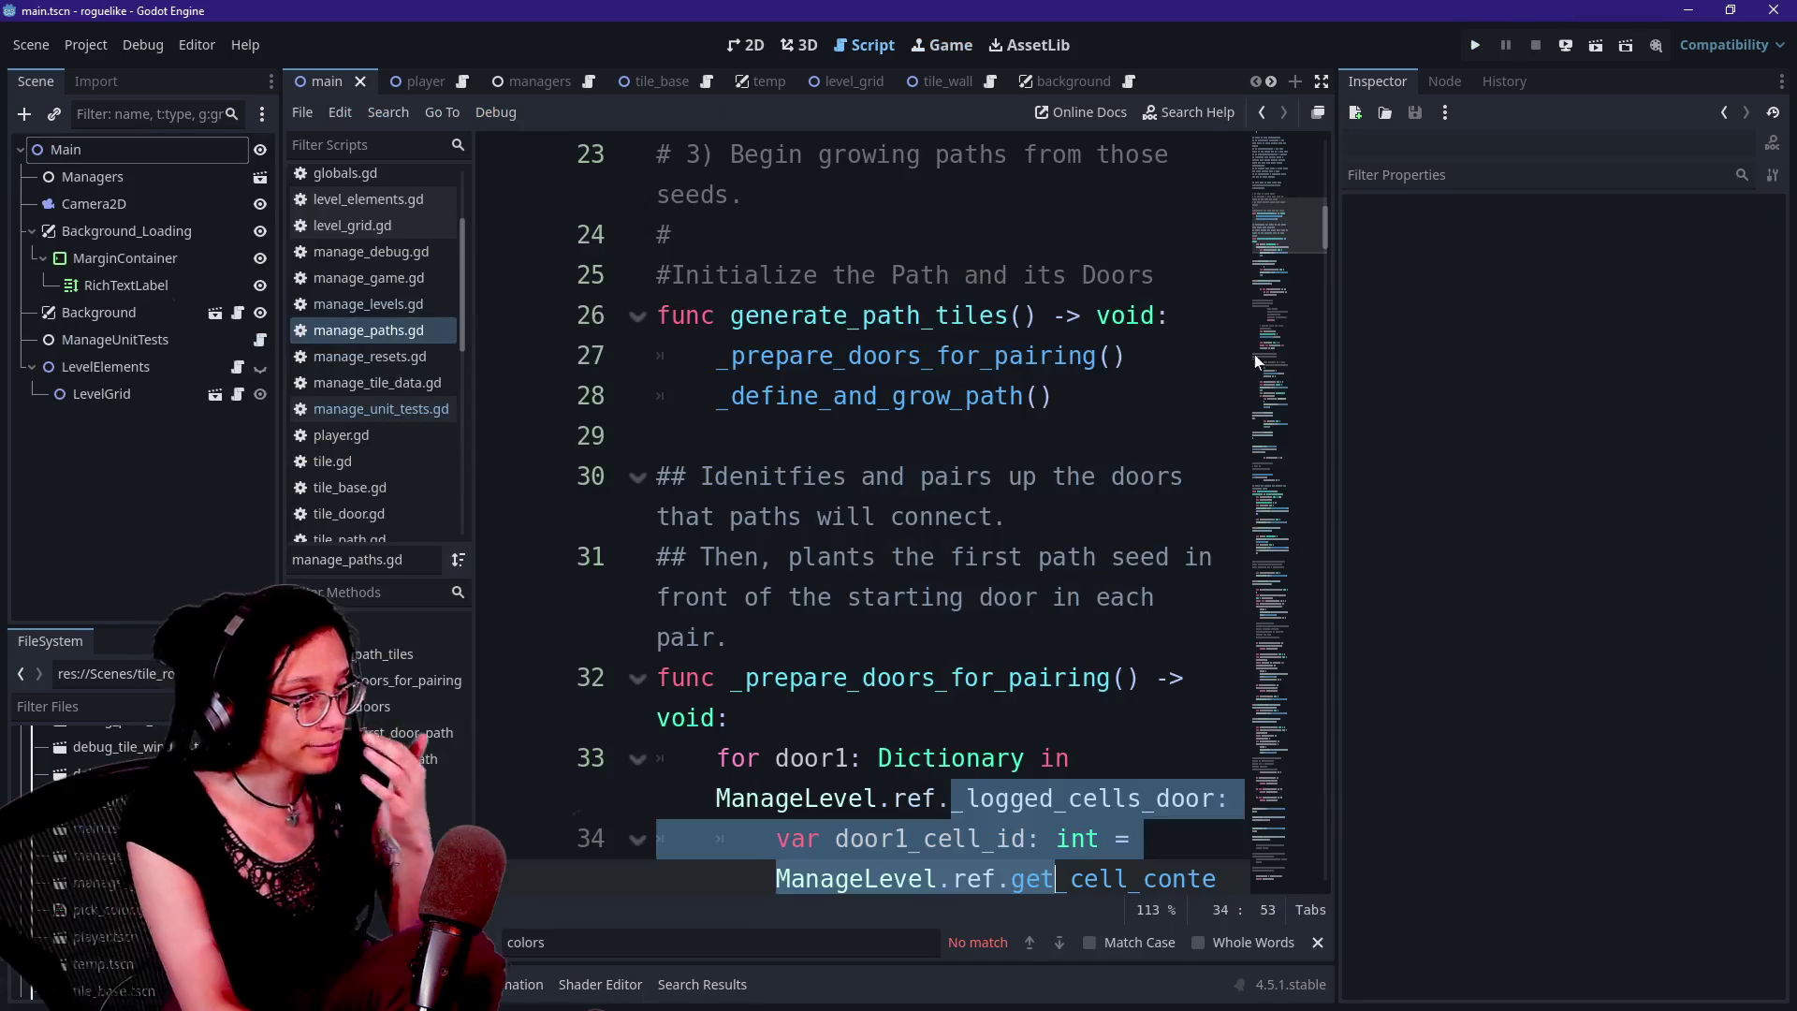
# Switch to distraction-free mode (Ctrl+Shift+F11) with manage_paths.gd filling the editor
pyautogui.click(906, 275)
pyautogui.hotkey('ctrl', 'shift', 'F11')
pyautogui.scroll(5, 907, 274)
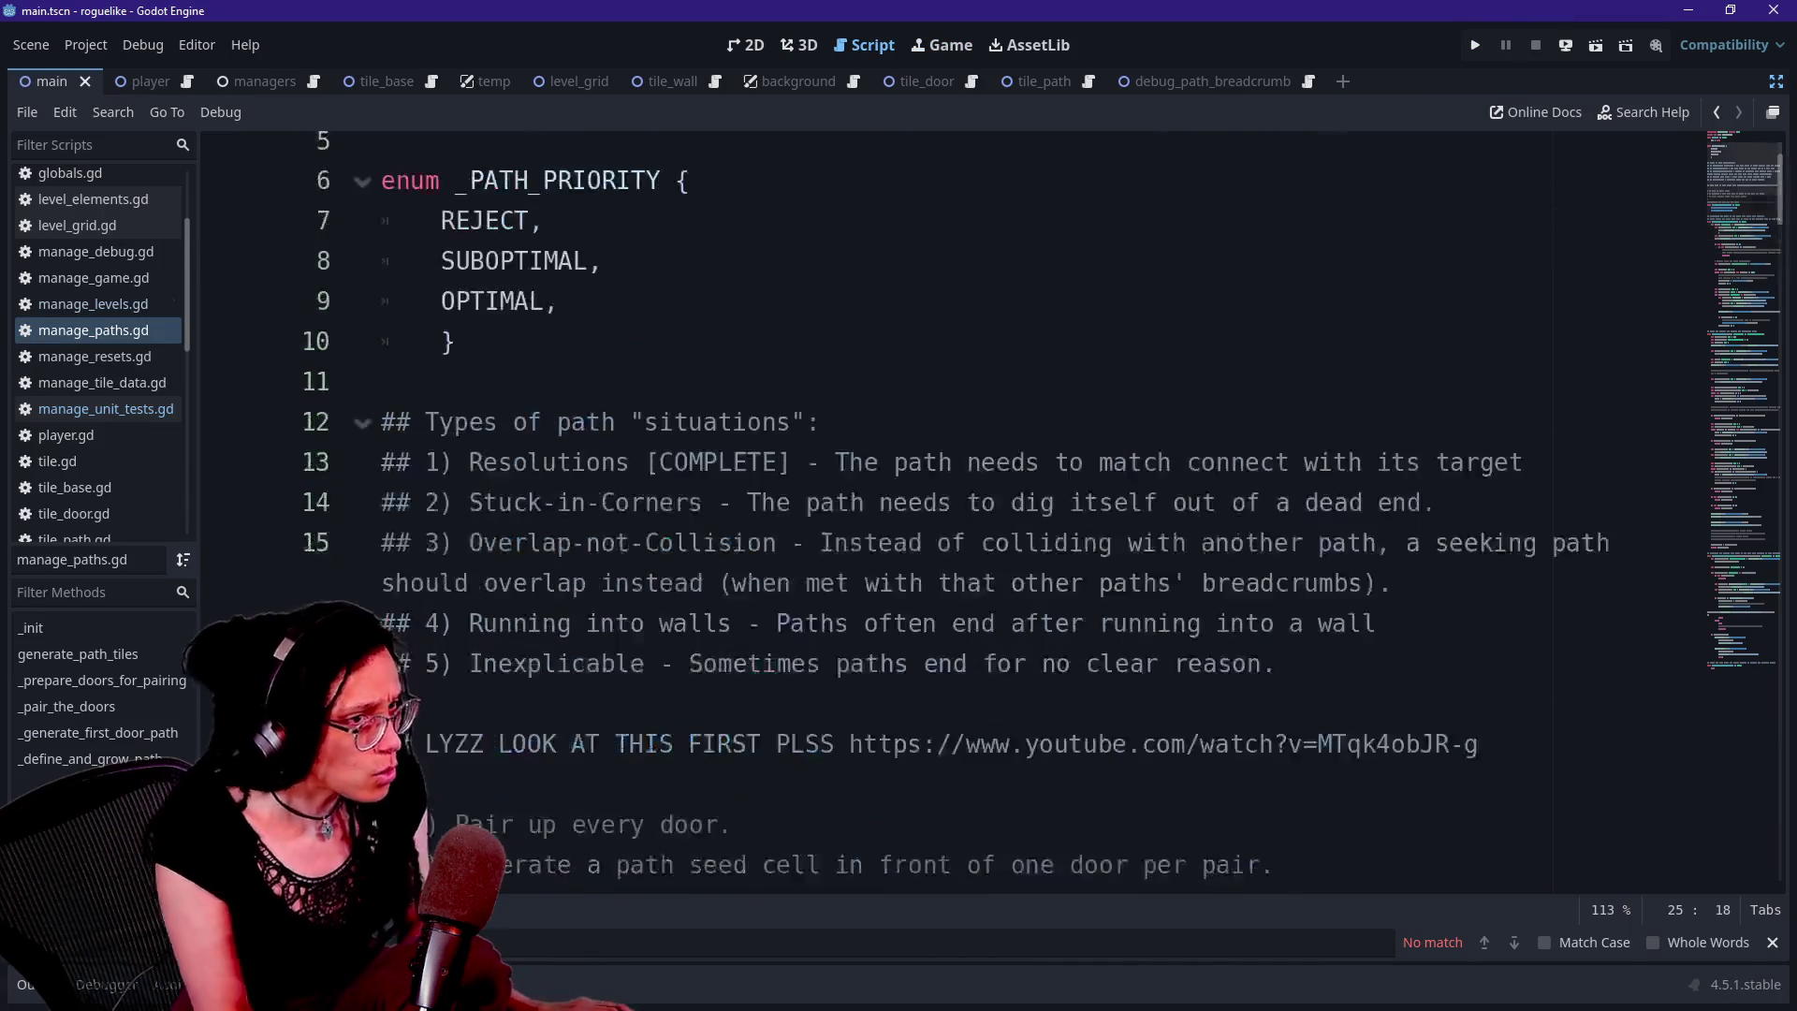
pyautogui.scroll(-3, 936, 515)
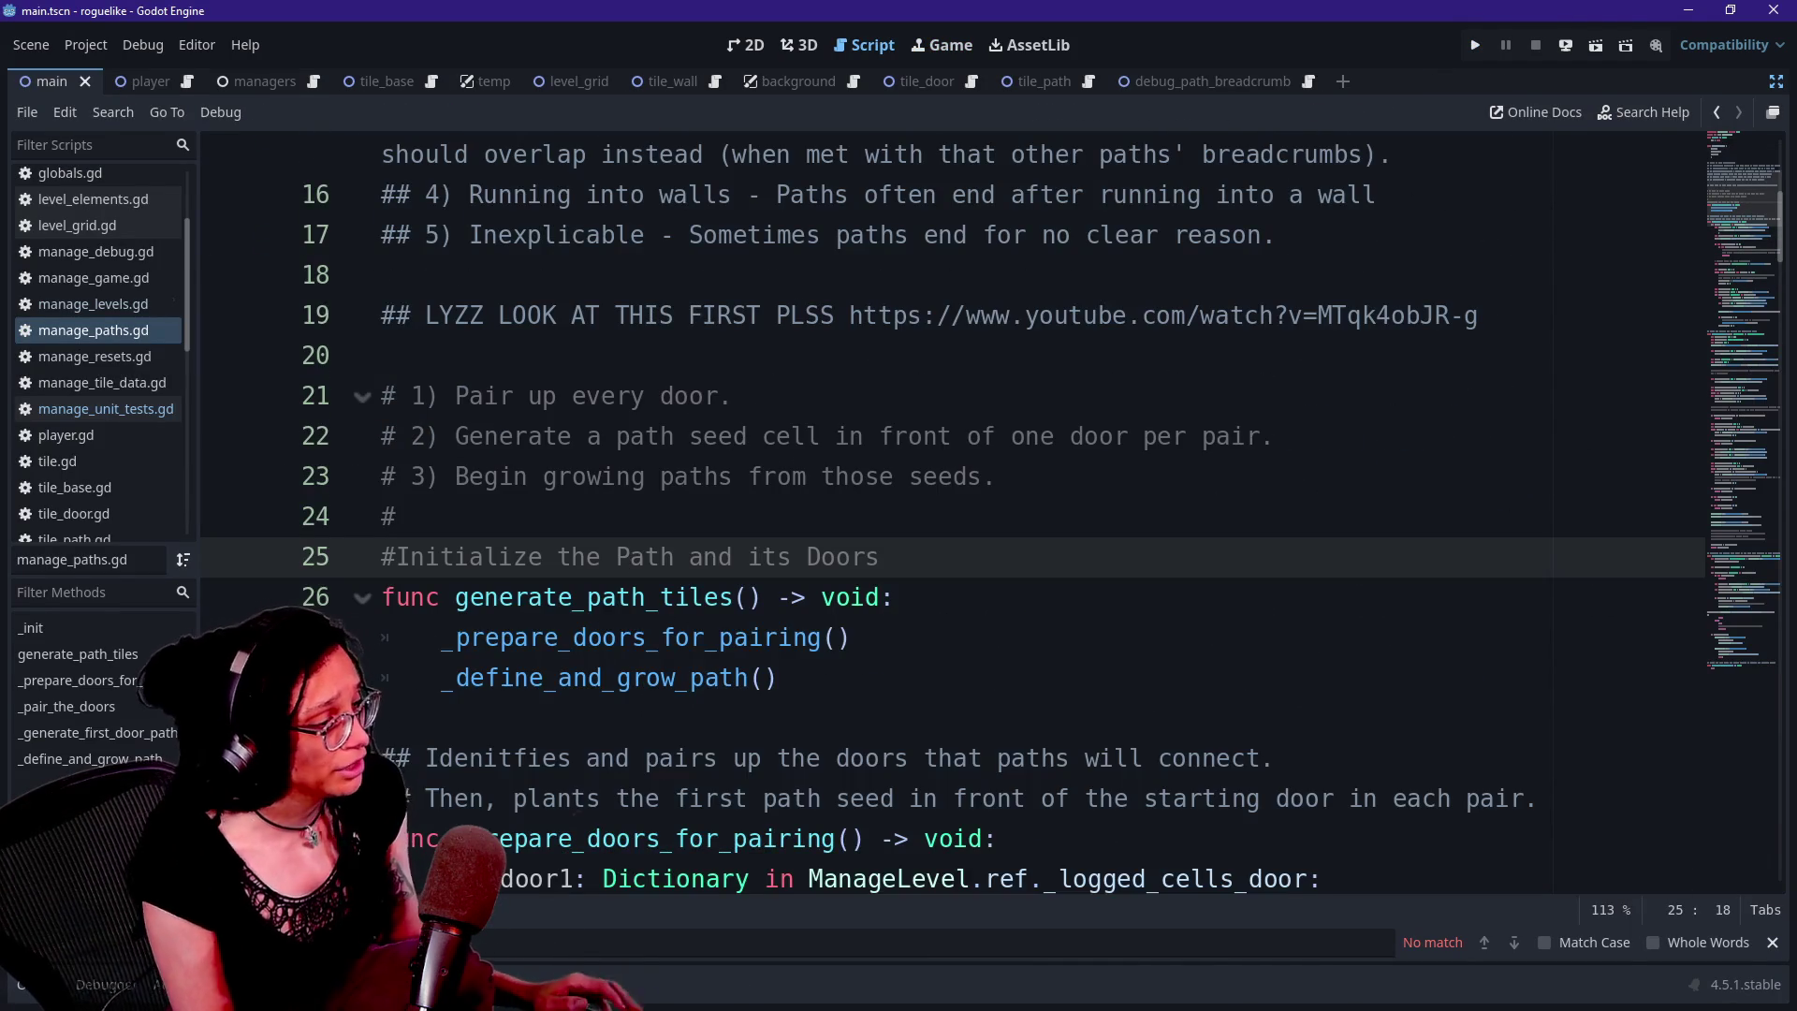
pyautogui.click(88, 304)
pyautogui.click(93, 329)
# Read manage_paths.gd from the path seed comment down to the door-pairing loop's opening
pyautogui.scroll(2, 936, 515)
pyautogui.scroll(2, 936, 515)
pyautogui.scroll(-2, 936, 514)
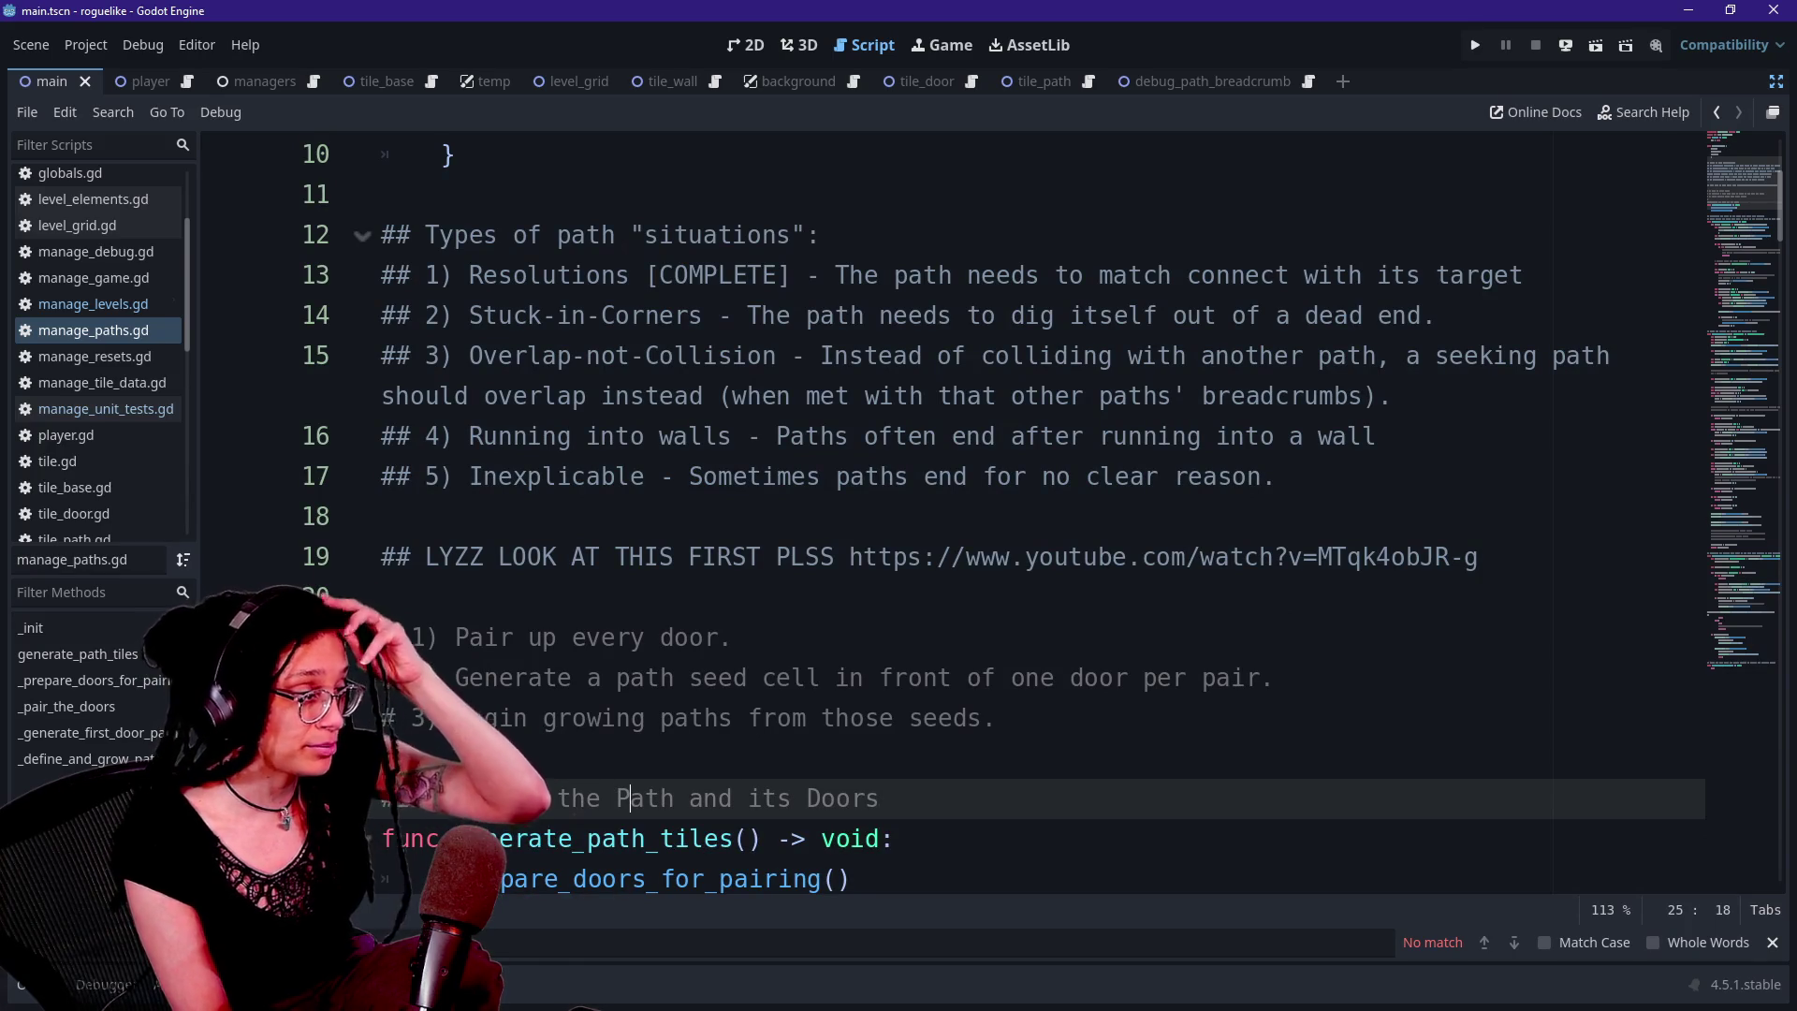
pyautogui.click(910, 677)
pyautogui.rightClick(909, 677)
pyautogui.press('Escape')
pyautogui.press('Down')
pyautogui.press('Down')
pyautogui.press('Down')
pyautogui.press('Down')
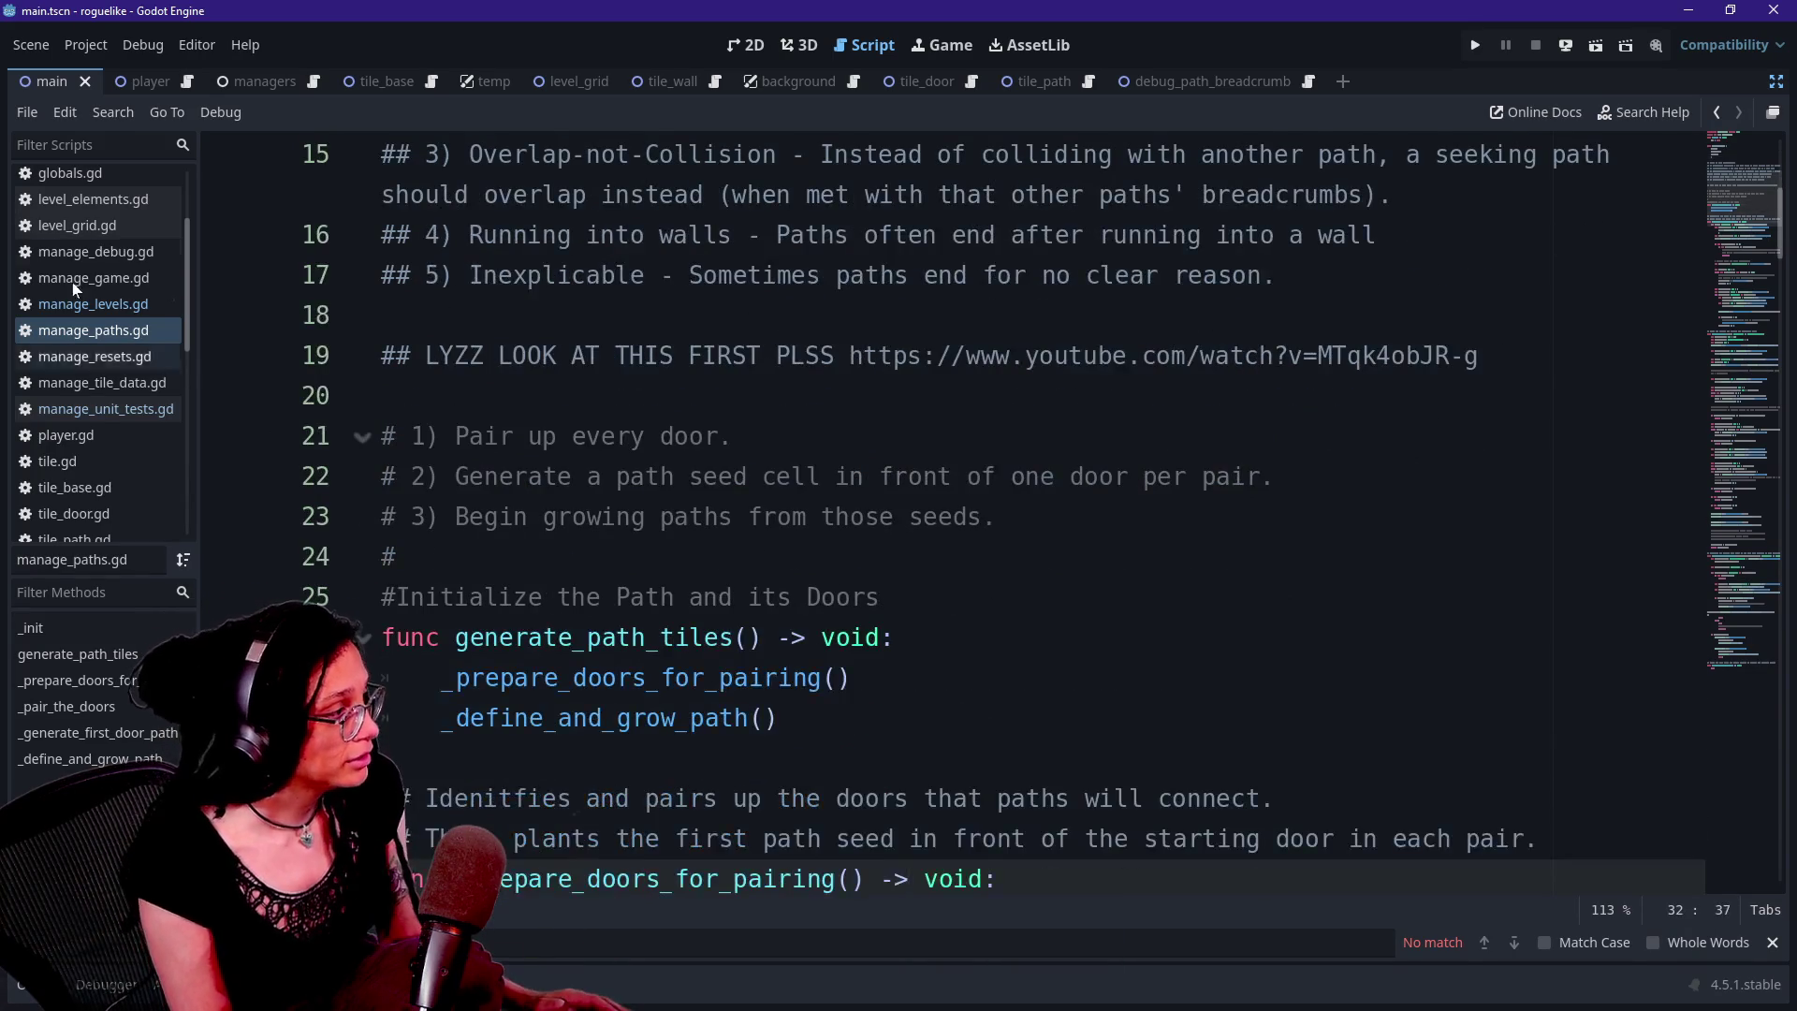
pyautogui.scroll(-6, 992, 511)
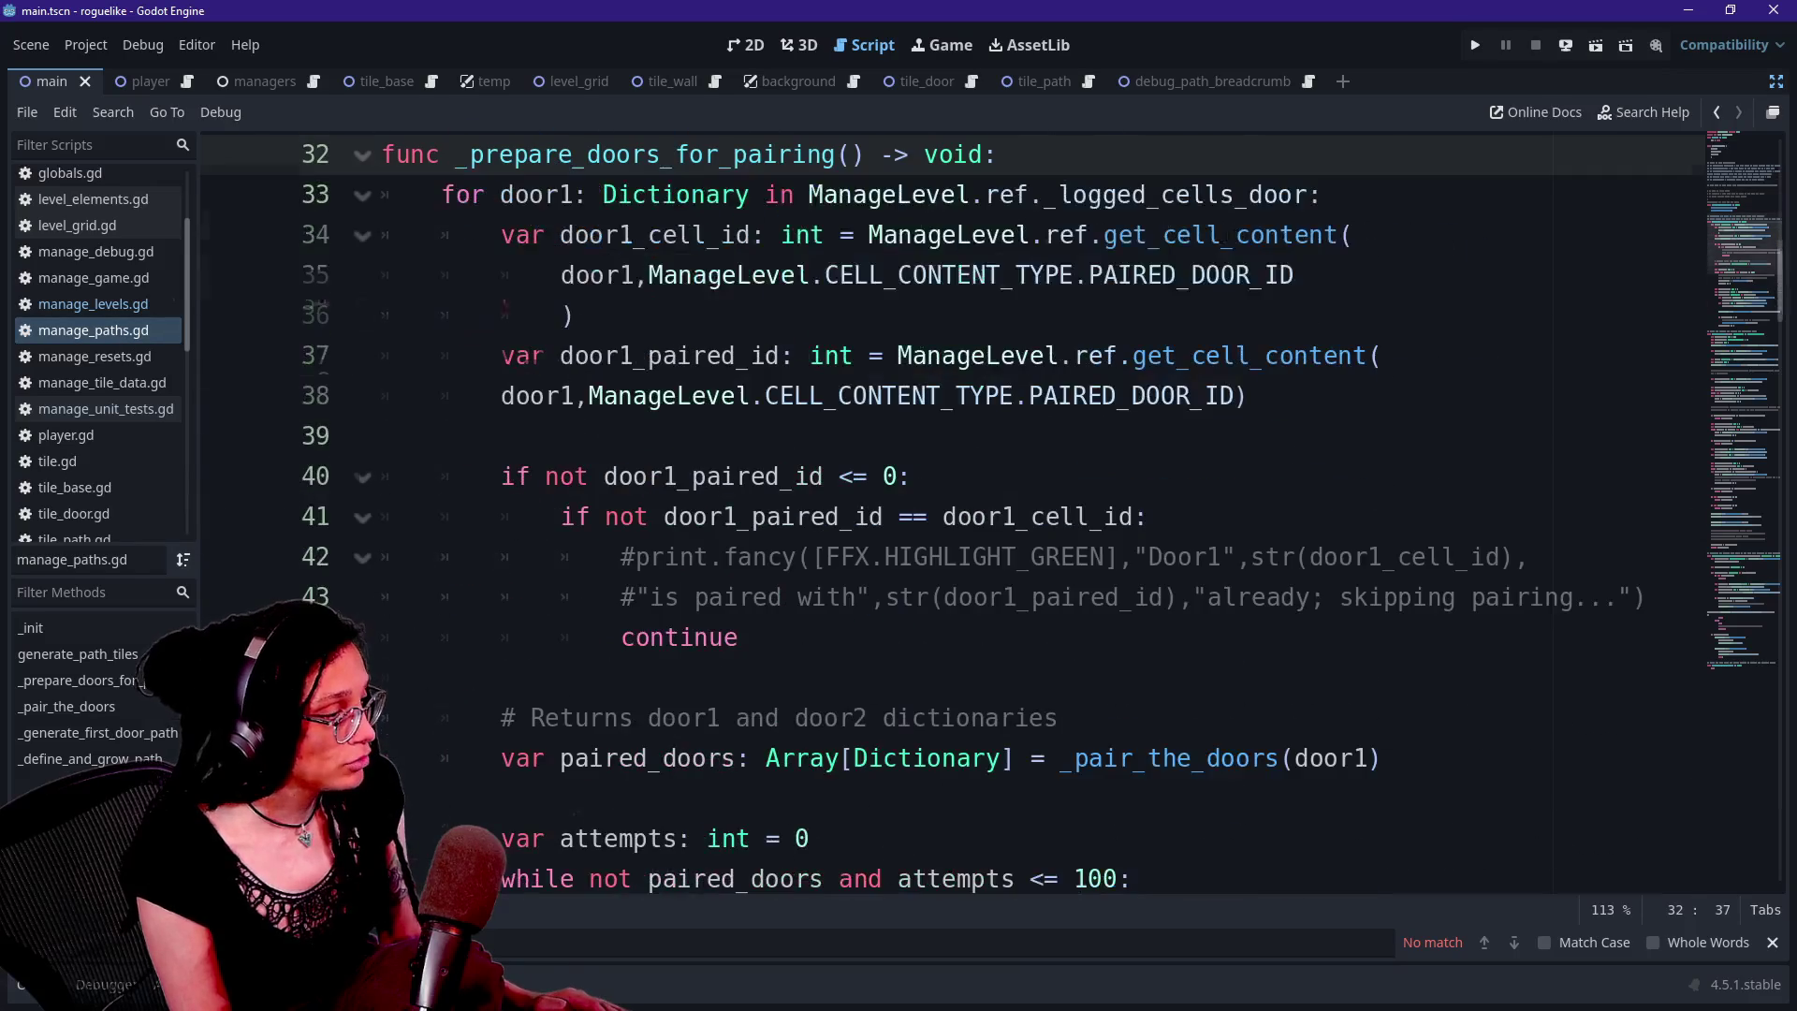
pyautogui.hotkey('shift', 'Down')
pyautogui.hotkey('shift', 'Down')
pyautogui.hotkey('shift', 'Down')
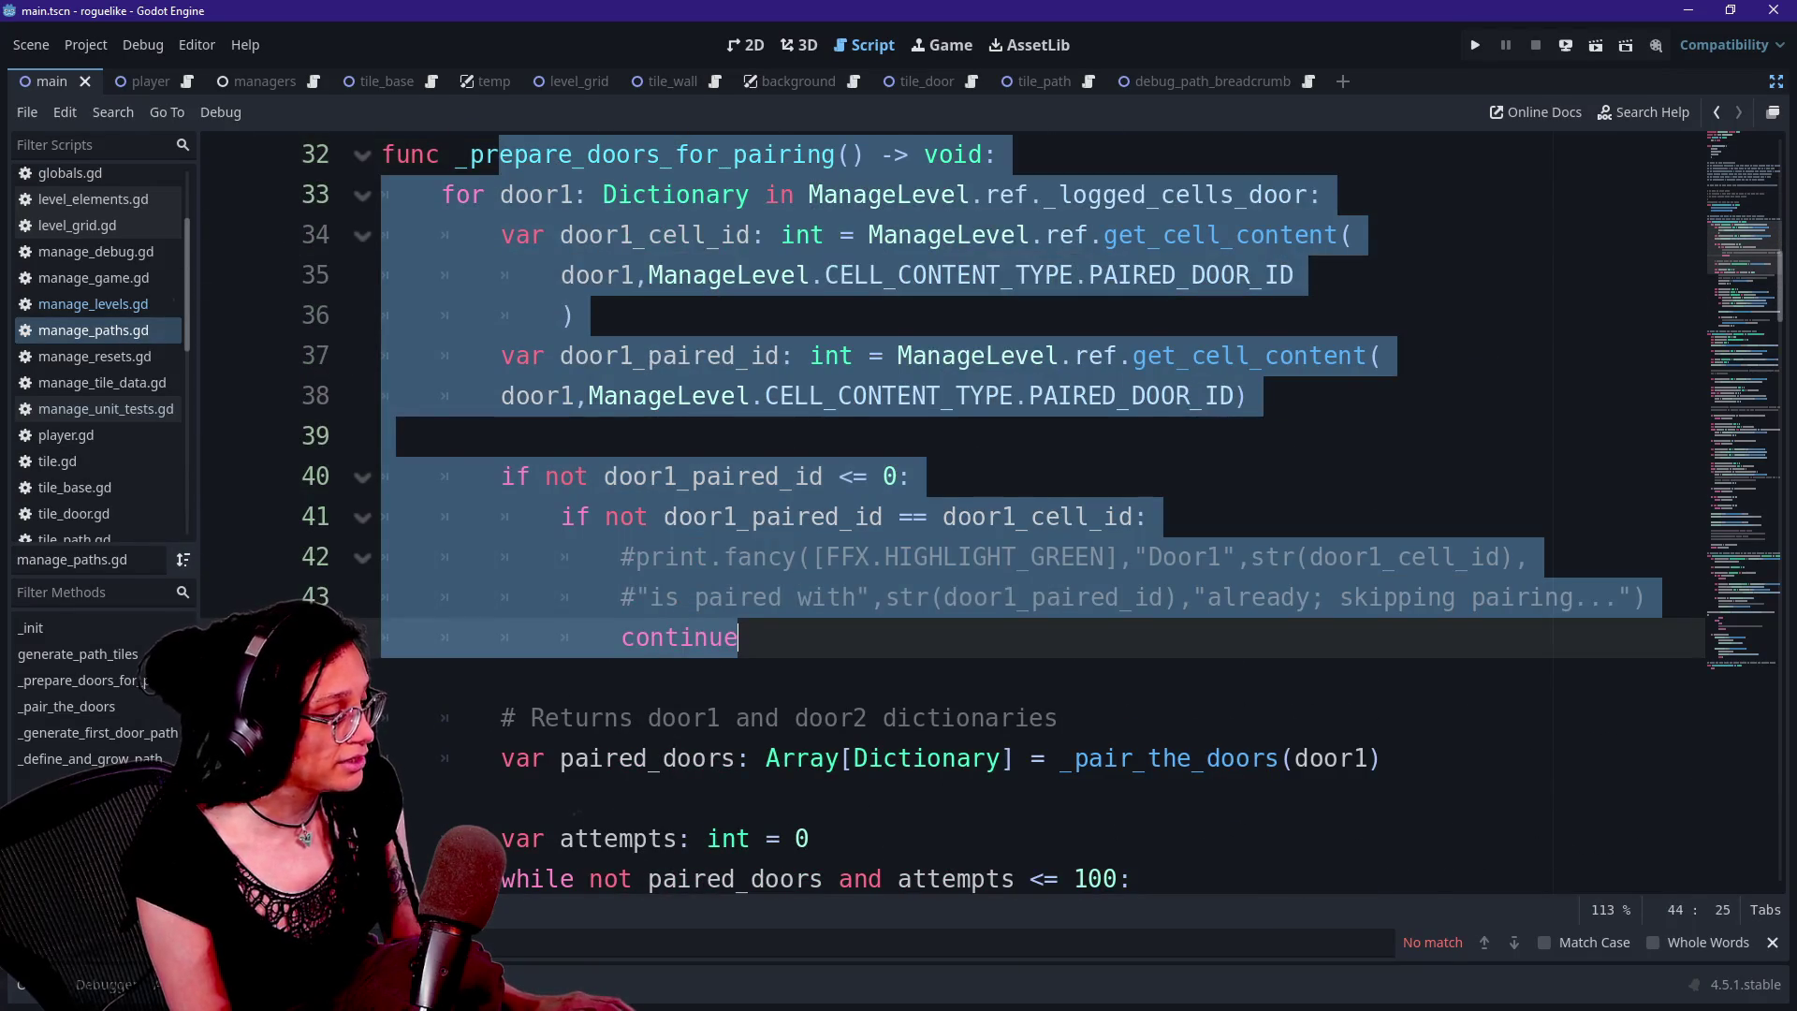
pyautogui.scroll(-3, 992, 511)
pyautogui.scroll(-5, 991, 511)
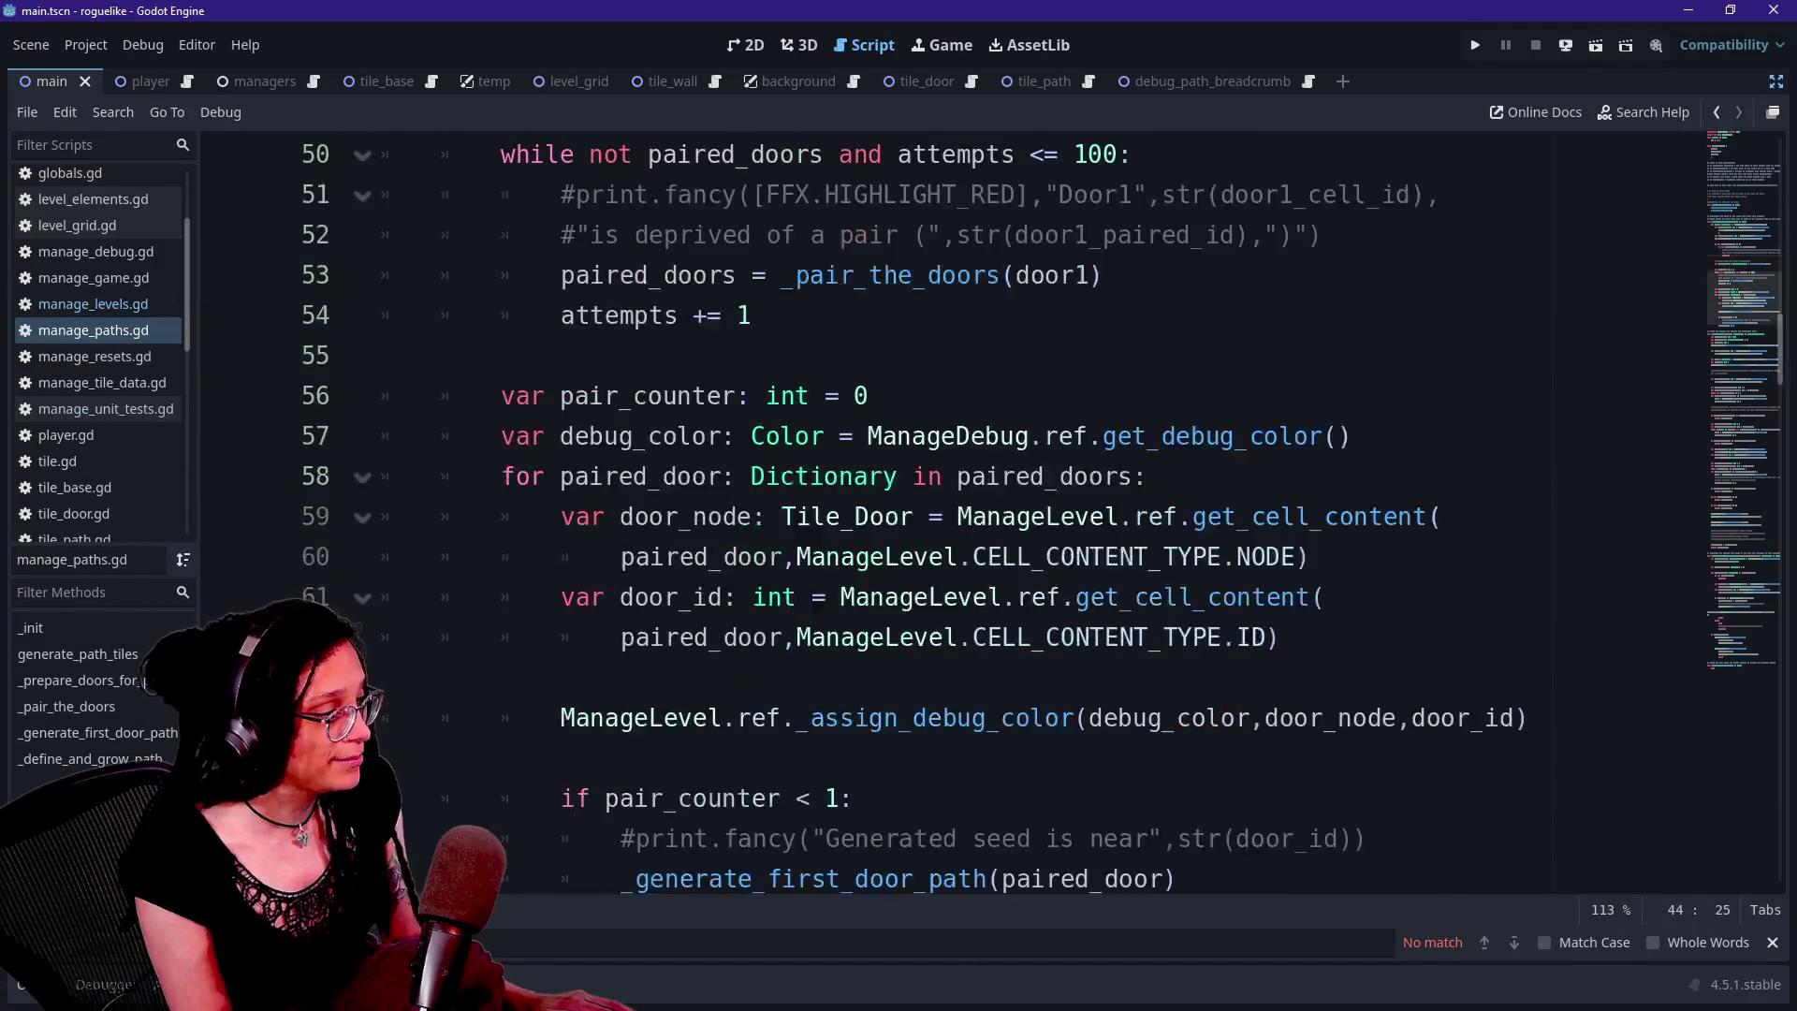
pyautogui.keyDown('shift'); pyautogui.click(811, 678); pyautogui.keyUp('shift')
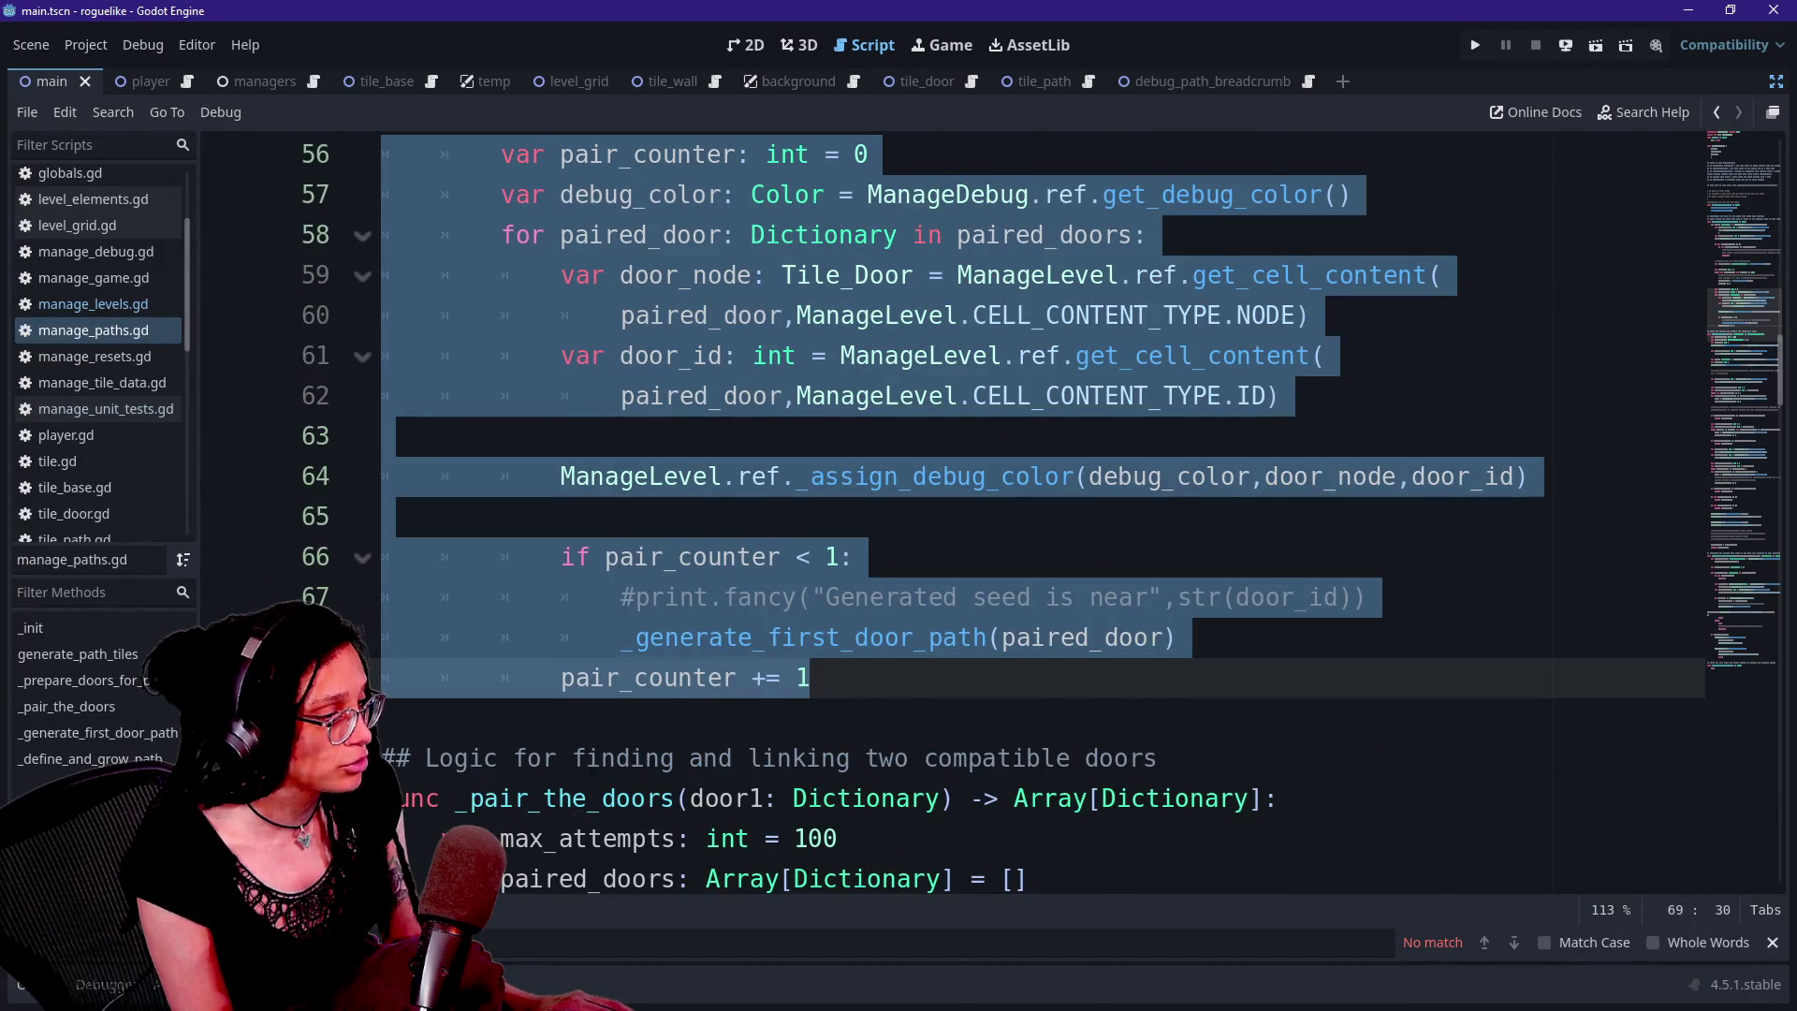
pyautogui.click(630, 598)
pyautogui.moveTo(605, 556); pyautogui.dragTo(810, 677)
pyautogui.click(810, 678)
pyautogui.moveTo(591, 556); pyautogui.dragTo(854, 556)
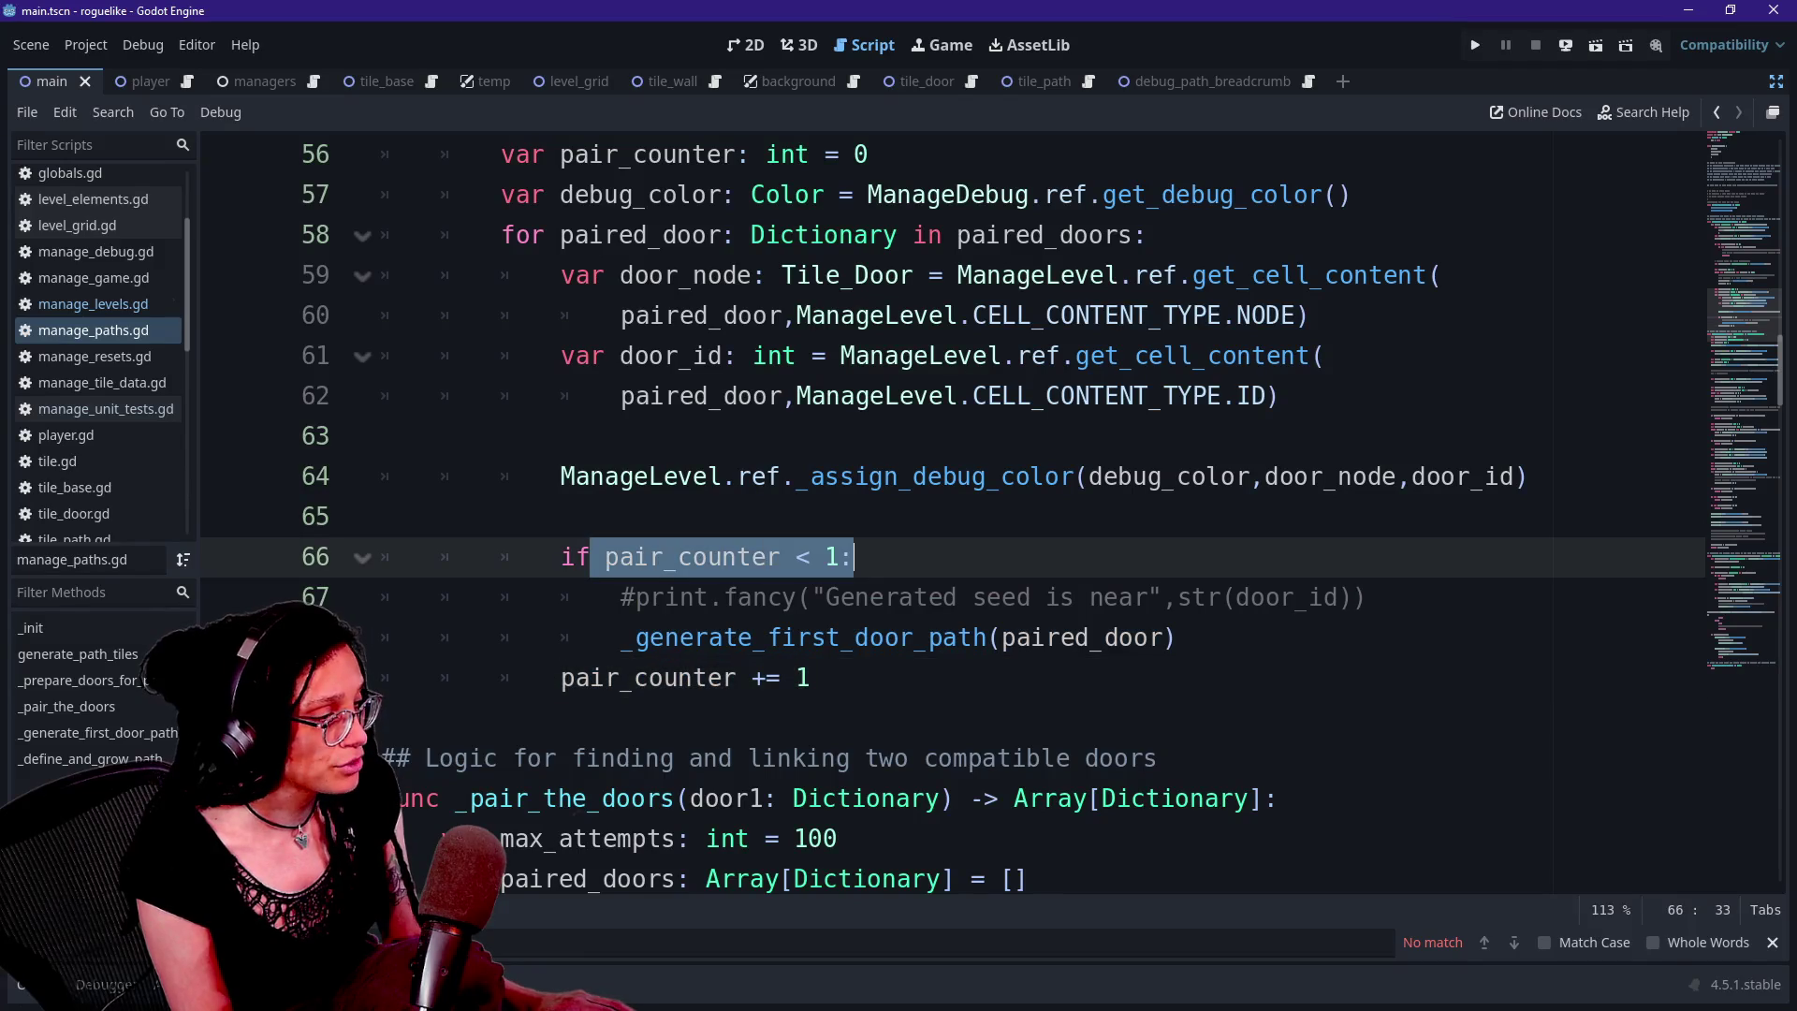
pyautogui.moveTo(810, 677); pyautogui.dragTo(621, 597)
pyautogui.moveTo(811, 678); pyautogui.dragTo(724, 596)
pyautogui.click(869, 597)
pyautogui.click(797, 678)
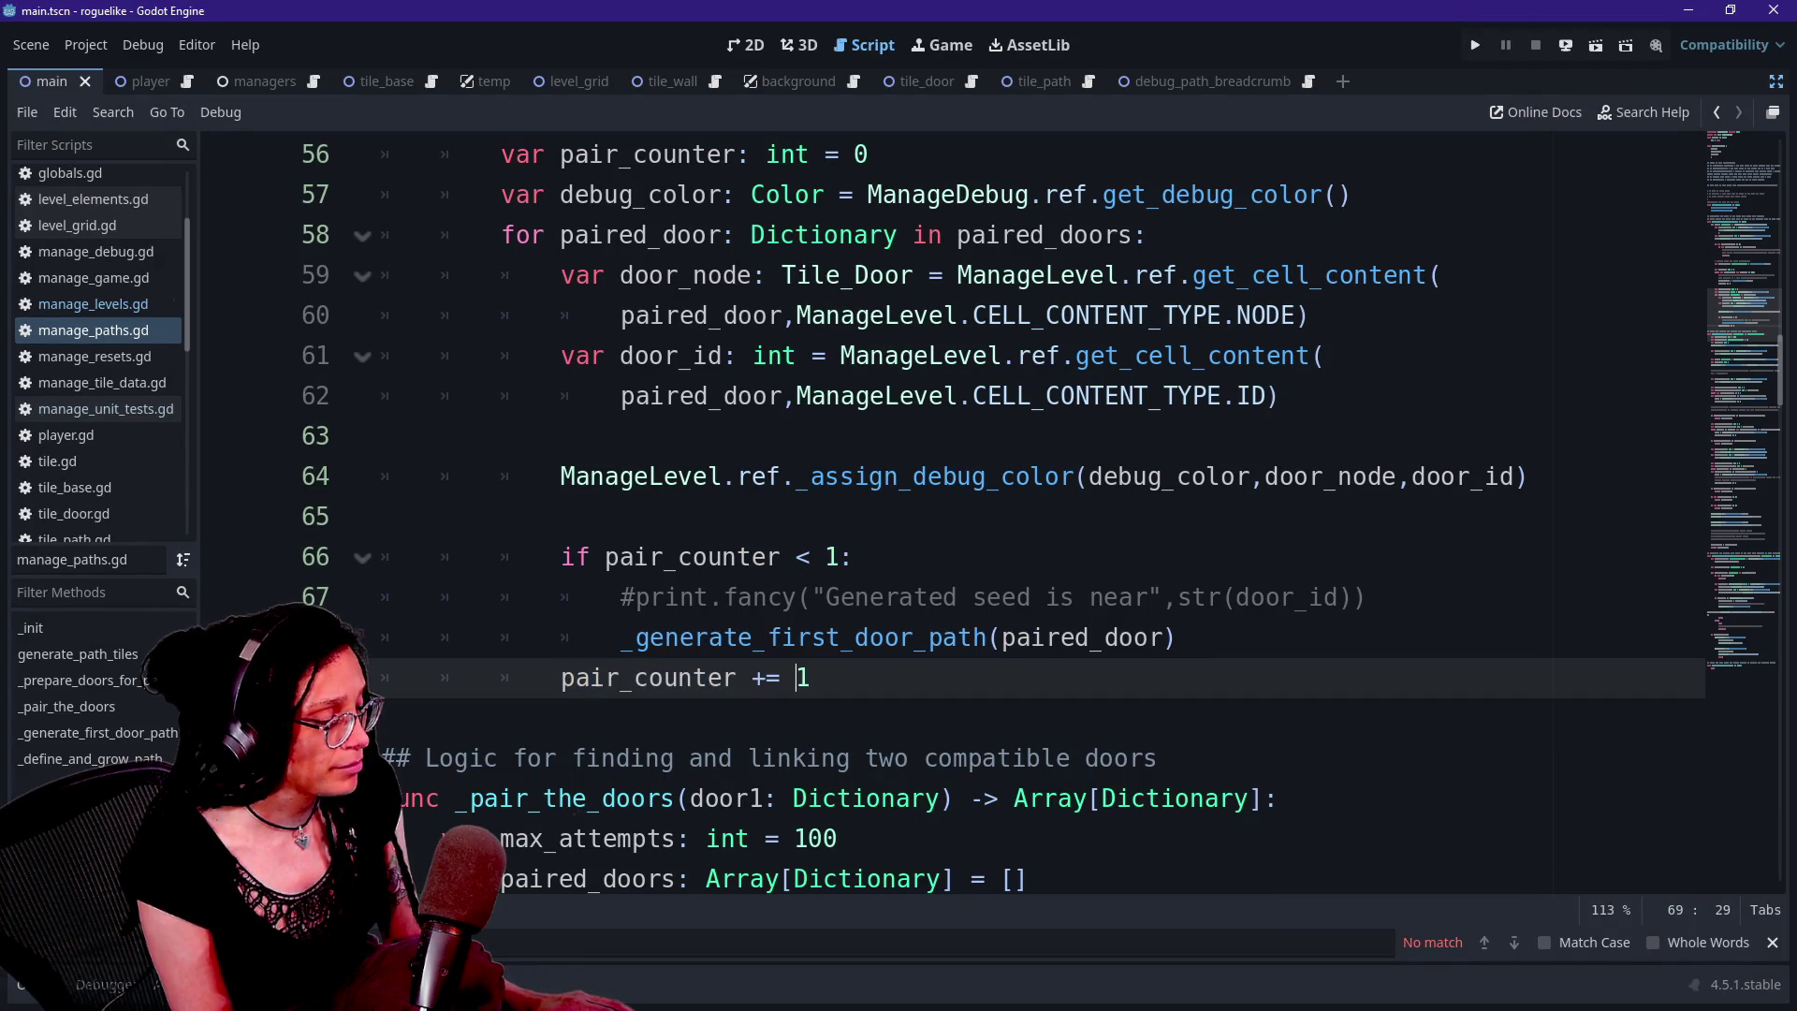
pyautogui.press('Up')
pyautogui.press('Up')
pyautogui.press('Up')
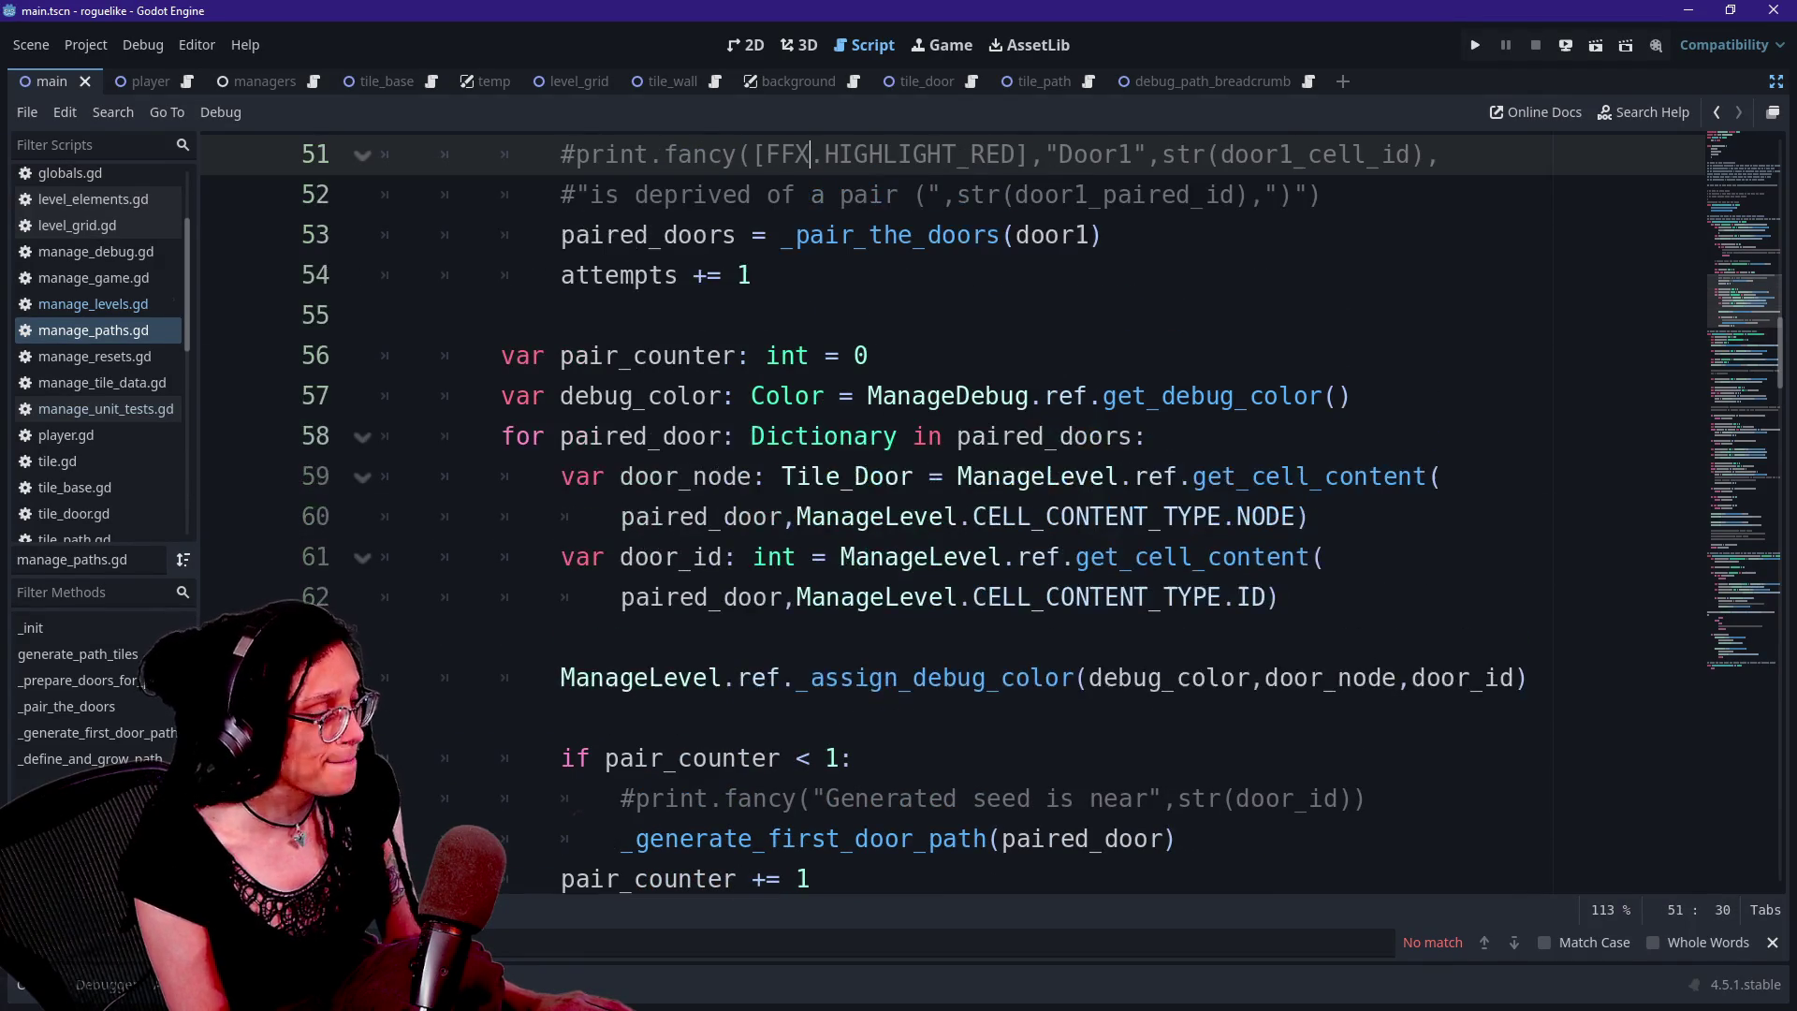
pyautogui.press('Down')
pyautogui.press('Down')
pyautogui.press('Down')
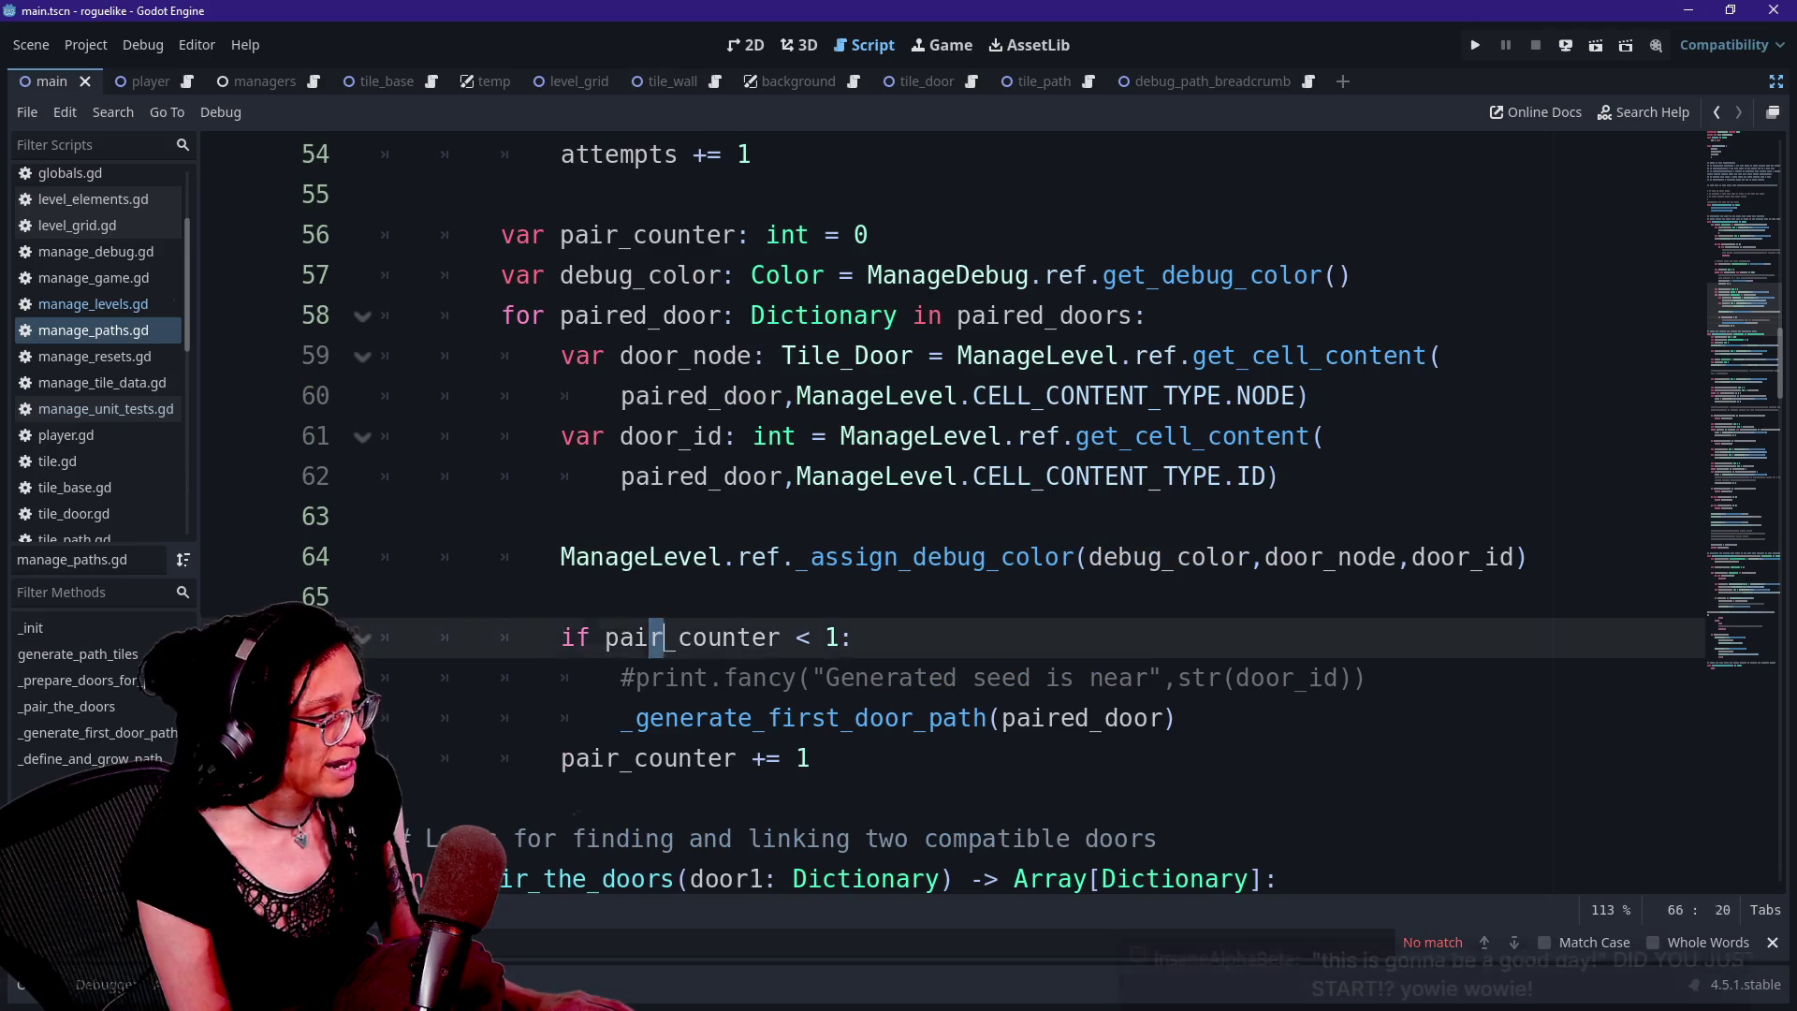
pyautogui.press('Up')
pyautogui.press('Down')
pyautogui.press('Down')
pyautogui.press('Down')
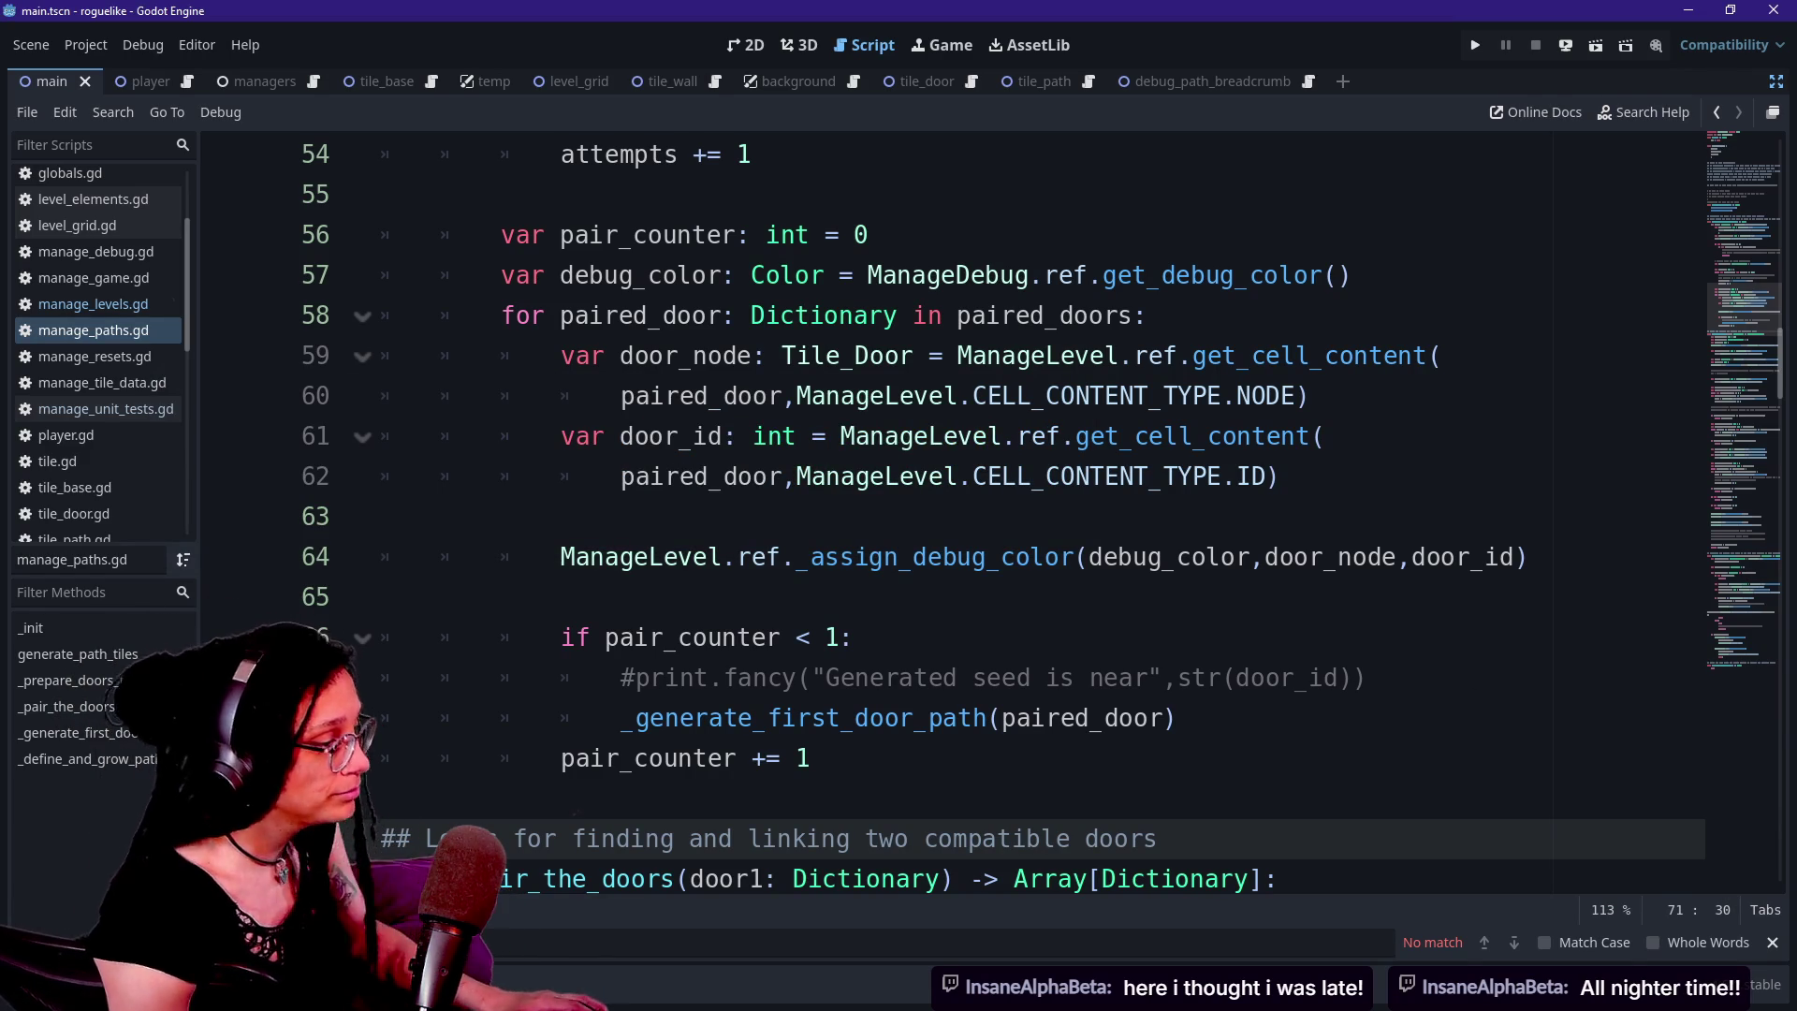
pyautogui.click(382, 597)
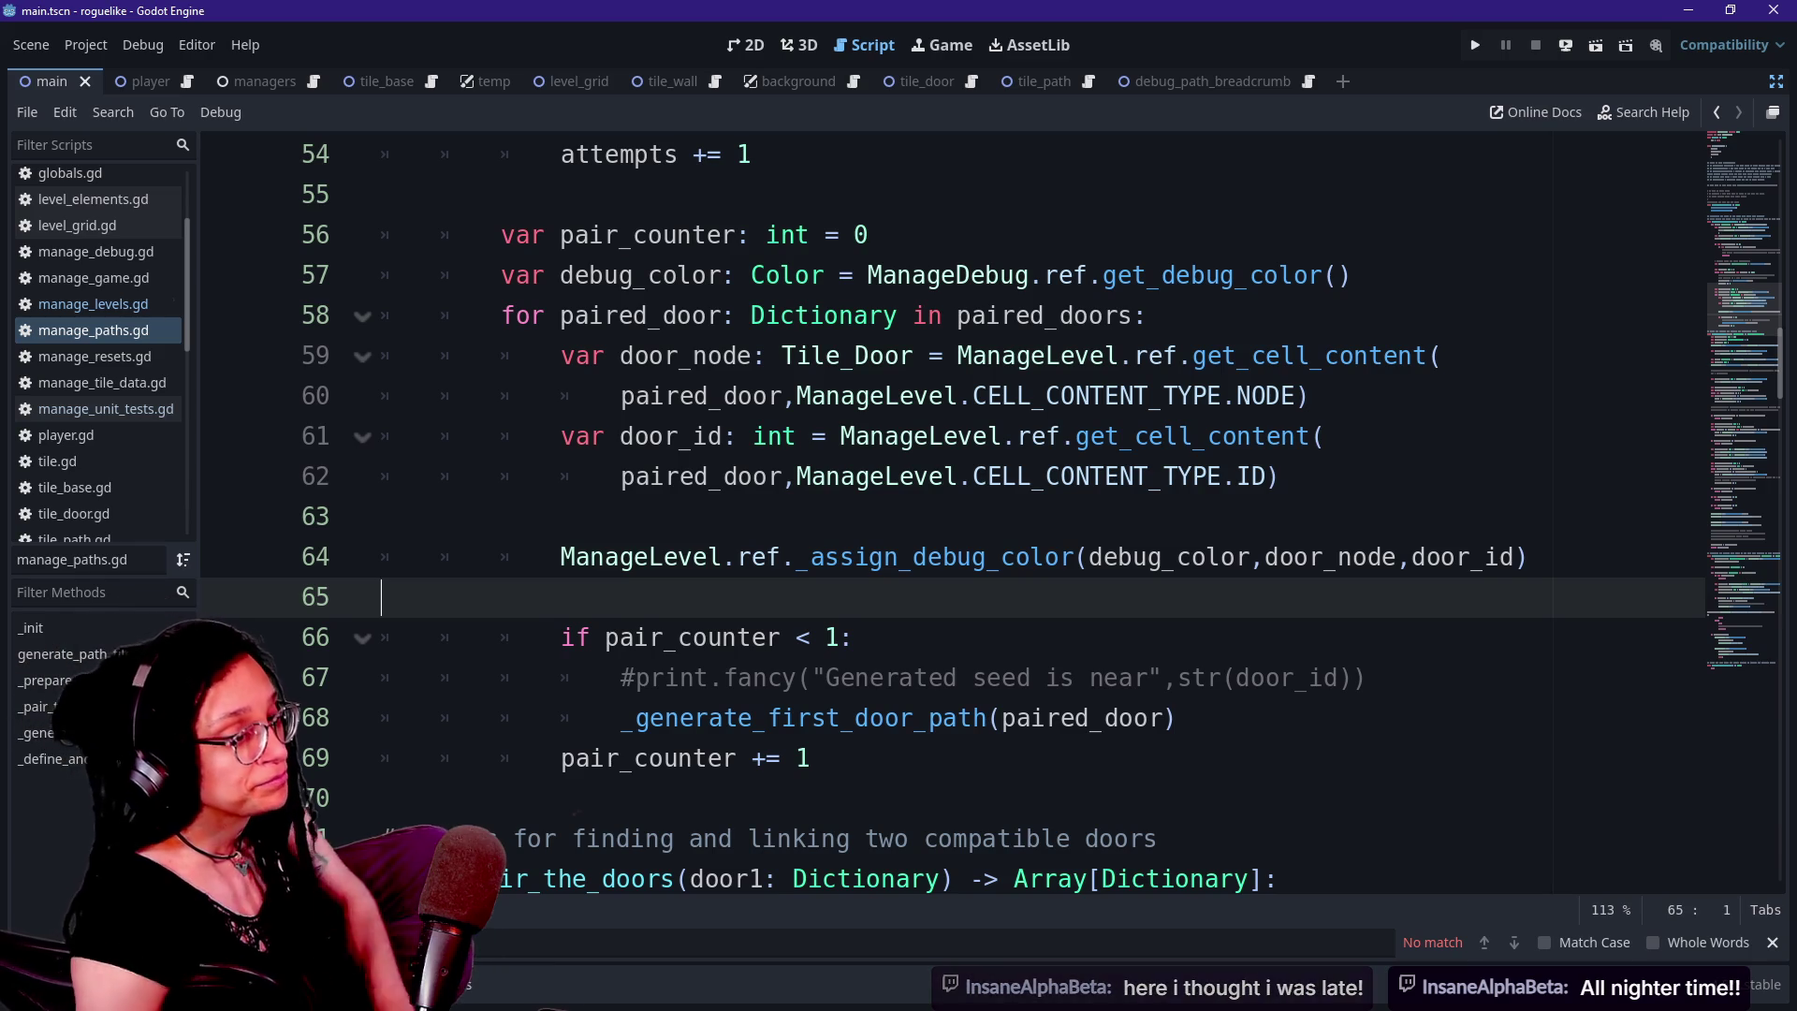
pyautogui.scroll(-2, 936, 561)
pyautogui.click(721, 878)
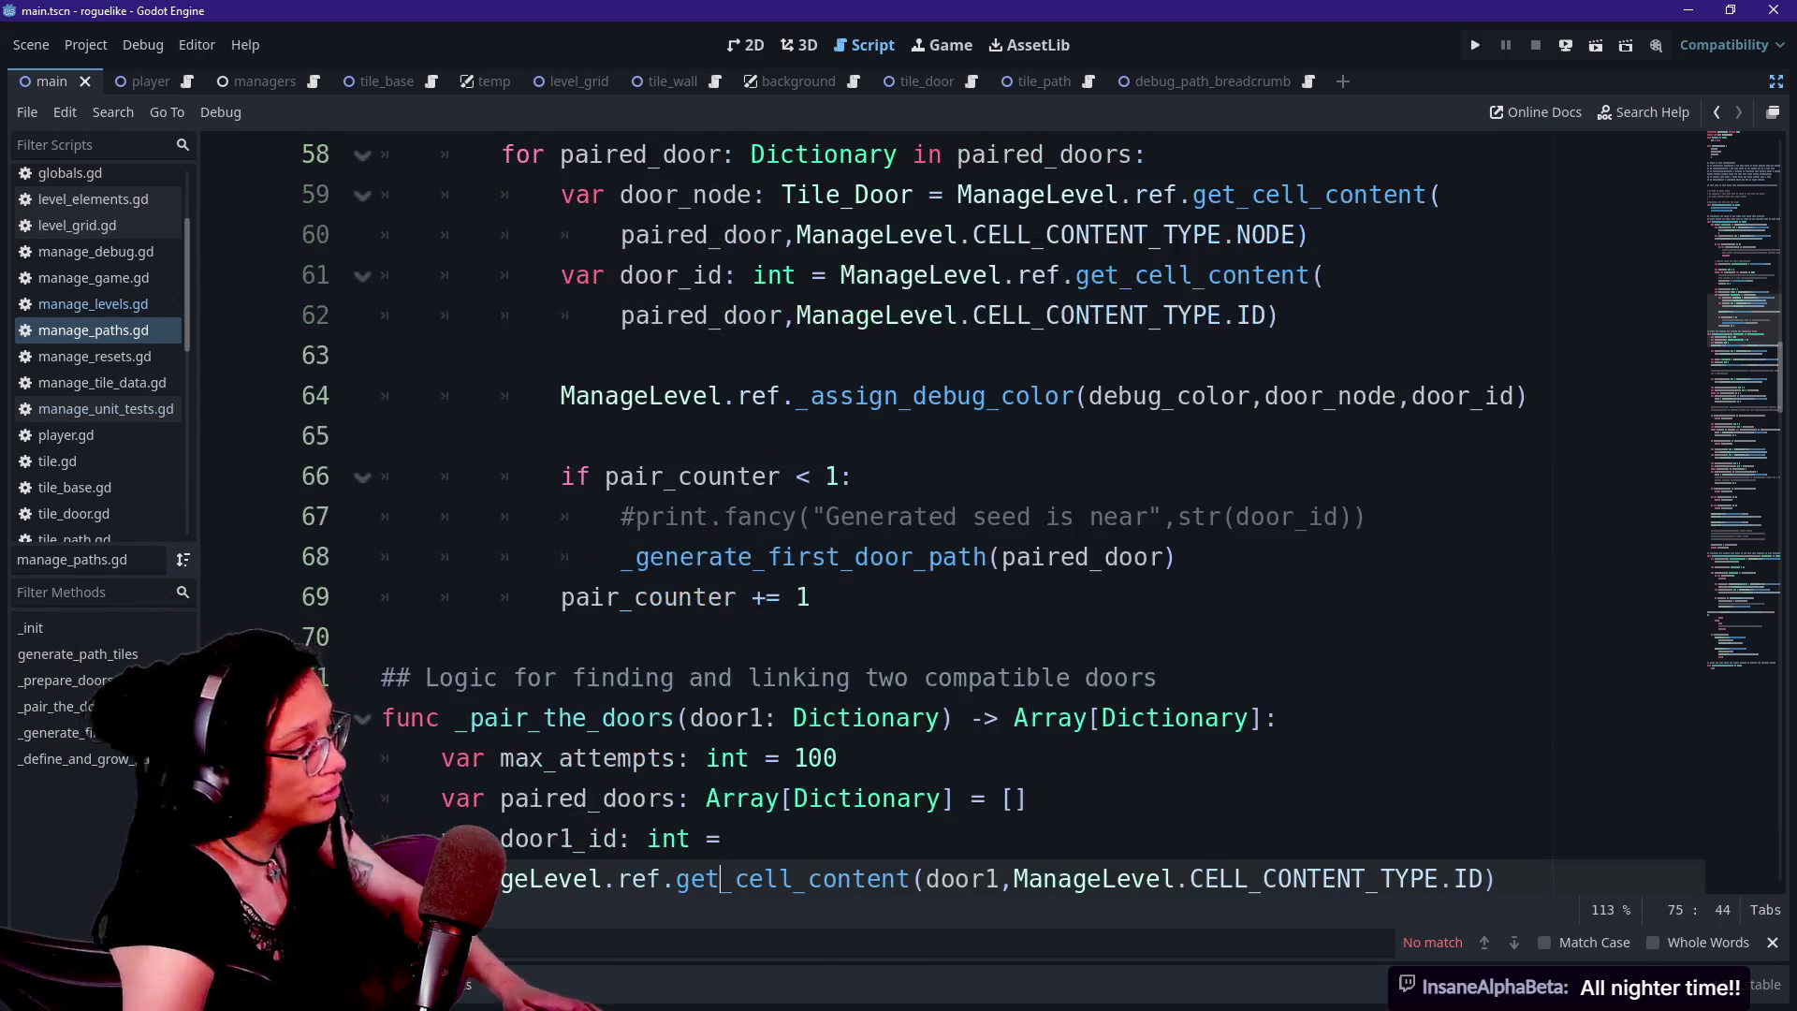
pyautogui.press('Down')
pyautogui.press('Down')
pyautogui.press('Down')
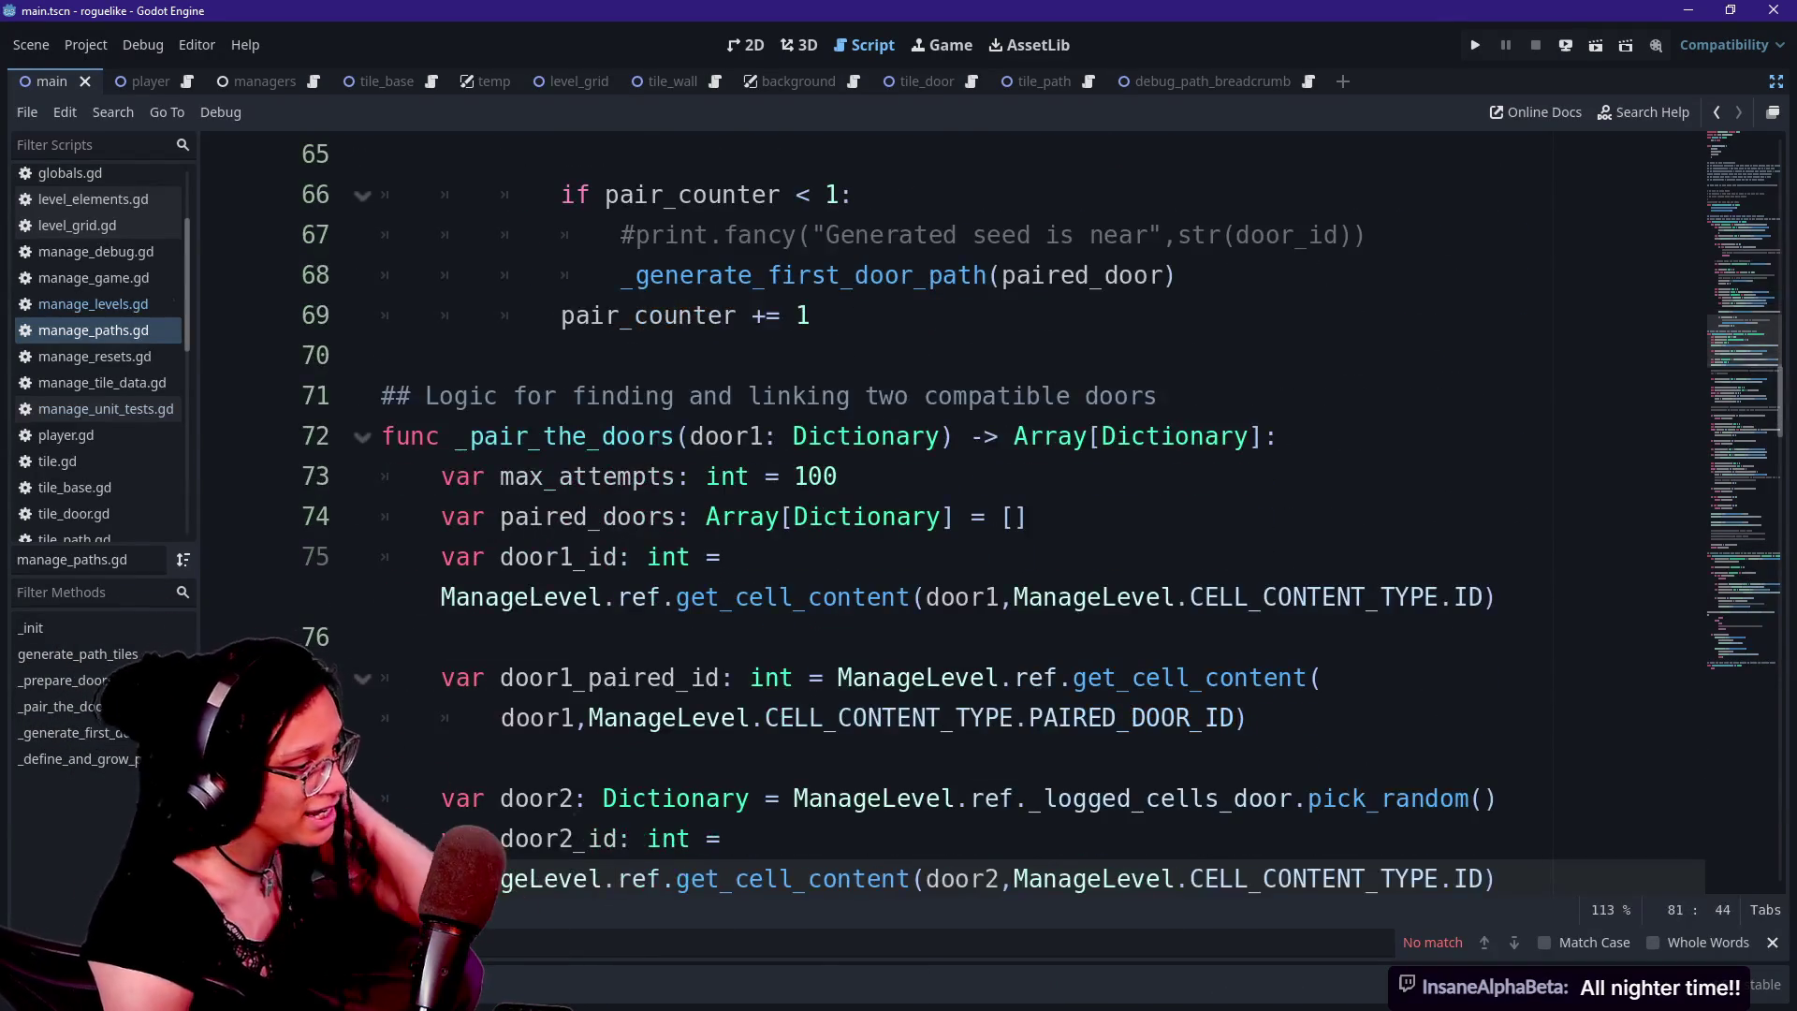
pyautogui.press('Down')
pyautogui.press('Down')
pyautogui.press('Down')
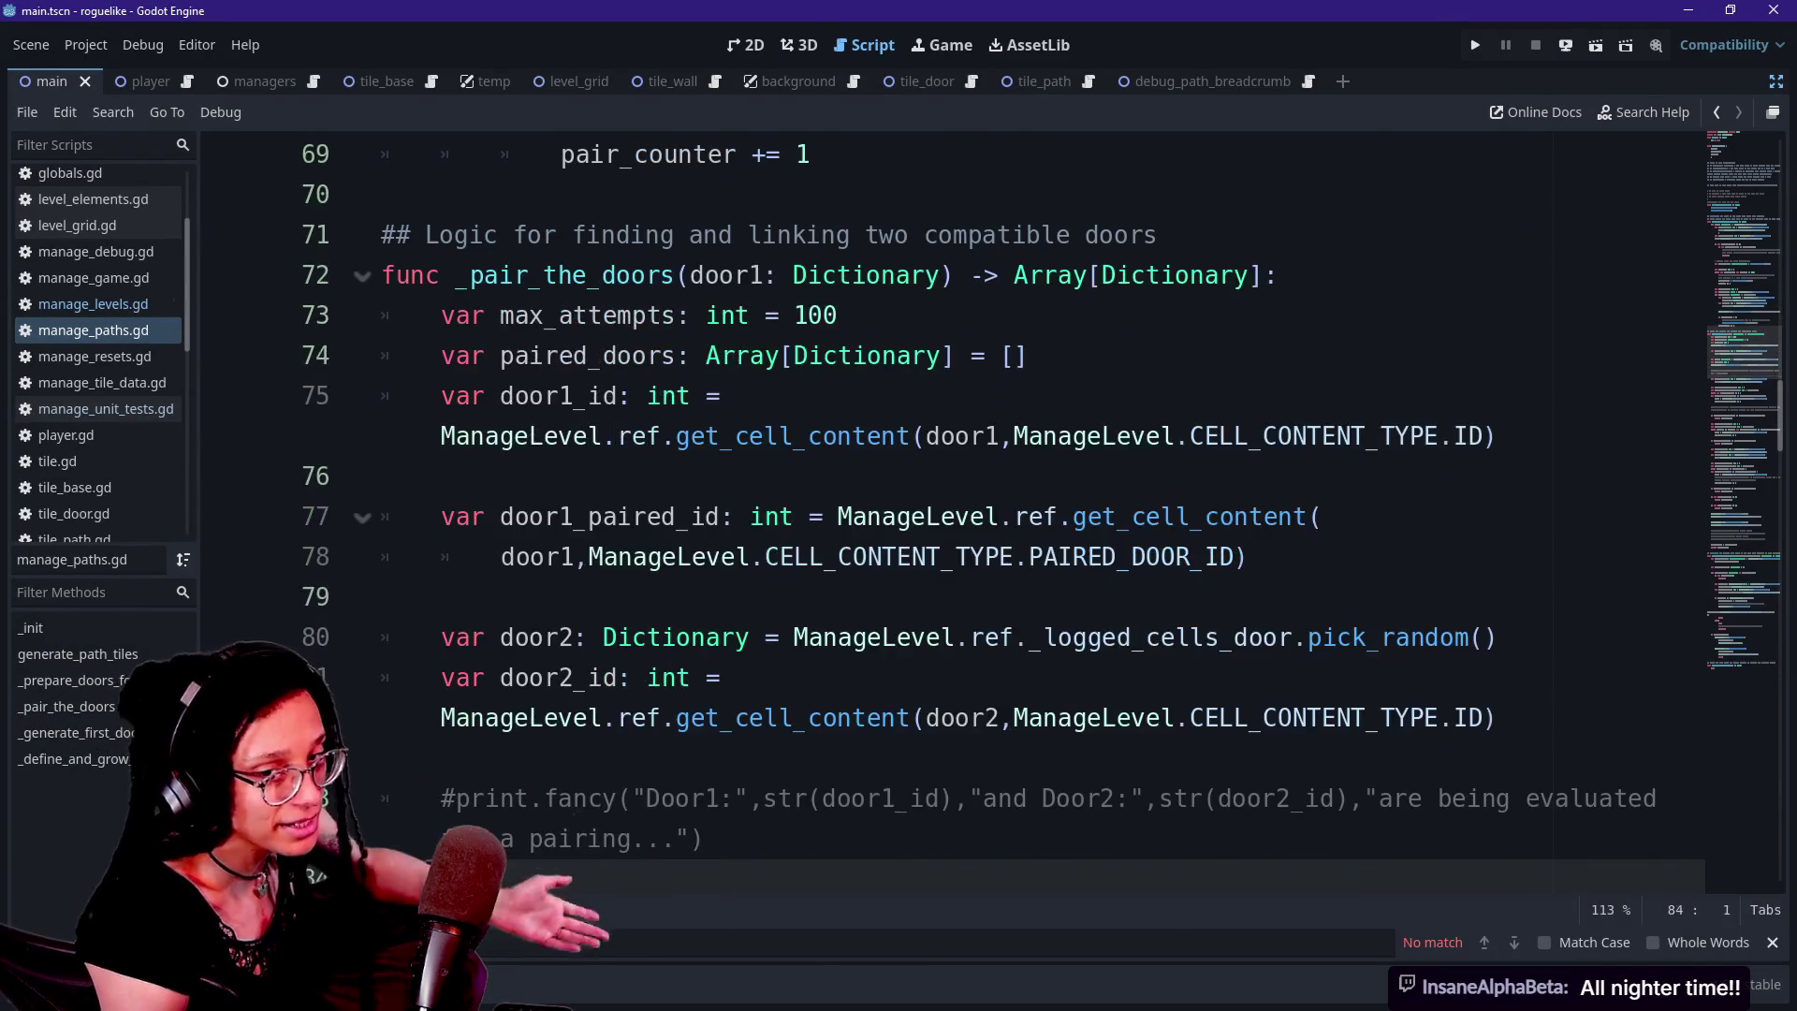
pyautogui.press('Up')
pyautogui.press('Up')
pyautogui.press('Up')
pyautogui.press('Down')
pyautogui.press('Down')
pyautogui.press('Down')
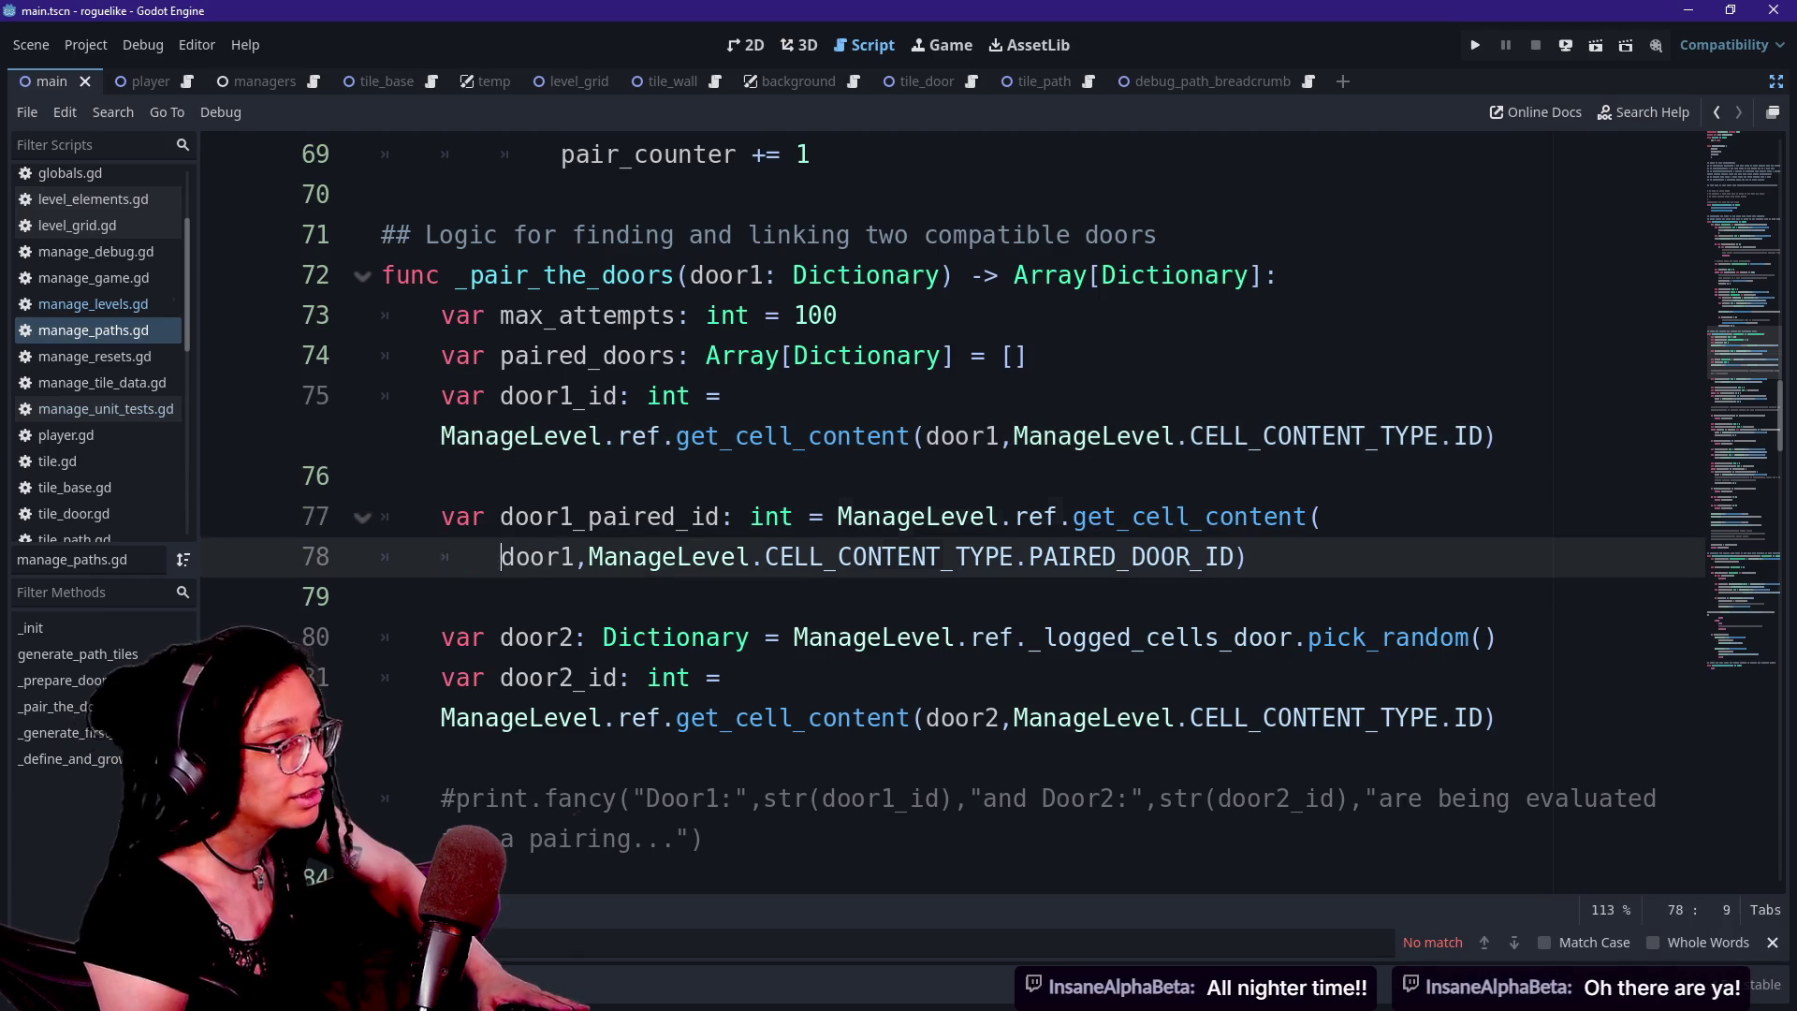
pyautogui.press('Down')
pyautogui.press('Down')
pyautogui.press('Down')
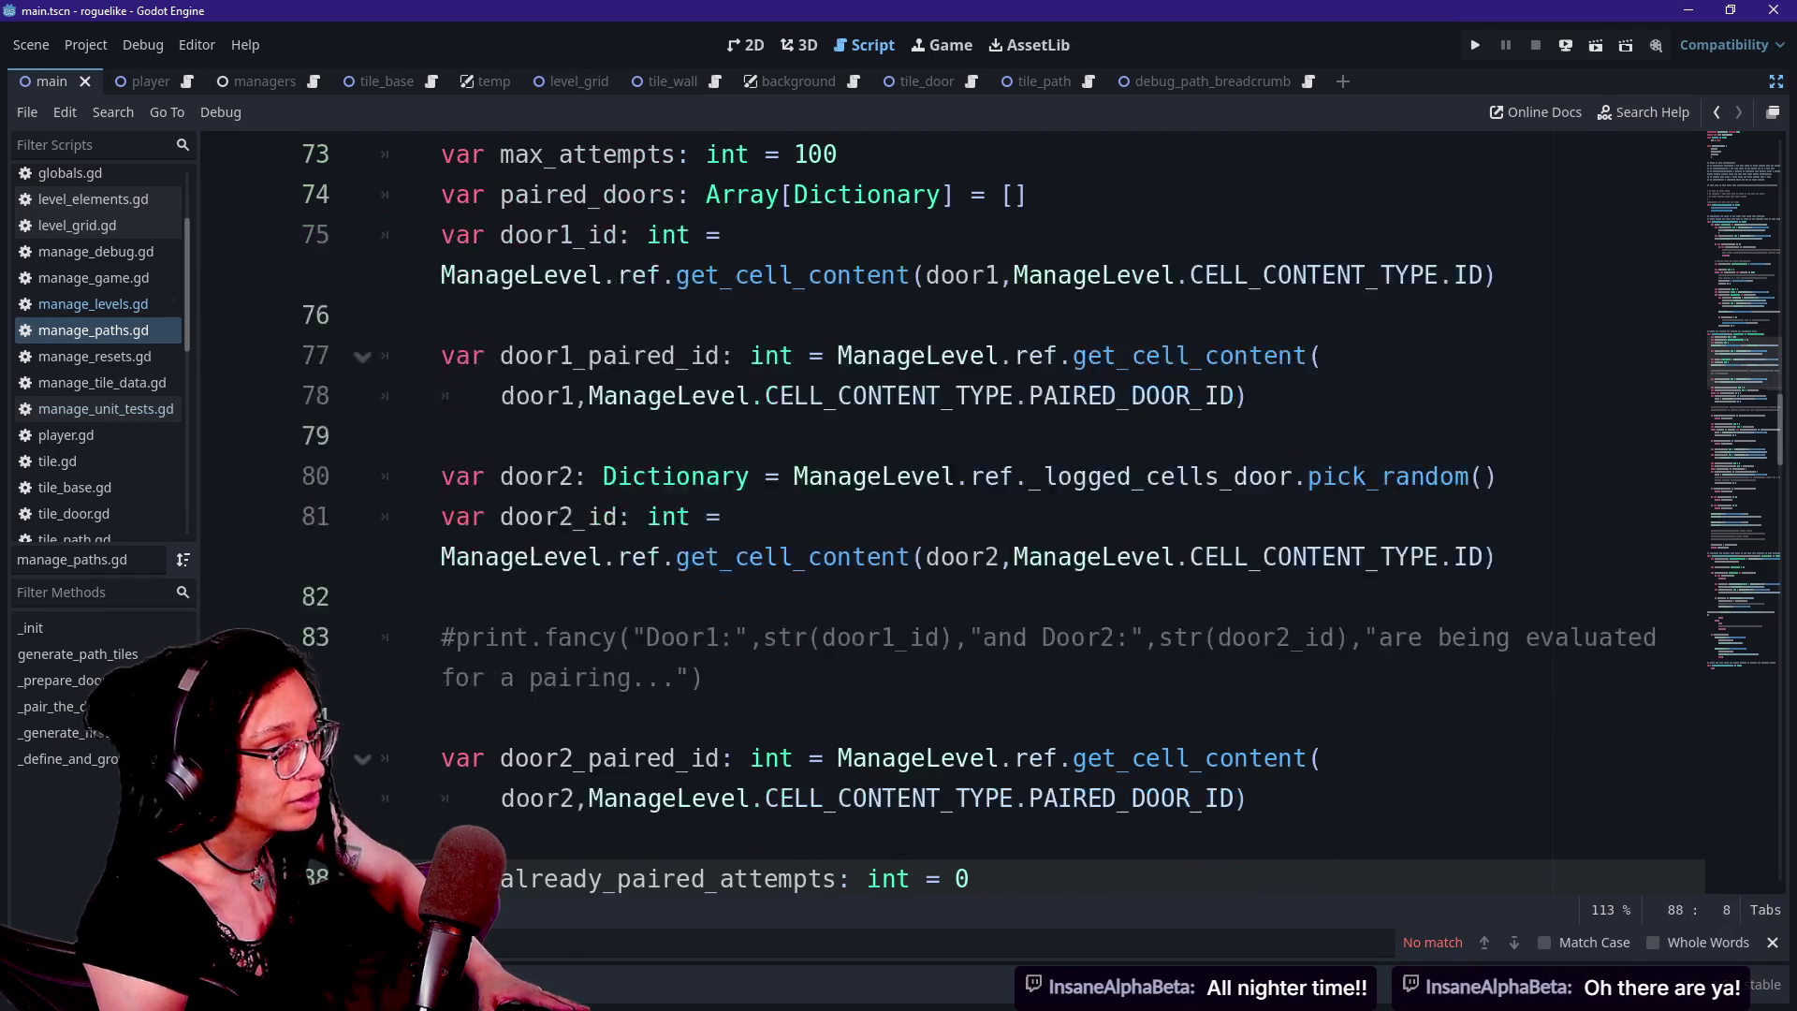
pyautogui.press('Up')
pyautogui.press('Up')
pyautogui.press('Up')
pyautogui.click(794, 636)
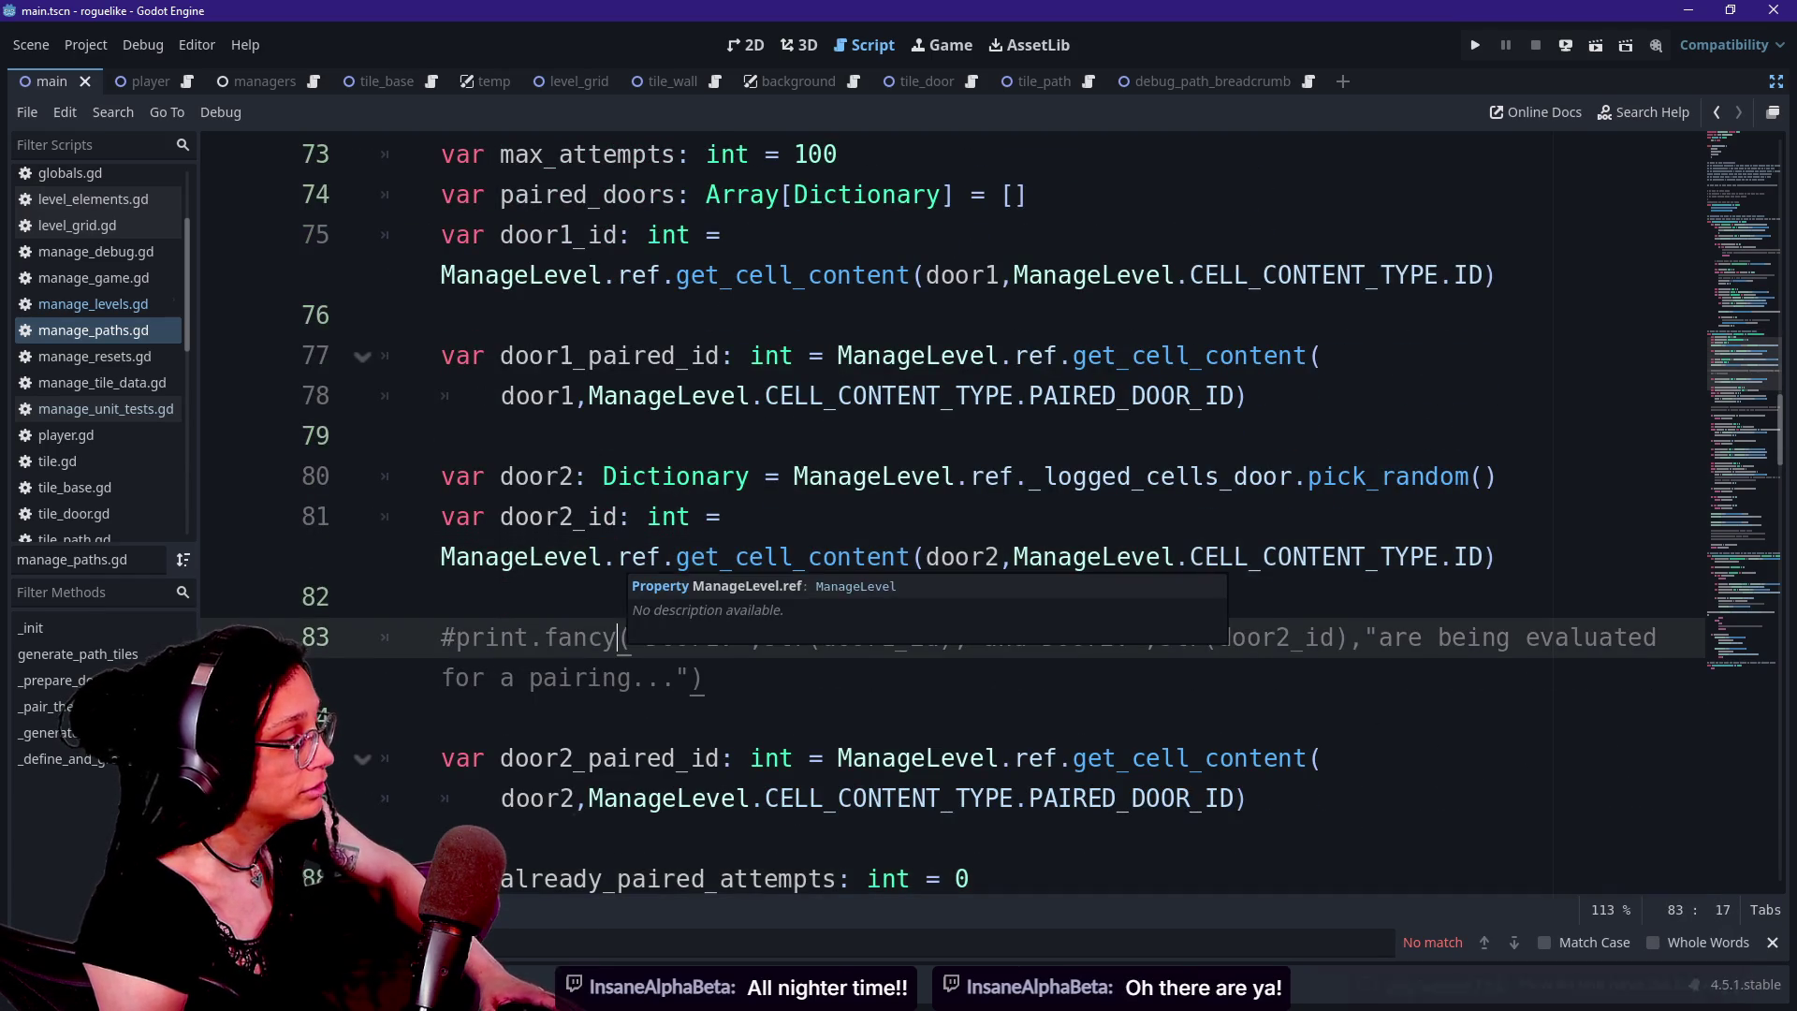
pyautogui.scroll(3, 936, 515)
pyautogui.scroll(2, 936, 515)
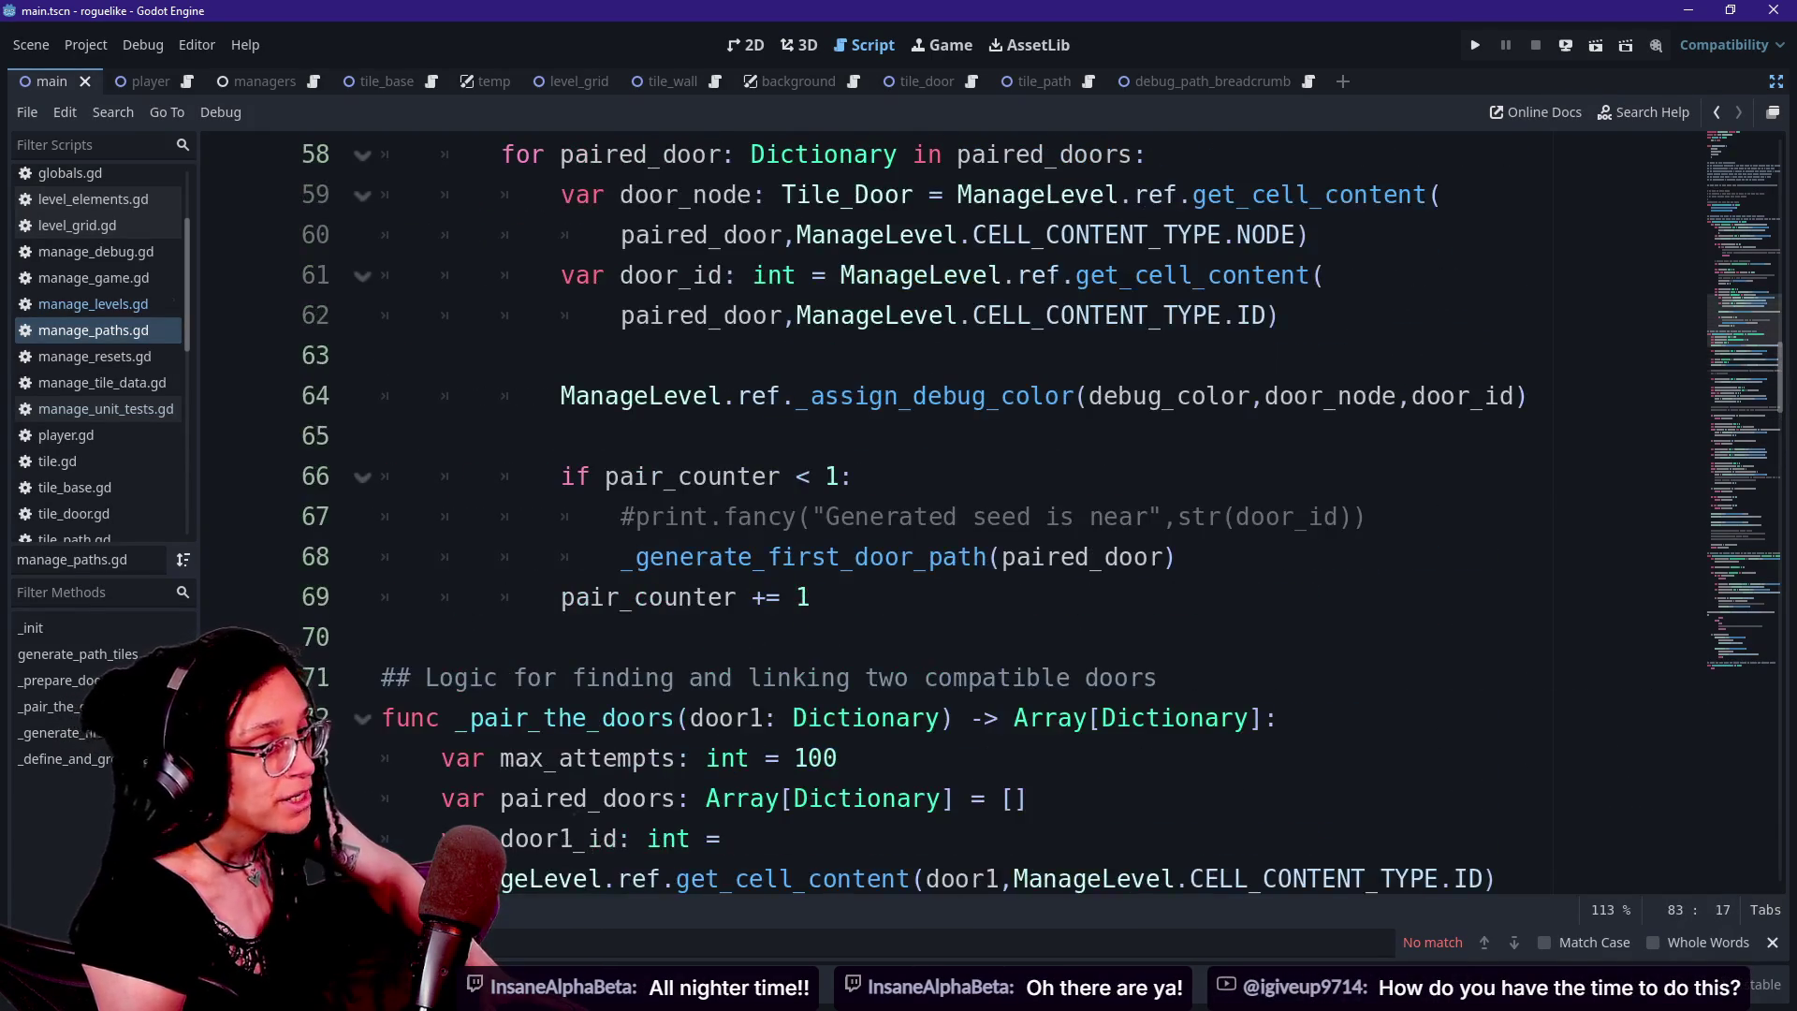
pyautogui.scroll(8, 936, 514)
pyautogui.moveTo(384, 356); pyautogui.dragTo(911, 396)
pyautogui.hotkey('shift', 'Down')
pyautogui.hotkey('shift', 'Down')
pyautogui.press('Down')
pyautogui.press('Down')
pyautogui.press('Down')
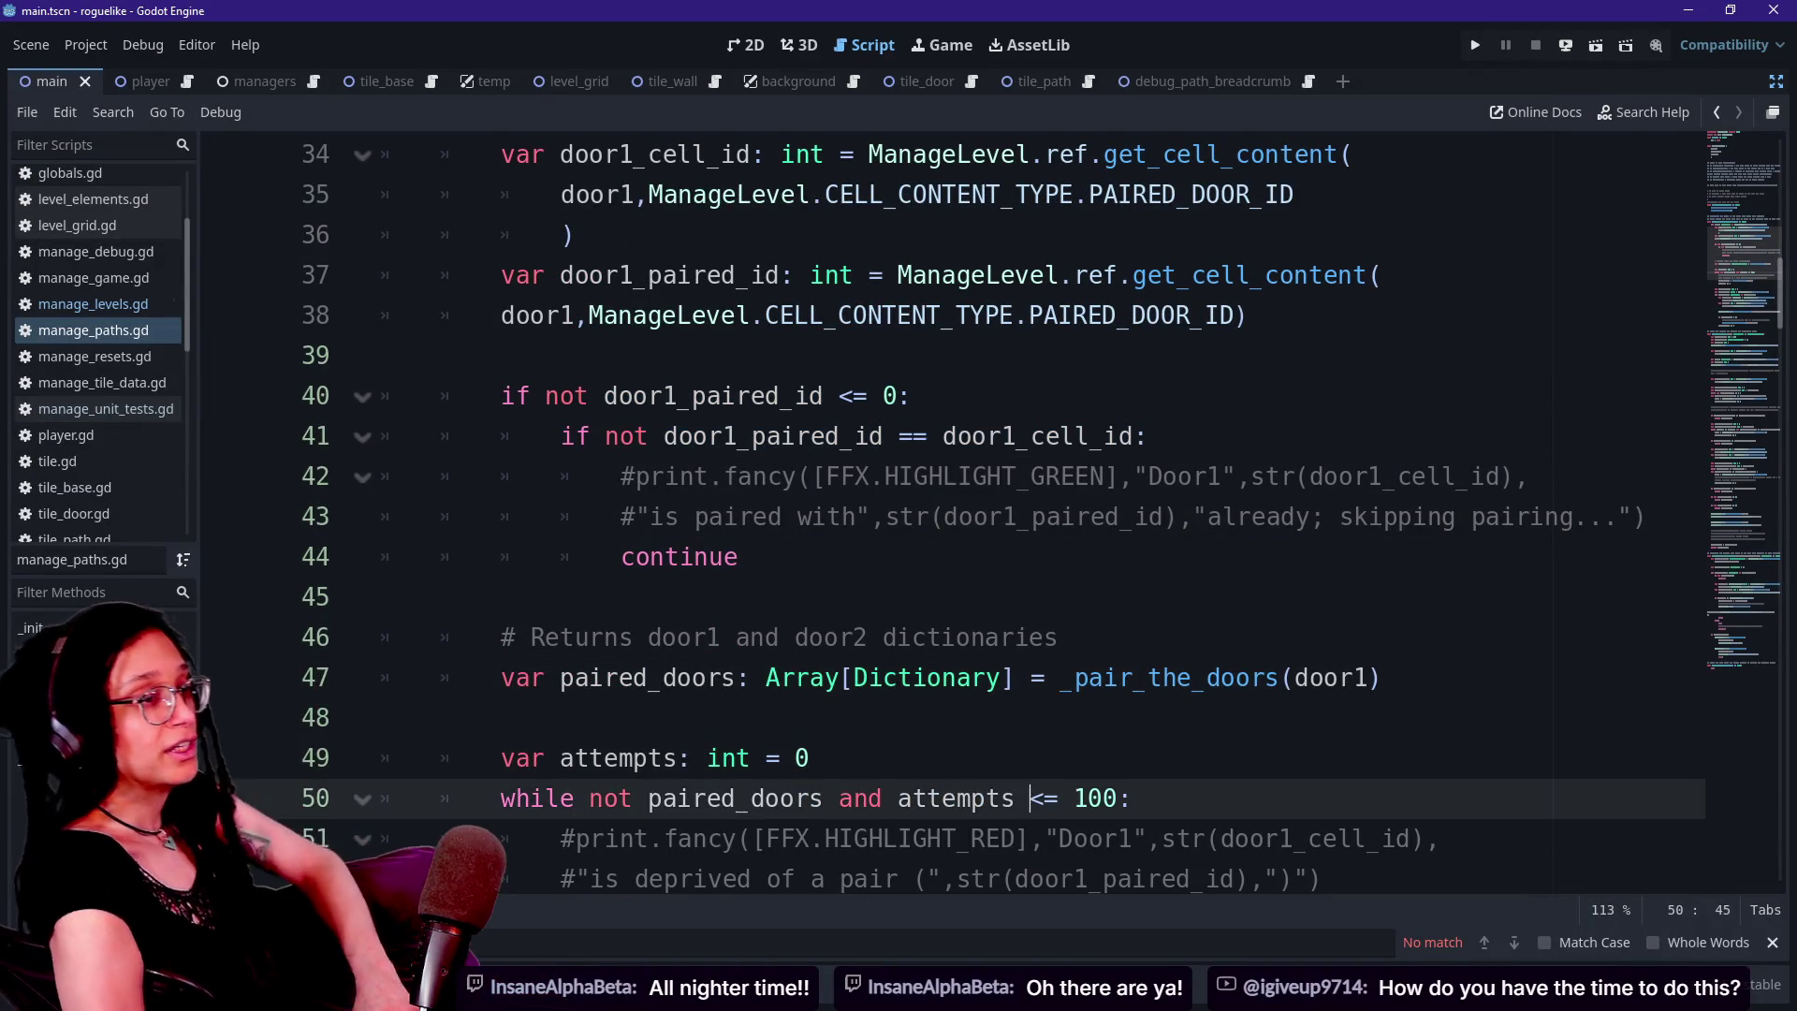
pyautogui.press('Down')
pyautogui.press('Down')
pyautogui.press('Down')
pyautogui.press('Up')
pyautogui.press('Up')
pyautogui.press('Up')
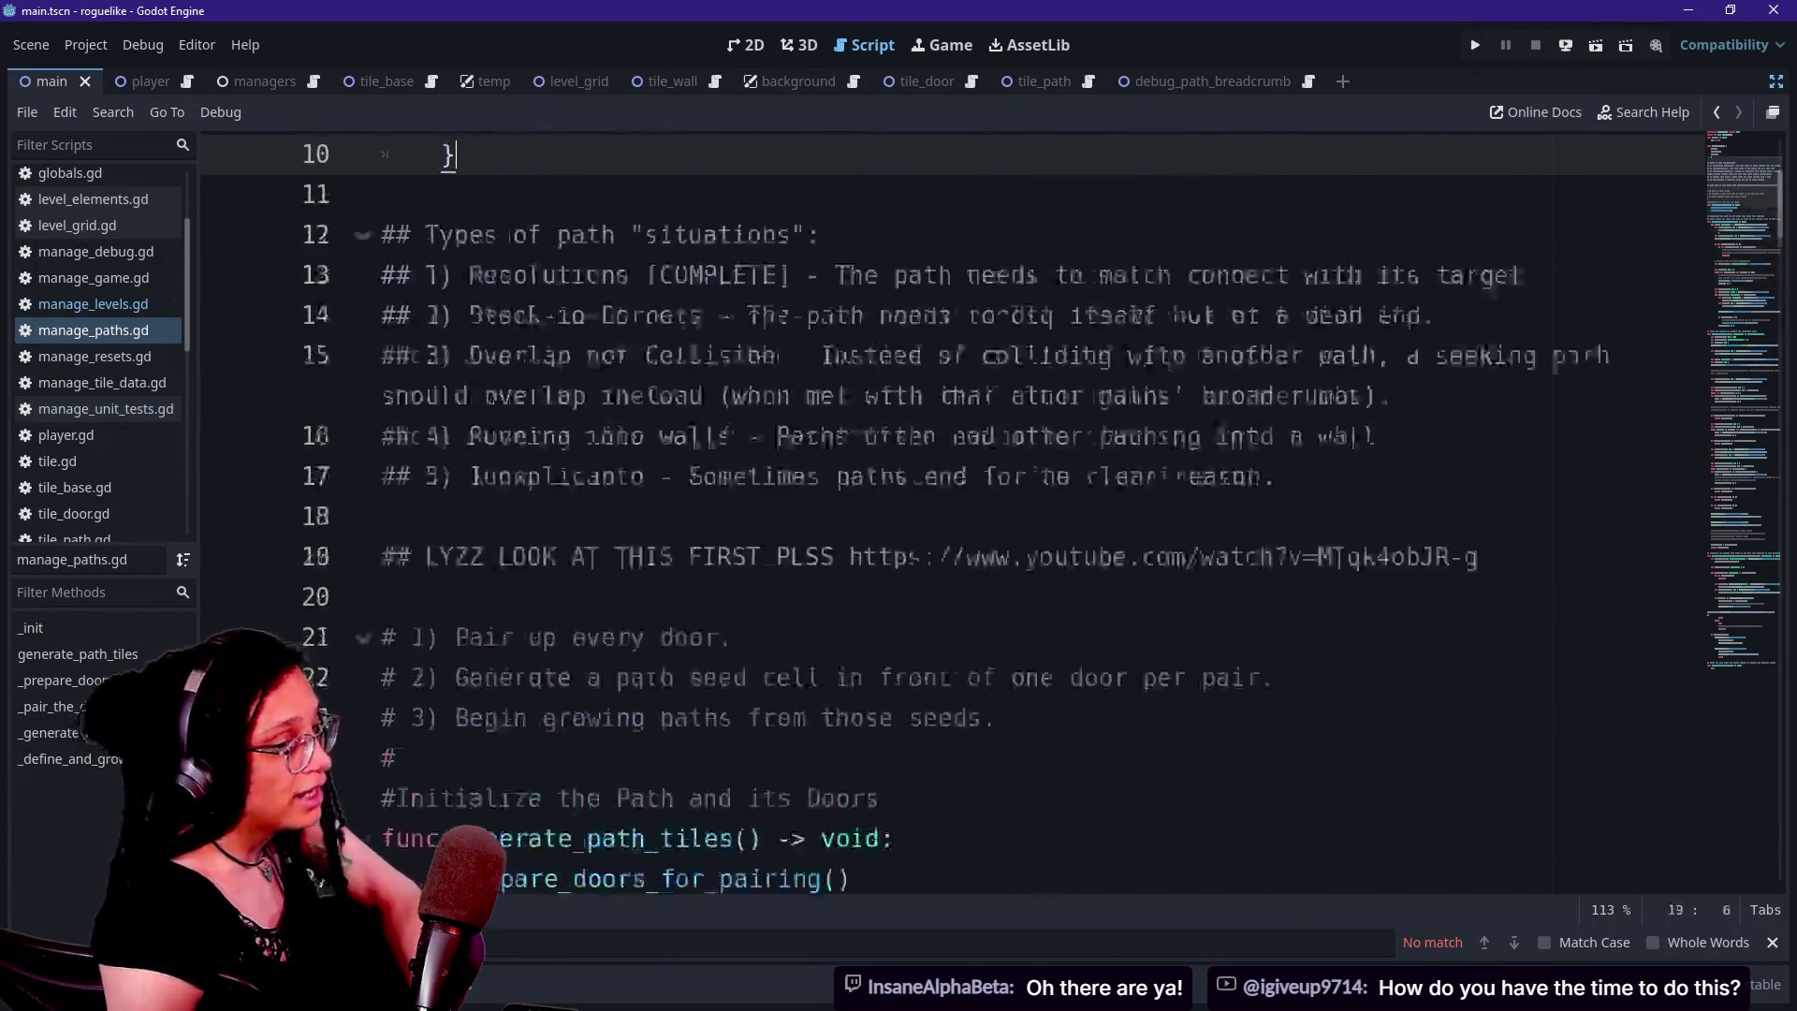
pyautogui.press('Up')
pyautogui.press('Up')
pyautogui.press('Up')
pyautogui.press('Down')
pyautogui.press('Down')
pyautogui.press('Down')
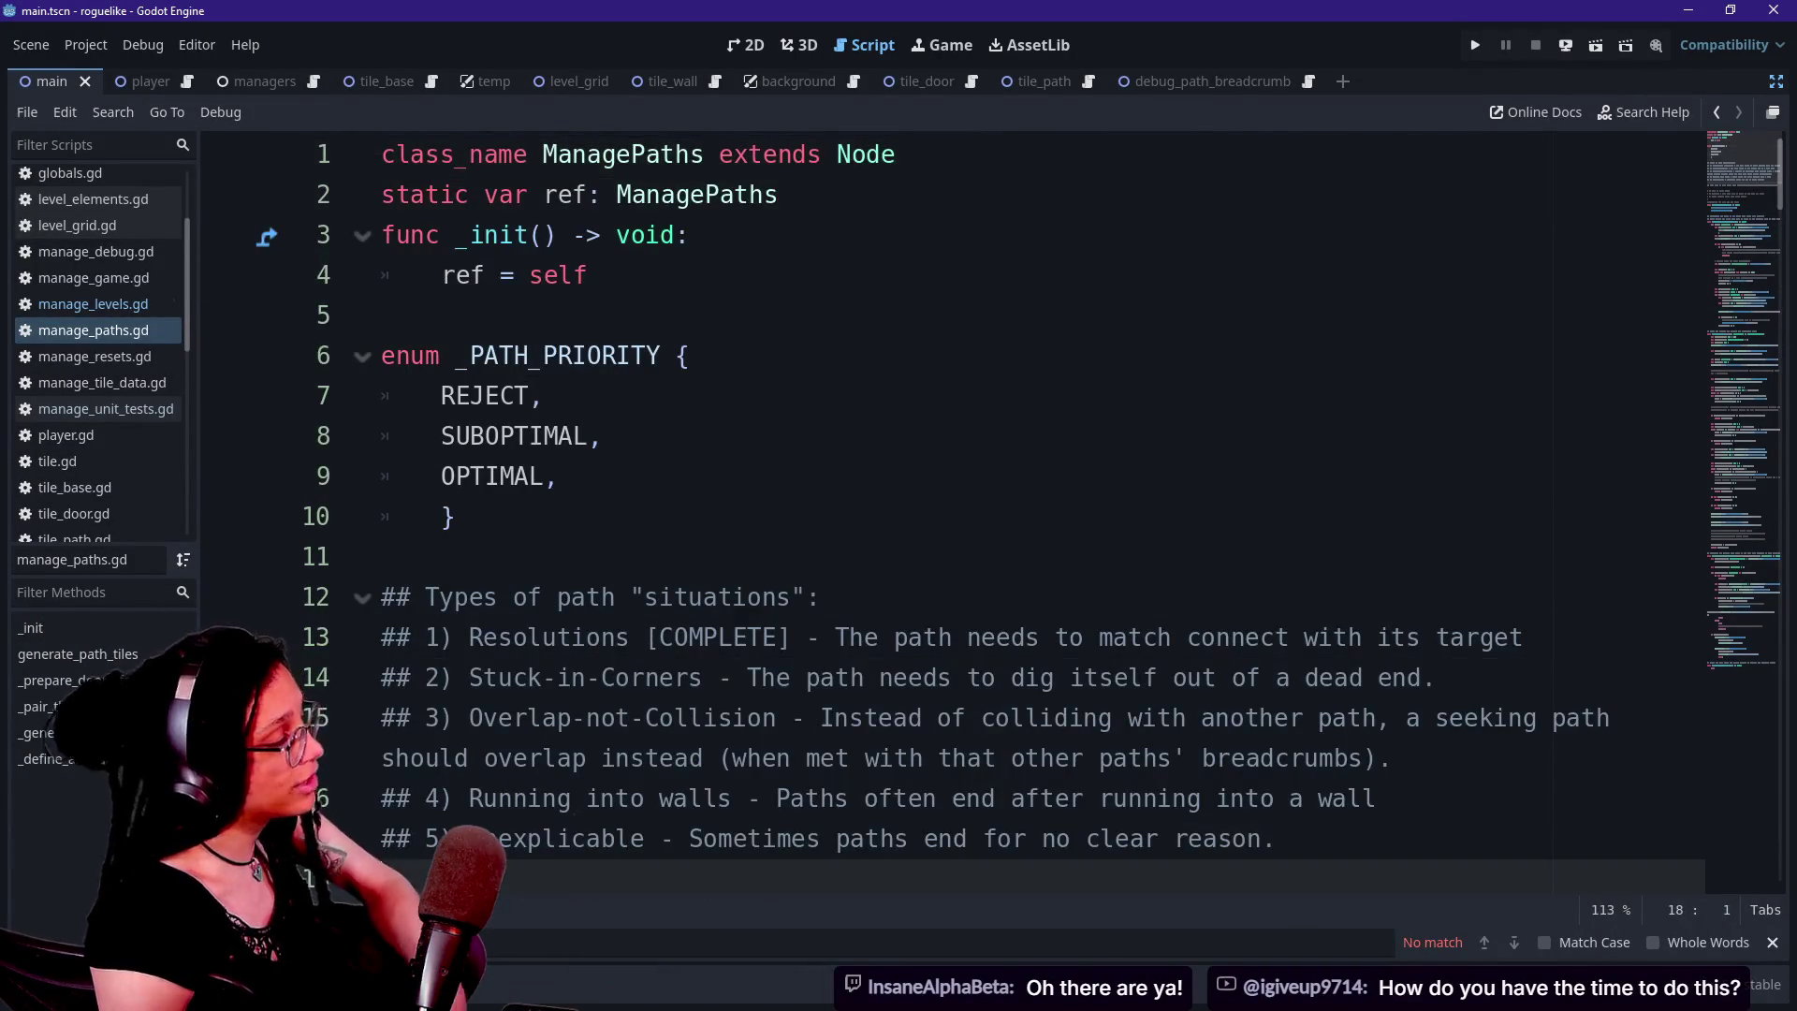
pyautogui.press('Down')
pyautogui.press('Down')
pyautogui.press('Down')
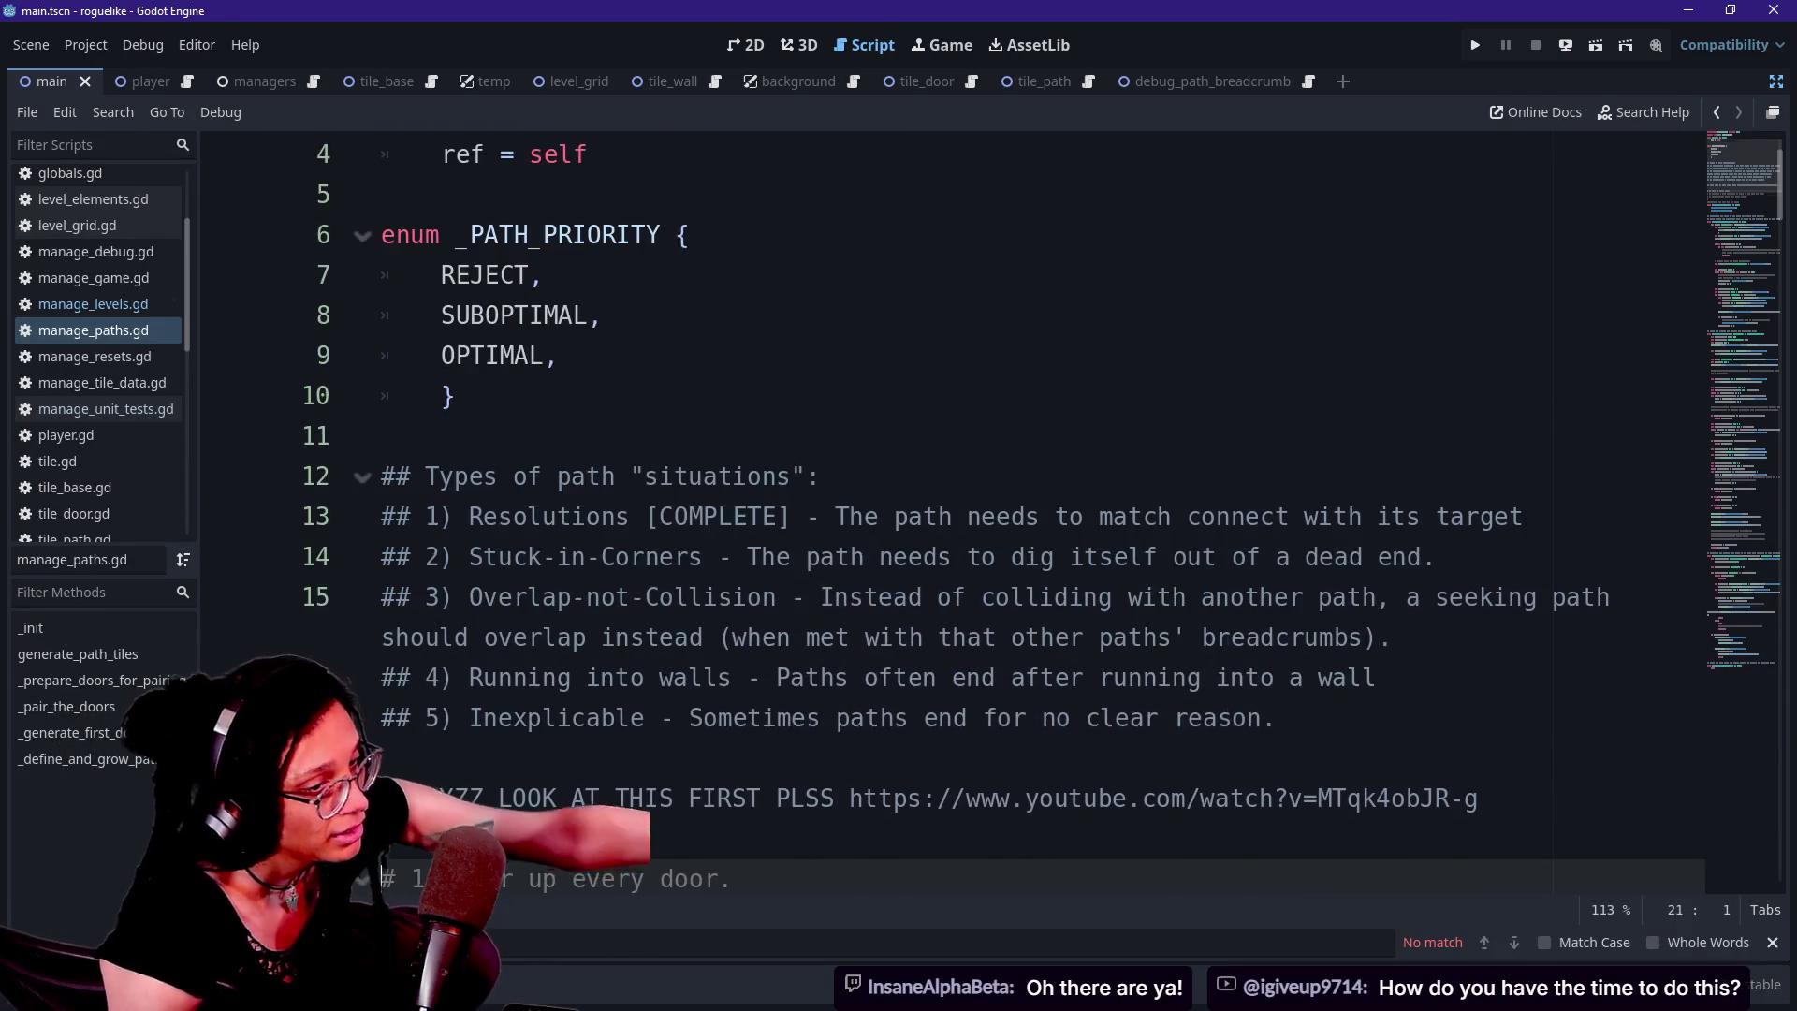
pyautogui.press('Down')
pyautogui.press('Down')
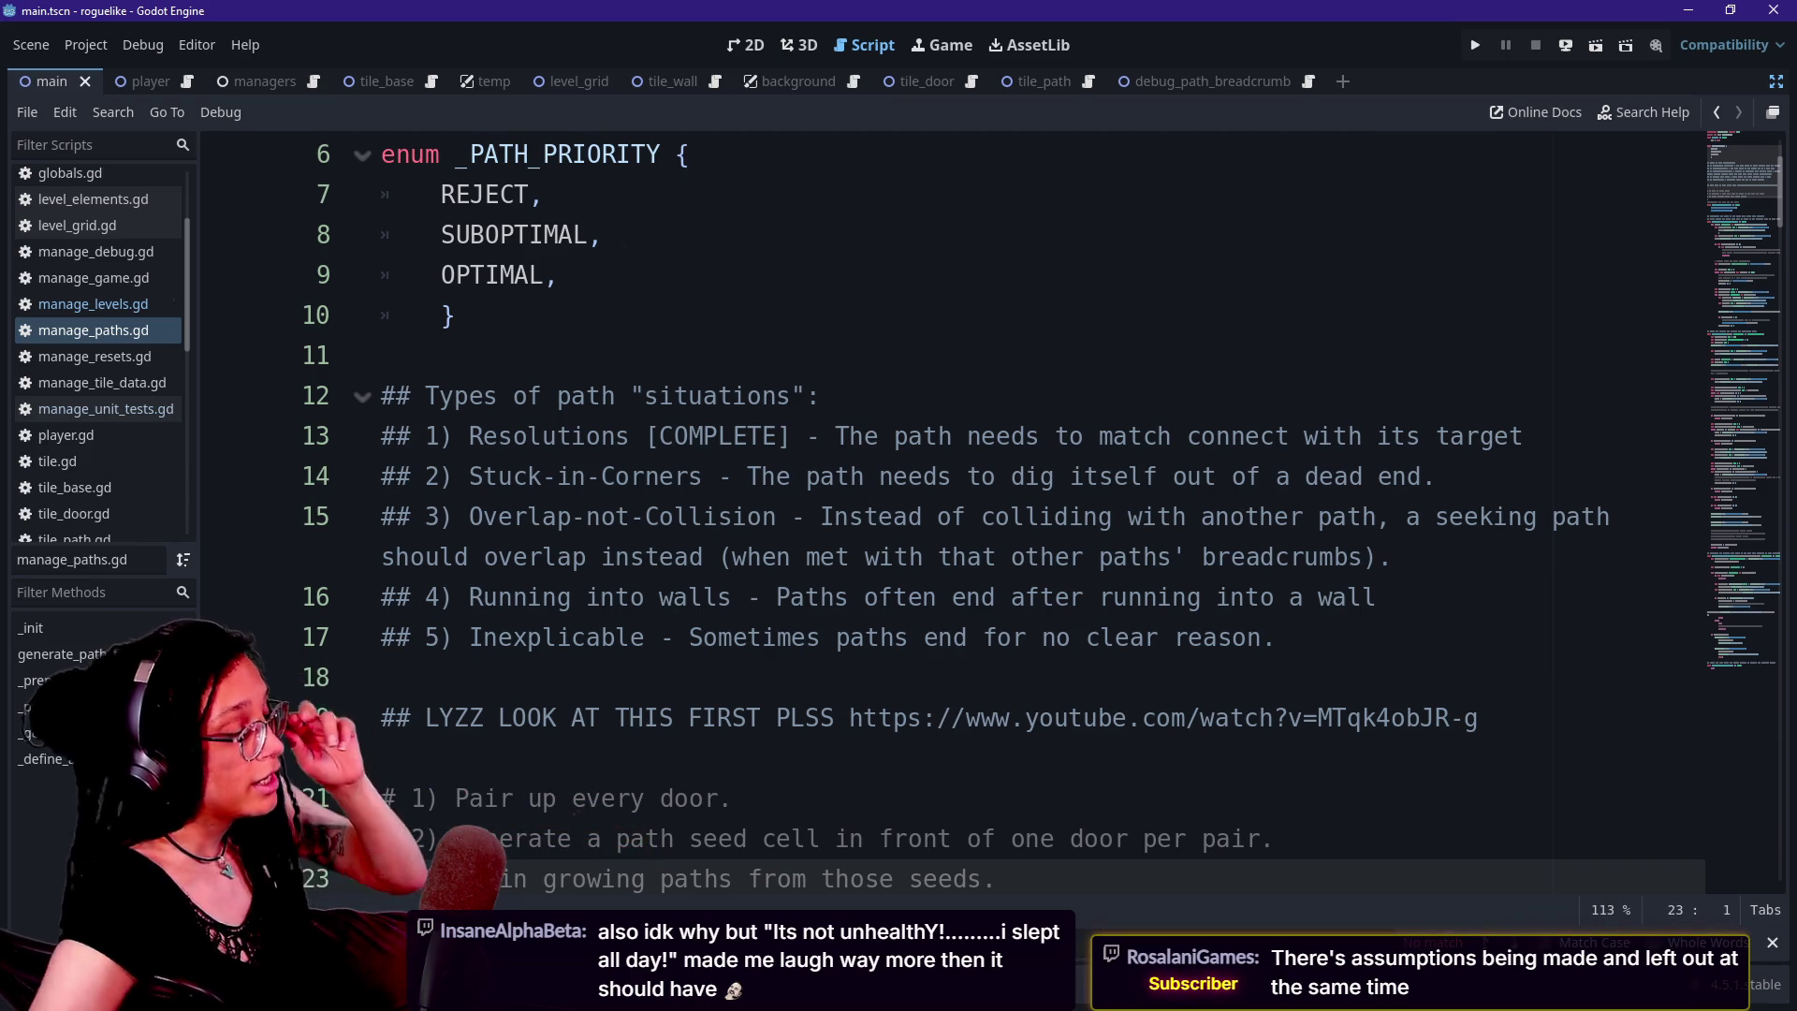
pyautogui.click(1010, 517)
pyautogui.scroll(-10, 952, 514)
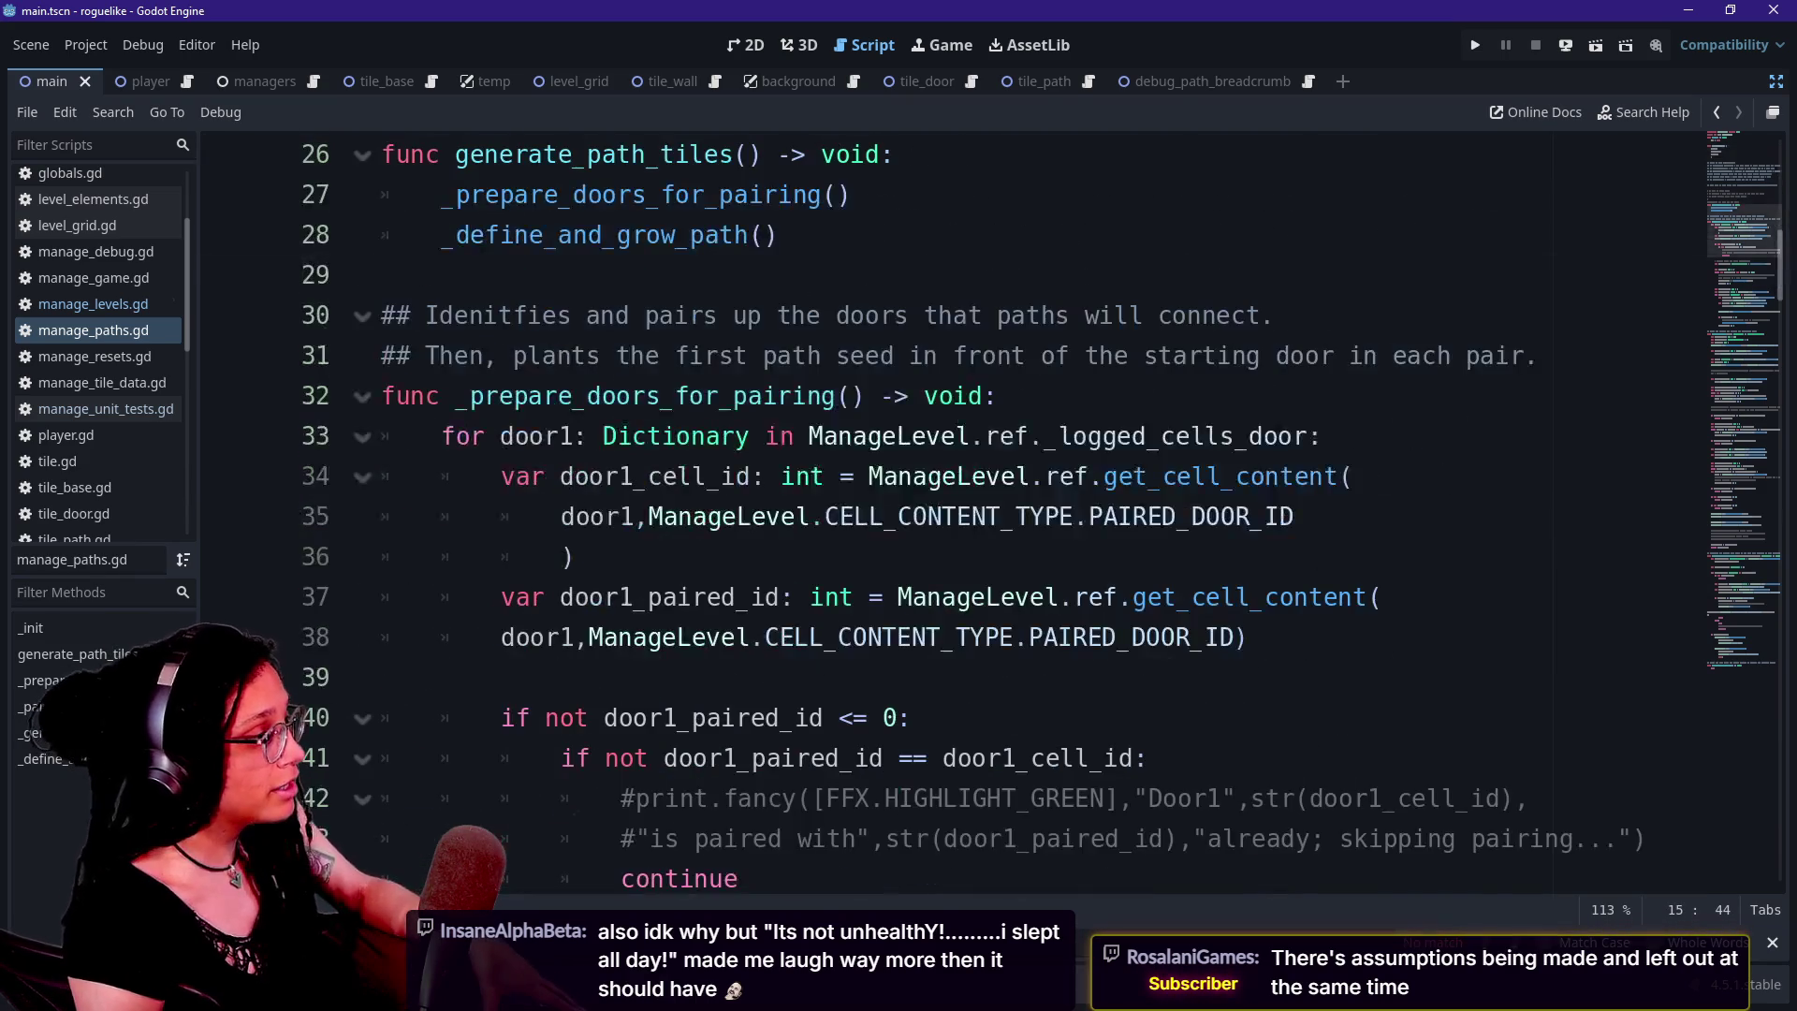
pyautogui.scroll(3, 561, 436)
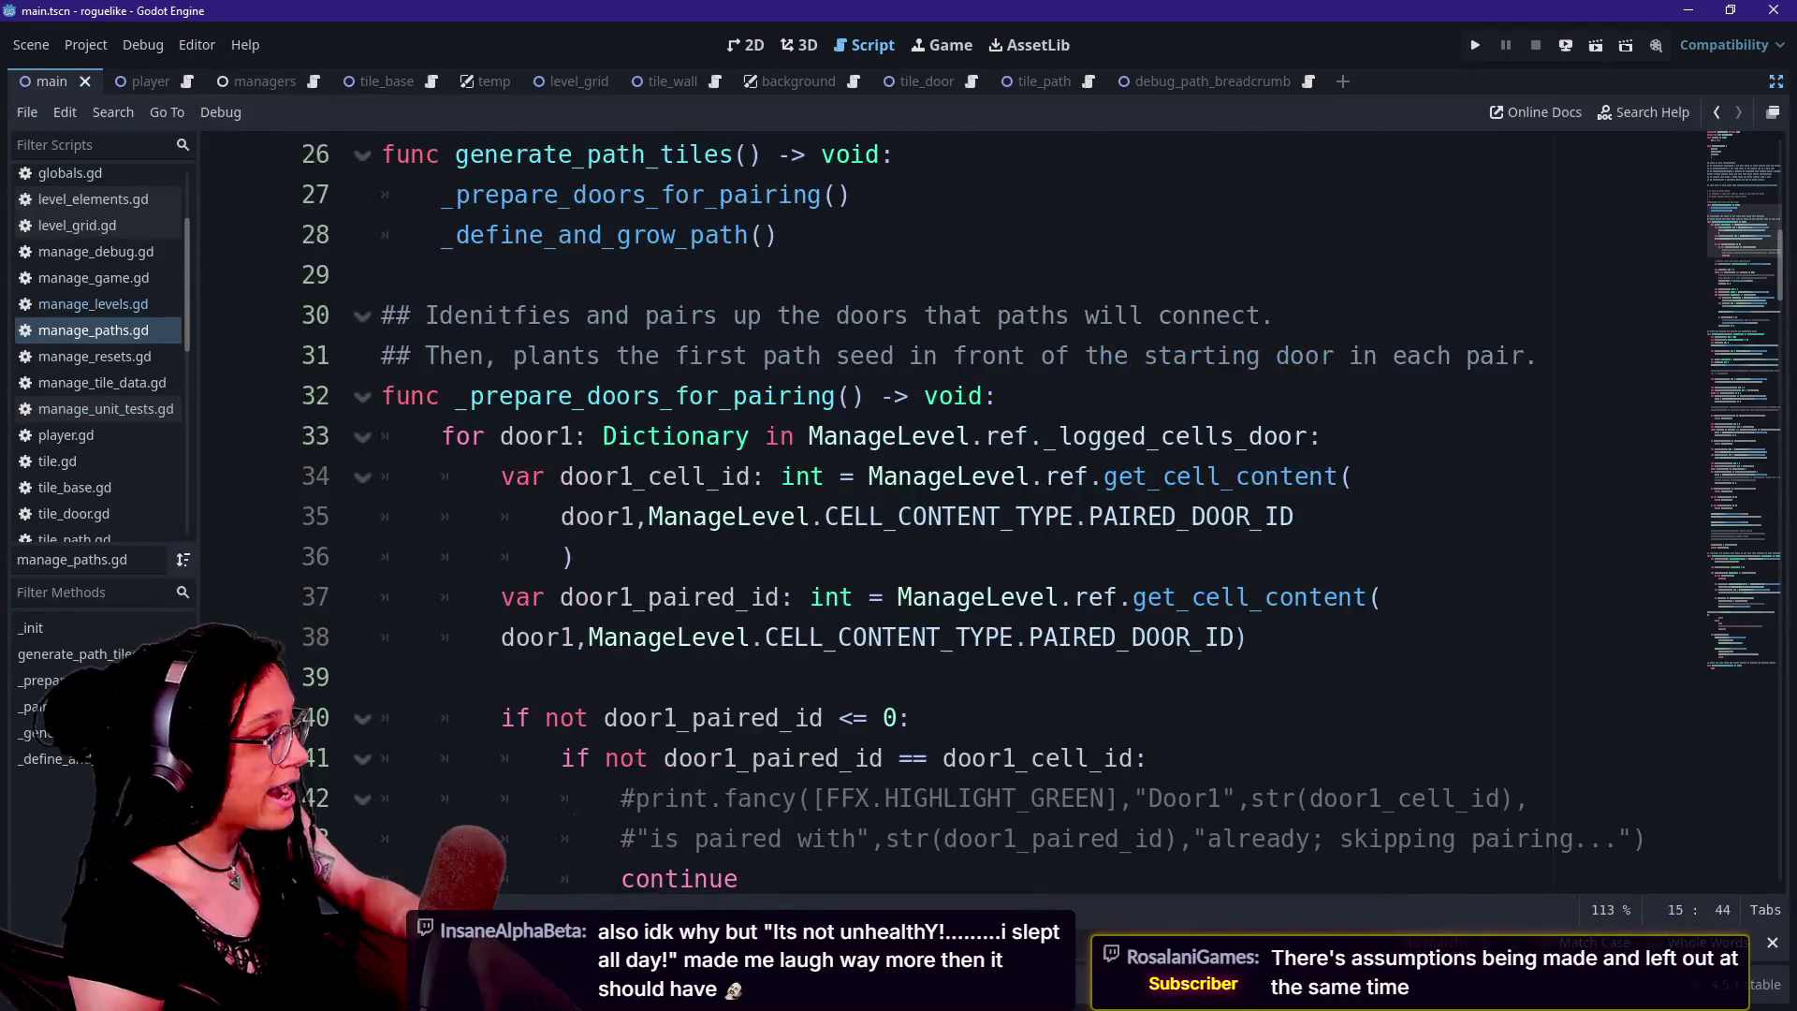
pyautogui.moveTo(559, 436); pyautogui.dragTo(882, 637)
pyautogui.click(881, 636)
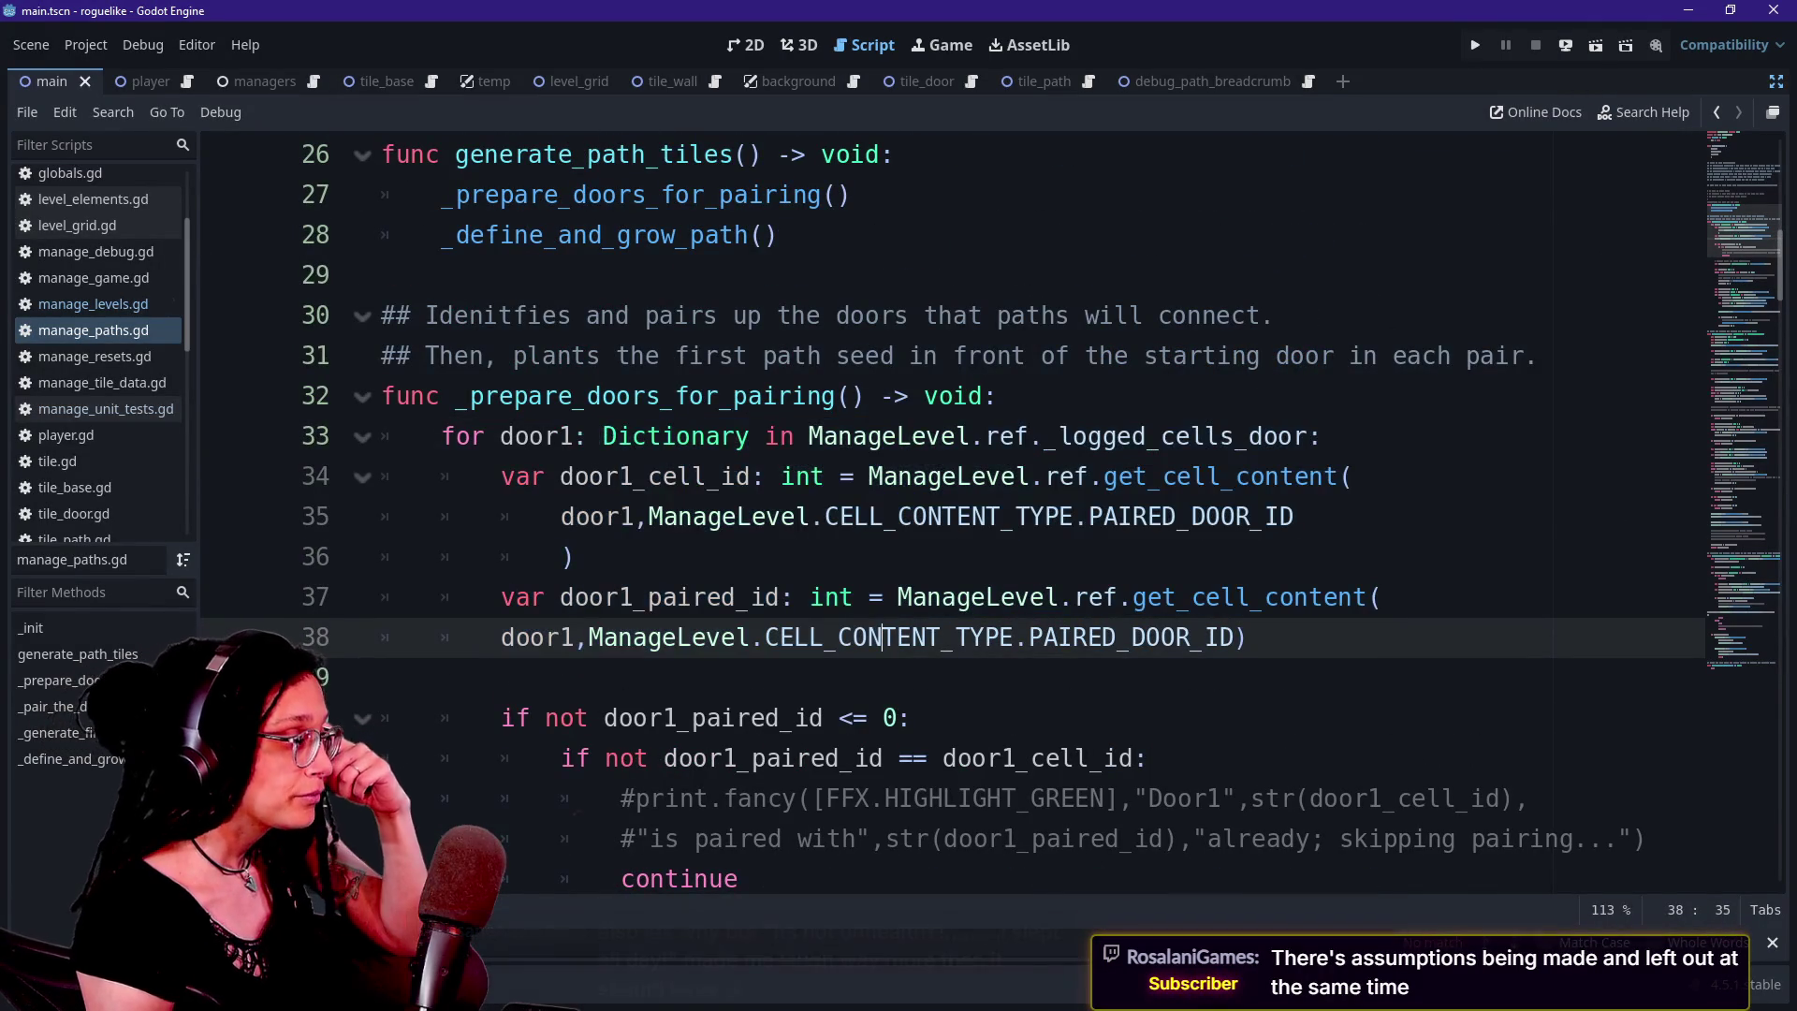
pyautogui.moveTo(721, 437); pyautogui.dragTo(735, 476)
pyautogui.click(711, 676)
pyautogui.moveTo(602, 436)
pyautogui.mouseDown()
pyautogui.moveTo(707, 637)
pyautogui.moveTo(798, 717)
pyautogui.moveTo(798, 798)
pyautogui.mouseUp()
pyautogui.click(706, 637)
pyautogui.press('Up')
pyautogui.press('Up')
pyautogui.press('Up')
pyautogui.press('Down')
pyautogui.press('Up')
pyautogui.press('Up')
pyautogui.press('Up')
pyautogui.press('Up')
pyautogui.press('Down')
pyautogui.press('Up')
pyautogui.press('Up')
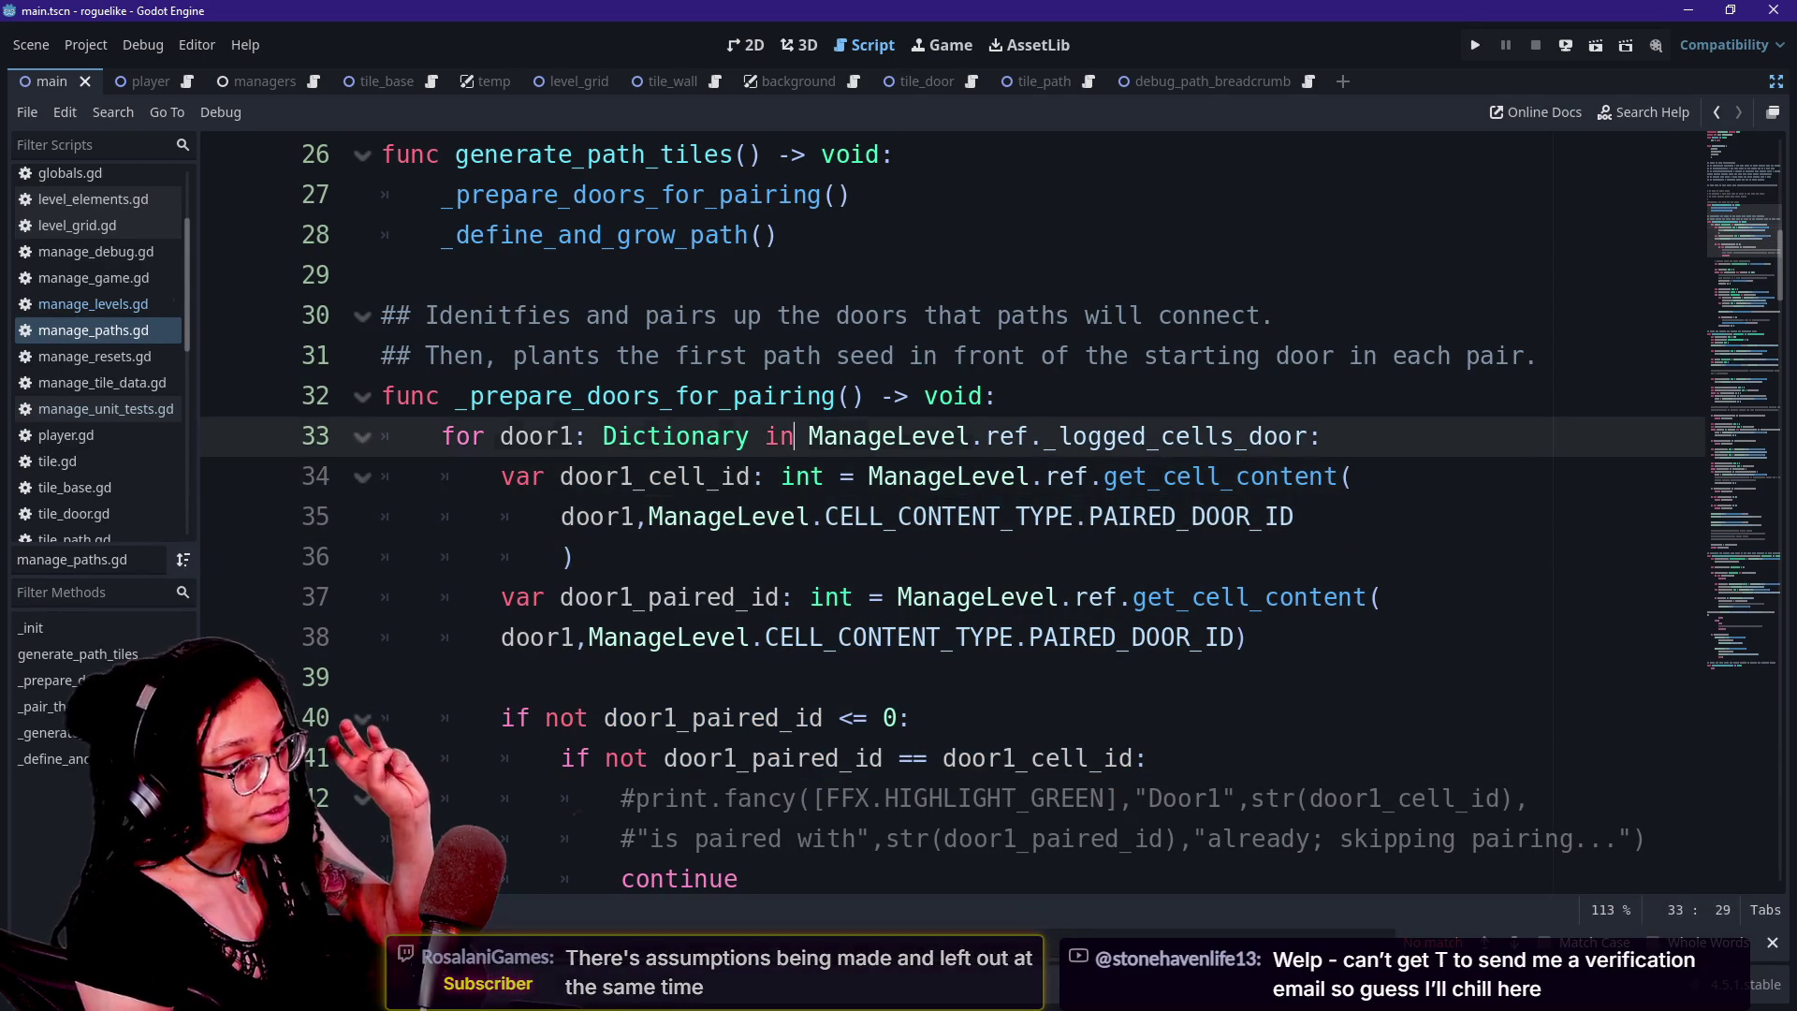
pyautogui.press('Down')
pyautogui.press('Down')
pyautogui.press('Up')
pyautogui.press('Up')
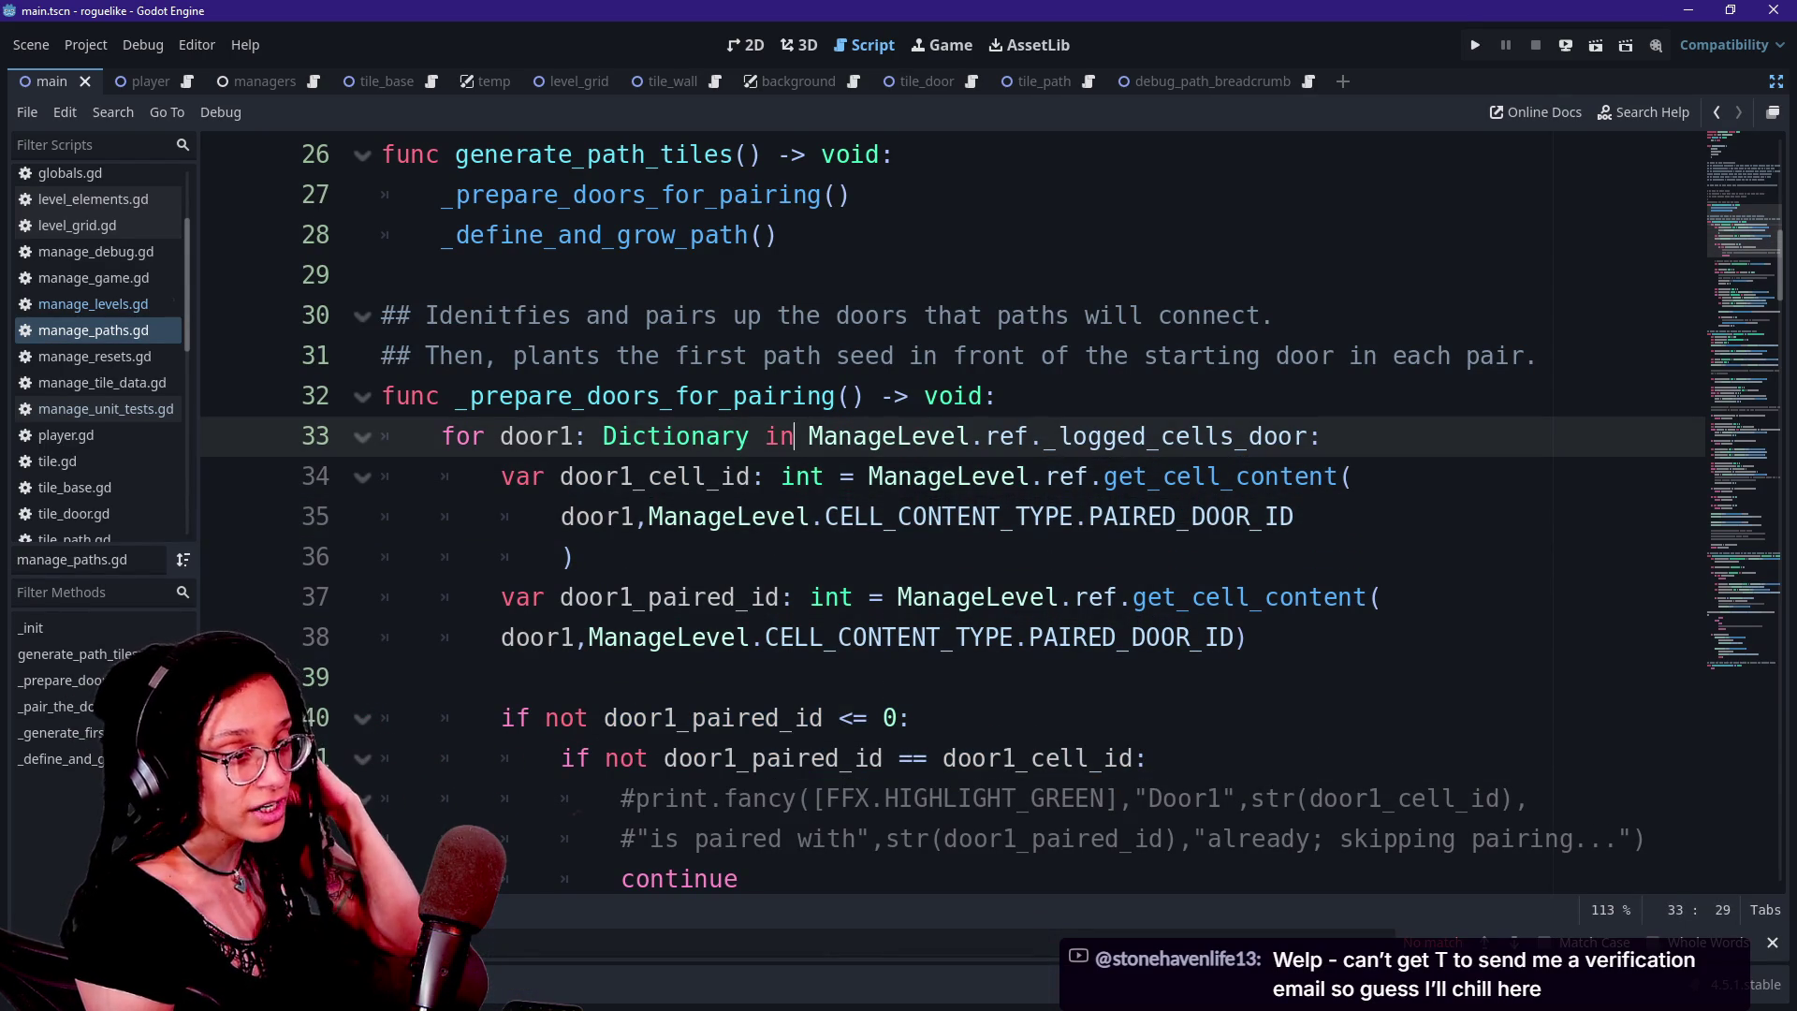
pyautogui.press('Up')
pyautogui.press('Up')
pyautogui.press('Down')
pyautogui.press('Down')
pyautogui.press('Up')
pyautogui.press('Up')
pyautogui.press('Down')
pyautogui.press('Down')
pyautogui.press('Down')
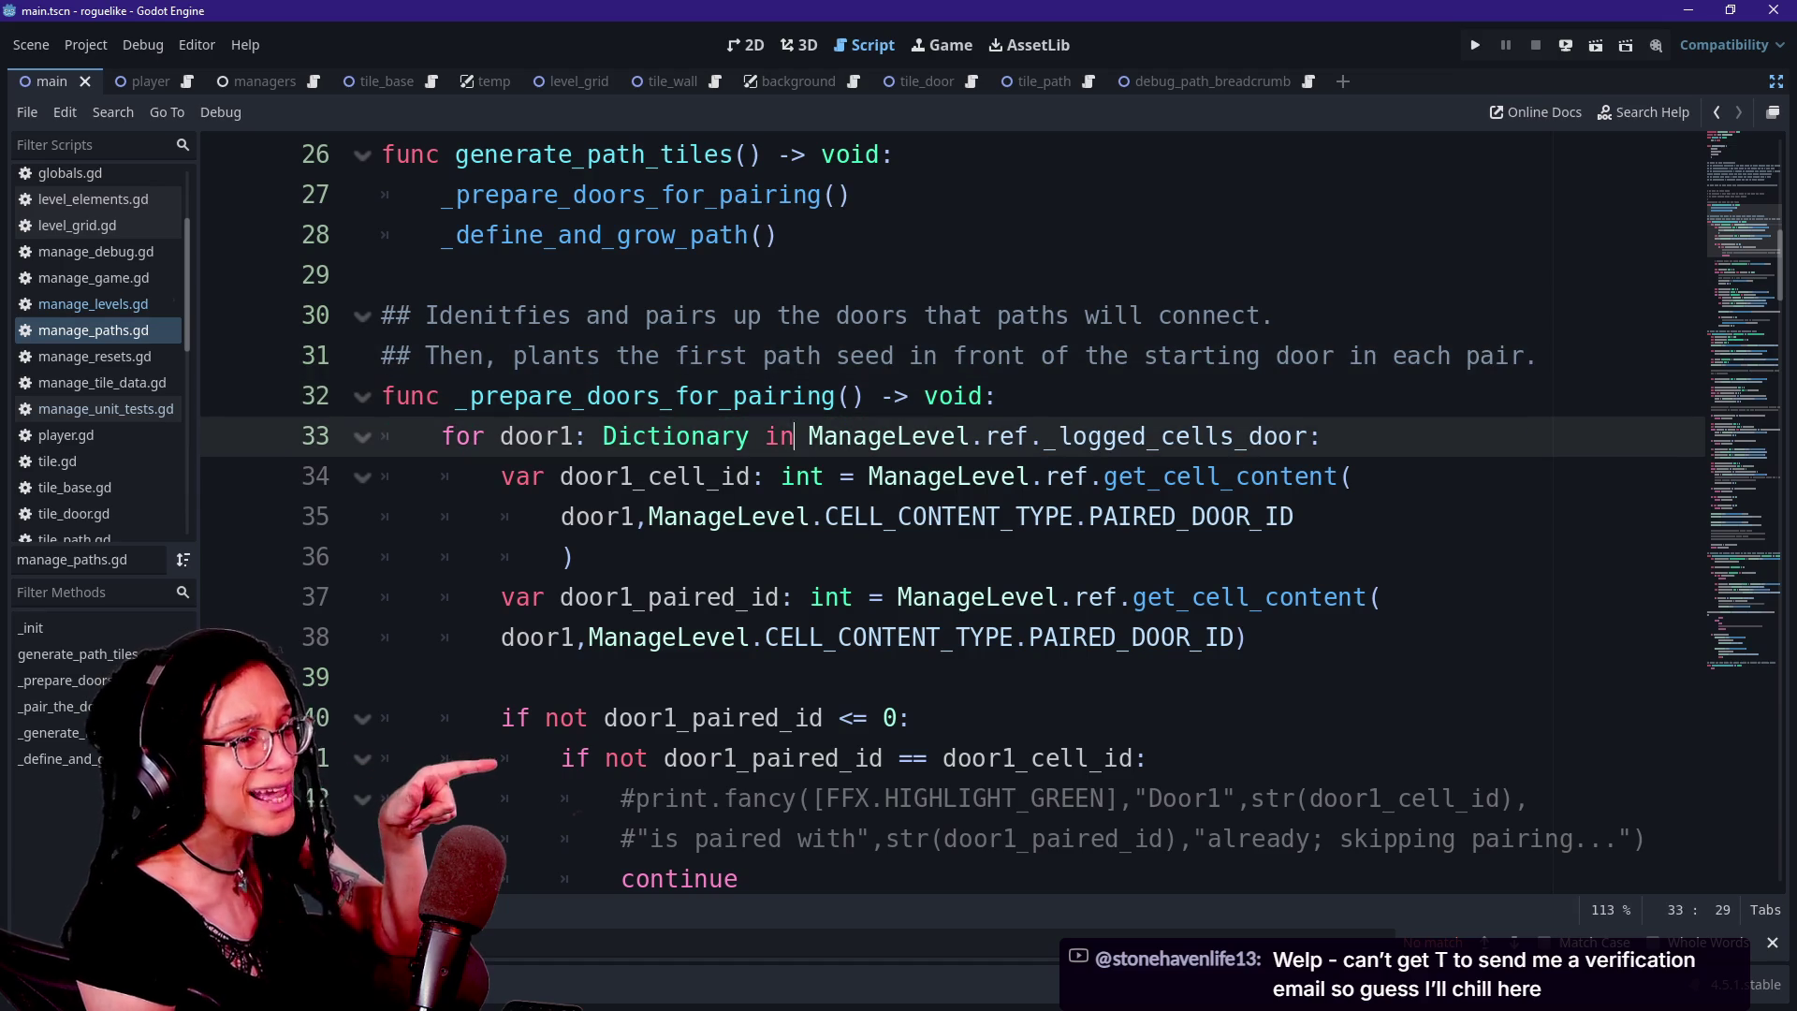
pyautogui.press('Down')
pyautogui.press('Down')
pyautogui.press('Down')
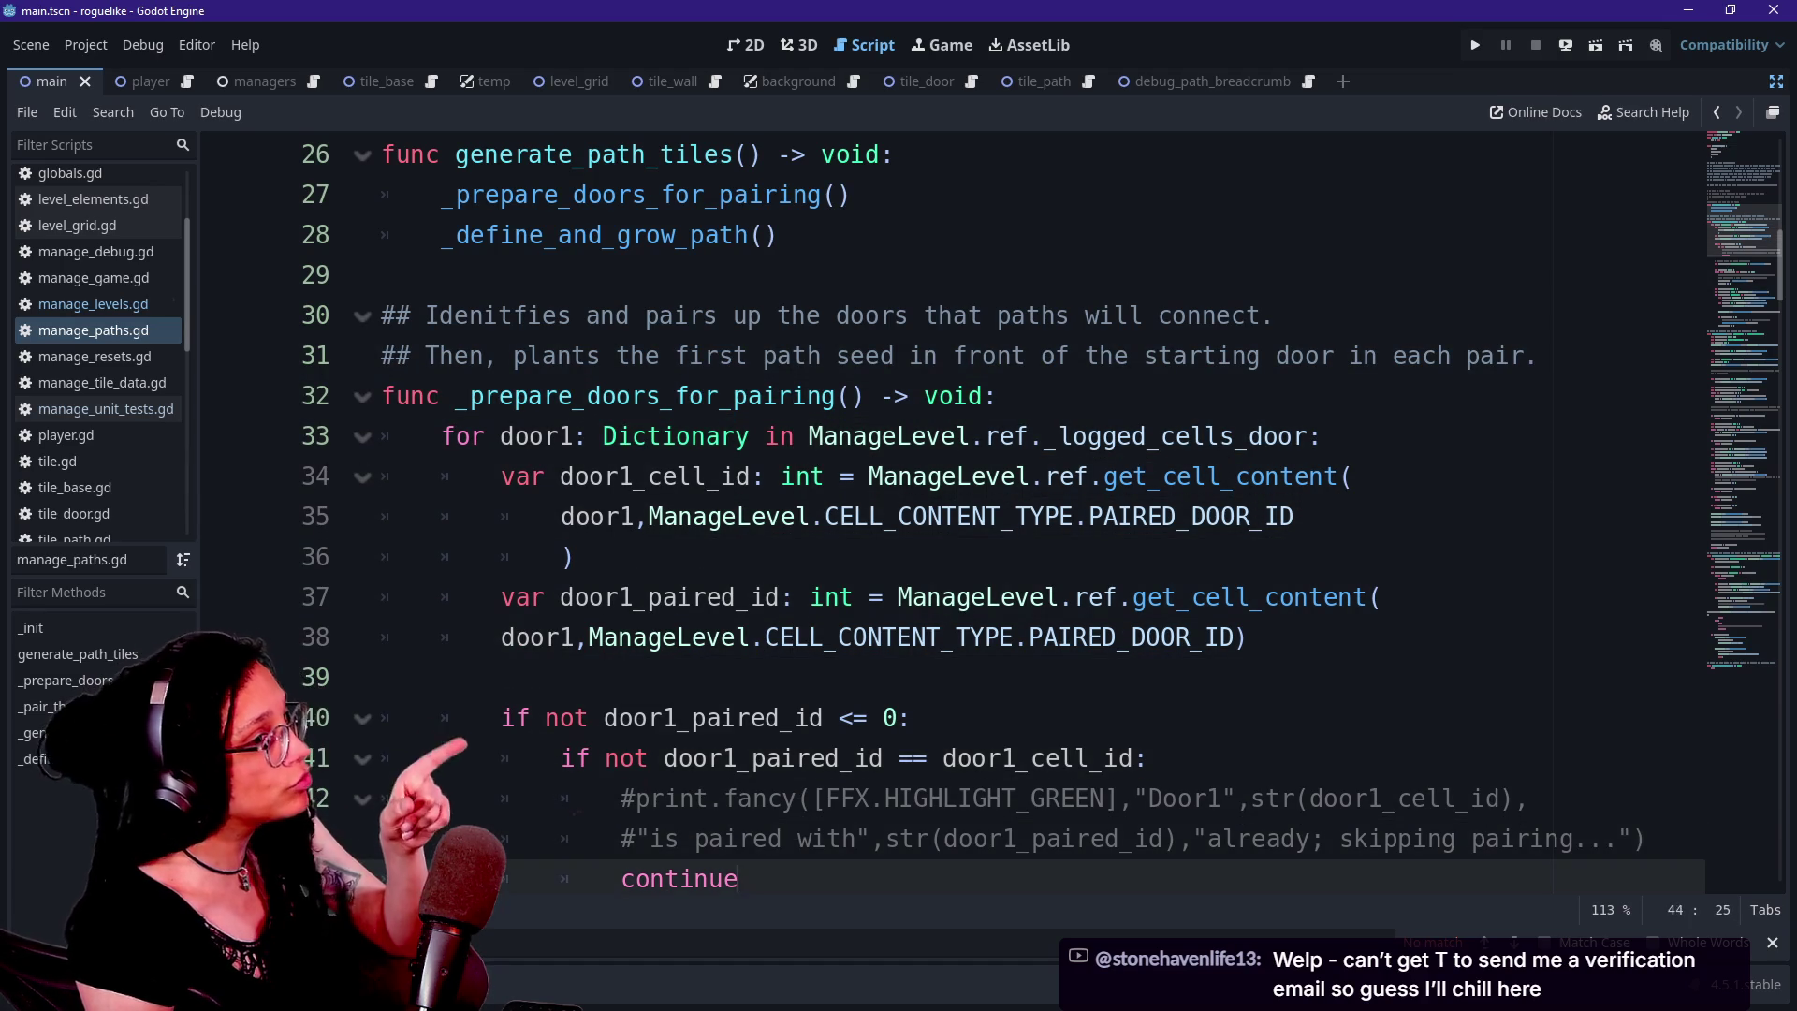
pyautogui.press('Down')
pyautogui.press('Down')
pyautogui.press('Down')
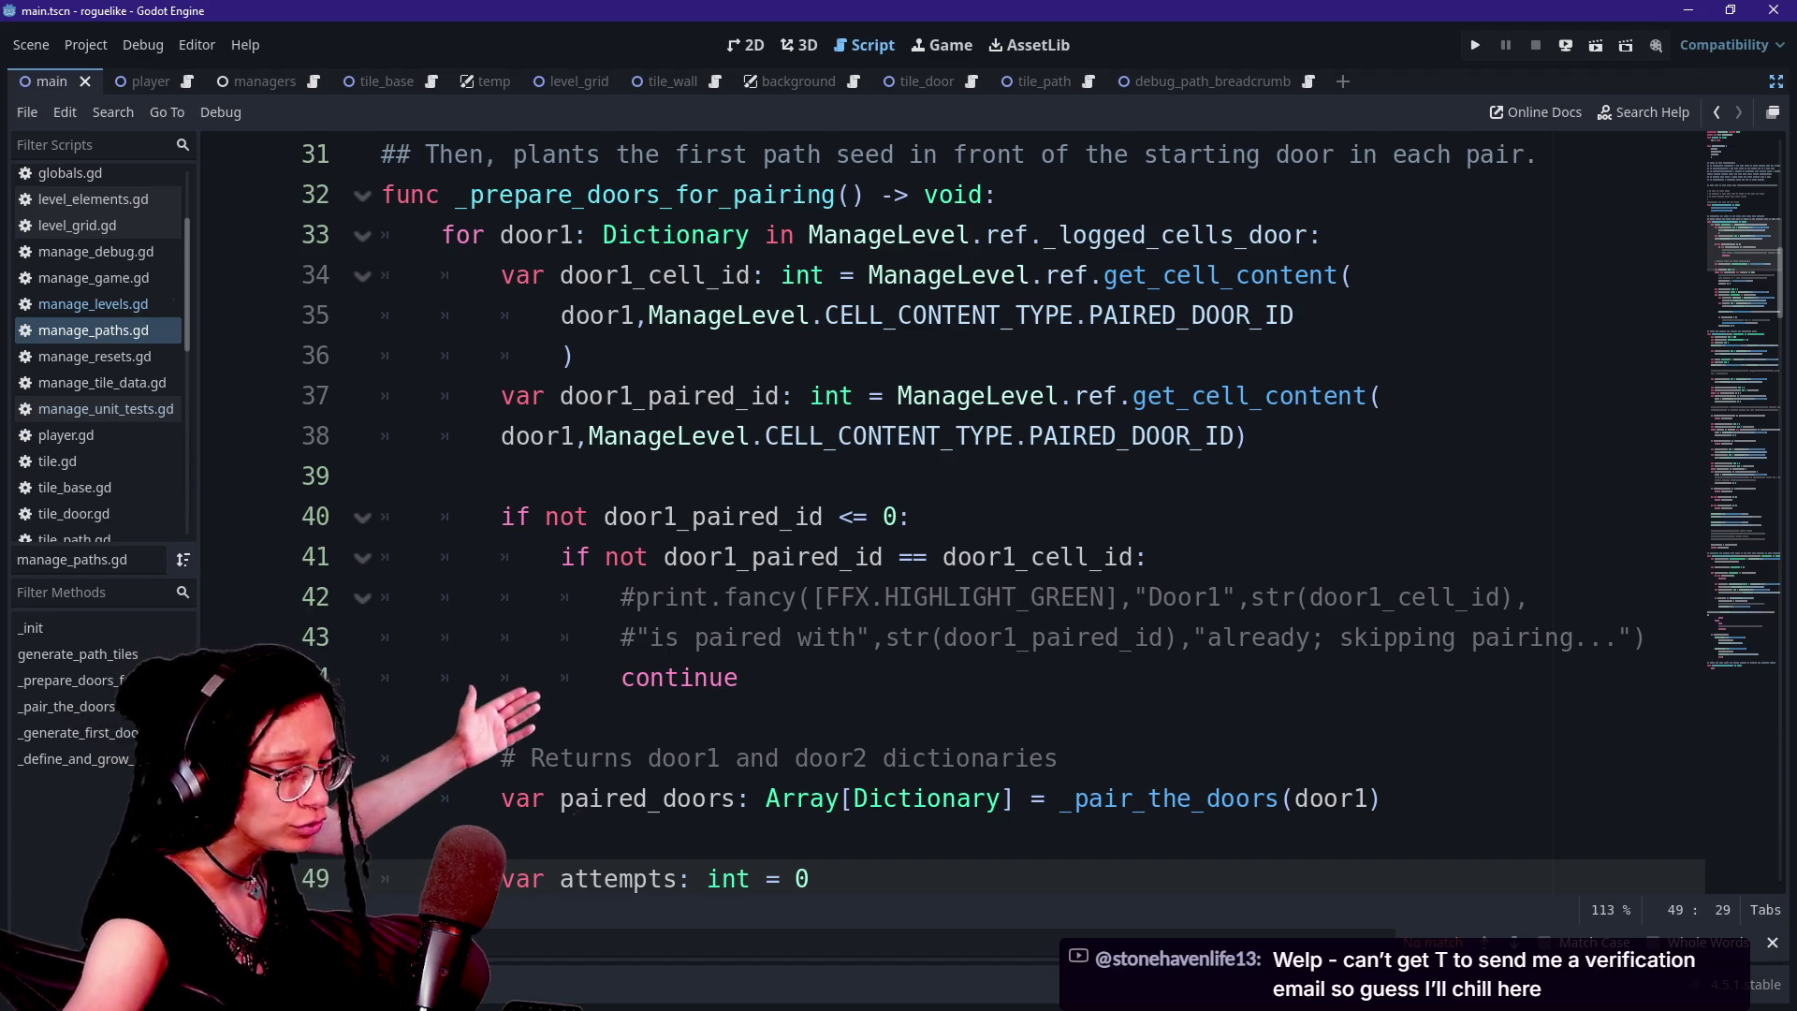
pyautogui.press('Up')
pyautogui.press('Up')
pyautogui.press('Up')
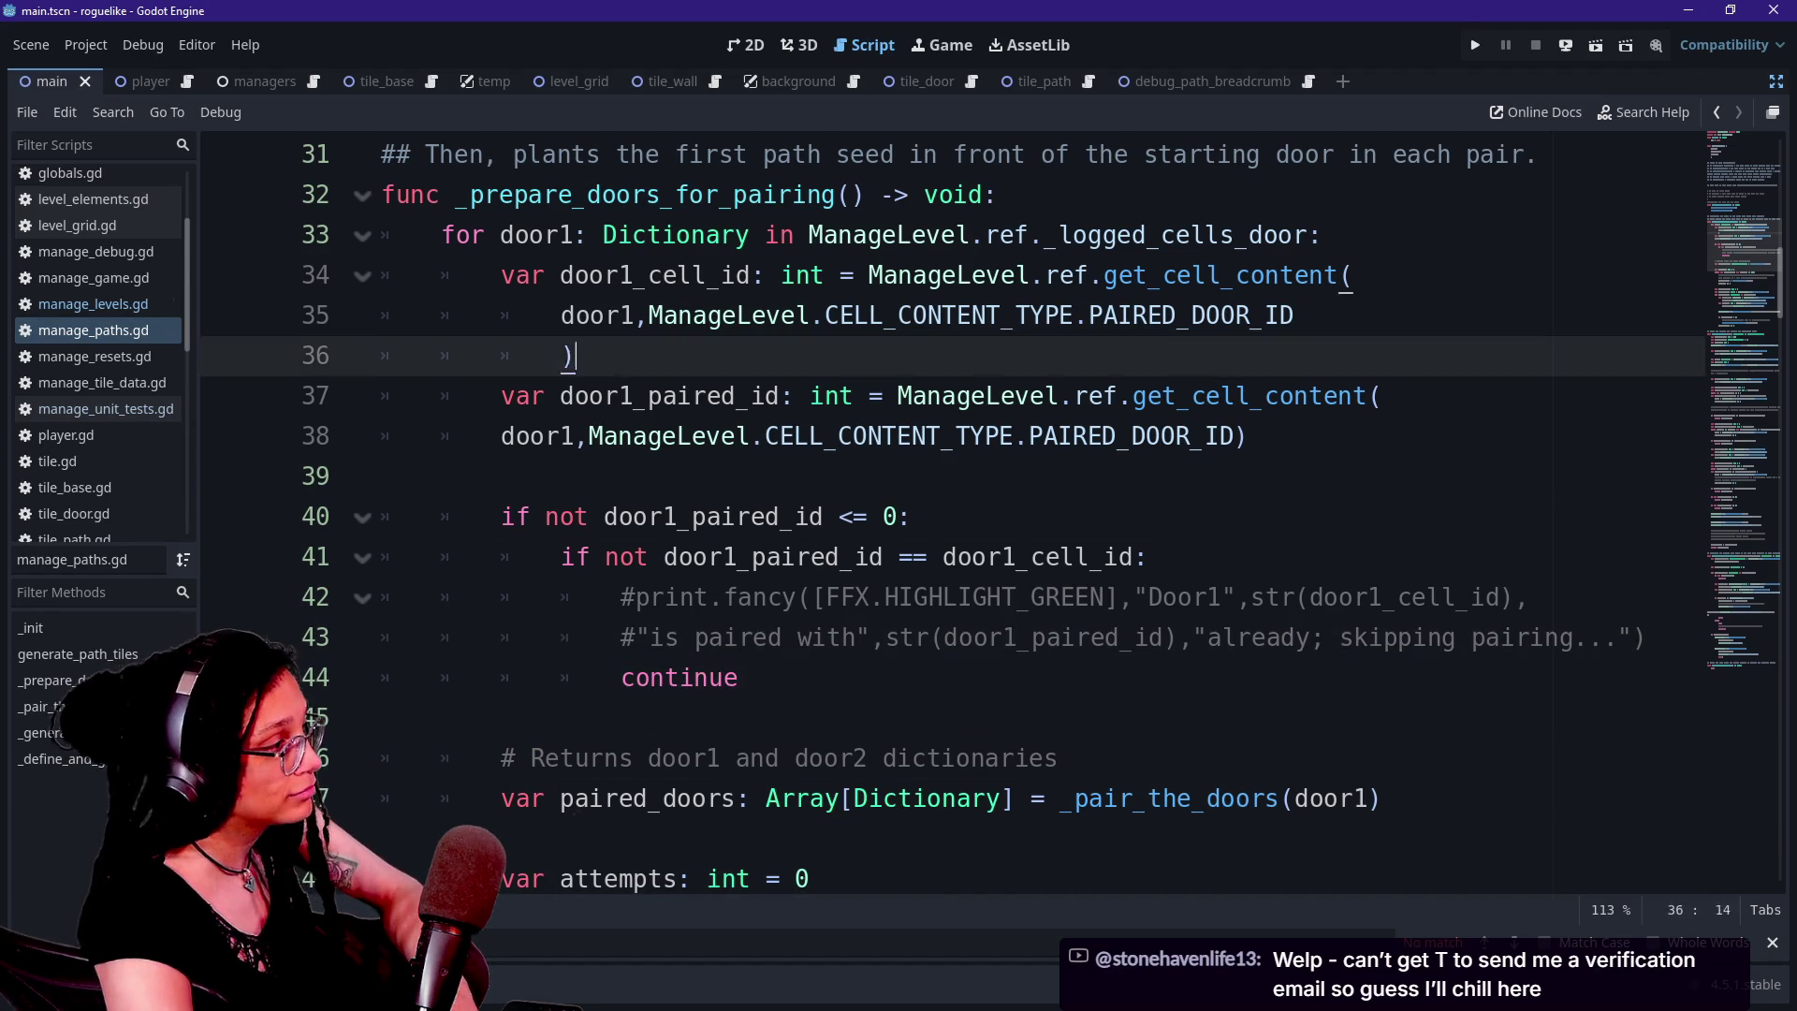
pyautogui.click(792, 155)
pyautogui.press('Down')
pyautogui.press('Down')
pyautogui.press('Down')
pyautogui.press('Up')
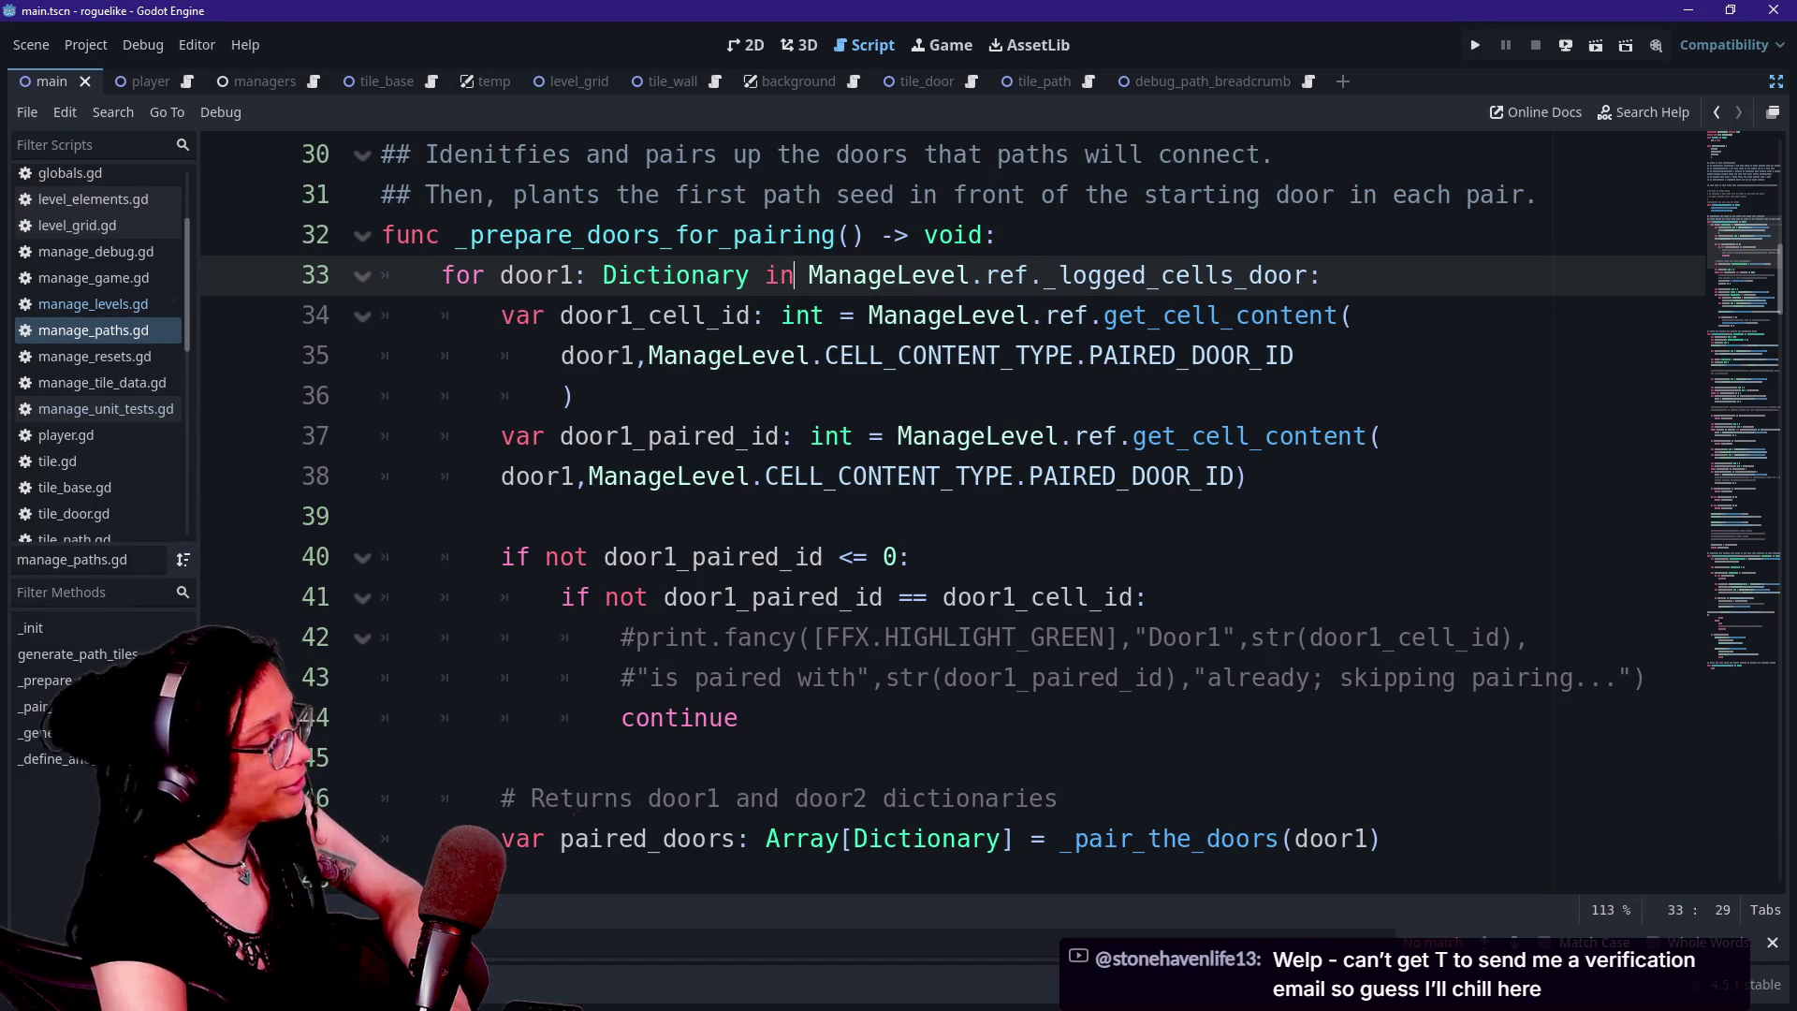
pyautogui.press('Down')
pyautogui.press('Up')
pyautogui.press('Down')
pyautogui.press('Down')
pyautogui.press('Up')
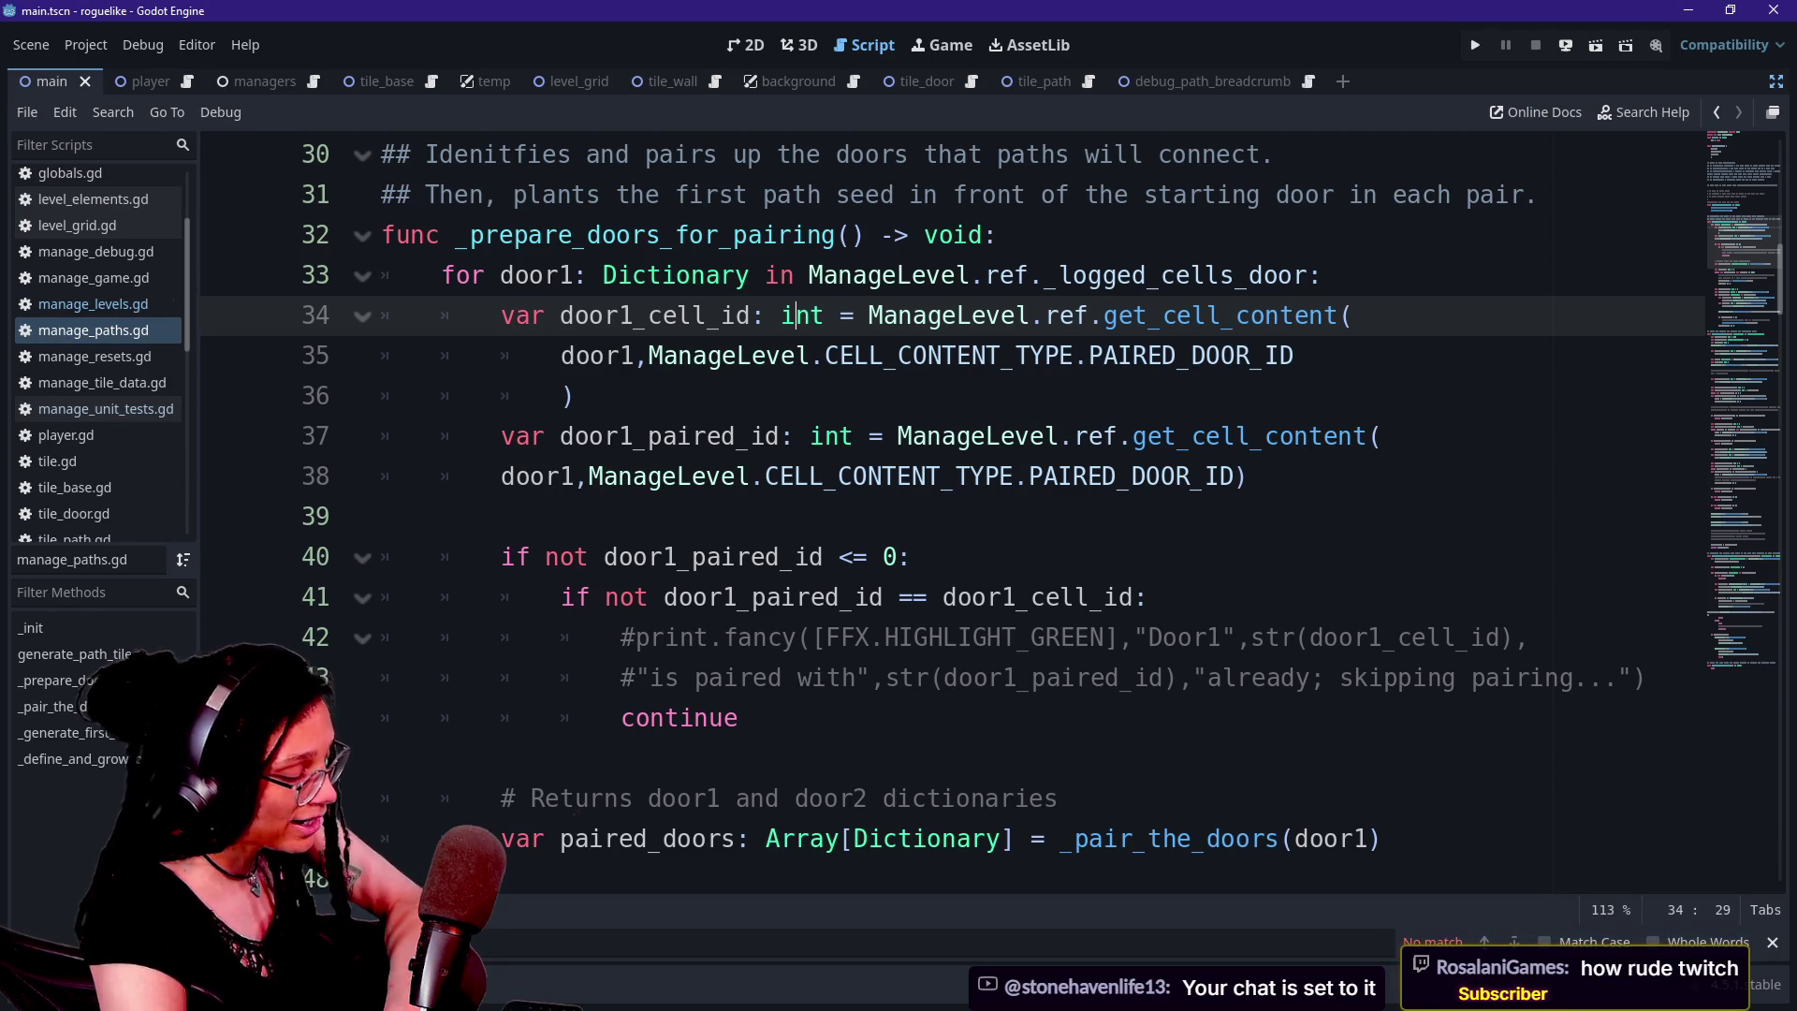
pyautogui.click(780, 557)
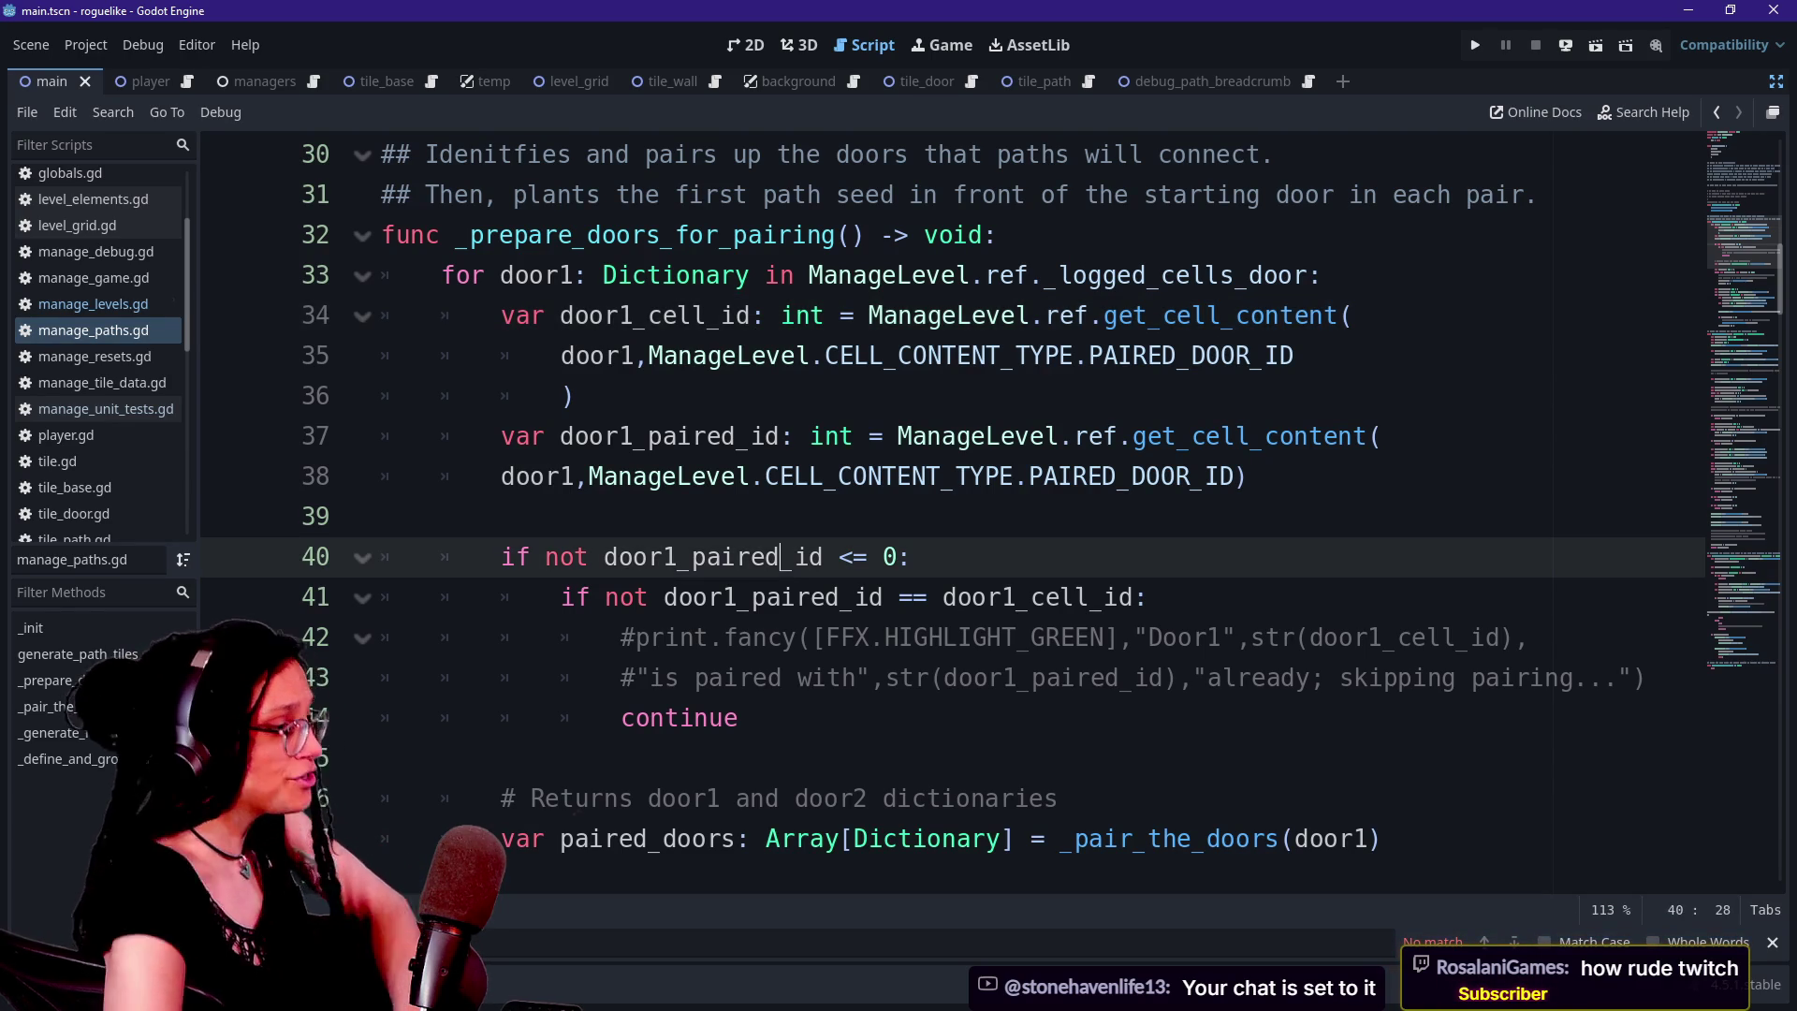
pyautogui.click(1000, 235)
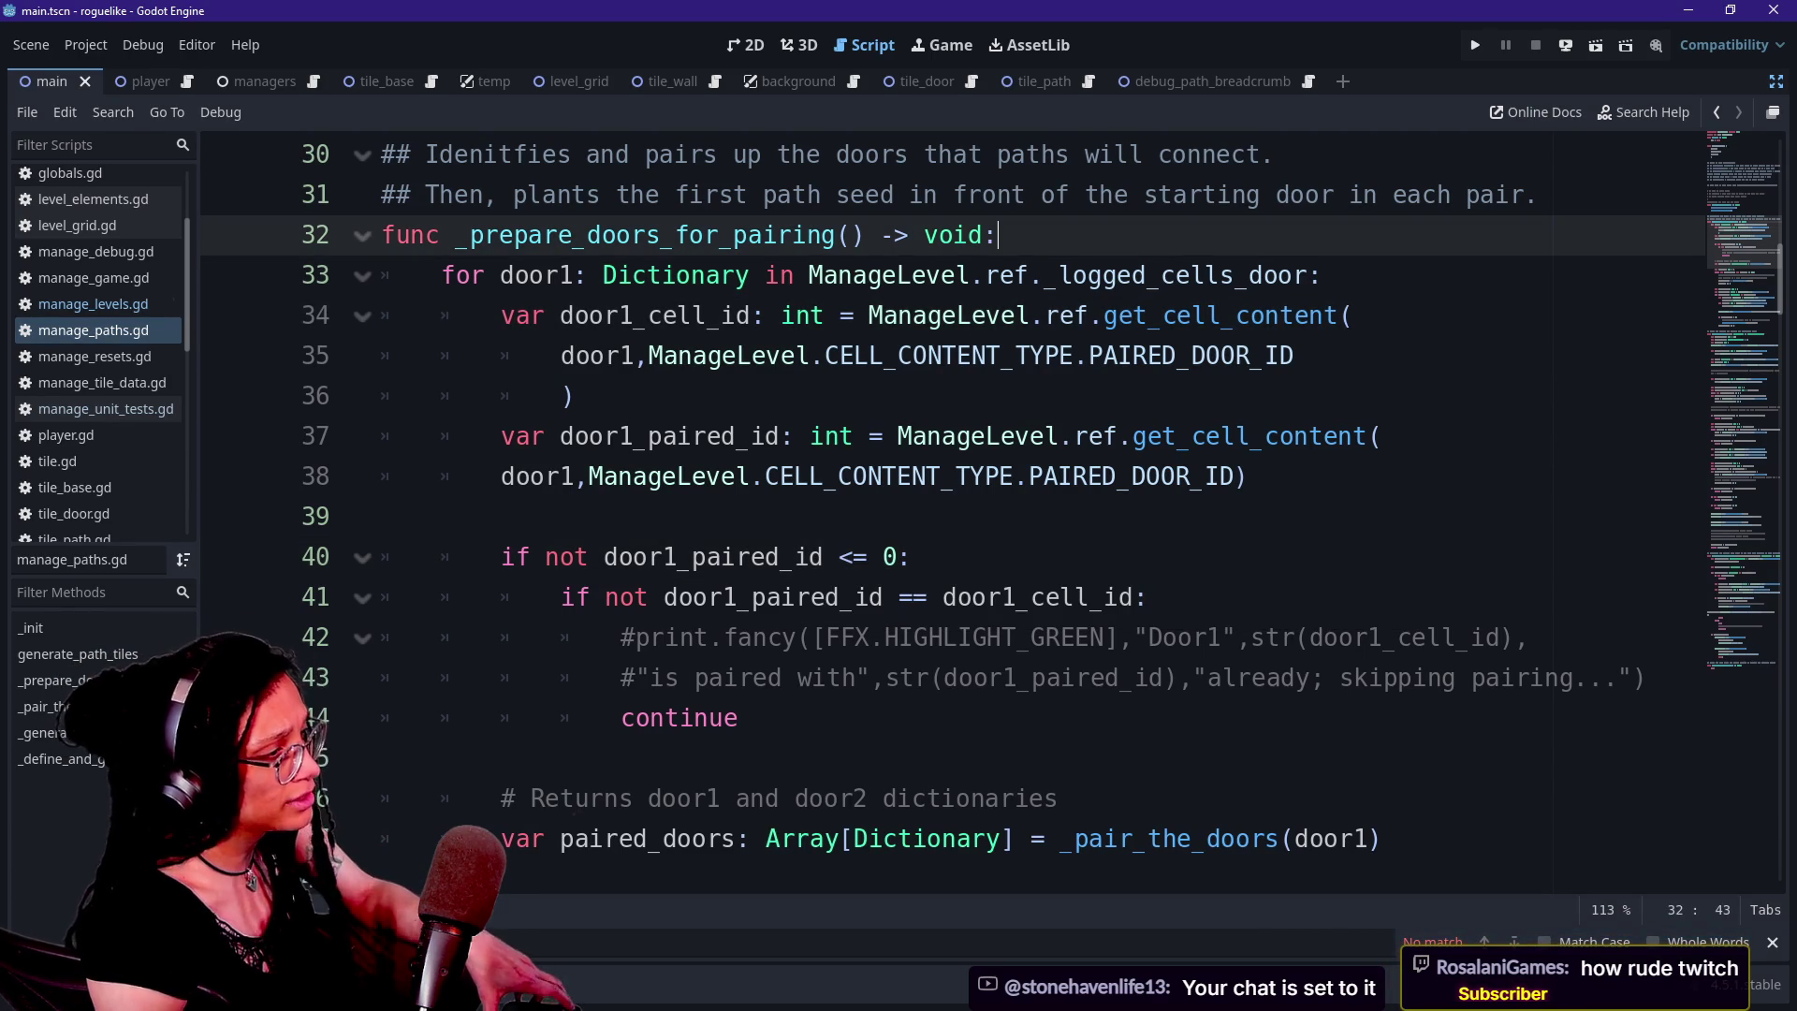
pyautogui.hotkey('shift', 'Down')
pyautogui.hotkey('shift', 'Down')
pyautogui.hotkey('shift', 'Down')
pyautogui.scroll(-12, 952, 511)
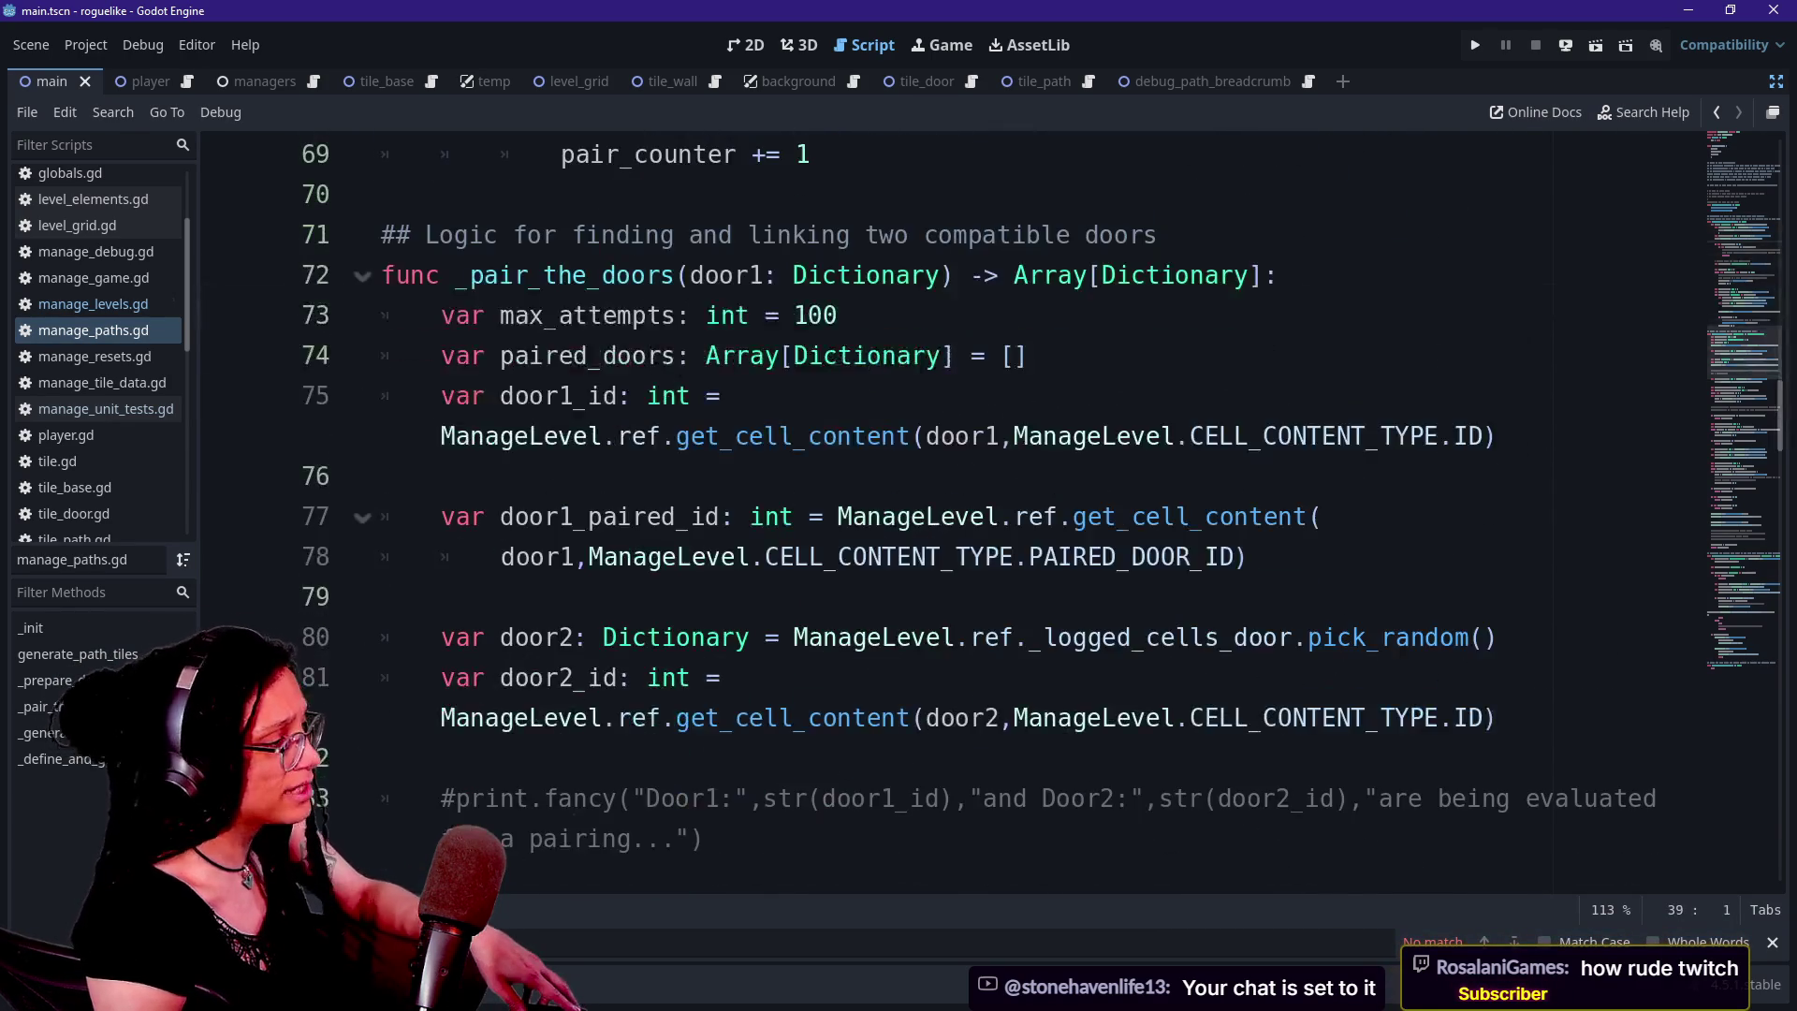
pyautogui.scroll(2, 952, 511)
pyautogui.keyDown('shift'); pyautogui.click(810, 396); pyautogui.keyUp('shift')
pyautogui.scroll(4, 952, 510)
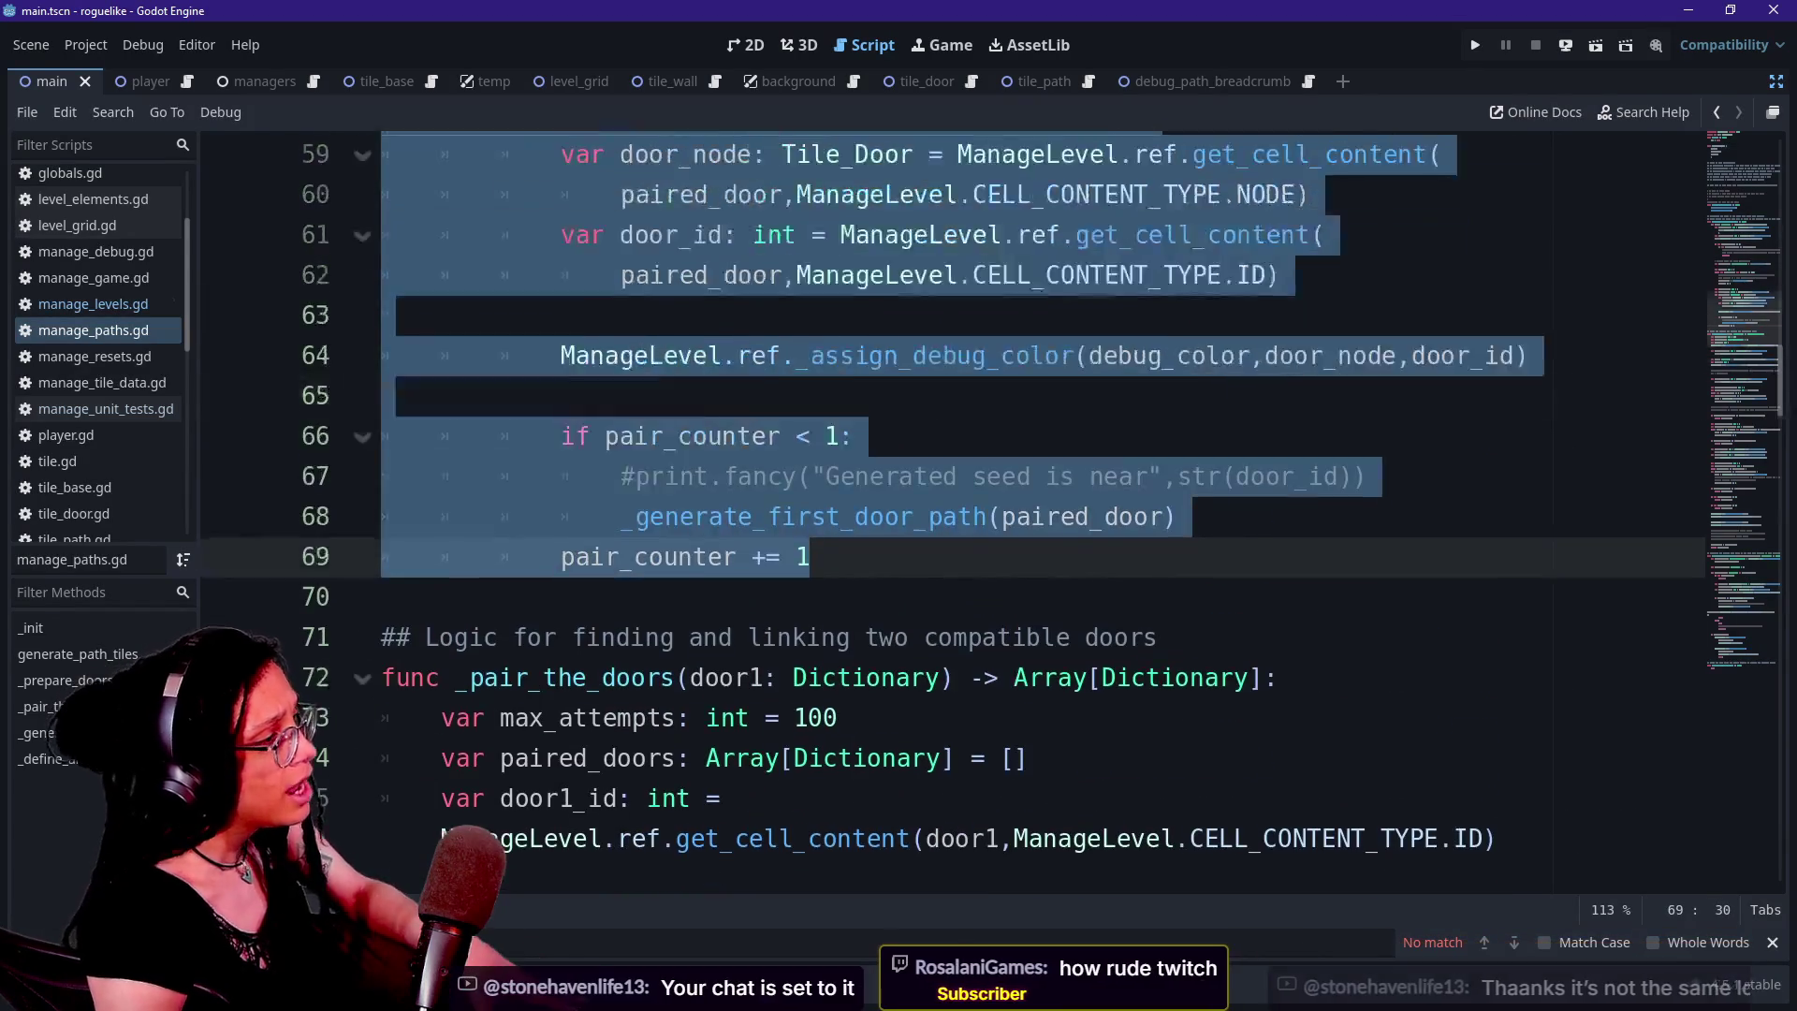
pyautogui.click(868, 396)
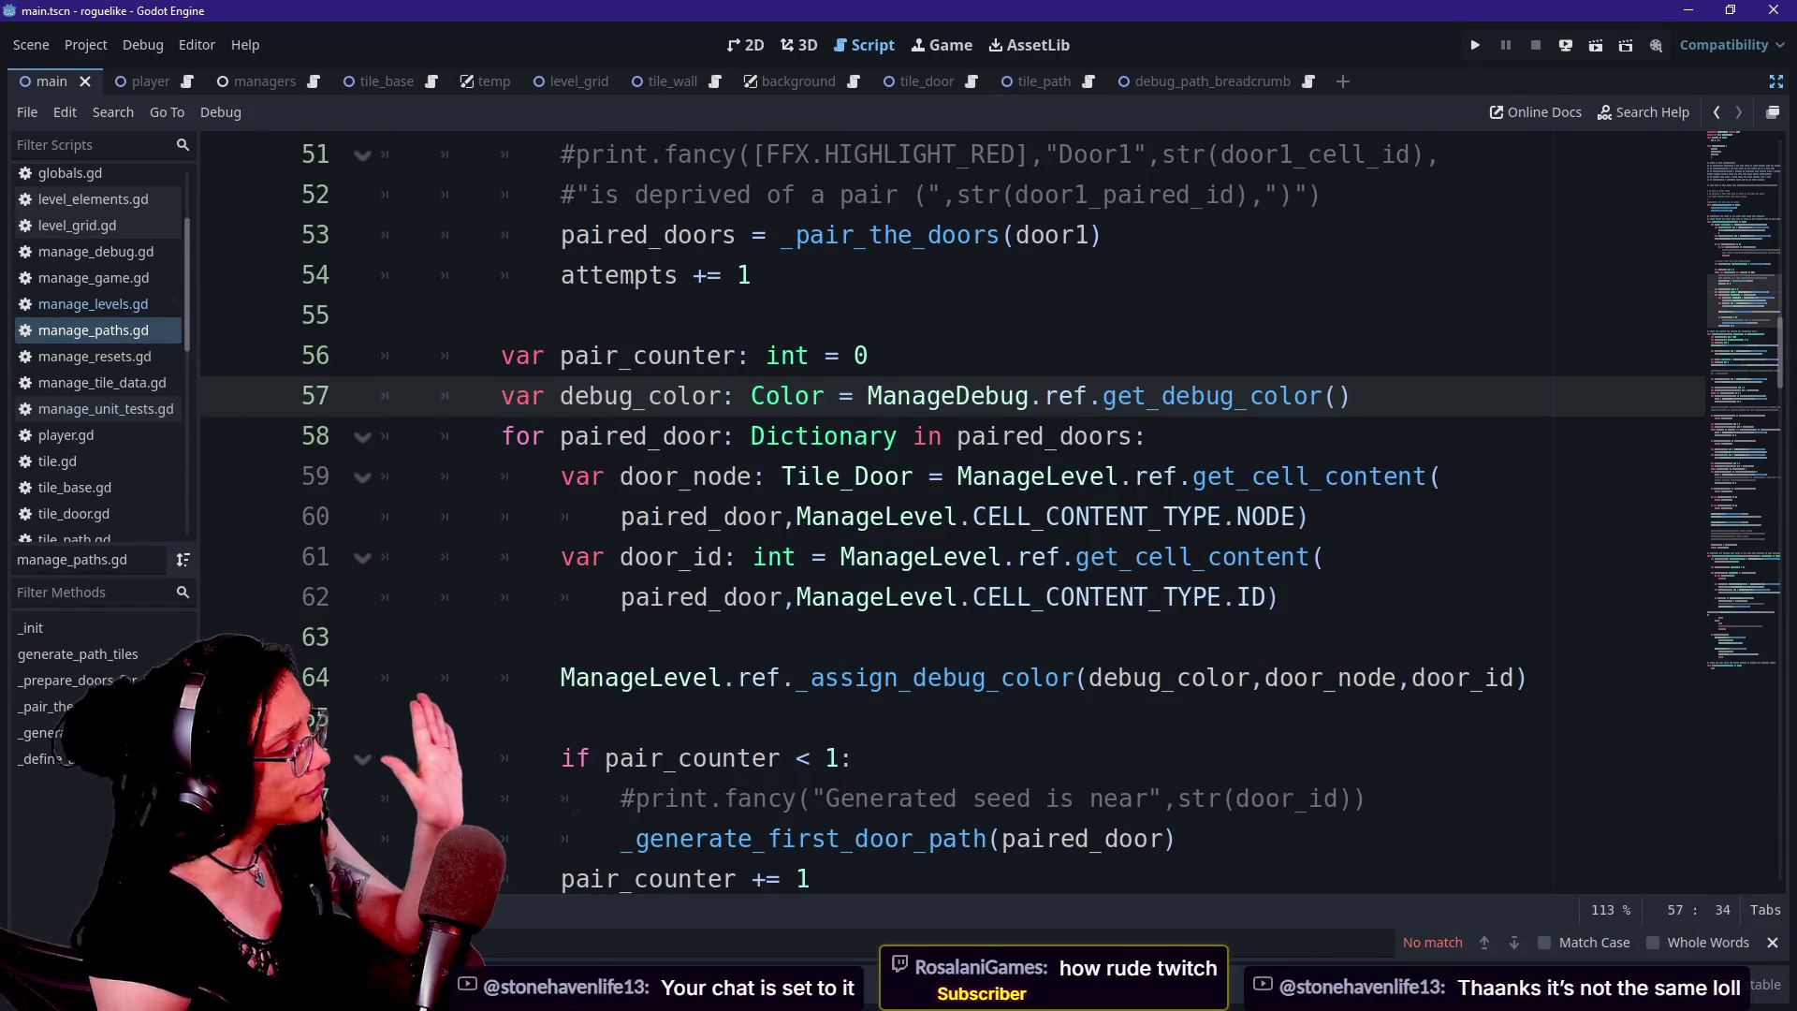
pyautogui.moveTo(735, 396); pyautogui.dragTo(786, 476)
pyautogui.click(786, 477)
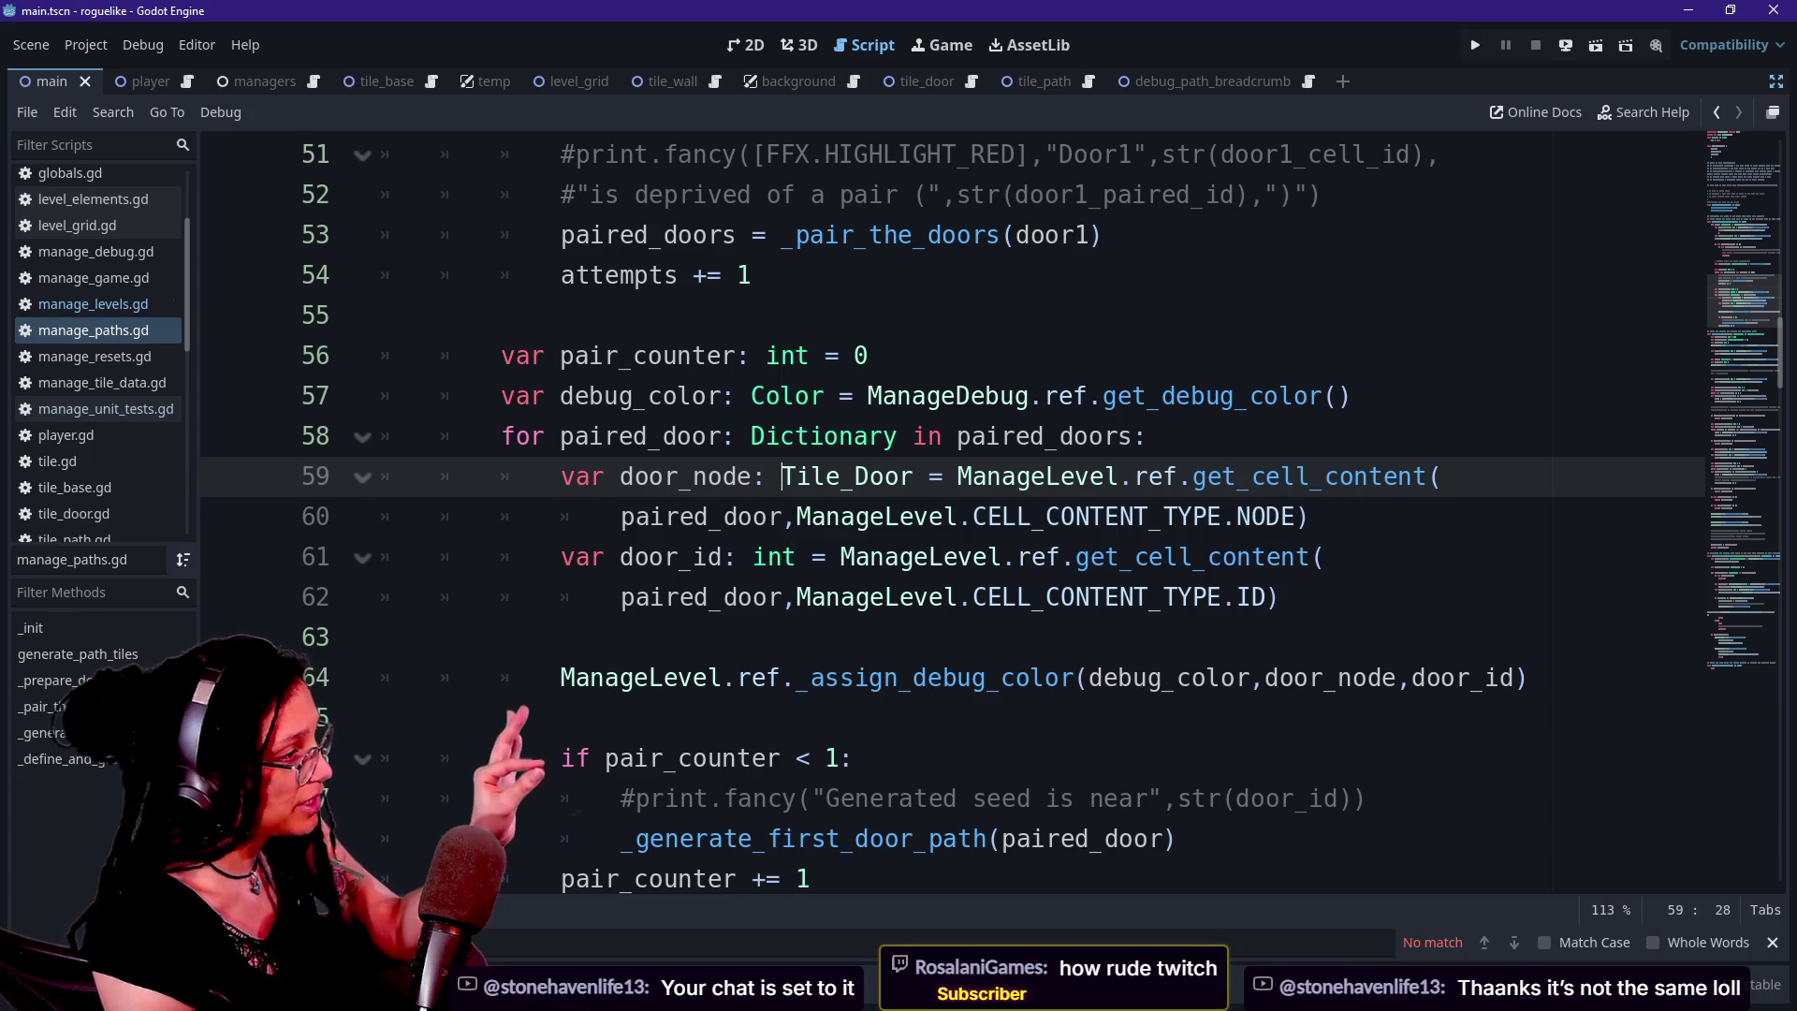
pyautogui.click(382, 315)
pyautogui.scroll(3, 952, 511)
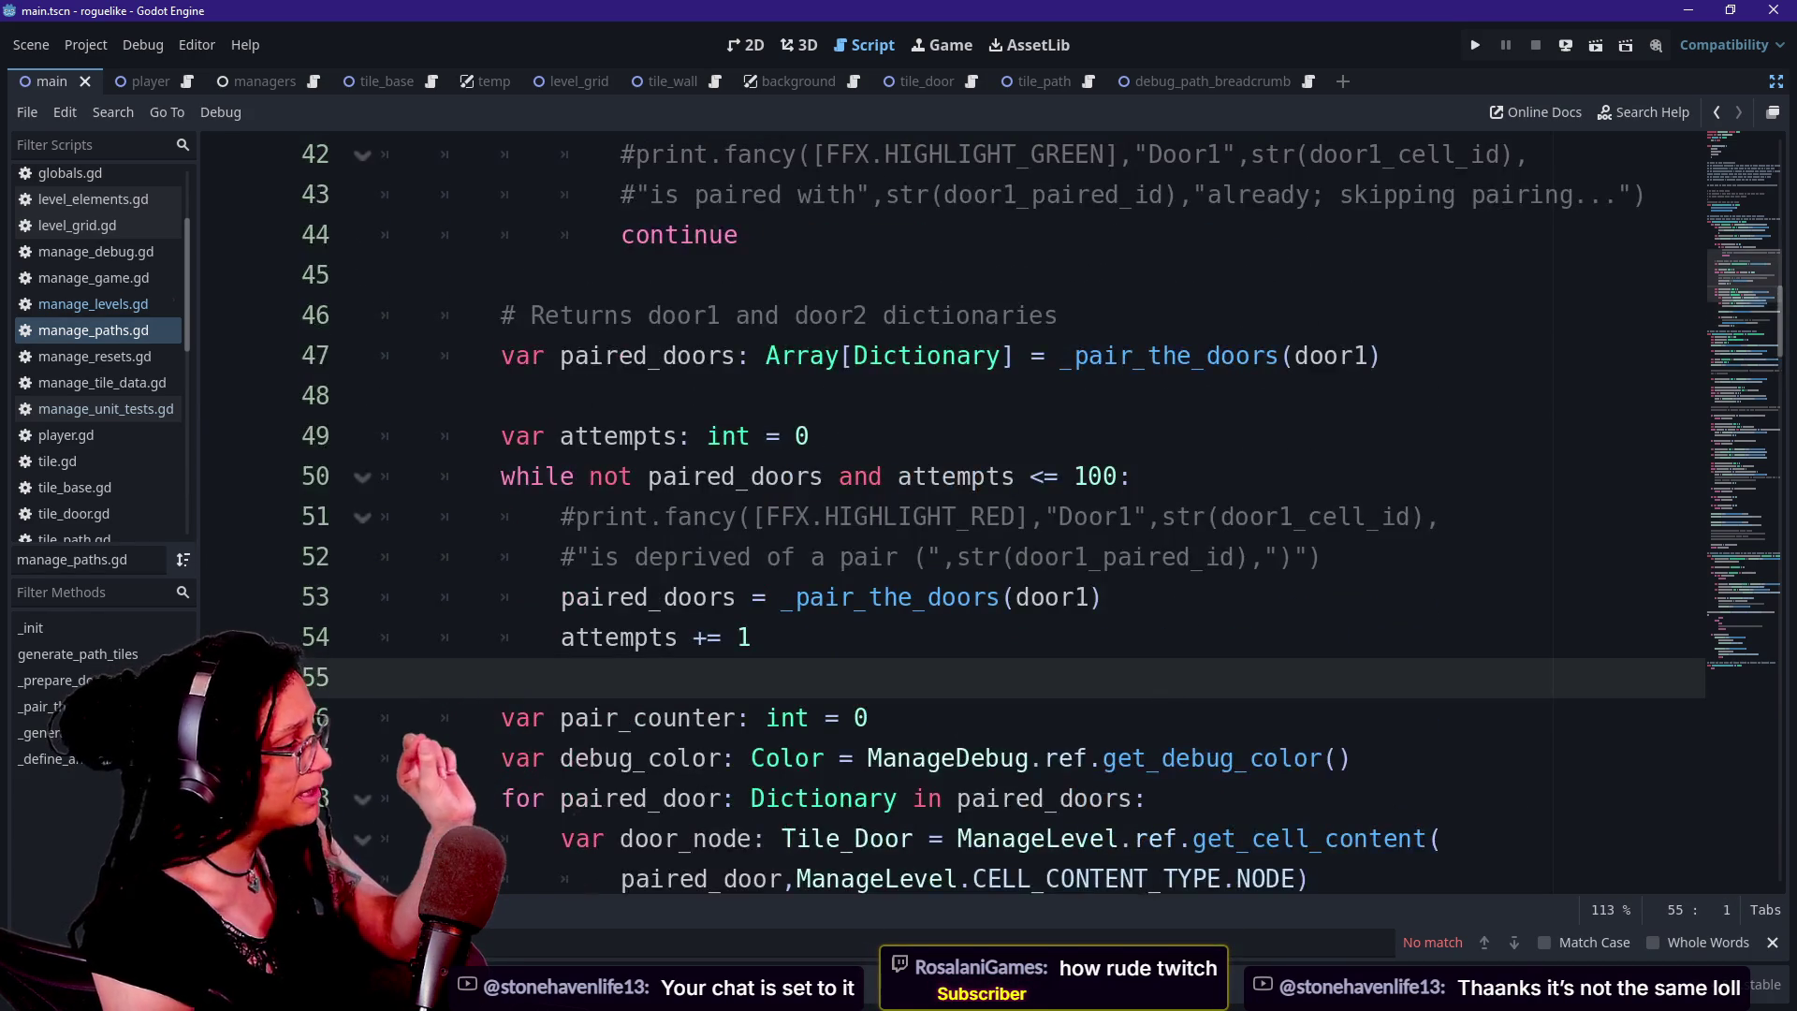
pyautogui.click(780, 356)
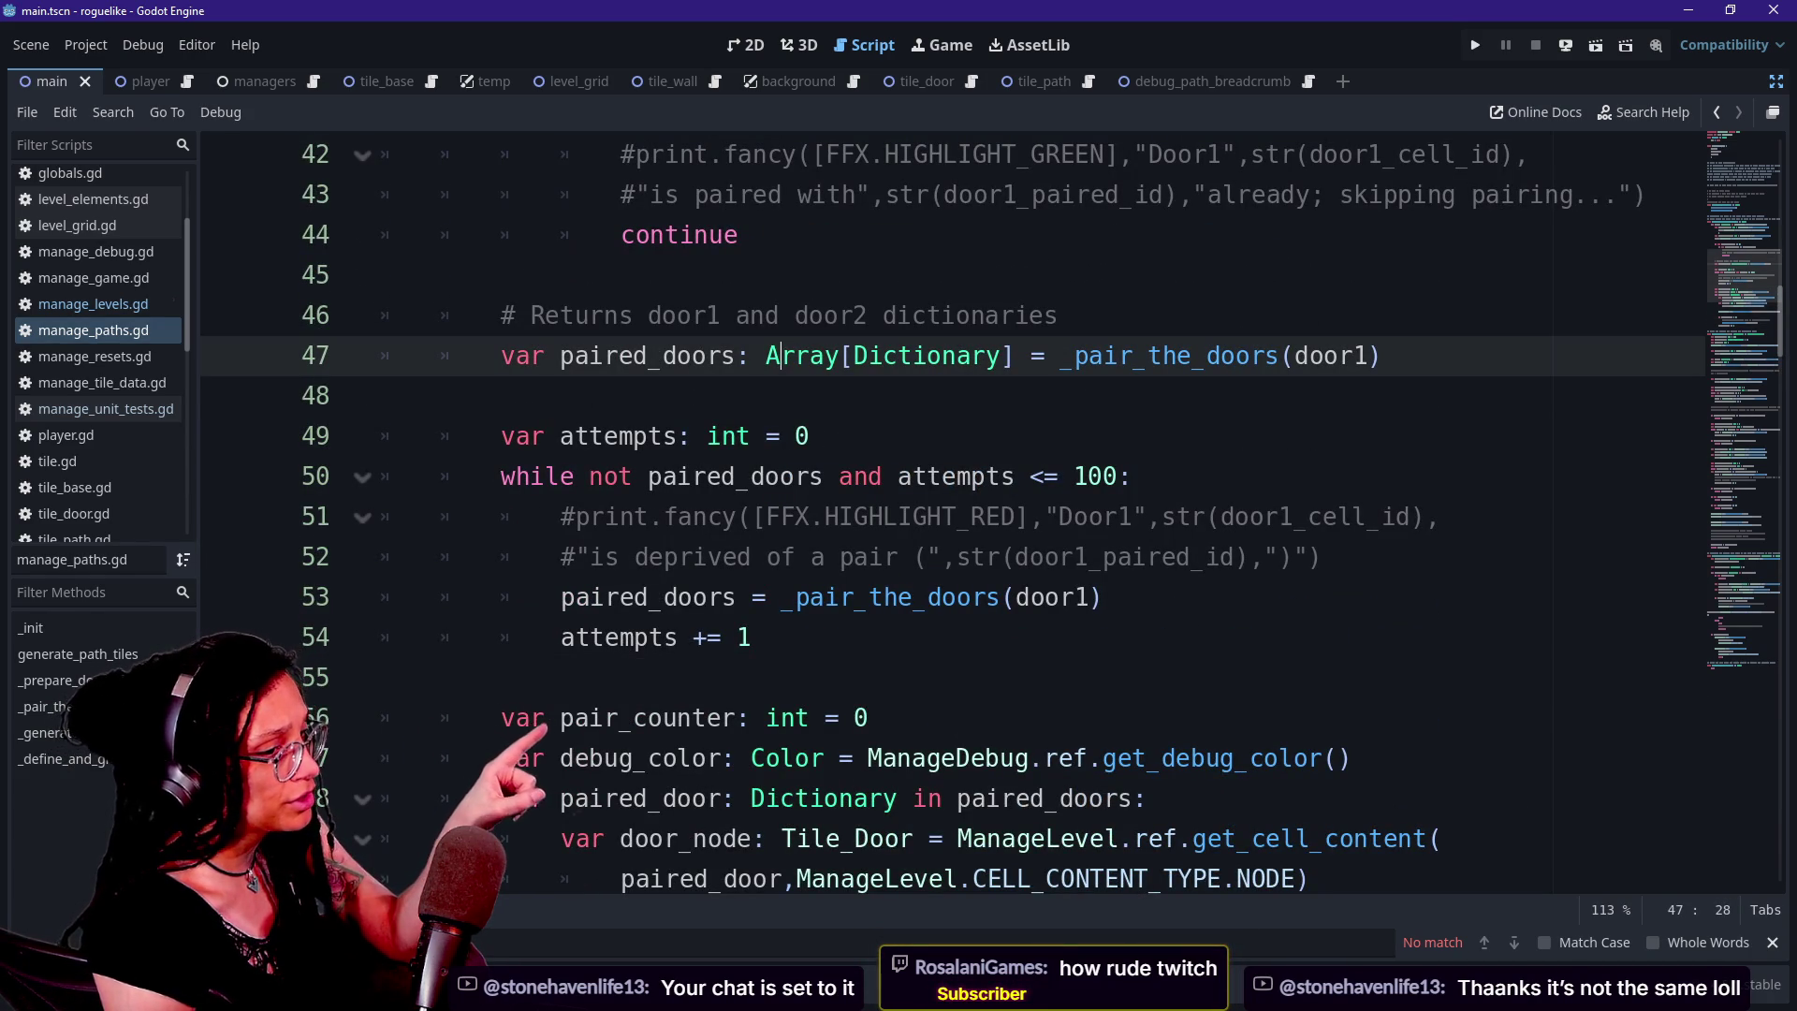
pyautogui.press('Down')
pyautogui.press('Down')
pyautogui.press('Down')
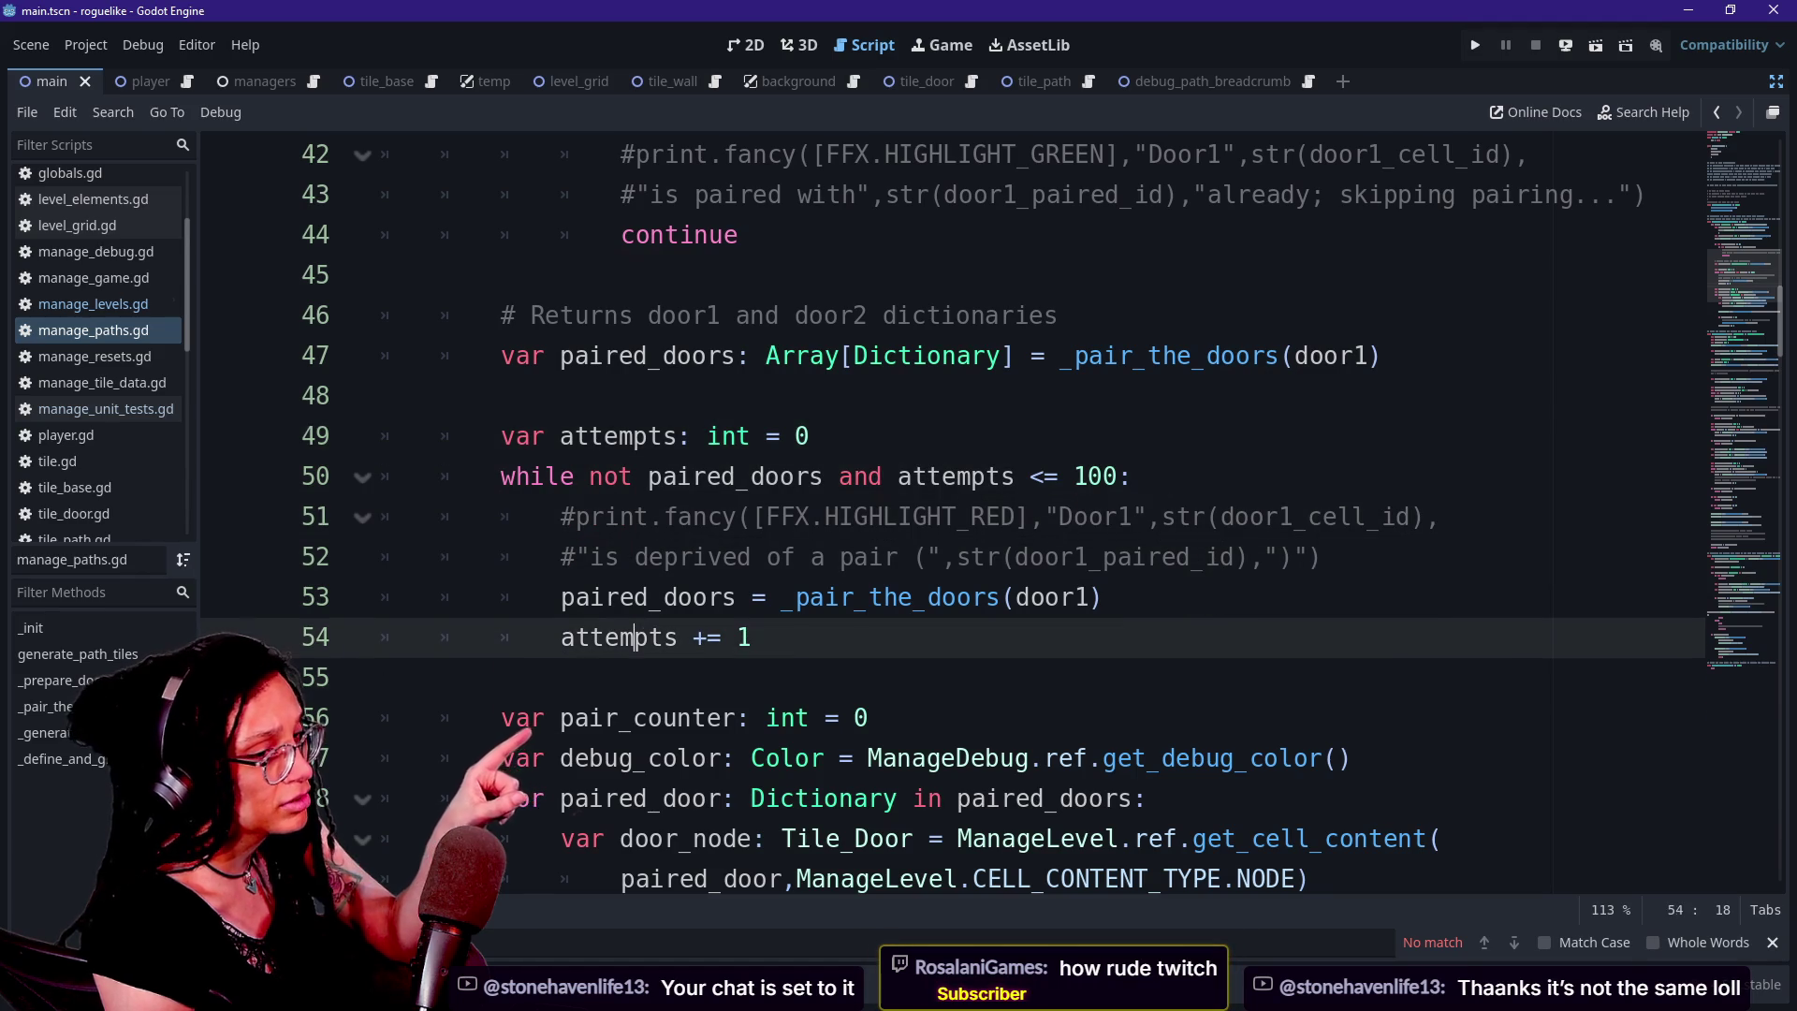
pyautogui.press('Down')
pyautogui.press('Down')
pyautogui.press('Down')
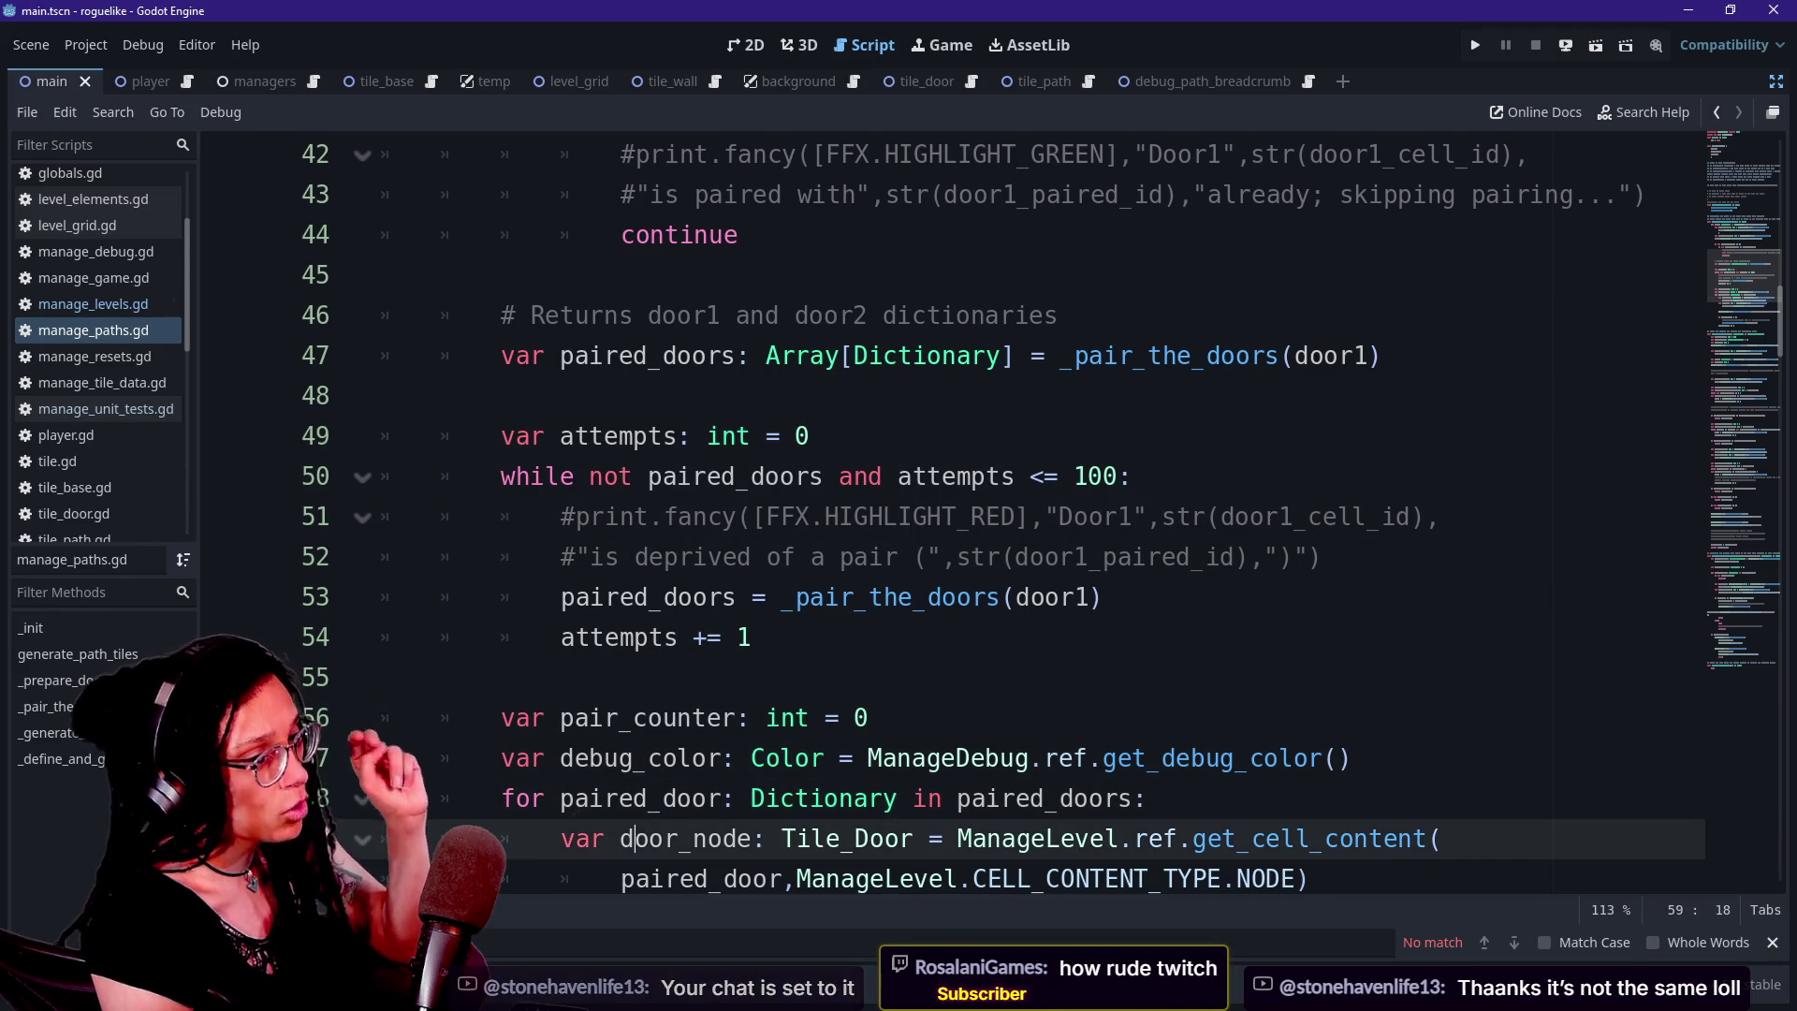
pyautogui.press('Down')
pyautogui.press('Down')
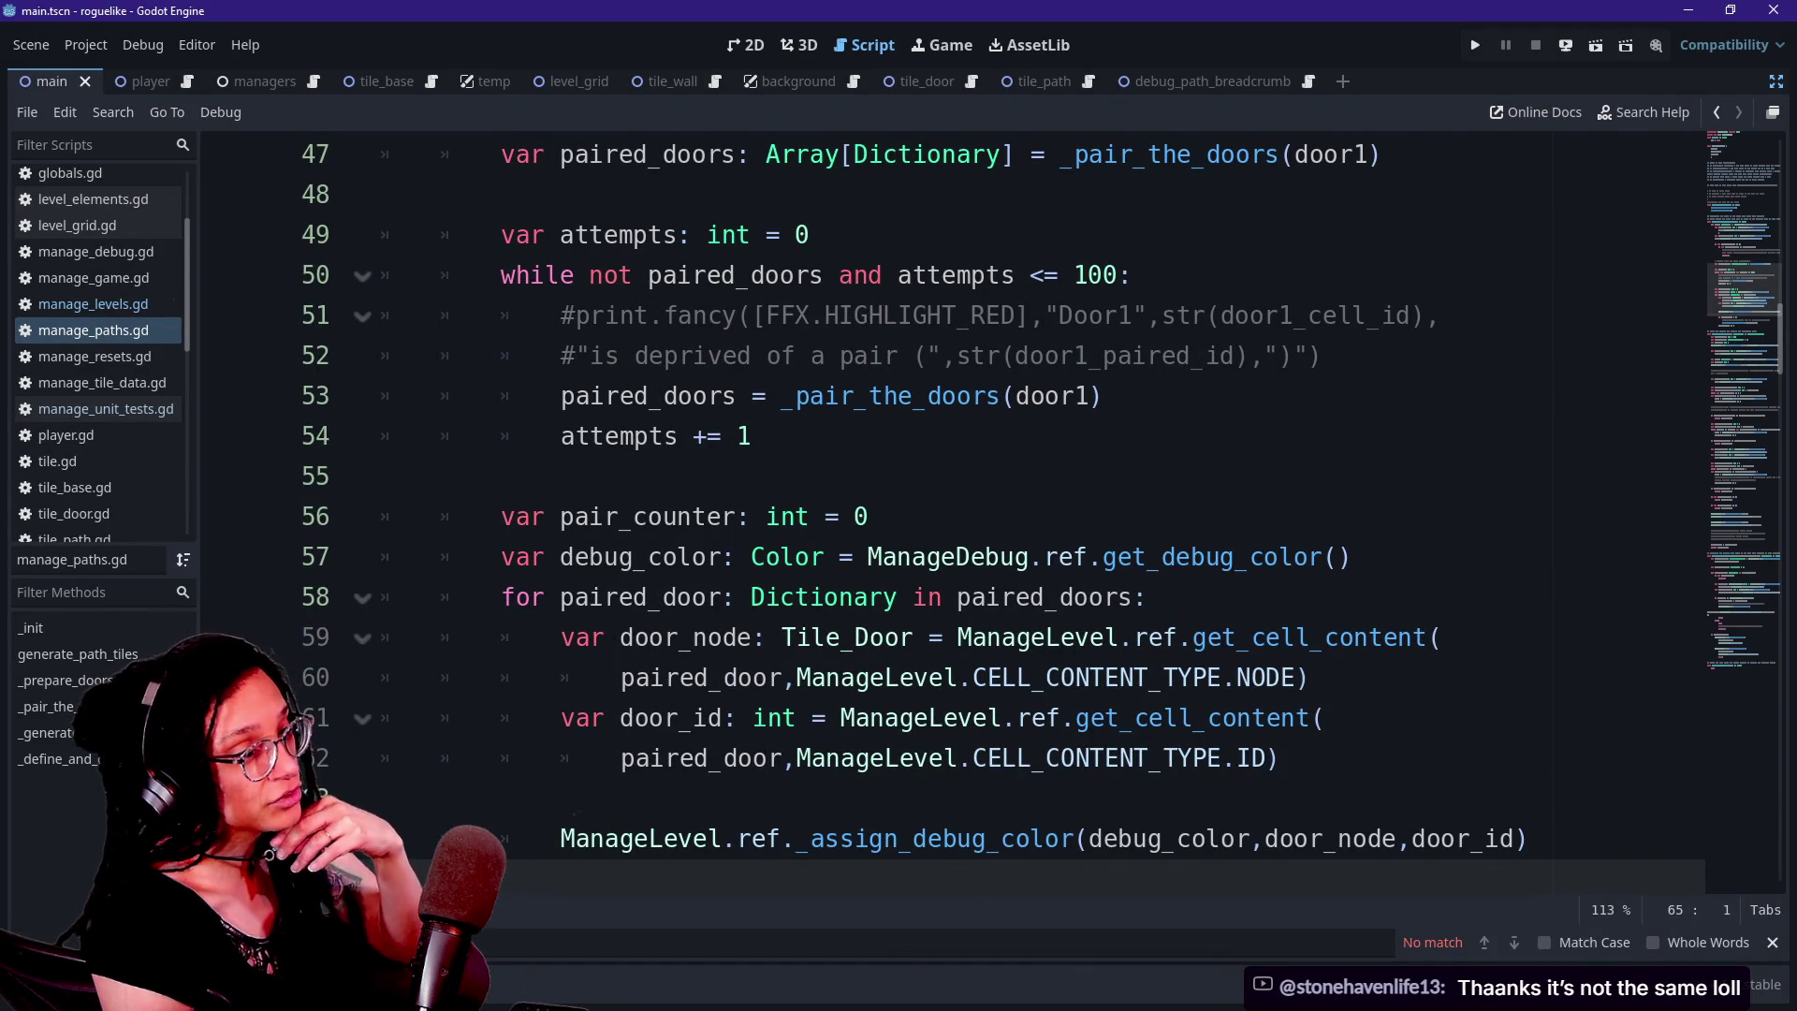
pyautogui.press('Down')
pyautogui.press('Up')
pyautogui.press('Up')
pyautogui.press('Up')
pyautogui.press('Down')
pyautogui.press('Down')
pyautogui.press('Up')
pyautogui.press('Up')
pyautogui.press('Up')
pyautogui.press('Up')
pyautogui.press('Up')
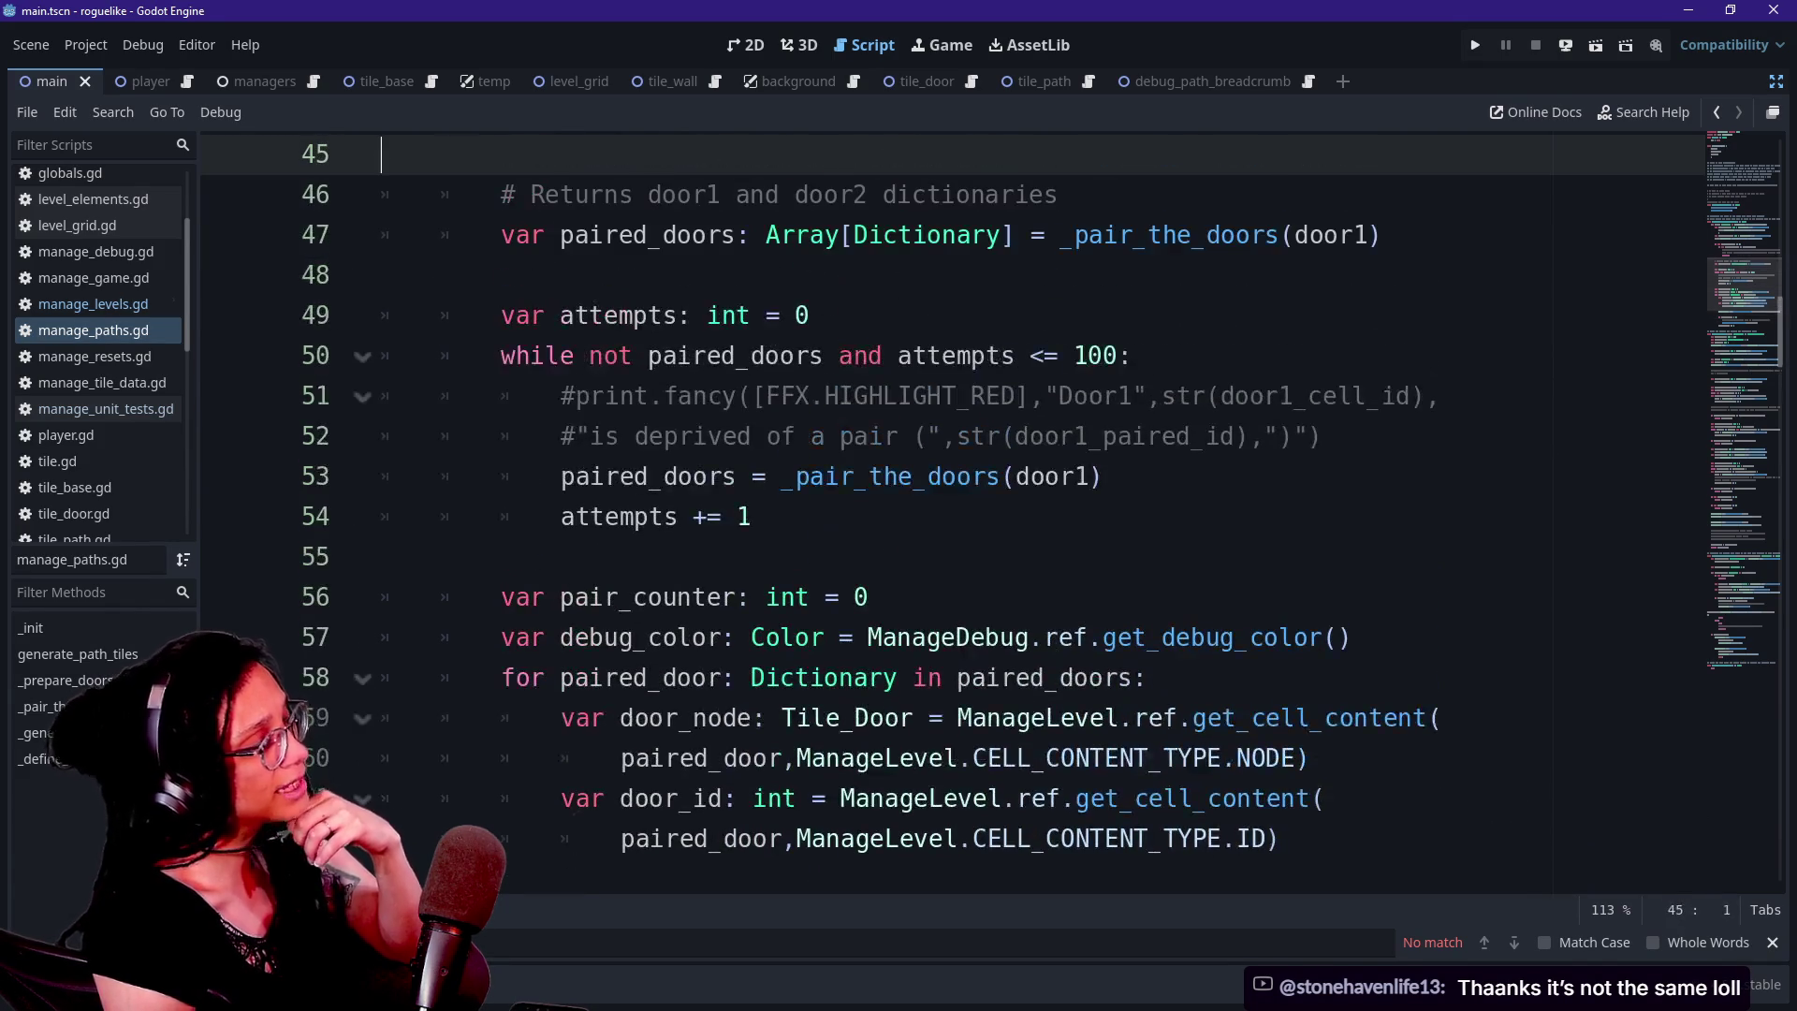
pyautogui.press('Down')
pyautogui.press('Down')
pyautogui.press('Down')
pyautogui.press('Up')
pyautogui.press('Up')
pyautogui.press('Up')
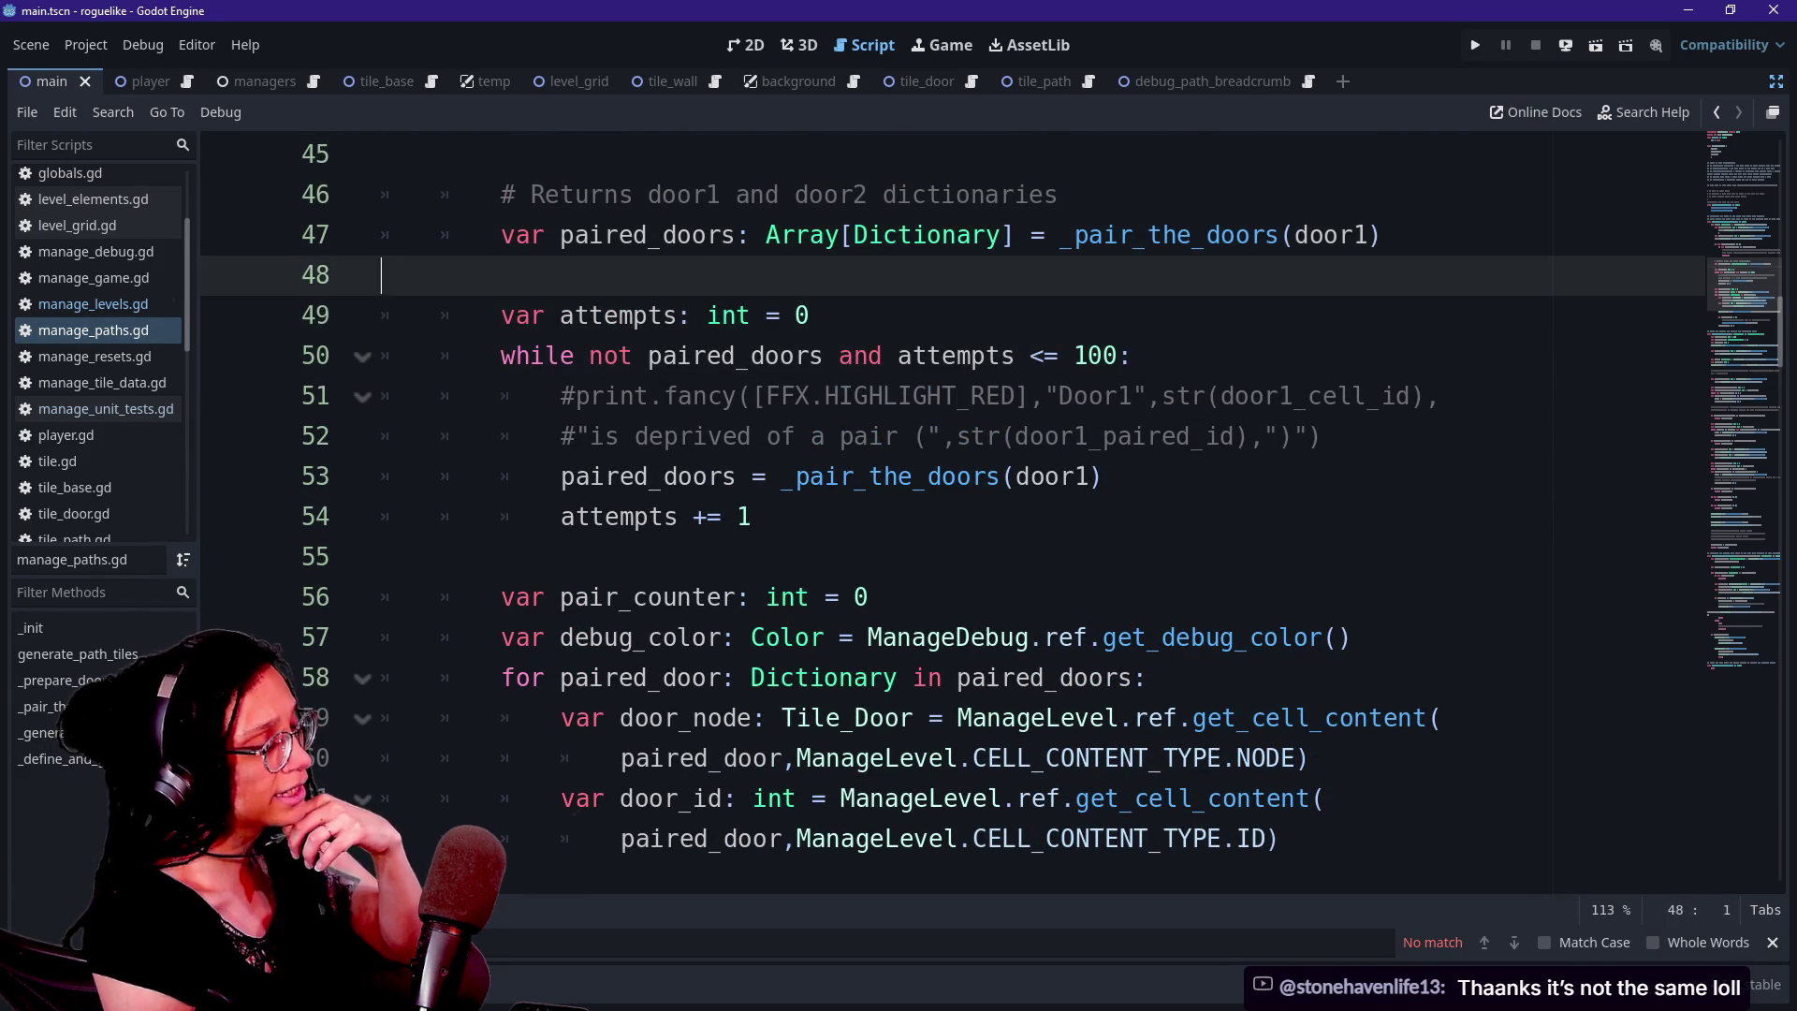
pyautogui.press('Up')
pyautogui.press('Up')
pyautogui.press('Up')
pyautogui.press('Down')
pyautogui.press('Down')
pyautogui.press('Down')
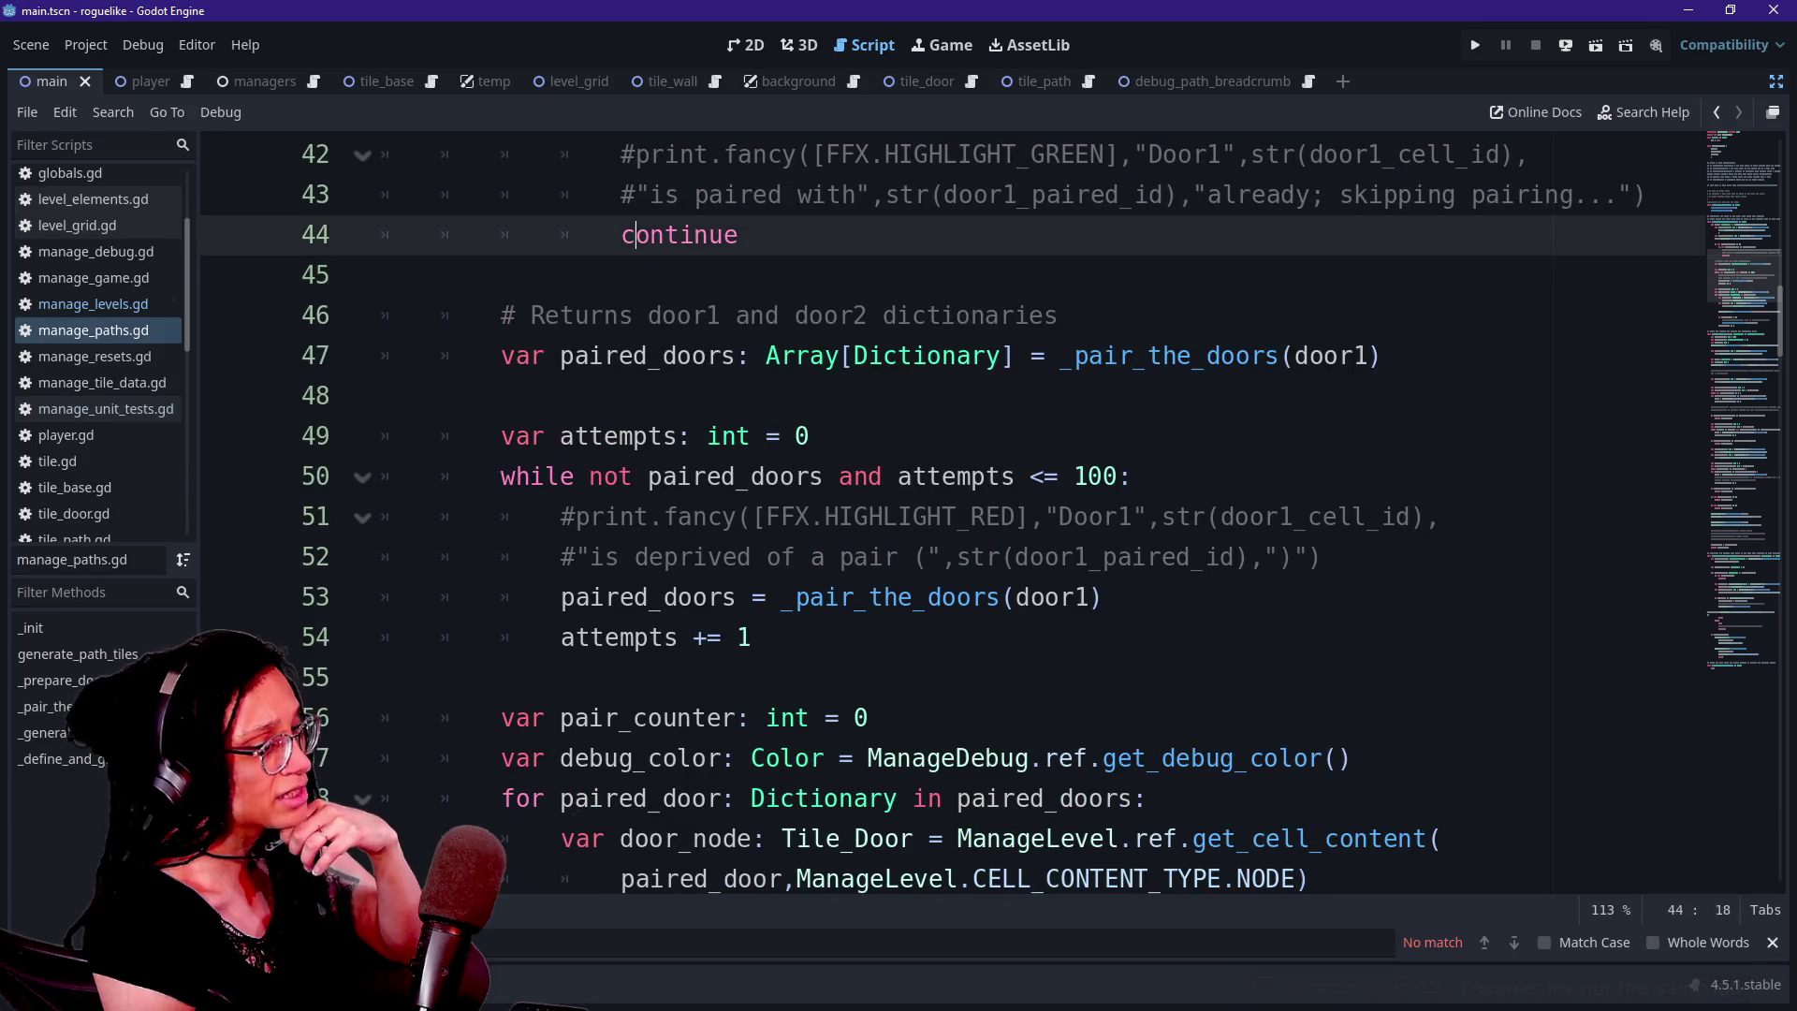
pyautogui.press('Up')
pyautogui.press('Up')
pyautogui.press('Up')
pyautogui.press('Up')
pyautogui.press('Down')
pyautogui.press('Down')
pyautogui.press('Down')
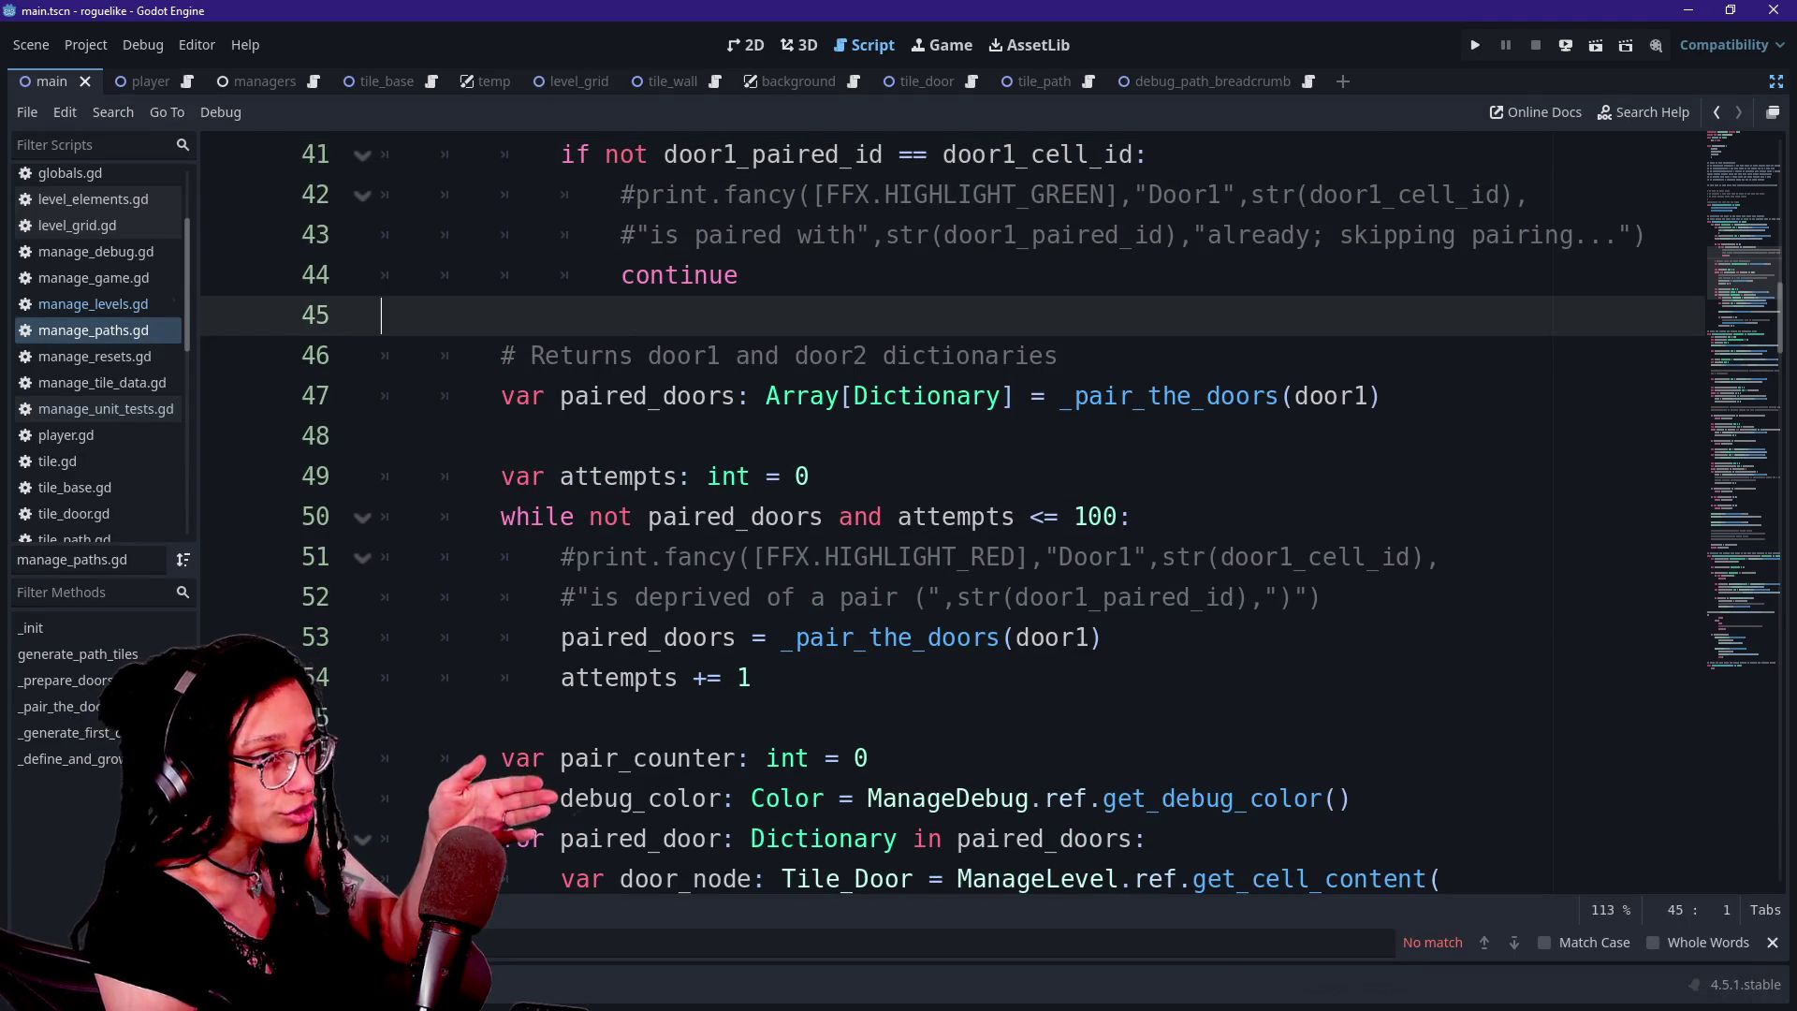
pyautogui.press('Up')
pyautogui.press('Up')
pyautogui.press('Up')
pyautogui.press('Down')
pyautogui.press('Down')
pyautogui.press('Down')
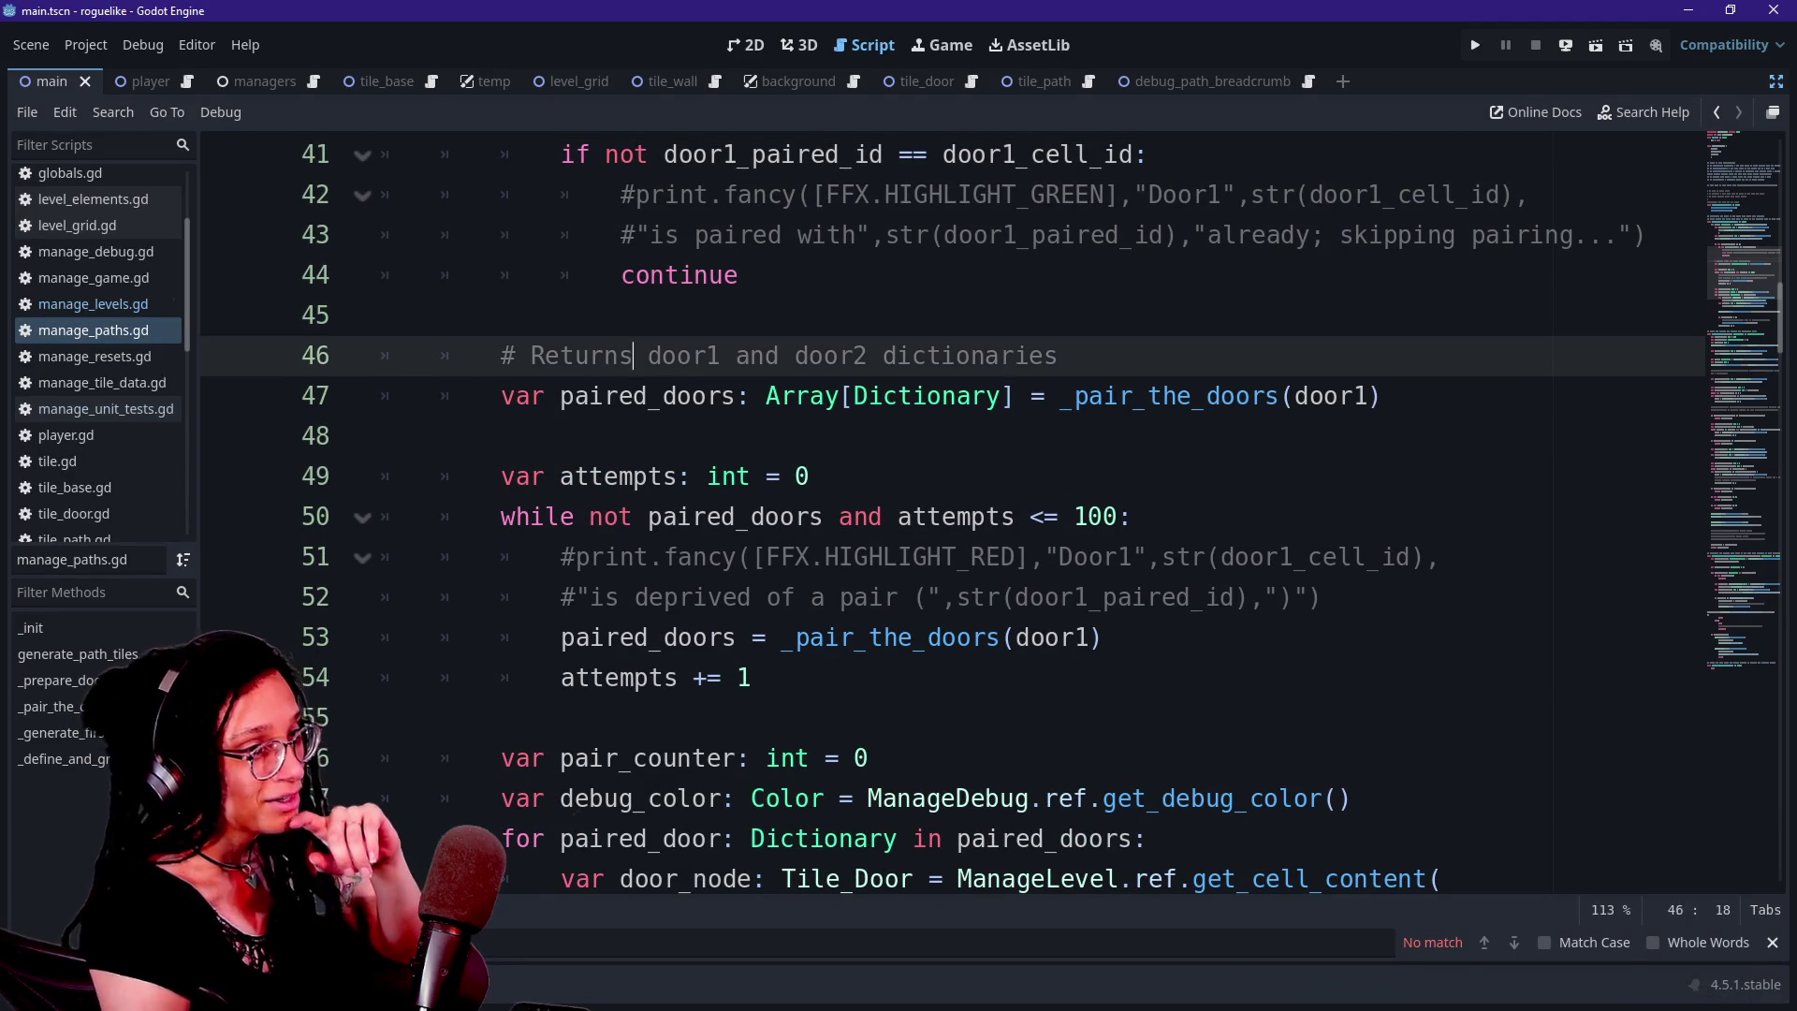
pyautogui.press('Down')
pyautogui.press('Down')
pyautogui.press('Down')
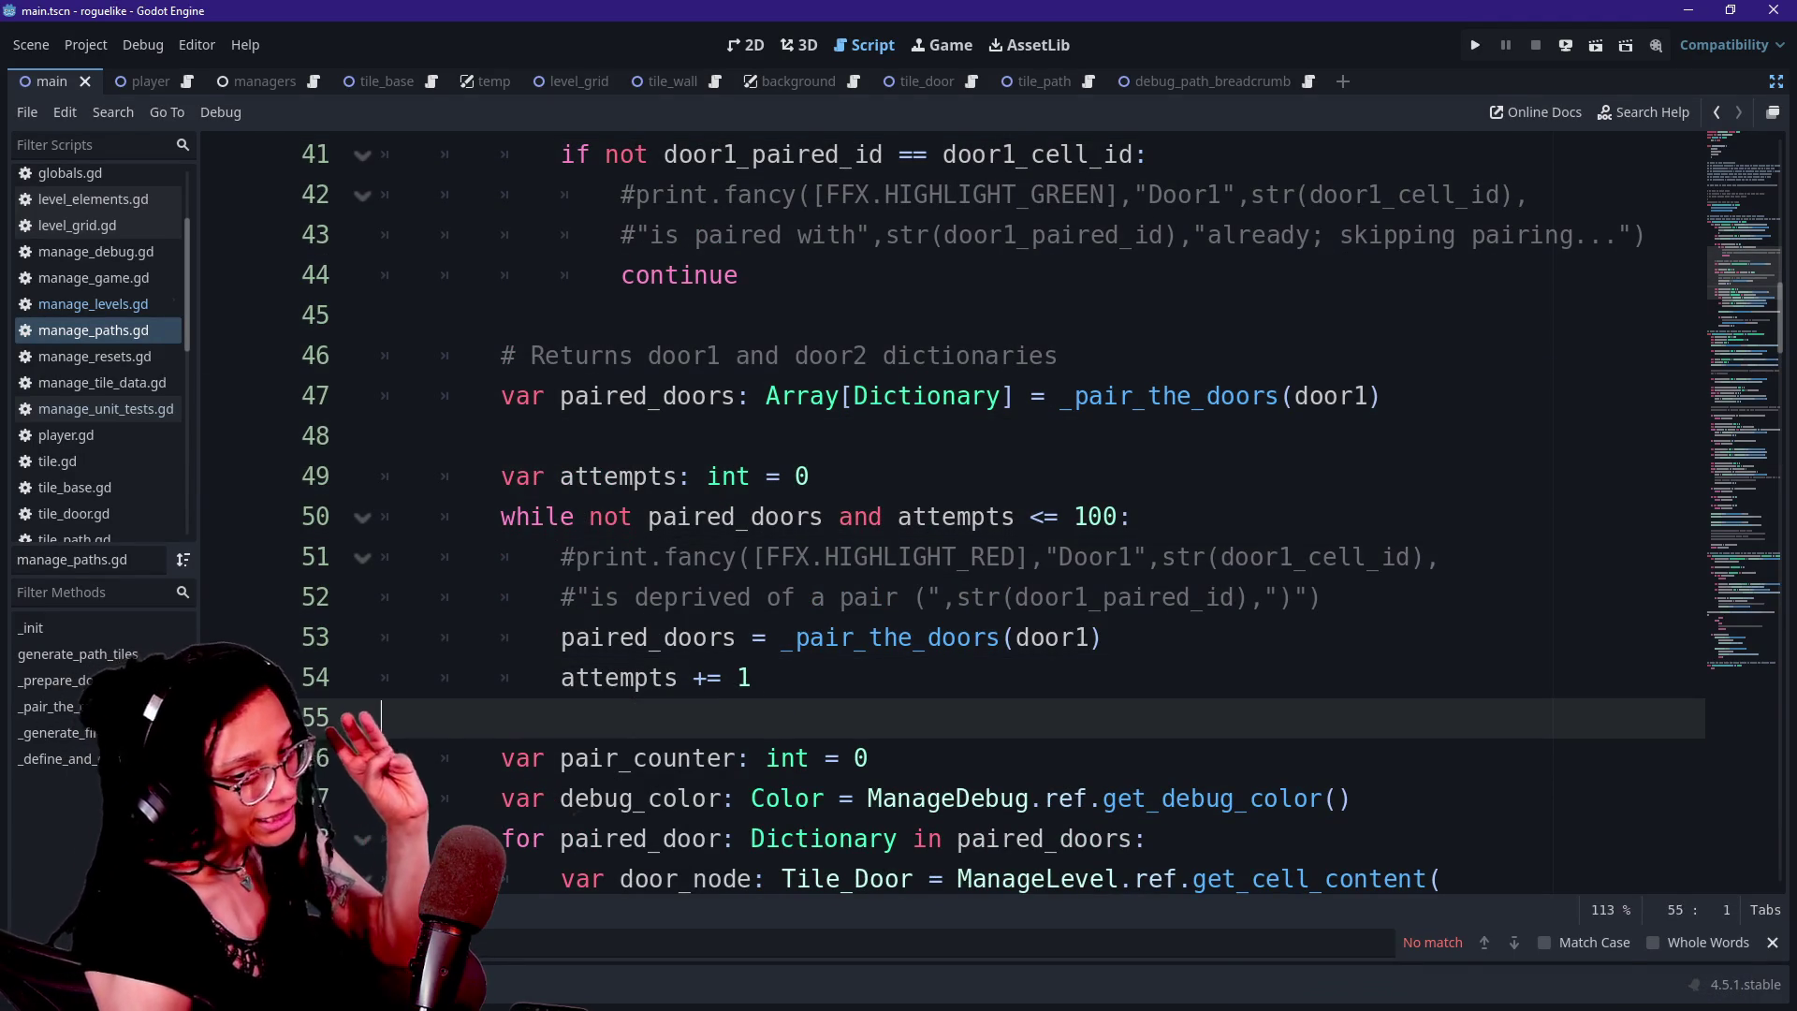
pyautogui.press('Down')
pyautogui.press('Down')
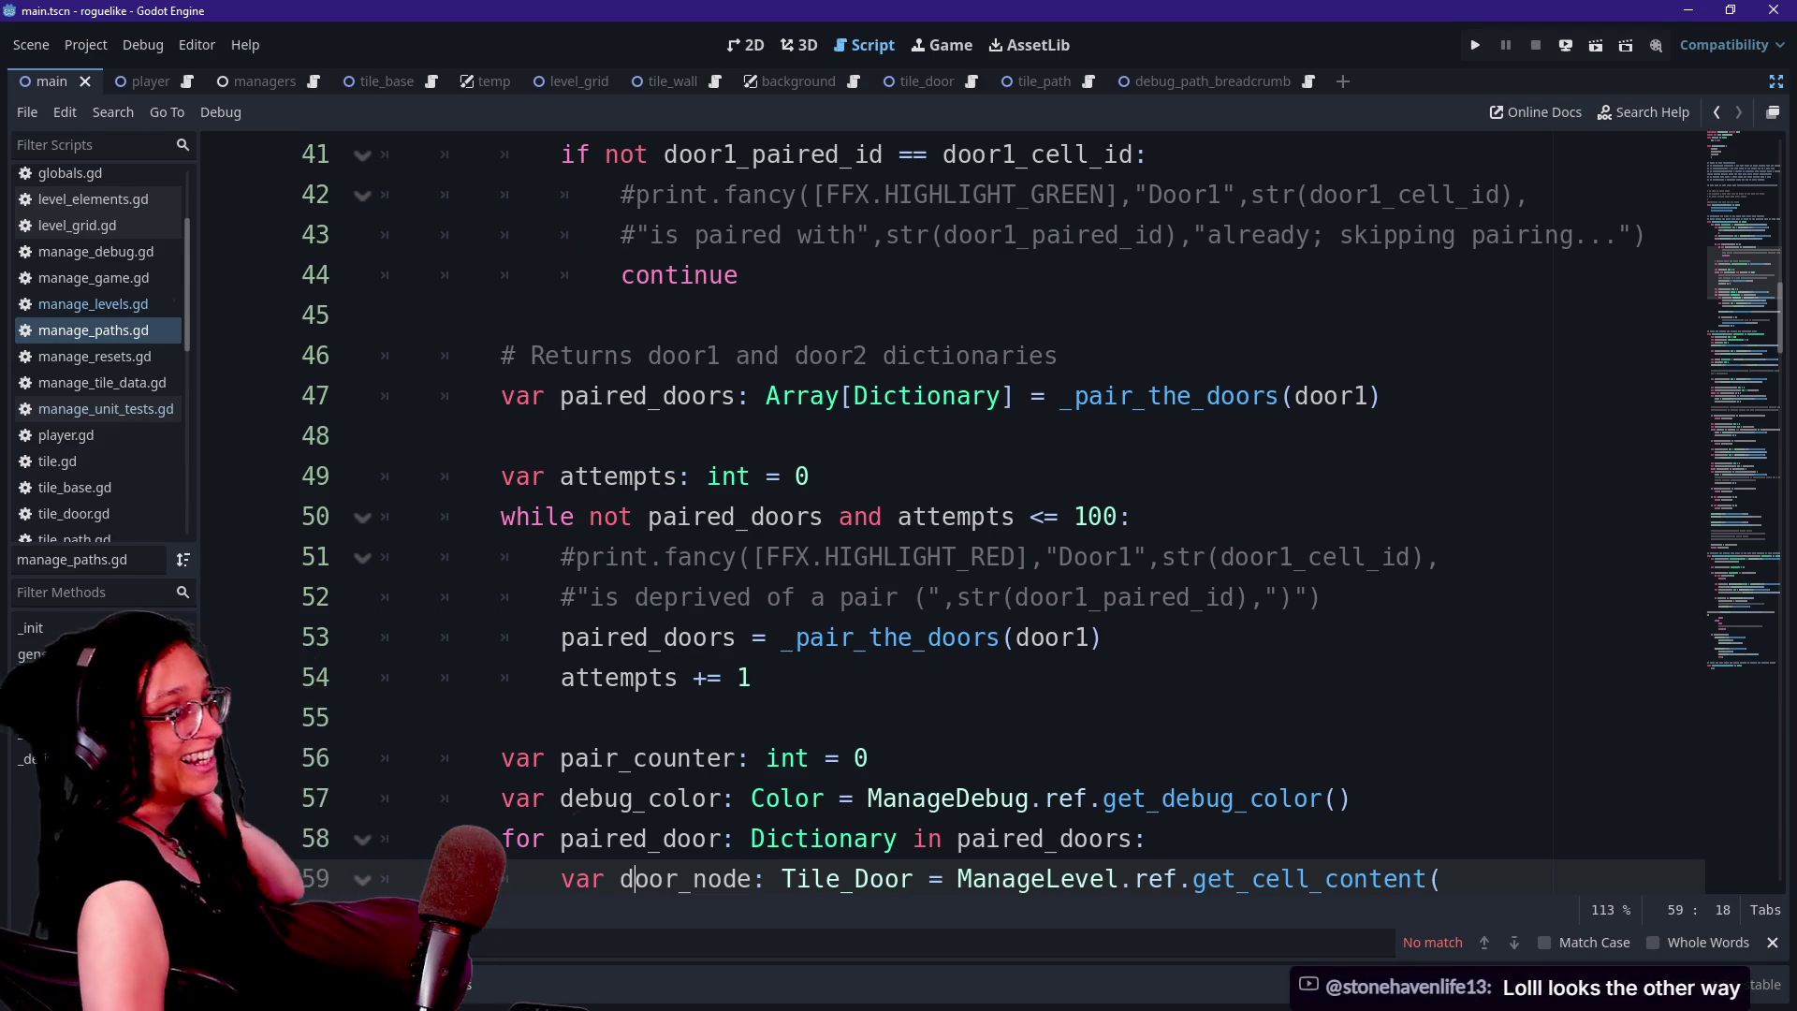
pyautogui.moveTo(812, 476); pyautogui.dragTo(957, 517)
pyautogui.press('Down')
pyautogui.press('Down')
pyautogui.press('Down')
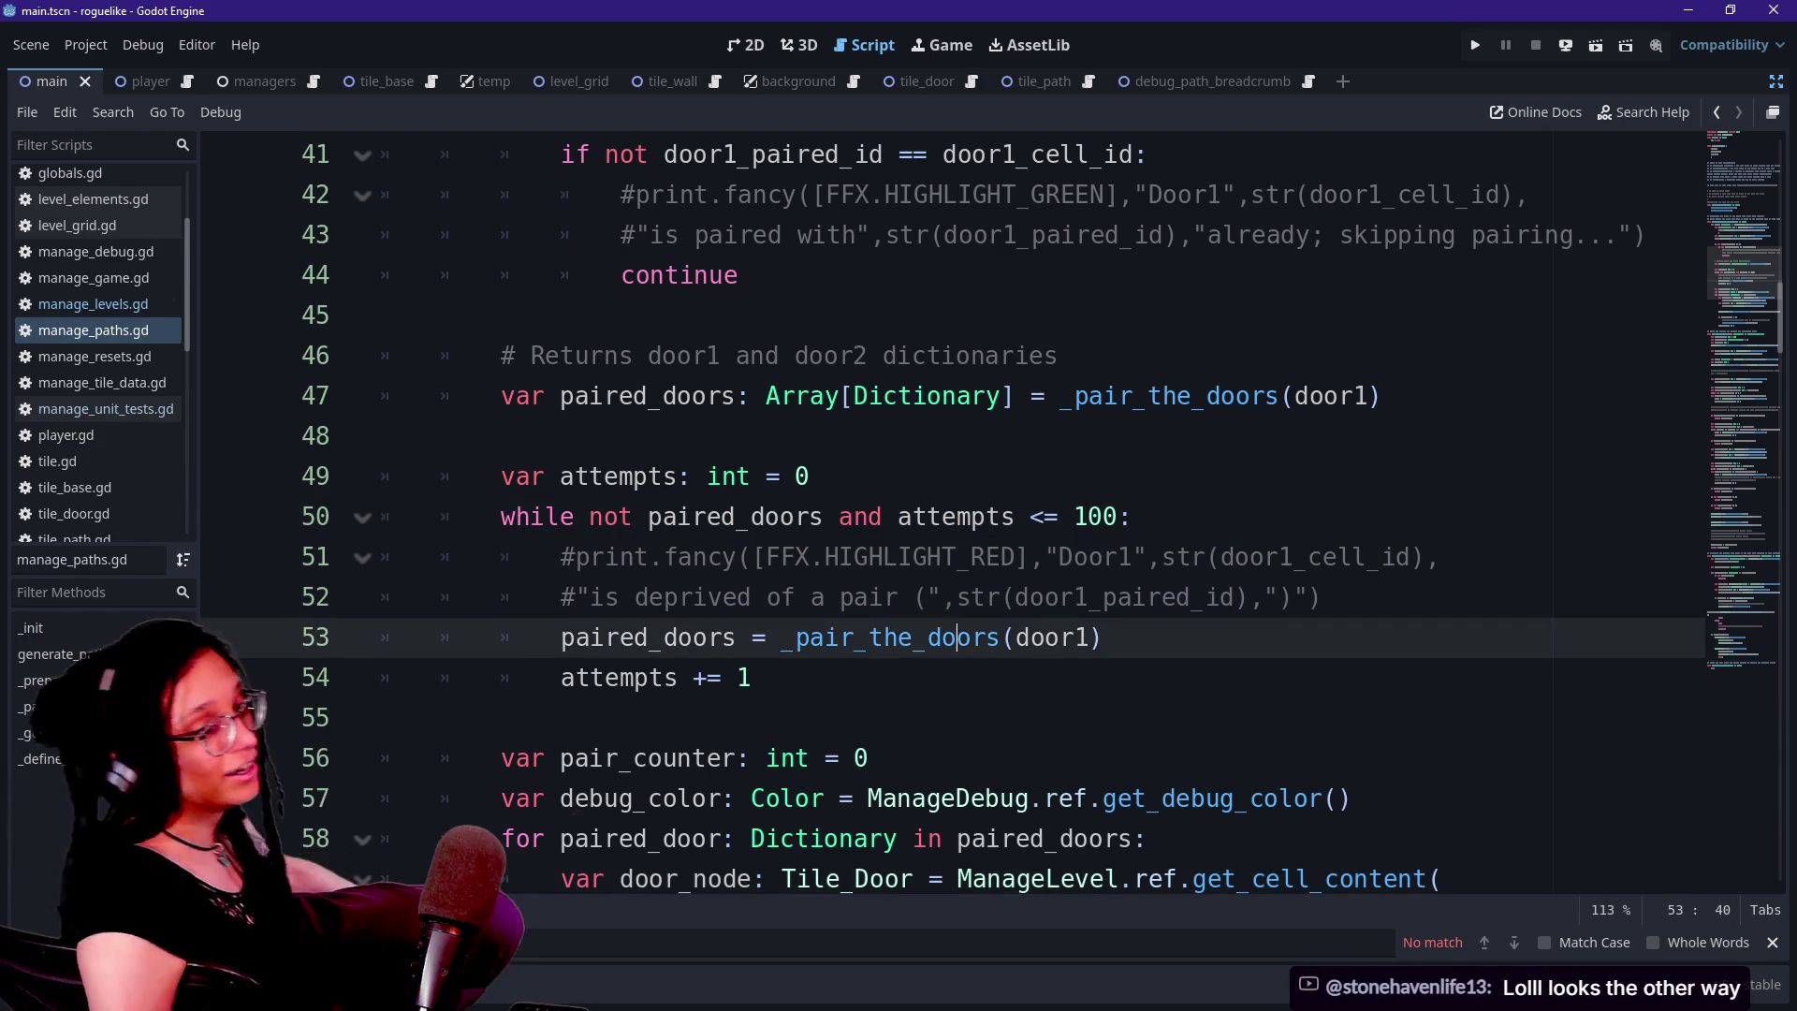
pyautogui.press('Down')
pyautogui.press('Down')
pyautogui.press('Down')
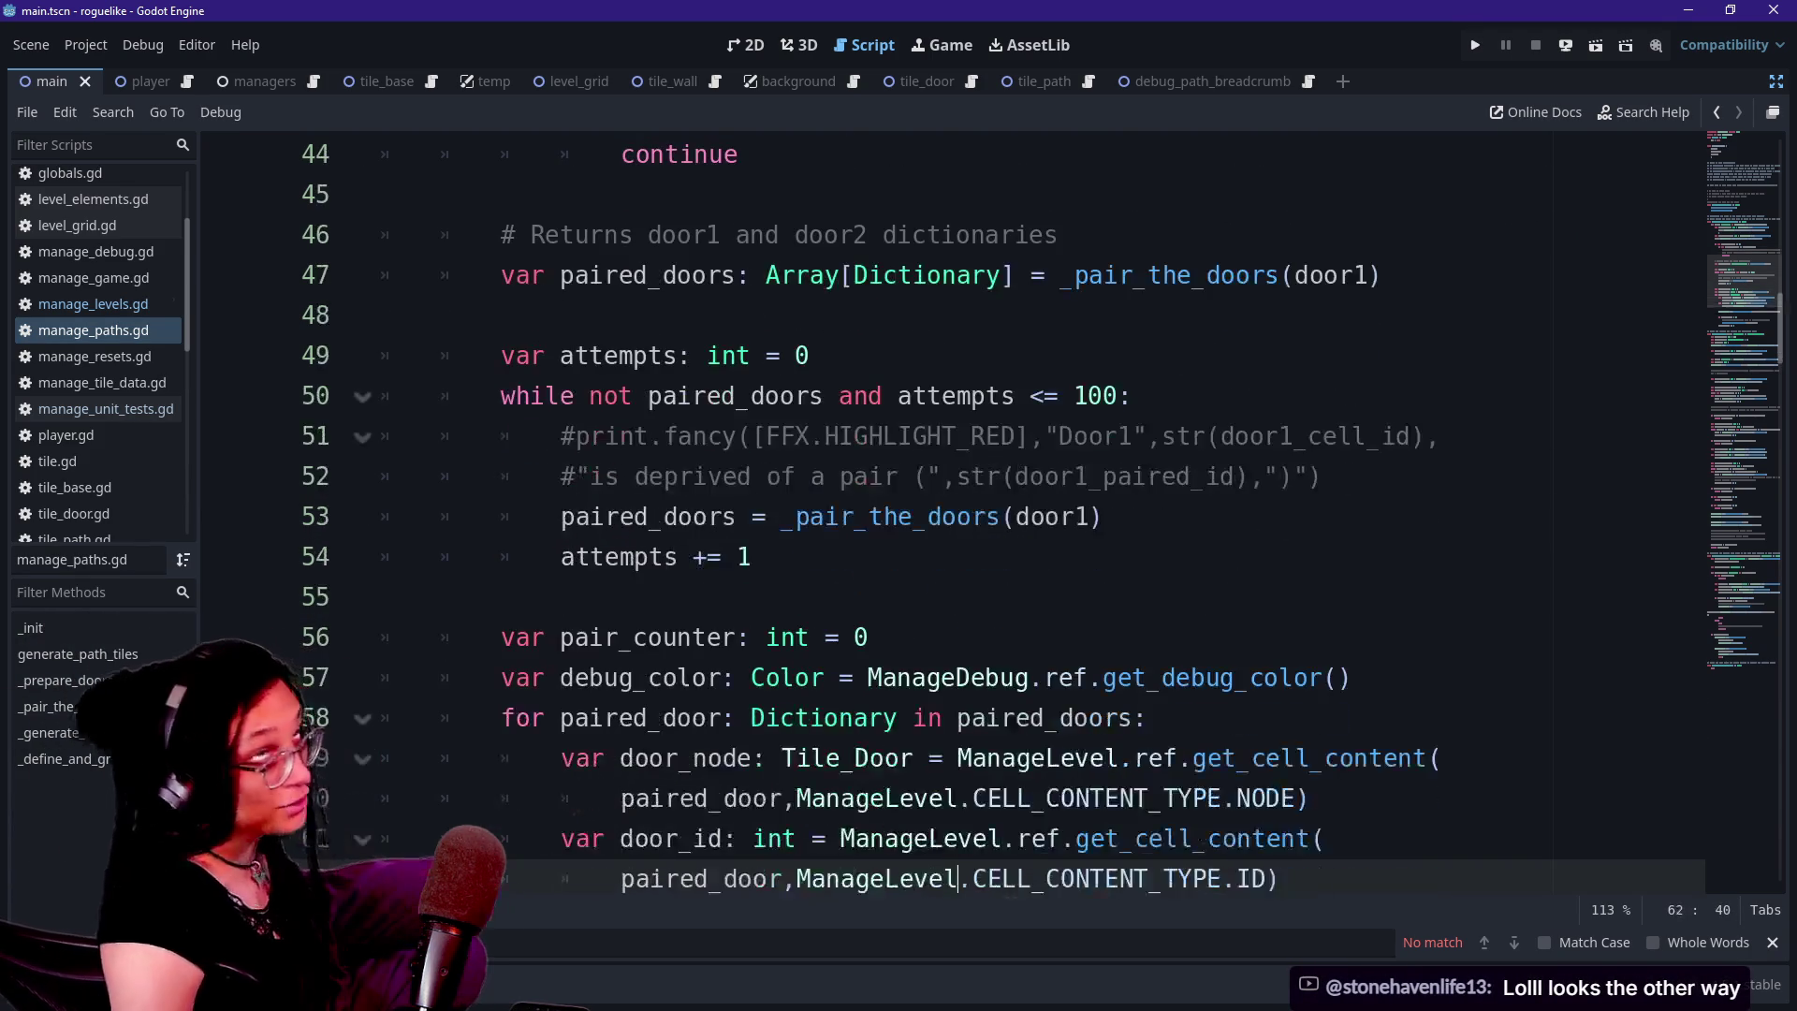
pyautogui.press('Up')
pyautogui.press('Up')
pyautogui.press('Up')
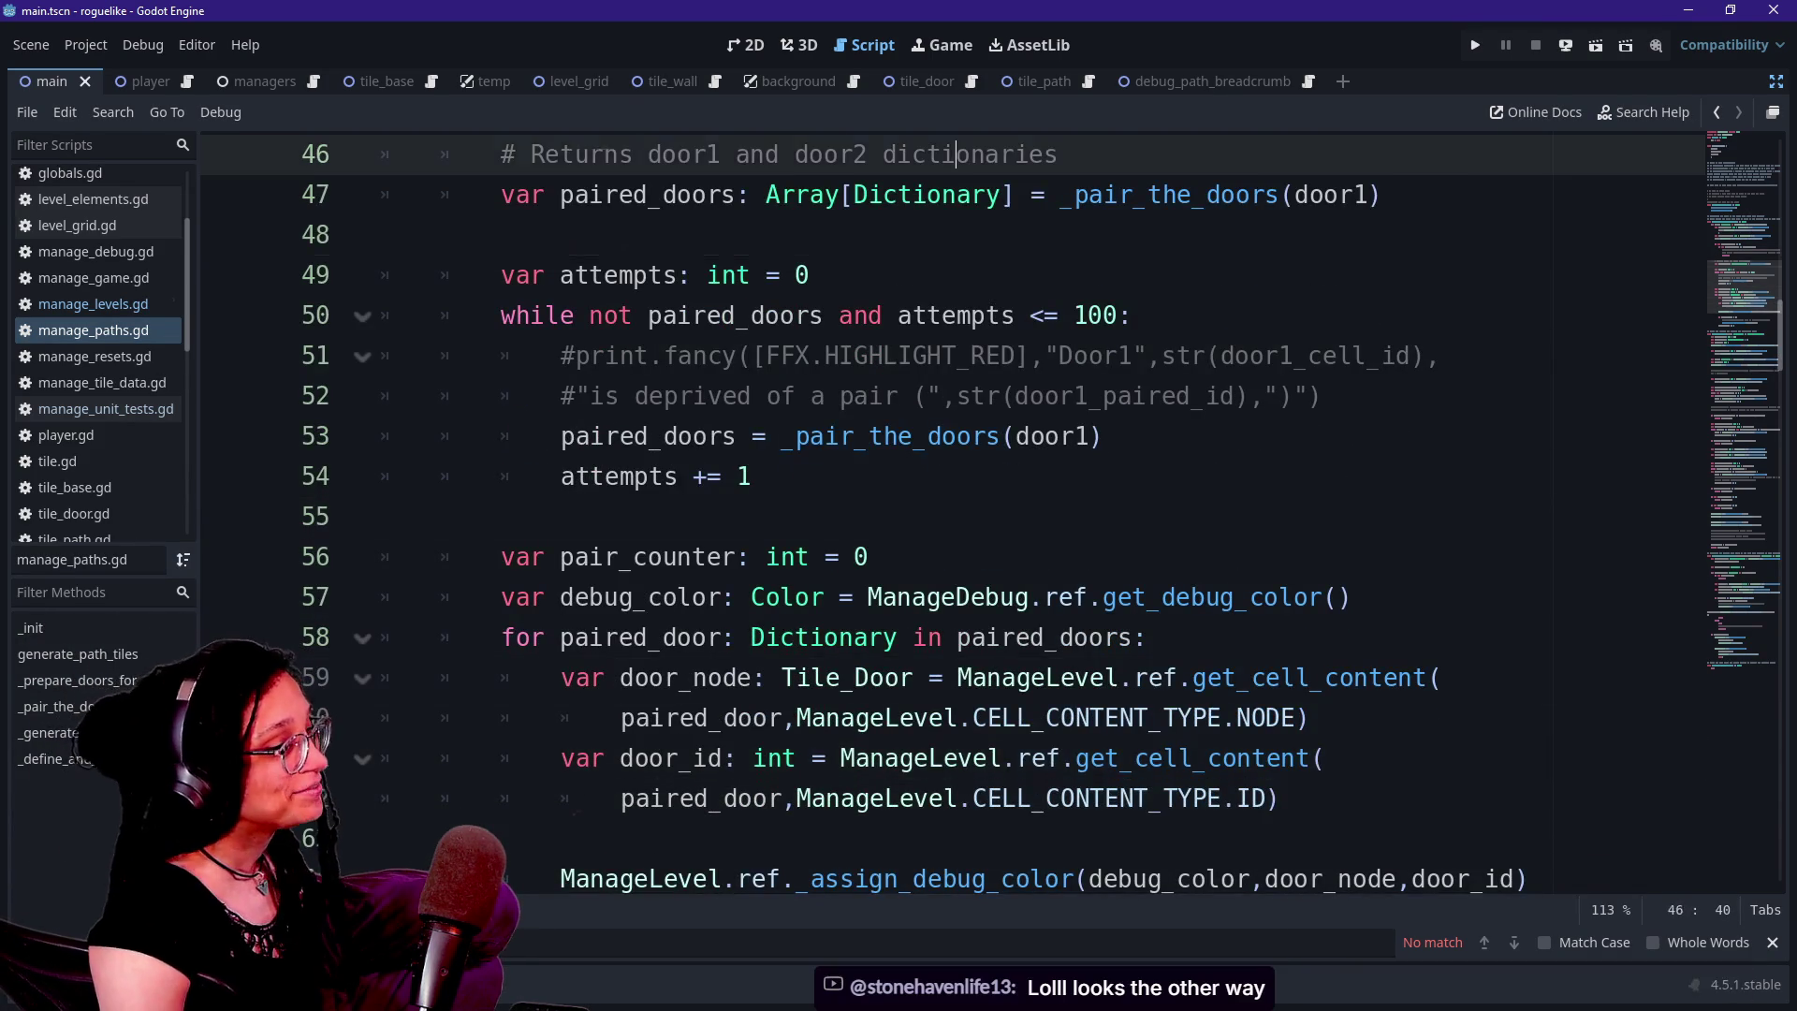
pyautogui.press('Down')
pyautogui.press('Down')
pyautogui.press('Down')
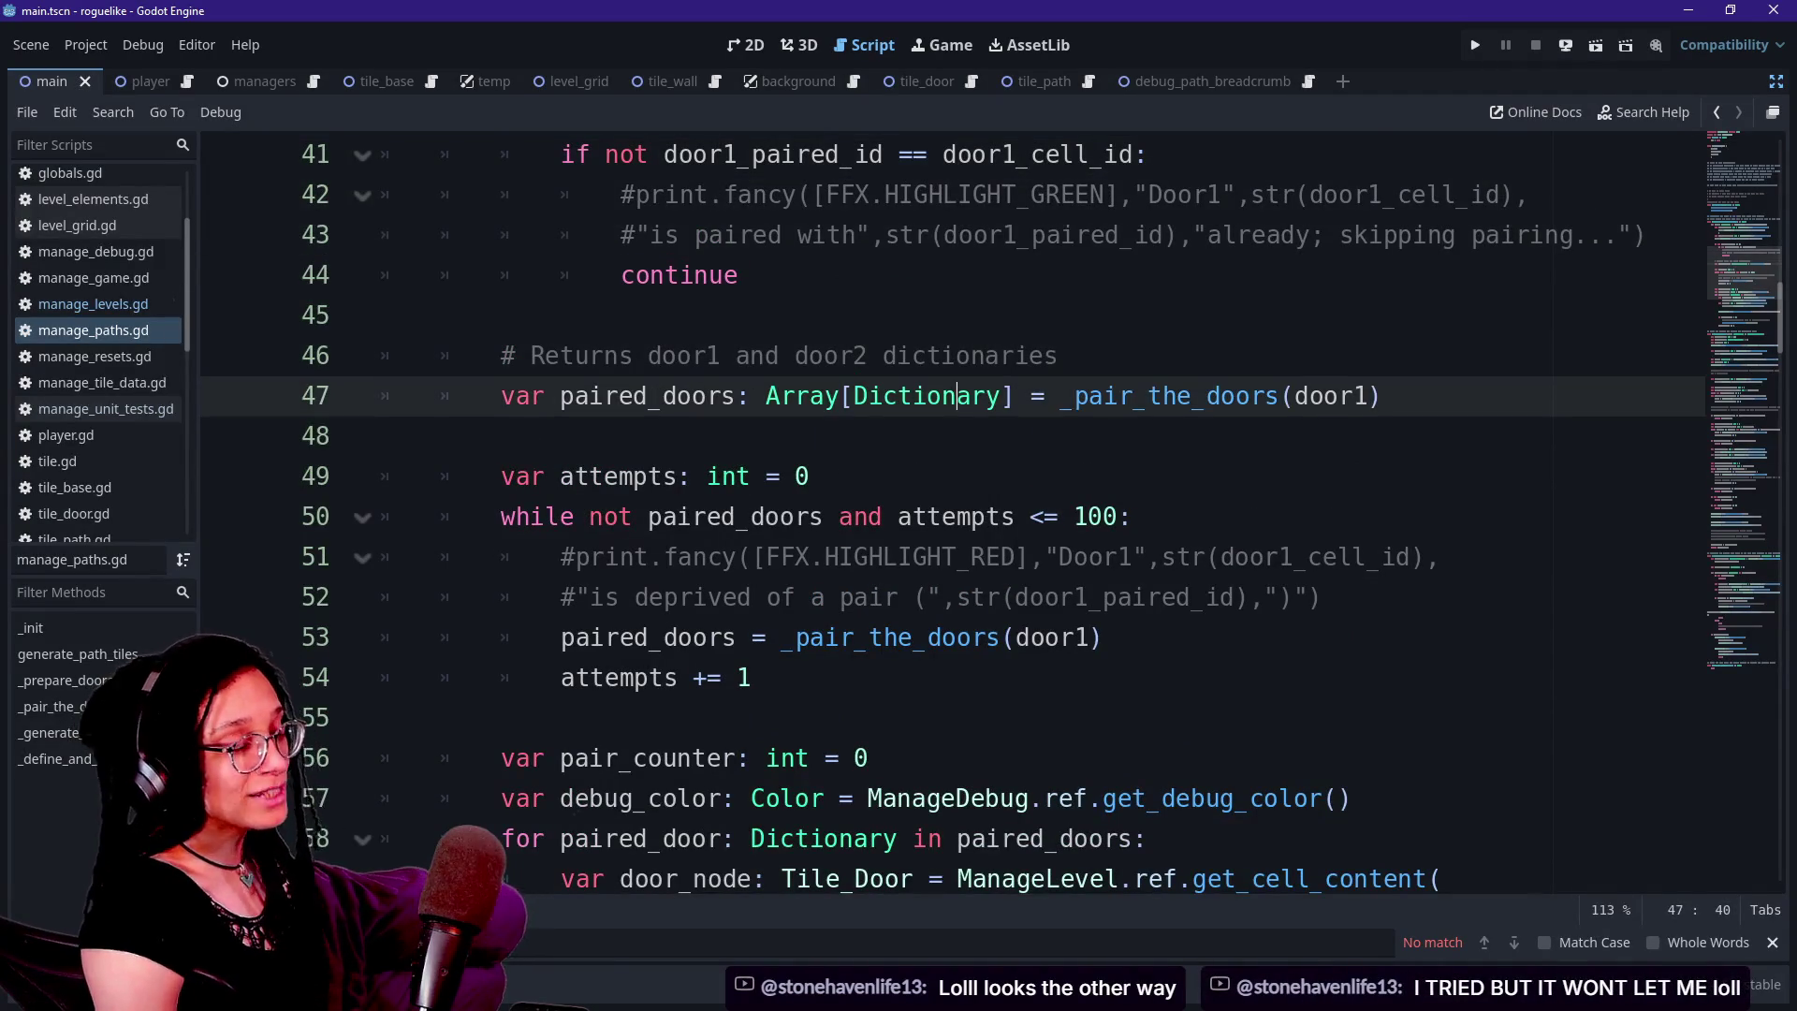
pyautogui.press('Up')
pyautogui.press('Up')
pyautogui.press('Up')
pyautogui.press('Up')
pyautogui.press('Up')
pyautogui.press('Up')
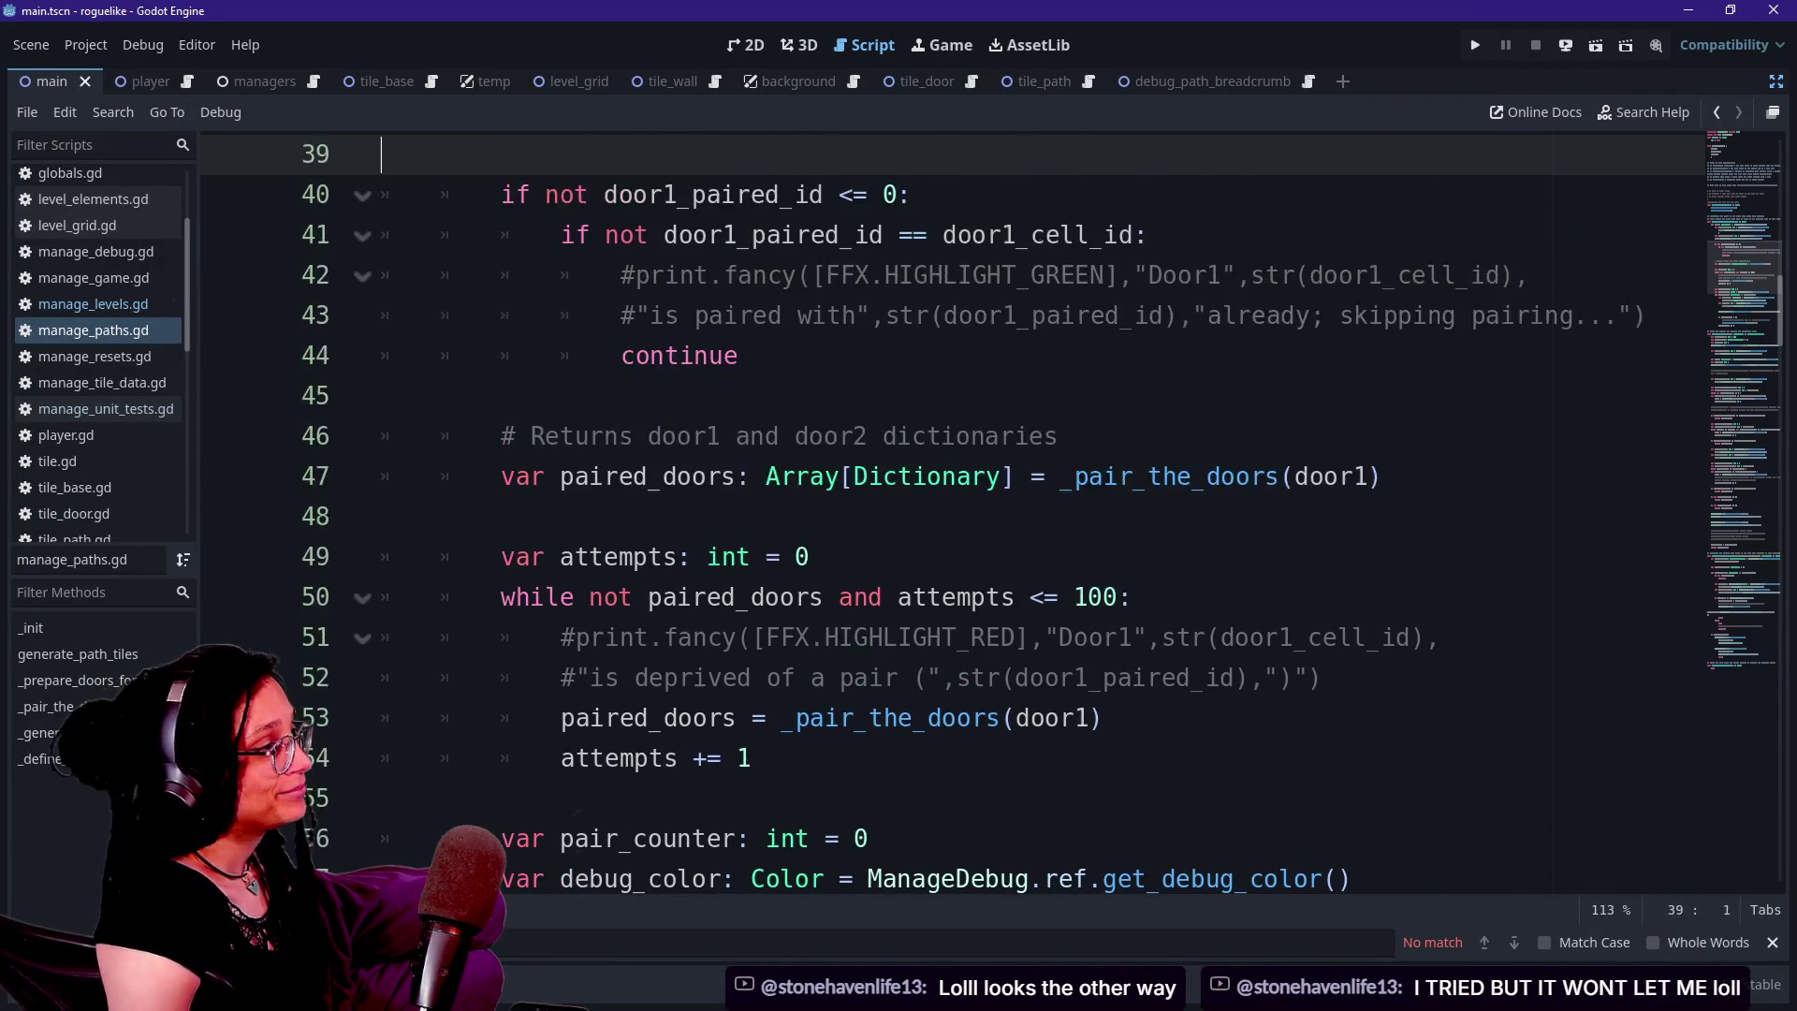
pyautogui.press('Up')
pyautogui.press('Up')
pyautogui.press('Up')
pyautogui.press('Down')
pyautogui.press('Down')
pyautogui.press('Down')
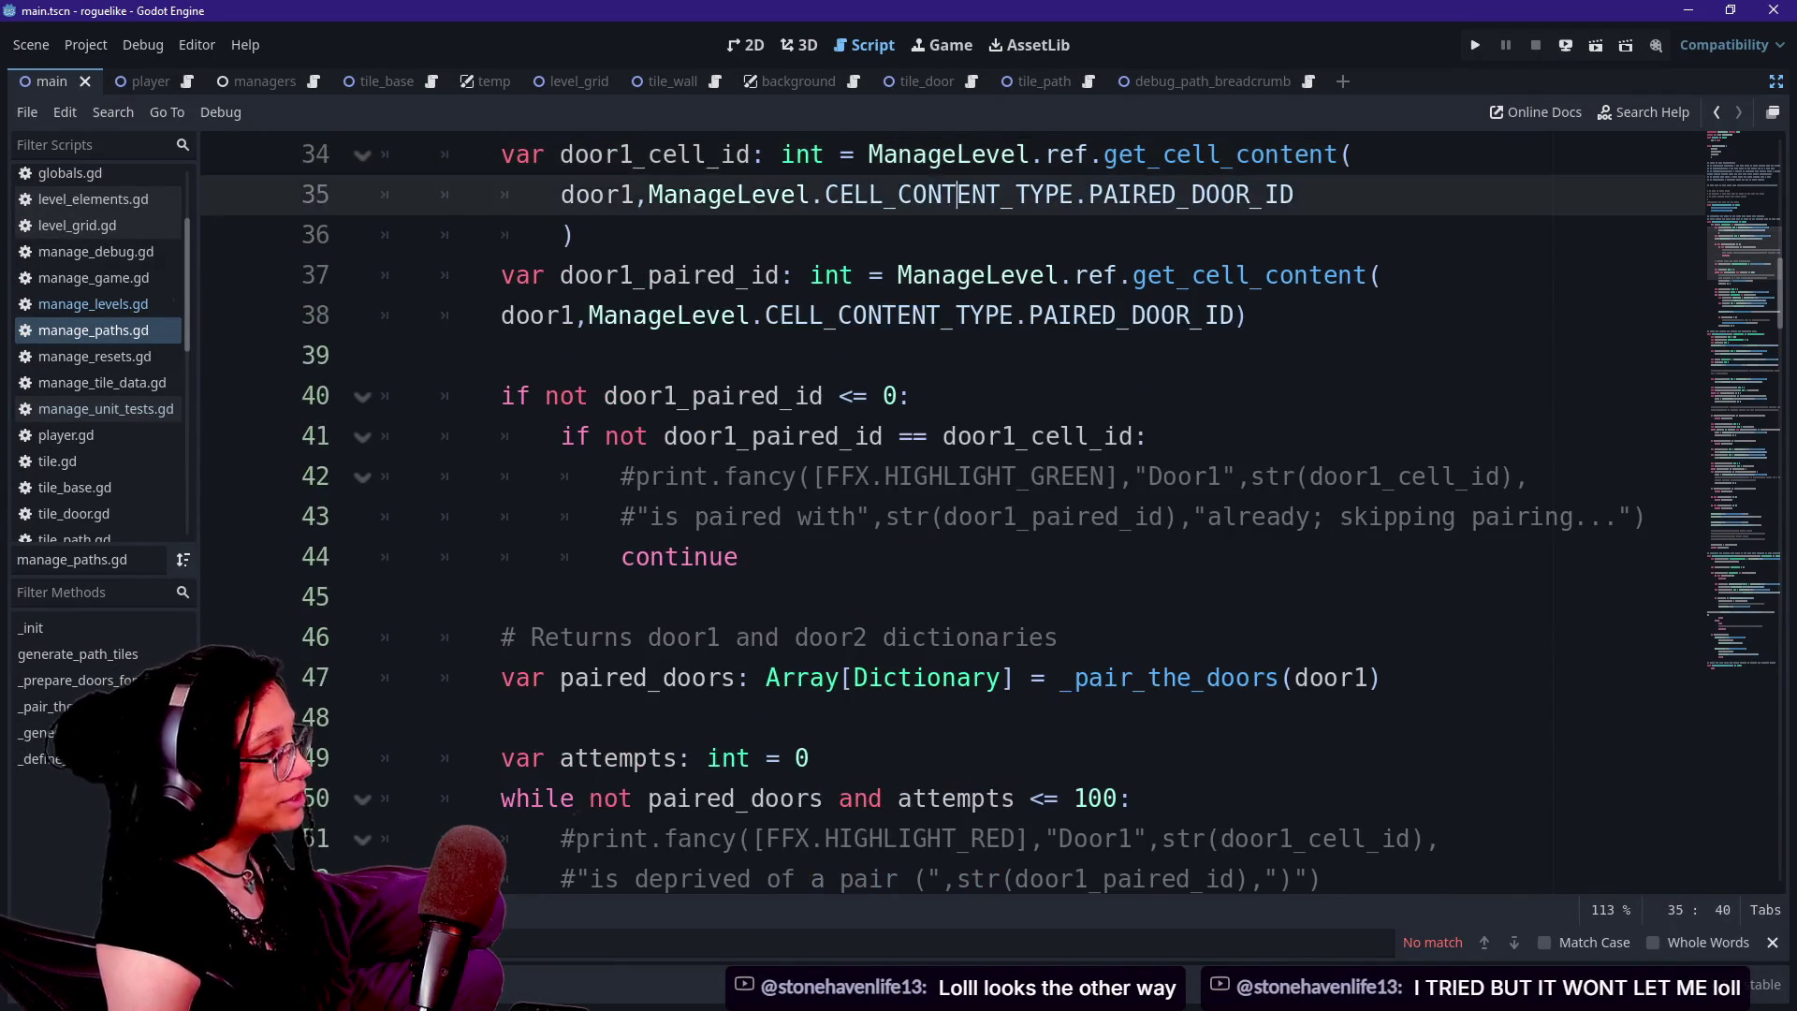
pyautogui.press('Down')
pyautogui.press('Down')
pyautogui.press('Down')
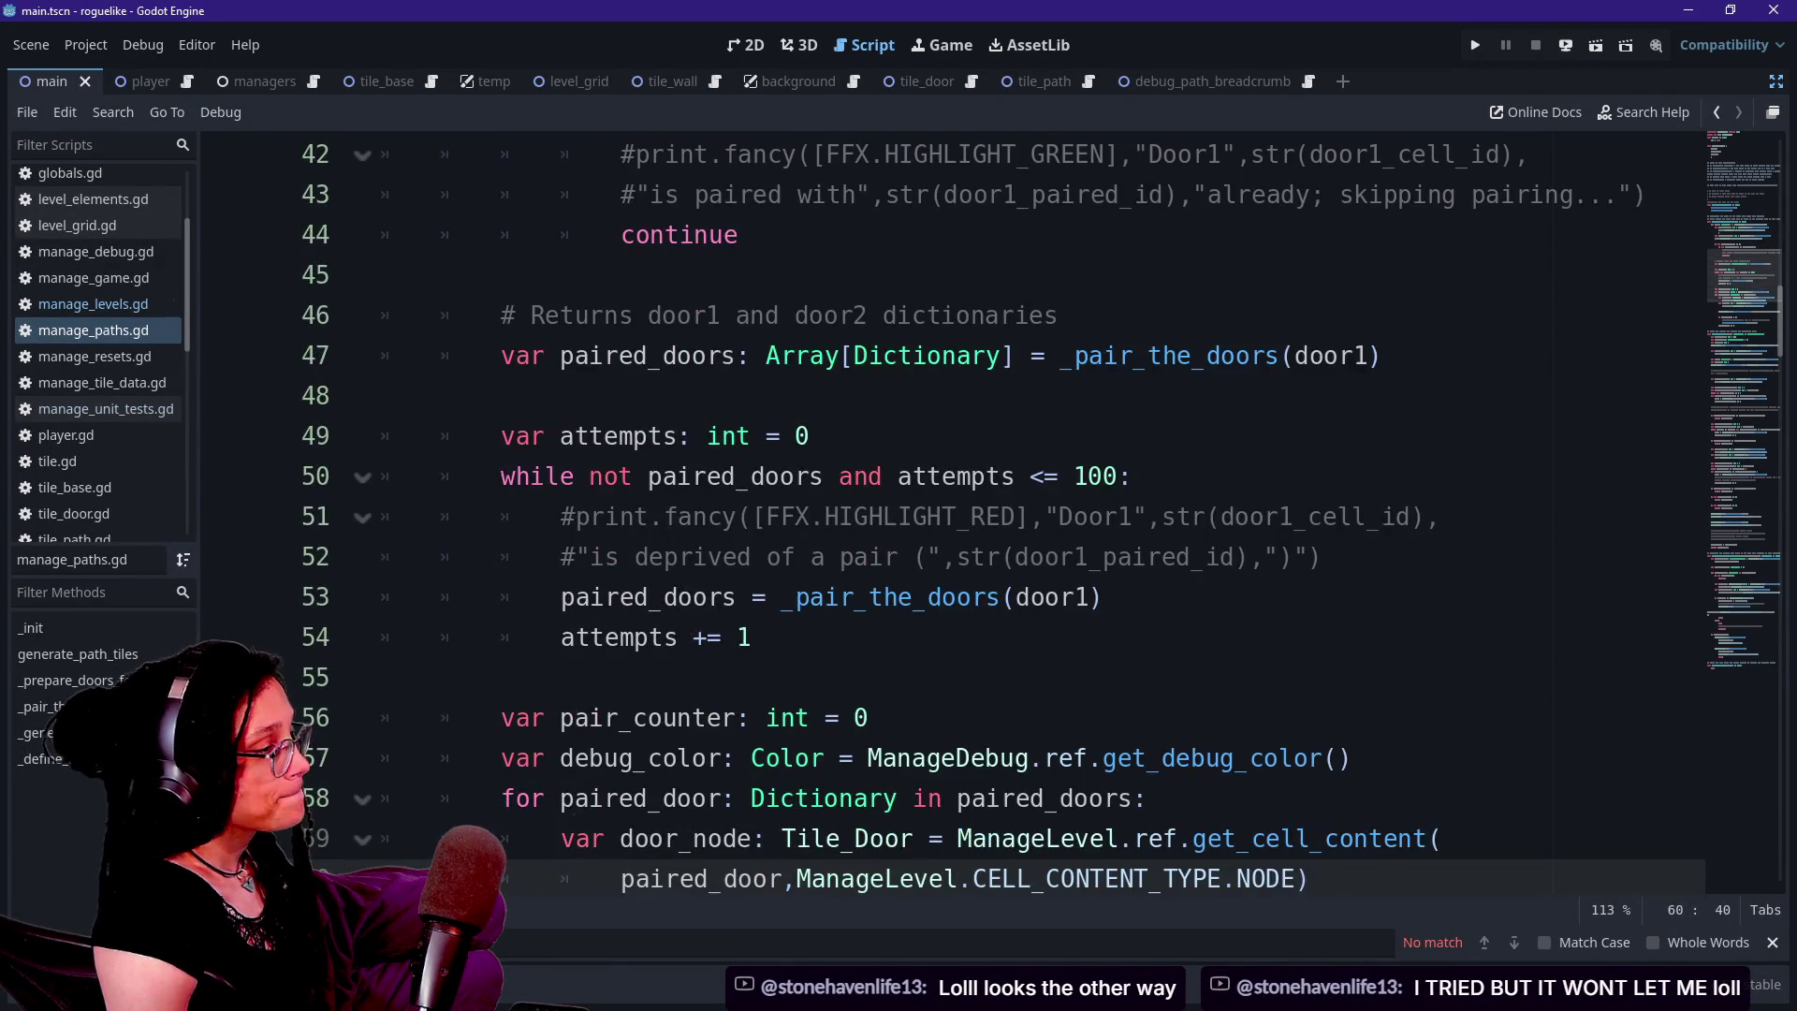
pyautogui.press('Up')
pyautogui.press('Up')
pyautogui.press('Up')
pyautogui.press('Down')
pyautogui.press('Down')
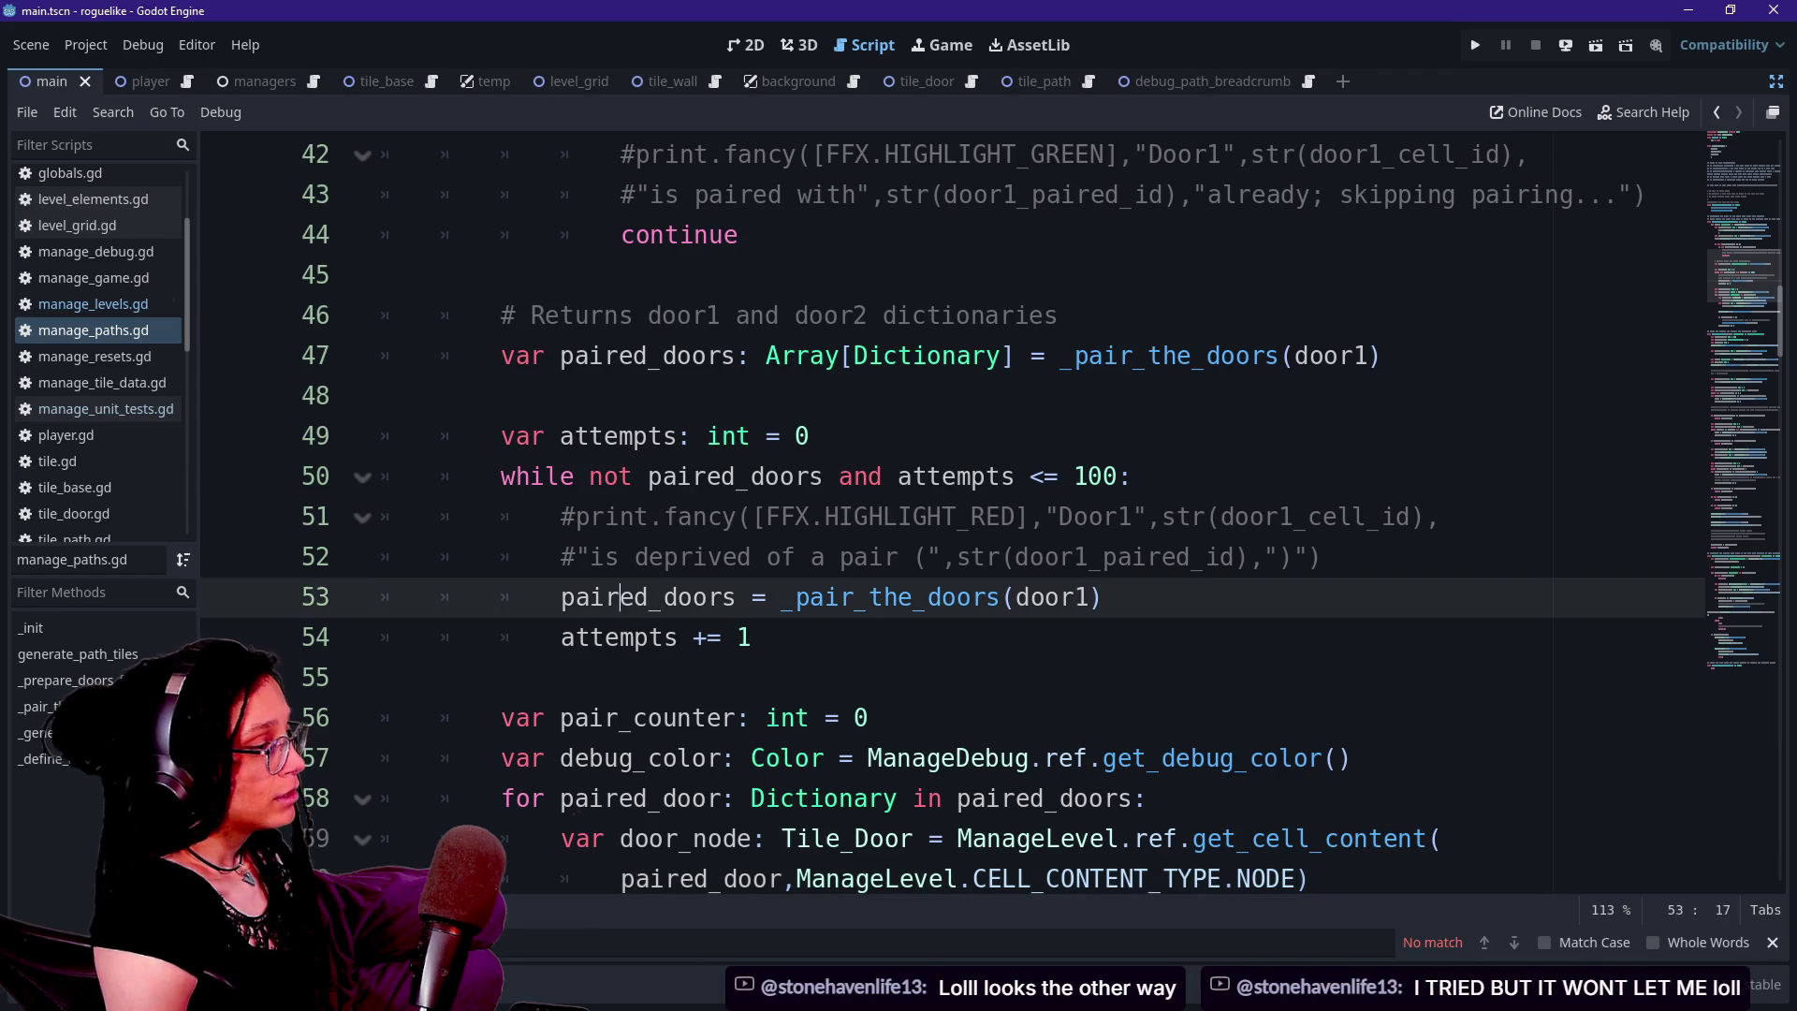
pyautogui.hotkey('shift', 'Up')
pyautogui.hotkey('shift', 'Up')
pyautogui.press('Down')
pyautogui.press('Down')
pyautogui.press('Down')
pyautogui.press('Down')
pyautogui.press('Down')
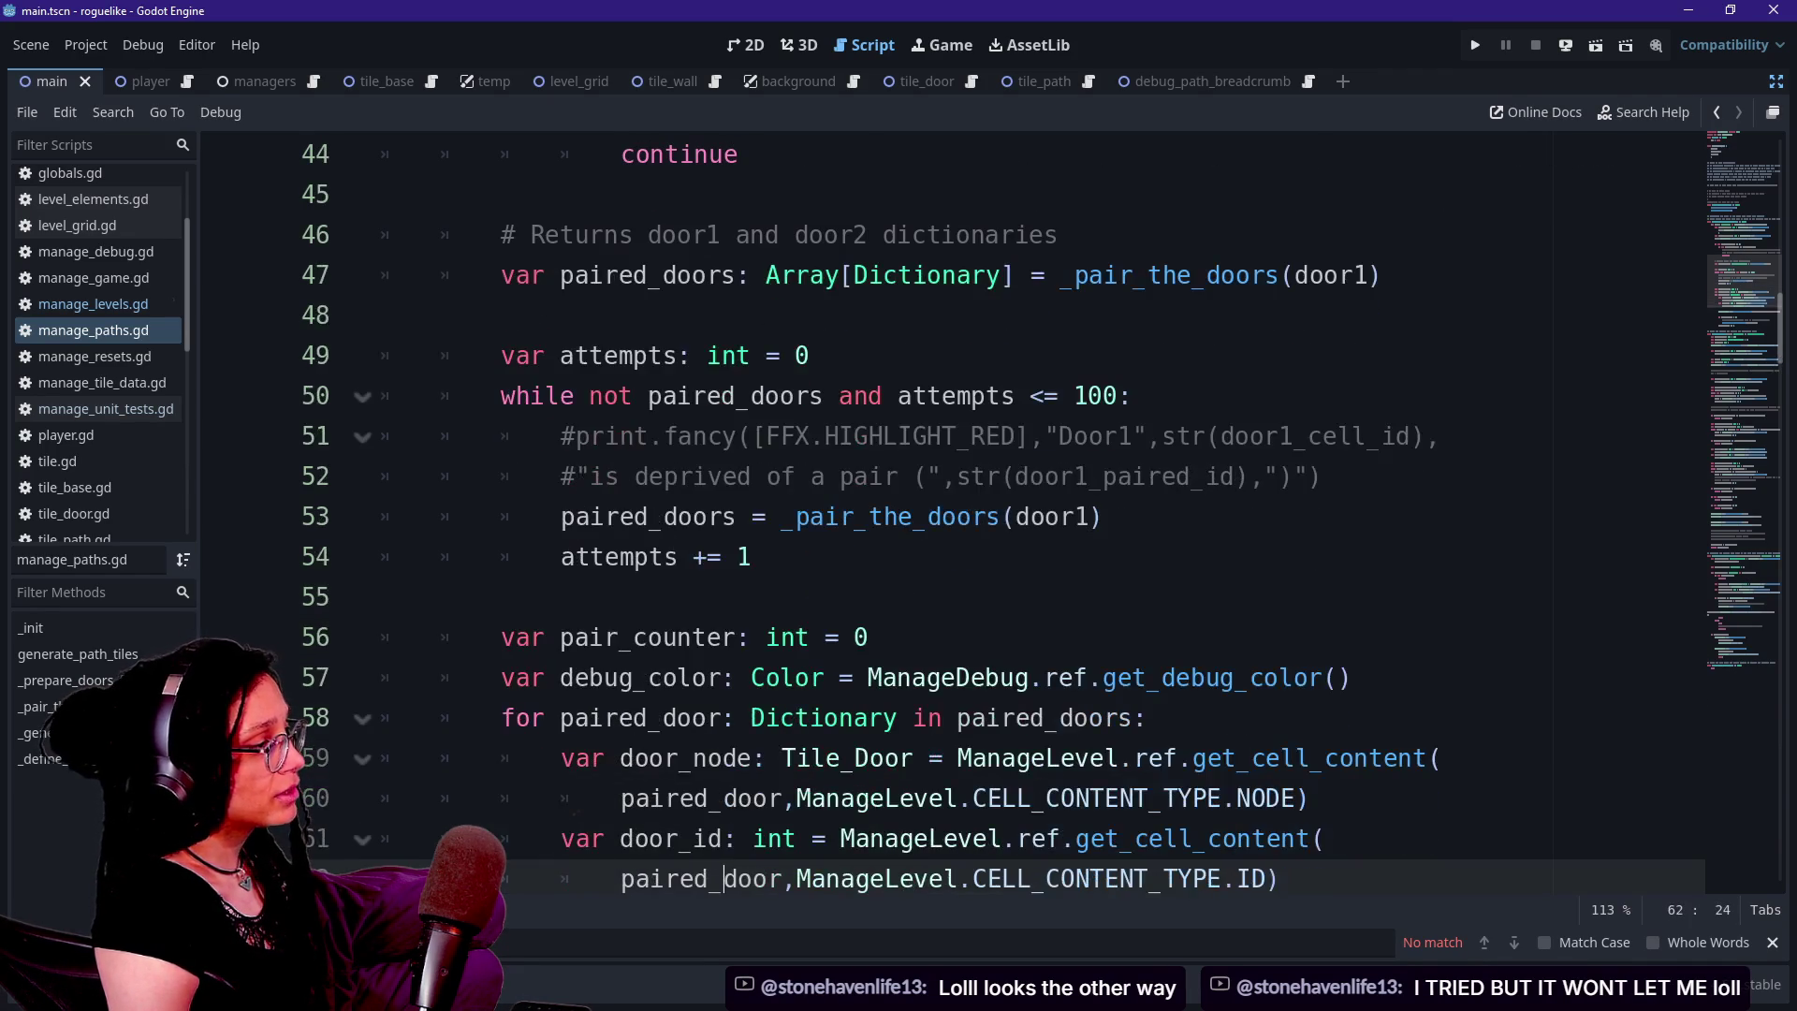
pyautogui.press('Up')
pyautogui.press('Up')
pyautogui.press('Up')
pyautogui.click(926, 396)
pyautogui.press('Up')
pyautogui.press('Up')
pyautogui.press('Up')
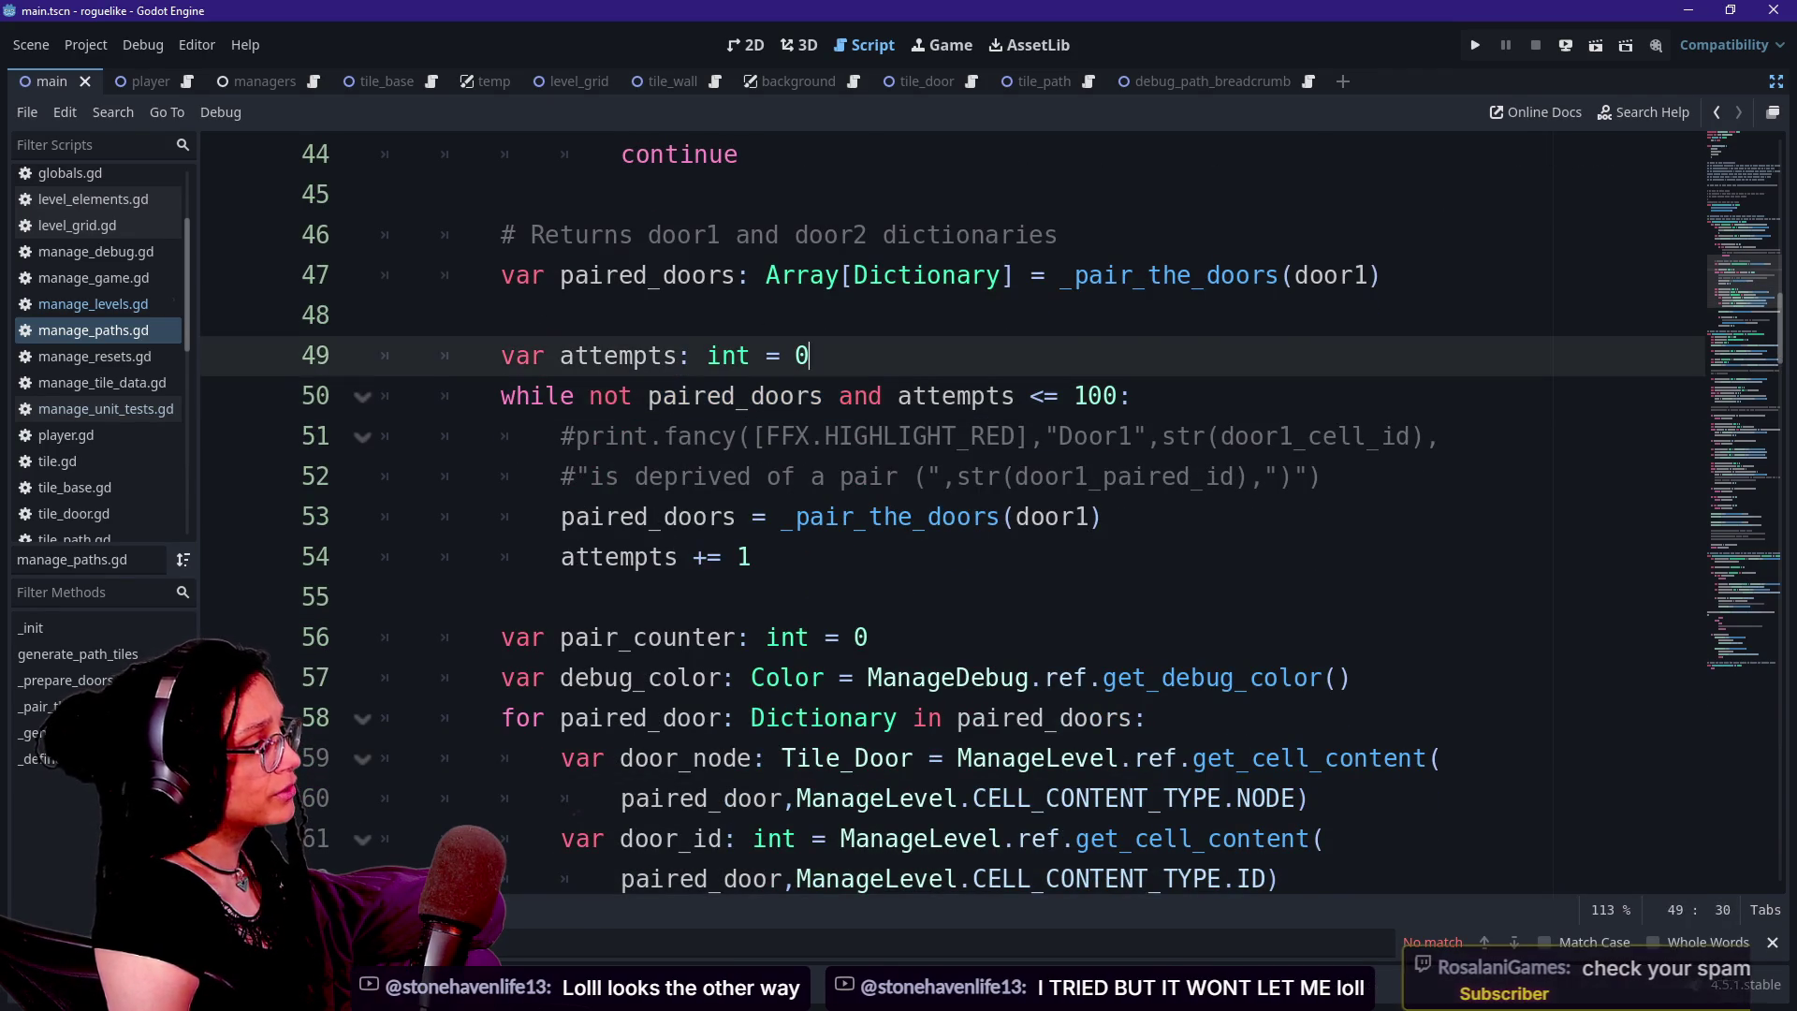
pyautogui.press('Up')
pyautogui.press('Up')
pyautogui.press('Down')
pyautogui.press('Down')
pyautogui.press('Down')
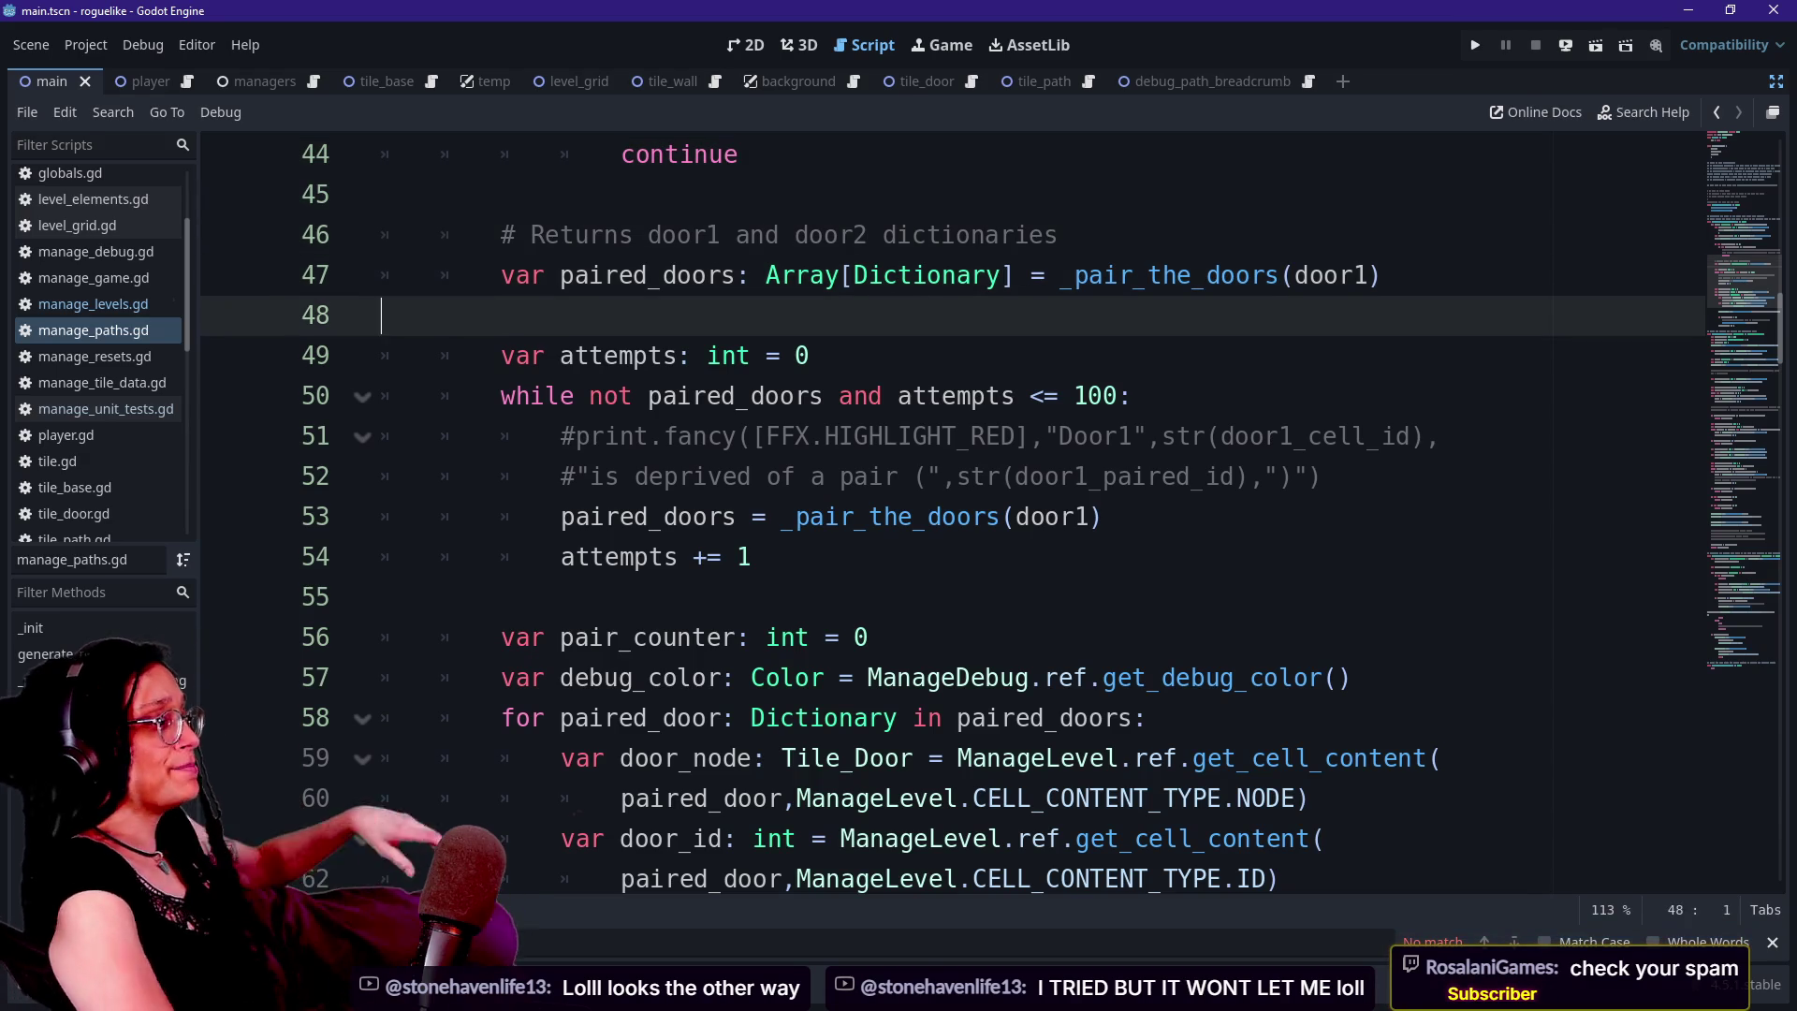
pyautogui.press('Up')
pyautogui.press('Up')
pyautogui.press('Up')
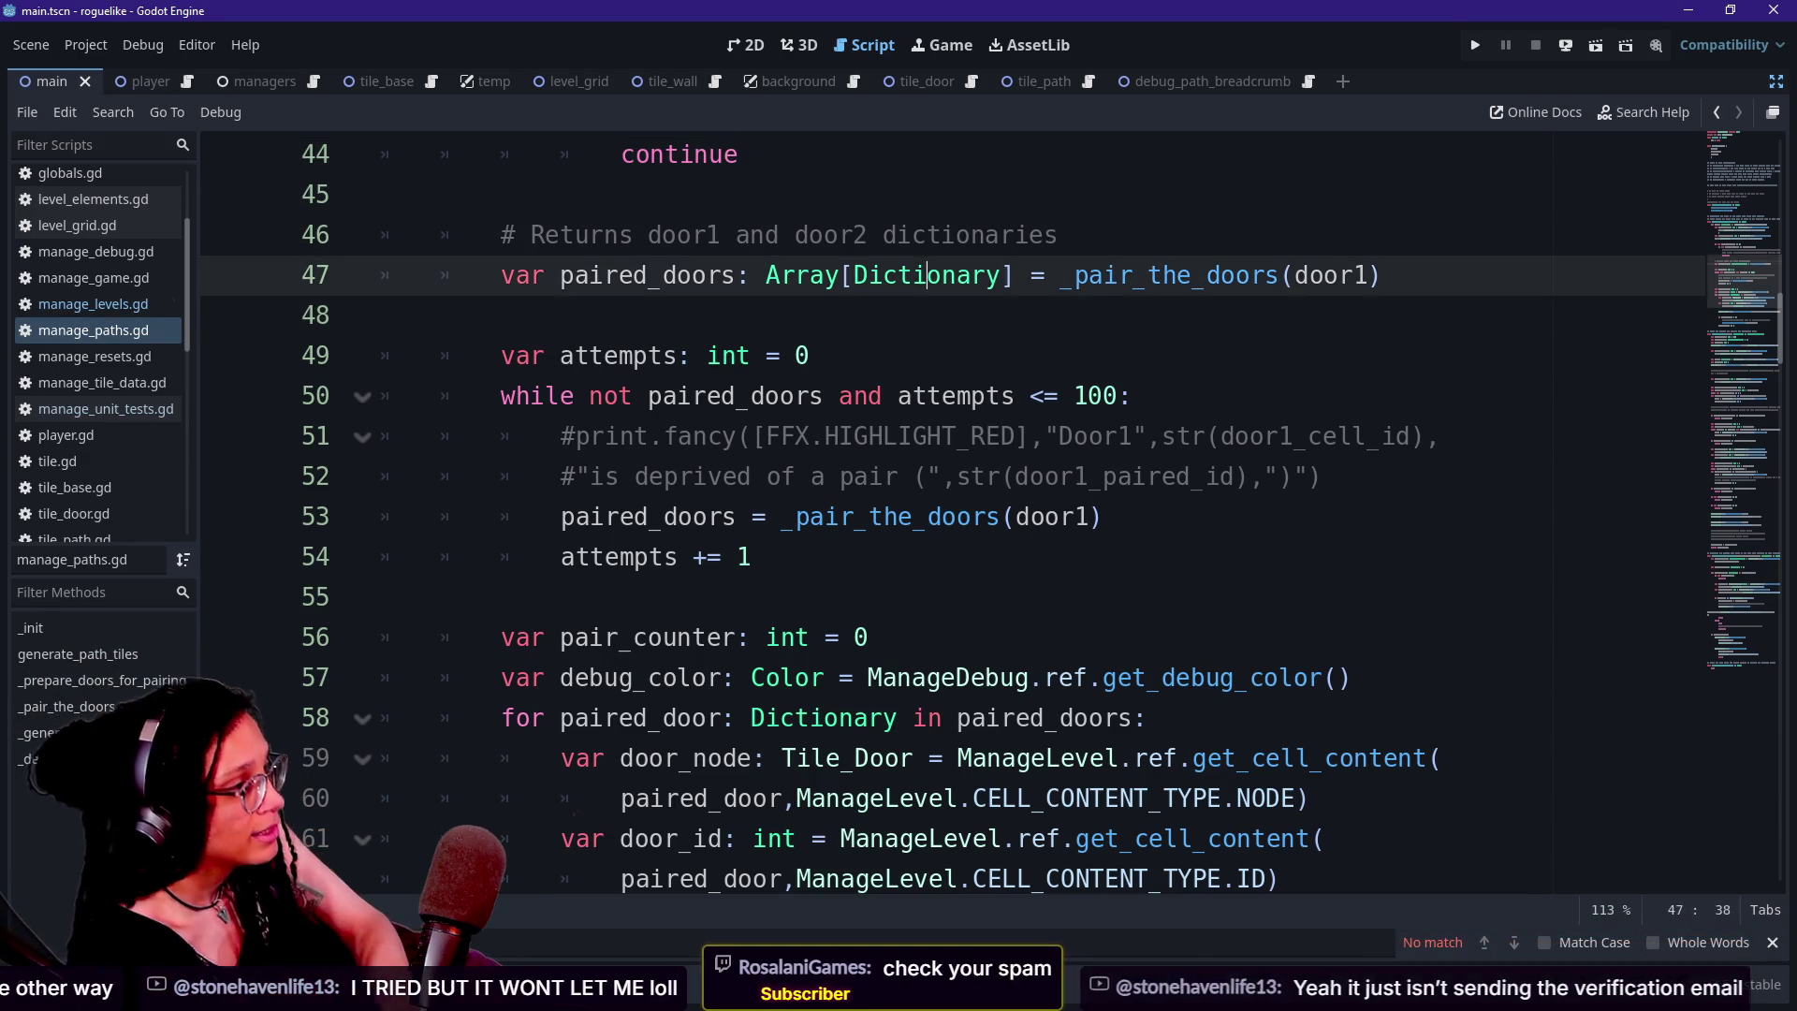
pyautogui.press('Down')
pyautogui.press('Down')
pyautogui.press('Down')
pyautogui.press('Down')
pyautogui.press('Down')
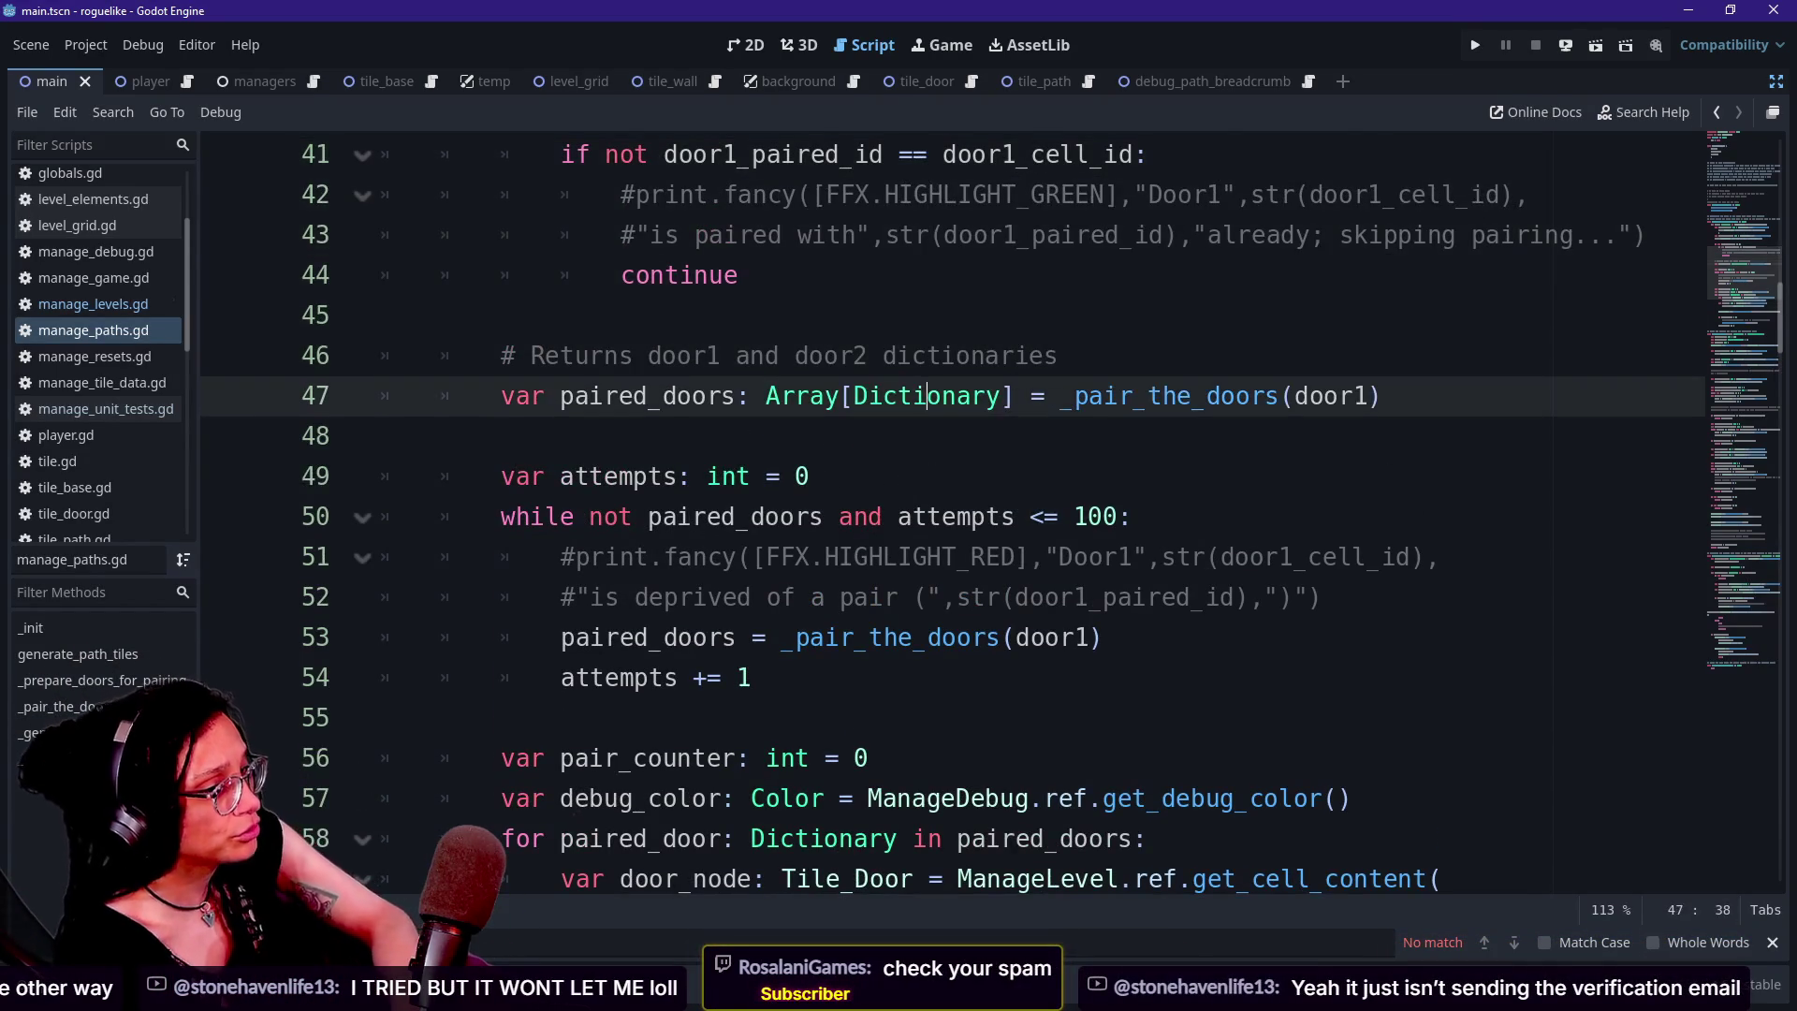
pyautogui.press('Up')
pyautogui.press('Up')
pyautogui.press('Down')
pyautogui.press('Down')
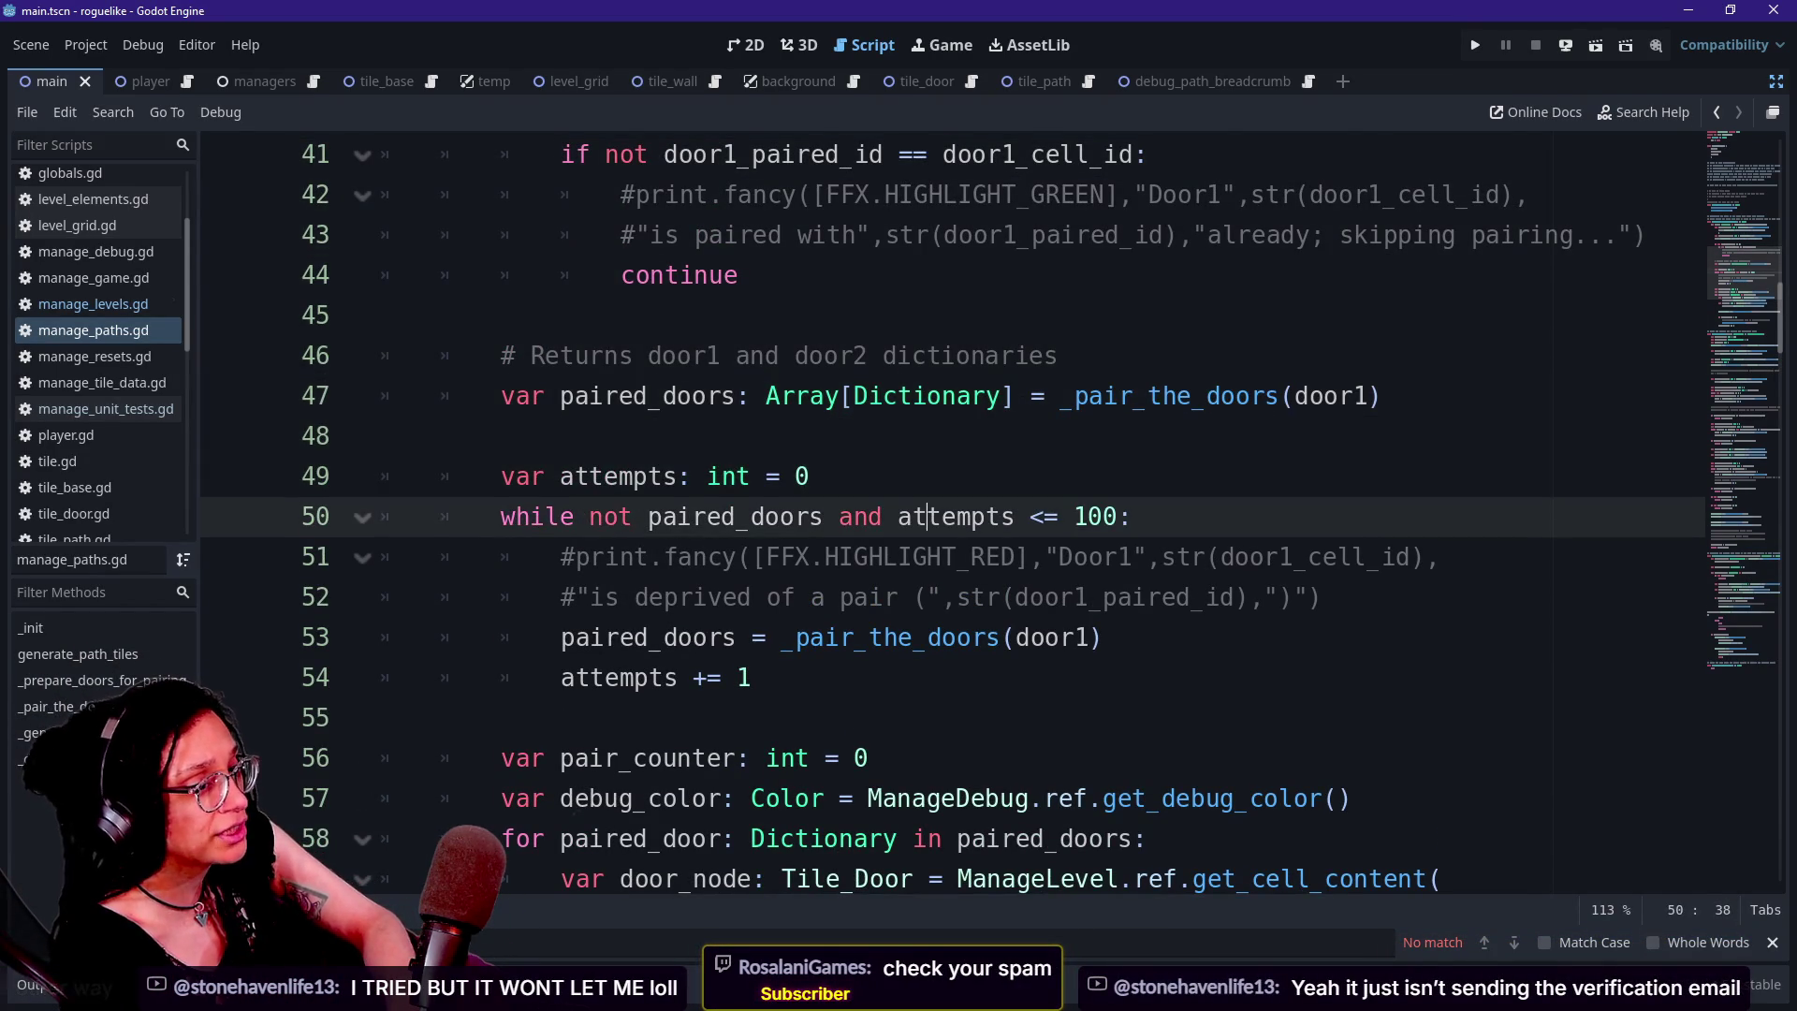
pyautogui.press('Down')
pyautogui.press('Up')
pyautogui.press('Up')
pyautogui.press('Up')
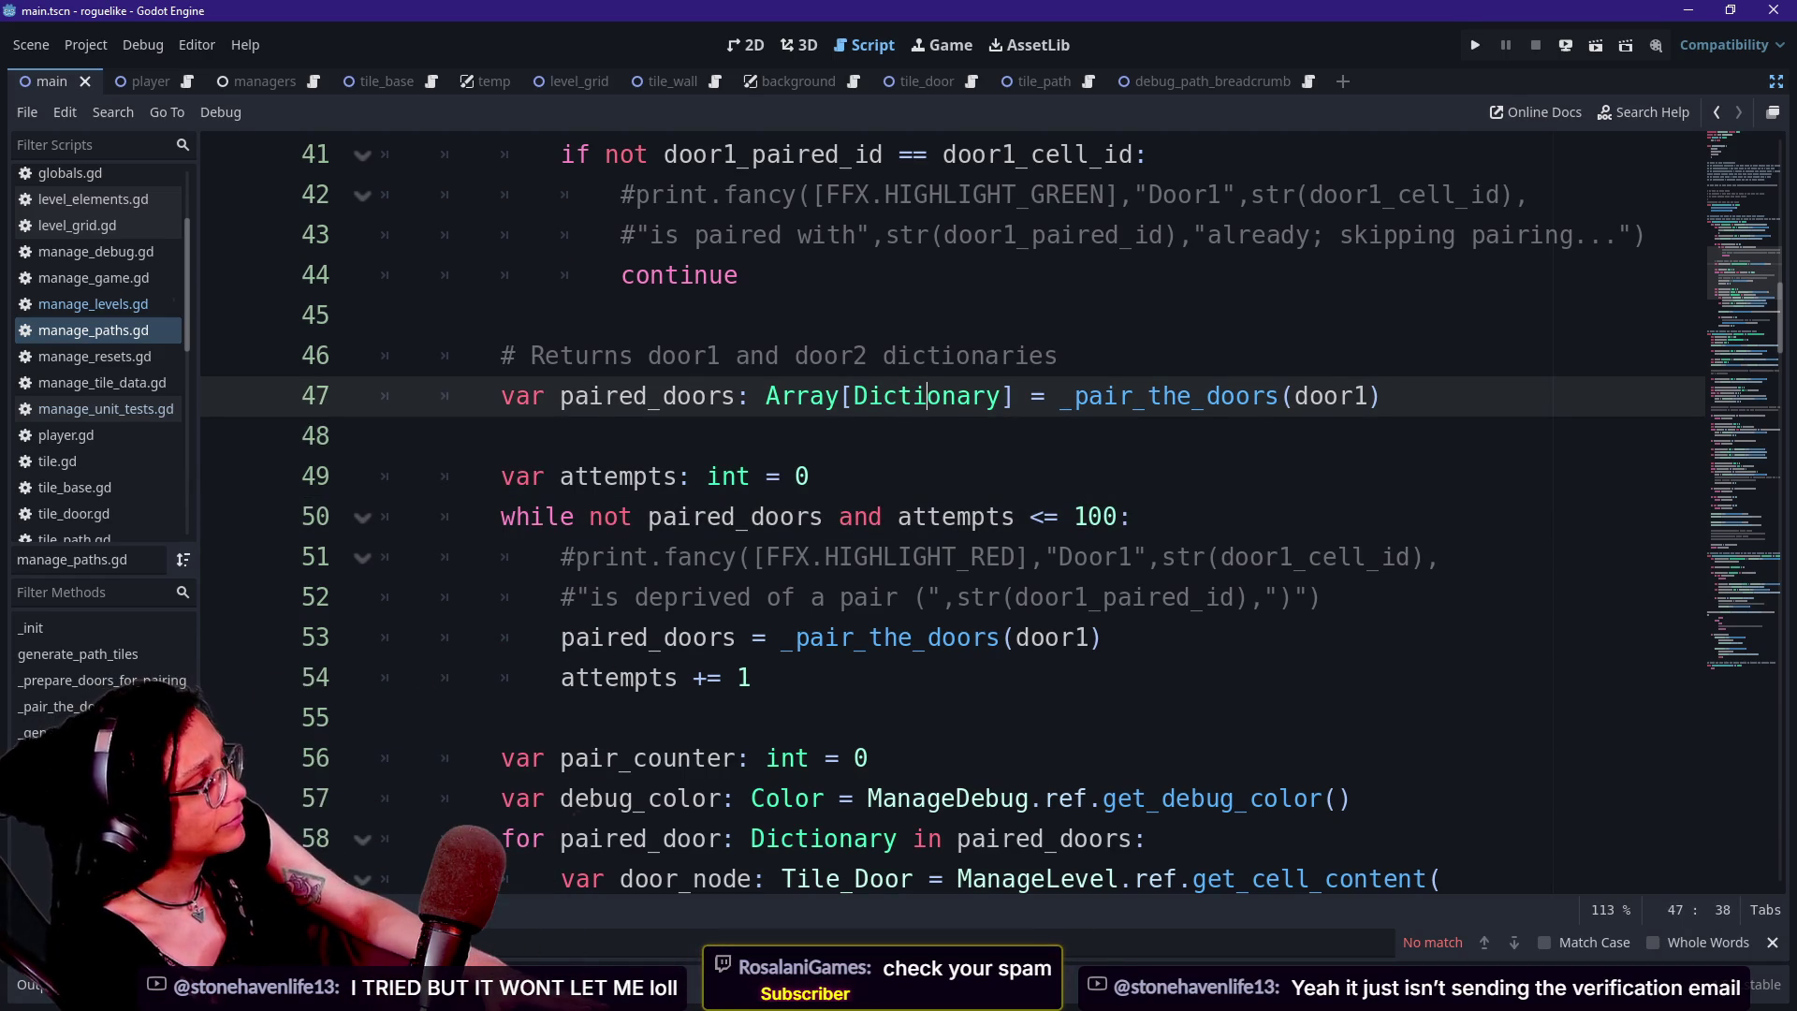
pyautogui.press('Right')
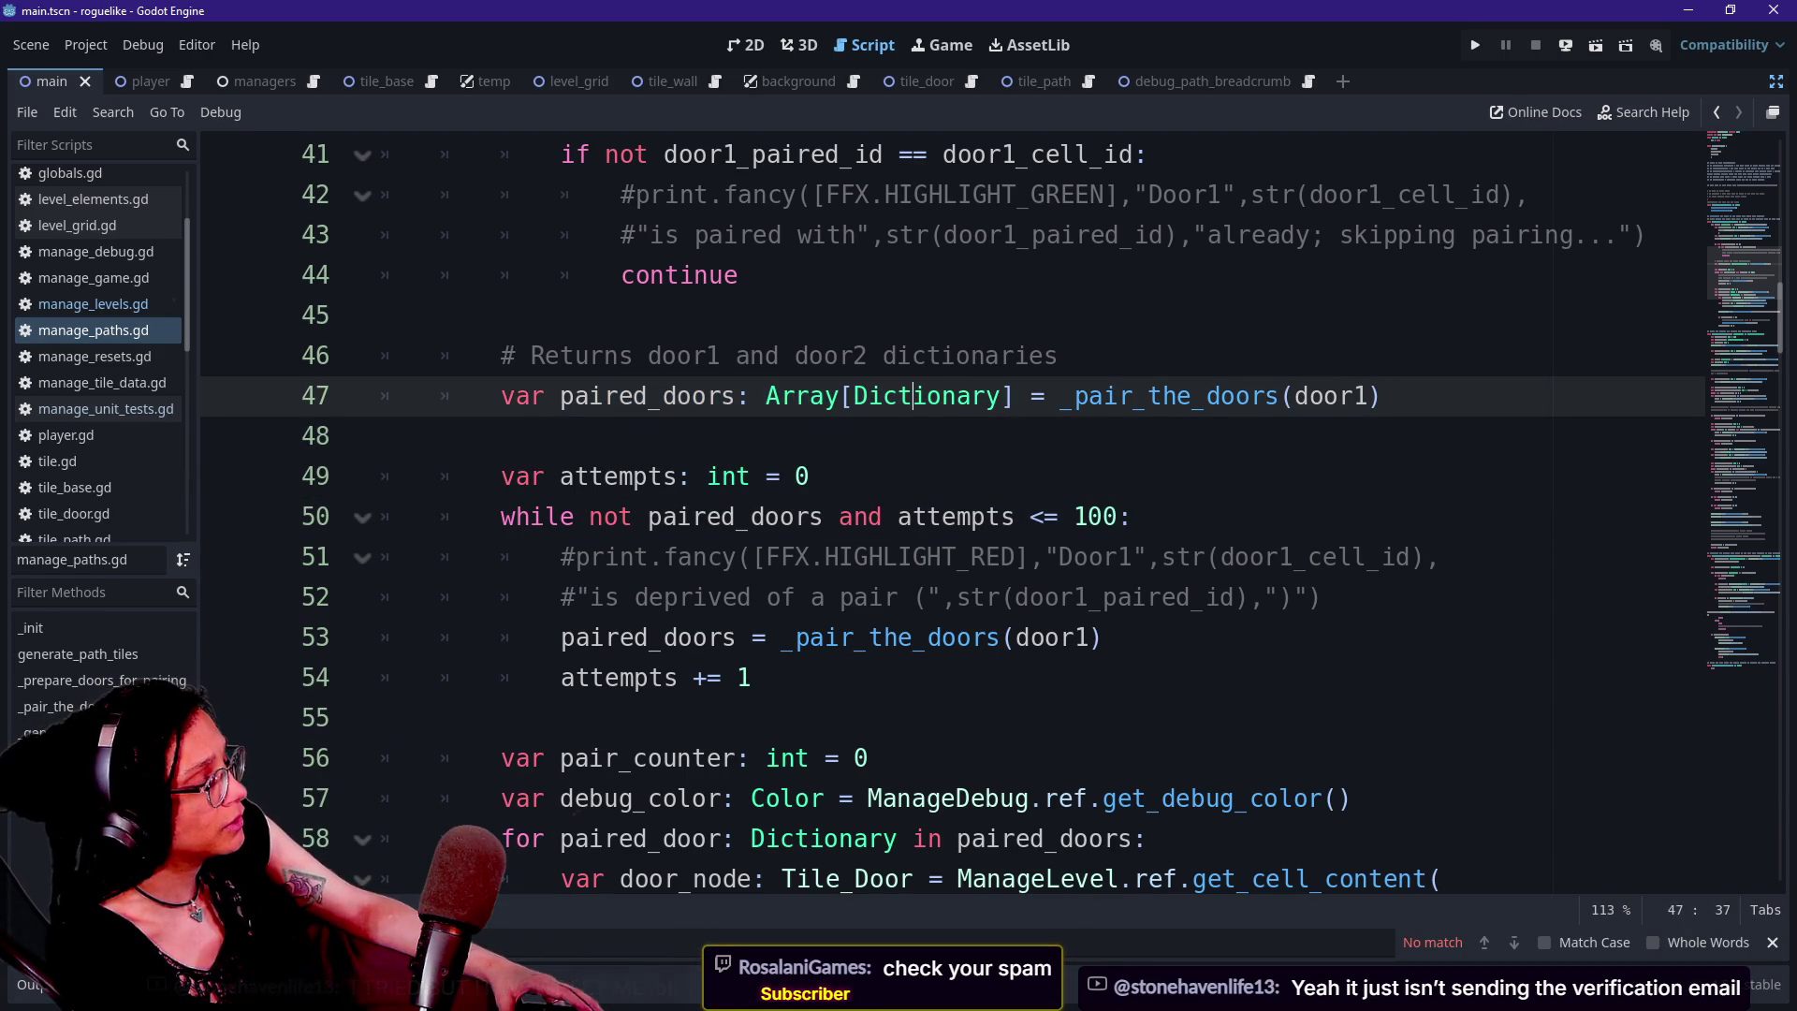
pyautogui.doubleClick(618, 476)
pyautogui.click(660, 516)
pyautogui.press('Down')
pyautogui.press('Down')
pyautogui.press('Down')
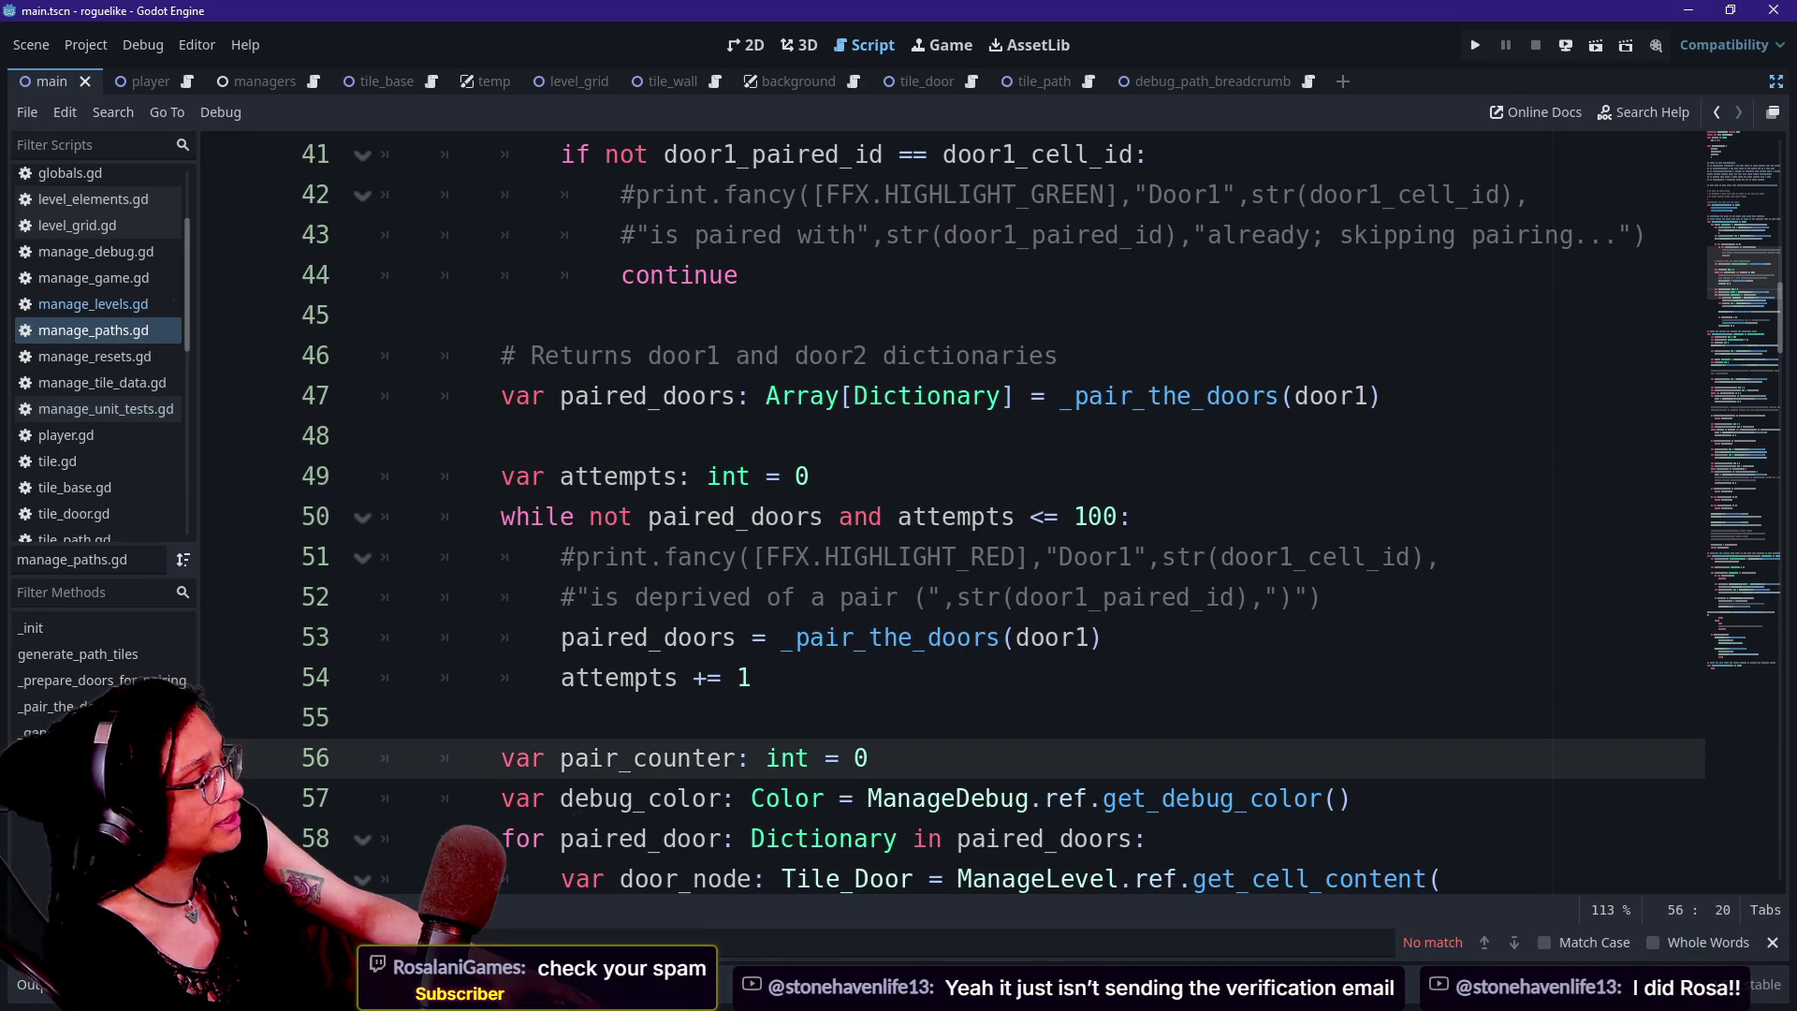
pyautogui.click(499, 516)
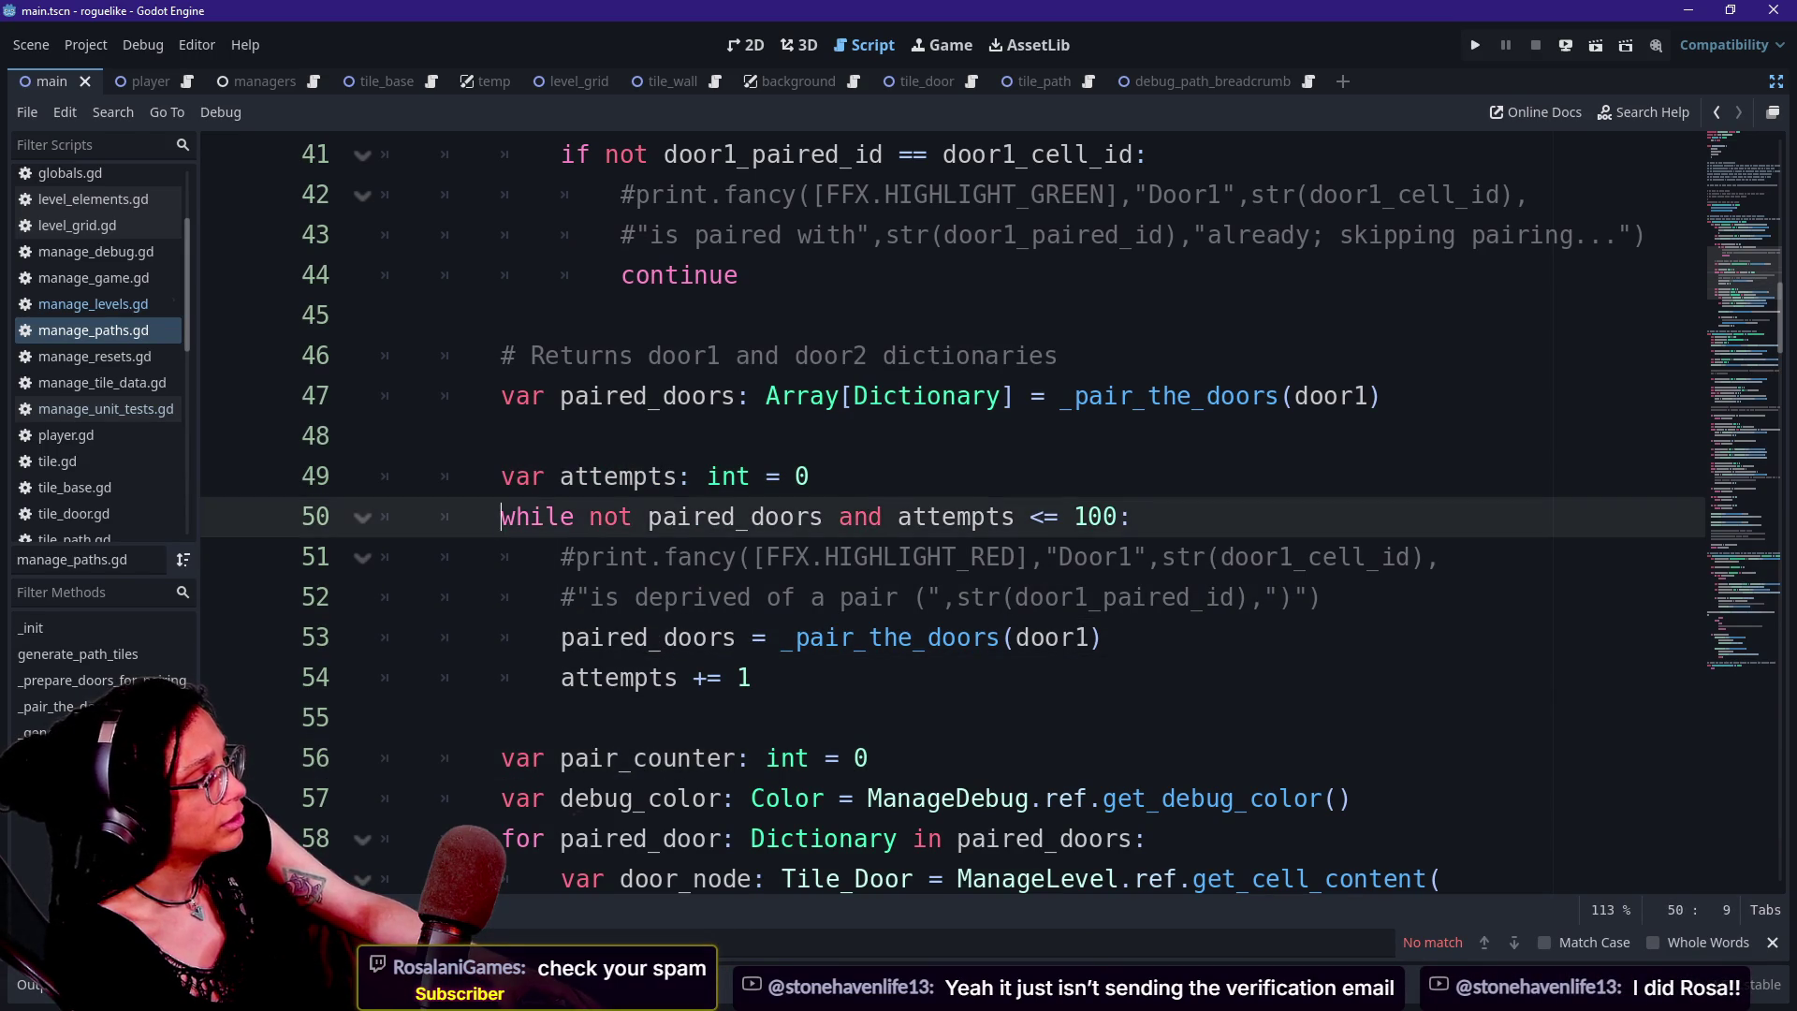
pyautogui.moveTo(499, 516); pyautogui.dragTo(943, 556)
pyautogui.click(943, 556)
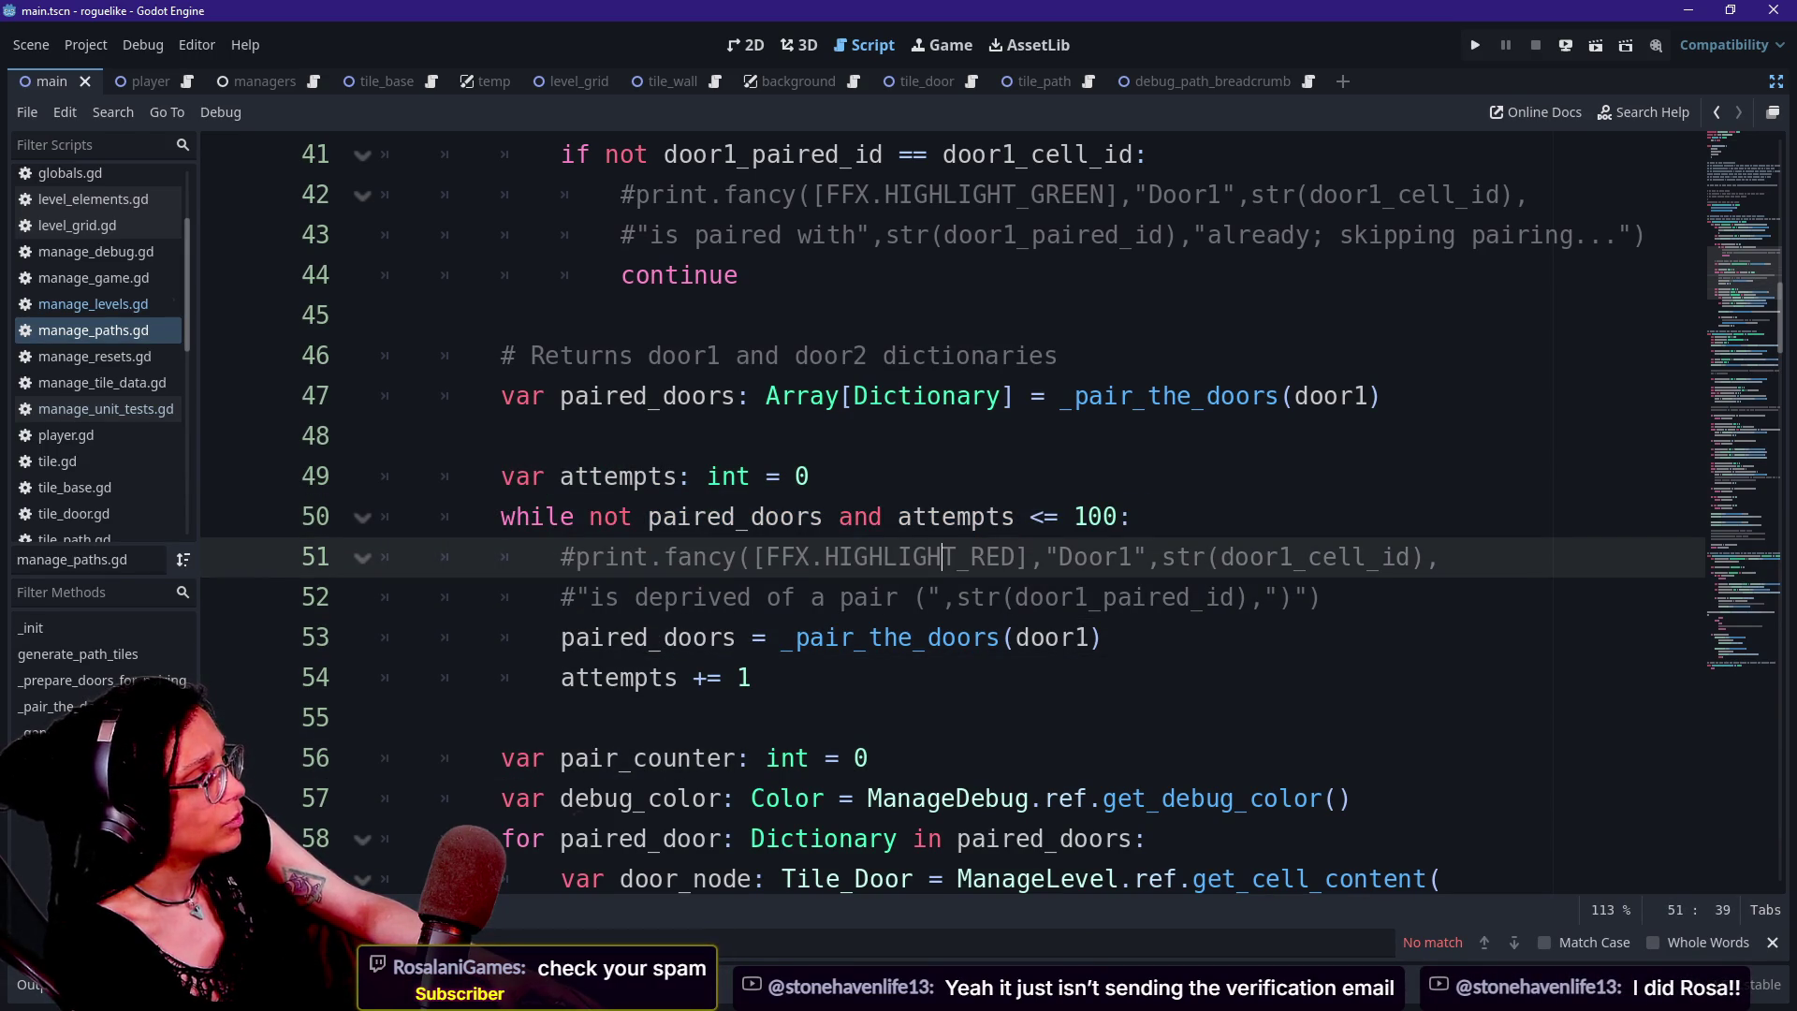
pyautogui.moveTo(501, 395); pyautogui.dragTo(1256, 395)
# Review the paired_doors declaration, attempts variable and while condition in manage_paths.gd
pyautogui.scroll(2, 1257, 395)
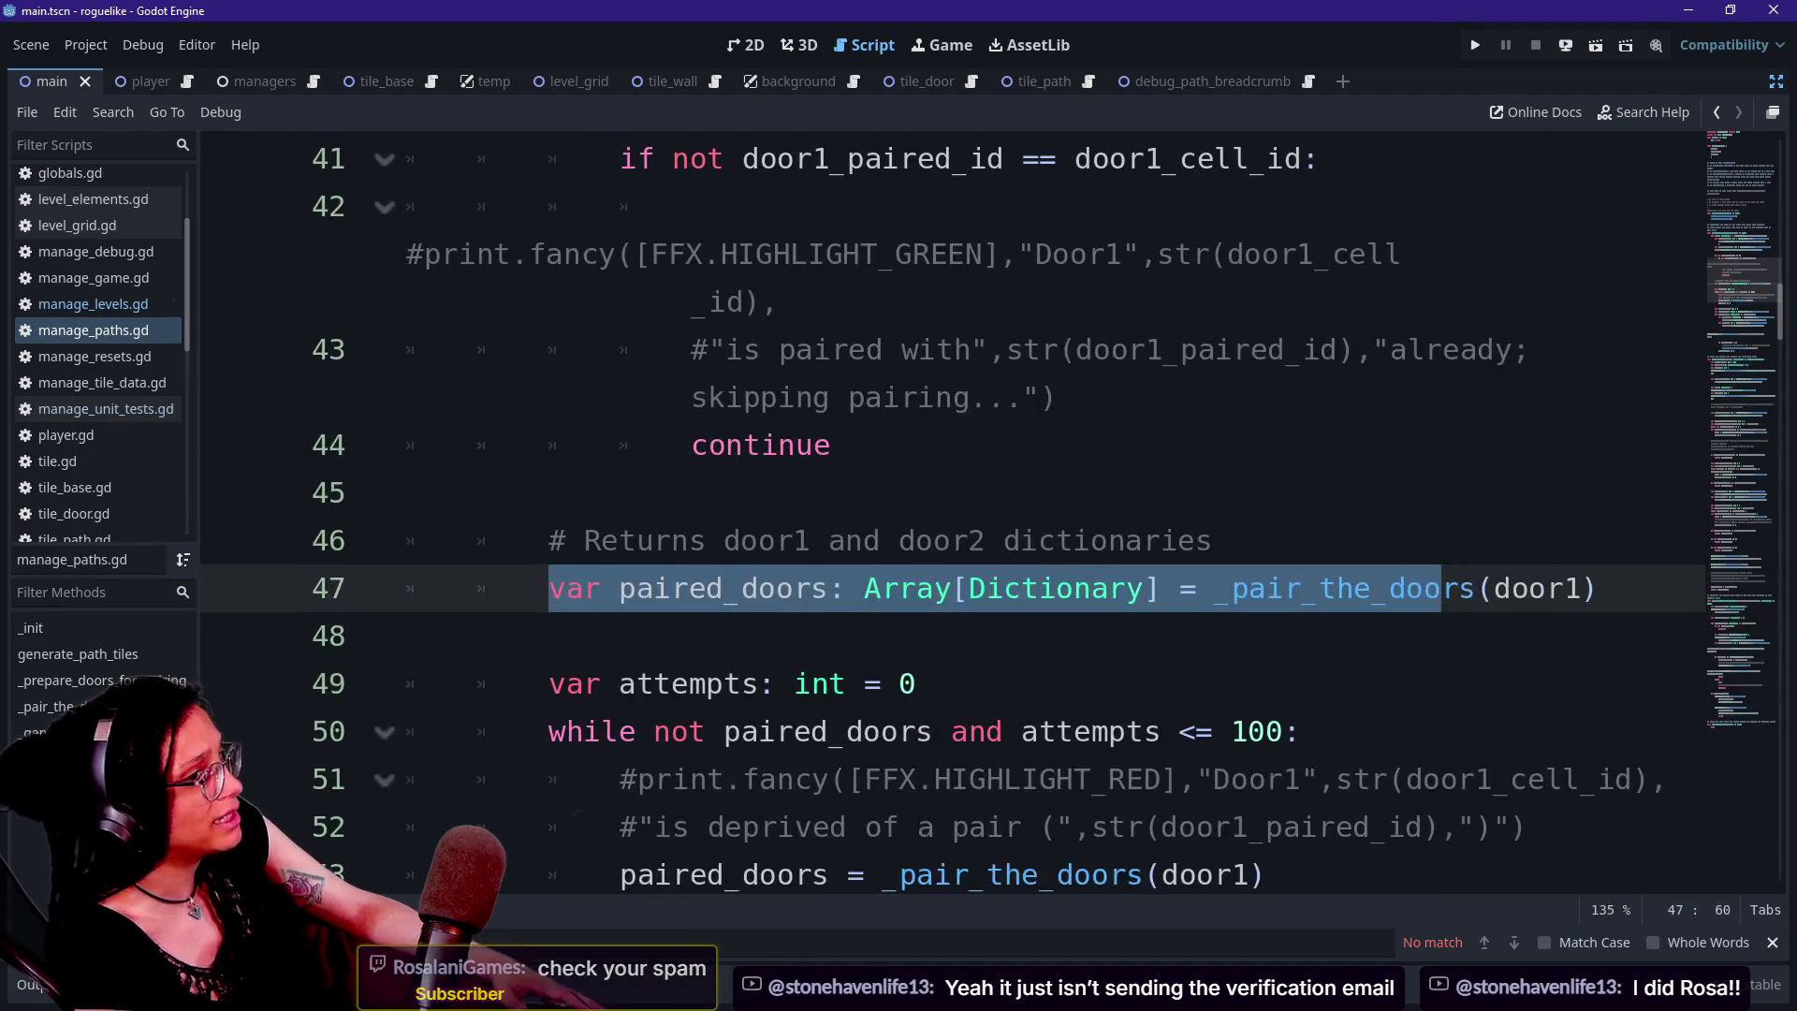
pyautogui.click(830, 444)
pyautogui.click(582, 588)
pyautogui.click(407, 636)
pyautogui.click(1601, 588)
pyautogui.press('Down')
pyautogui.press('Down')
pyautogui.press('Down')
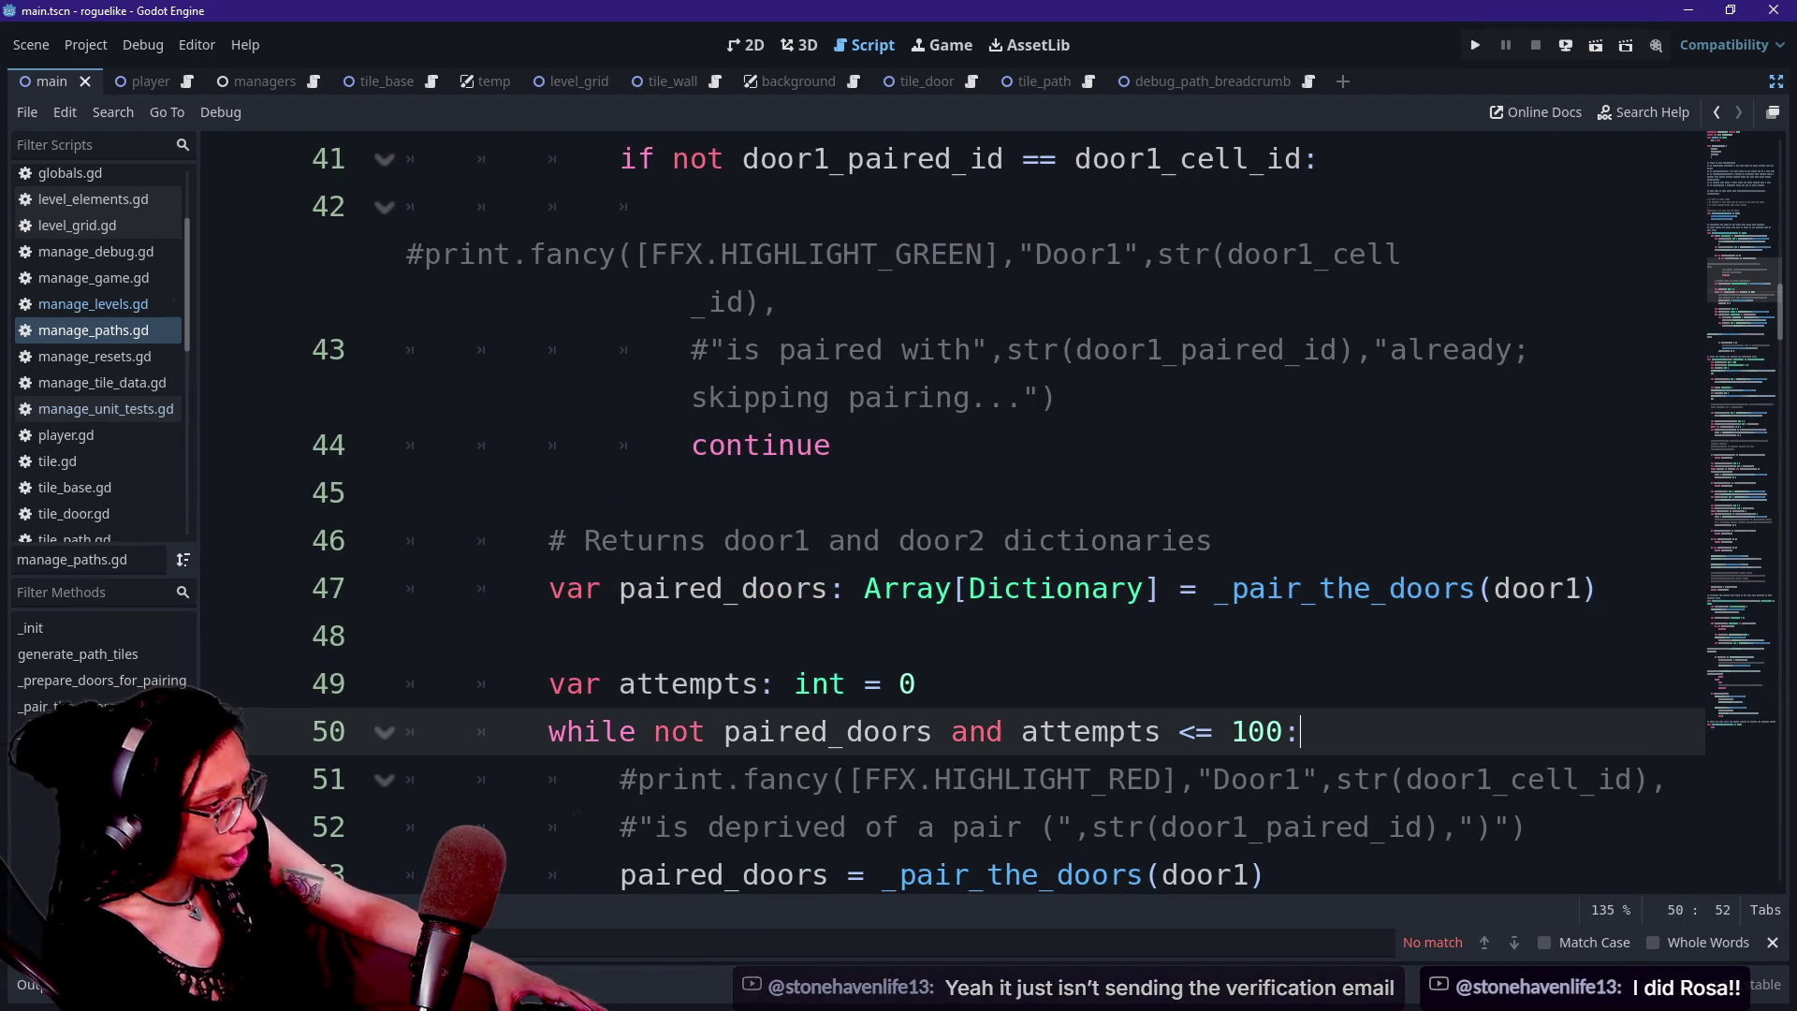
pyautogui.moveTo(408, 684); pyautogui.dragTo(722, 731)
pyautogui.scroll(-1, 655, 655)
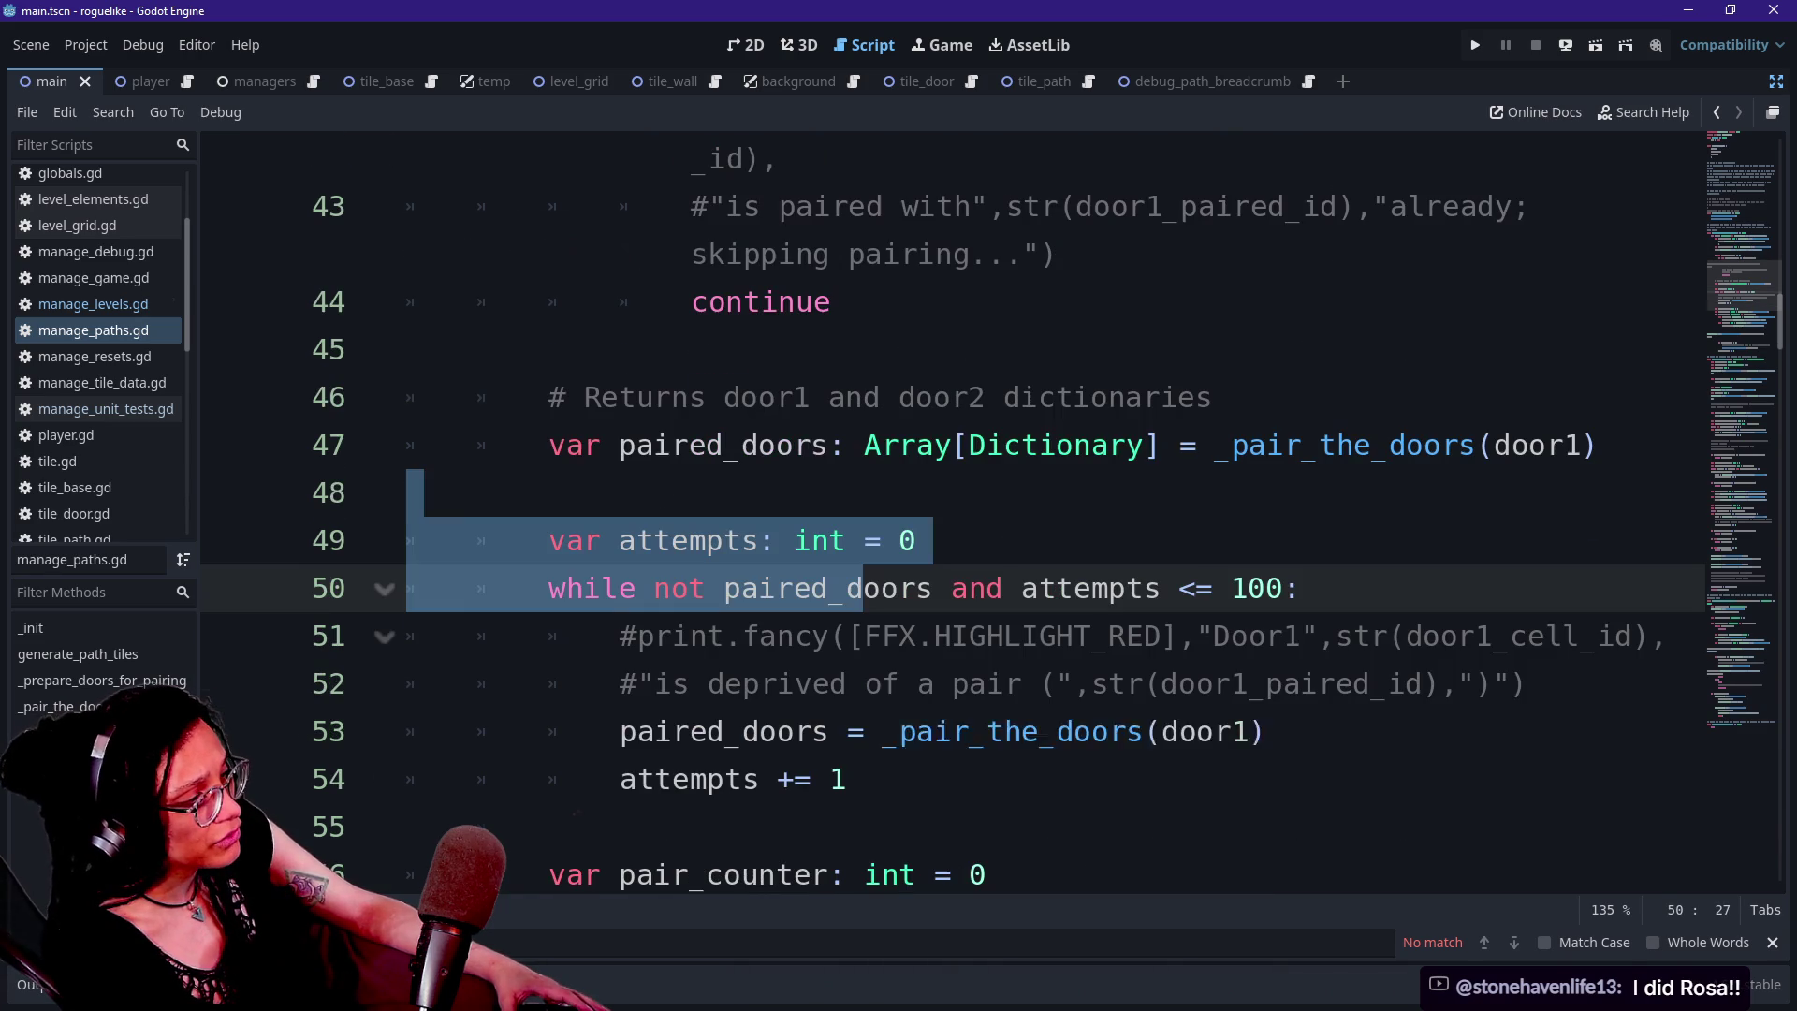
pyautogui.click(584, 588)
pyautogui.moveTo(620, 540); pyautogui.dragTo(636, 540)
pyautogui.moveTo(672, 445)
pyautogui.mouseDown()
pyautogui.moveTo(1596, 444)
pyautogui.moveTo(1232, 445)
pyautogui.mouseUp()
pyautogui.click(1232, 445)
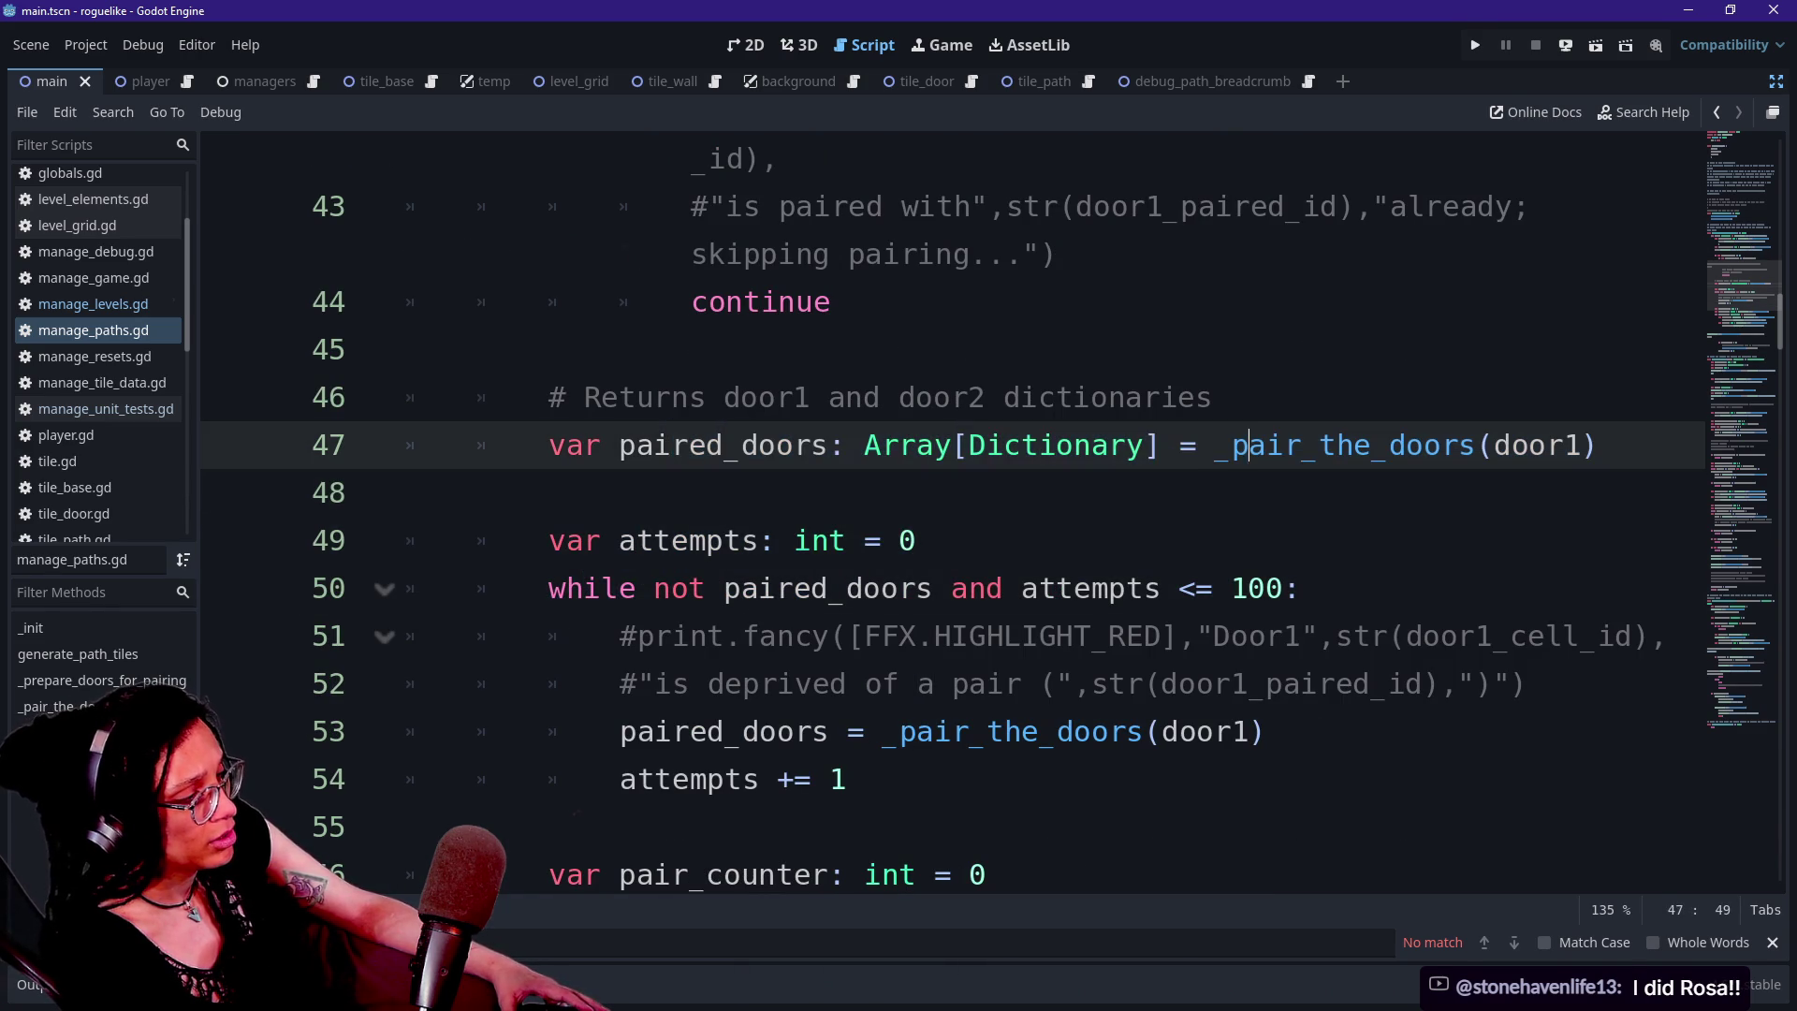
pyautogui.press('Down')
pyautogui.press('Down')
pyautogui.press('Down')
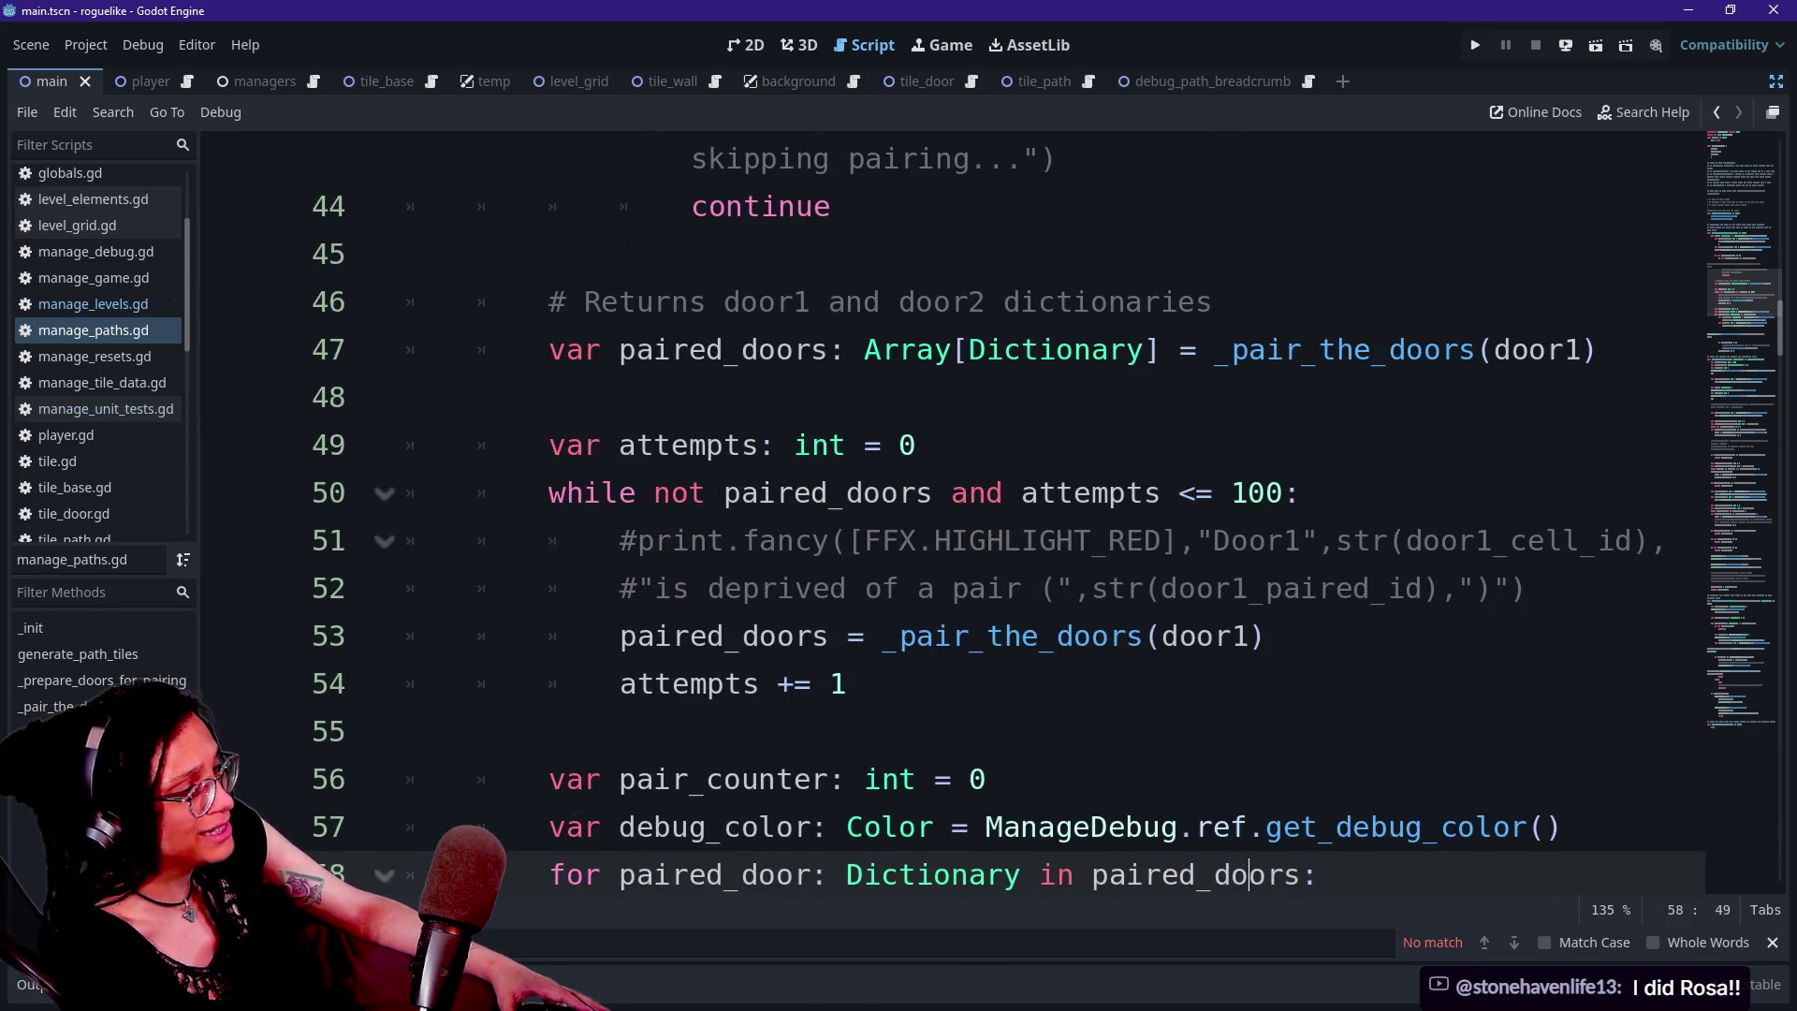
# Look over the retry loop on lines 50–54 and the door_id and door_node lookups
pyautogui.moveTo(620, 636); pyautogui.dragTo(1023, 636)
pyautogui.click(1022, 635)
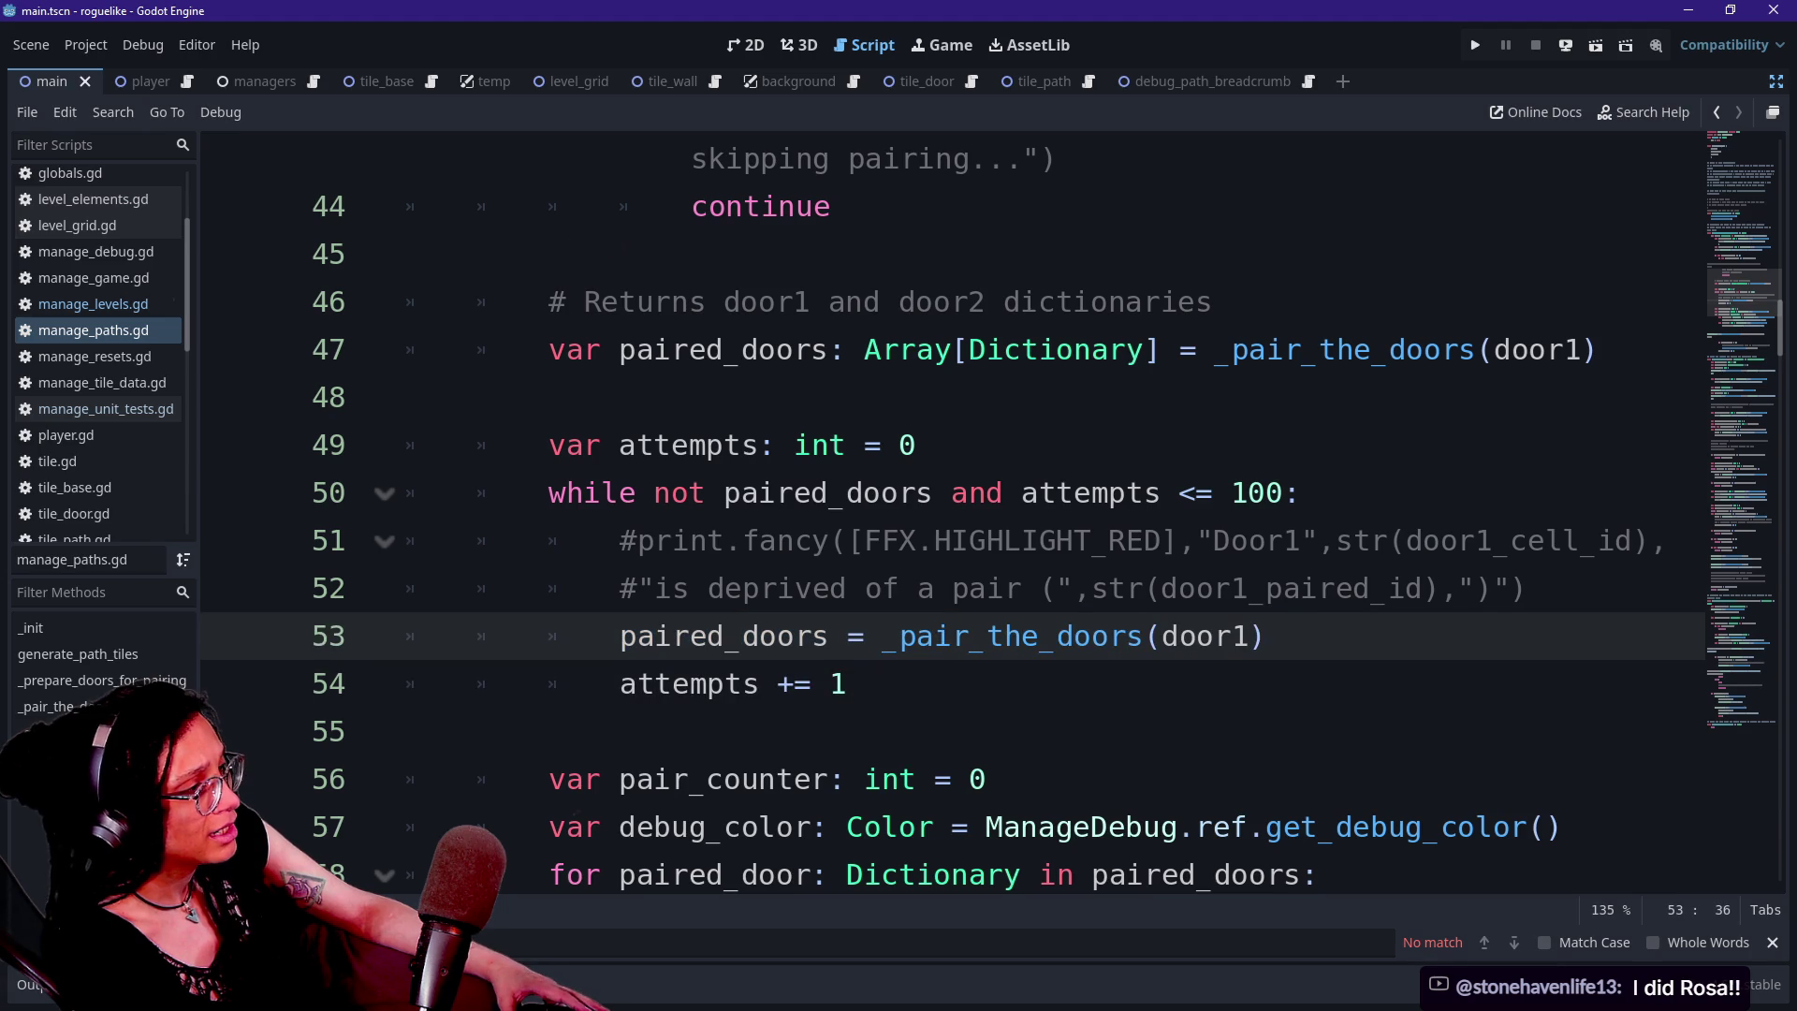
pyautogui.moveTo(1023, 636)
pyautogui.press('Down')
pyautogui.press('Down')
pyautogui.press('Down')
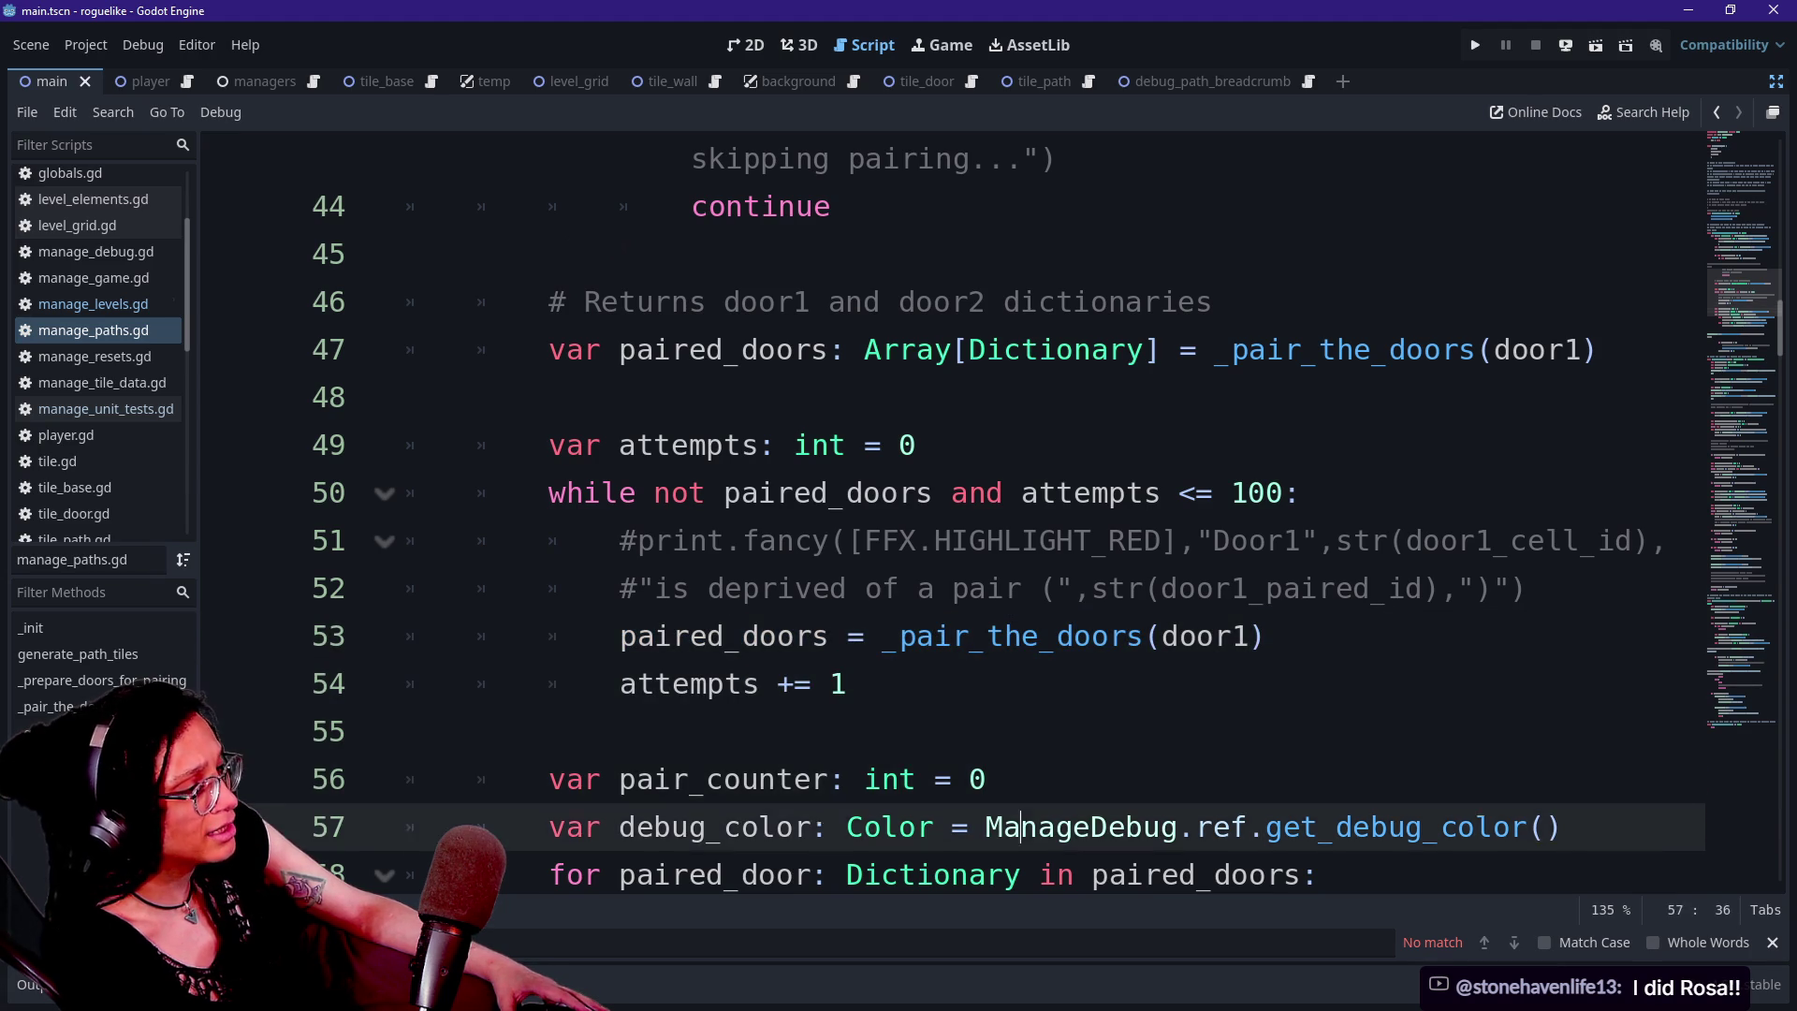
pyautogui.press('Down')
pyautogui.press('Down')
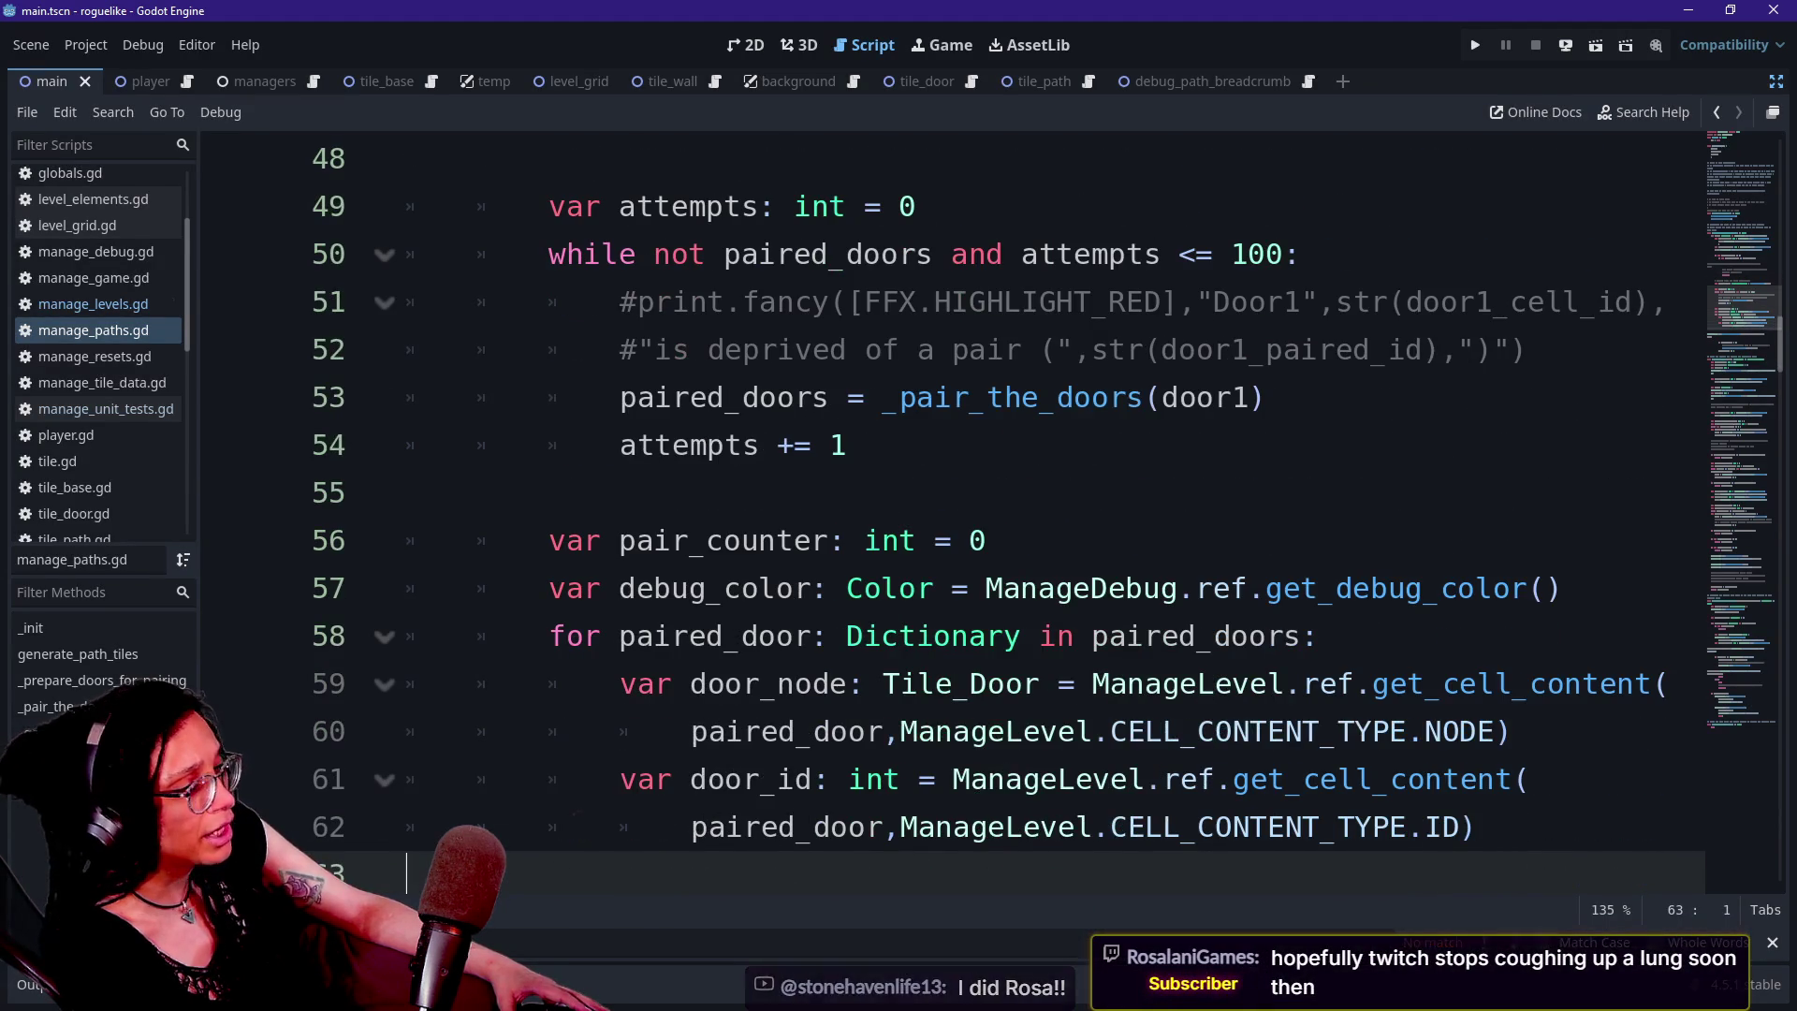
pyautogui.moveTo(549, 254)
pyautogui.mouseDown()
pyautogui.moveTo(1525, 350)
pyautogui.moveTo(847, 445)
pyautogui.mouseUp()
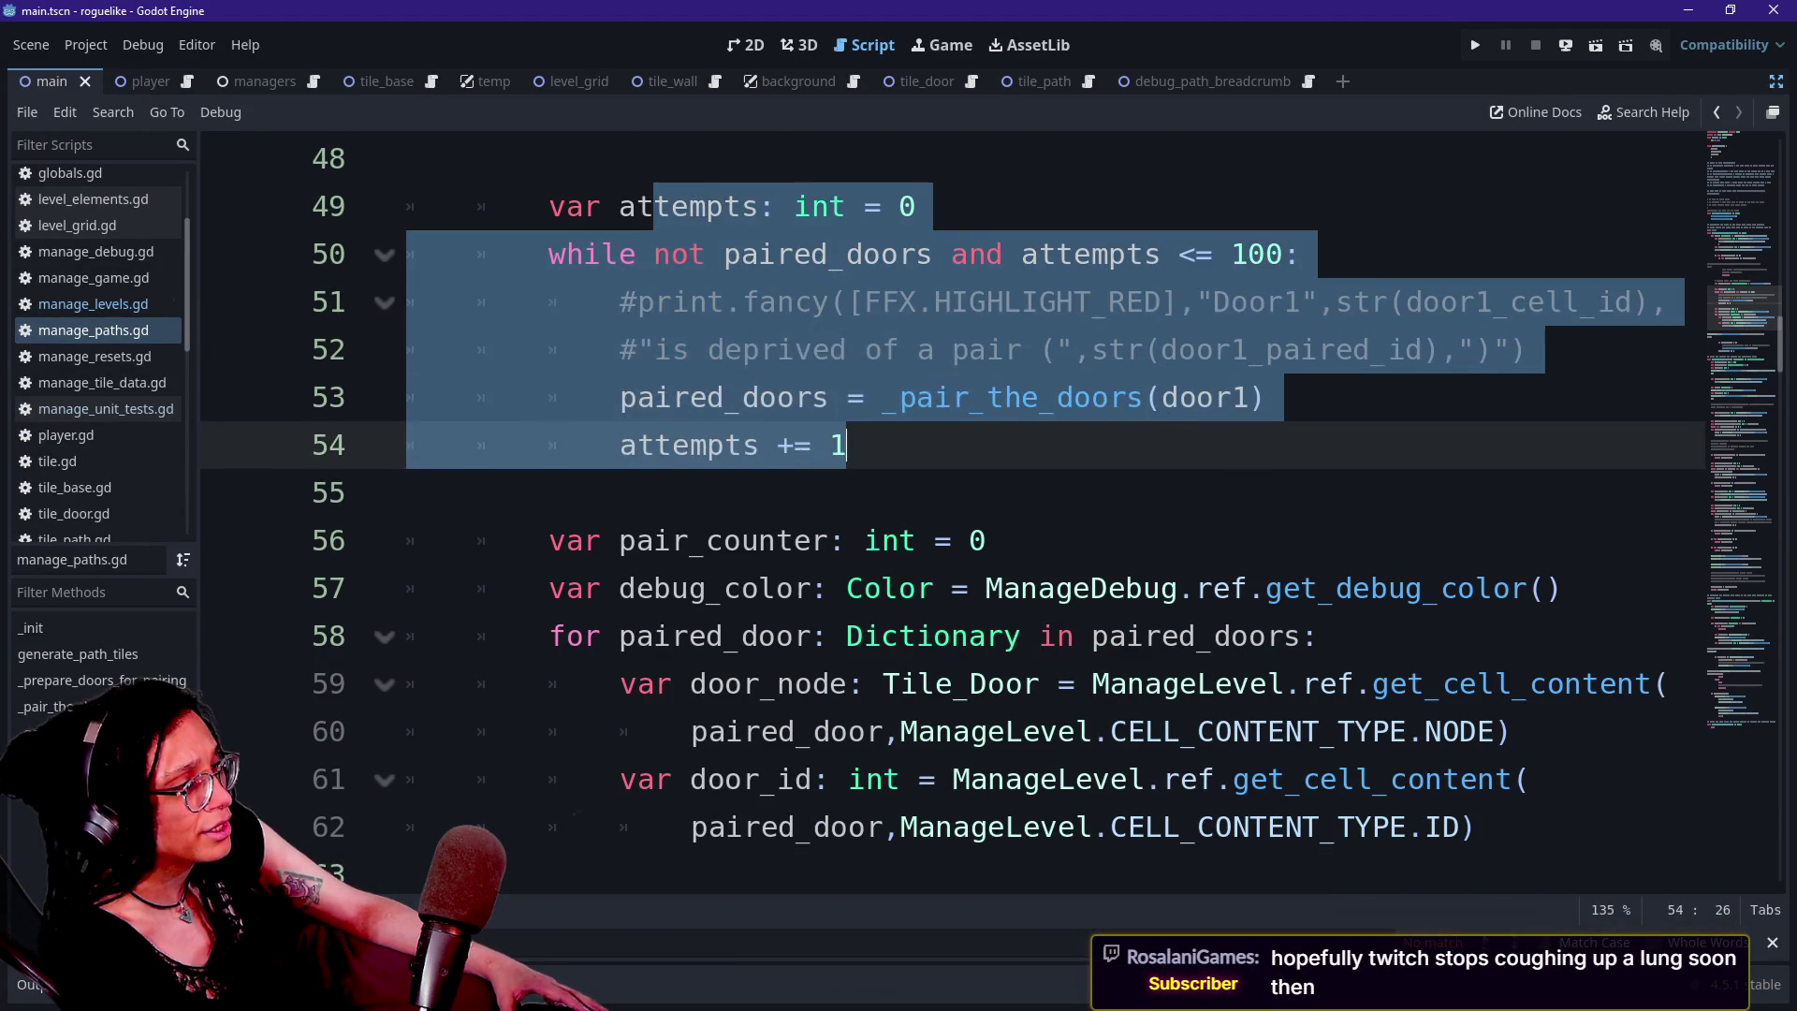
pyautogui.click(848, 444)
pyautogui.press('Up')
pyautogui.press('Up')
pyautogui.press('Up')
pyautogui.press('Up')
pyautogui.press('Down')
pyautogui.press('Down')
pyautogui.press('Down')
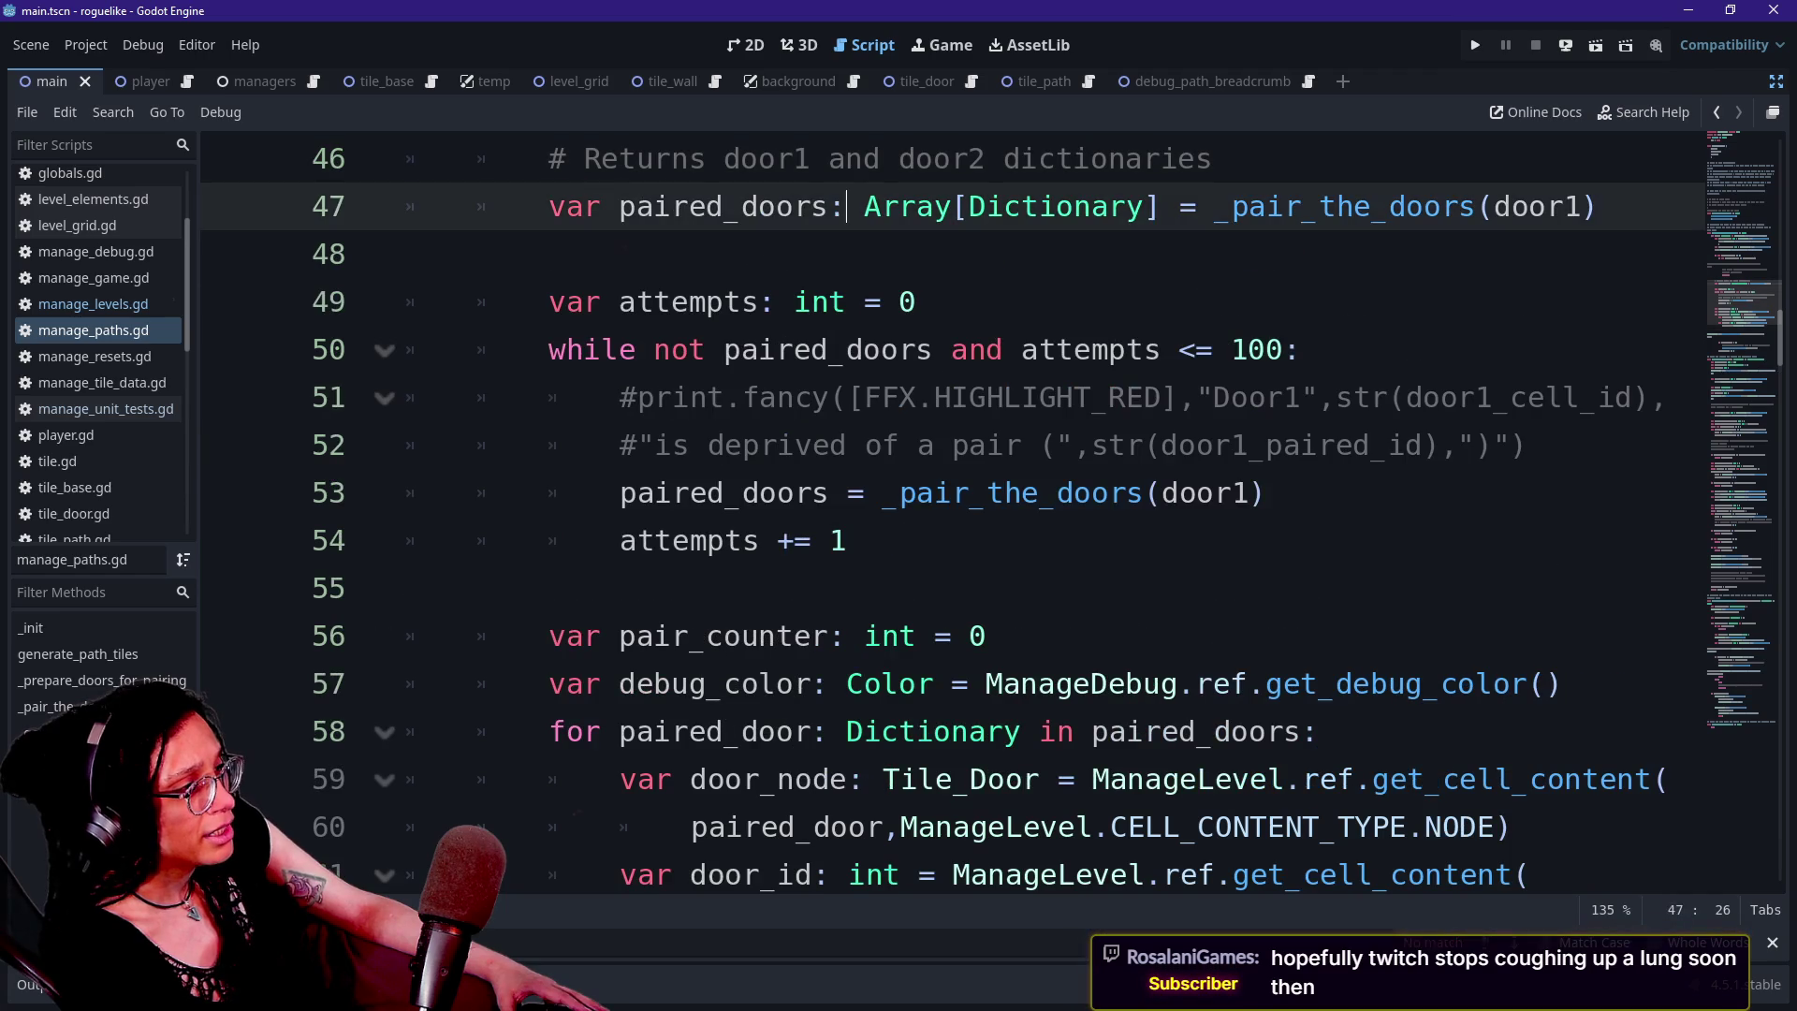
pyautogui.press('Down')
pyautogui.press('Down')
pyautogui.press('Down')
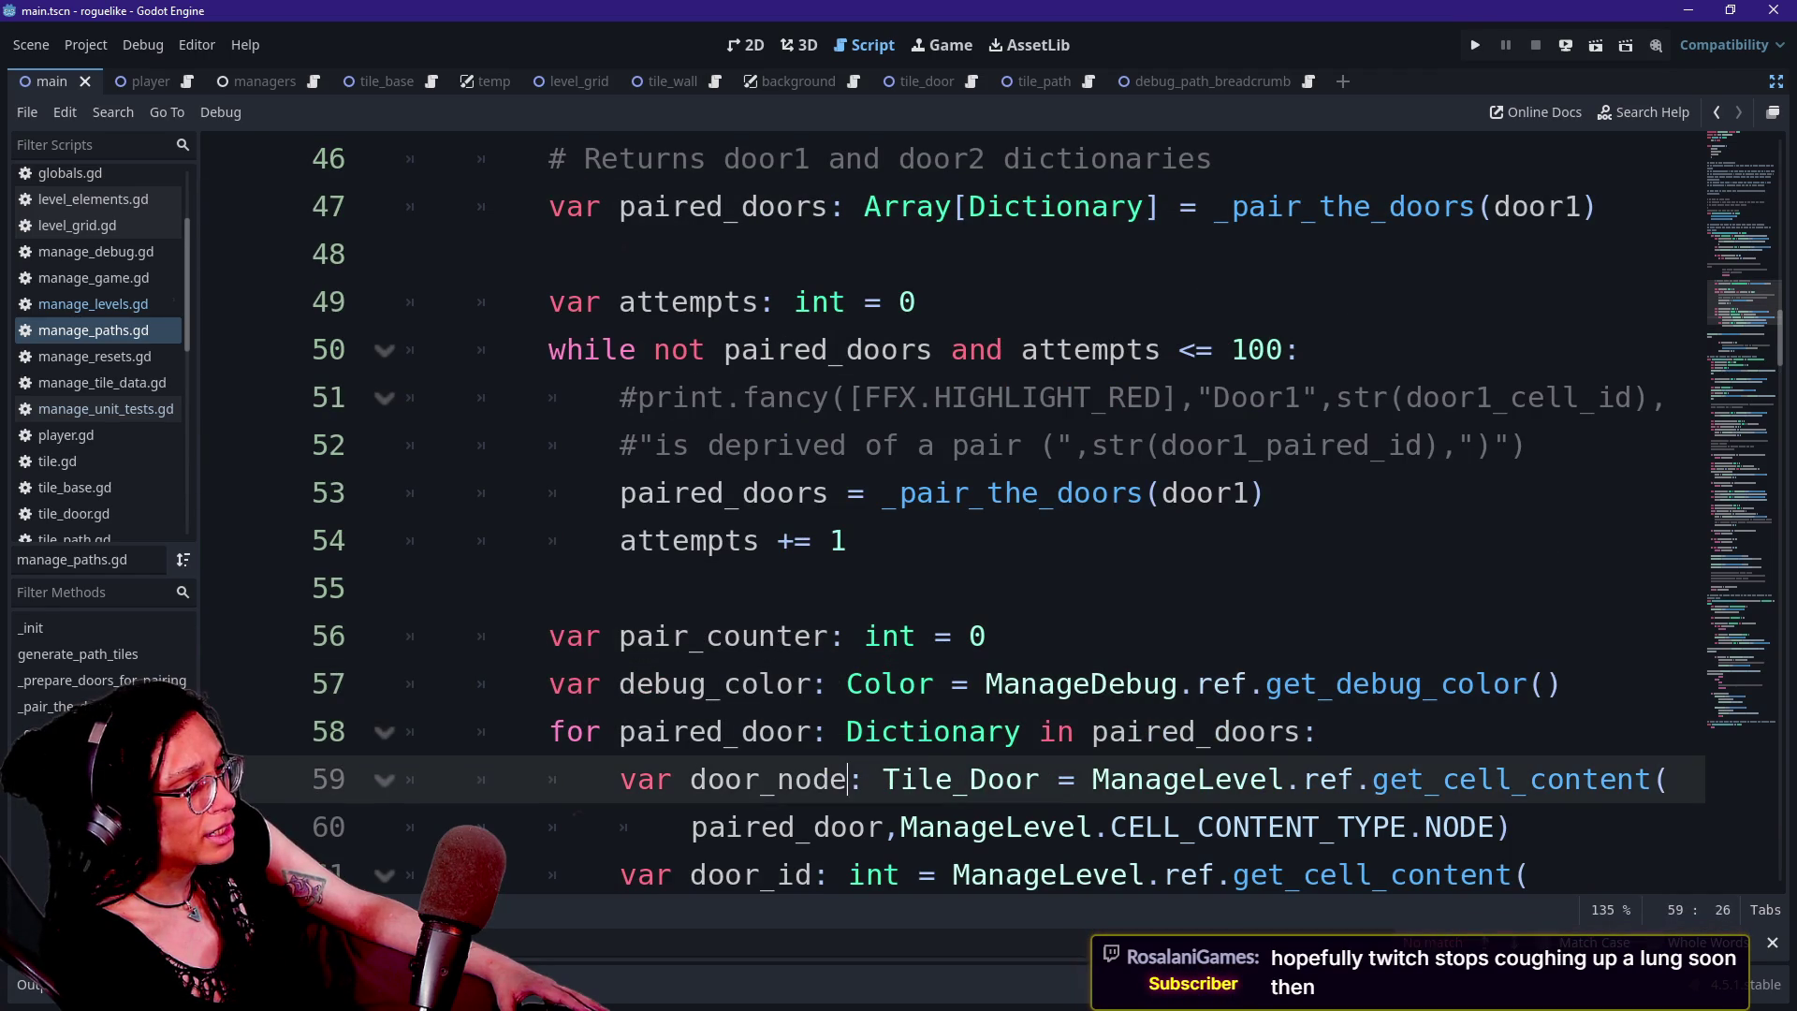
pyautogui.press('Down')
pyautogui.press('Down')
pyautogui.press('Down')
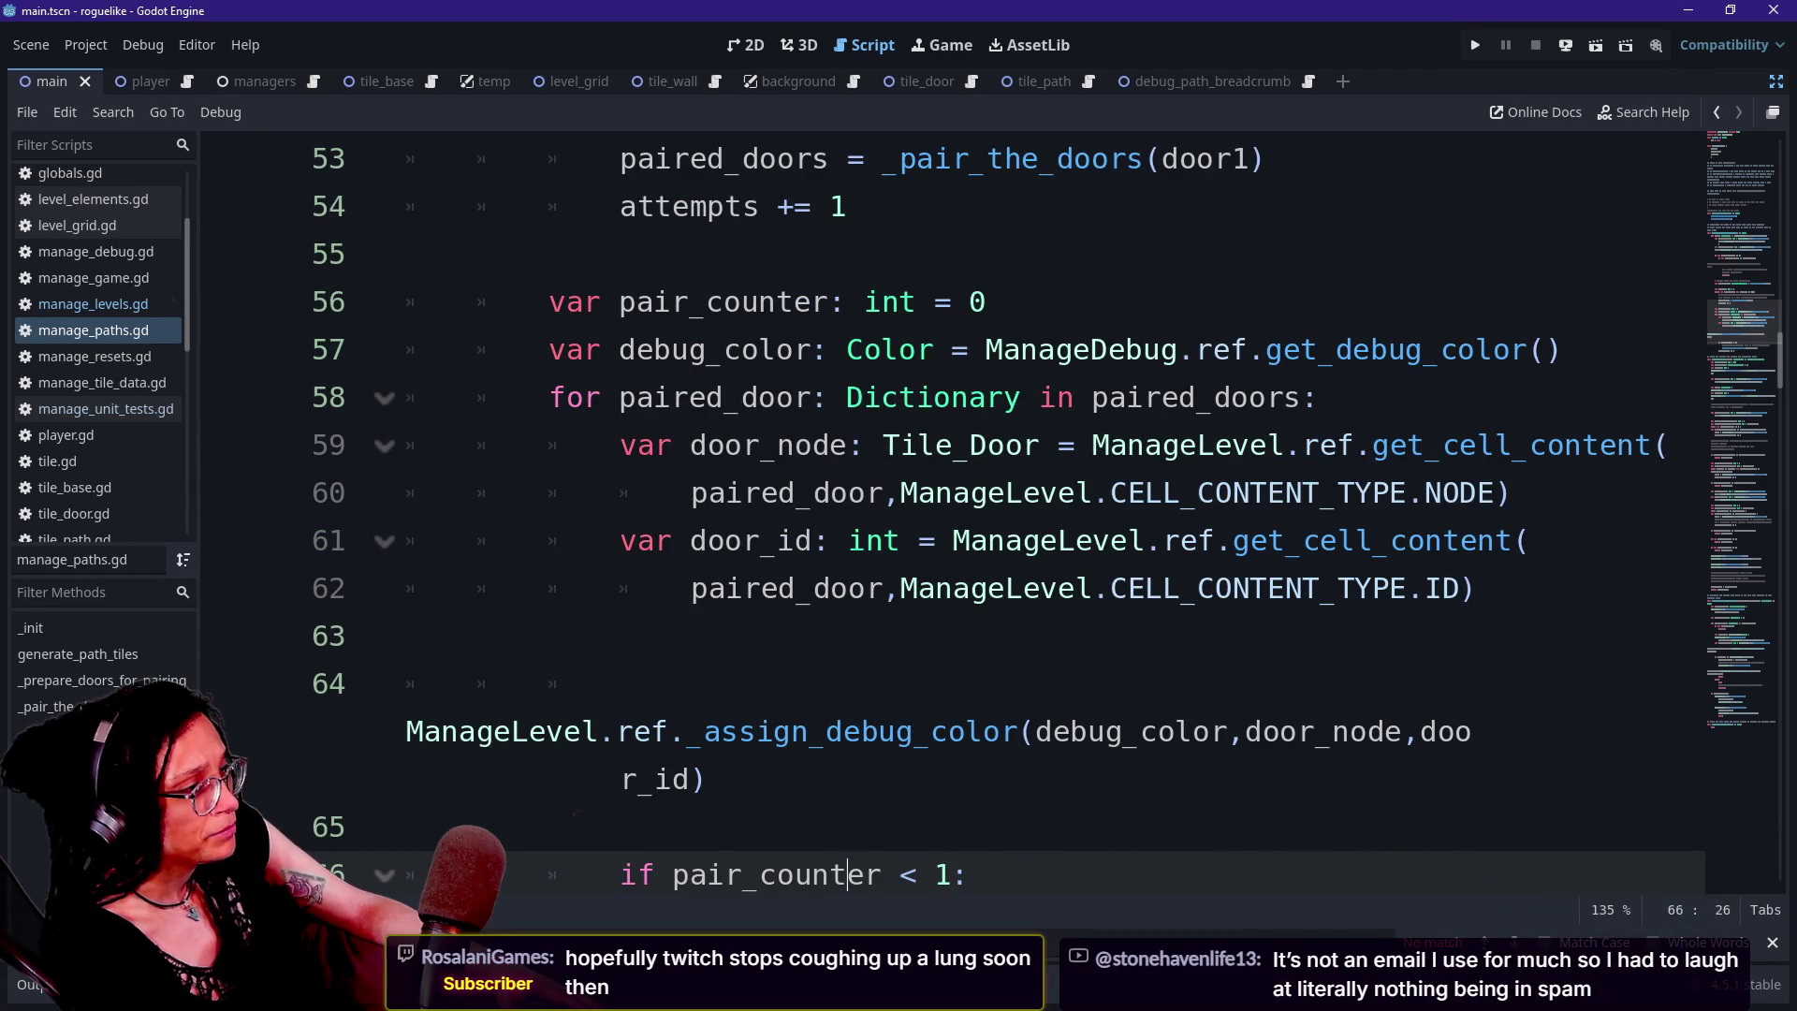
pyautogui.click(1092, 444)
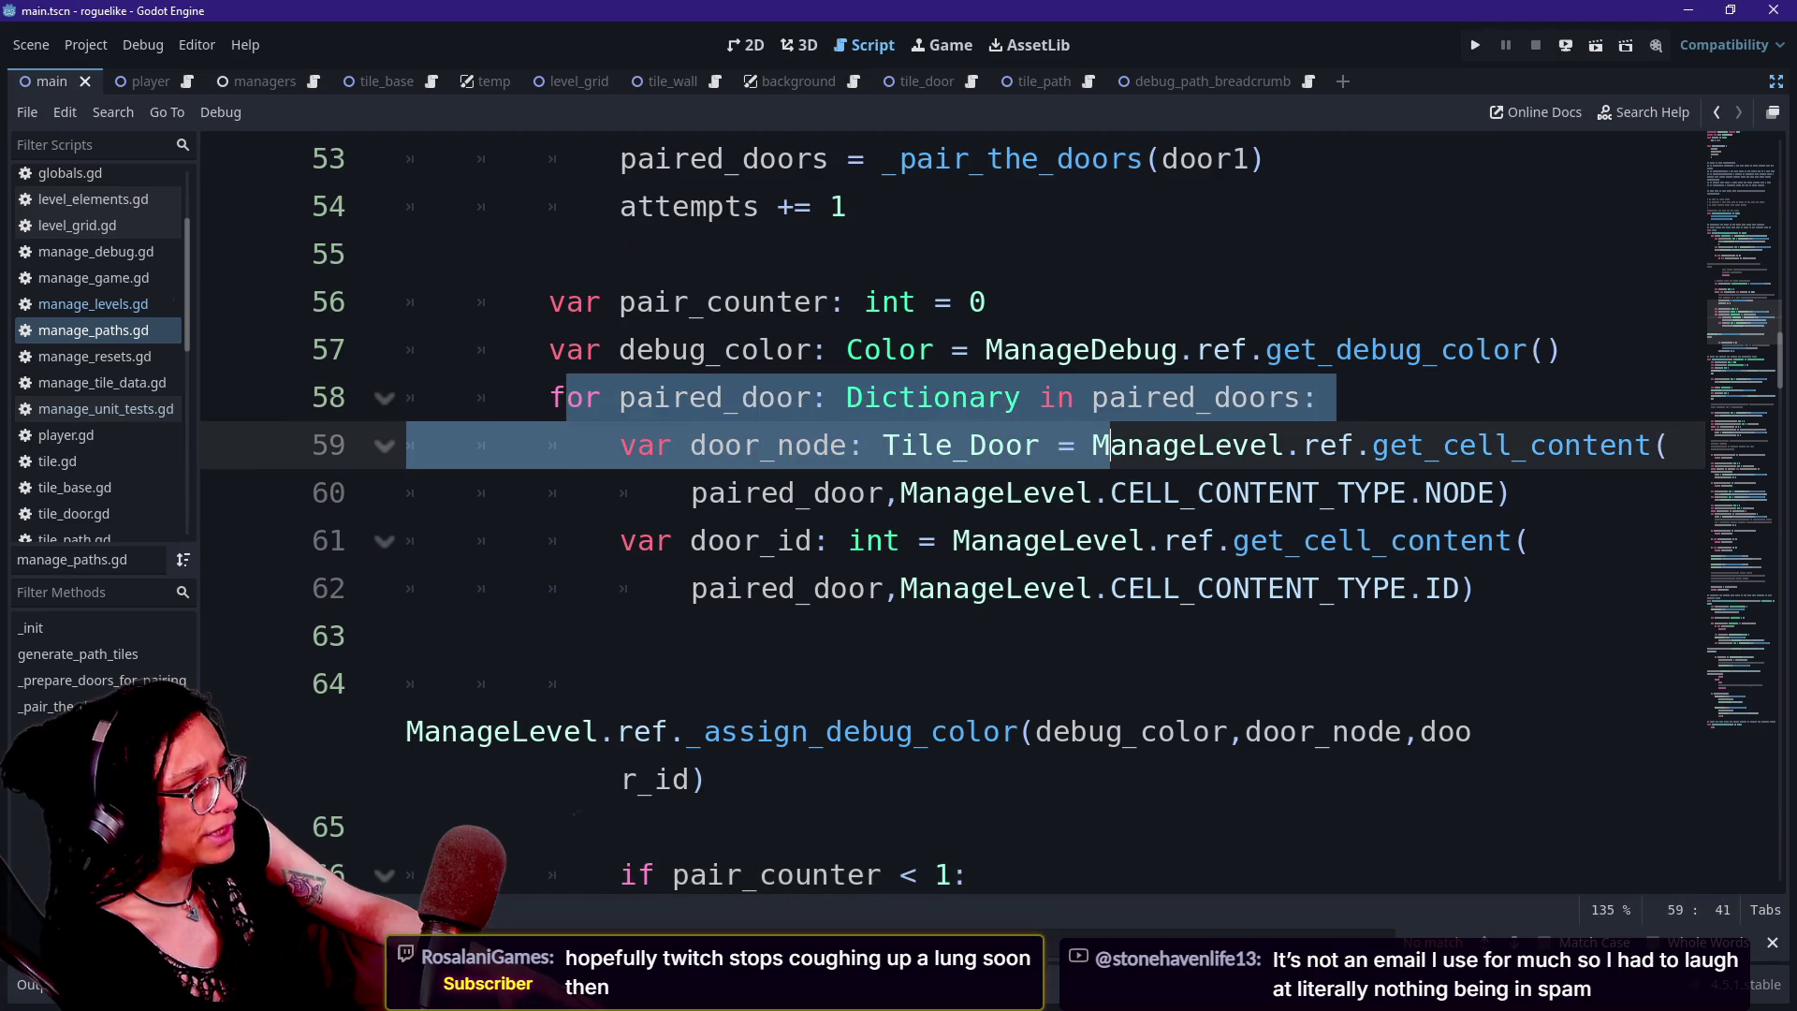
pyautogui.press('Down')
pyautogui.press('Down')
pyautogui.press('Down')
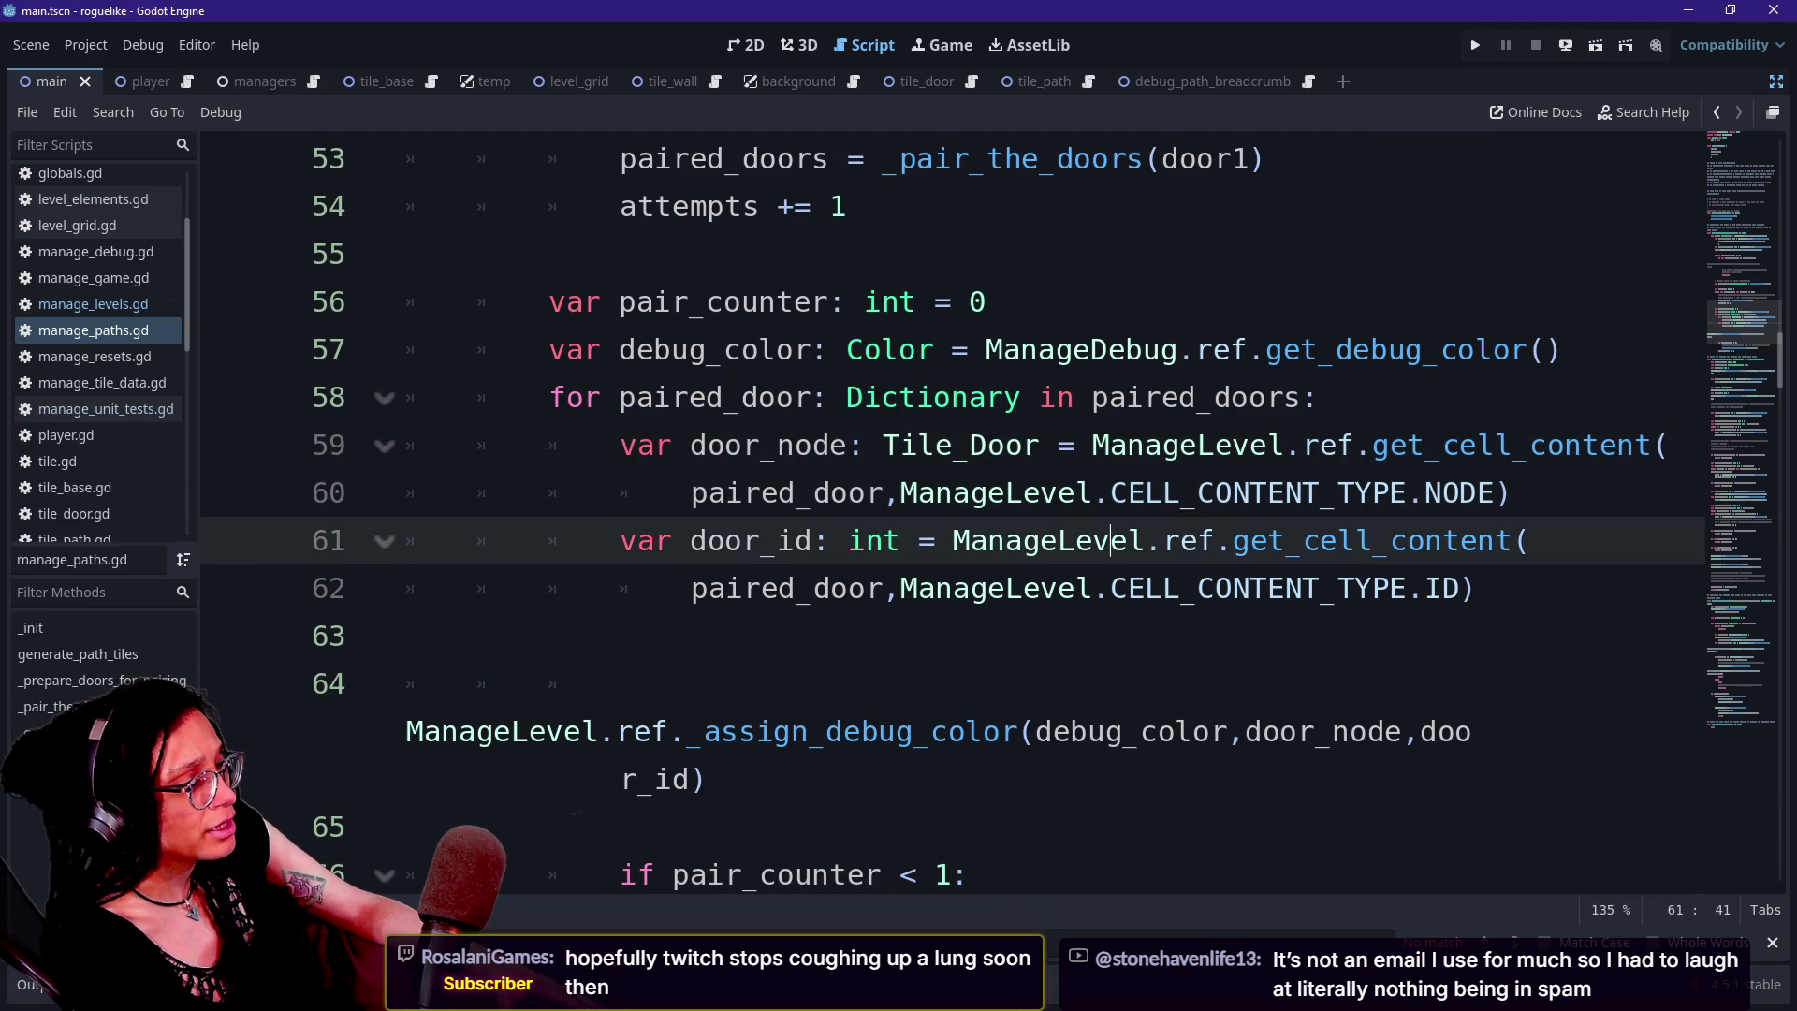
# Break the _assign_debug_color call after '(' so its arguments sit on an indented line
pyautogui.click(1033, 731)
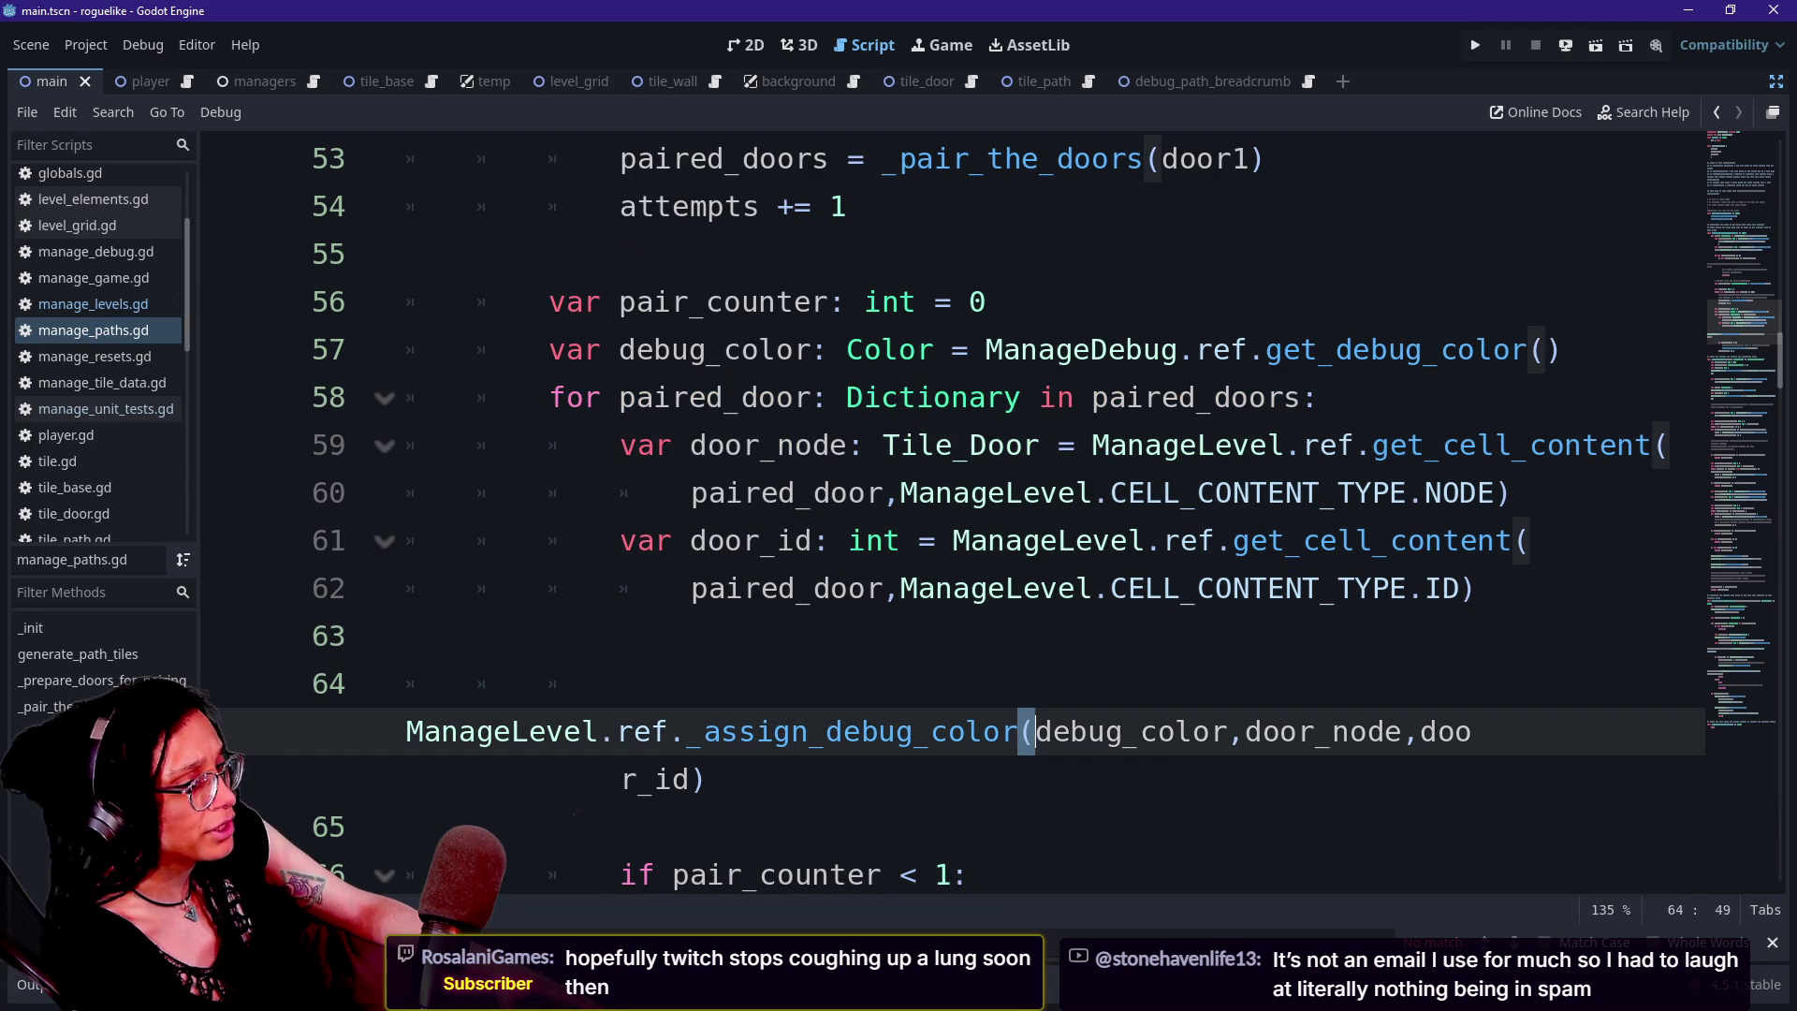
pyautogui.press('Left')
pyautogui.press('Return')
pyautogui.press('BackSpace')
pyautogui.press('Right')
pyautogui.press('Return')
# Jump to the _assign_debug_color definition in manage_levels.gd
pyautogui.press('Up')
pyautogui.press('Up')
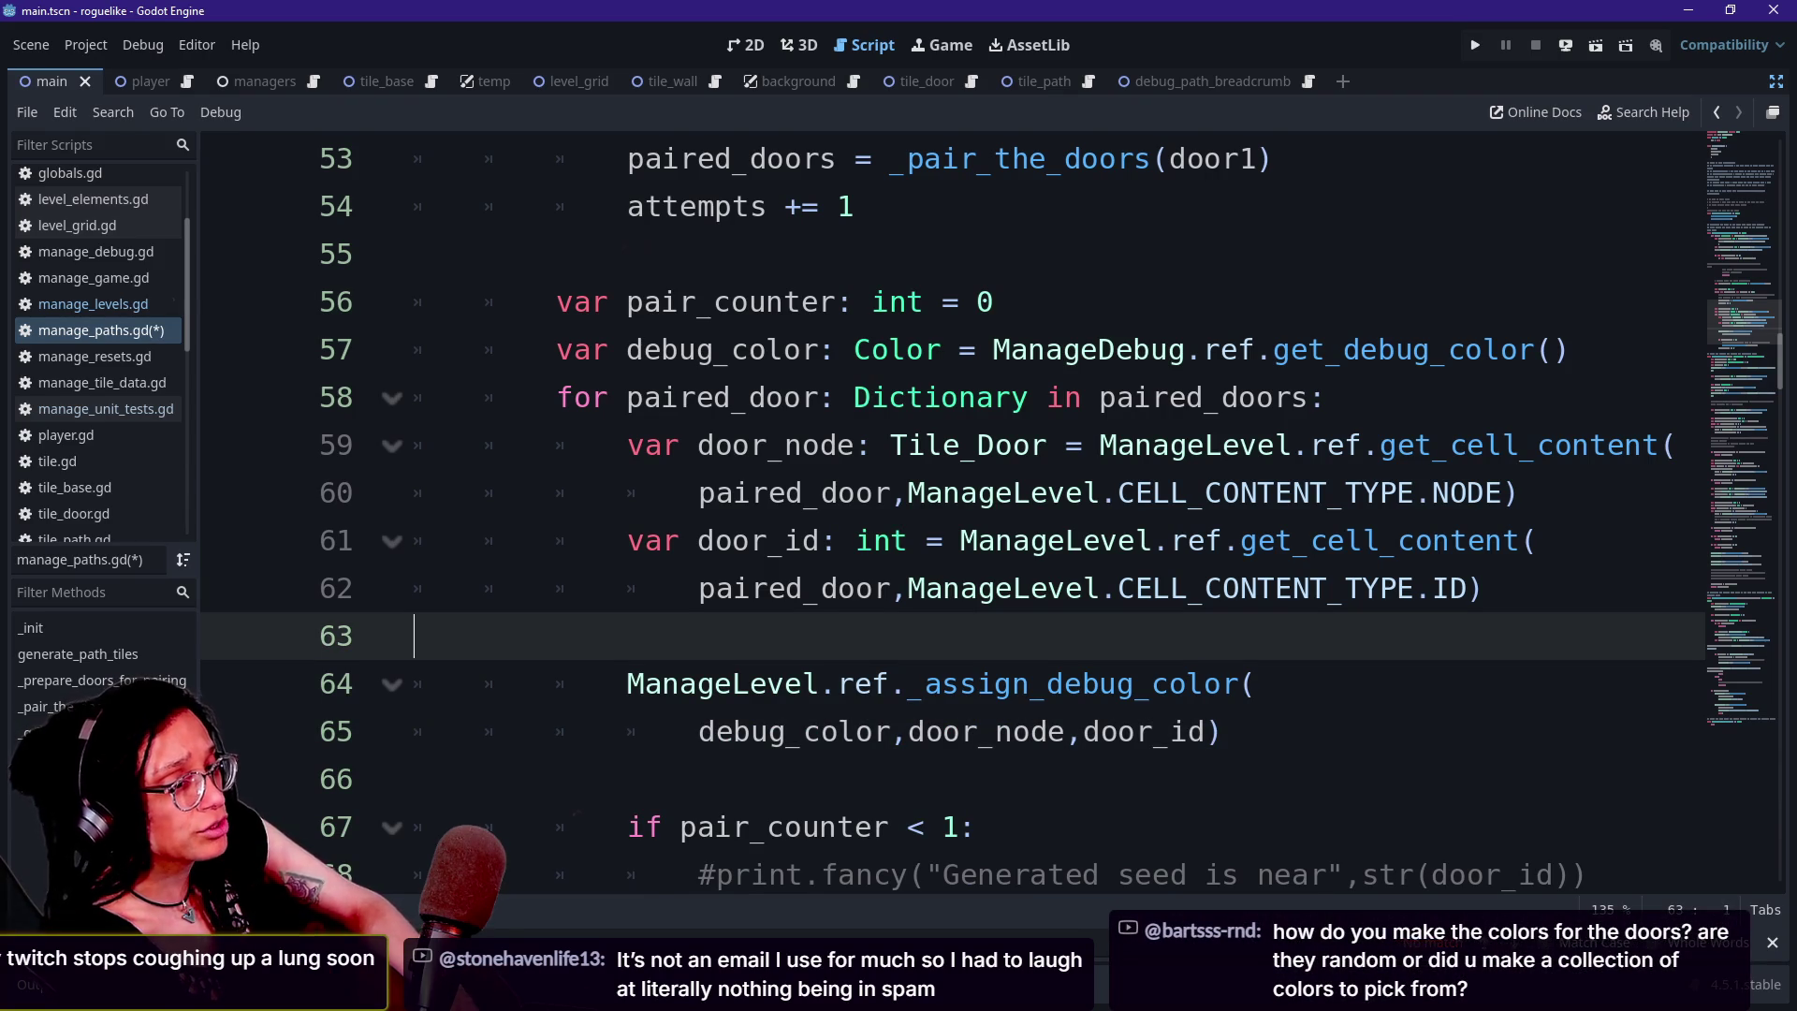
pyautogui.press('Up')
pyautogui.press('Up')
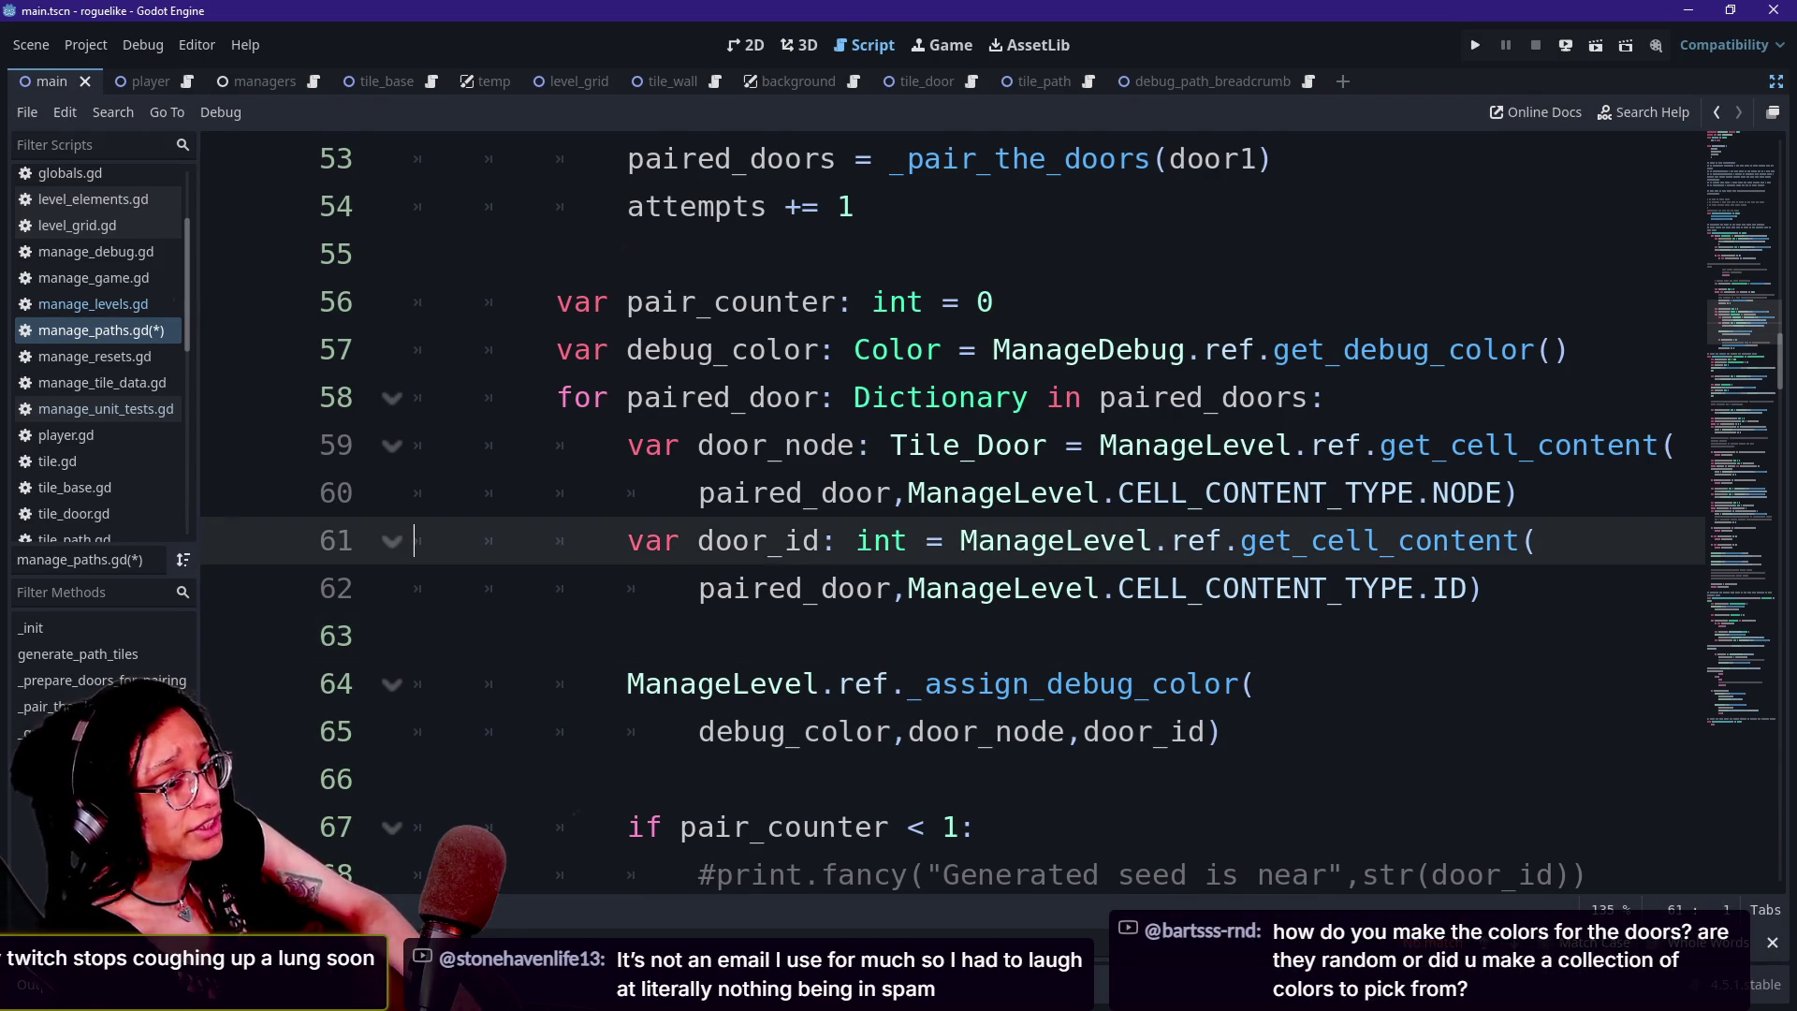
pyautogui.click(821, 397)
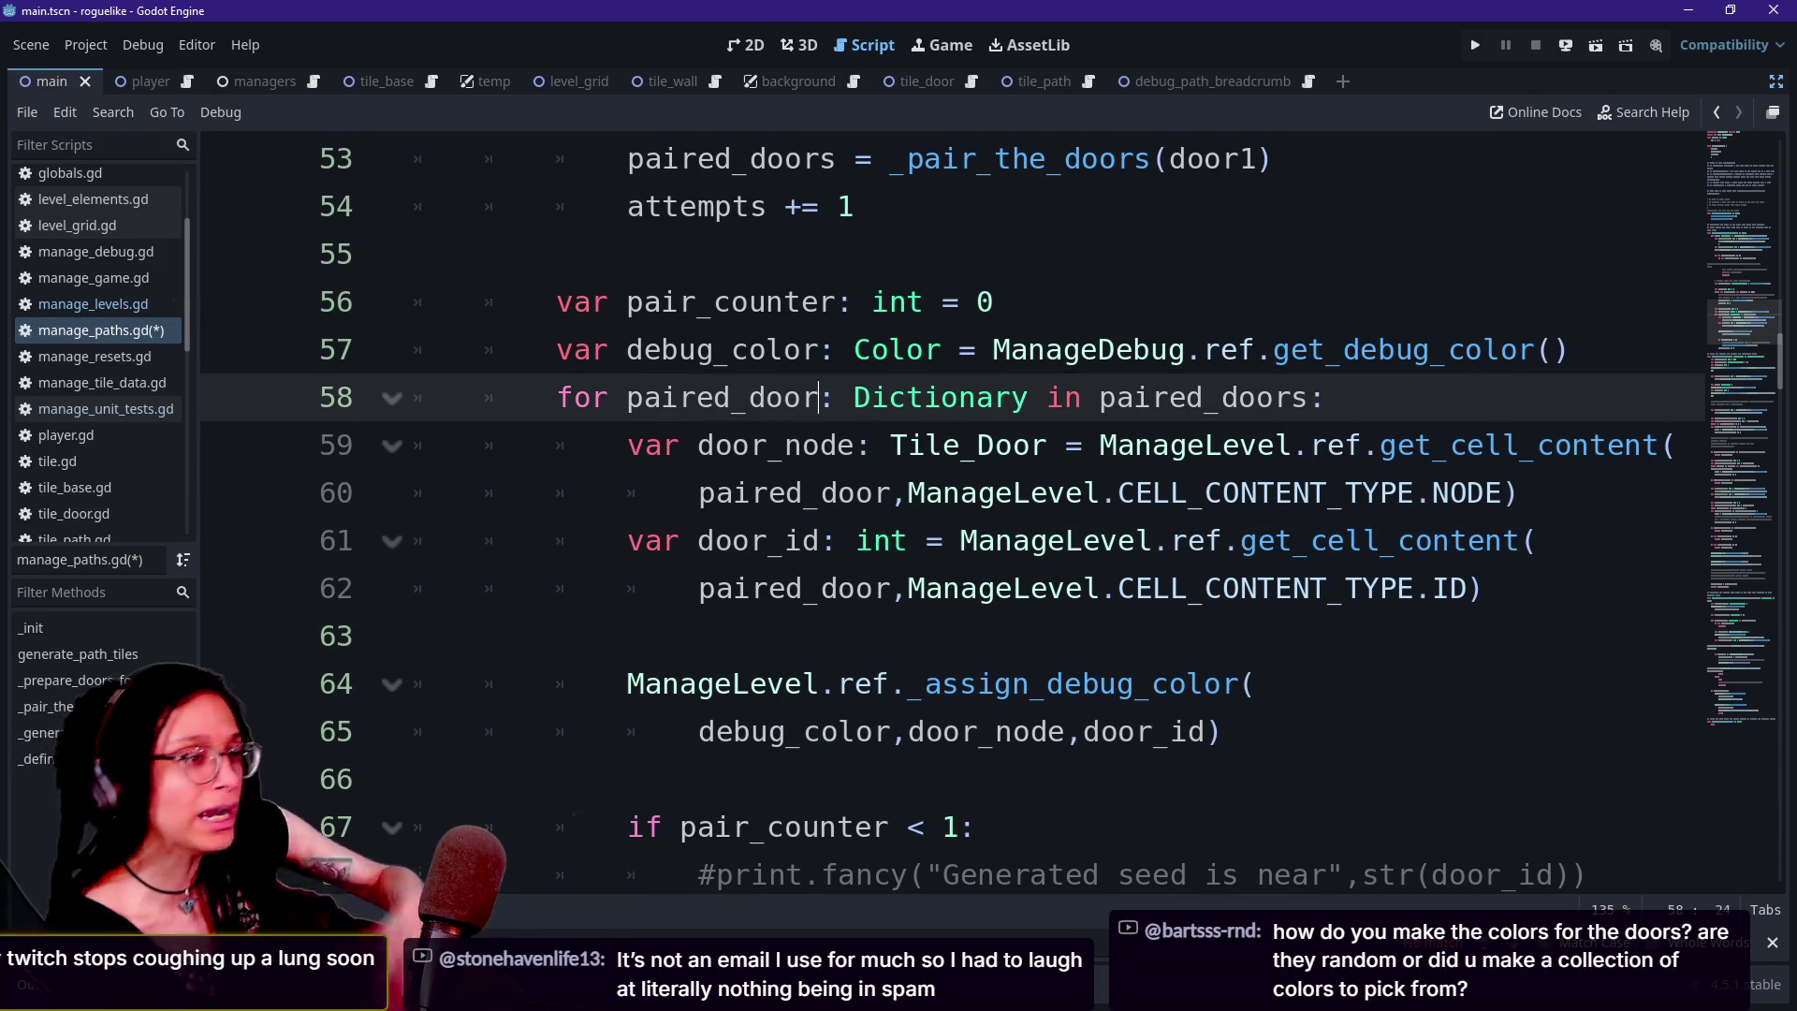
pyautogui.press('Up')
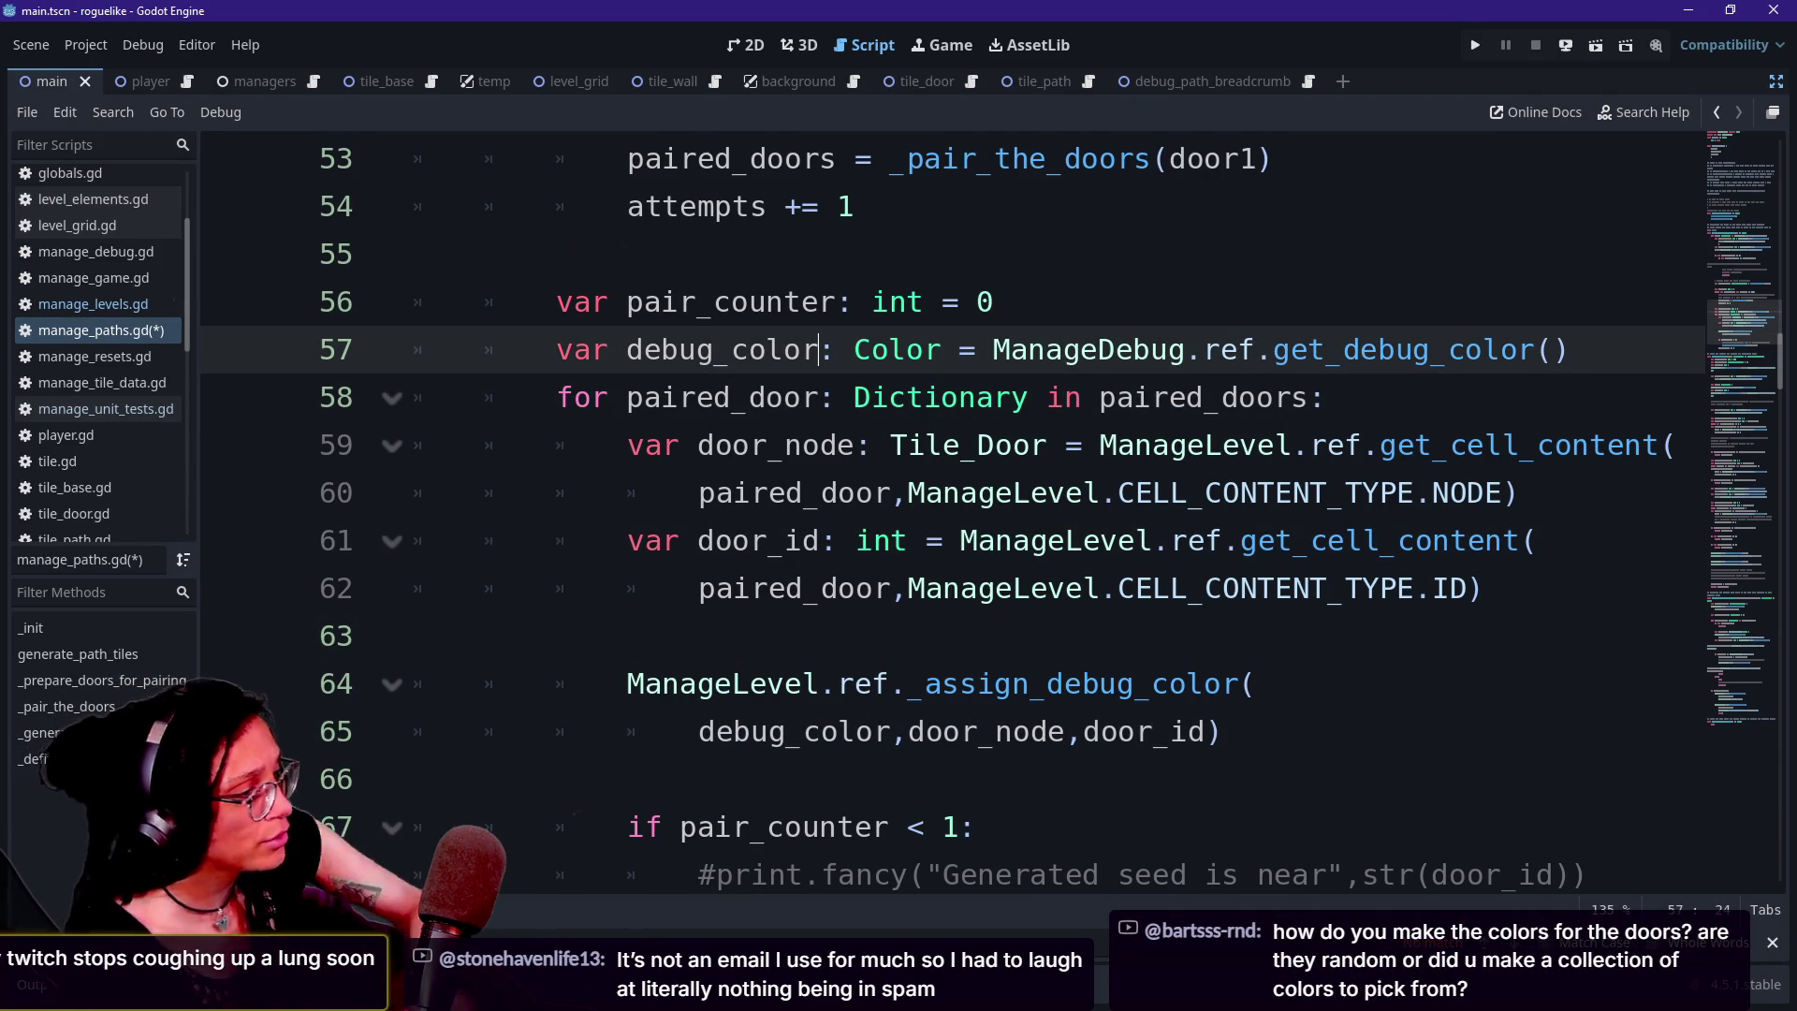
pyautogui.keyDown('ctrl'); pyautogui.click(1163, 684); pyautogui.keyUp('ctrl')
# Open manage_debug.gd to see its preloaded debug scenes, toggle flags and _DEBUG_COLORS array
pyautogui.scroll(15, 936, 515)
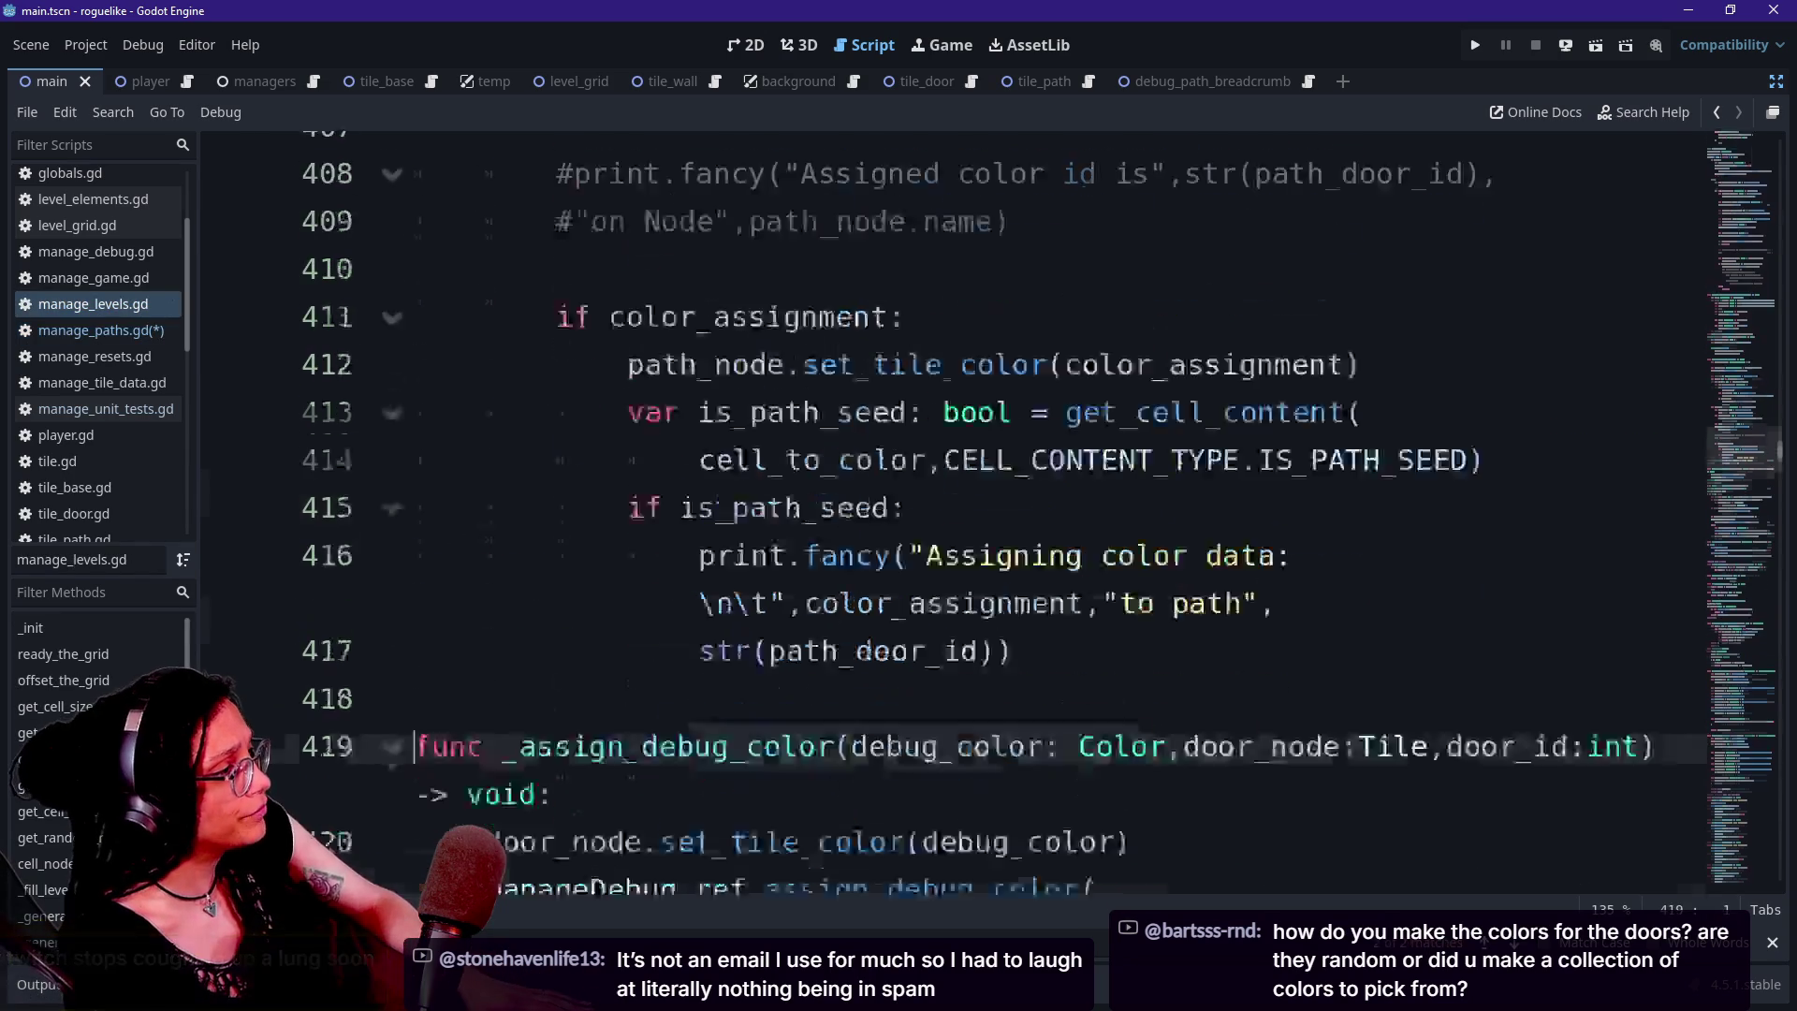
pyautogui.scroll(20, 936, 515)
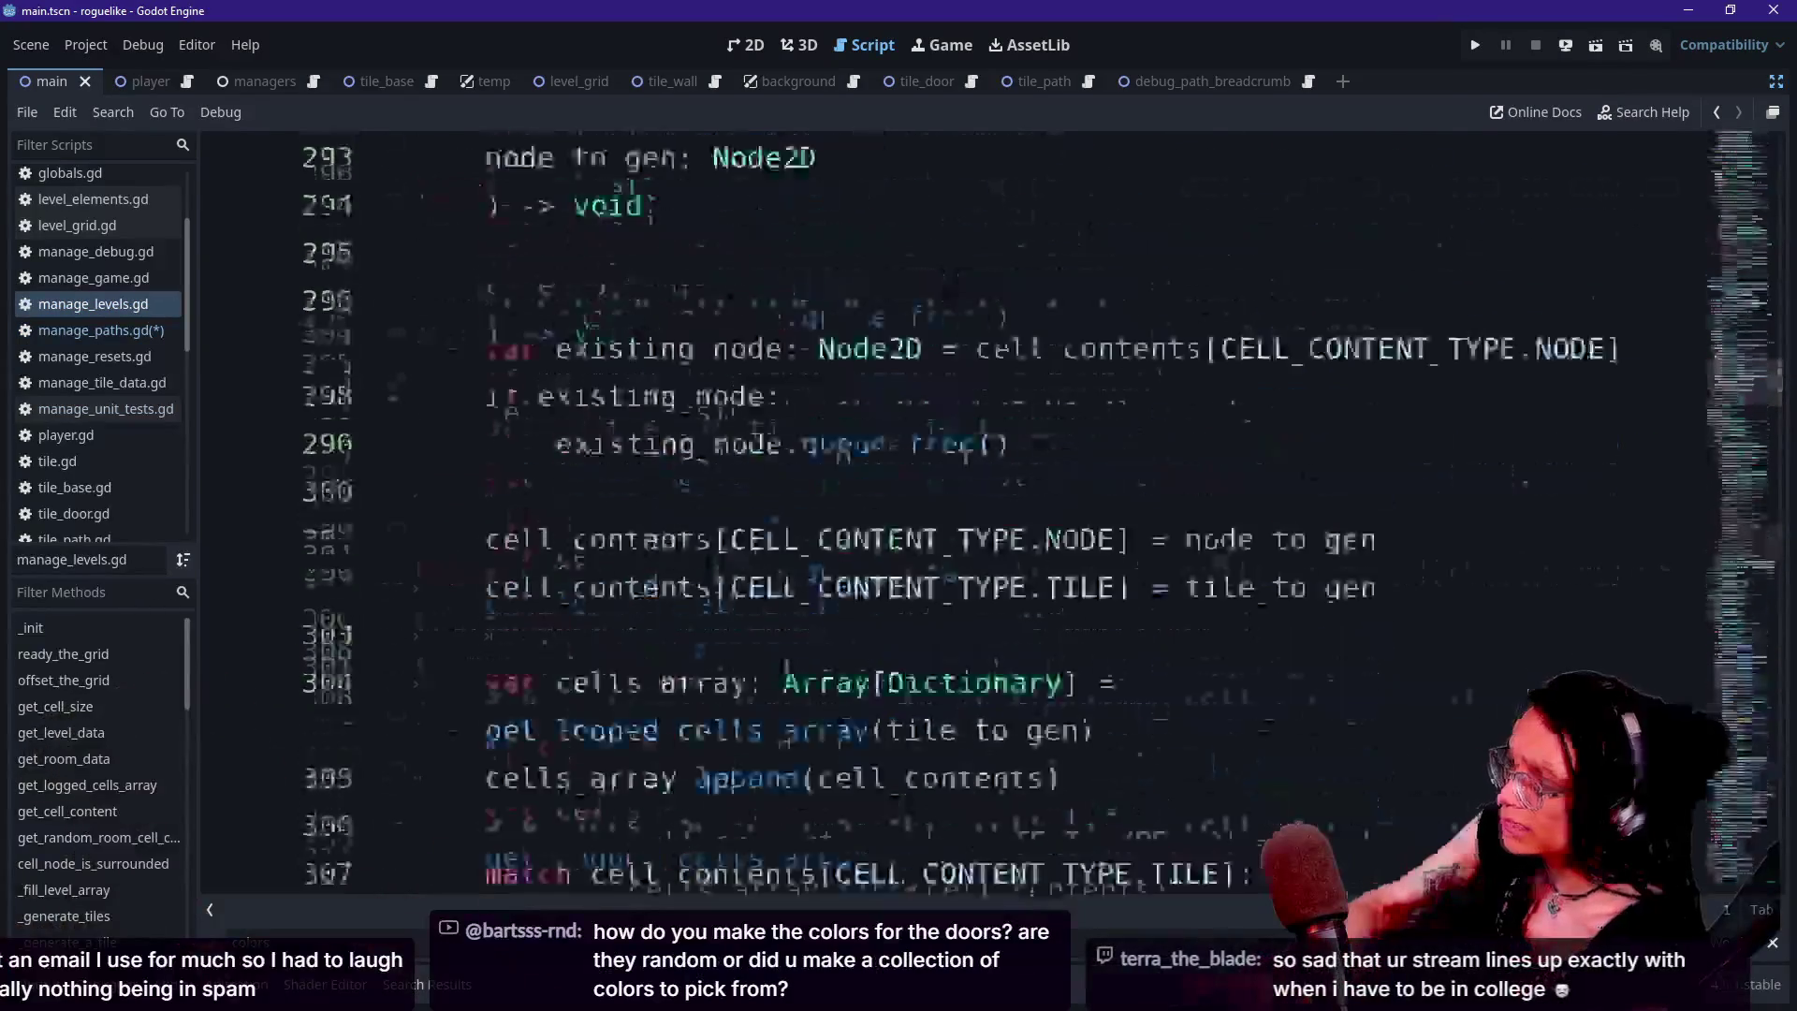
pyautogui.scroll(20, 369, 328)
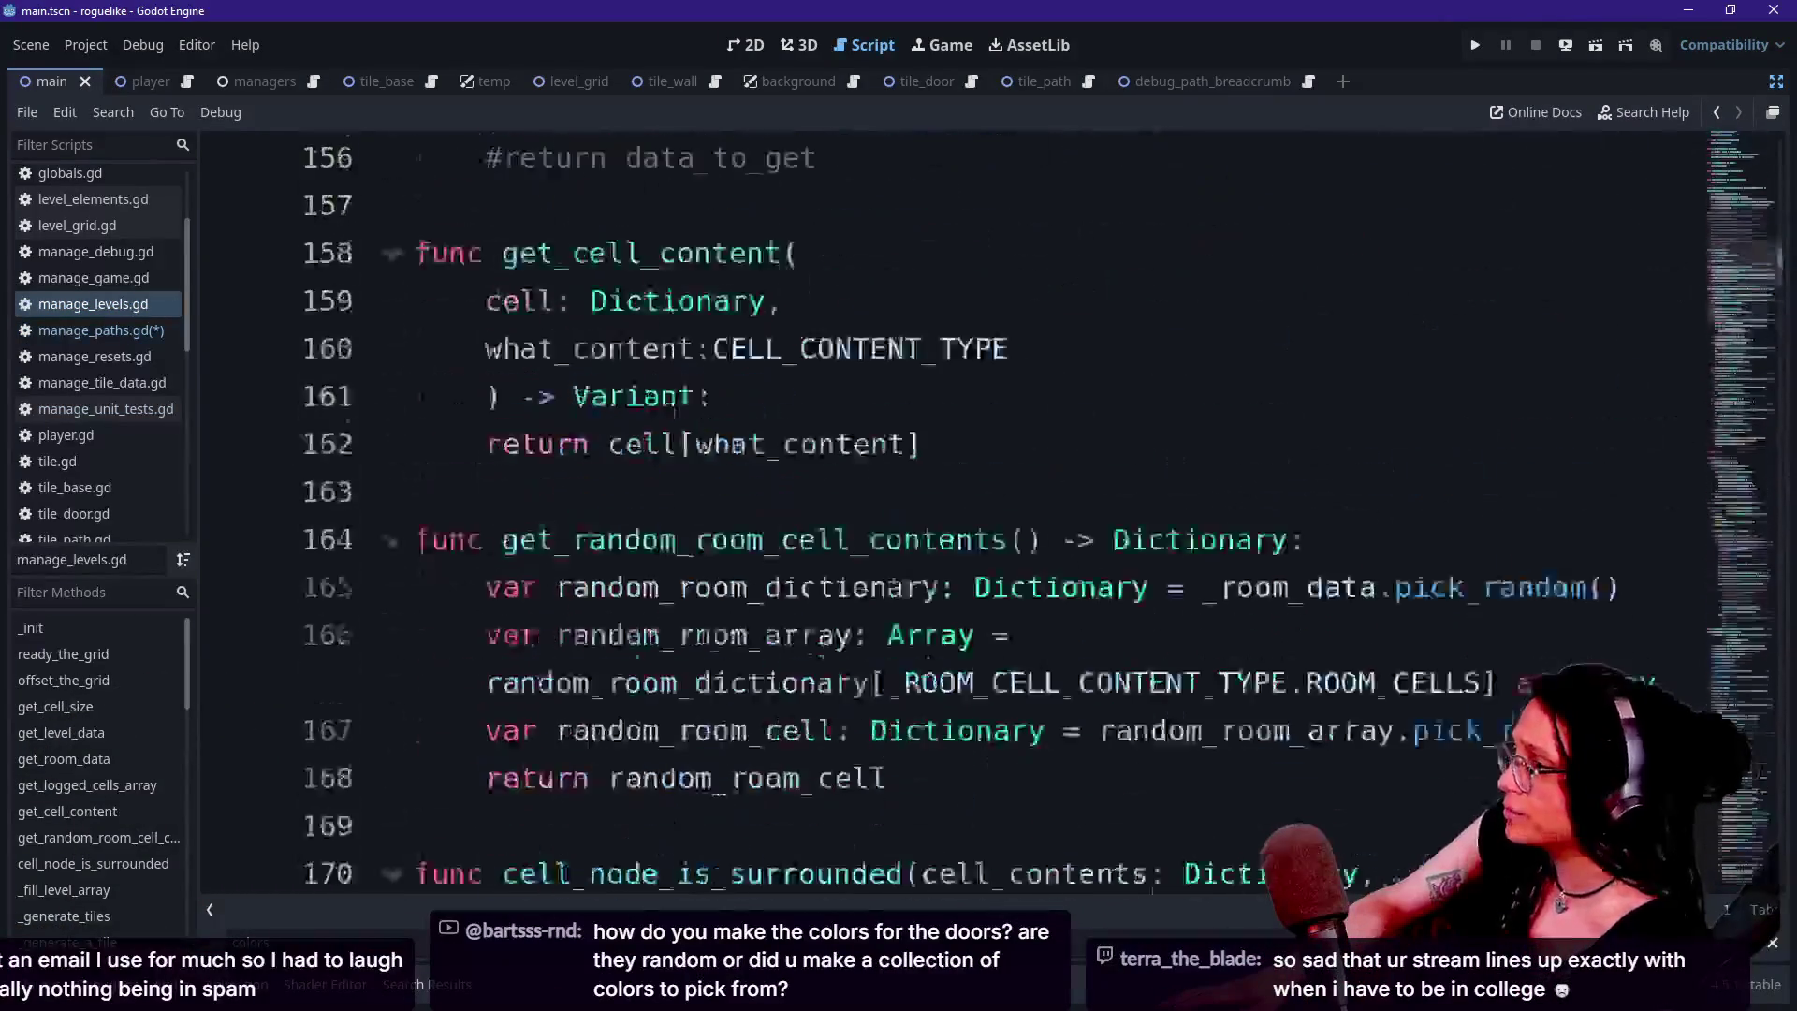
pyautogui.click(96, 250)
pyautogui.scroll(6, 937, 515)
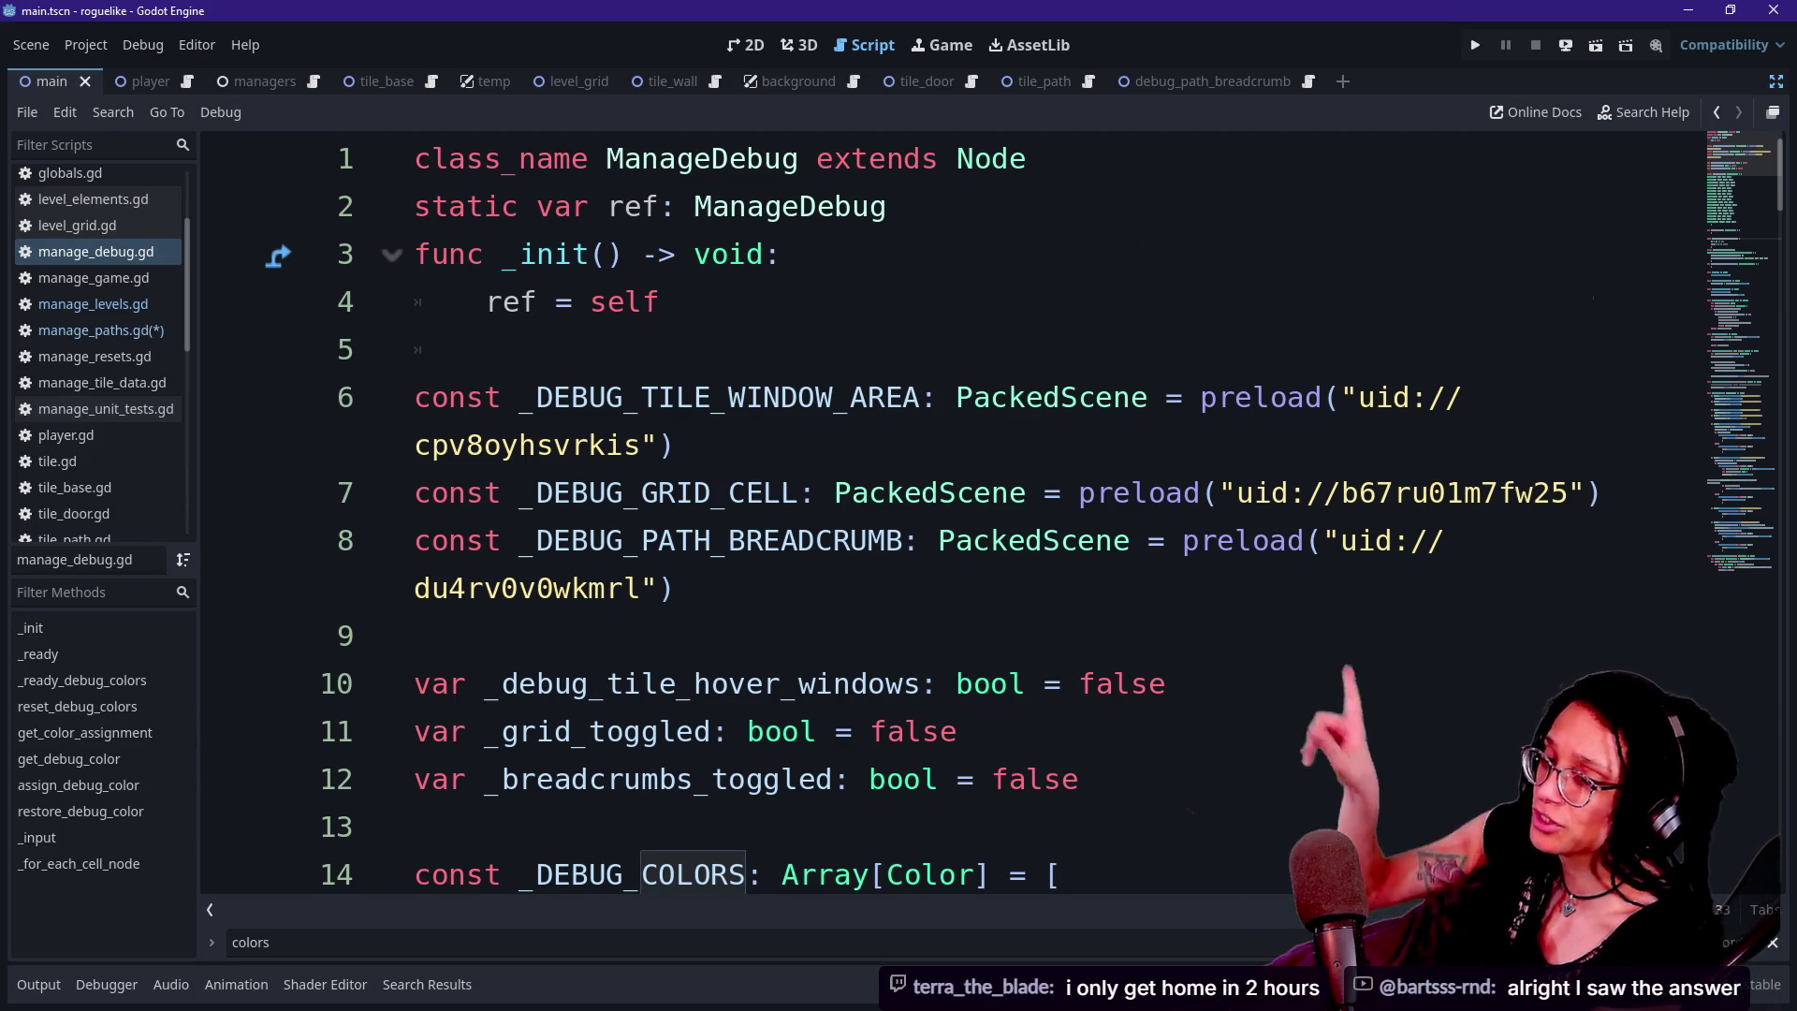
pyautogui.click(486, 350)
pyautogui.press('Up')
pyautogui.press('Up')
pyautogui.press('Down')
pyautogui.press('Down')
pyautogui.press('Down')
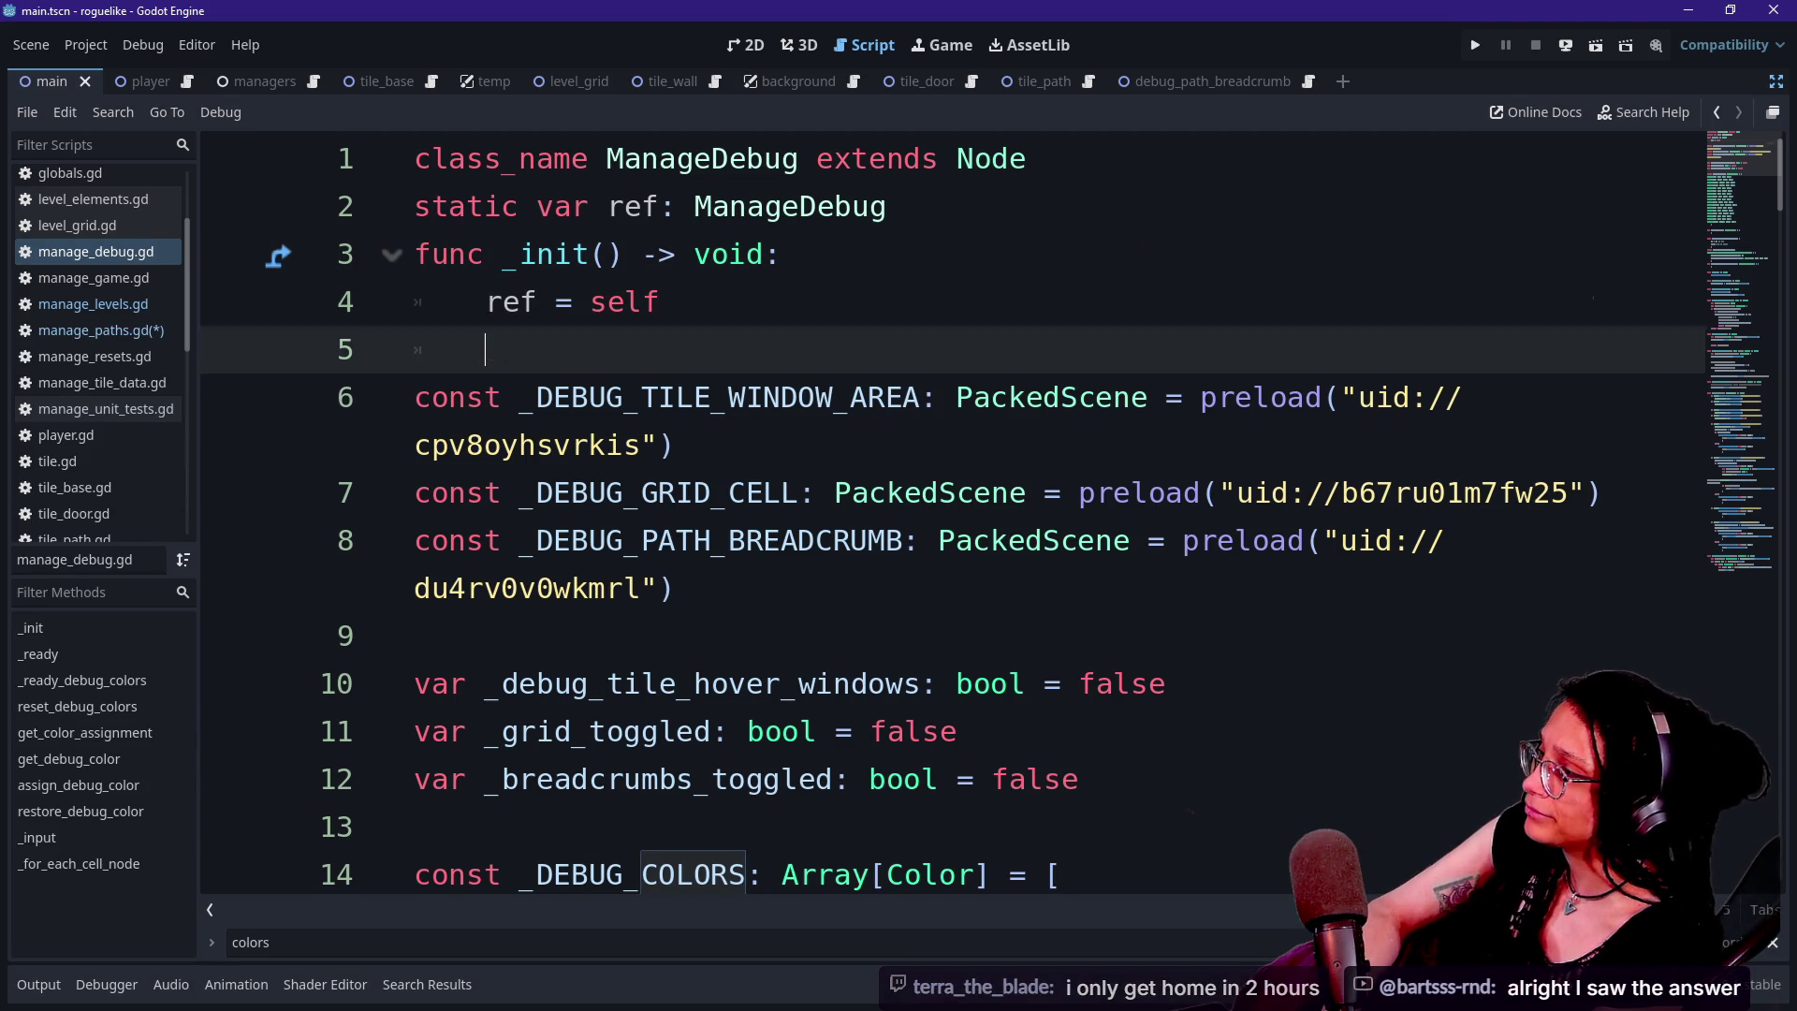
pyautogui.press('Up')
pyautogui.press('Up')
pyautogui.press('Up')
pyautogui.hotkey('shift', 'Down')
pyautogui.hotkey('shift', 'Down')
pyautogui.hotkey('shift', 'Down')
pyautogui.press('Down')
pyautogui.press('Down')
pyautogui.press('Down')
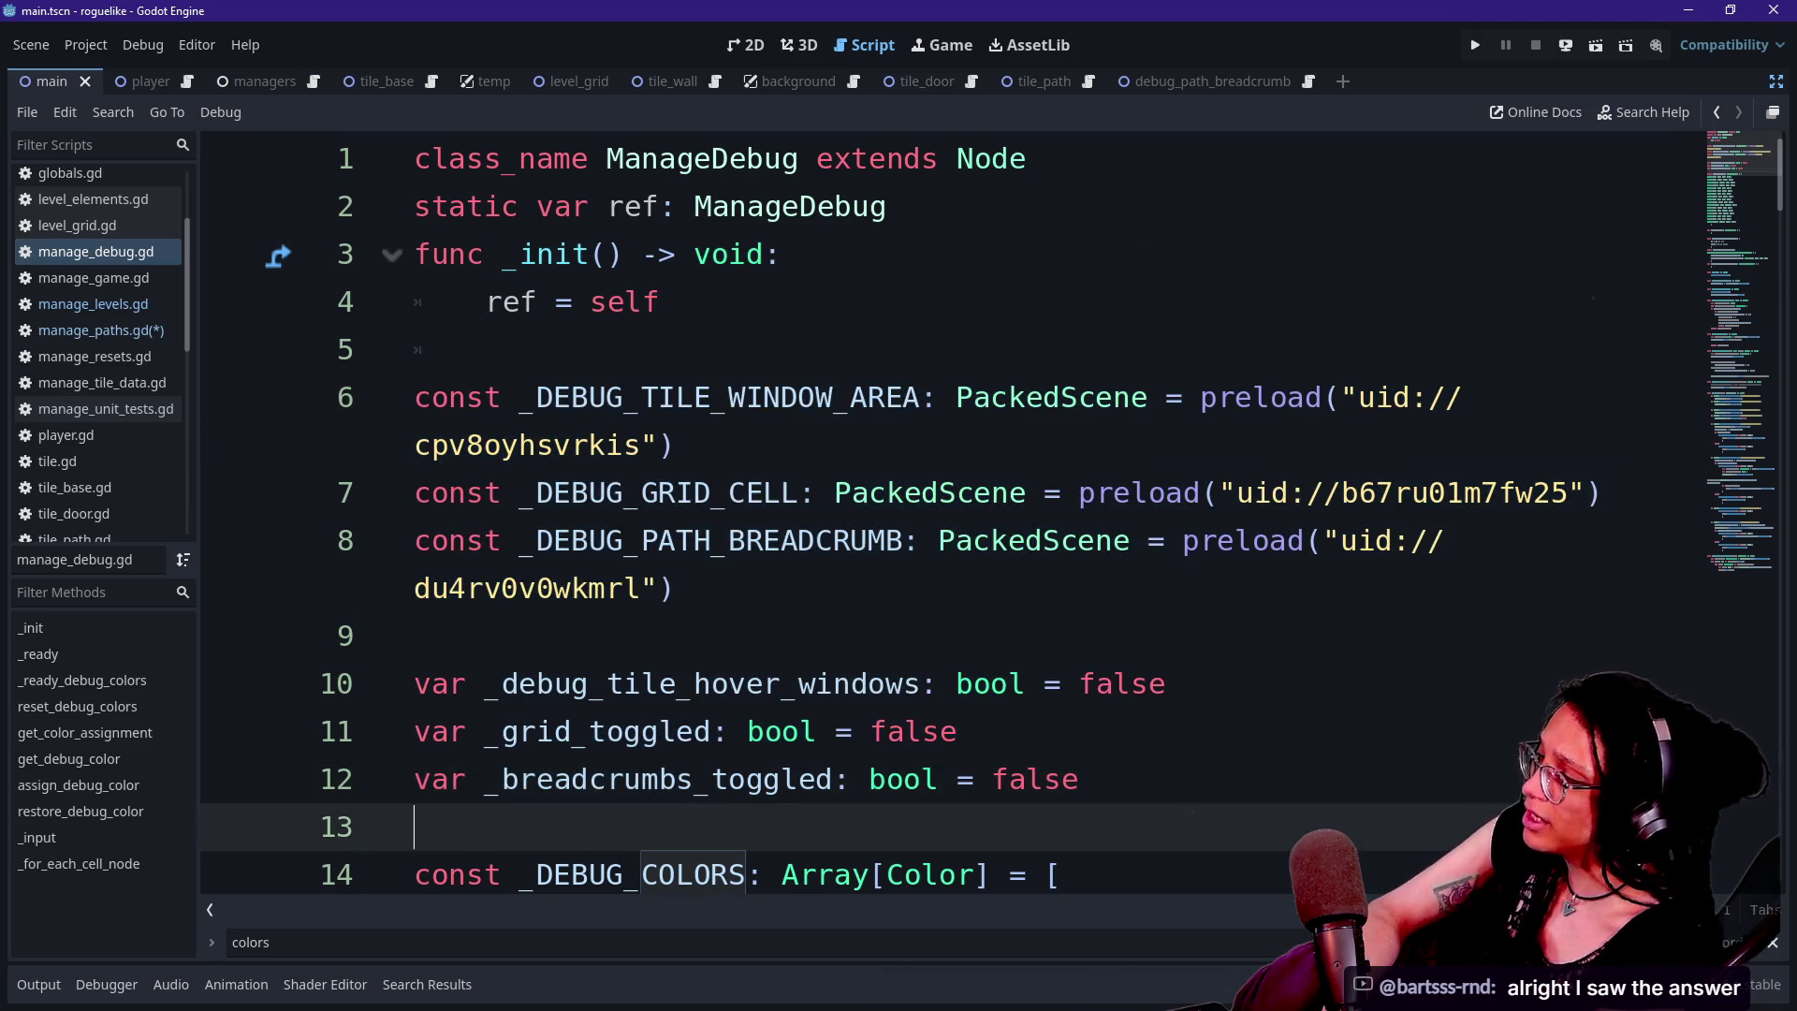
pyautogui.press('Down')
pyautogui.press('Down')
pyautogui.press('Down')
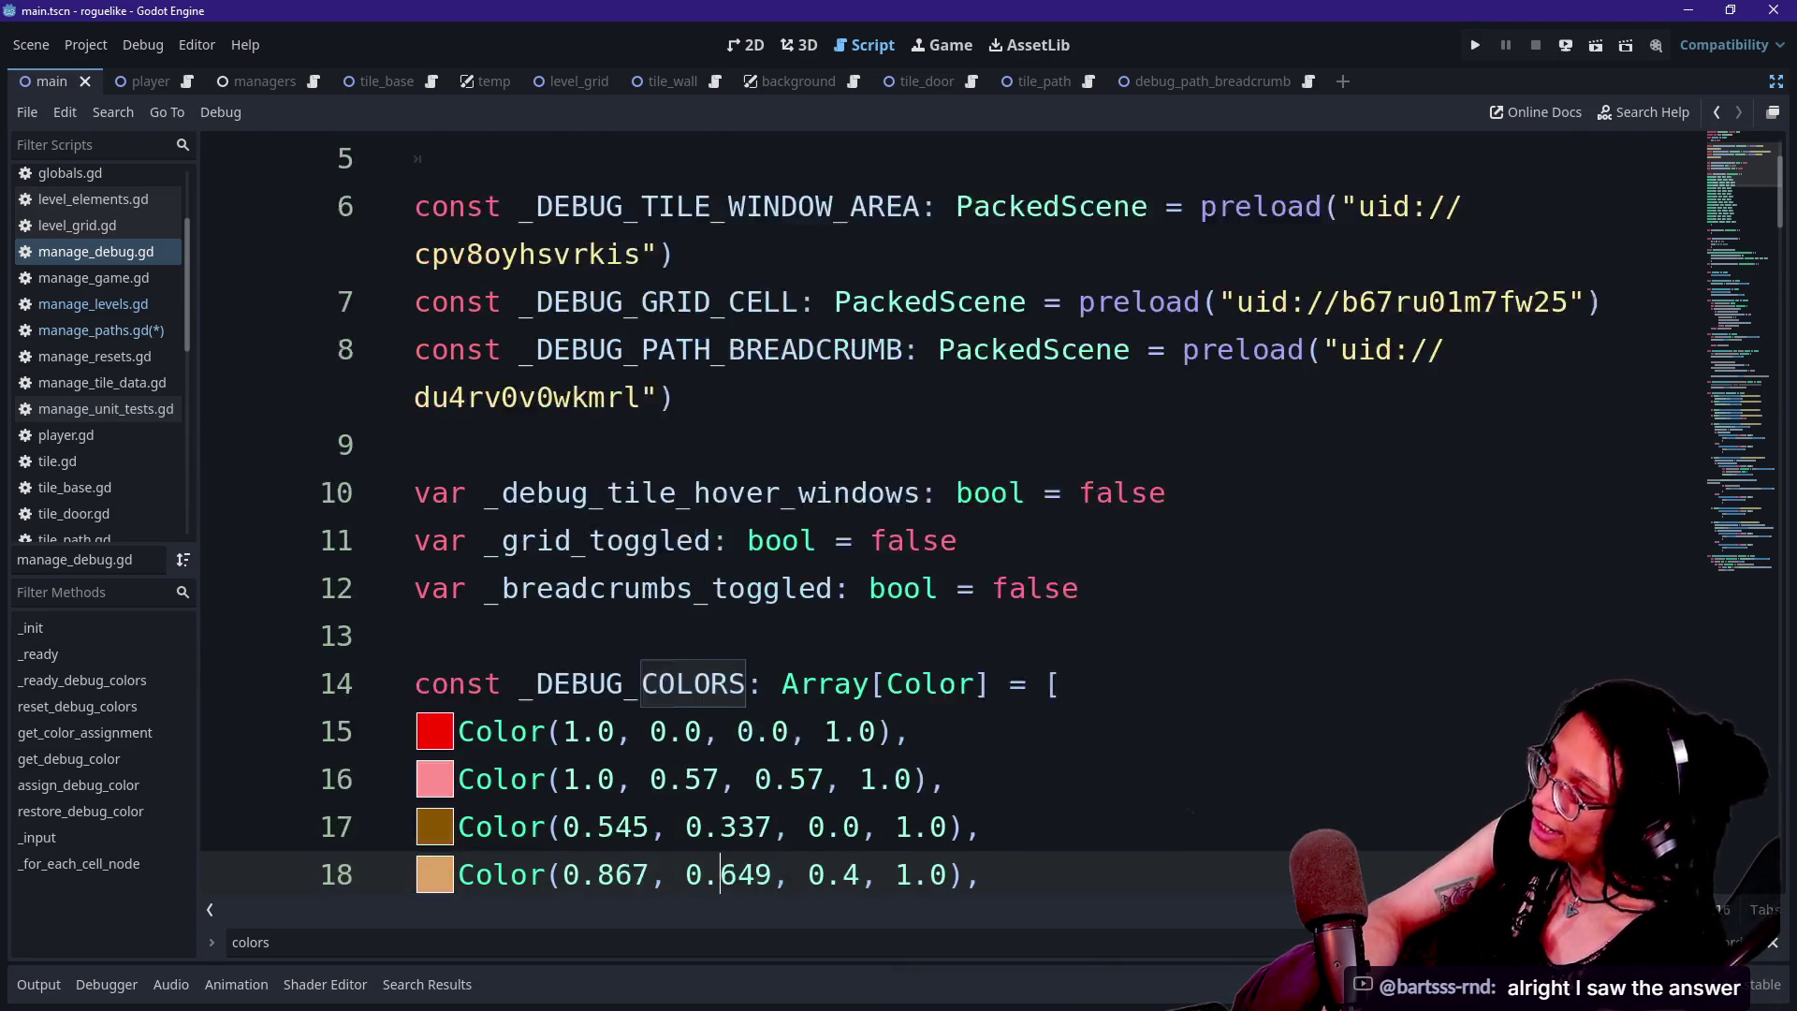
pyautogui.press('Up')
pyautogui.press('Down')
pyautogui.press('Down')
pyautogui.press('Up')
pyautogui.press('Up')
pyautogui.press('Down')
pyautogui.press('Down')
pyautogui.press('Up')
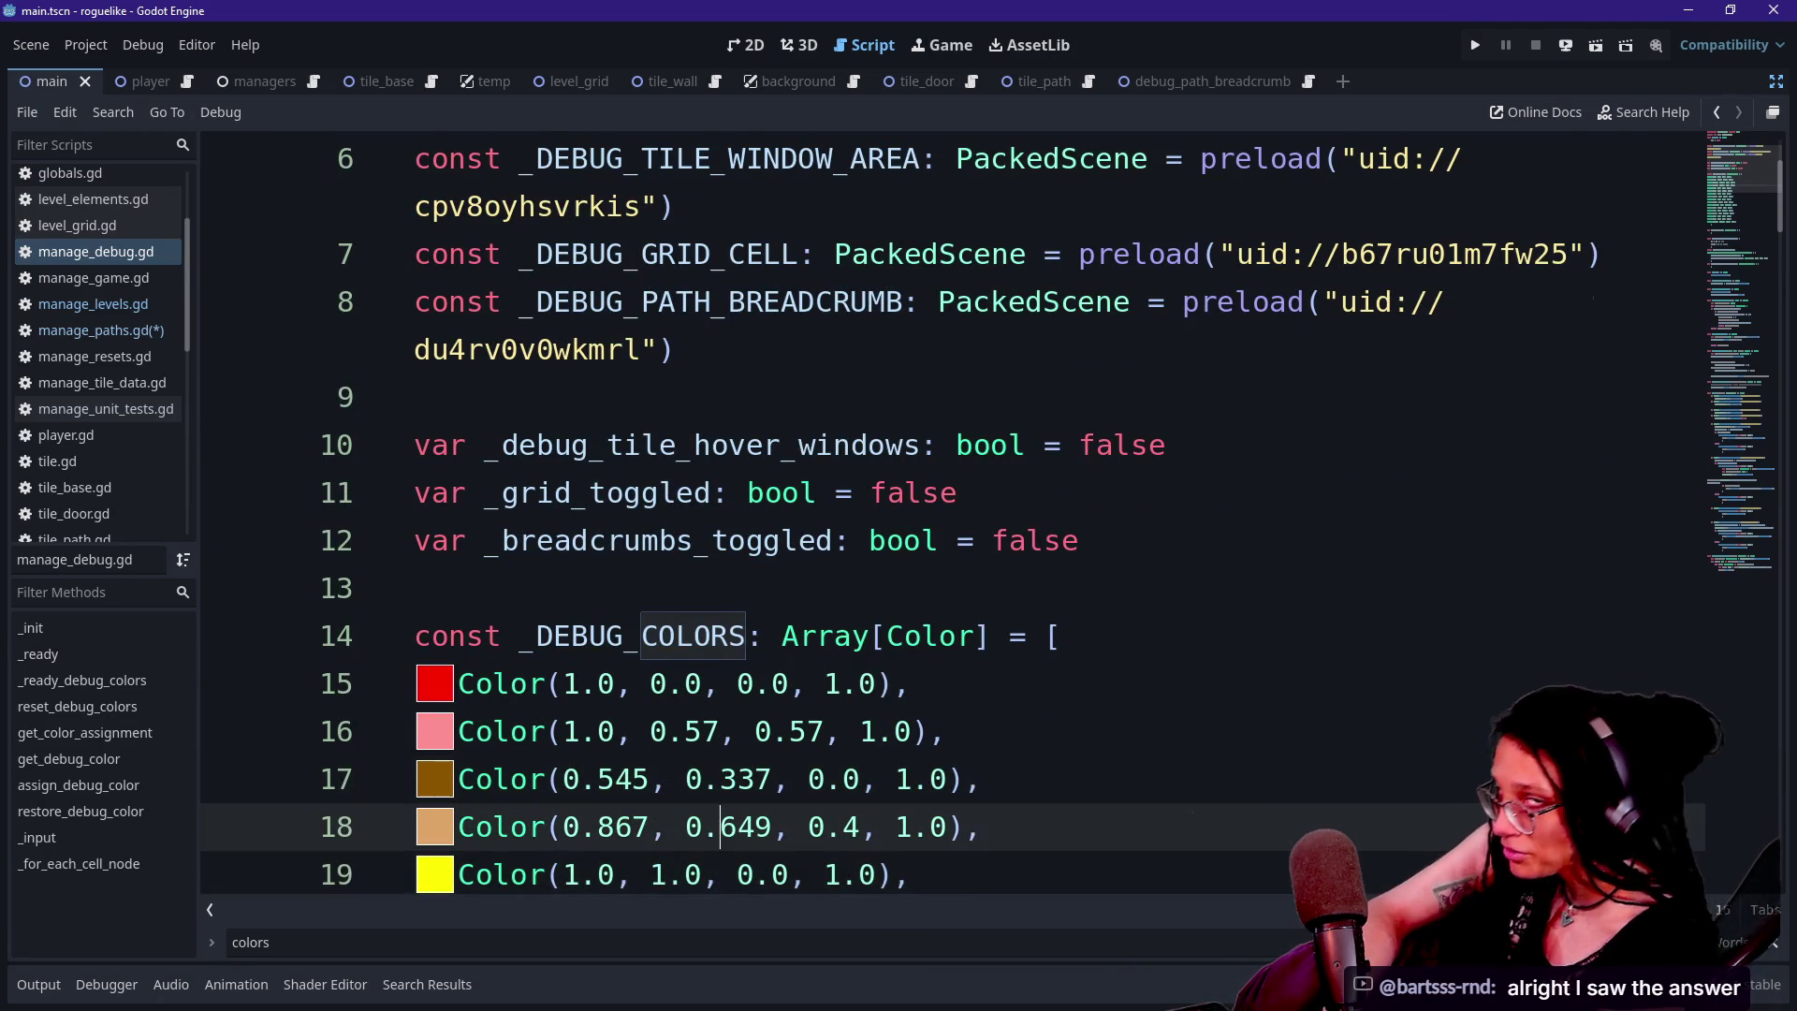
pyautogui.press('Down')
pyautogui.press('Down')
pyautogui.press('Down')
pyautogui.press('Down')
pyautogui.press('Down')
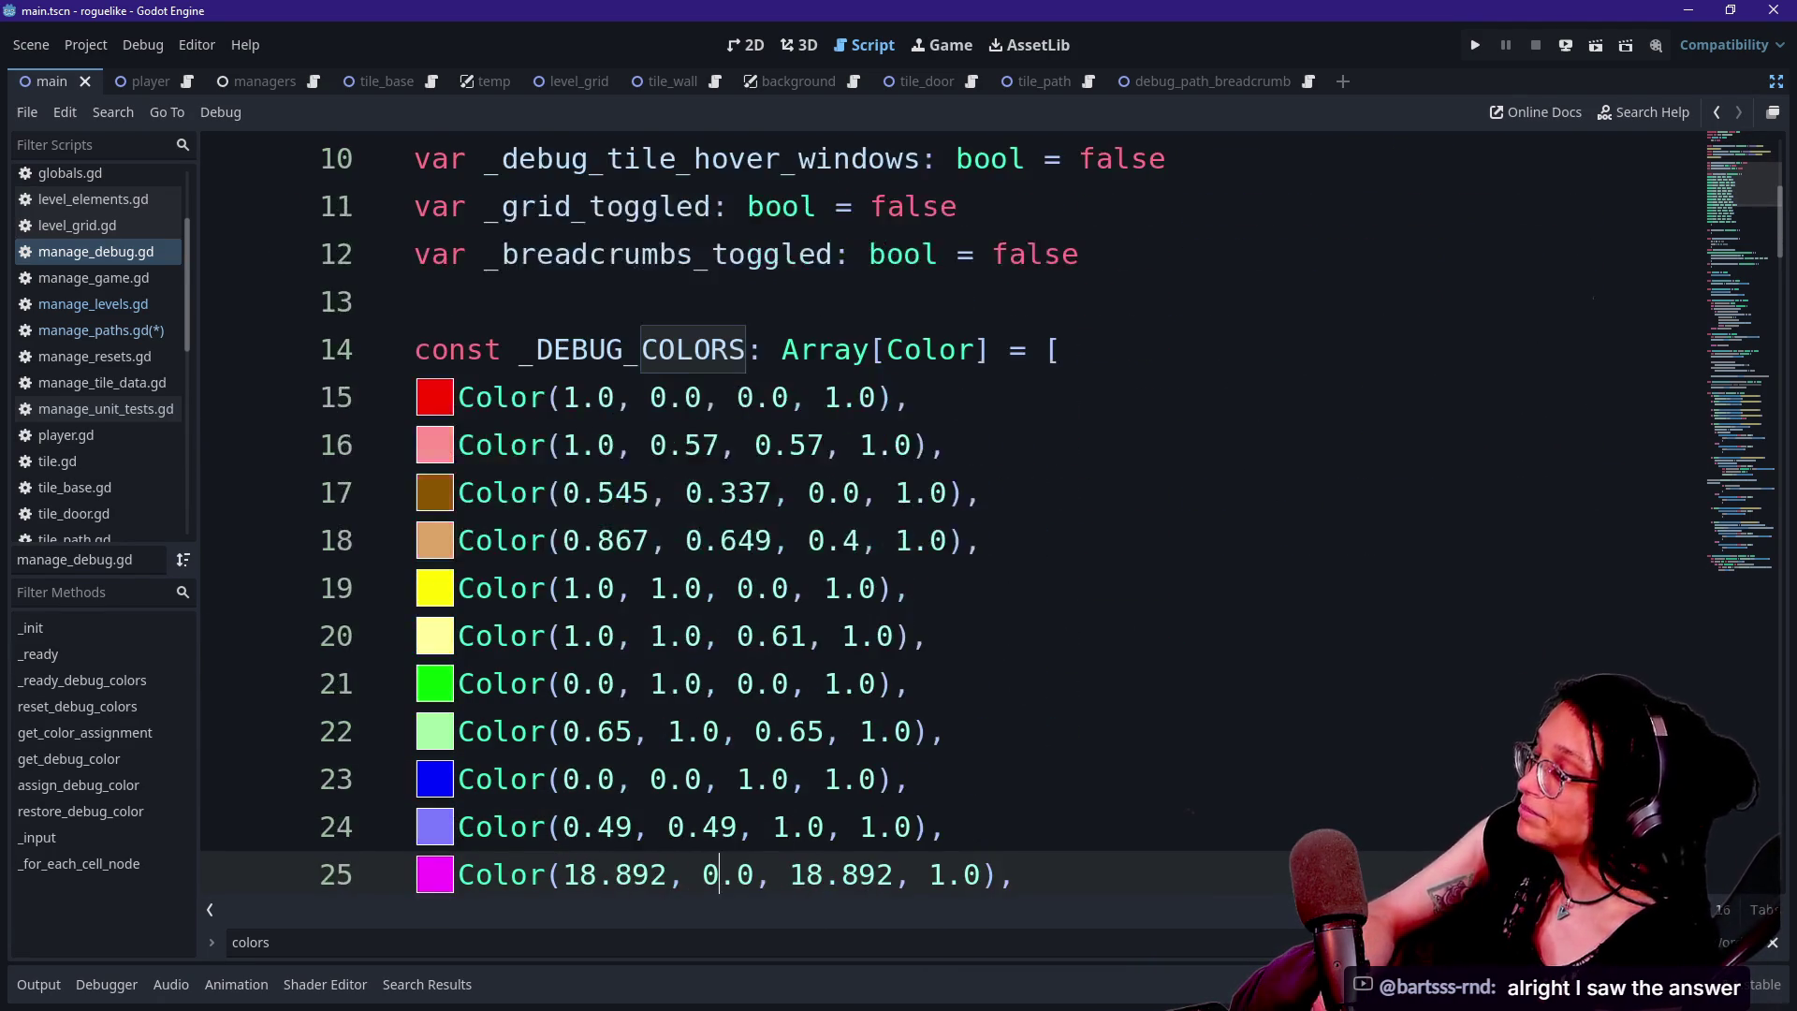
pyautogui.press('Up')
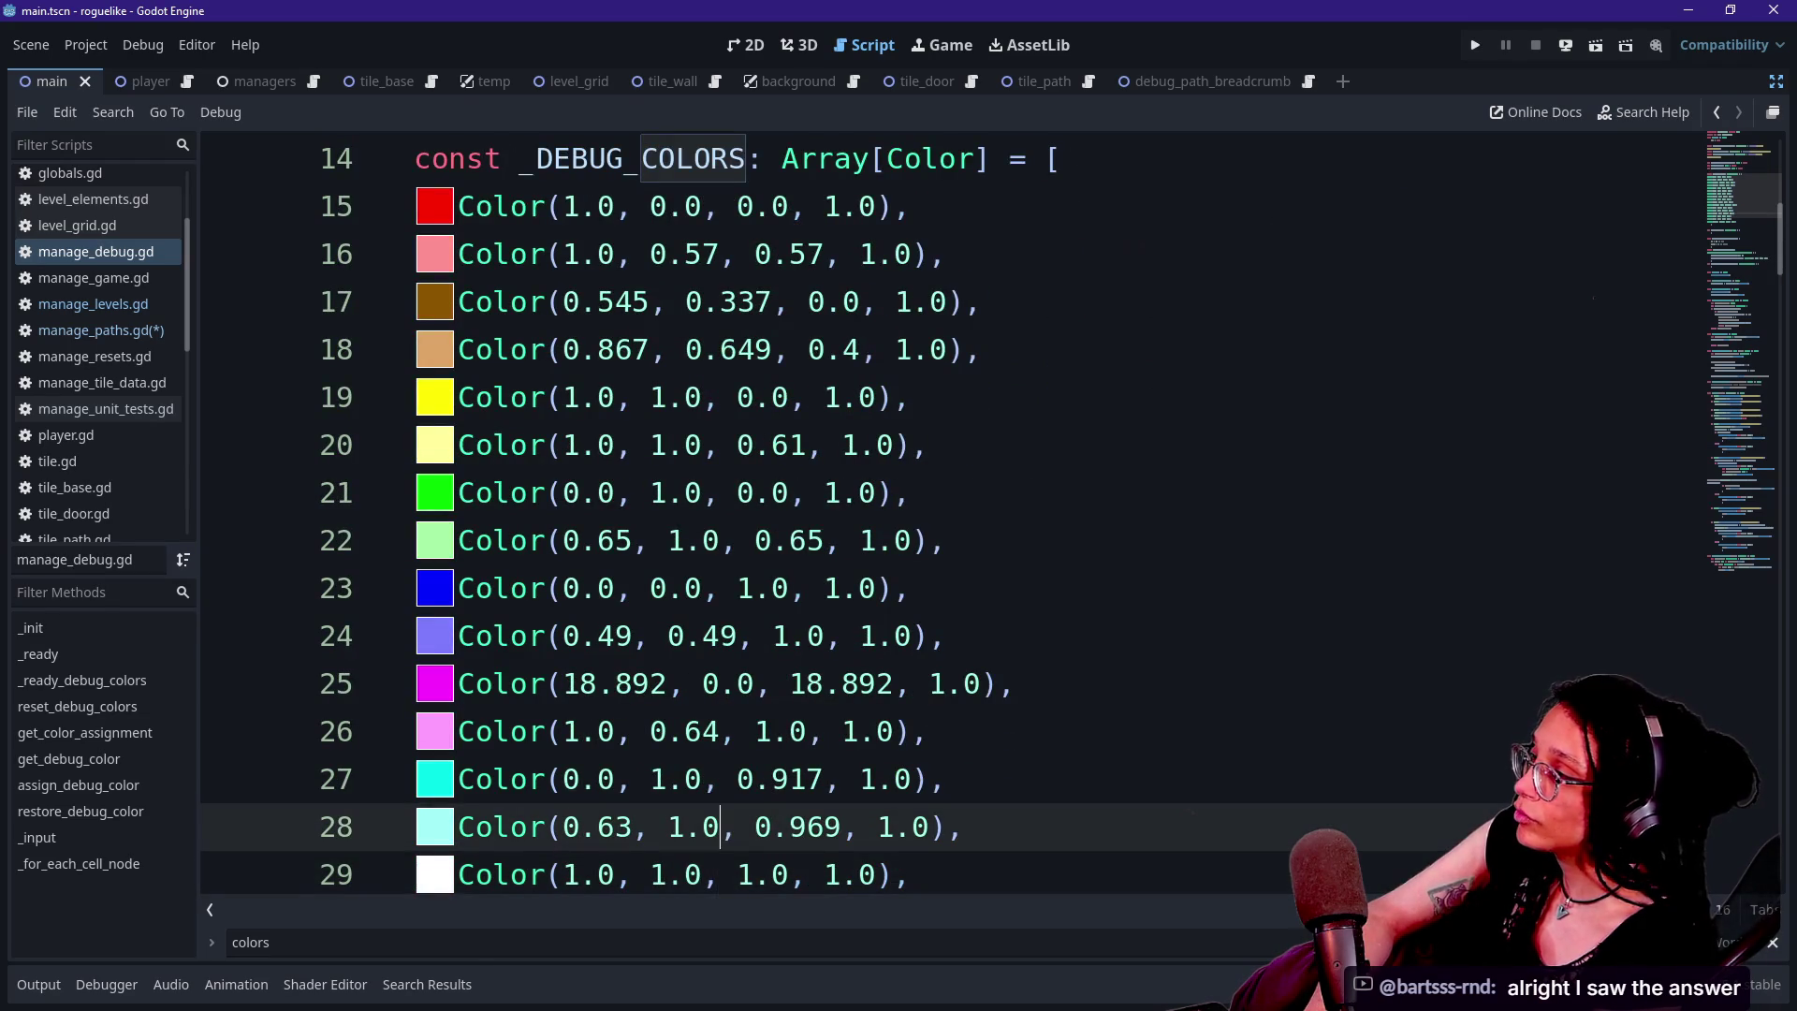
pyautogui.moveTo(337, 200)
pyautogui.mouseDown()
pyautogui.moveTo(646, 540)
pyautogui.moveTo(824, 826)
pyautogui.moveTo(821, 486)
pyautogui.mouseUp()
pyautogui.click(824, 827)
pyautogui.scroll(-1, 824, 827)
pyautogui.scroll(-4, 822, 486)
pyautogui.scroll(-6, 822, 486)
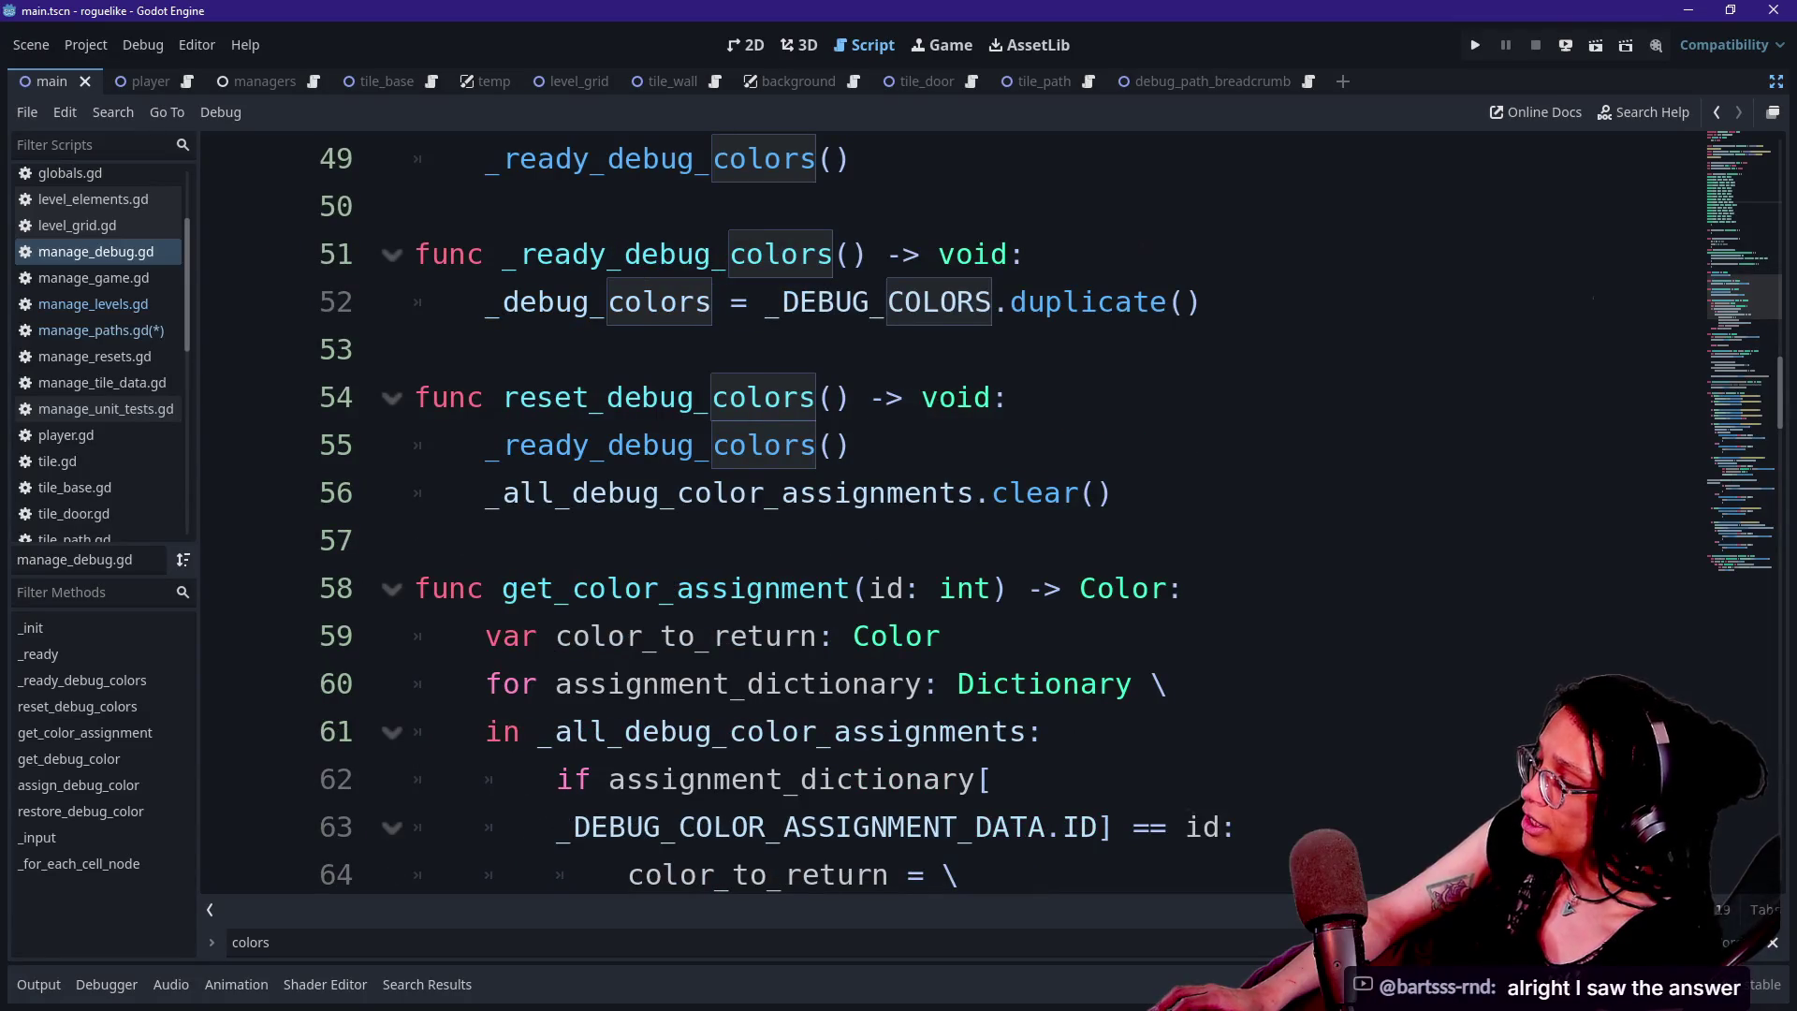
pyautogui.scroll(-2, 822, 486)
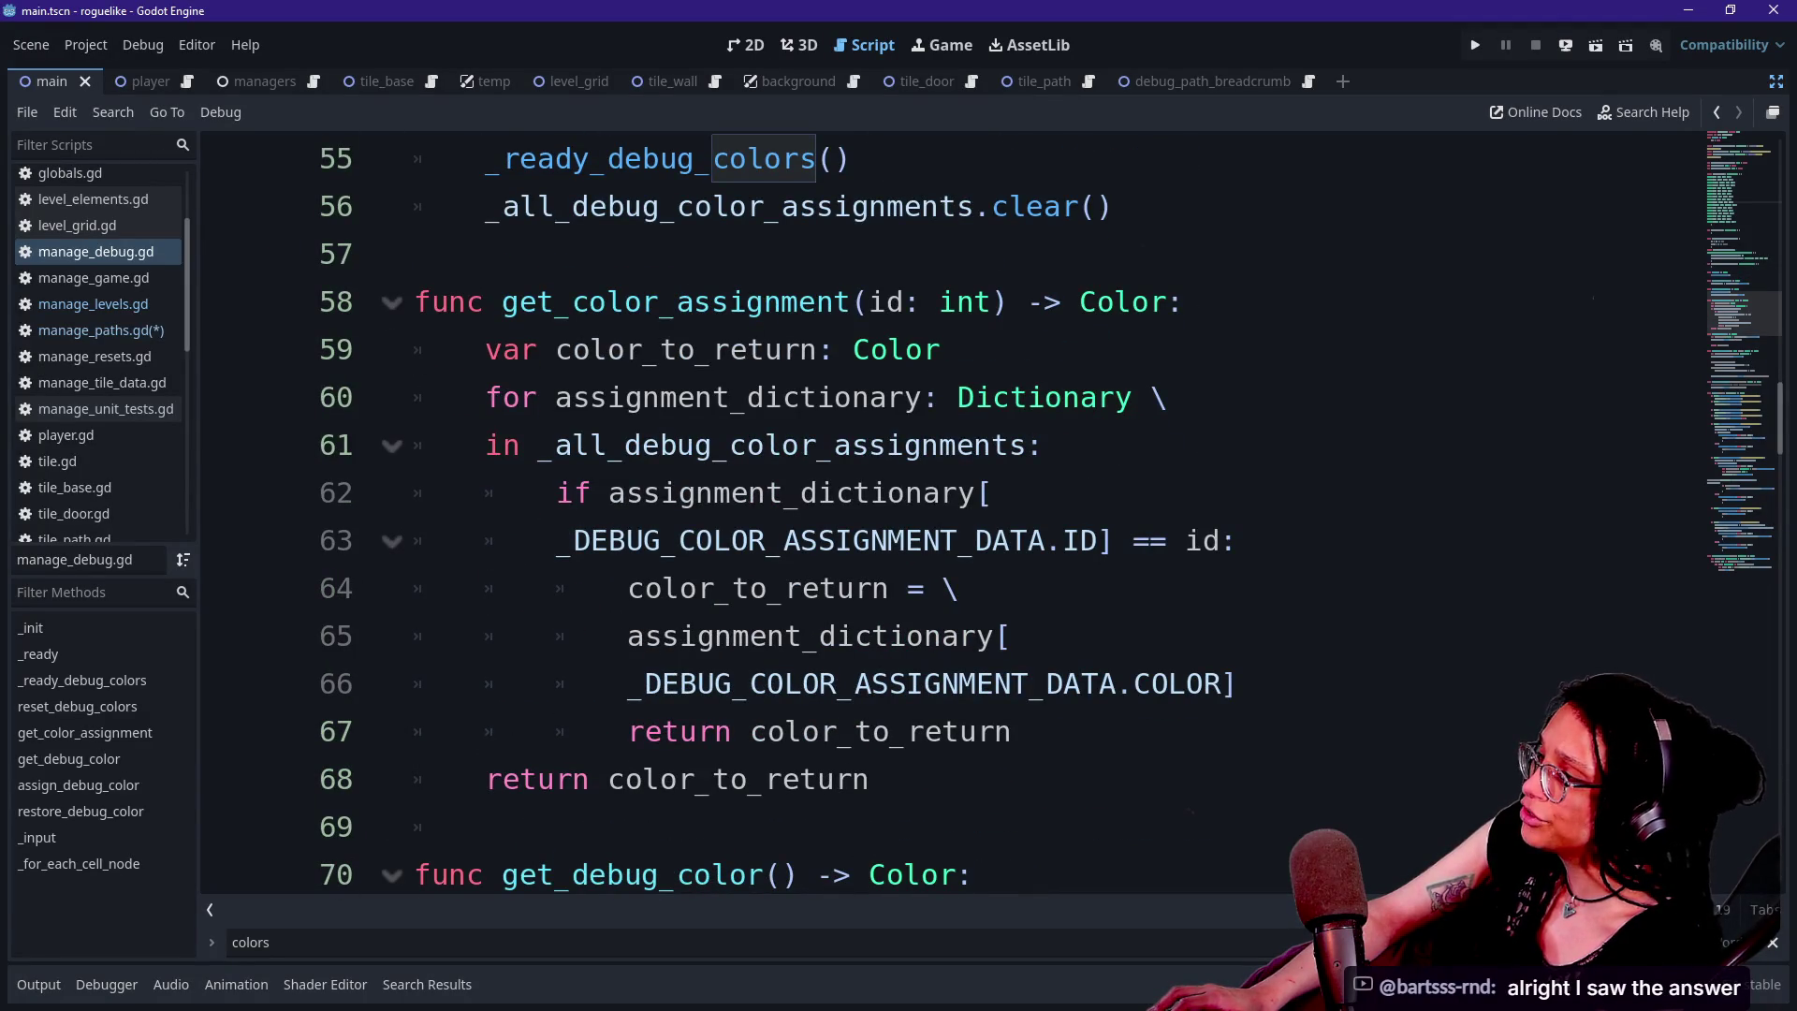
pyautogui.moveTo(502, 302); pyautogui.dragTo(954, 397)
pyautogui.click(990, 493)
pyautogui.click(871, 779)
pyautogui.click(888, 493)
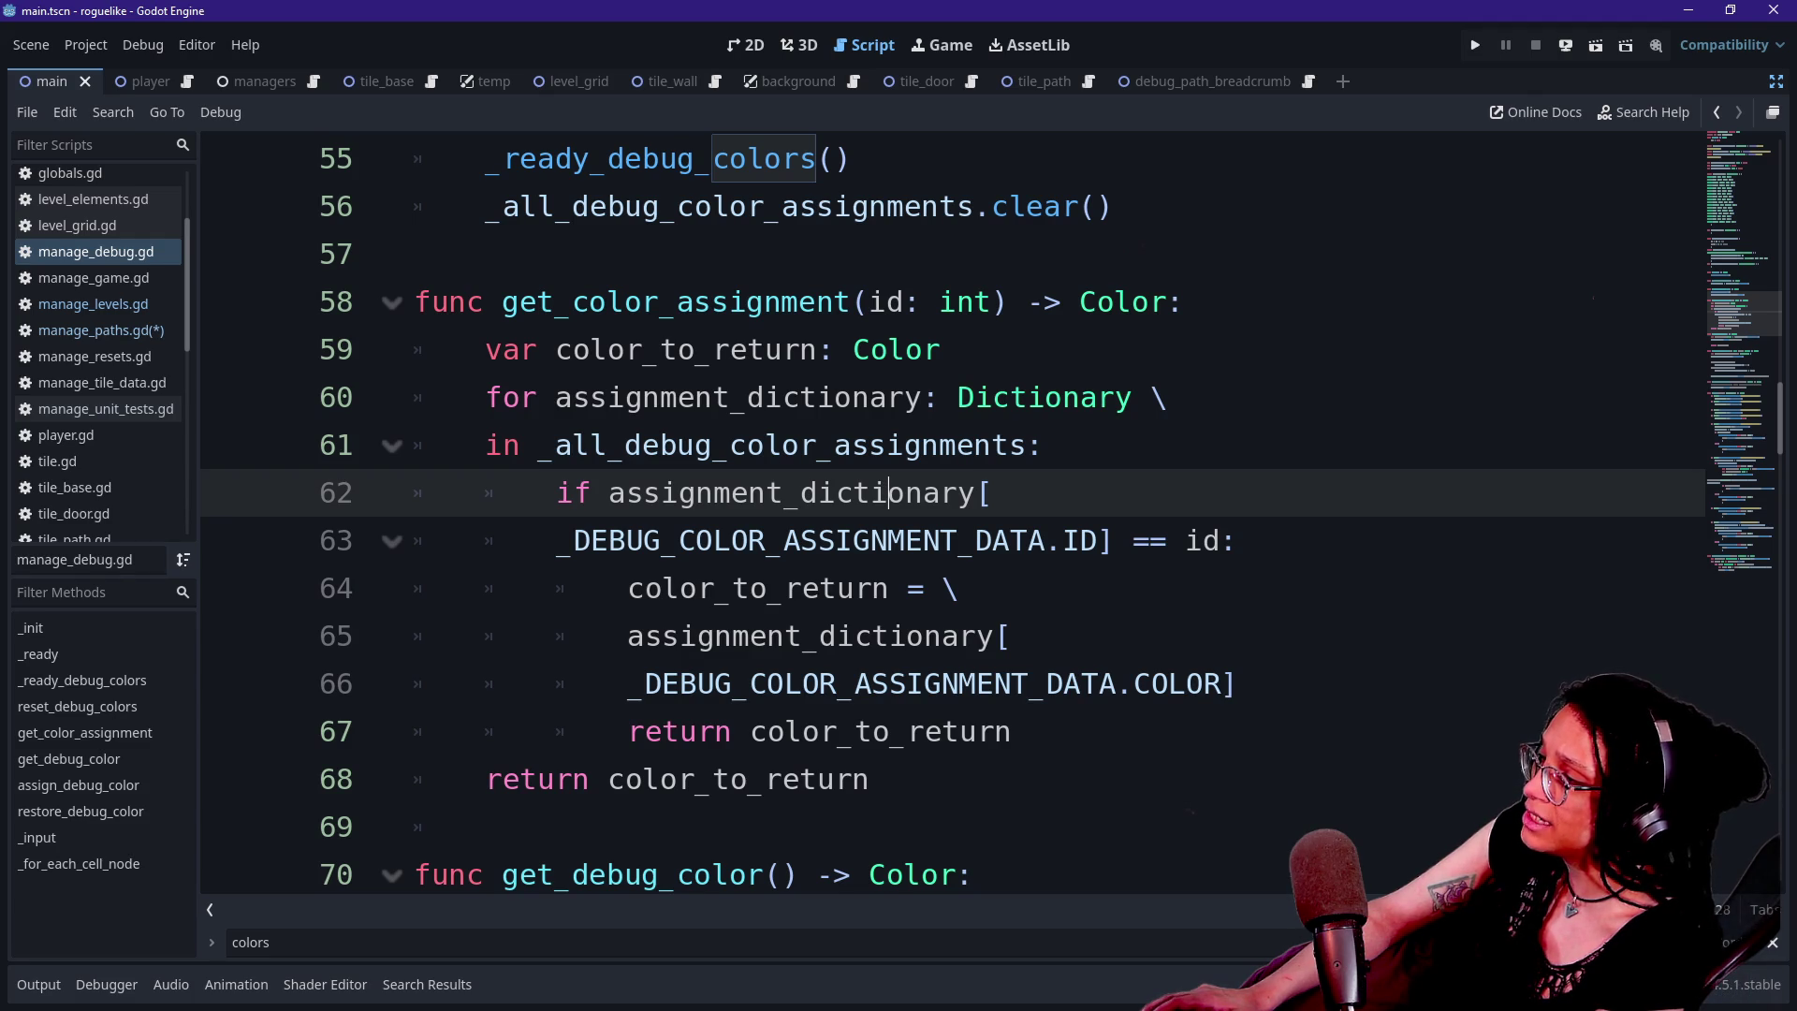
pyautogui.moveTo(556, 492); pyautogui.dragTo(875, 588)
pyautogui.click(871, 588)
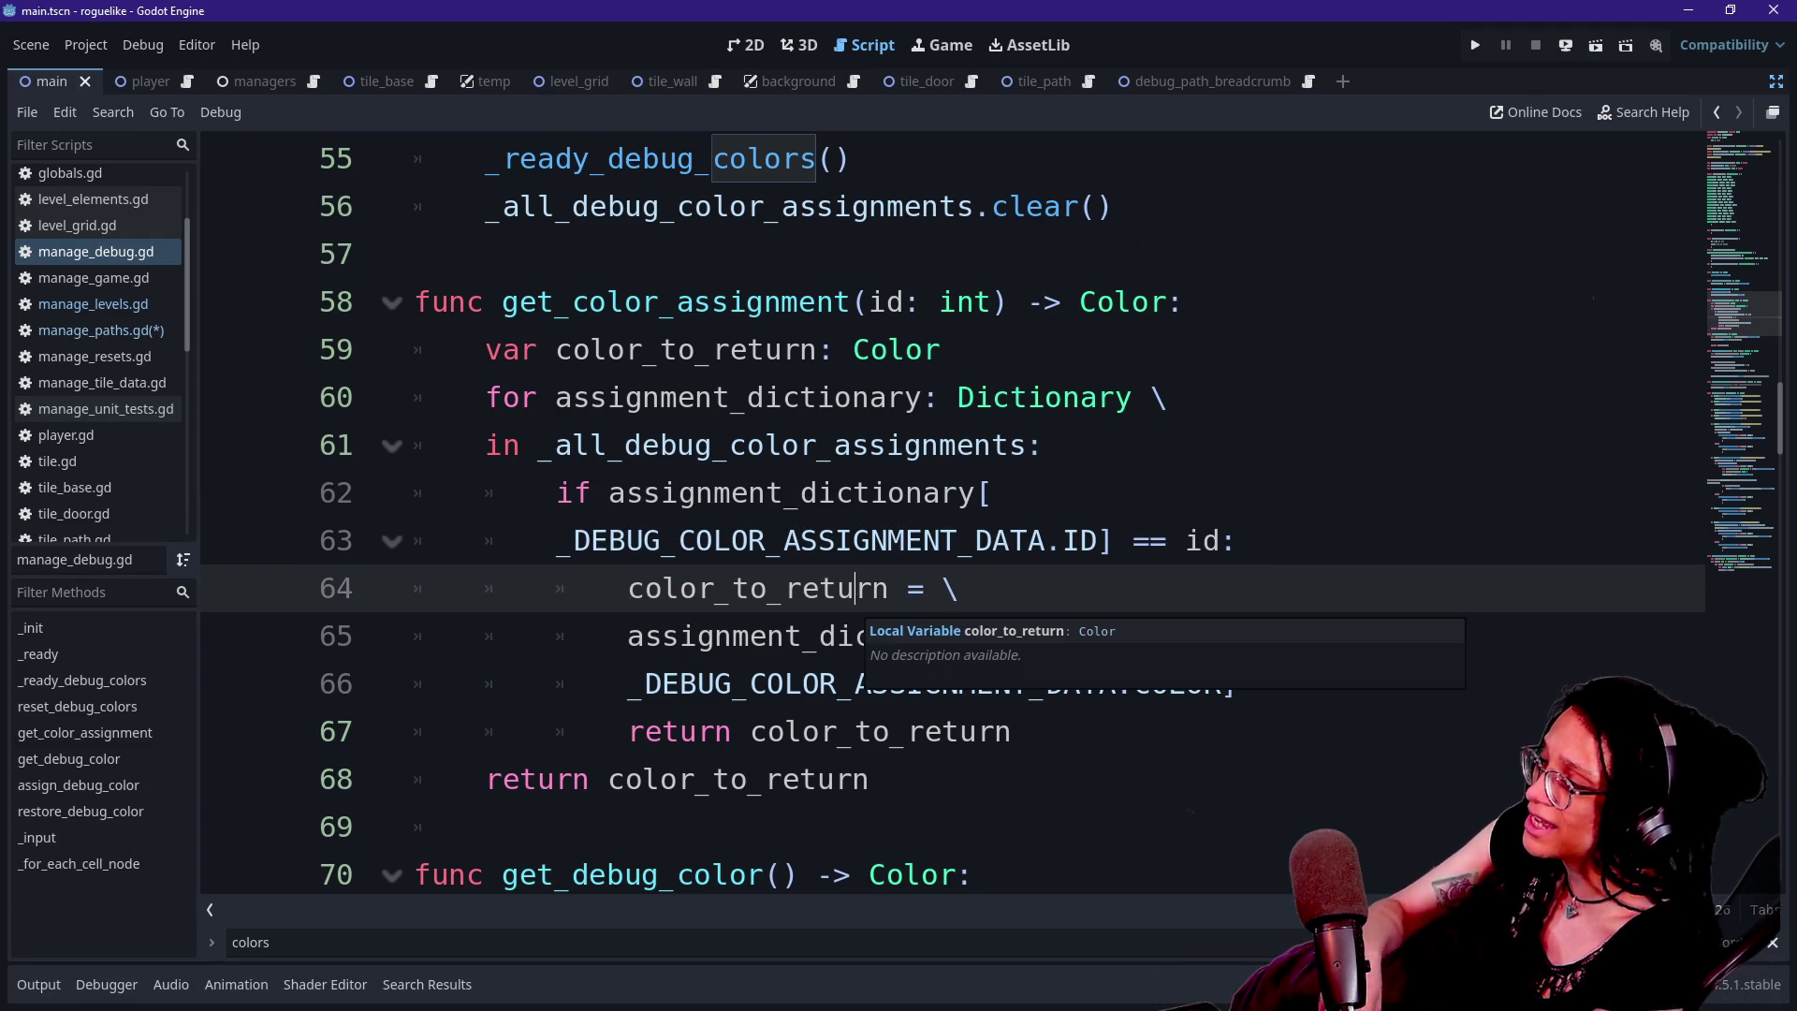
pyautogui.click(1236, 540)
pyautogui.click(994, 492)
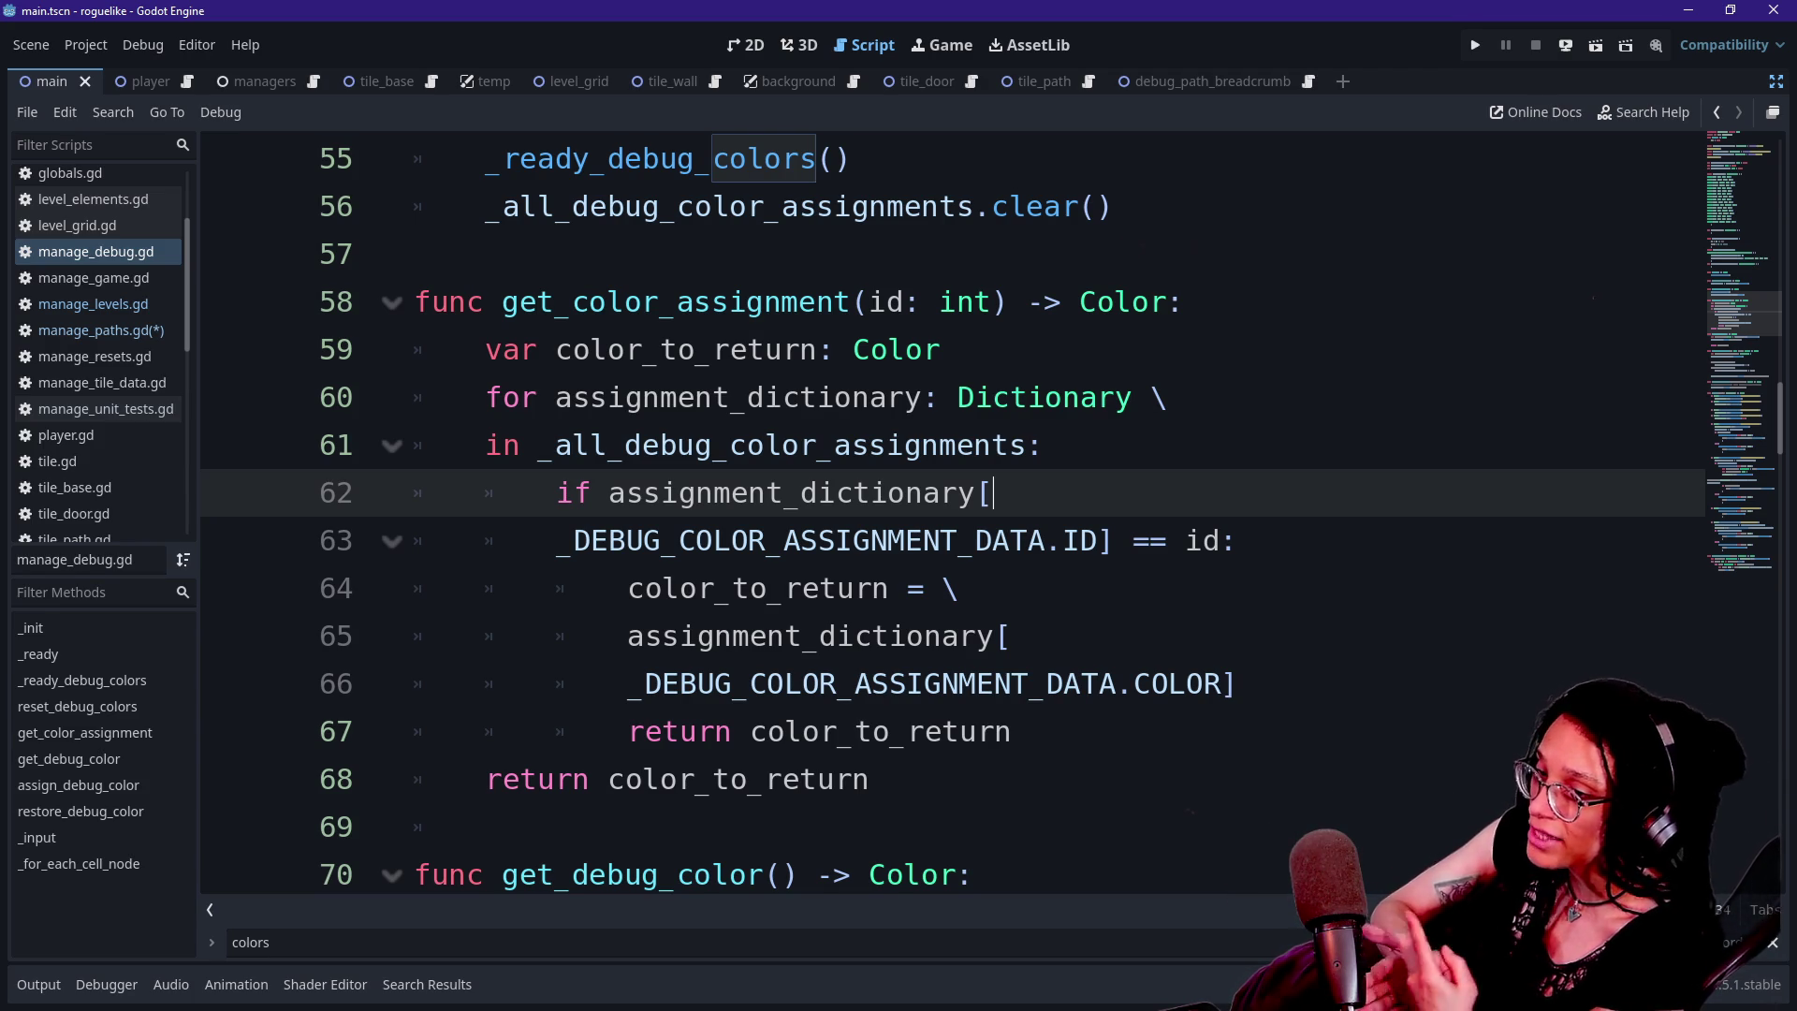
pyautogui.press('Down')
pyautogui.press('Down')
pyautogui.press('Down')
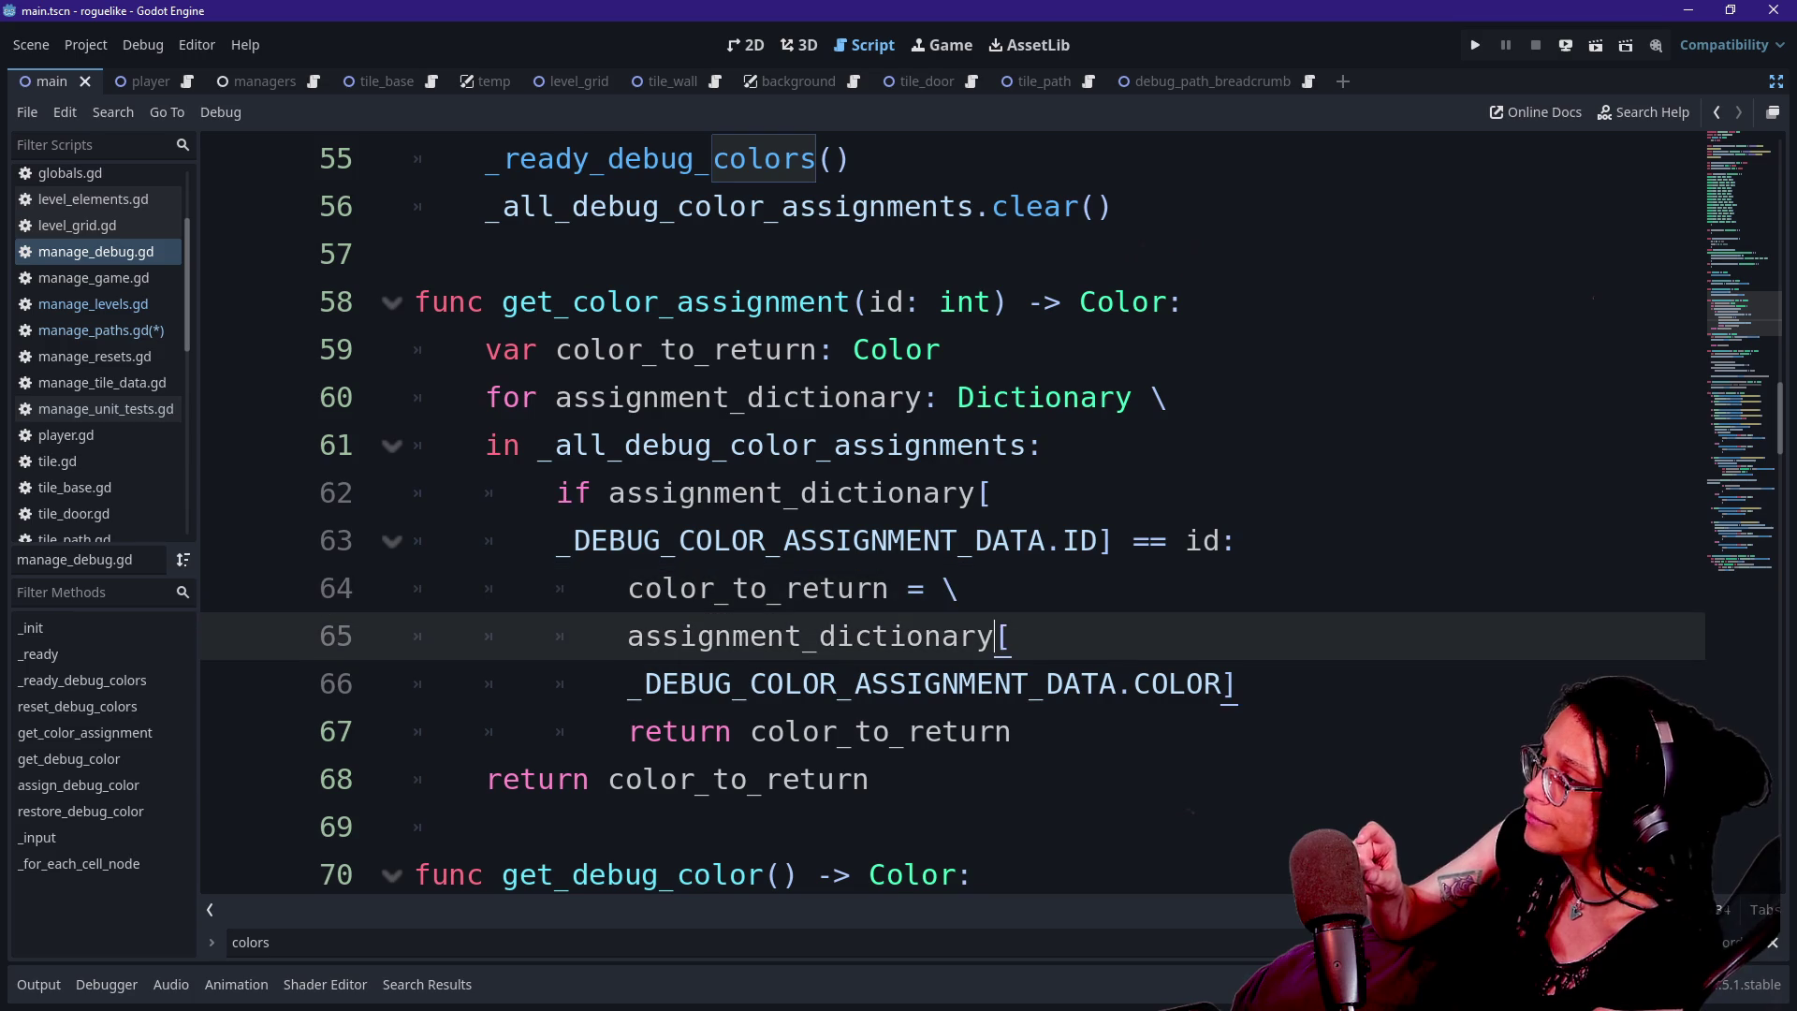
pyautogui.click(852, 397)
pyautogui.hotkey('shift', 'Down')
pyautogui.hotkey('shift', 'Down')
pyautogui.hotkey('shift', 'Down')
pyautogui.press('Down')
pyautogui.press('Down')
pyautogui.press('Down')
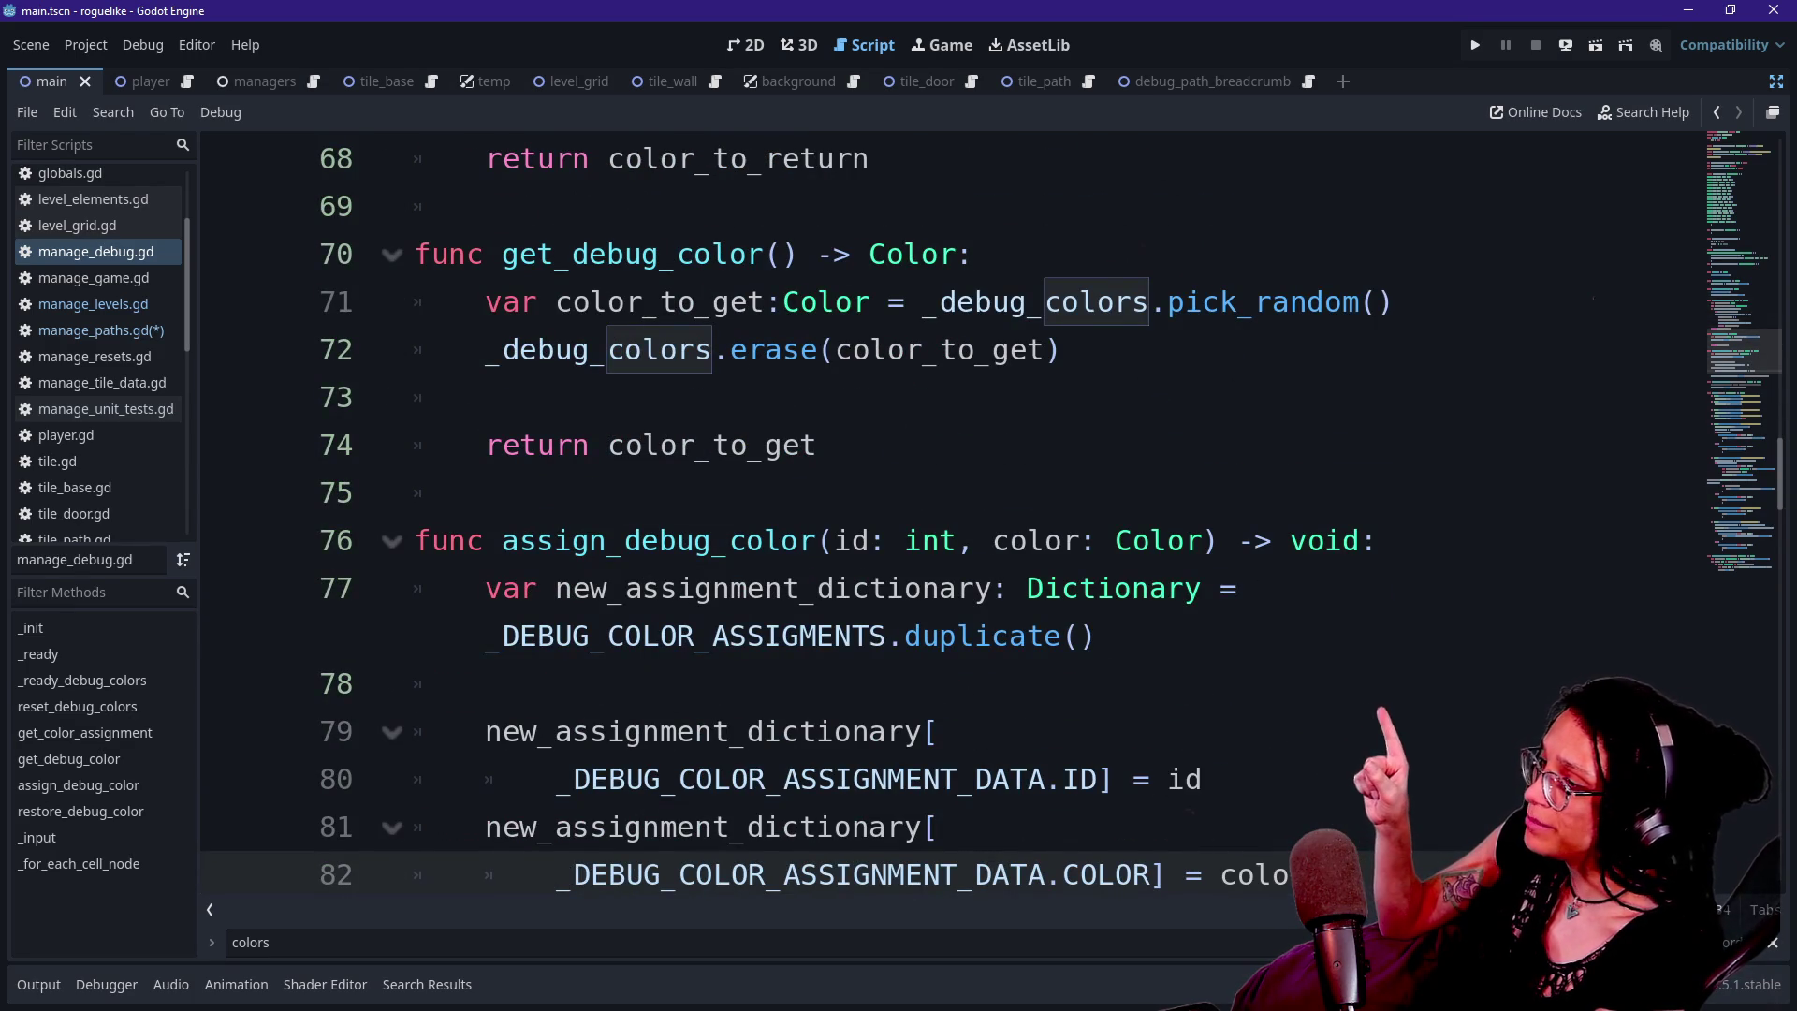
pyautogui.click(1292, 302)
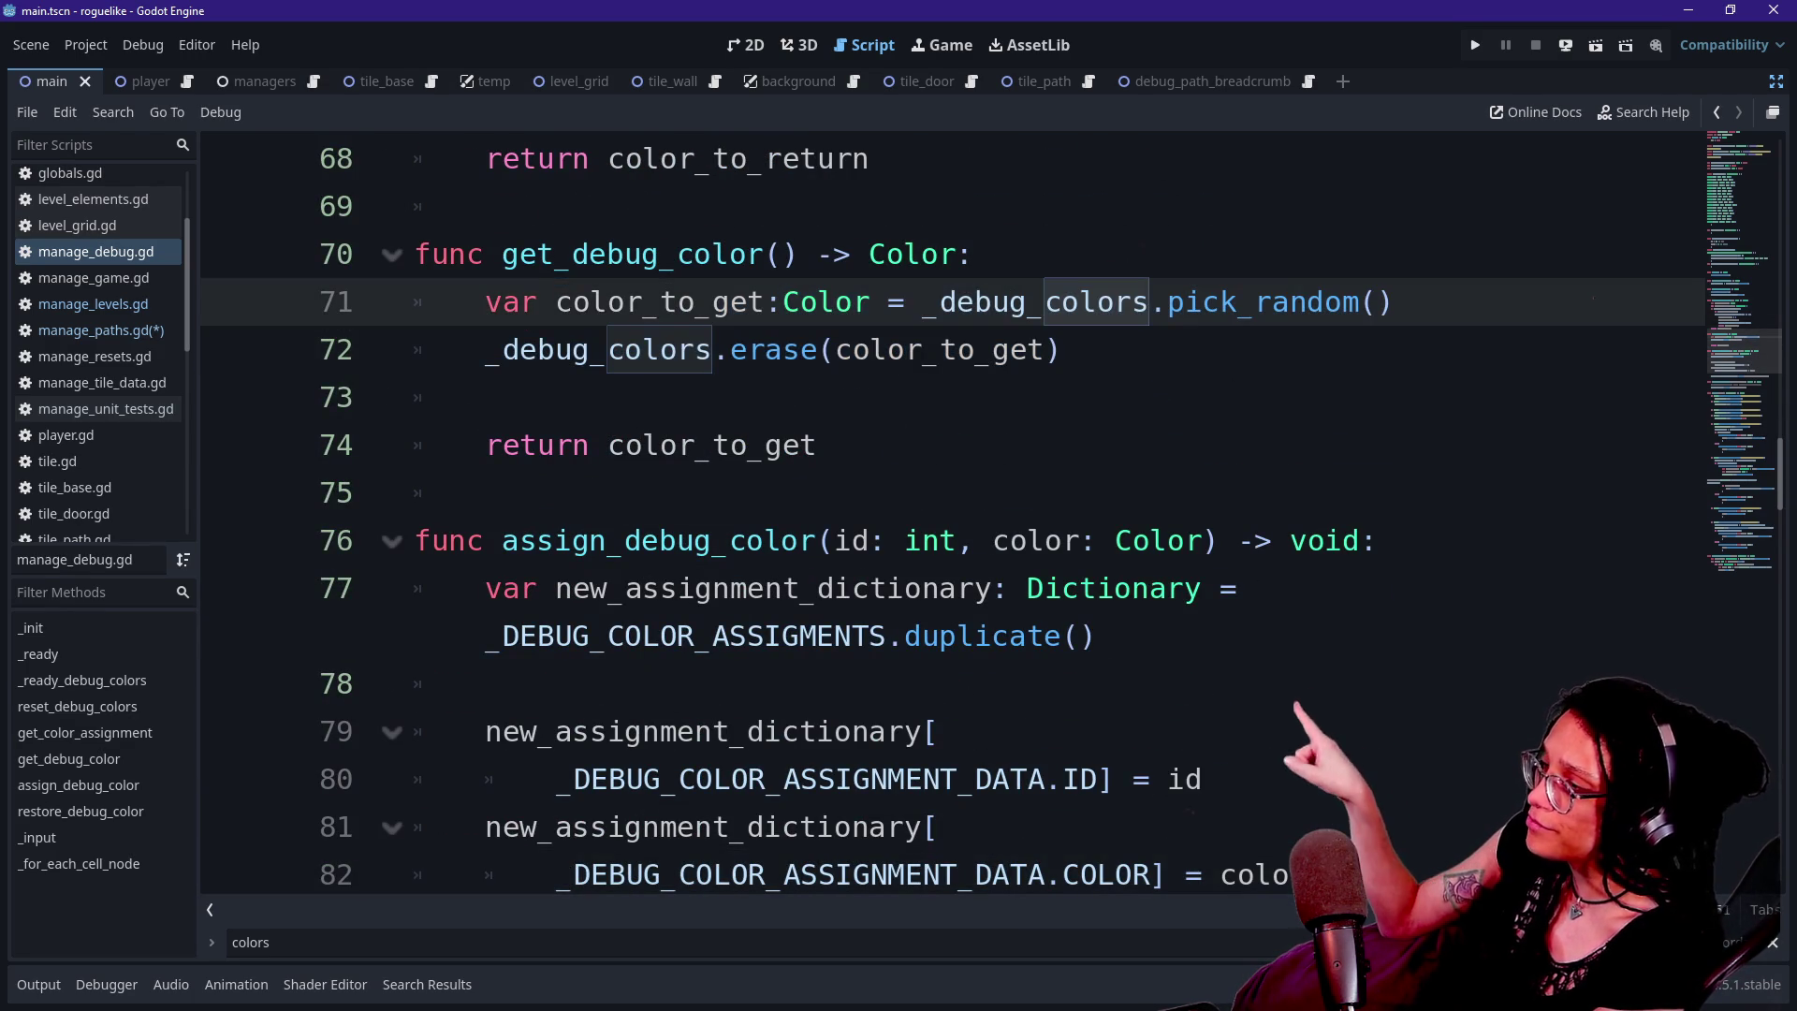
pyautogui.moveTo(1165, 301); pyautogui.dragTo(1348, 302)
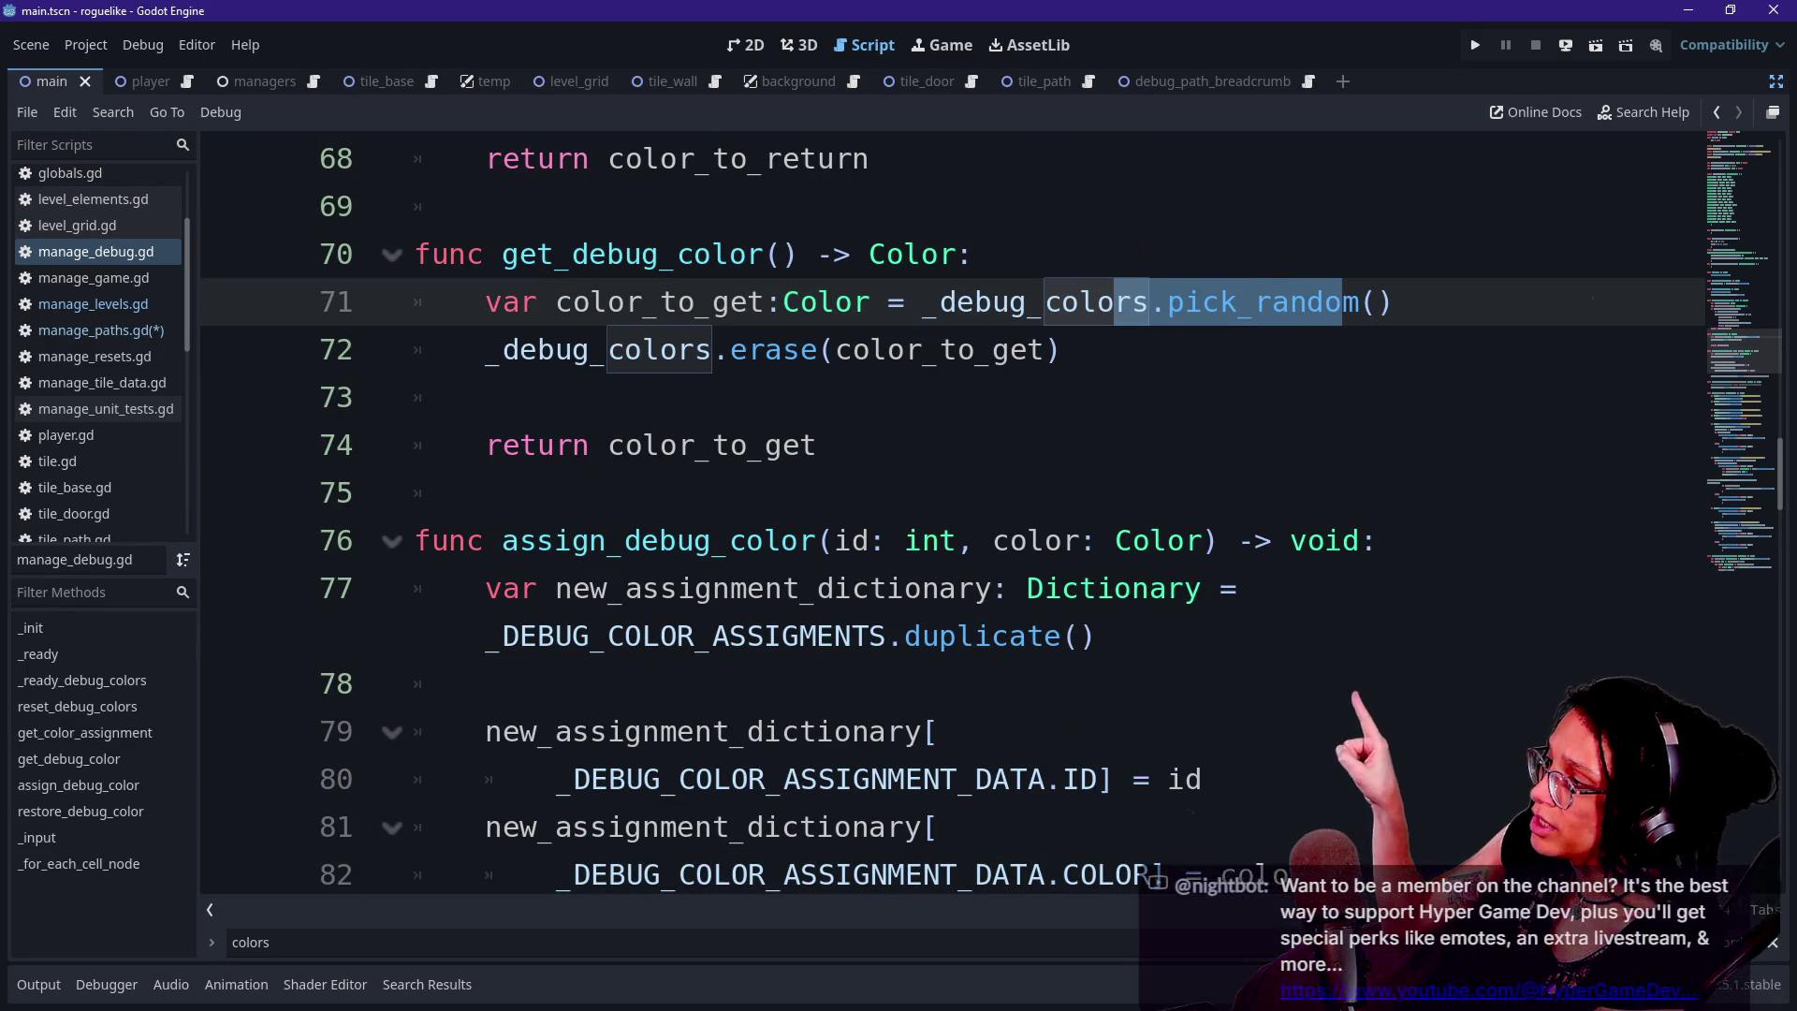
pyautogui.click(503, 254)
pyautogui.doubleClick(561, 254)
pyautogui.moveTo(520, 349); pyautogui.dragTo(1064, 349)
pyautogui.click(1064, 349)
pyautogui.moveTo(610, 445); pyautogui.dragTo(818, 444)
pyautogui.click(817, 445)
pyautogui.click(765, 254)
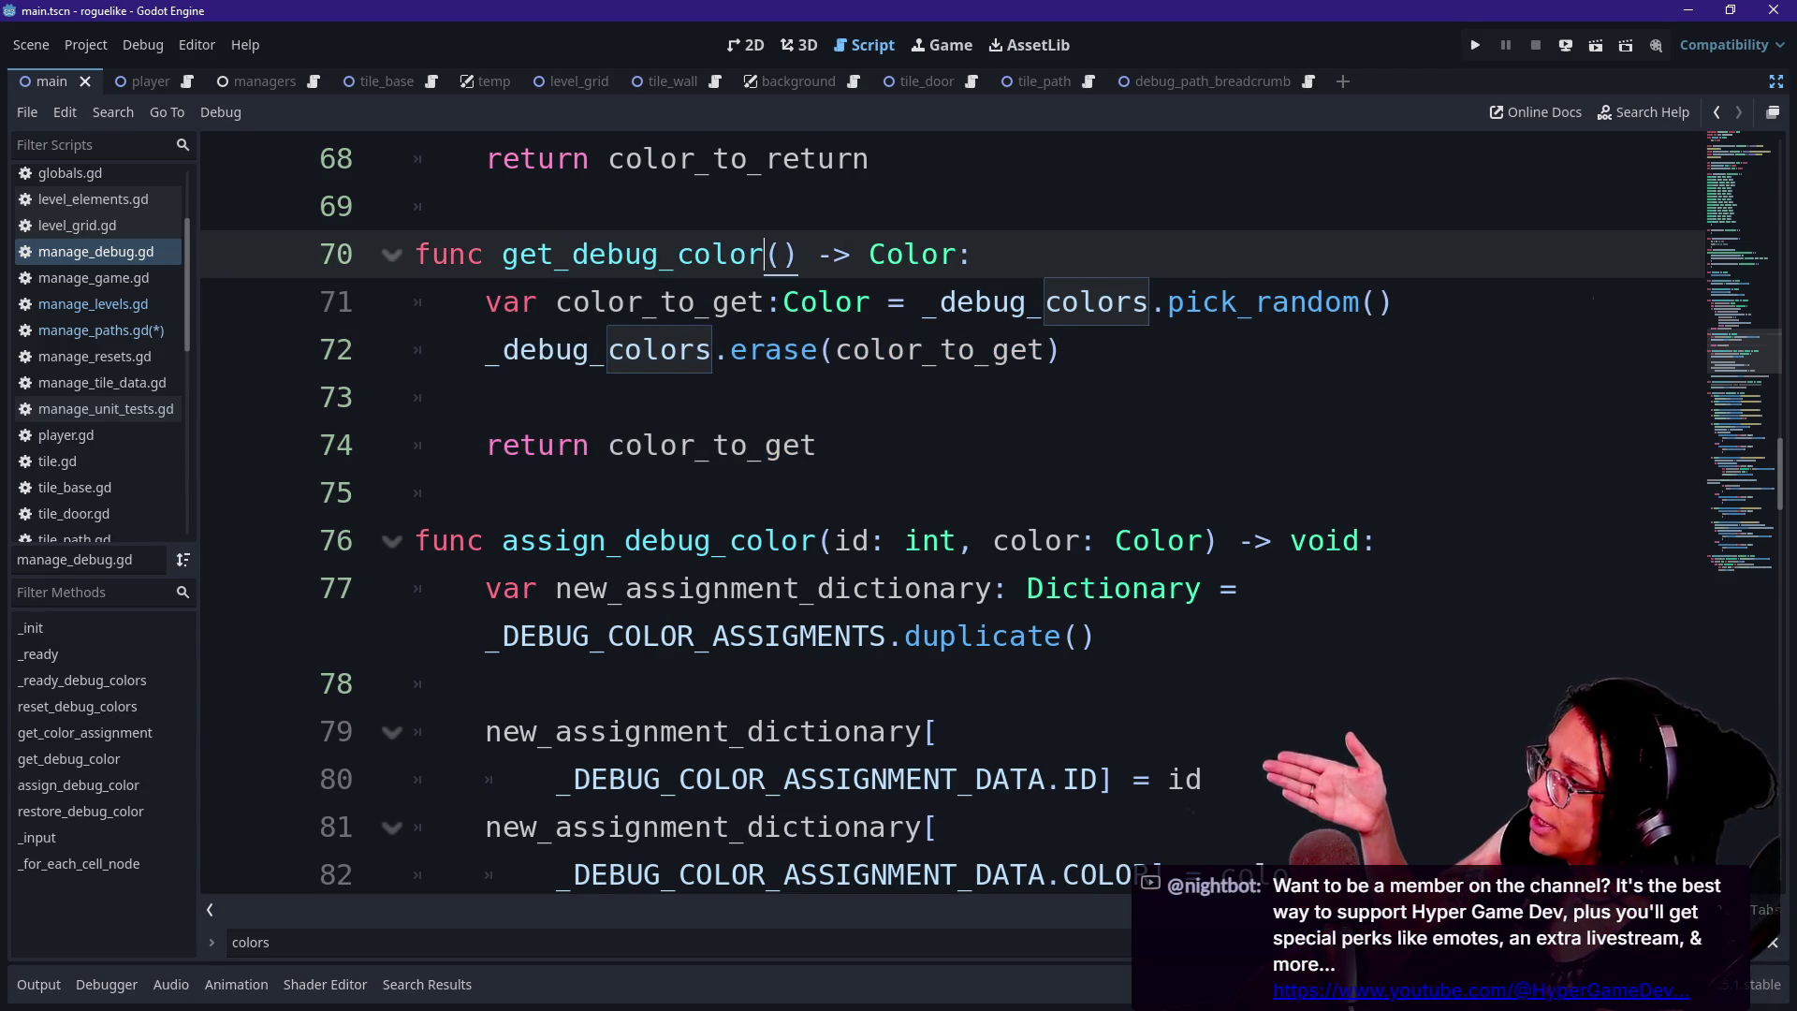
pyautogui.moveTo(898, 258)
pyautogui.scroll(-3, 899, 365)
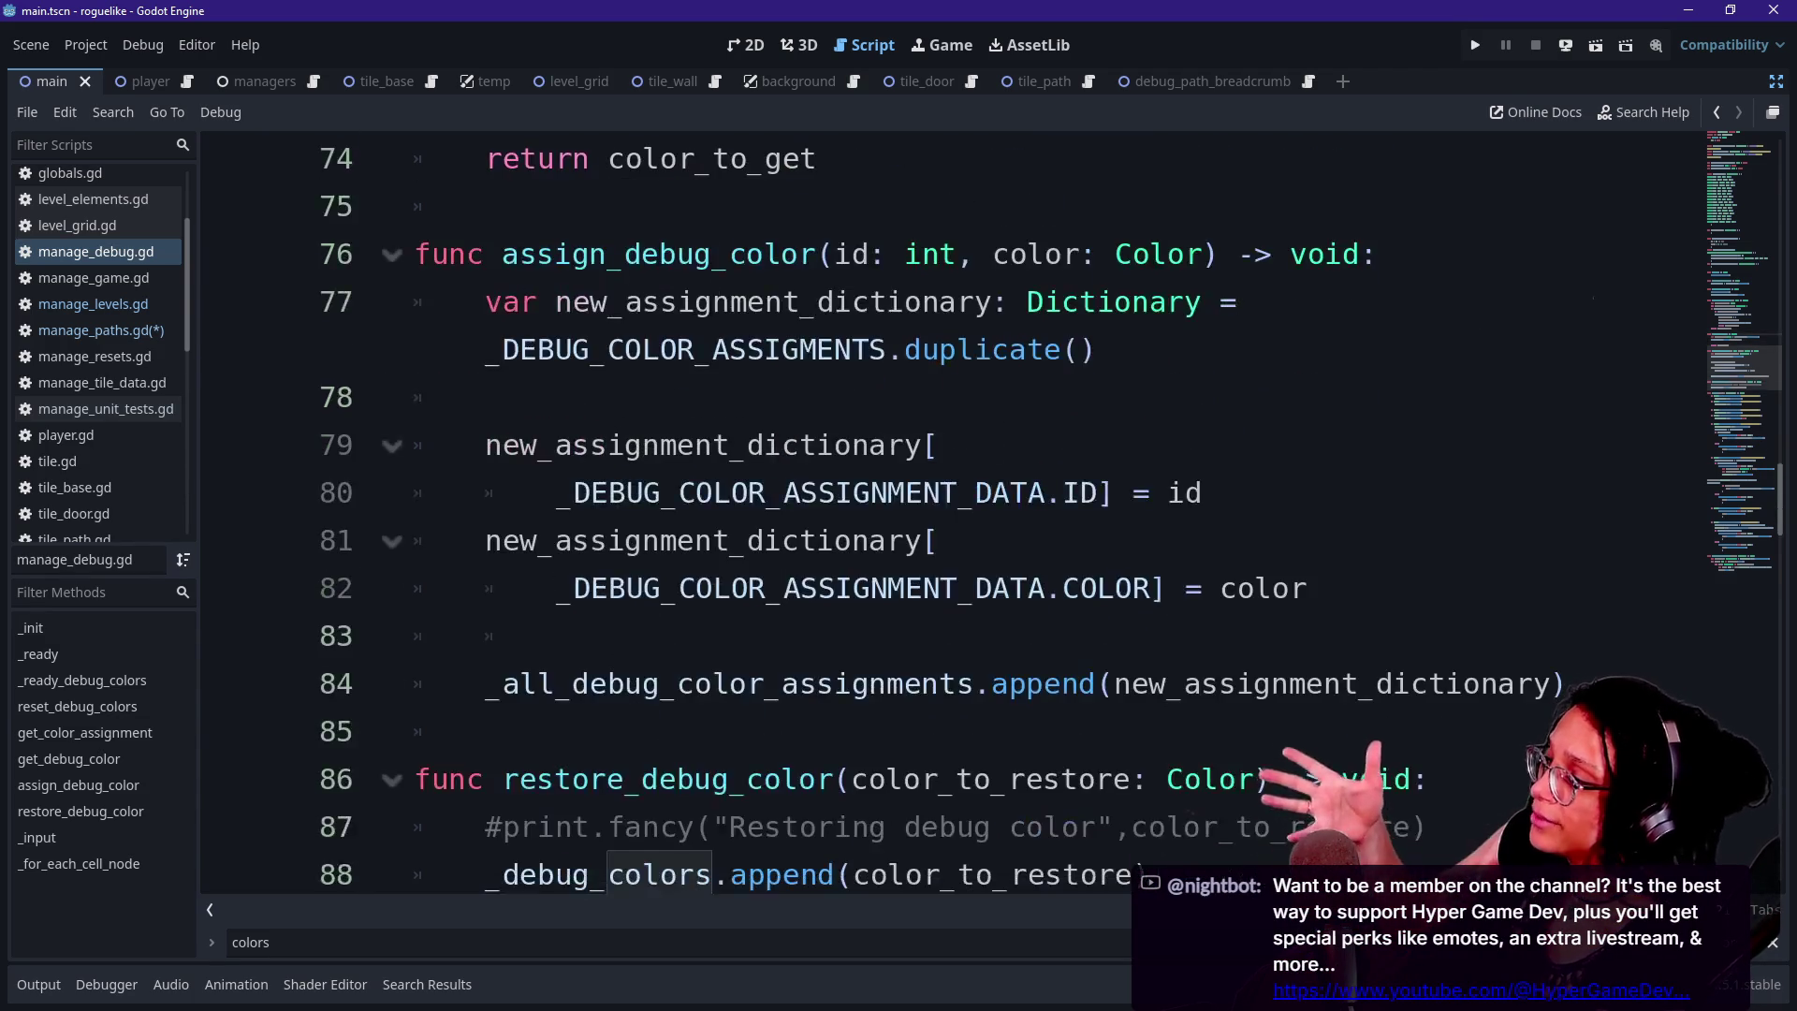
pyautogui.scroll(-1, 899, 375)
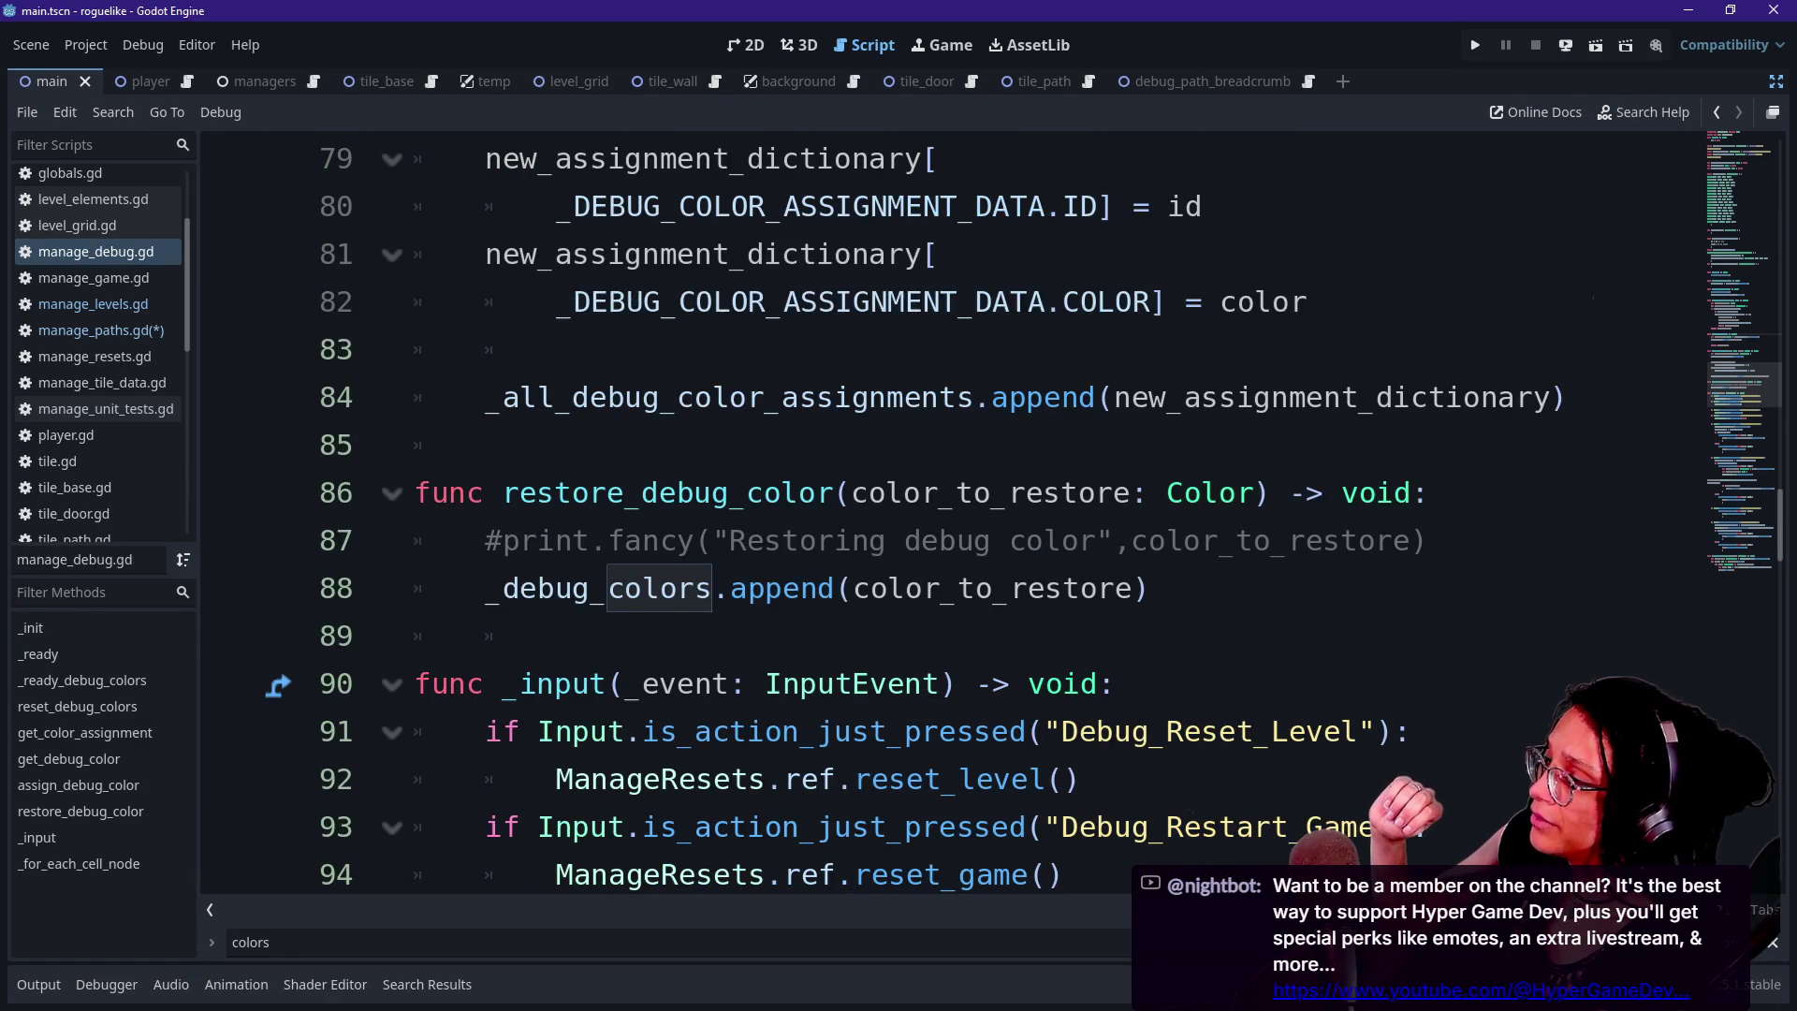
pyautogui.scroll(-1, 936, 515)
pyautogui.doubleClick(674, 349)
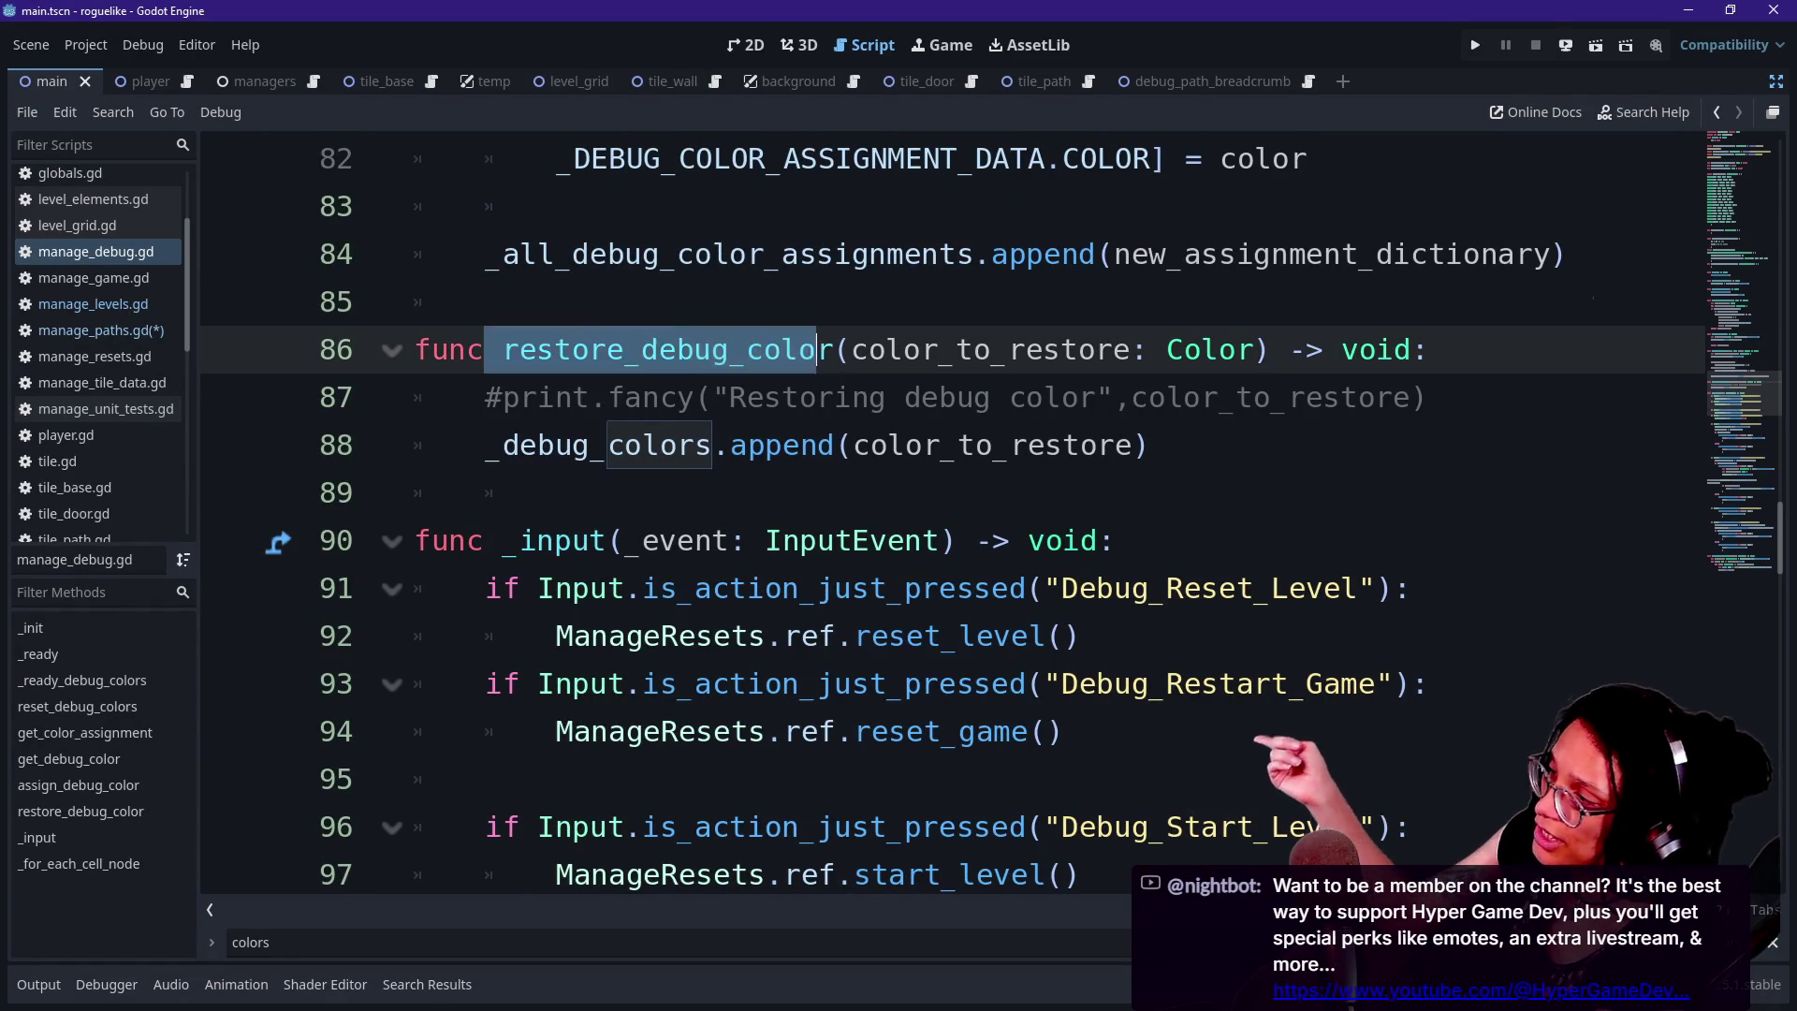
pyautogui.click(869, 349)
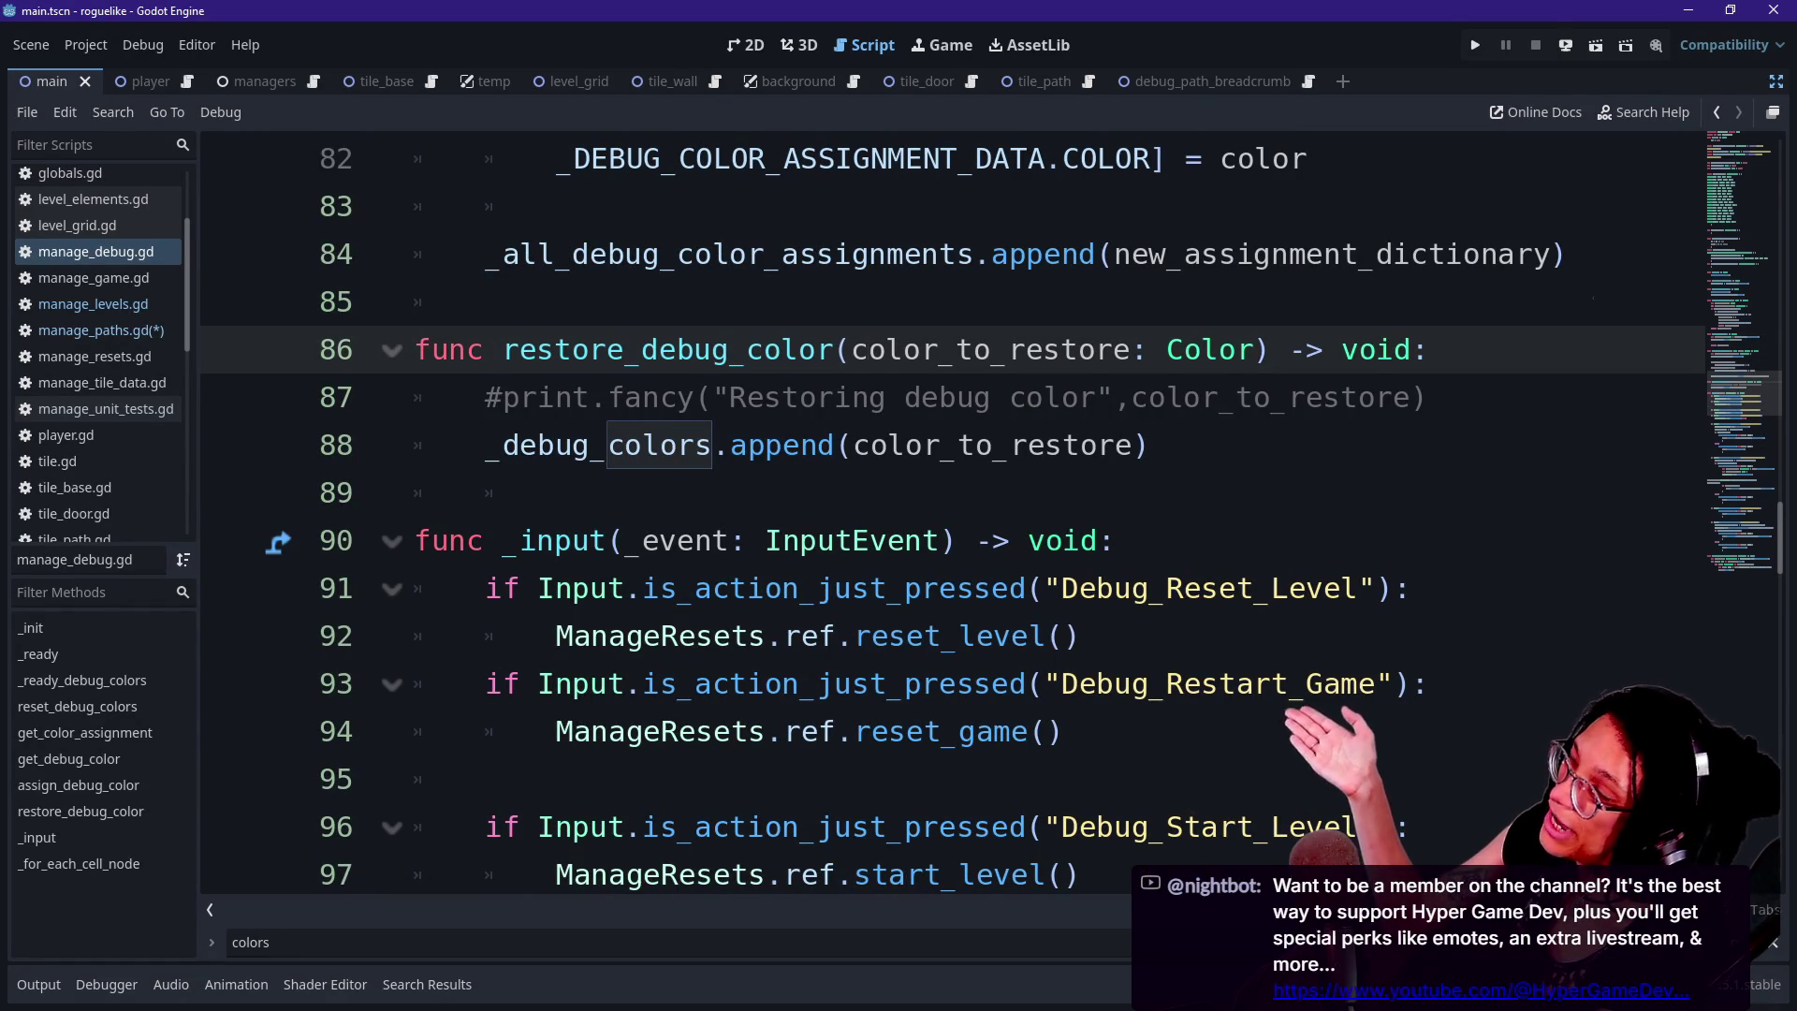
pyautogui.press('F3')
pyautogui.click(599, 634)
pyautogui.scroll(-2, 936, 515)
pyautogui.scroll(-4, 936, 515)
pyautogui.click(502, 685)
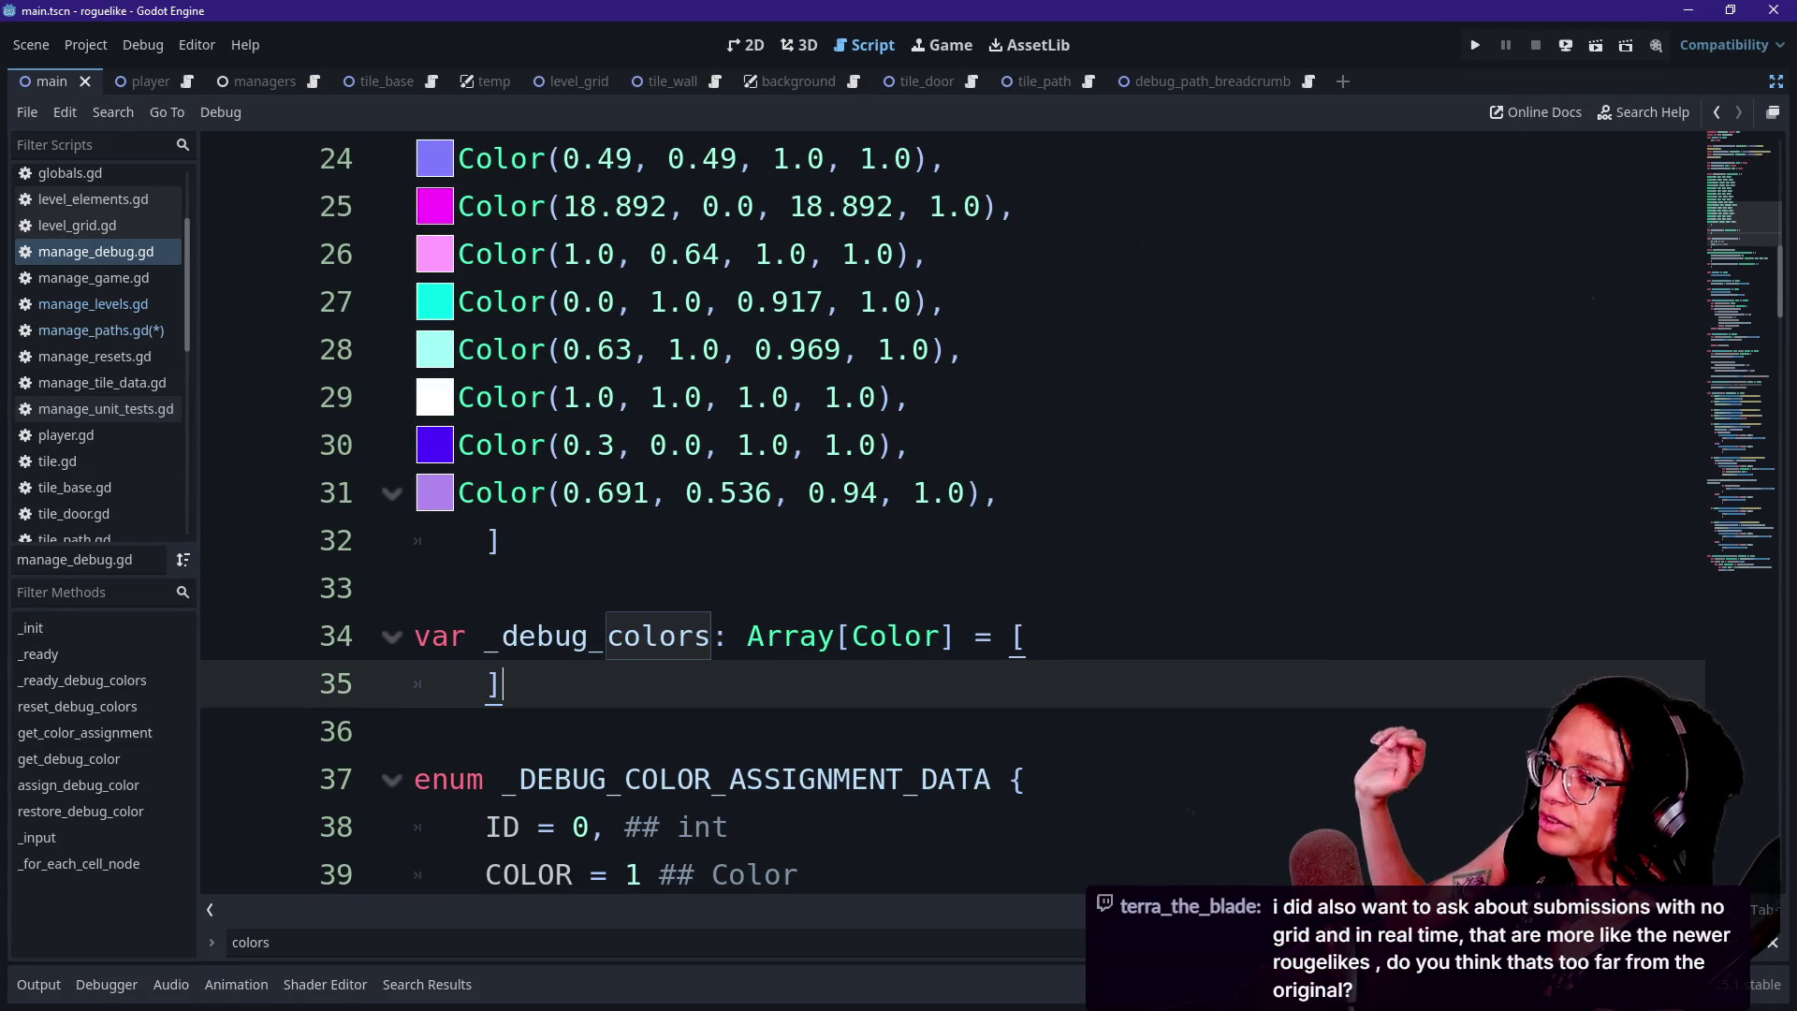
pyautogui.click(1000, 493)
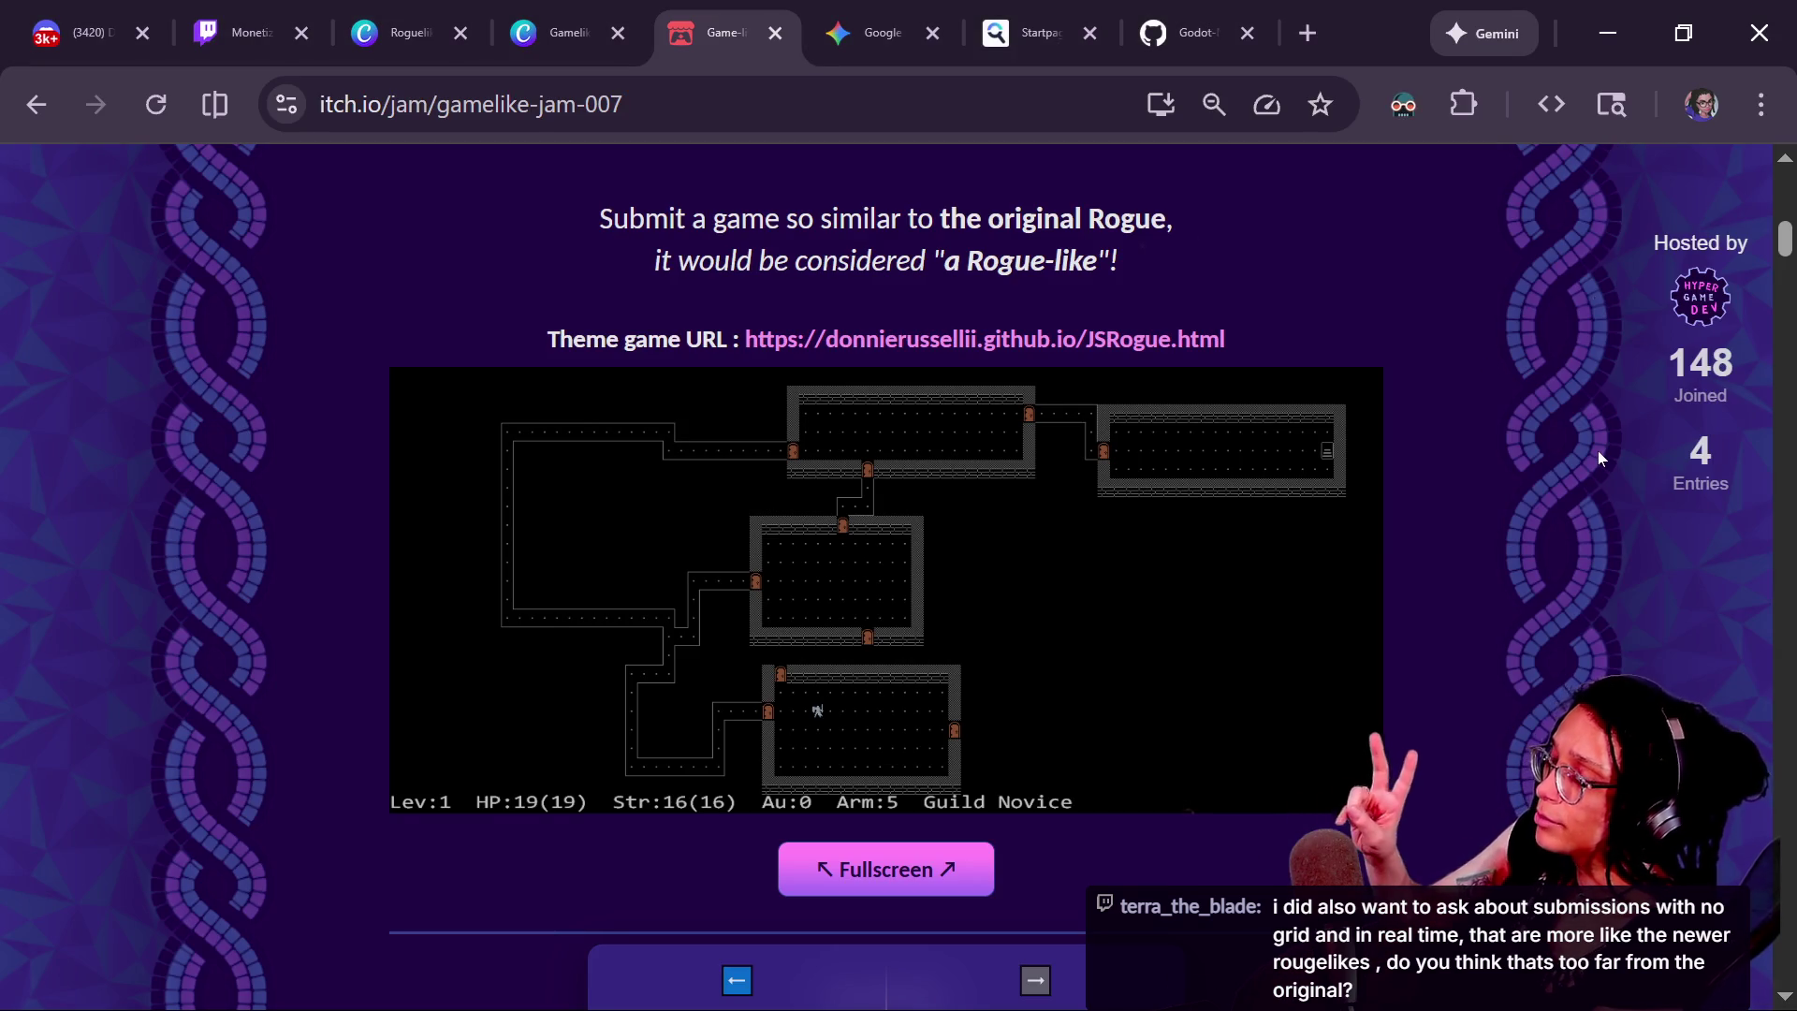
# Scroll the Gamelike Jam 007 page past the countdown to the Theme game URL and JSRogue screenshot
pyautogui.scroll(-1, 1598, 451)
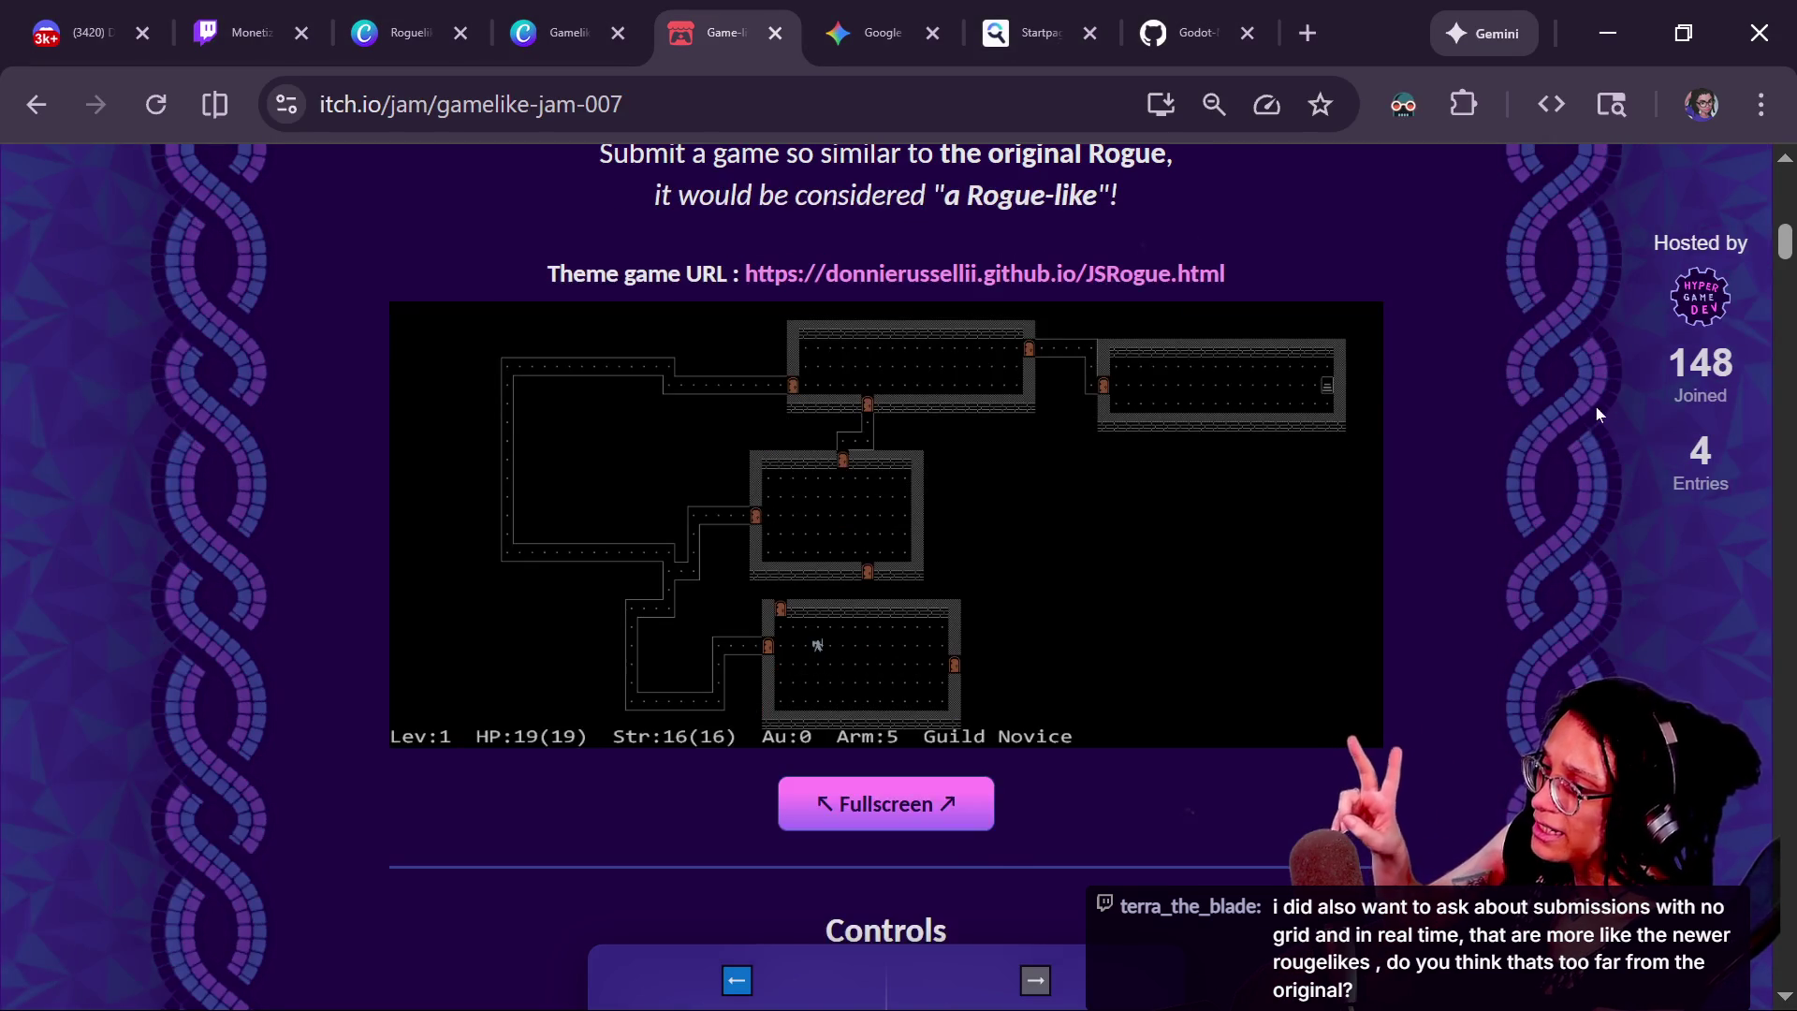
pyautogui.scroll(-1, 1597, 407)
pyautogui.scroll(3, 1597, 407)
pyautogui.scroll(5, 1597, 406)
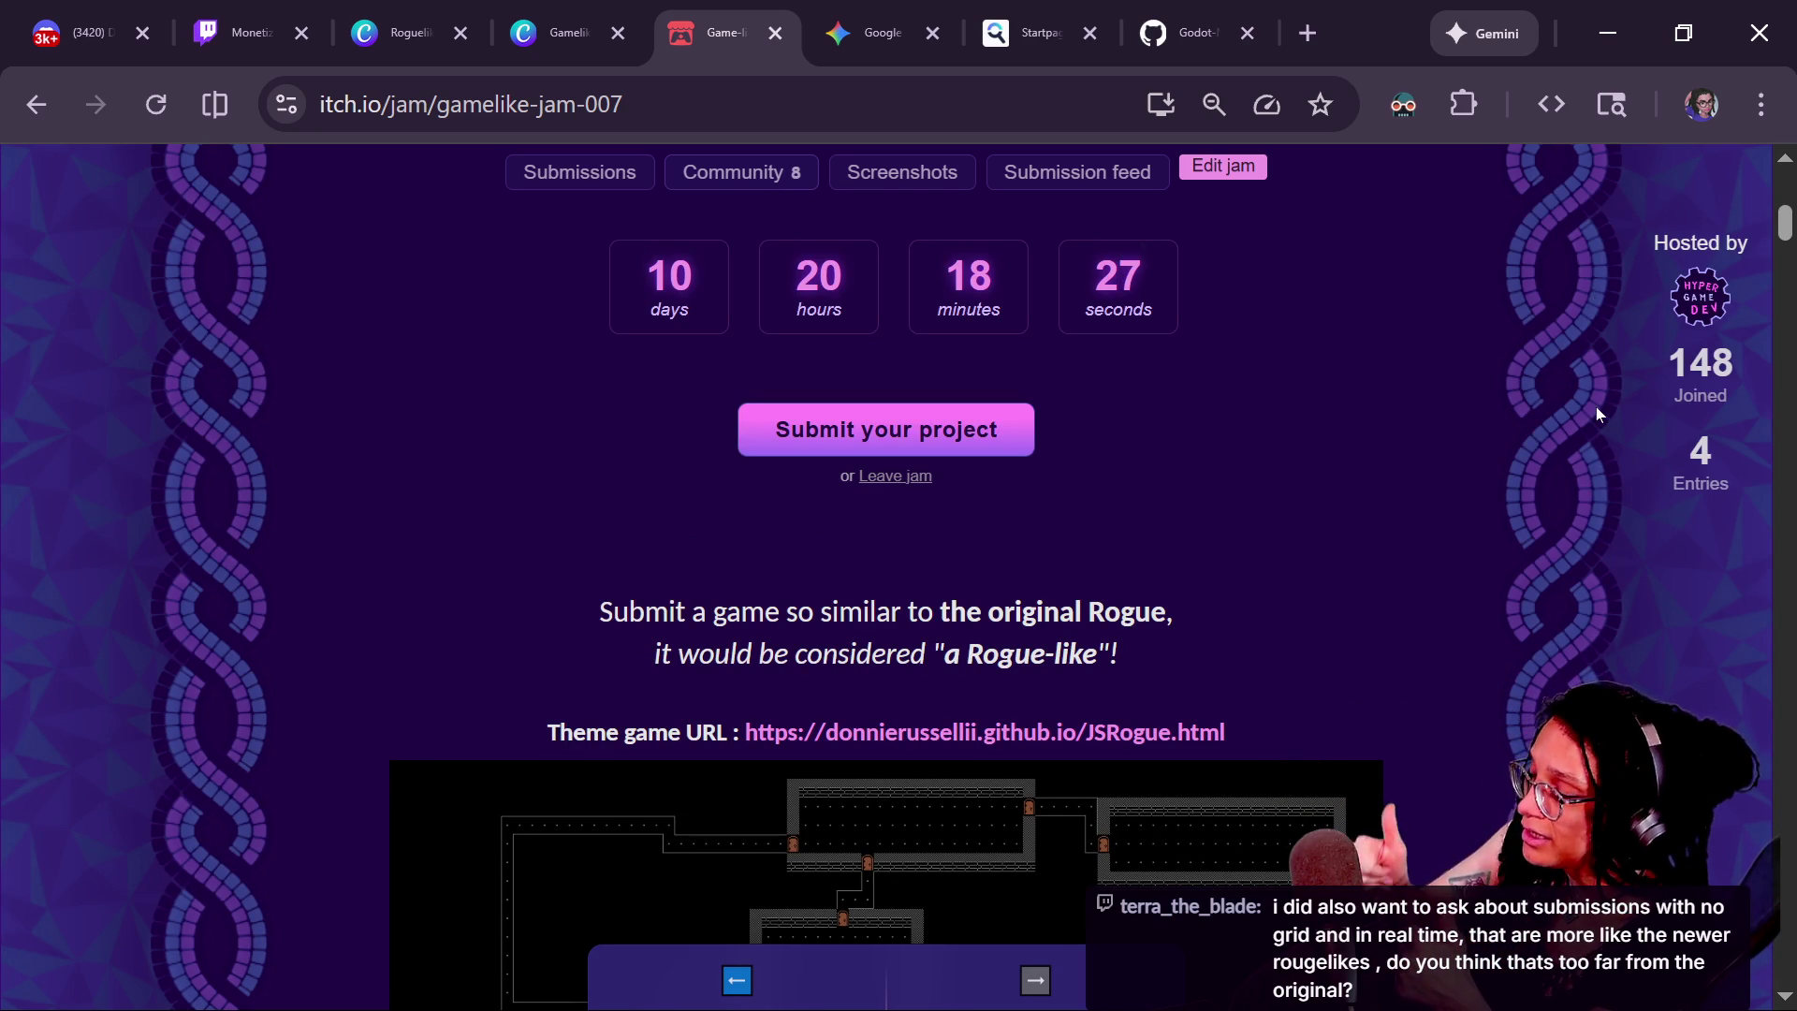
pyautogui.scroll(-5, 1597, 406)
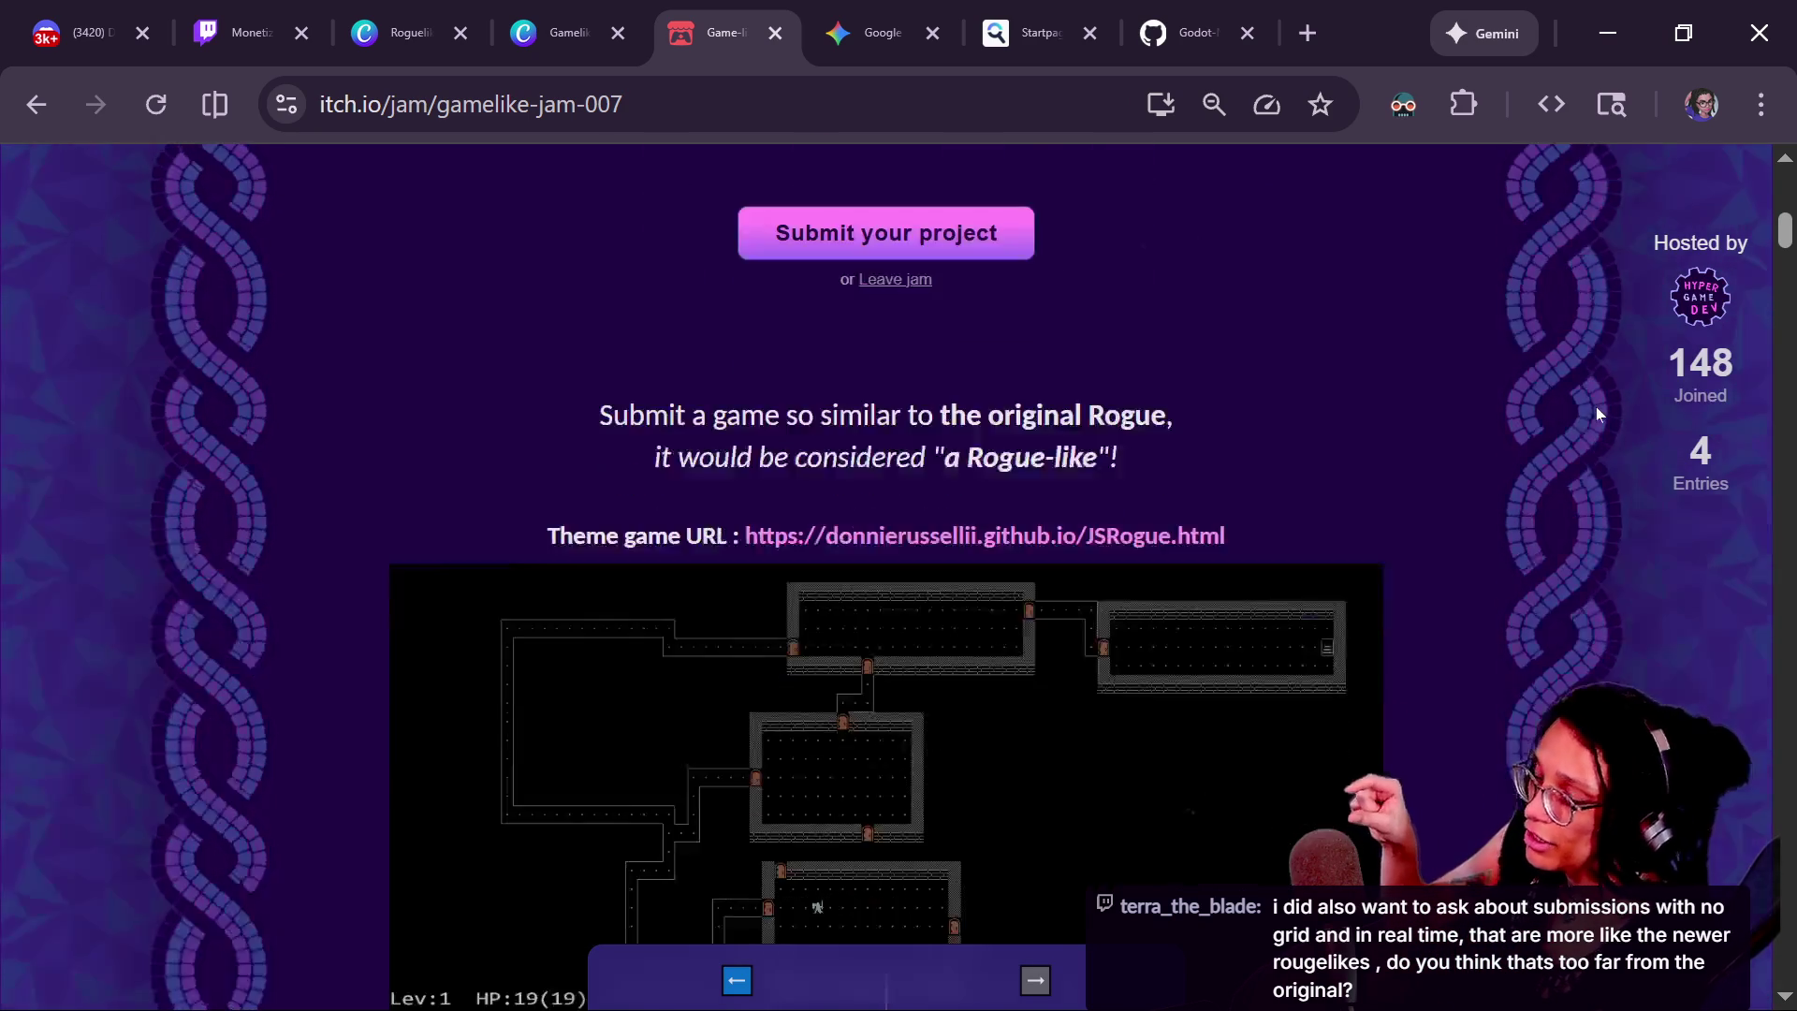
pyautogui.scroll(-1, 1597, 406)
pyautogui.scroll(1, 1597, 406)
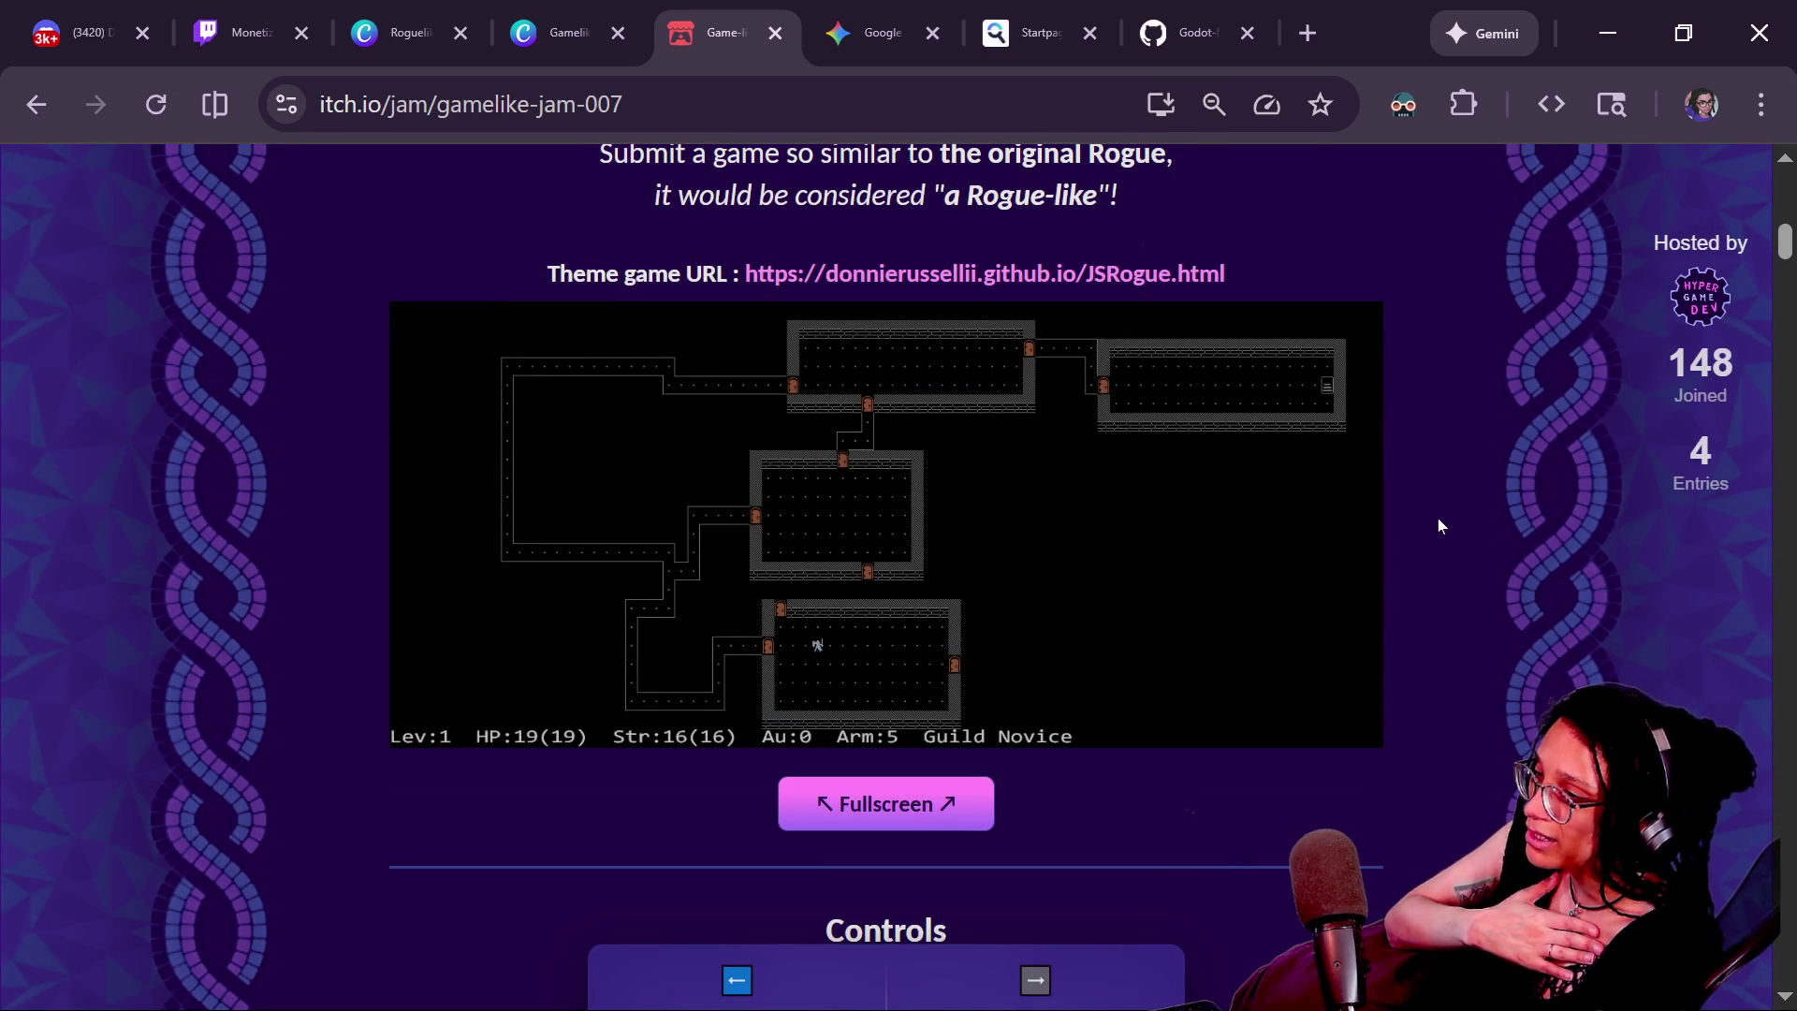
pyautogui.scroll(10, 1438, 519)
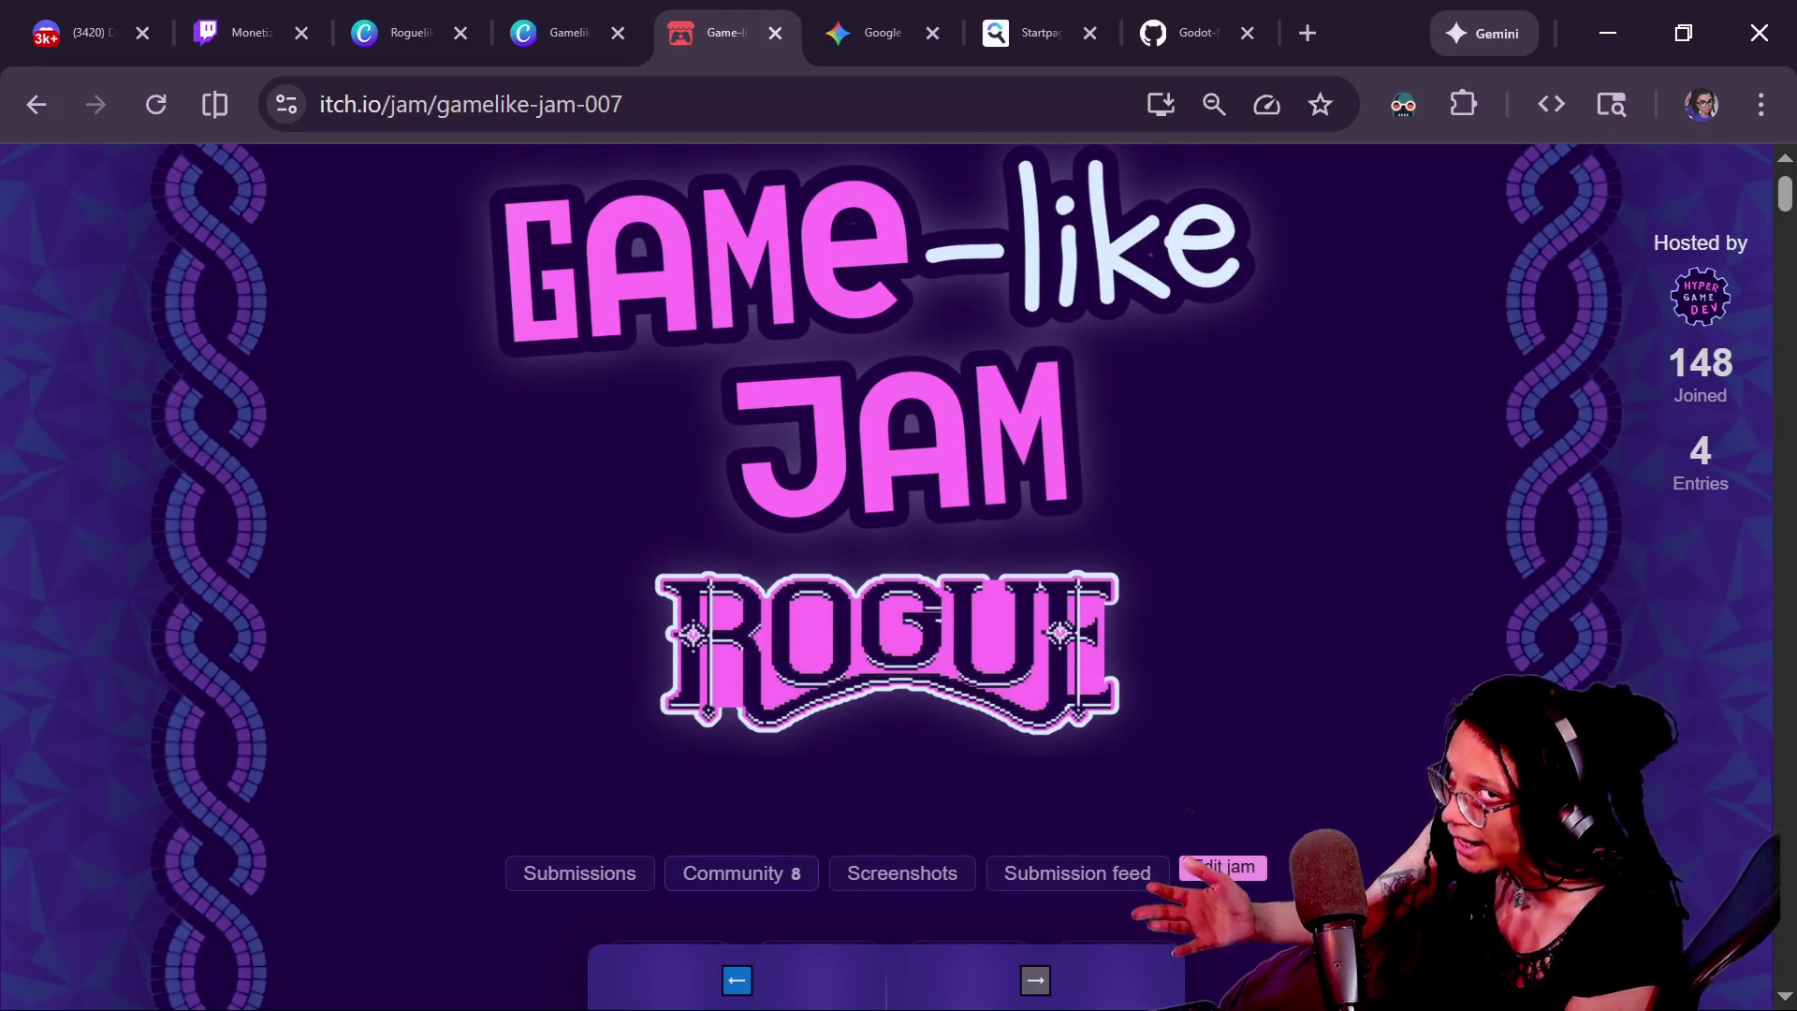
pyautogui.scroll(1, 1674, 939)
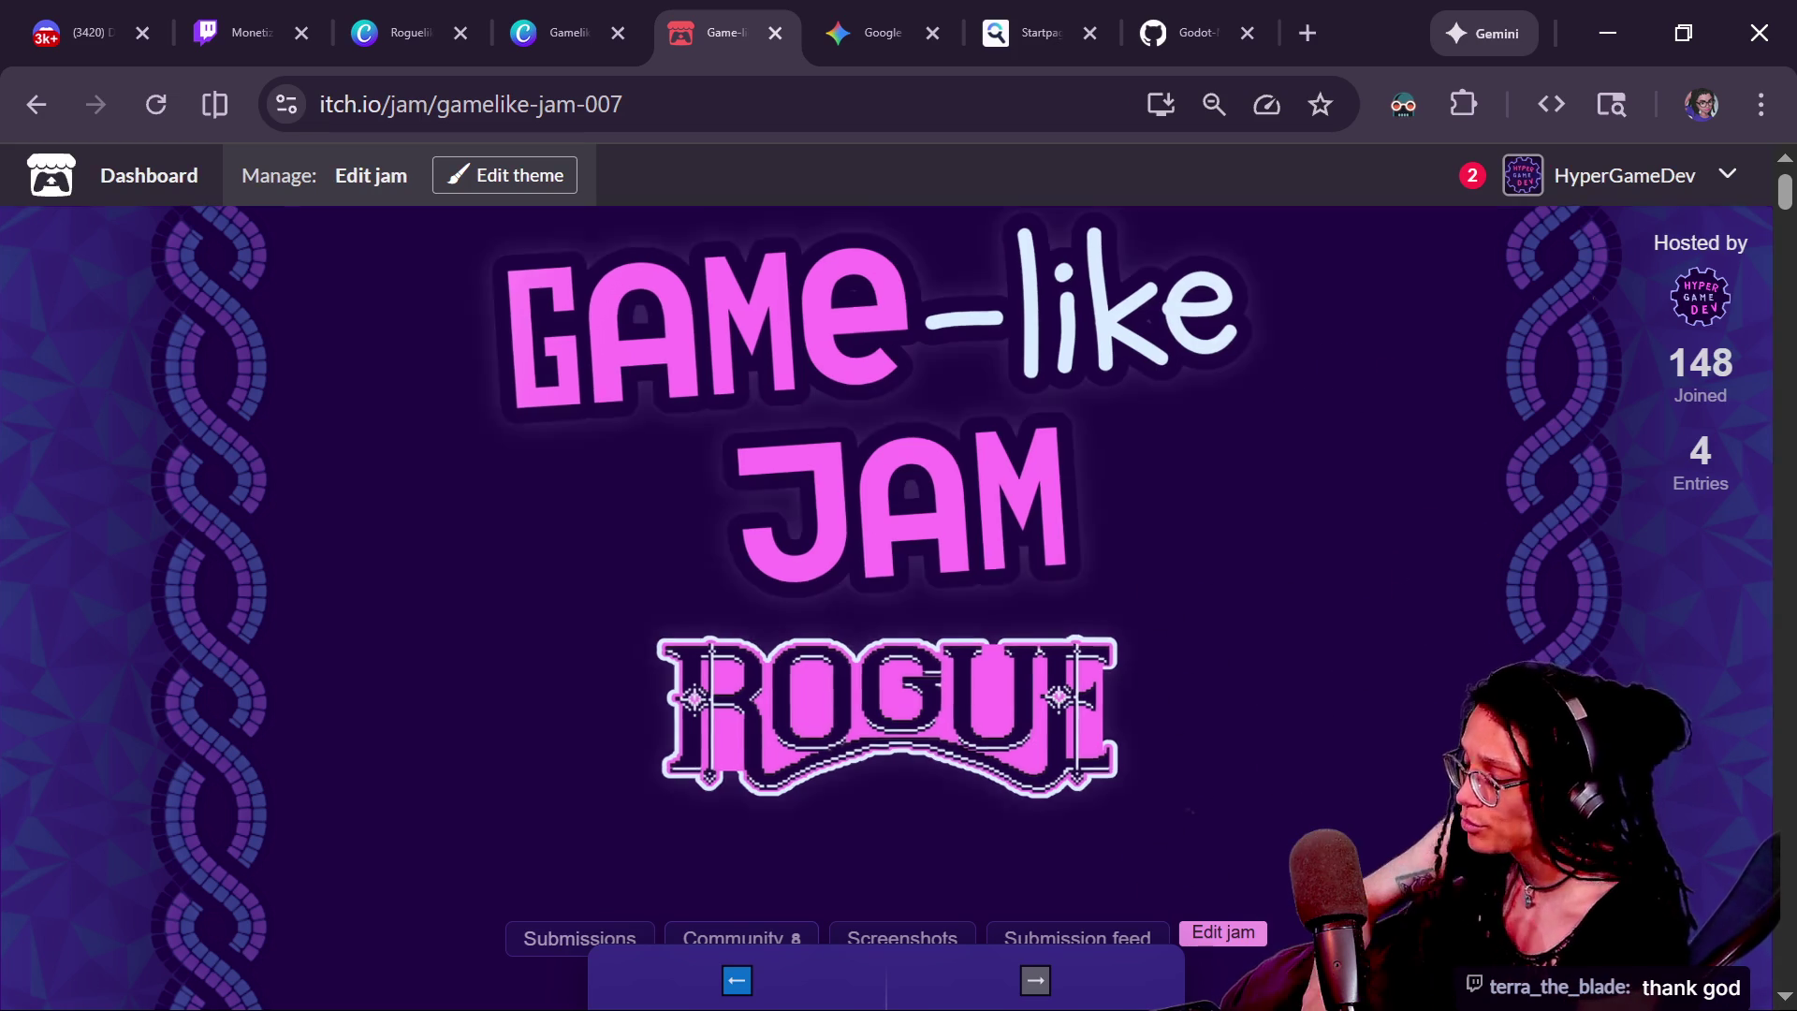
pyautogui.scroll(-3, 889, 576)
pyautogui.scroll(-3, 889, 576)
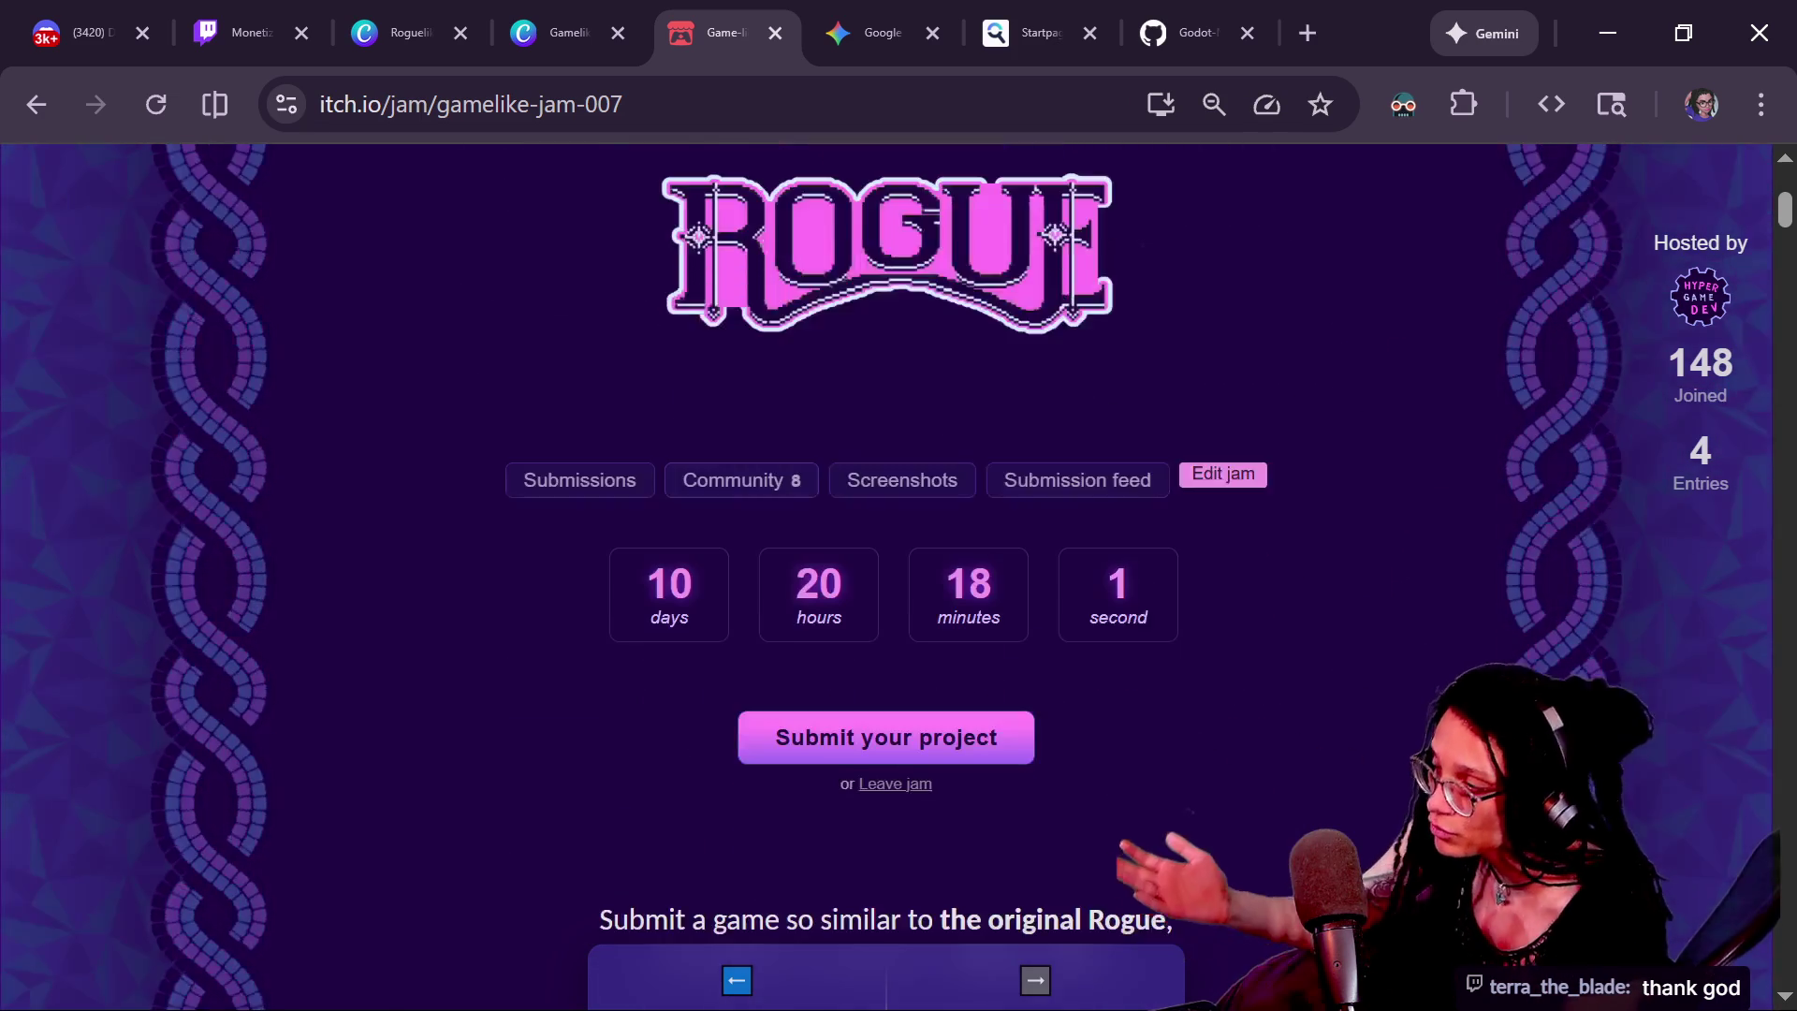
pyautogui.scroll(-5, 890, 577)
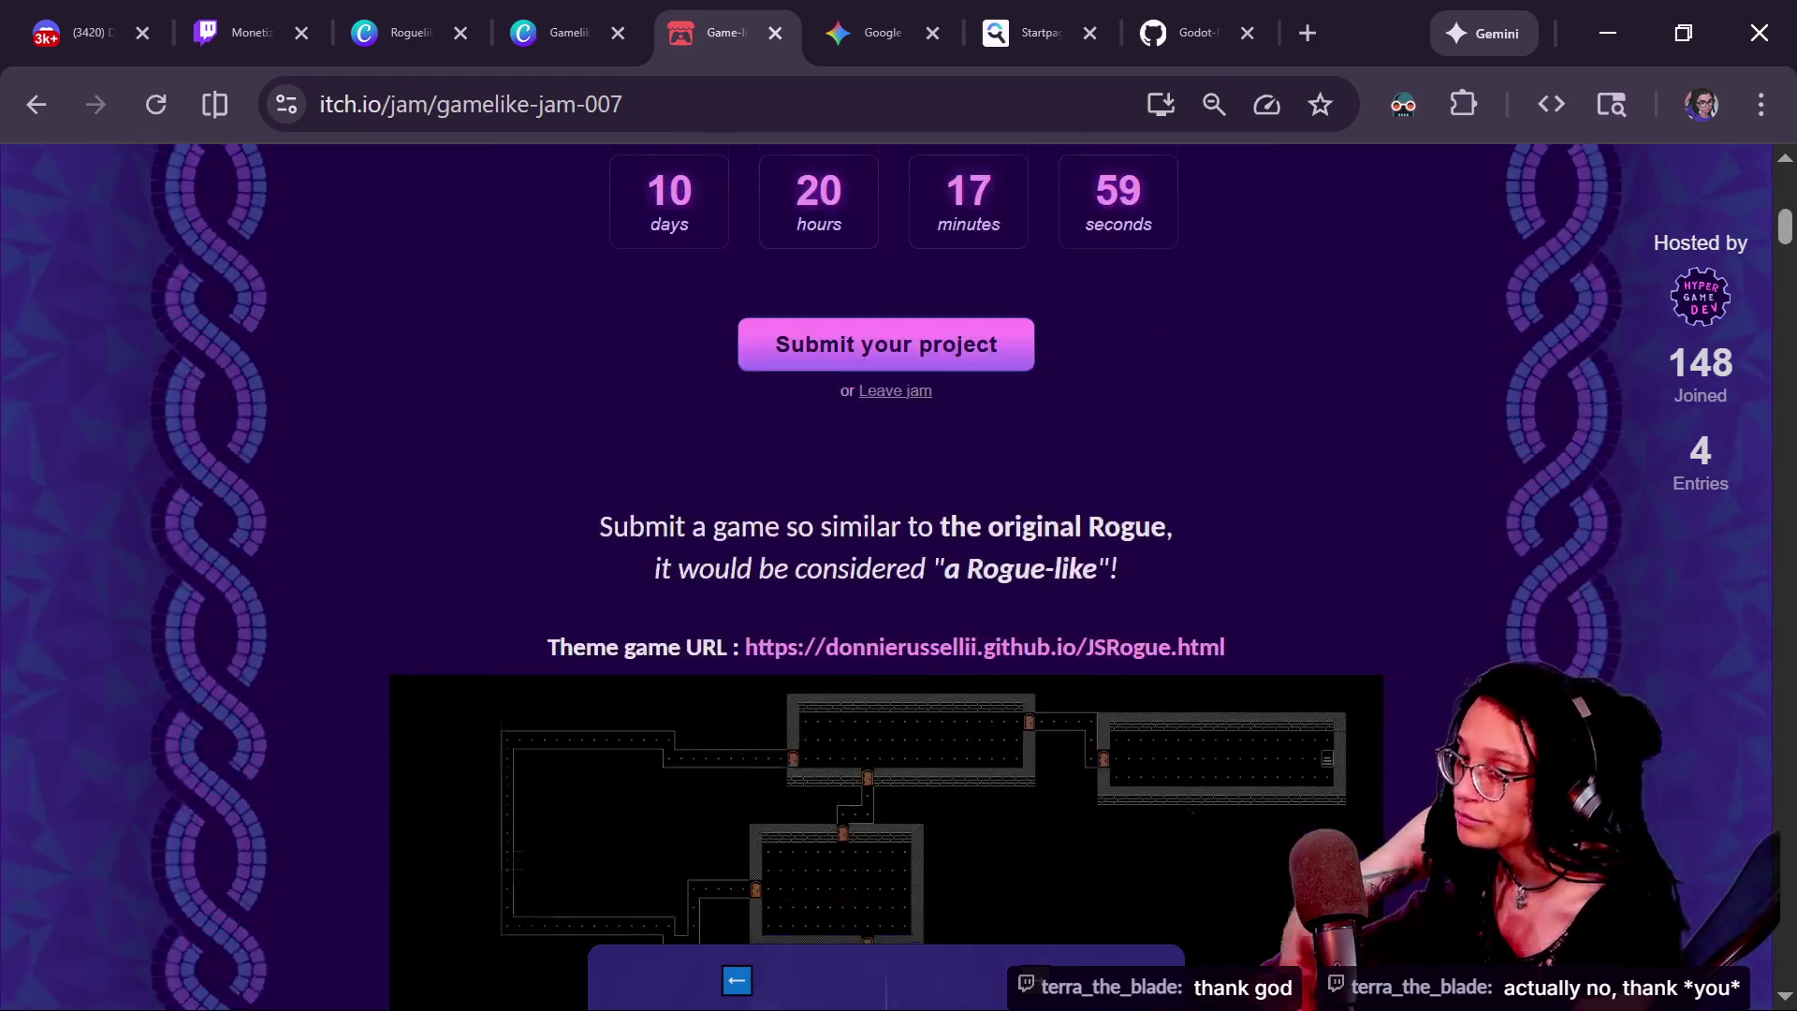
pyautogui.scroll(-8, 890, 577)
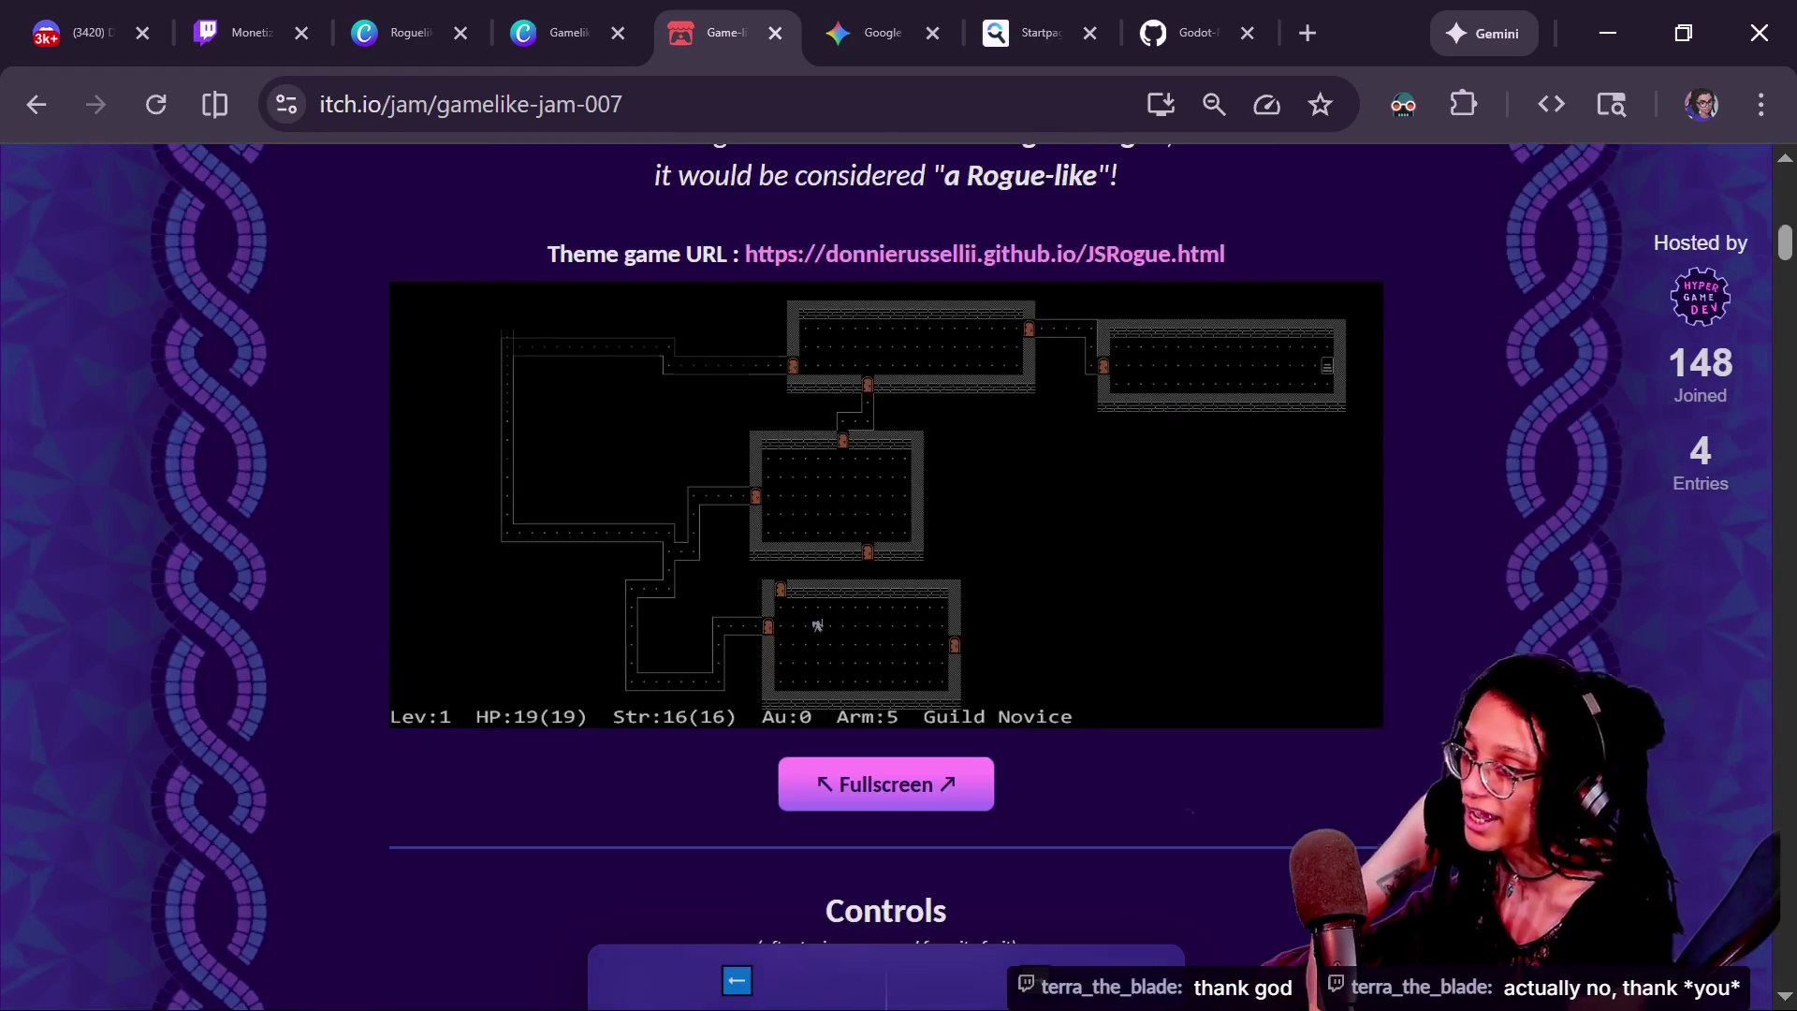
# Highlight the Most Like the Original and Best Twist on the Original winner categories
pyautogui.scroll(-20, 890, 577)
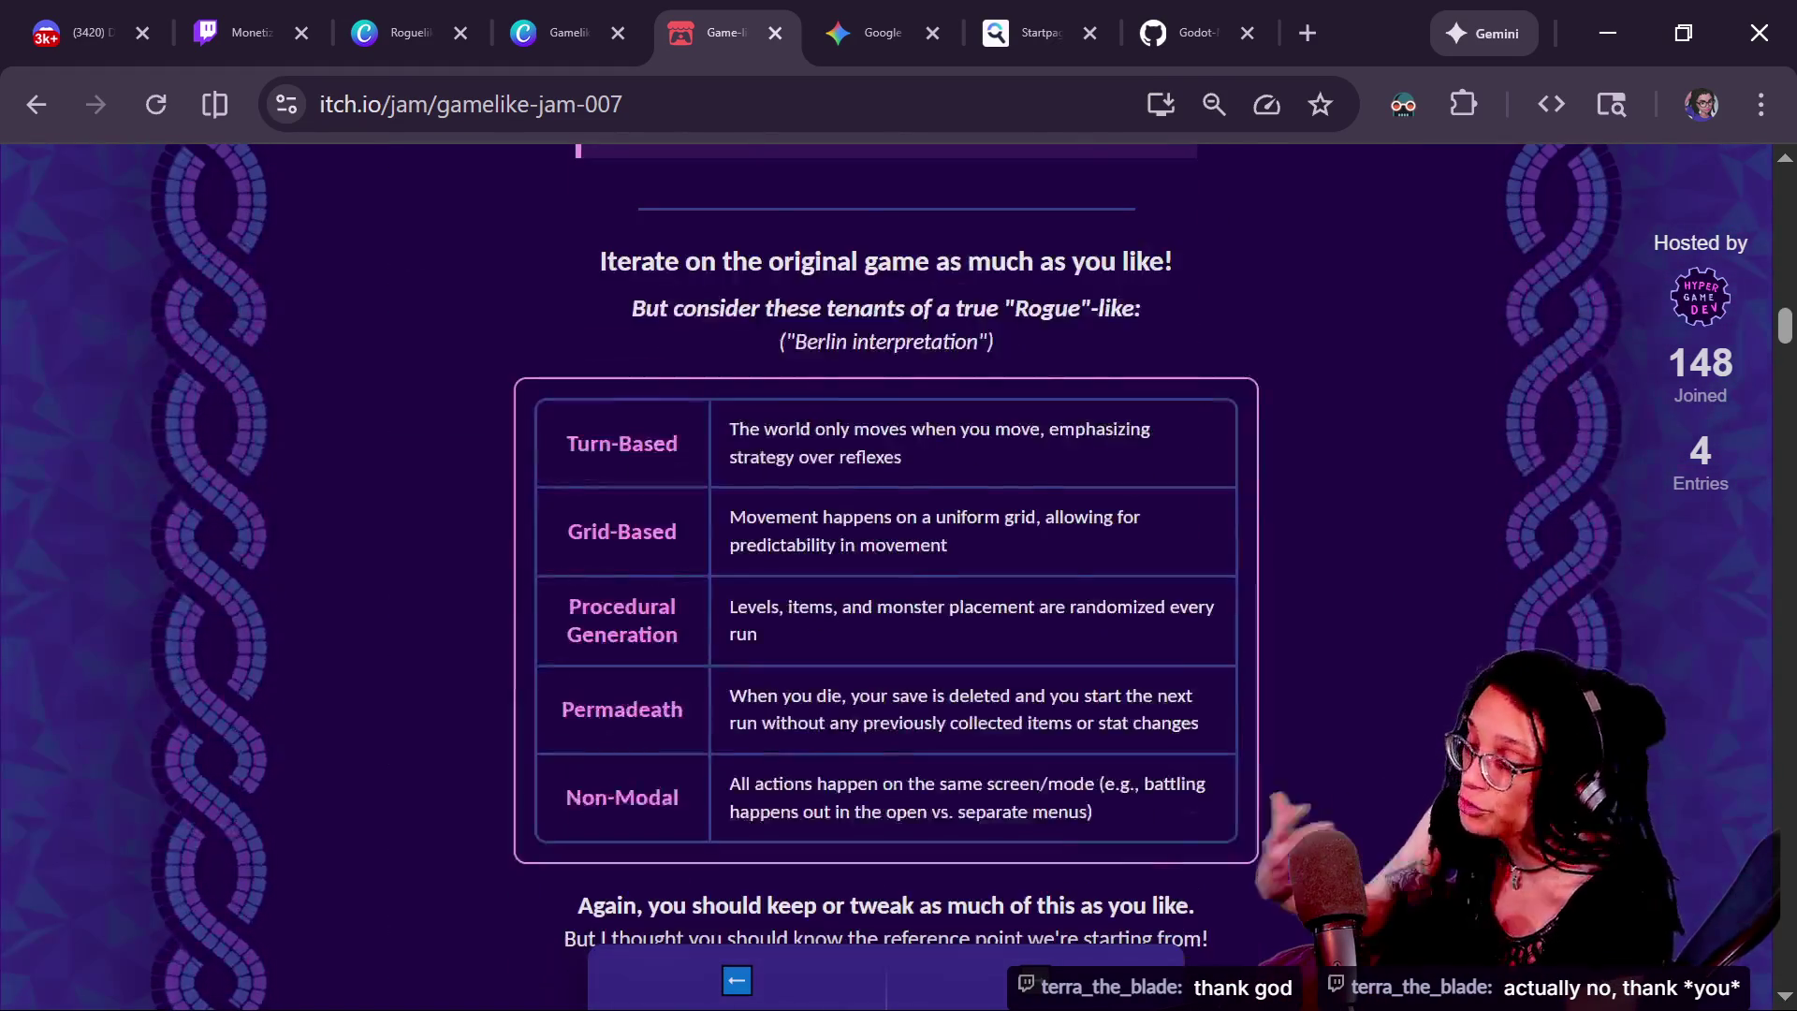
pyautogui.scroll(-20, 890, 576)
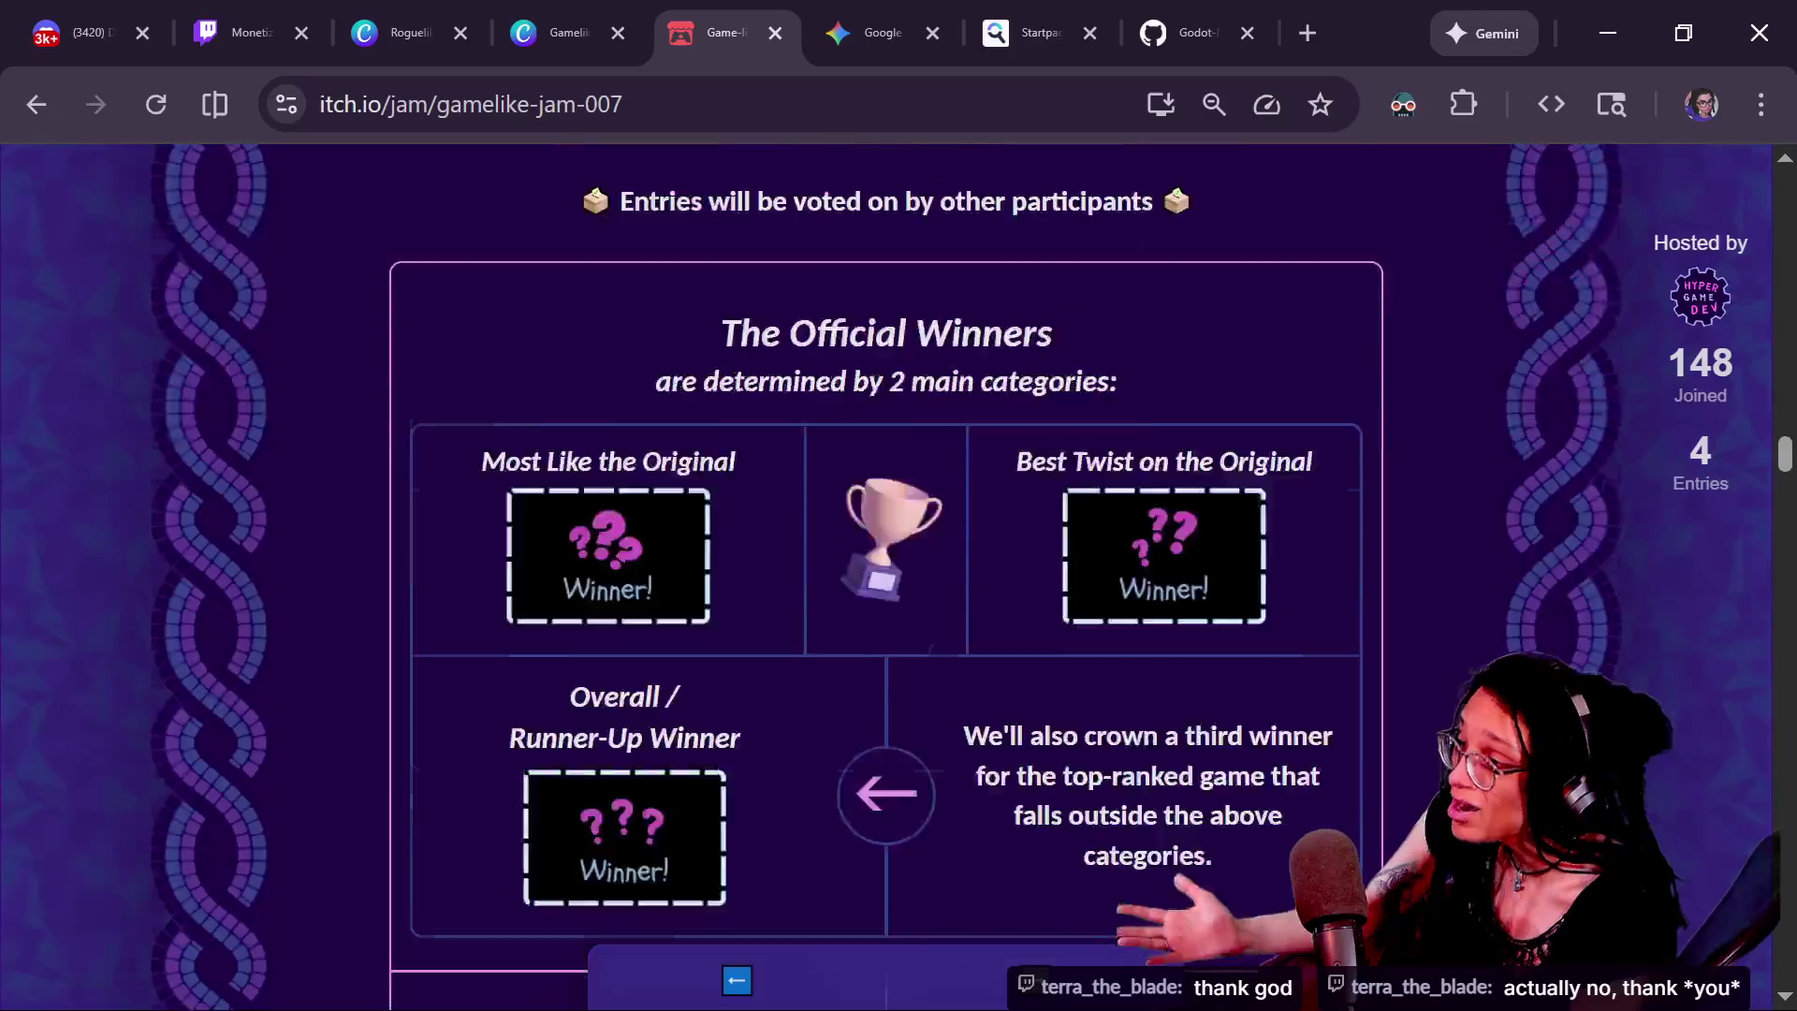
pyautogui.scroll(2, 890, 577)
pyautogui.scroll(2, 889, 577)
pyautogui.scroll(-1, 889, 577)
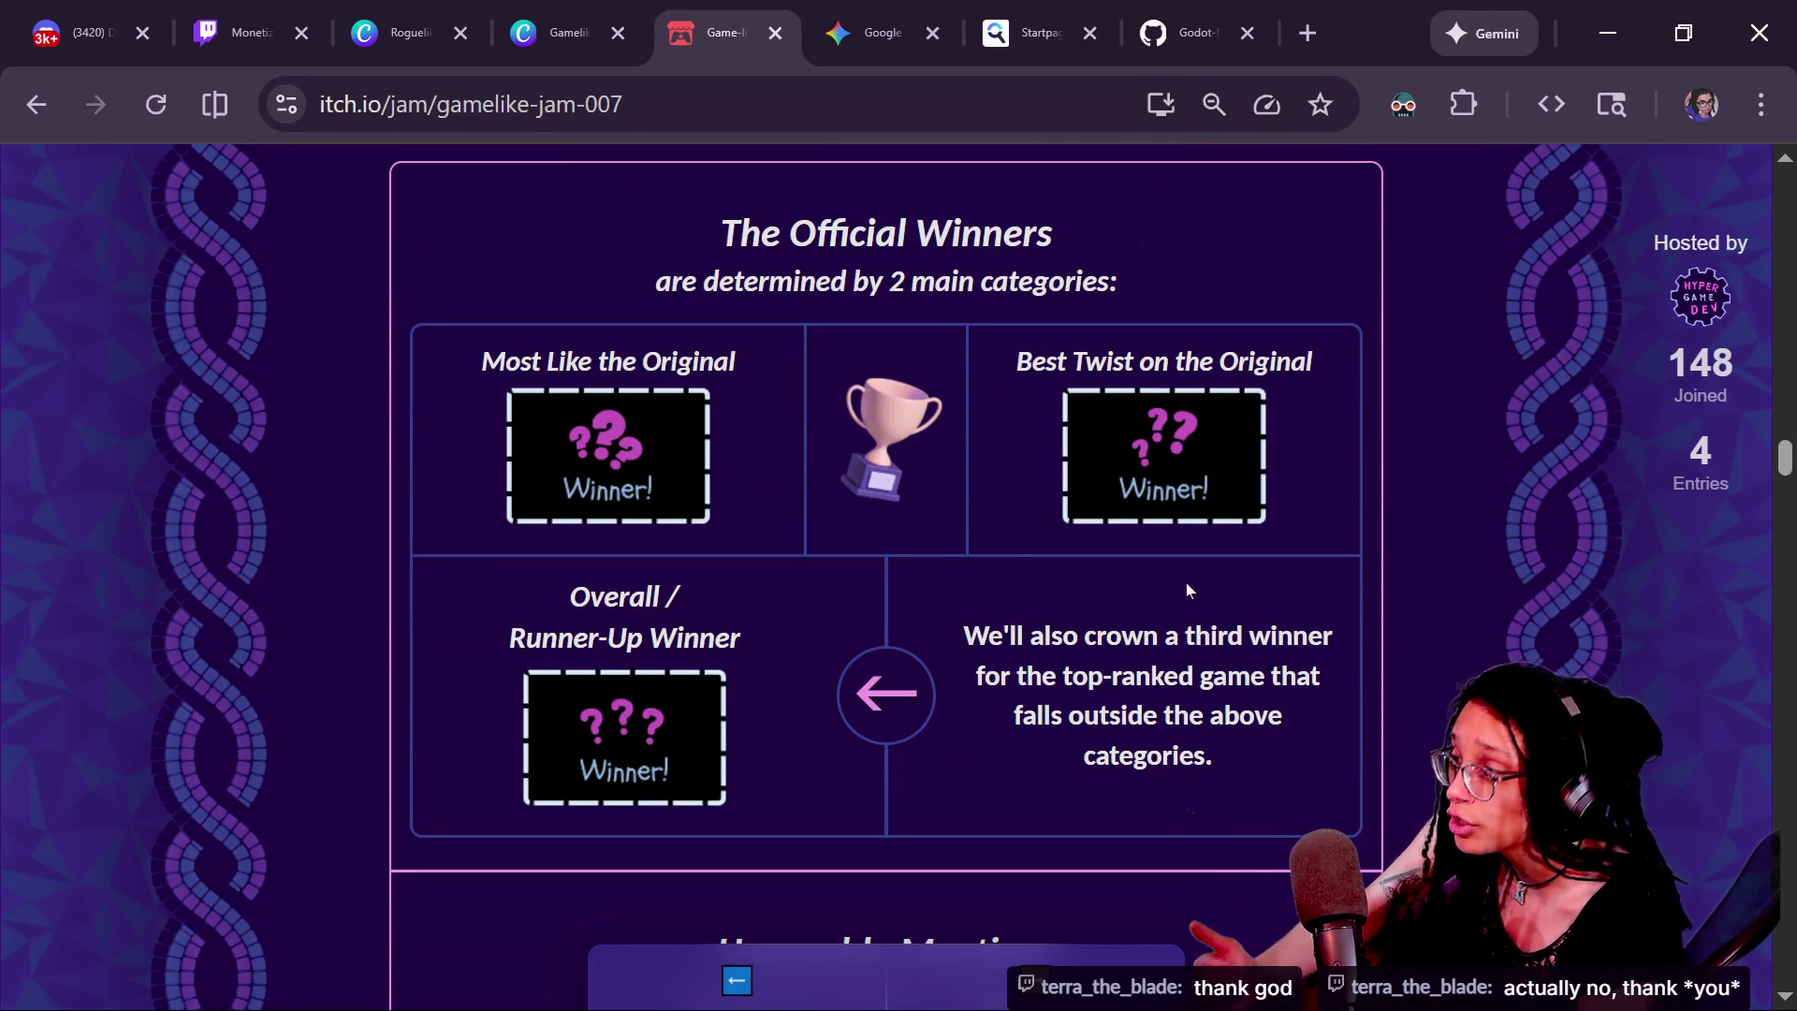
pyautogui.scroll(3, 1326, 697)
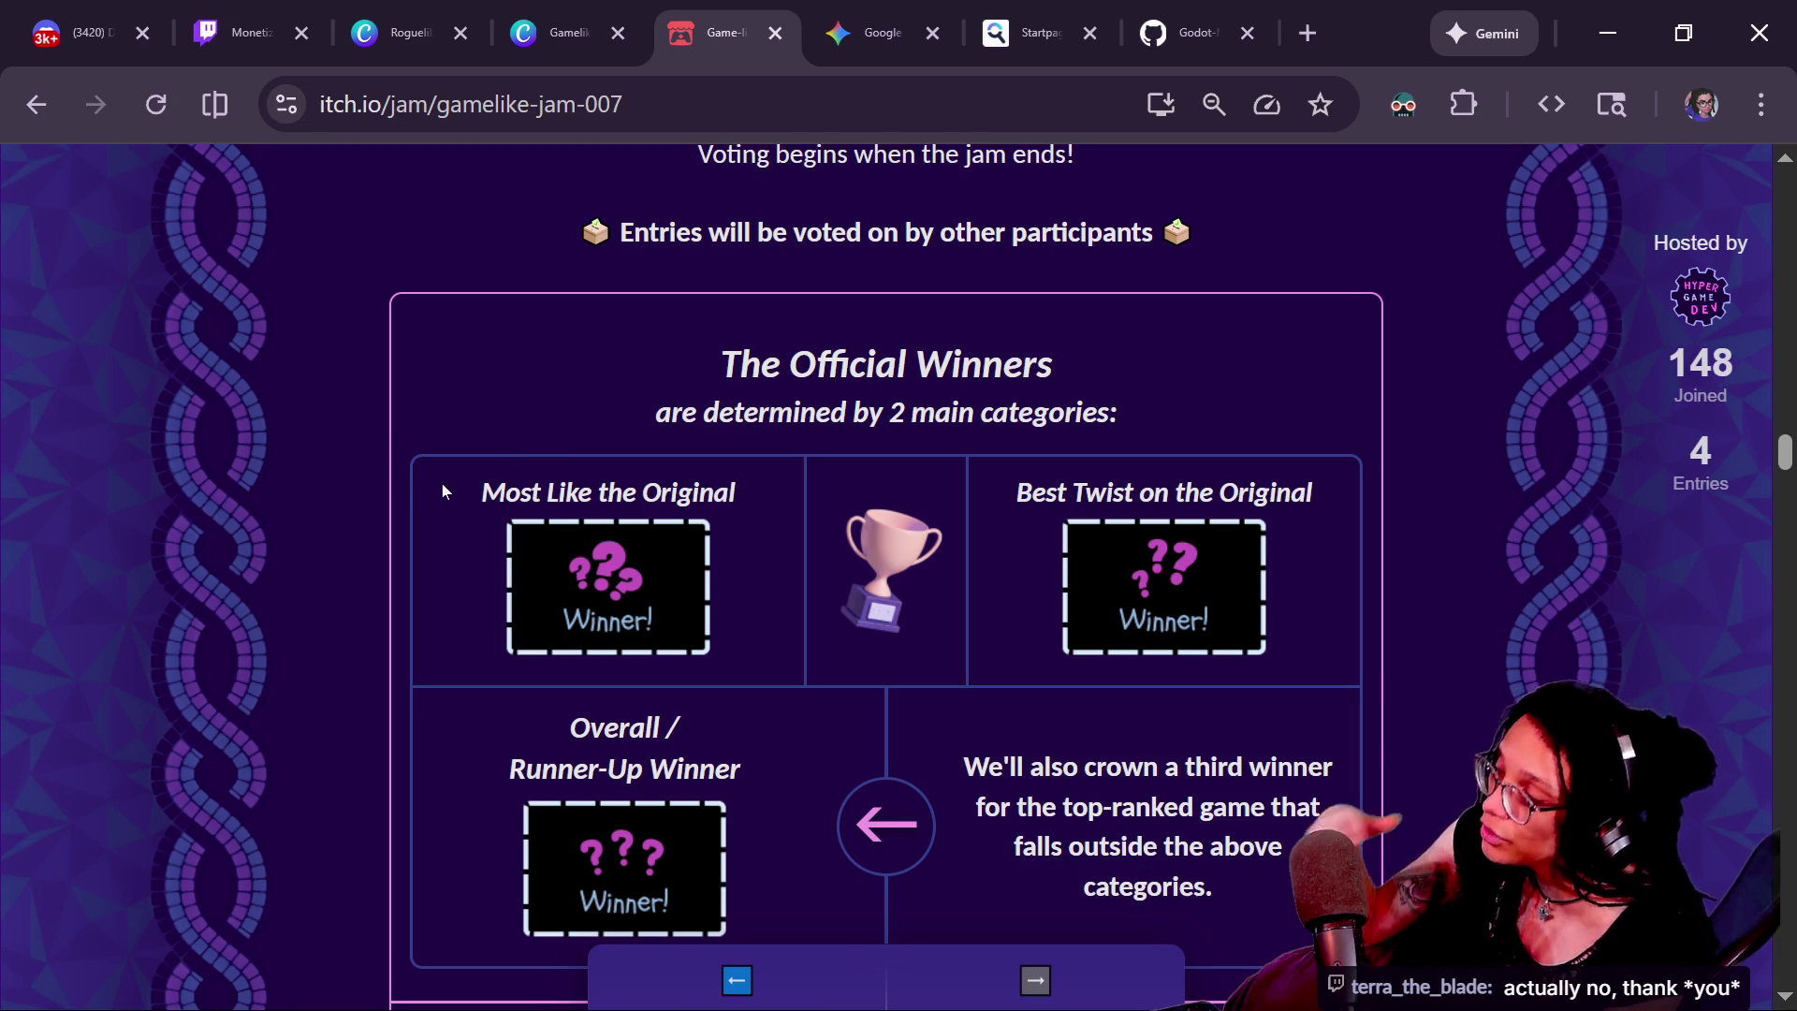
pyautogui.doubleClick(688, 493)
pyautogui.click(688, 493)
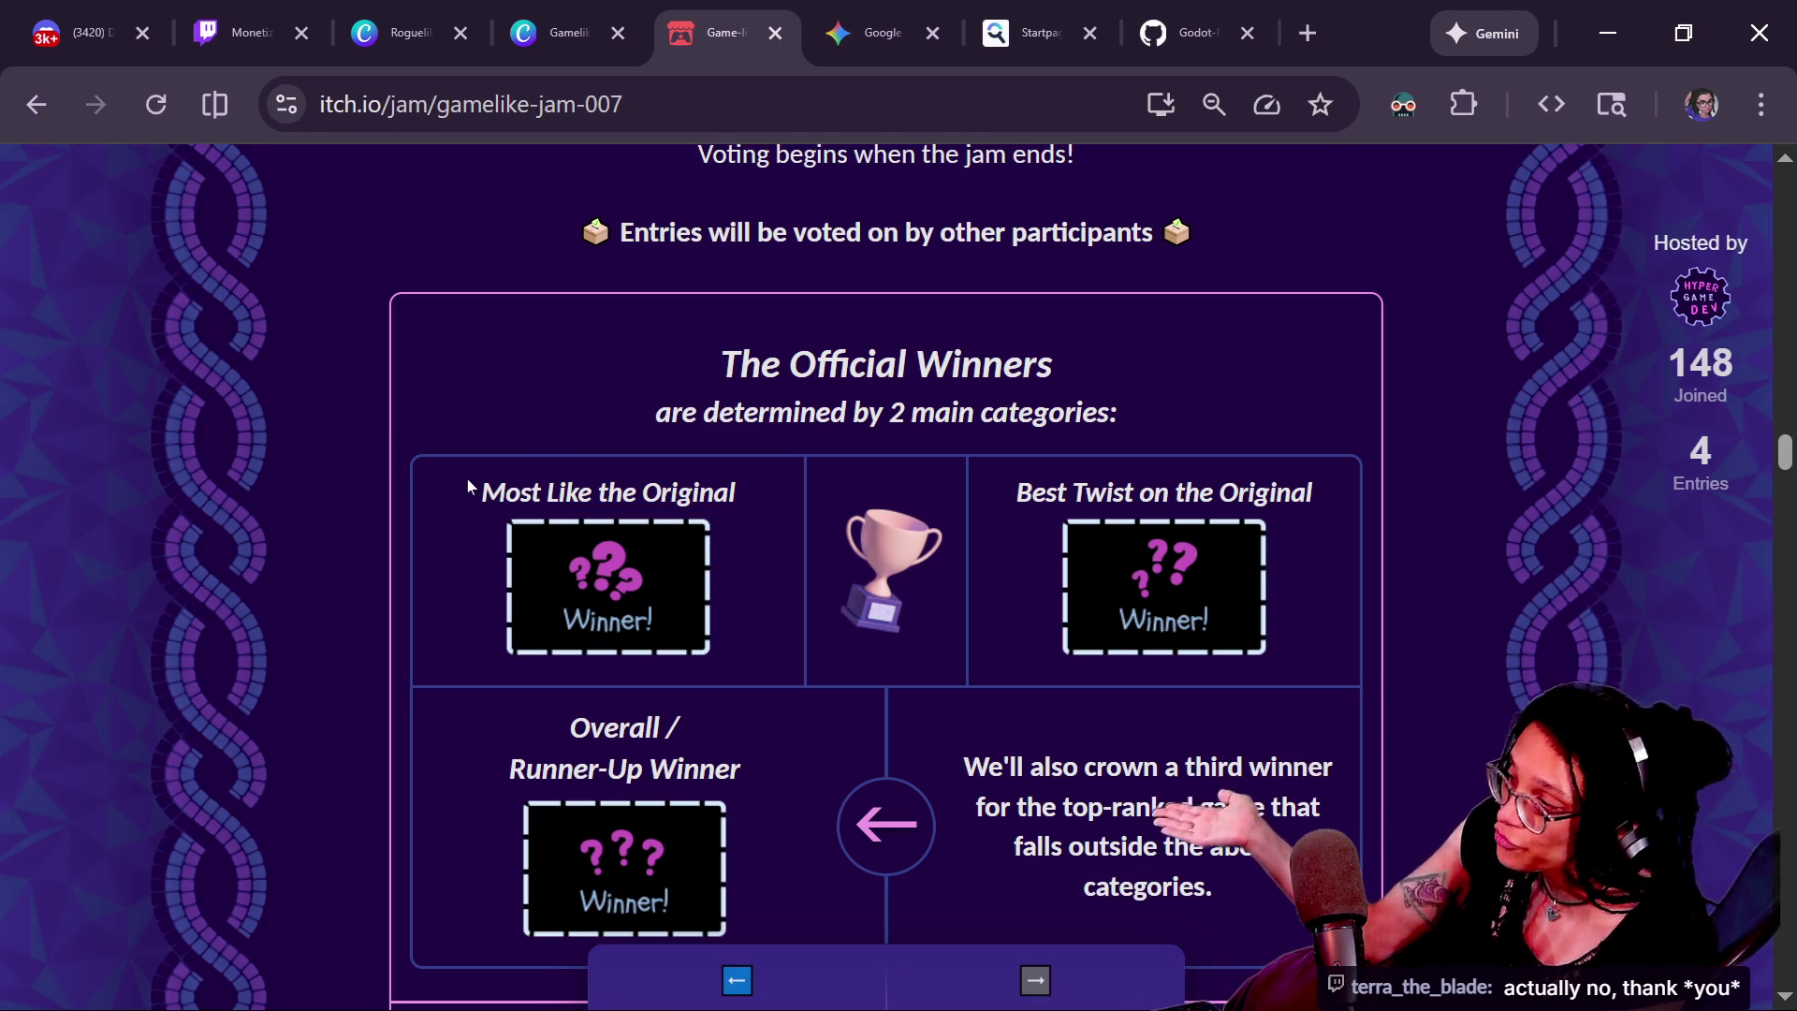
pyautogui.moveTo(468, 482); pyautogui.dragTo(756, 619)
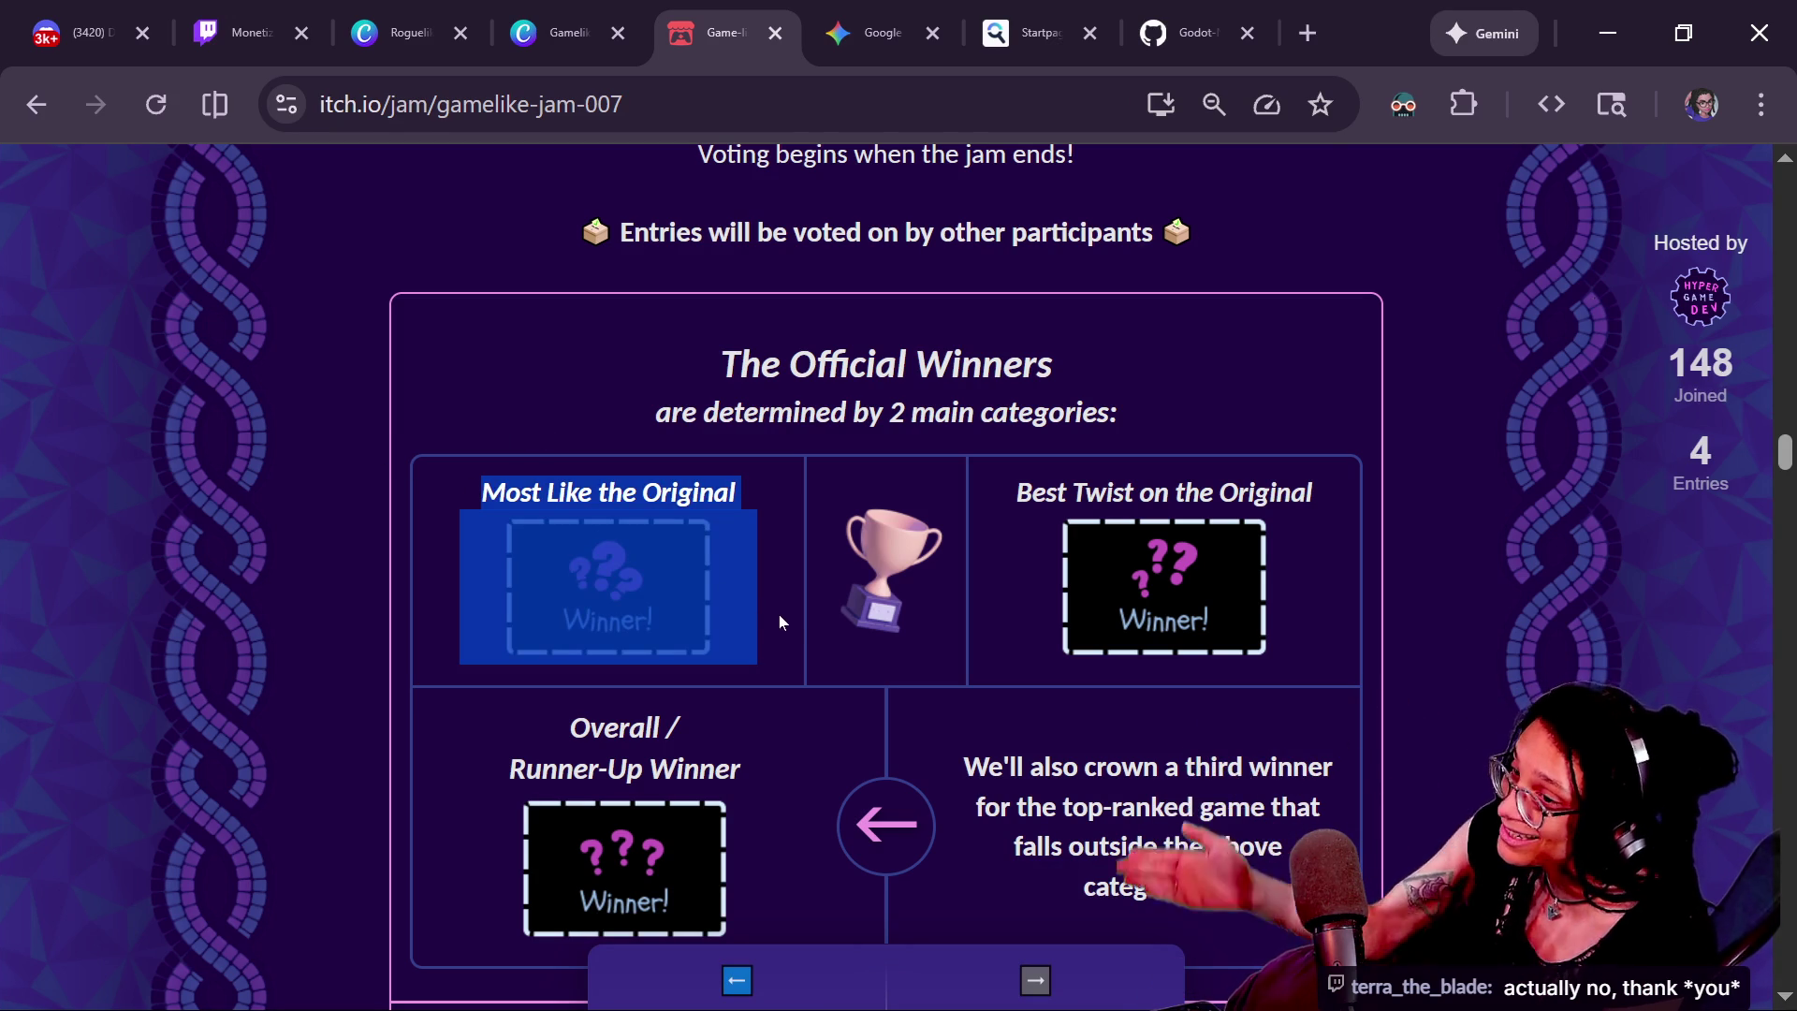
pyautogui.click(800, 620)
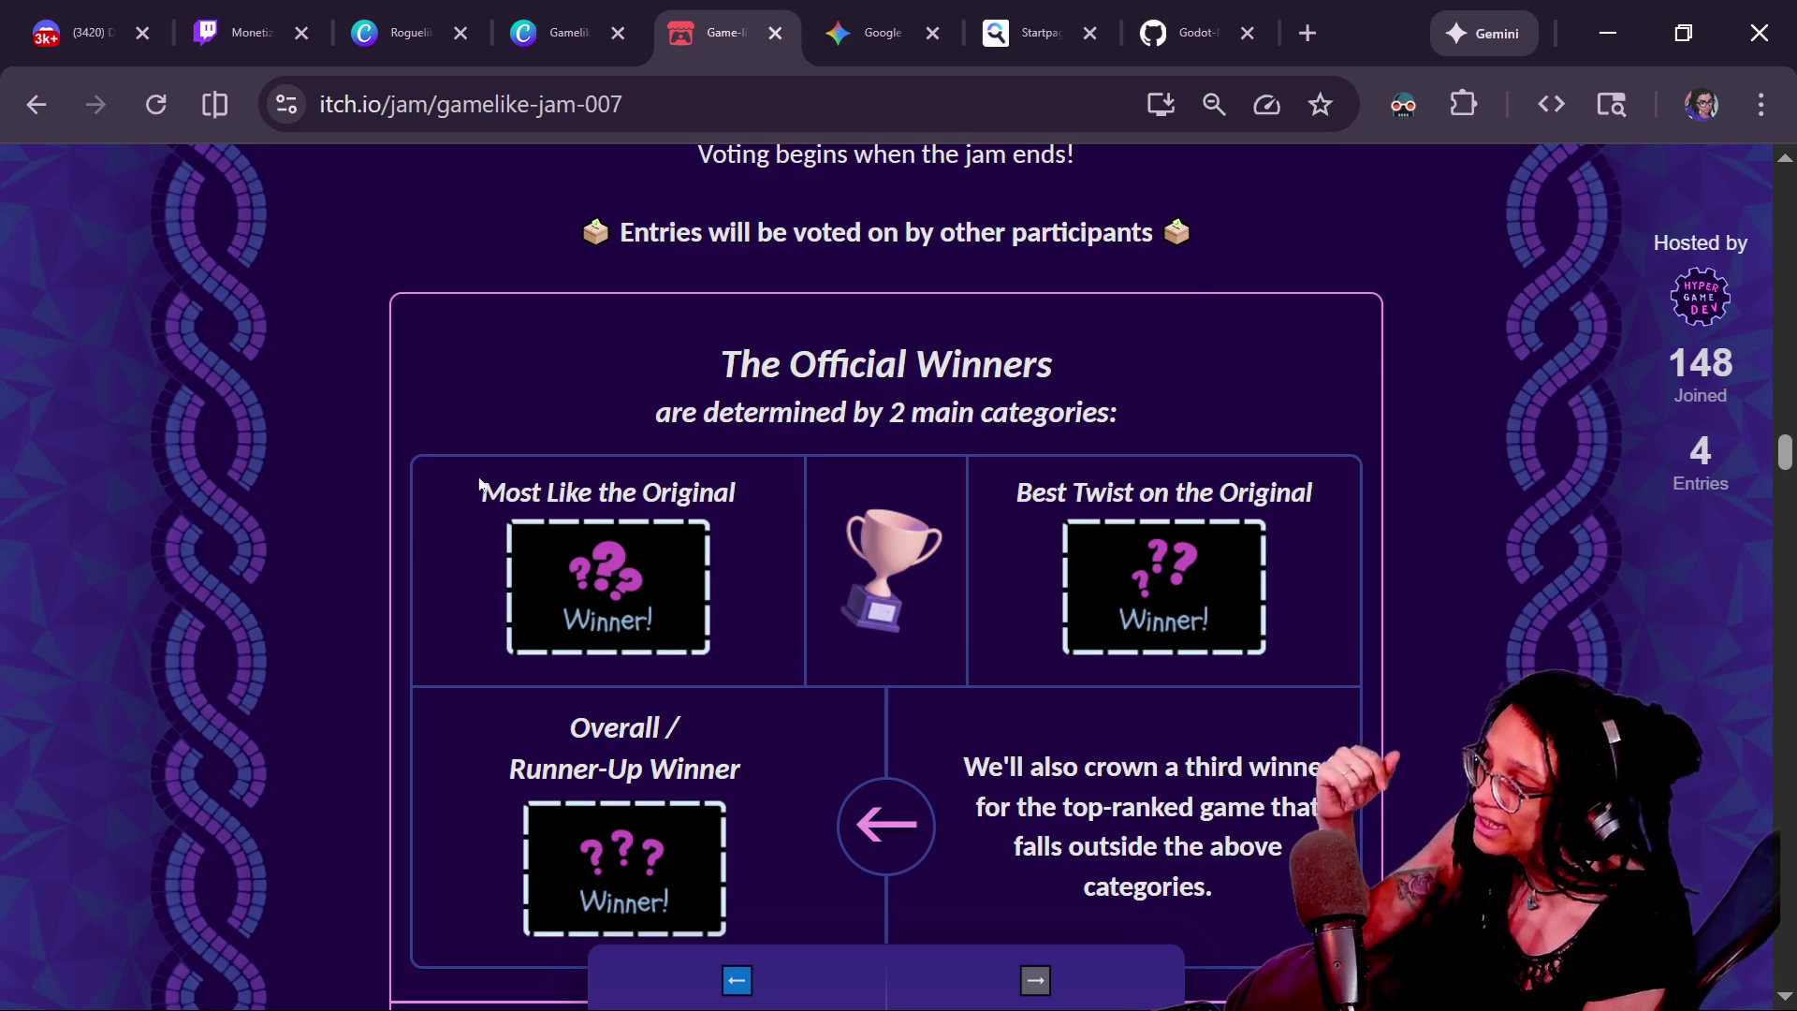
pyautogui.moveTo(480, 485); pyautogui.dragTo(840, 631)
pyautogui.click(819, 647)
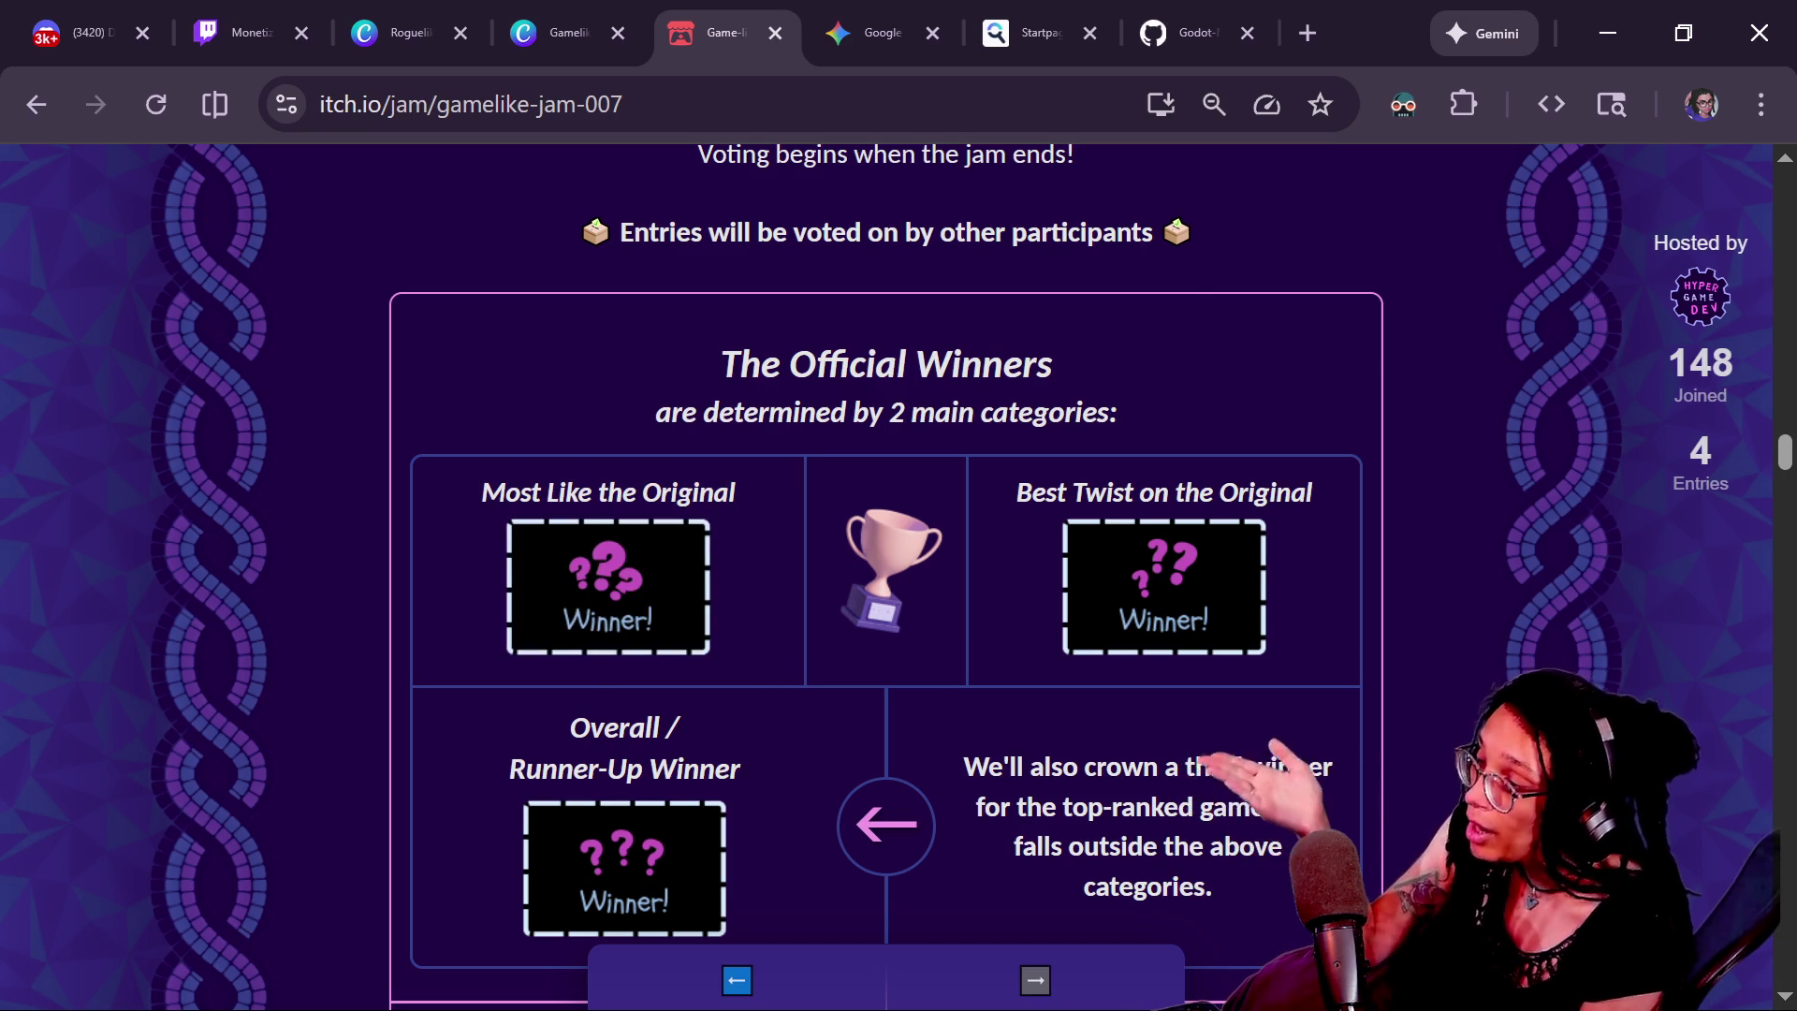
pyautogui.moveTo(958, 491)
pyautogui.mouseDown()
pyautogui.moveTo(1233, 620)
pyautogui.moveTo(1339, 610)
pyautogui.mouseUp()
pyautogui.click(1361, 593)
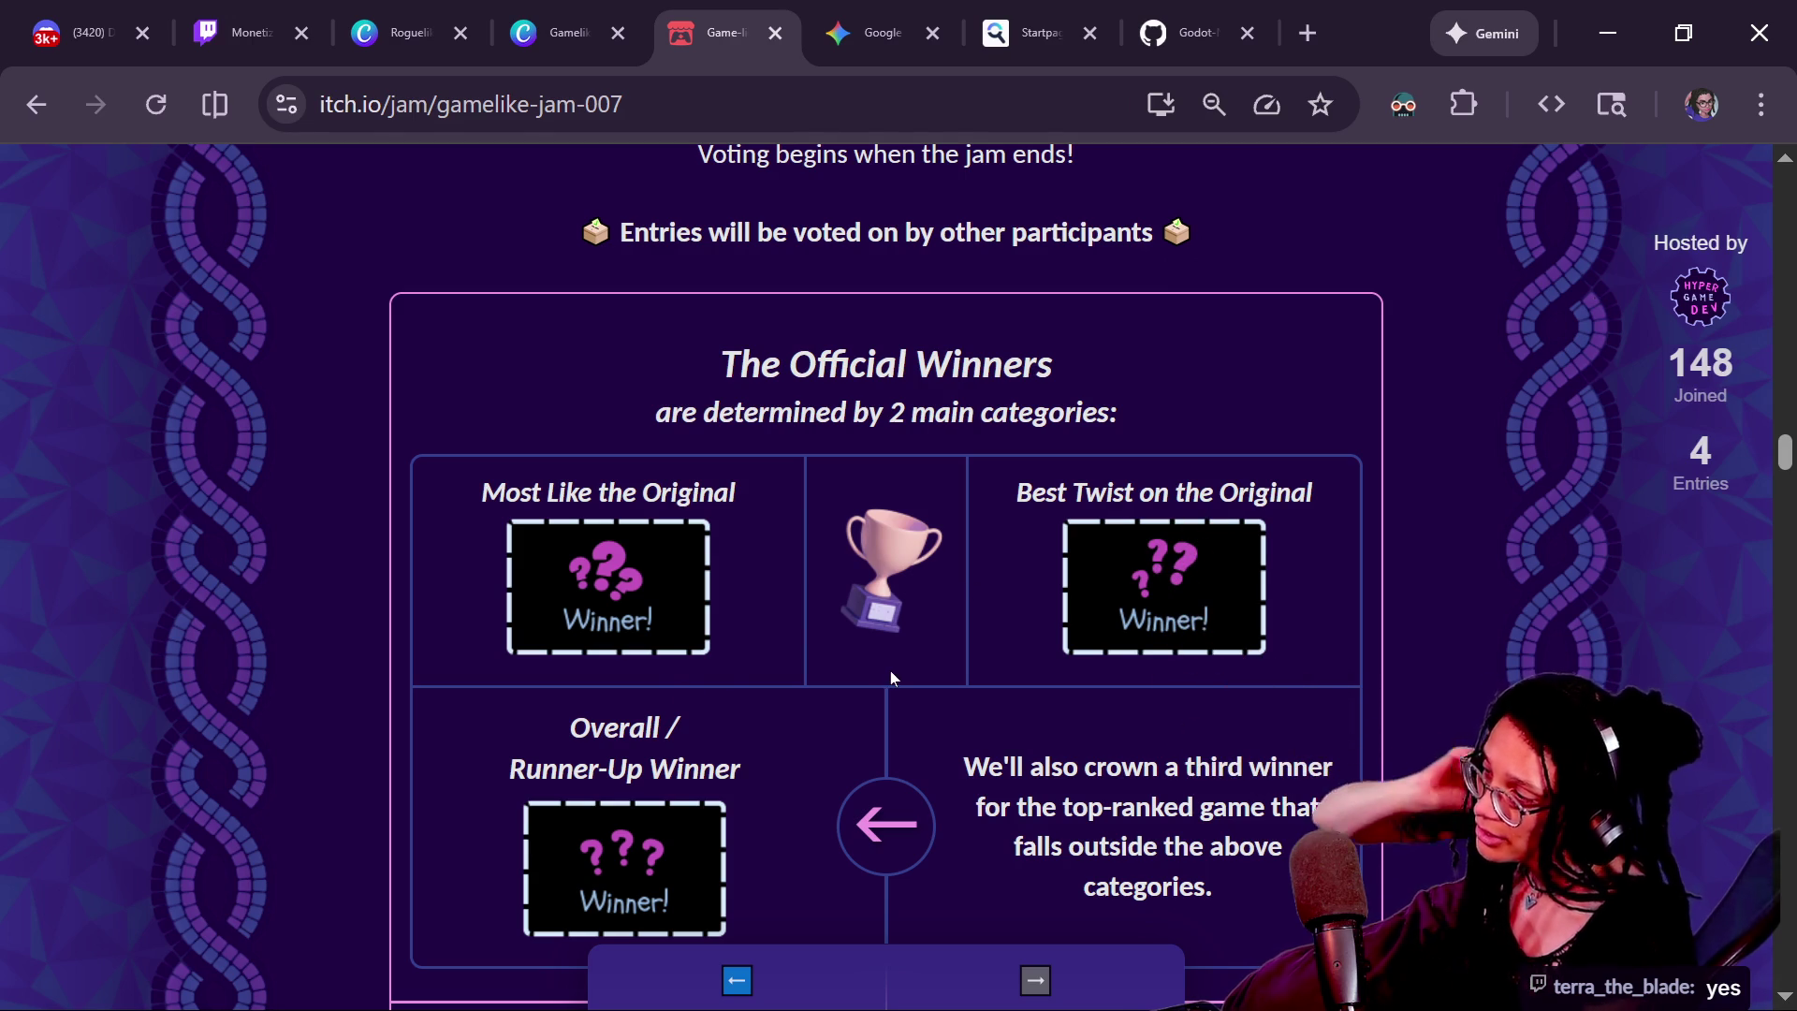
# Highlight the Overall / Runner-Up Winner category and the Completeness criterion
pyautogui.scroll(-2, 894, 682)
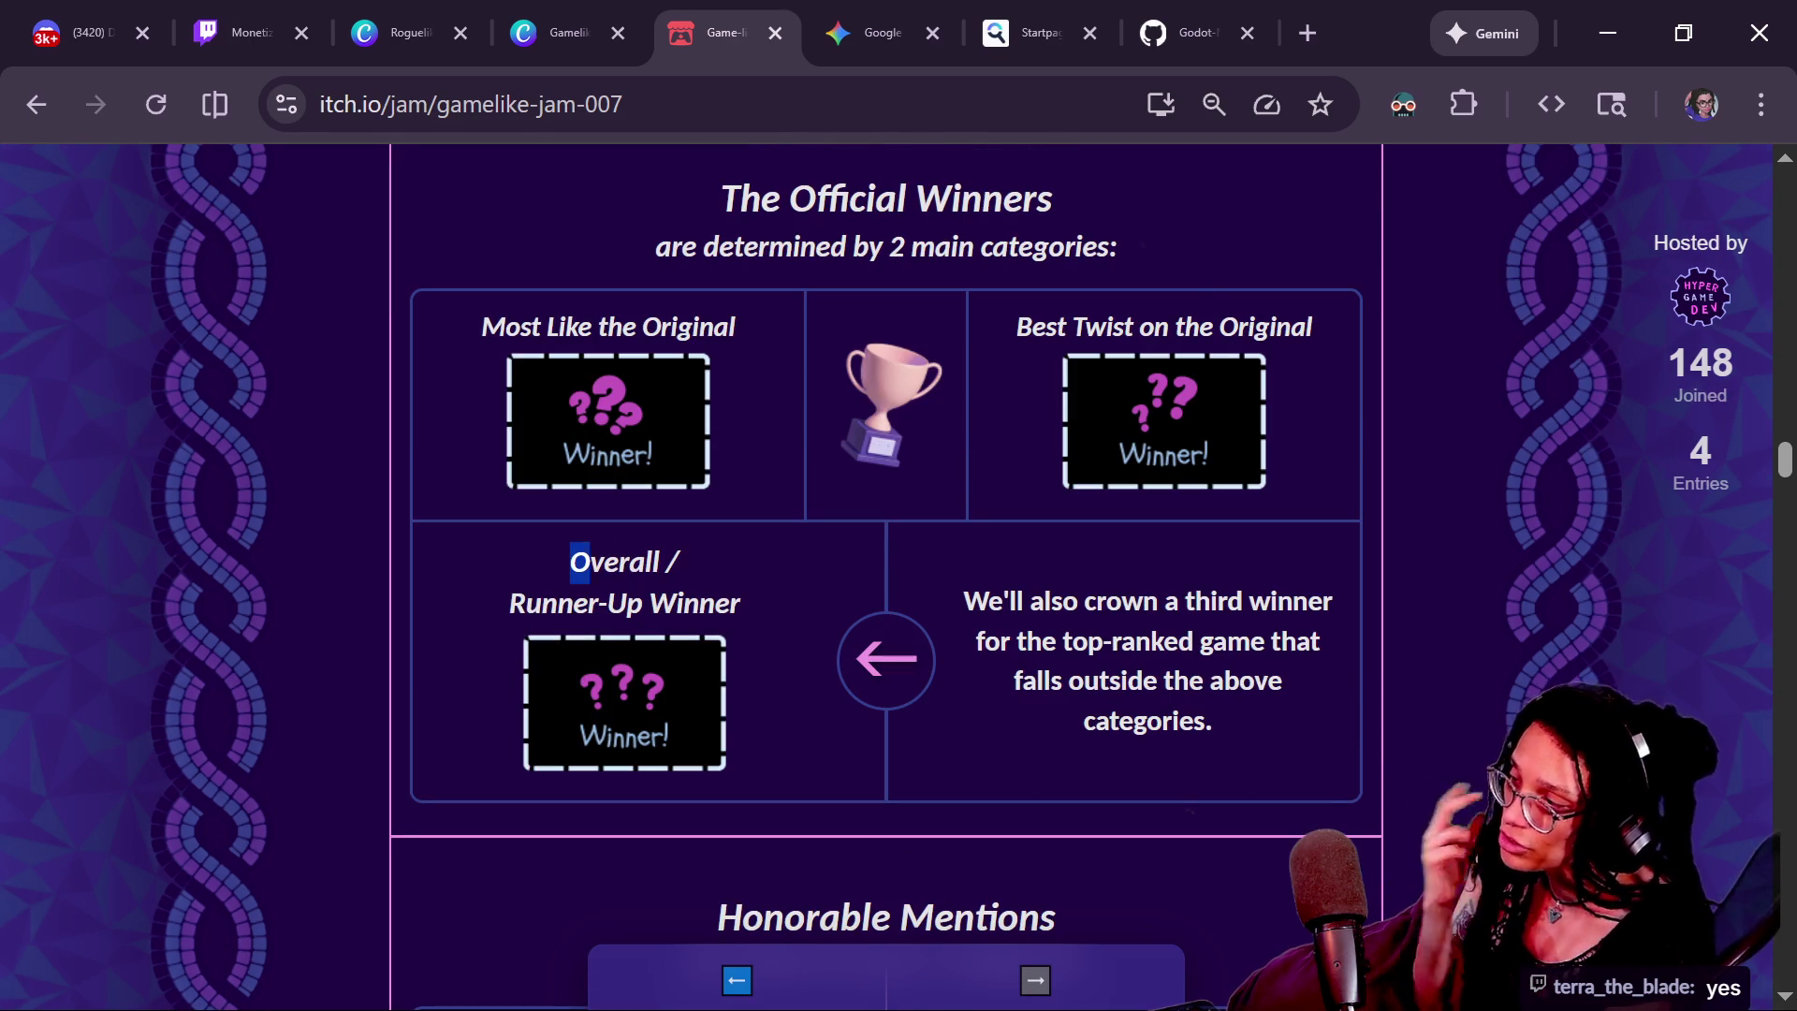
pyautogui.tripleClick(712, 662)
pyautogui.click(822, 749)
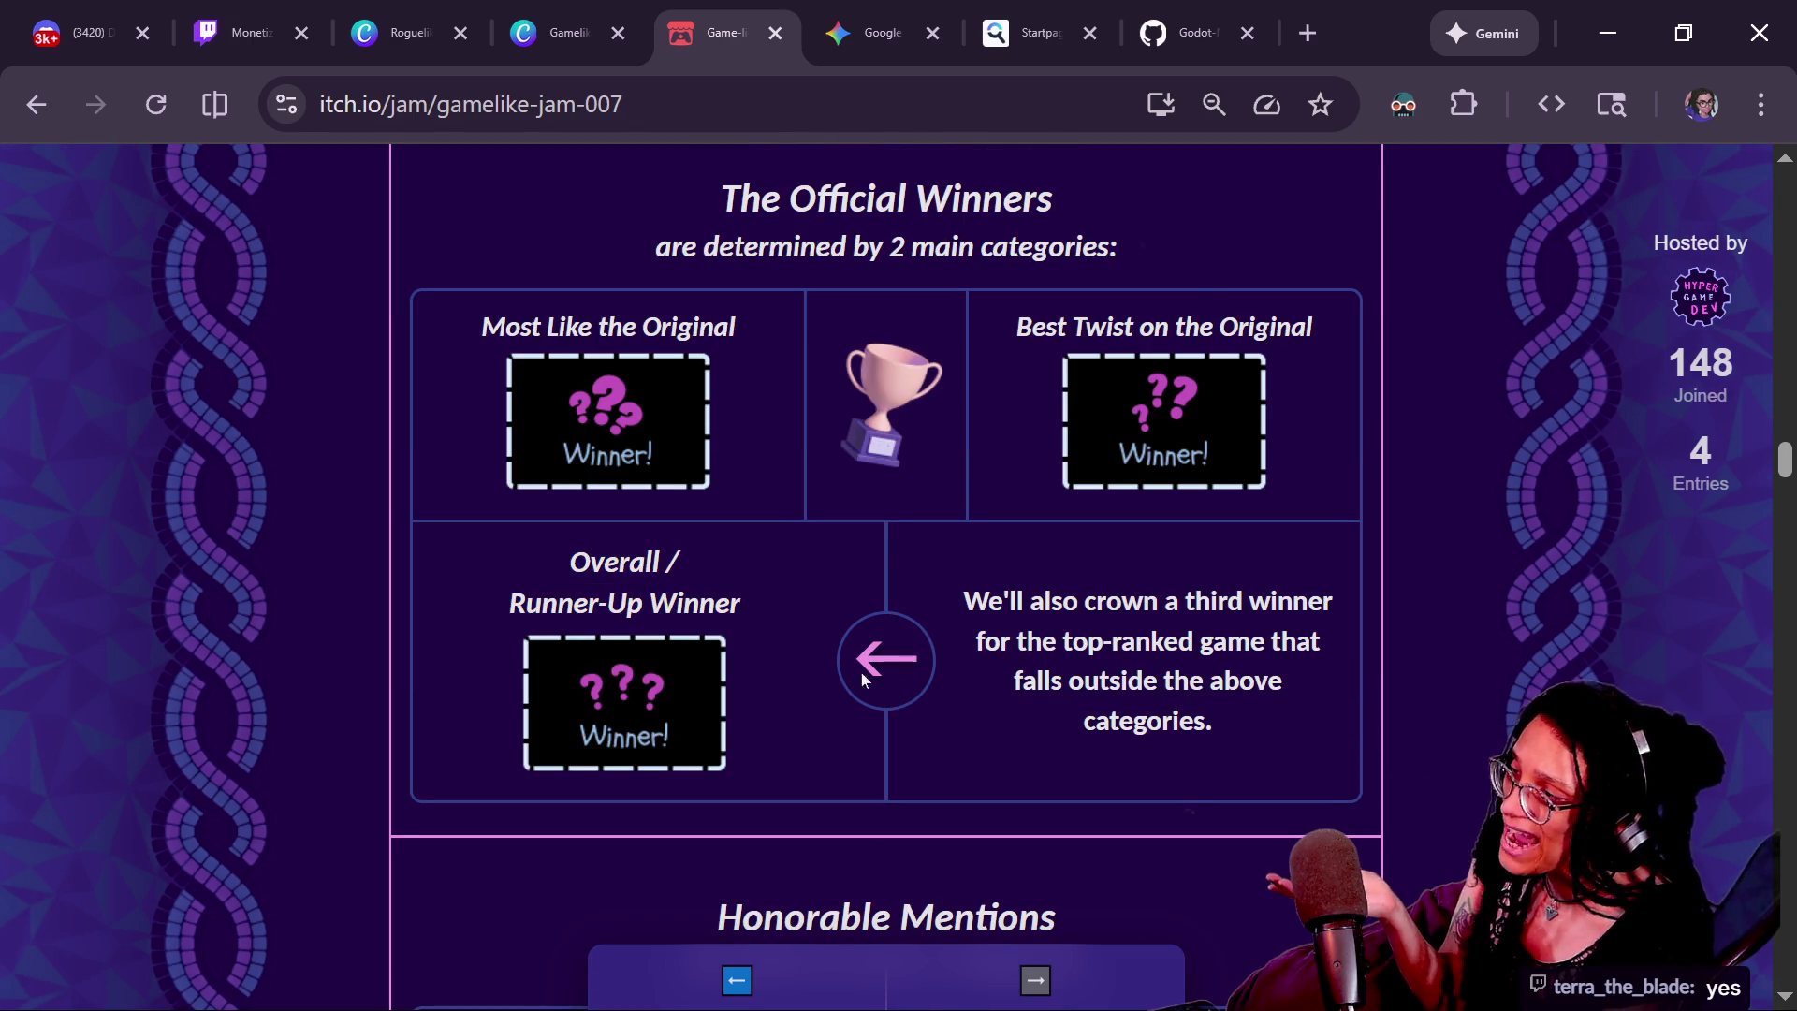
pyautogui.scroll(-5, 822, 749)
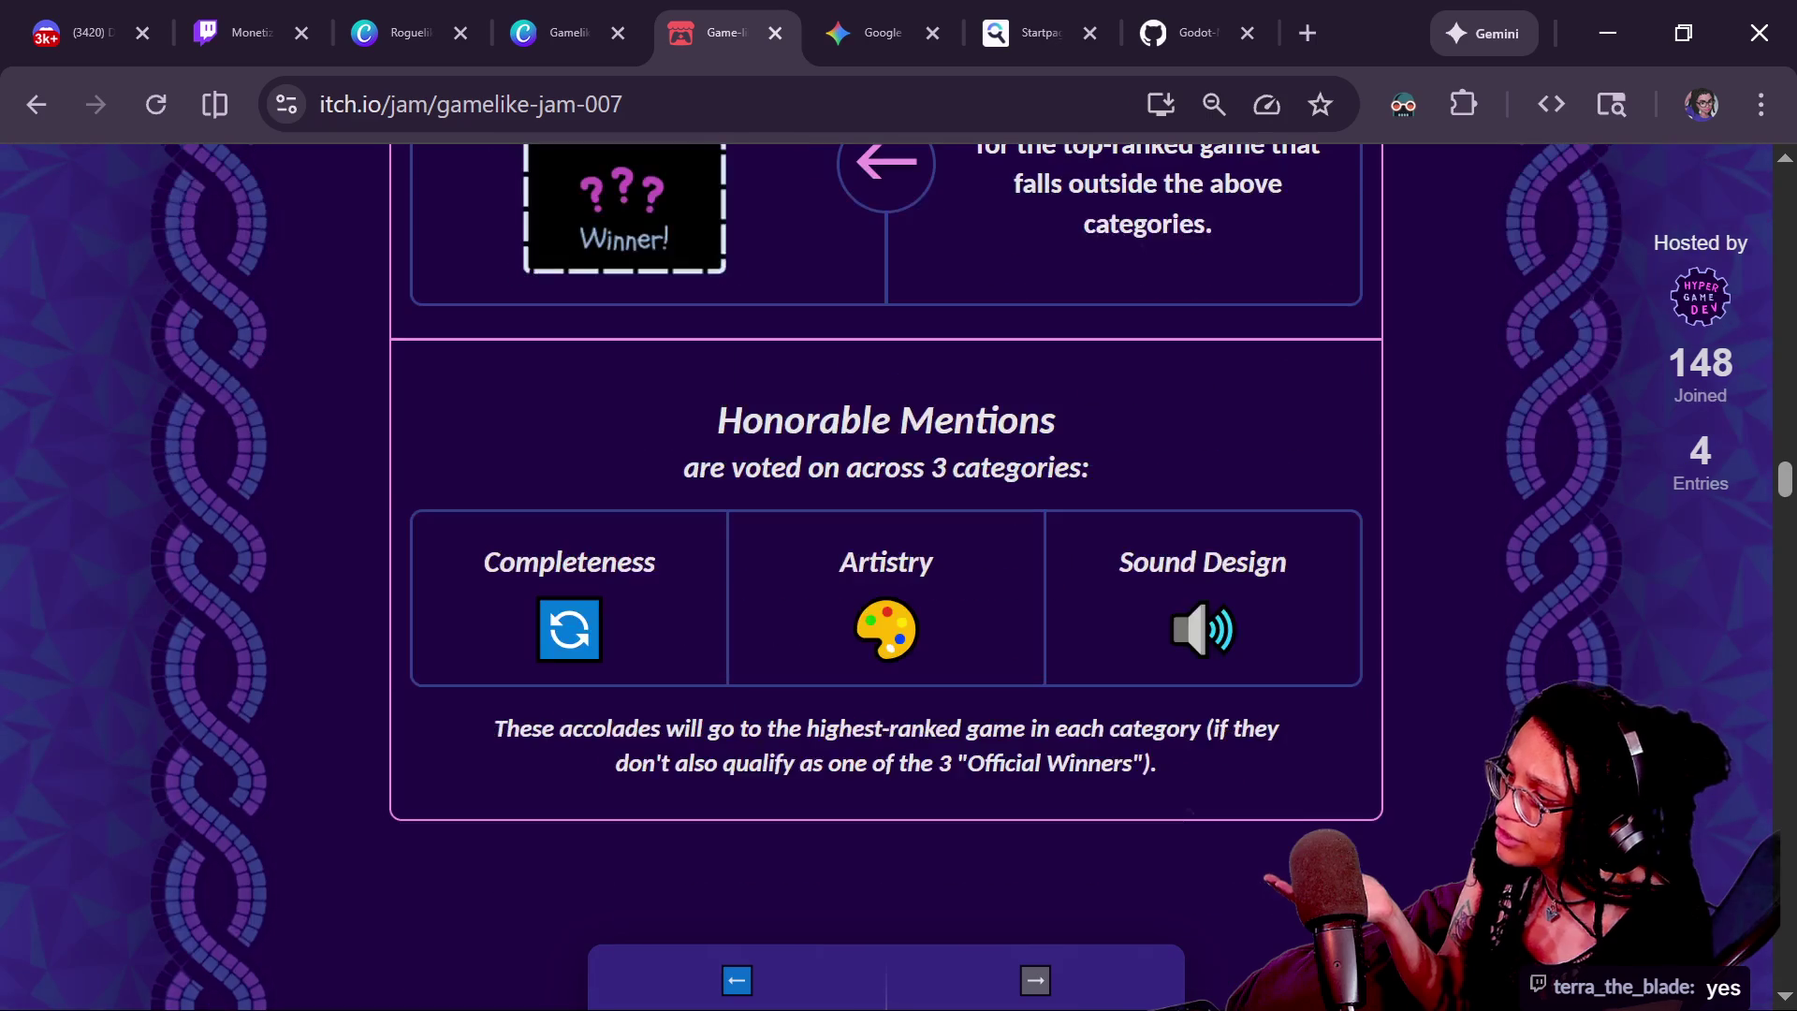
pyautogui.moveTo(500, 562); pyautogui.dragTo(587, 562)
pyautogui.click(587, 563)
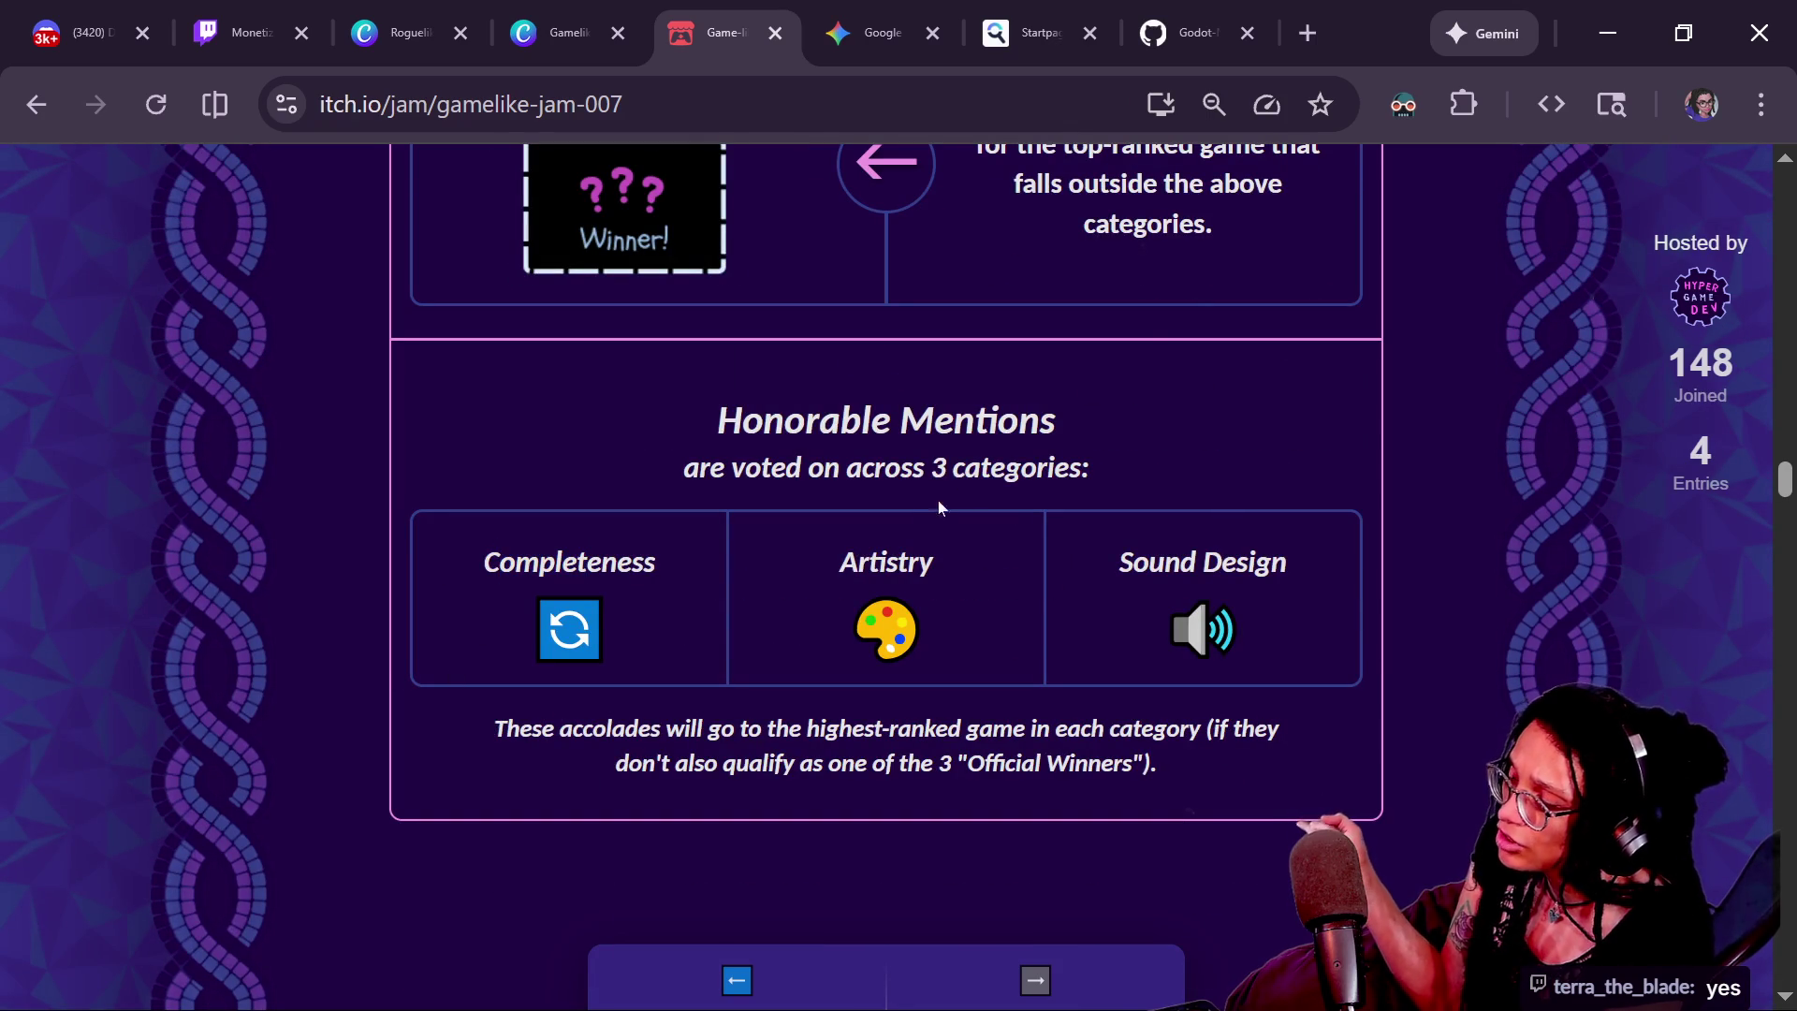
pyautogui.moveTo(1182, 562); pyautogui.dragTo(1376, 593)
# Scroll to the Honorable Mentions, re-highlighting the Best Twist and Overall / Runner-Up headings
pyautogui.scroll(2, 1378, 590)
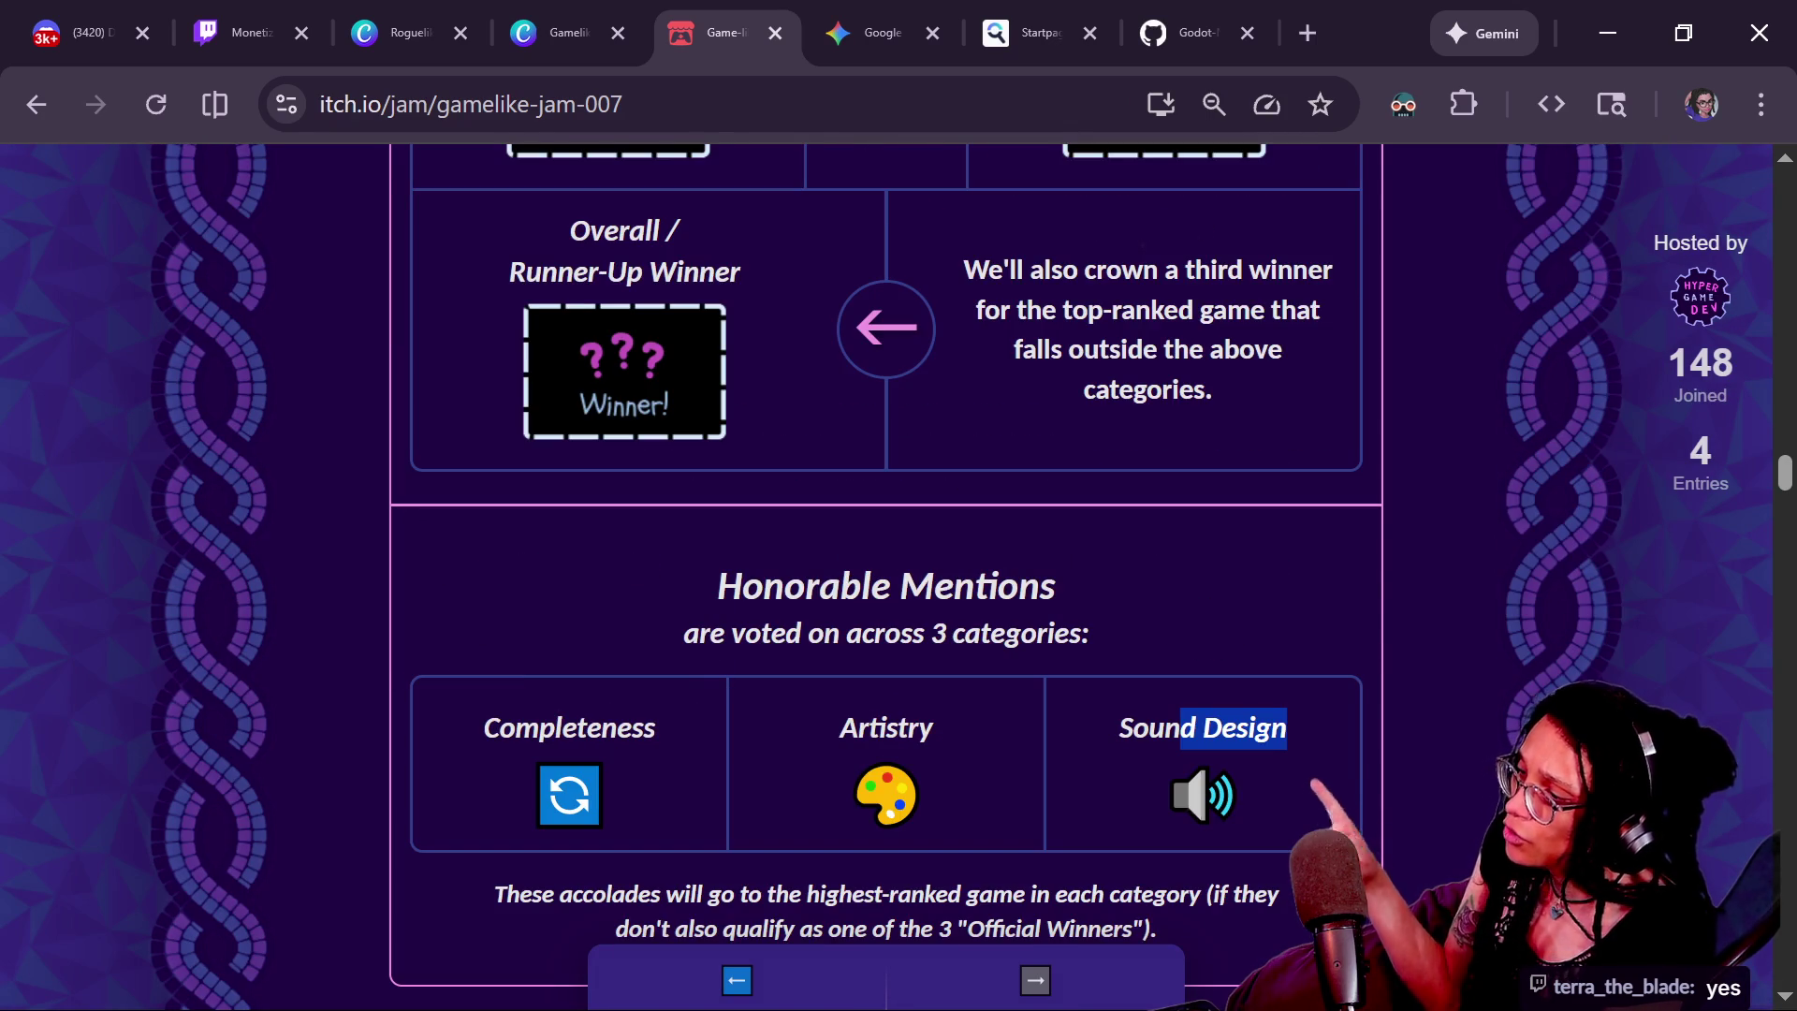
pyautogui.scroll(6, 1309, 354)
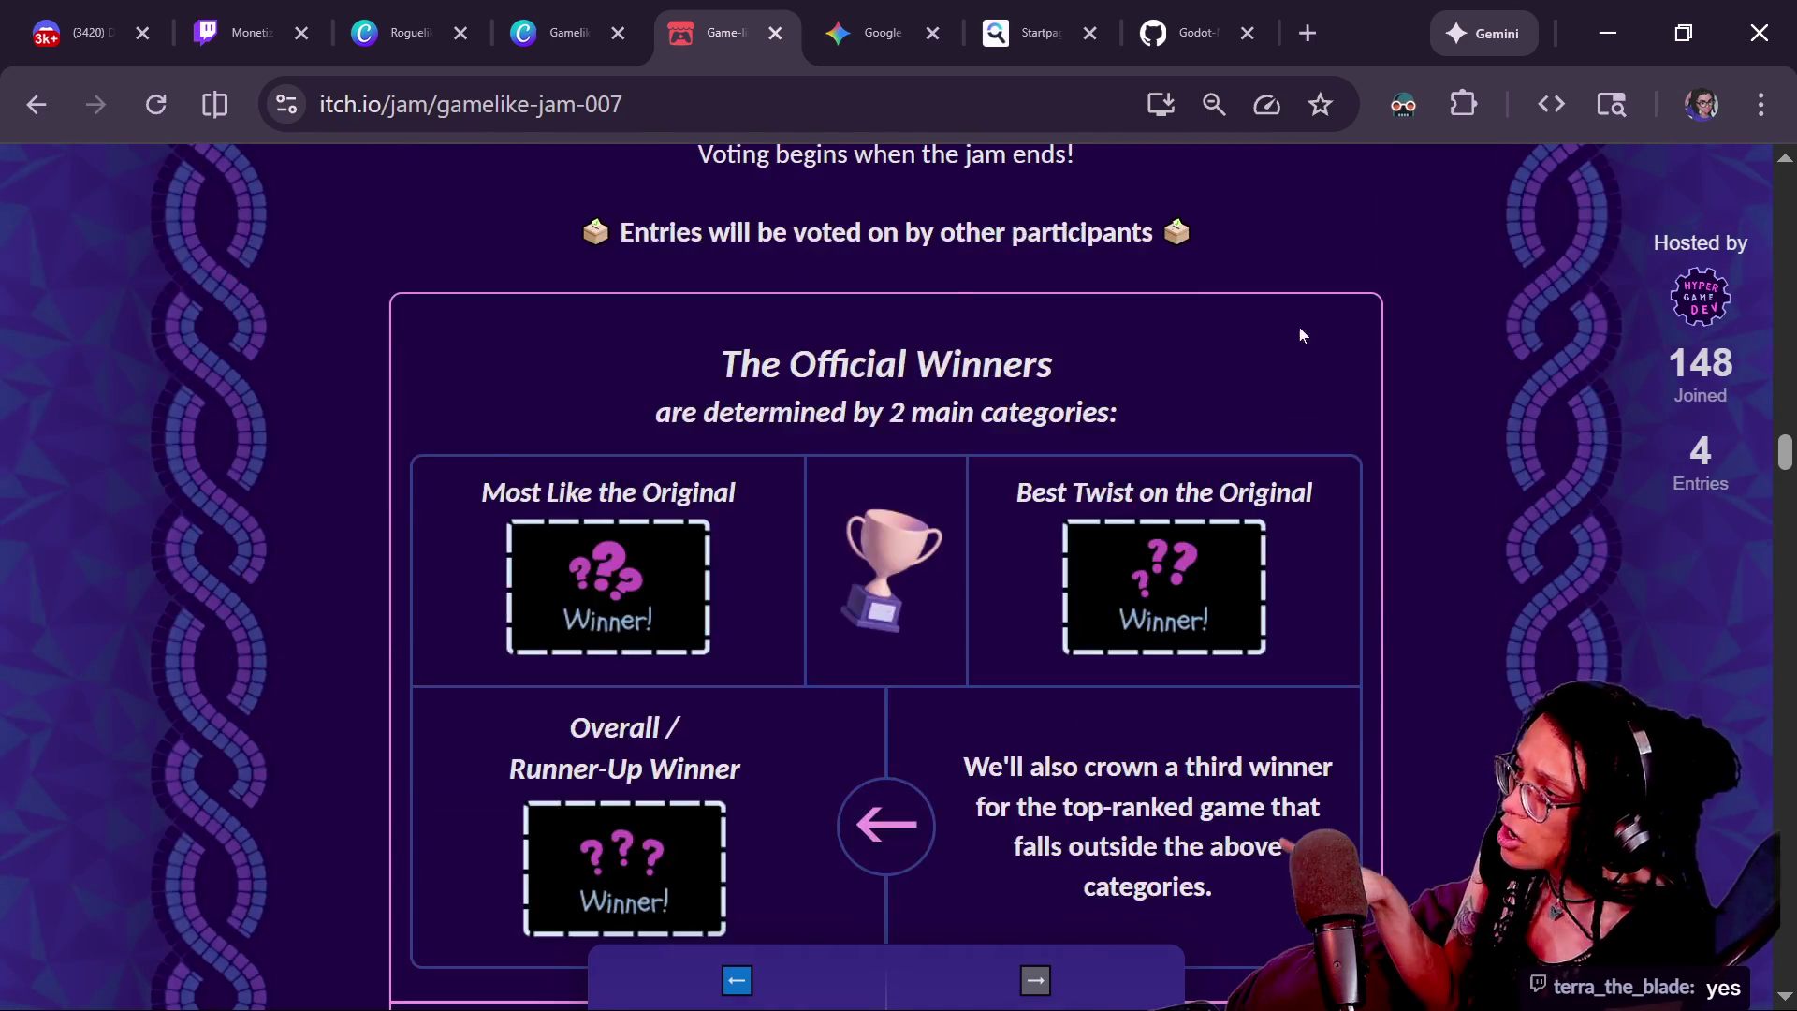
pyautogui.scroll(-2, 1108, 552)
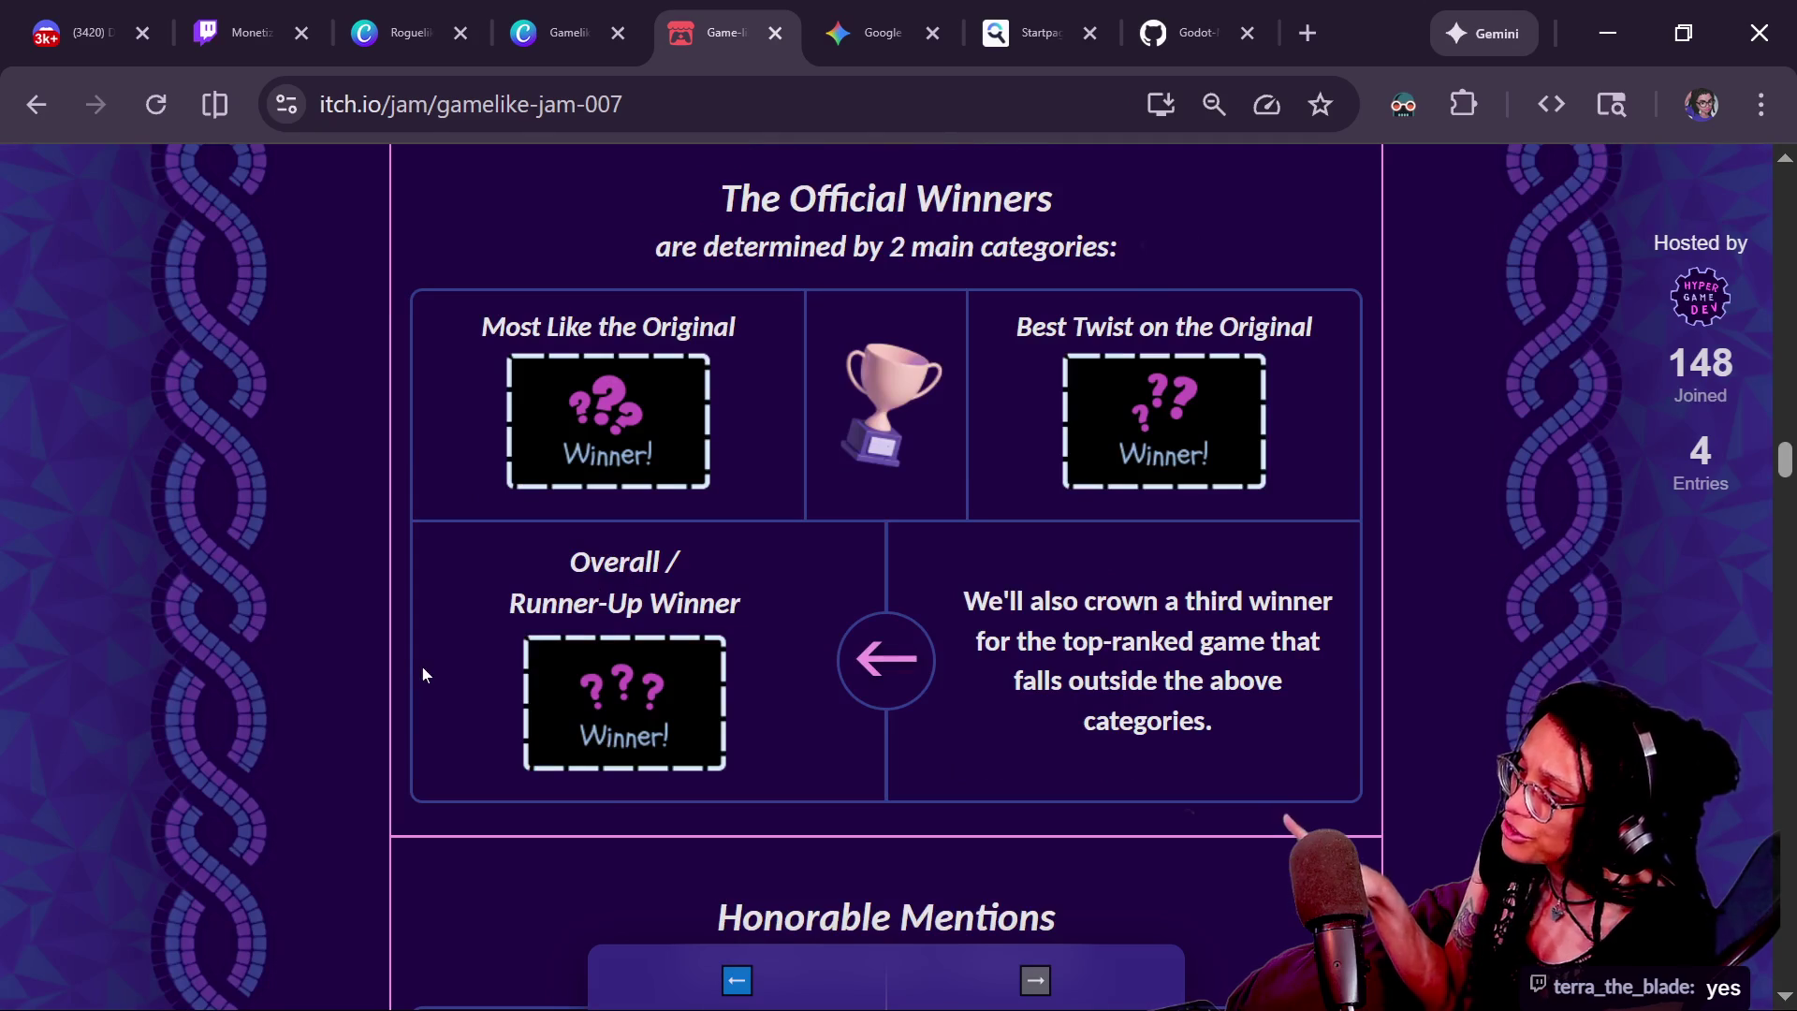
pyautogui.scroll(-2, 750, 632)
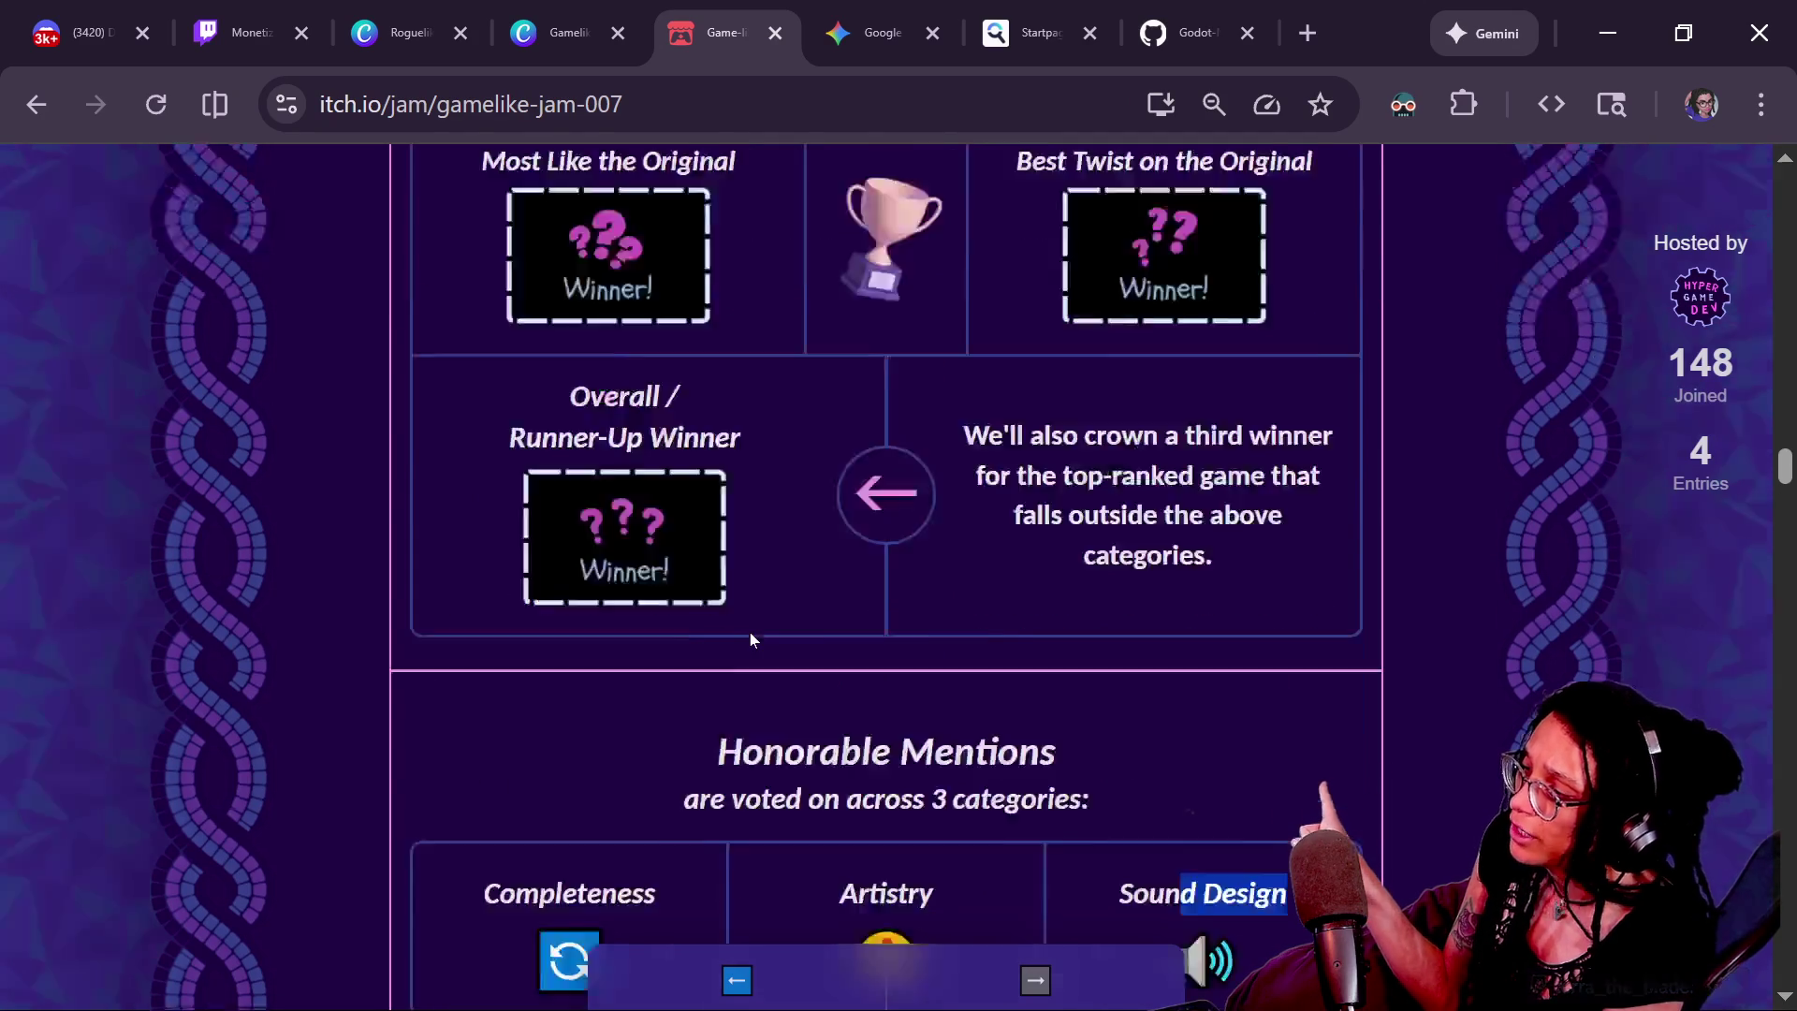
pyautogui.scroll(-4, 750, 632)
pyautogui.moveTo(795, 554); pyautogui.dragTo(897, 561)
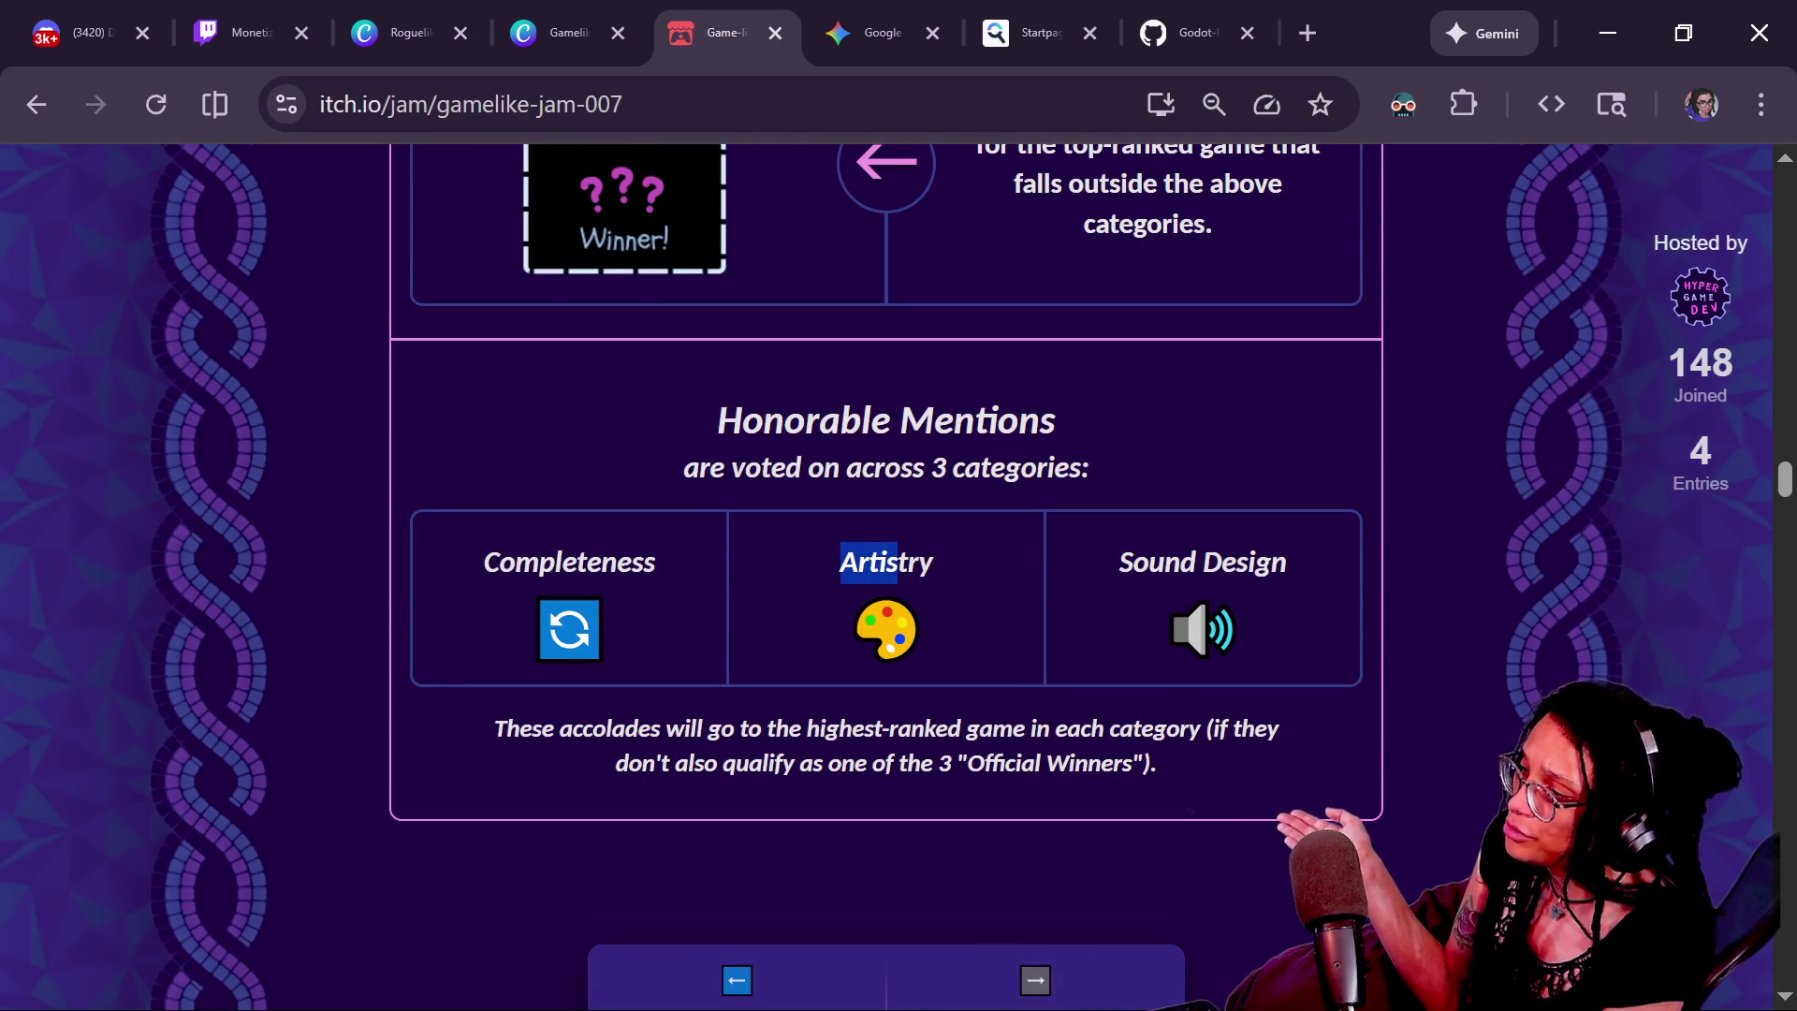
pyautogui.moveTo(1115, 553); pyautogui.dragTo(1311, 558)
pyautogui.scroll(8, 1311, 558)
pyautogui.scroll(-2, 1310, 553)
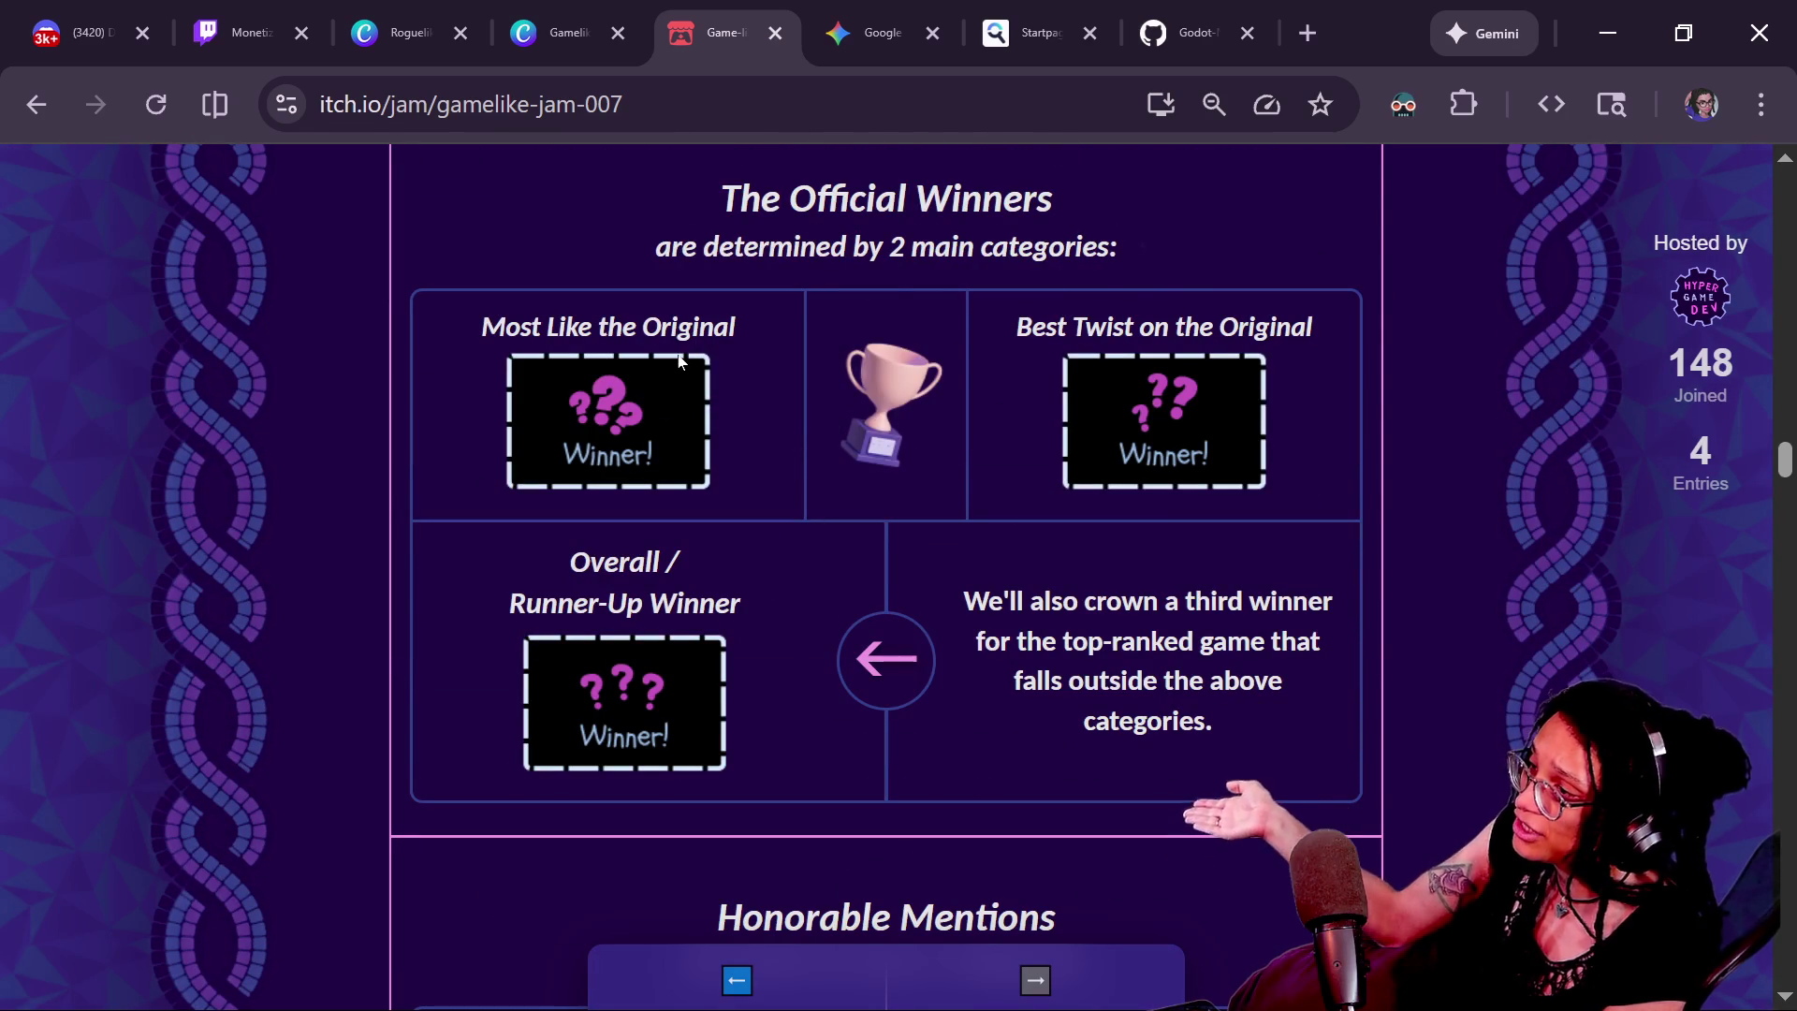
pyautogui.moveTo(1098, 281); pyautogui.dragTo(1318, 341)
pyautogui.click(1318, 335)
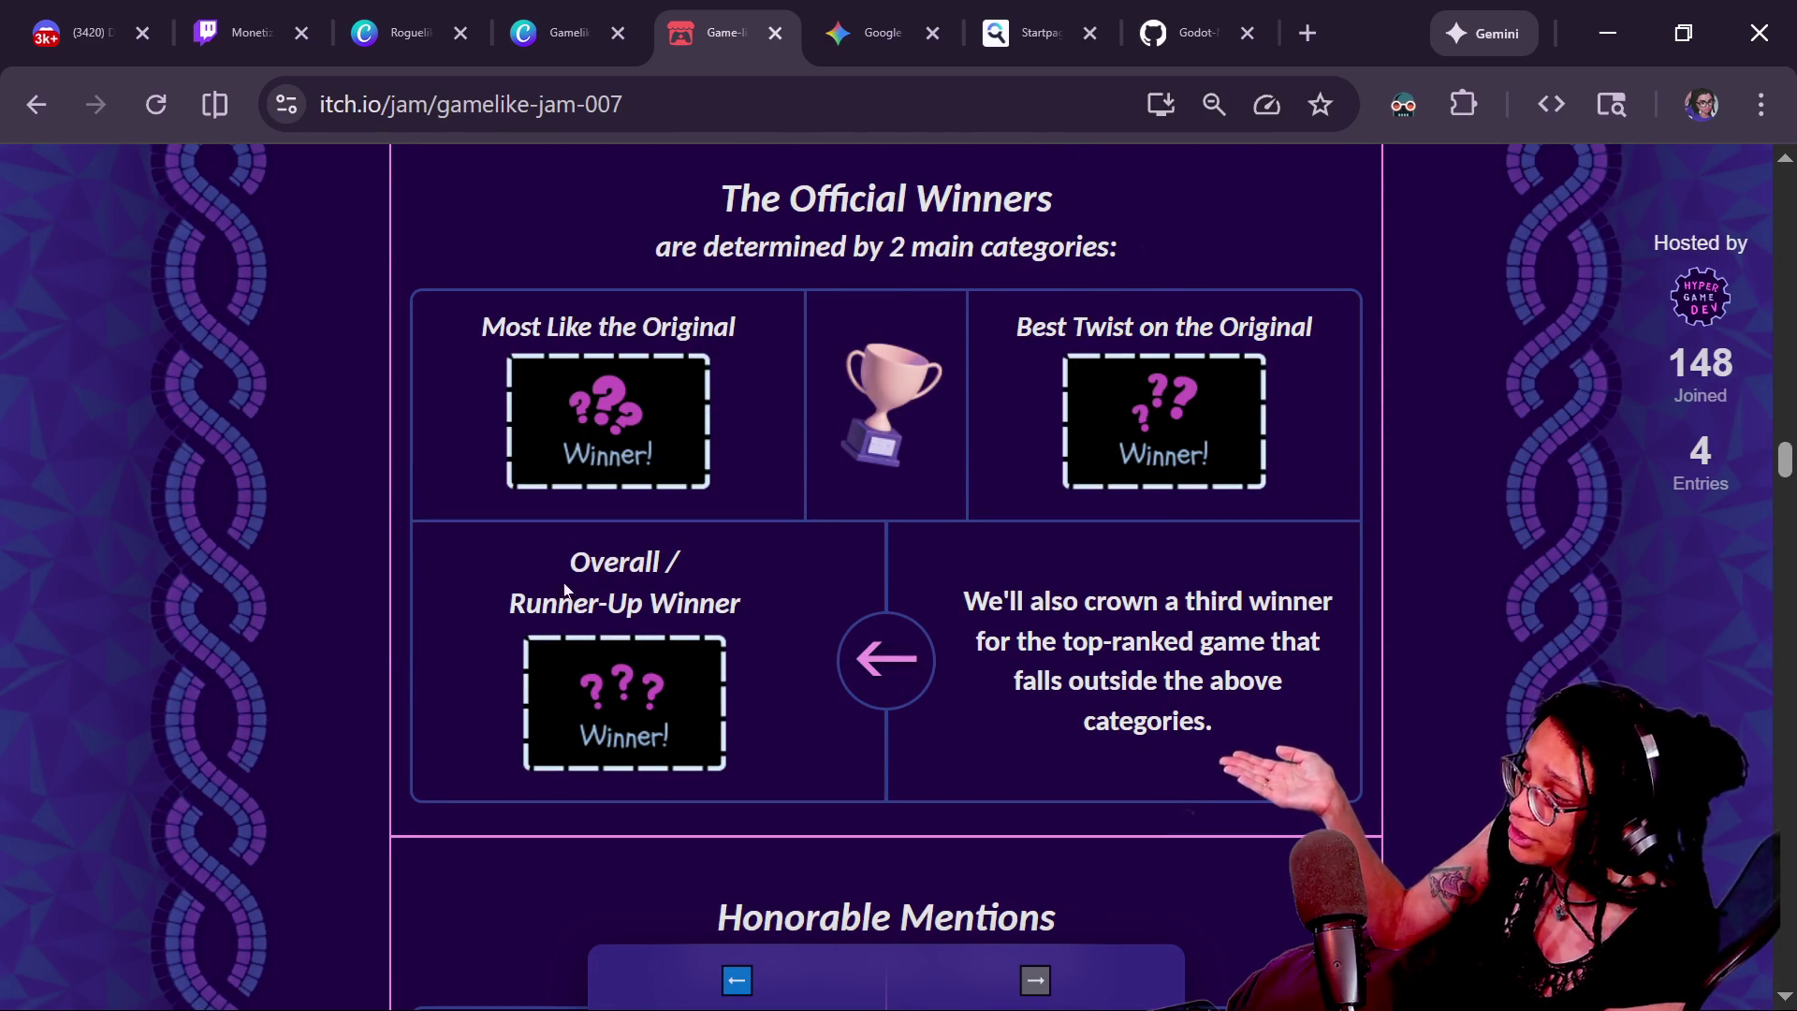
pyautogui.moveTo(537, 573)
pyautogui.mouseDown()
pyautogui.moveTo(686, 630)
pyautogui.moveTo(599, 562)
pyautogui.moveTo(567, 558)
pyautogui.mouseUp()
pyautogui.click(685, 631)
pyautogui.click(567, 559)
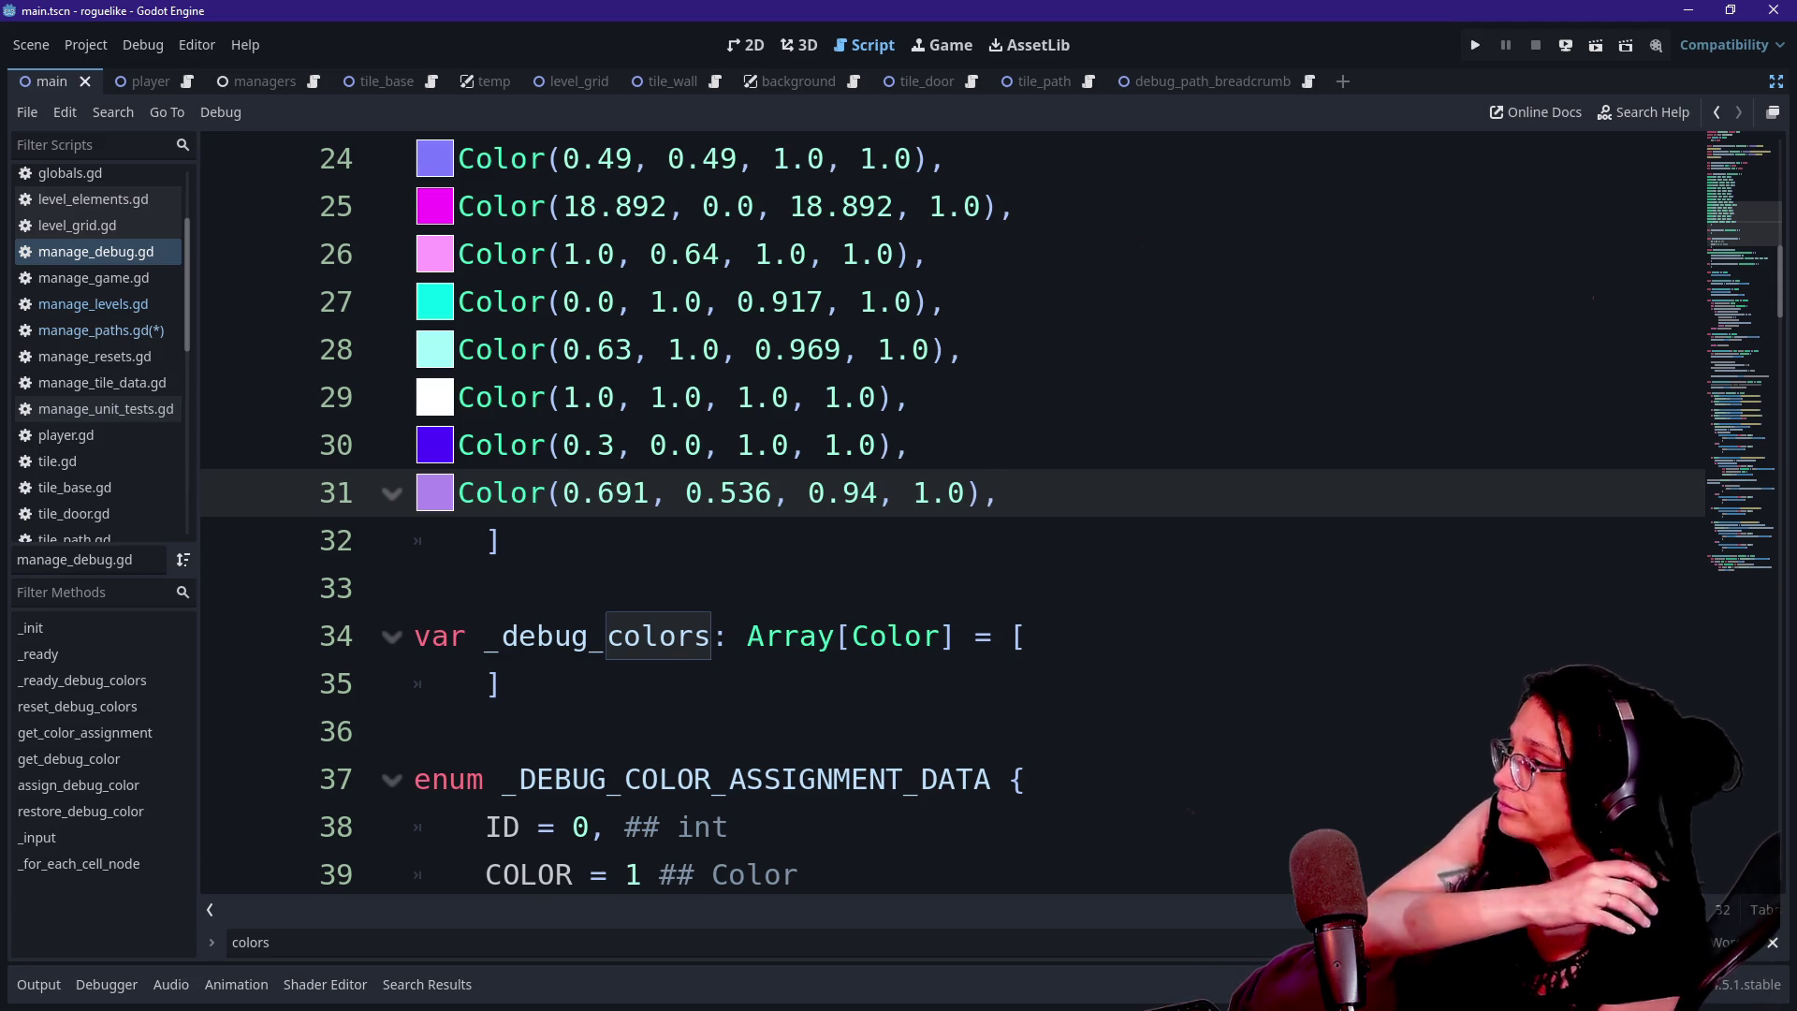
# Add a line under _input starting 'if Input.is_action_just_pressed("Debug_Start_L'
pyautogui.click(1730, 120)
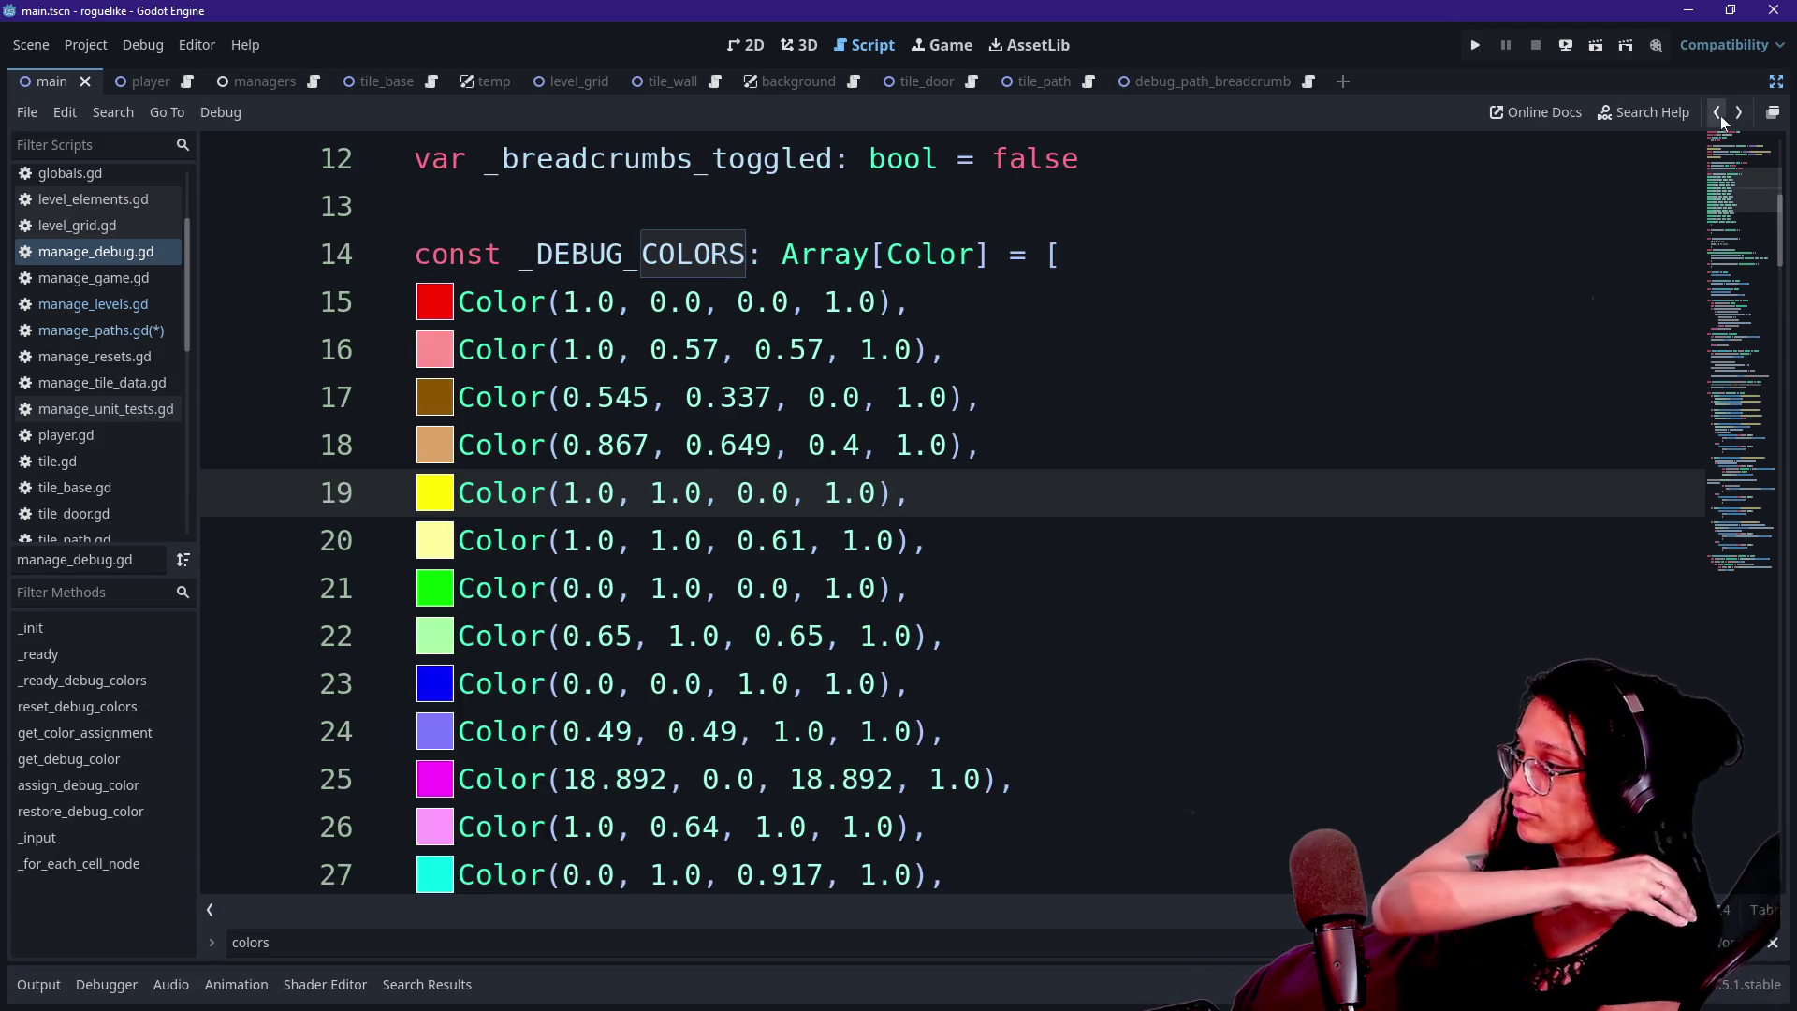
pyautogui.click(1730, 120)
pyautogui.click(1376, 445)
pyautogui.press('Down')
pyautogui.press('Down')
pyautogui.press('Down')
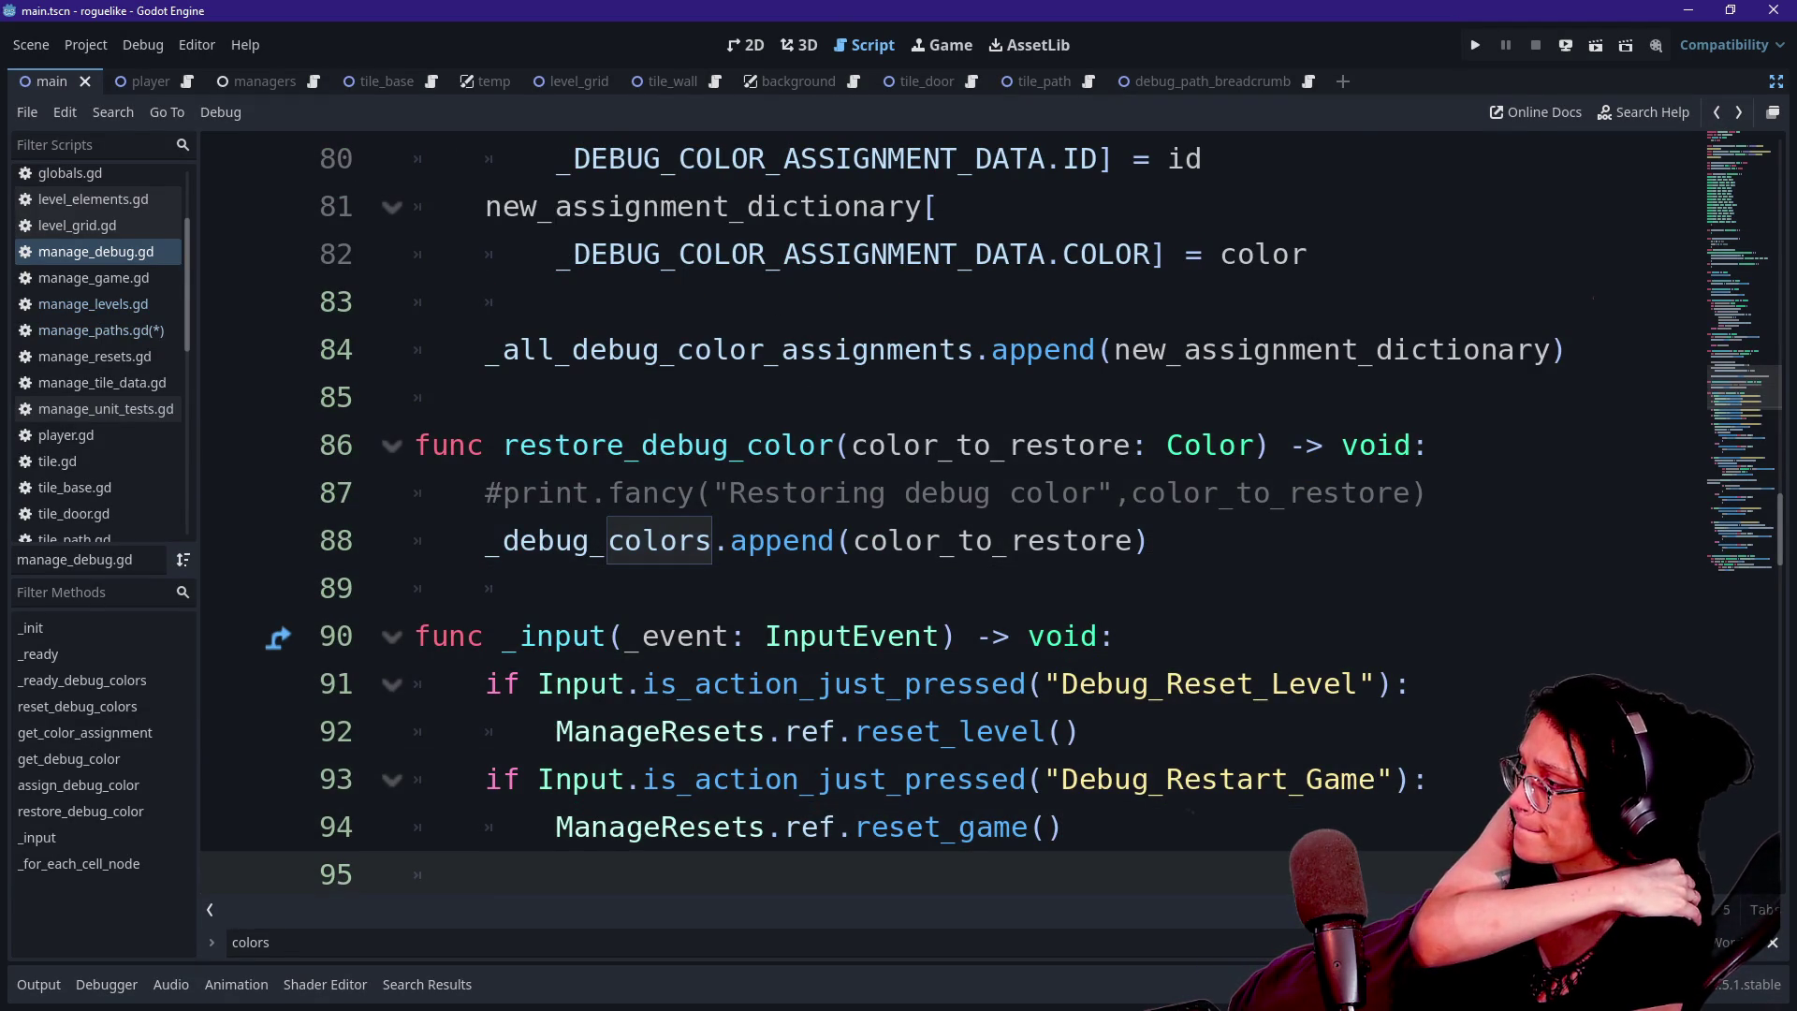
pyautogui.press('Return')
pyautogui.write('if Input.is_action_just_pressed("Debug_Start_L"):')
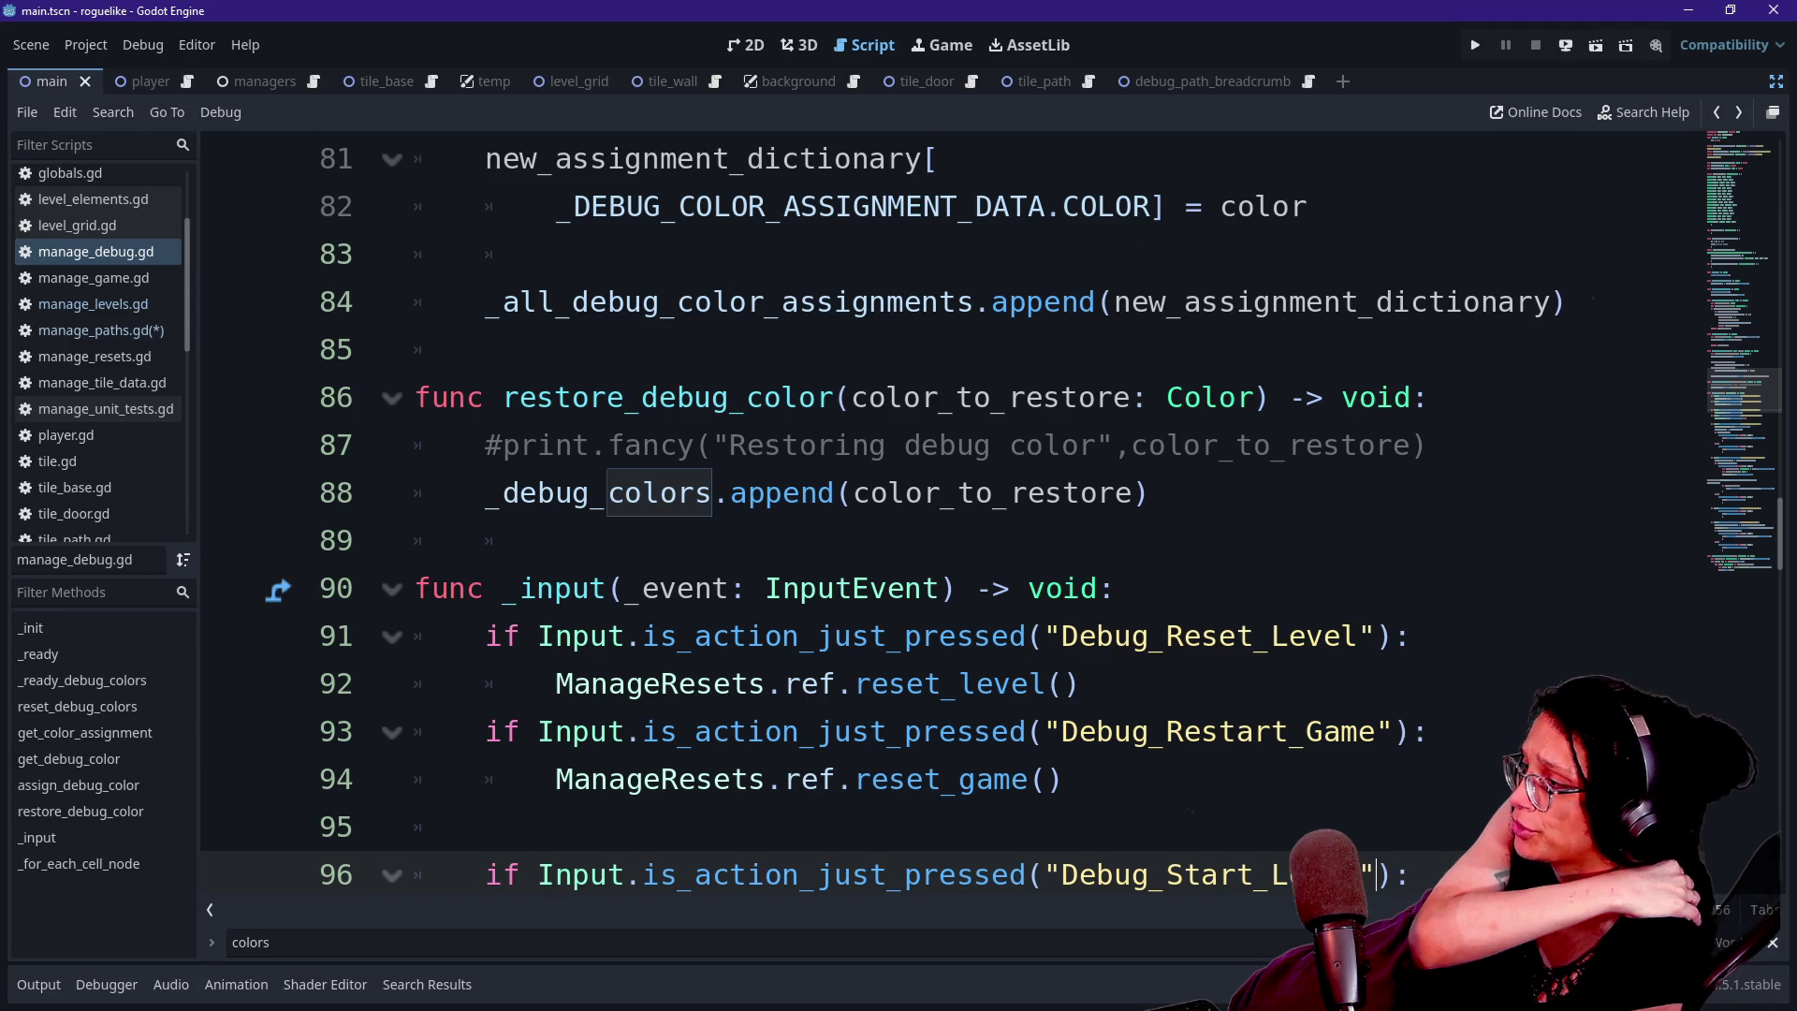
# Navigate back through visited locations to manage_paths.gd's _assign_debug_color call on line 63
pyautogui.click(1716, 114)
pyautogui.click(1716, 114)
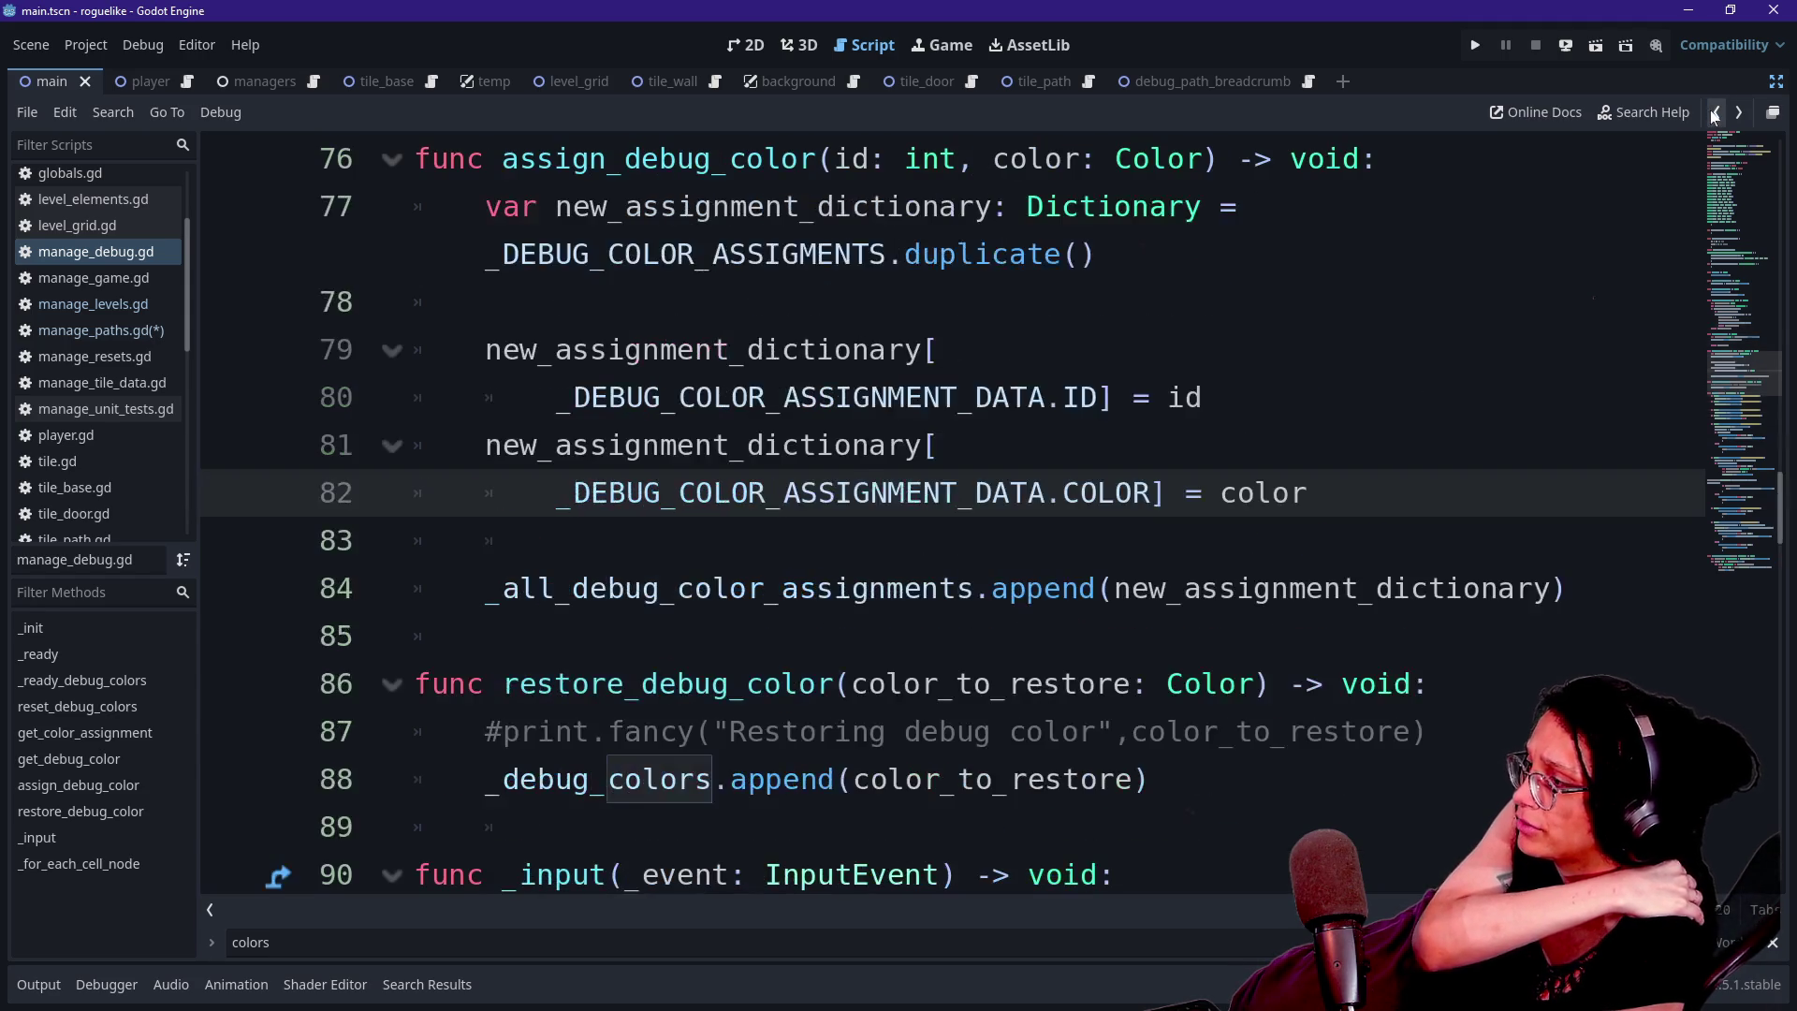
pyautogui.click(1716, 114)
pyautogui.click(1716, 113)
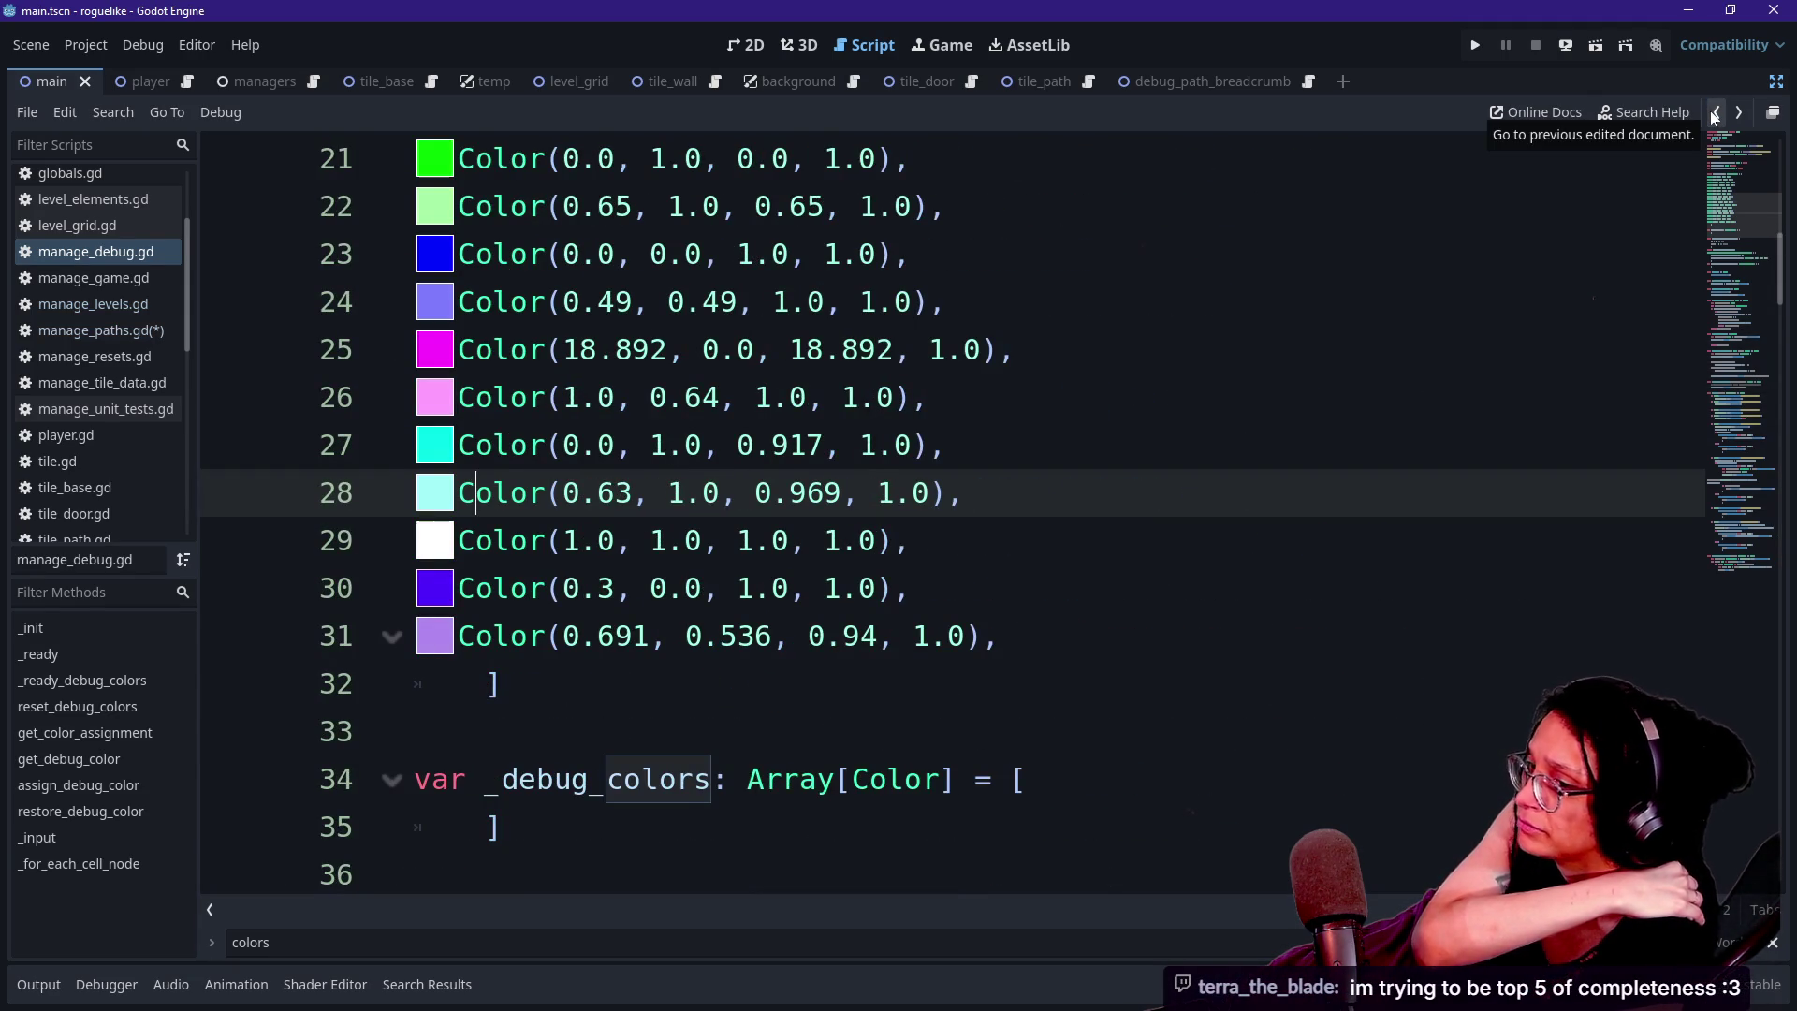
pyautogui.click(1712, 113)
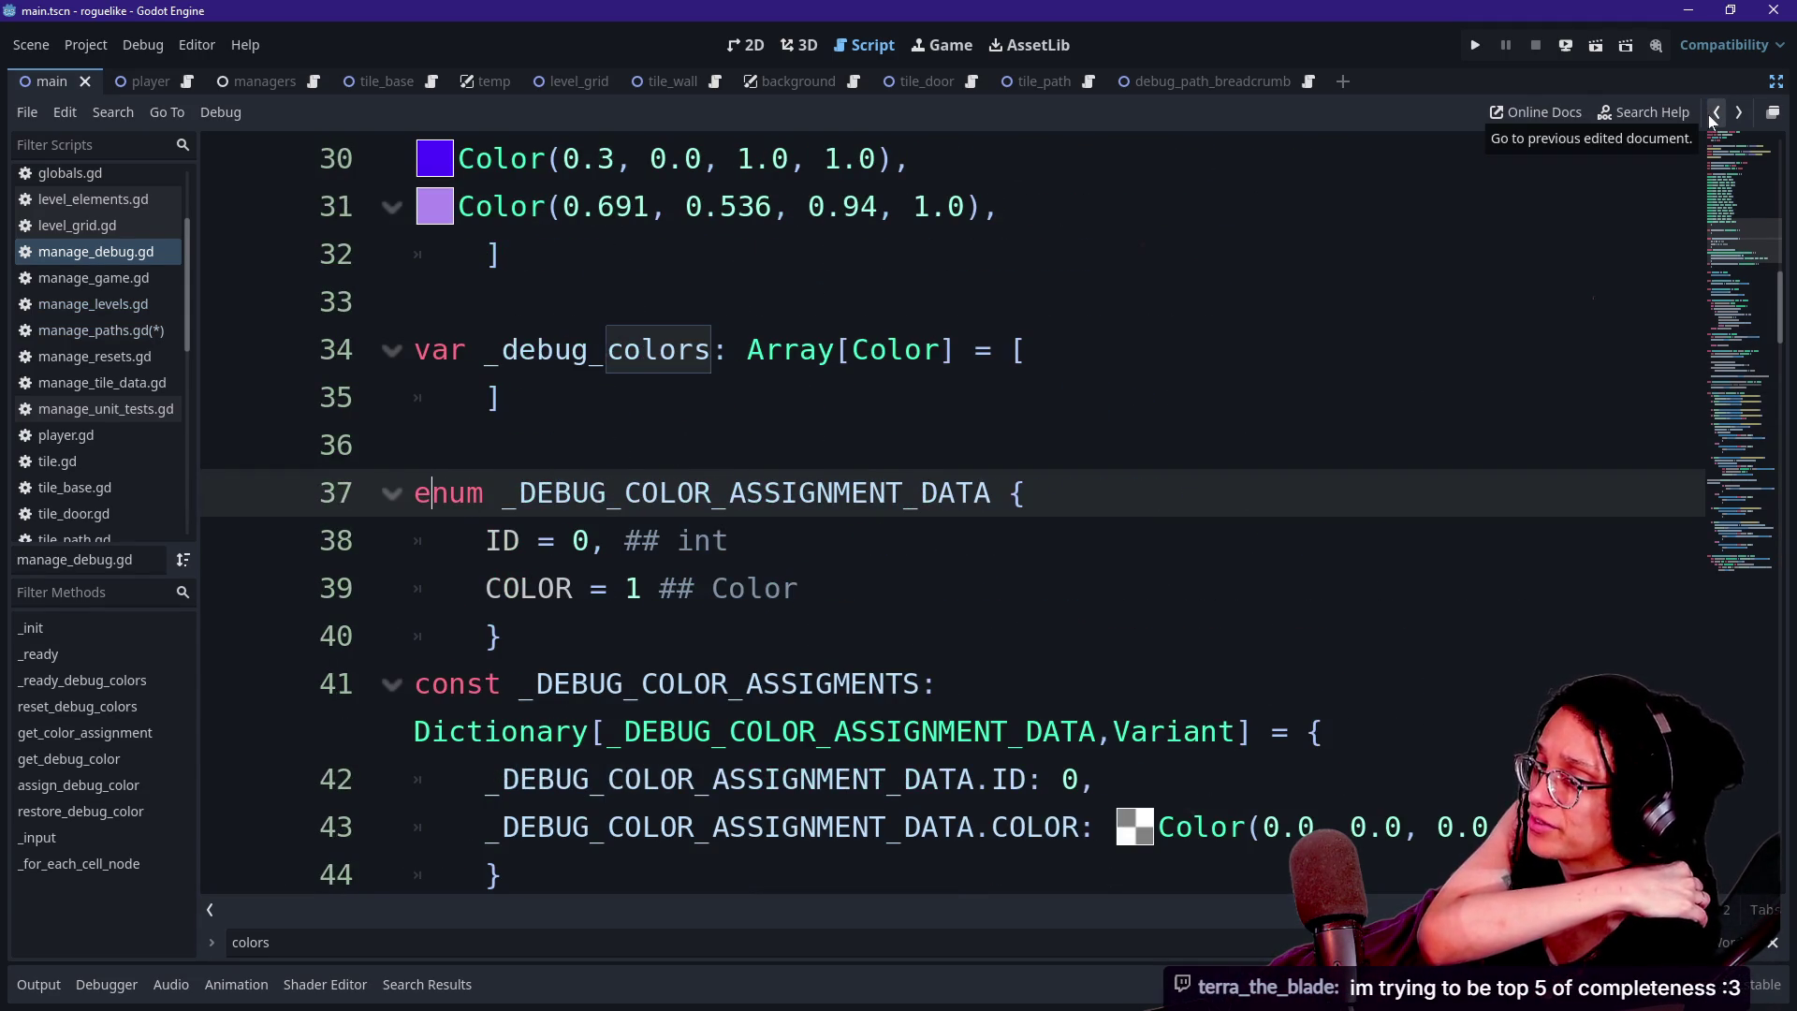
pyautogui.click(1709, 114)
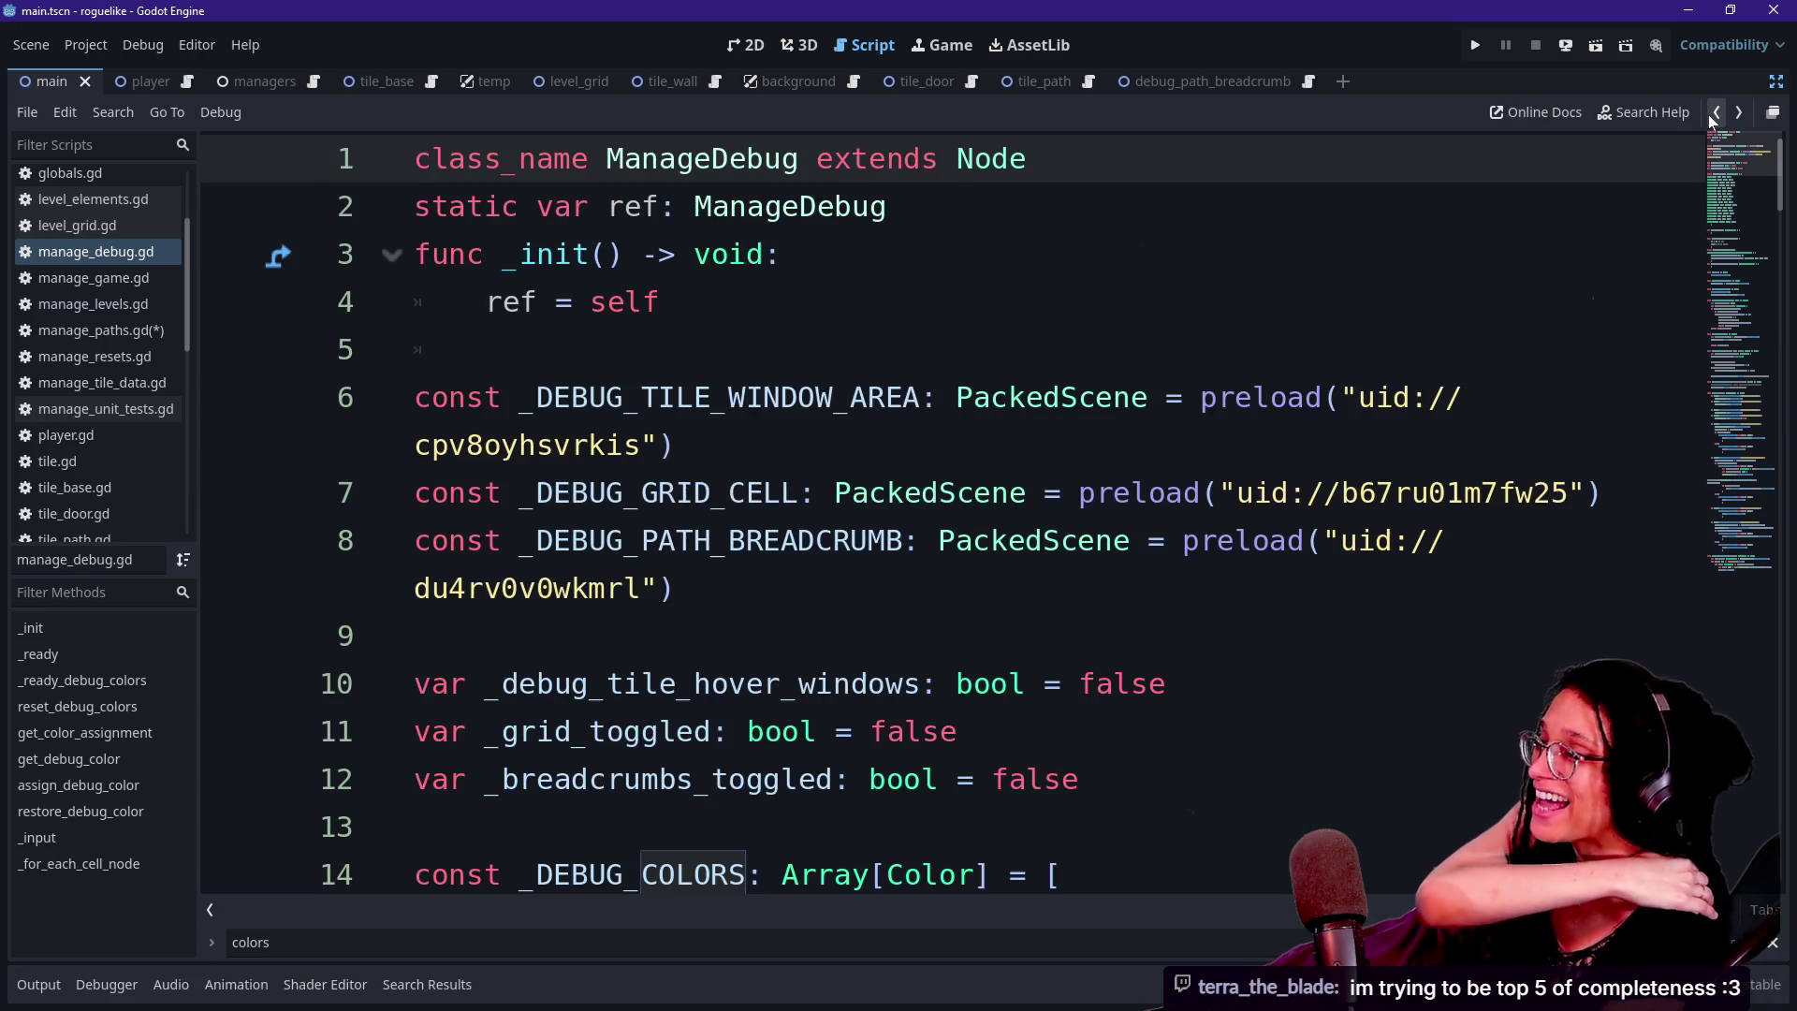
pyautogui.click(1710, 114)
pyautogui.click(1709, 115)
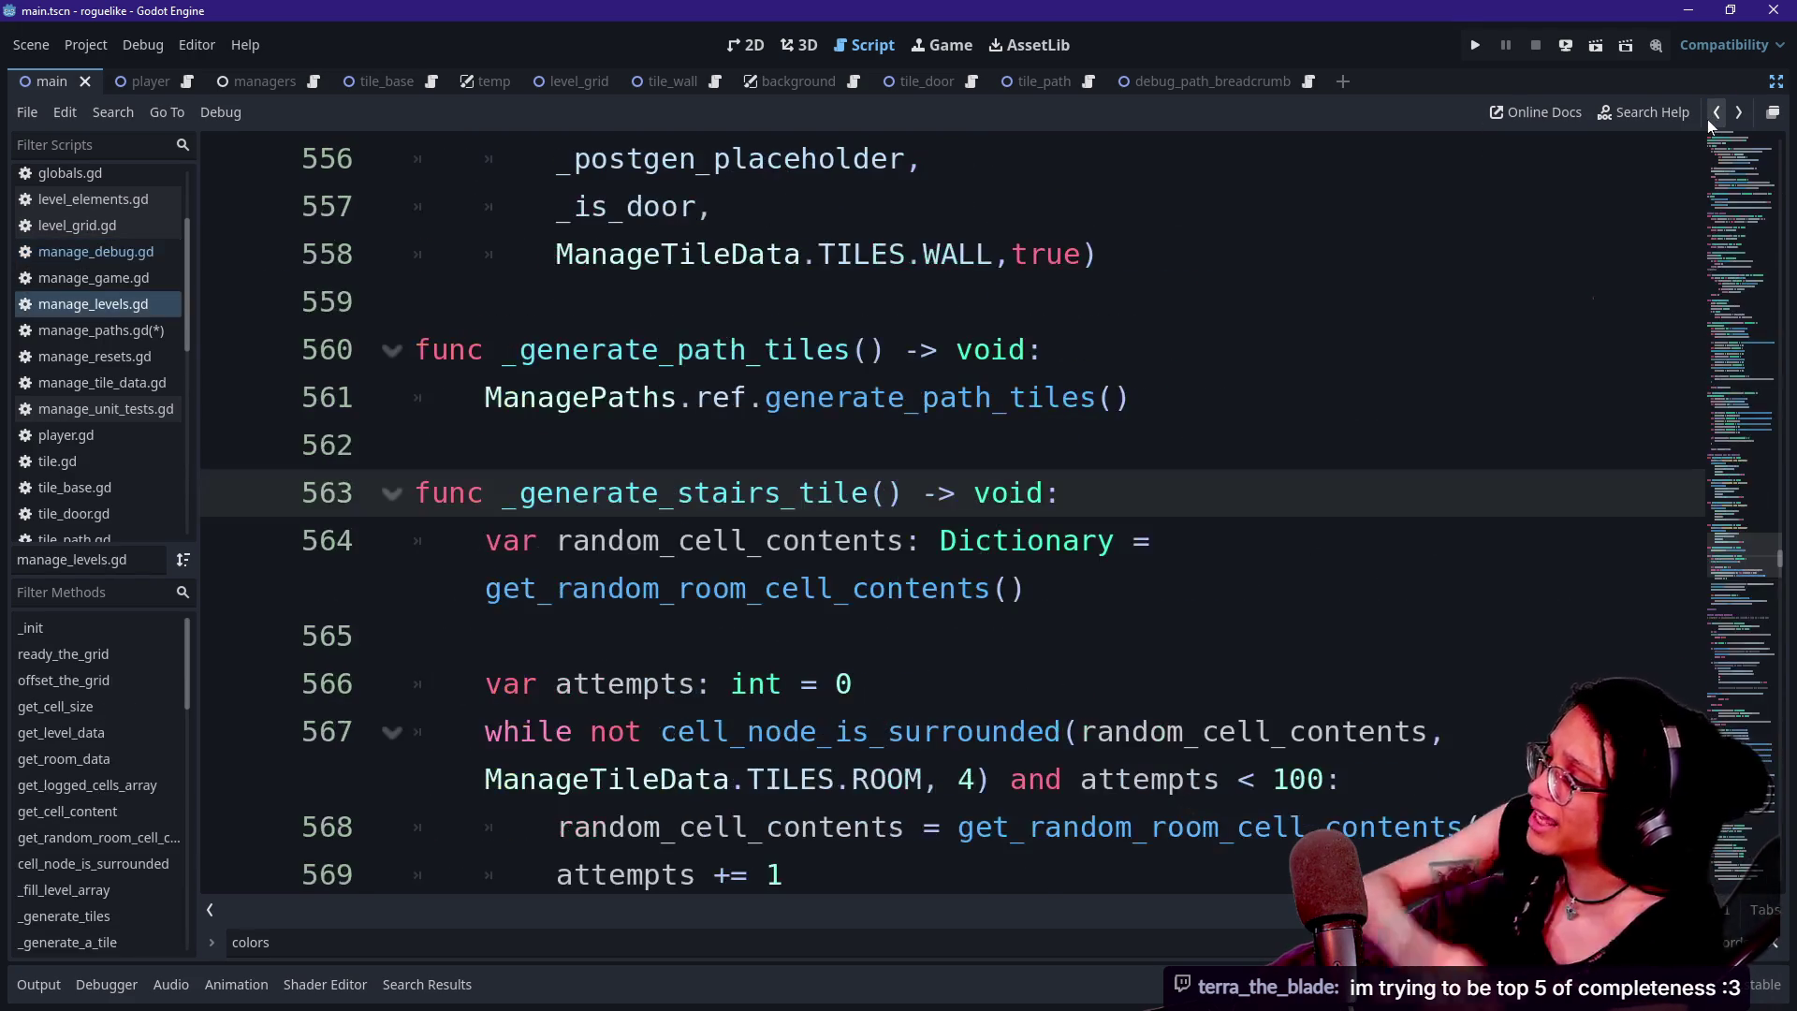
pyautogui.click(1710, 115)
pyautogui.click(1709, 115)
pyautogui.click(1711, 114)
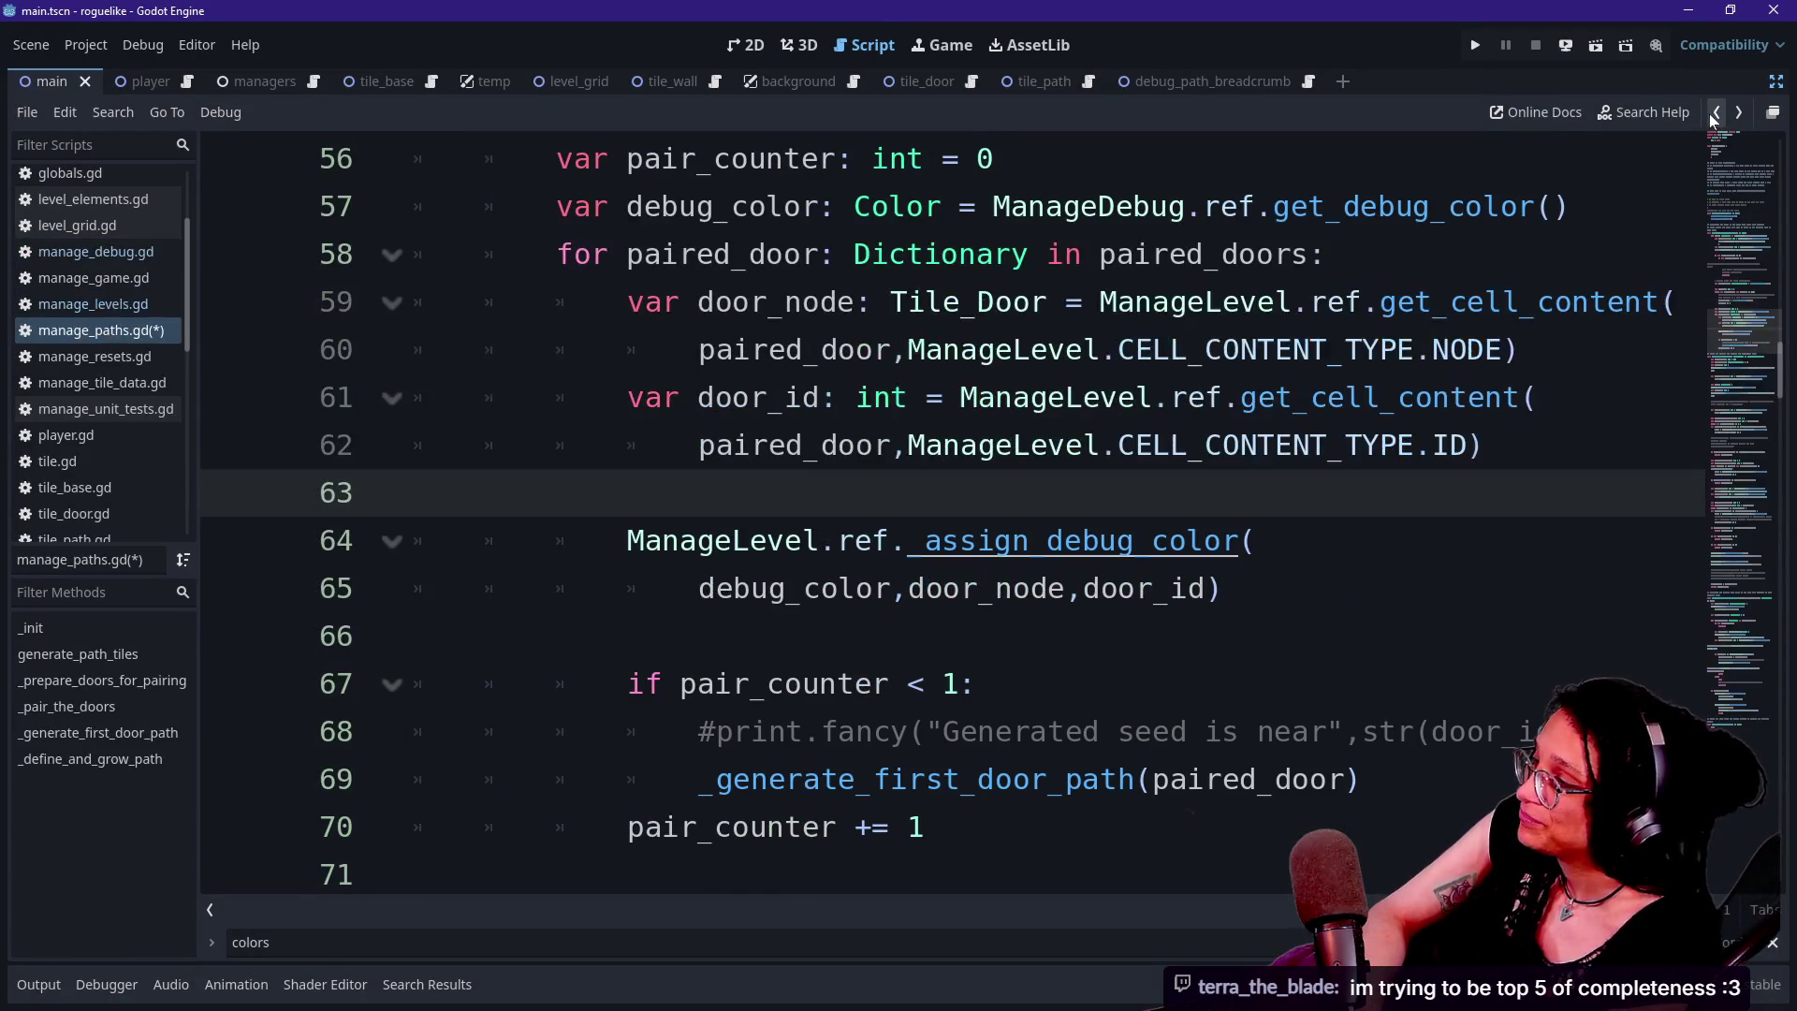
# Review the get_cell_content lookup and pairing loop in manage_paths.gd, then switch to the itch.io jam page
pyautogui.moveTo(1135, 397); pyautogui.dragTo(1135, 446)
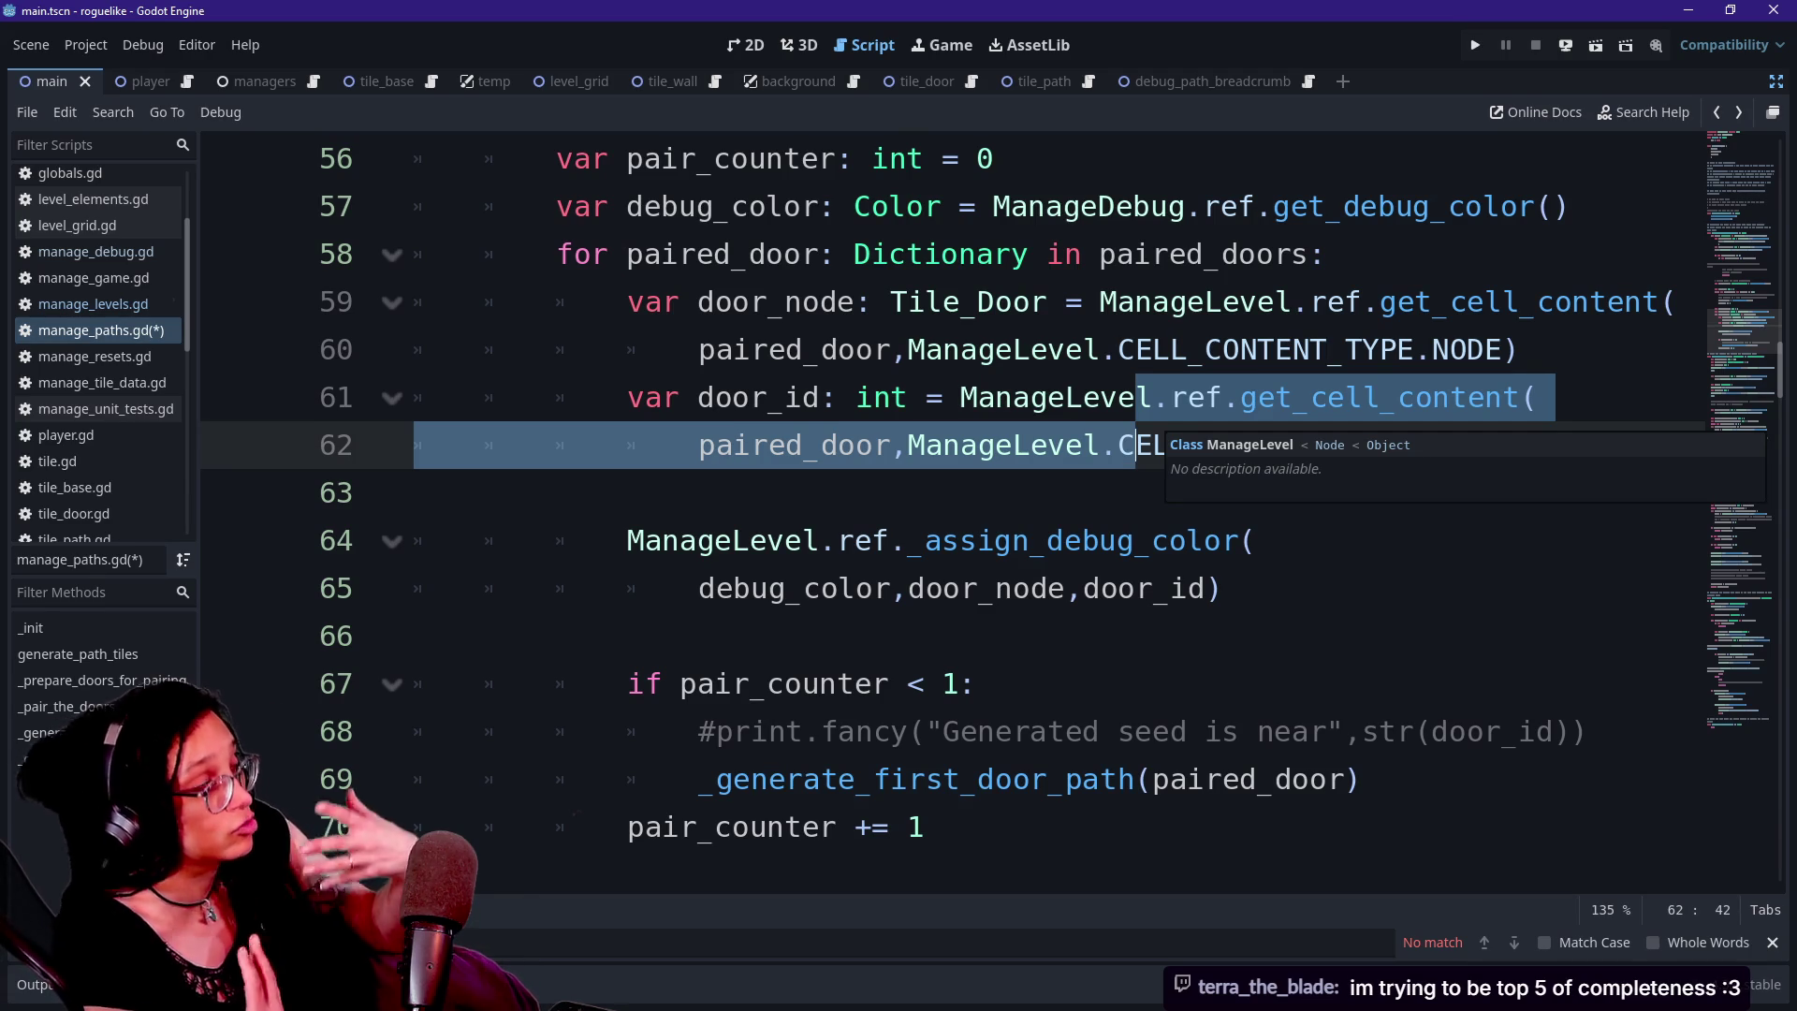
pyautogui.click(415, 635)
pyautogui.press('Up')
pyautogui.scroll(3, 414, 636)
pyautogui.click(414, 635)
pyautogui.press('Up')
pyautogui.press('Up')
pyautogui.press('Up')
pyautogui.press('Up')
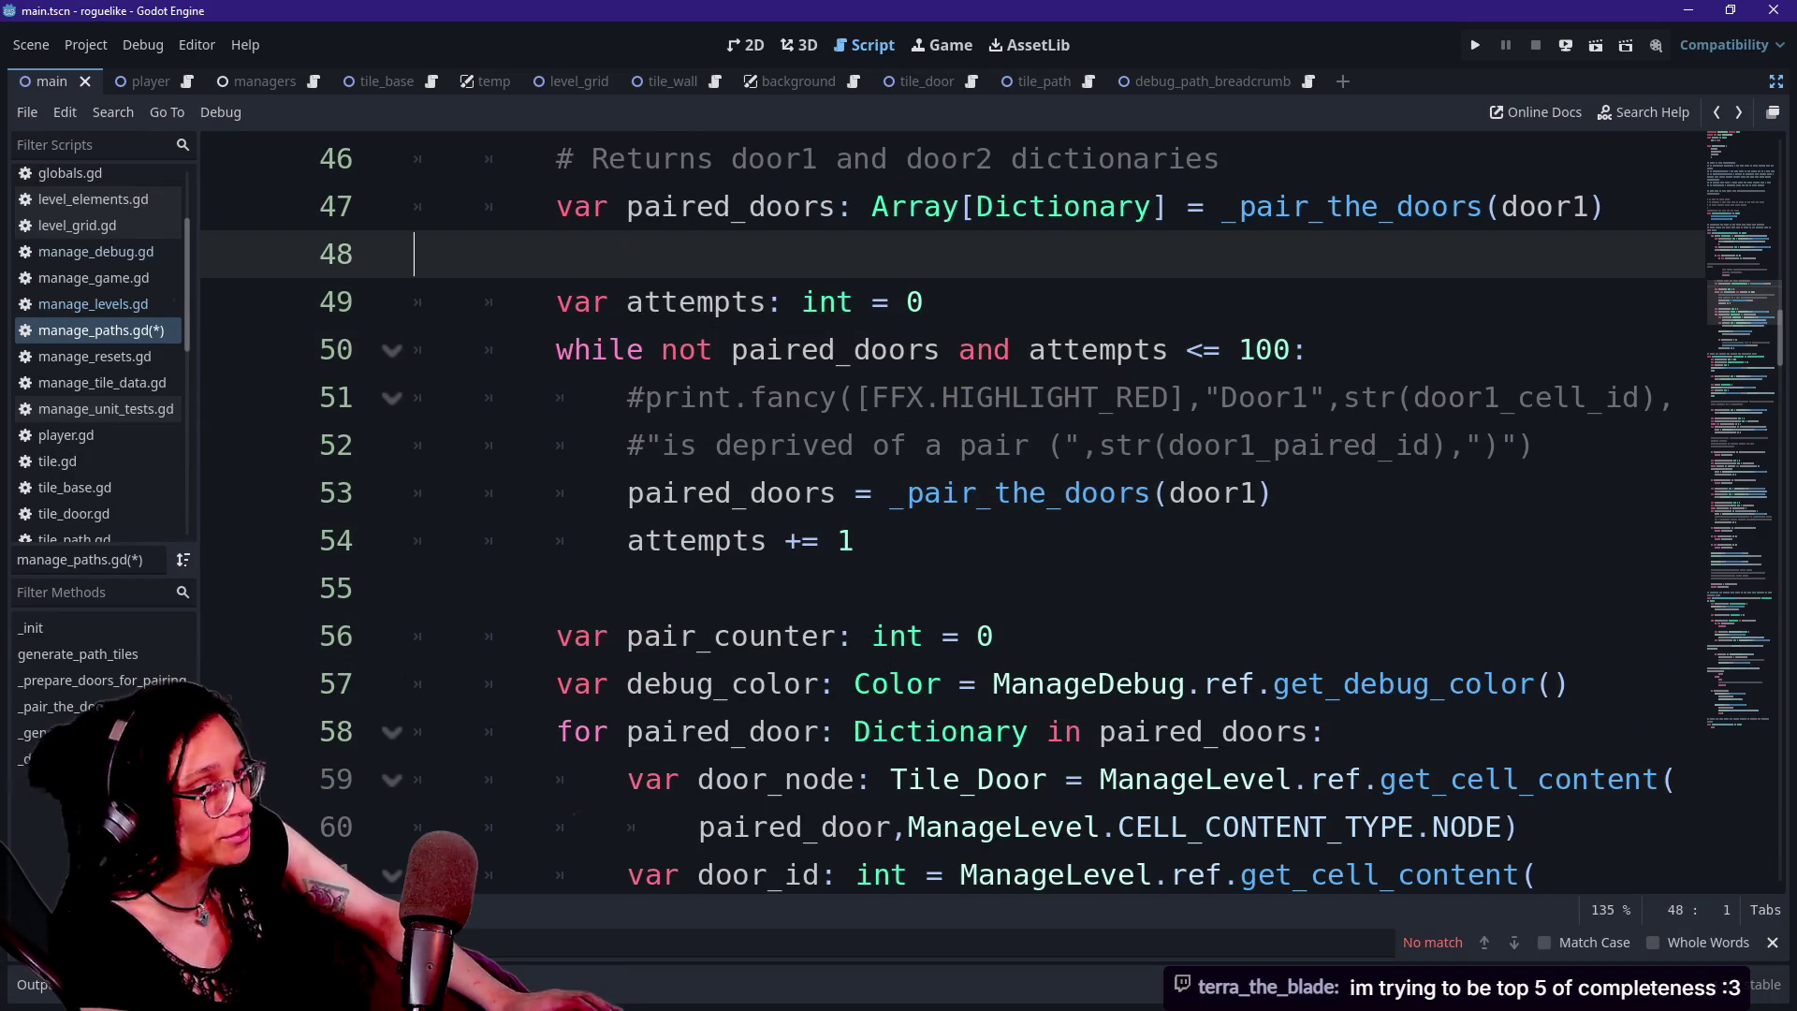
pyautogui.press('Up')
pyautogui.press('Up')
pyautogui.press('Up')
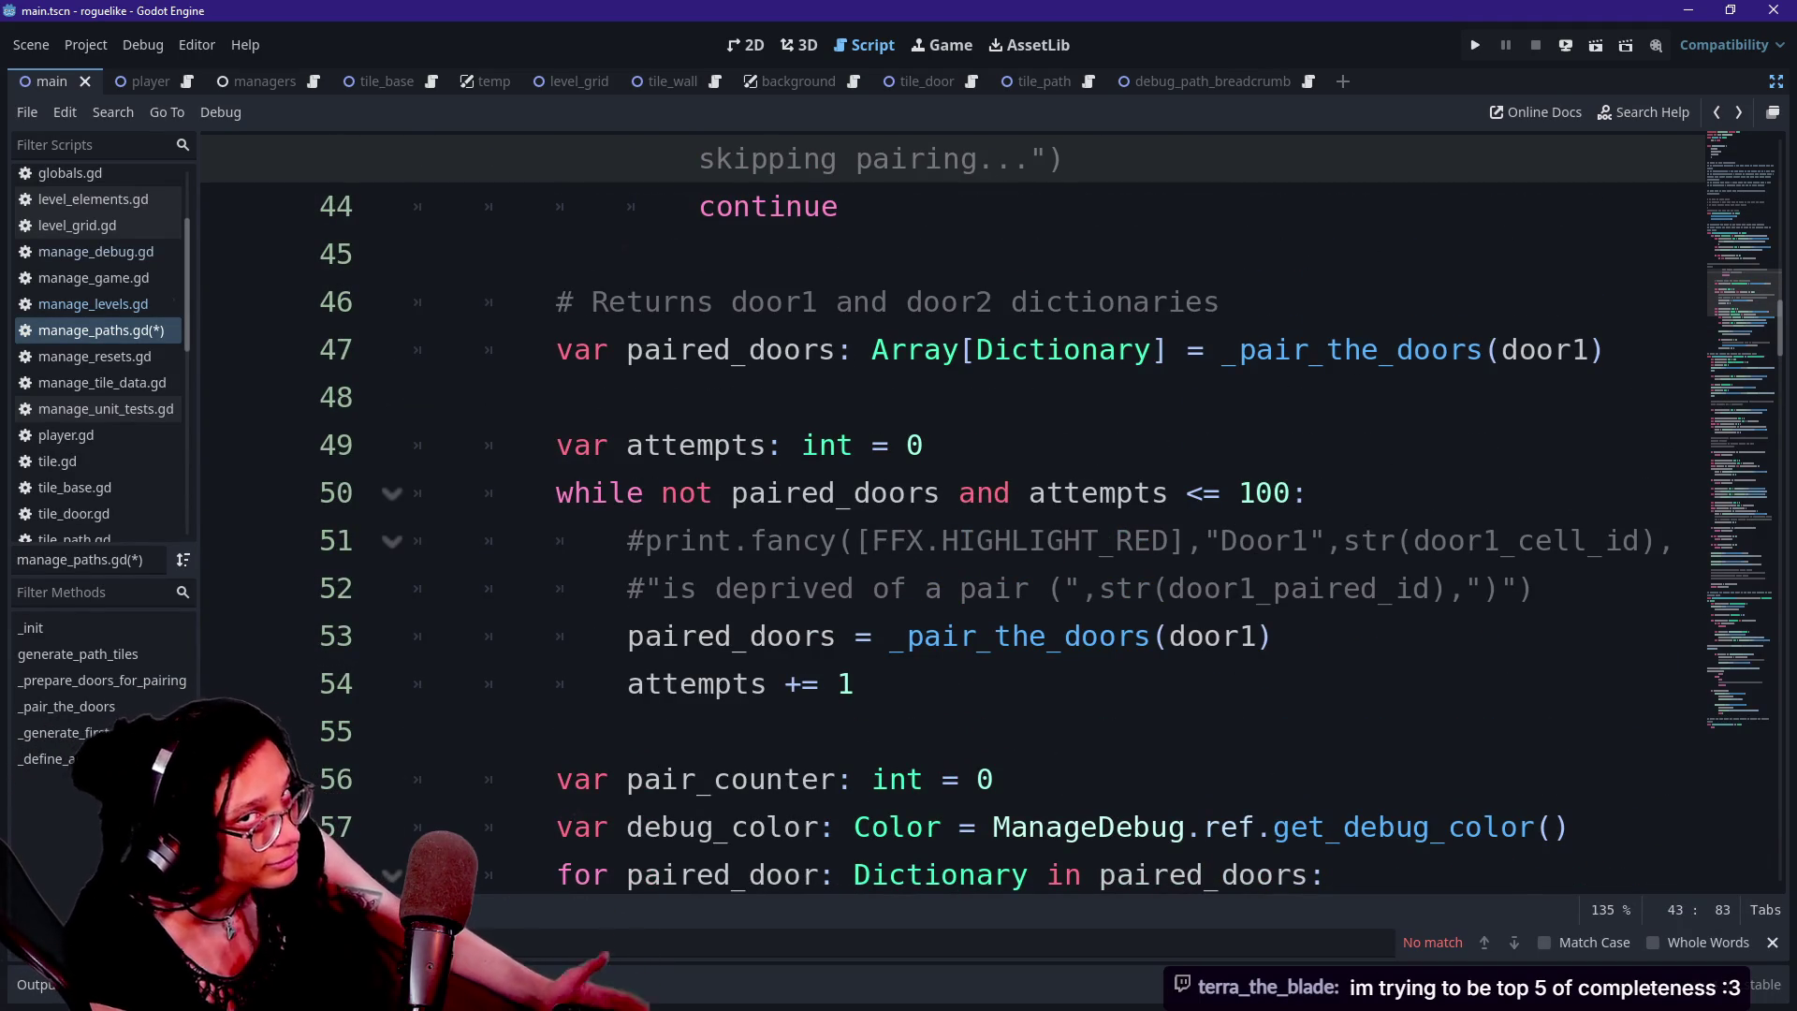
pyautogui.press('Up')
pyautogui.press('Down')
pyautogui.press('Down')
pyautogui.press('Down')
pyautogui.press('Down')
pyautogui.press('Down')
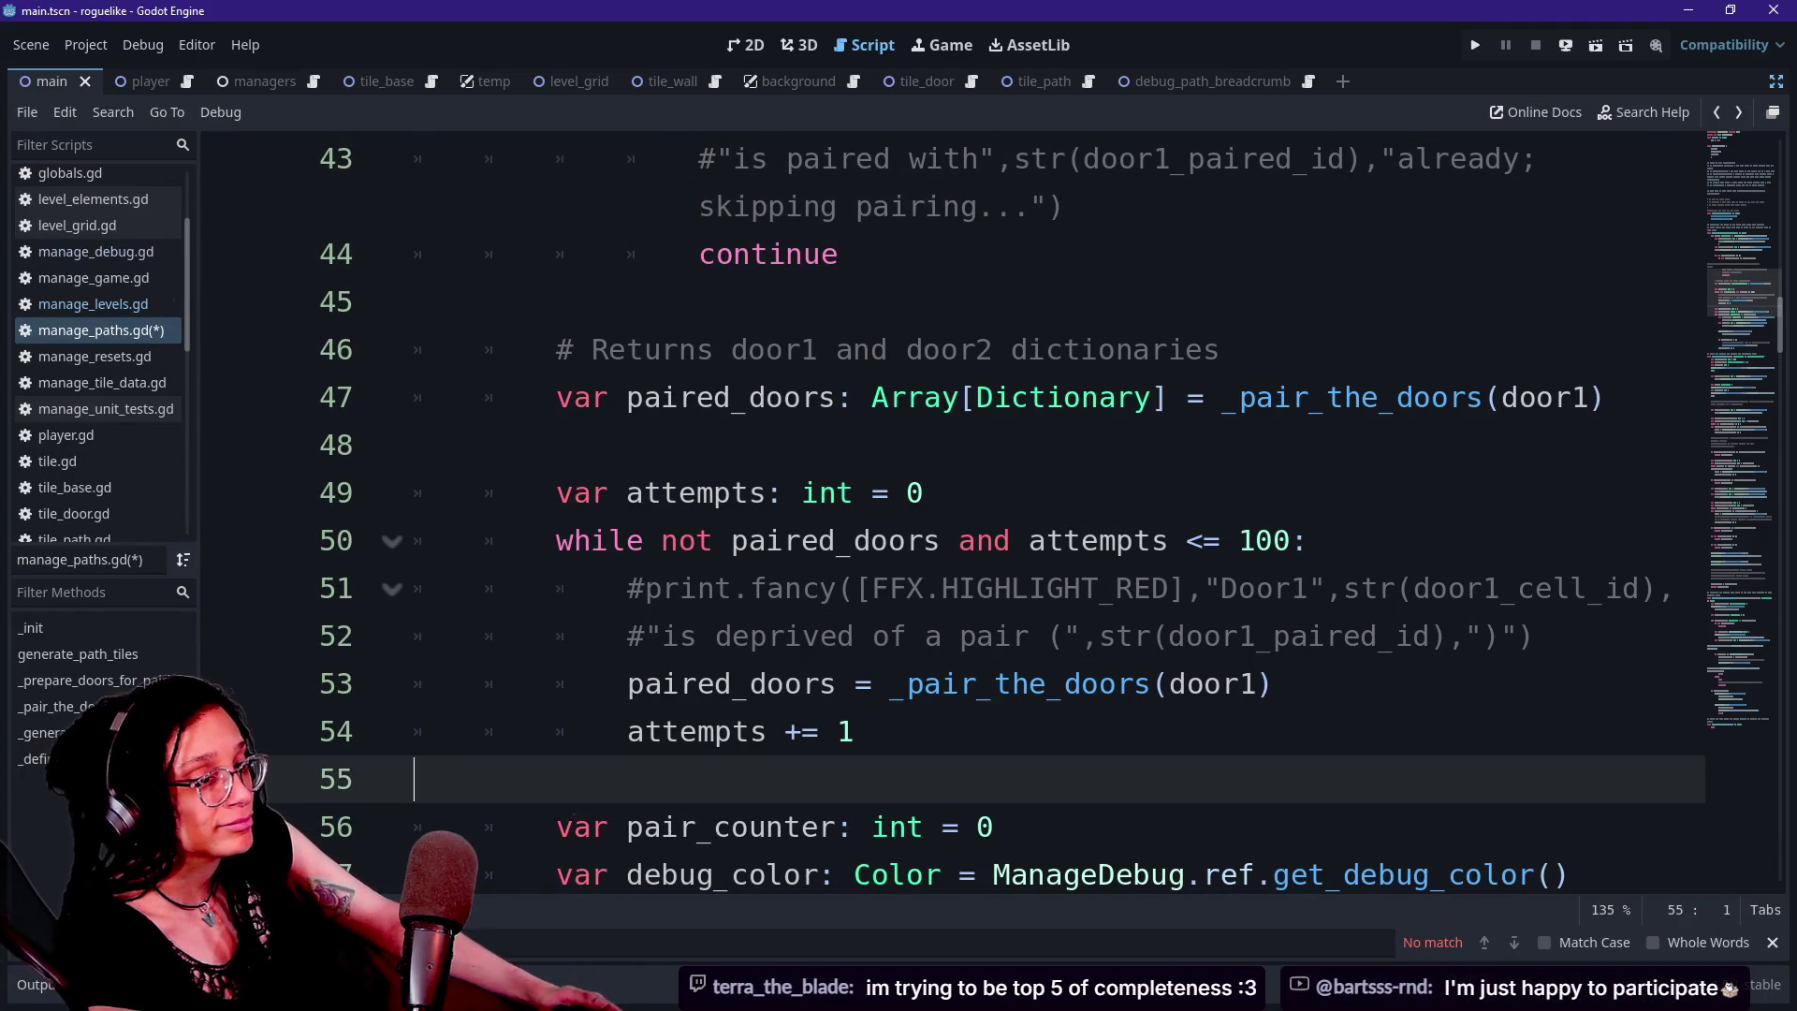
pyautogui.press('Down')
pyautogui.press('Down')
pyautogui.press('Down')
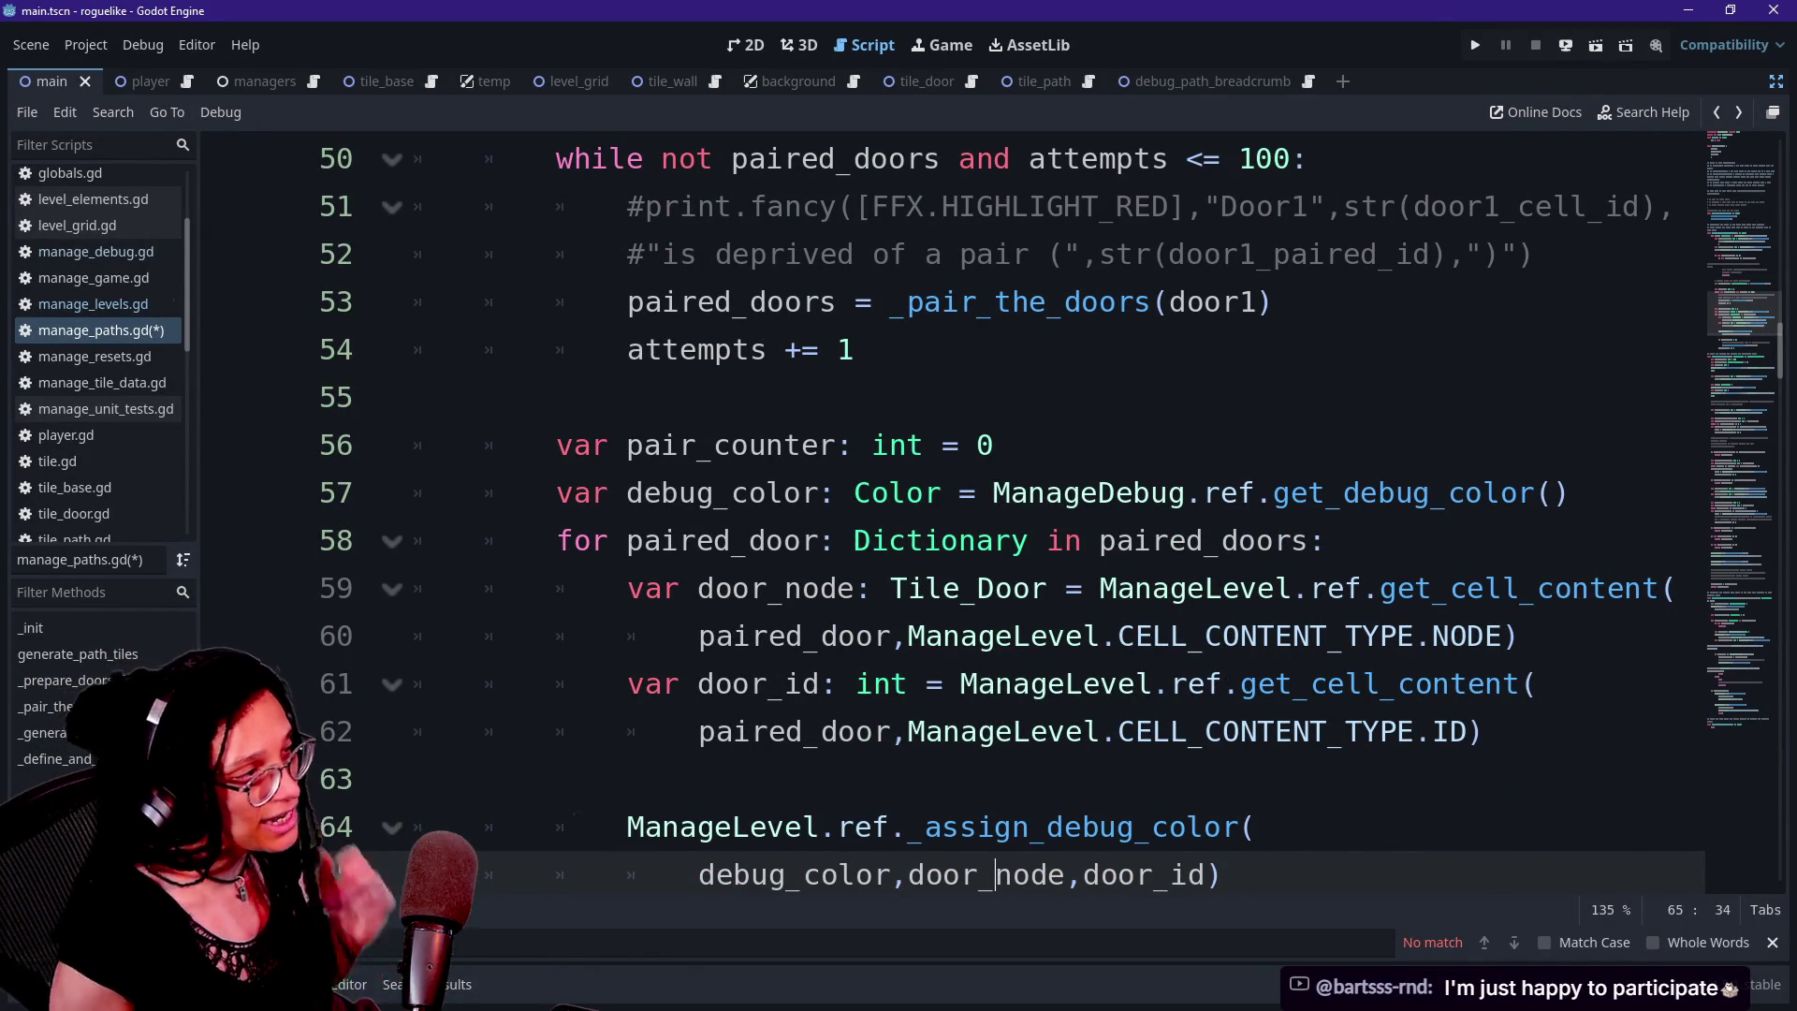
pyautogui.hotkey('alt', 'Tab')
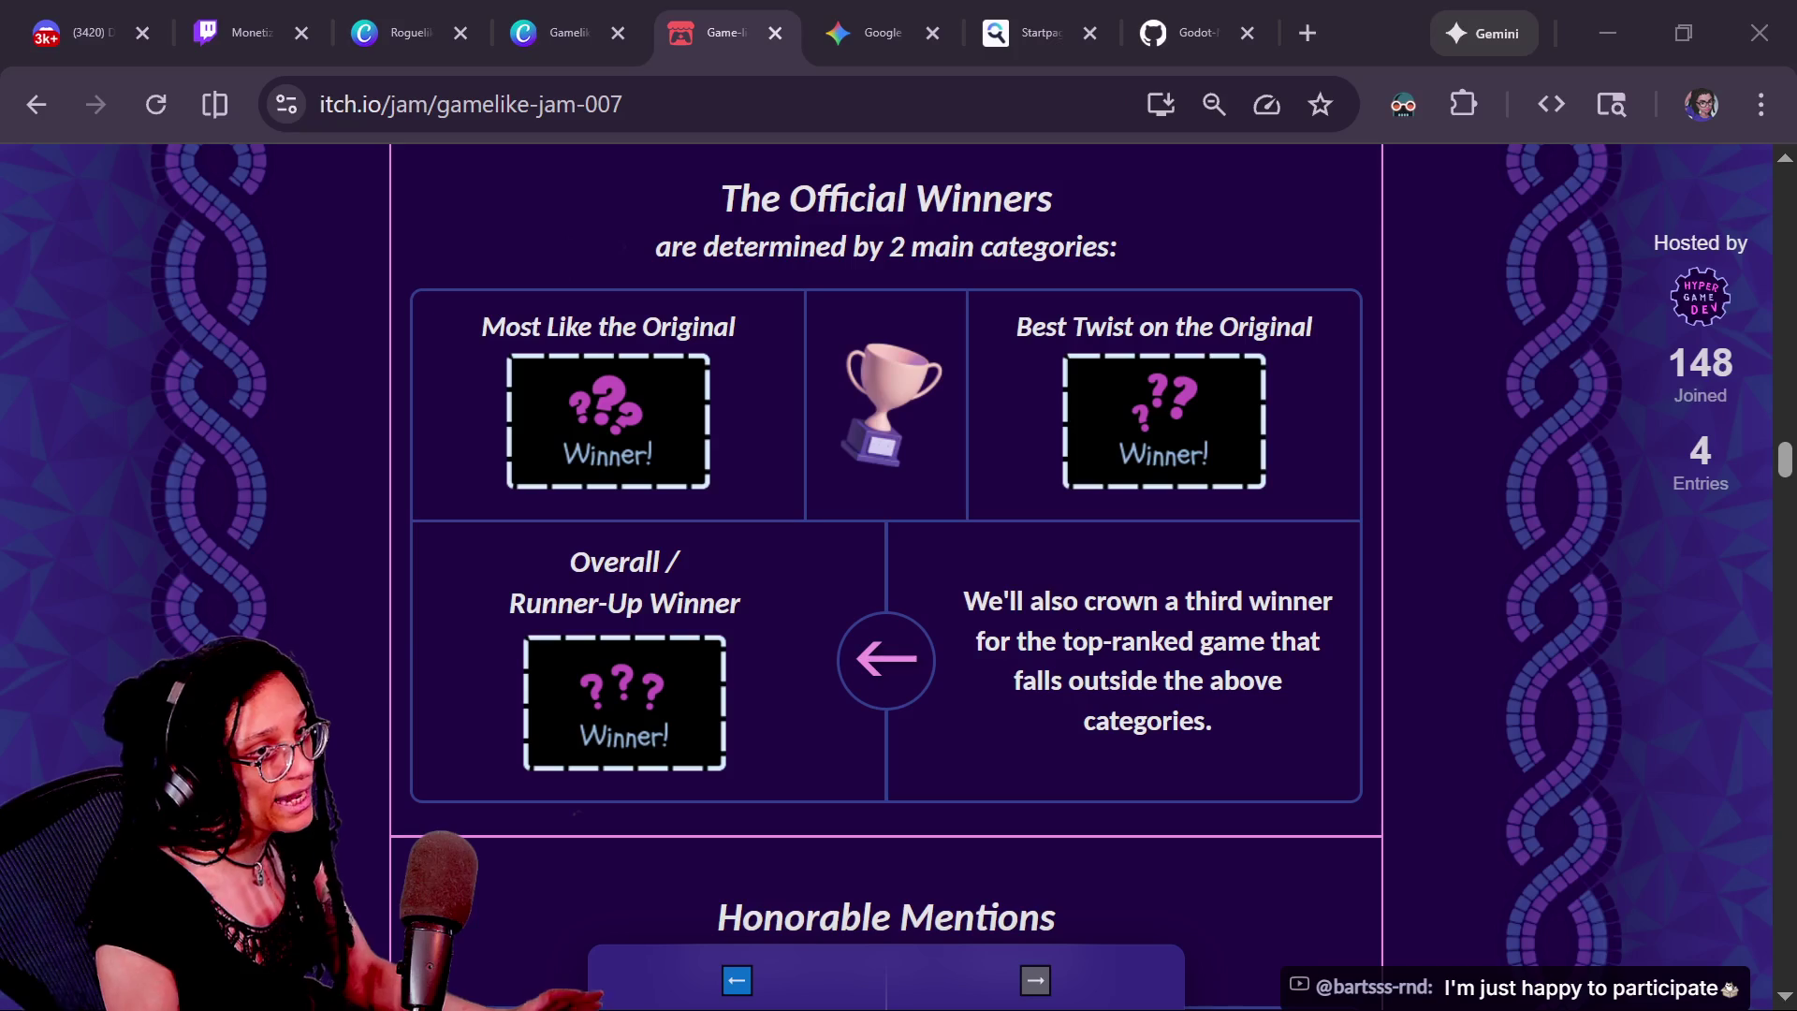
pyautogui.scroll(-6, 1434, 604)
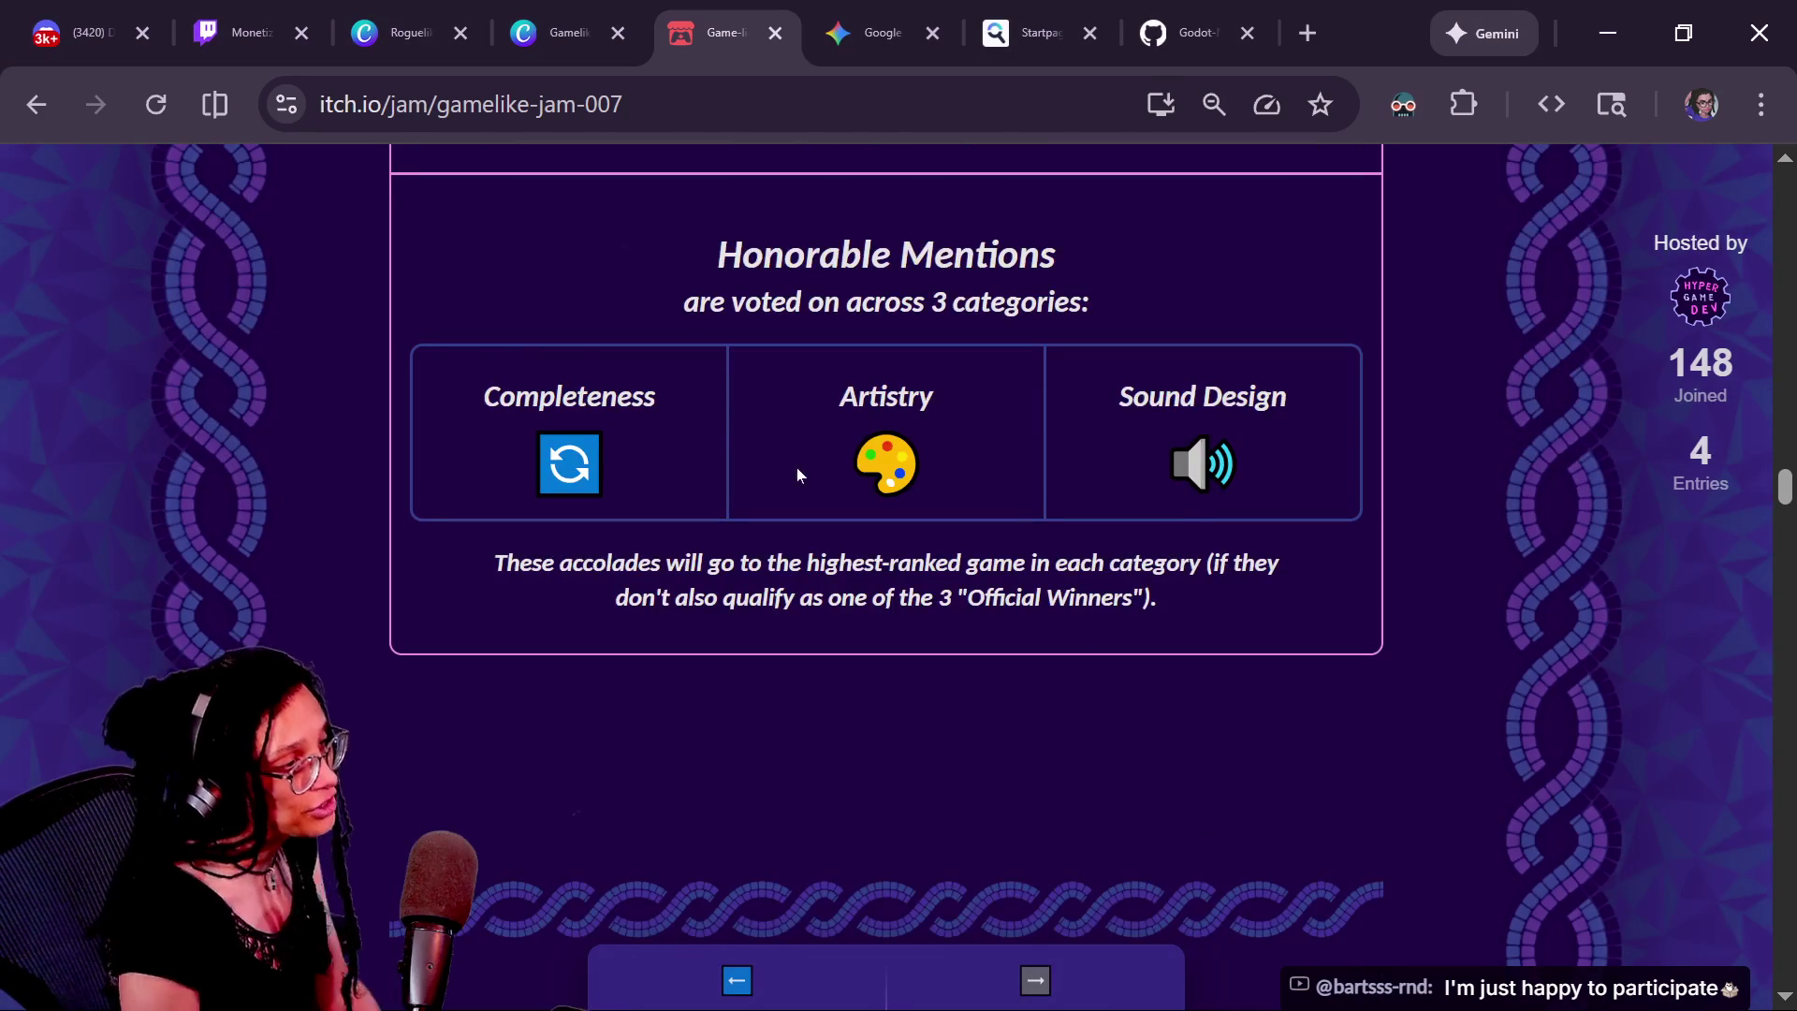
pyautogui.moveTo(468, 372); pyautogui.dragTo(814, 421)
pyautogui.moveTo(1376, 509)
pyautogui.mouseDown()
pyautogui.moveTo(535, 315)
pyautogui.moveTo(711, 449)
pyautogui.moveTo(1378, 511)
pyautogui.mouseUp()
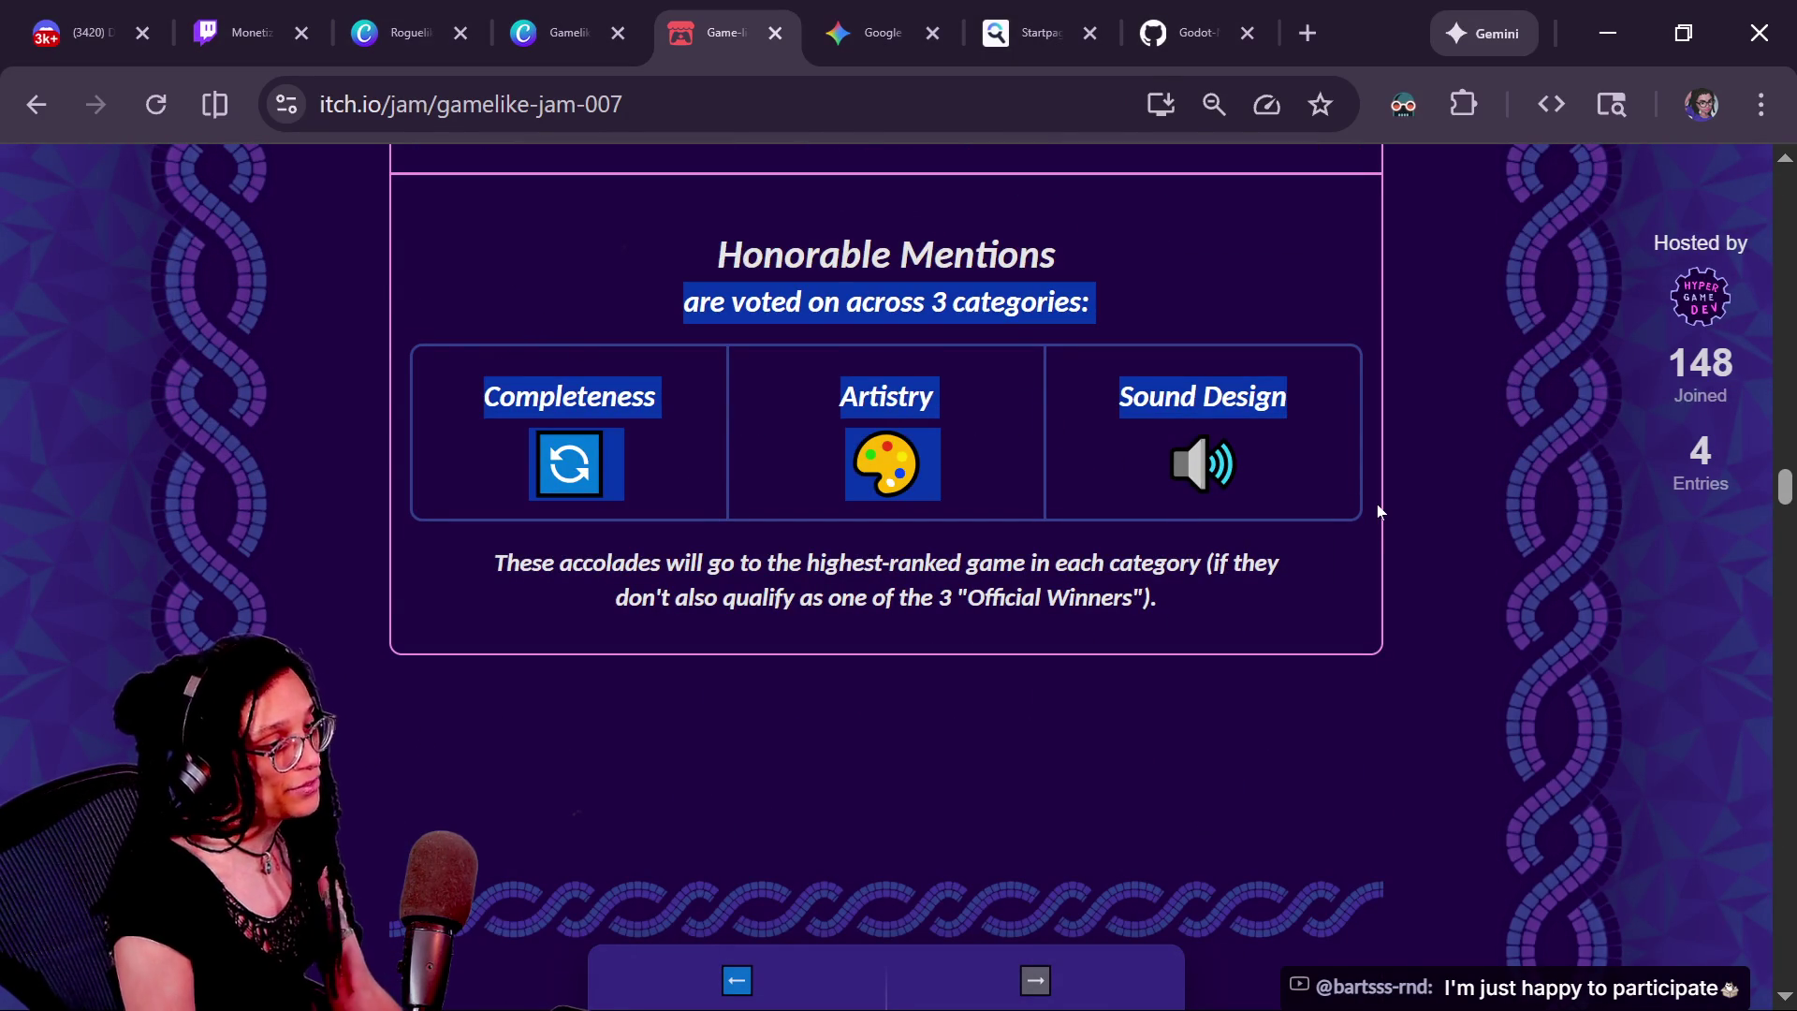
pyautogui.click(1343, 549)
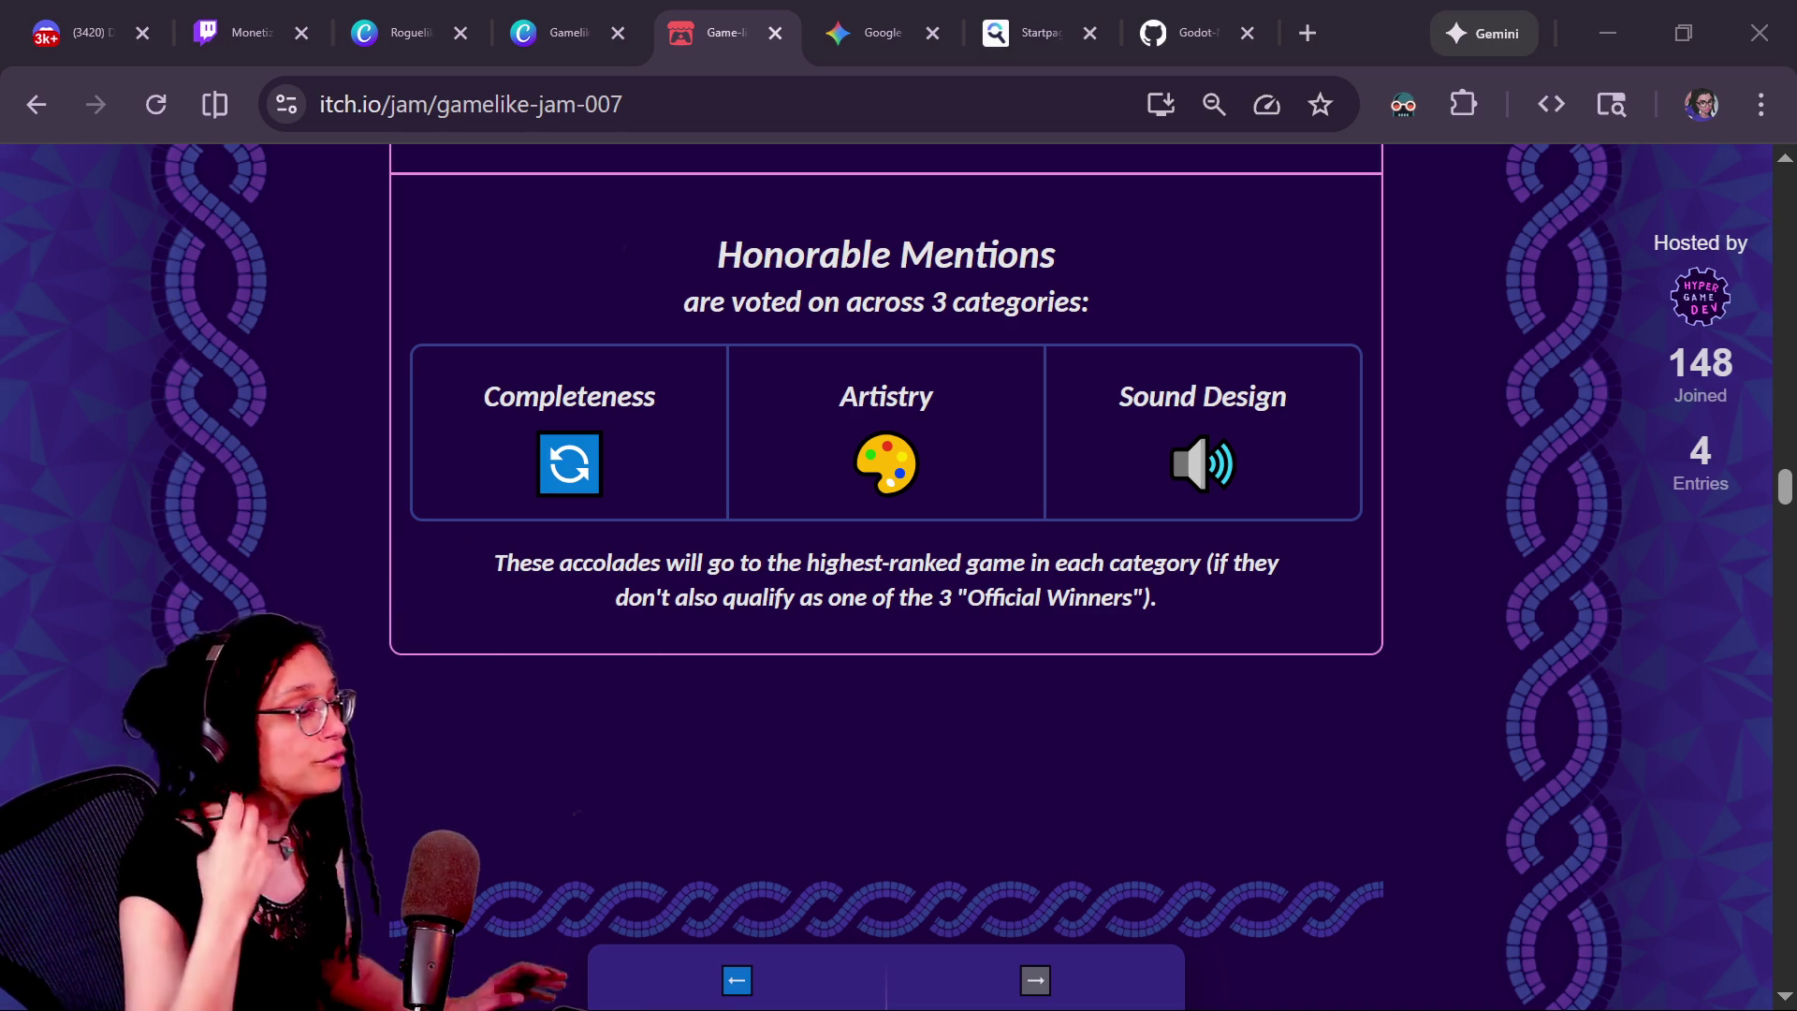
pyautogui.hotkey('alt', 'Tab')
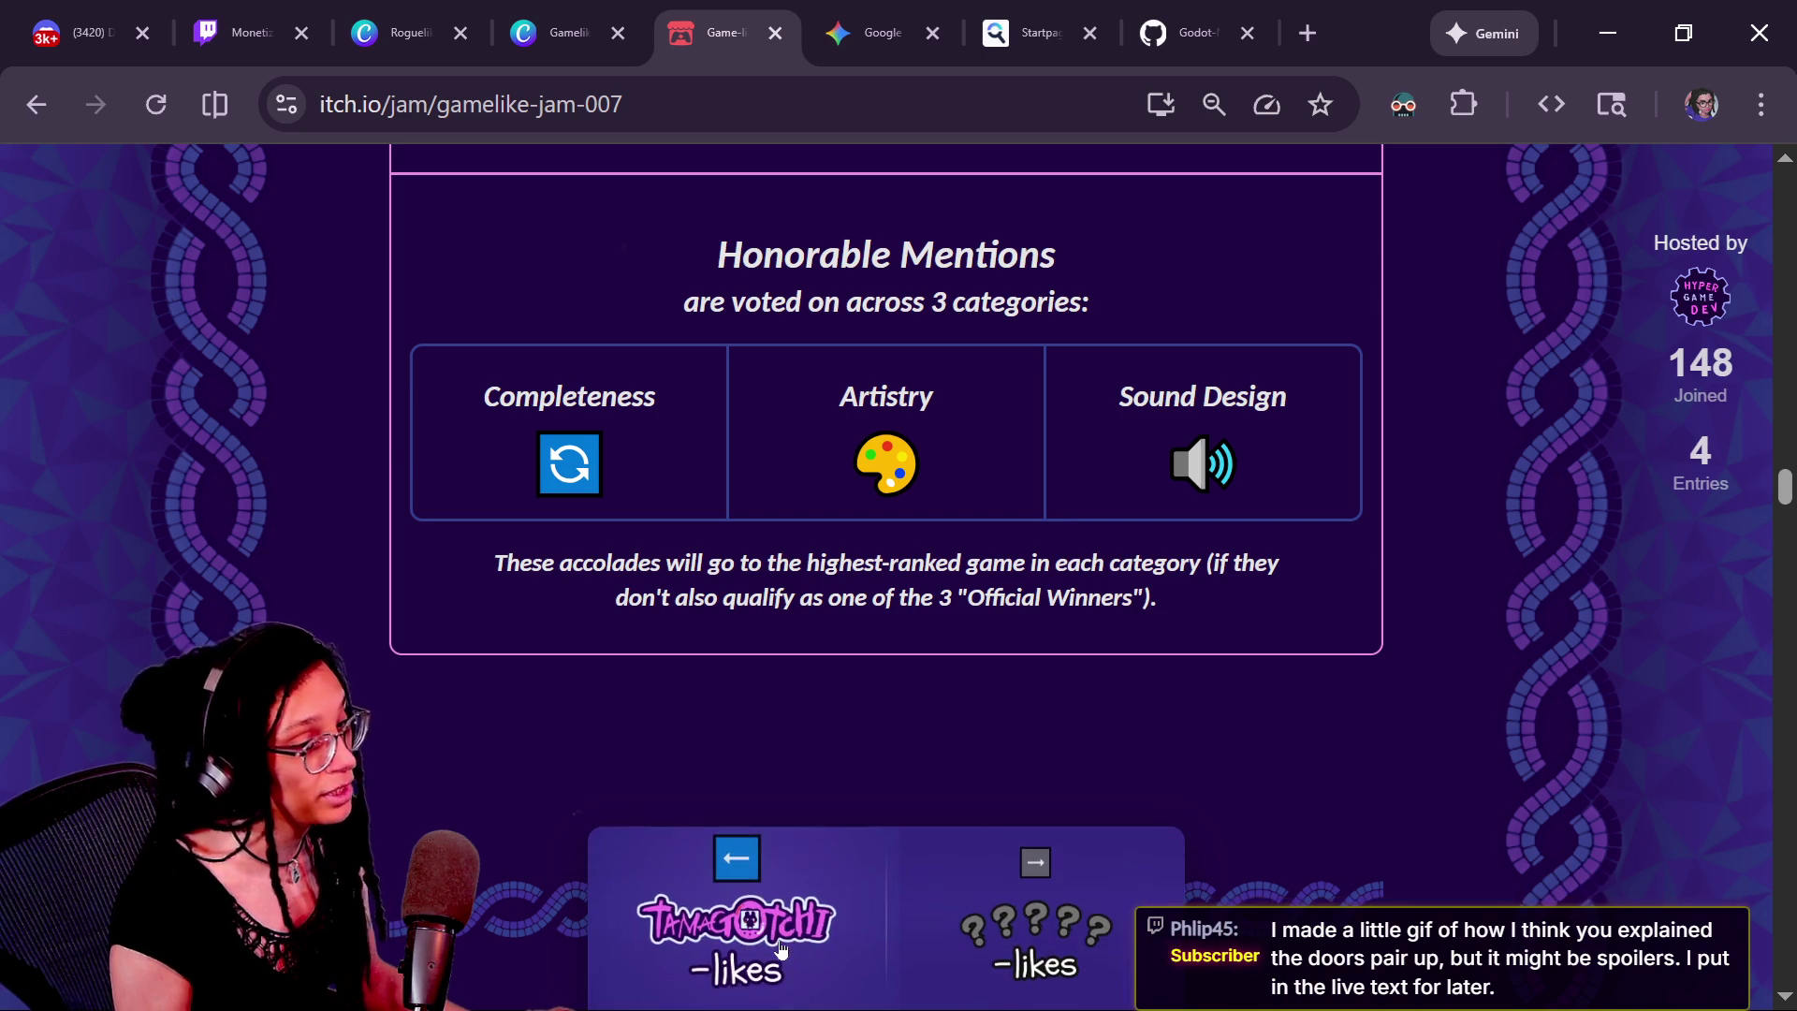
# Browse back to the SkiFree-likes gamelike-jam-004 and zoom out to see winners SkiPaint, Ski3D and Rolling Mansion
pyautogui.click(786, 945)
pyautogui.click(788, 946)
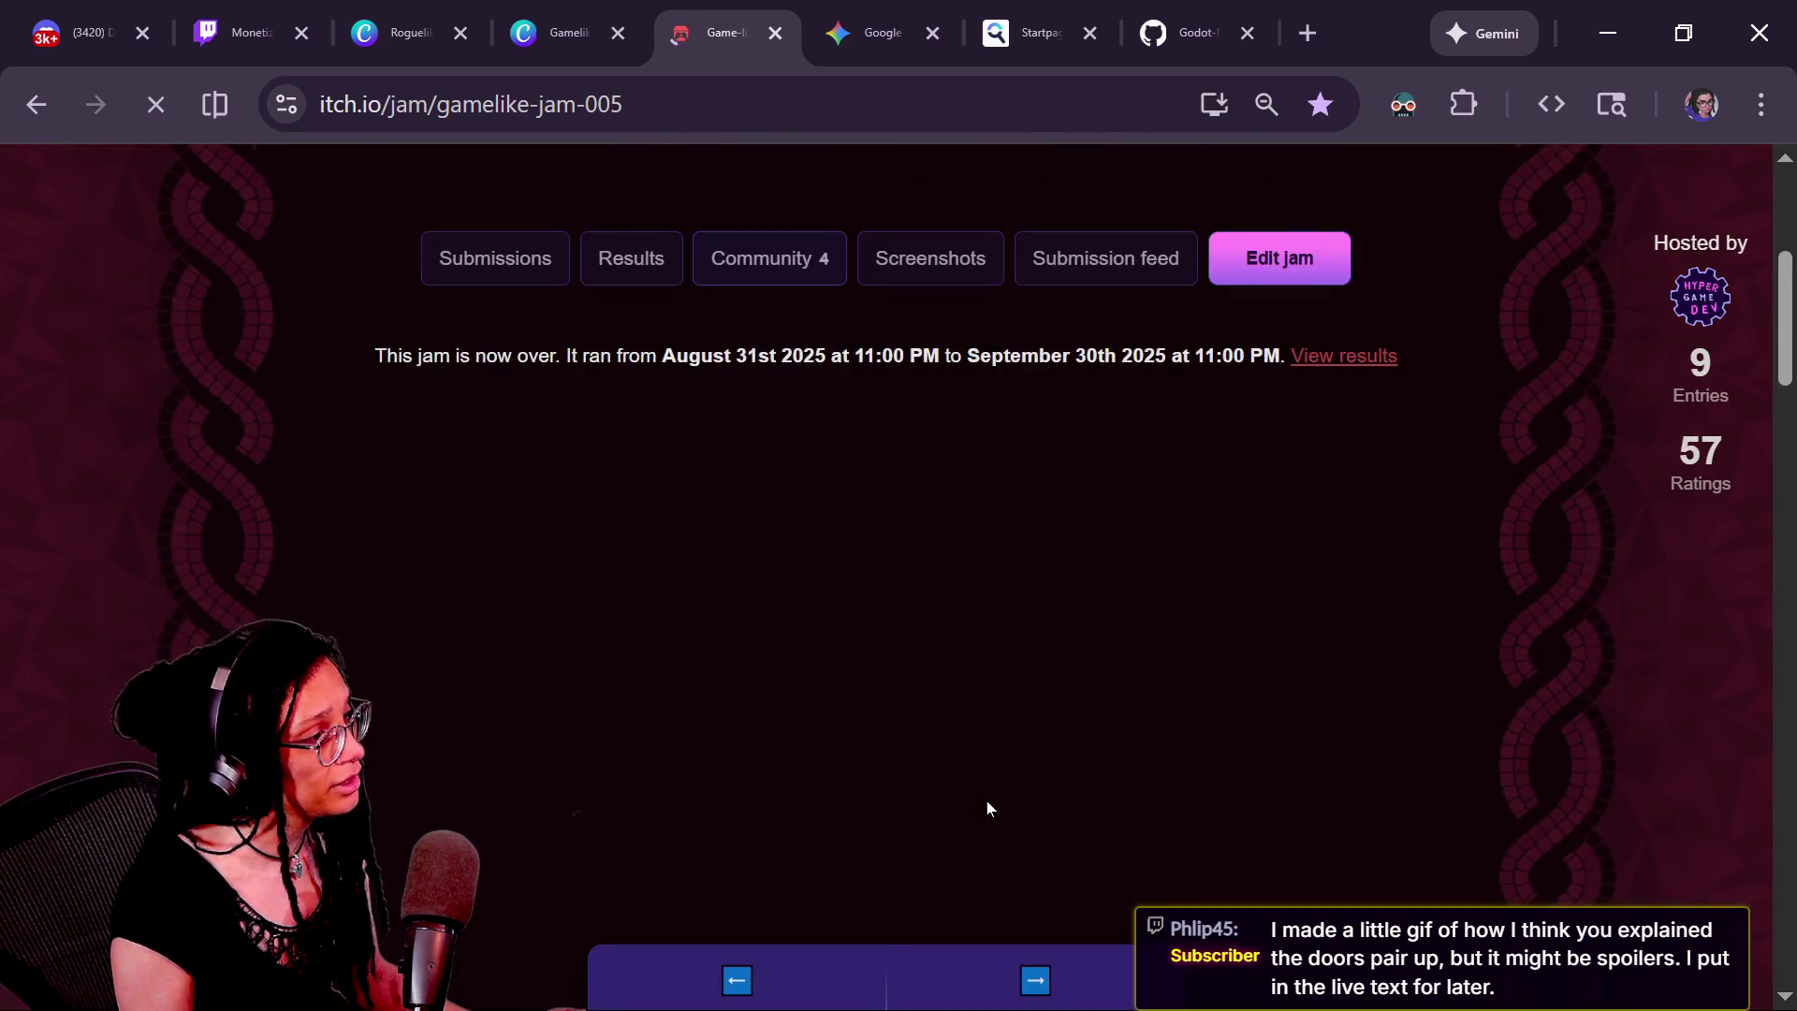
pyautogui.moveTo(883, 851)
pyautogui.click(758, 891)
pyautogui.scroll(-10, 1539, 694)
pyautogui.scroll(-2, 1539, 695)
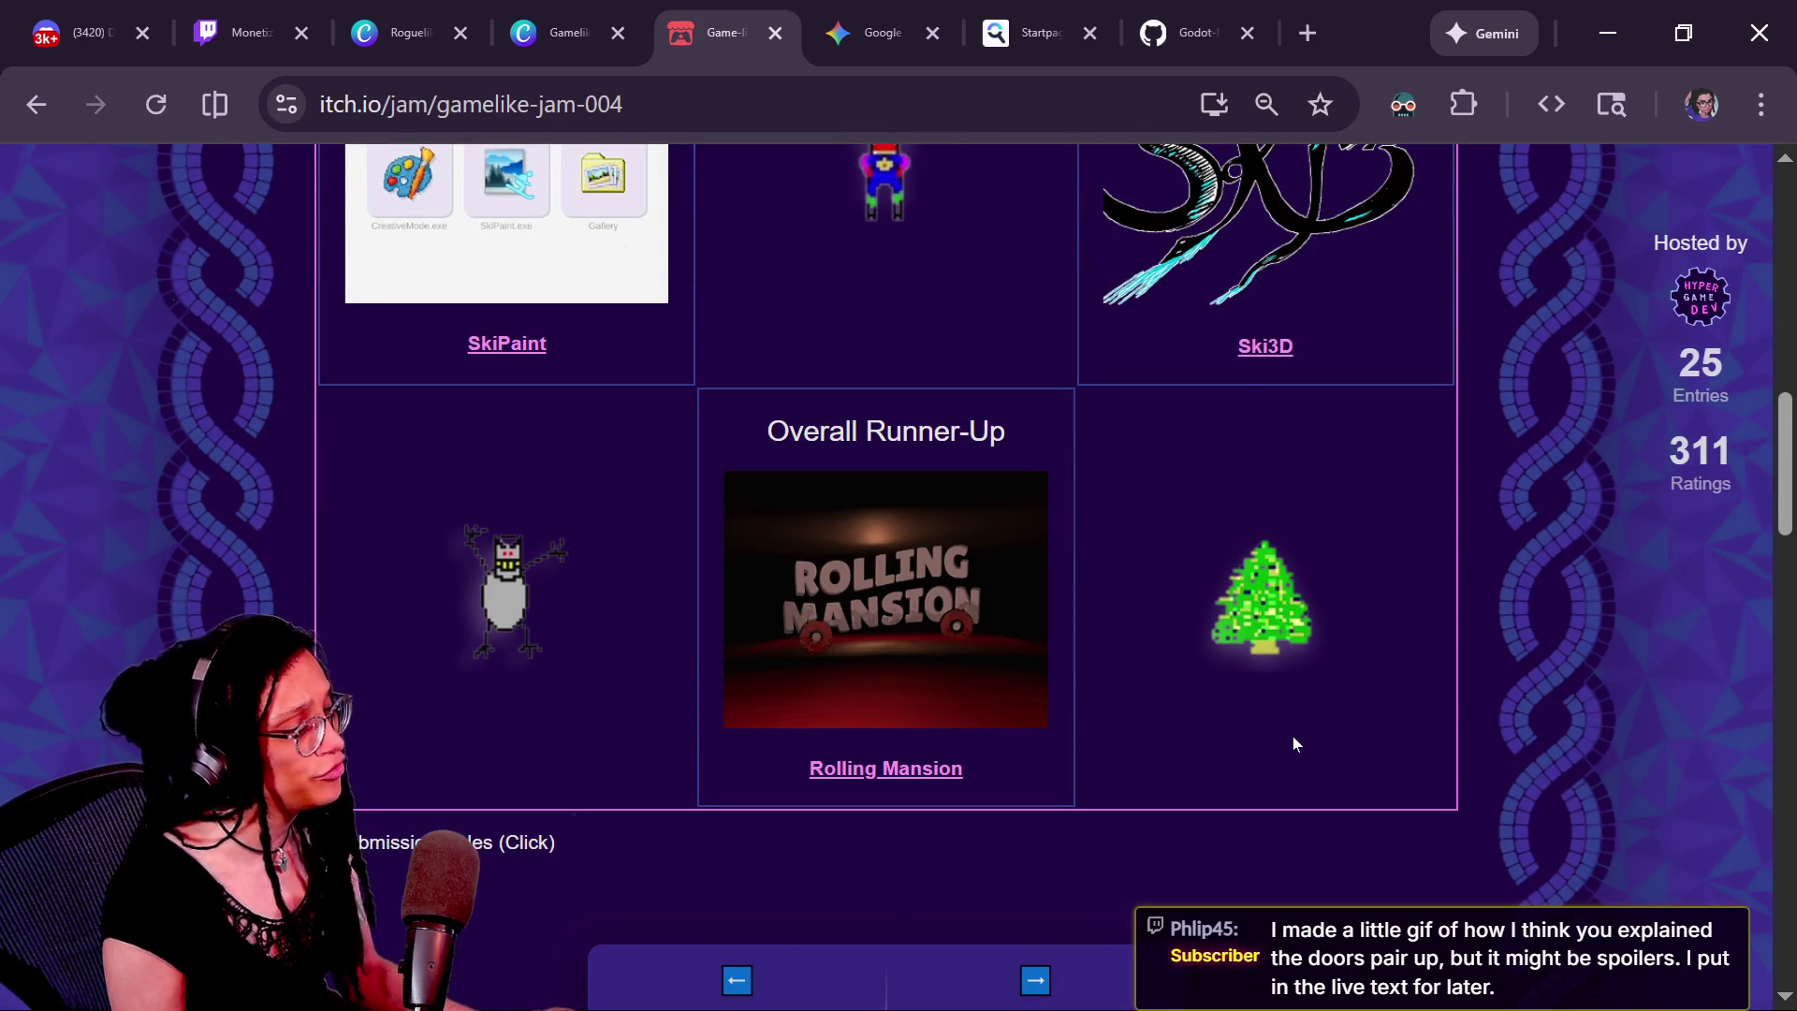
pyautogui.hotkey('ctrl', '-')
pyautogui.hotkey('ctrl', '-')
pyautogui.hotkey('ctrl', '-')
pyautogui.hotkey('ctrl', '-')
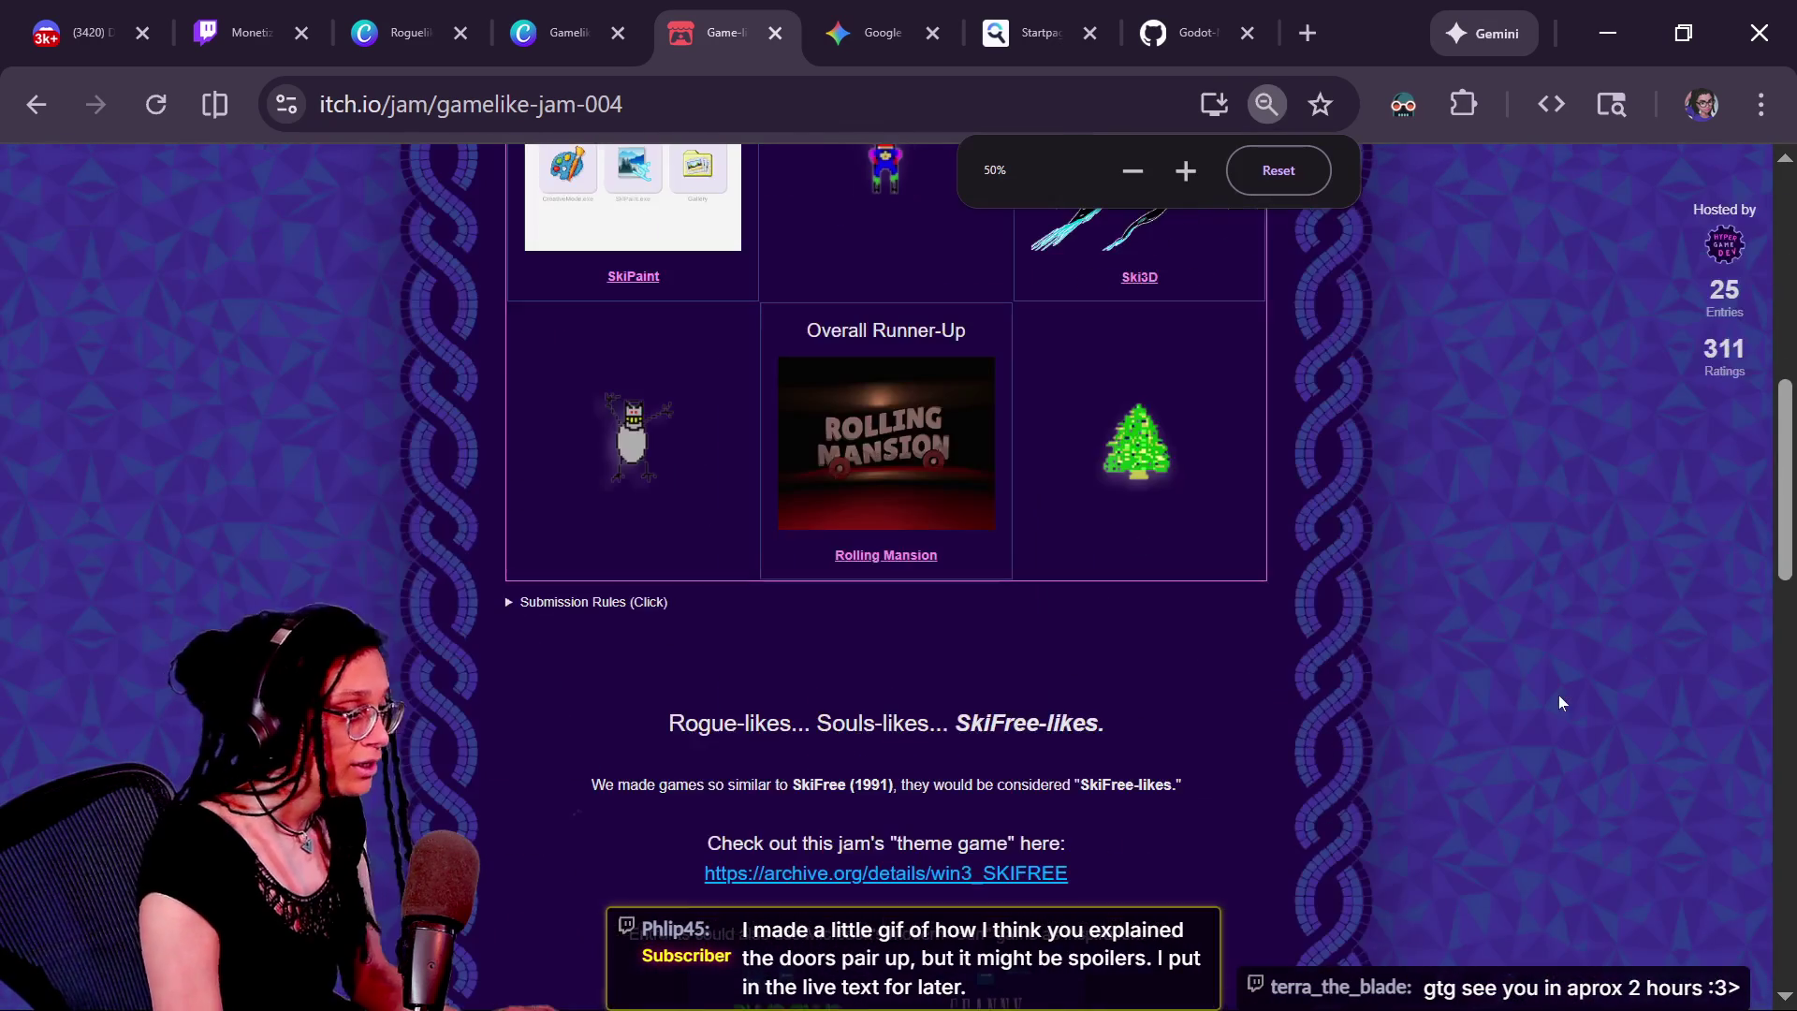
pyautogui.scroll(1, 1559, 694)
pyautogui.scroll(1, 1558, 694)
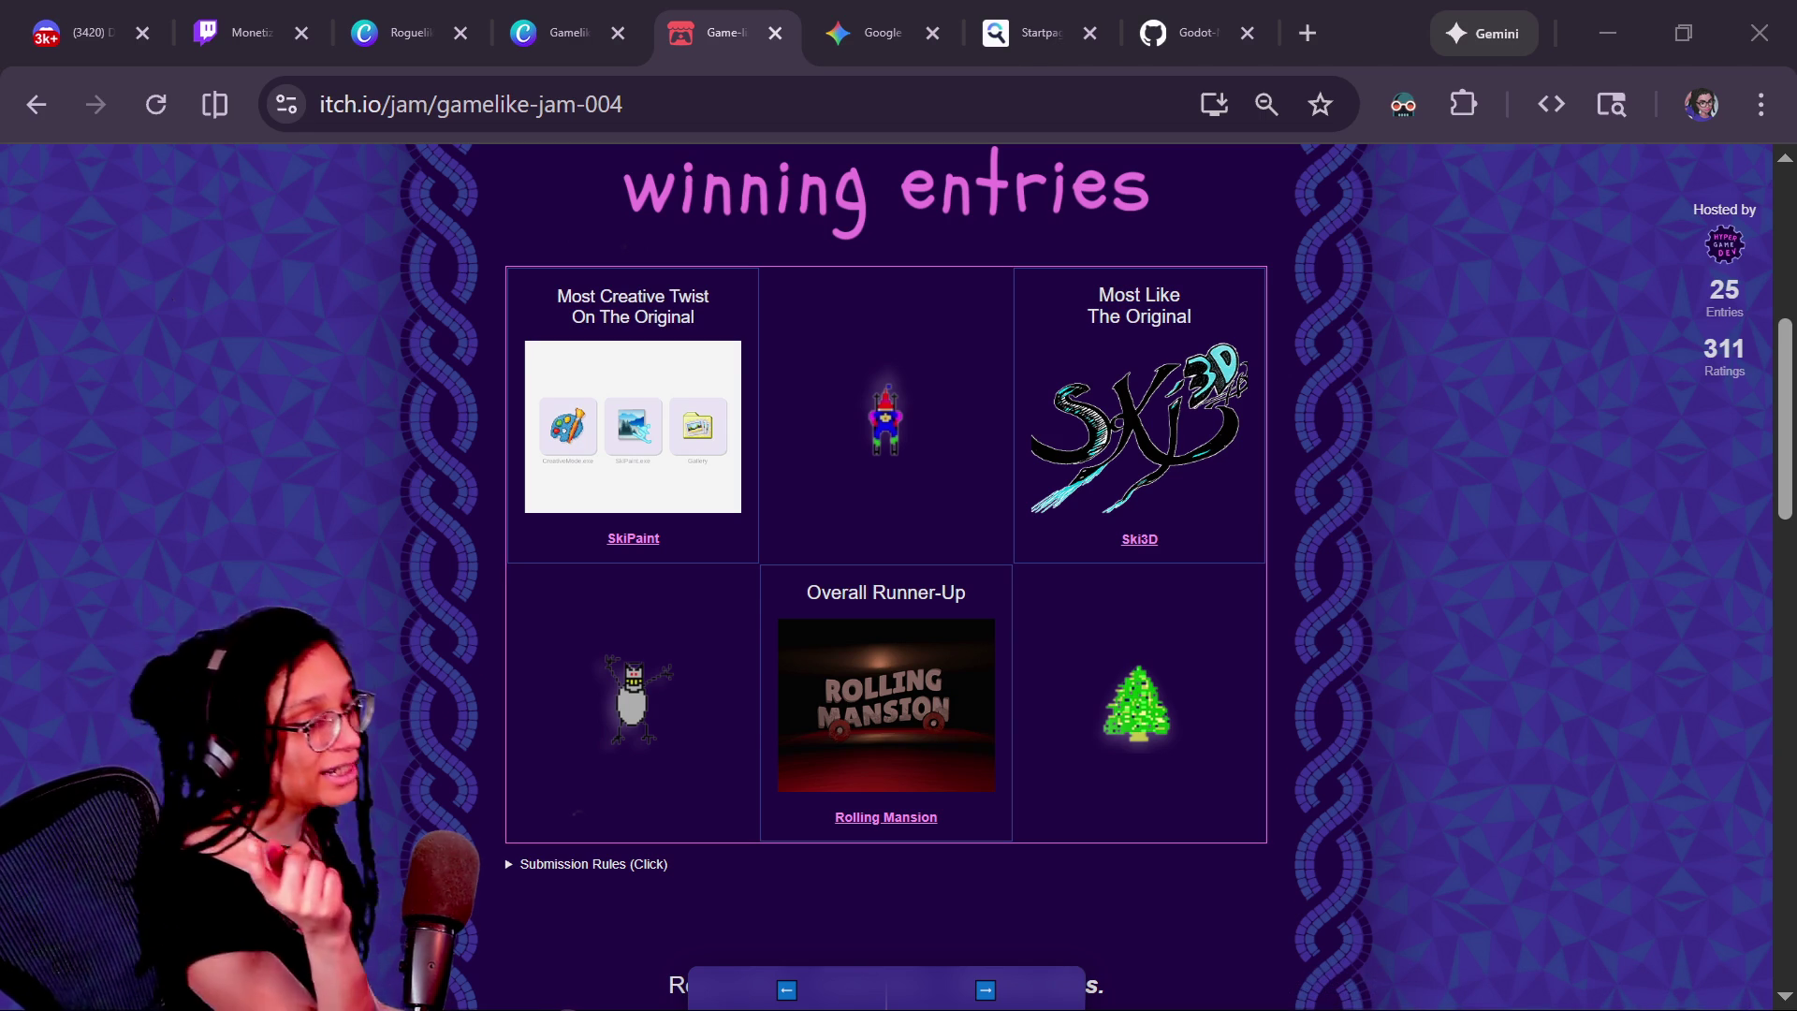
# Check the Godot script editor, return to the jam page, then move over to Discord
pyautogui.hotkey('alt', 'Tab')
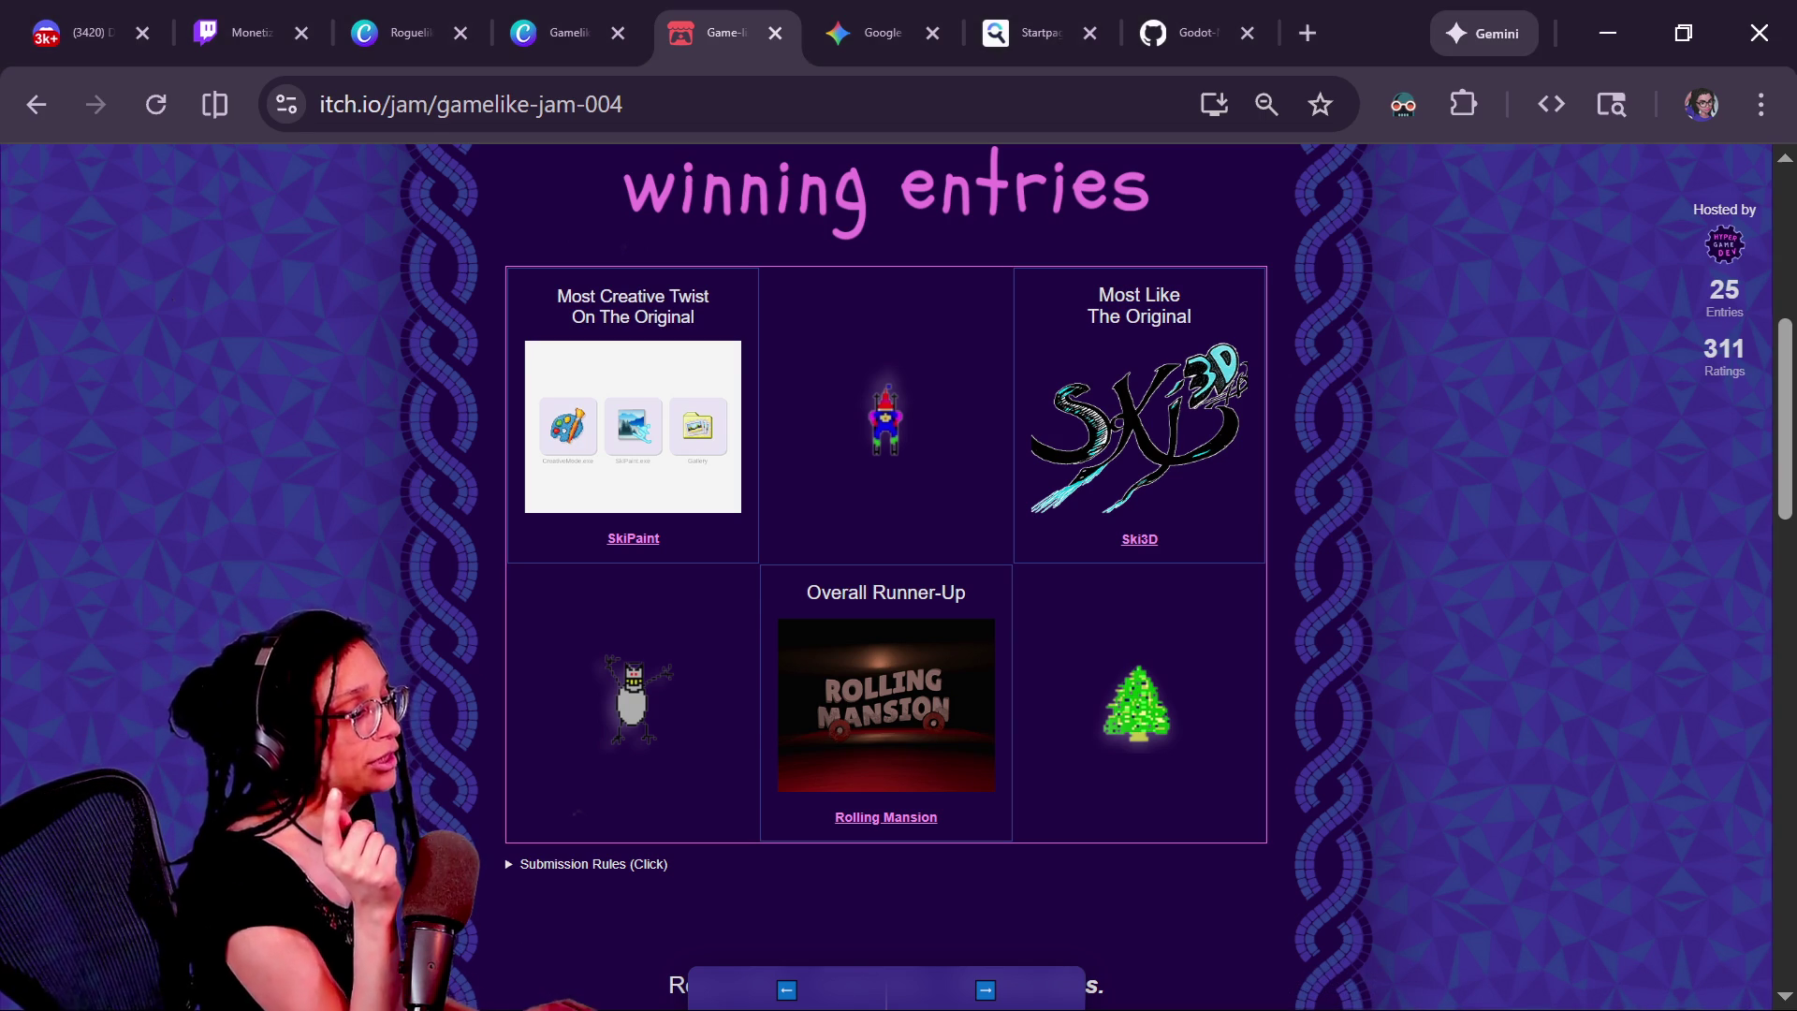
pyautogui.hotkey('alt', 'Tab')
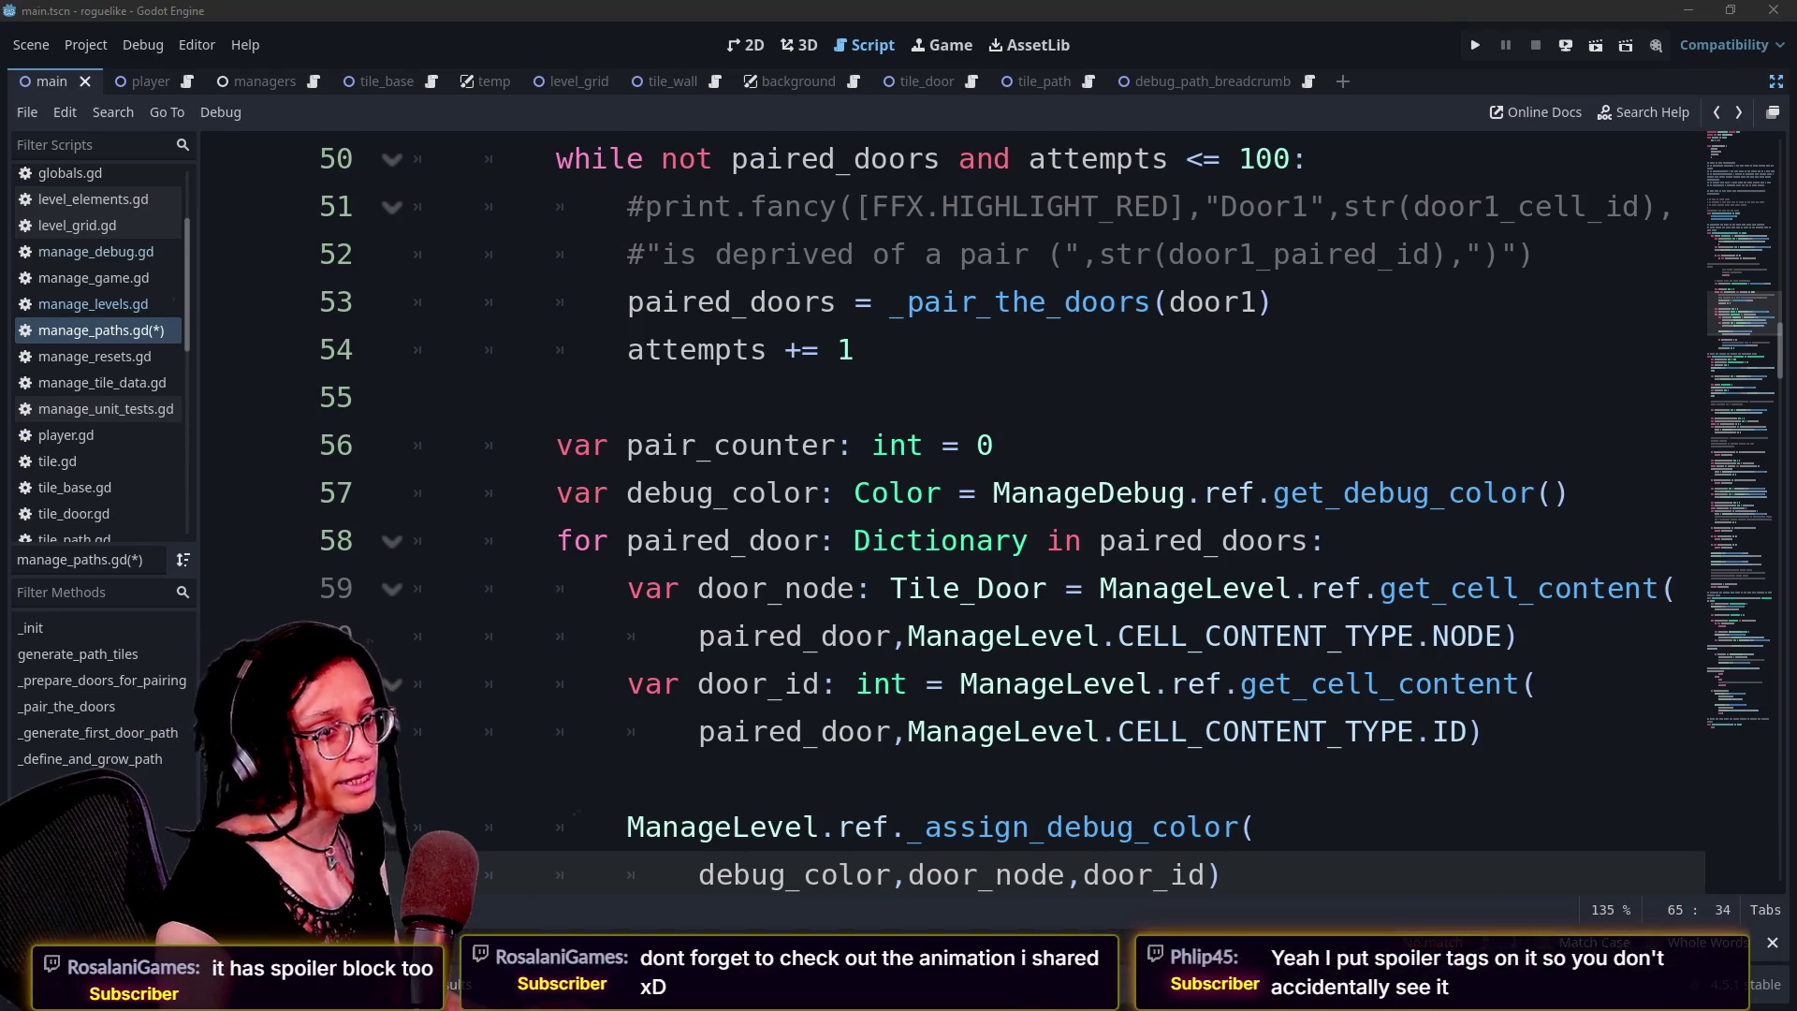
pyautogui.hotkey('alt', 'Tab')
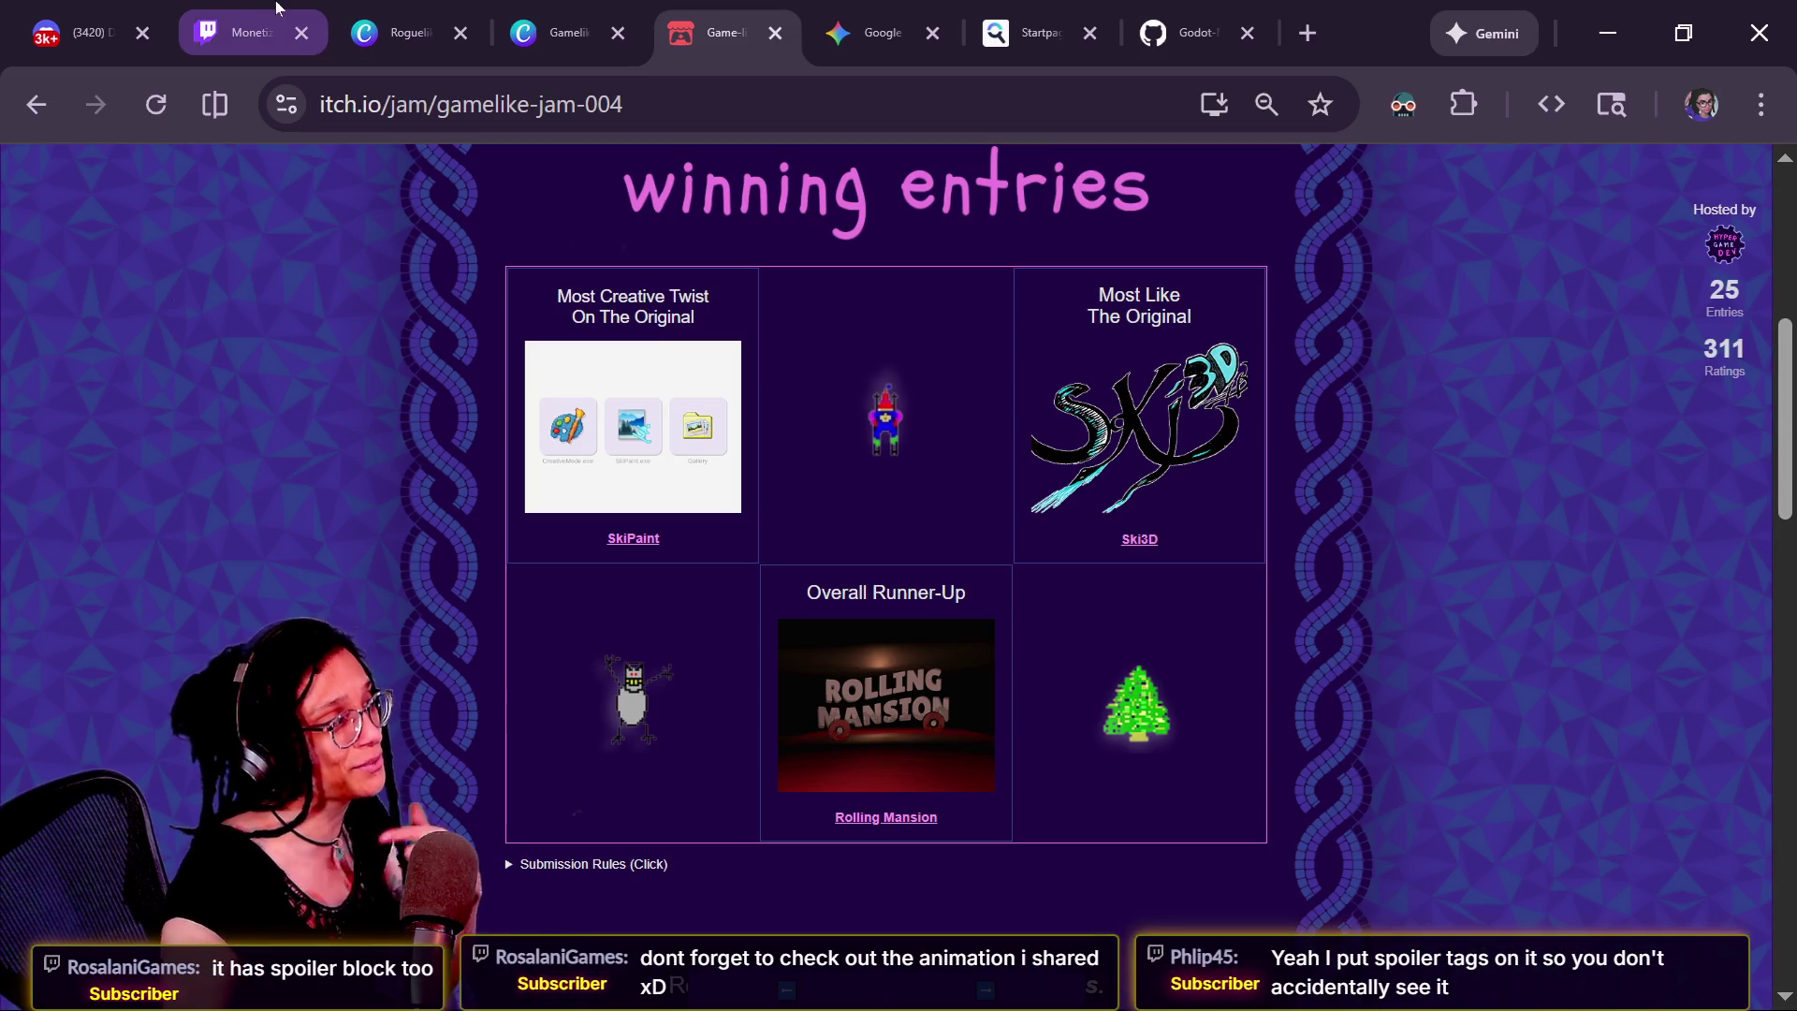
pyautogui.click(85, 33)
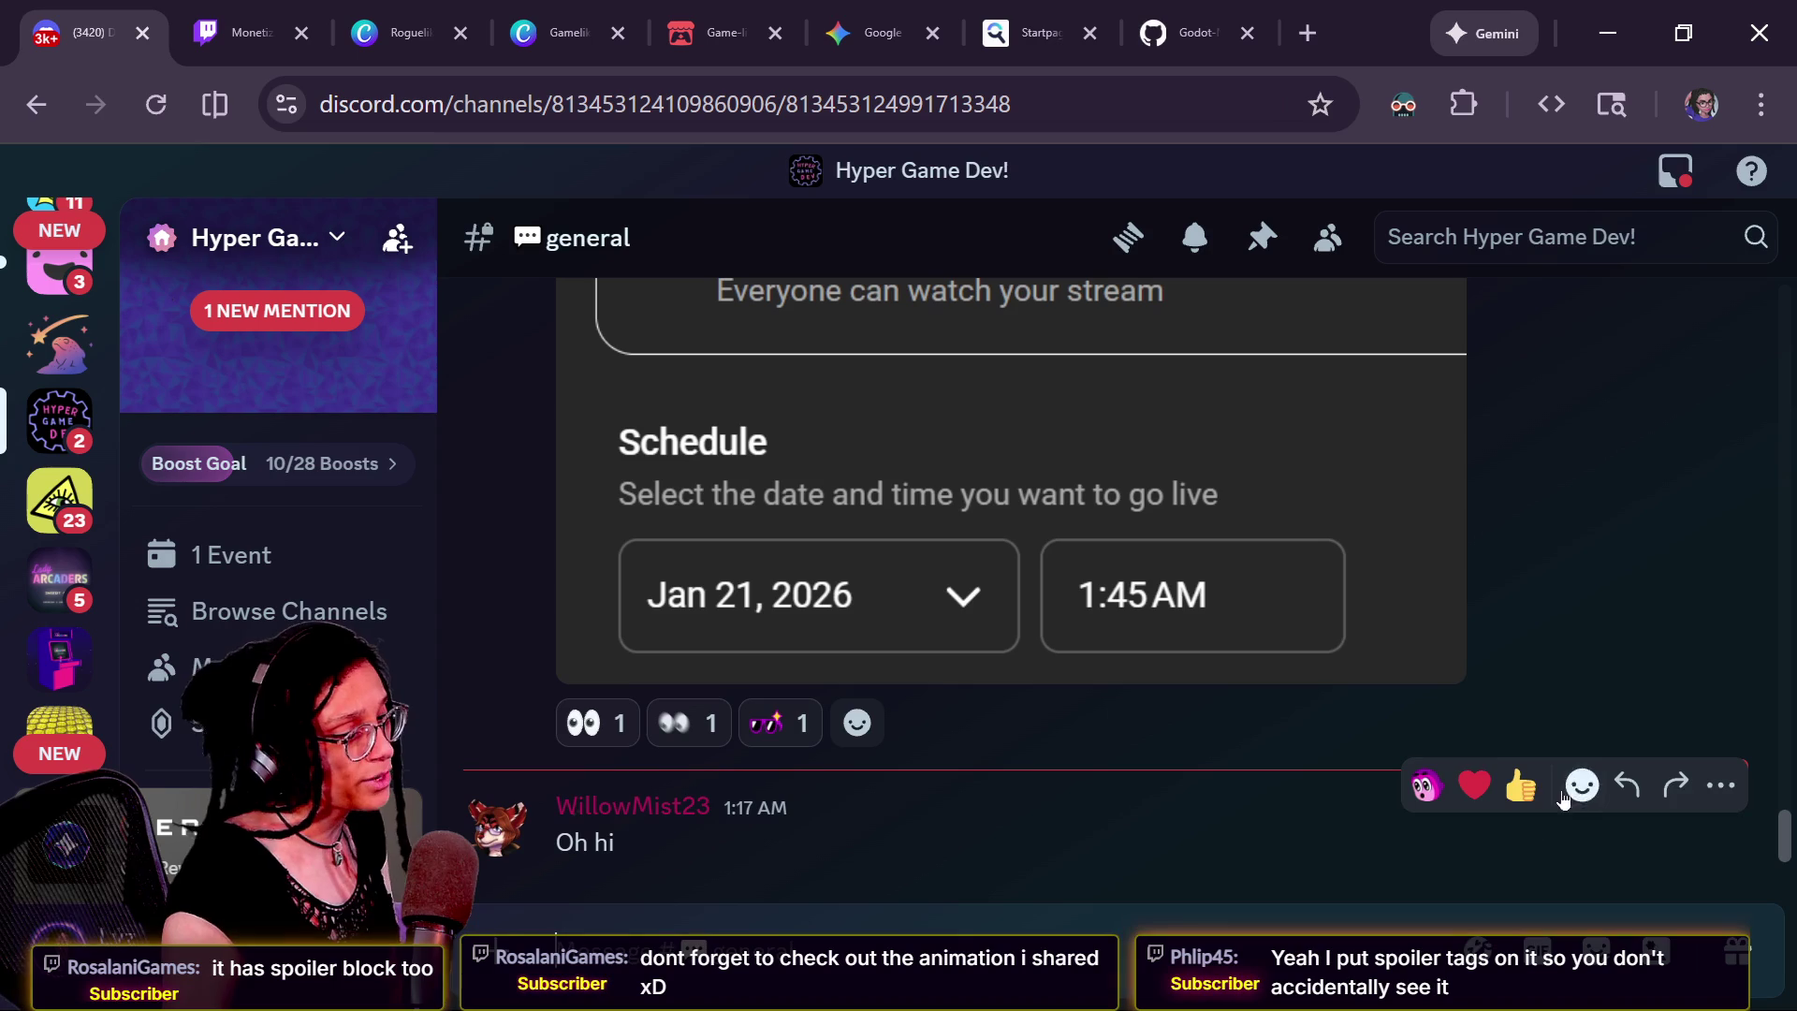
# React to the 'Oh hi' message with the blob_wave emoji
pyautogui.click(1582, 784)
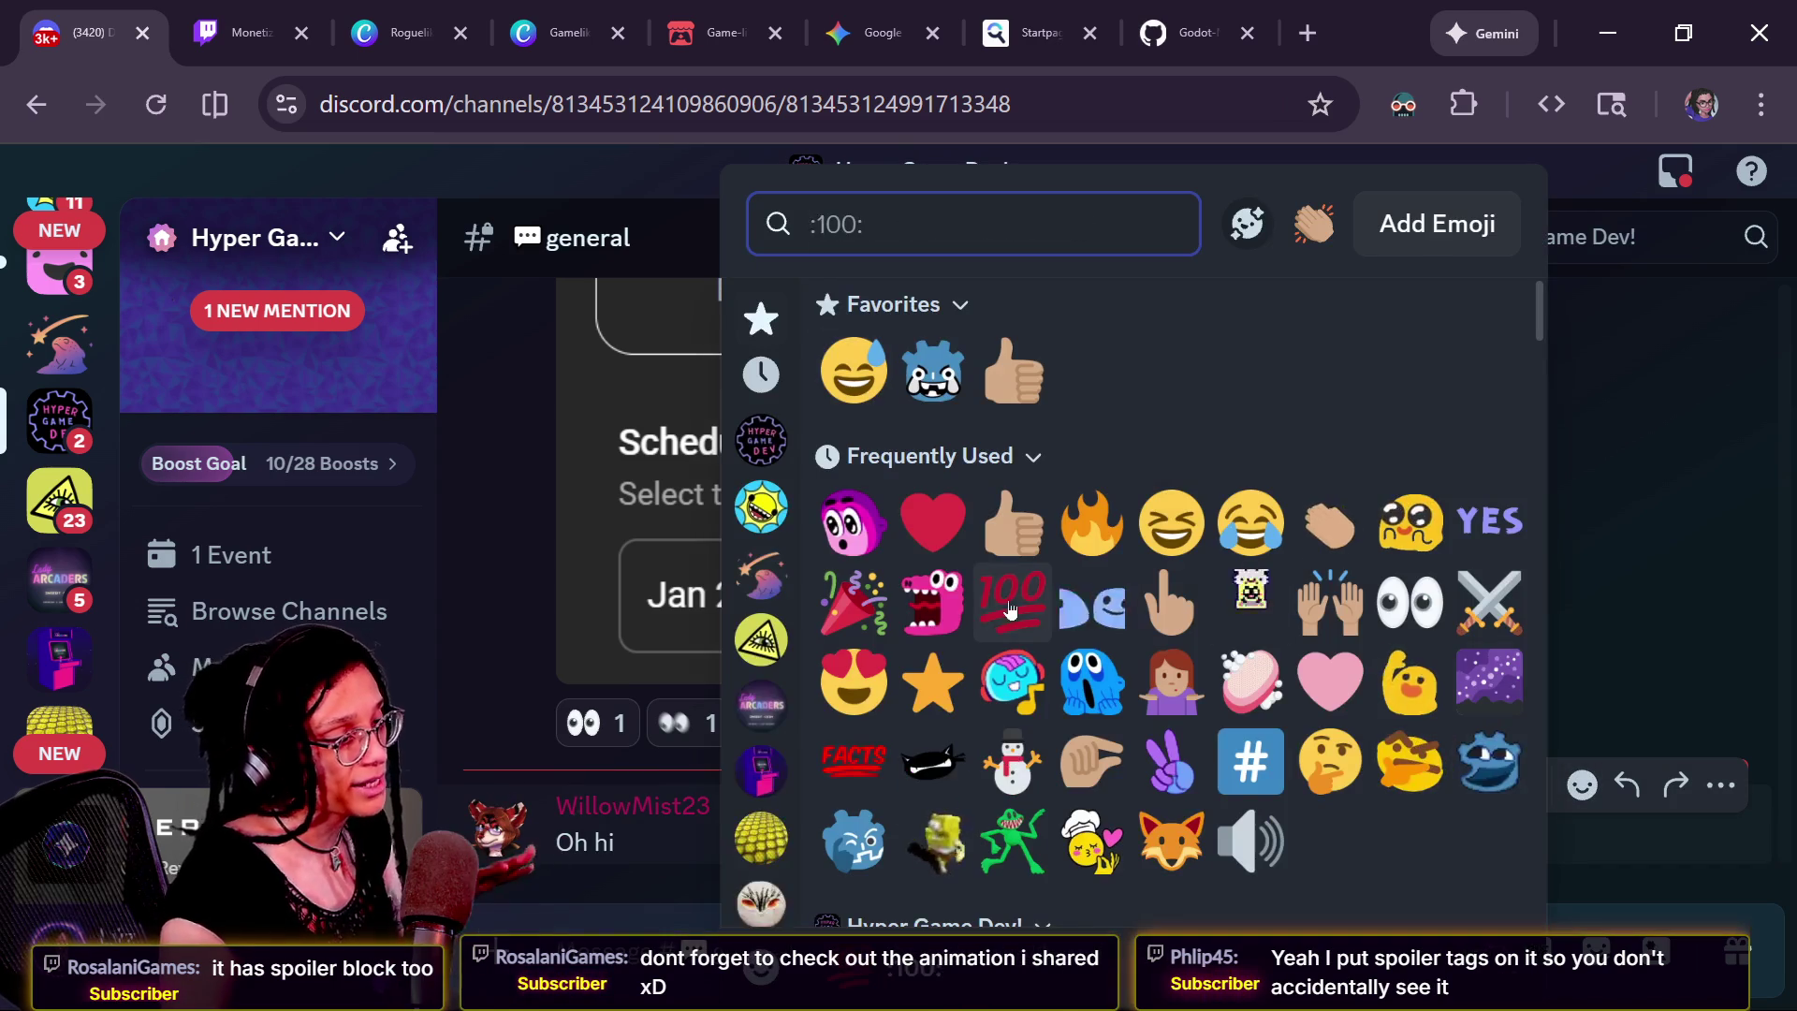
pyautogui.scroll(-10, 937, 676)
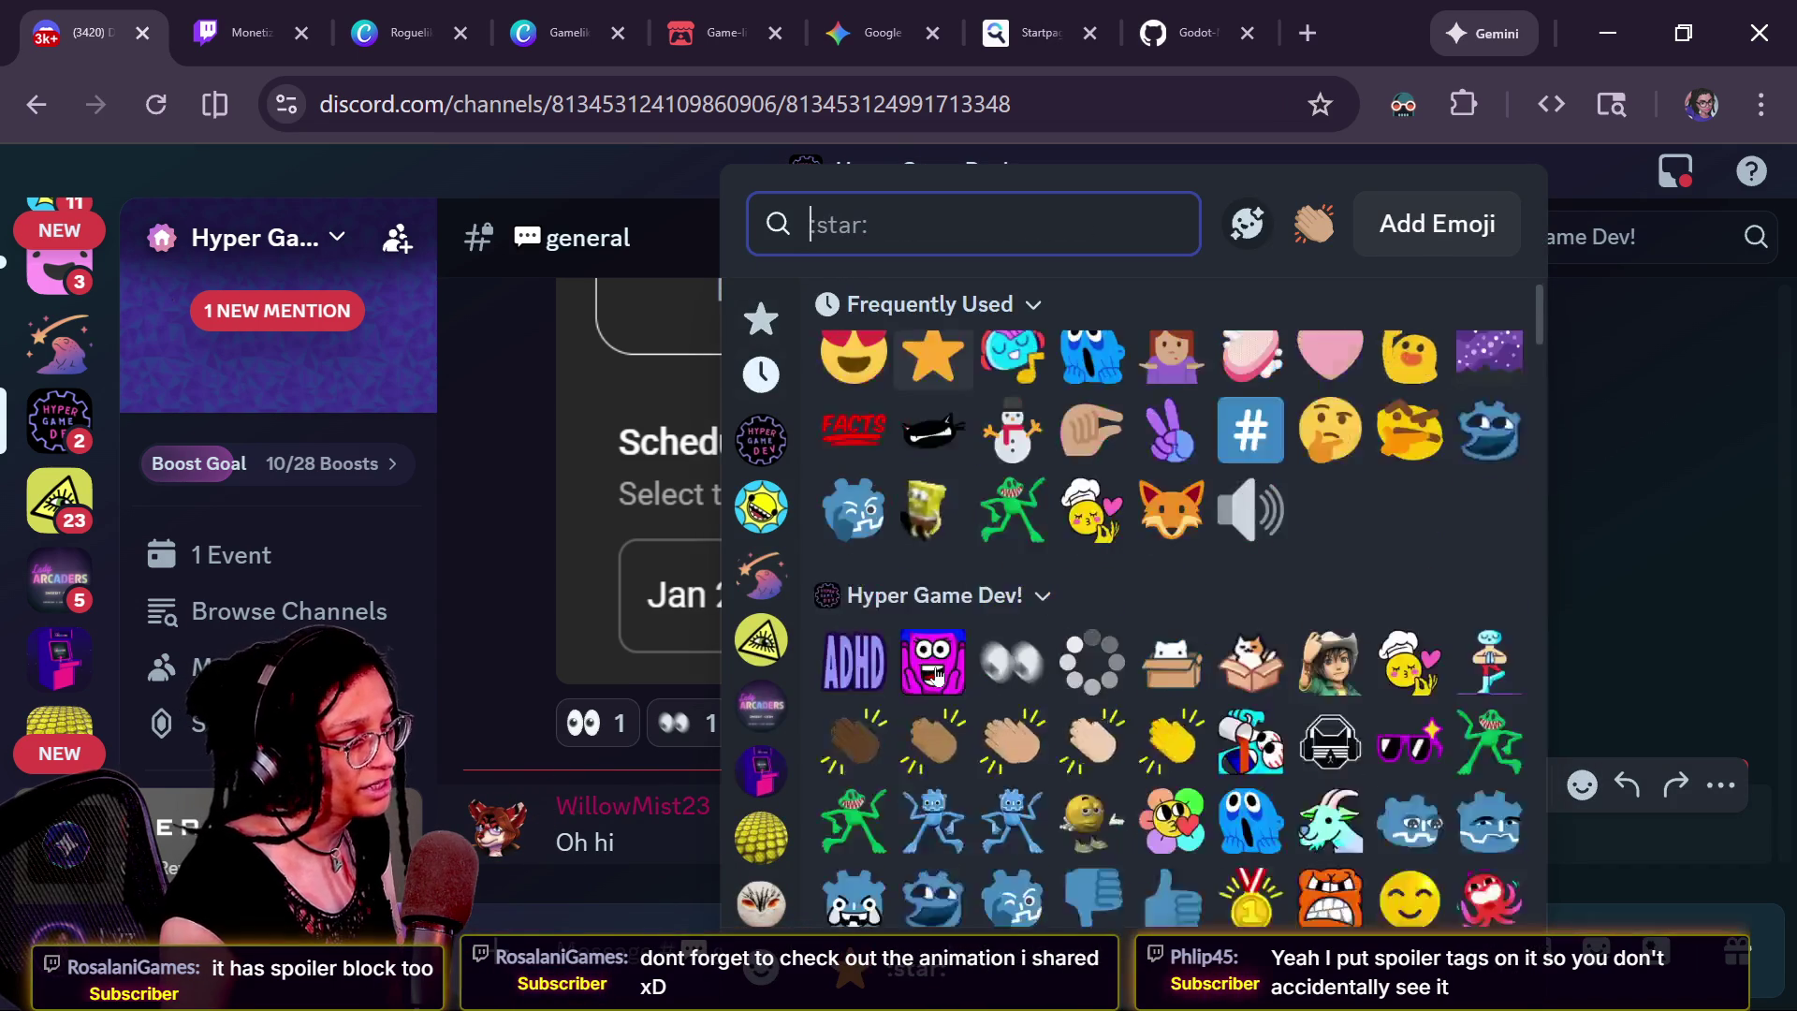
pyautogui.scroll(-2, 1218, 680)
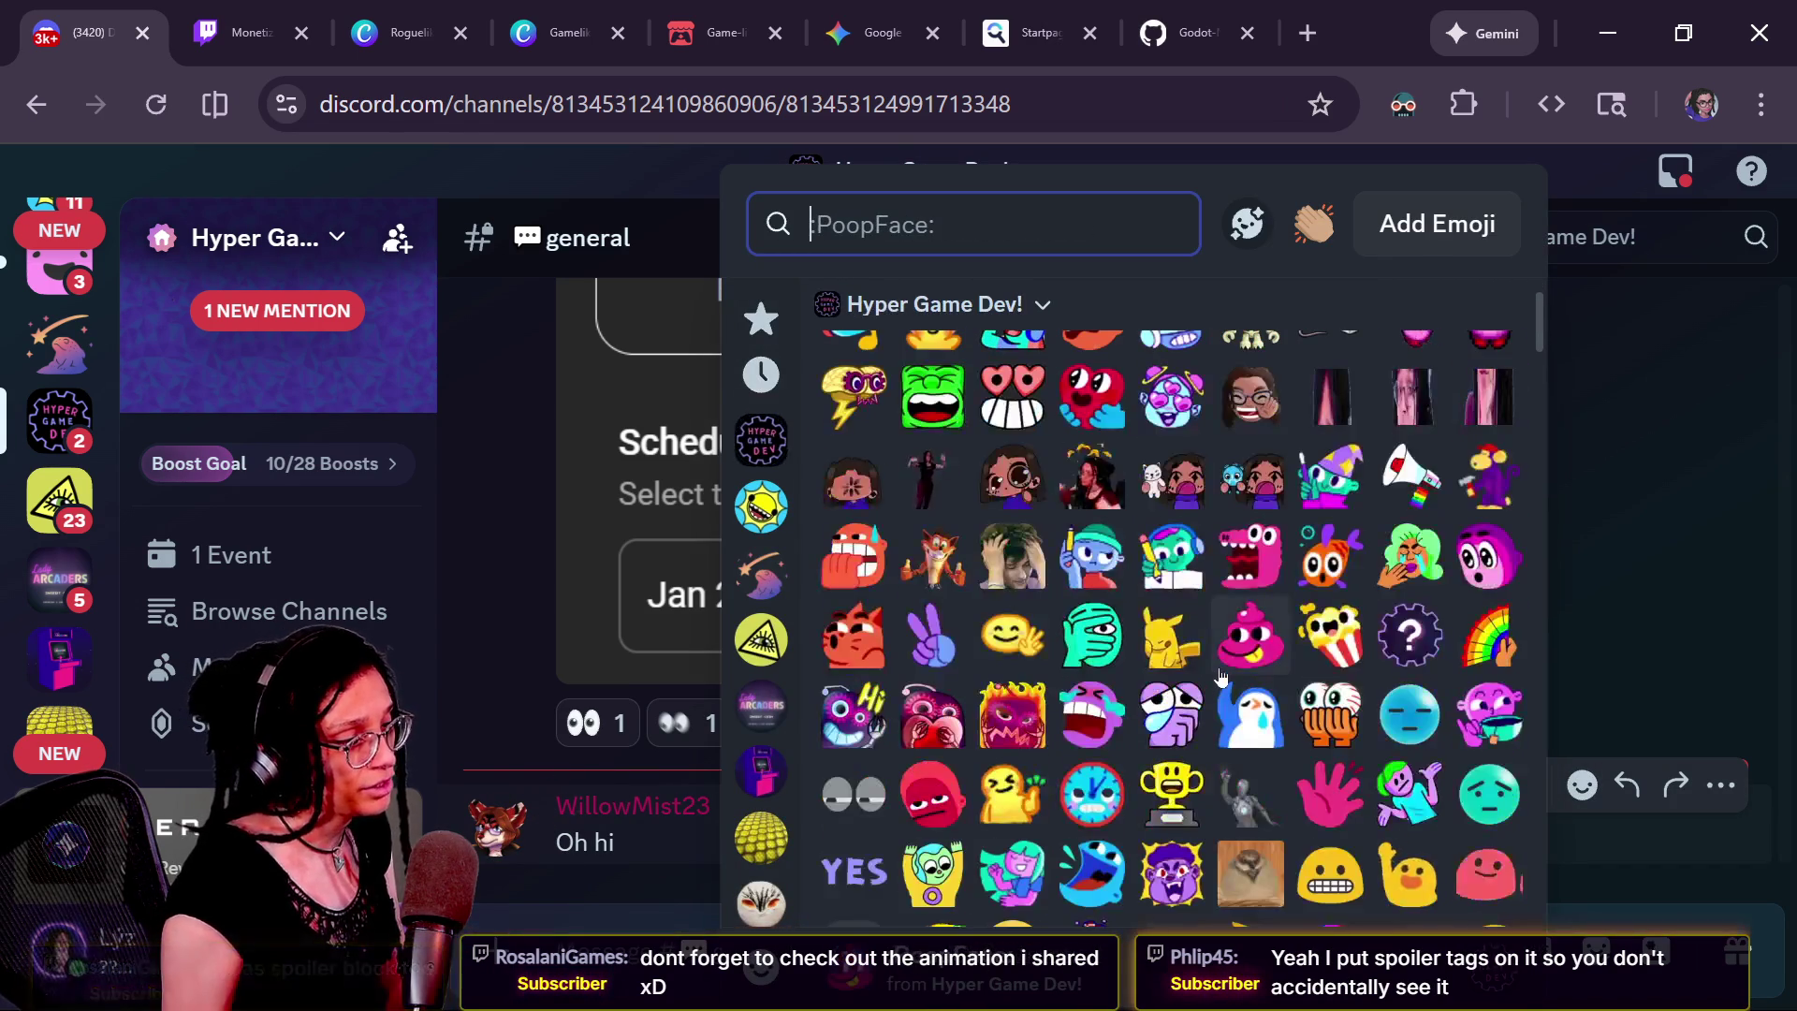
pyautogui.scroll(-4, 1199, 694)
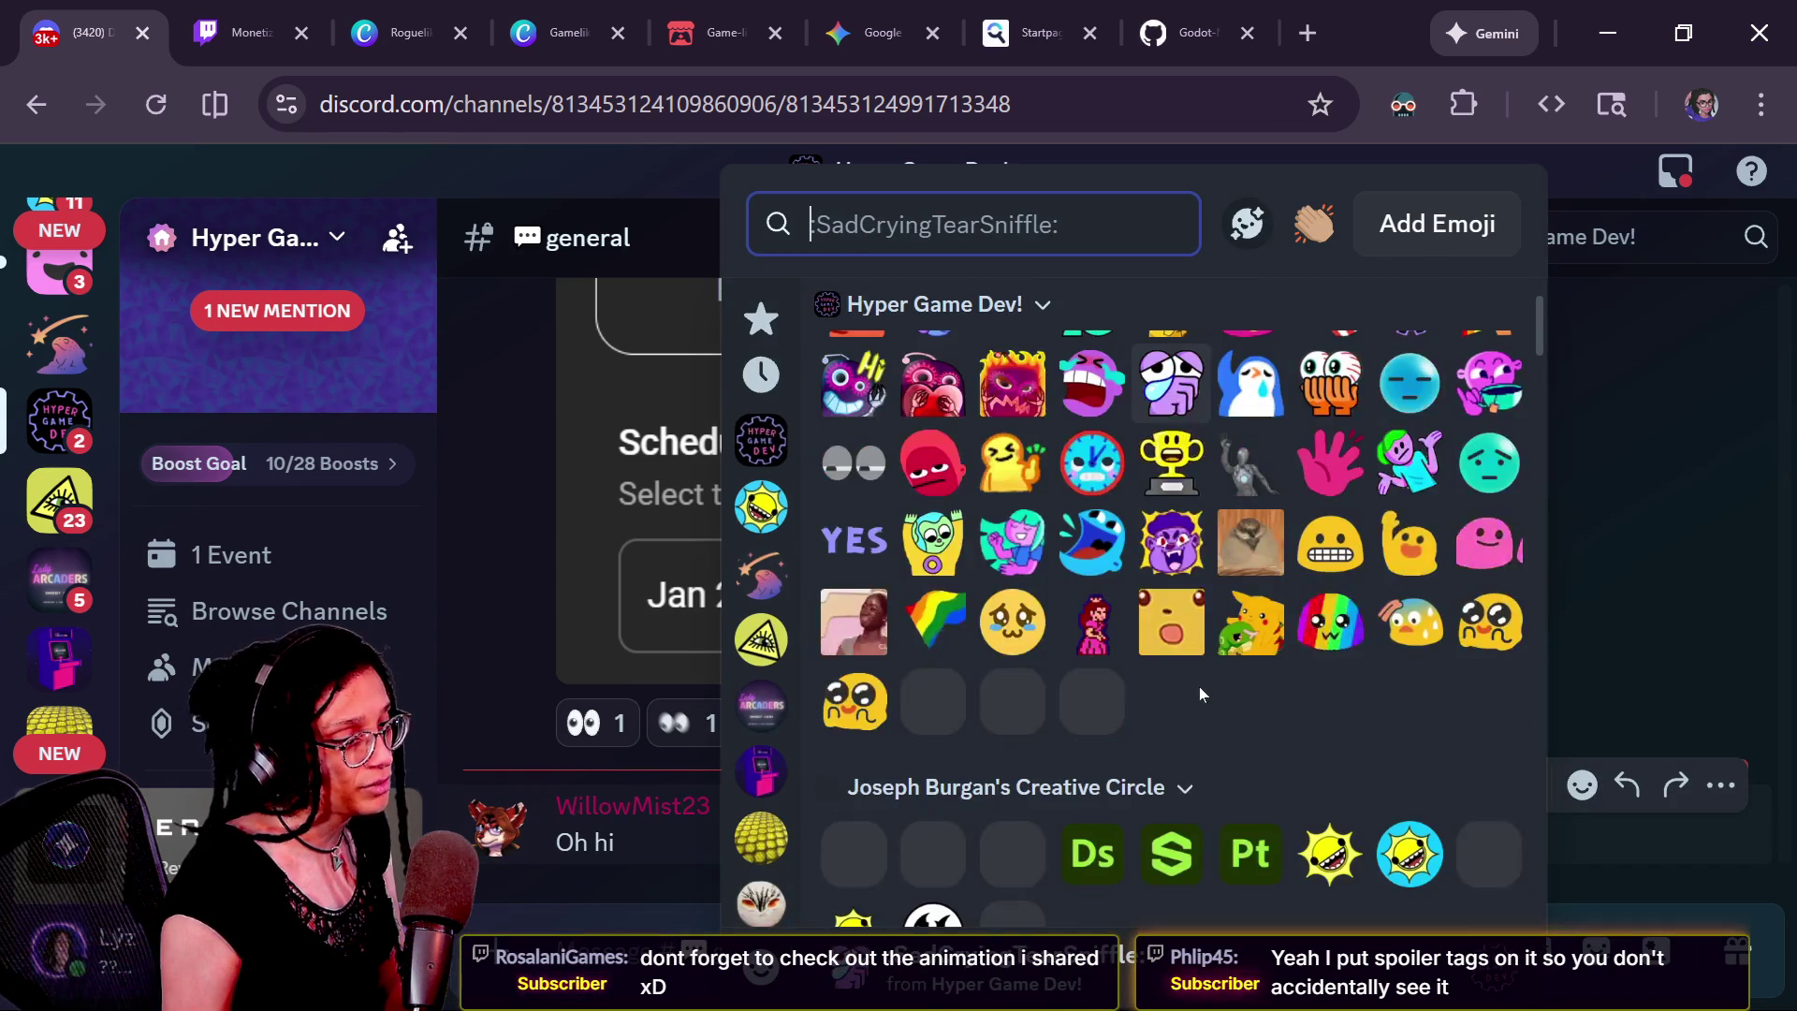
pyautogui.click(1411, 552)
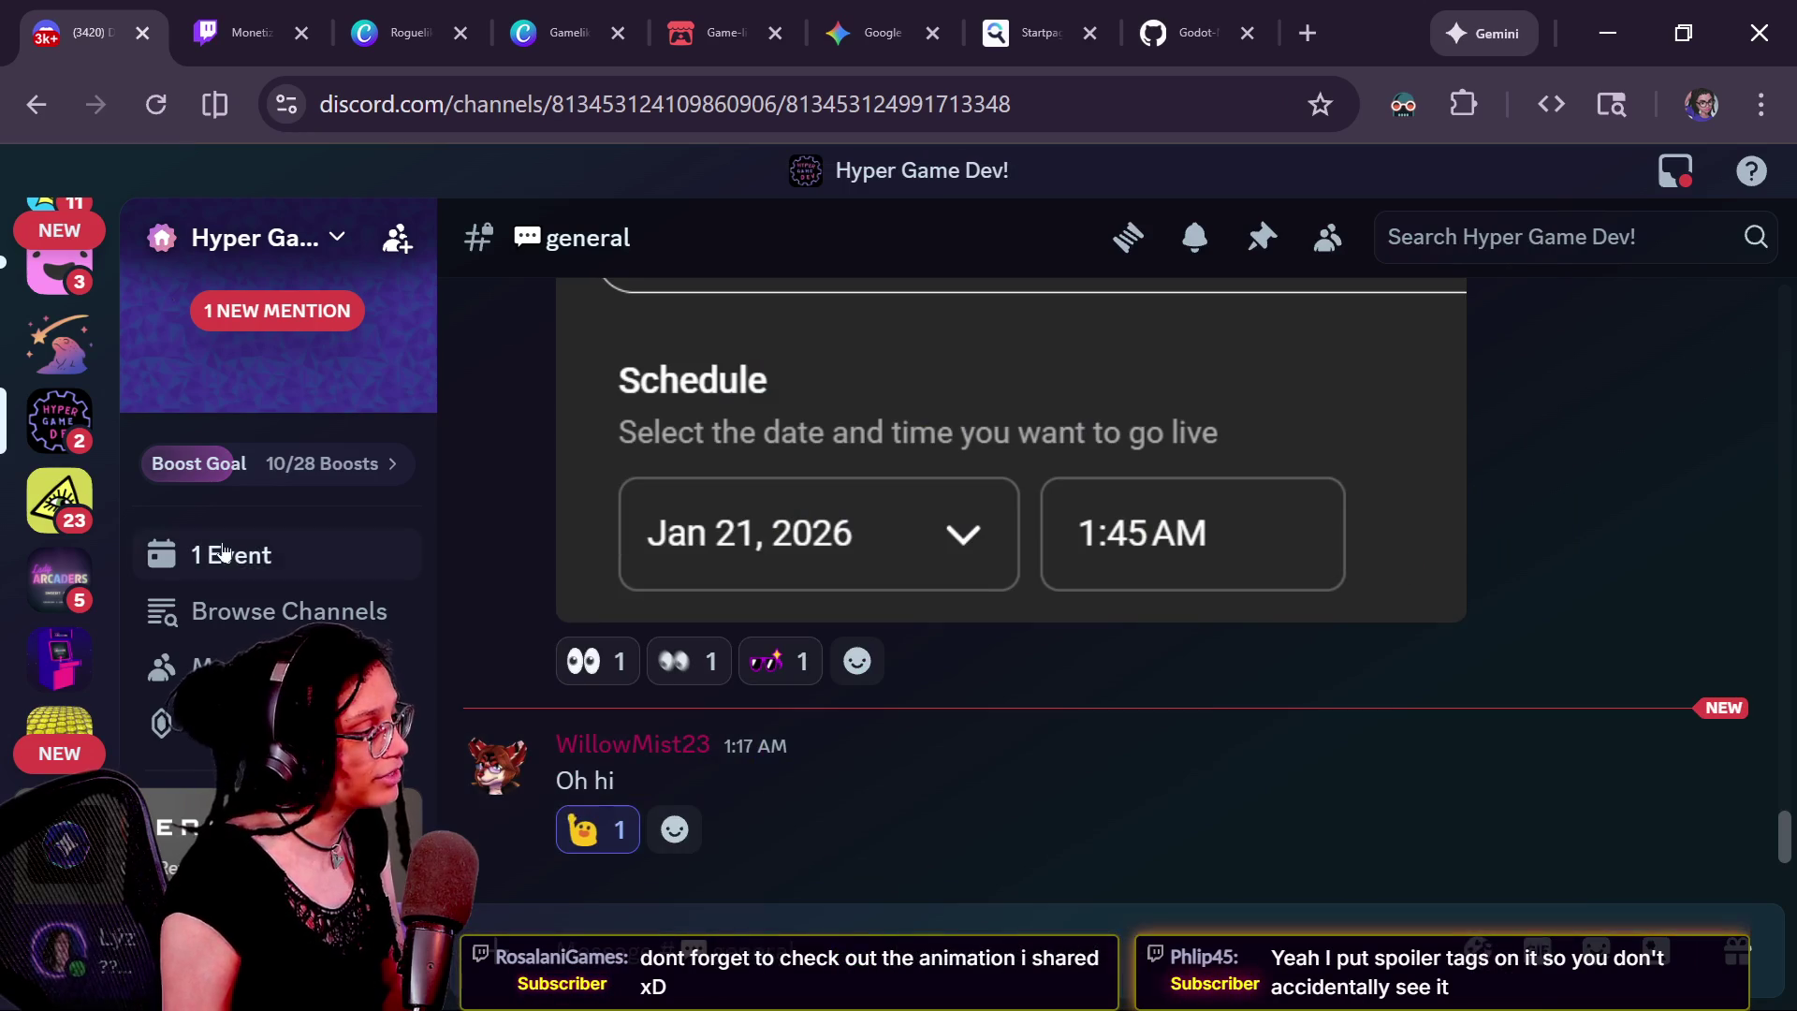
# In #live_text, view the viewer's heart-shaped 'LOVE YOU' WIP drawing full size
pyautogui.scroll(-15, 225, 553)
pyautogui.scroll(-15, 225, 553)
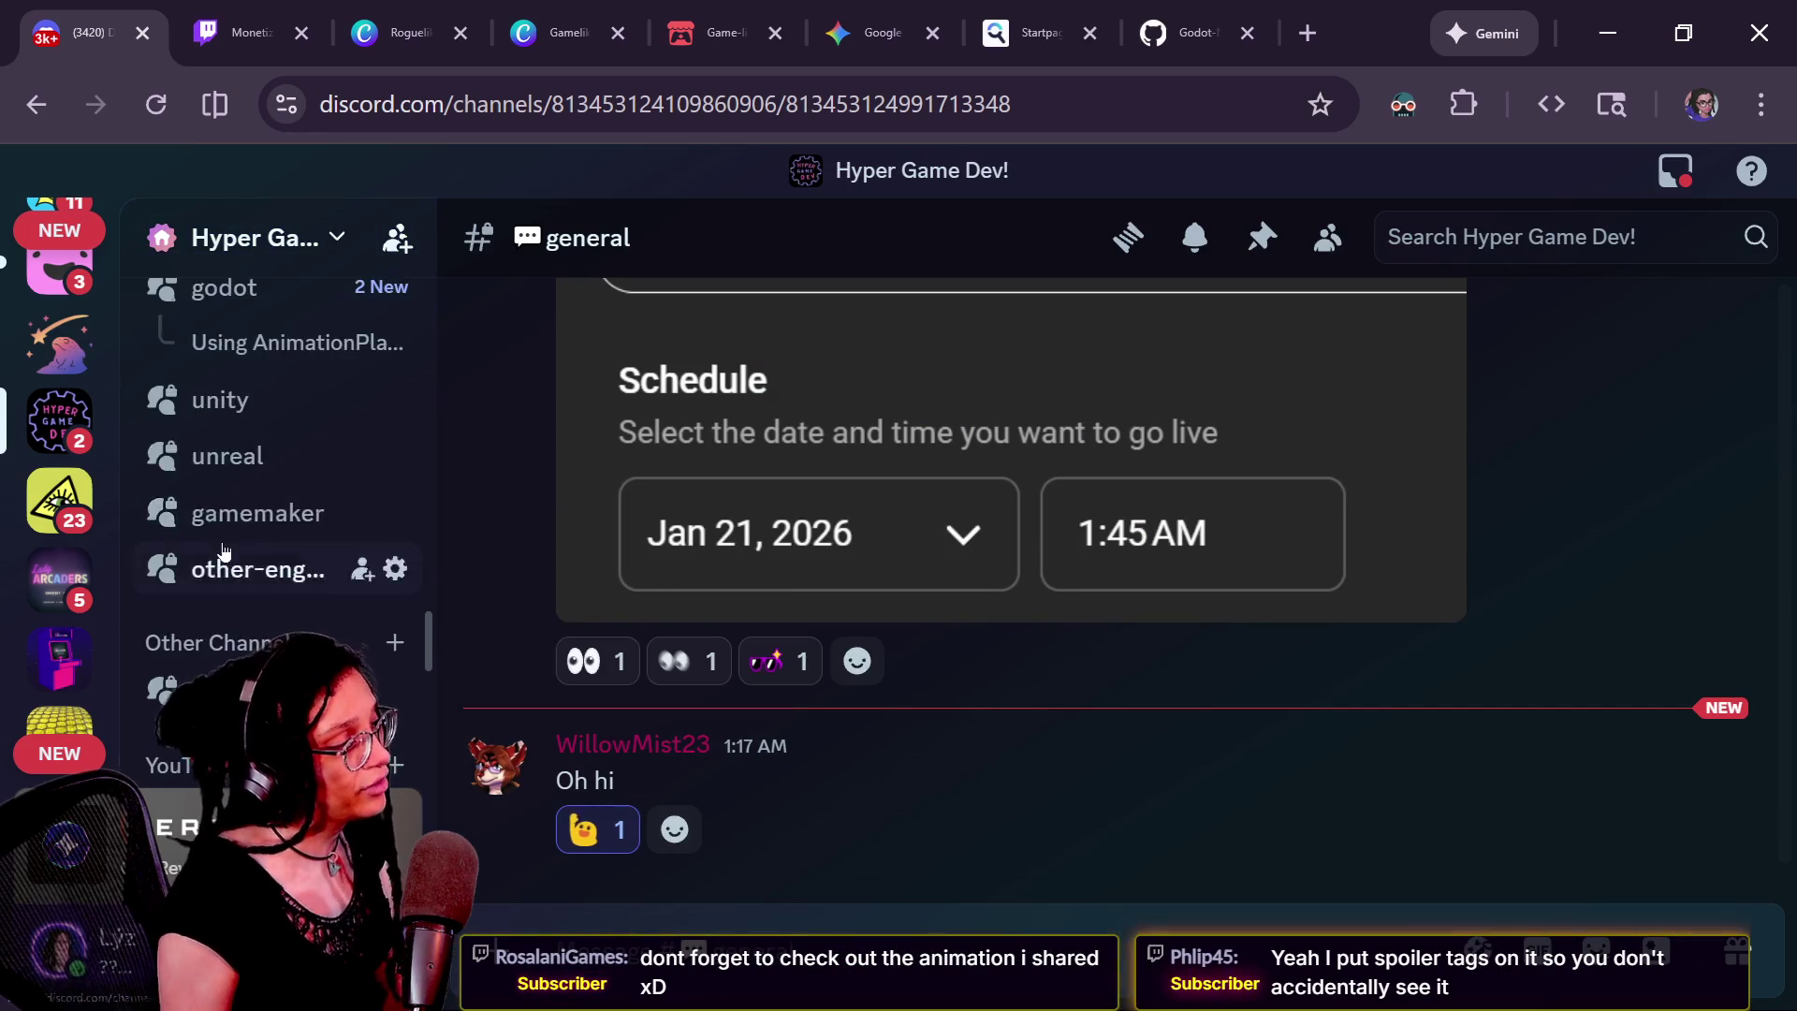
pyautogui.scroll(3, 234, 377)
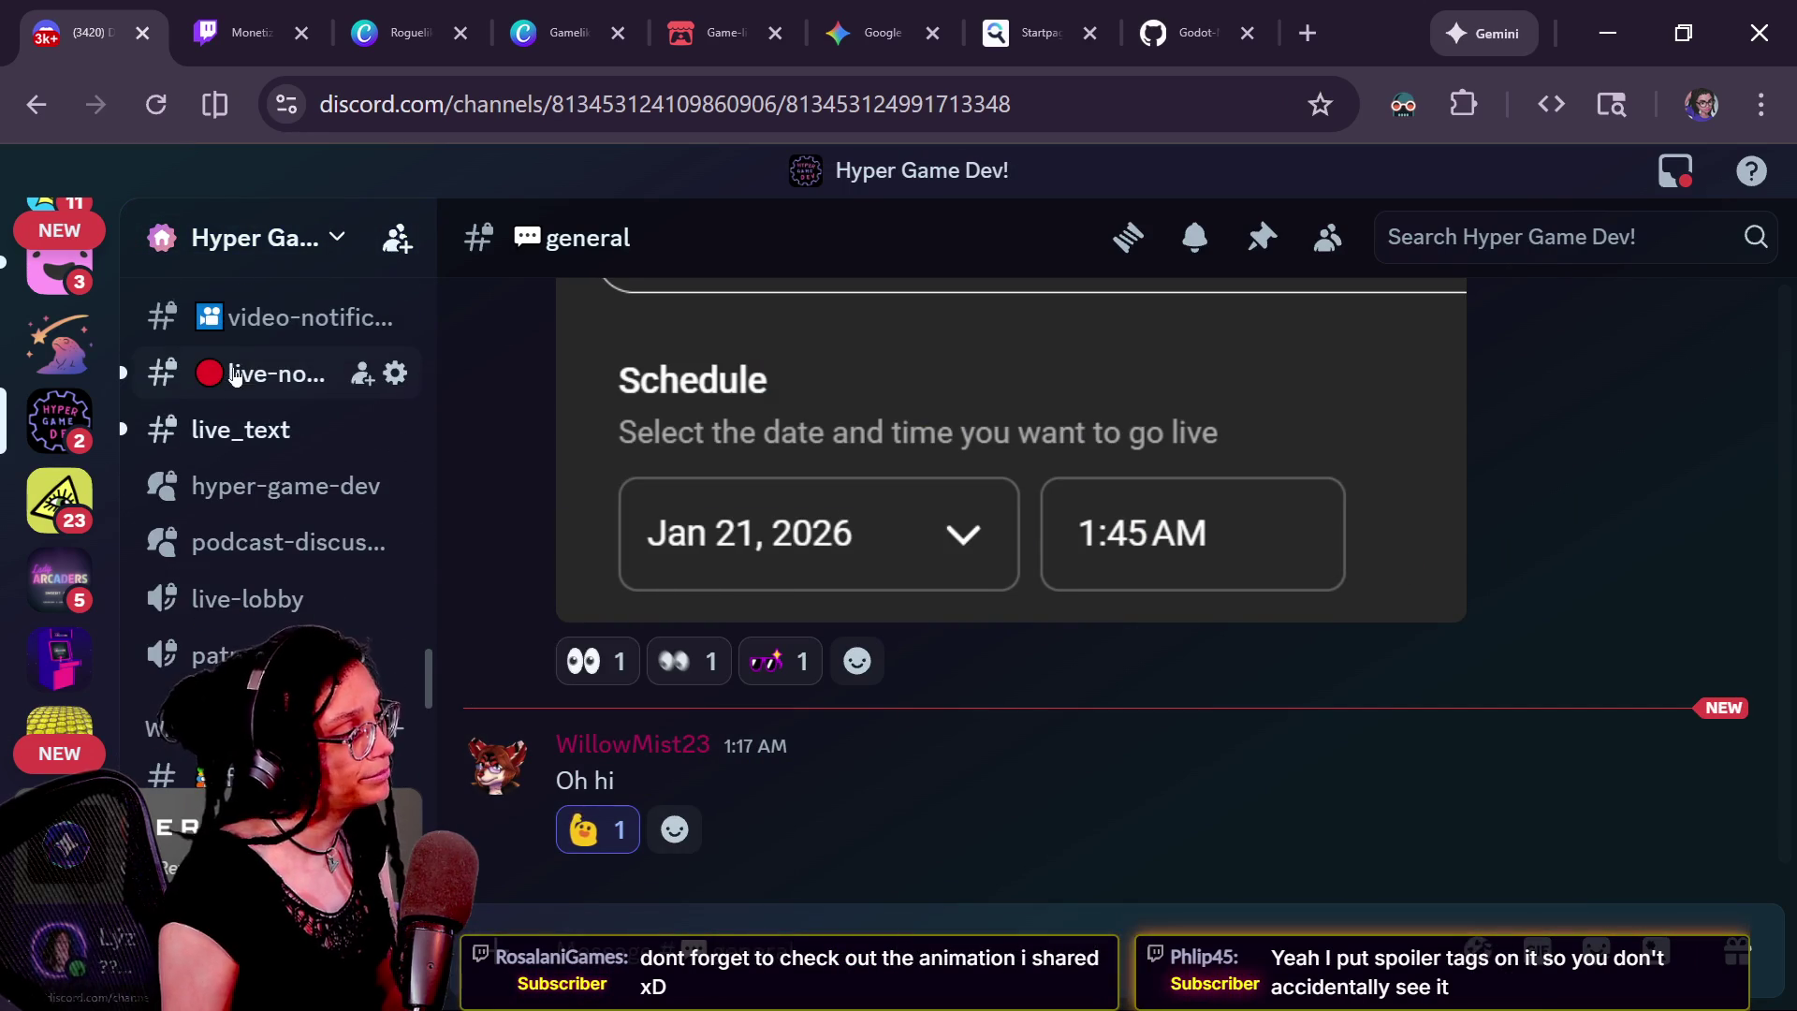
pyautogui.click(239, 429)
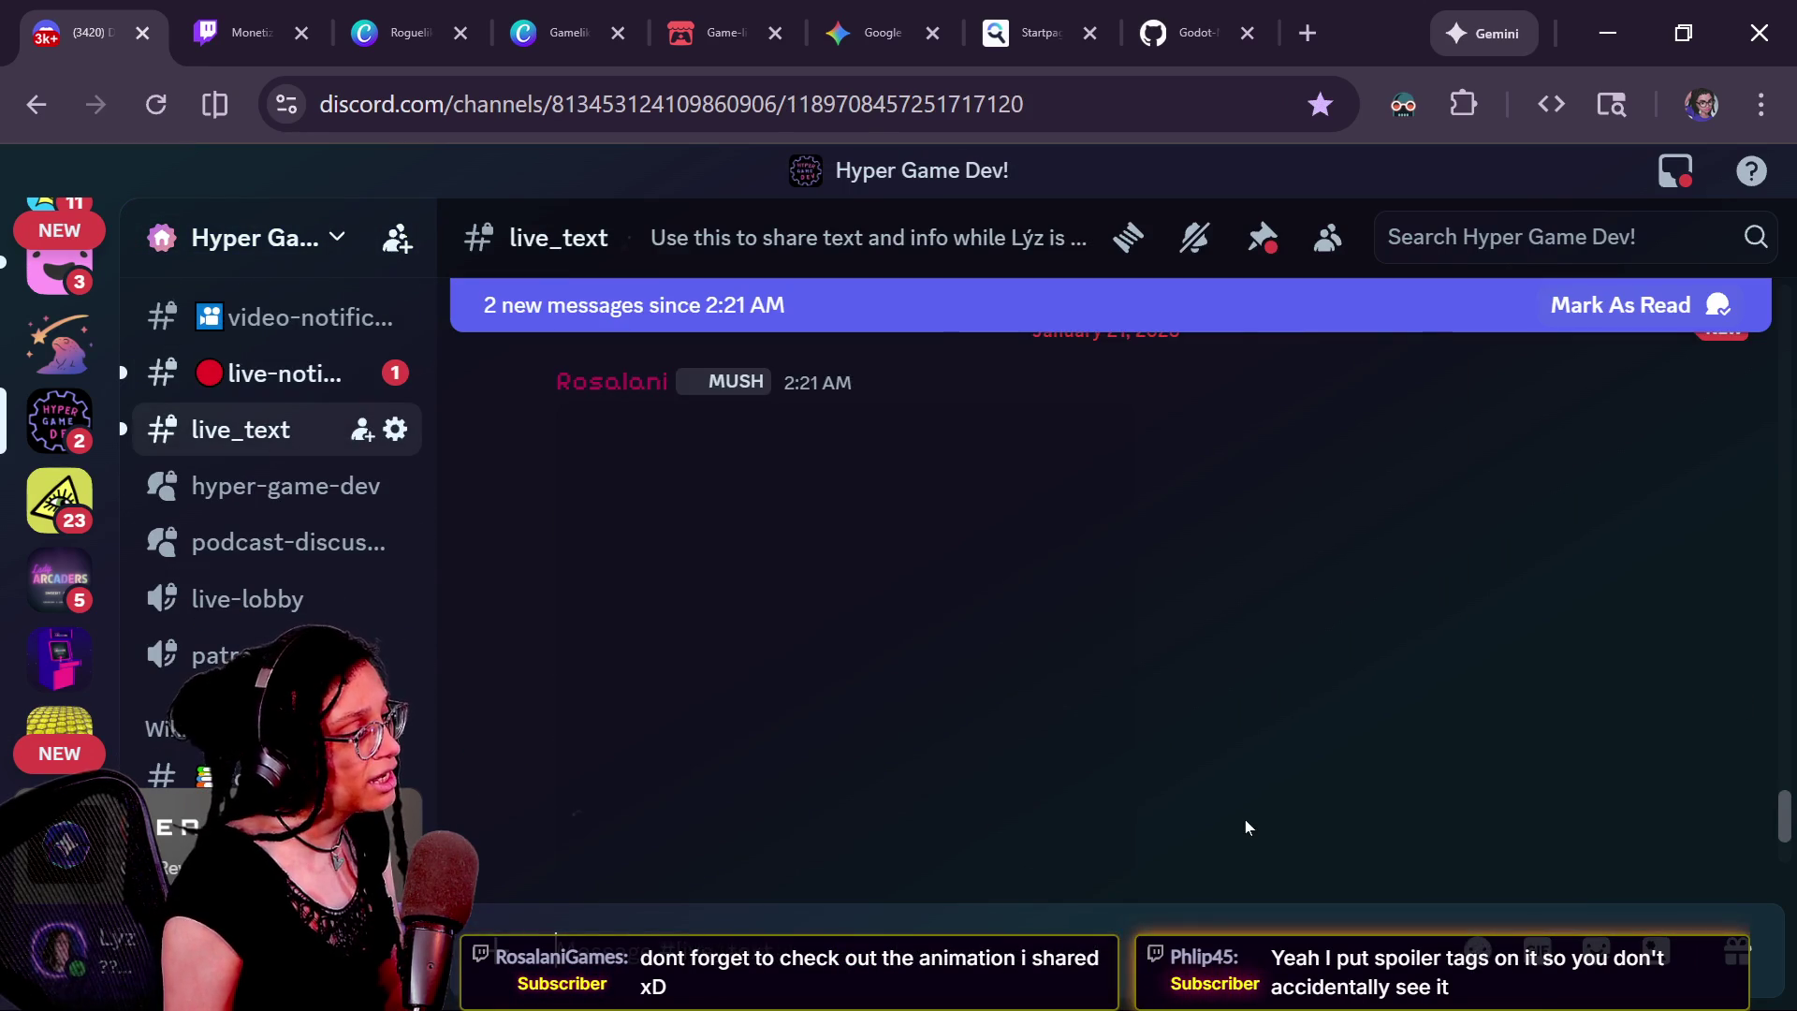
pyautogui.scroll(-5, 1245, 828)
pyautogui.scroll(-7, 1245, 828)
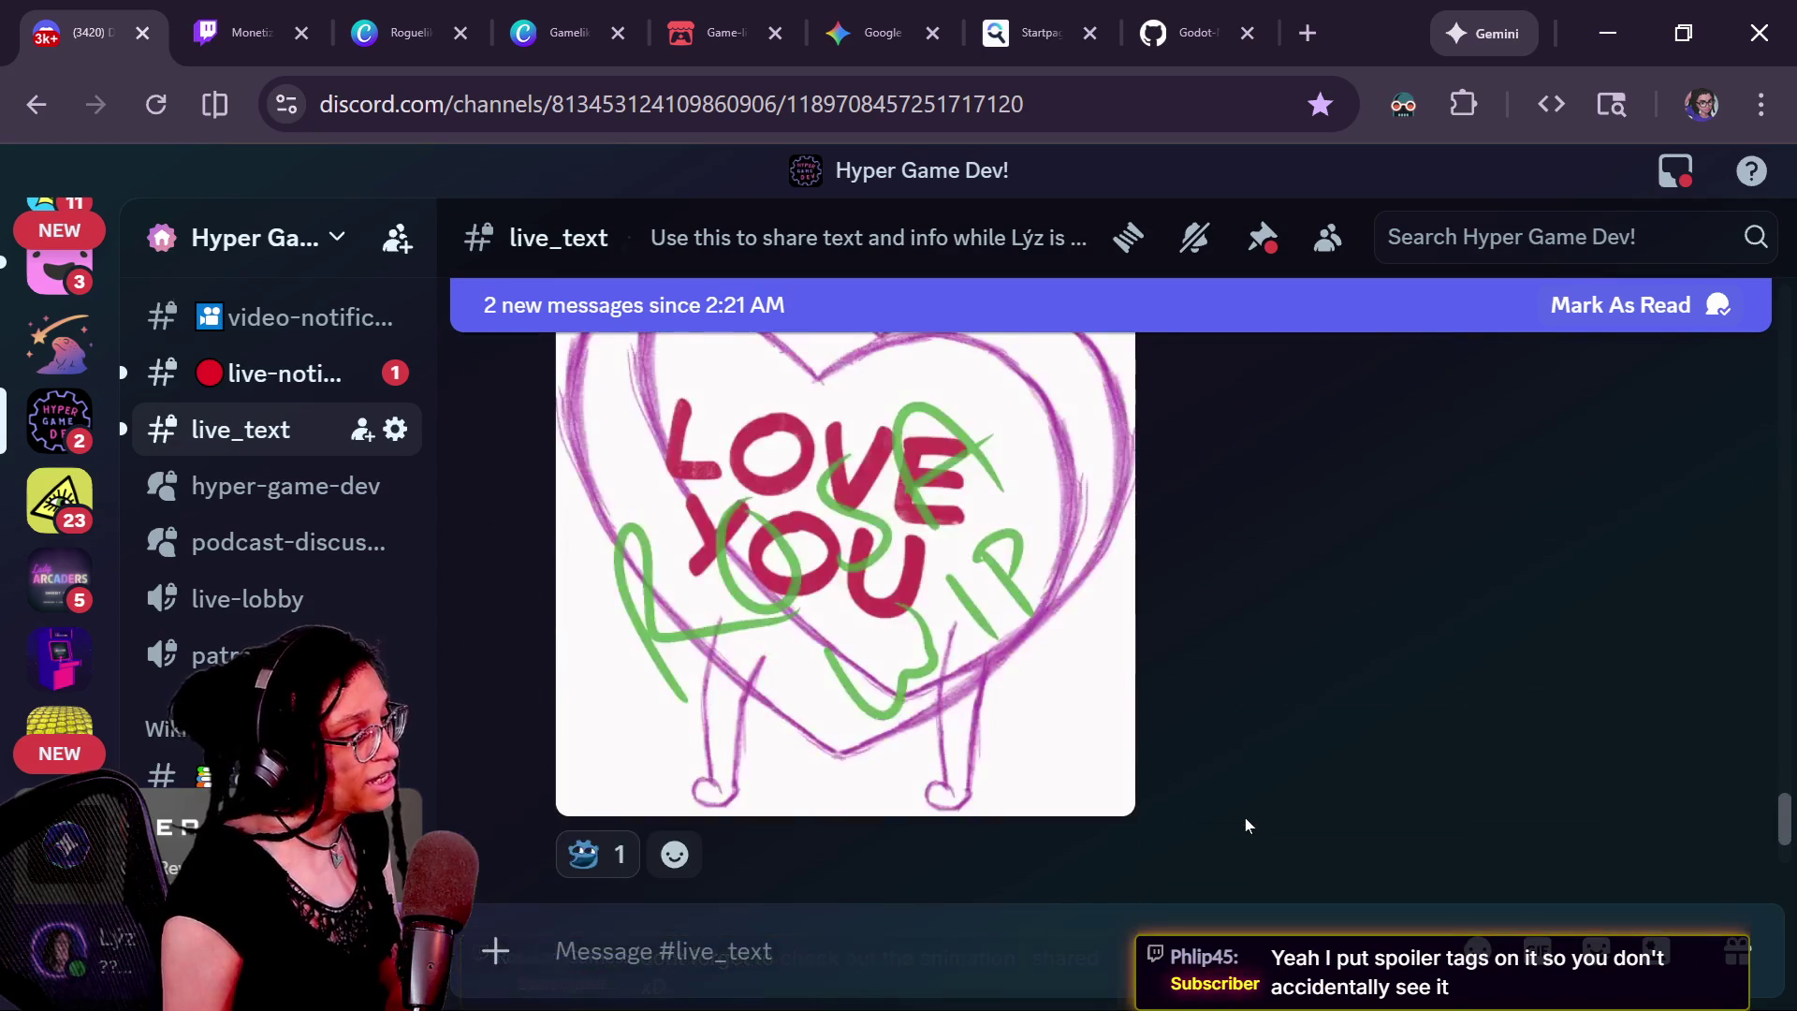
pyautogui.click(1095, 697)
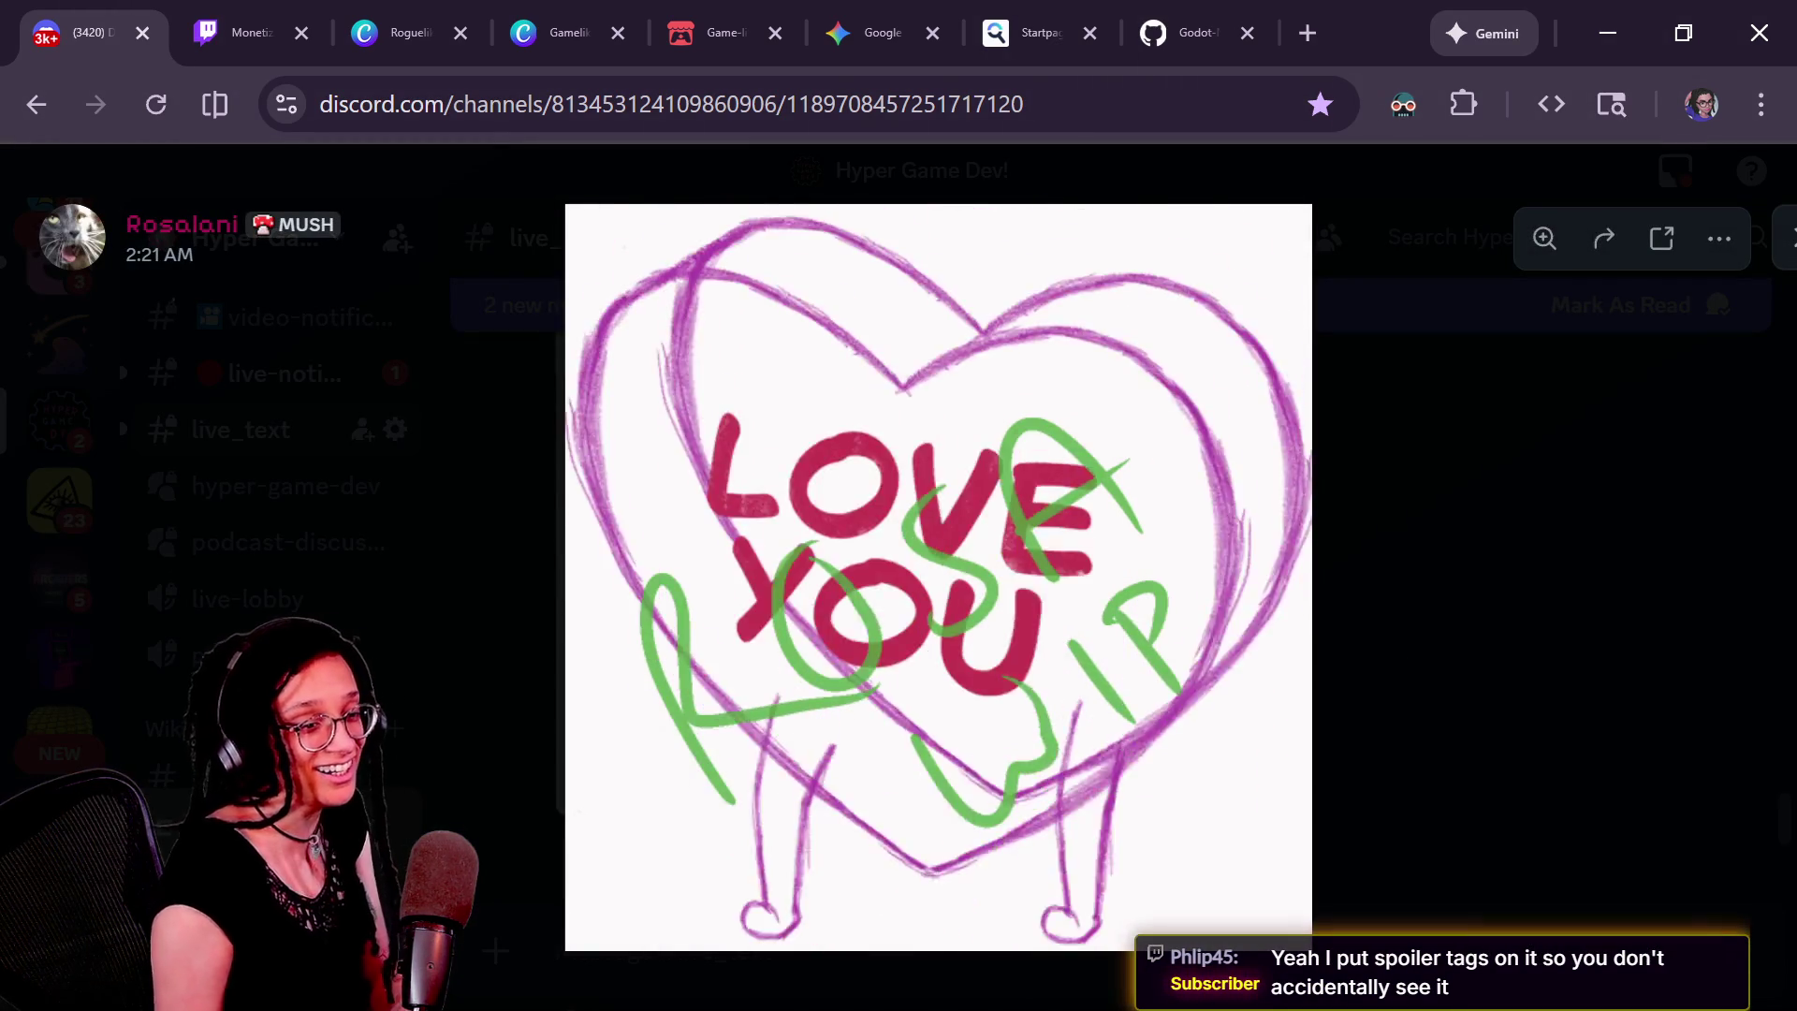
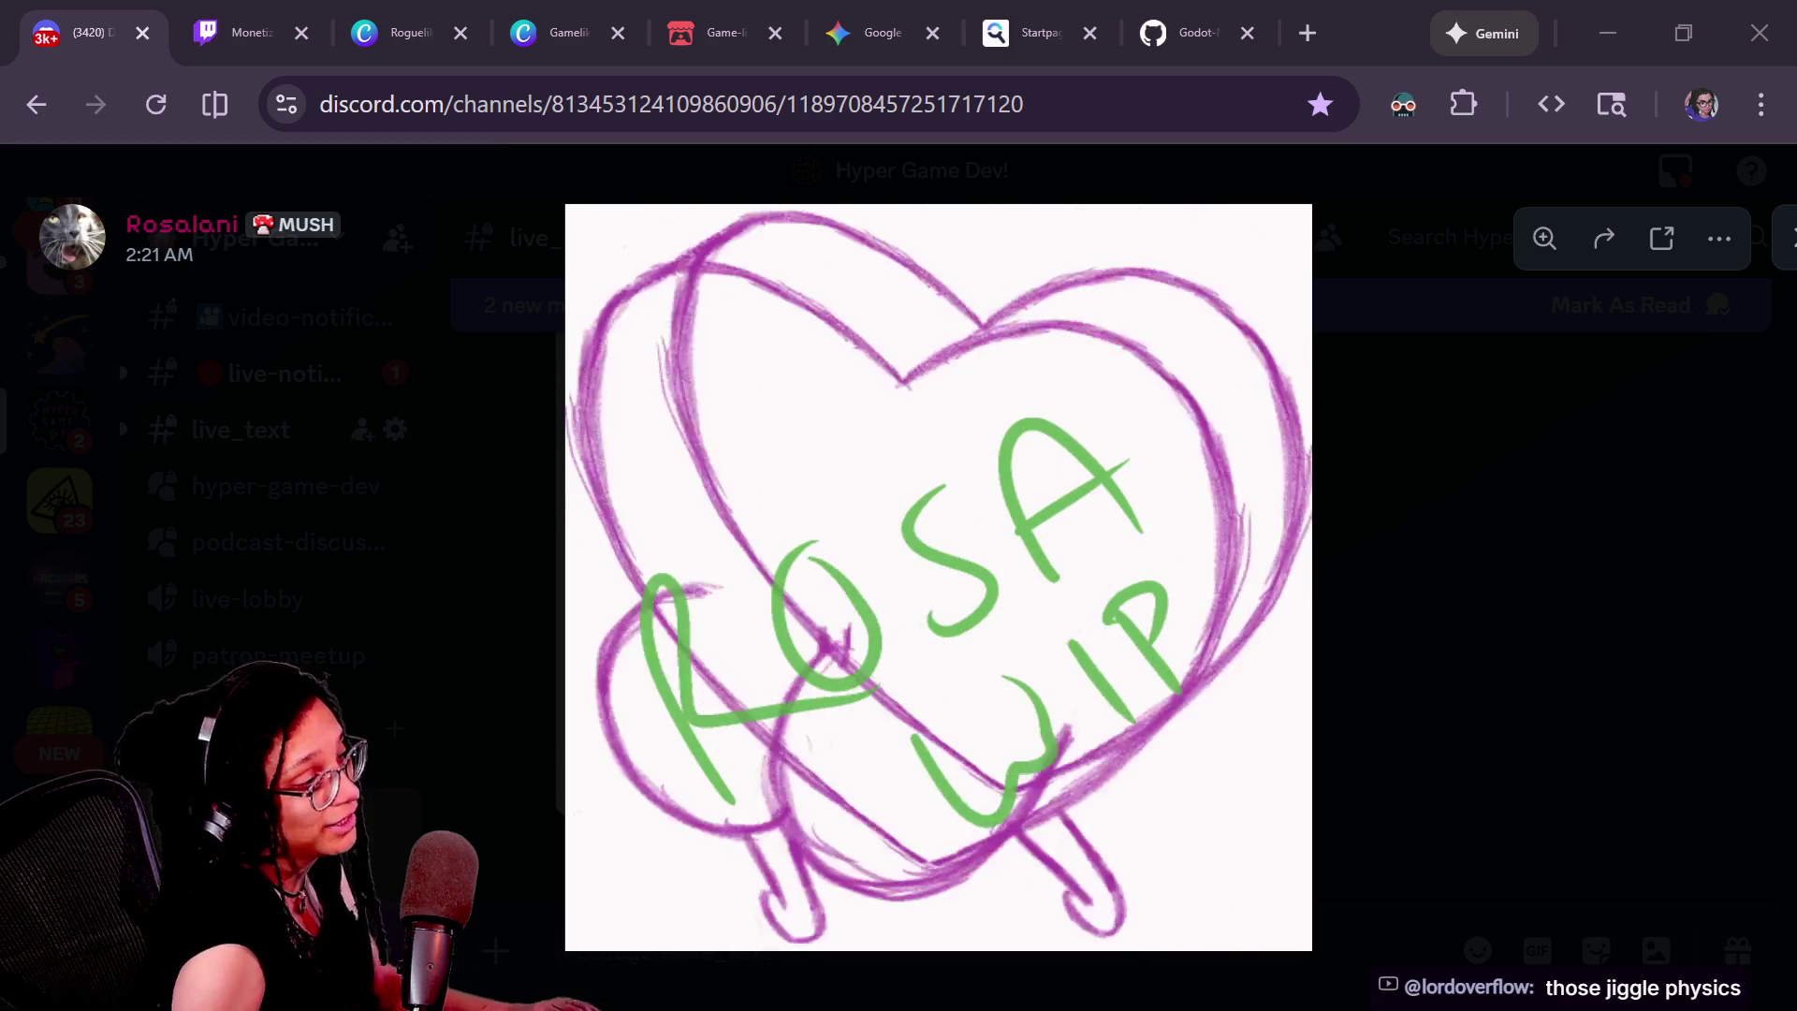
# Switch from the Discord heart drawing back to manage_paths.gd in Godot
pyautogui.hotkey('alt', 'Tab')
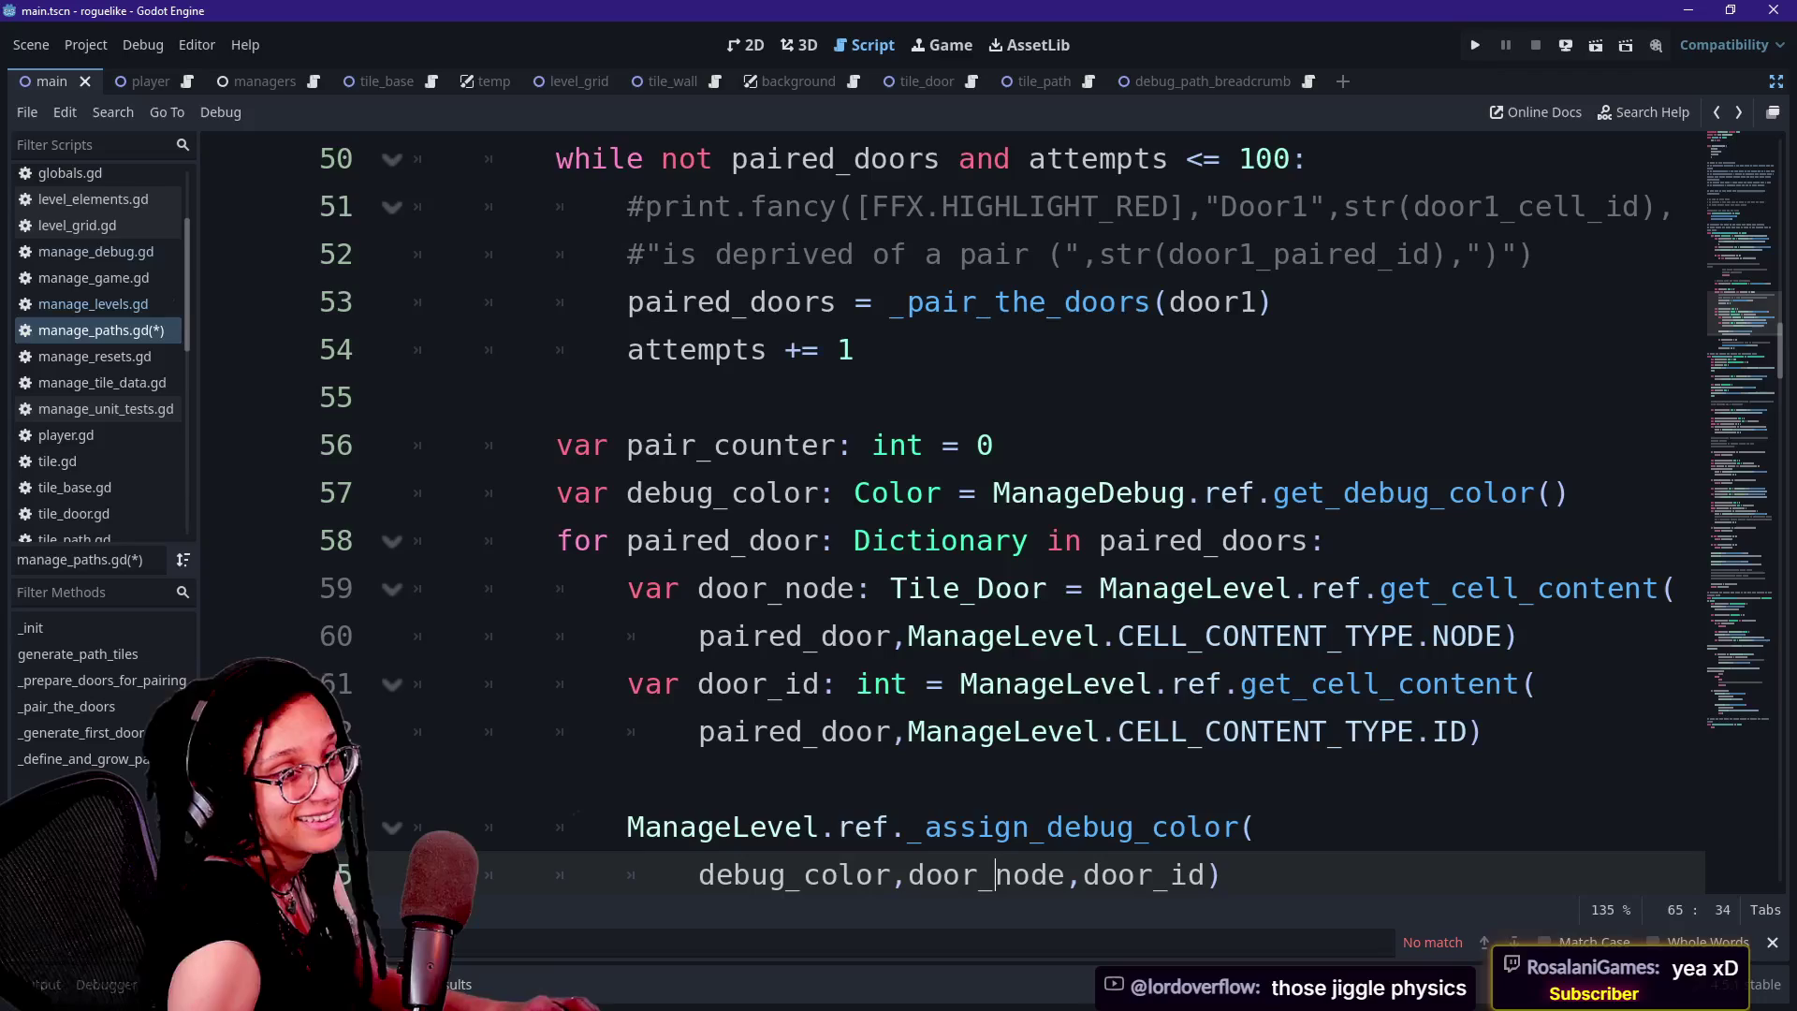
pyautogui.click(1432, 635)
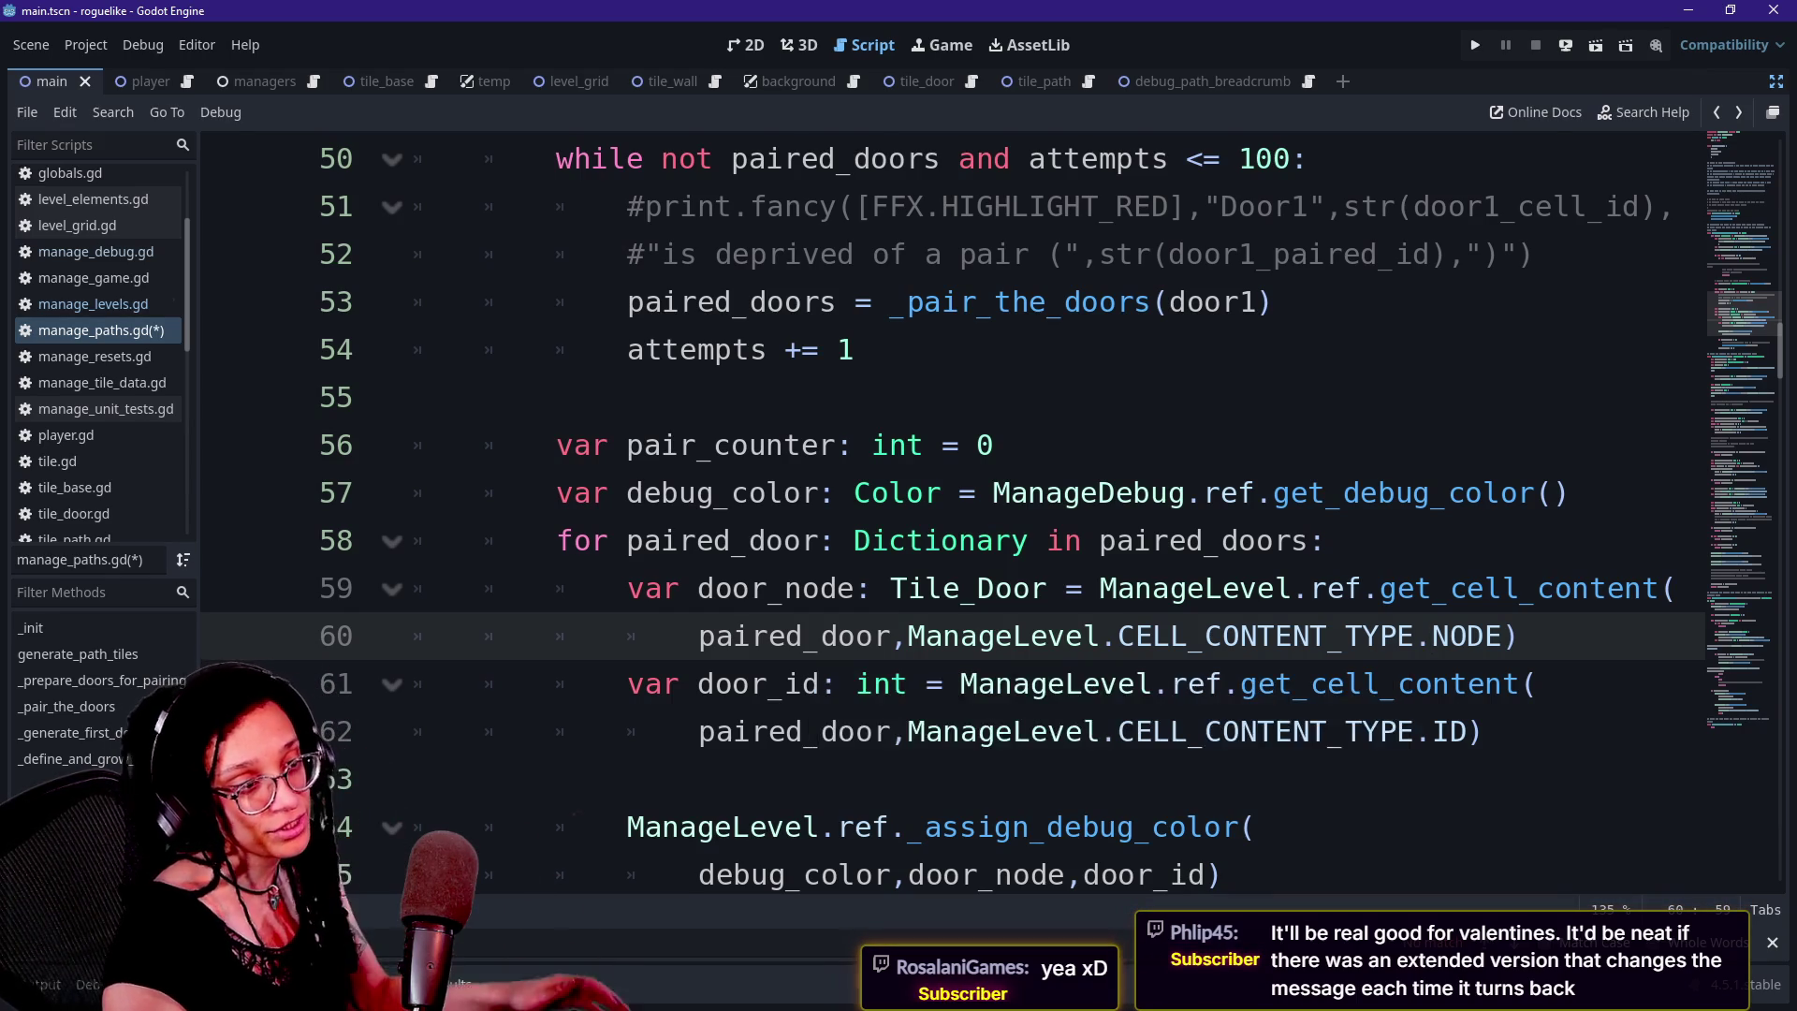
pyautogui.click(414, 779)
pyautogui.press('Up')
pyautogui.press('Up')
pyautogui.press('Down')
pyautogui.press('Down')
pyautogui.hotkey('ctrl', 'z')
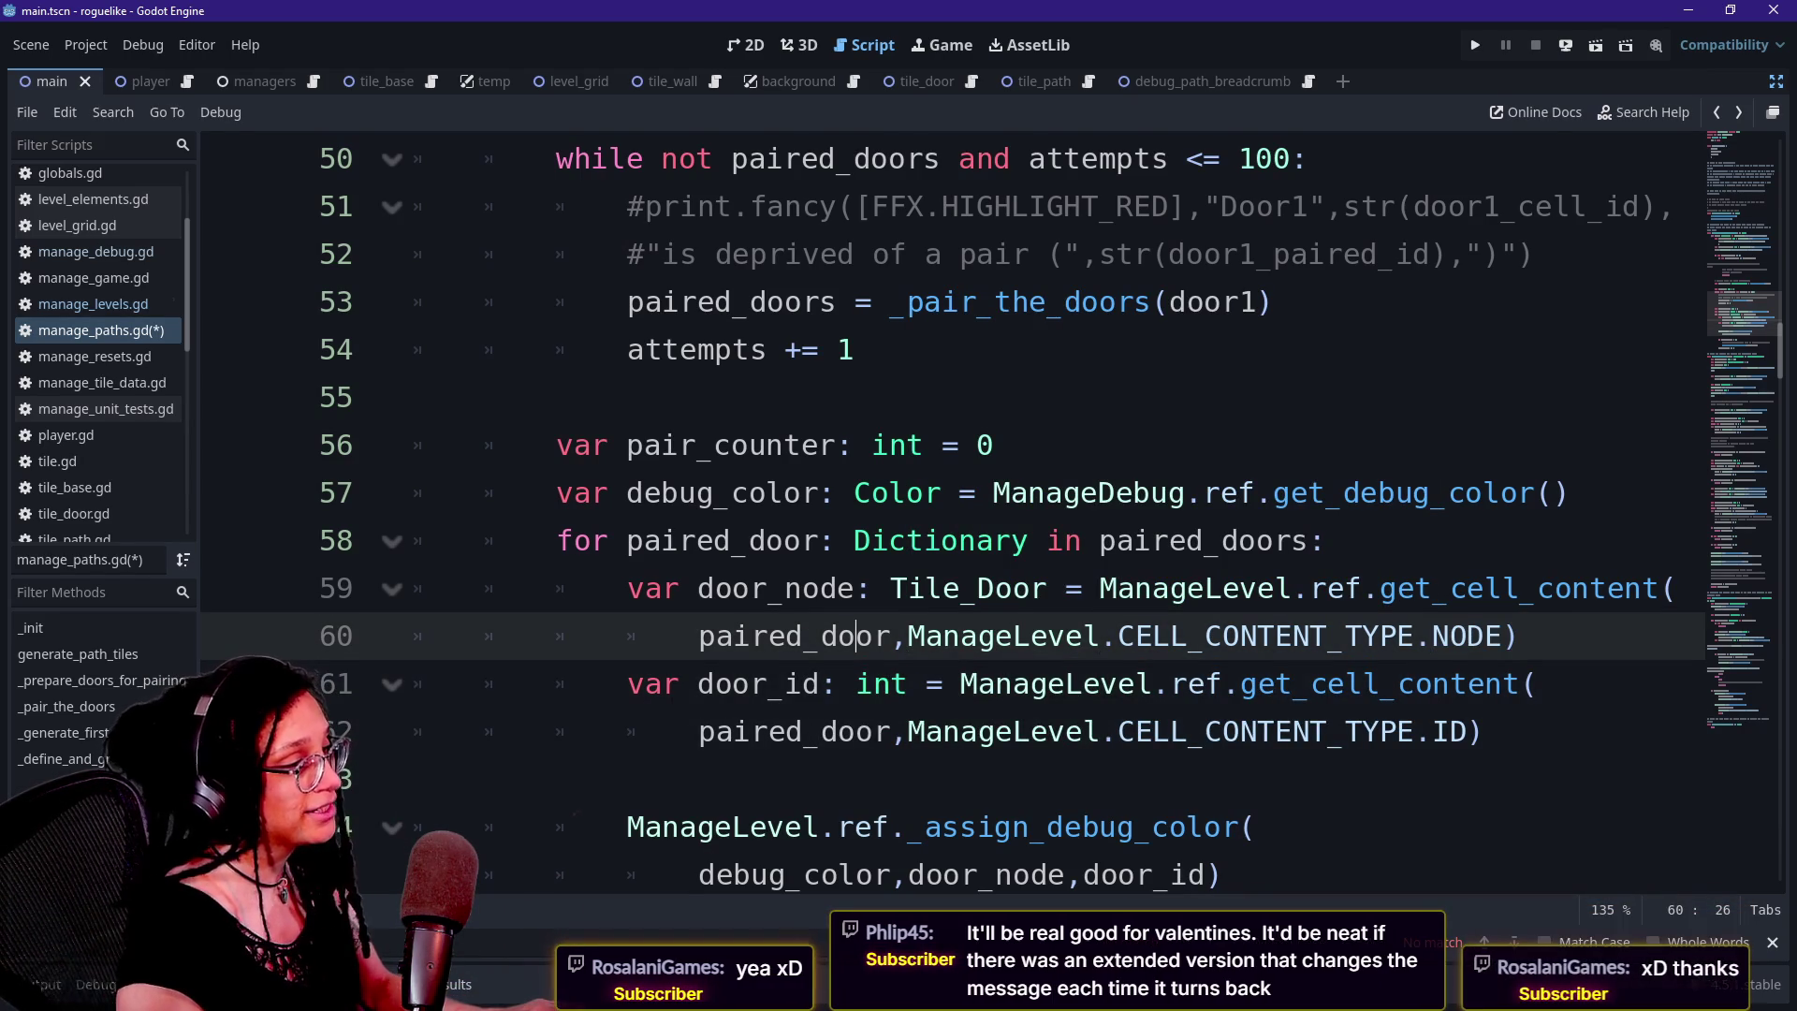
pyautogui.press('Up')
pyautogui.press('Up')
pyautogui.press('Up')
pyautogui.press('Up')
pyautogui.press('Up')
pyautogui.press('Up')
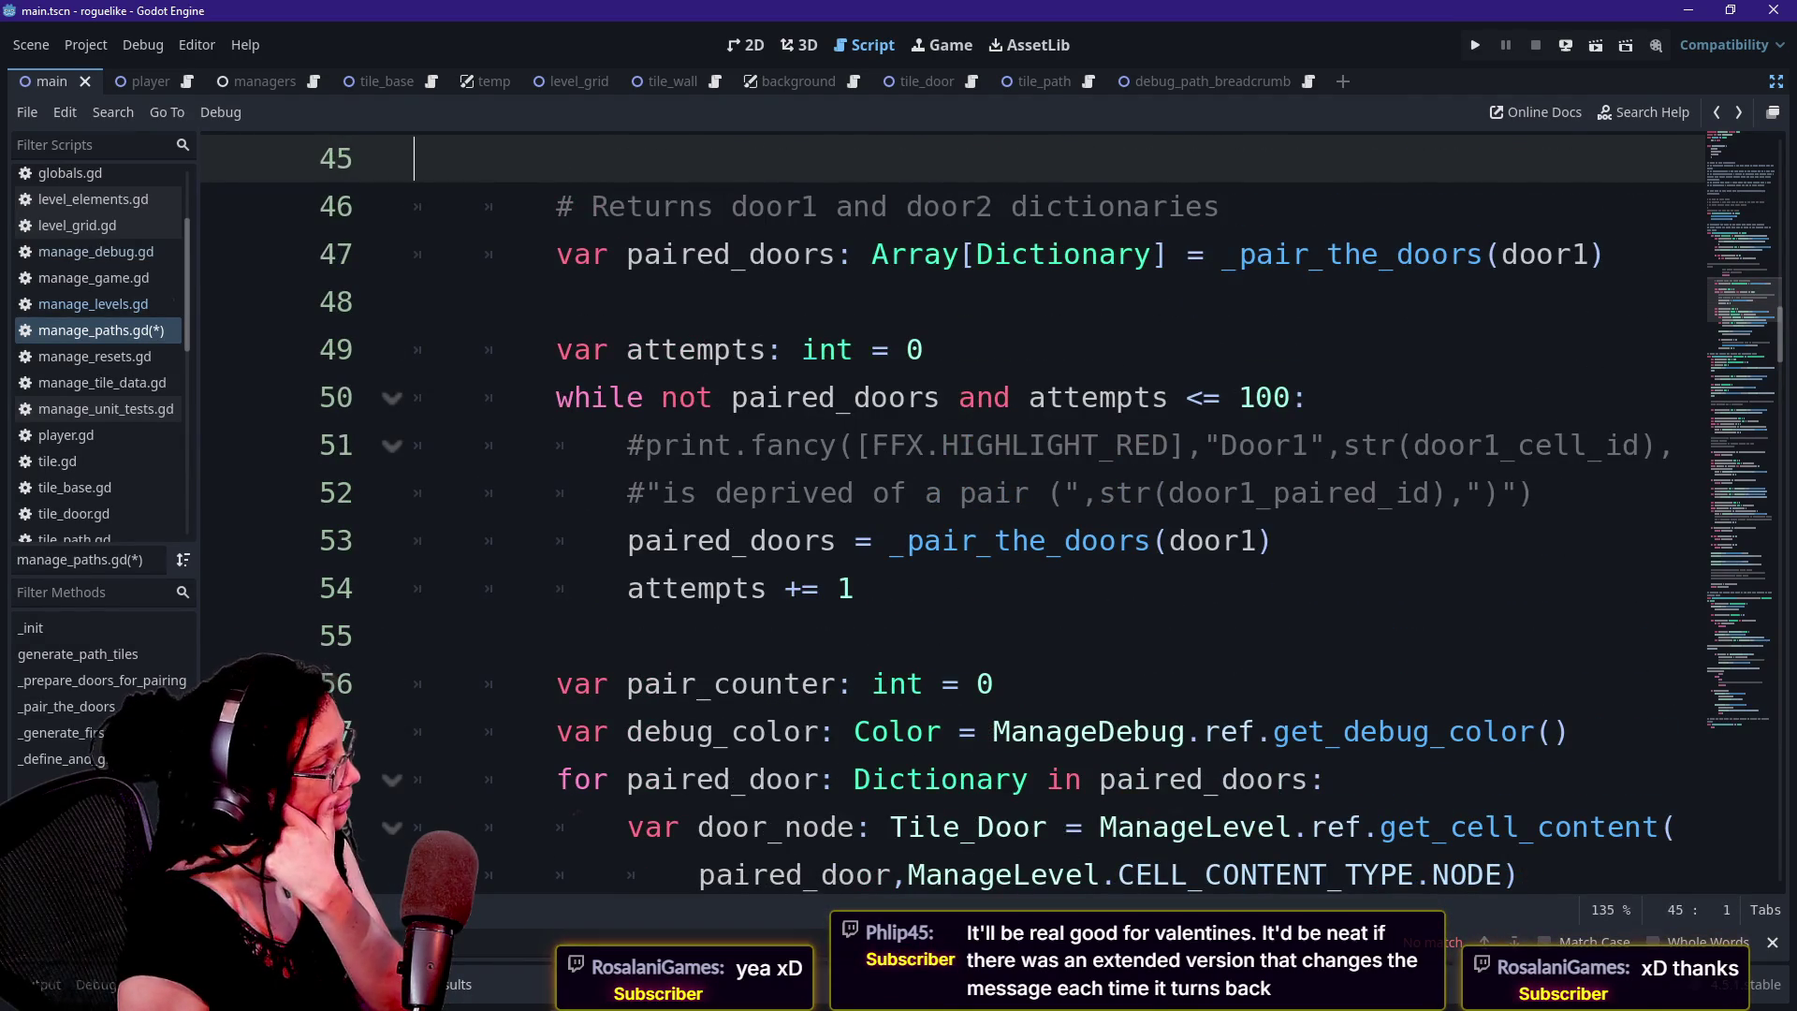
pyautogui.press('Down')
pyautogui.press('Down')
pyautogui.press('Down')
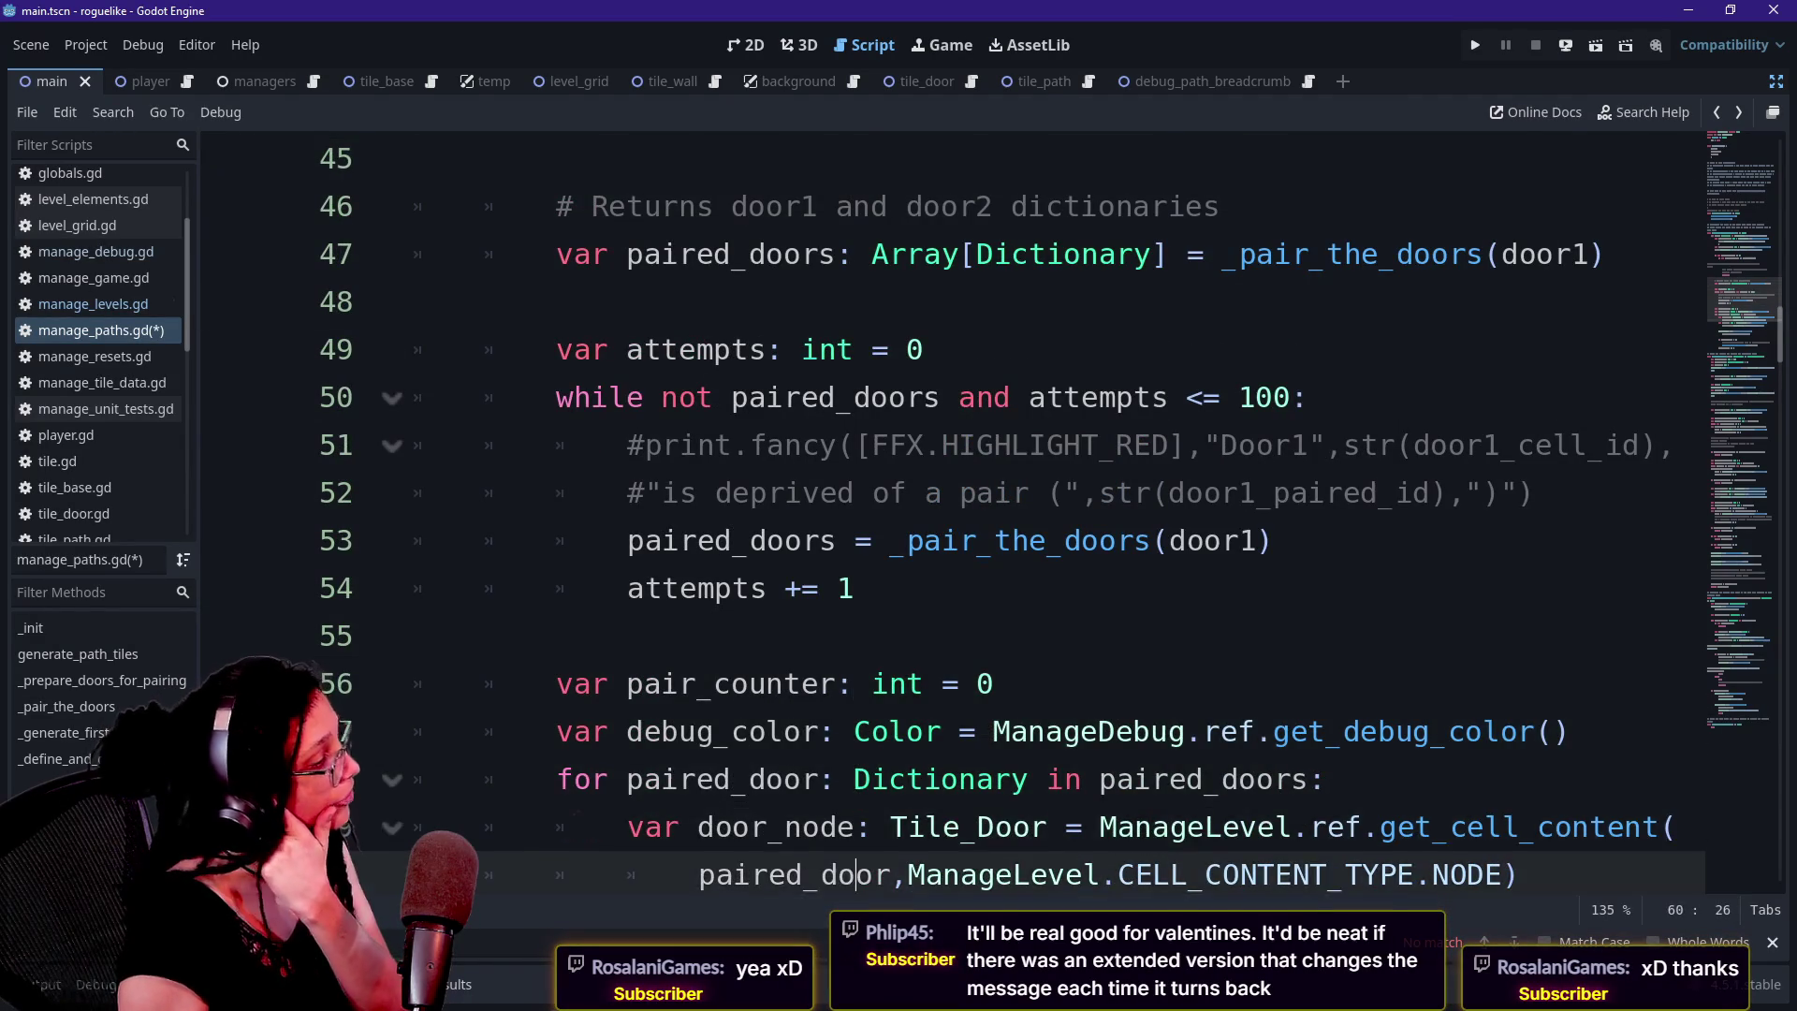
pyautogui.press('Down')
pyautogui.press('Down')
pyautogui.press('Down')
pyautogui.press('Up')
pyautogui.press('Up')
pyautogui.press('Up')
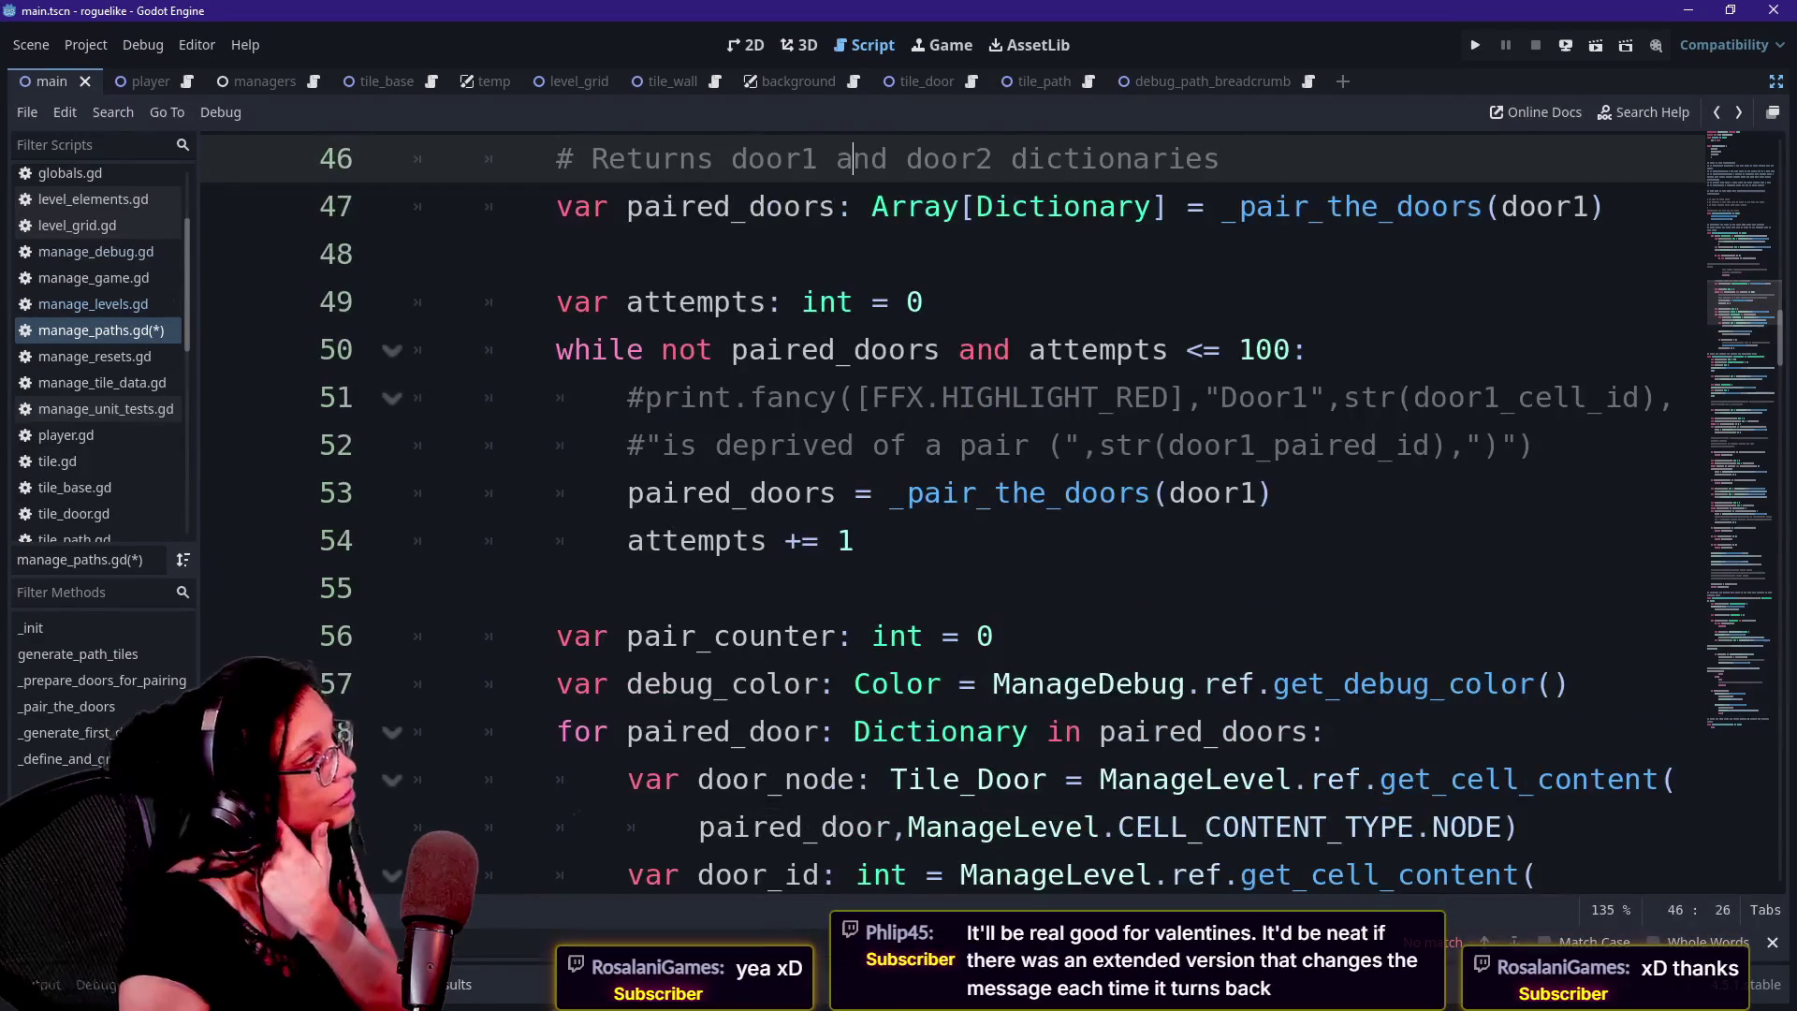
pyautogui.press('Up')
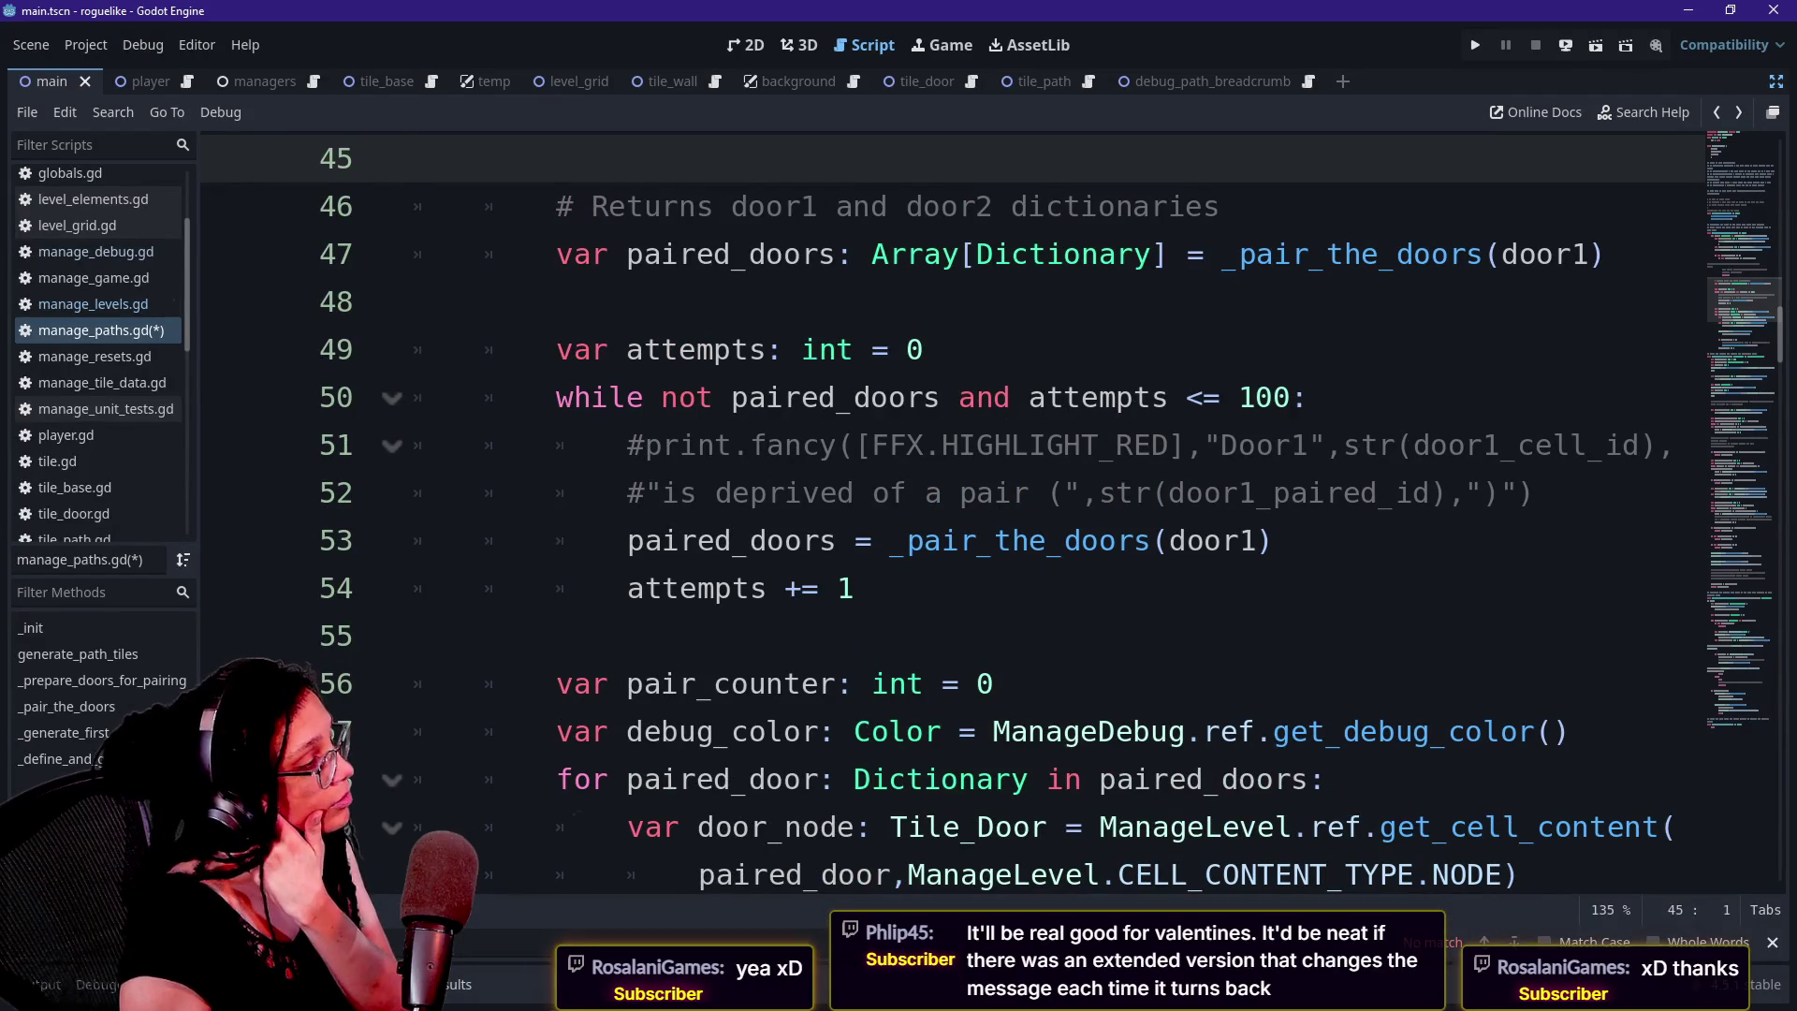
pyautogui.press('Down')
pyautogui.press('Down')
pyautogui.press('Down')
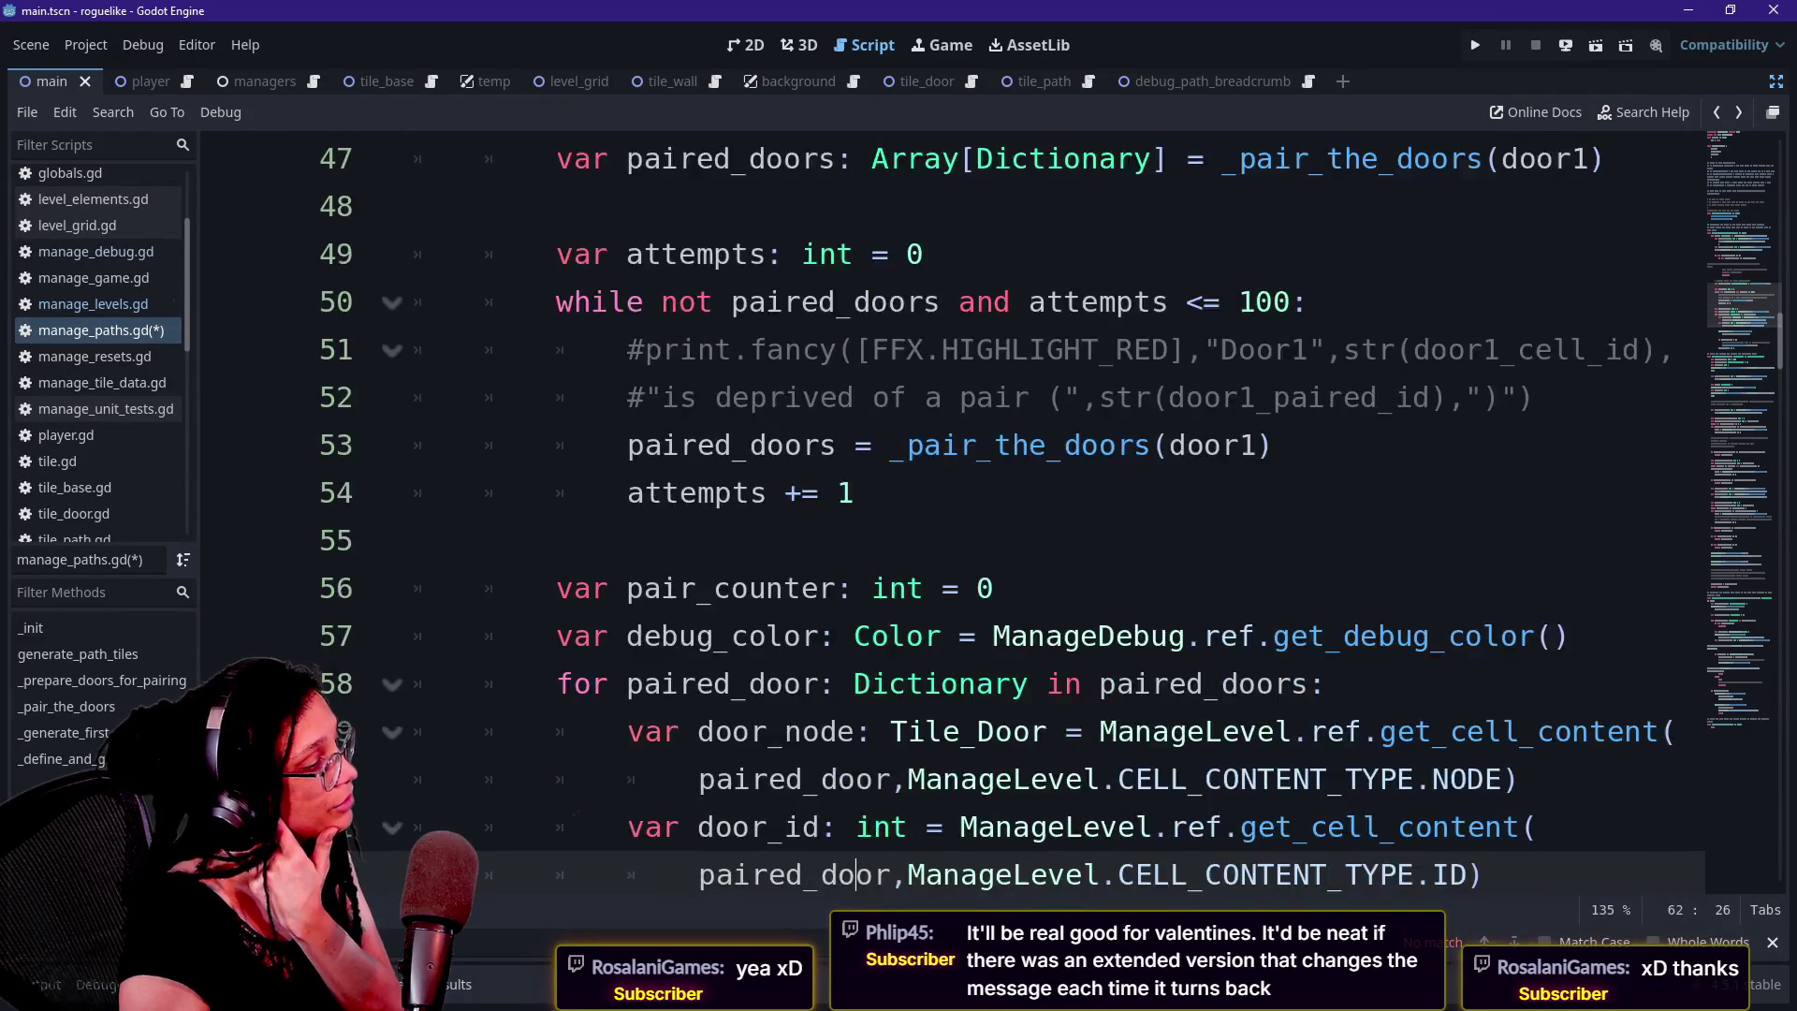
pyautogui.press('Down')
pyautogui.press('Down')
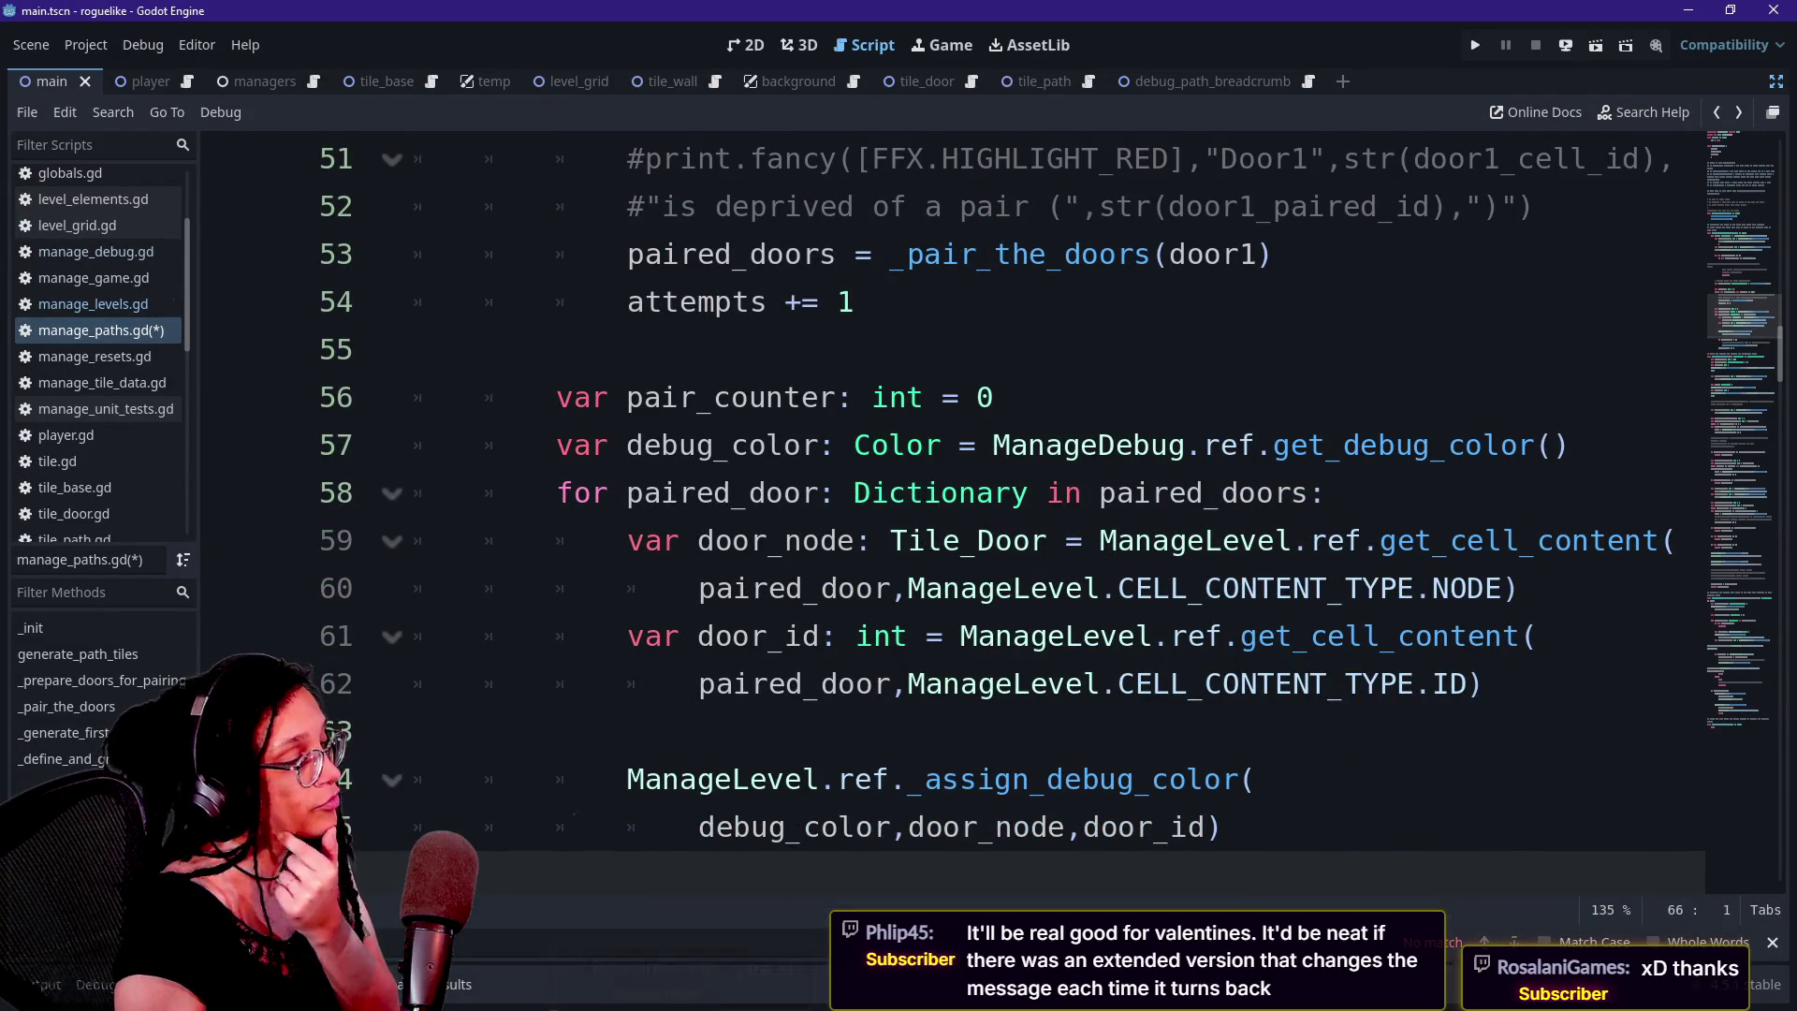
# Scroll up to _prepare_doors_for_pairing and review its door lookup lines
pyautogui.moveTo(626, 493); pyautogui.dragTo(1083, 493)
pyautogui.click(1083, 493)
pyautogui.scroll(2, 1083, 493)
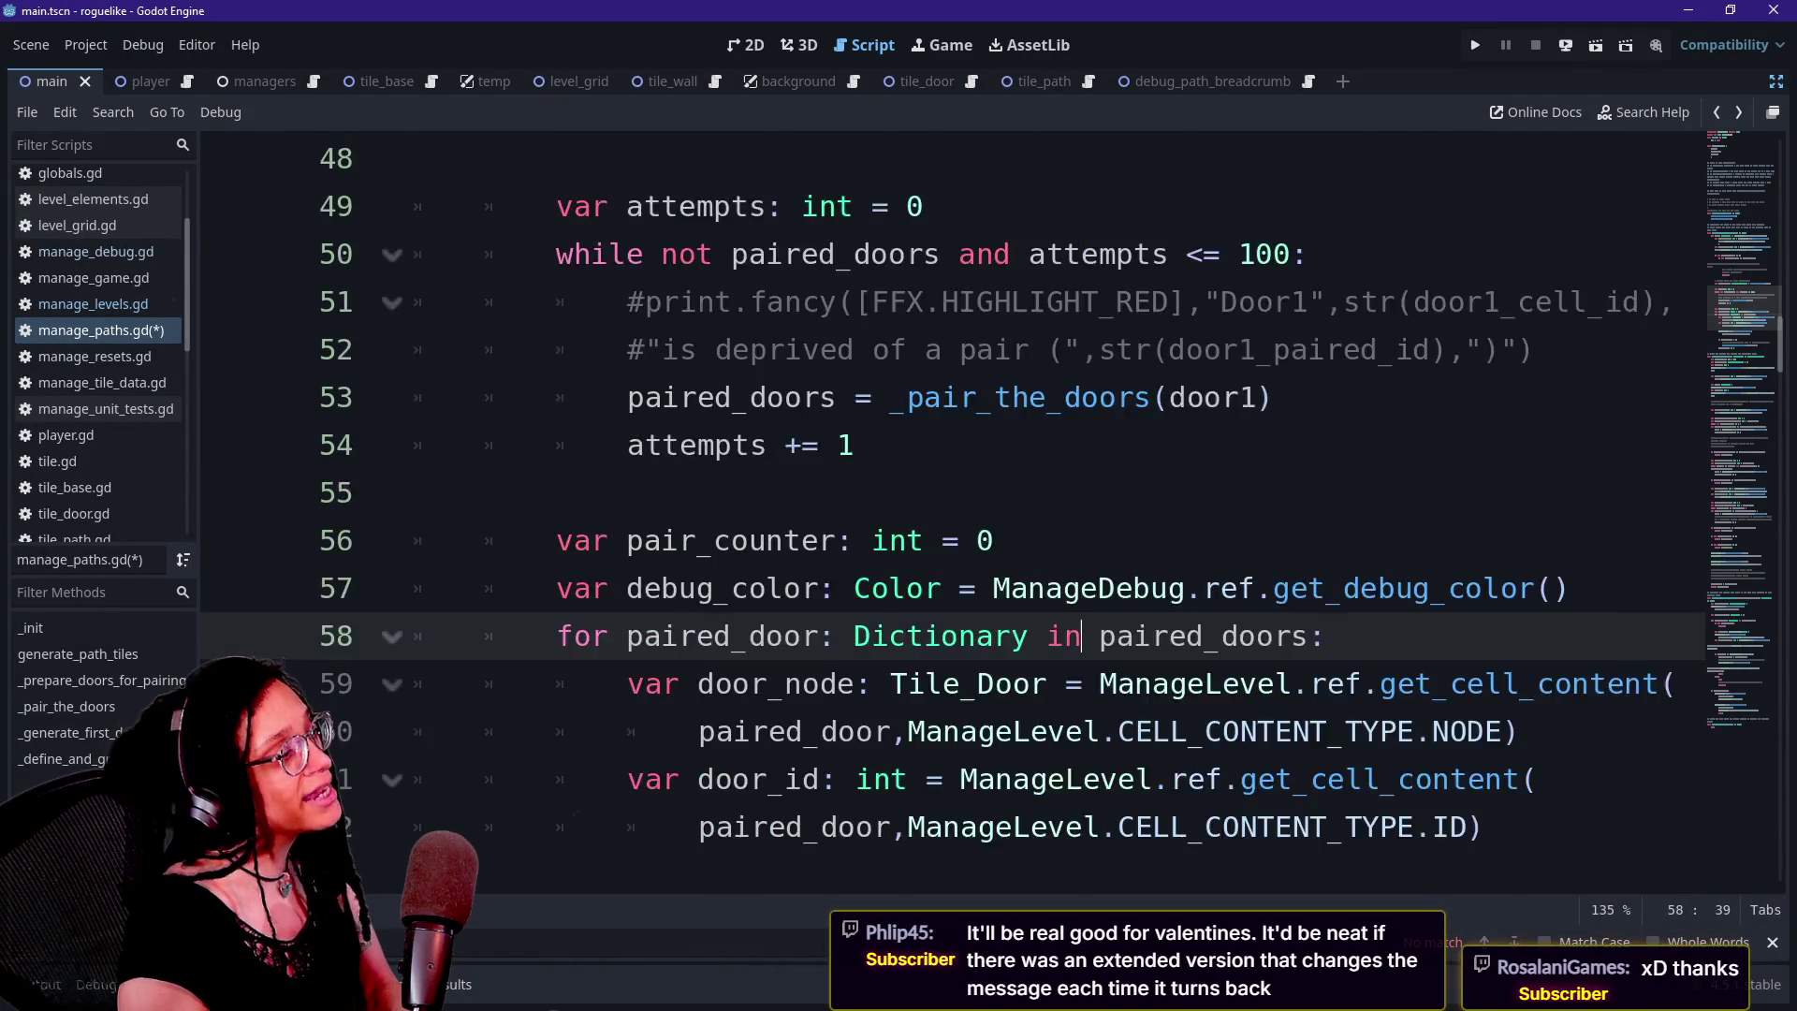
pyautogui.moveTo(749, 397)
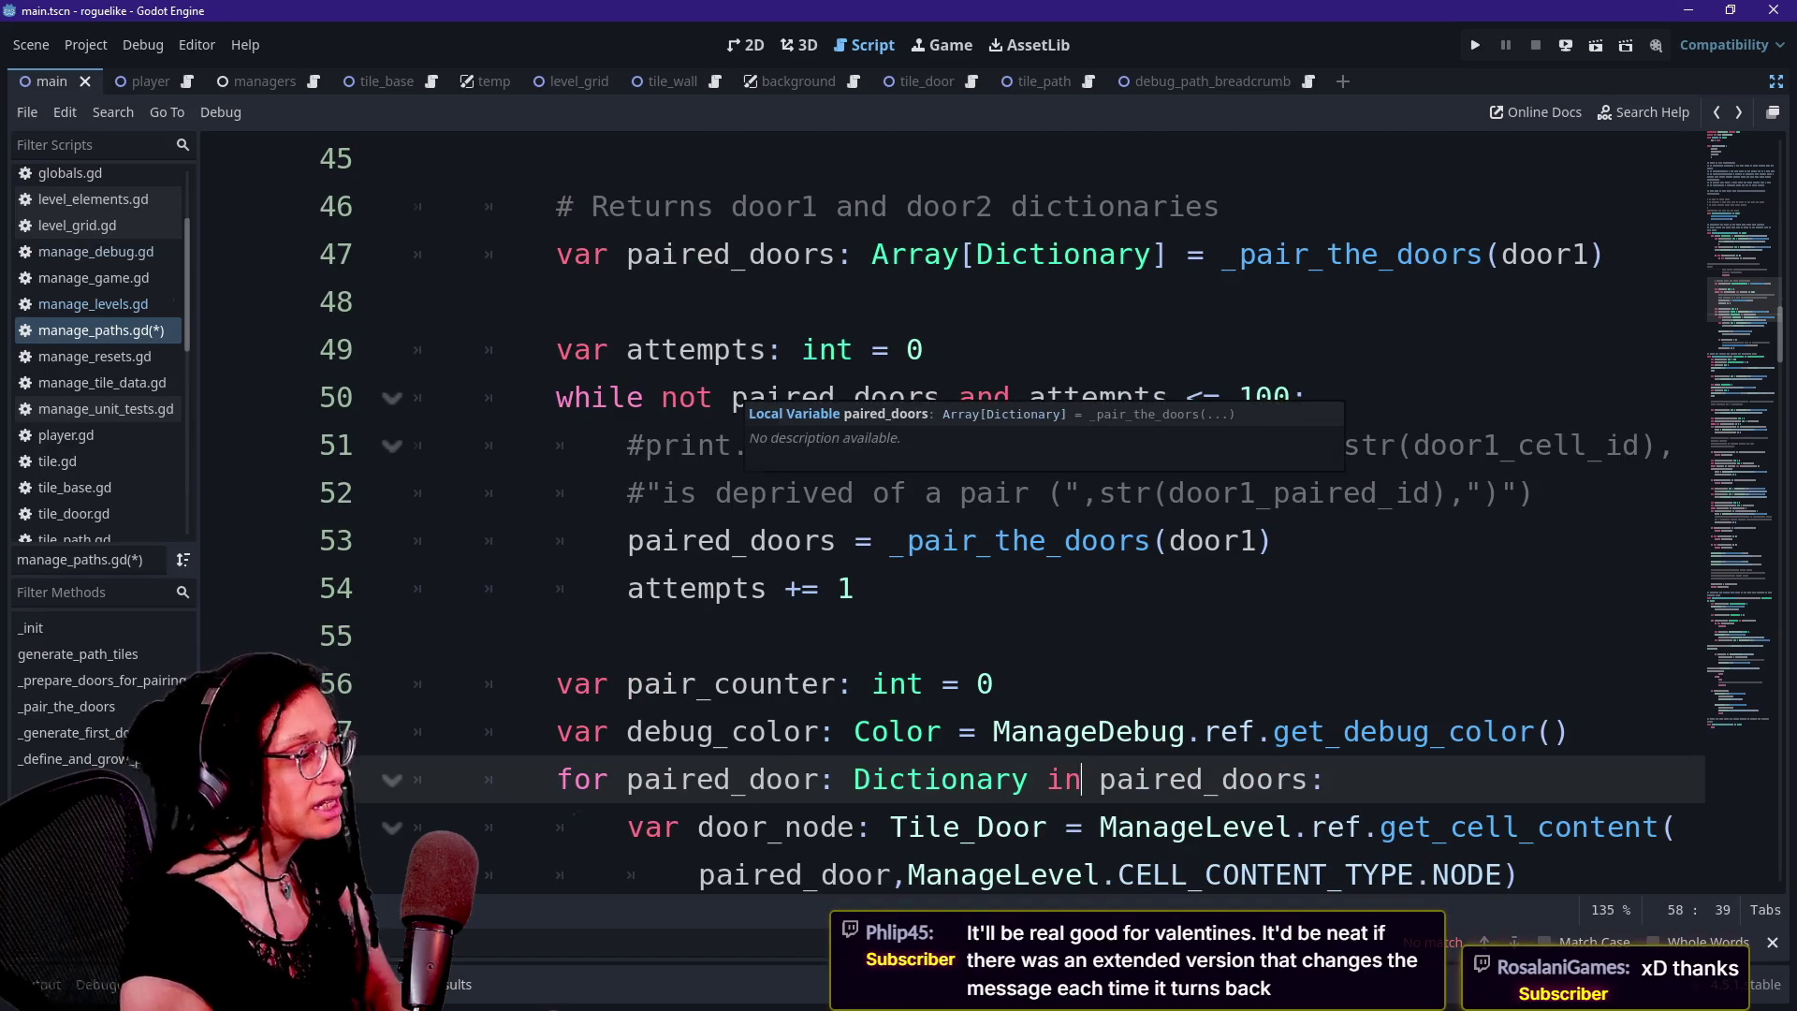
pyautogui.scroll(1, 749, 397)
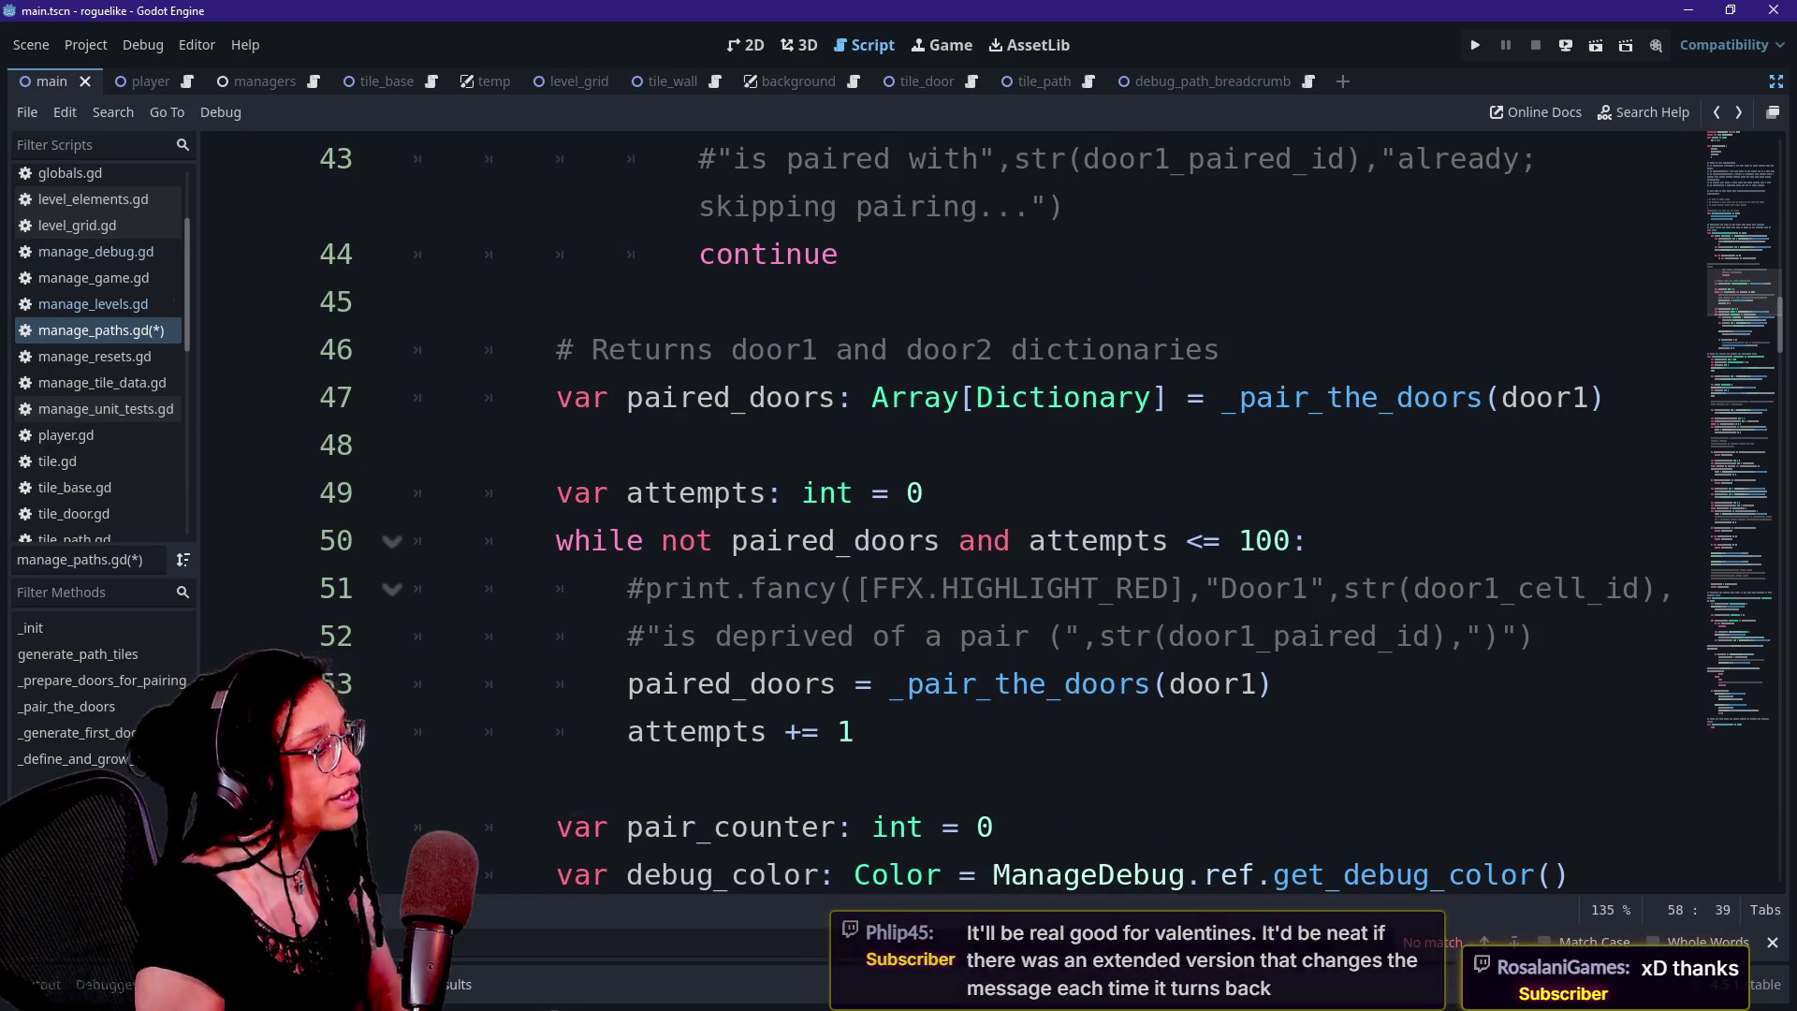
pyautogui.scroll(3, 936, 515)
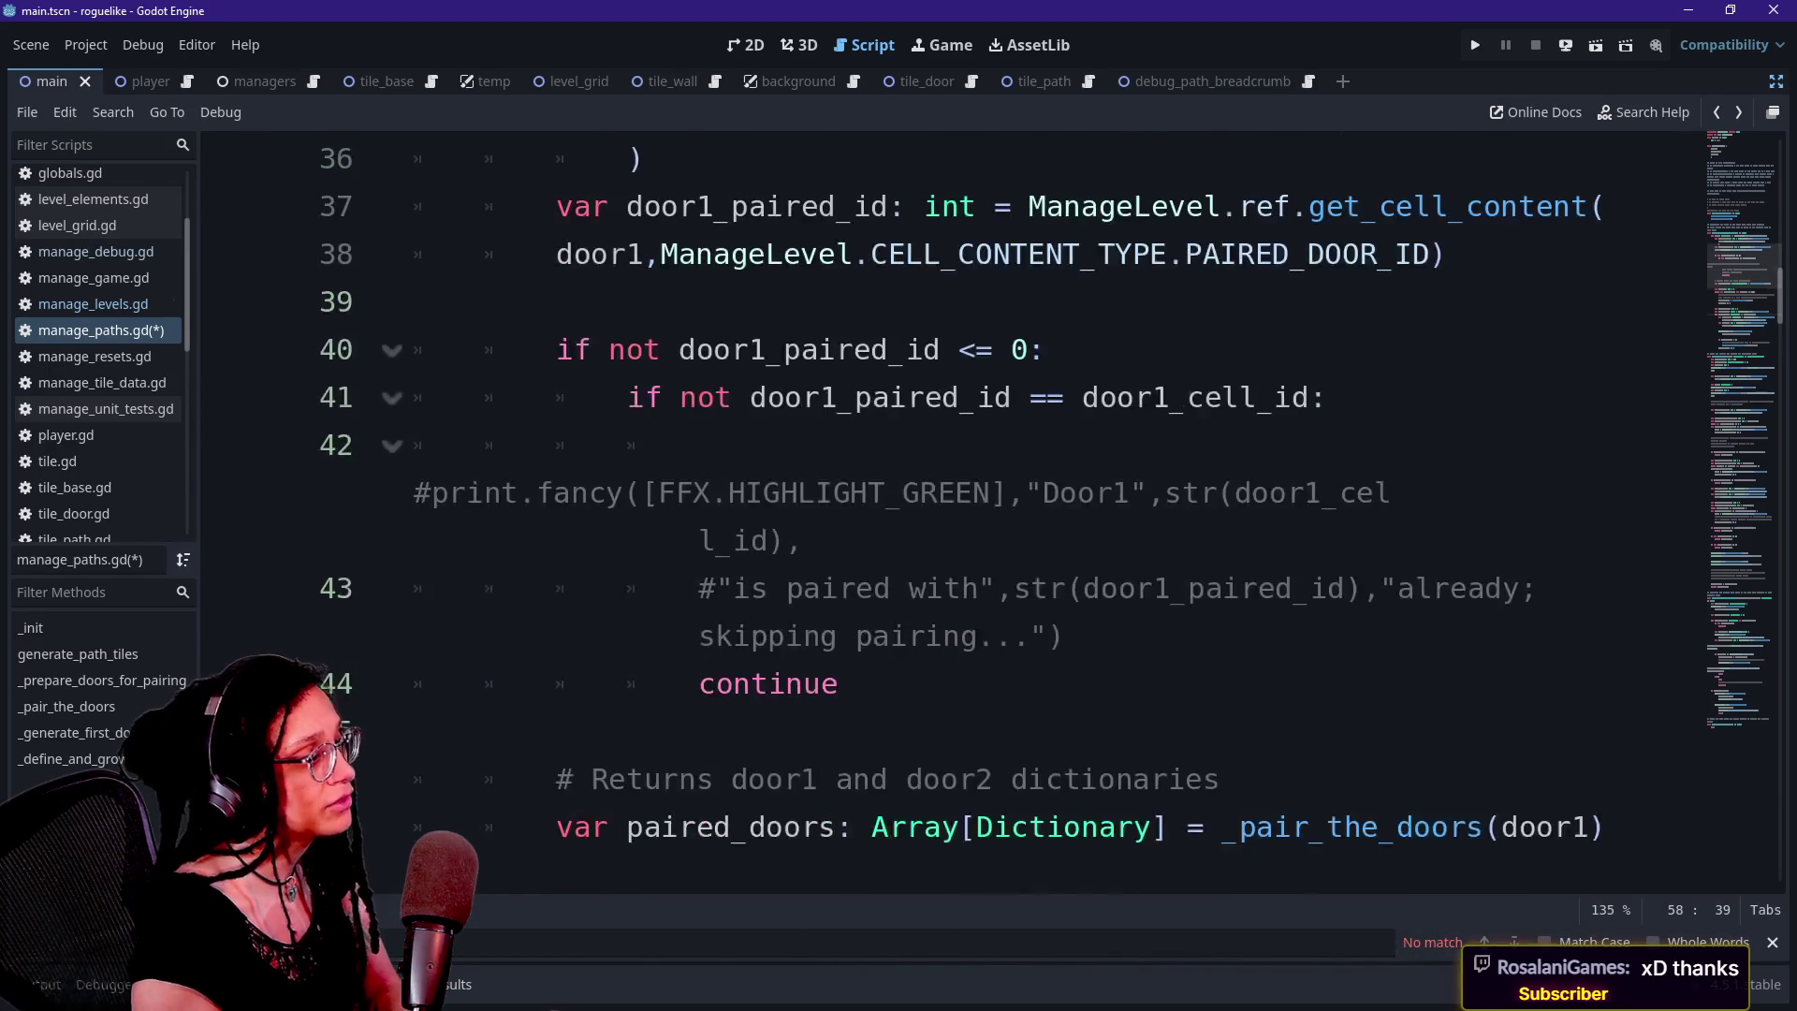
pyautogui.scroll(3, 936, 515)
pyautogui.click(644, 493)
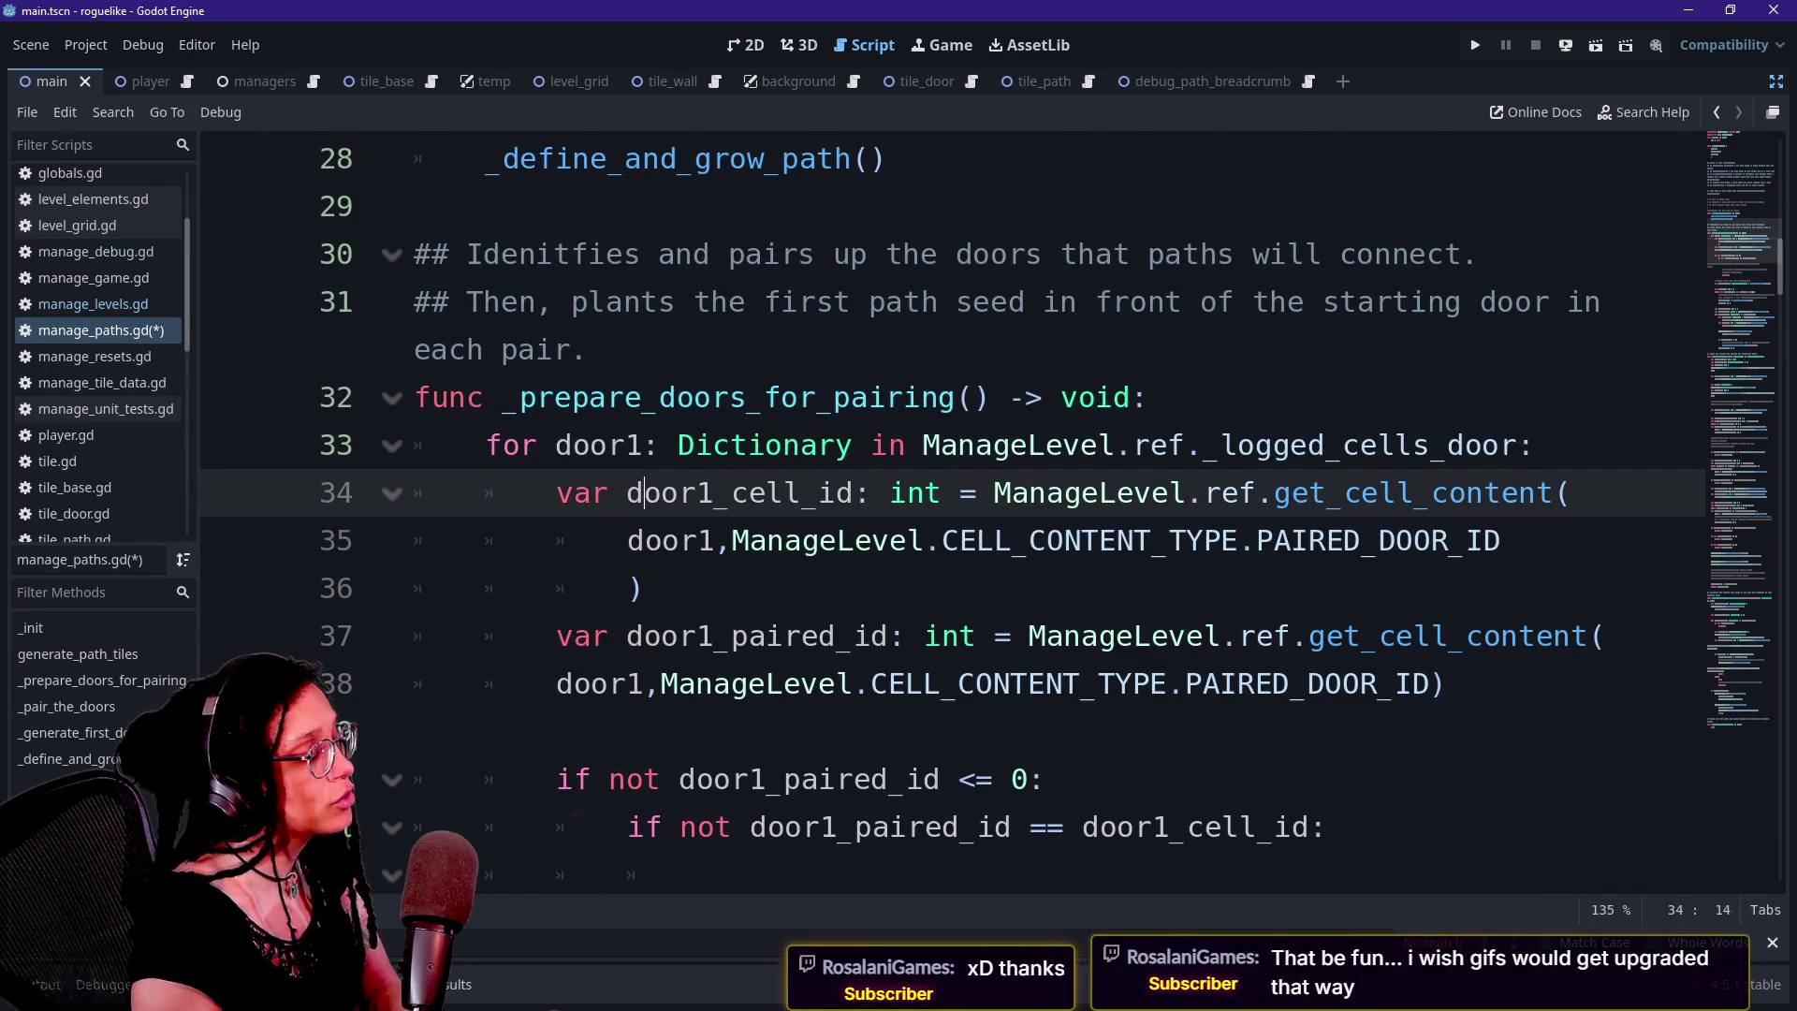
pyautogui.moveTo(486, 446); pyautogui.dragTo(1501, 540)
pyautogui.click(627, 541)
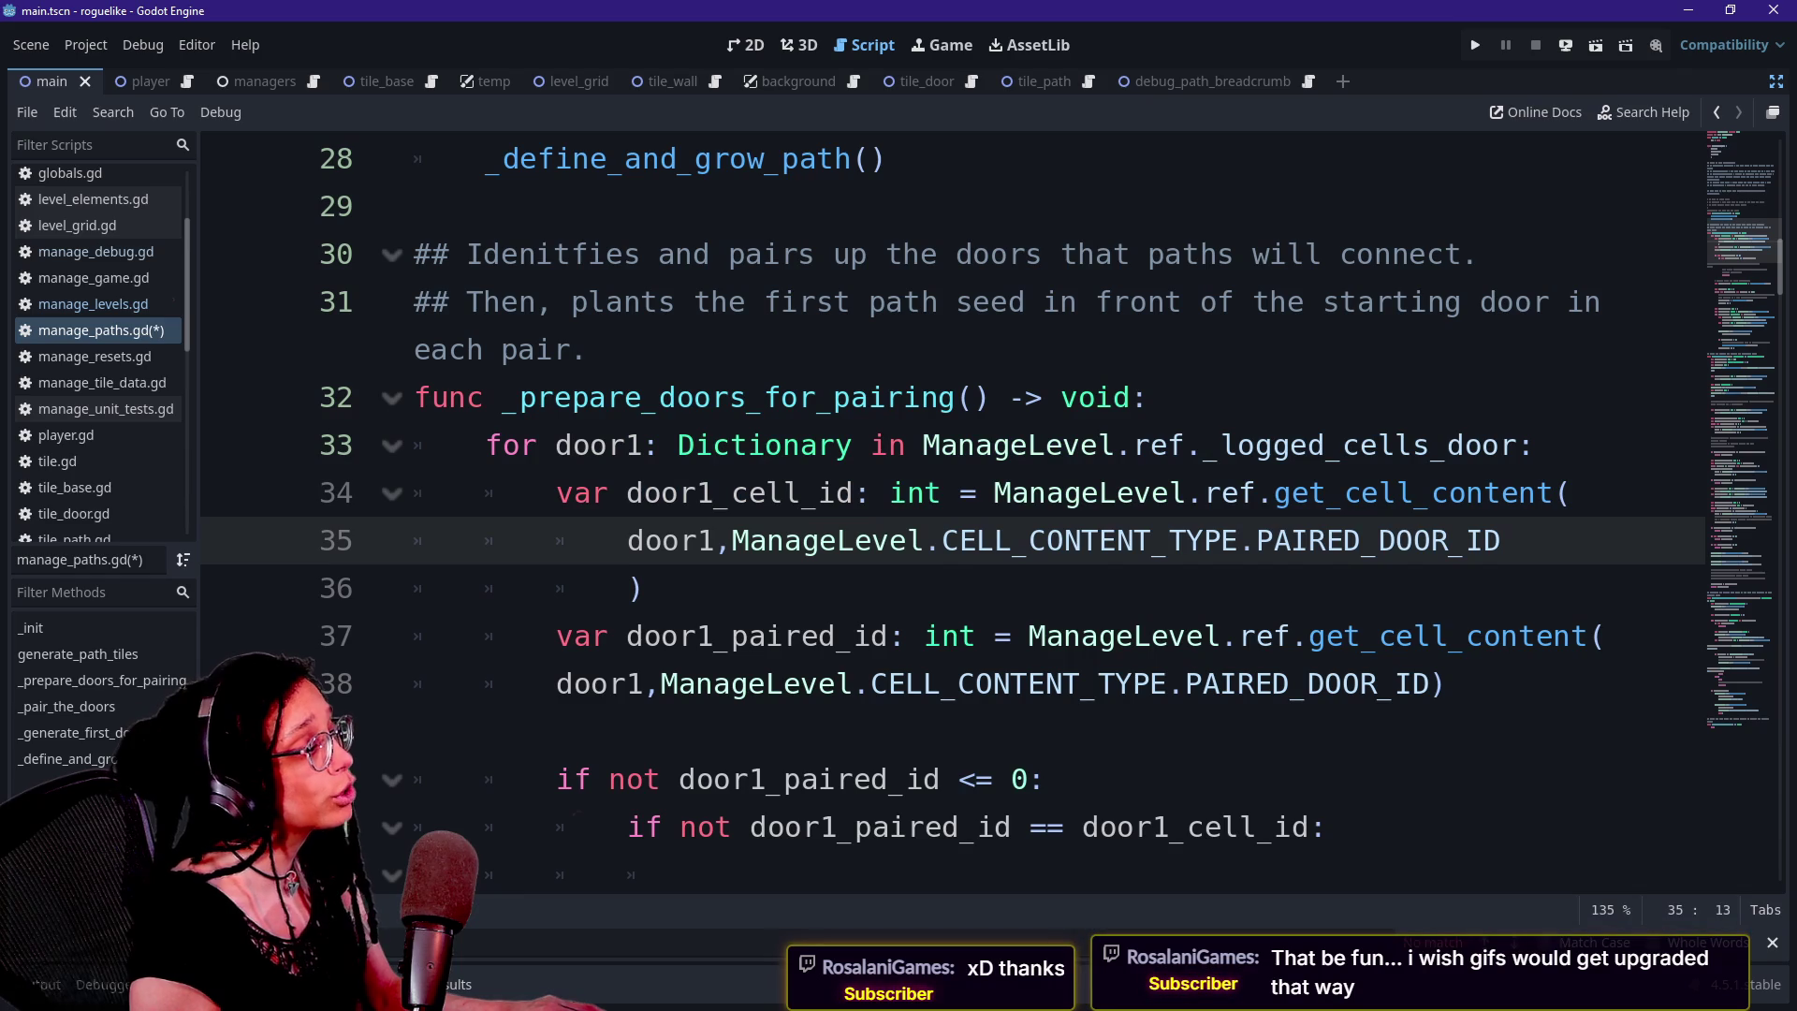
pyautogui.click(486, 445)
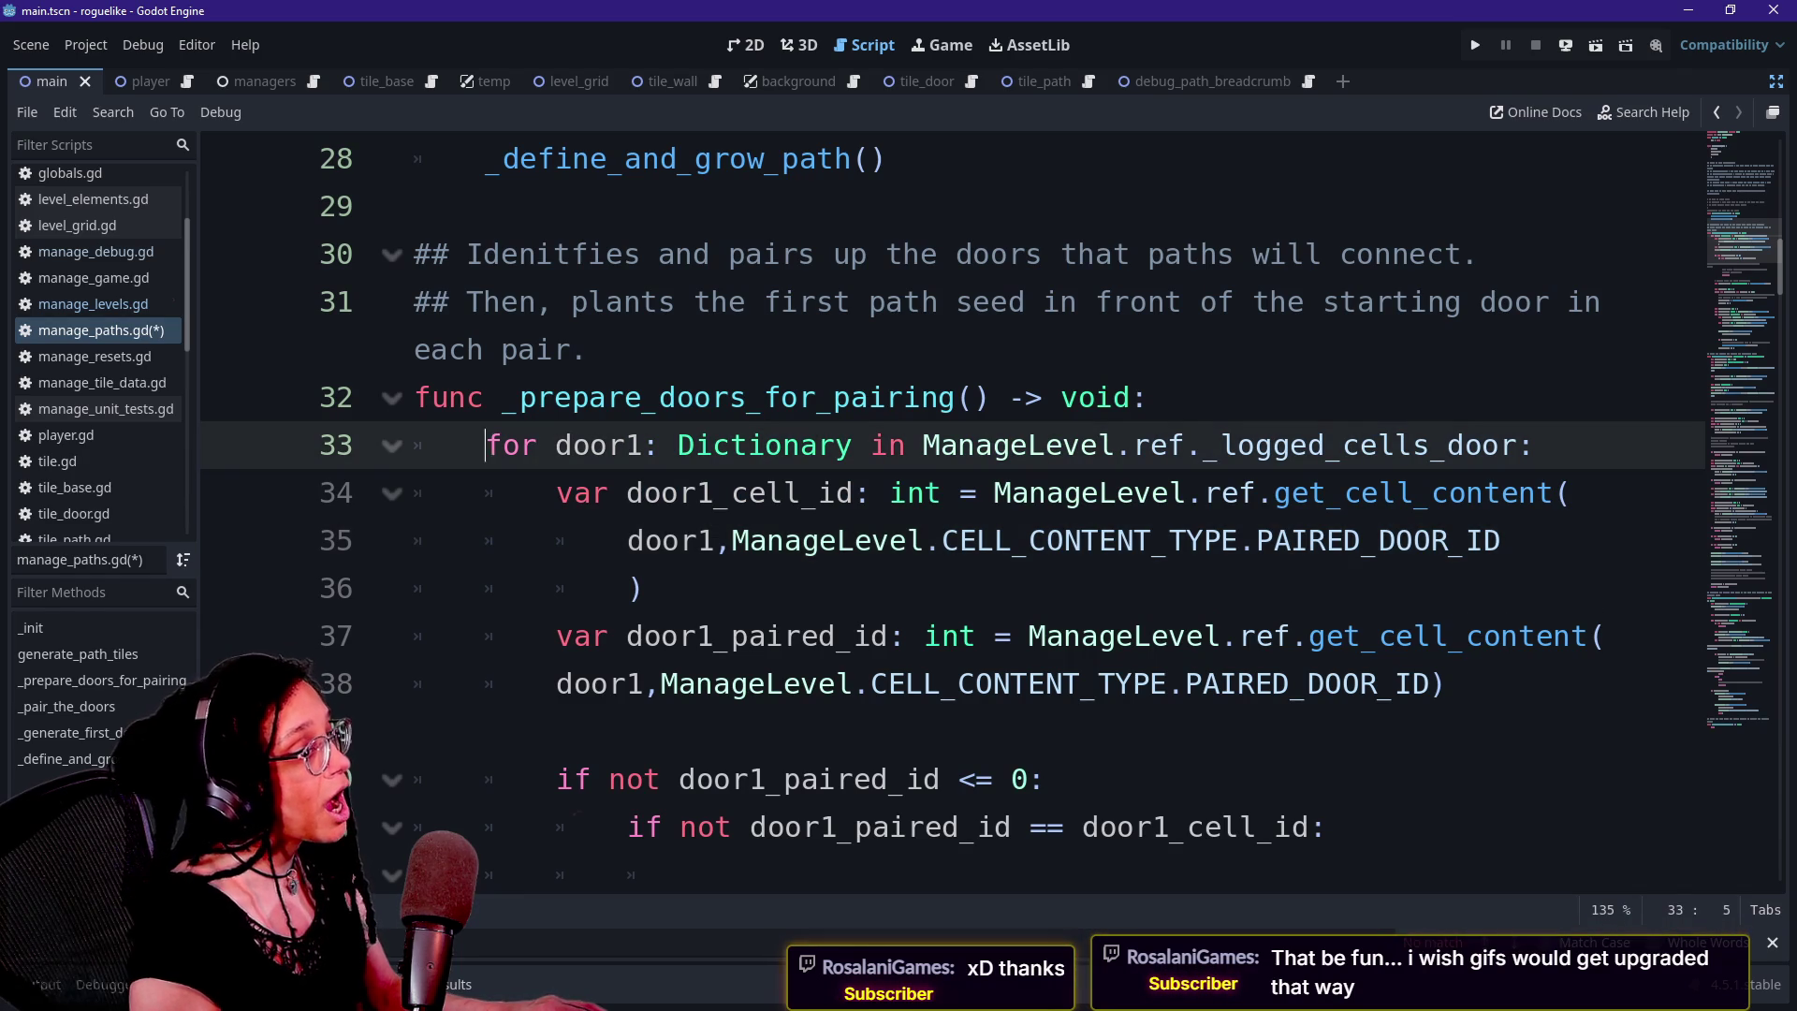
# Break the commented green print.fancy call on line 42 after its opening parenthesis
pyautogui.press('Down')
pyautogui.press('Down')
pyautogui.press('Down')
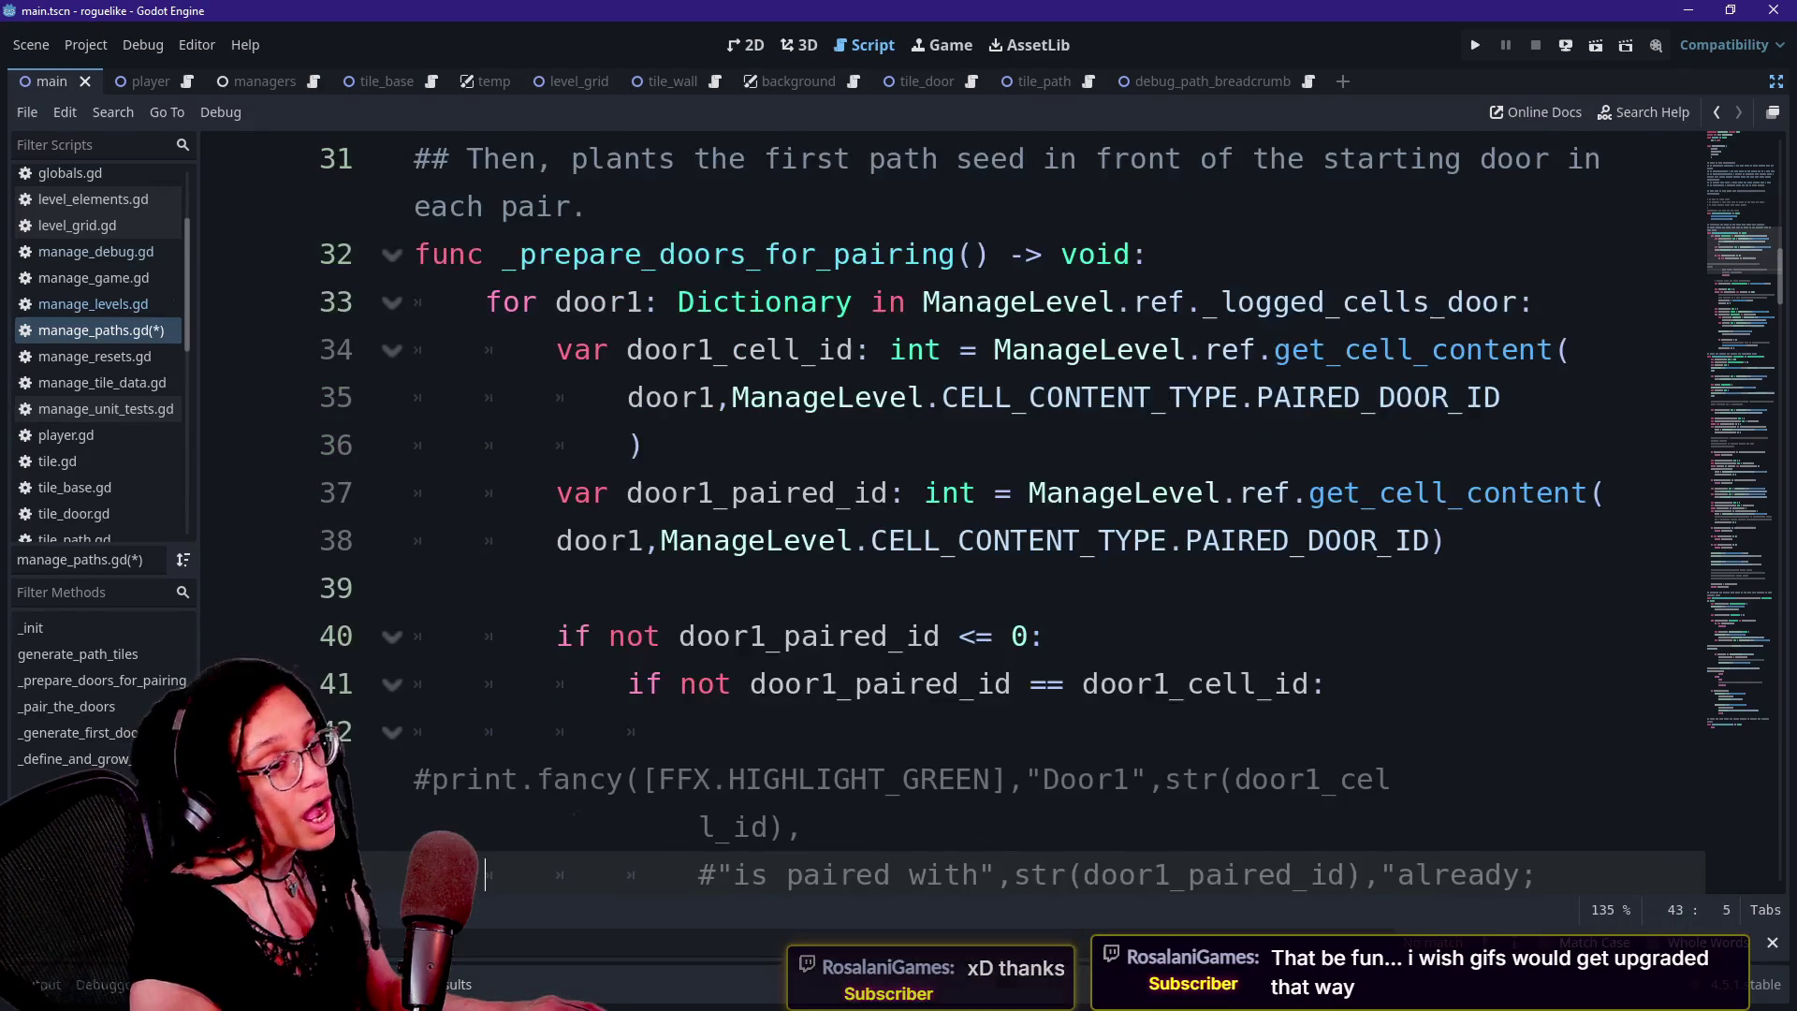
pyautogui.press('End')
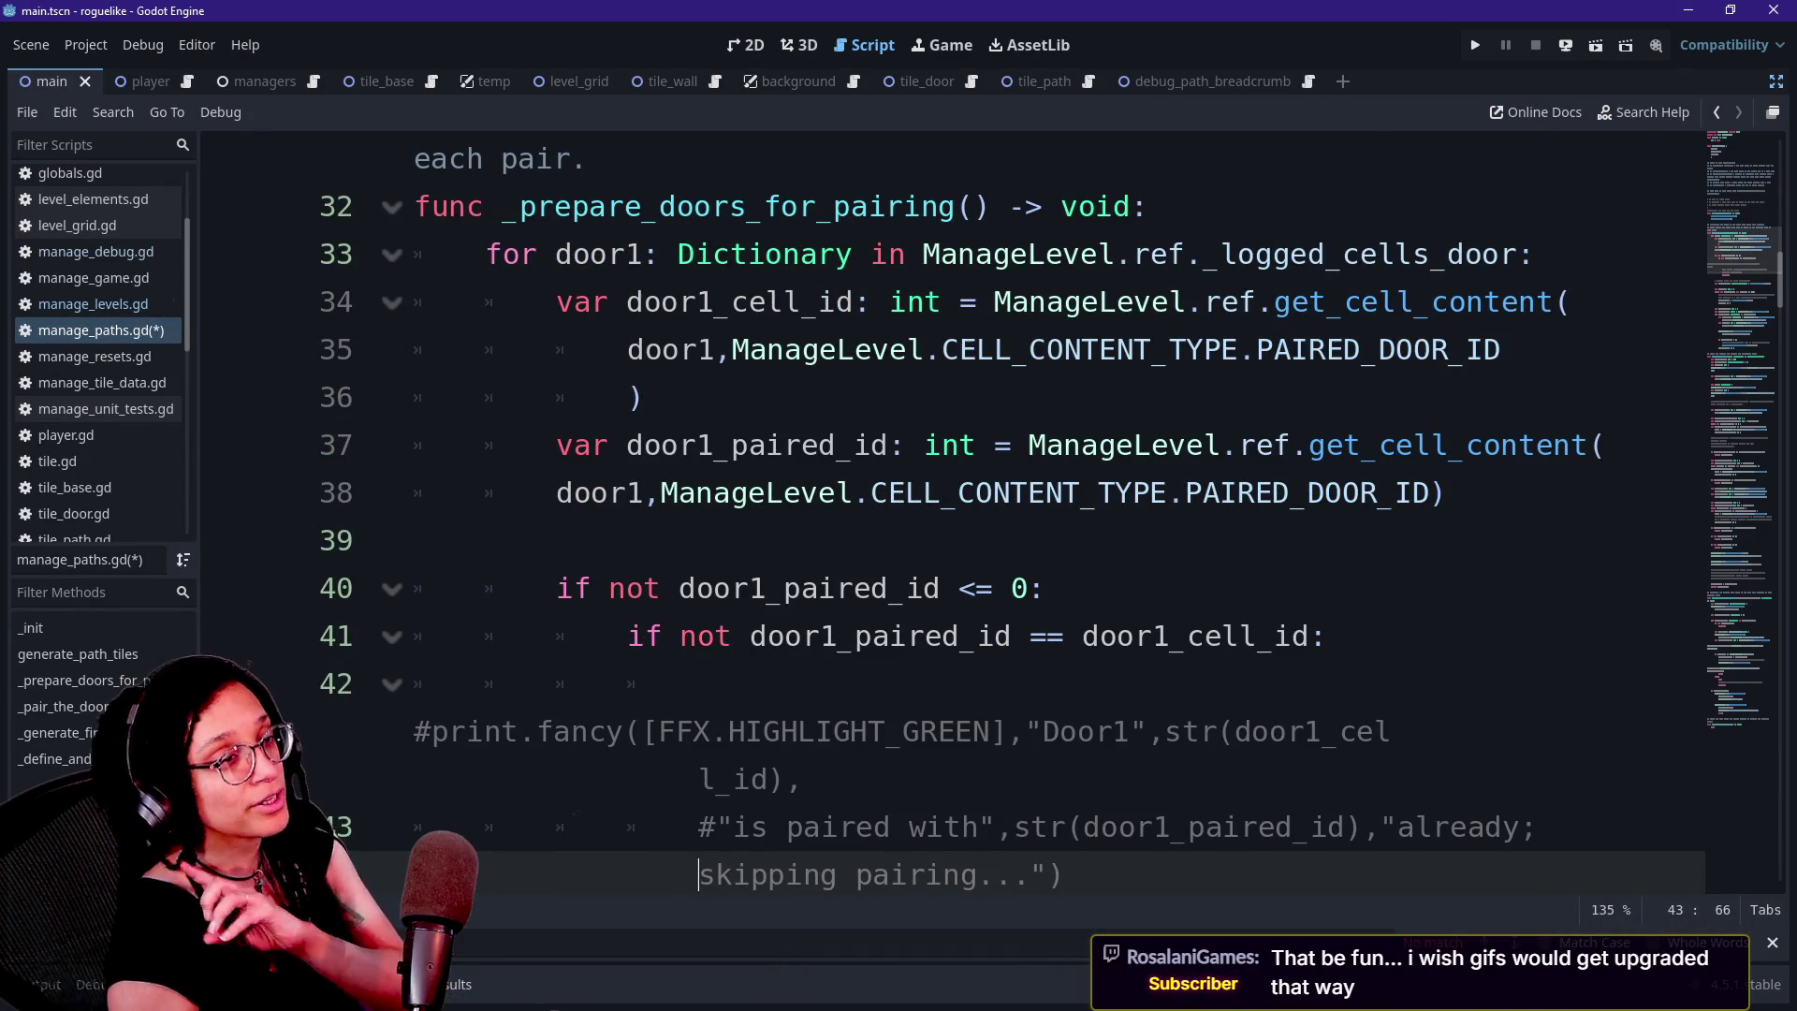
pyautogui.scroll(-1, 1048, 524)
pyautogui.press('Up')
pyautogui.press('Up')
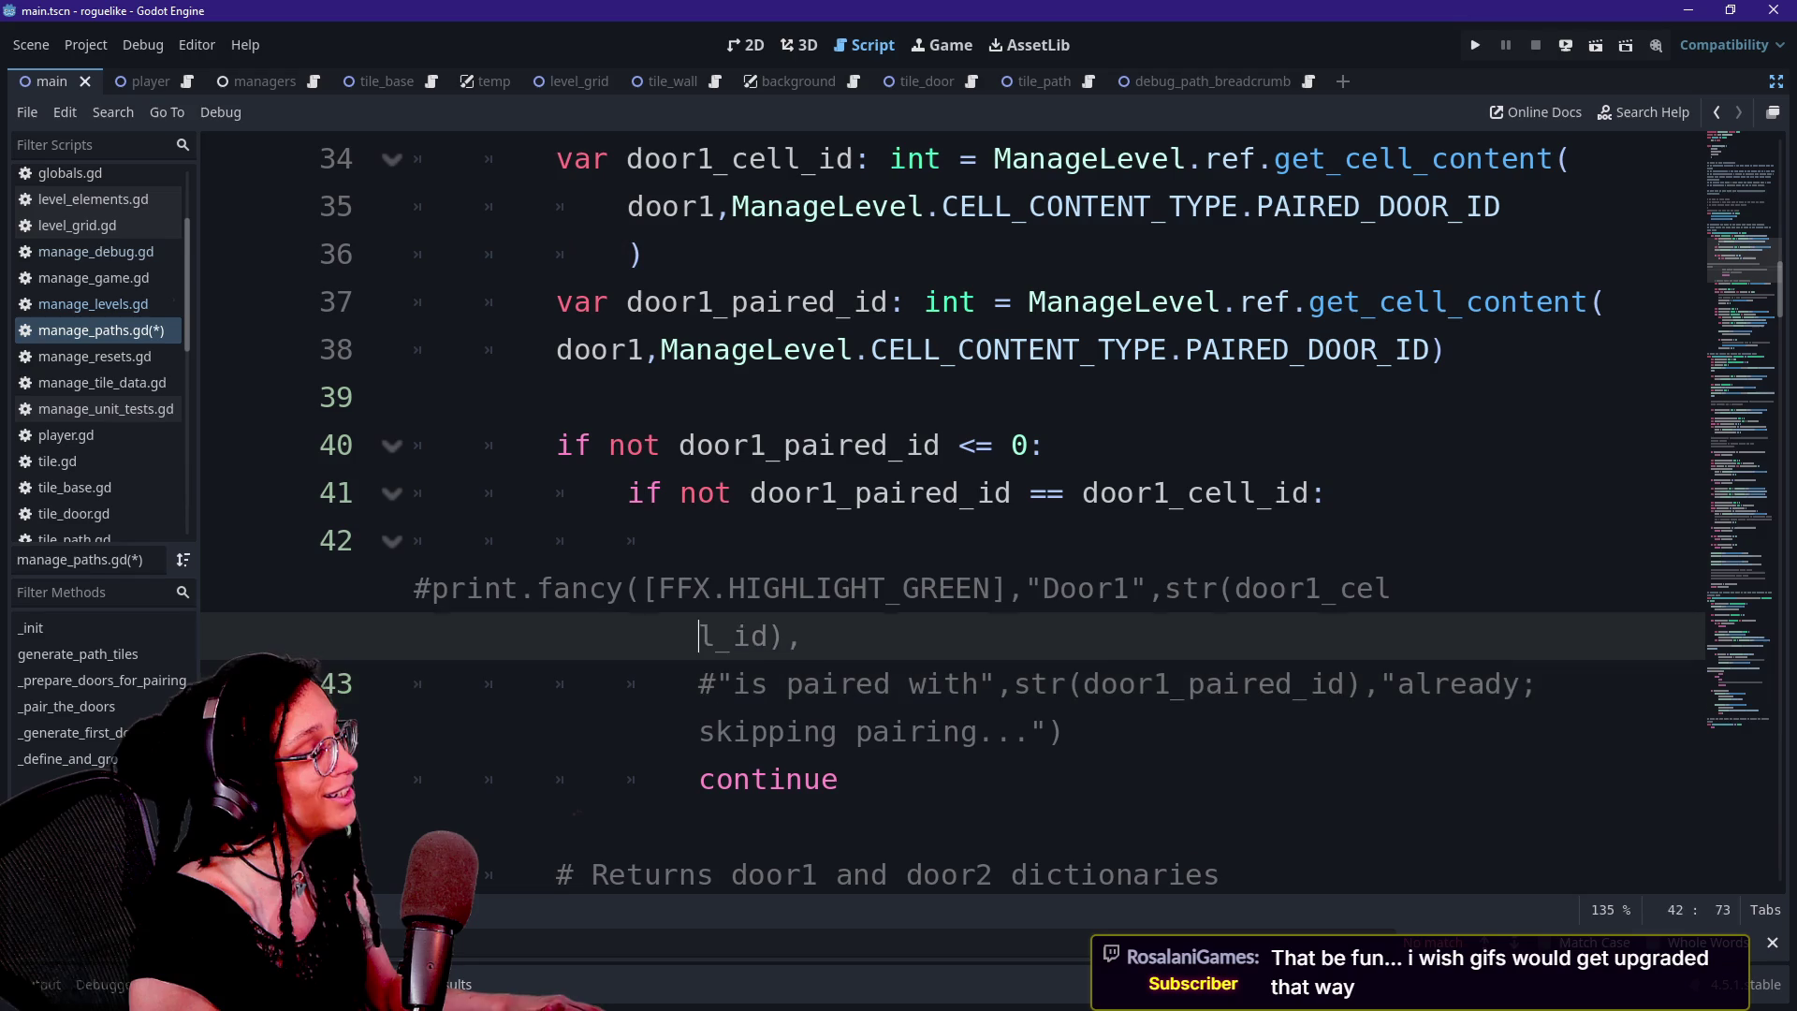
pyautogui.press('Up')
pyautogui.press('Up')
pyautogui.press('Up')
pyautogui.click(644, 588)
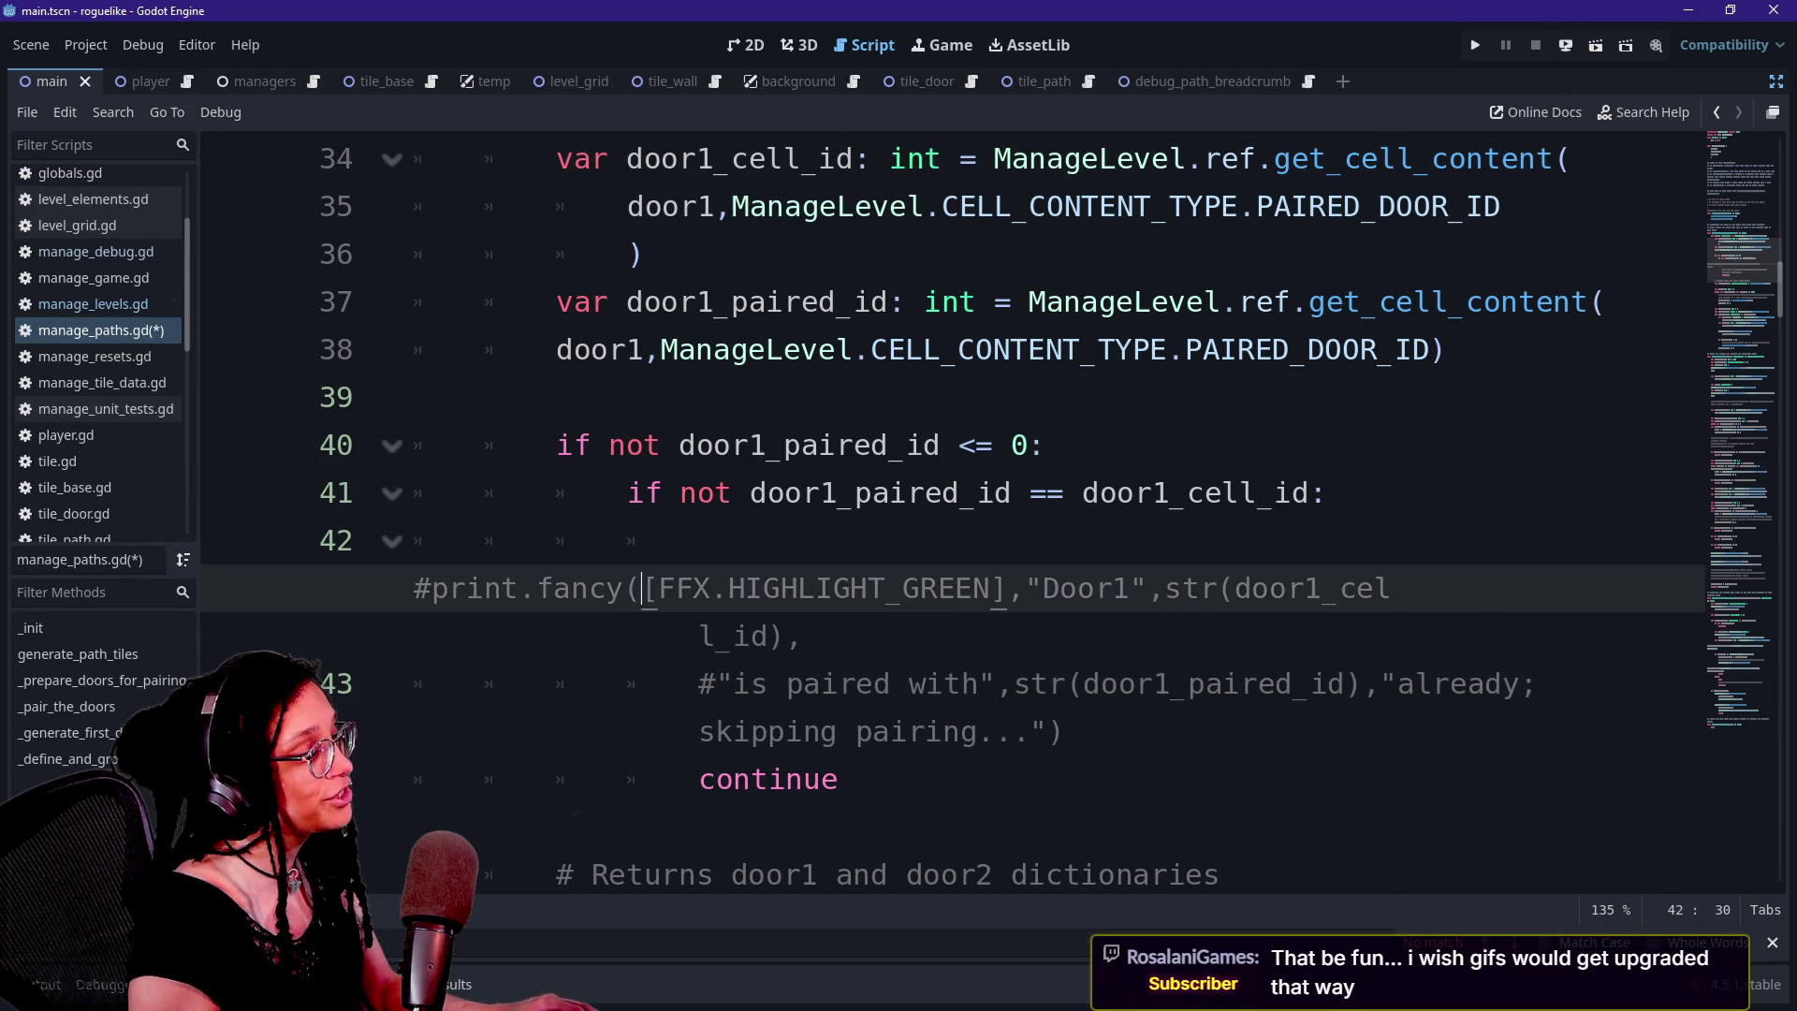
pyautogui.press('Return')
# Comment out the wrapped print argument line 43 with # to clear the parse error
pyautogui.write('#')
pyautogui.scroll(4, 955, 515)
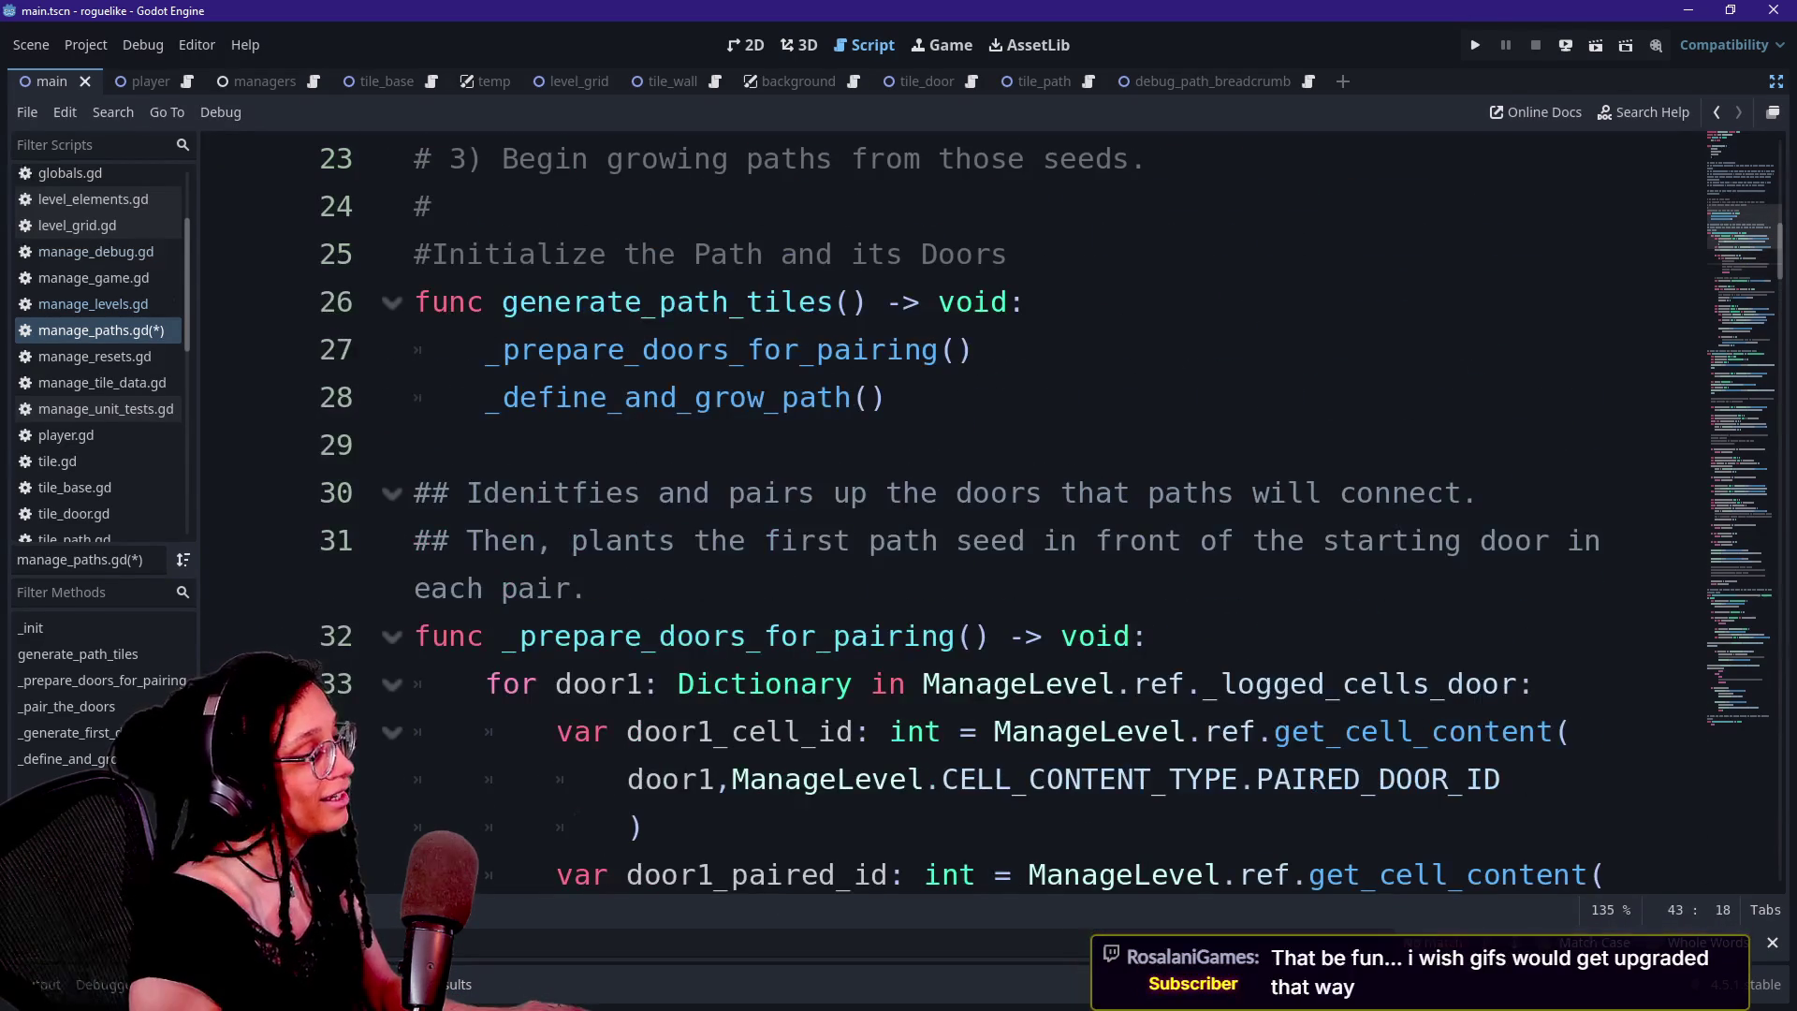
pyautogui.scroll(-1, 992, 515)
pyautogui.click(959, 635)
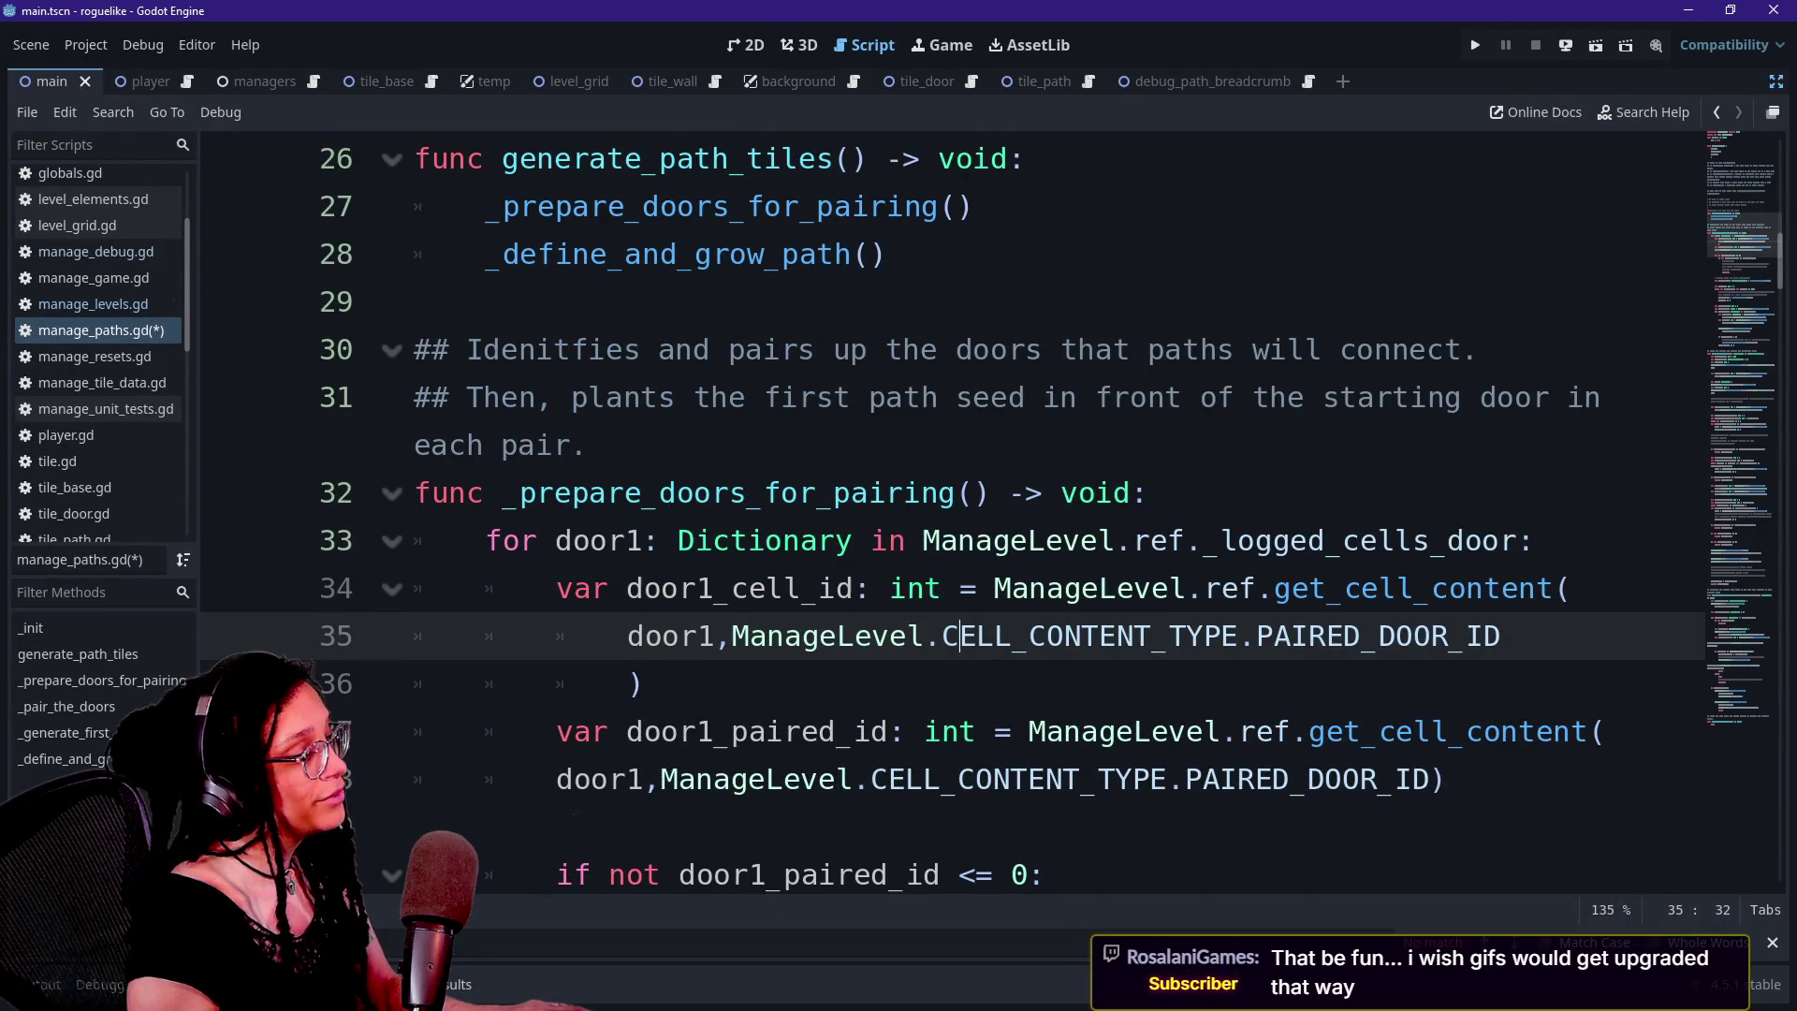
pyautogui.scroll(-1, 955, 514)
pyautogui.click(487, 446)
pyautogui.scroll(-6, 955, 515)
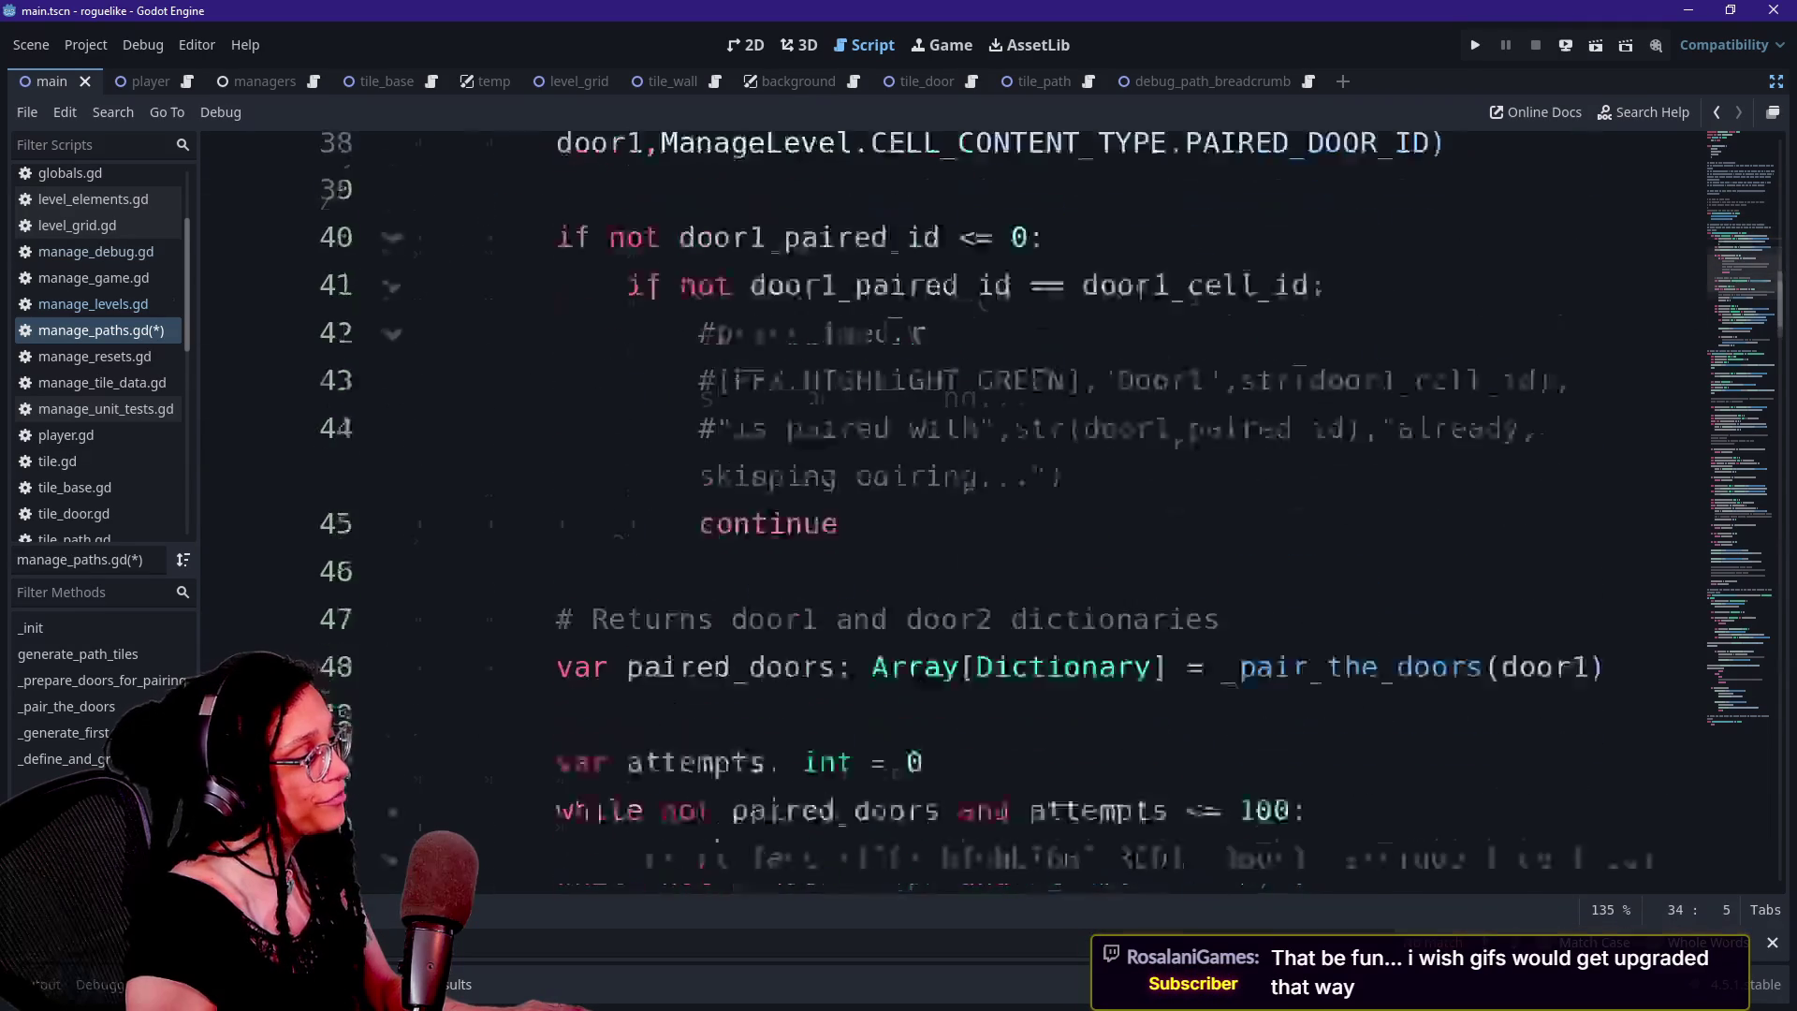
pyautogui.scroll(3, 1049, 515)
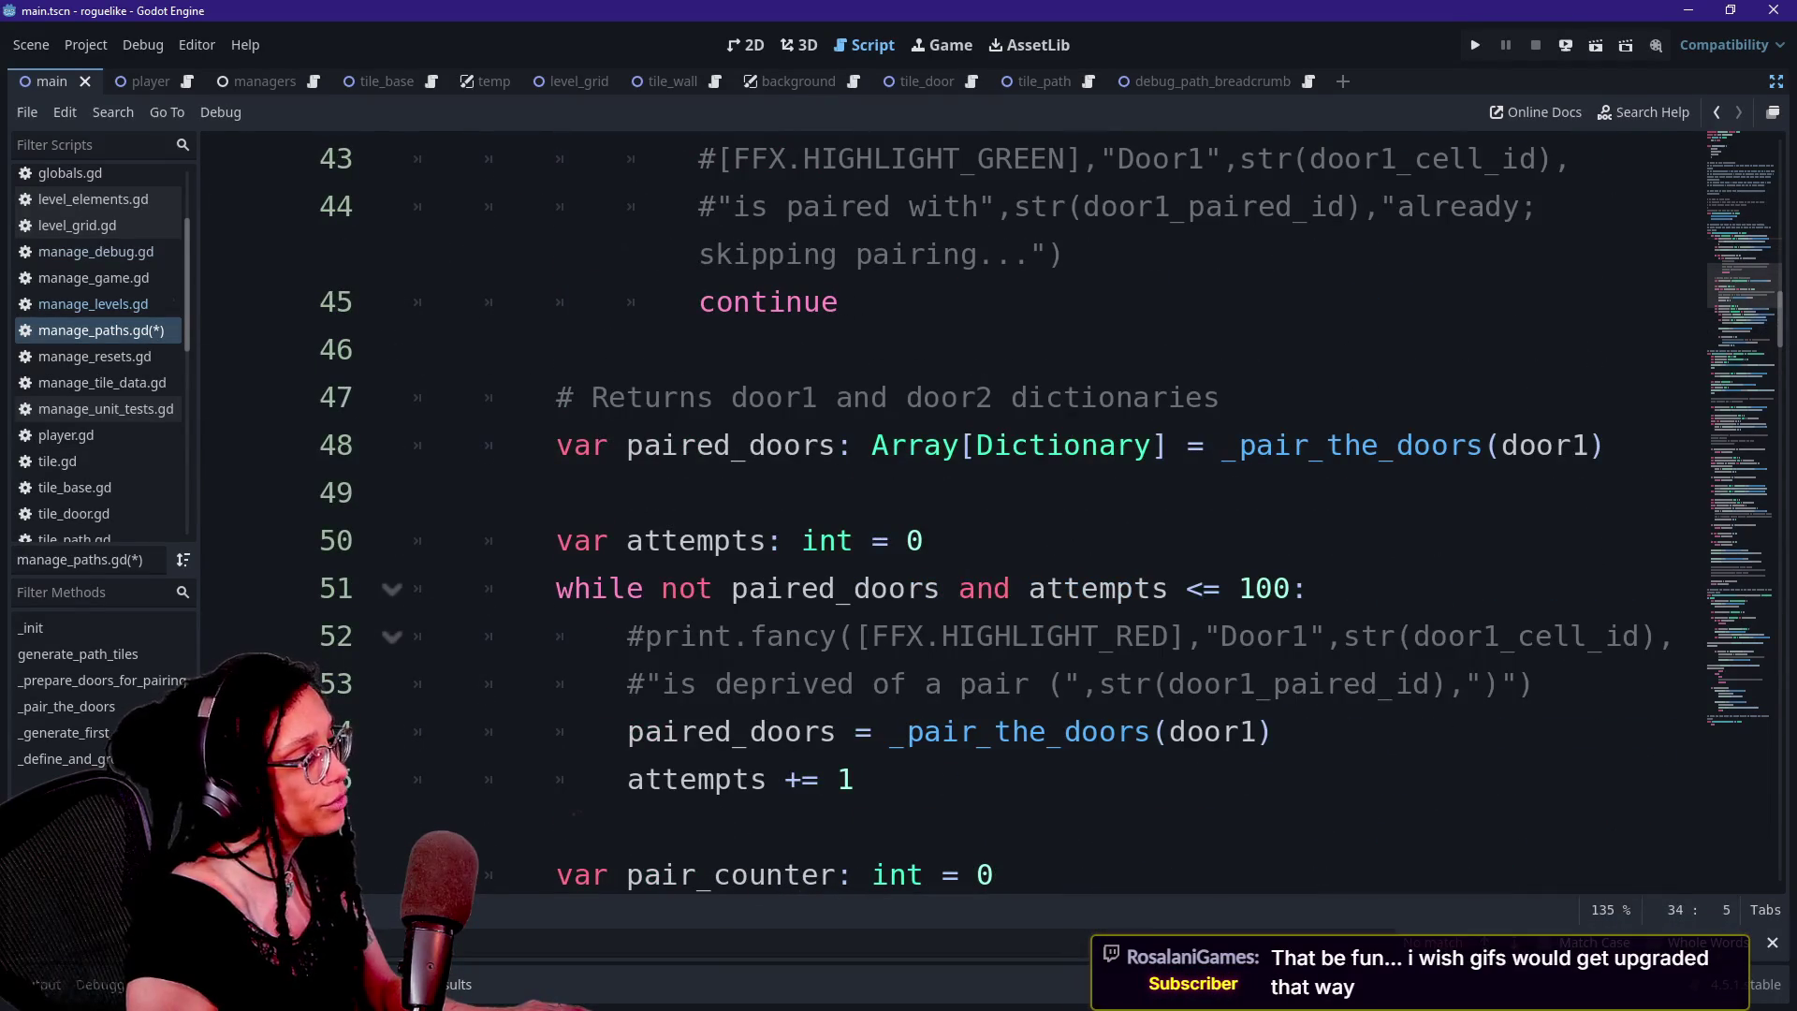
# Review the retry loop's attempts setup, while condition and _pair_the_doors(door1) call
pyautogui.moveTo(592, 540); pyautogui.dragTo(936, 874)
pyautogui.scroll(4, 936, 875)
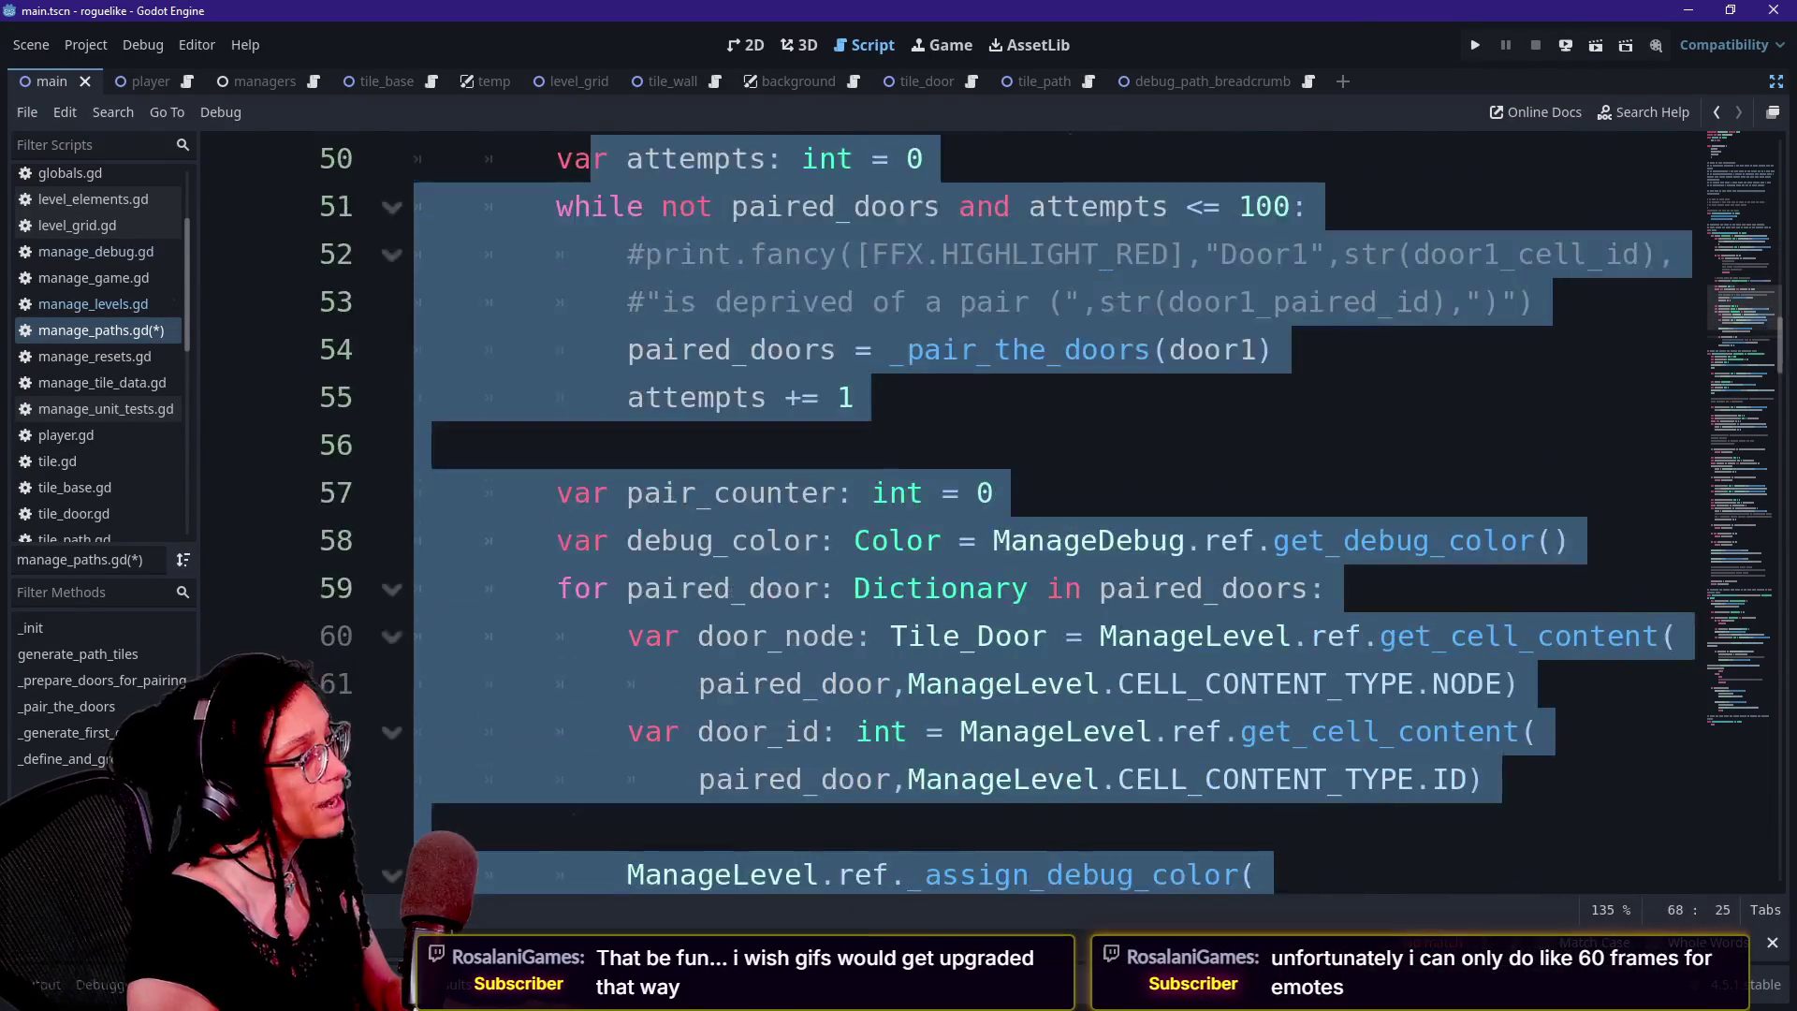
pyautogui.click(854, 684)
pyautogui.press('Down')
pyautogui.press('Down')
pyautogui.press('Down')
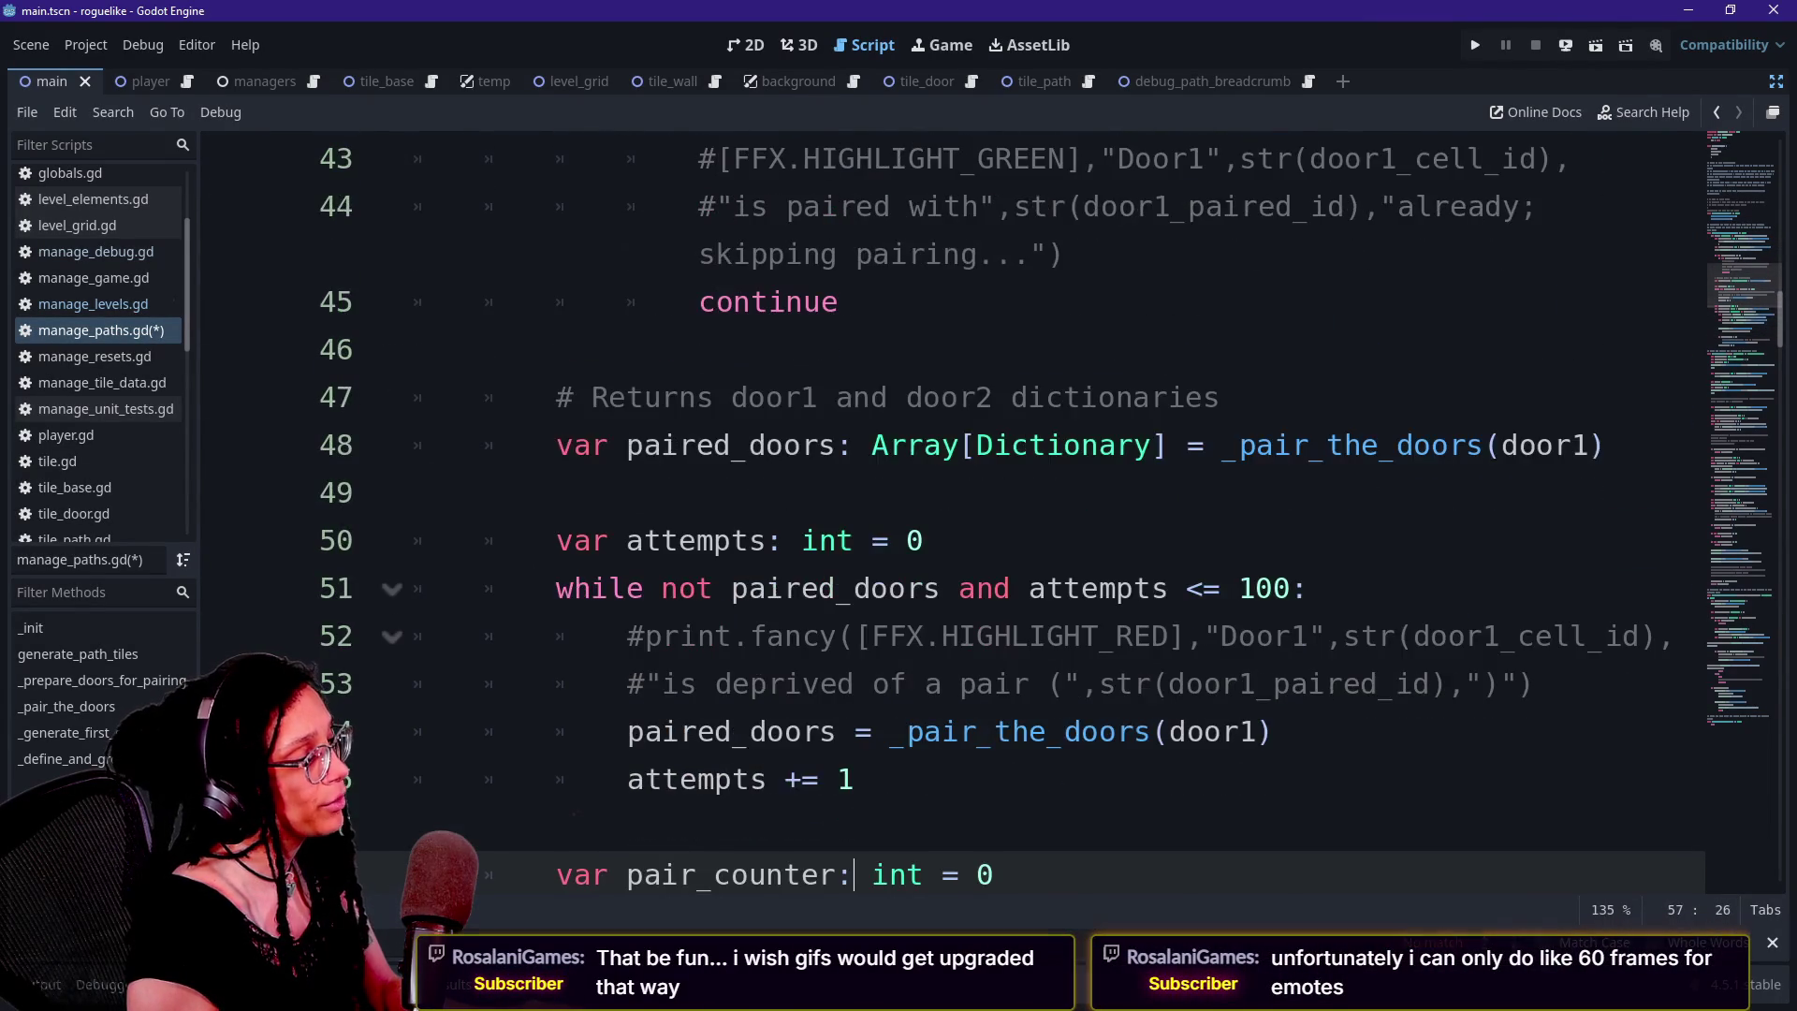
pyautogui.press('Down')
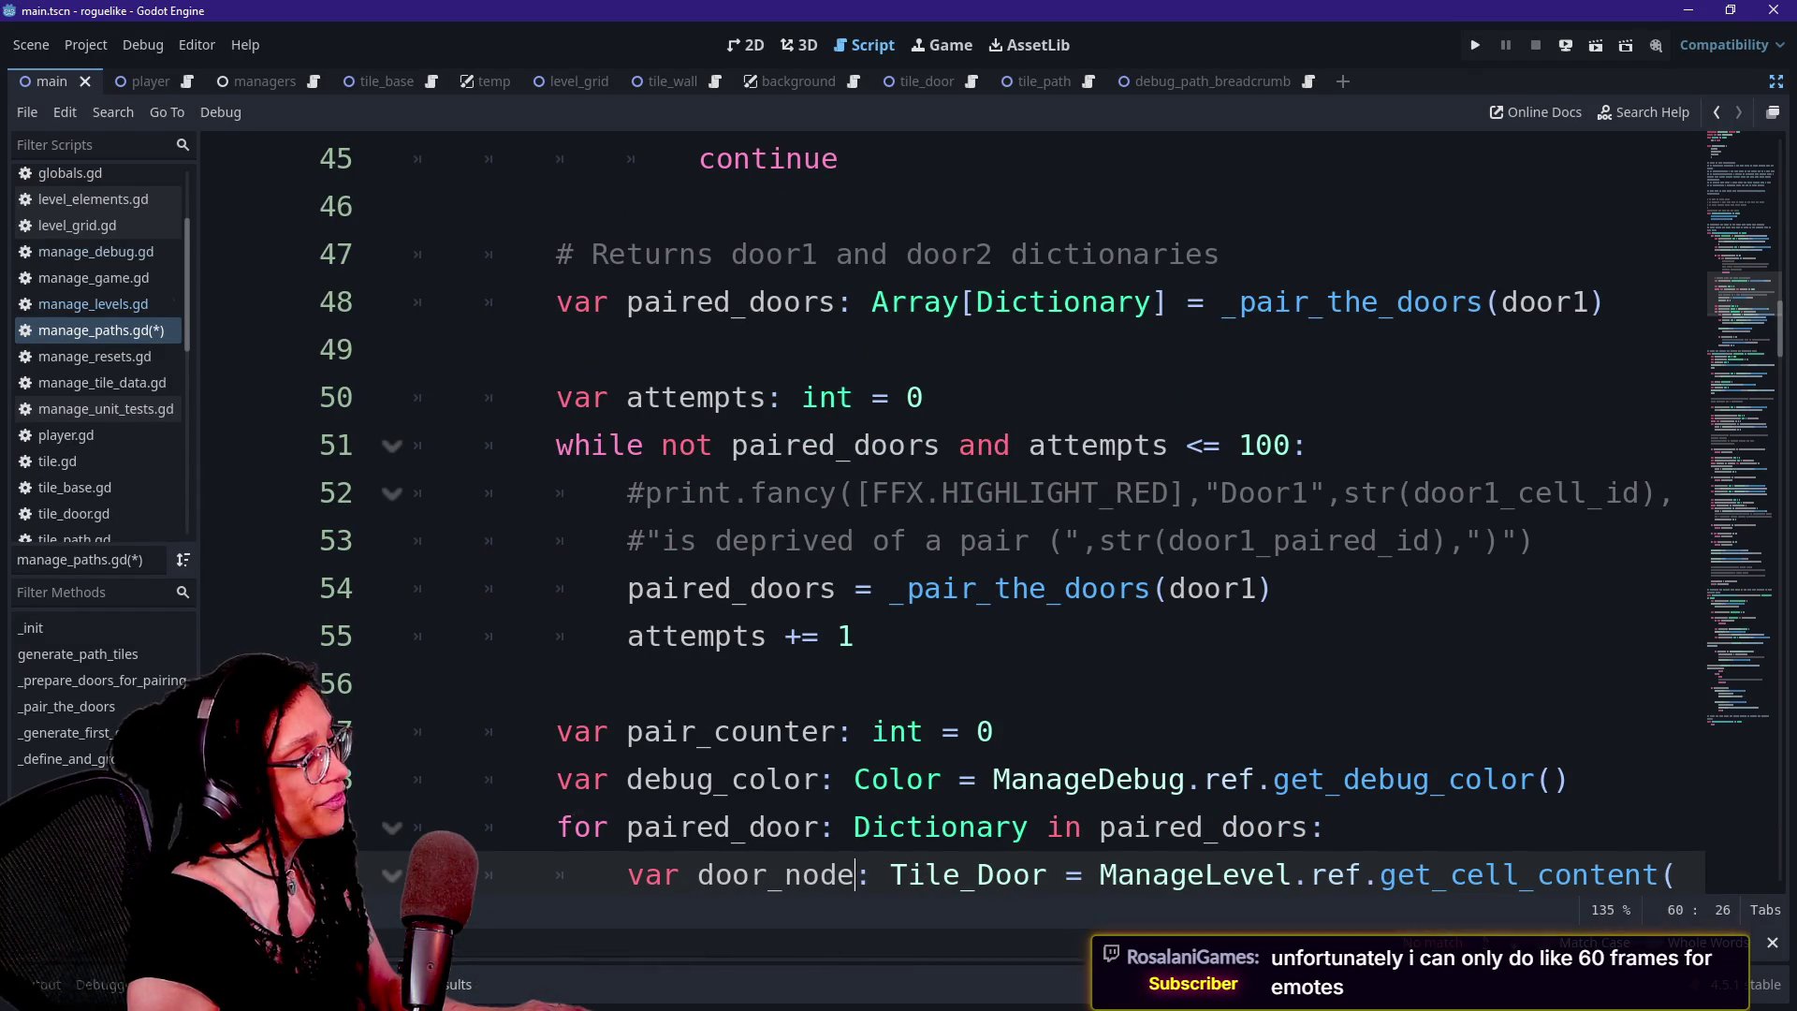
pyautogui.moveTo(555, 397); pyautogui.dragTo(1205, 446)
pyautogui.click(1187, 445)
pyautogui.moveTo(610, 446); pyautogui.dragTo(1187, 445)
pyautogui.click(1187, 446)
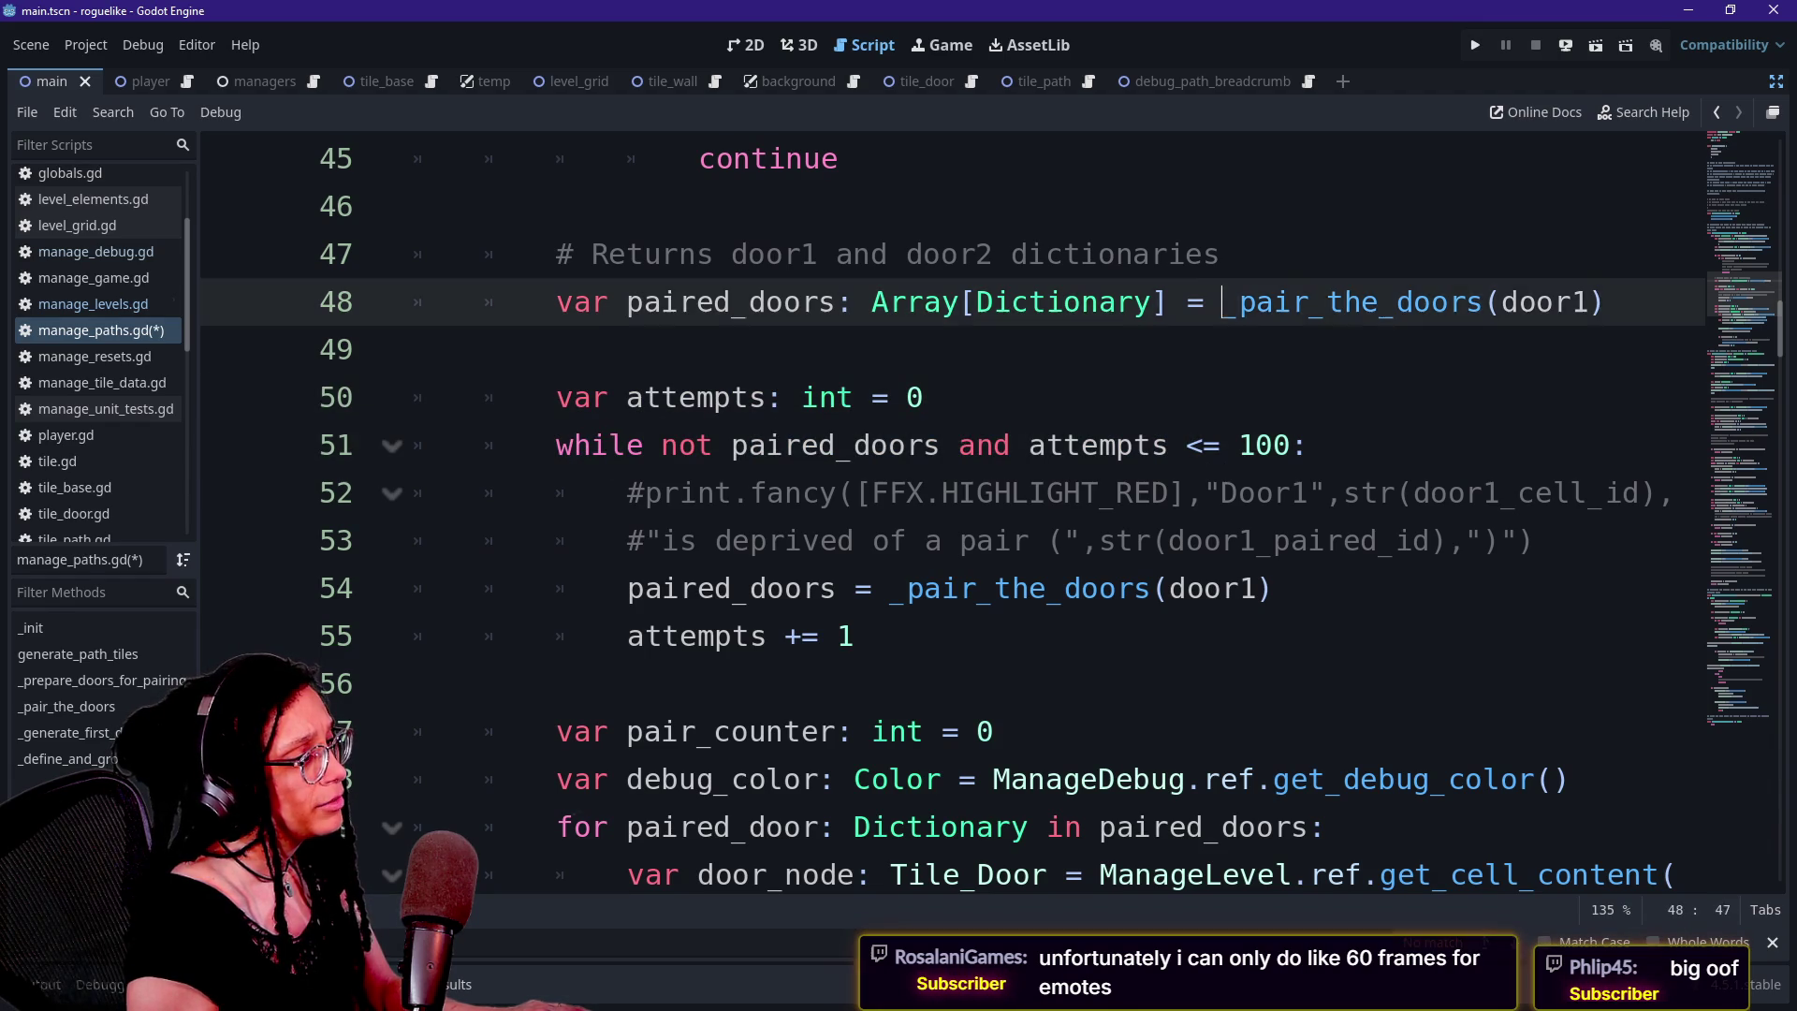
pyautogui.moveTo(1222, 302); pyautogui.dragTo(1605, 302)
pyautogui.click(414, 349)
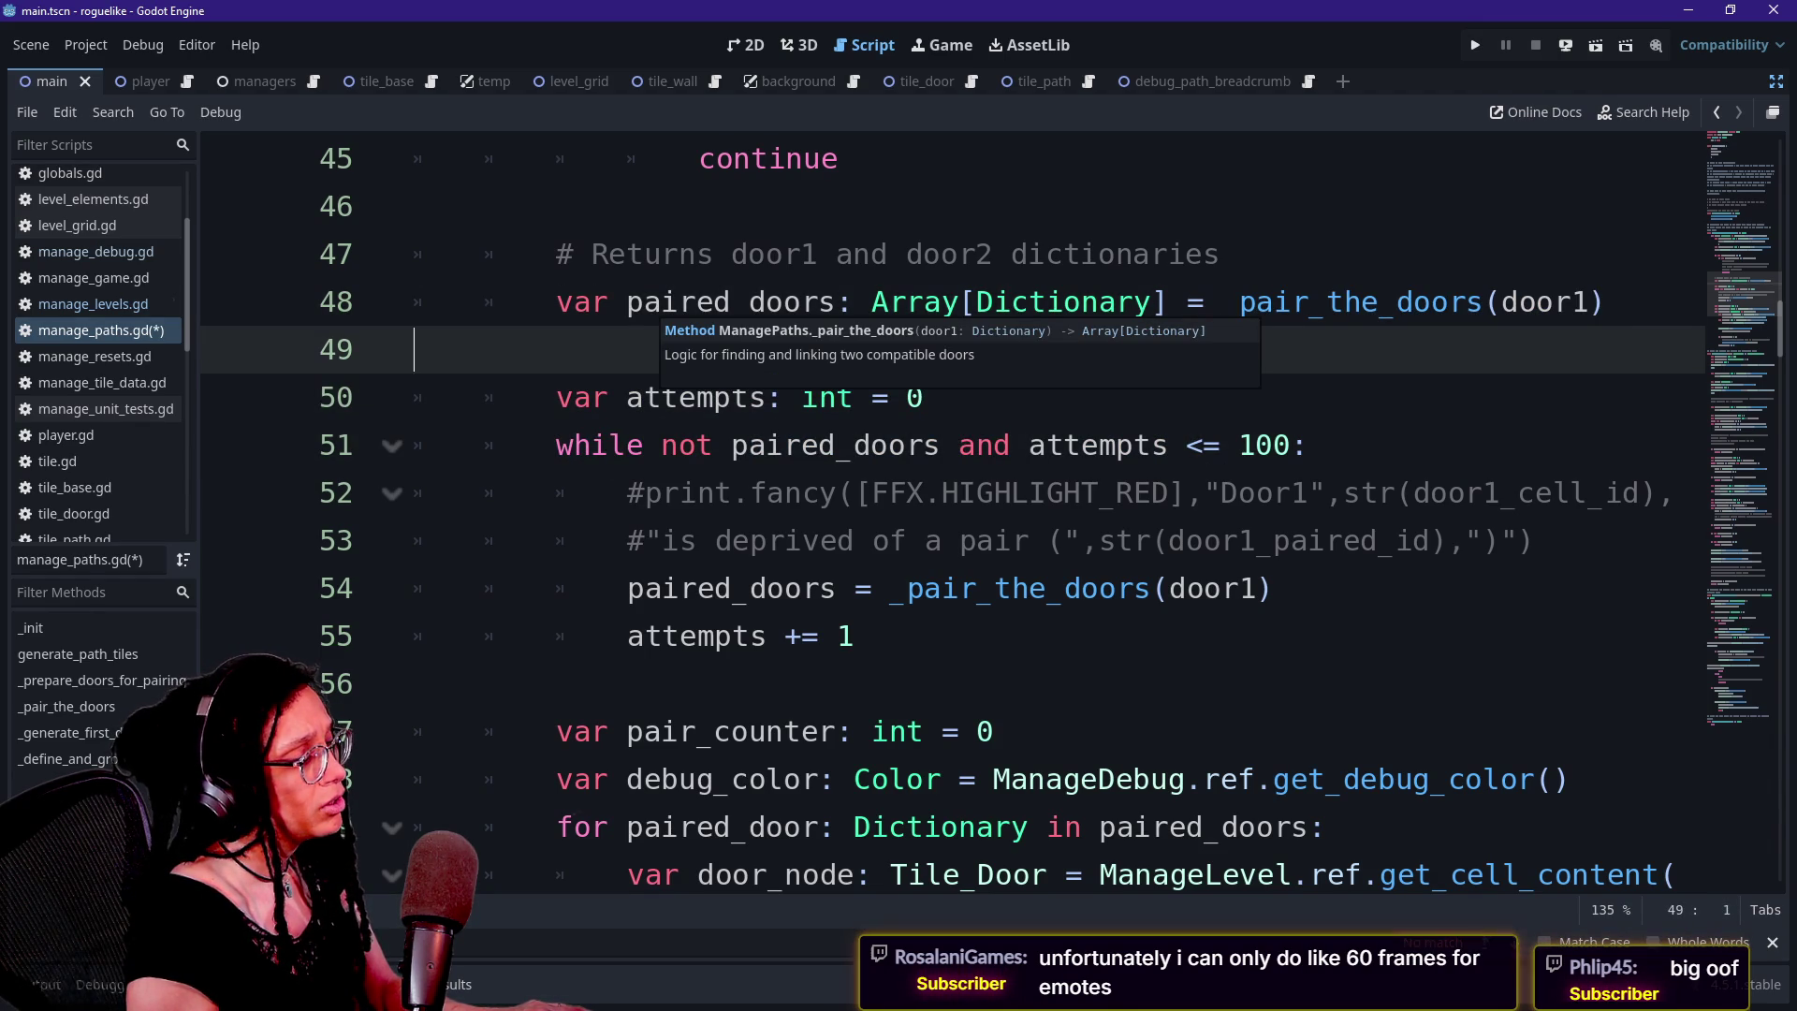
pyautogui.keyDown('ctrl'); pyautogui.click(1268, 304); pyautogui.keyUp('ctrl')
pyautogui.scroll(-1, 951, 515)
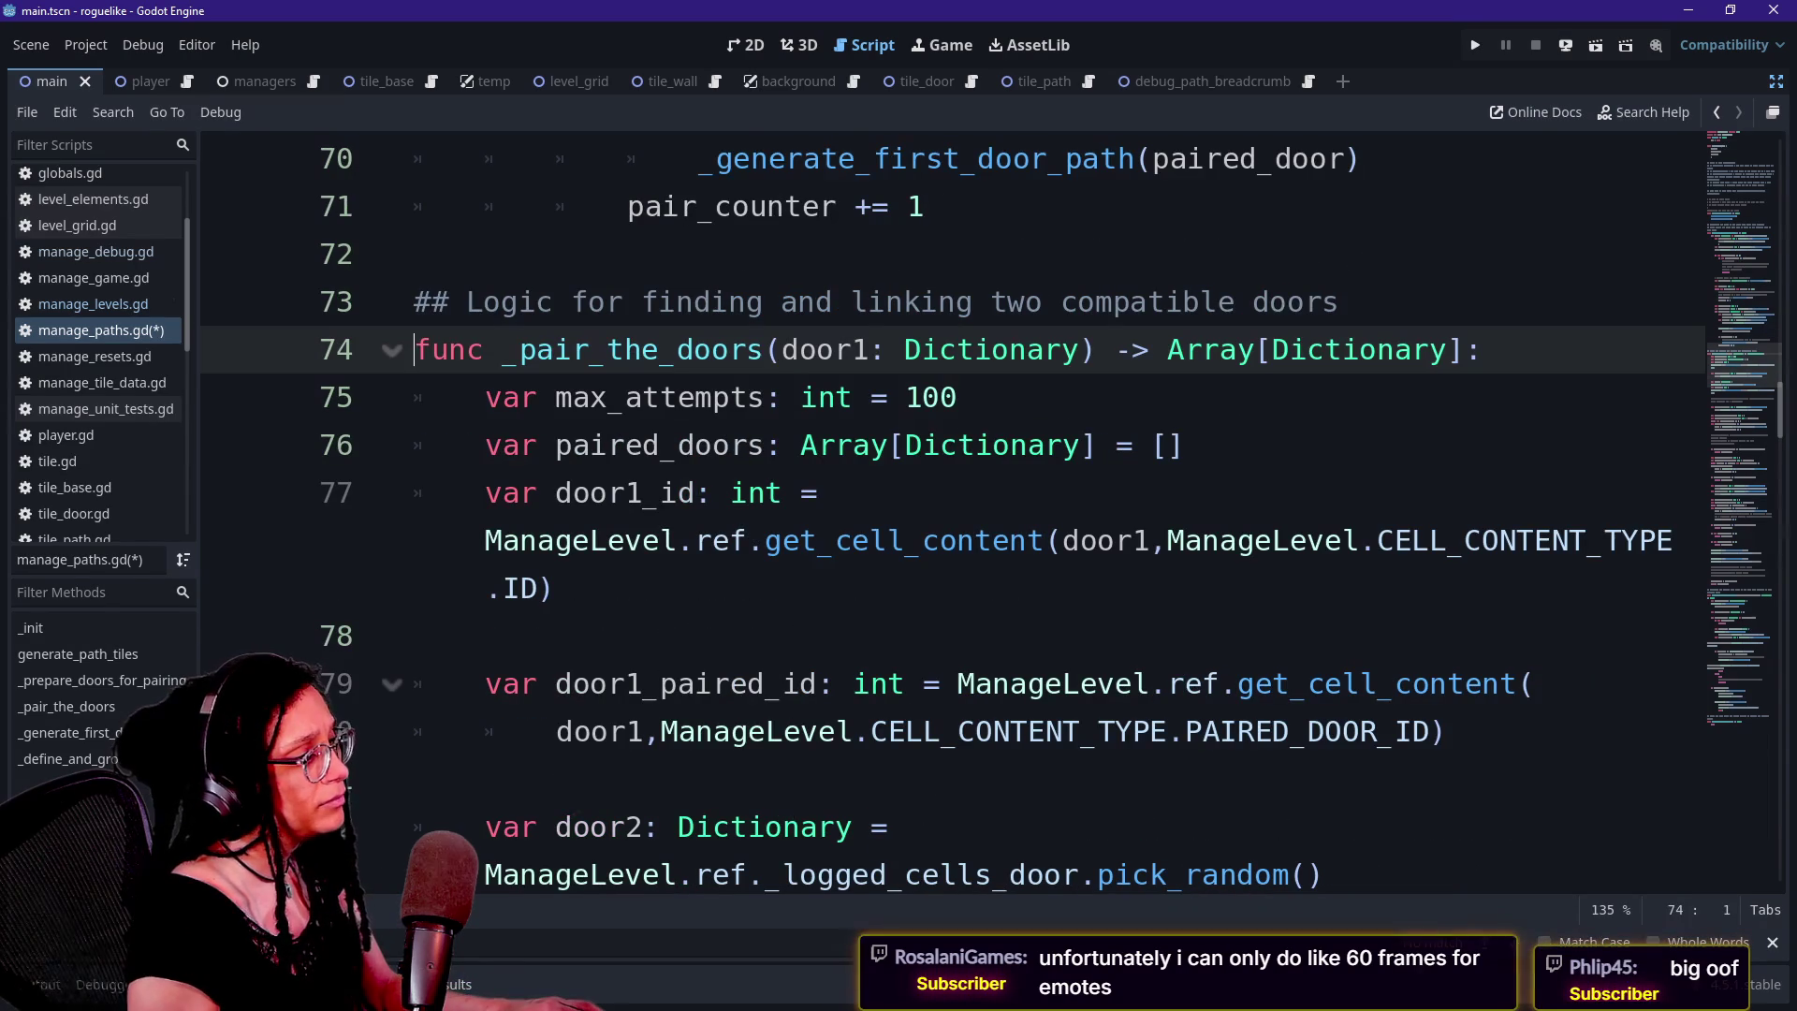
pyautogui.click(485, 731)
pyautogui.press('Down')
pyautogui.press('Down')
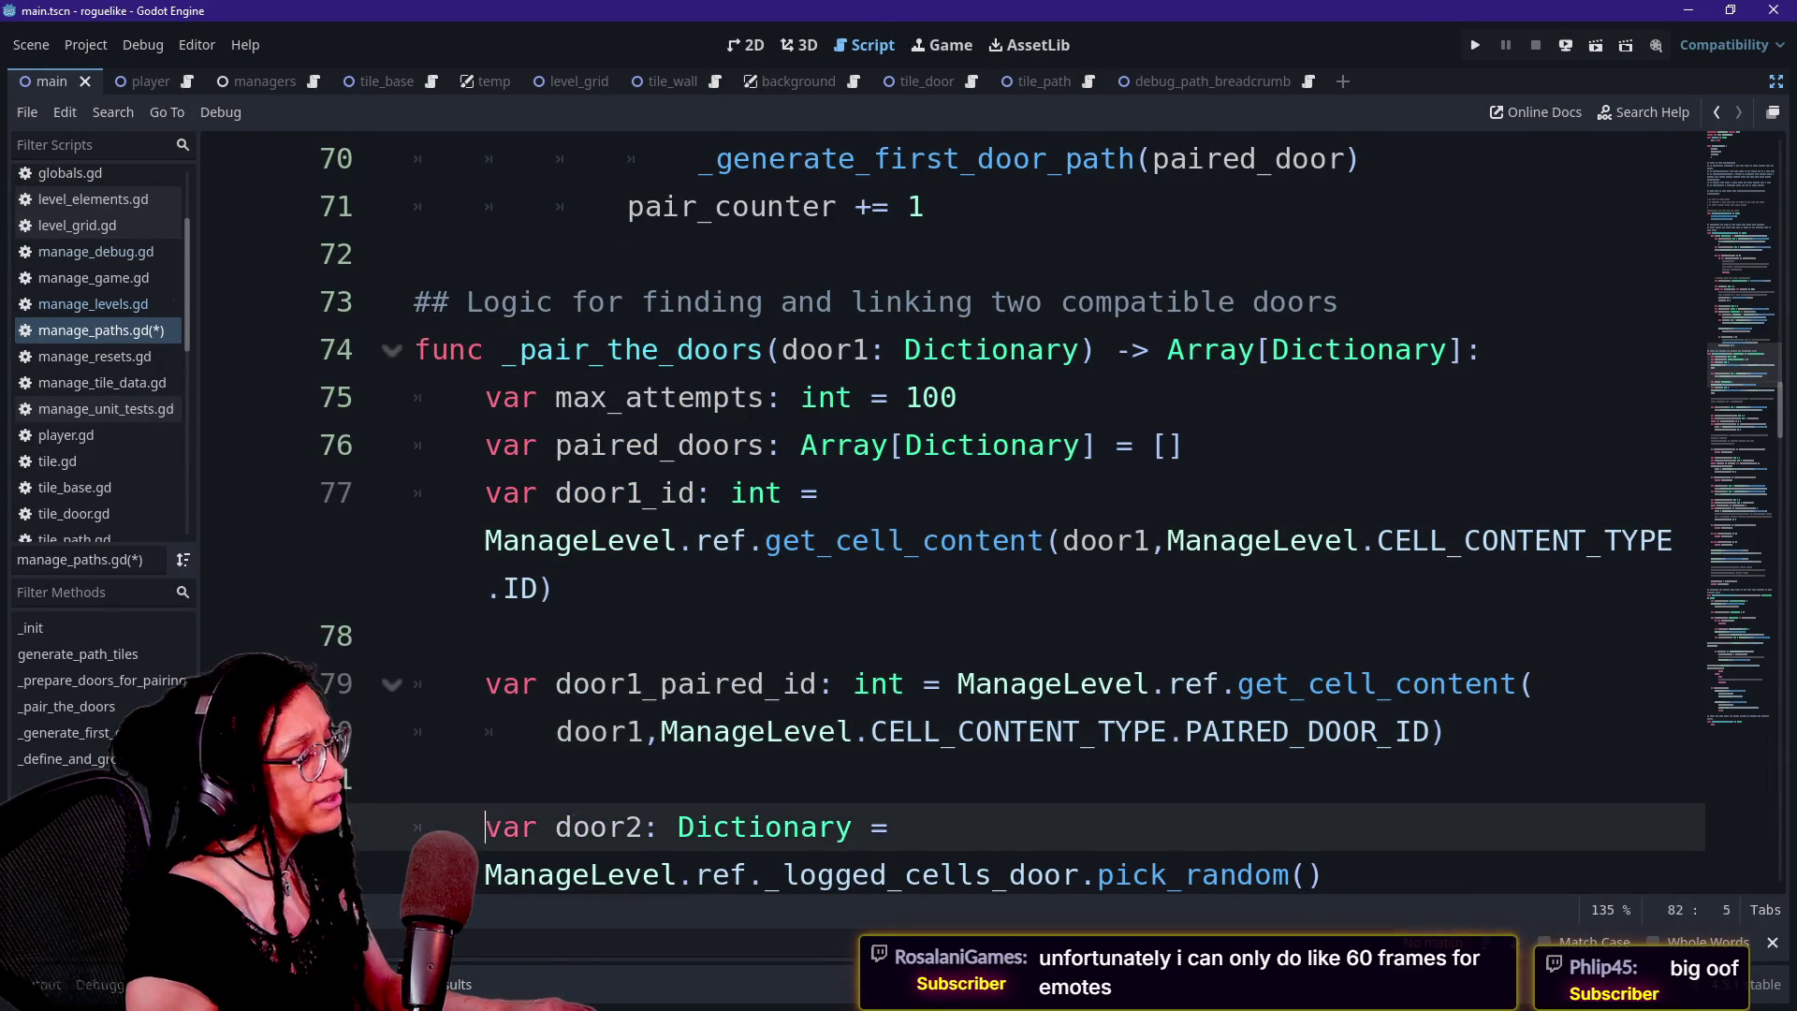
pyautogui.press('End')
pyautogui.press('Return')
pyautogui.write('var door2_id: int = ManageLevel.ref.get_cell_content(door2,ManageLevel.CELL_CONTENT_TYPE.ID)')
pyautogui.scroll(-1, 1049, 524)
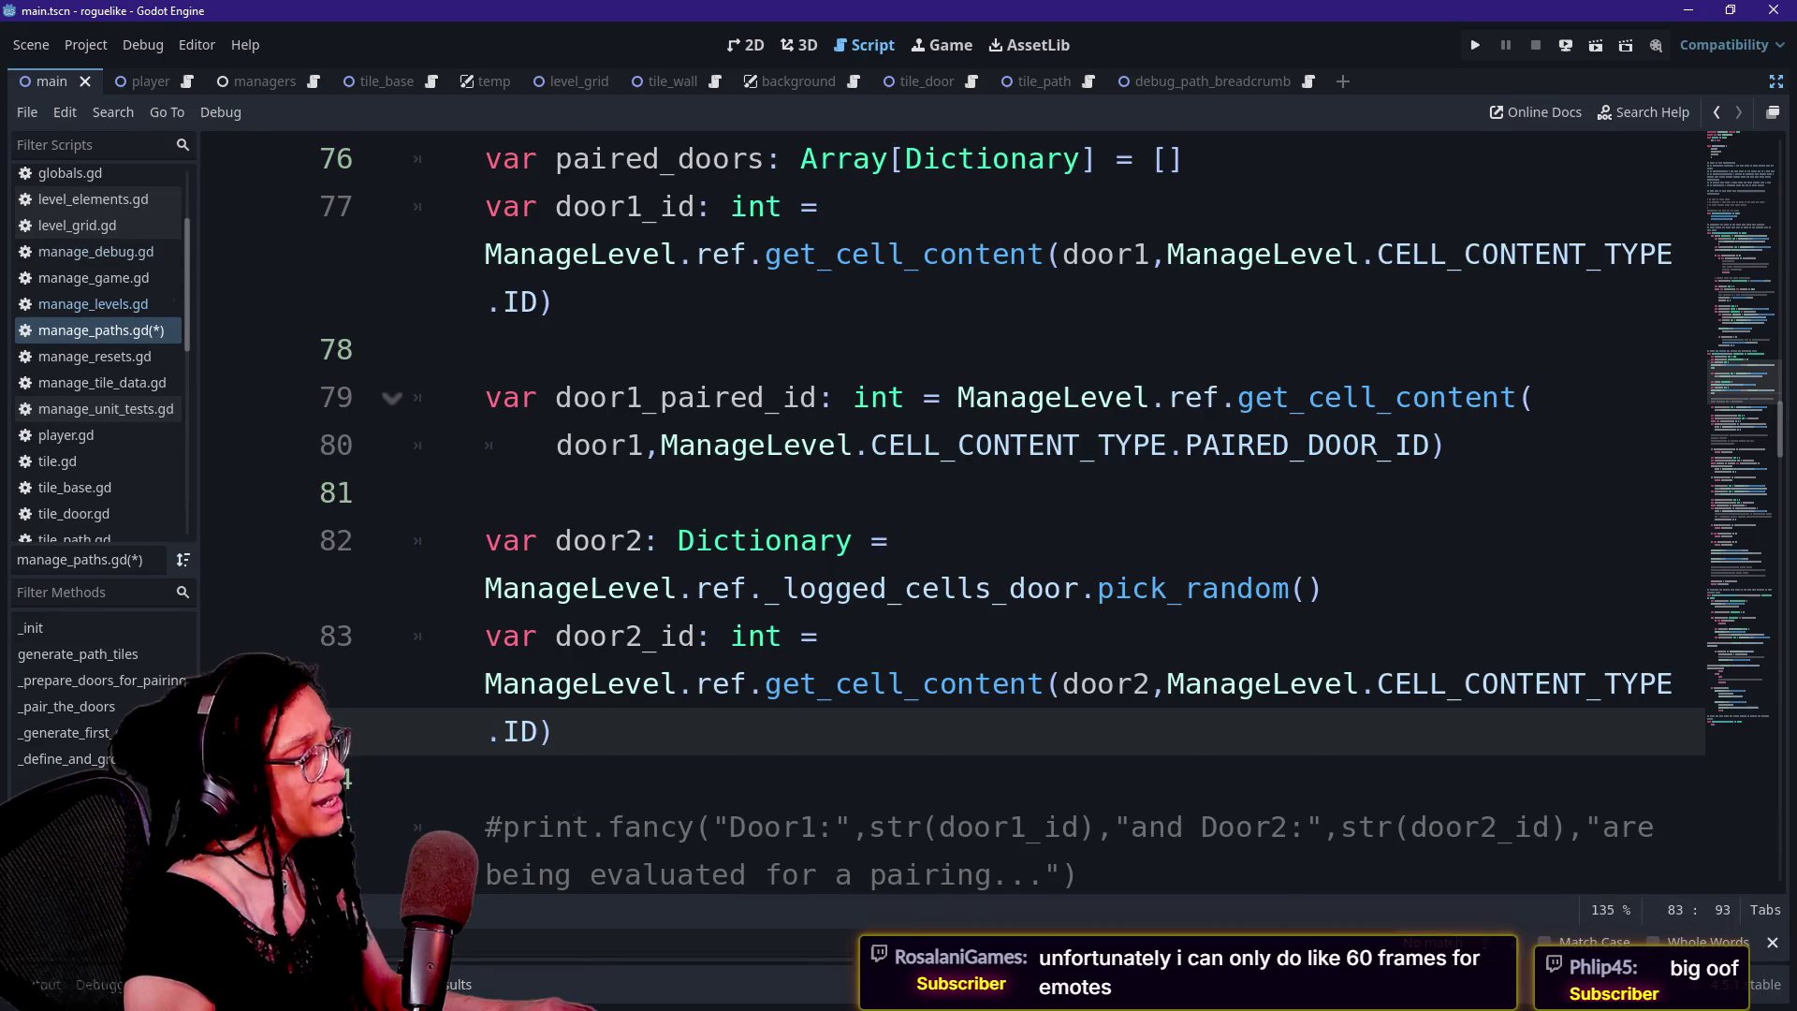
pyautogui.scroll(9, 951, 515)
pyautogui.scroll(4, 951, 515)
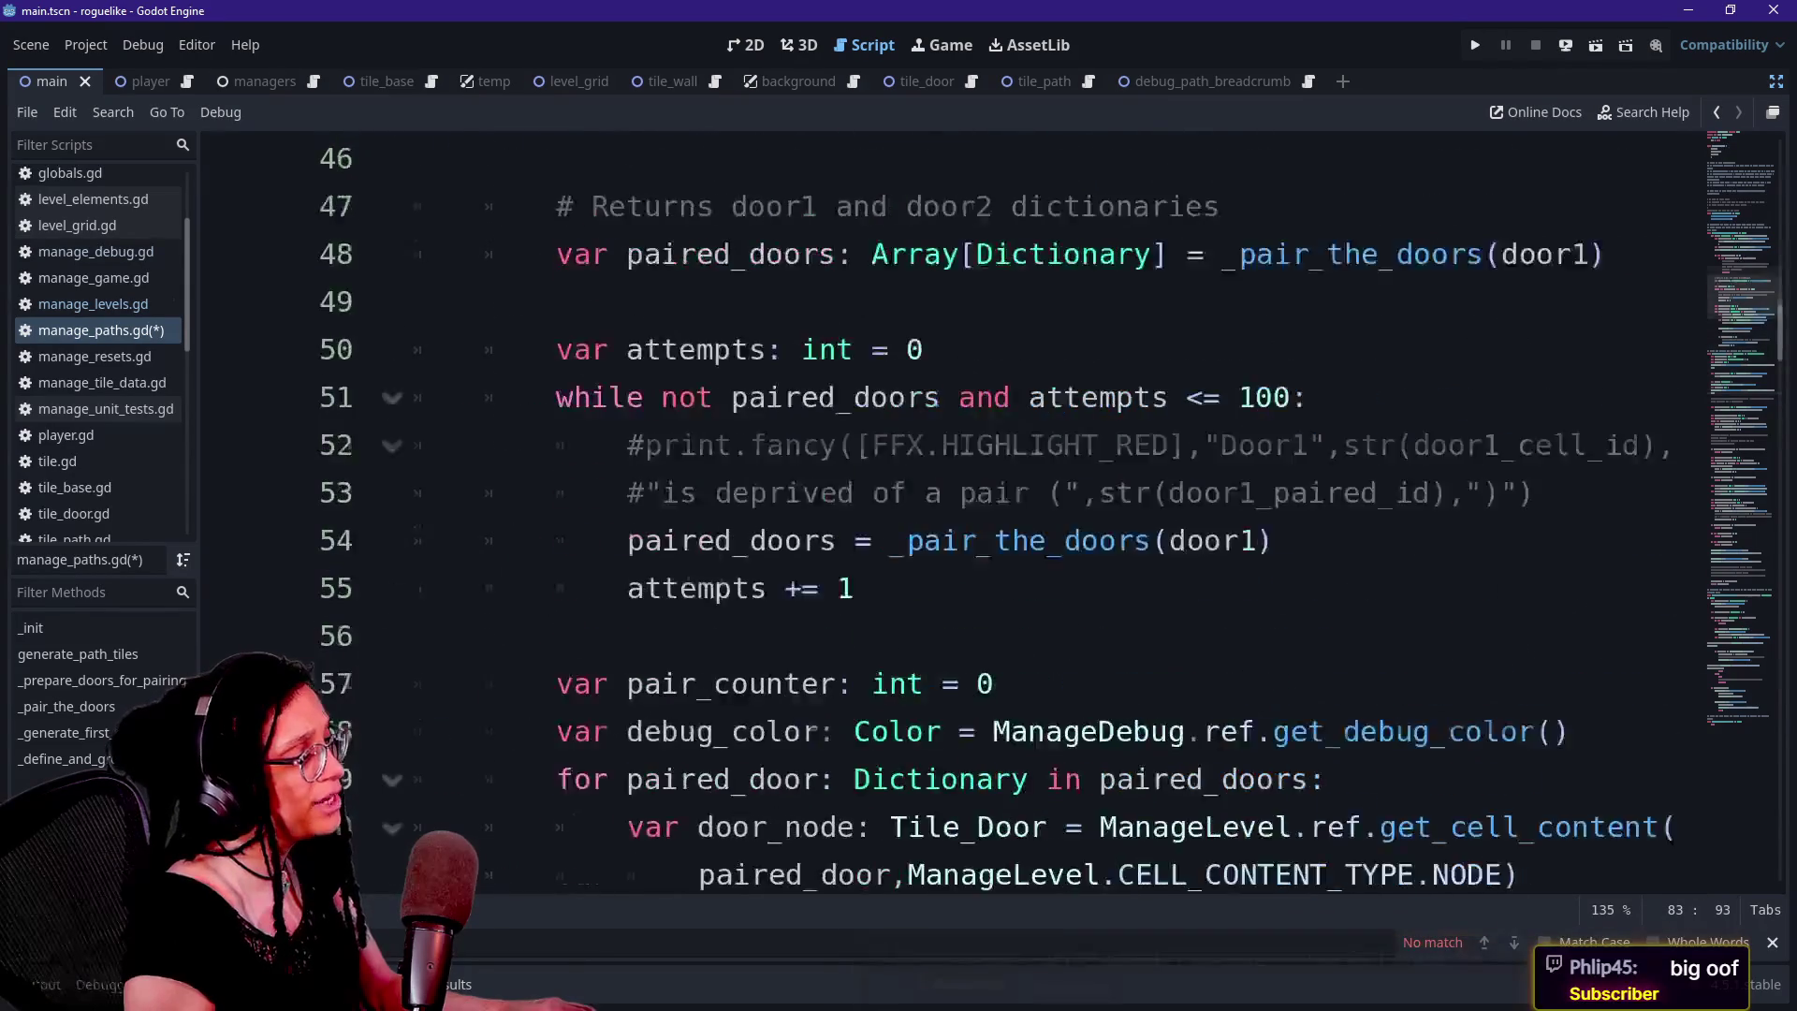
pyautogui.keyDown('ctrl'); pyautogui.scroll(-1, 951, 515); pyautogui.keyUp('ctrl')
pyautogui.keyDown('ctrl'); pyautogui.scroll(-2, 951, 515); pyautogui.keyUp('ctrl')
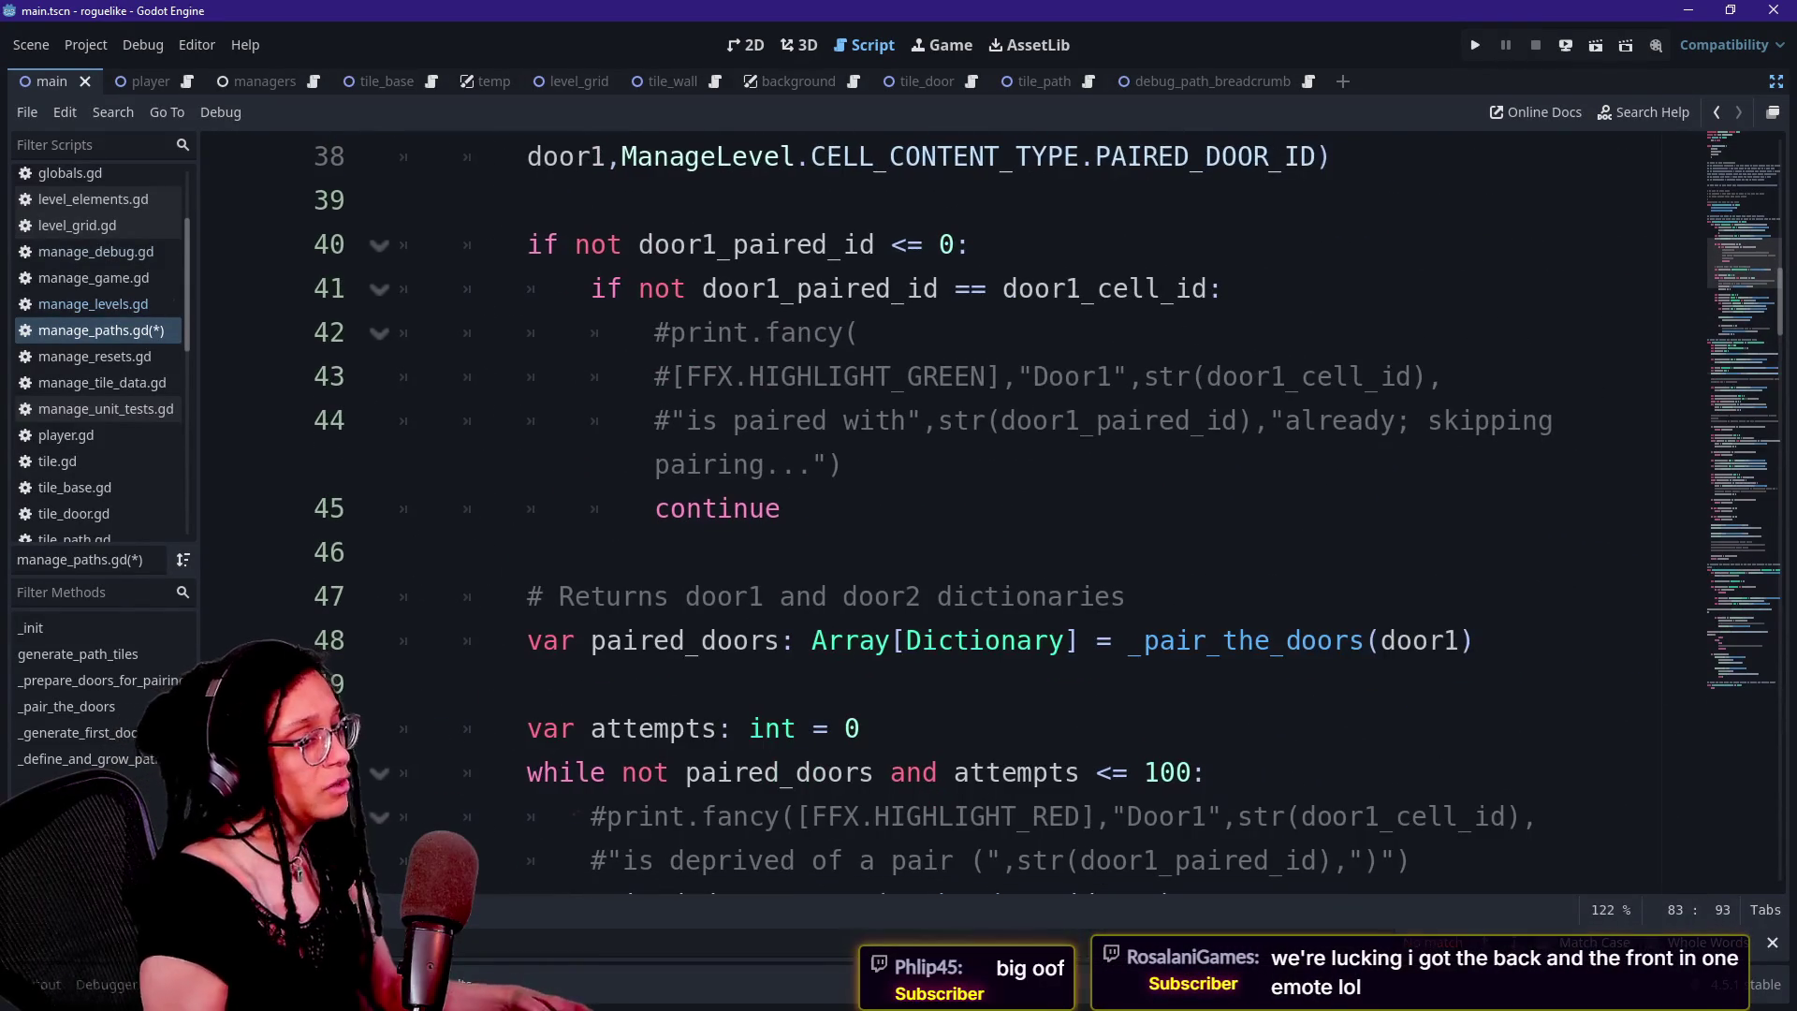
# Step through the retry loop and already-paired skip check, then bring Discord forward
pyautogui.scroll(-3, 951, 515)
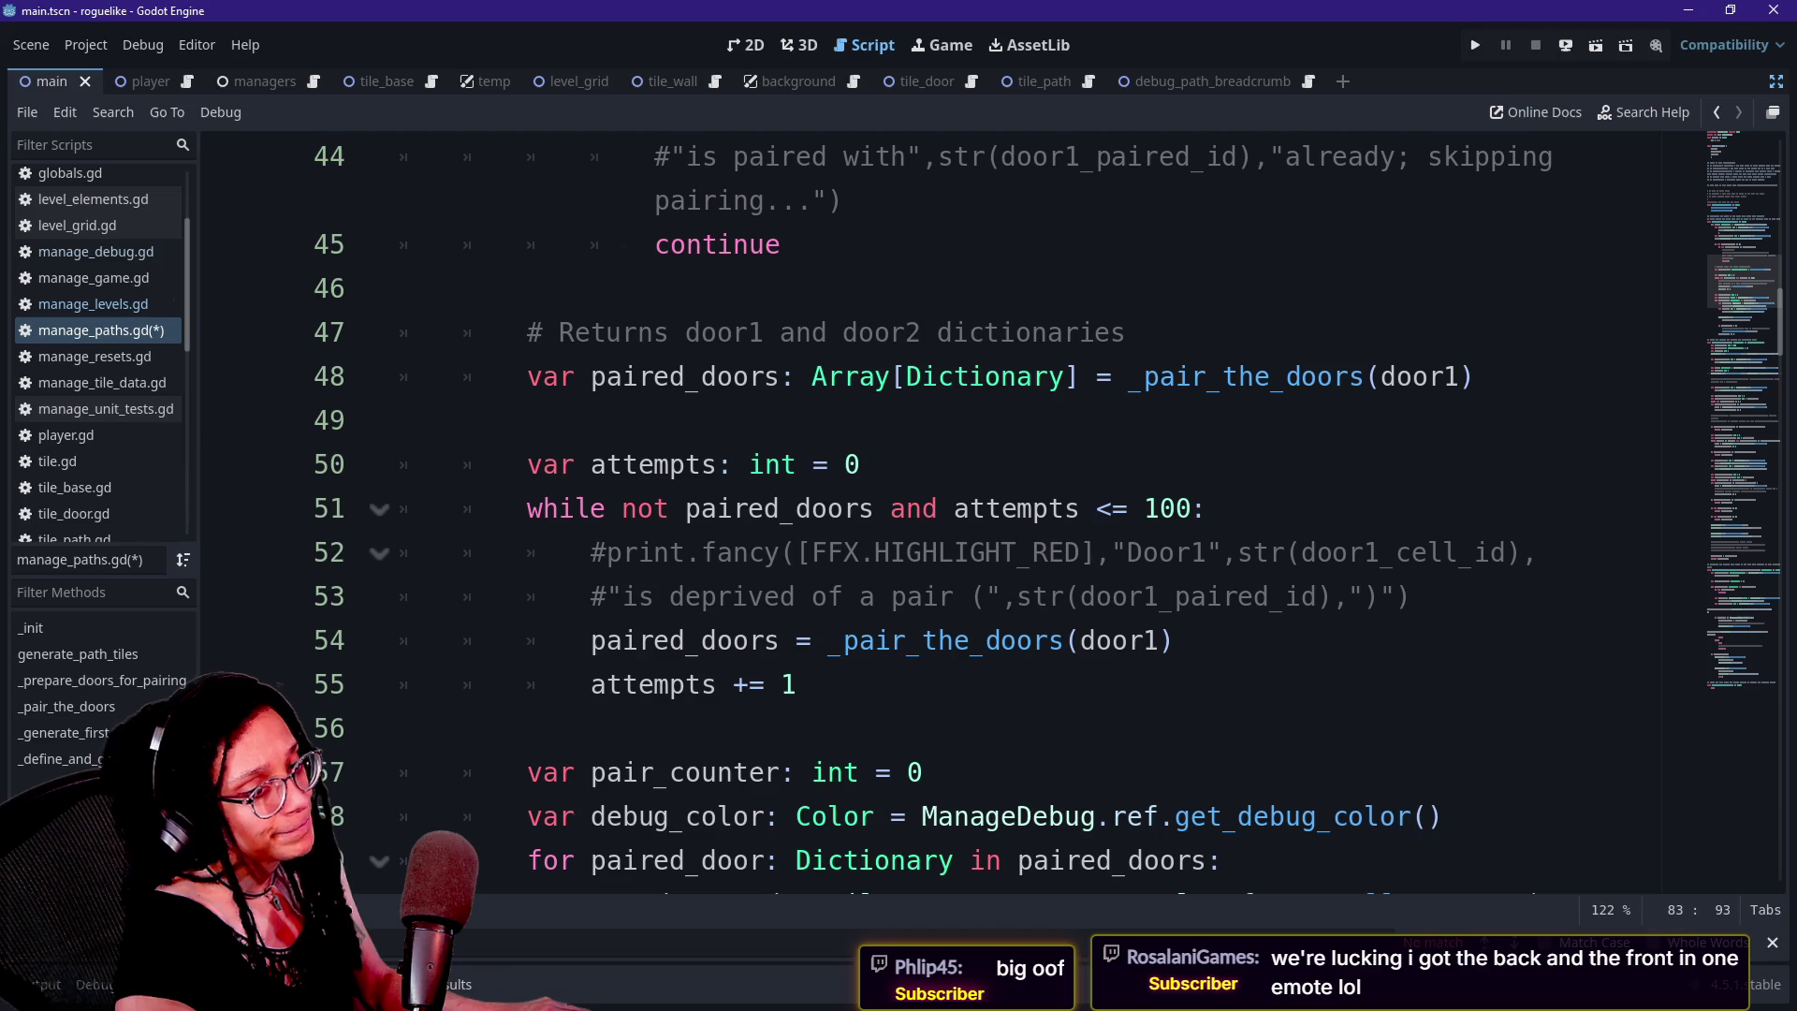
pyautogui.click(591, 640)
pyautogui.press('Down')
pyautogui.press('Down')
pyautogui.press('Down')
pyautogui.press('Down')
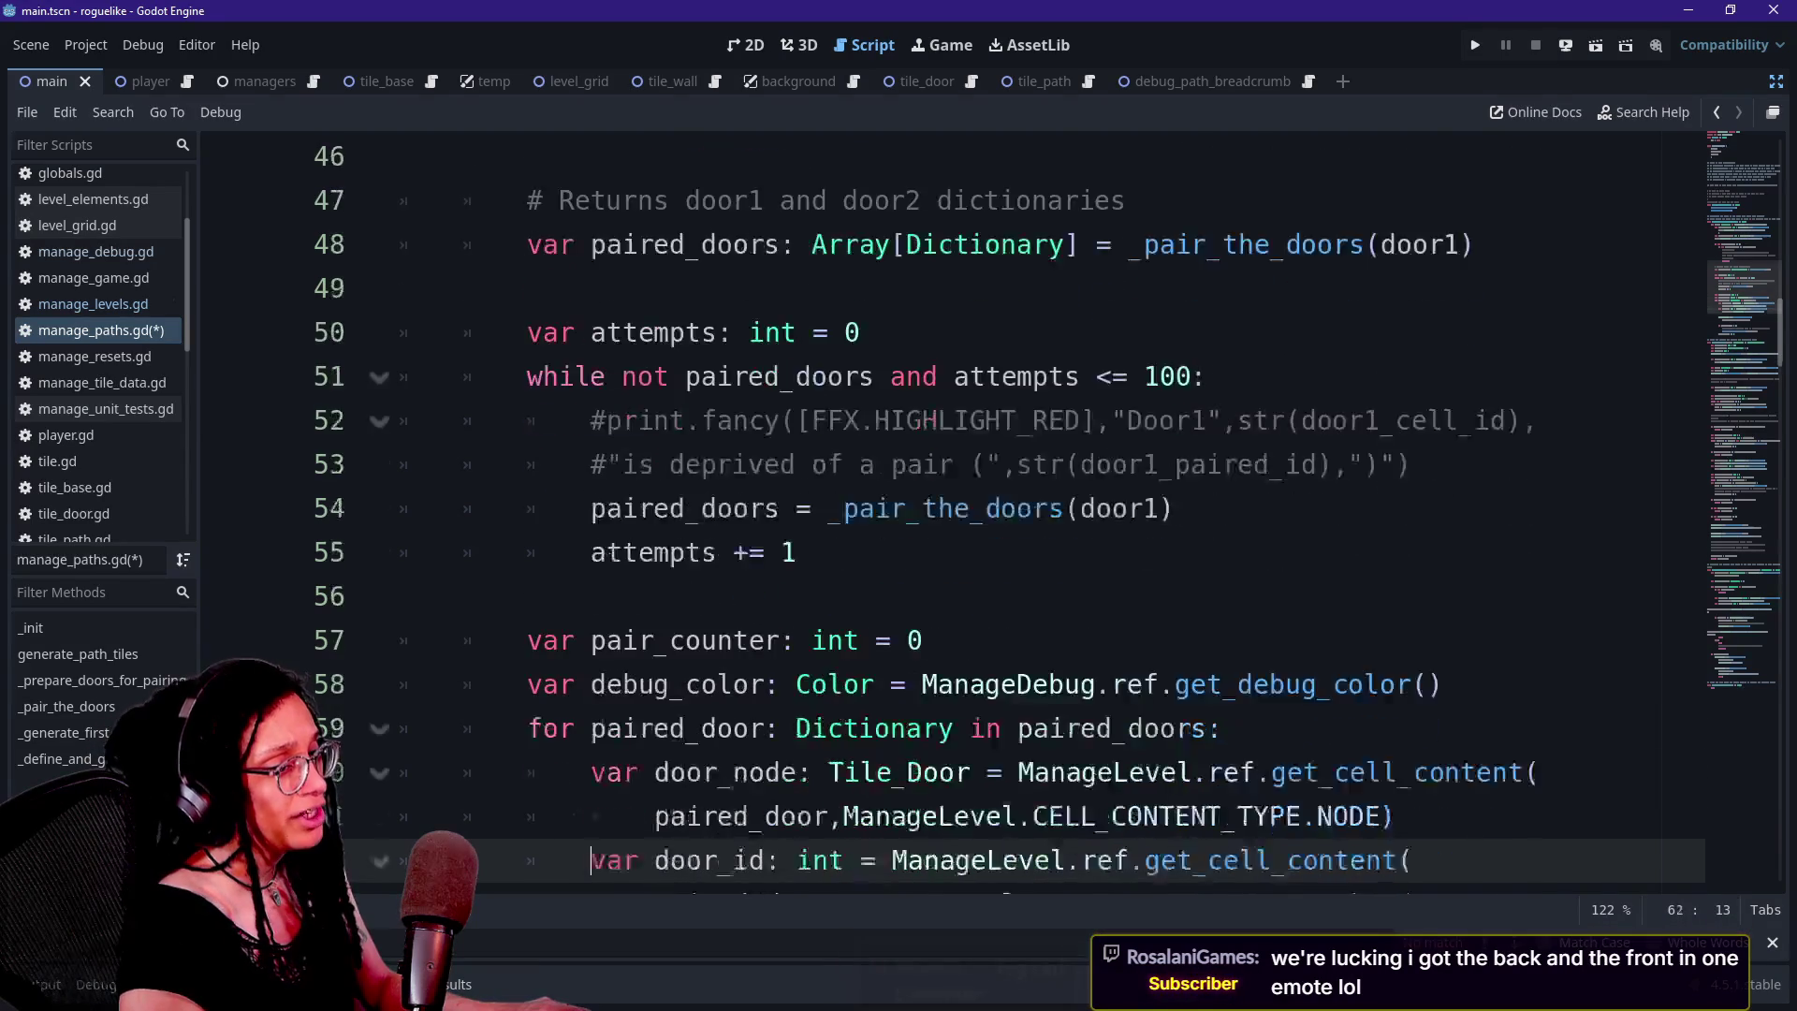
pyautogui.press('Up')
pyautogui.press('Up')
pyautogui.press('Up')
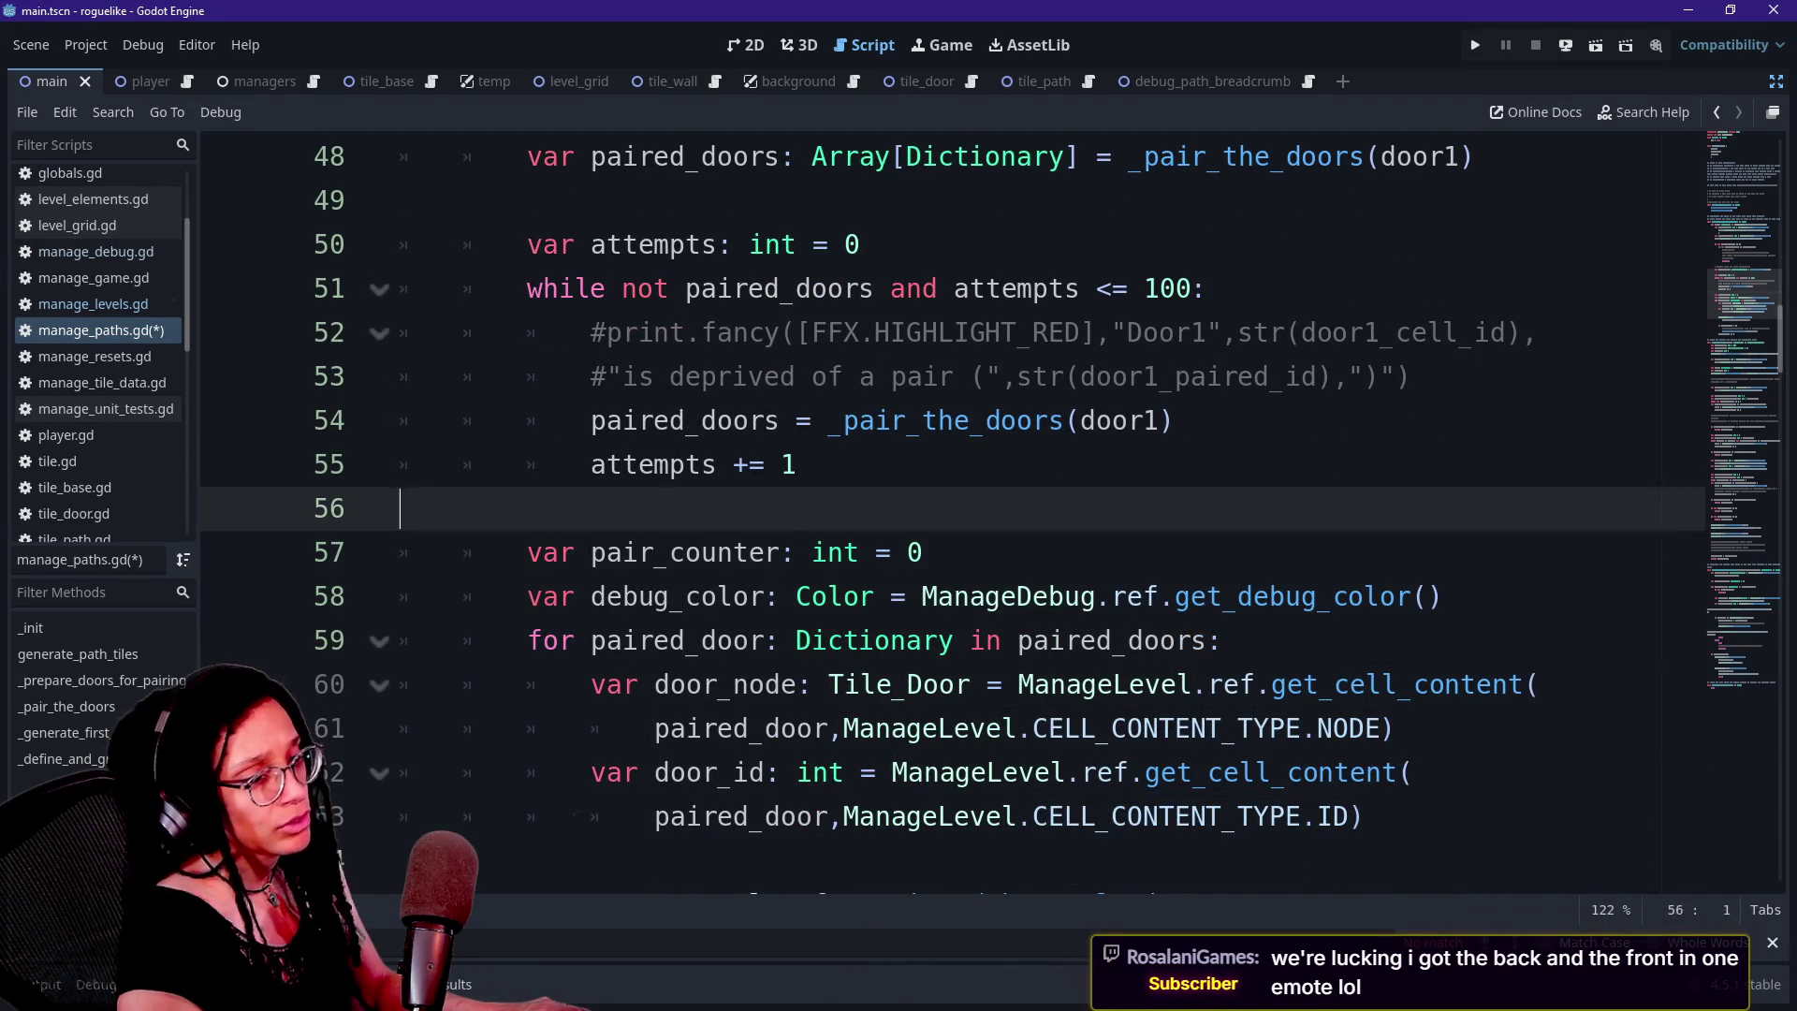
pyautogui.press('Up')
pyautogui.press('Up')
pyautogui.press('Up')
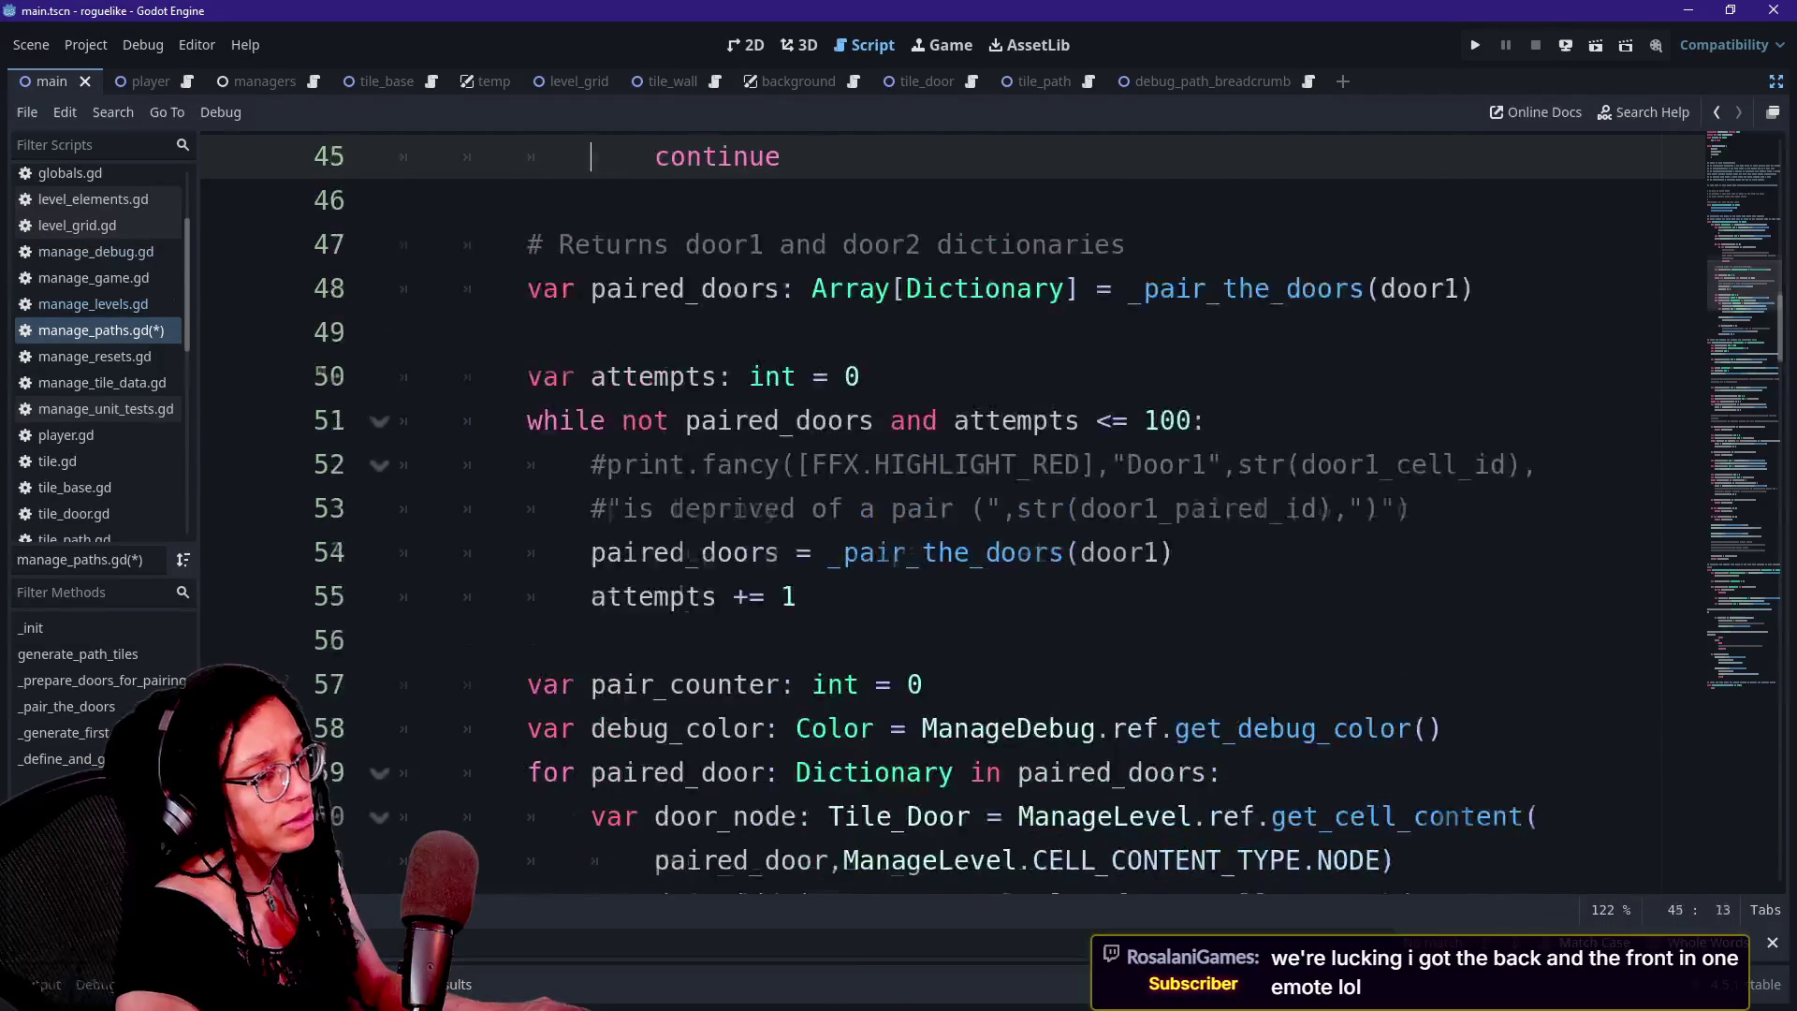
pyautogui.press('Down')
pyautogui.press('Down')
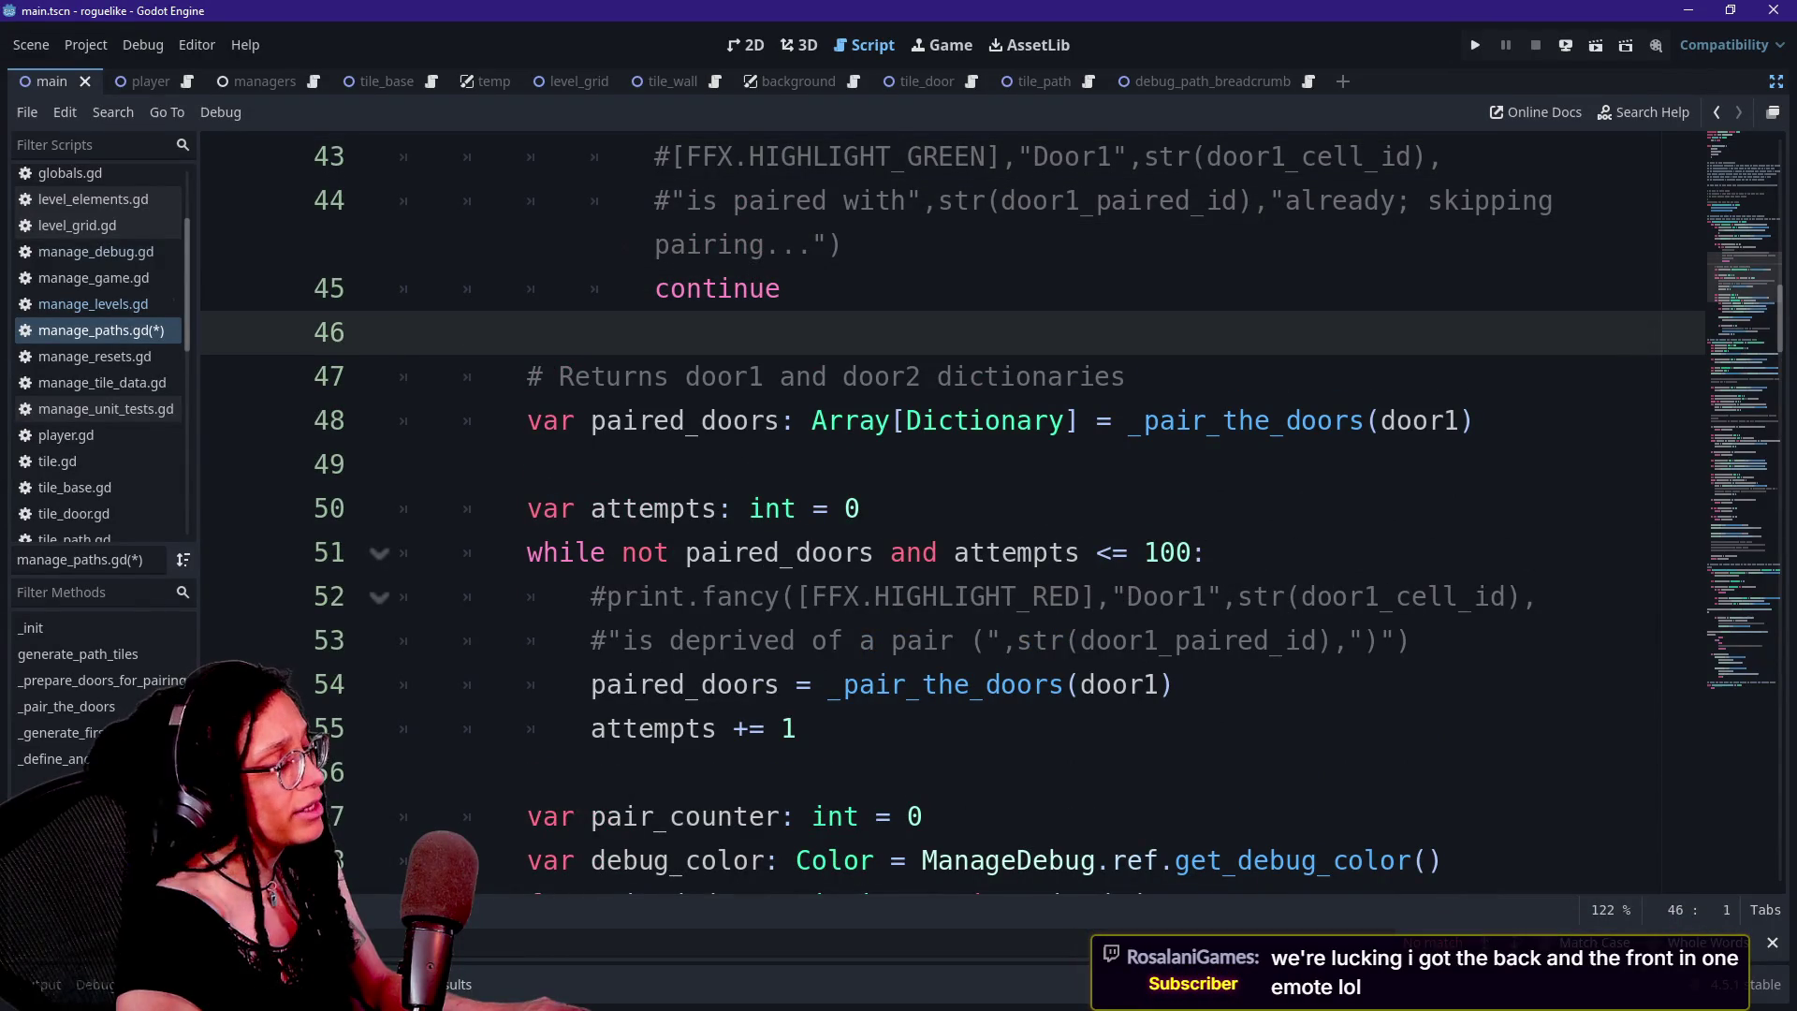
pyautogui.press('Down')
pyautogui.press('Down')
pyautogui.press('Down')
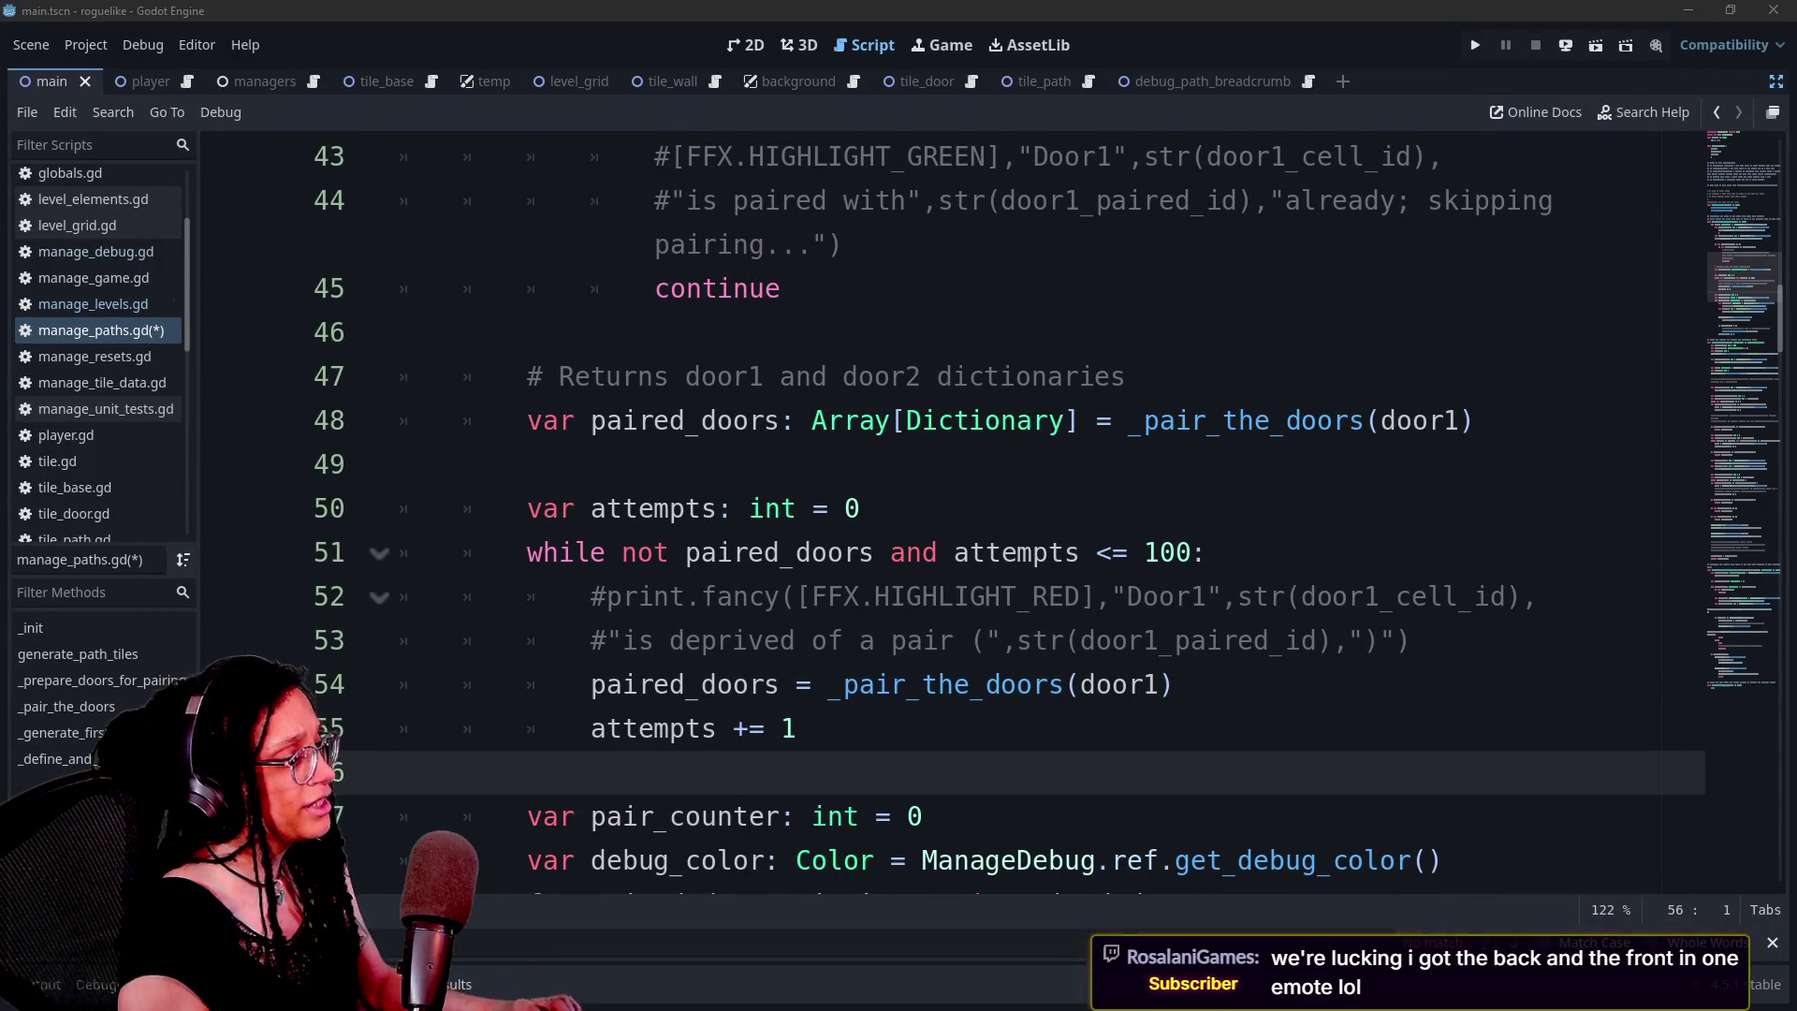
pyautogui.hotkey('alt', 'Tab')
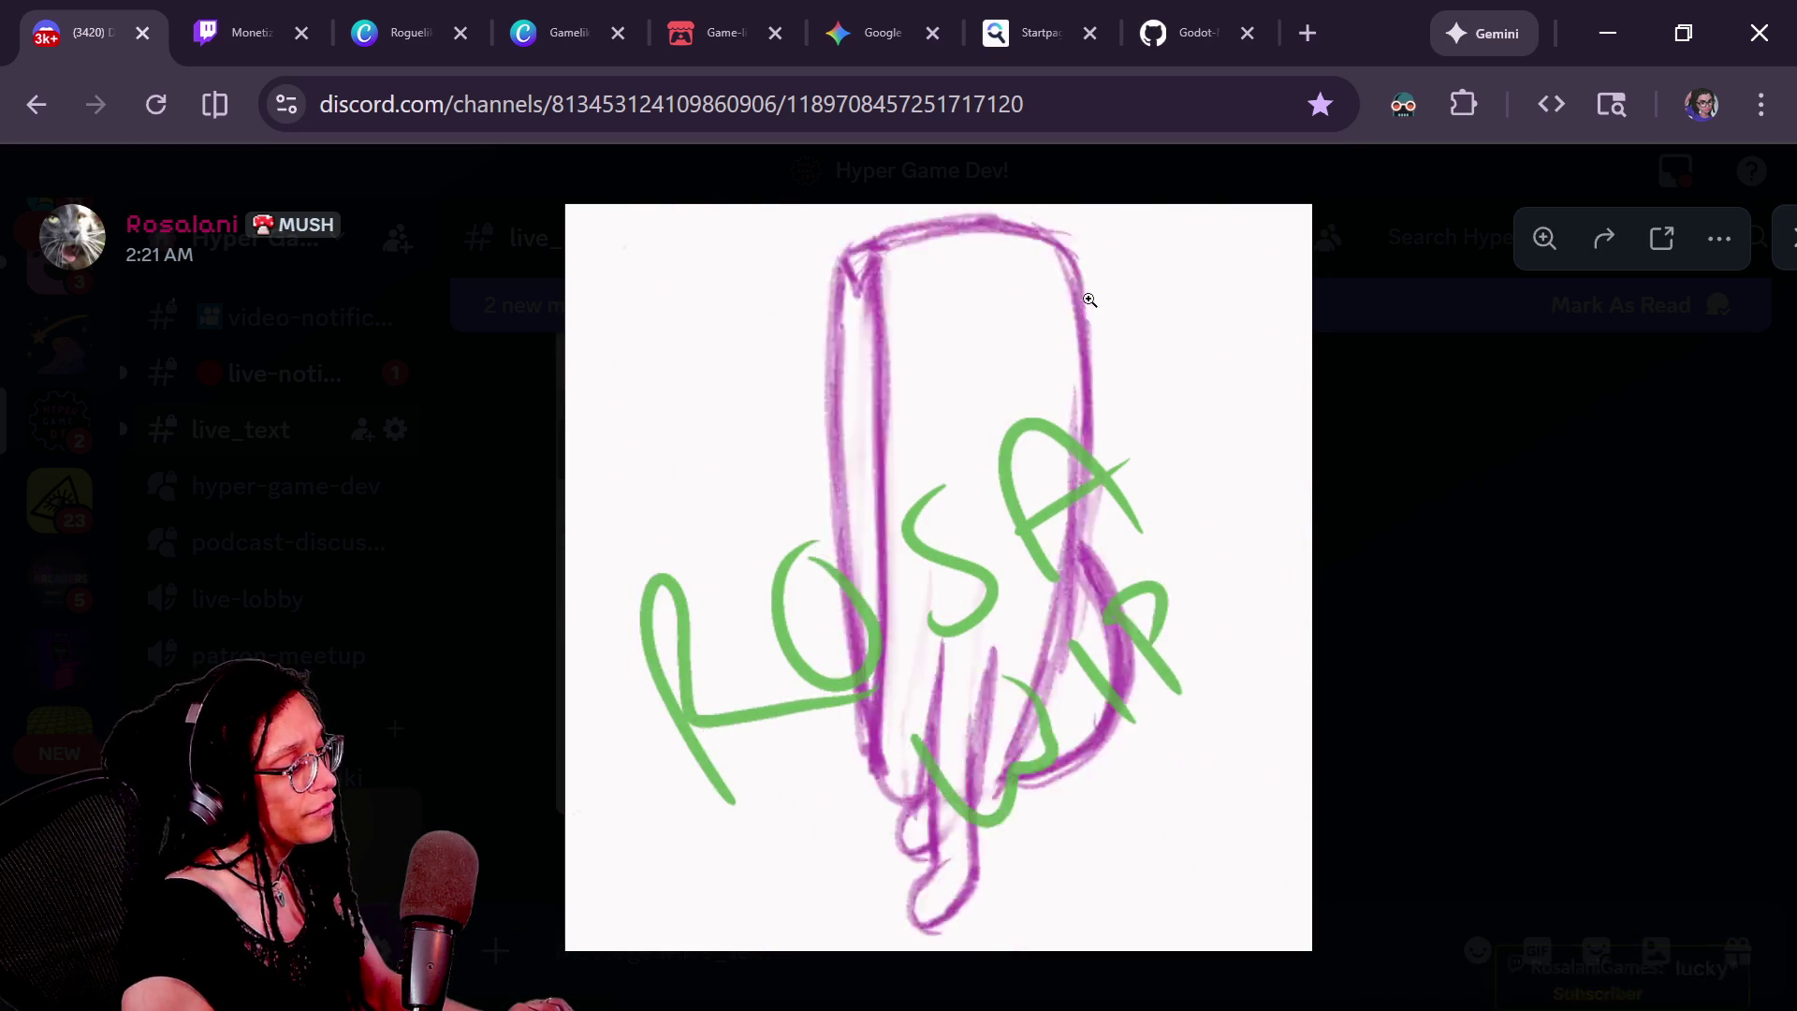
# Return from Discord's ROSA WIP heart drawing to manage_paths.gd in Godot
pyautogui.hotkey('alt', 'Tab')
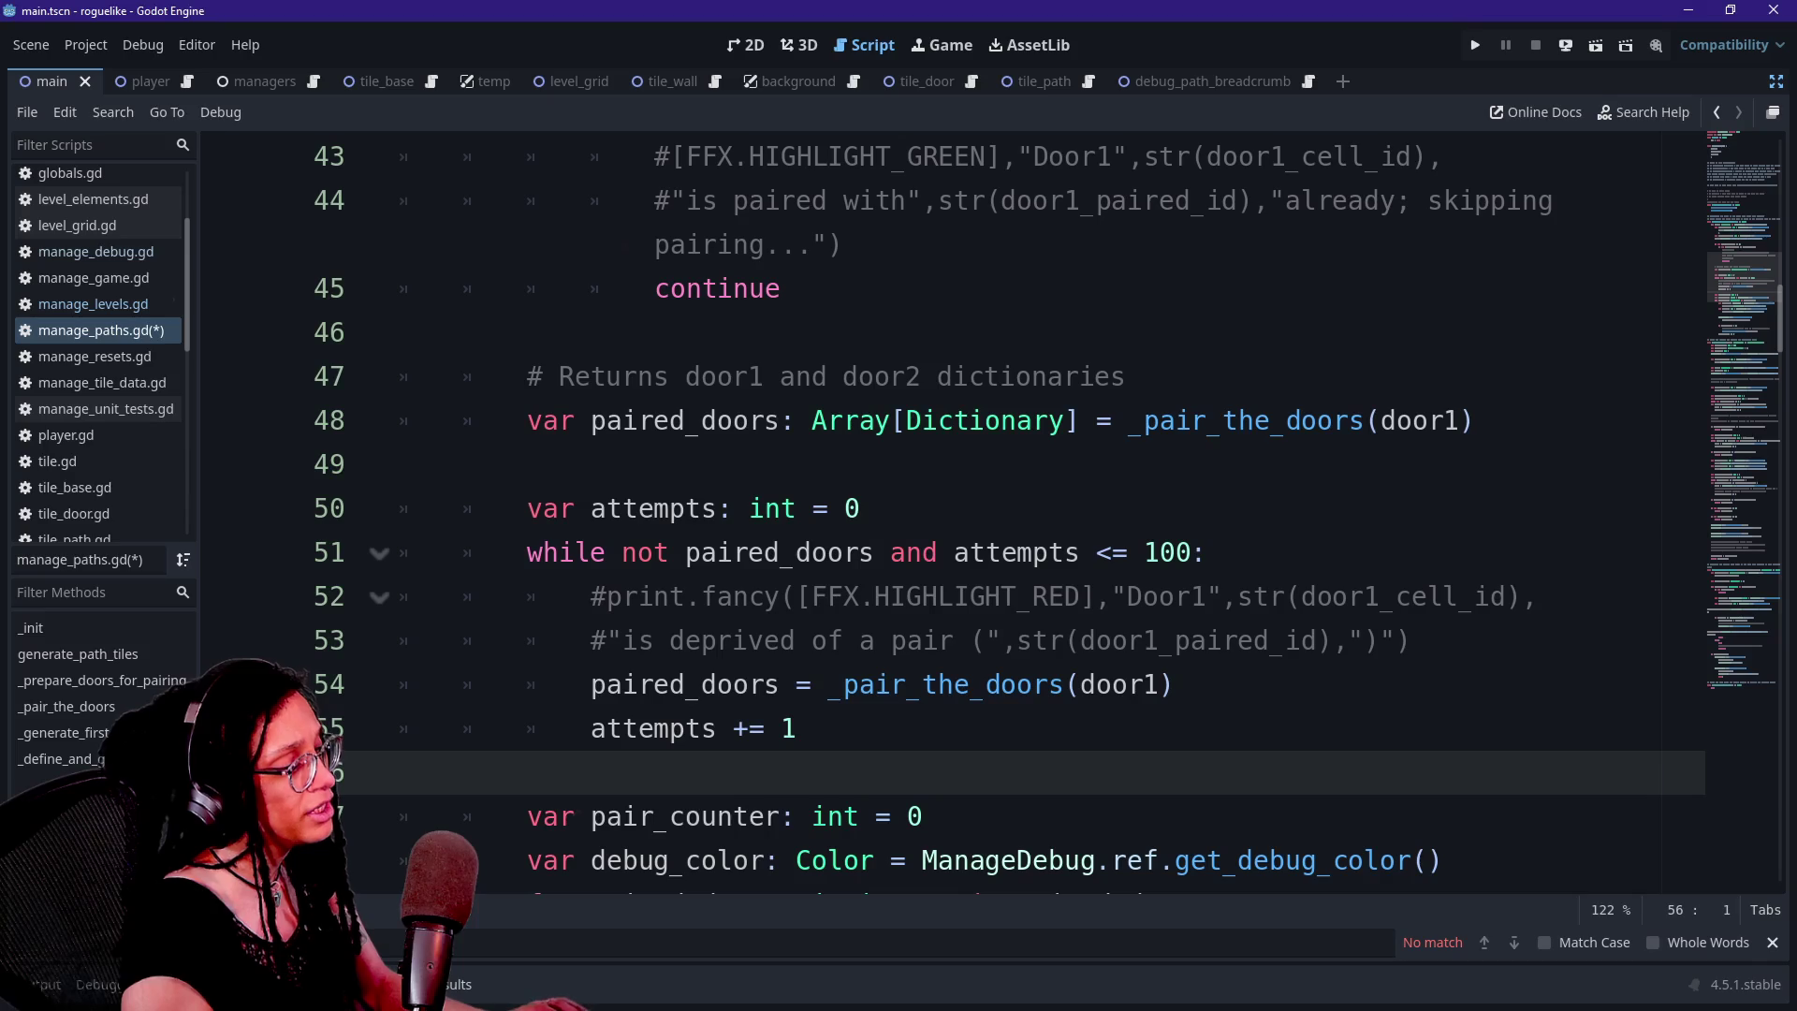
pyautogui.press('Up')
pyautogui.press('Up')
pyautogui.press('Up')
pyautogui.press('Down')
pyautogui.press('Down')
pyautogui.press('Down')
pyautogui.press('Up')
pyautogui.press('Up')
pyautogui.press('Down')
pyautogui.press('Down')
pyautogui.press('Up')
pyautogui.press('Up')
pyautogui.press('End')
pyautogui.press('Left')
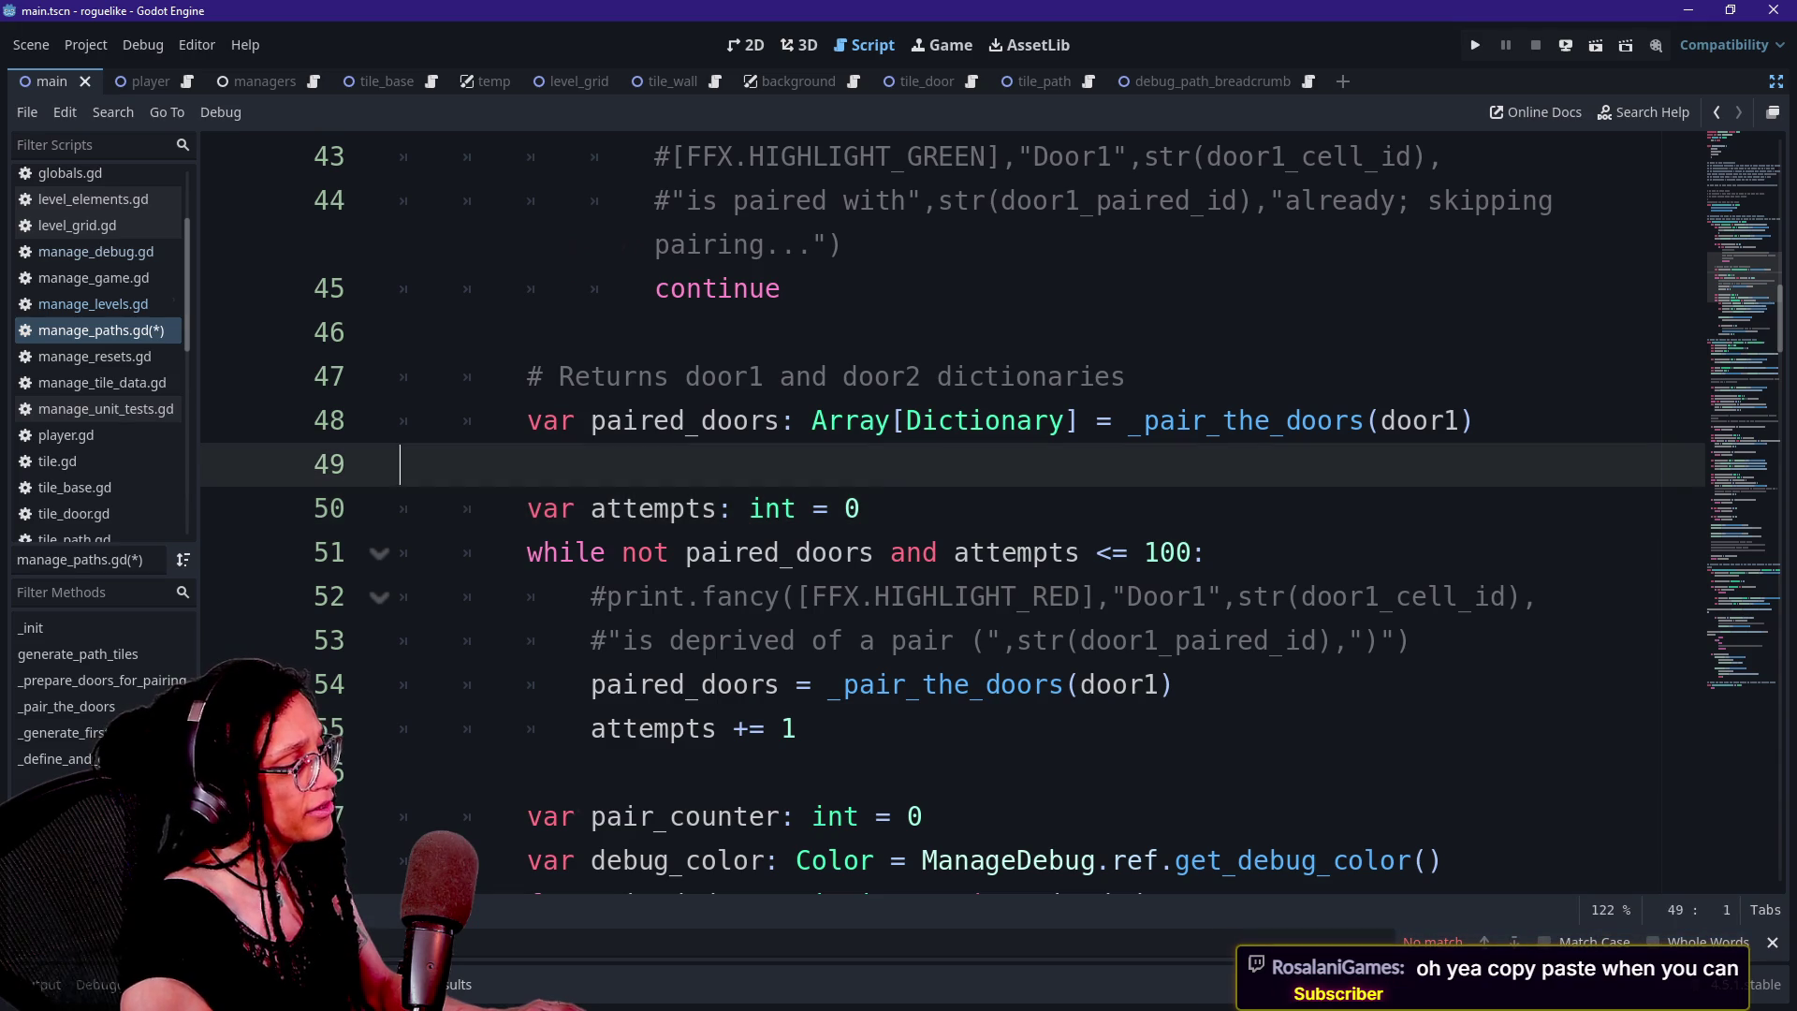
pyautogui.click(575, 420)
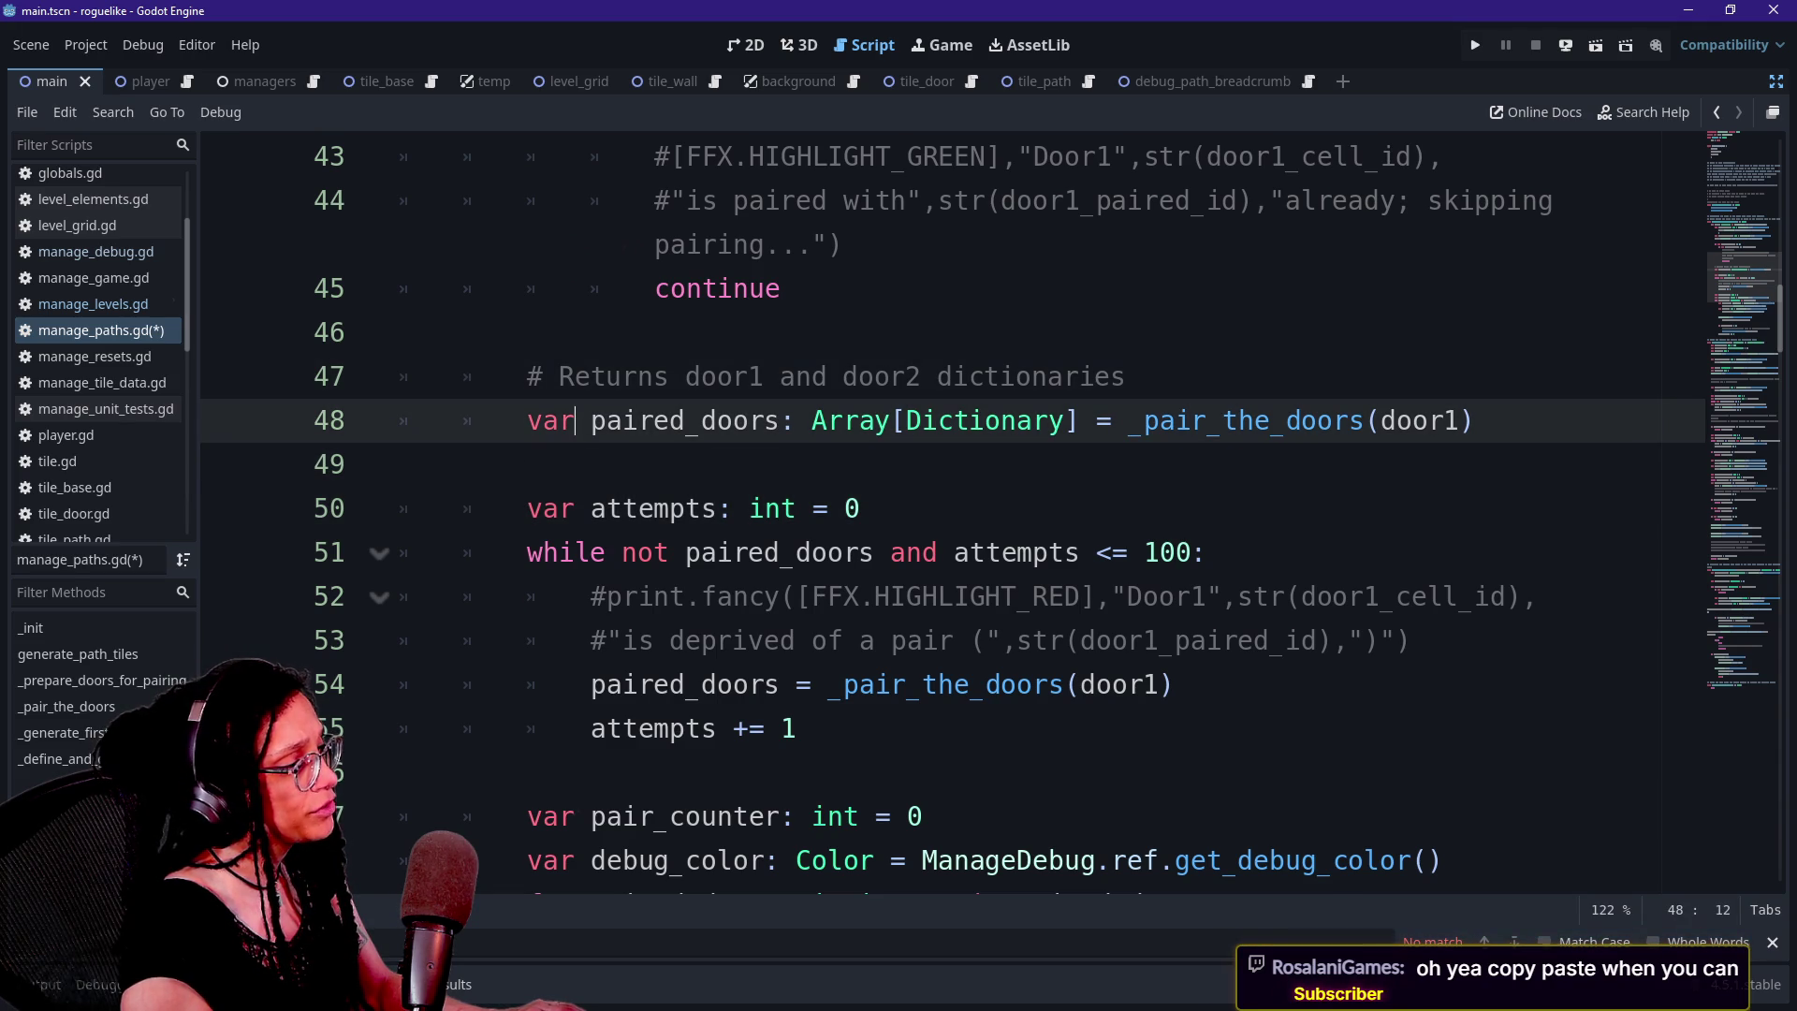
pyautogui.scroll(1, 936, 515)
pyautogui.scroll(-4, 936, 515)
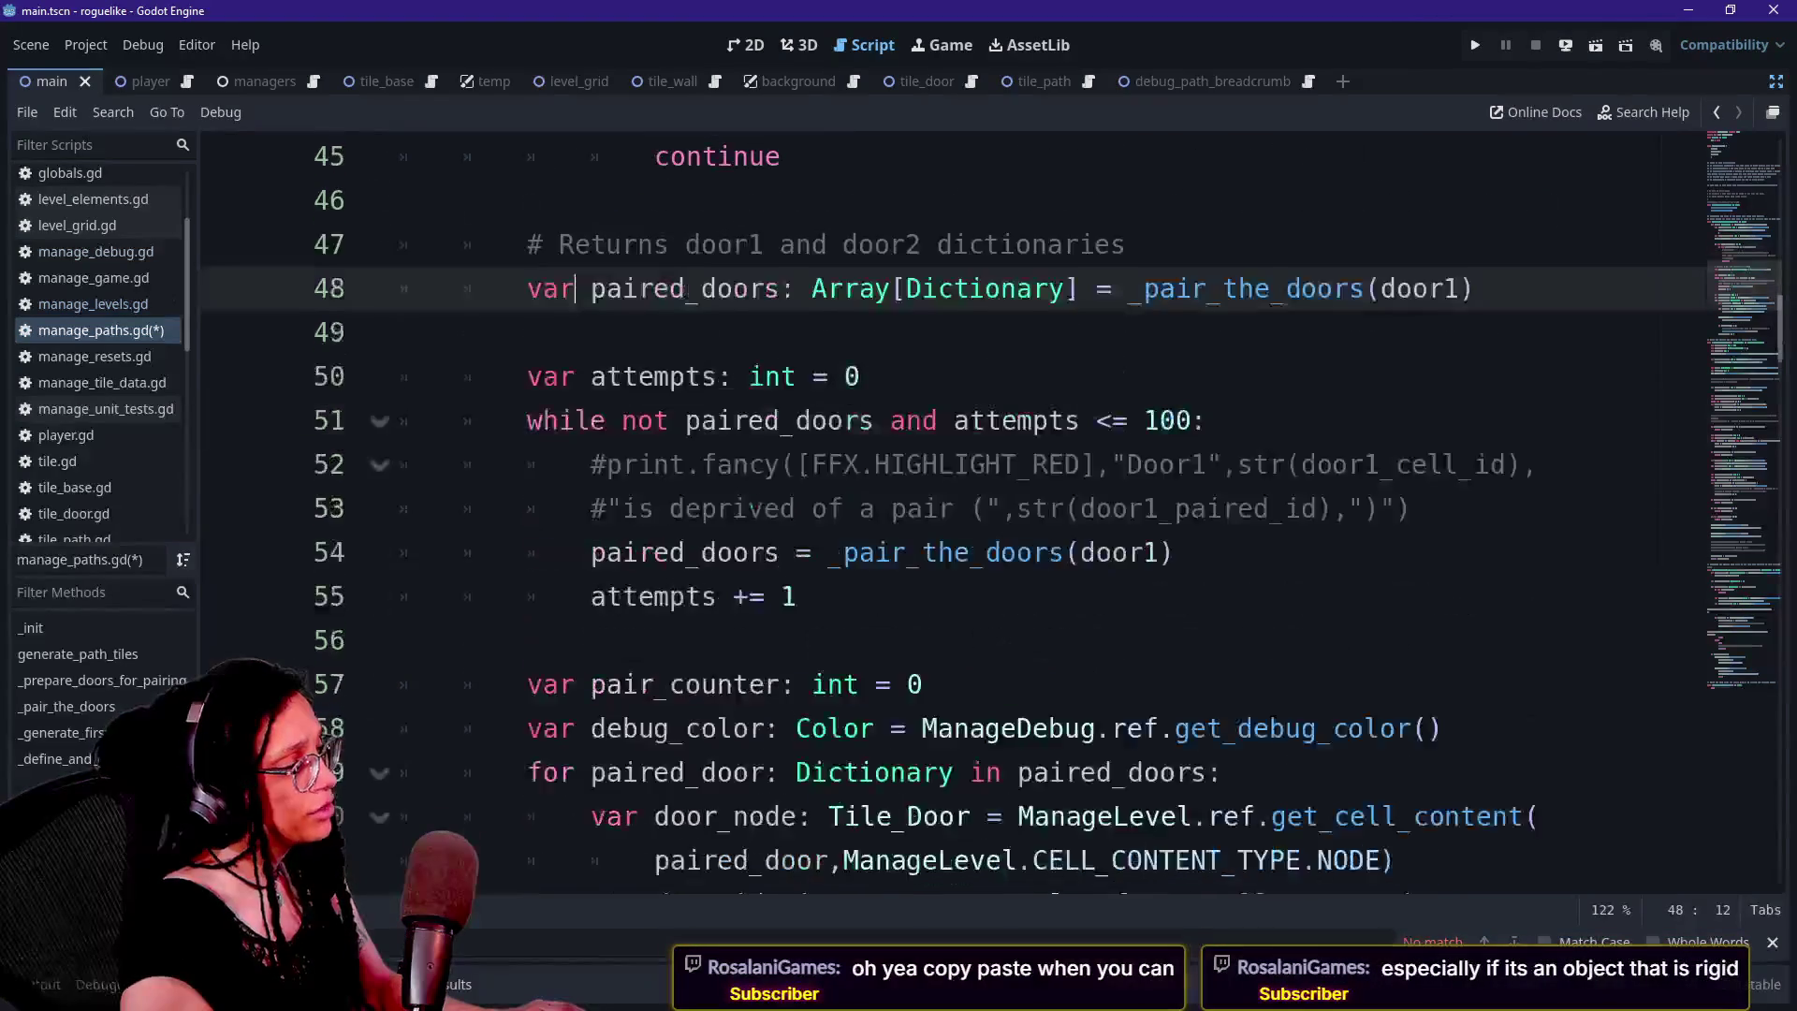
pyautogui.scroll(-1, 936, 515)
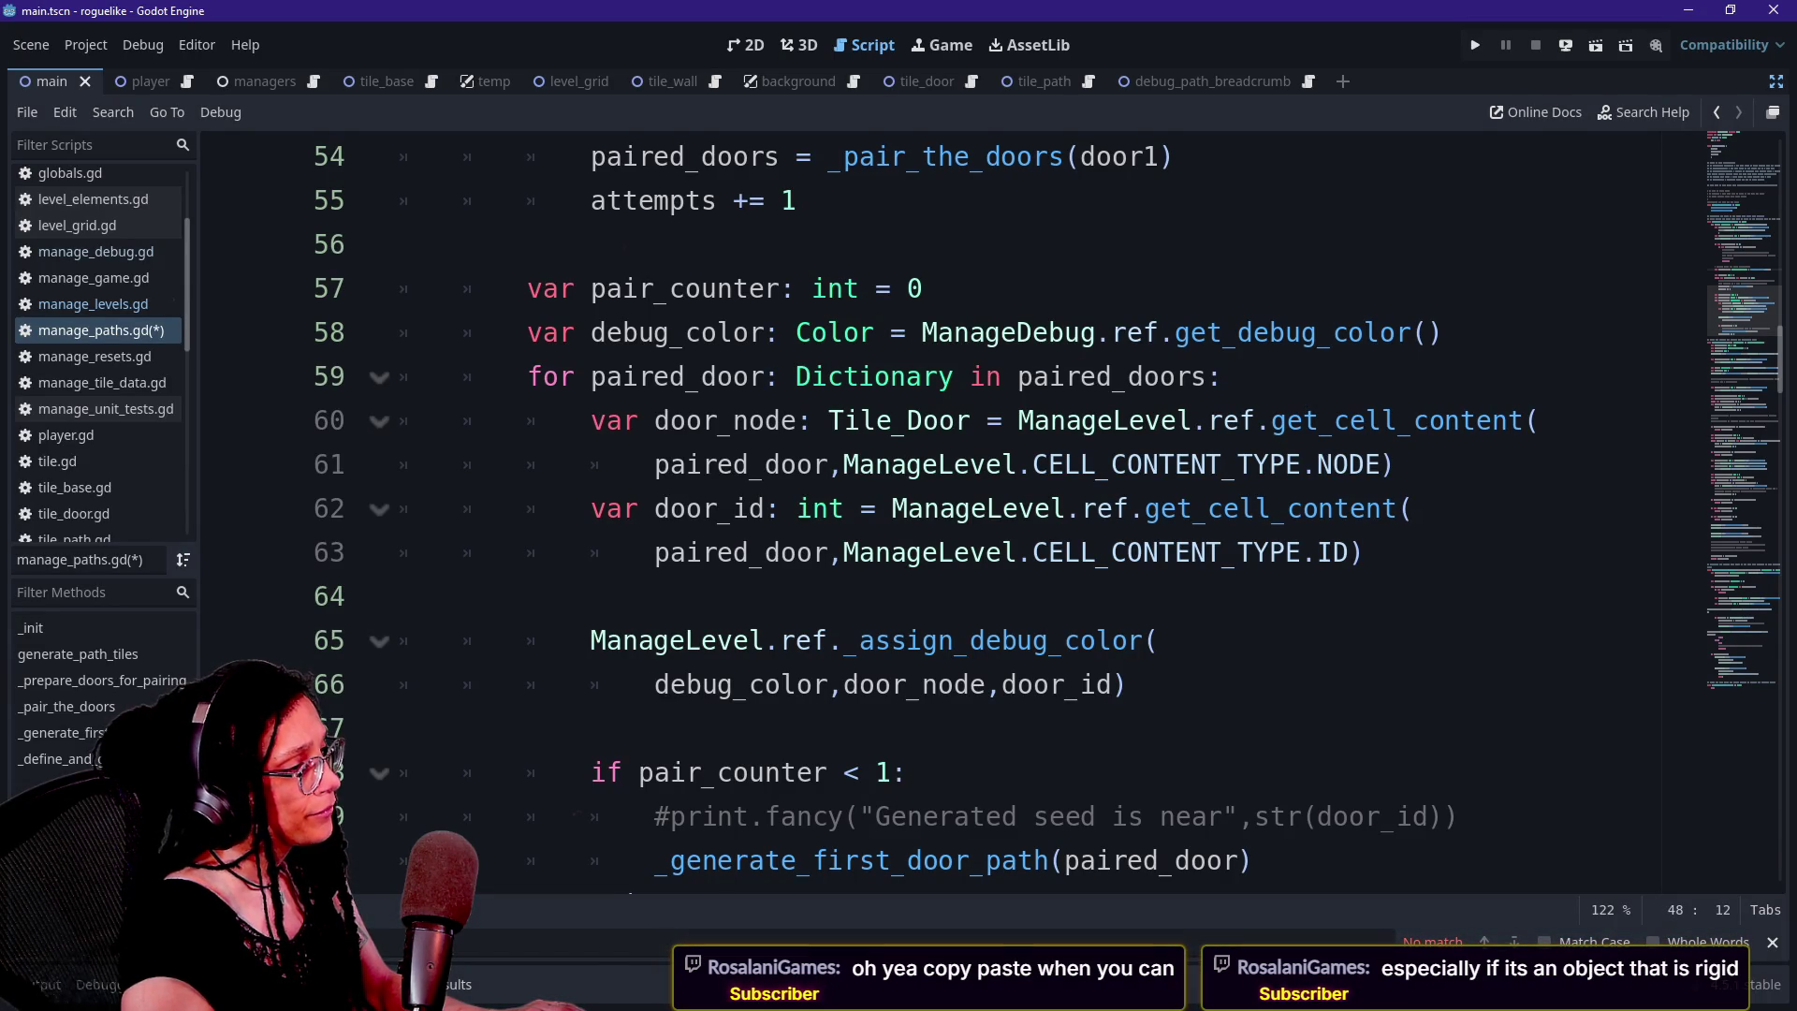
pyautogui.scroll(10, 993, 515)
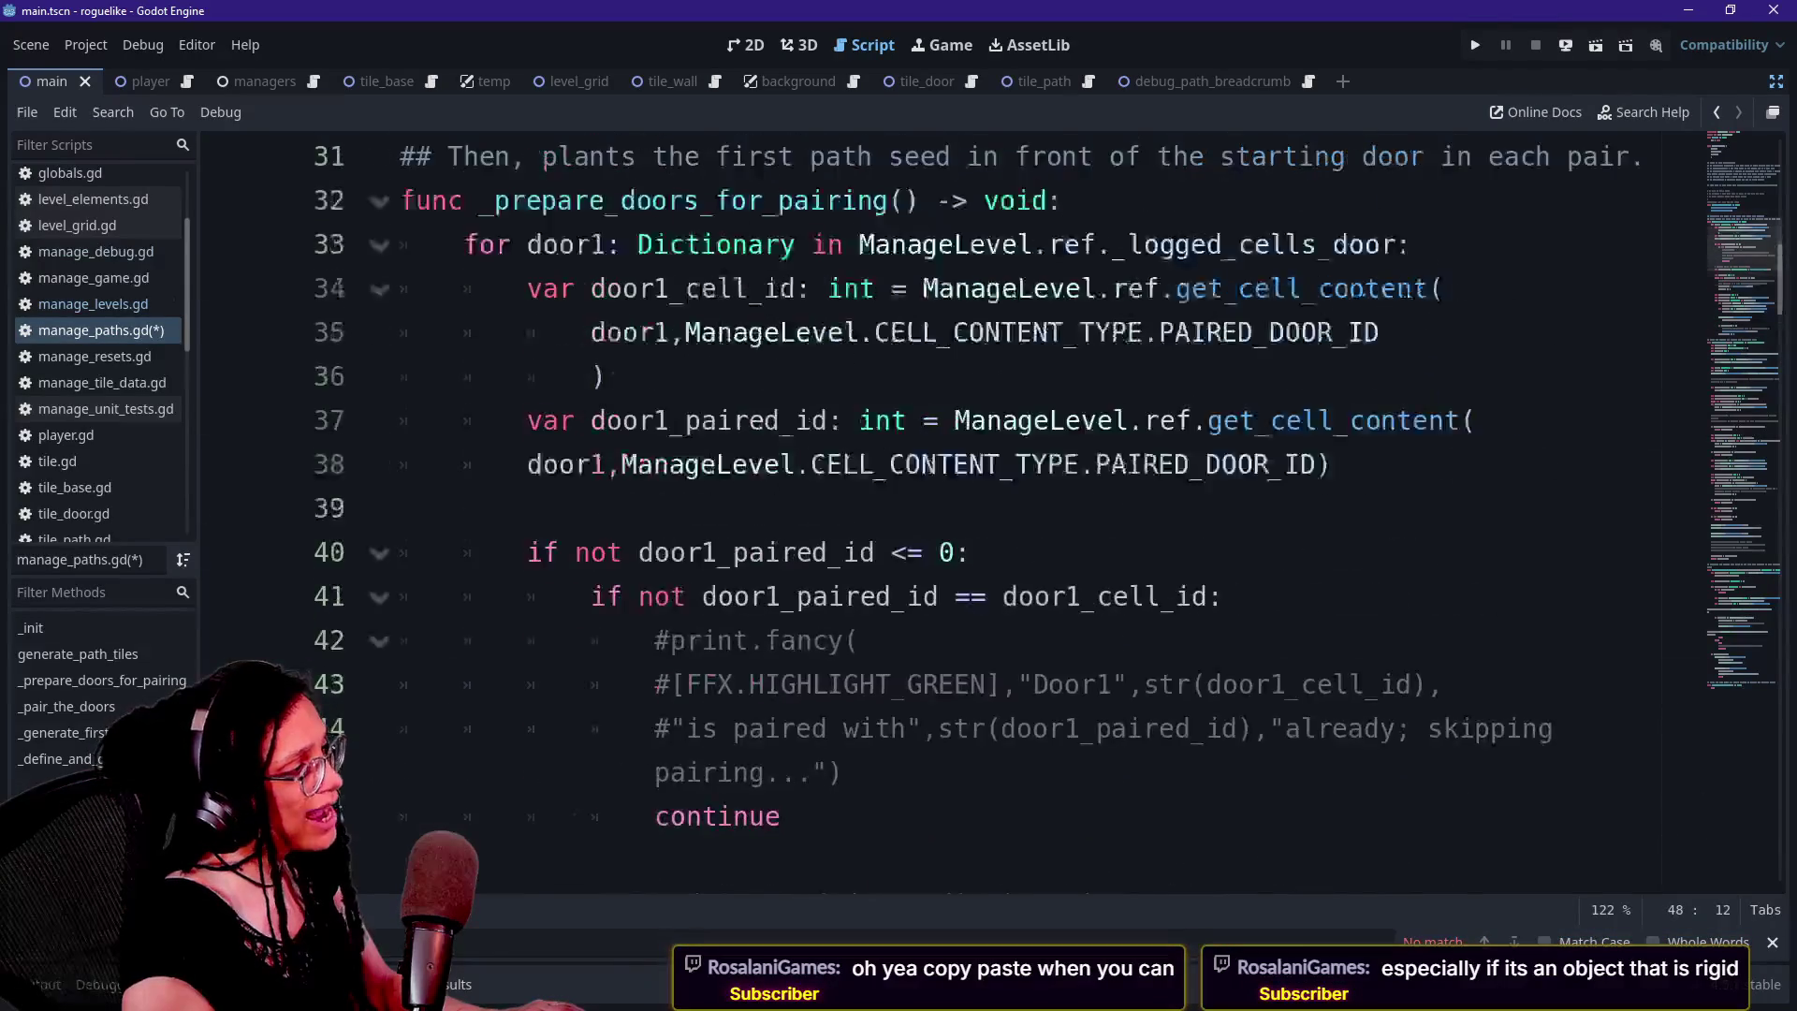
pyautogui.scroll(-10, 992, 514)
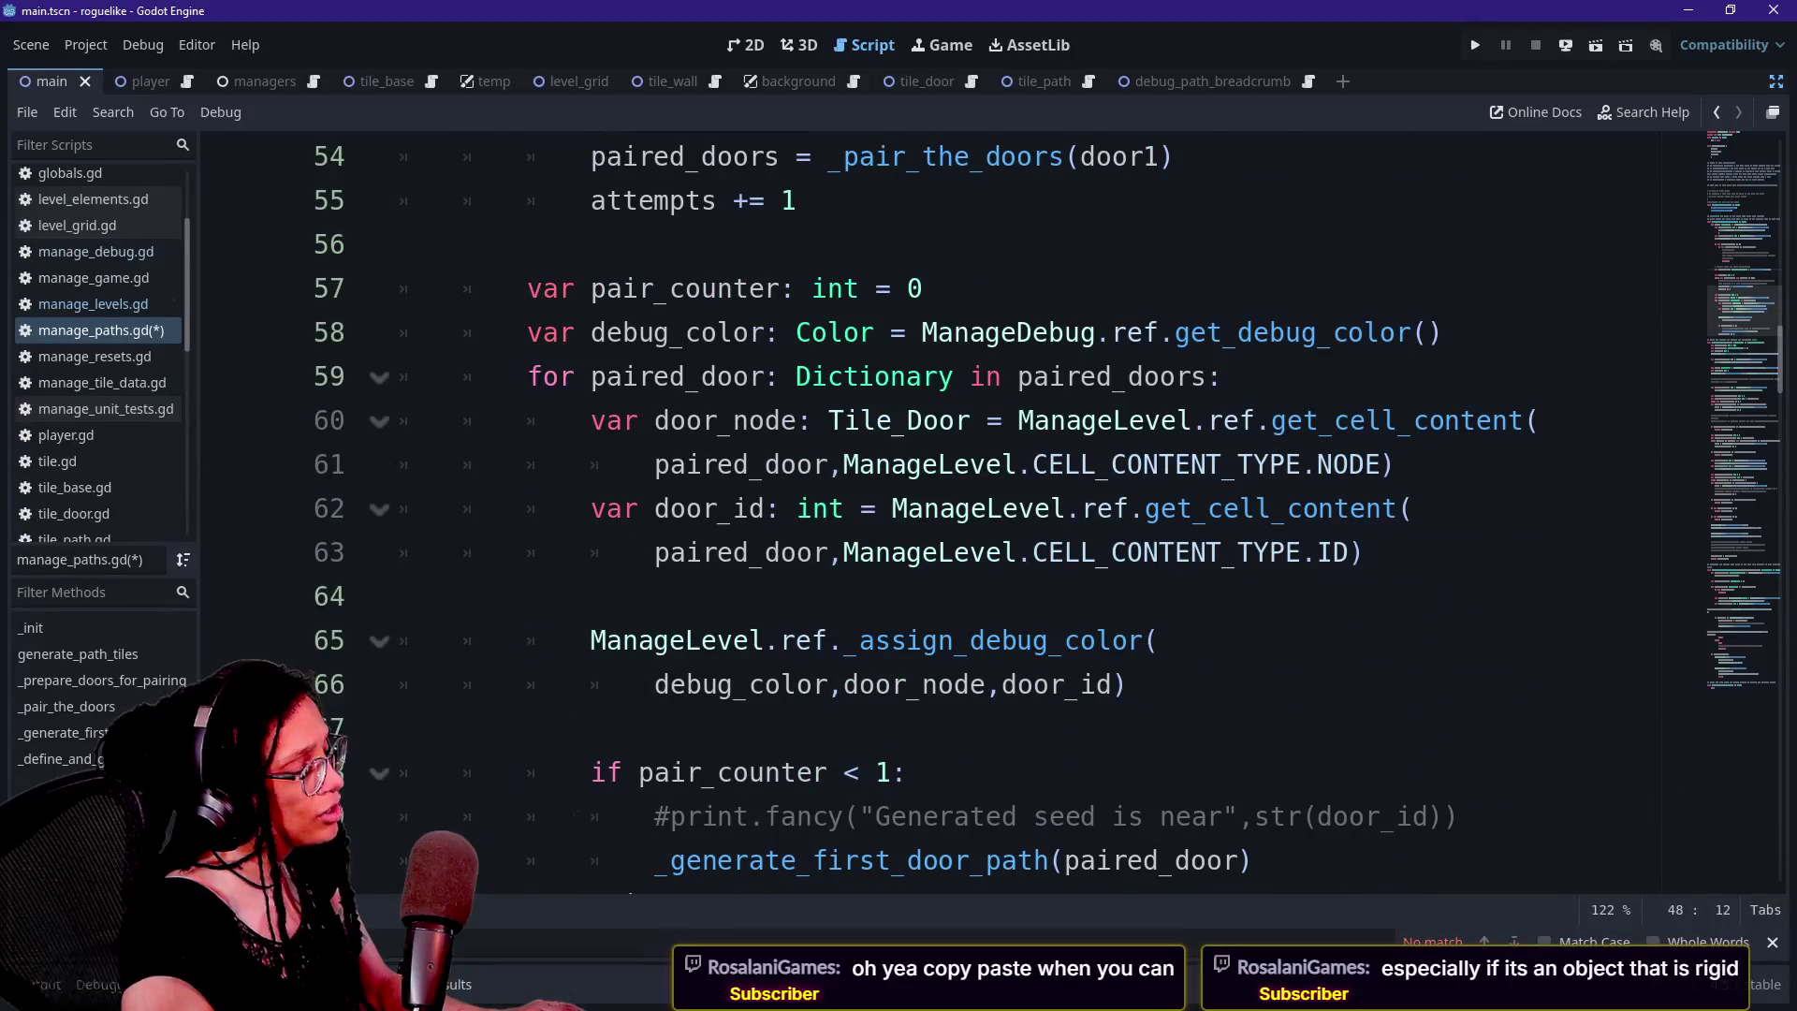
pyautogui.moveTo(528, 376); pyautogui.dragTo(964, 421)
pyautogui.click(927, 420)
pyautogui.click(604, 376)
pyautogui.click(1113, 376)
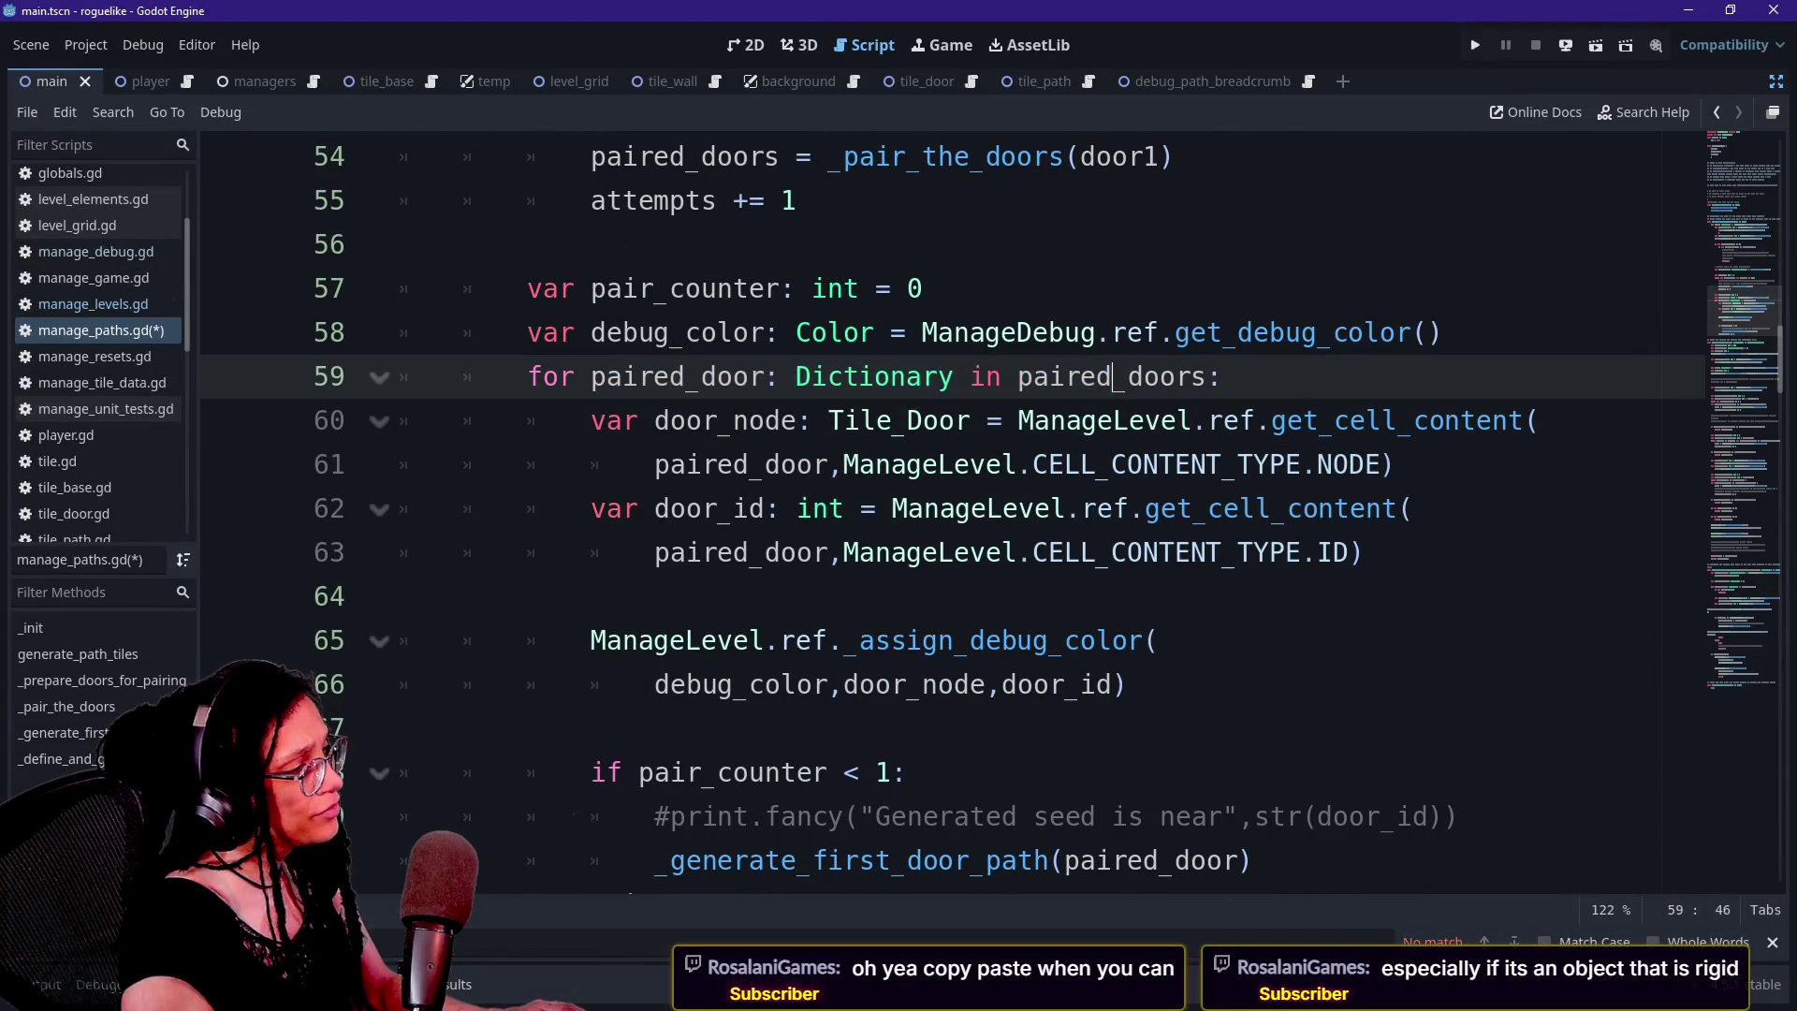
pyautogui.click(1082, 376)
pyautogui.moveTo(654, 420)
pyautogui.mouseDown()
pyautogui.moveTo(972, 420)
pyautogui.moveTo(654, 421)
pyautogui.moveTo(1081, 376)
pyautogui.moveTo(1207, 421)
pyautogui.mouseUp()
pyautogui.click(1208, 420)
pyautogui.moveTo(654, 420); pyautogui.dragTo(1144, 508)
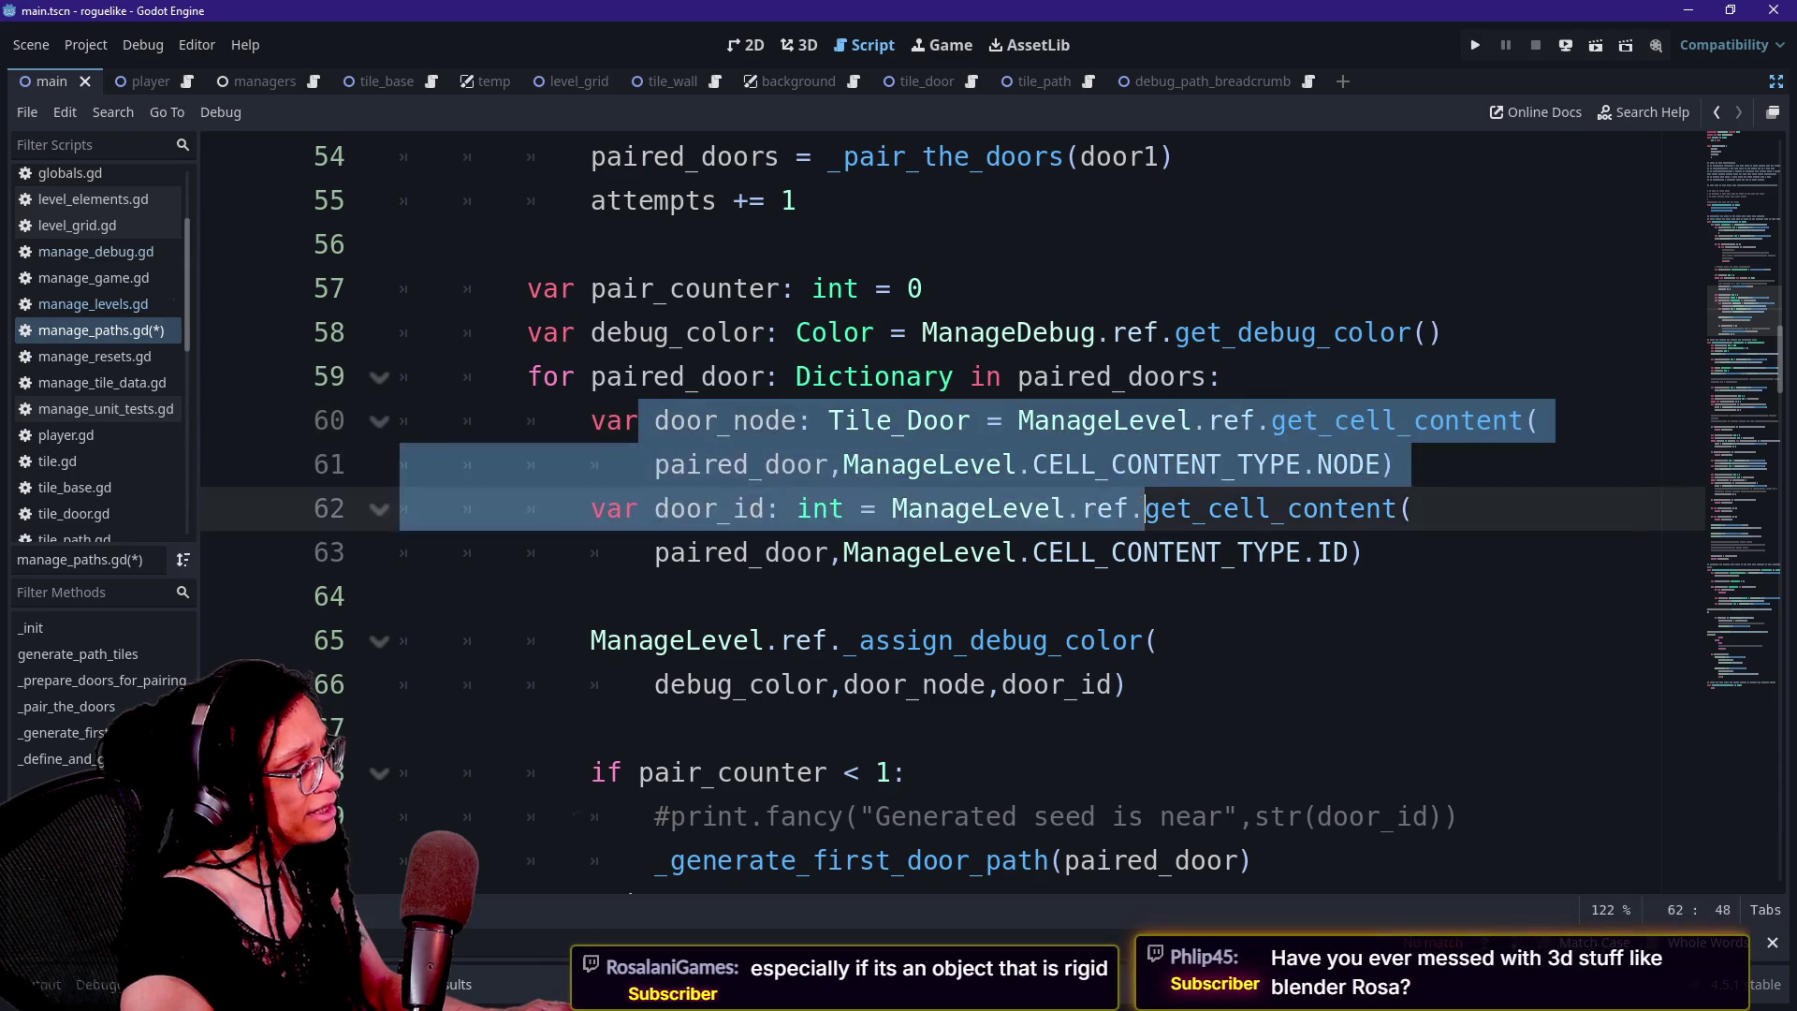
pyautogui.click(1111, 464)
pyautogui.moveTo(654, 465)
pyautogui.mouseDown()
pyautogui.moveTo(924, 464)
pyautogui.moveTo(794, 464)
pyautogui.moveTo(829, 464)
pyautogui.mouseUp()
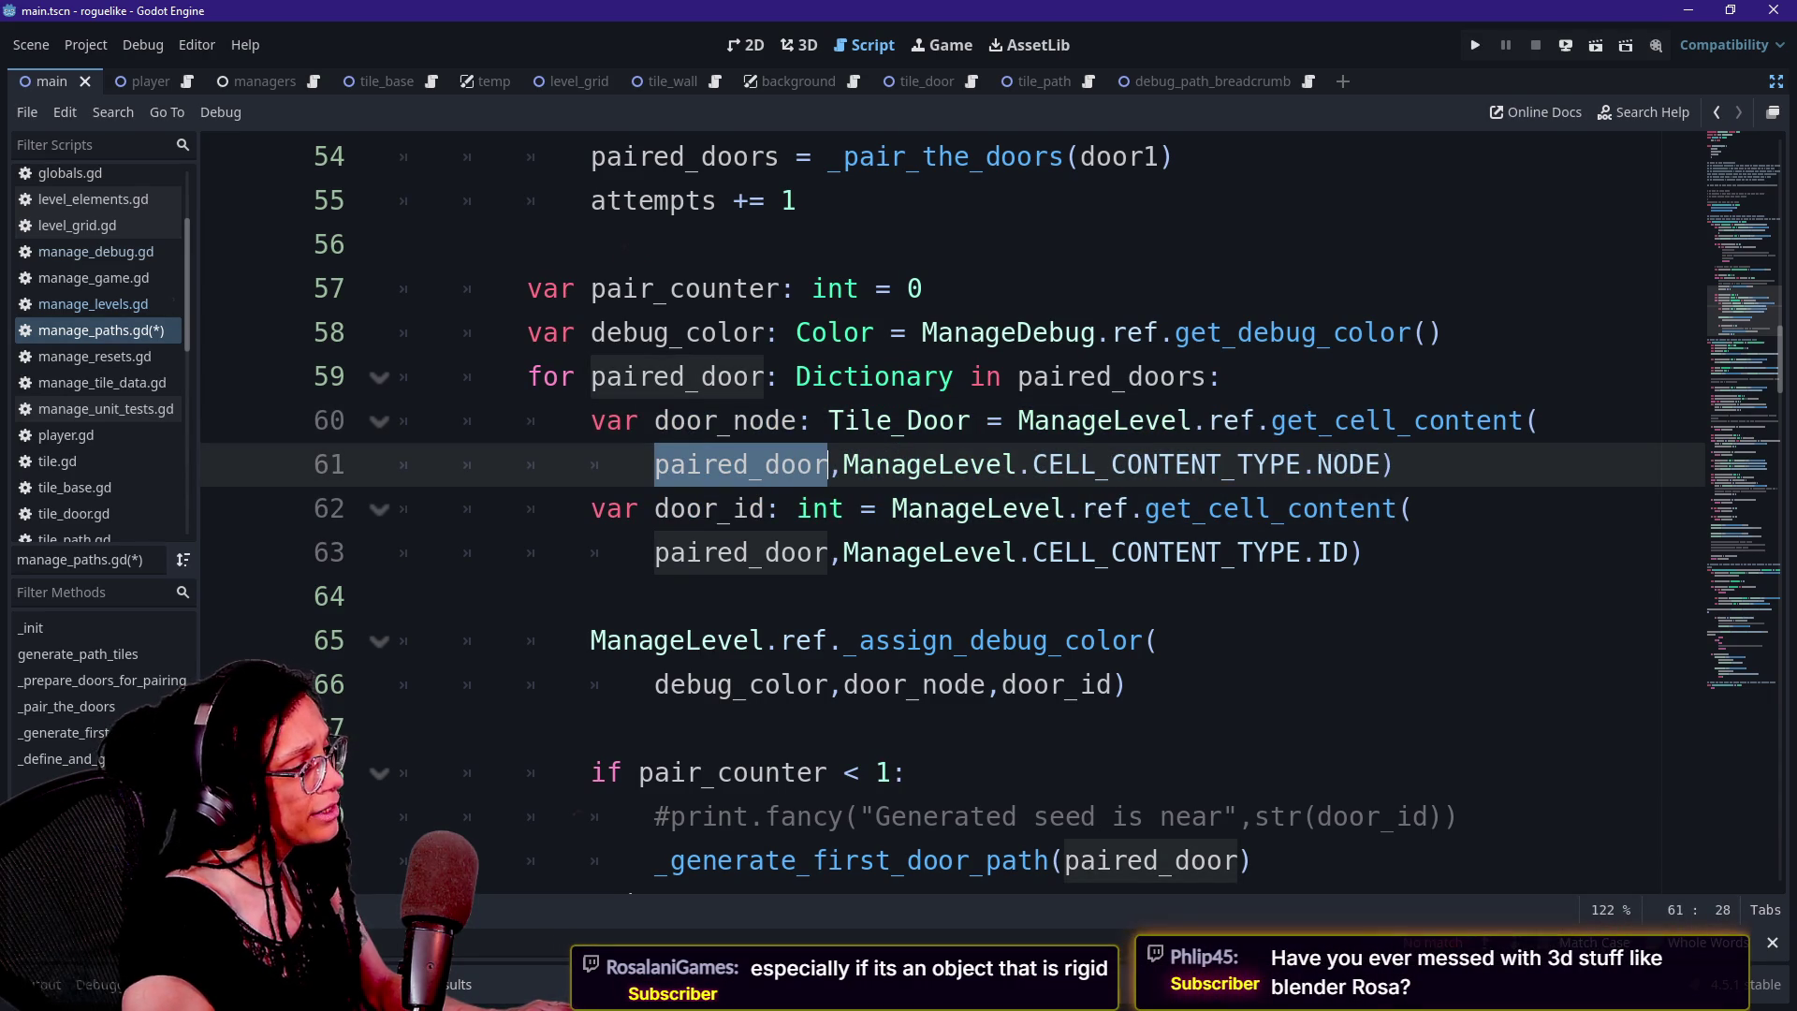
pyautogui.moveTo(1018, 377); pyautogui.dragTo(1176, 377)
pyautogui.click(1176, 376)
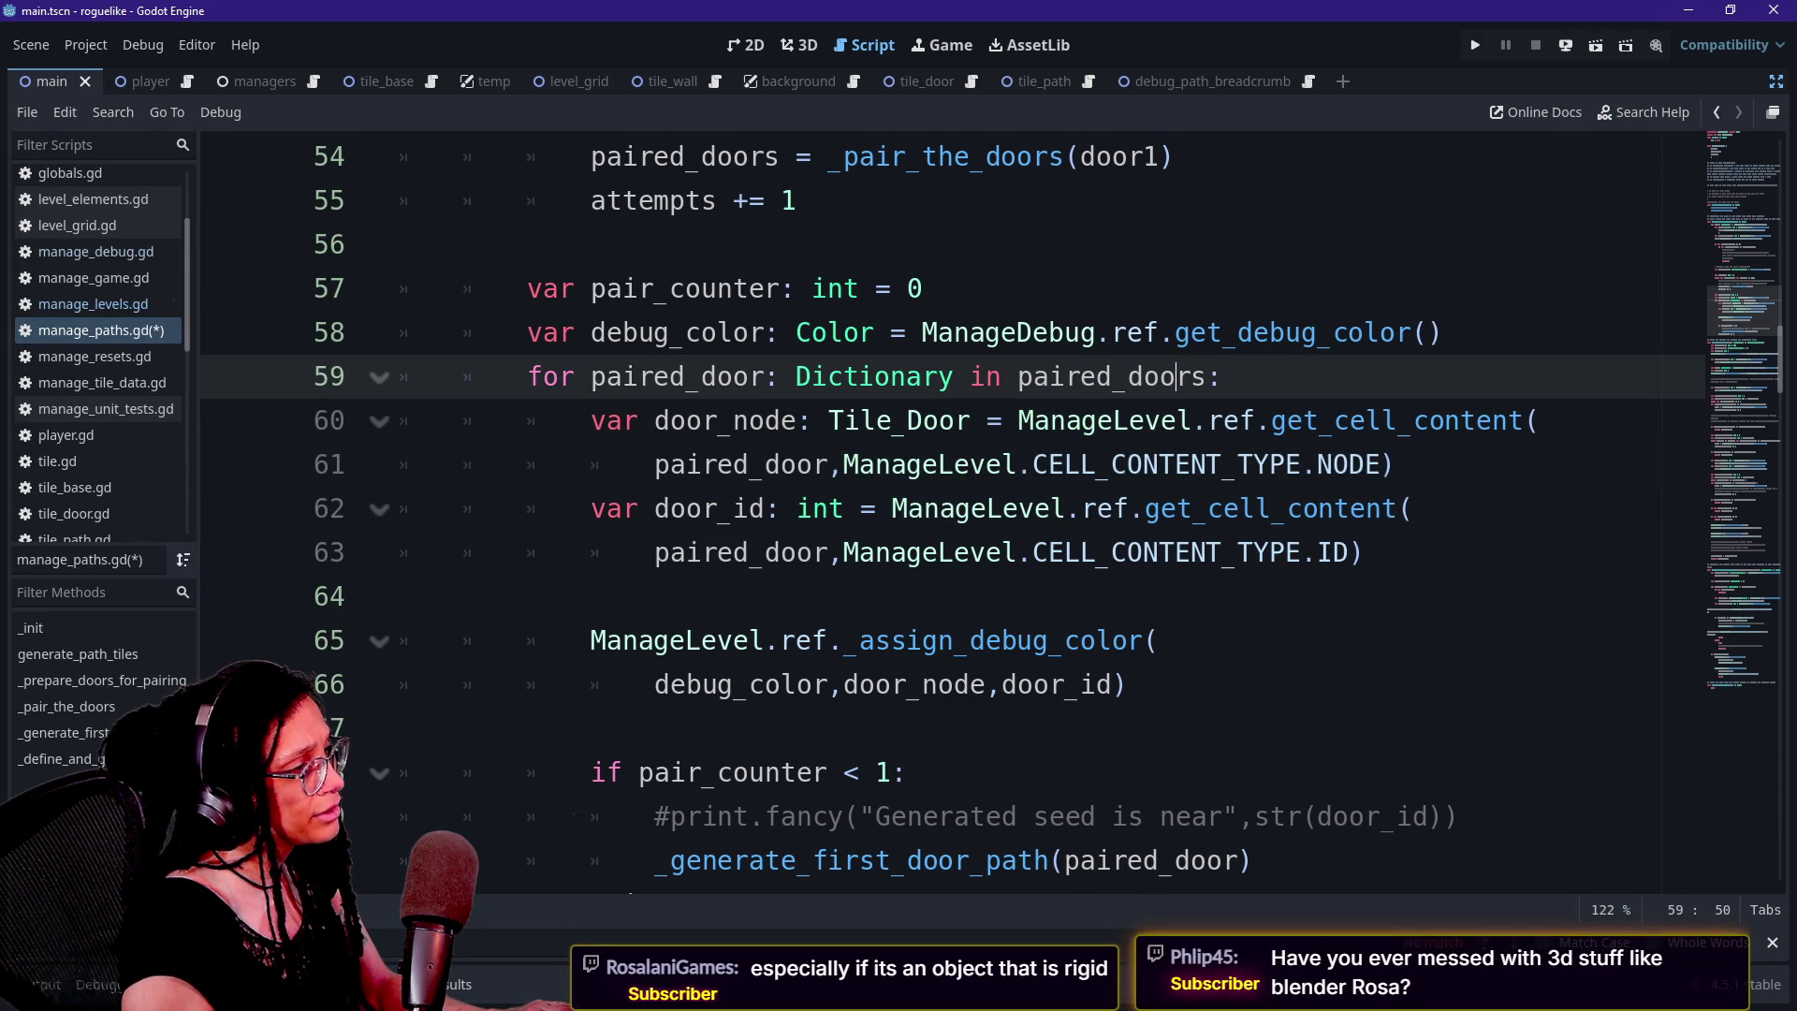
pyautogui.scroll(2, 936, 468)
pyautogui.click(776, 420)
pyautogui.click(1048, 421)
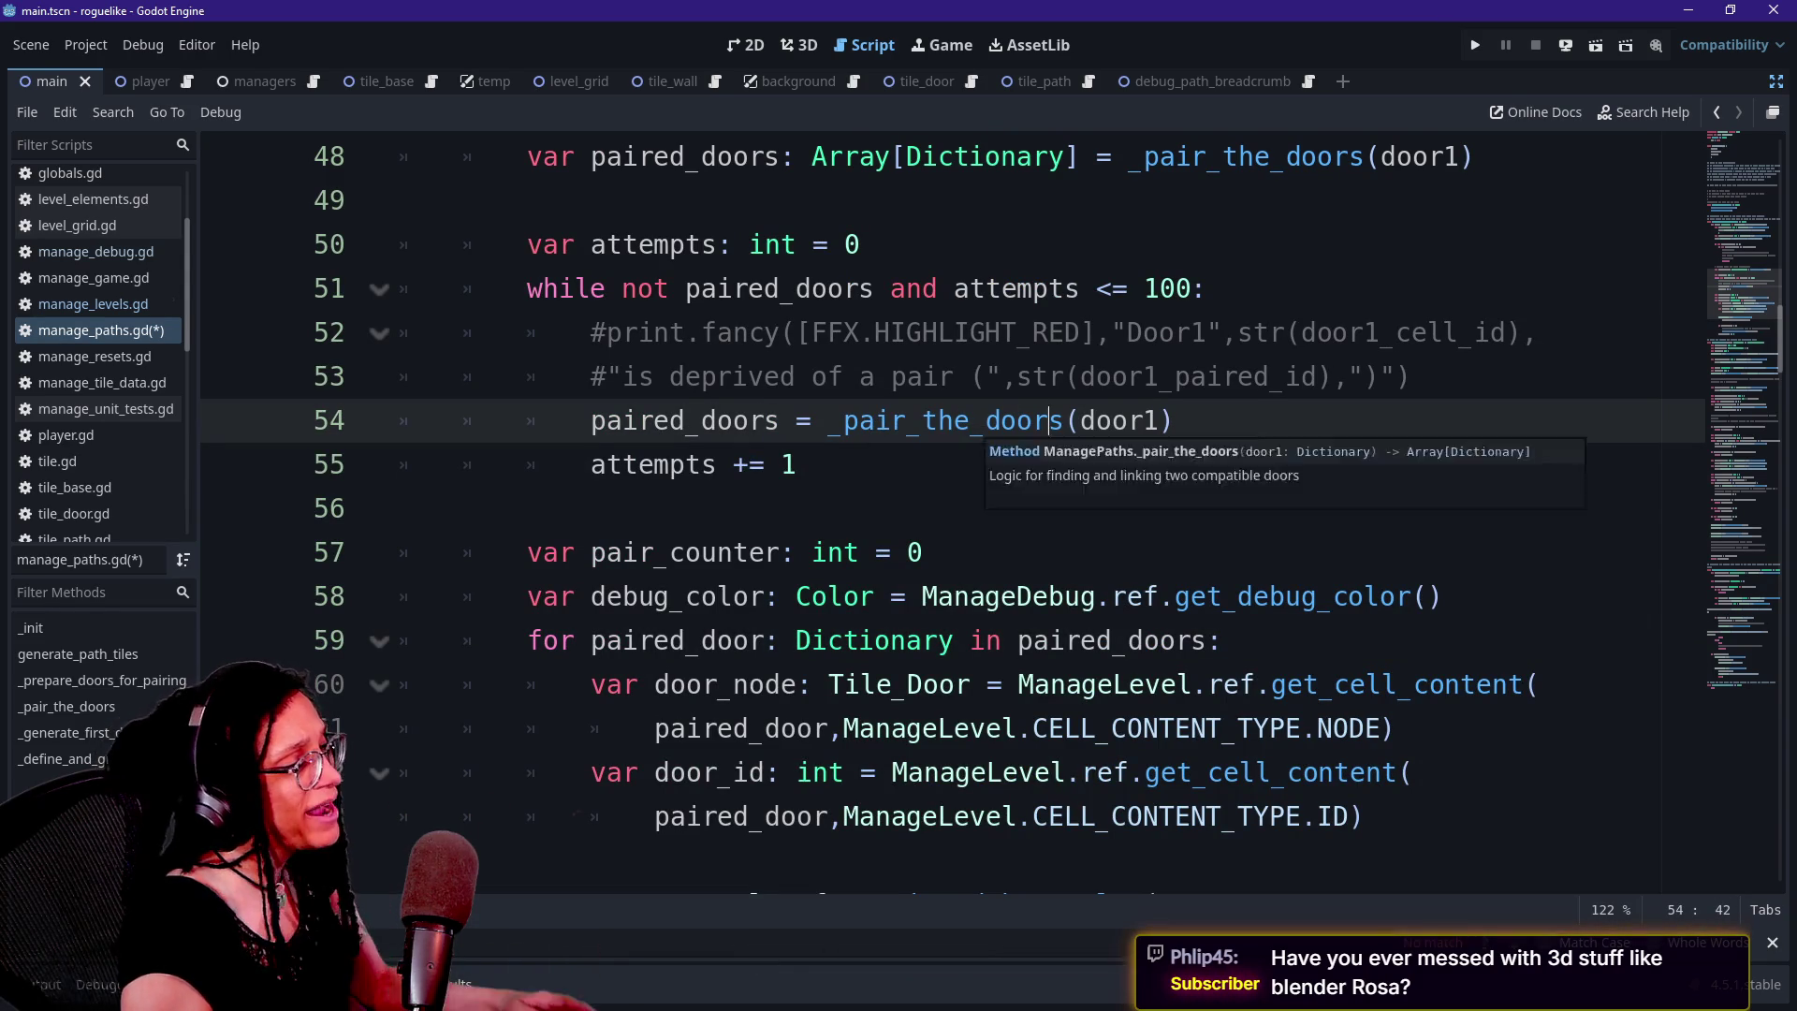
# Inspect the _pair_the_doors definition, its doc comment and max_attempts value of 100
pyautogui.keyDown('ctrl'); pyautogui.click(1029, 421); pyautogui.keyUp('ctrl')
pyautogui.moveTo(525, 465); pyautogui.dragTo(873, 464)
pyautogui.click(873, 464)
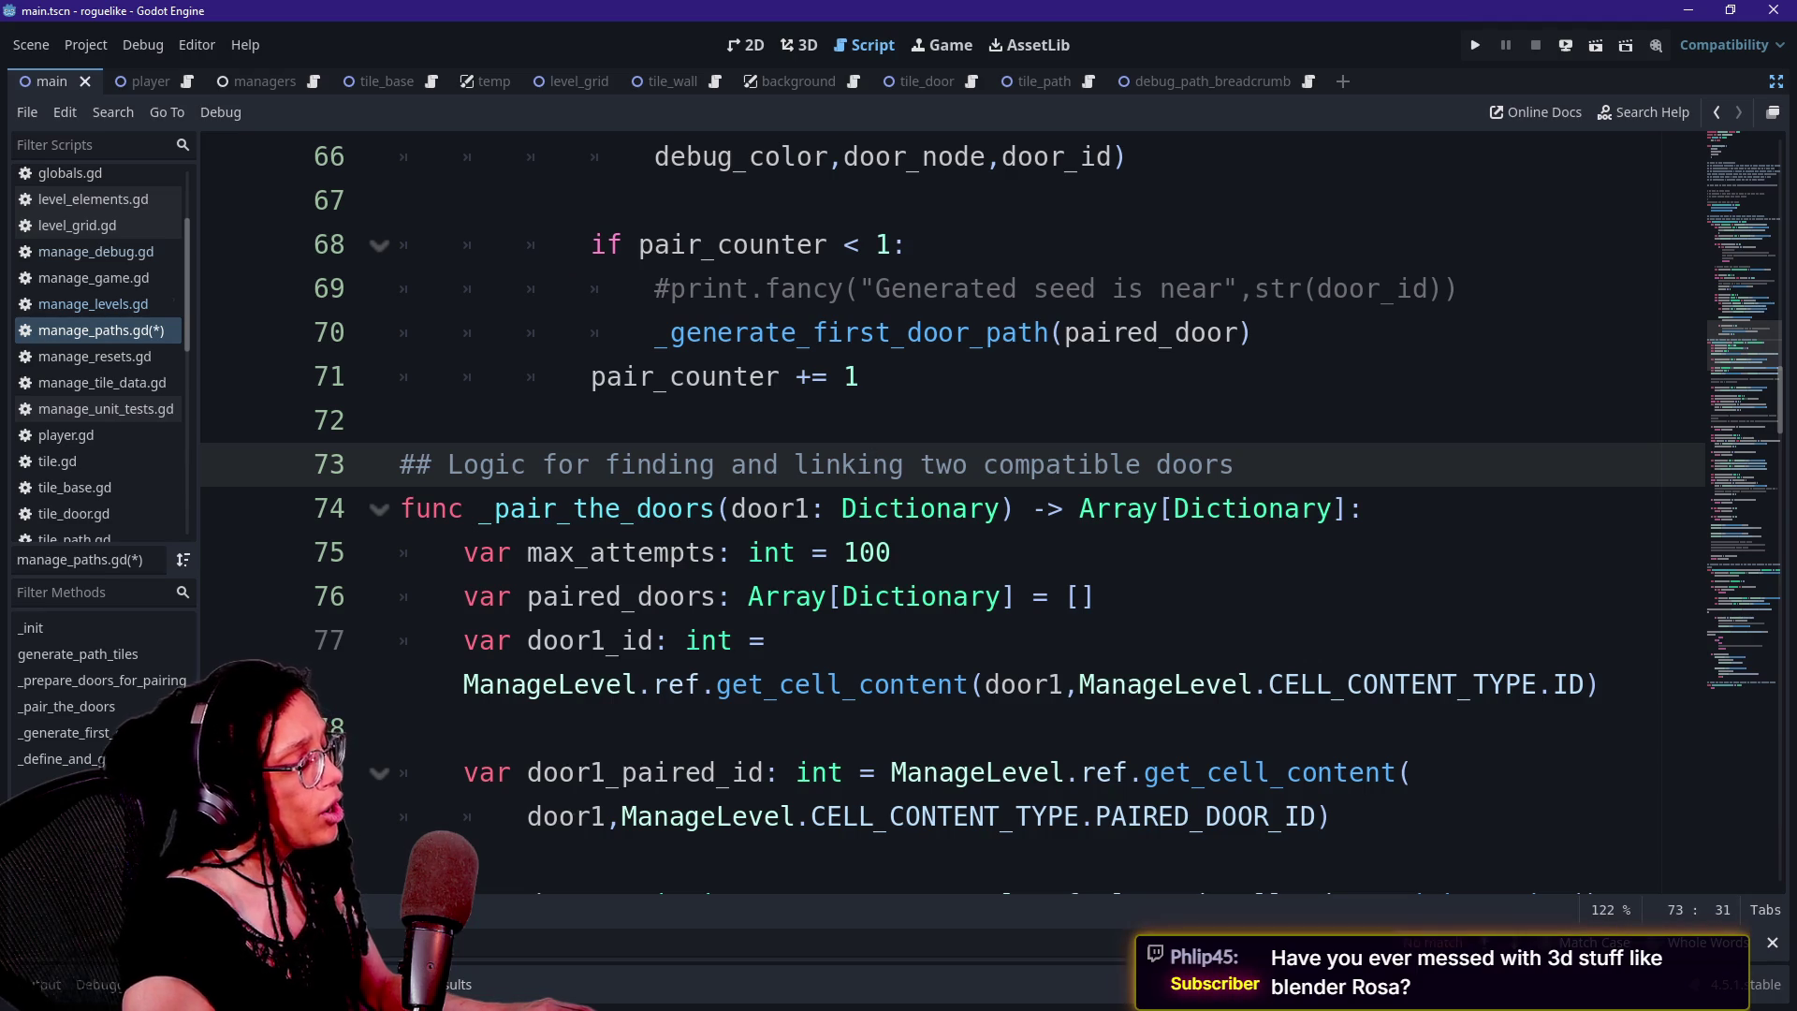
pyautogui.moveTo(395, 508); pyautogui.dragTo(624, 508)
pyautogui.click(749, 553)
pyautogui.click(892, 553)
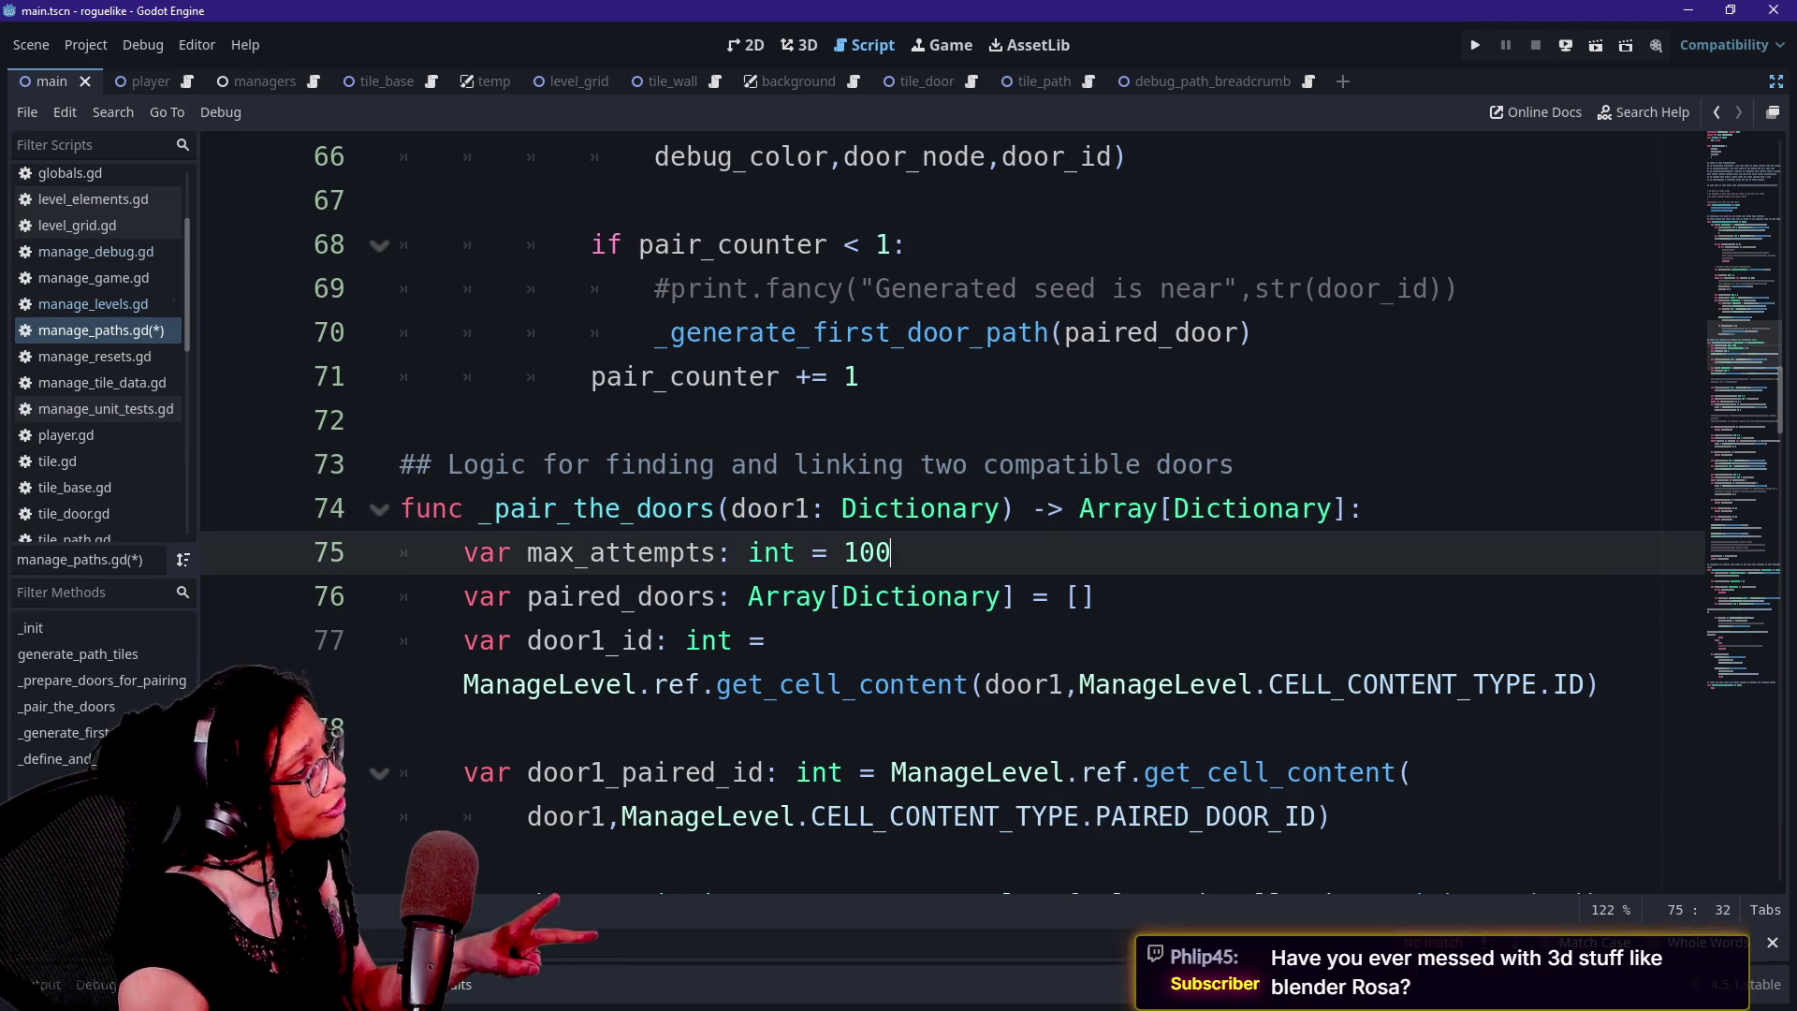
pyautogui.scroll(8, 936, 515)
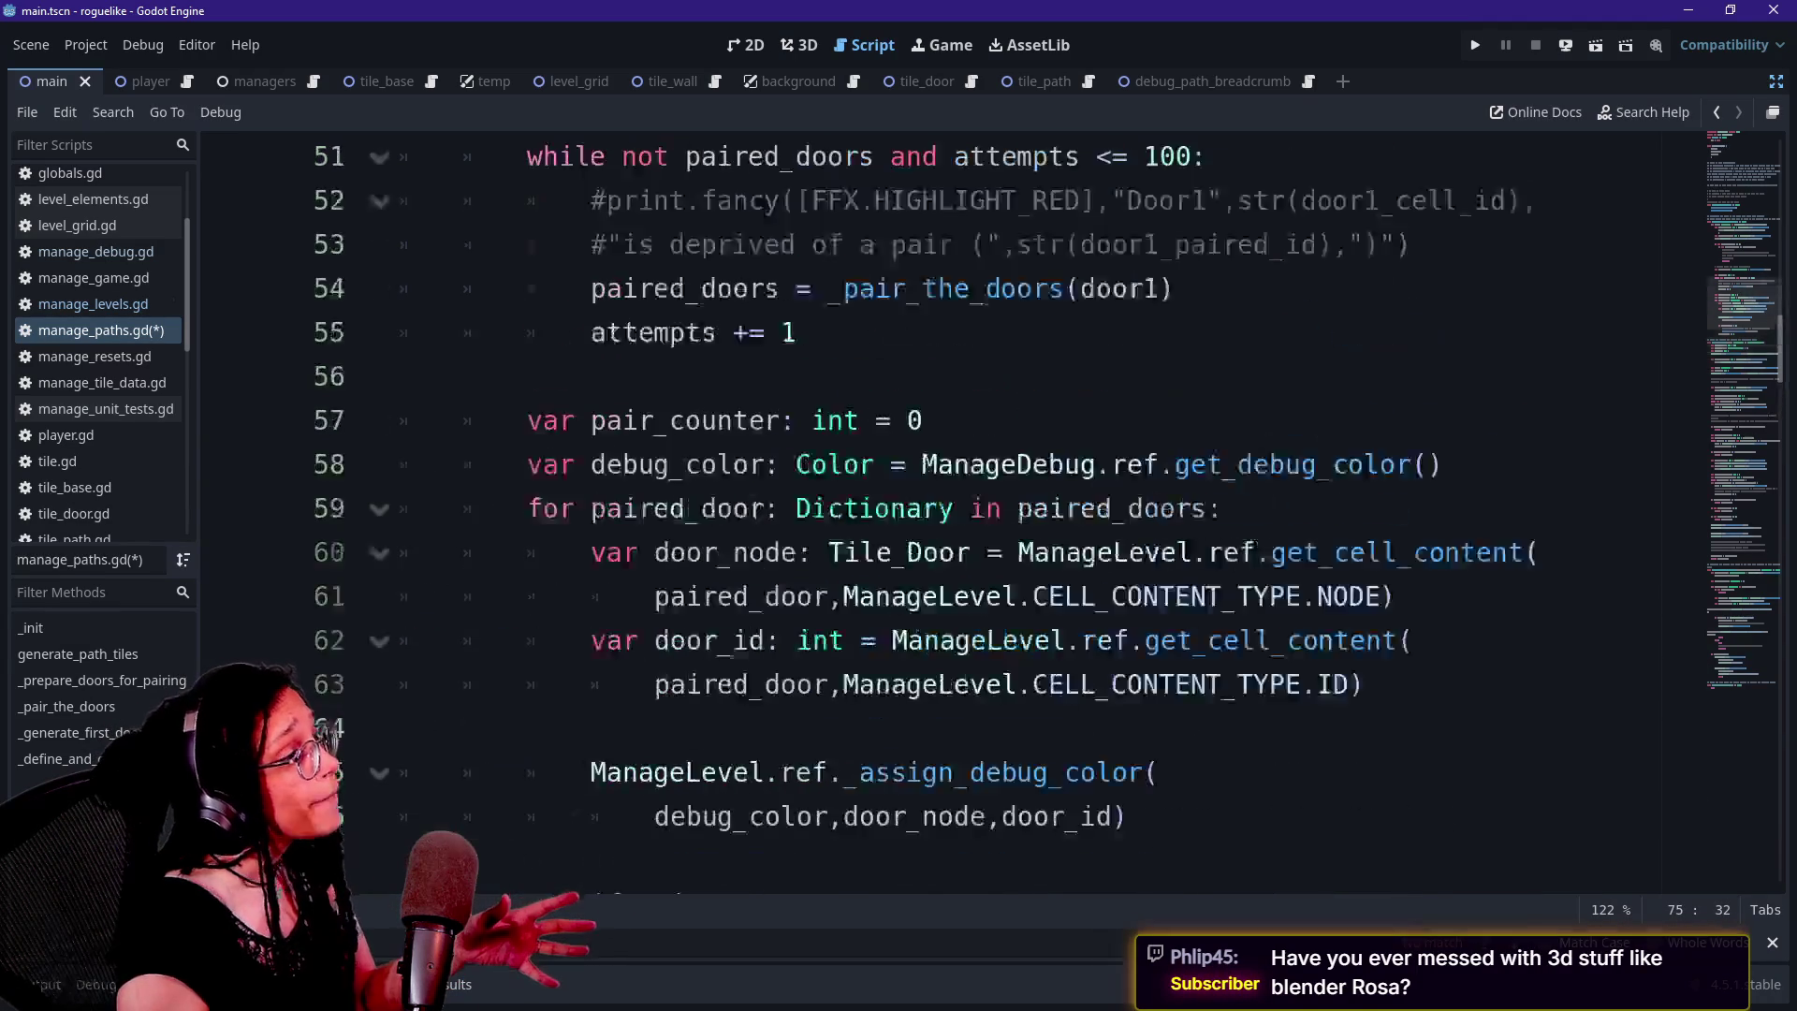
pyautogui.scroll(-2, 937, 515)
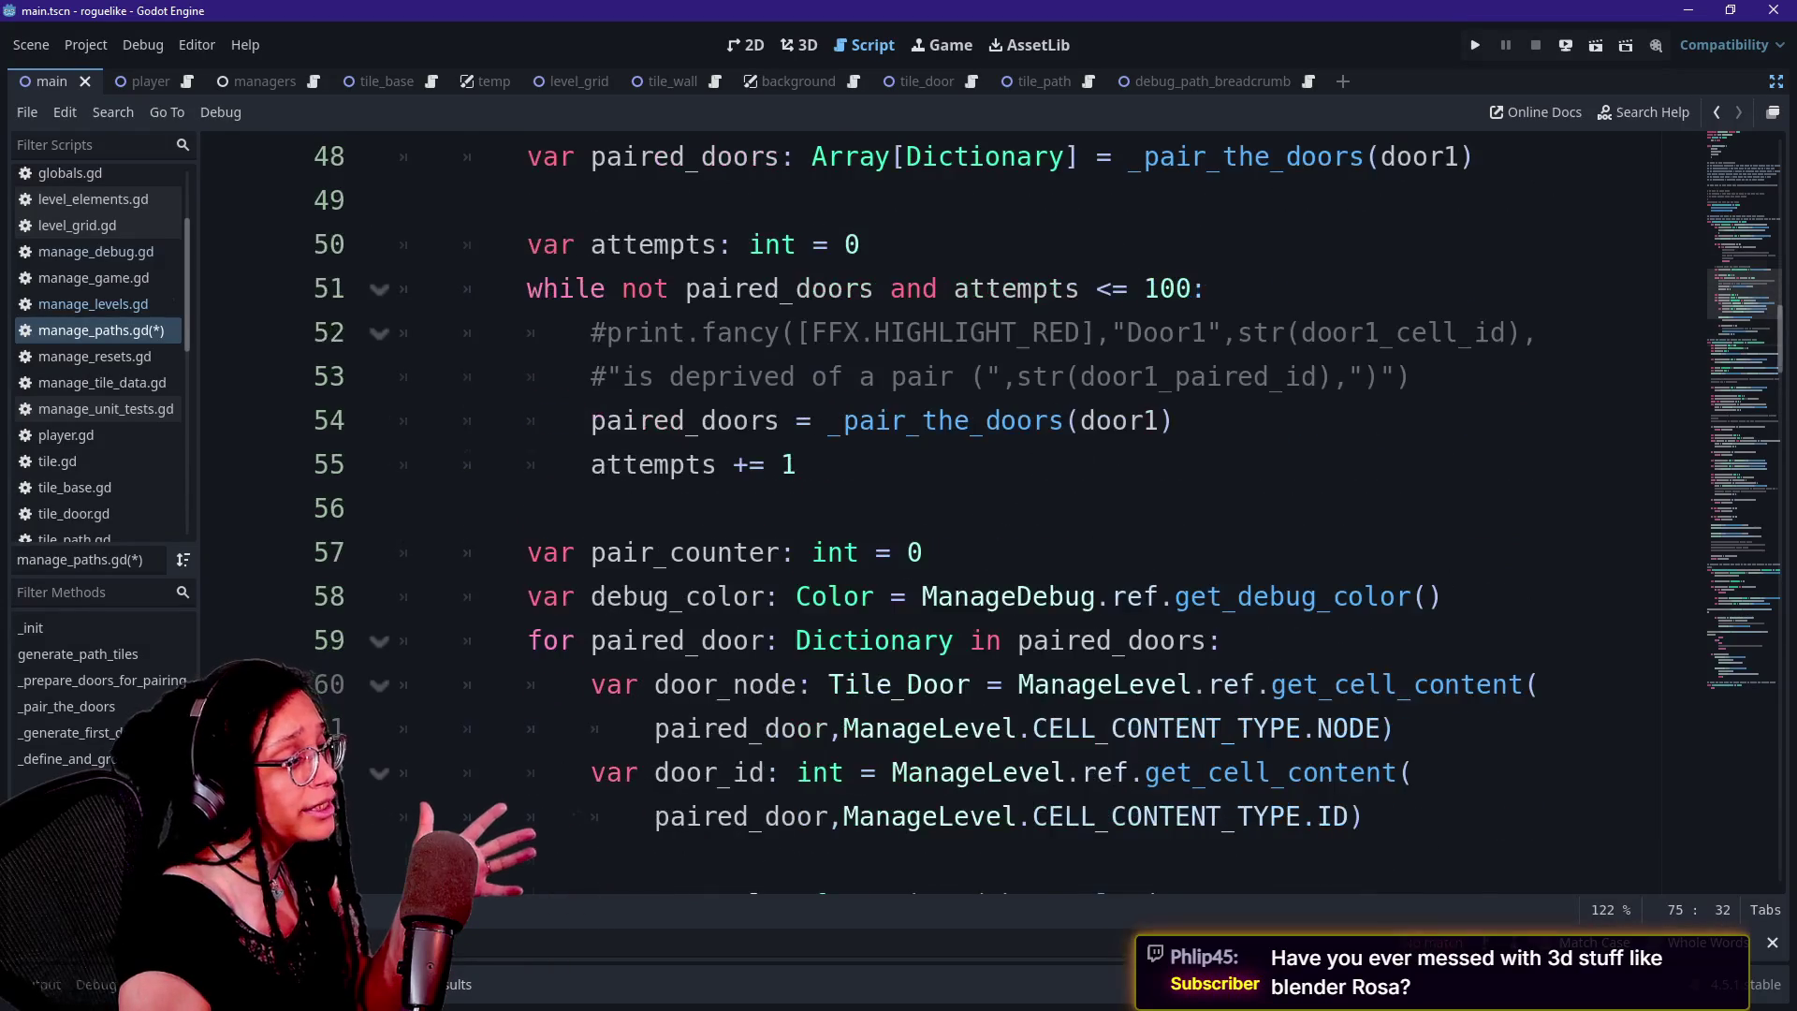
# Review the _pair_the_doors(door1) retry call and loop condition, ending at the line 47 comment
pyautogui.moveTo(828, 420); pyautogui.dragTo(1064, 420)
pyautogui.click(1175, 421)
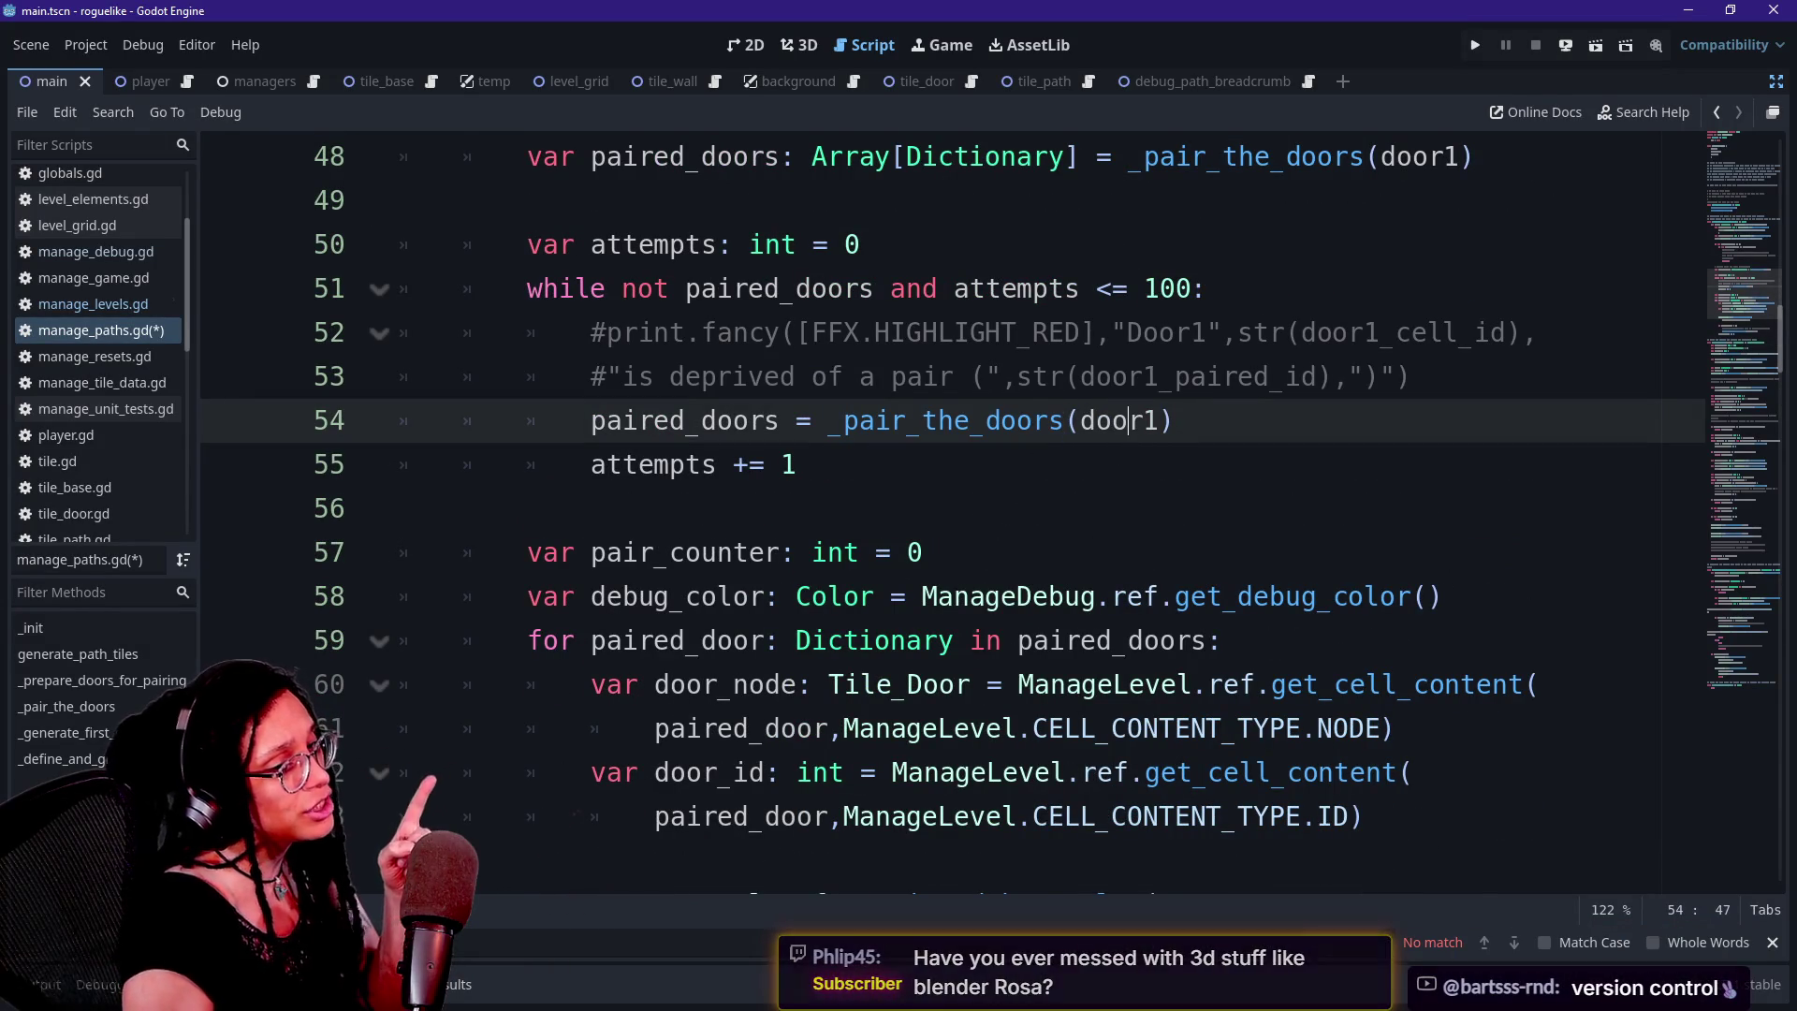
pyautogui.click(1130, 420)
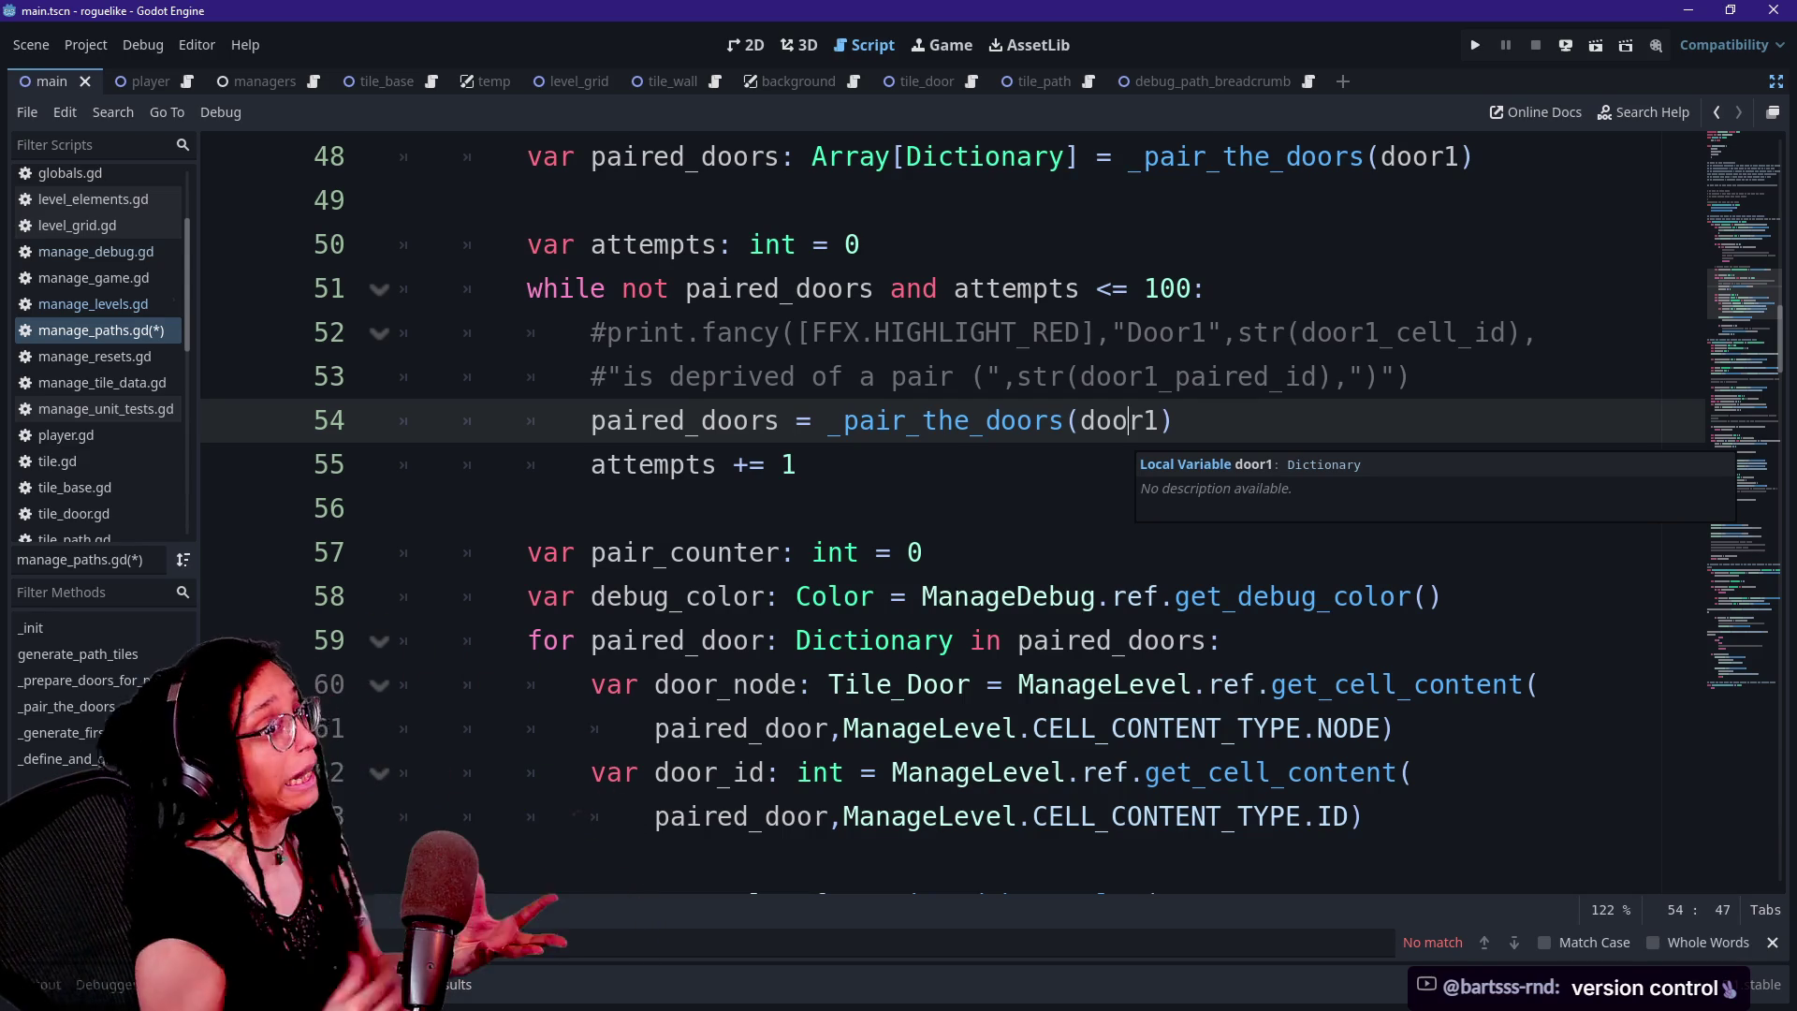
pyautogui.click(827, 420)
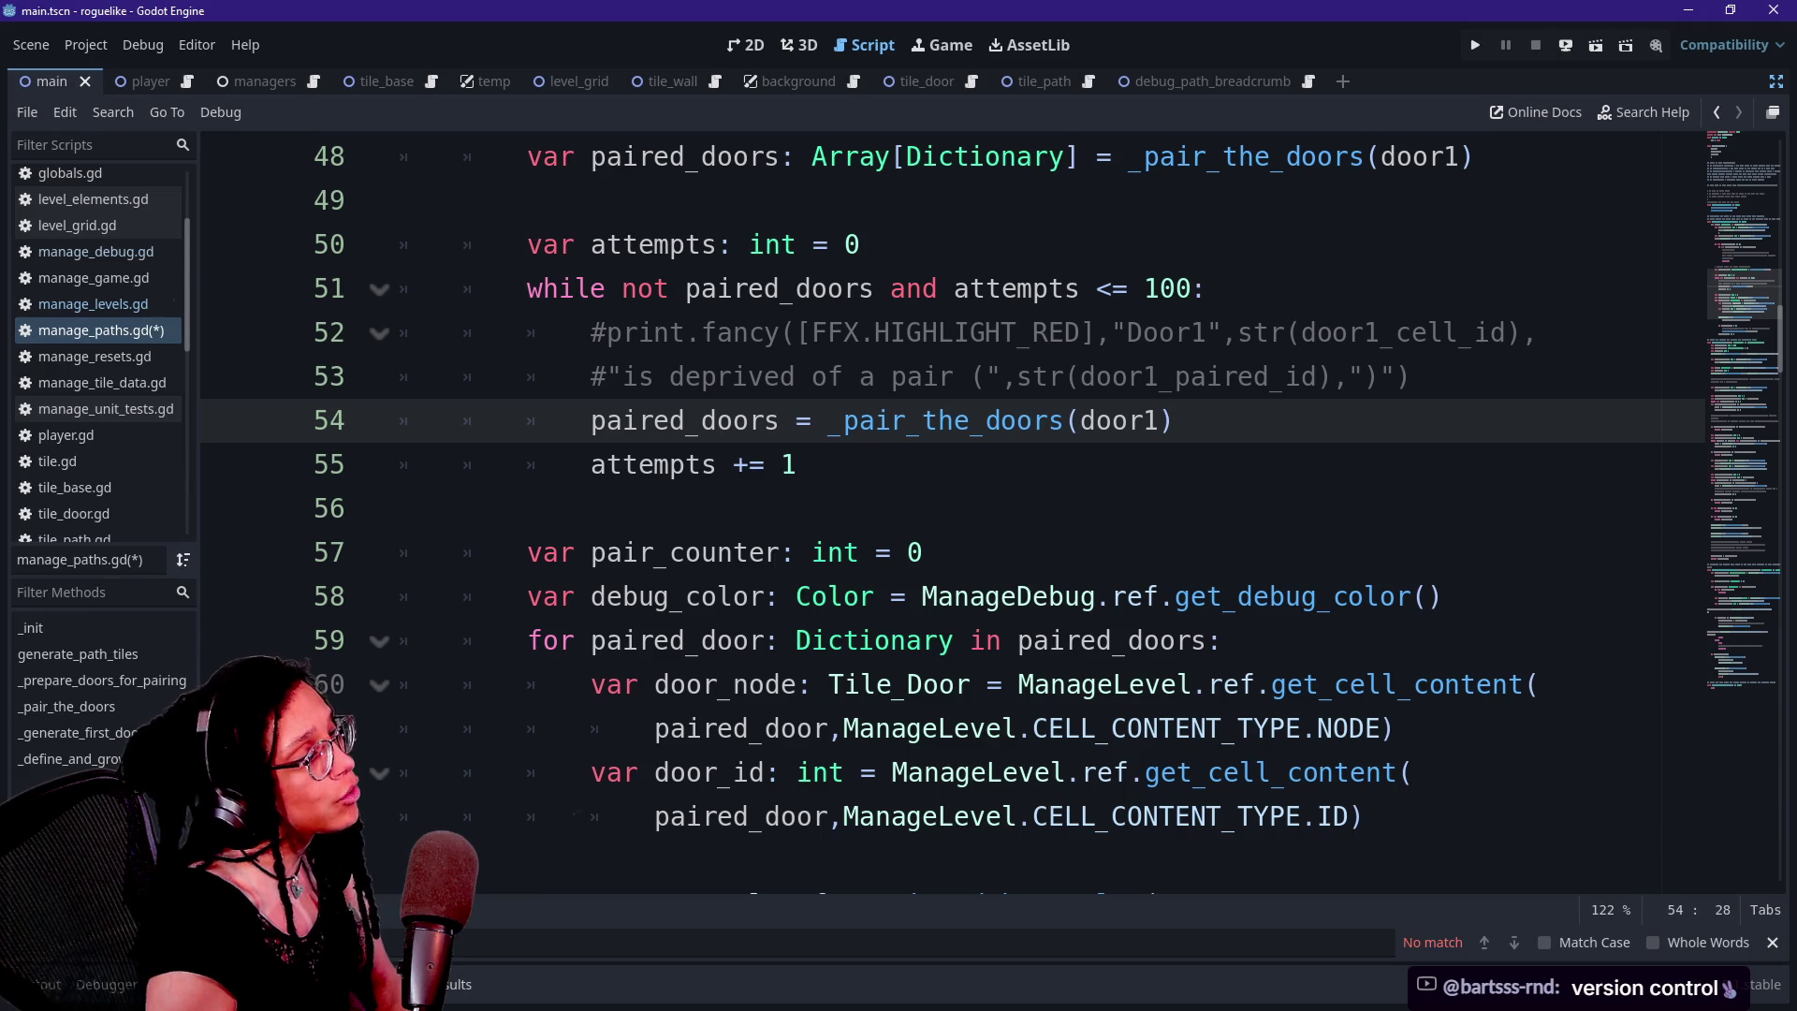
pyautogui.click(401, 200)
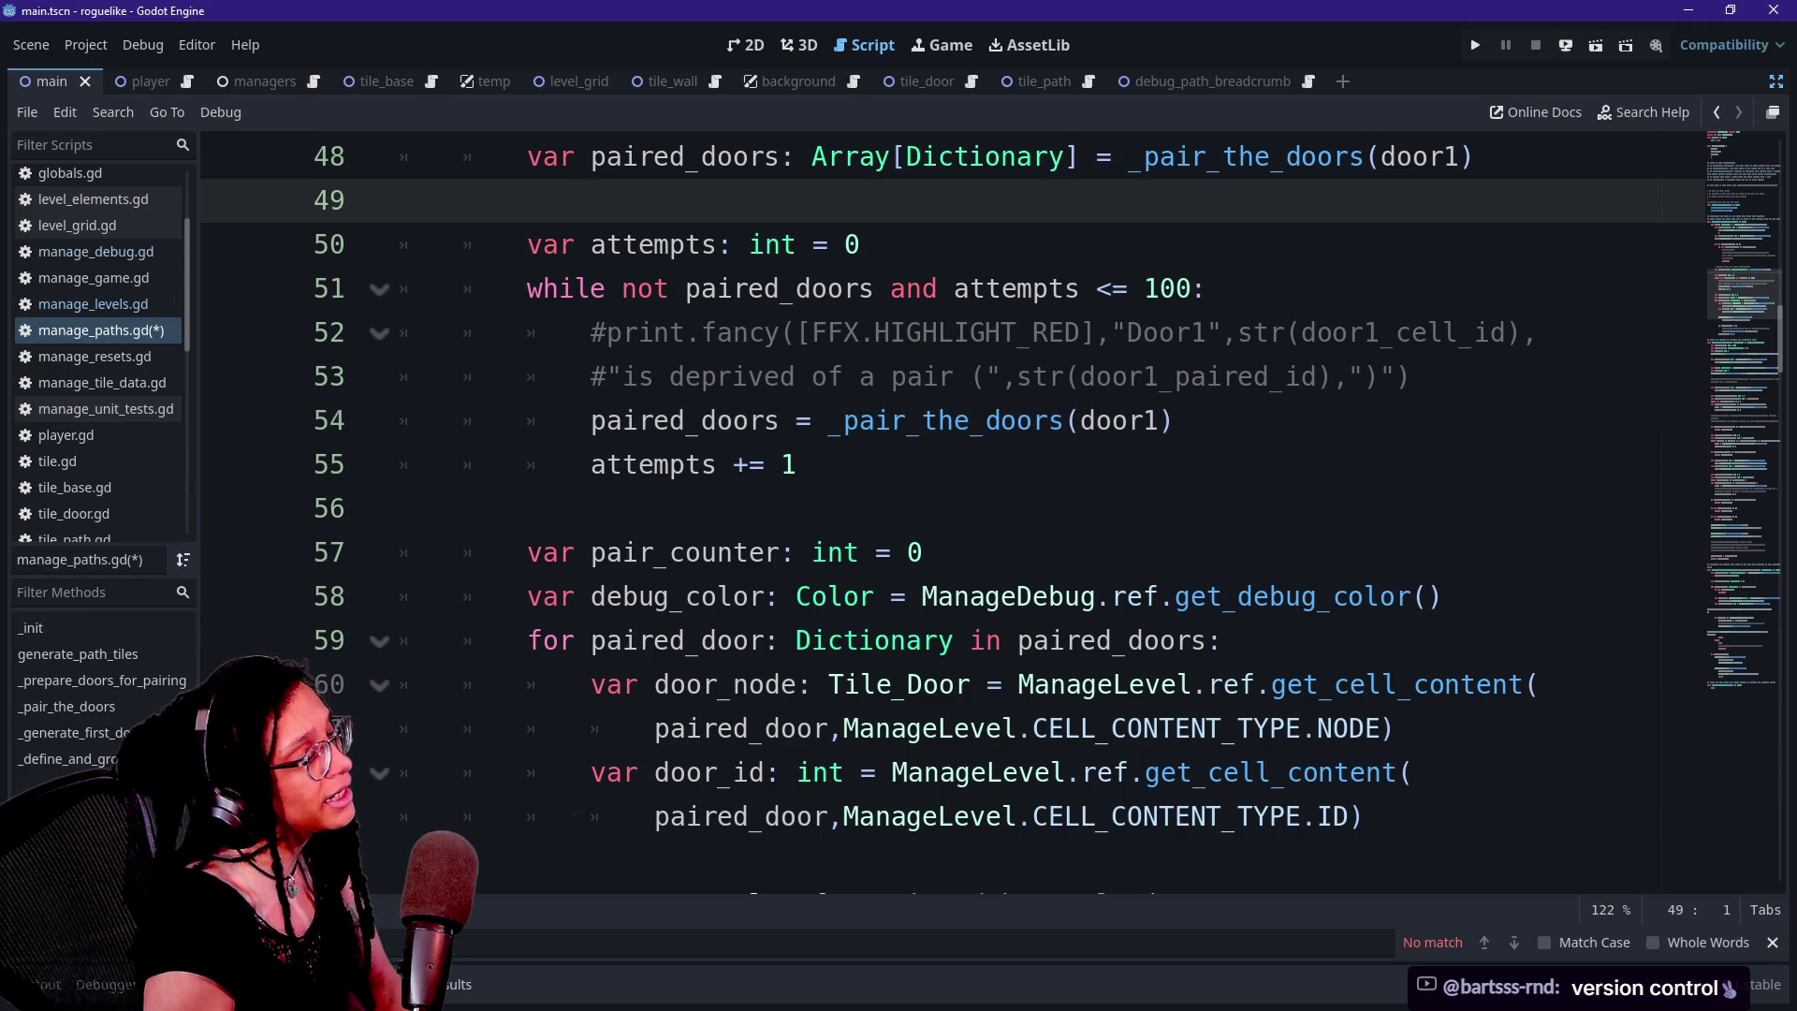
pyautogui.scroll(1, 936, 511)
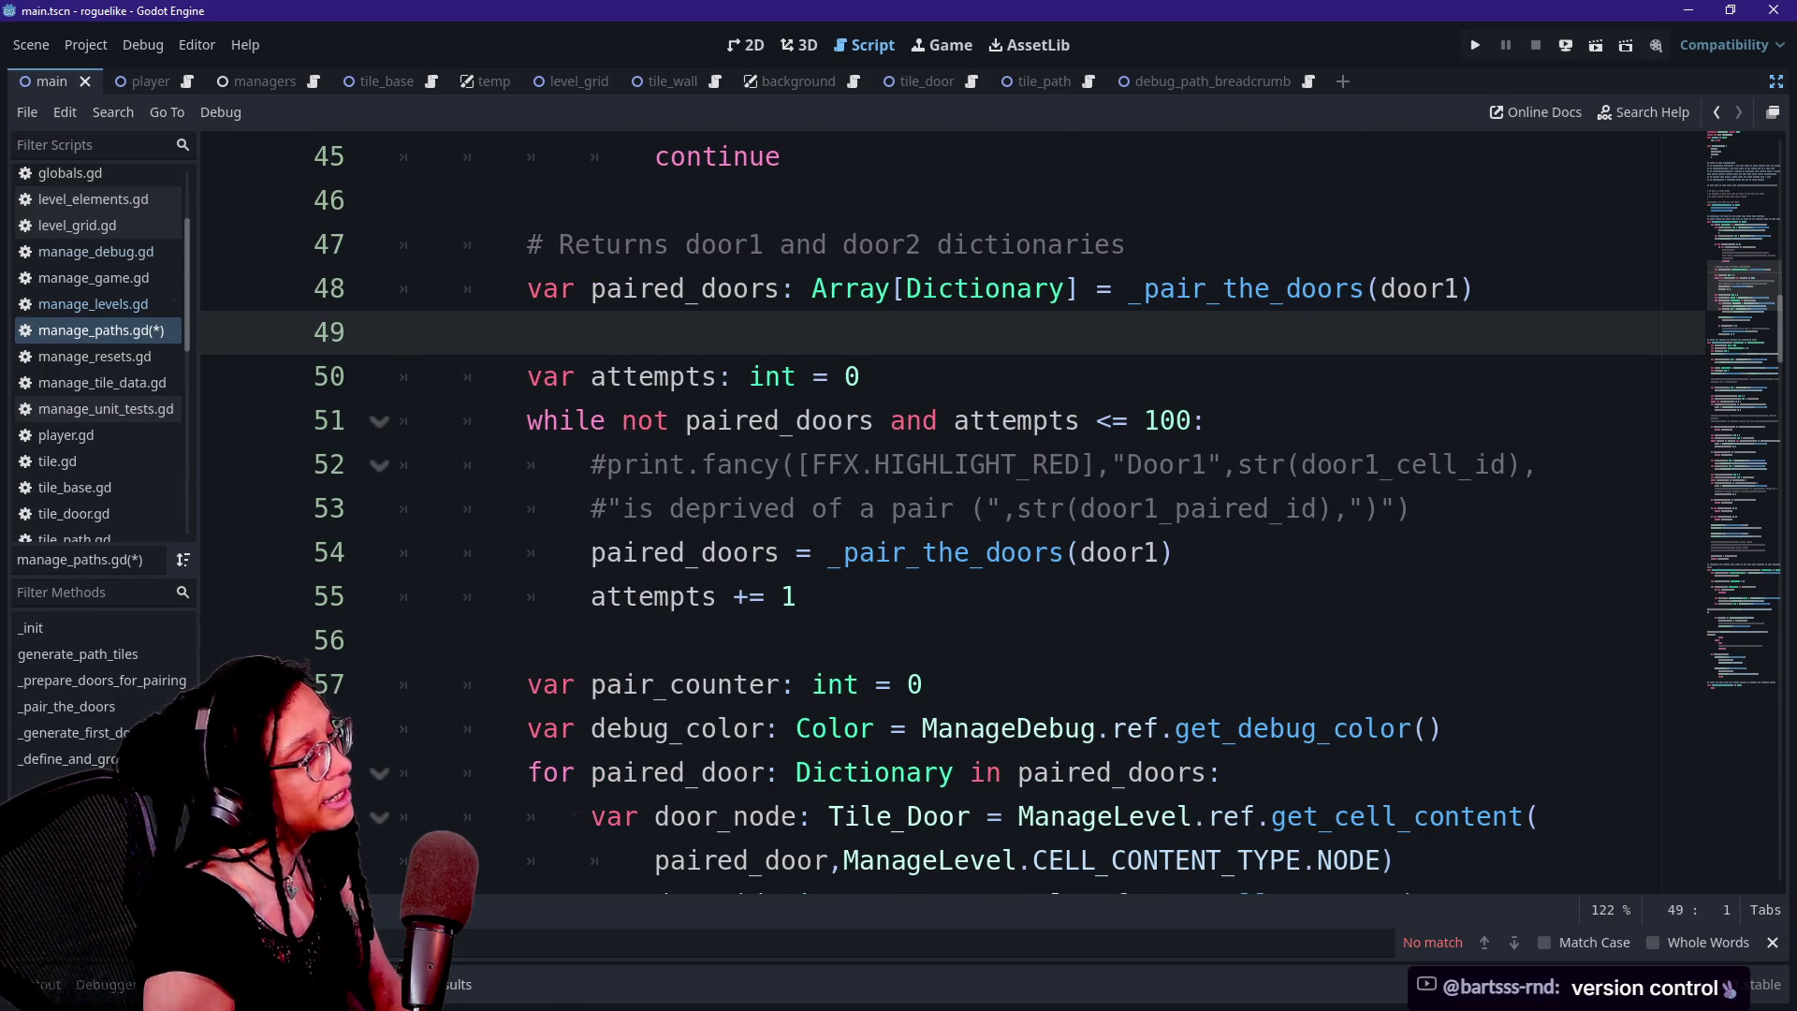
pyautogui.click(718, 376)
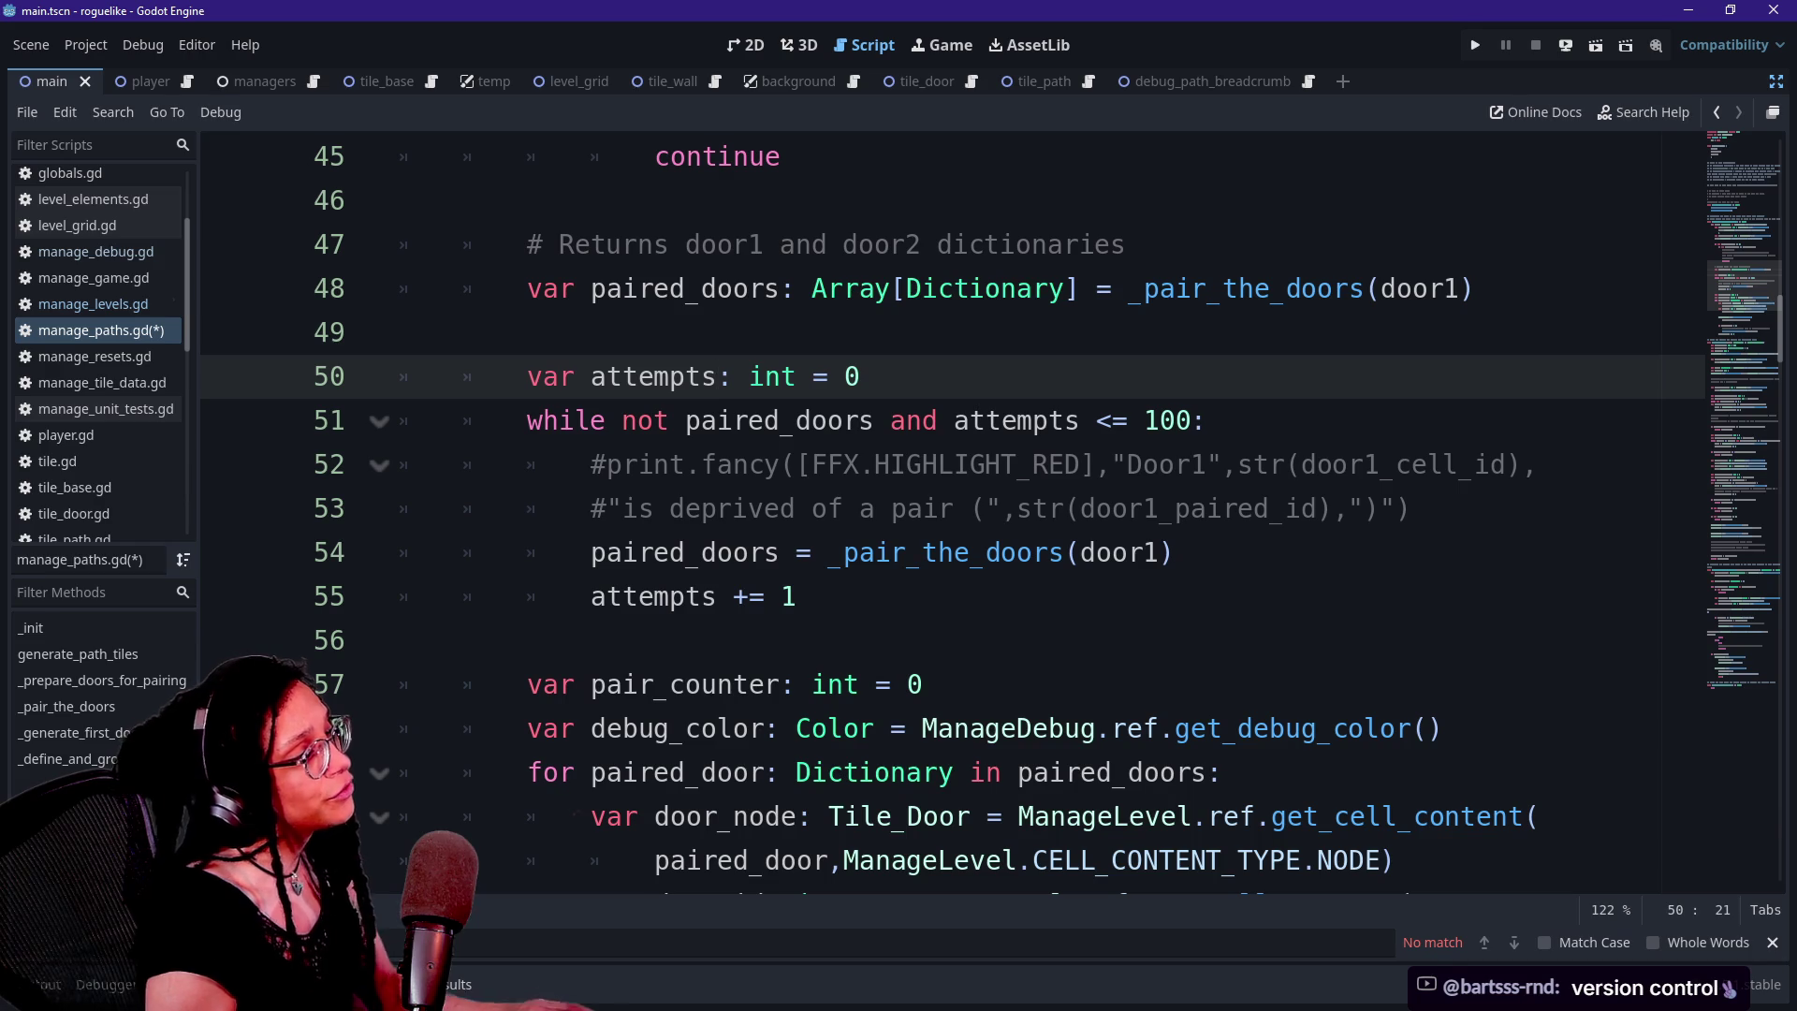
pyautogui.click(1129, 288)
pyautogui.moveTo(954, 420); pyautogui.dragTo(1113, 464)
pyautogui.click(1112, 464)
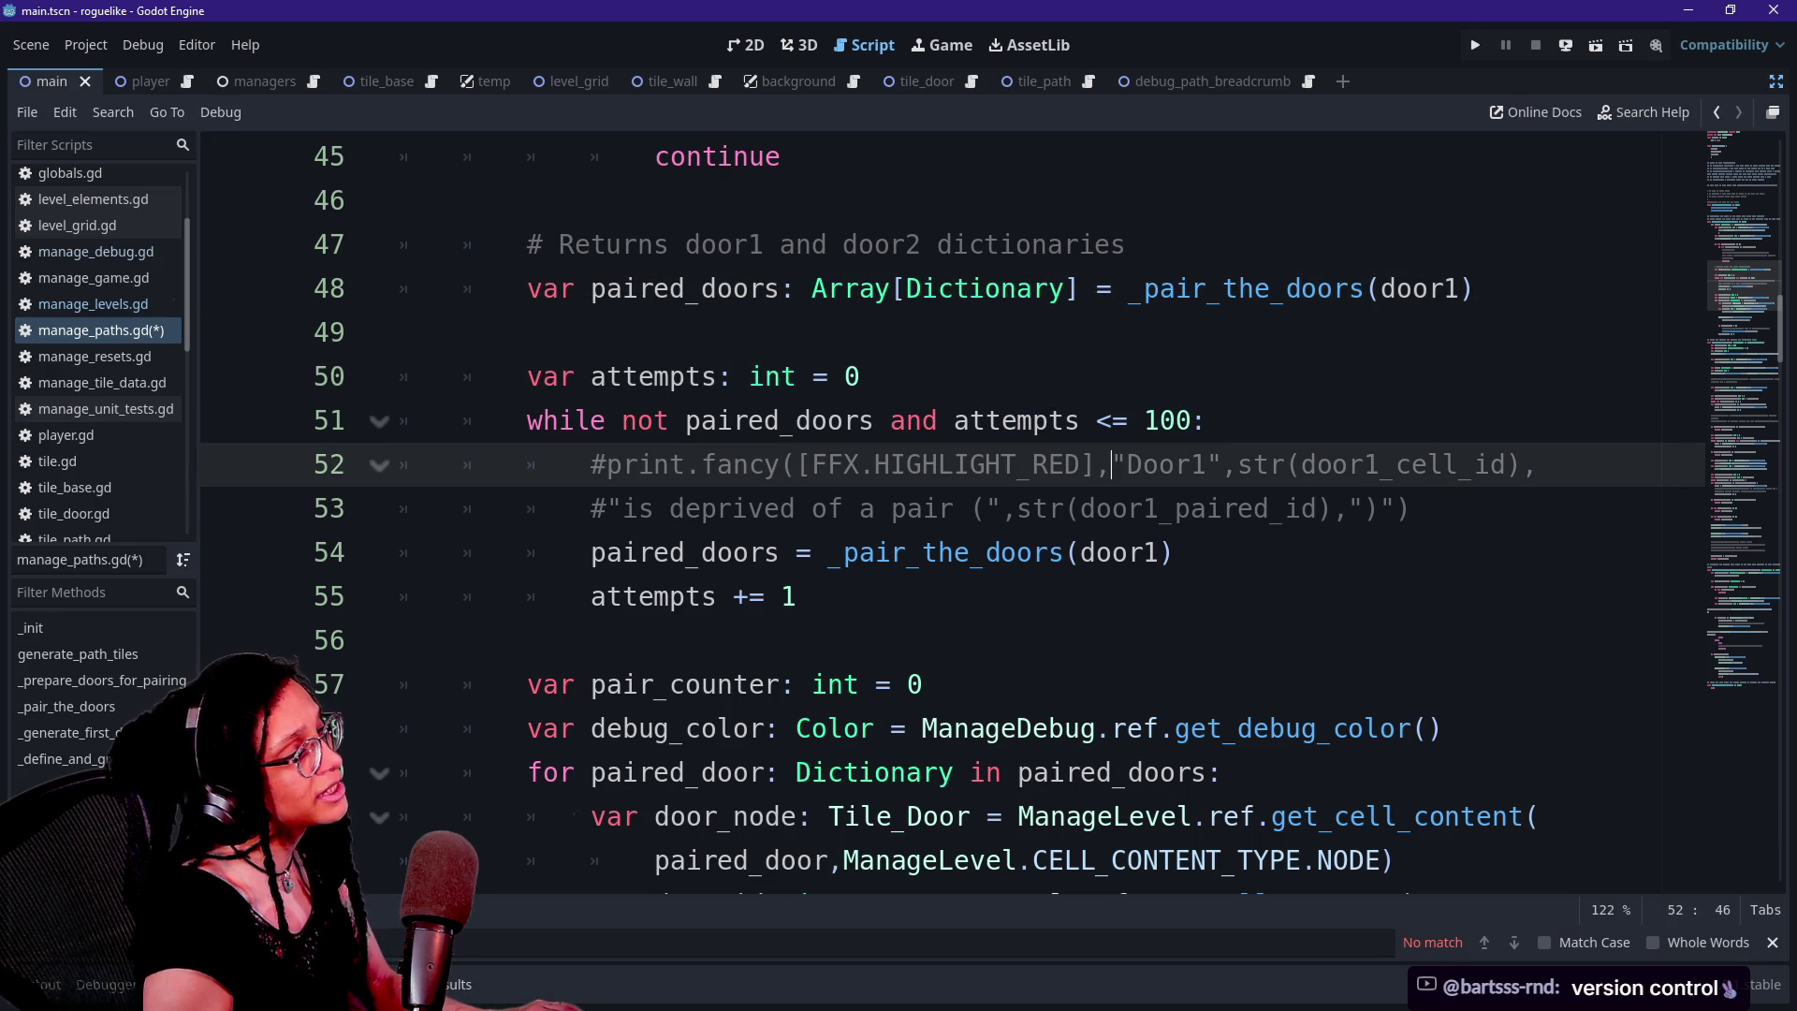
pyautogui.click(1127, 244)
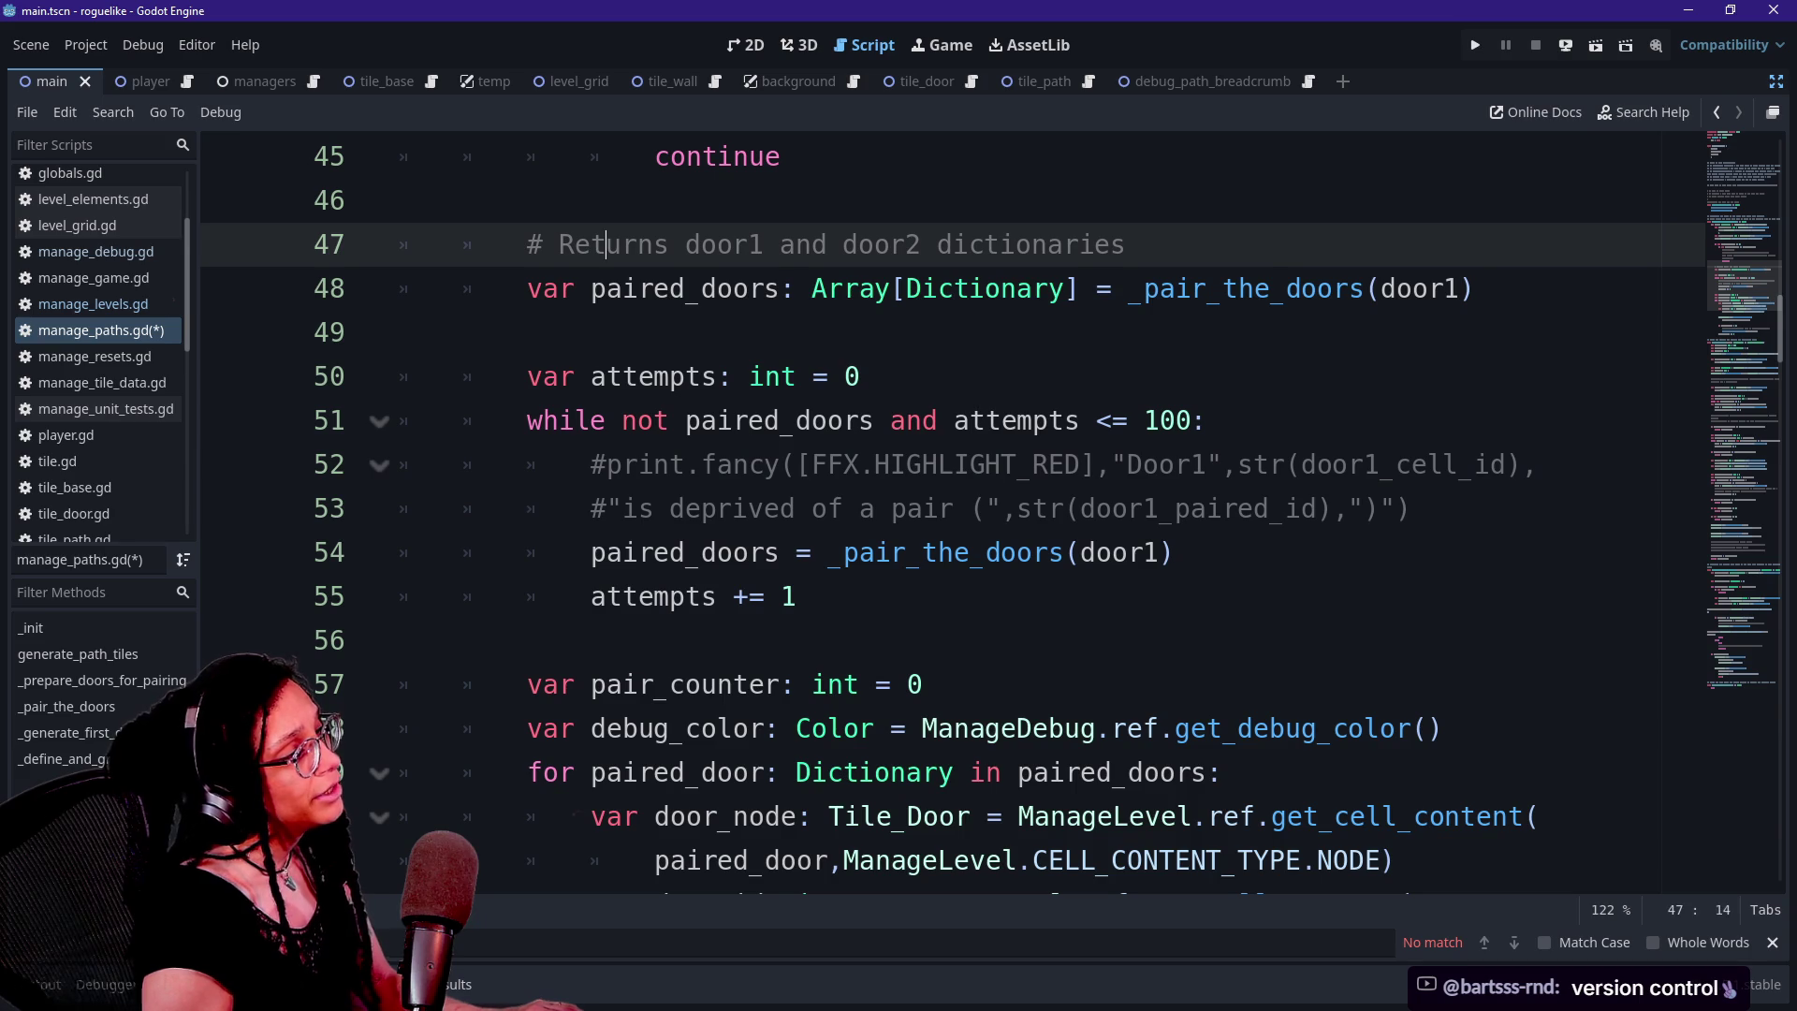
# Reword the line 47 comment from 'Returns' to 'Tries to return'
pyautogui.doubleClick(610, 245)
pyautogui.write('Tries')
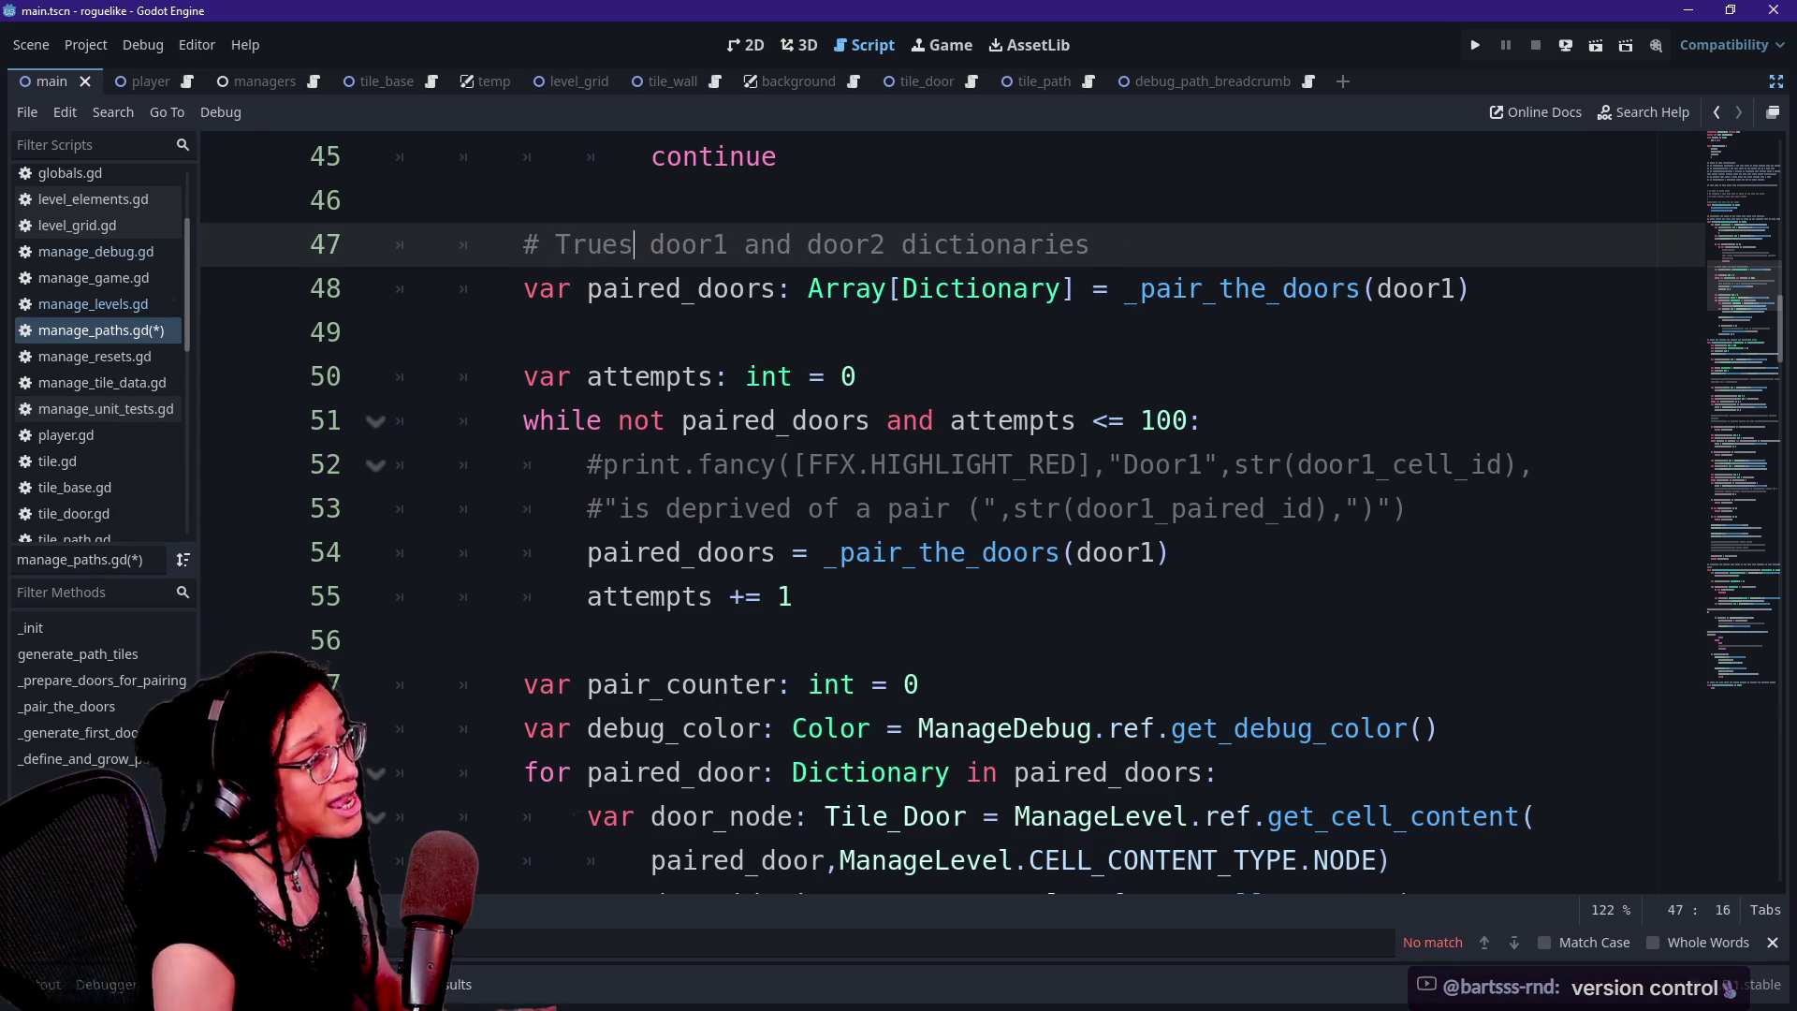
pyautogui.press('BackSpace')
pyautogui.write('s to return')
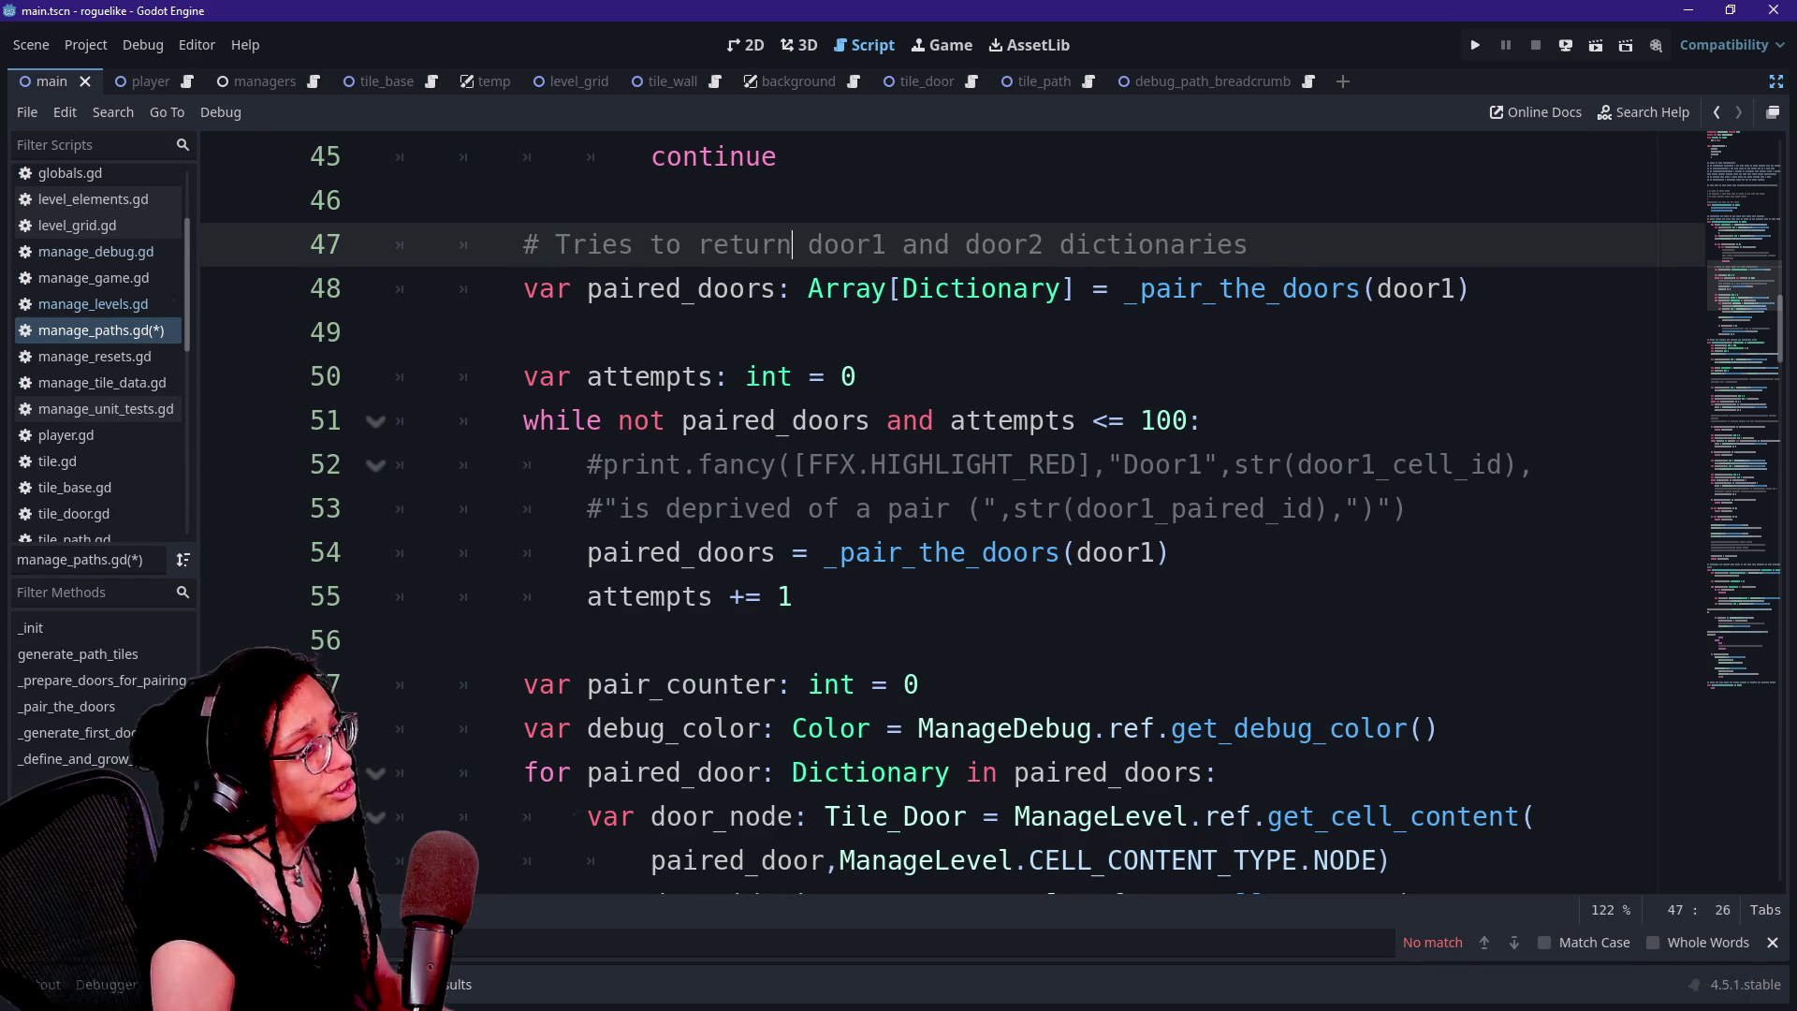
pyautogui.moveTo(712, 244); pyautogui.dragTo(1249, 244)
pyautogui.click(1250, 244)
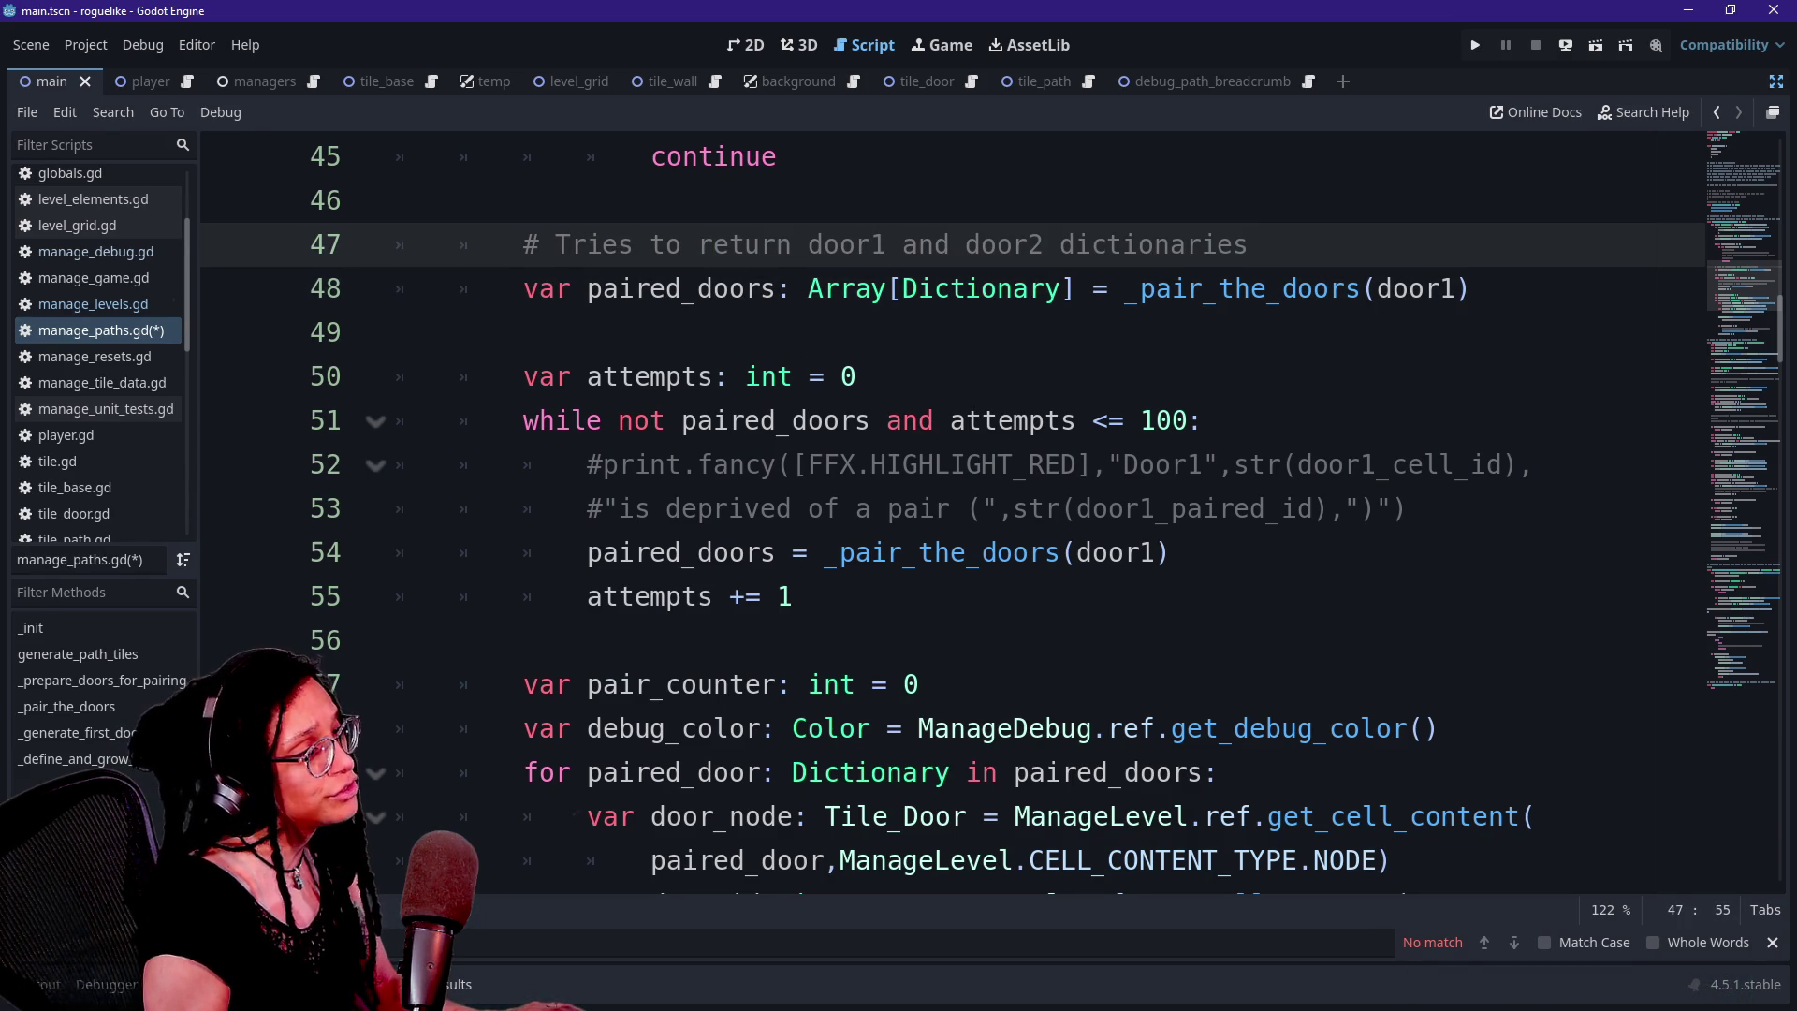
# Add '# If door1 and door2 dictionaries weren't found, keep looking' above the attempts loop
pyautogui.click(524, 332)
pyautogui.press('Return')
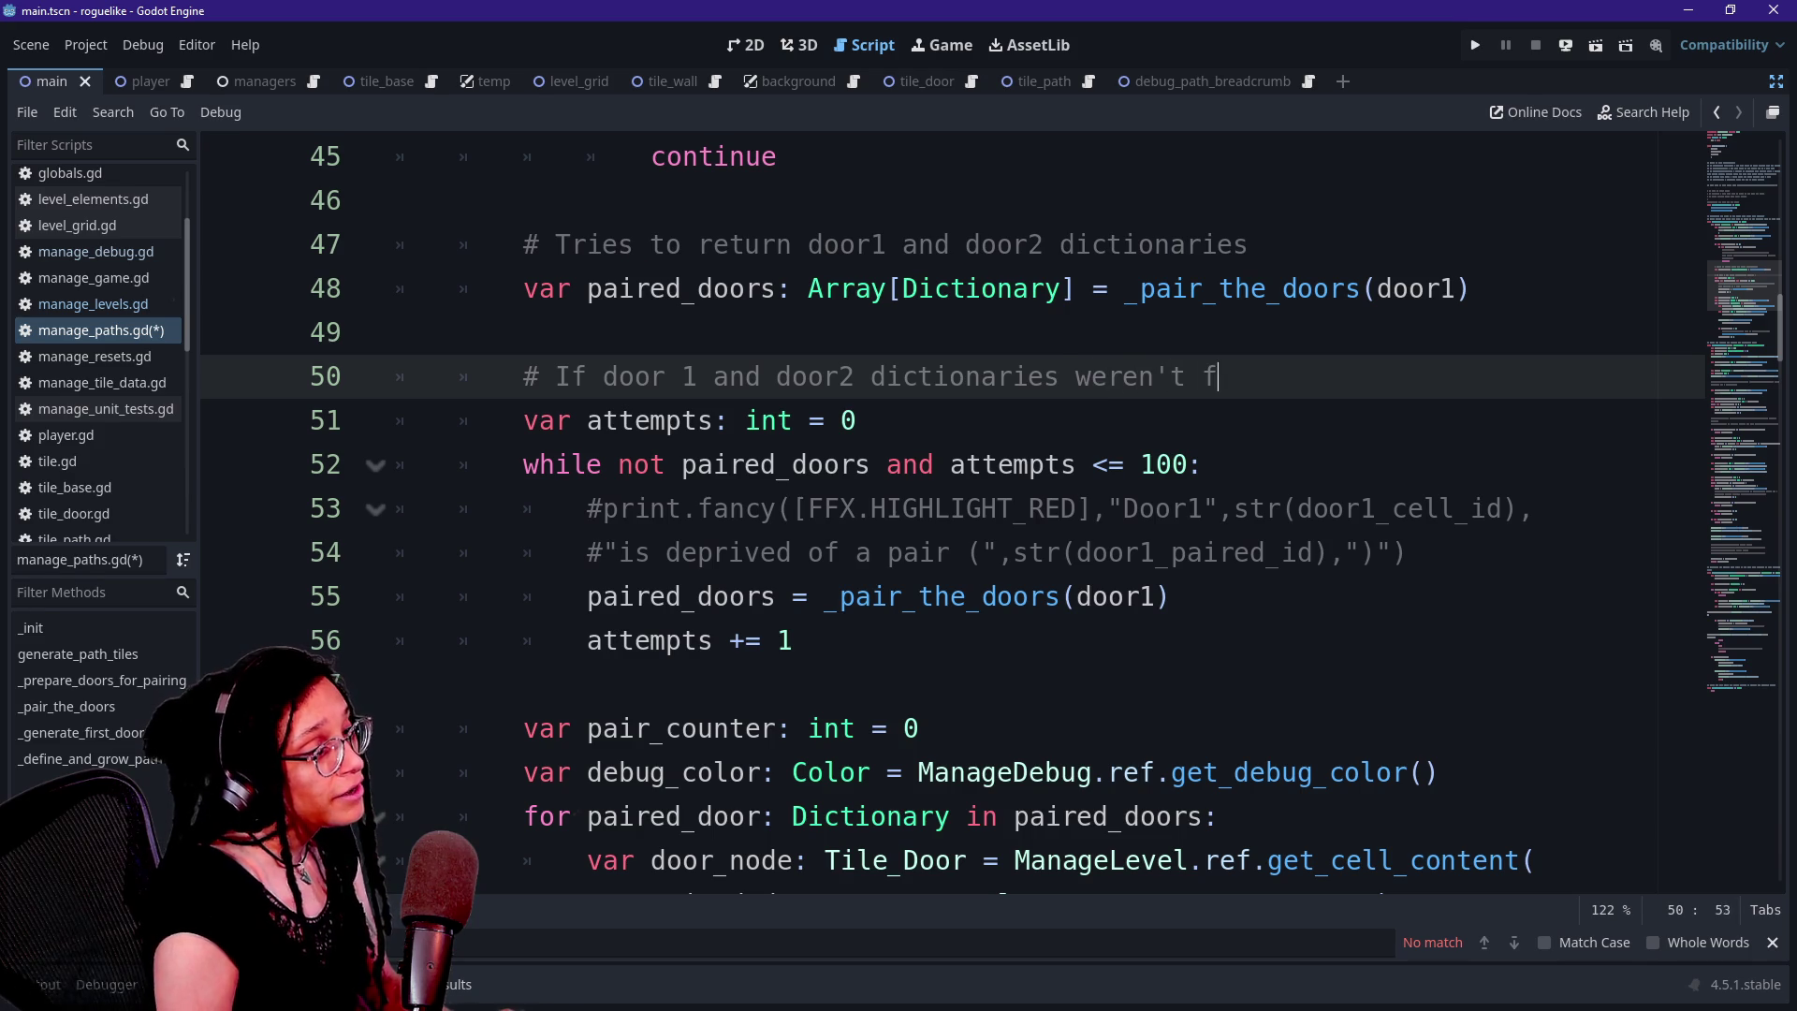
pyautogui.write('found, keep looking')
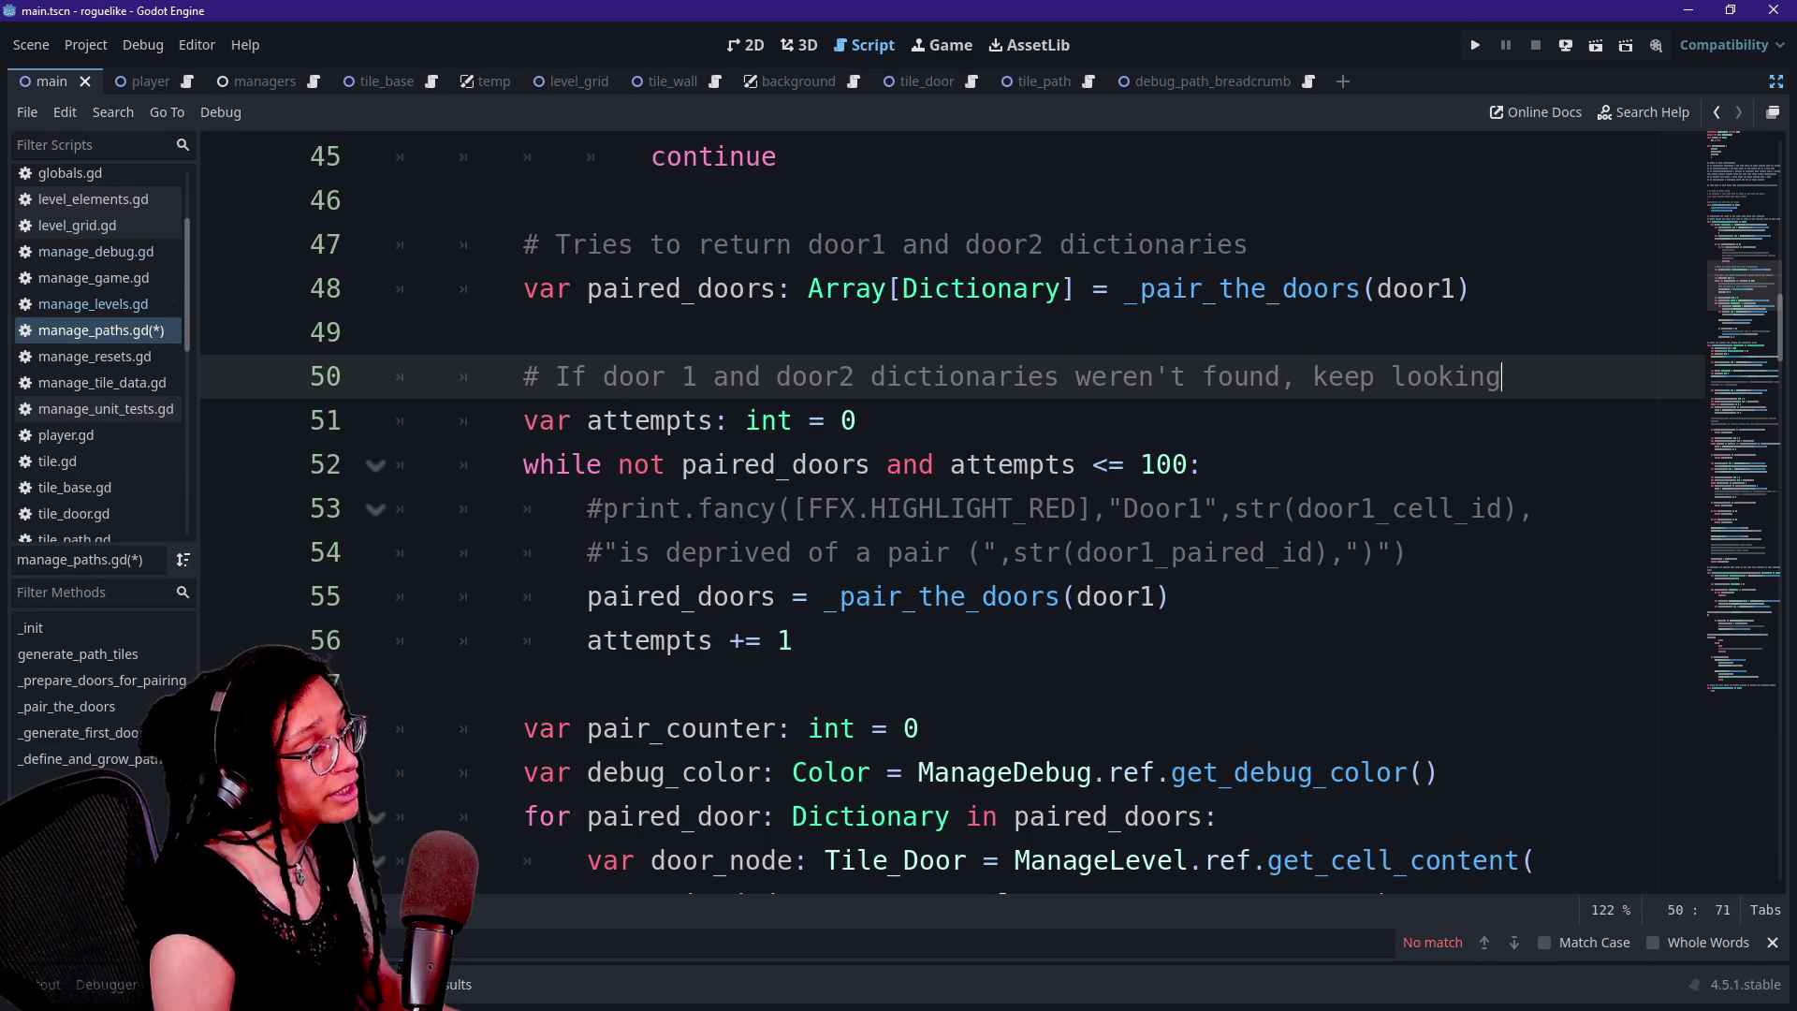
pyautogui.press('Up')
pyautogui.click(1127, 288)
pyautogui.hotkey('shift', 'End')
pyautogui.press('Down')
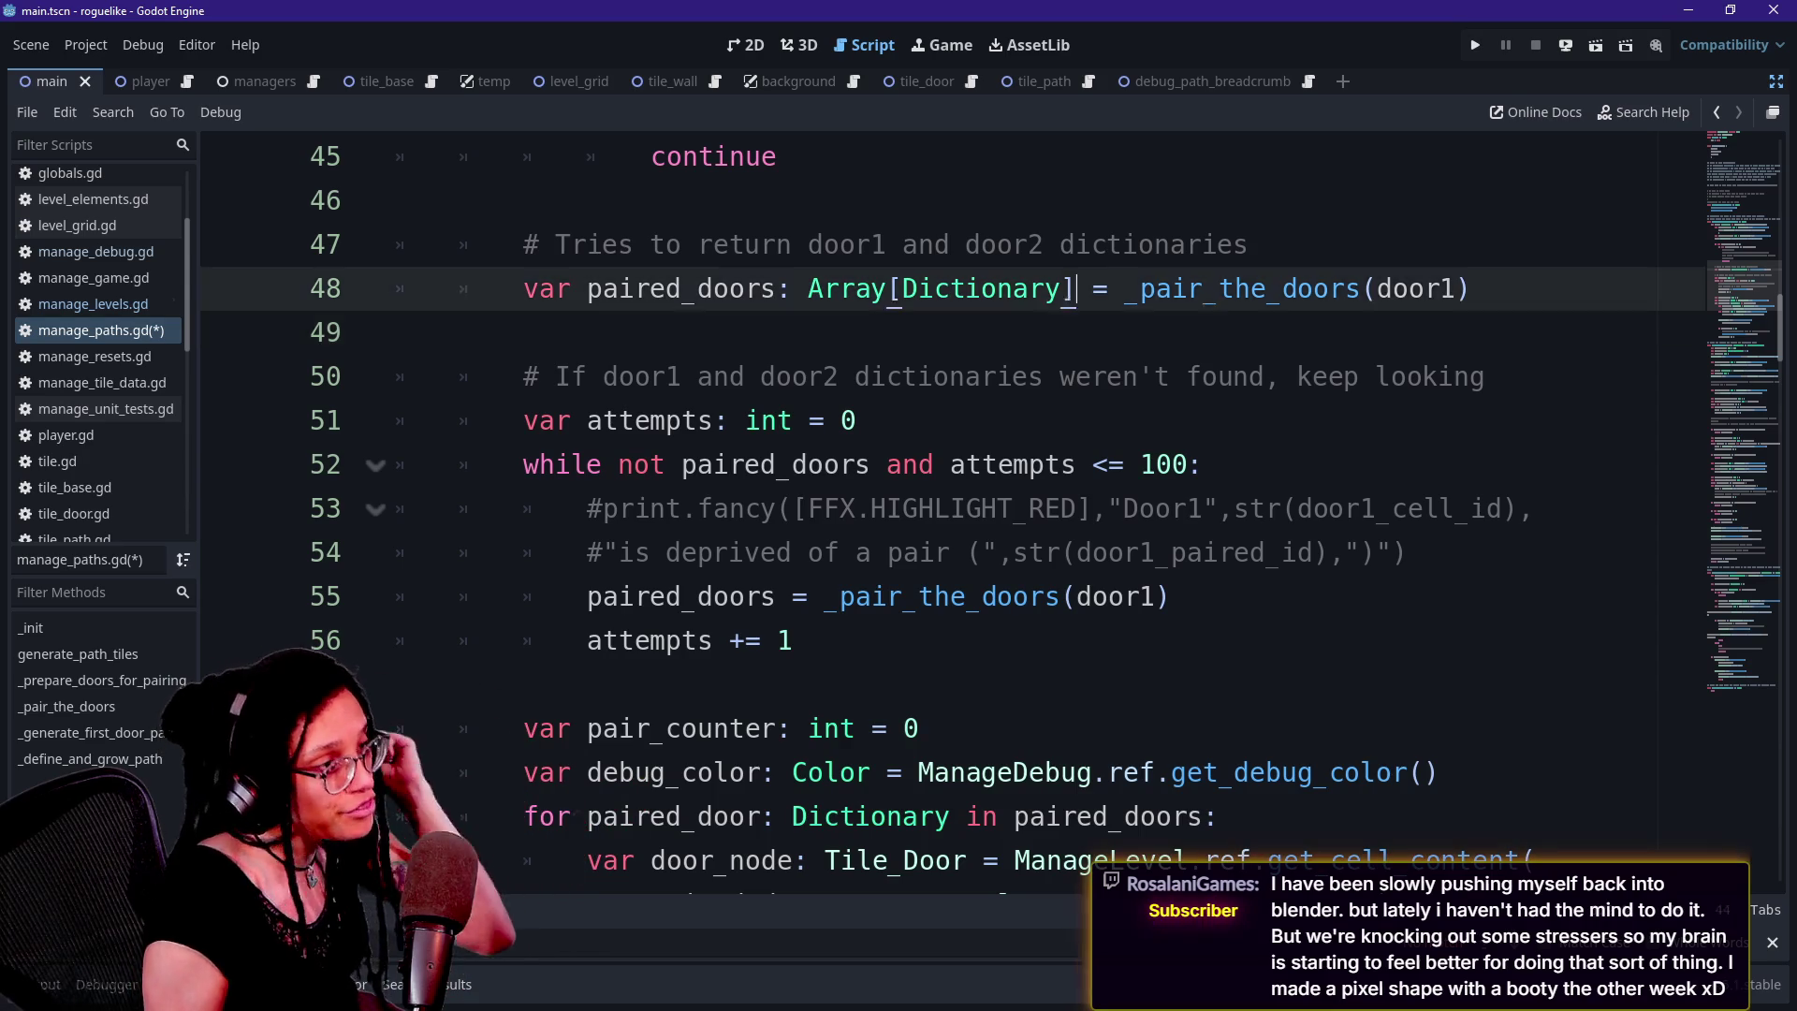
pyautogui.moveTo(665, 244); pyautogui.dragTo(760, 420)
pyautogui.click(840, 553)
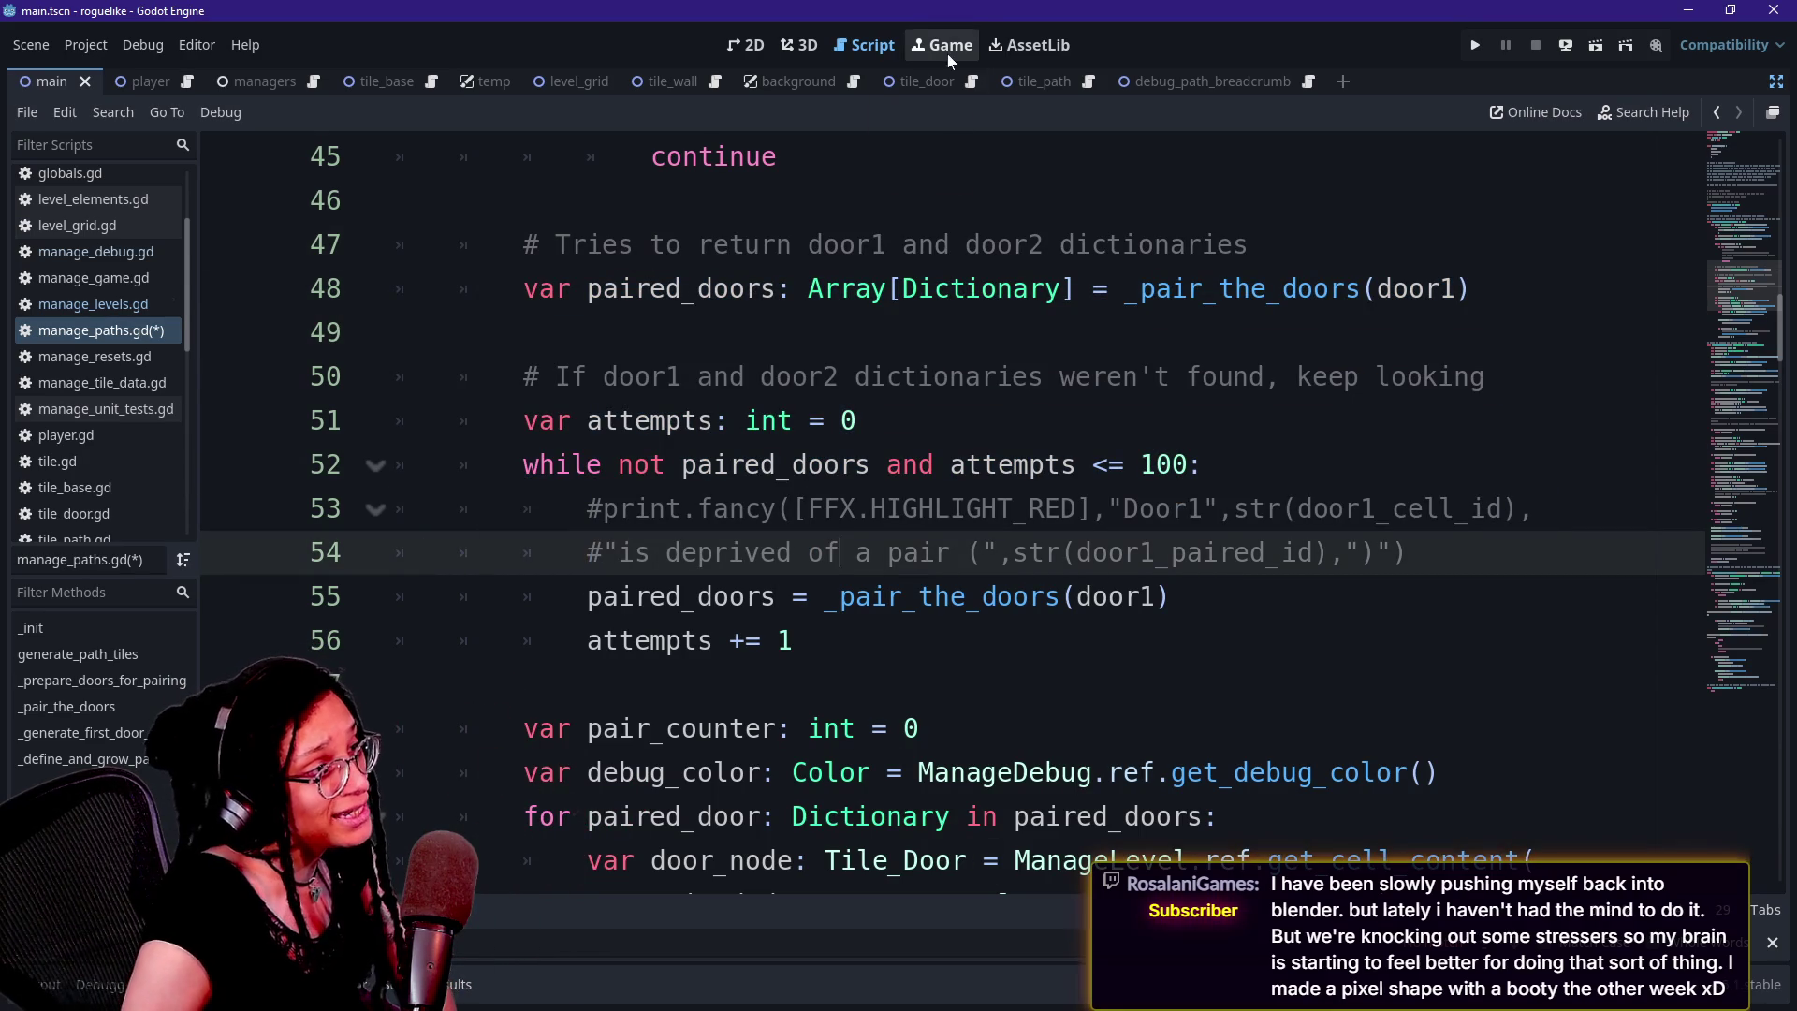
pyautogui.moveTo(1034, 468)
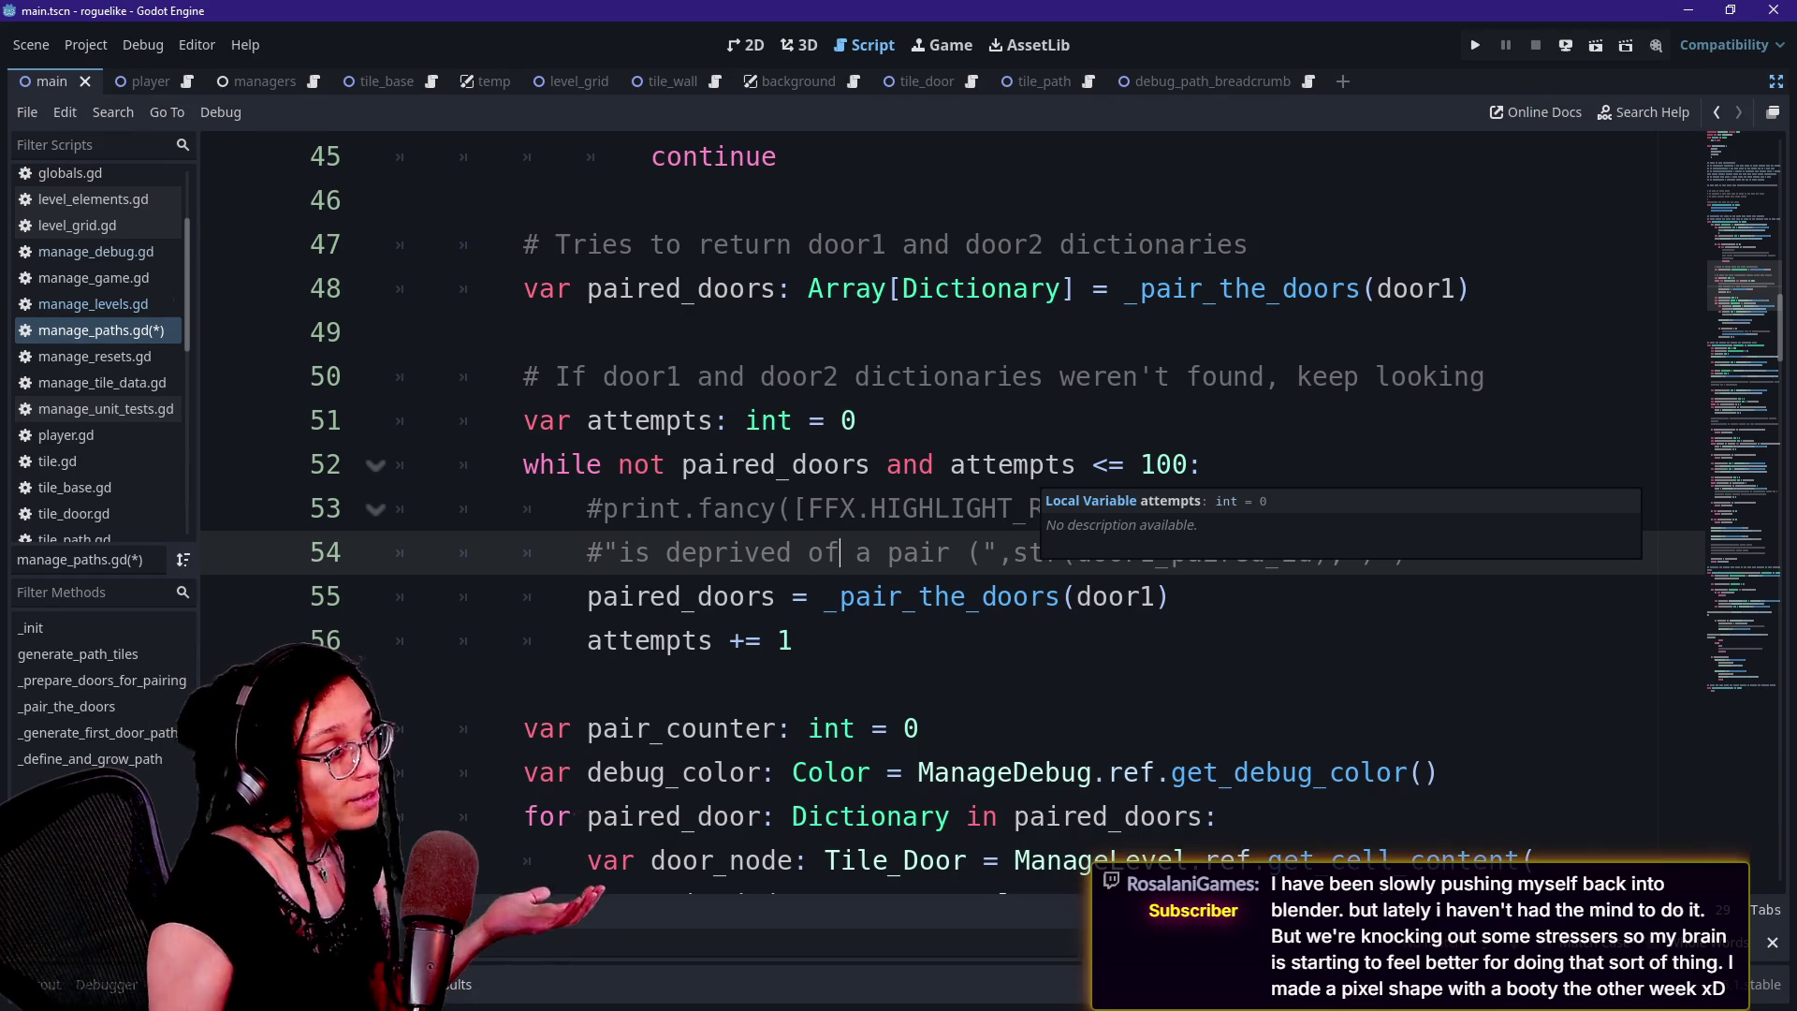
pyautogui.moveTo(655, 420); pyautogui.dragTo(805, 597)
pyautogui.click(807, 596)
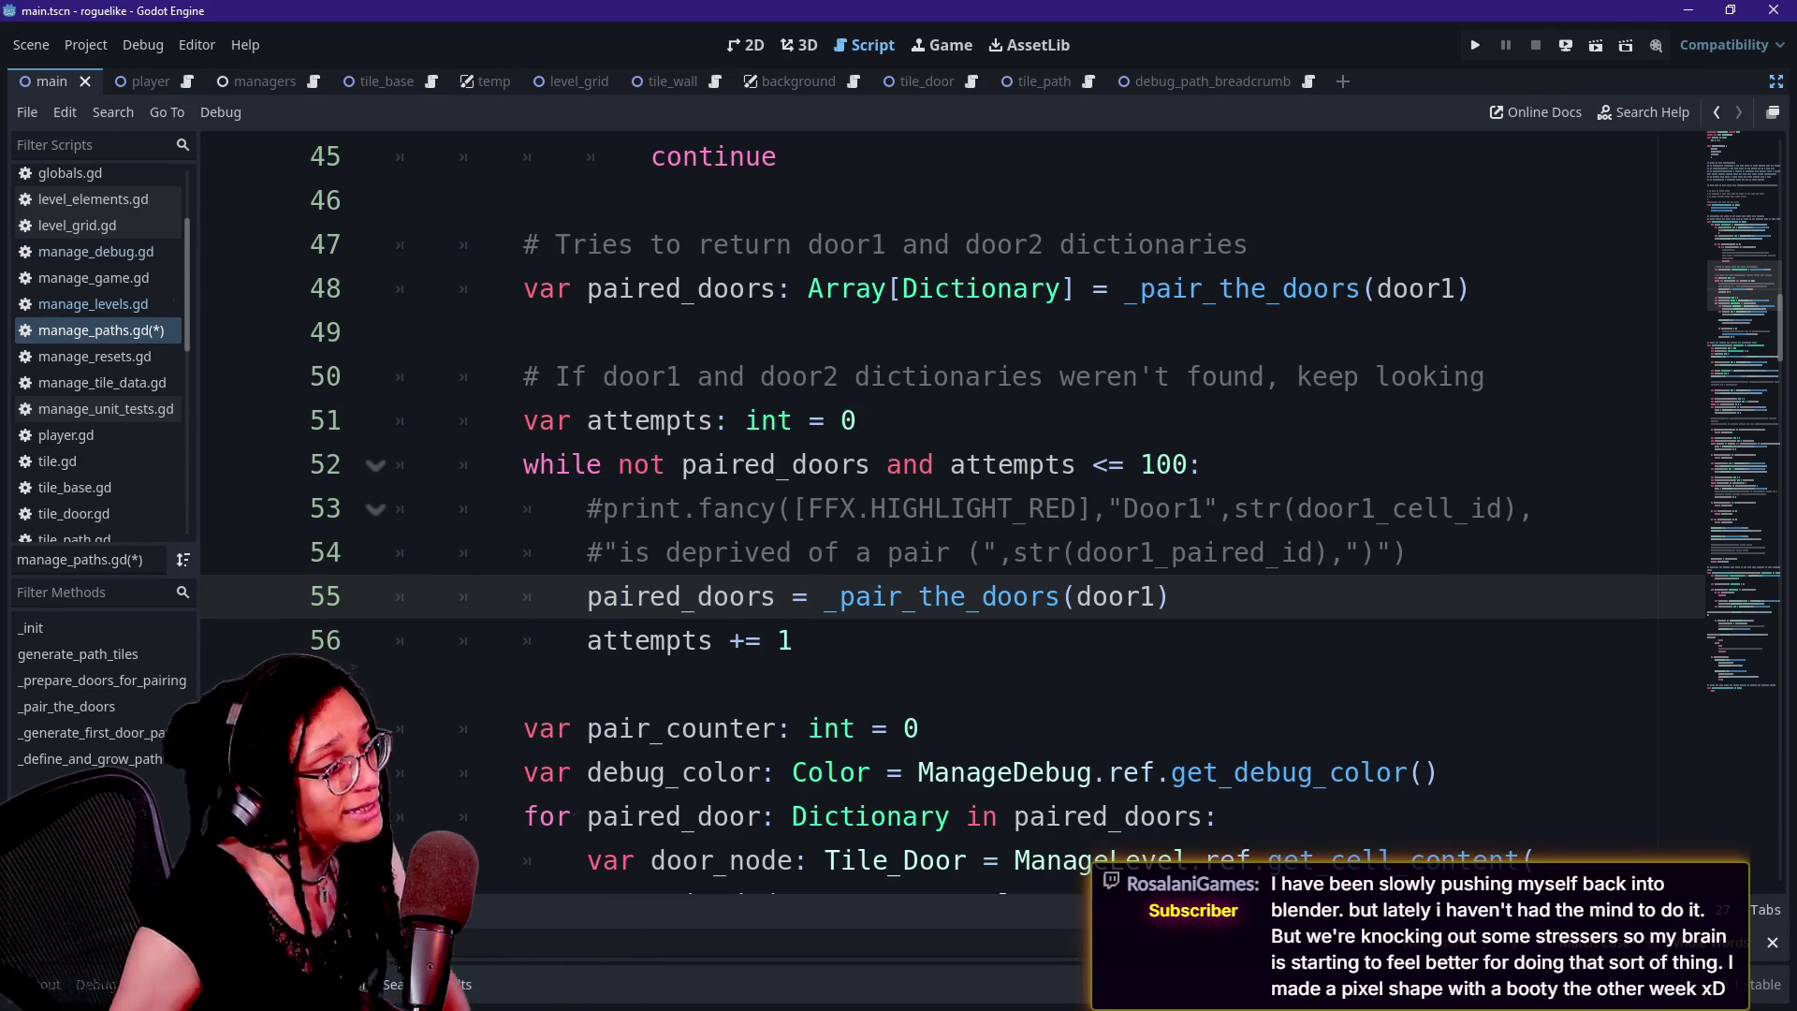
pyautogui.moveTo(587, 376); pyautogui.dragTo(1359, 377)
pyautogui.click(1359, 376)
pyautogui.moveTo(556, 376); pyautogui.dragTo(1092, 376)
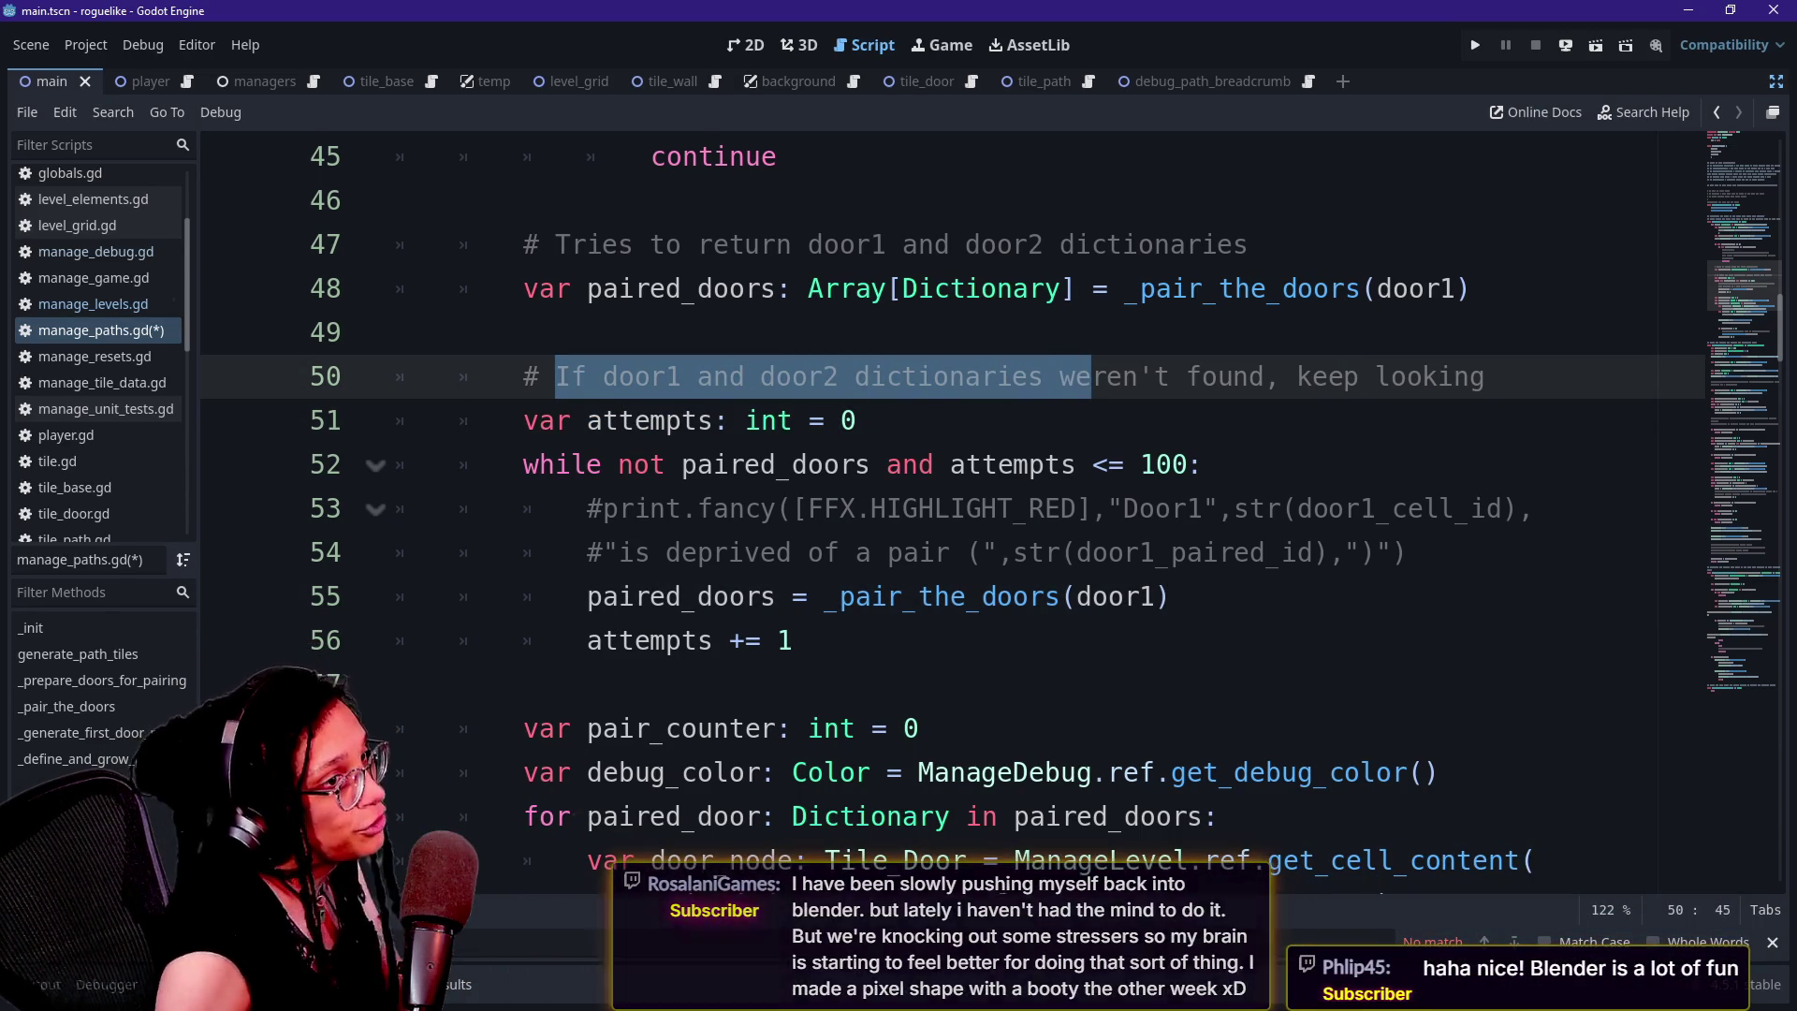
pyautogui.click(1012, 465)
pyautogui.press('Down')
pyautogui.press('Down')
pyautogui.press('Down')
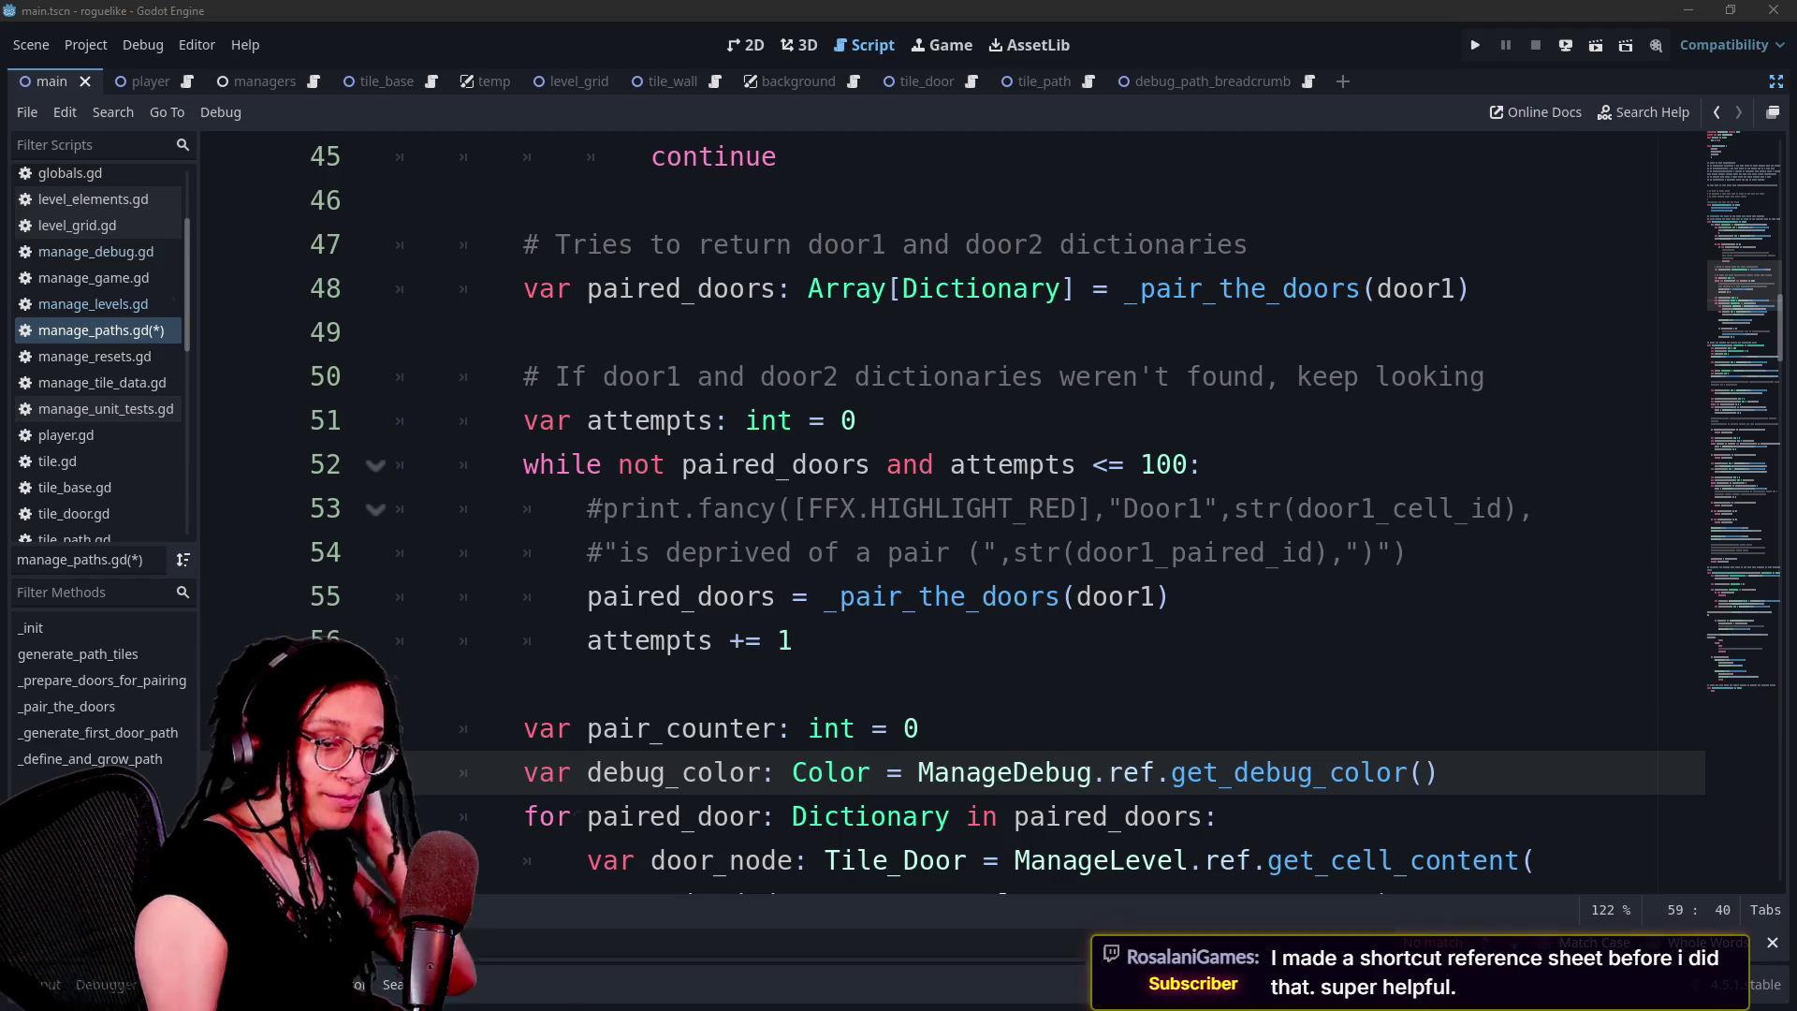
# Dismiss the ManageDebug info popup and move back up to the line 47 pairing comment
pyautogui.press('Left')
pyautogui.moveTo(1006, 772)
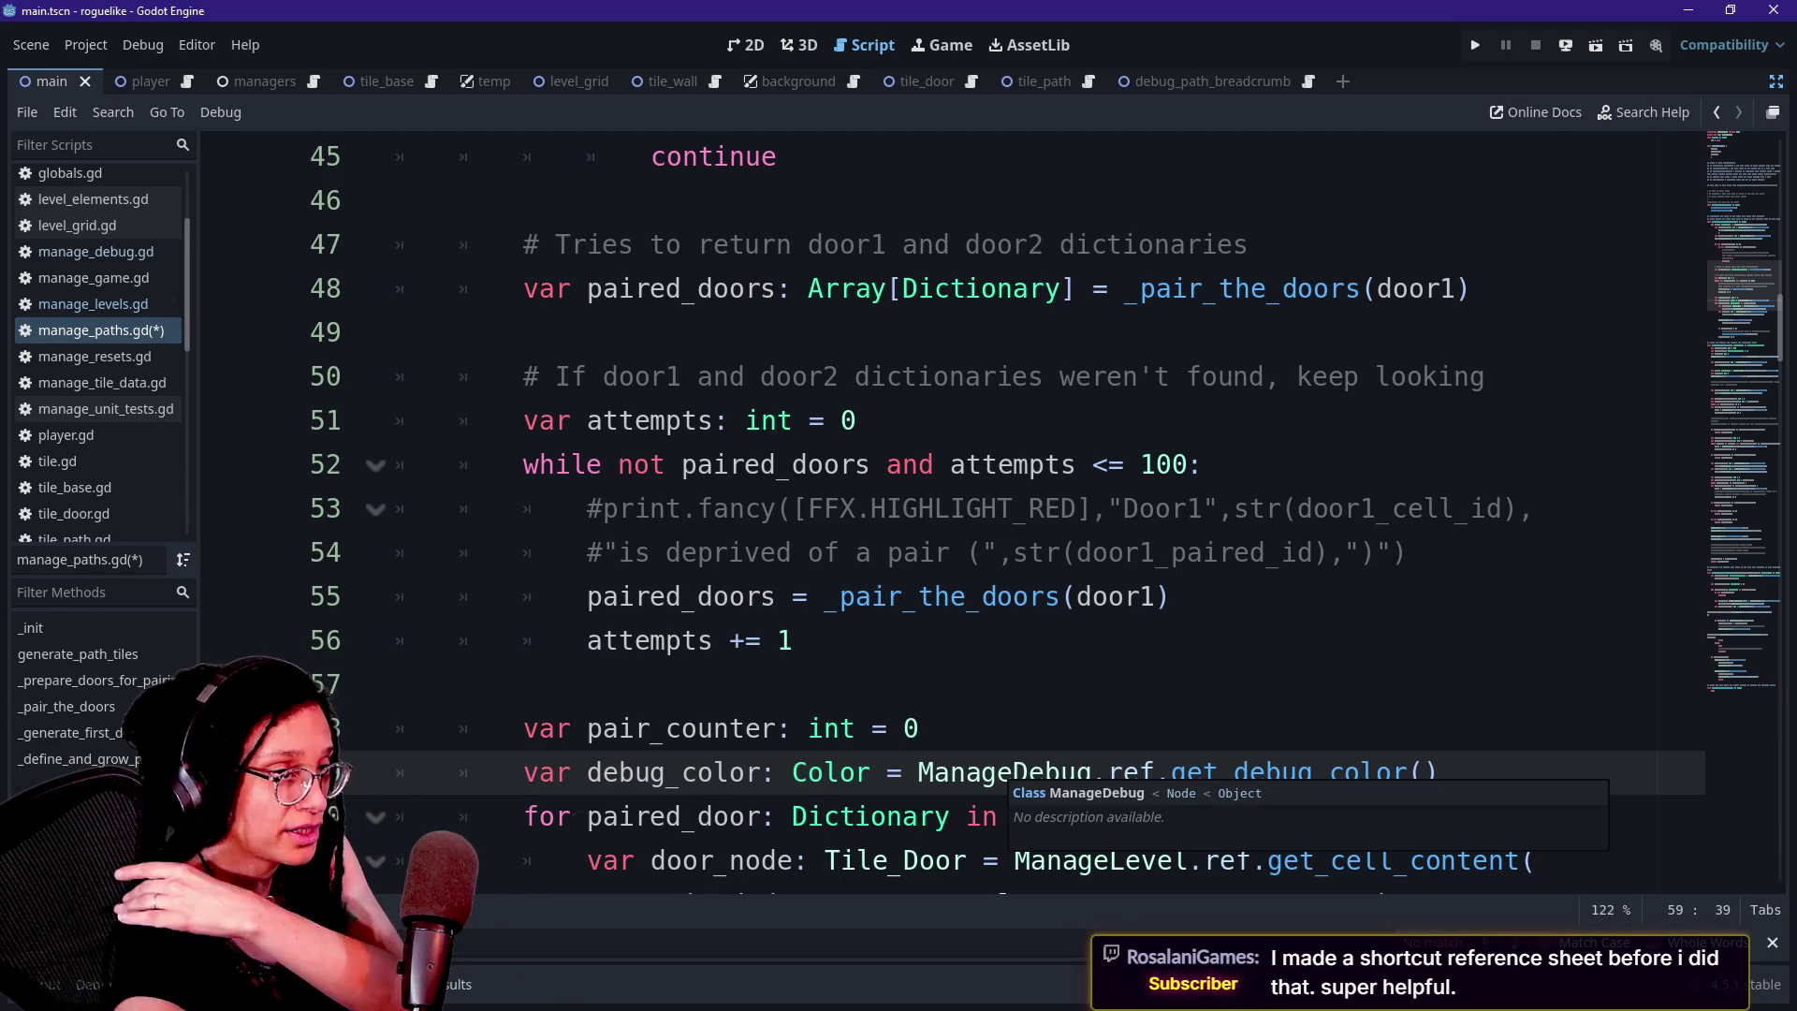
pyautogui.click(1045, 597)
pyautogui.click(1045, 772)
pyautogui.press('Up')
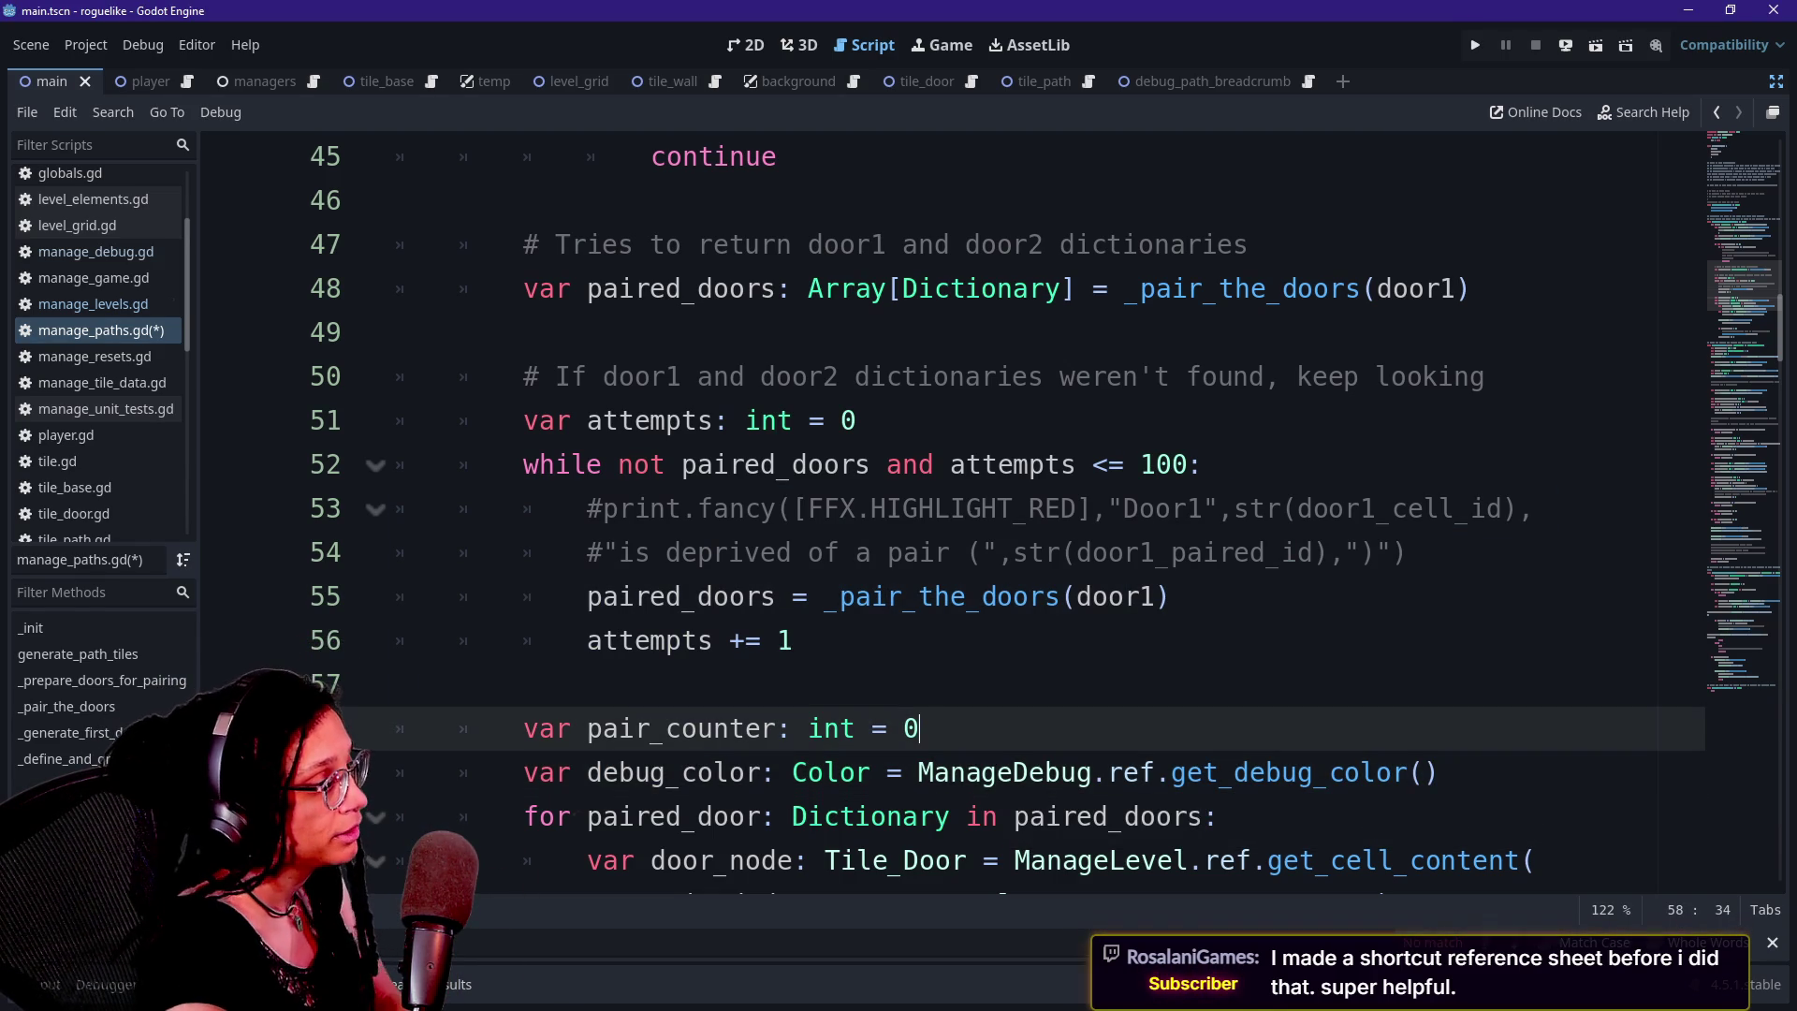
pyautogui.press('Up')
pyautogui.press('Up')
pyautogui.press('Down')
pyautogui.press('Down')
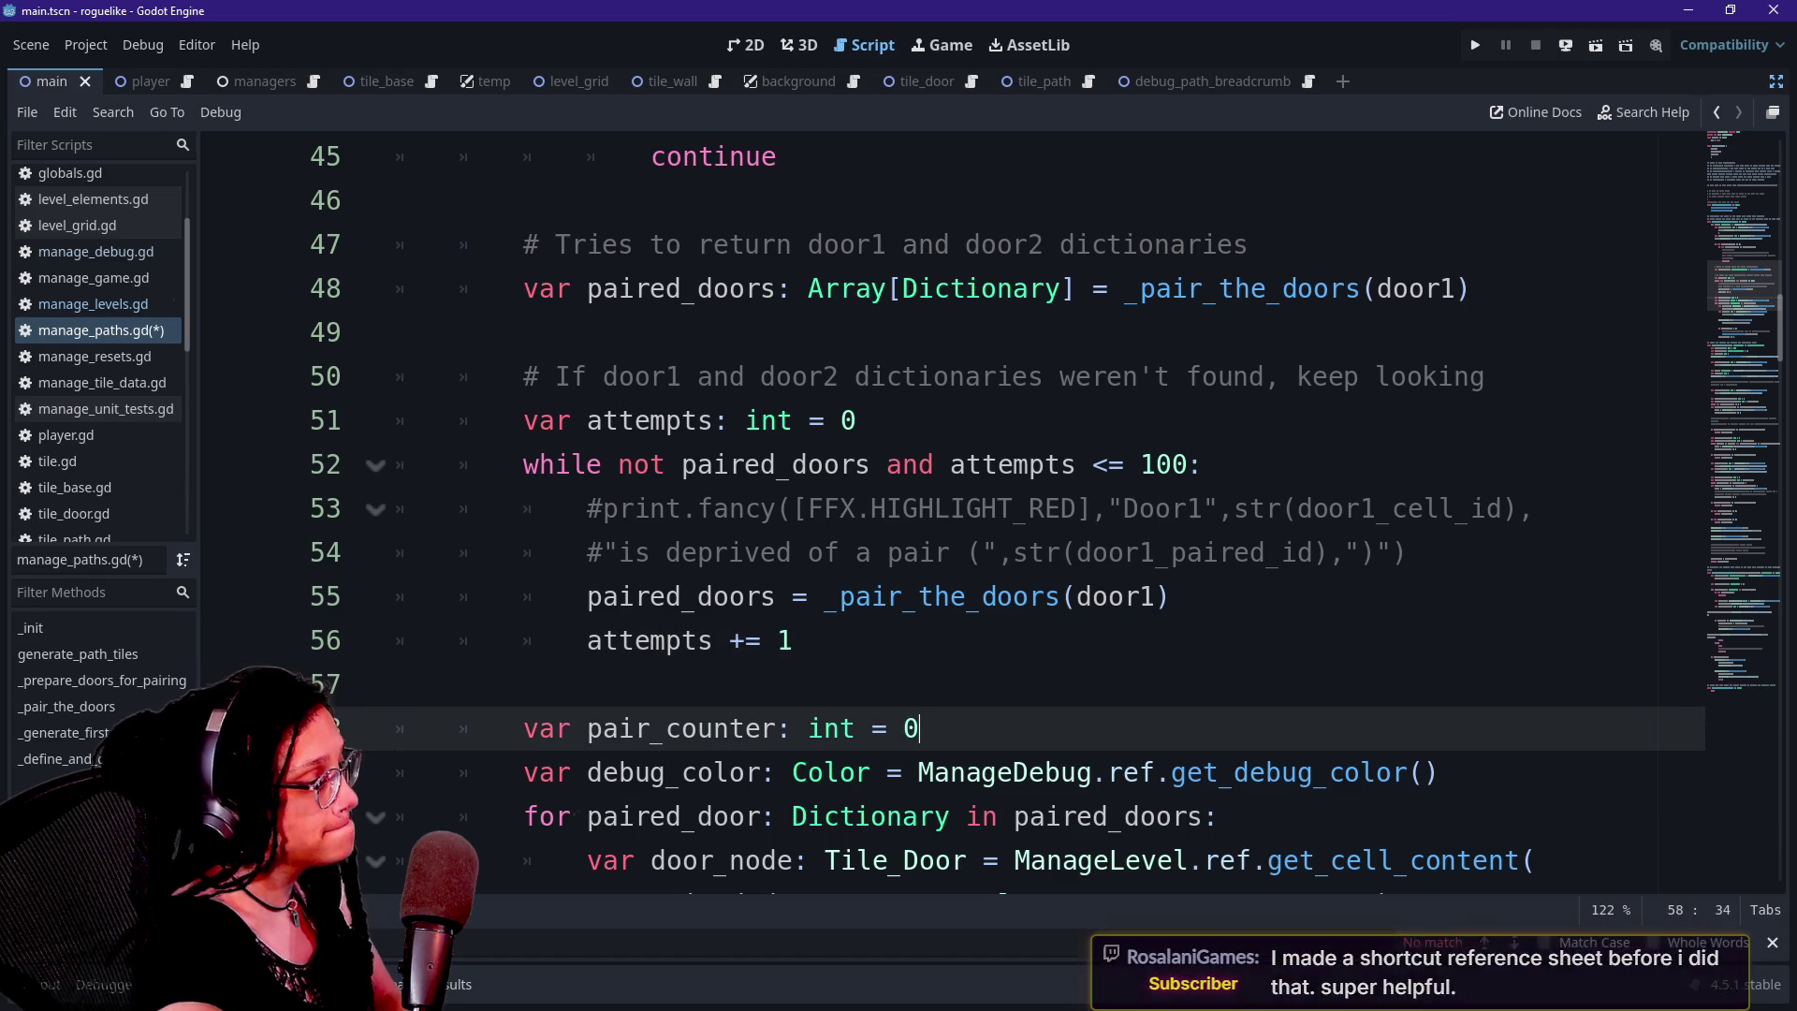
pyautogui.press('Up')
pyautogui.press('Up')
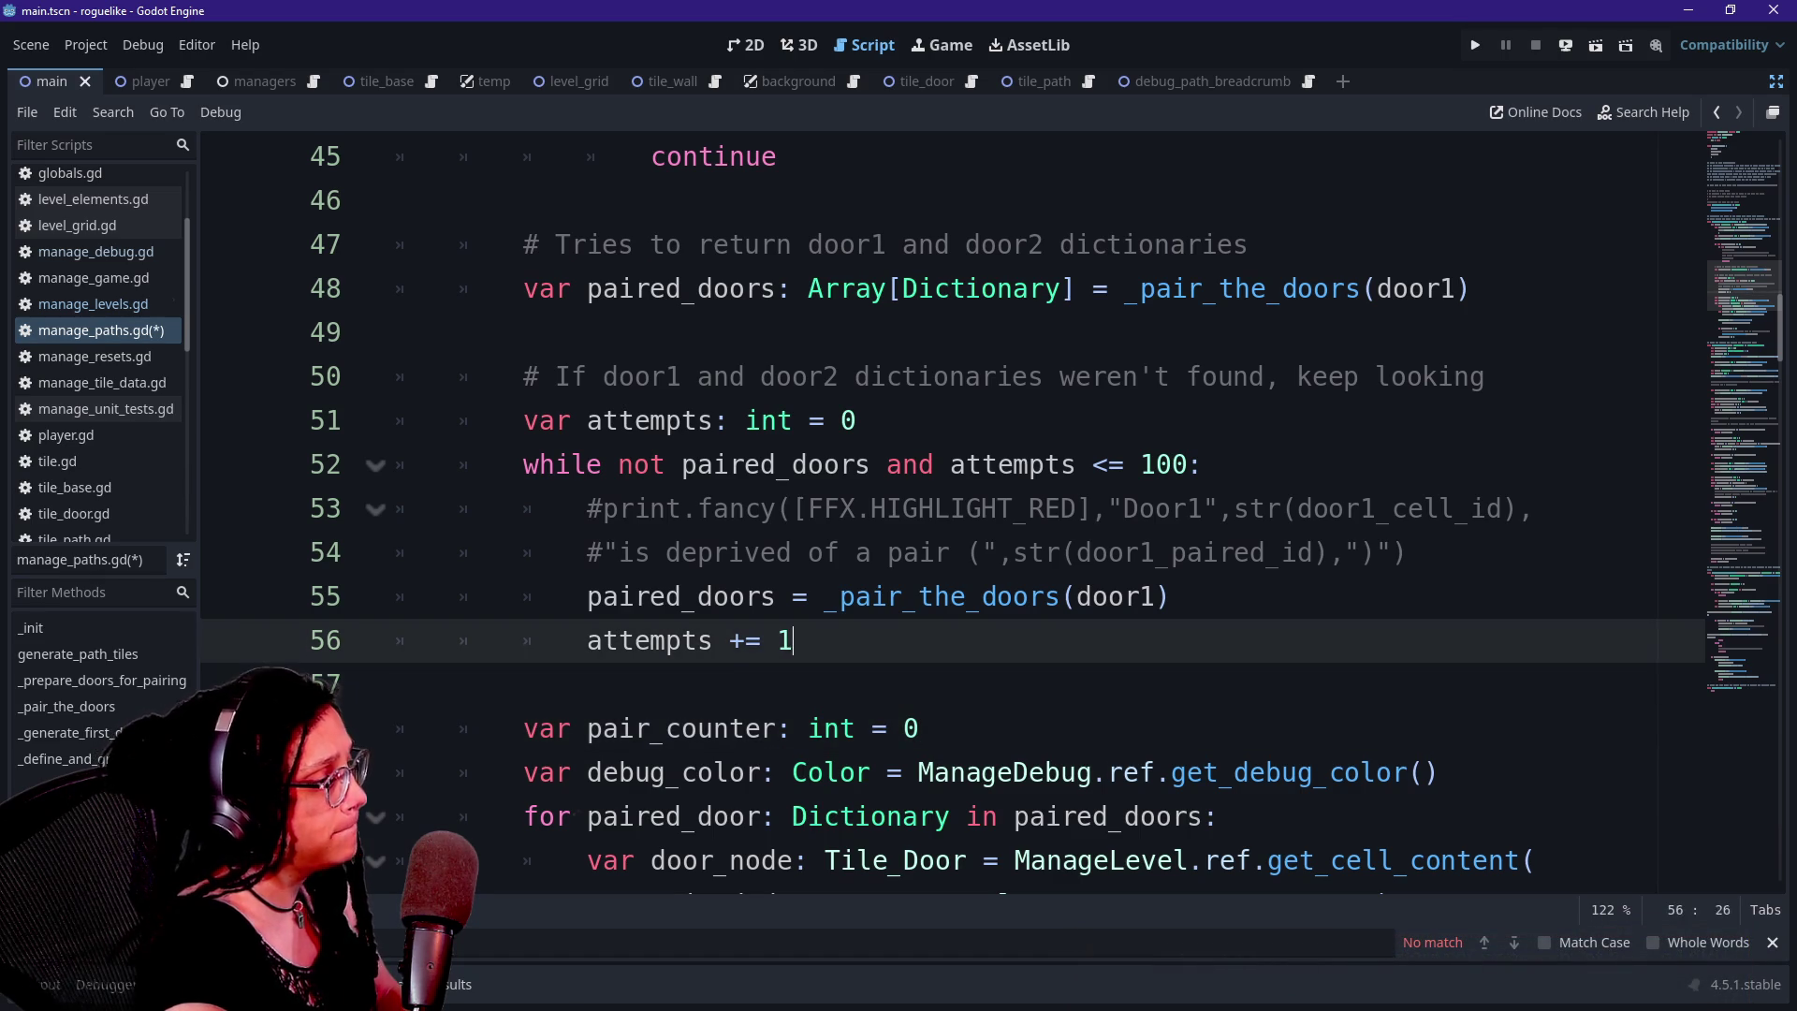
pyautogui.press('Down')
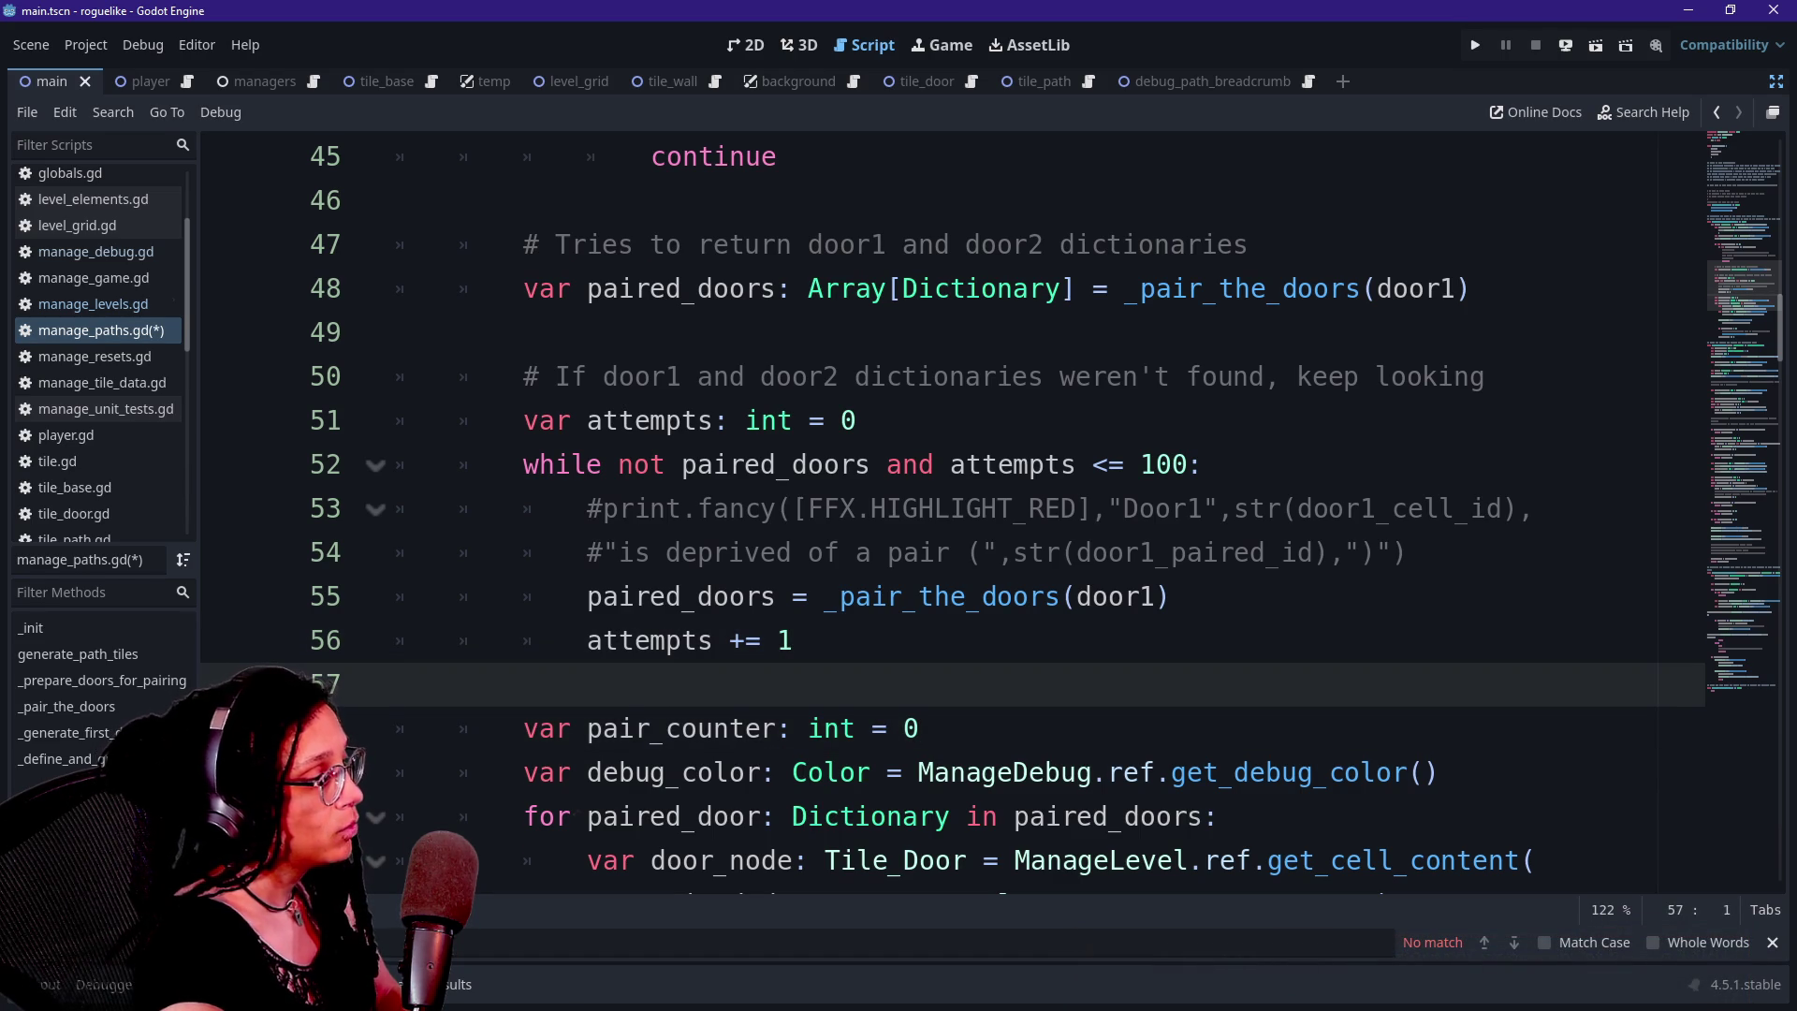
pyautogui.press('Down')
pyautogui.press('Down')
pyautogui.press('Up')
pyautogui.press('Up')
pyautogui.press('Up')
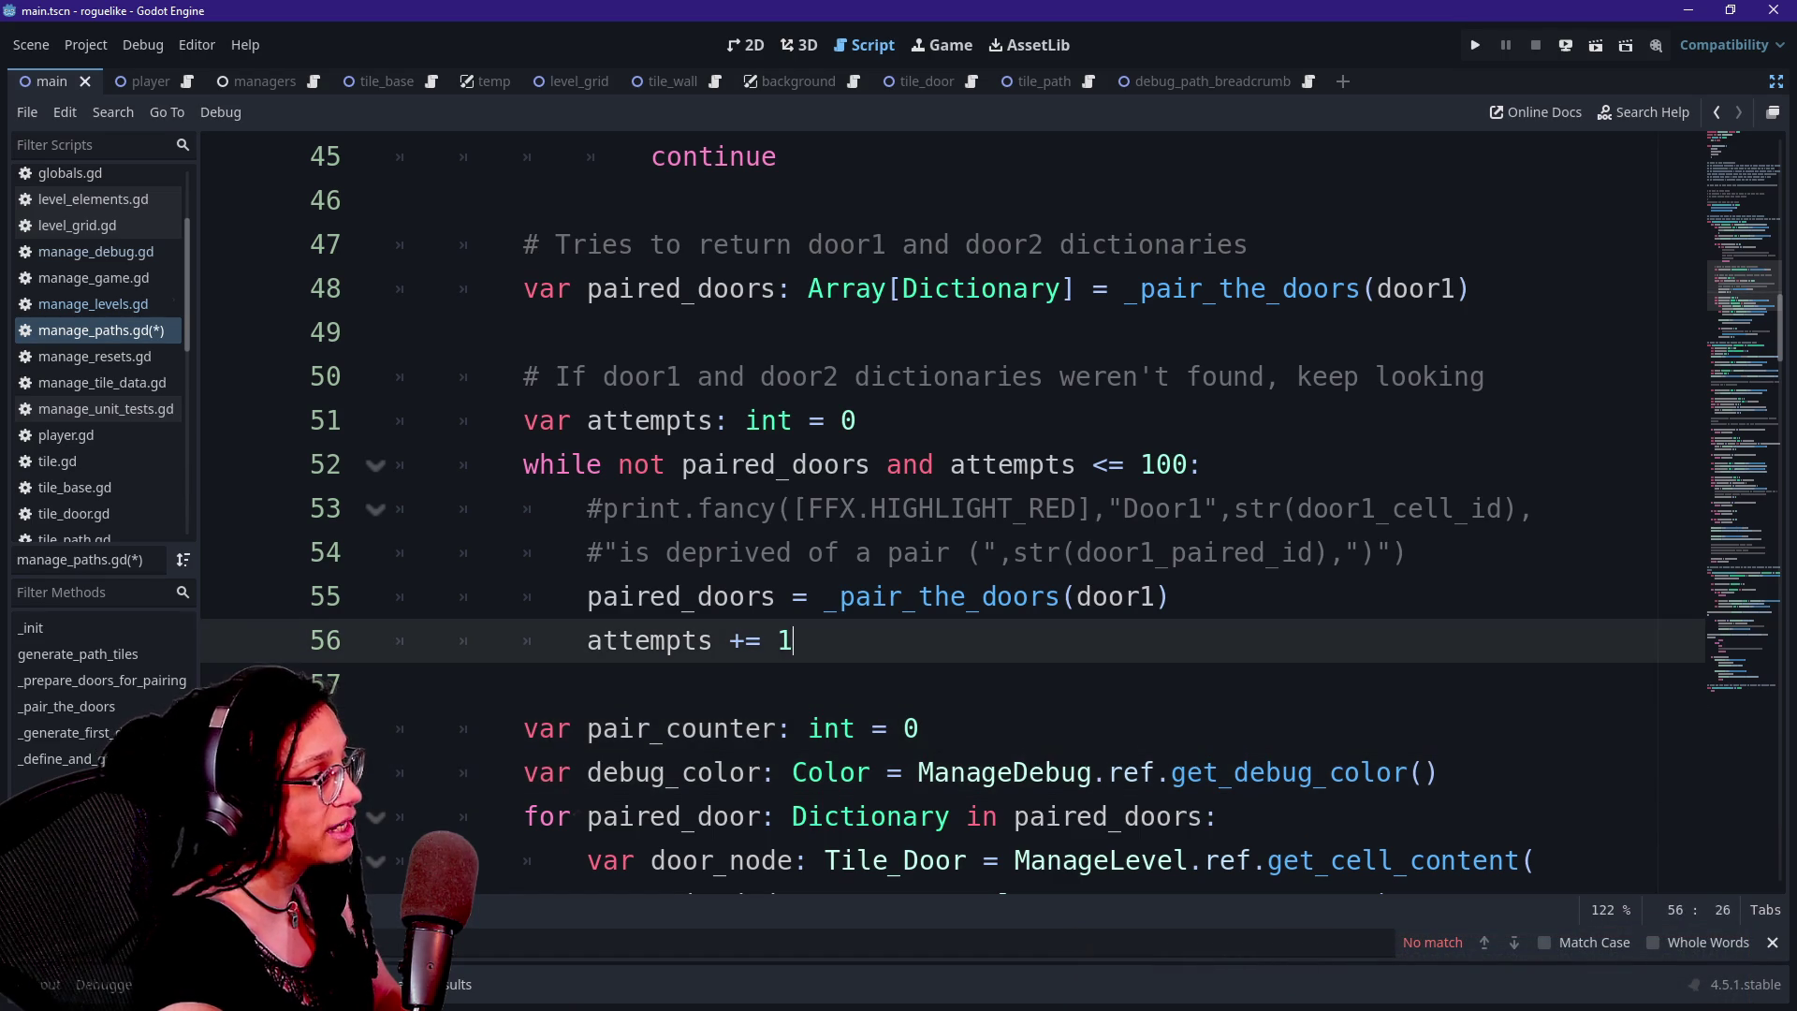
pyautogui.press('Down')
pyautogui.press('Down')
# Reword the line 47 comment to say it tries to return a valid door1 and door2 pair
pyautogui.click(917, 244)
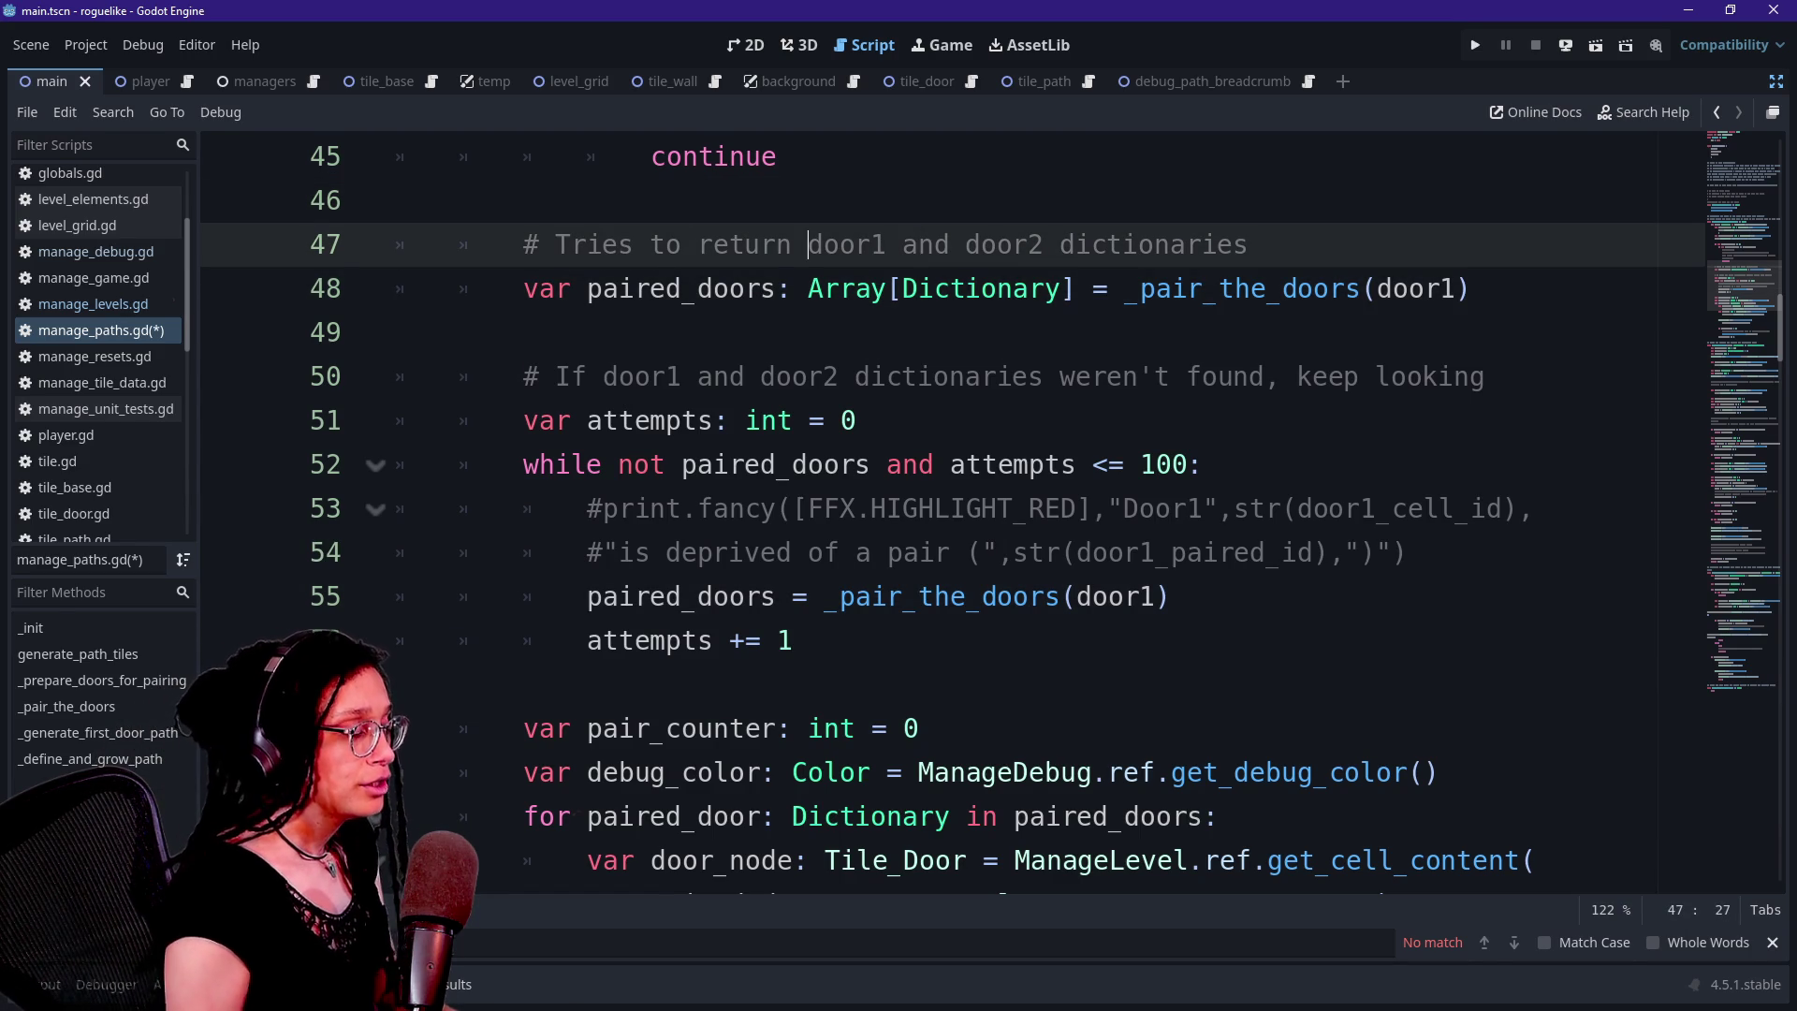
pyautogui.write('a valid')
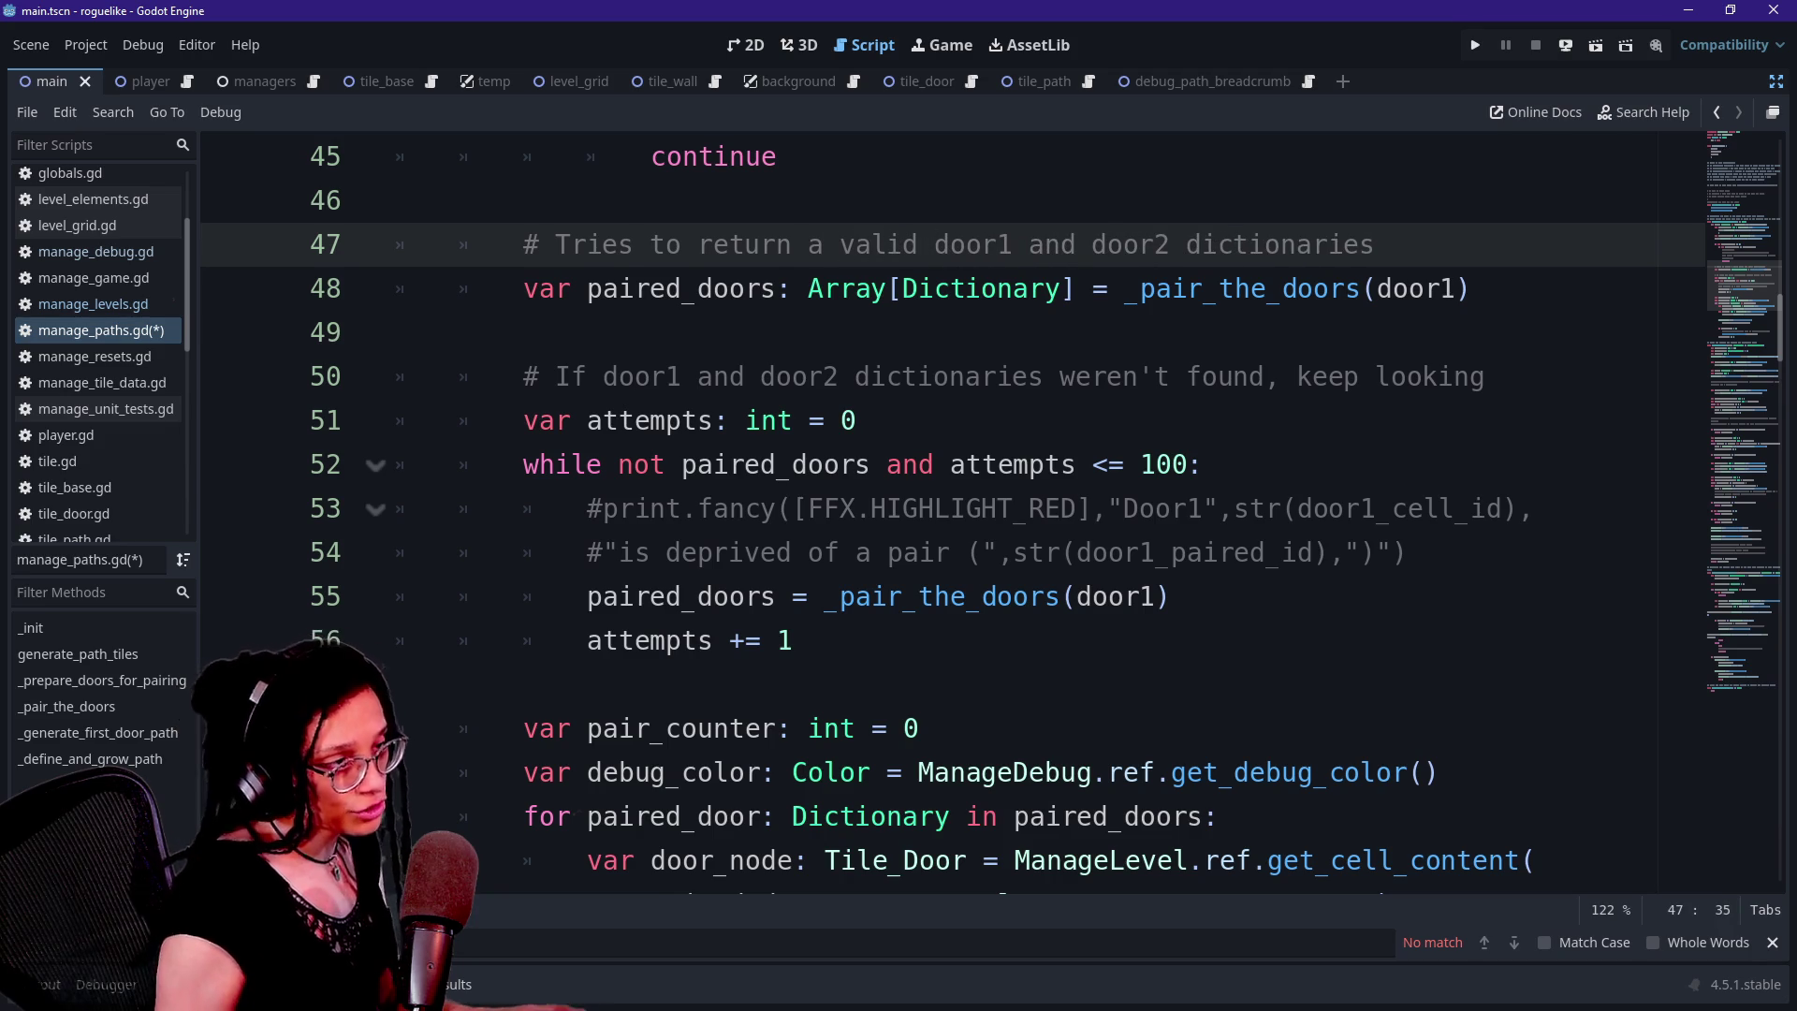
pyautogui.doubleClick(1280, 245)
pyautogui.write('pair')
pyautogui.click(981, 245)
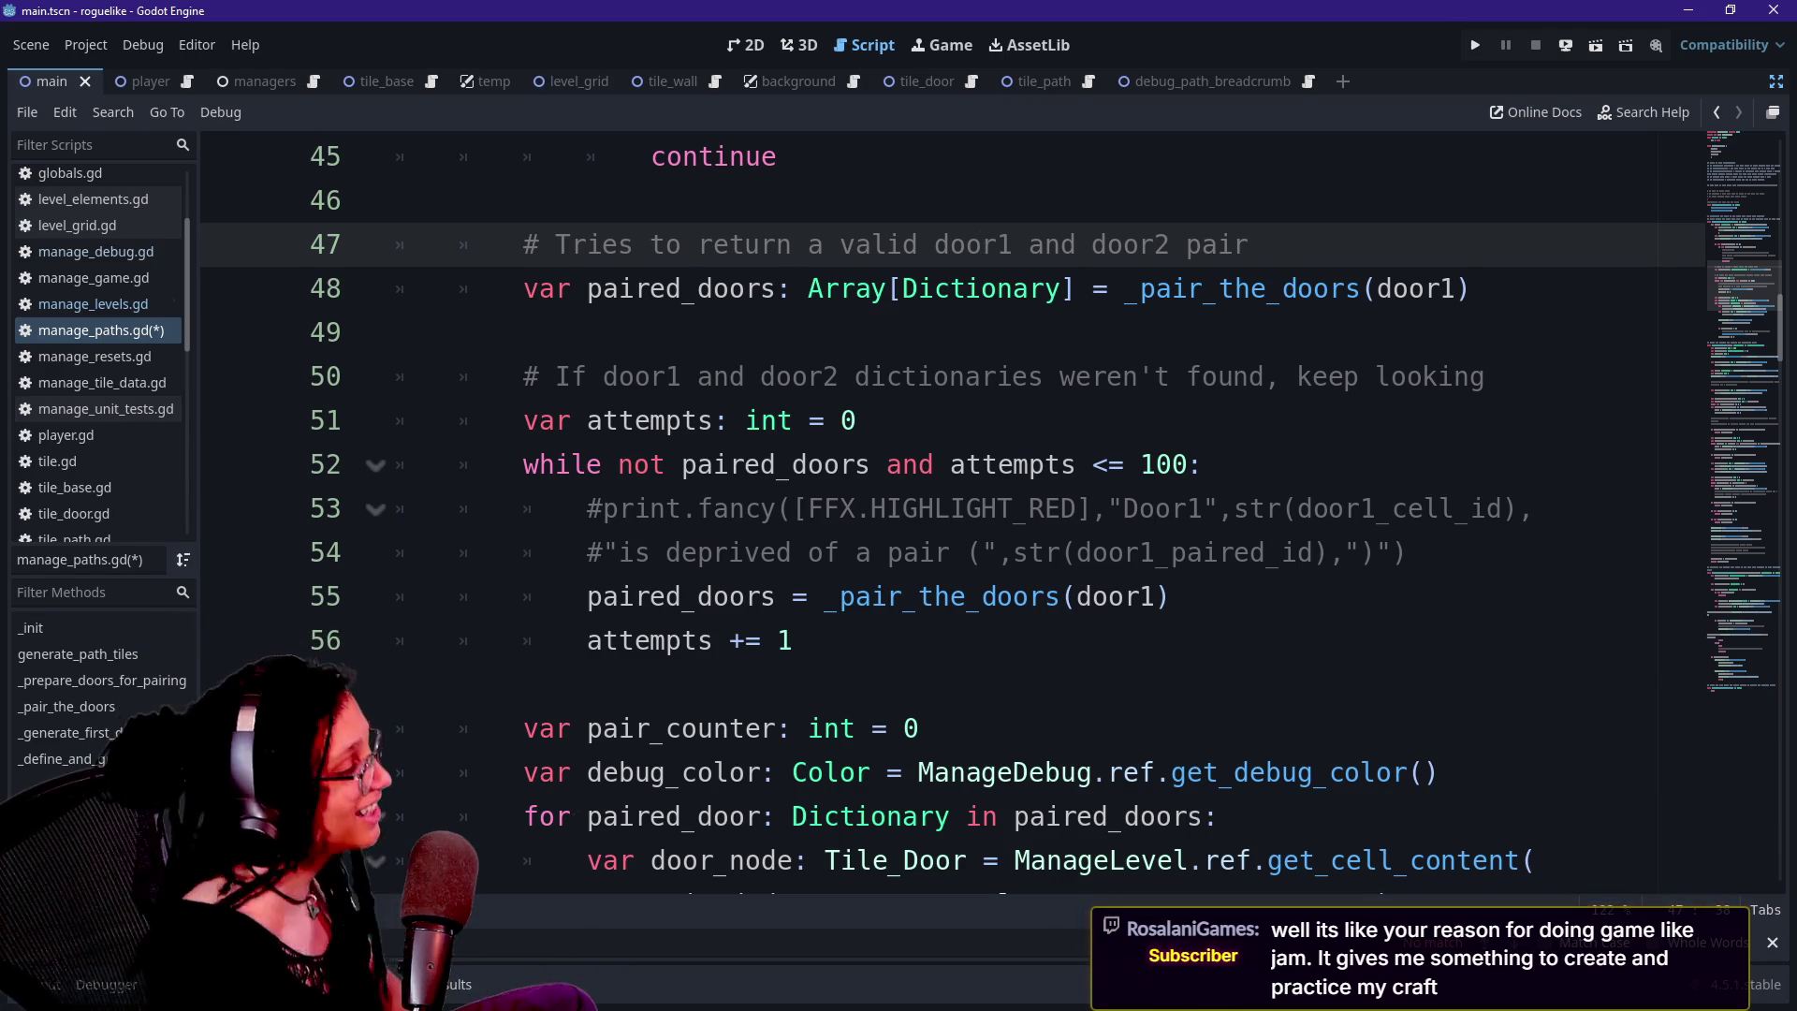
# Indent the blank line 57 after the attempts increment to the function body level
pyautogui.click(588, 421)
pyautogui.click(840, 377)
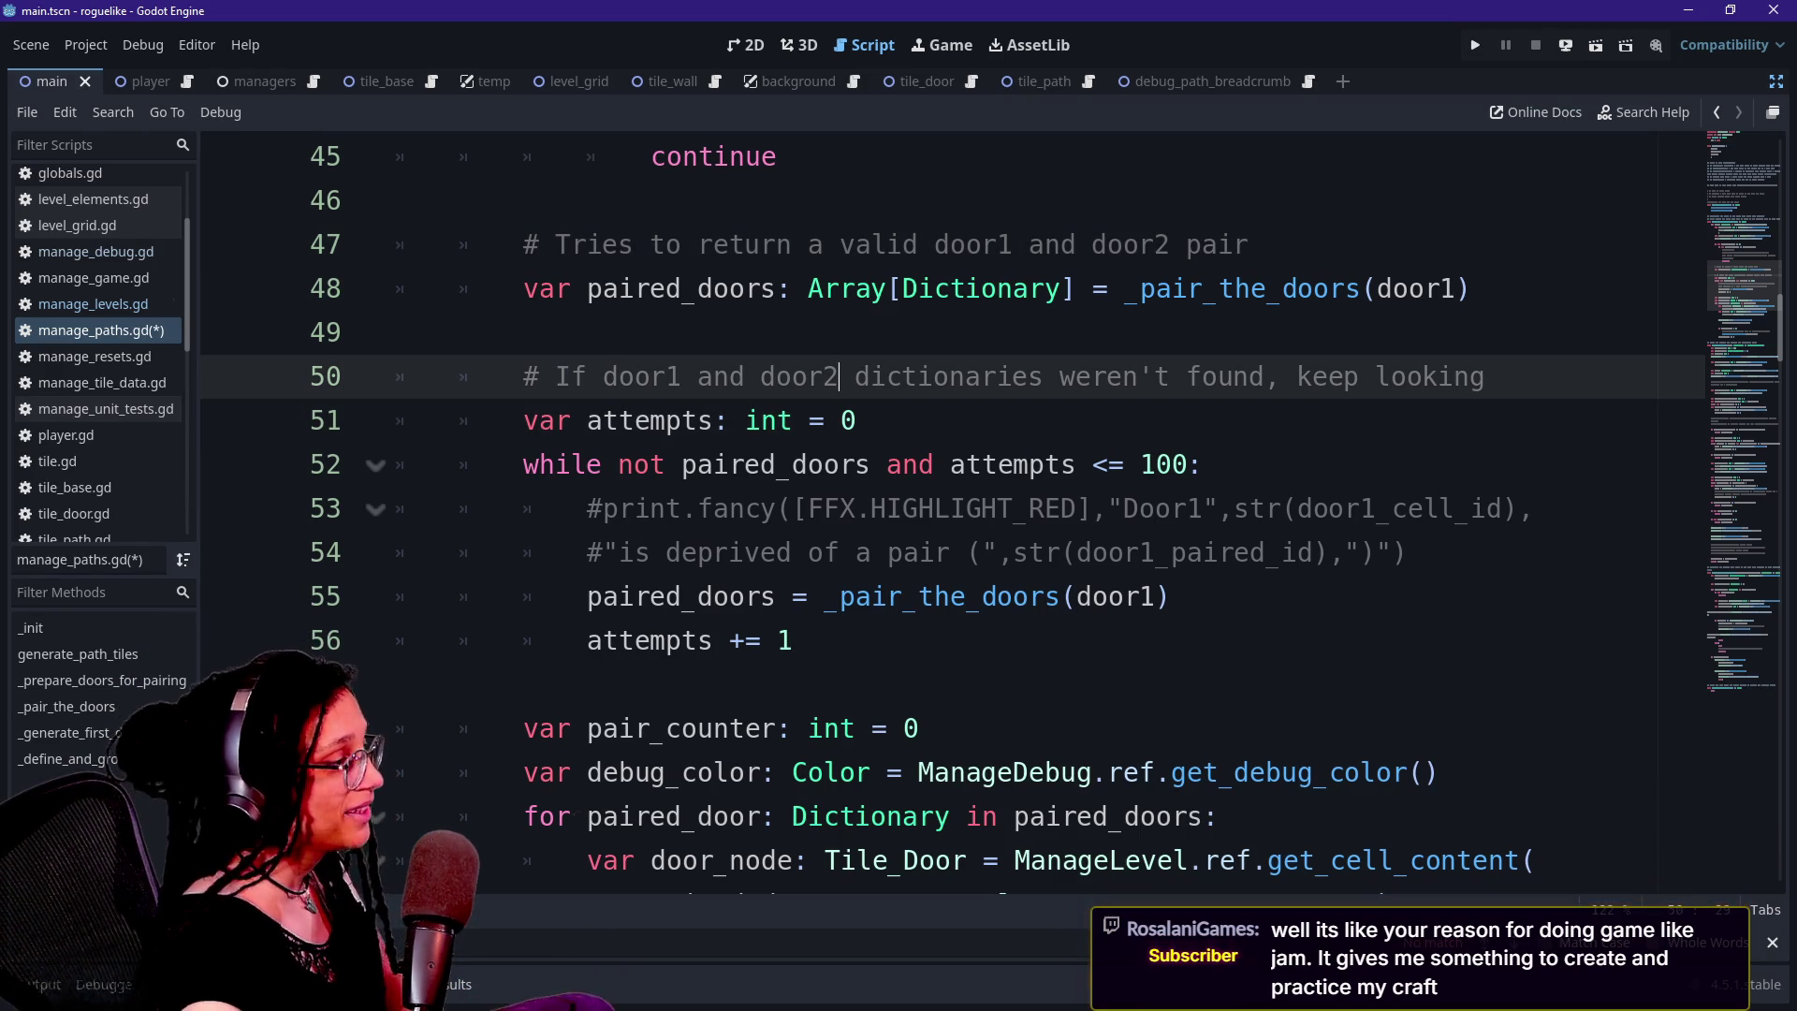
pyautogui.moveTo(1108, 377); pyautogui.dragTo(1297, 376)
pyautogui.click(1296, 376)
pyautogui.press('Down')
pyautogui.press('Up')
pyautogui.press('Down')
pyautogui.press('Down')
pyautogui.press('Down')
pyautogui.press('Down')
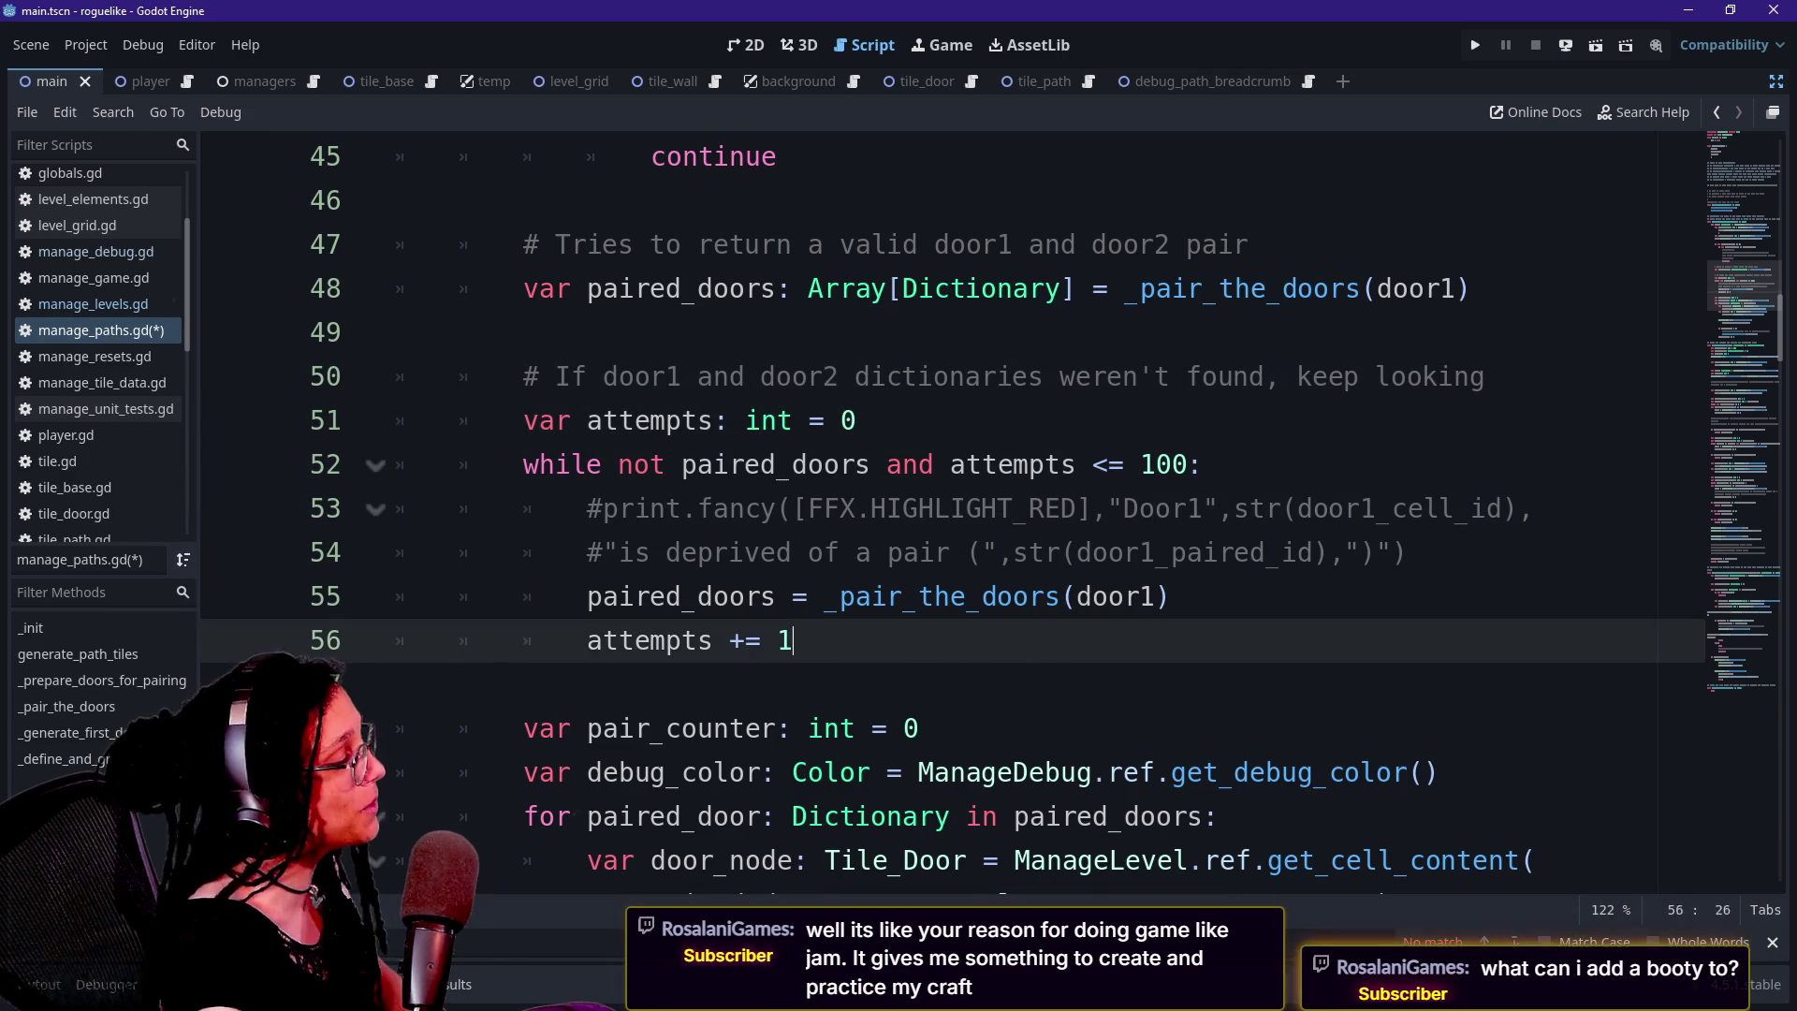
pyautogui.press('Down')
pyautogui.press('Down')
pyautogui.press('Down')
pyautogui.press('Up')
pyautogui.press('Up')
pyautogui.press('Up')
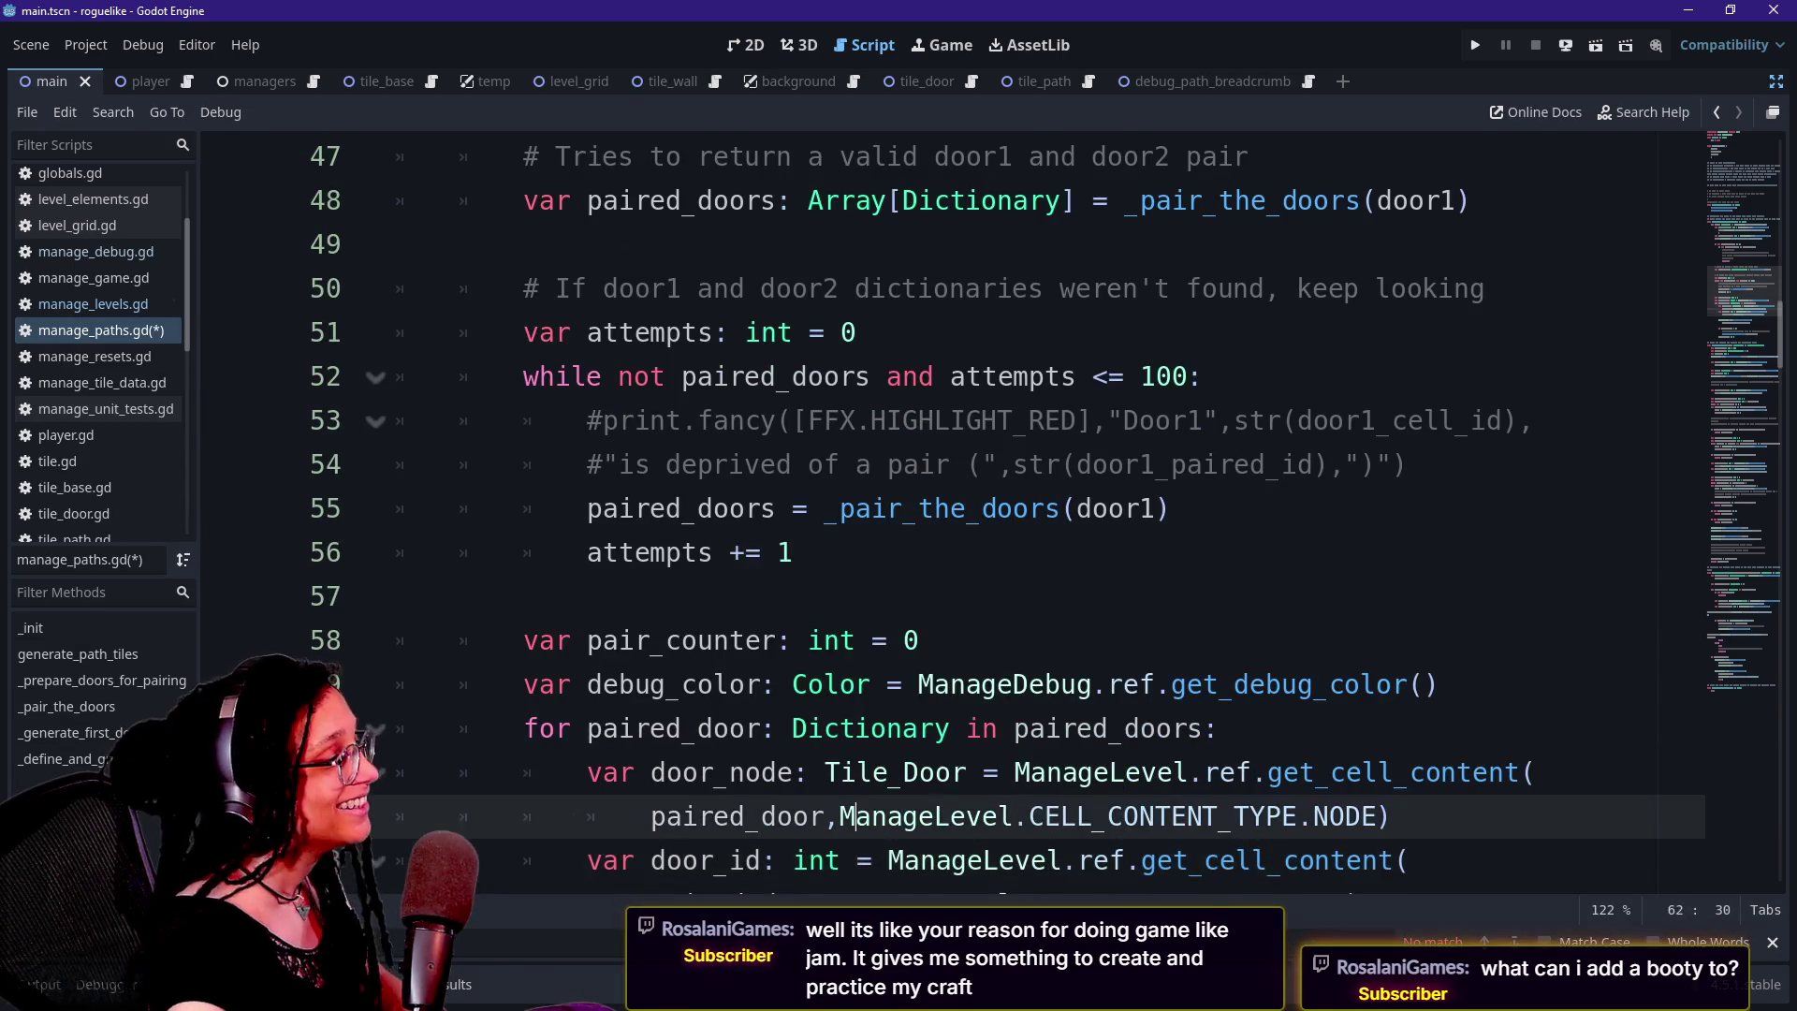
pyautogui.press('Up')
pyautogui.press('Up')
pyautogui.press('Up')
pyautogui.press('Down')
pyautogui.press('Down')
pyautogui.press('Down')
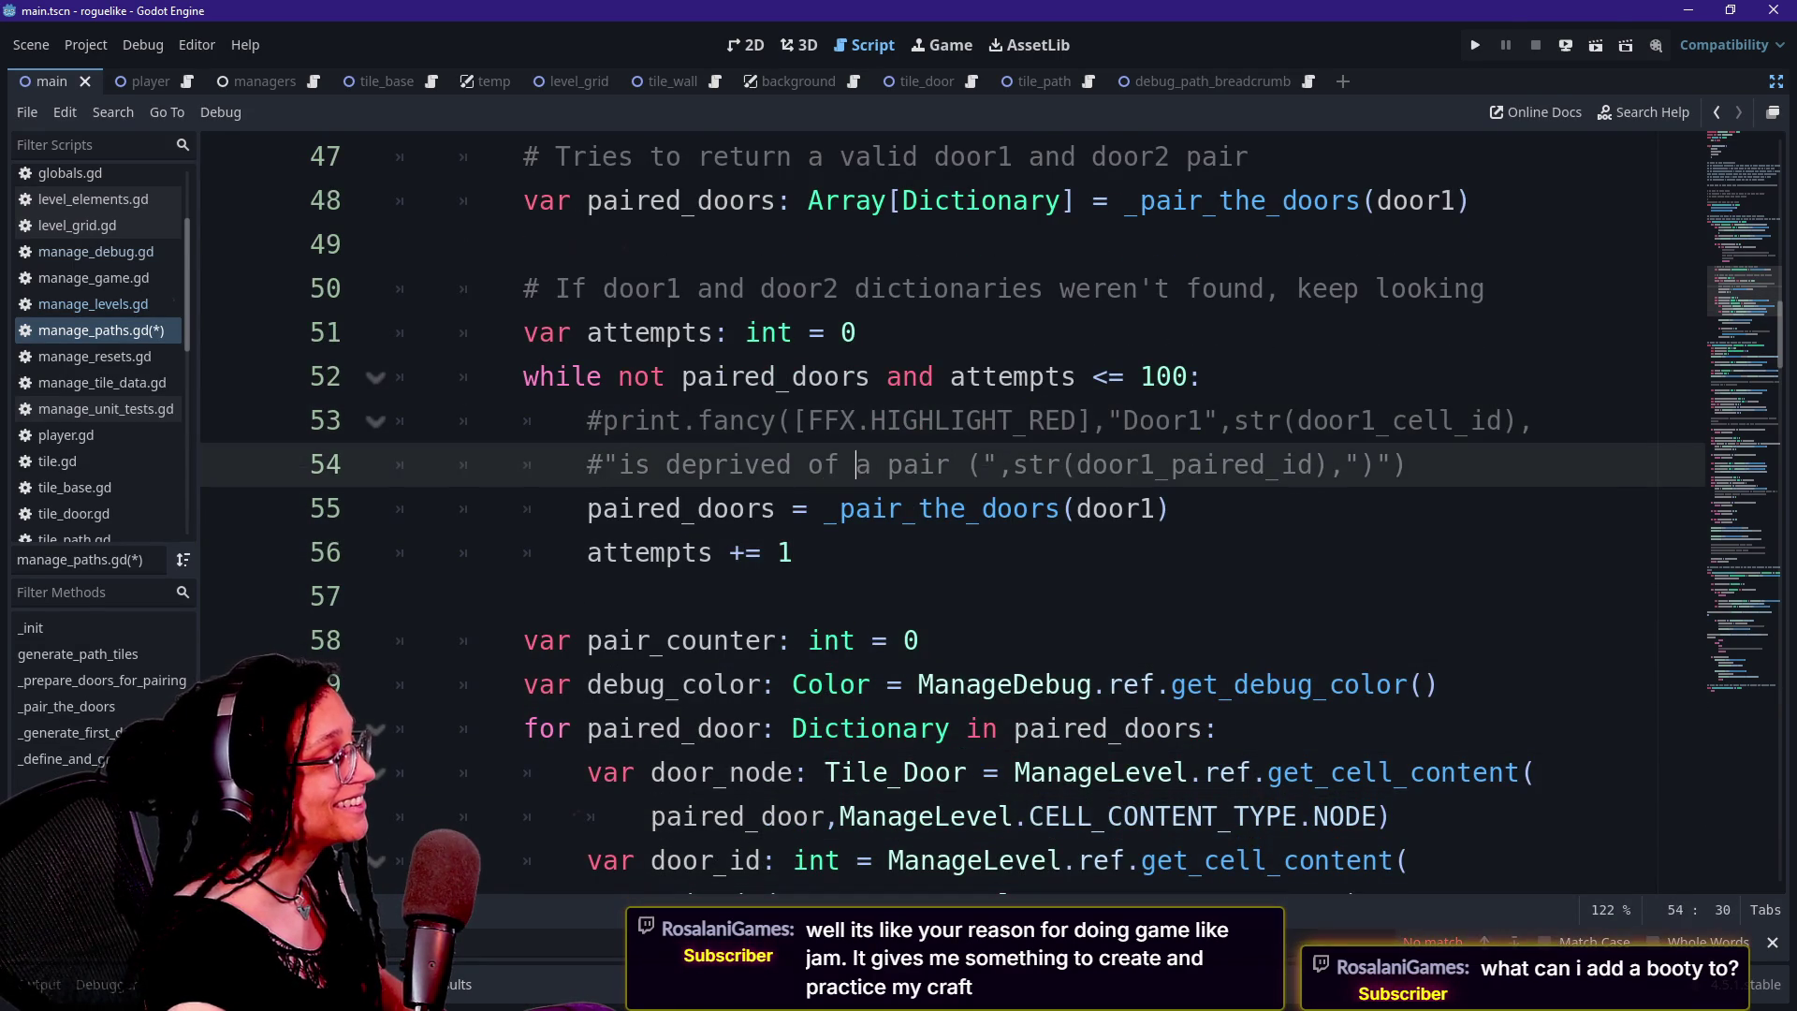
pyautogui.press('Down')
pyautogui.press('Down')
pyautogui.press('Up')
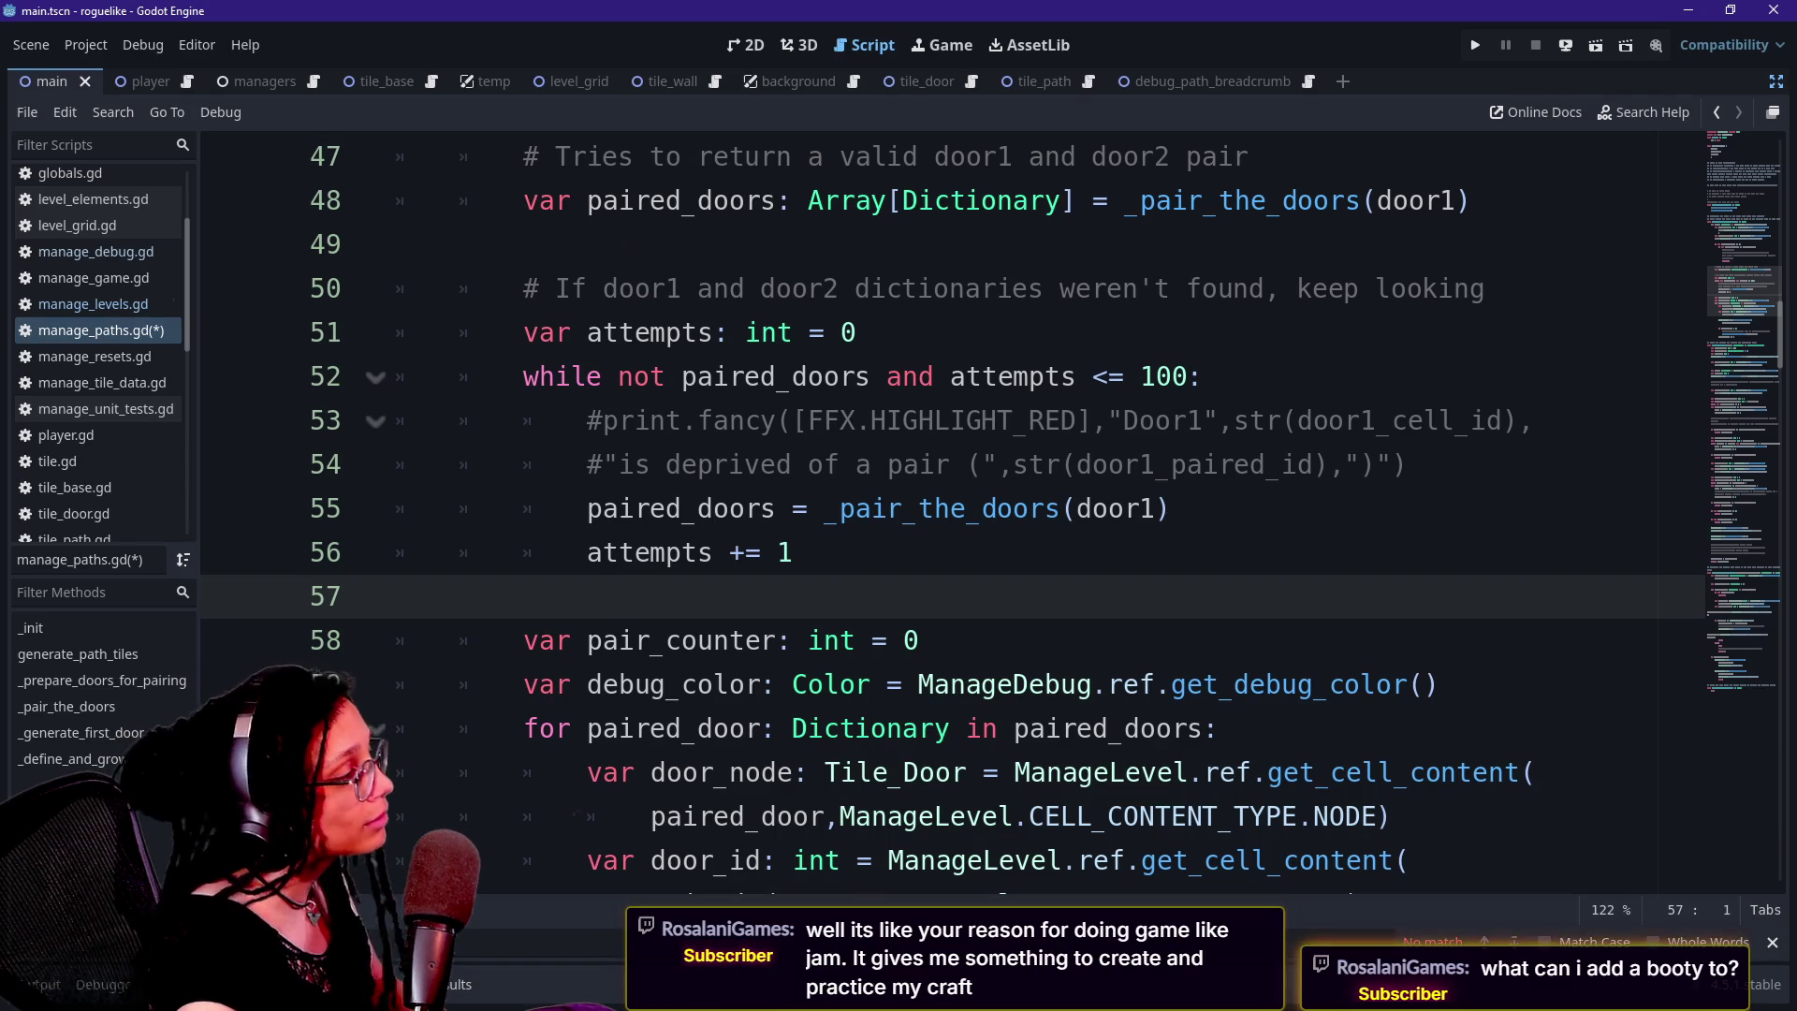
pyautogui.press('Down')
pyautogui.press('Up')
pyautogui.press('Tab')
pyautogui.press('Tab')
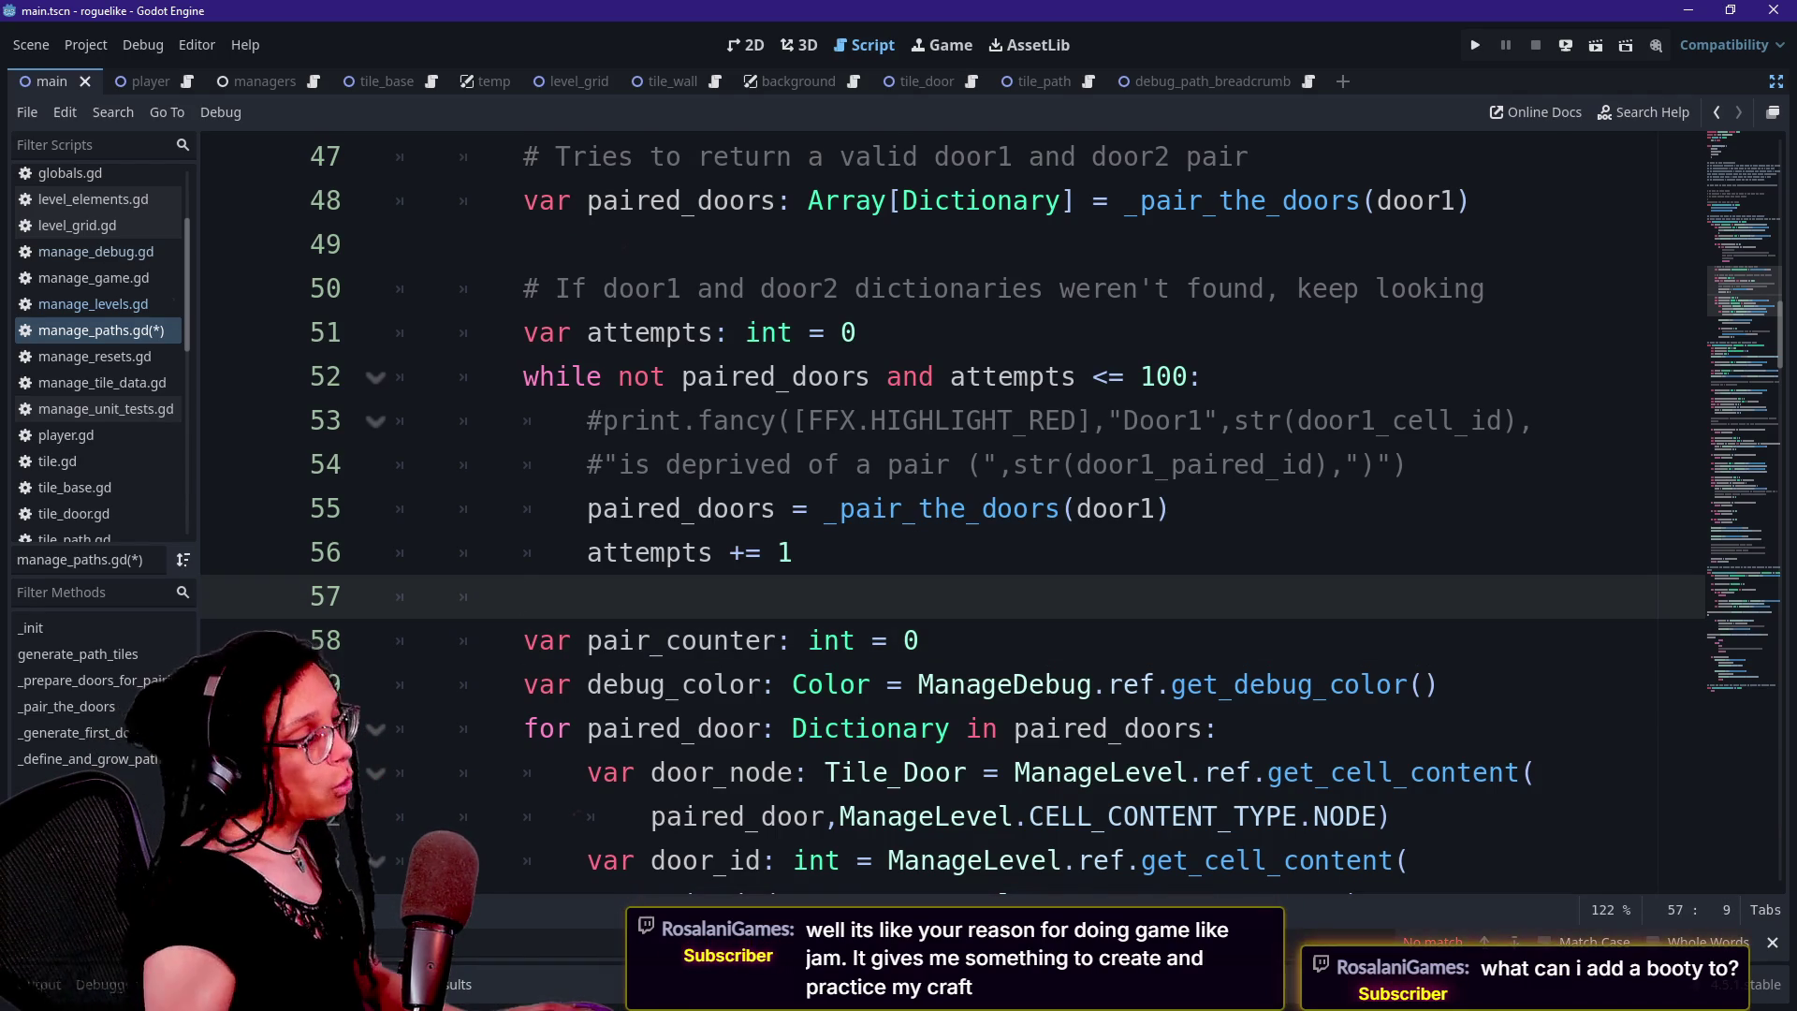
# Add the comment 'Door1 and door2 succesffuly paired. Assigning color to both...' above pair_counter
pyautogui.press('Return')
pyautogui.write('#')
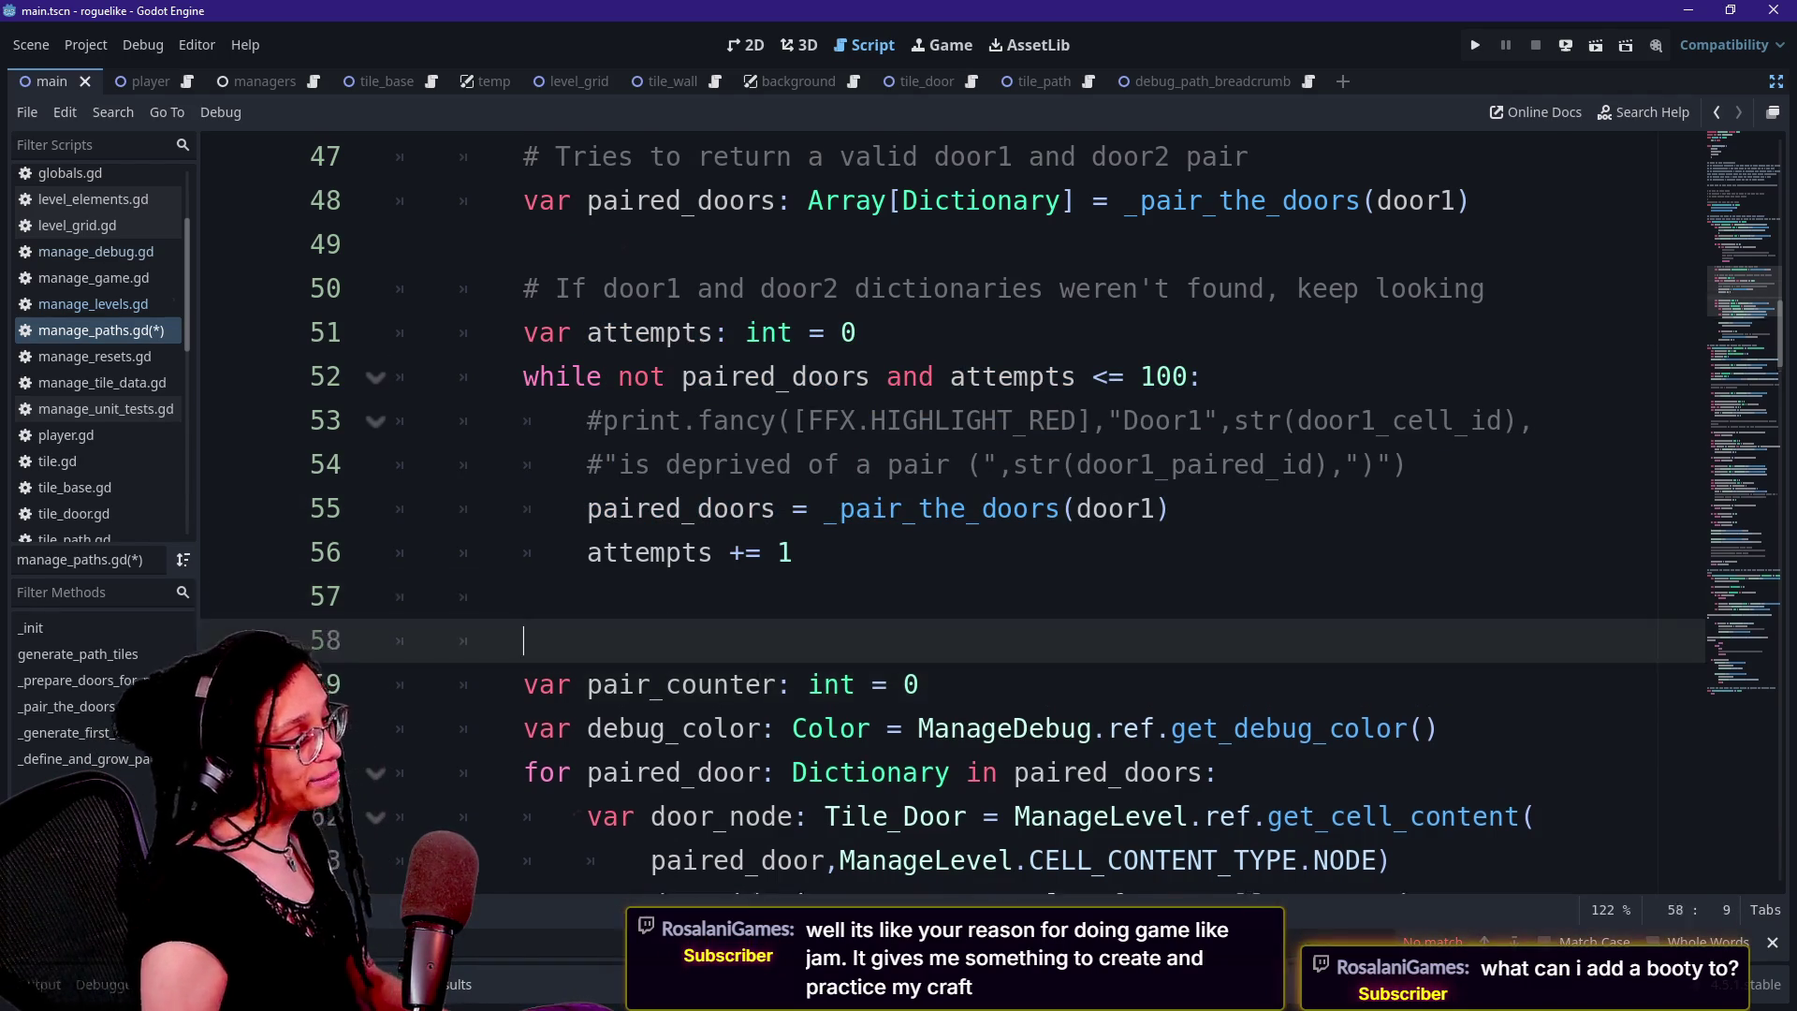
pyautogui.write(' Door 1')
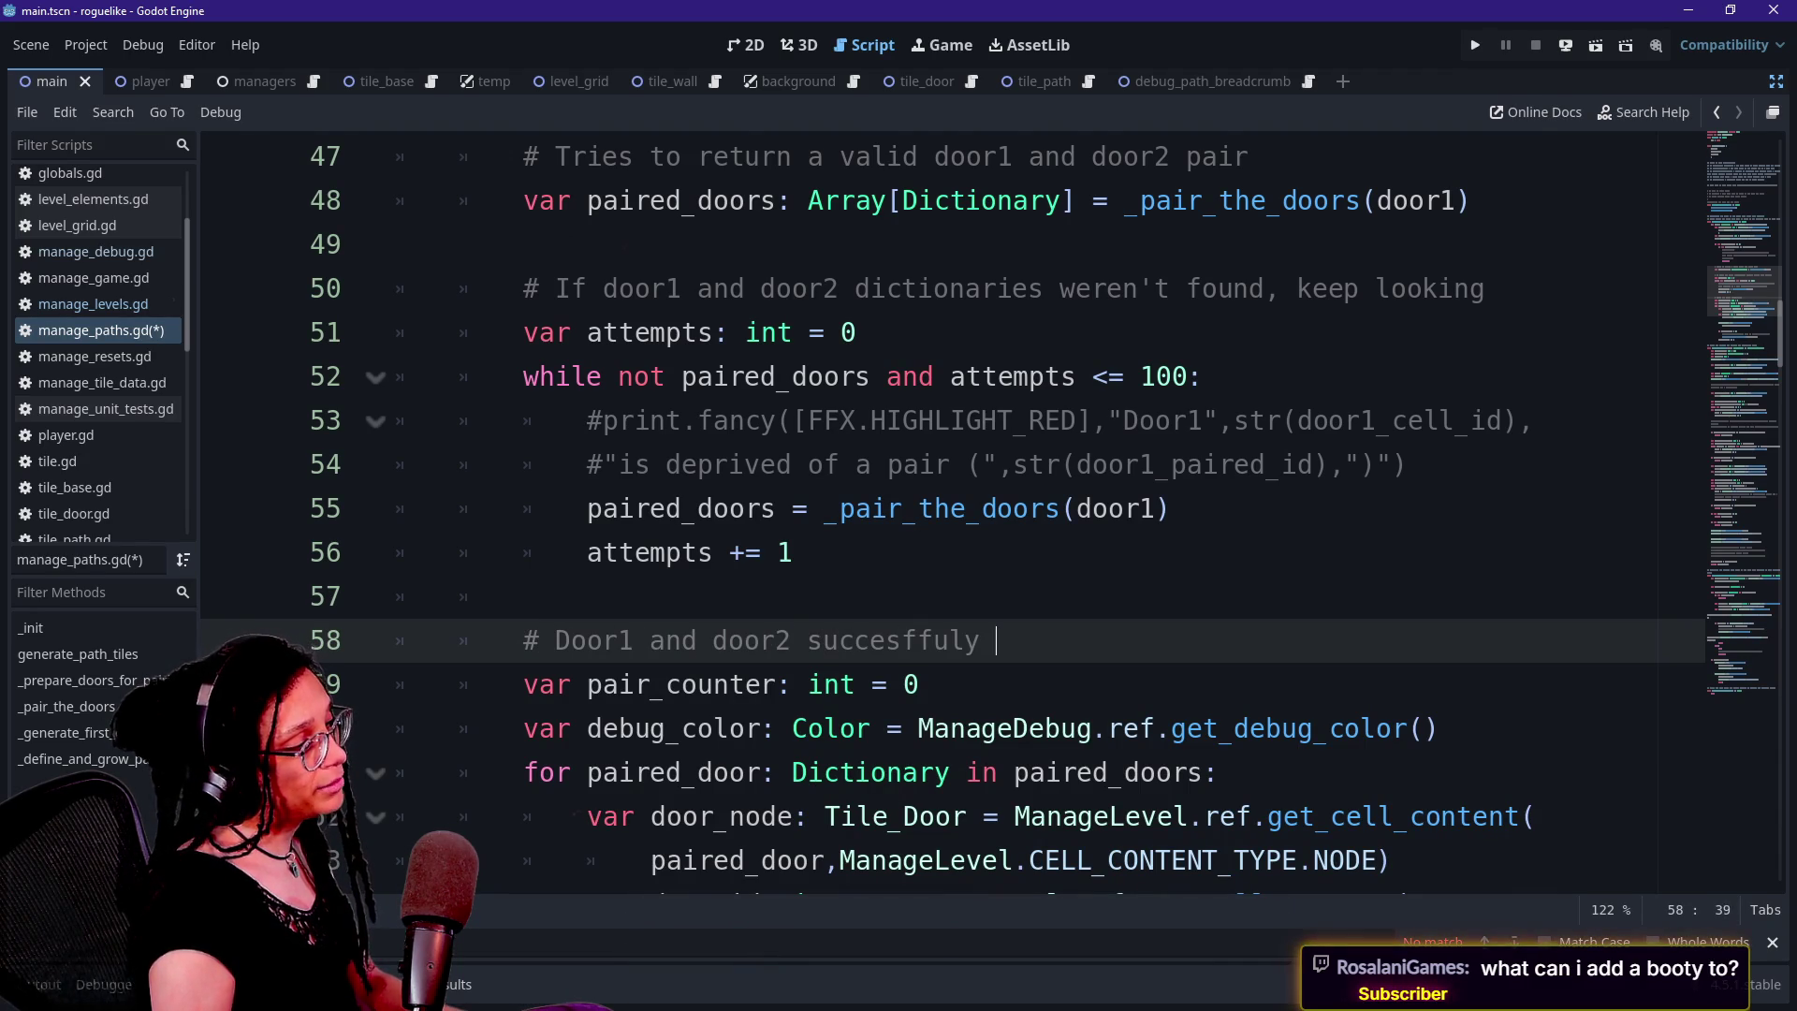
pyautogui.write('ss')
pyautogui.write('lor to both...')
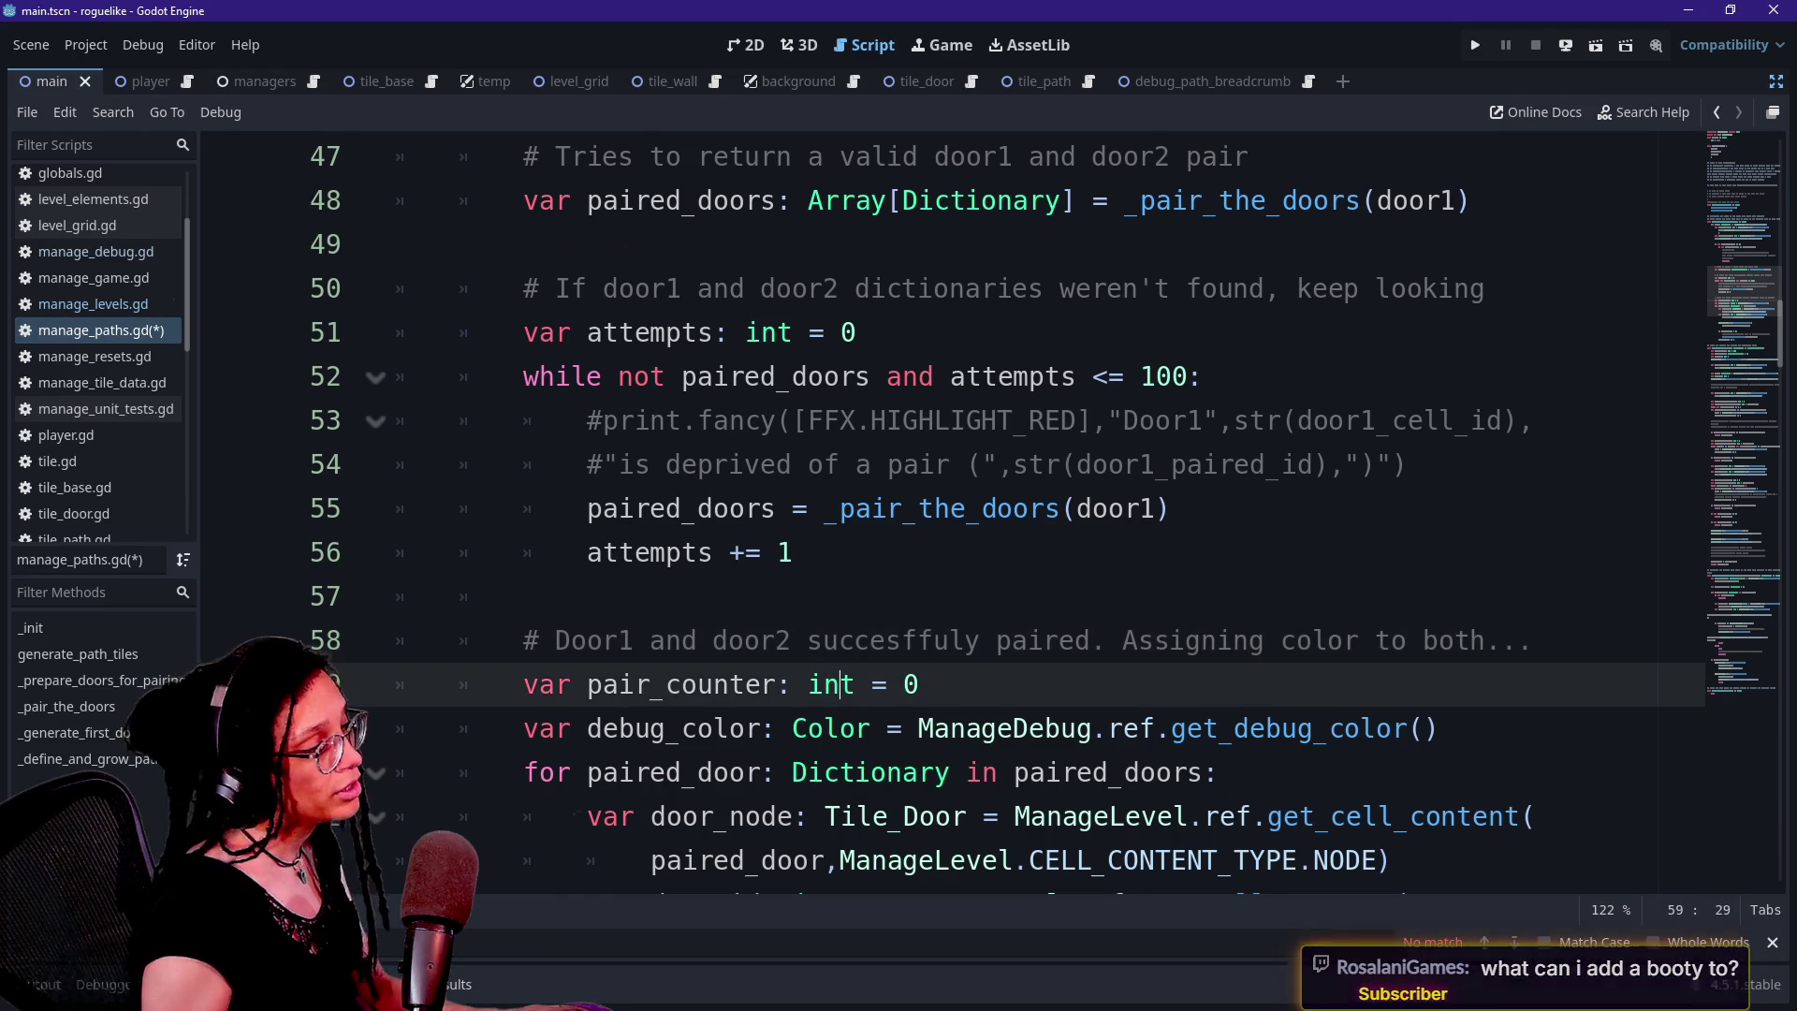
# Scroll down into the door lookup and colouring loop code below
pyautogui.scroll(-1, 842, 562)
pyautogui.click(920, 816)
pyautogui.moveTo(1170, 596); pyautogui.dragTo(1217, 640)
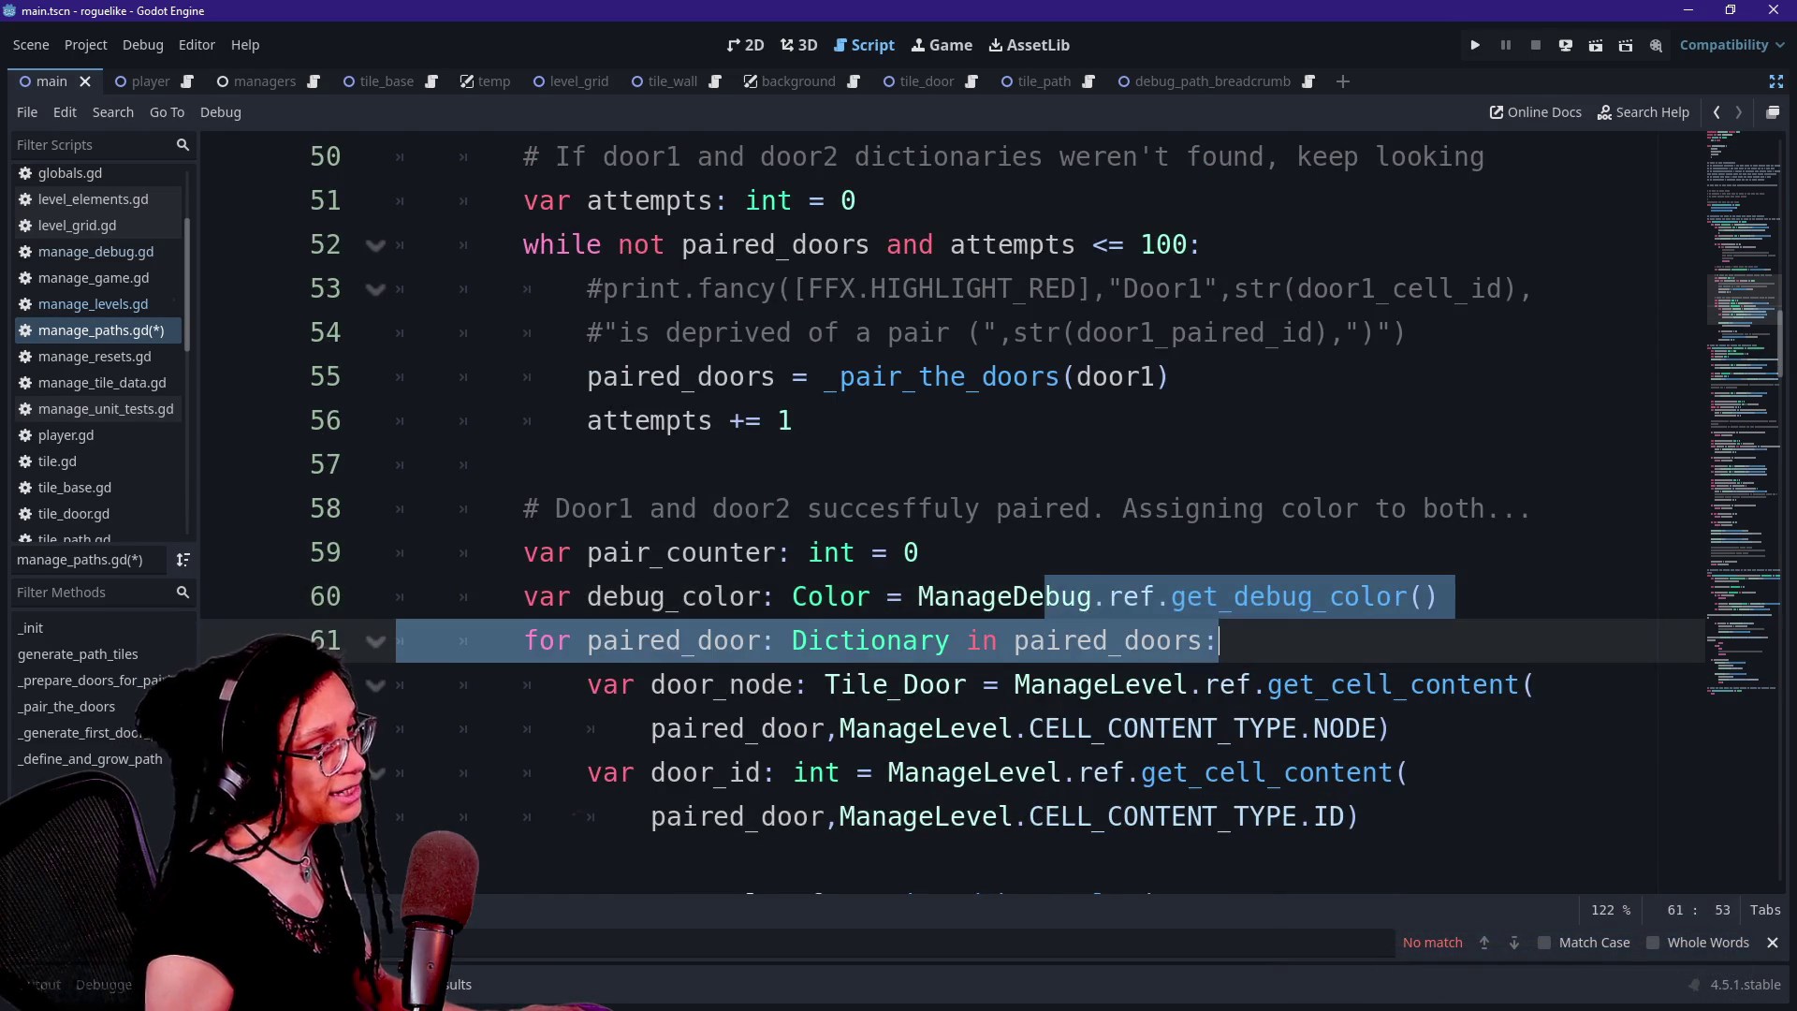
pyautogui.scroll(-1, 936, 562)
pyautogui.click(888, 596)
pyautogui.press('Up')
# Review the door colouring loop body across lines 62–72
pyautogui.press('Down')
pyautogui.press('Down')
pyautogui.press('Down')
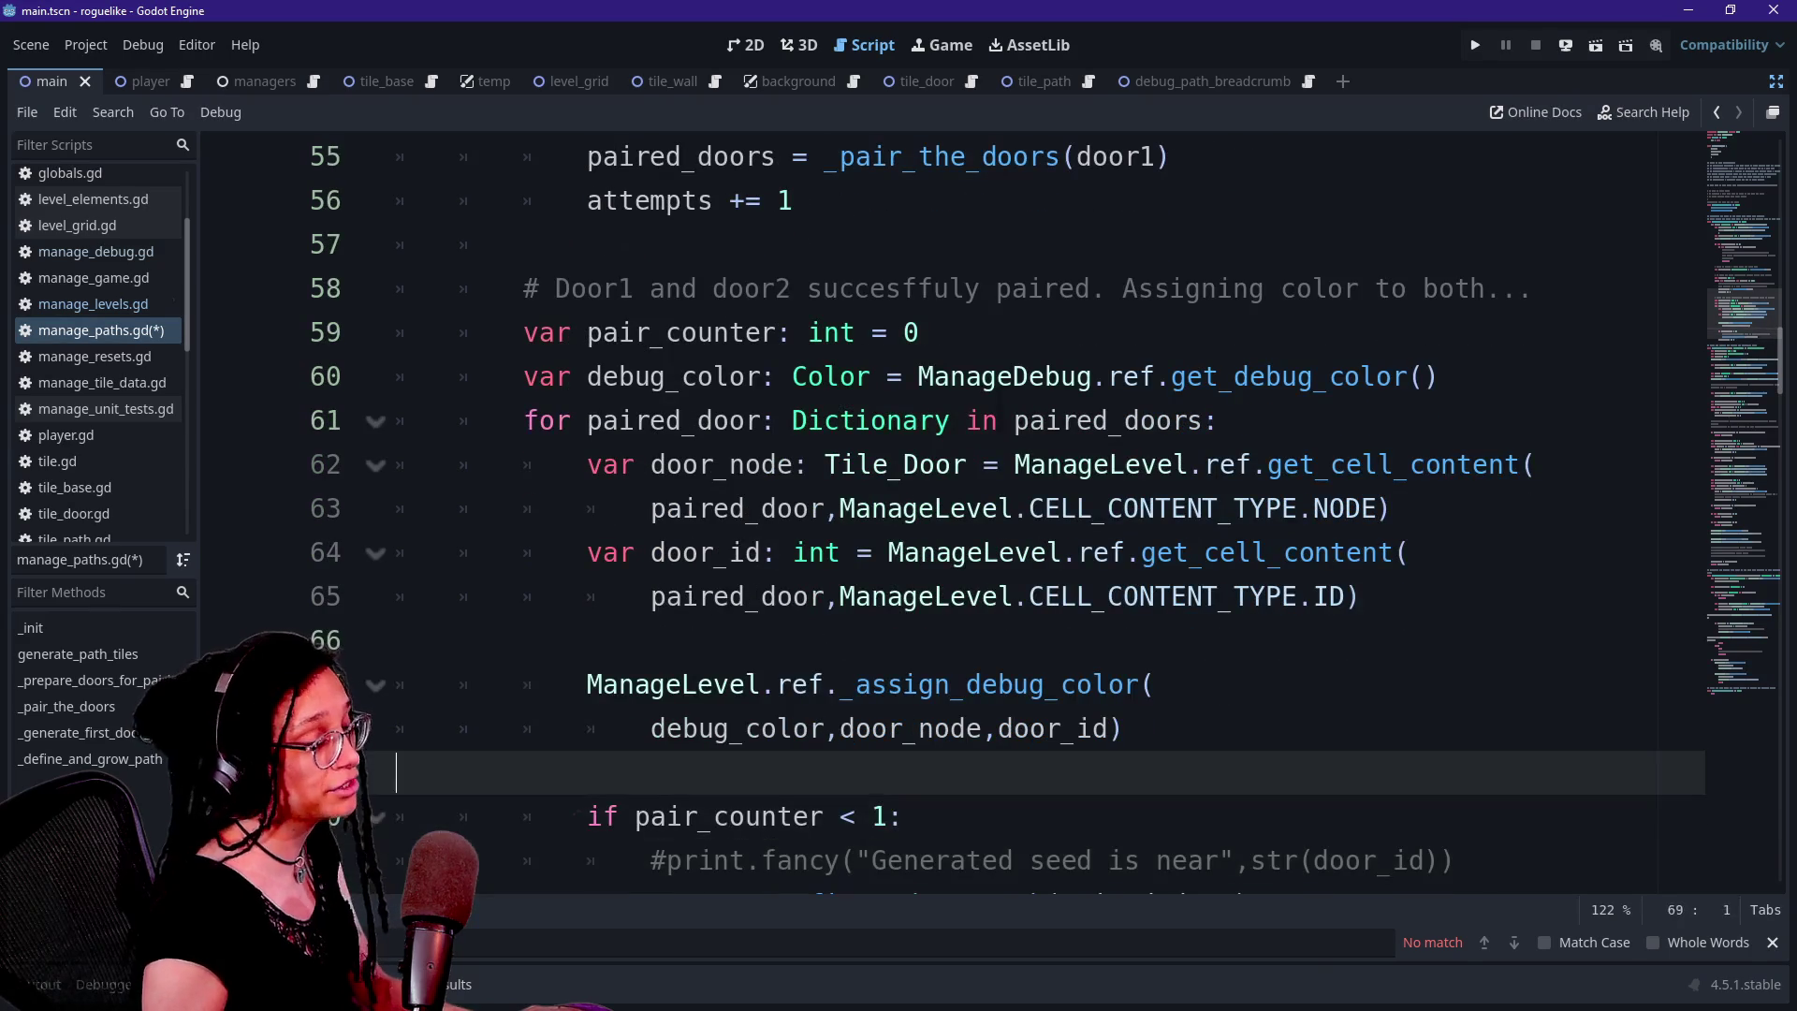
pyautogui.press('Up')
pyautogui.press('Up')
pyautogui.press('Up')
pyautogui.press('Up')
pyautogui.press('Up')
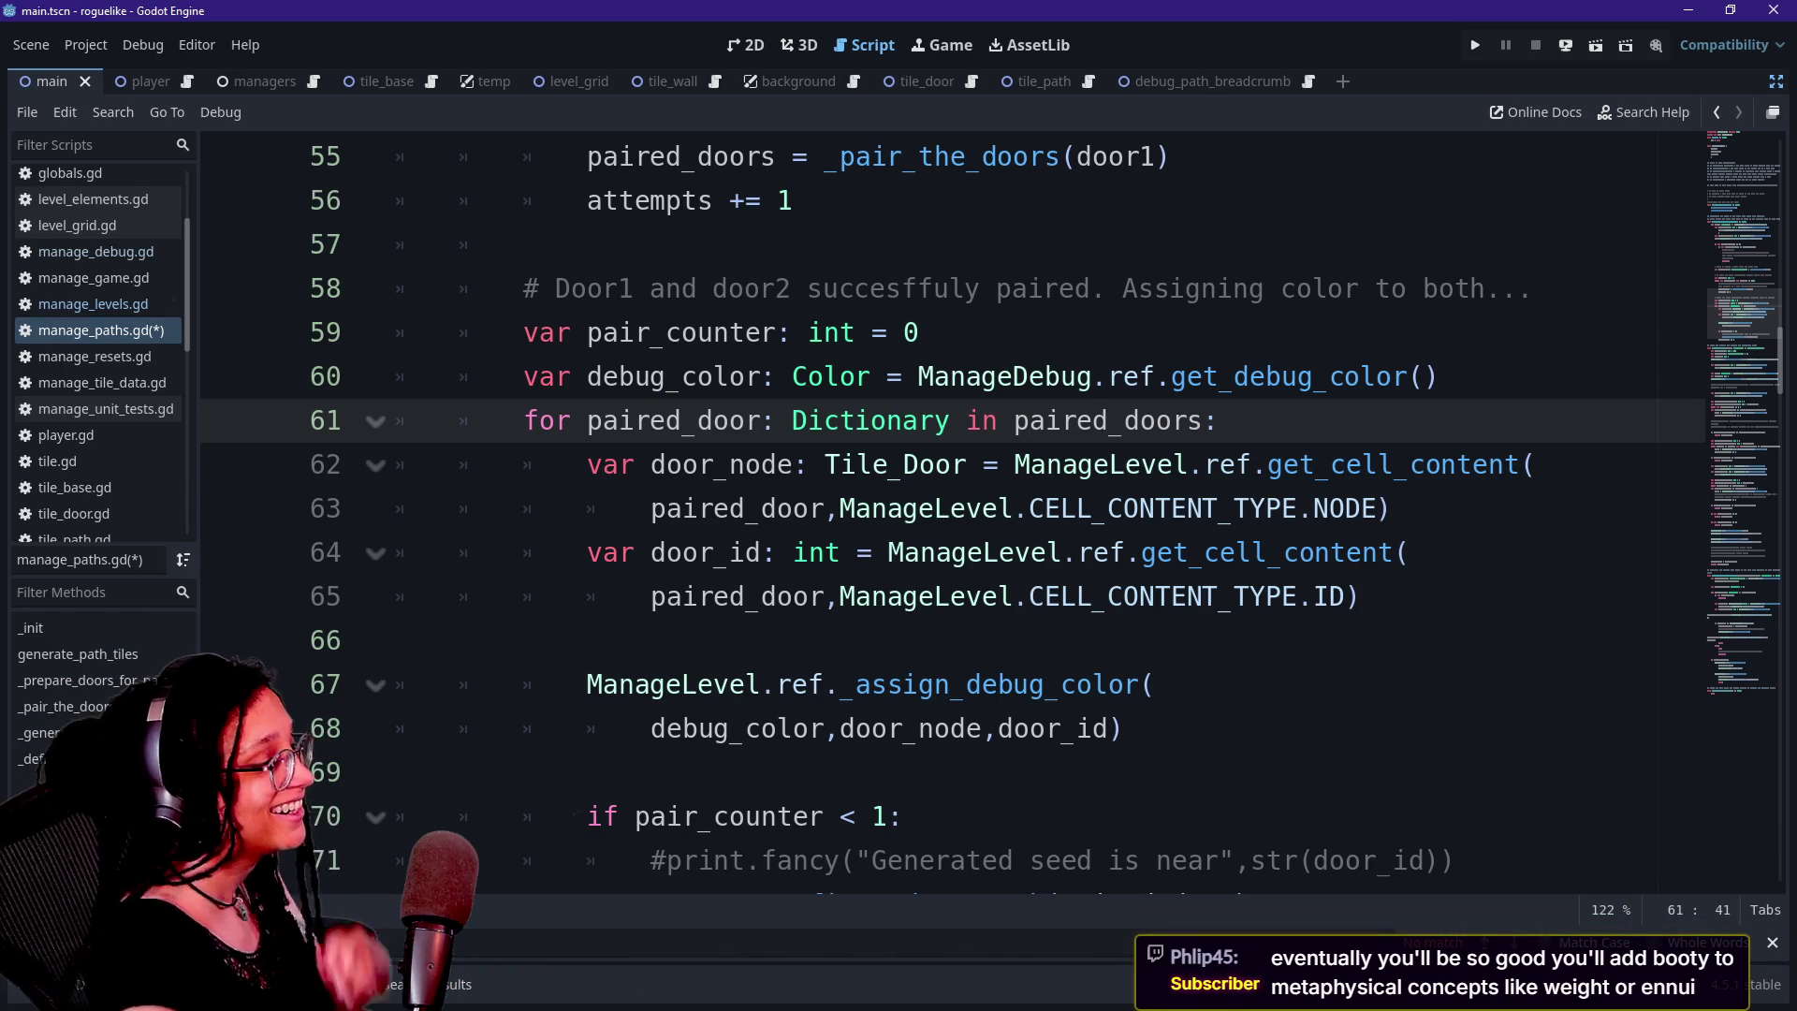
pyautogui.click(397, 640)
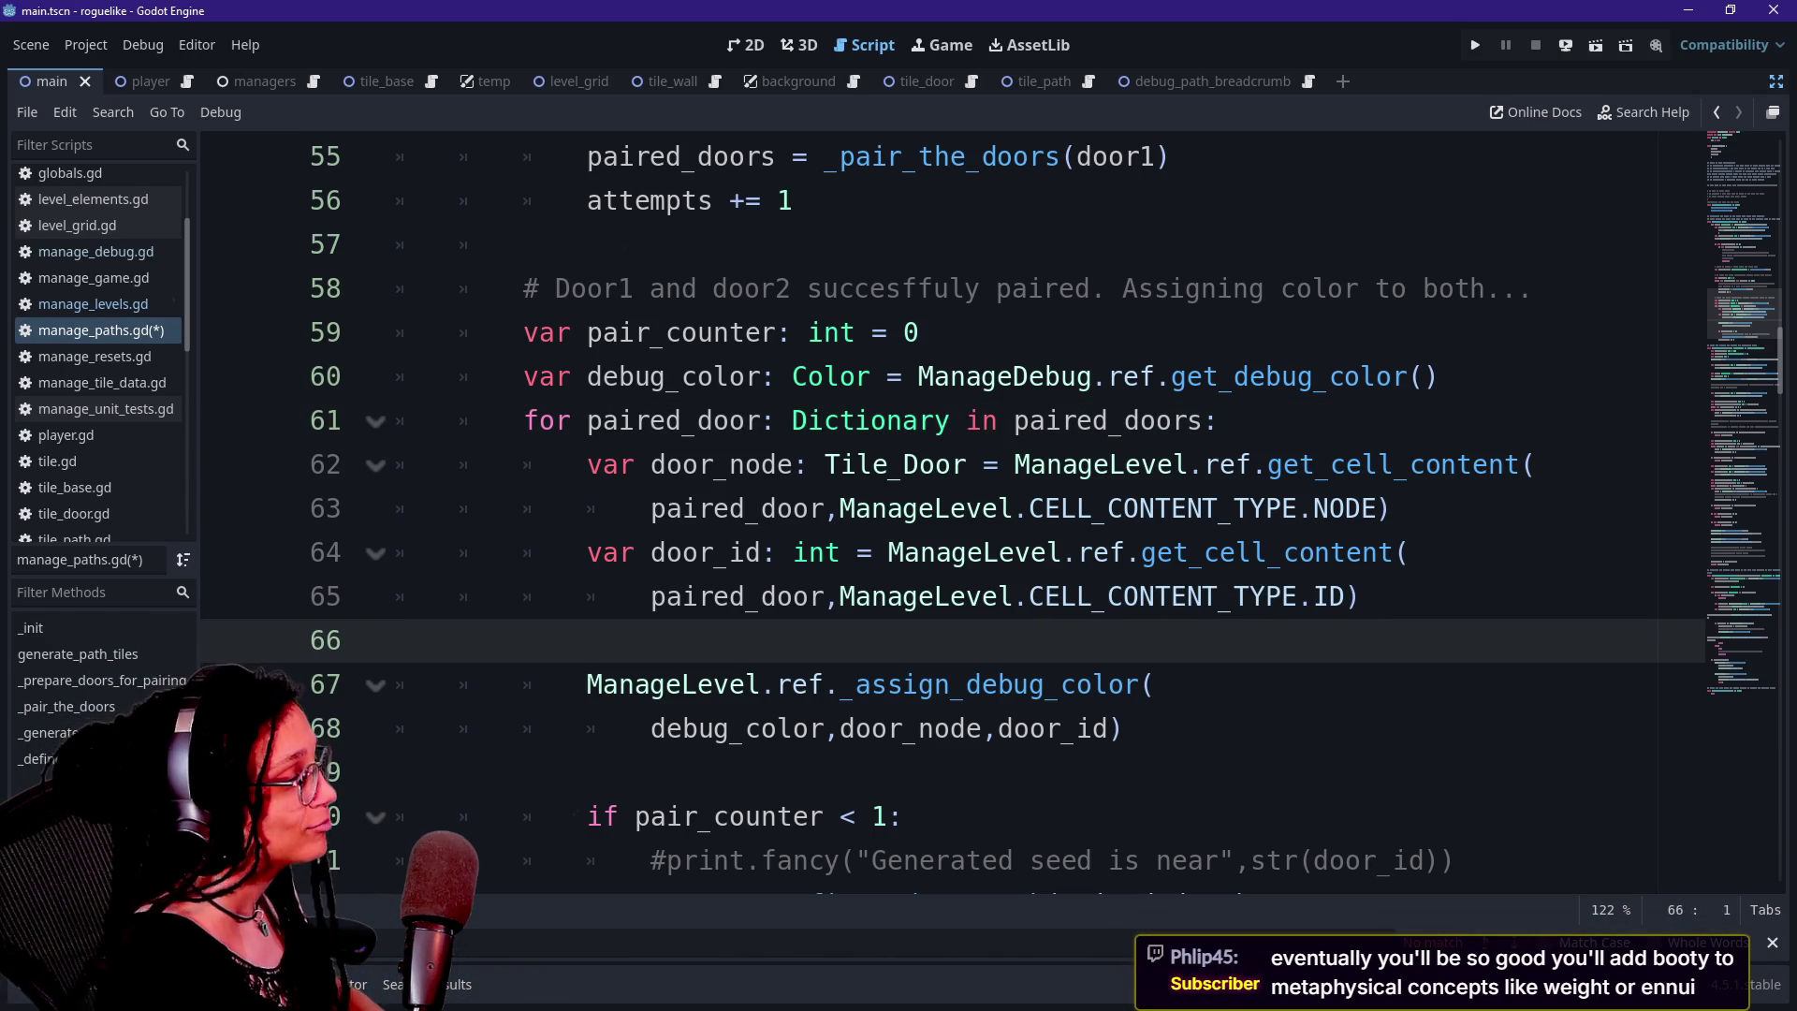
pyautogui.press('Down')
pyautogui.press('Down')
pyautogui.press('Down')
pyautogui.press('Up')
pyautogui.press('Up')
pyautogui.press('Up')
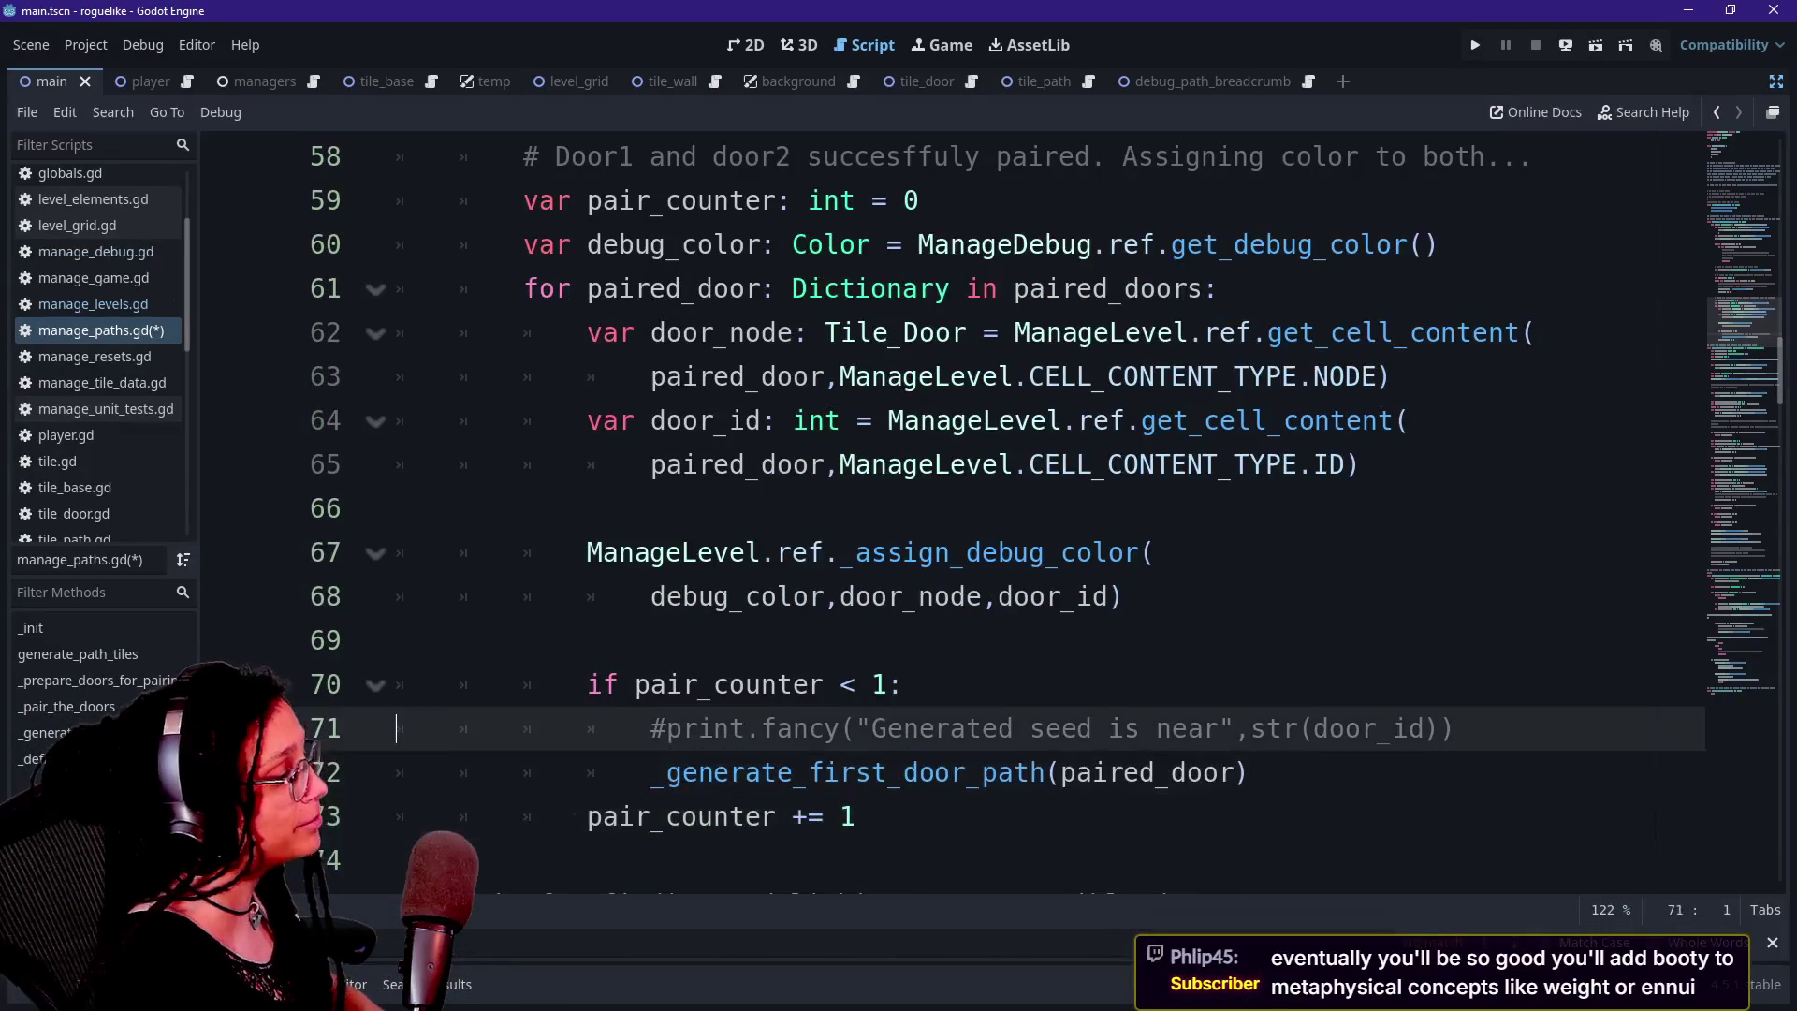
pyautogui.press('Up')
pyautogui.press('Up')
pyautogui.press('Up')
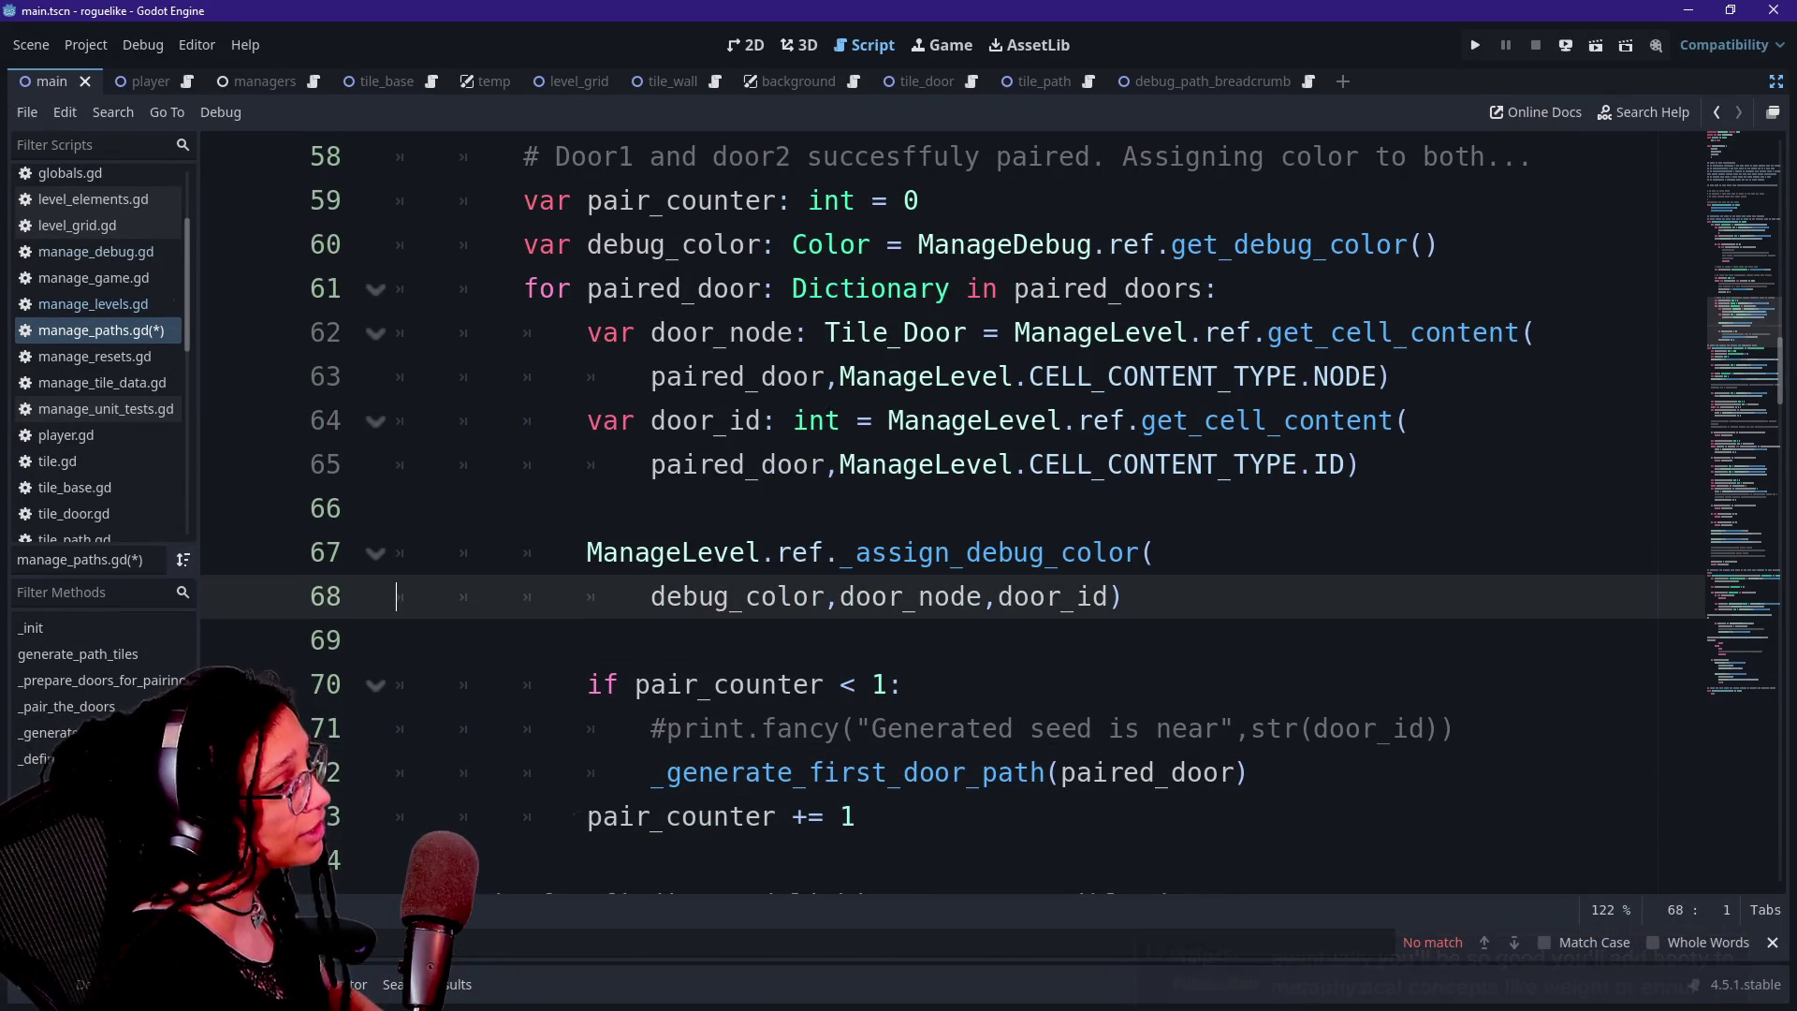
pyautogui.press('Down')
pyautogui.press('Down')
pyautogui.press('Down')
pyautogui.press('Up')
pyautogui.press('Up')
pyautogui.press('Up')
pyautogui.press('Up')
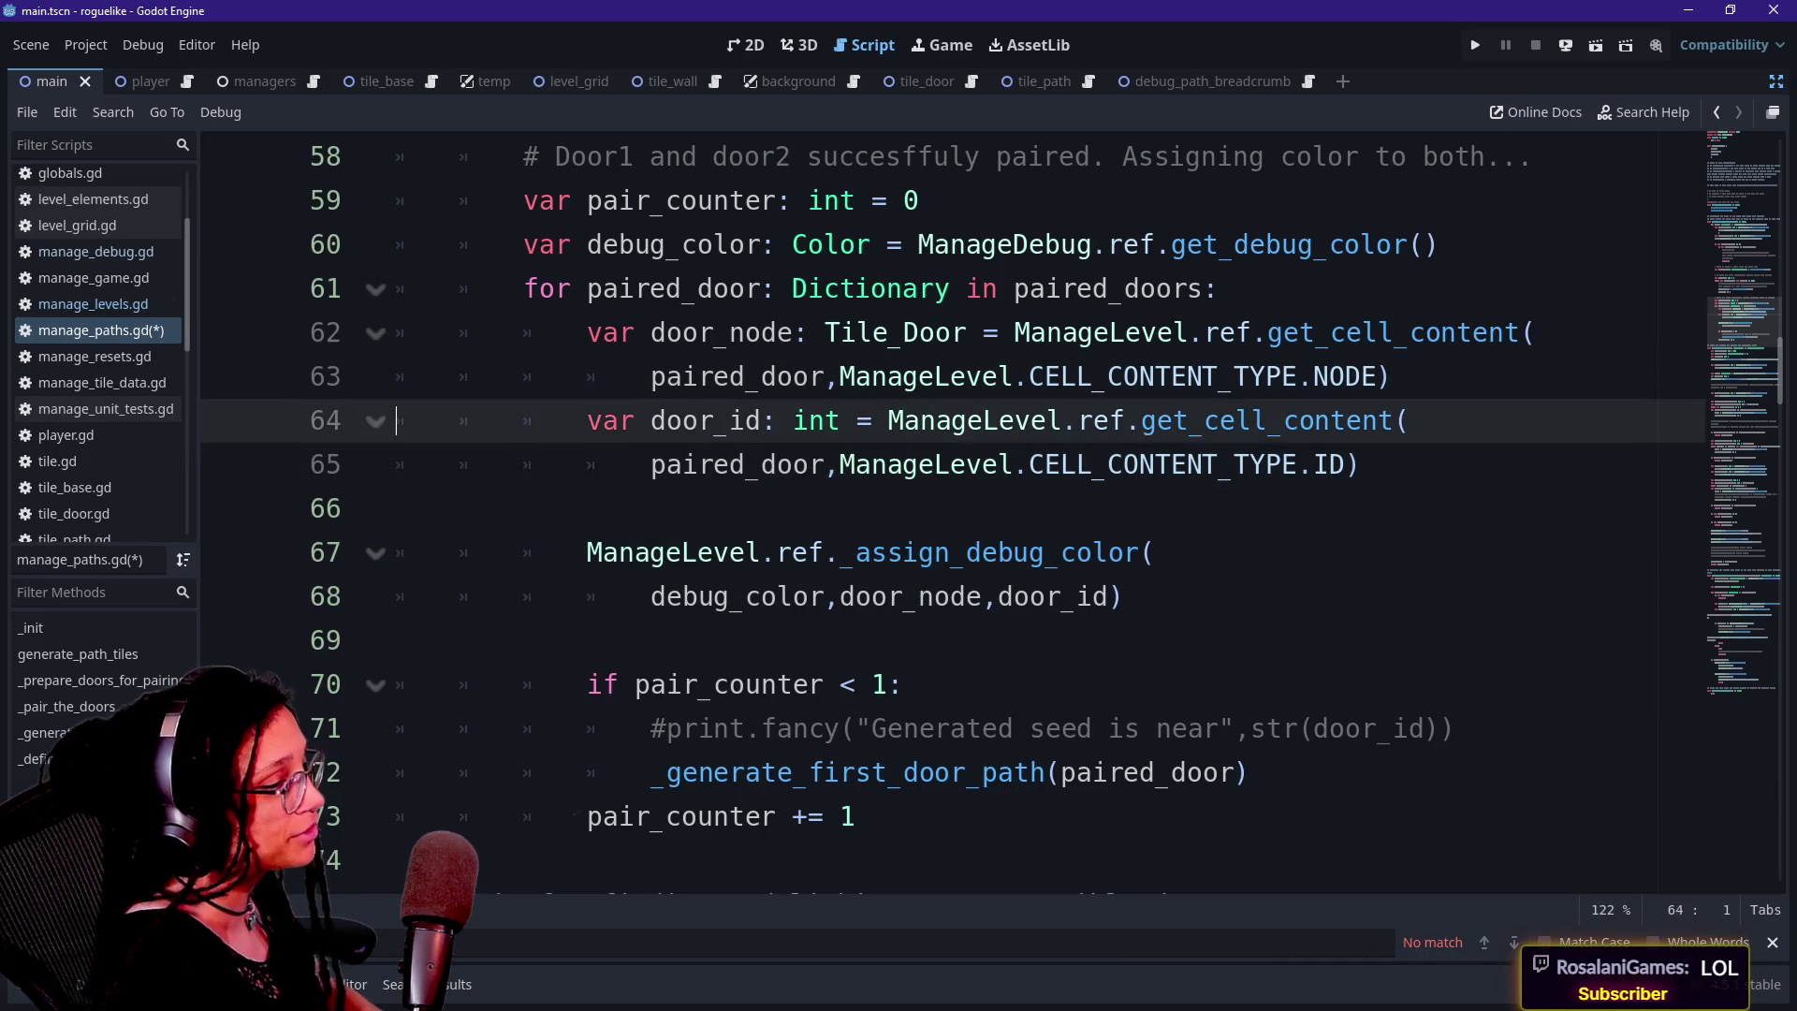
pyautogui.press('Down')
pyautogui.press('Down')
pyautogui.press('Down')
pyautogui.press('Down')
pyautogui.press('Up')
pyautogui.press('Up')
pyautogui.press('Up')
pyautogui.press('Down')
pyautogui.press('Down')
pyautogui.press('Down')
pyautogui.press('Down')
pyautogui.press('Up')
pyautogui.press('Up')
pyautogui.press('Up')
pyautogui.press('Up')
pyautogui.press('Up')
pyautogui.press('Up')
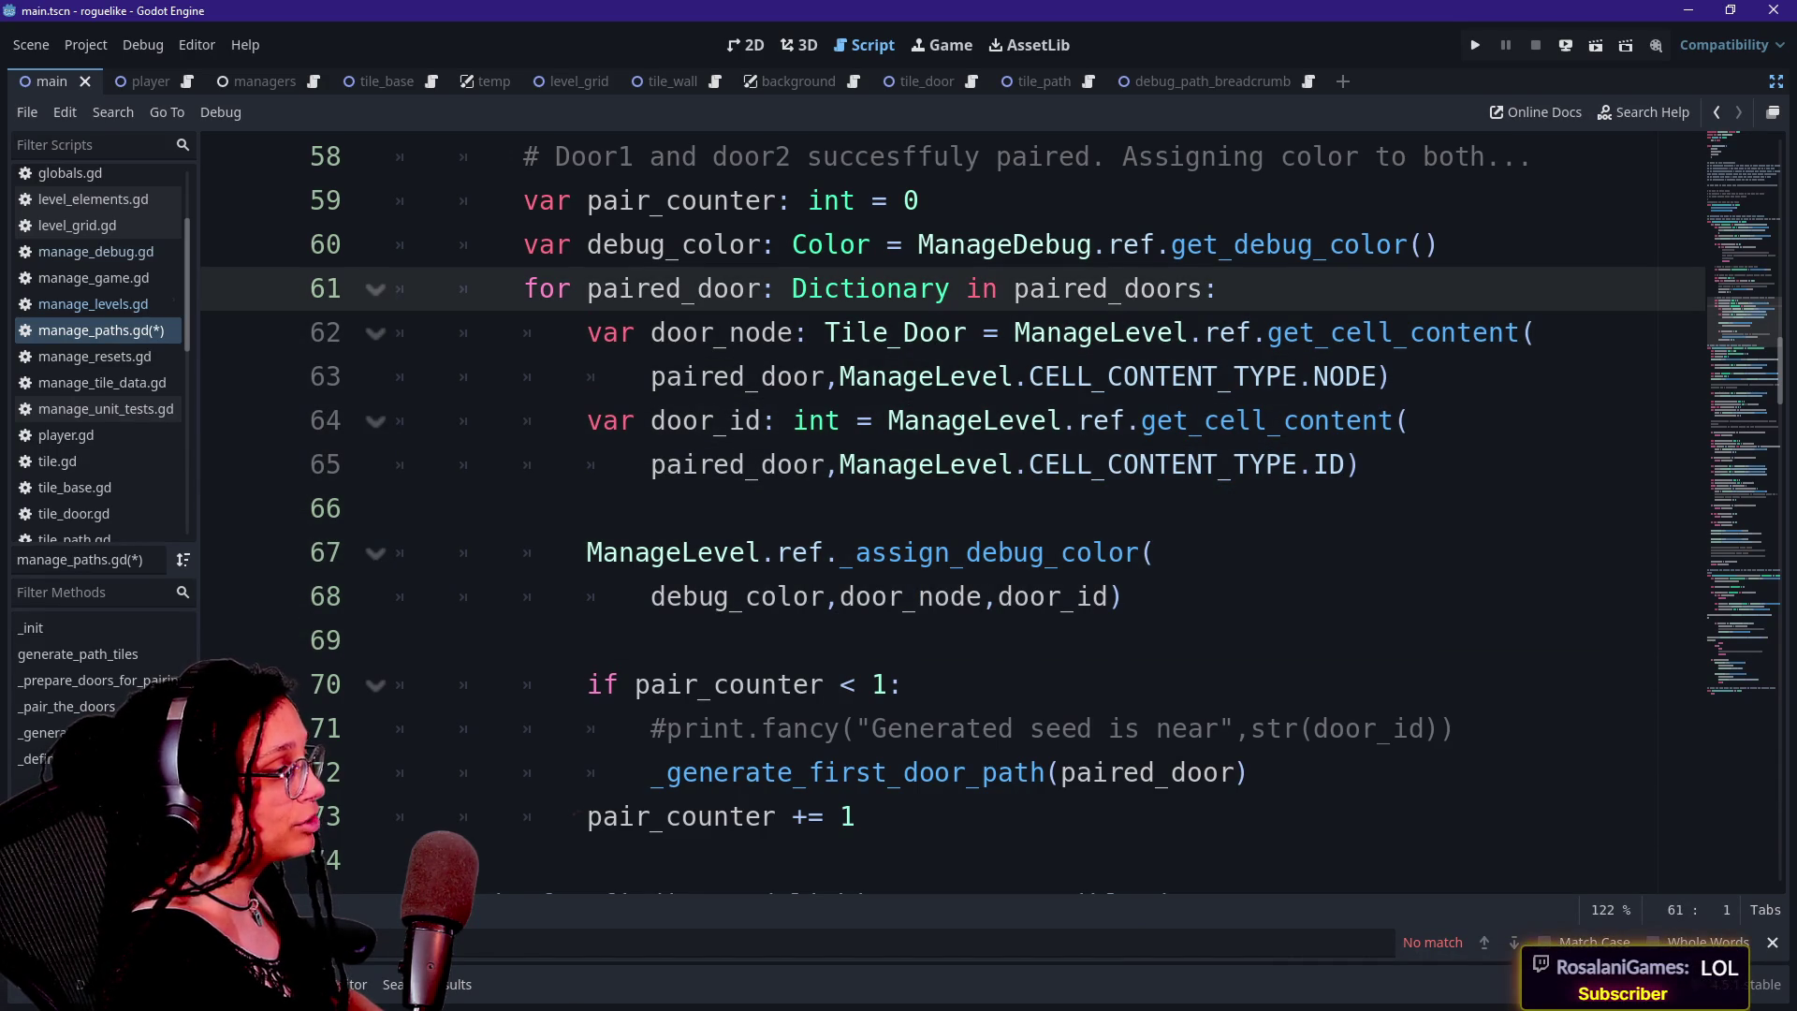
pyautogui.moveTo(393, 328)
pyautogui.mouseDown()
pyautogui.moveTo(822, 728)
pyautogui.moveTo(1032, 773)
pyautogui.mouseUp()
pyautogui.click(1033, 773)
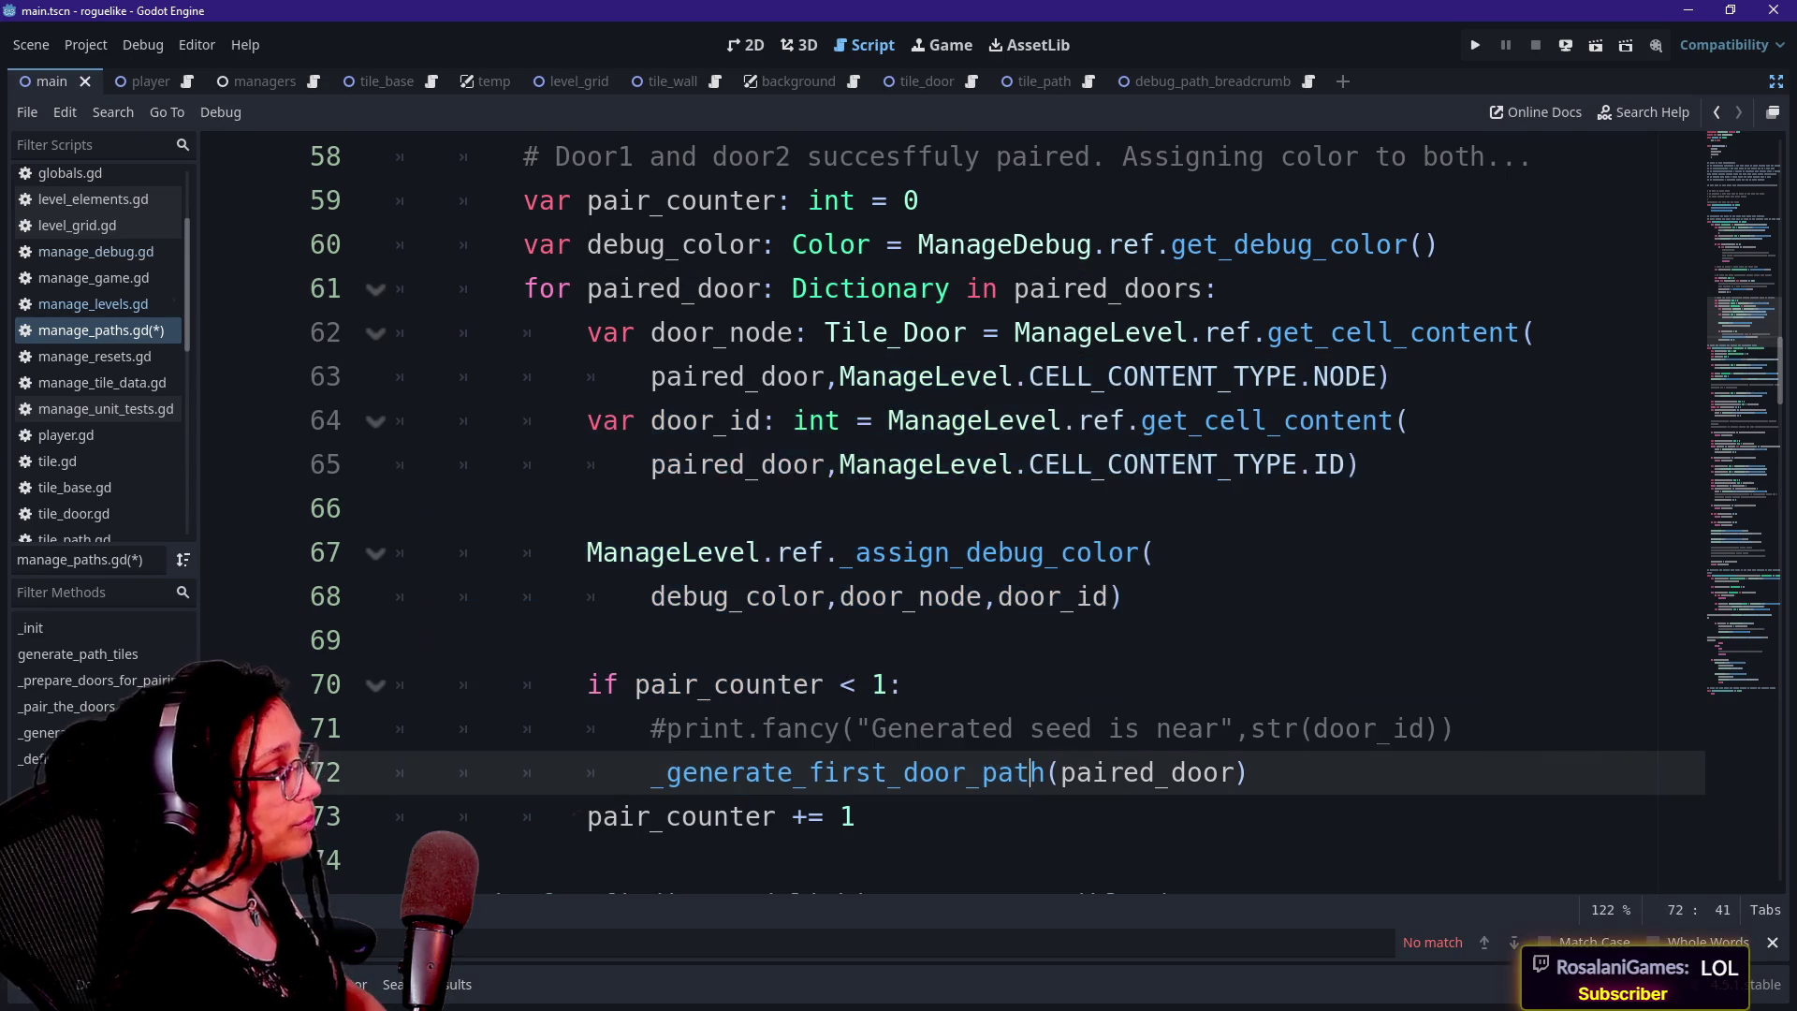
# Insert an empty line after the paired-doors comment, above var pair_counter
pyautogui.scroll(1, 965, 562)
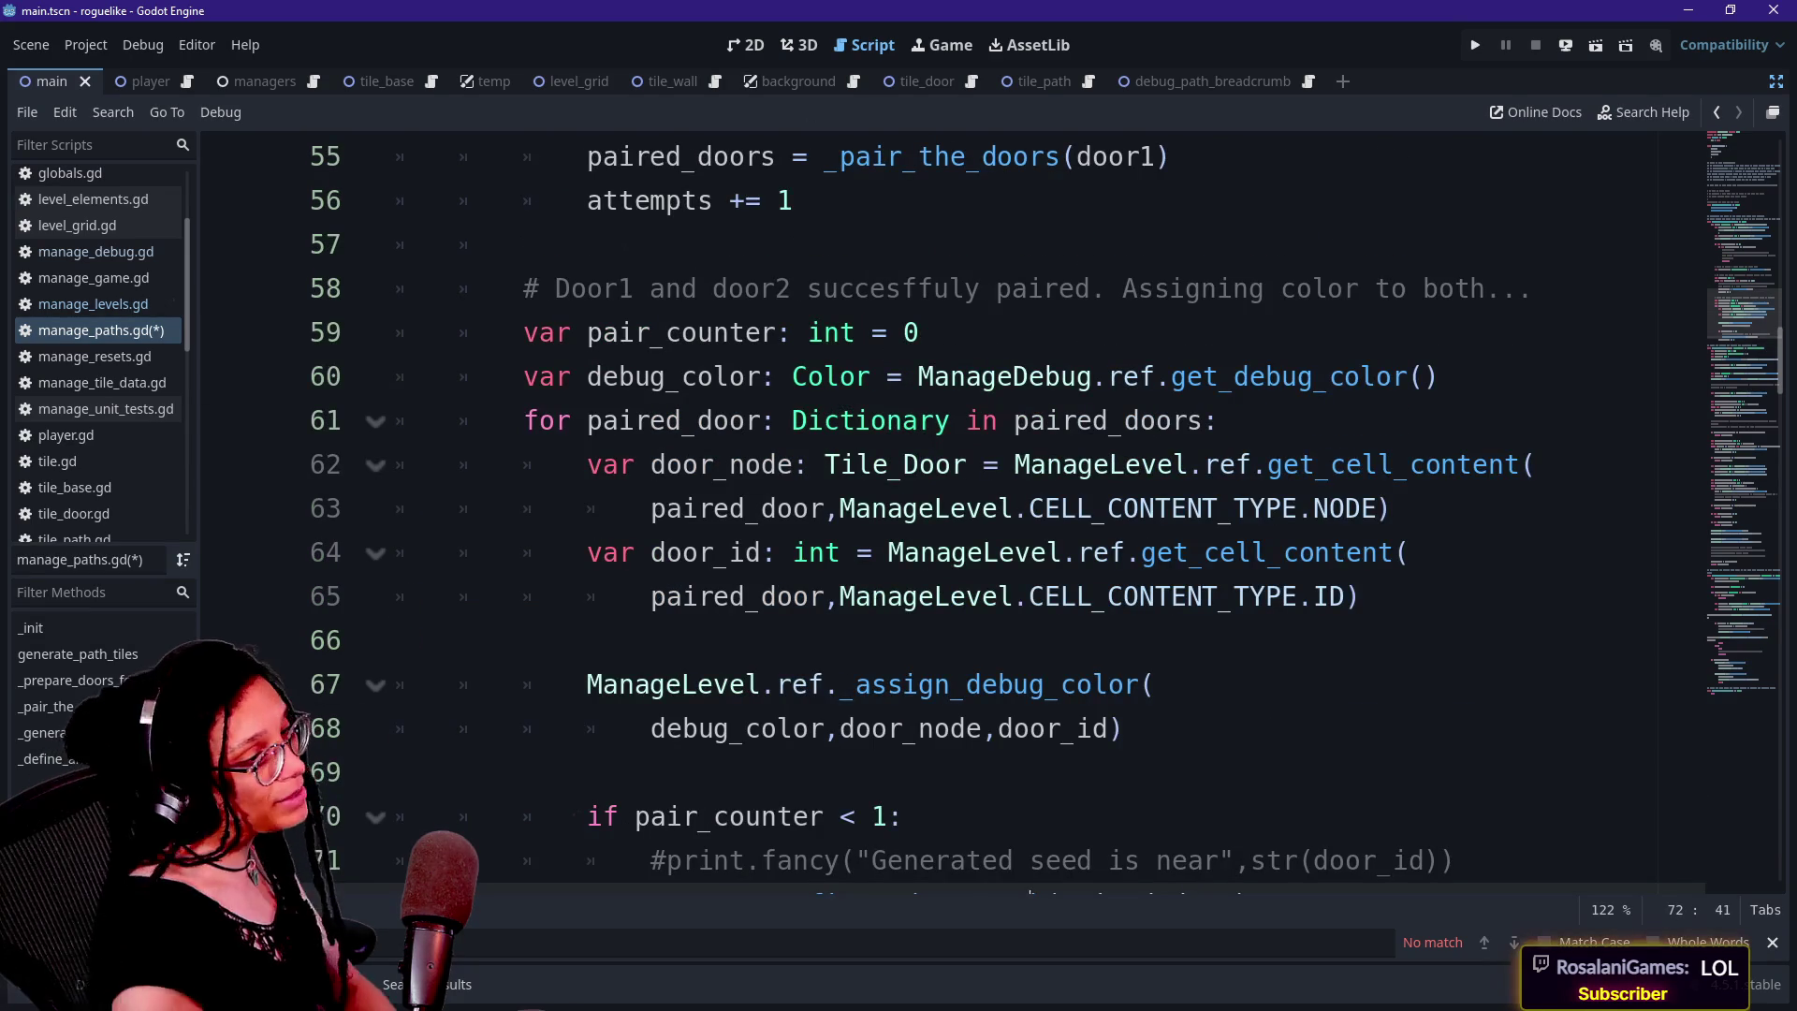
pyautogui.click(1535, 288)
pyautogui.press('Return')
pyautogui.press('Return')
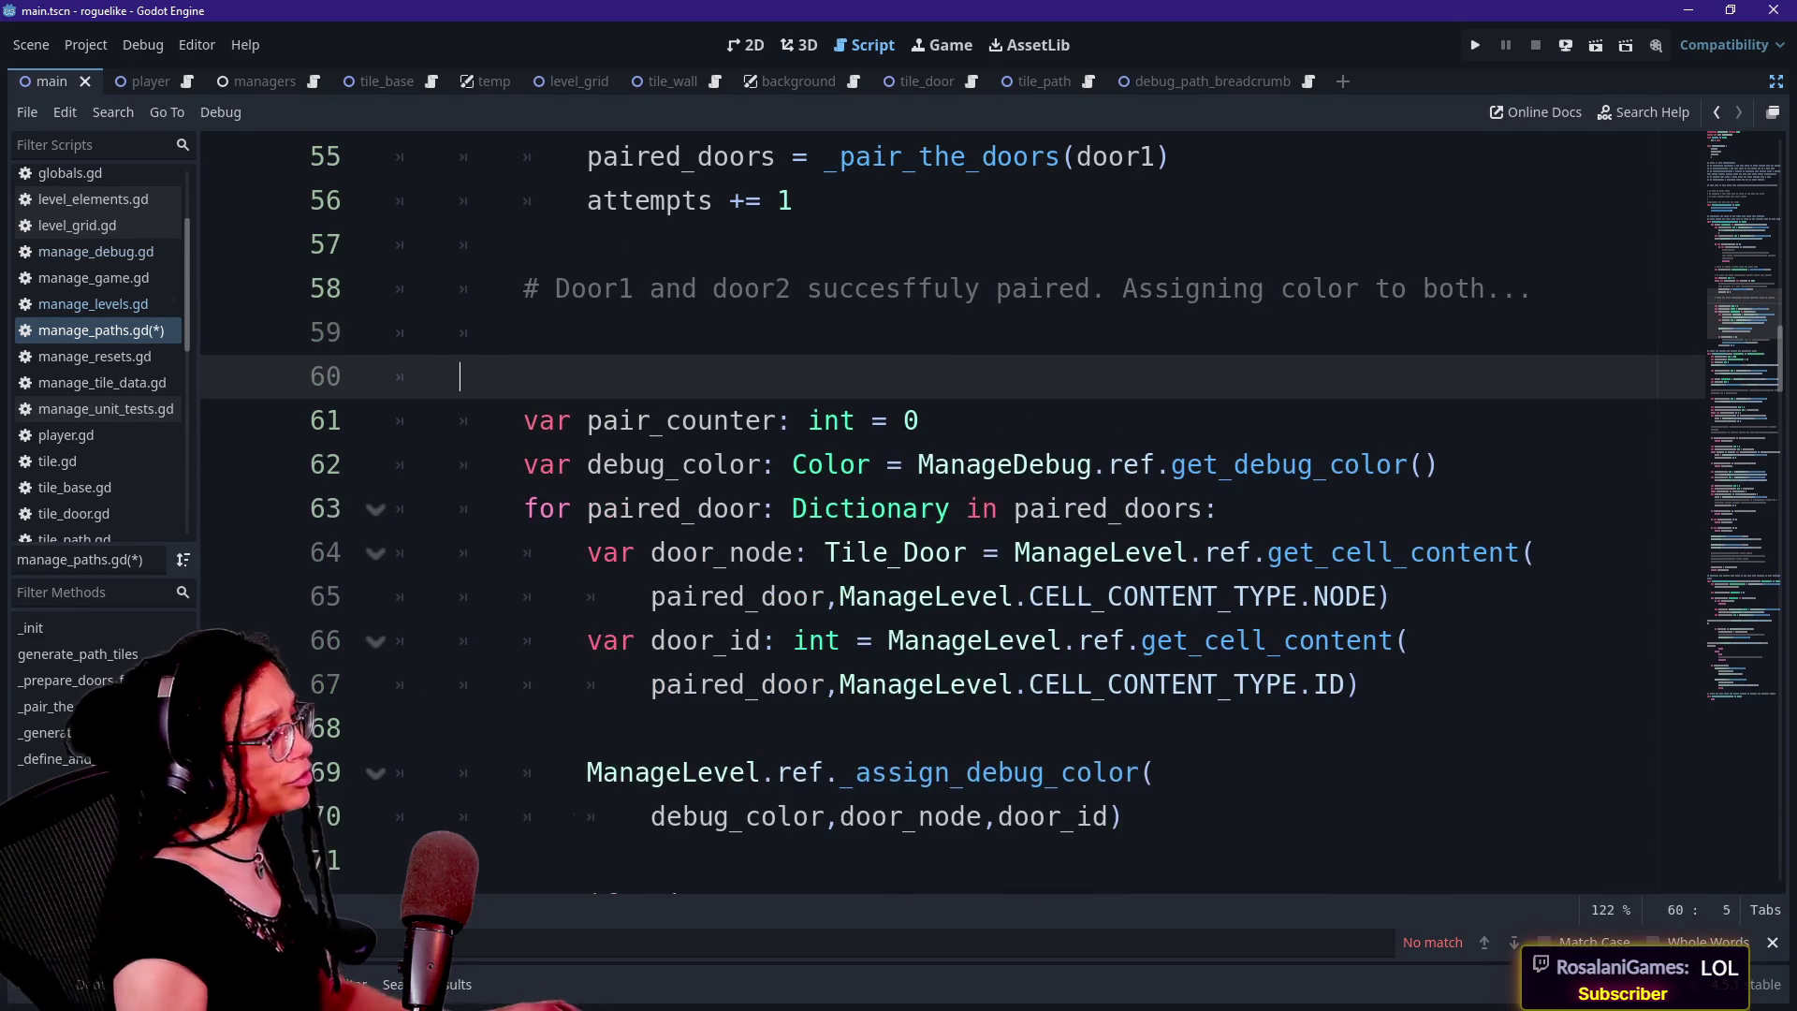
# Write the header func _color_a_door_pair() -> void: on line 60 above the colouring loop
pyautogui.press('BackSpace')
pyautogui.write('fun')
pyautogui.press('BackSpace')
pyautogui.write('unc _')
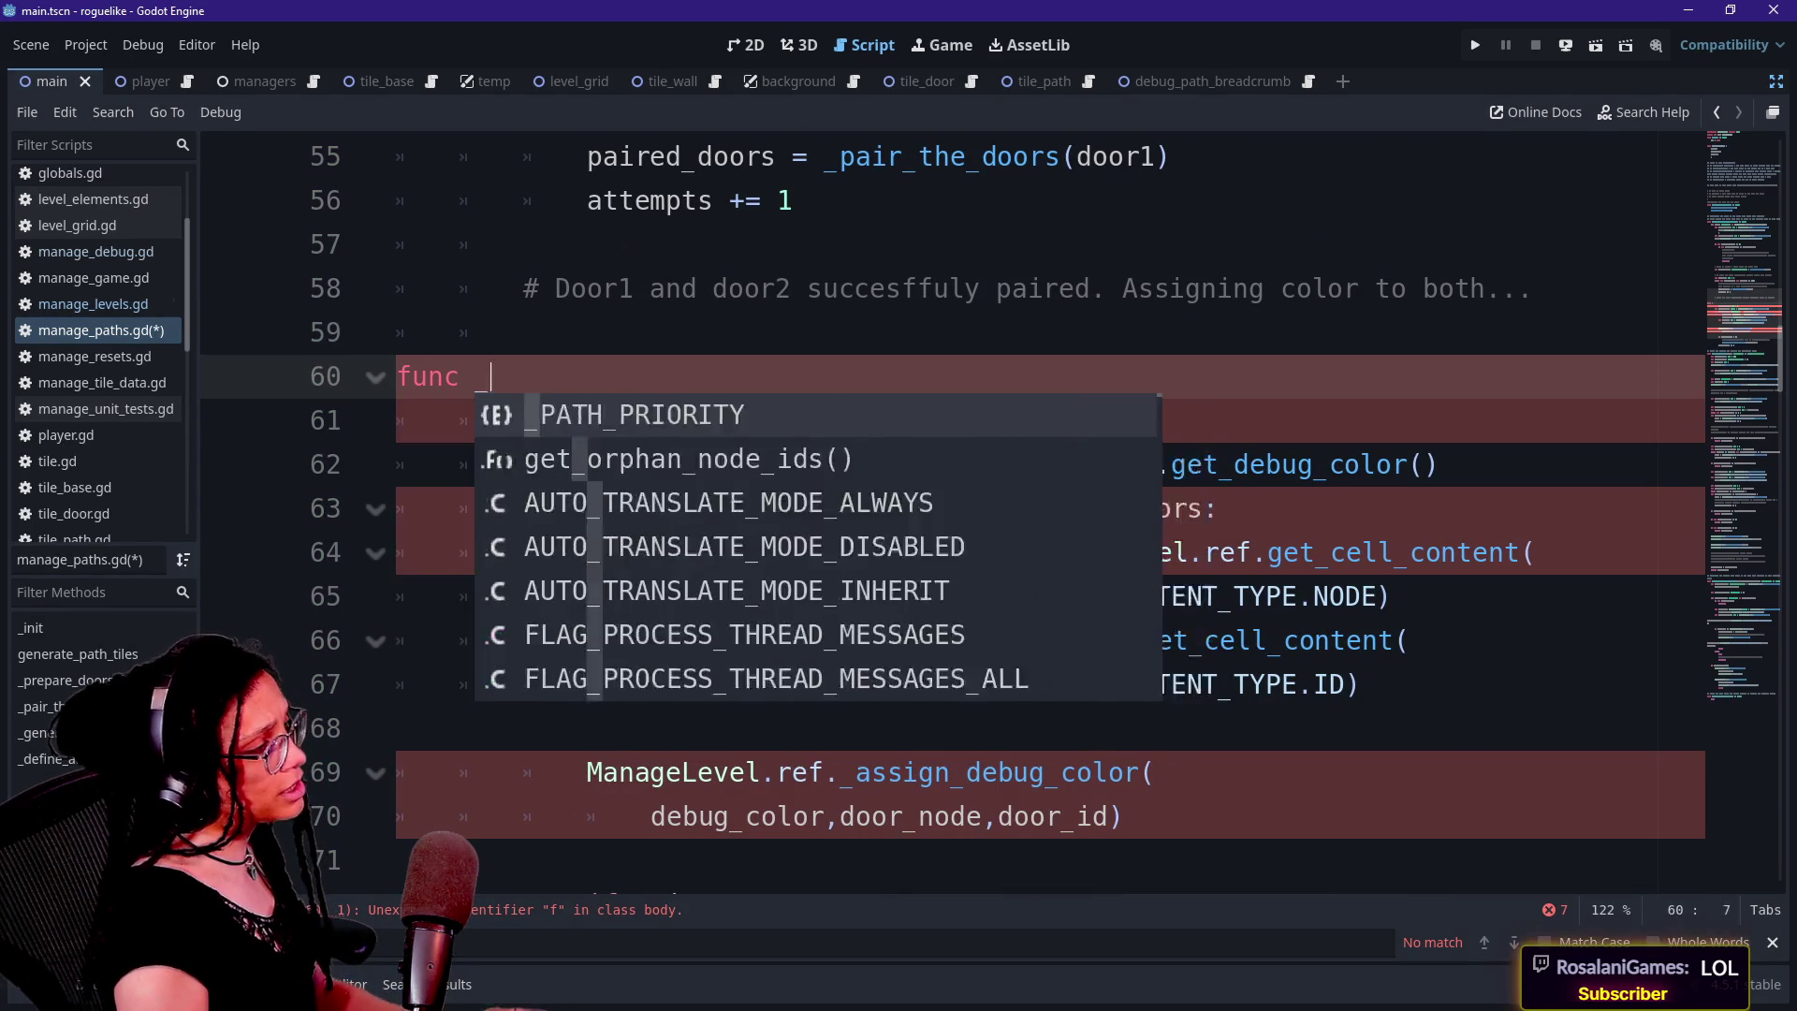
pyautogui.press('BackSpace')
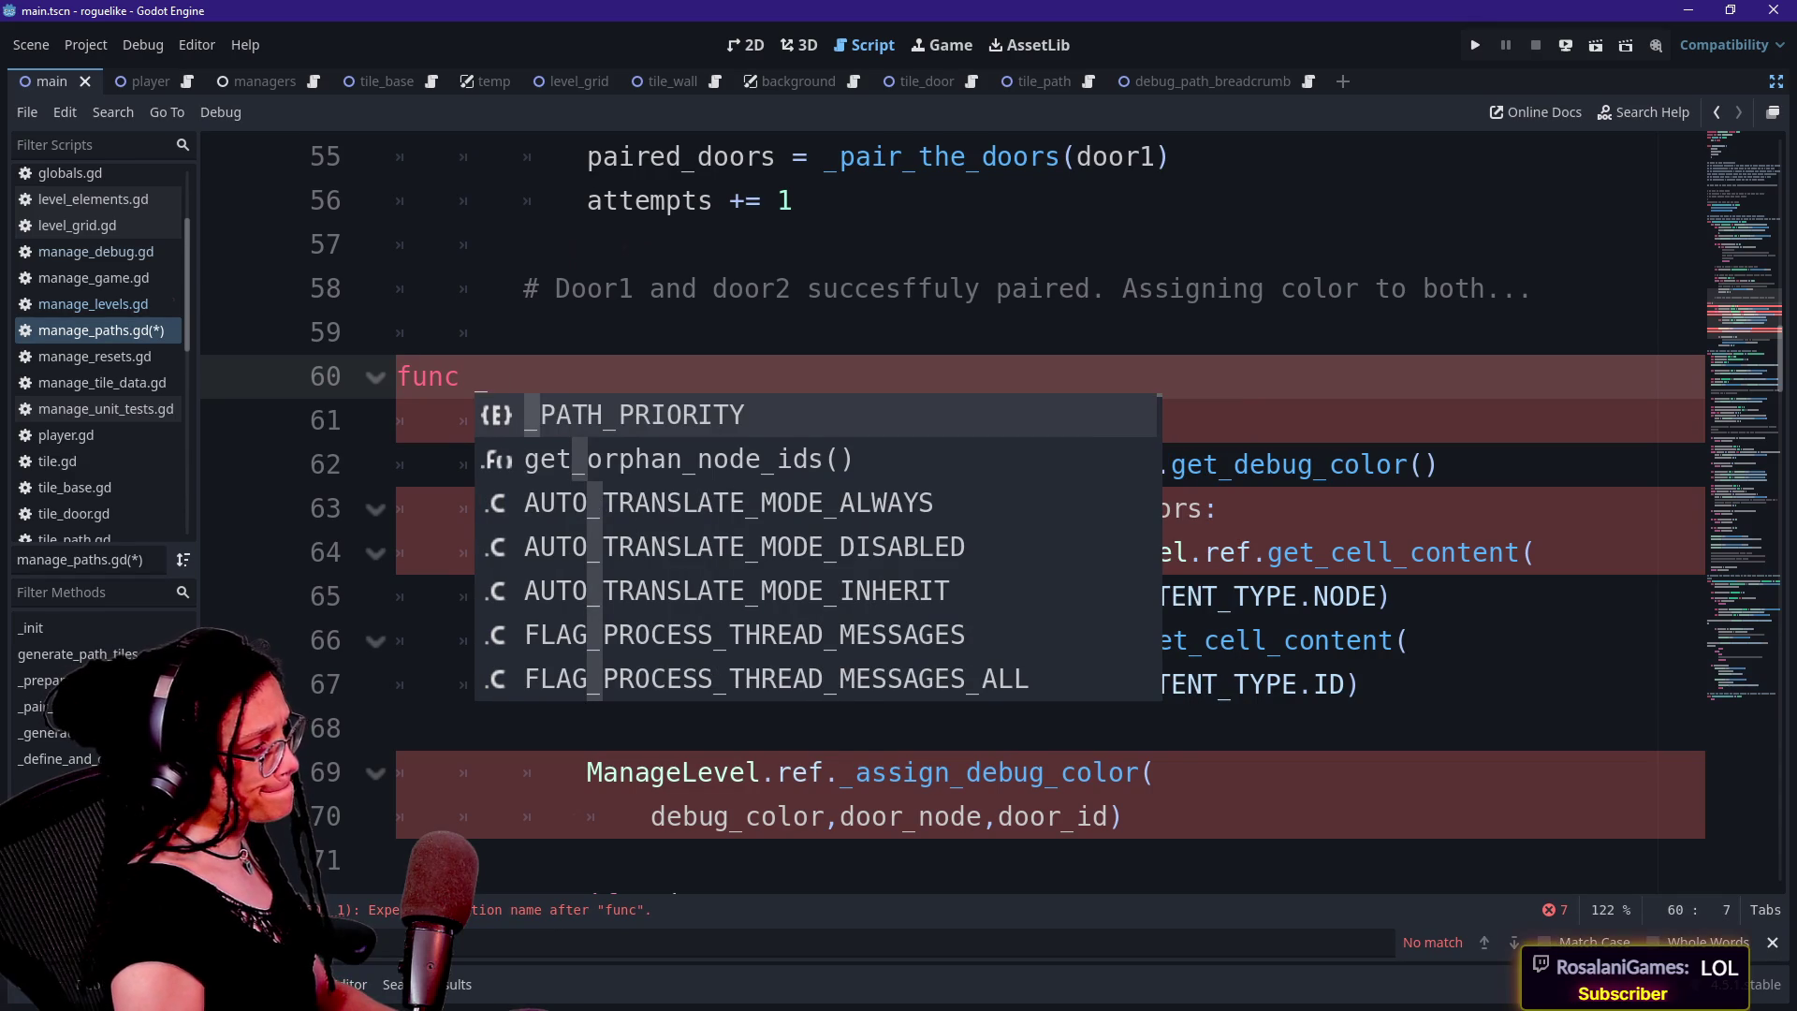
pyautogui.write('color')
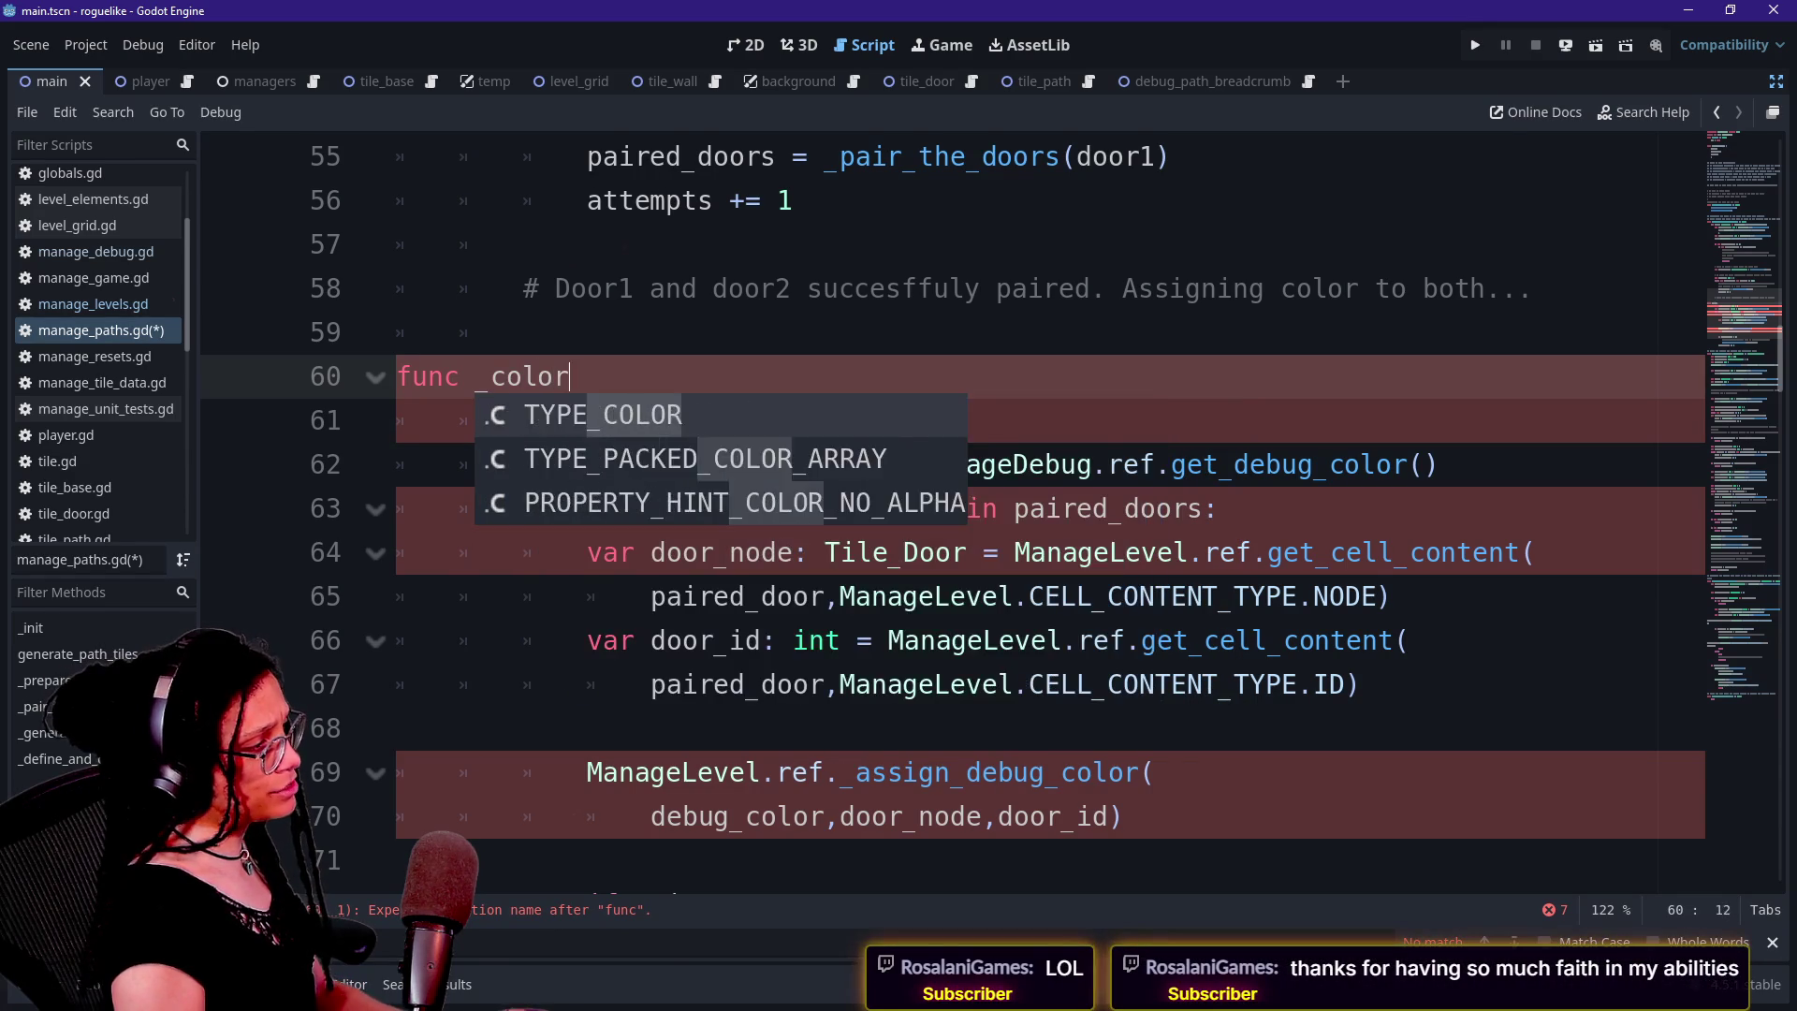
pyautogui.write('_the')
pyautogui.press('BackSpace')
pyautogui.press('BackSpace')
pyautogui.press('BackSpace')
pyautogui.write('a_door_pair() ')
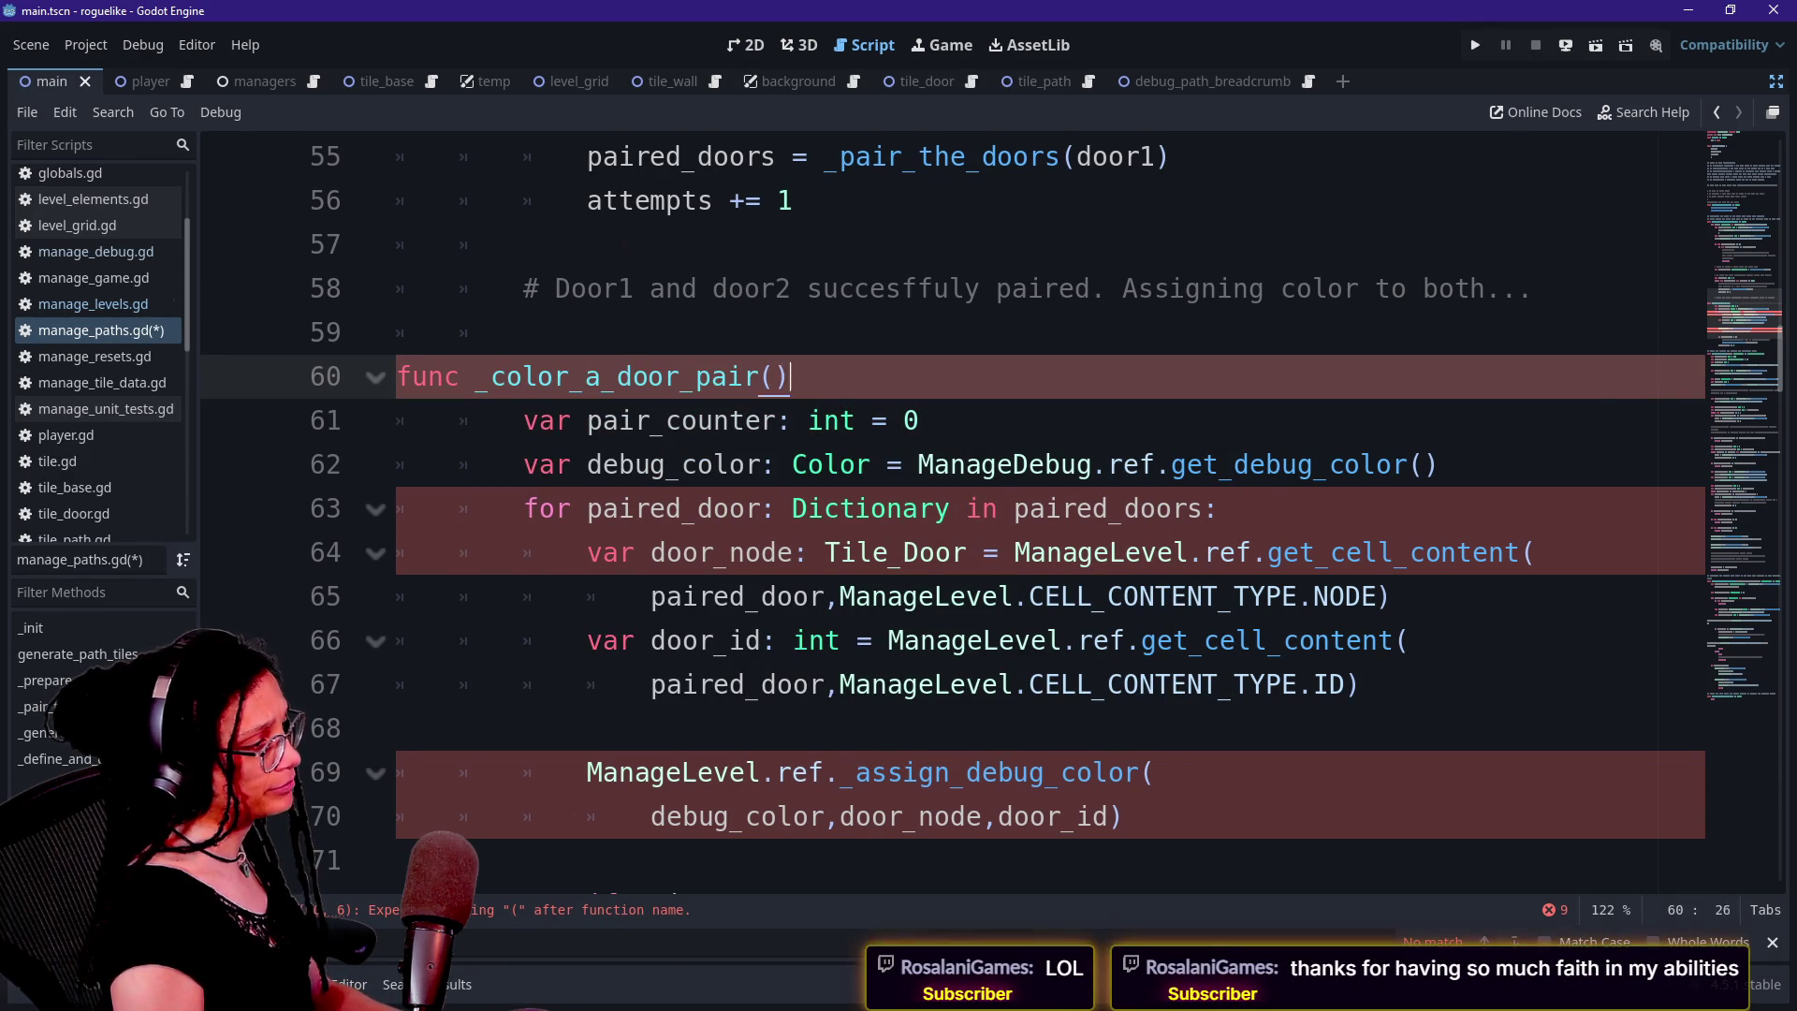
pyautogui.write('-> void:')
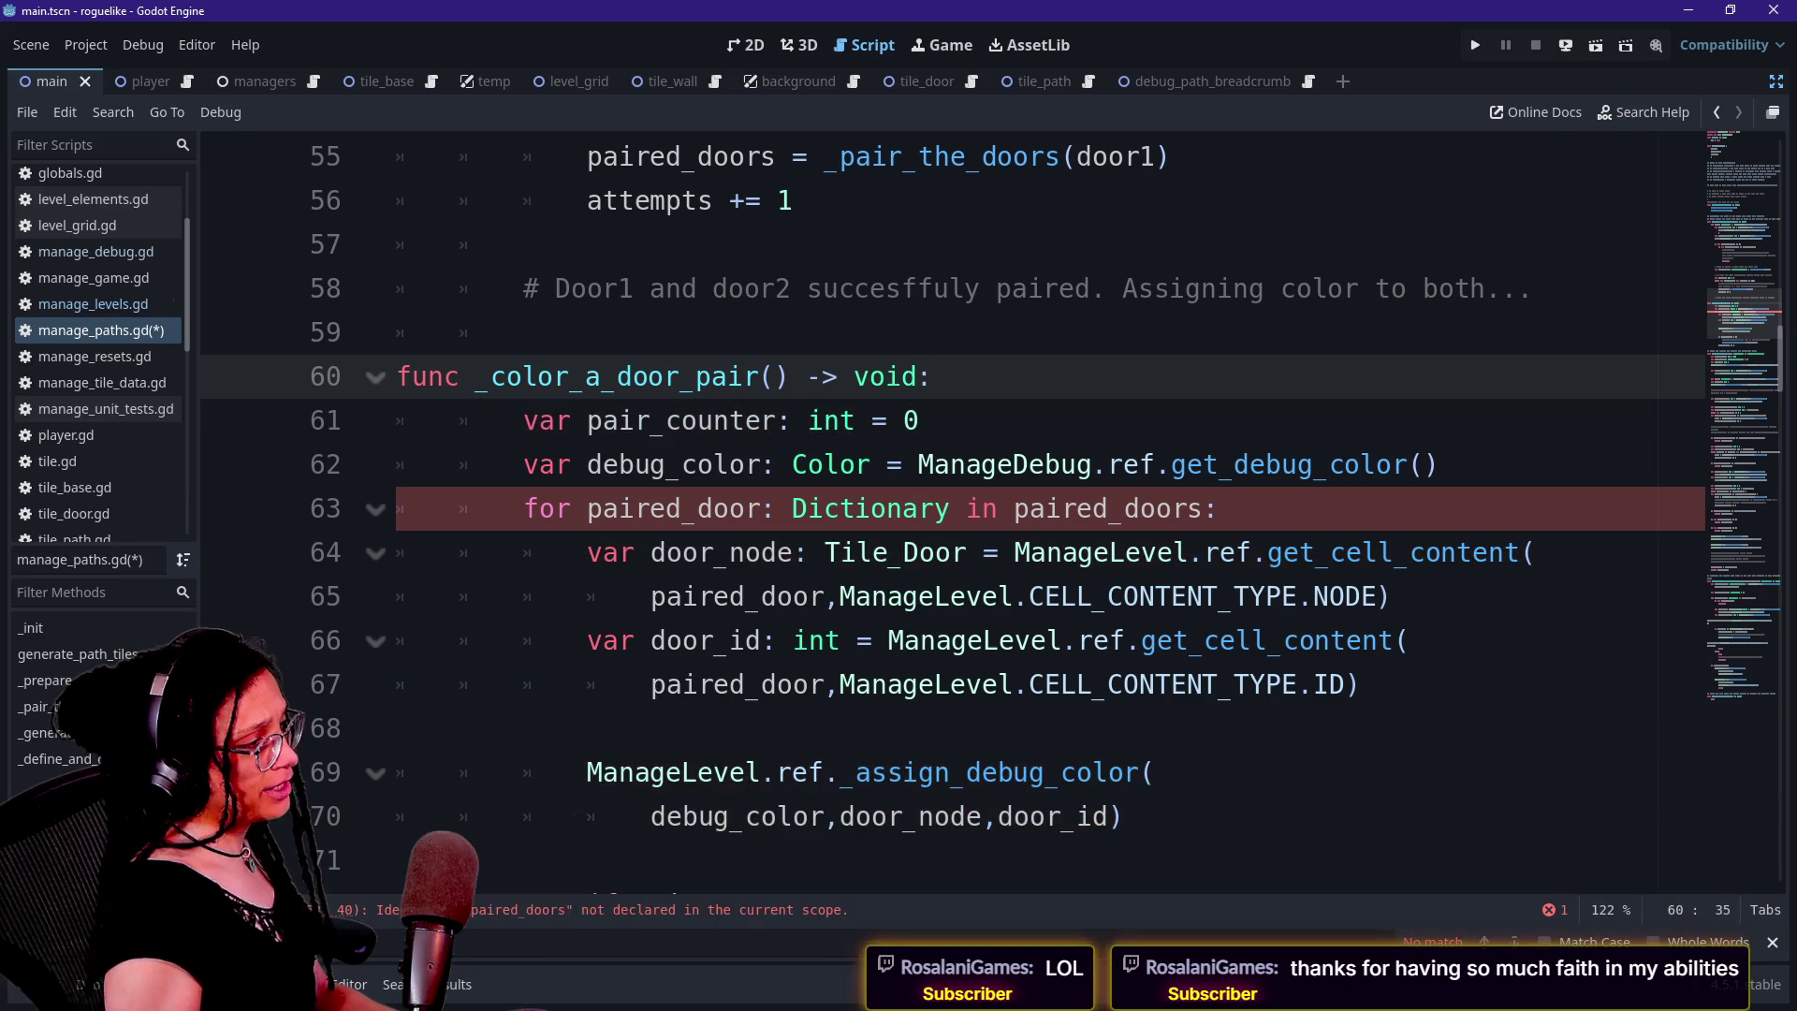
# Give _color_a_door_pair the parameter paired_doors: Array[Dictionary]
pyautogui.click(674, 508)
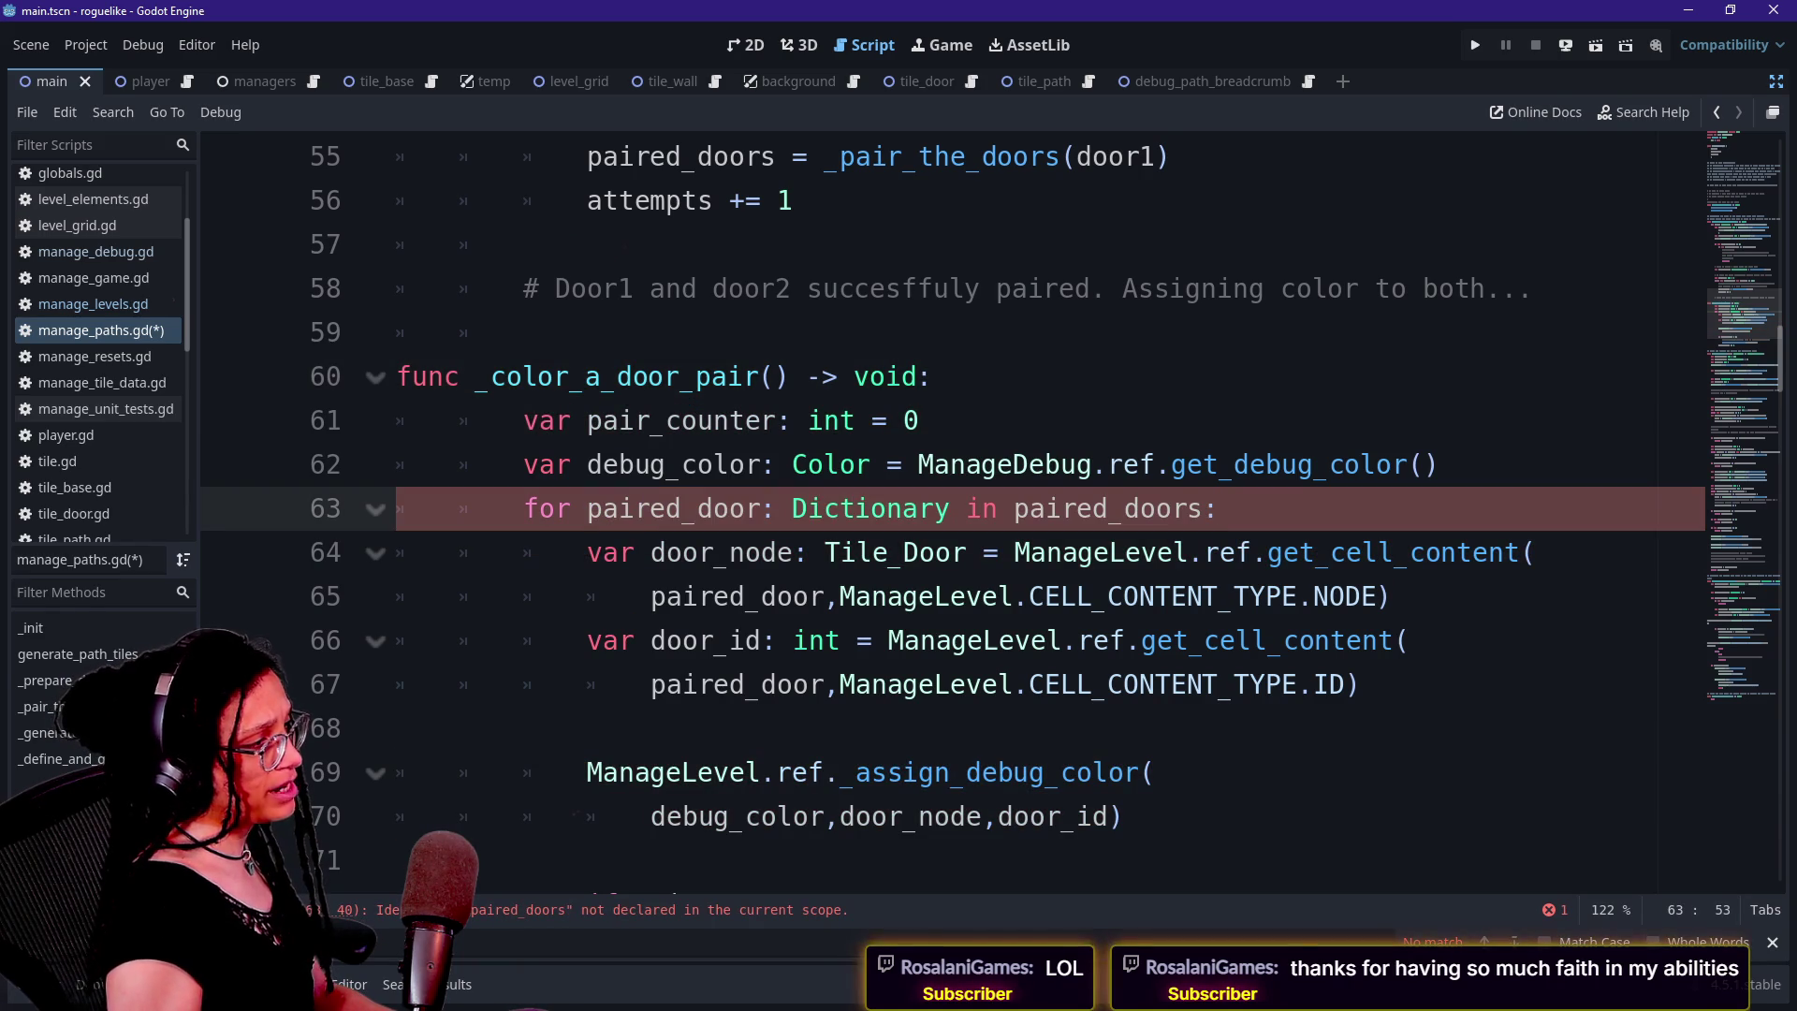
pyautogui.click(775, 377)
pyautogui.scroll(1, 953, 536)
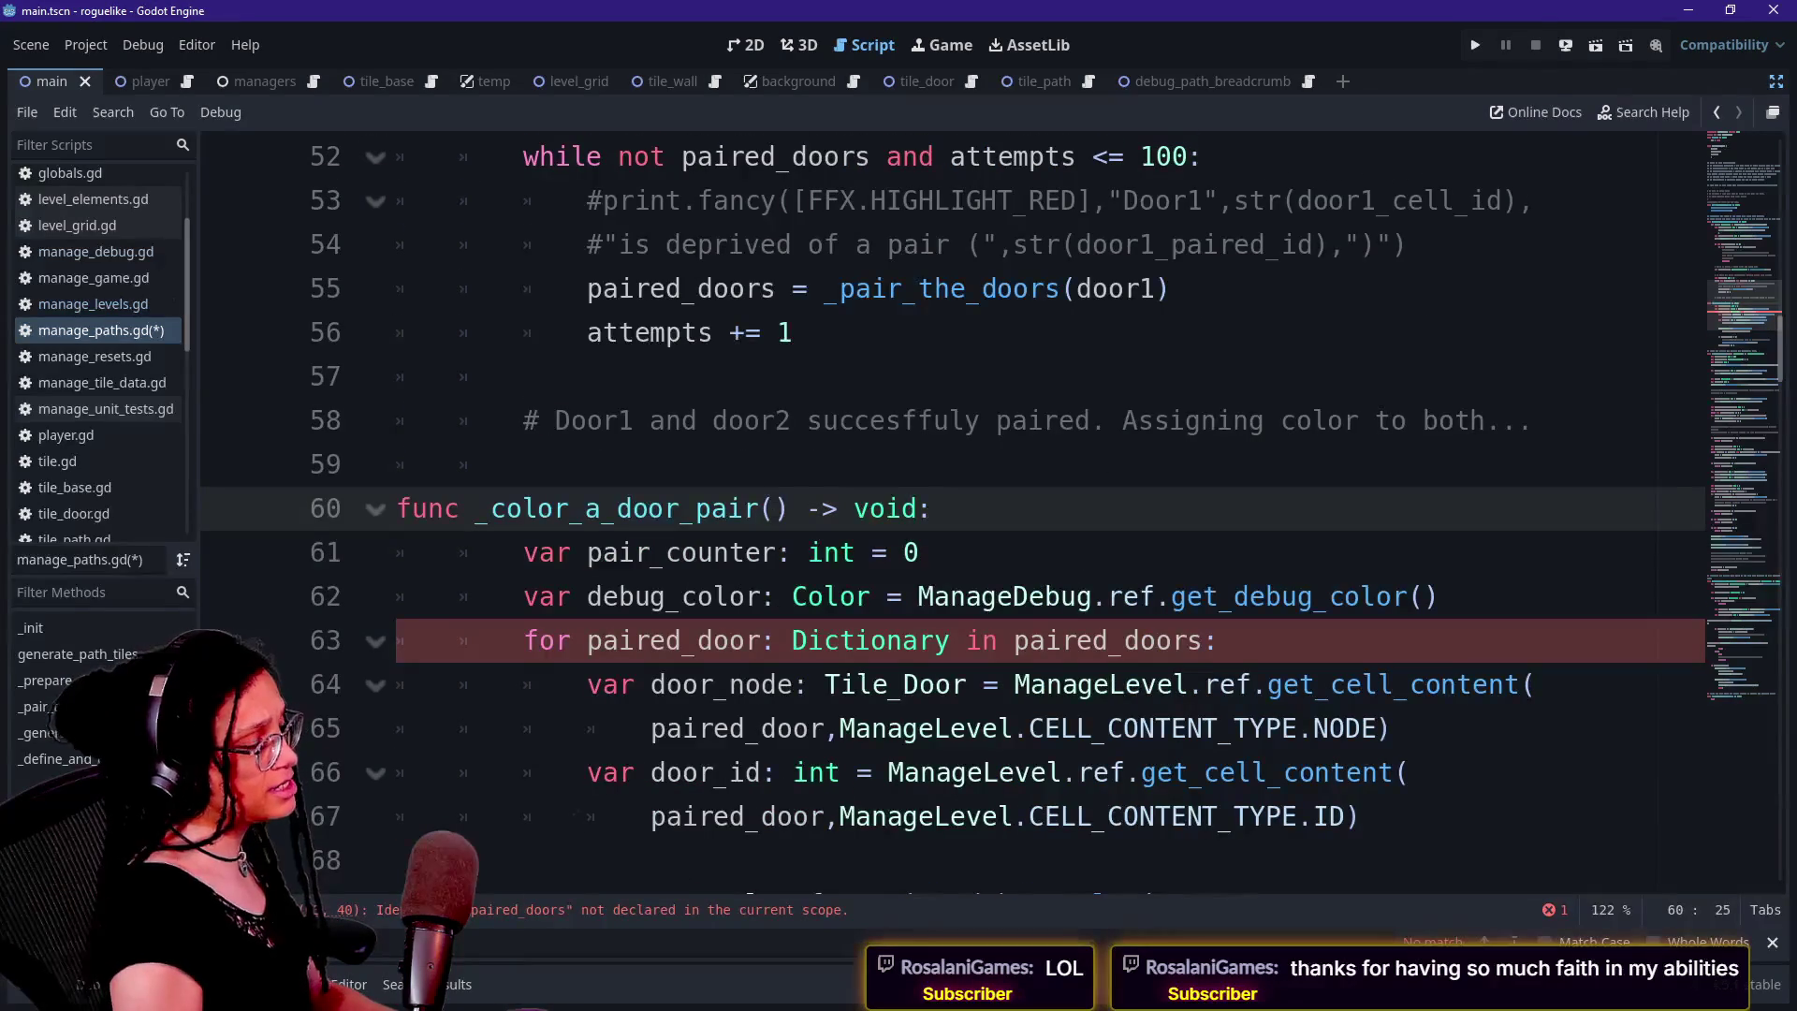
pyautogui.write('paired_doors: Dicri')
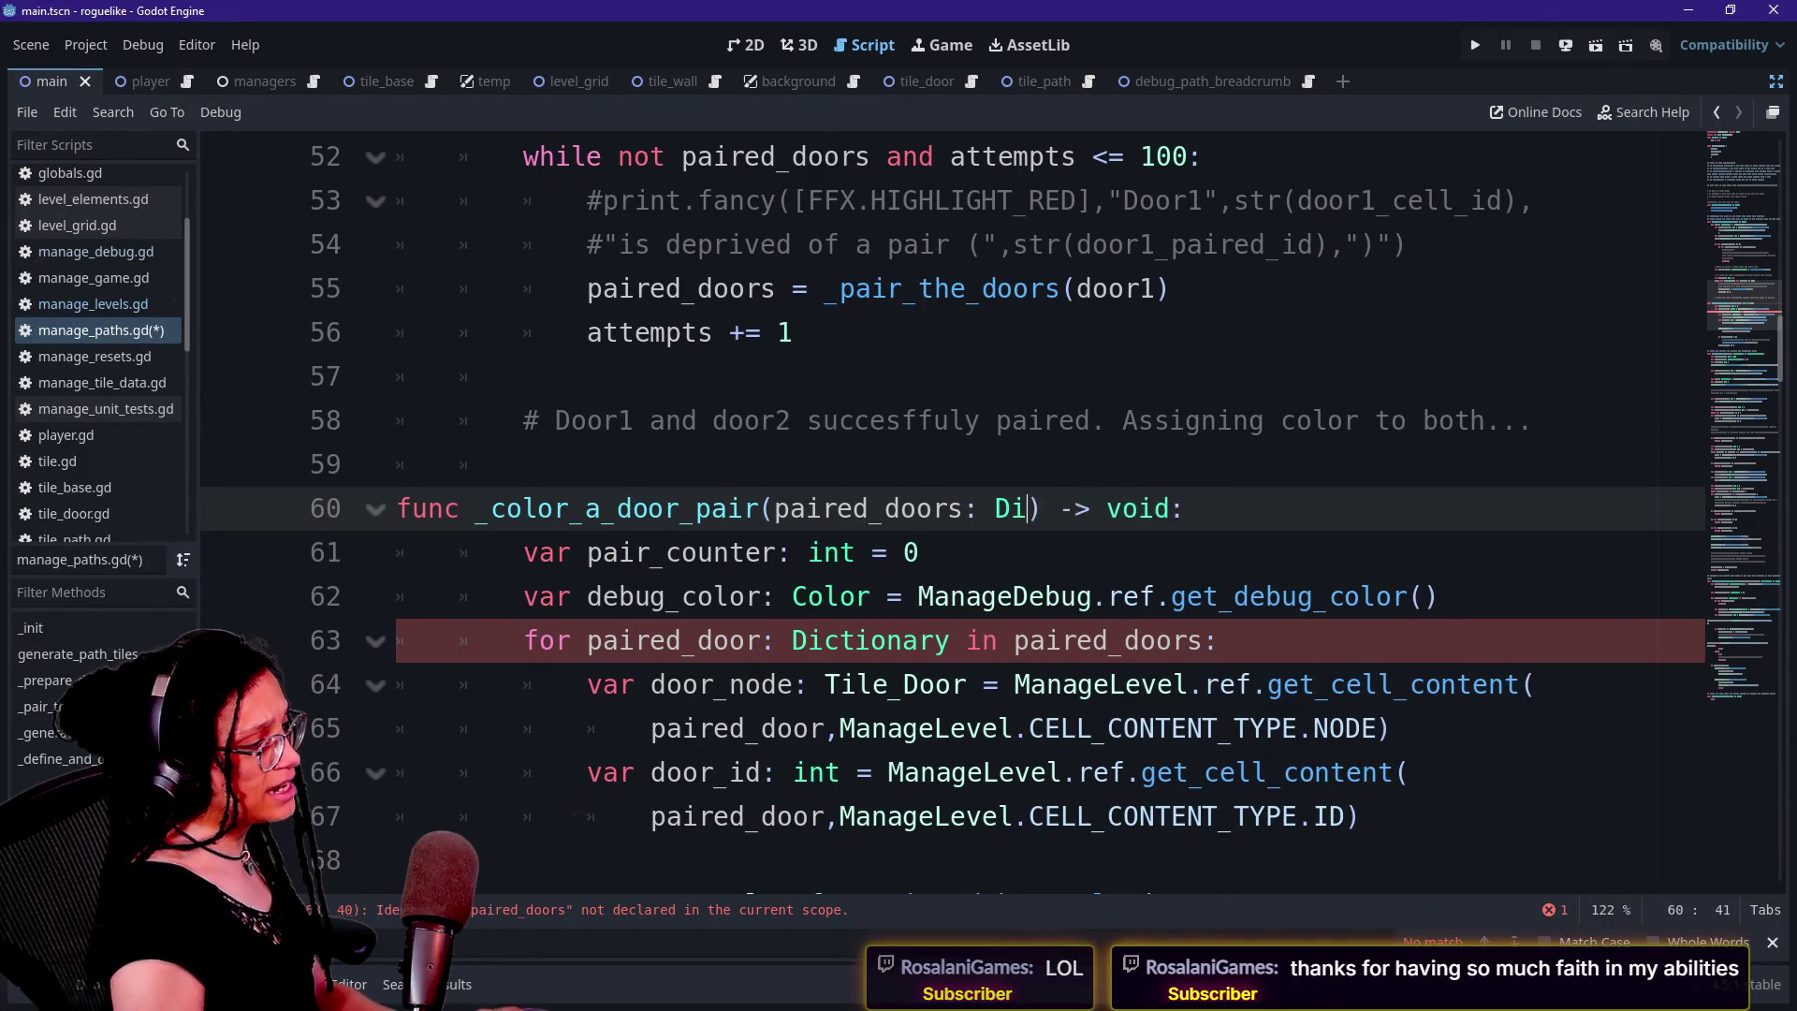
pyautogui.press('BackSpace')
pyautogui.press('BackSpace')
pyautogui.write('tionary')
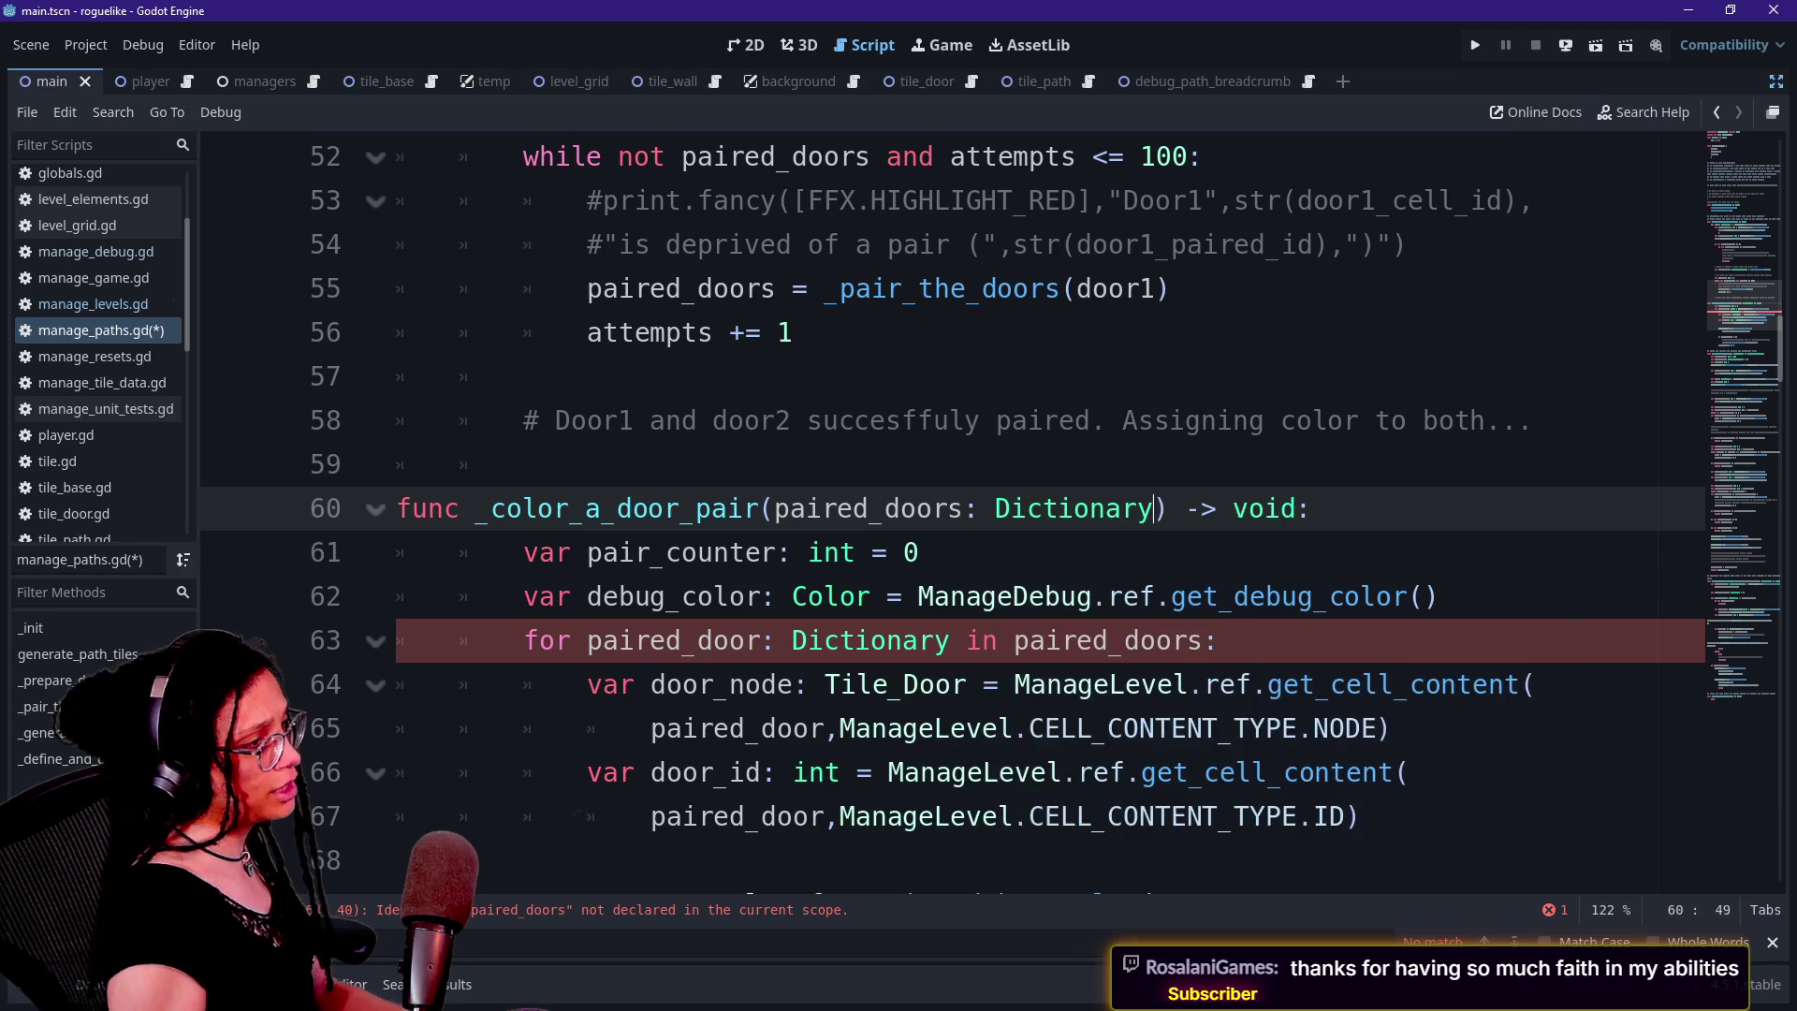
pyautogui.write('Array[')
pyautogui.hotkey('ctrl', 'Right')
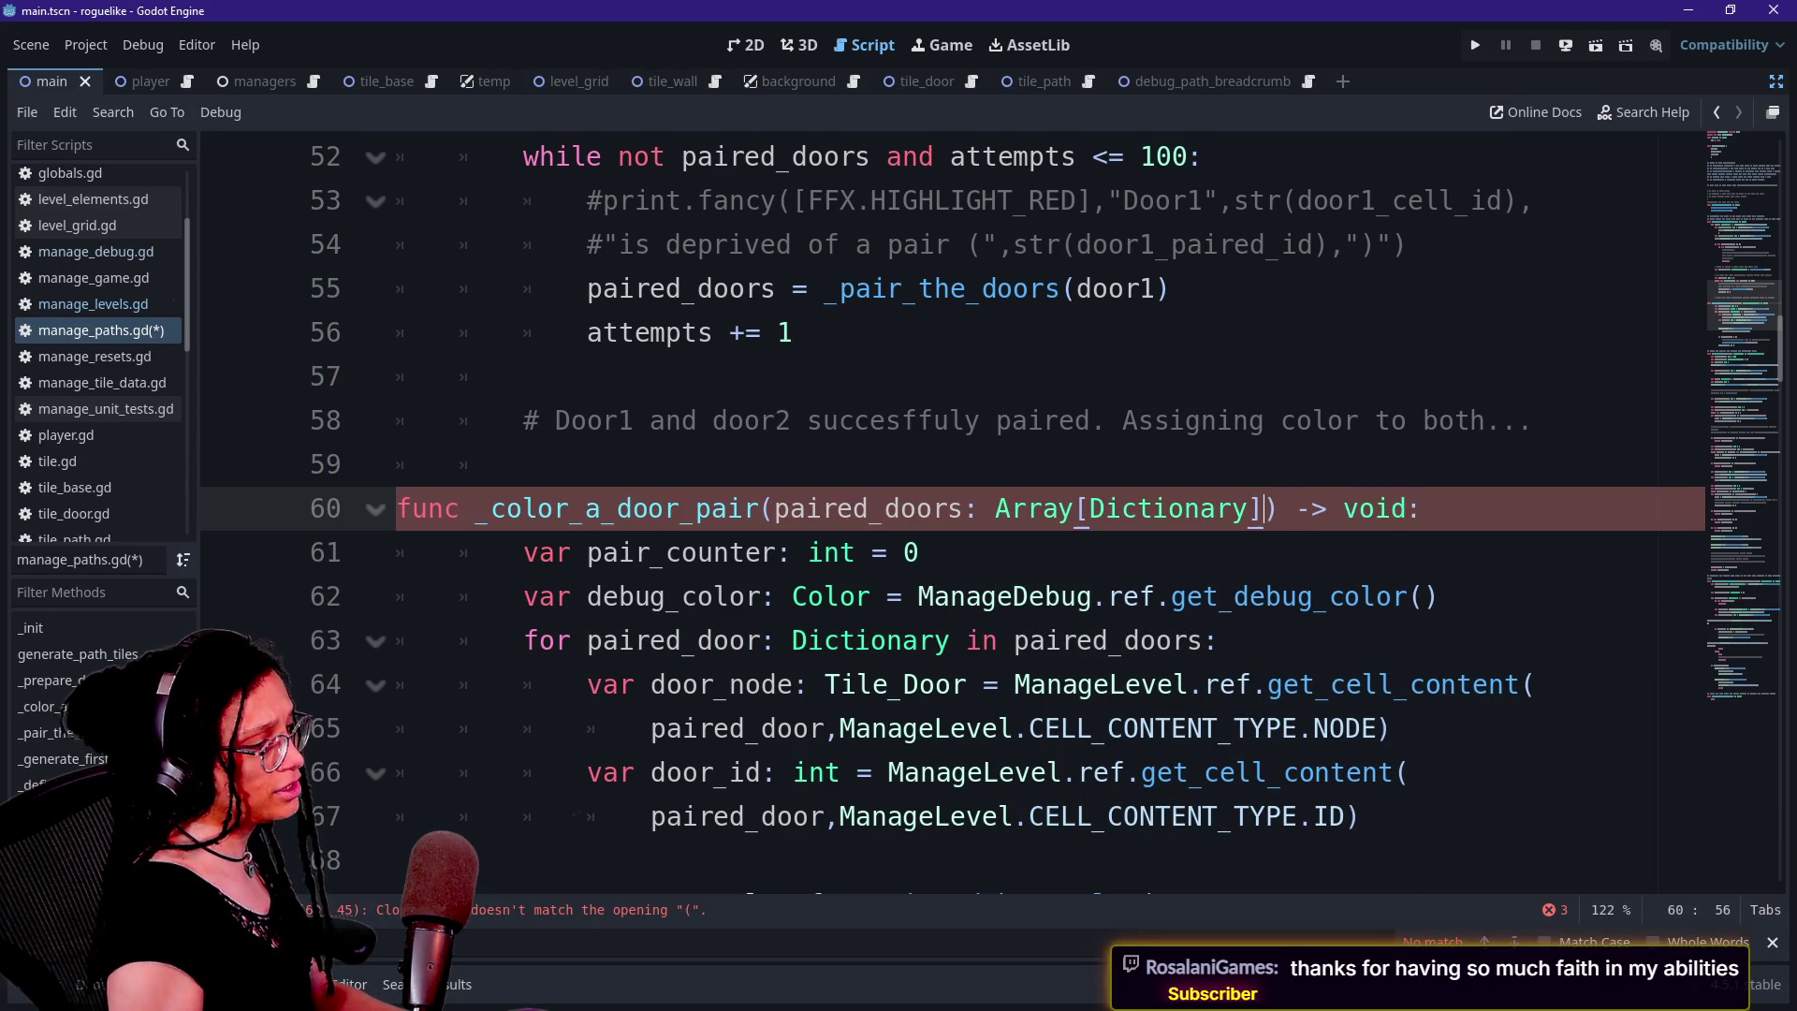
pyautogui.write(']')
pyautogui.click(524, 376)
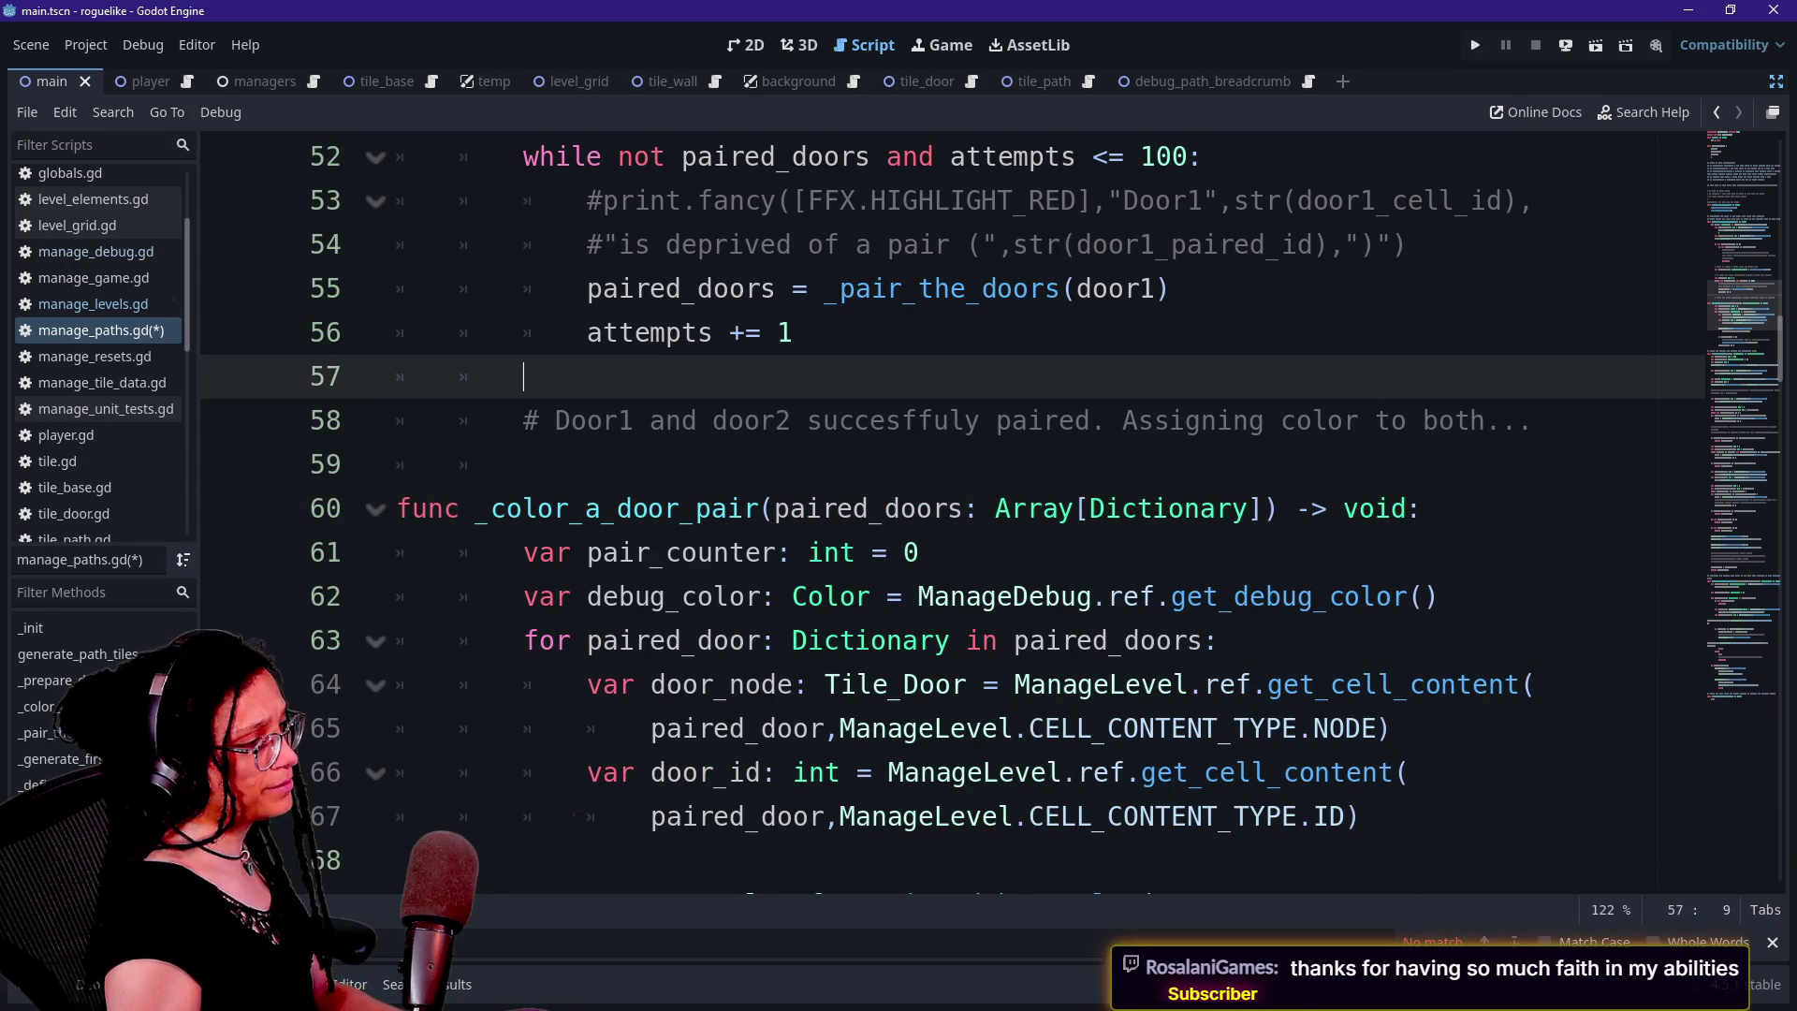
# Call _color_a_door_pair(paired_doors) on a new line below the pairing comment
pyautogui.scroll(1, 937, 505)
pyautogui.press('Down')
pyautogui.press('End')
pyautogui.press('Return')
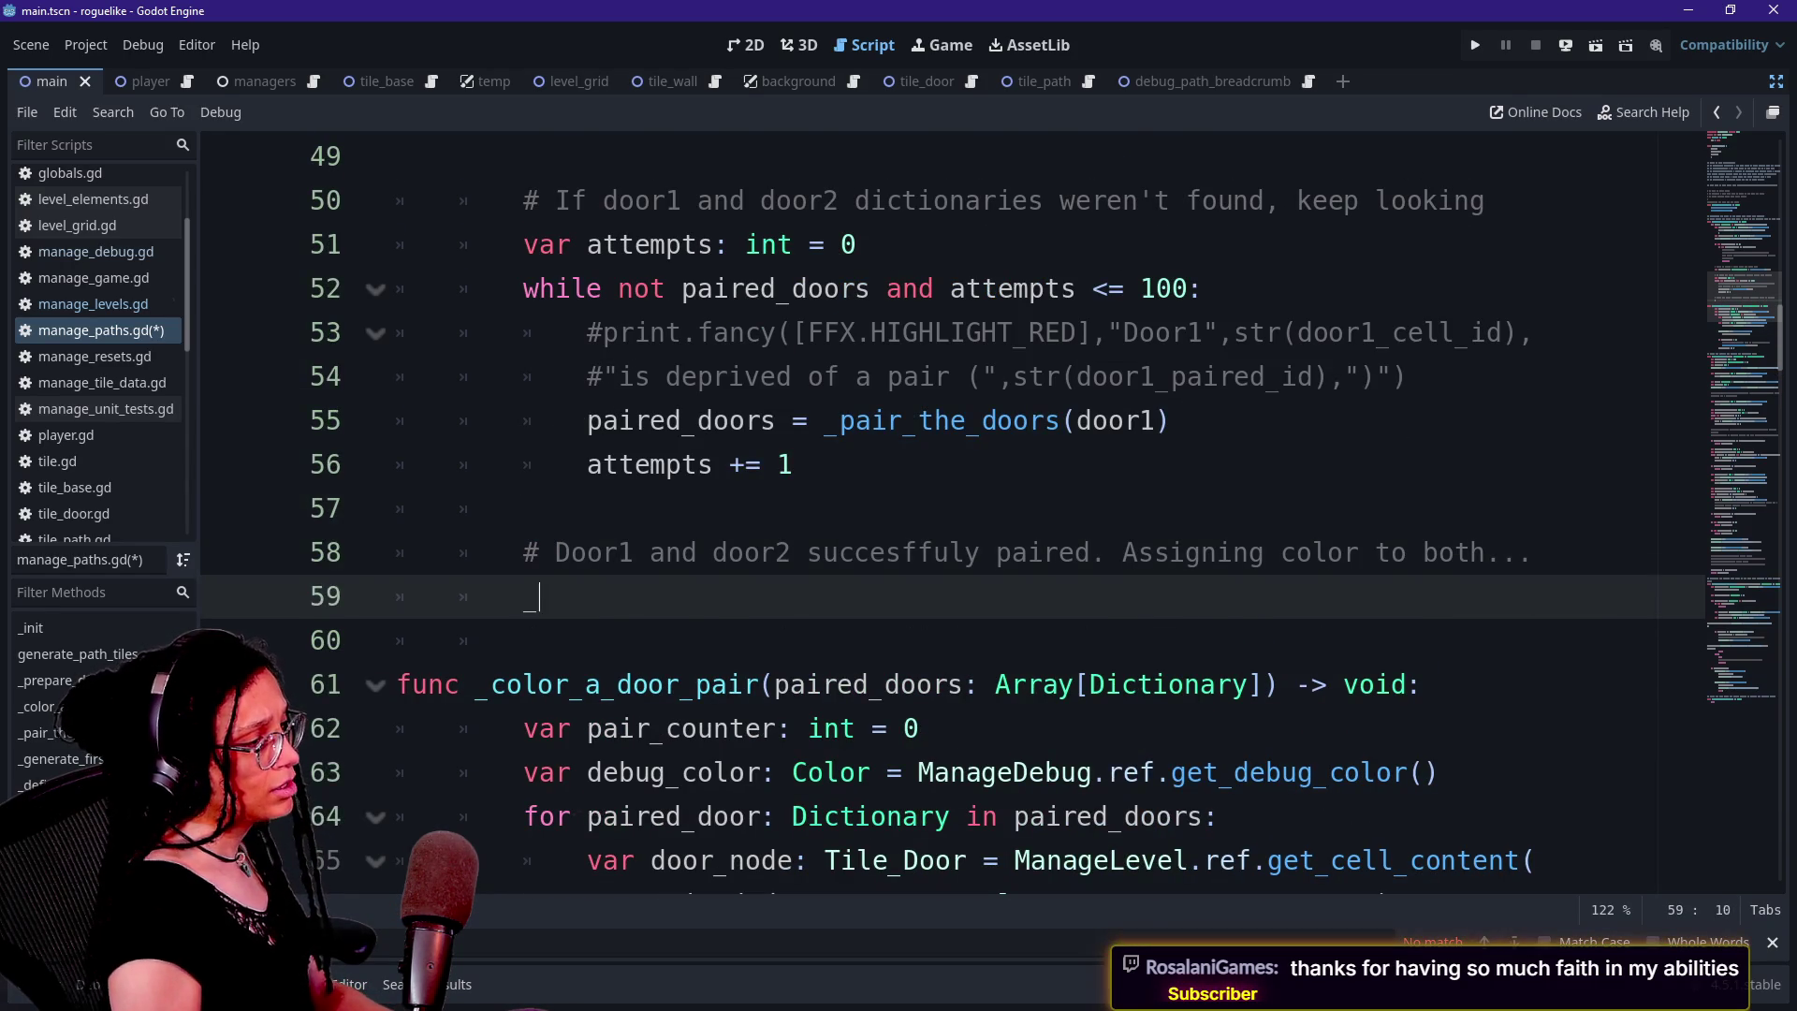
pyautogui.write('_color_a_')
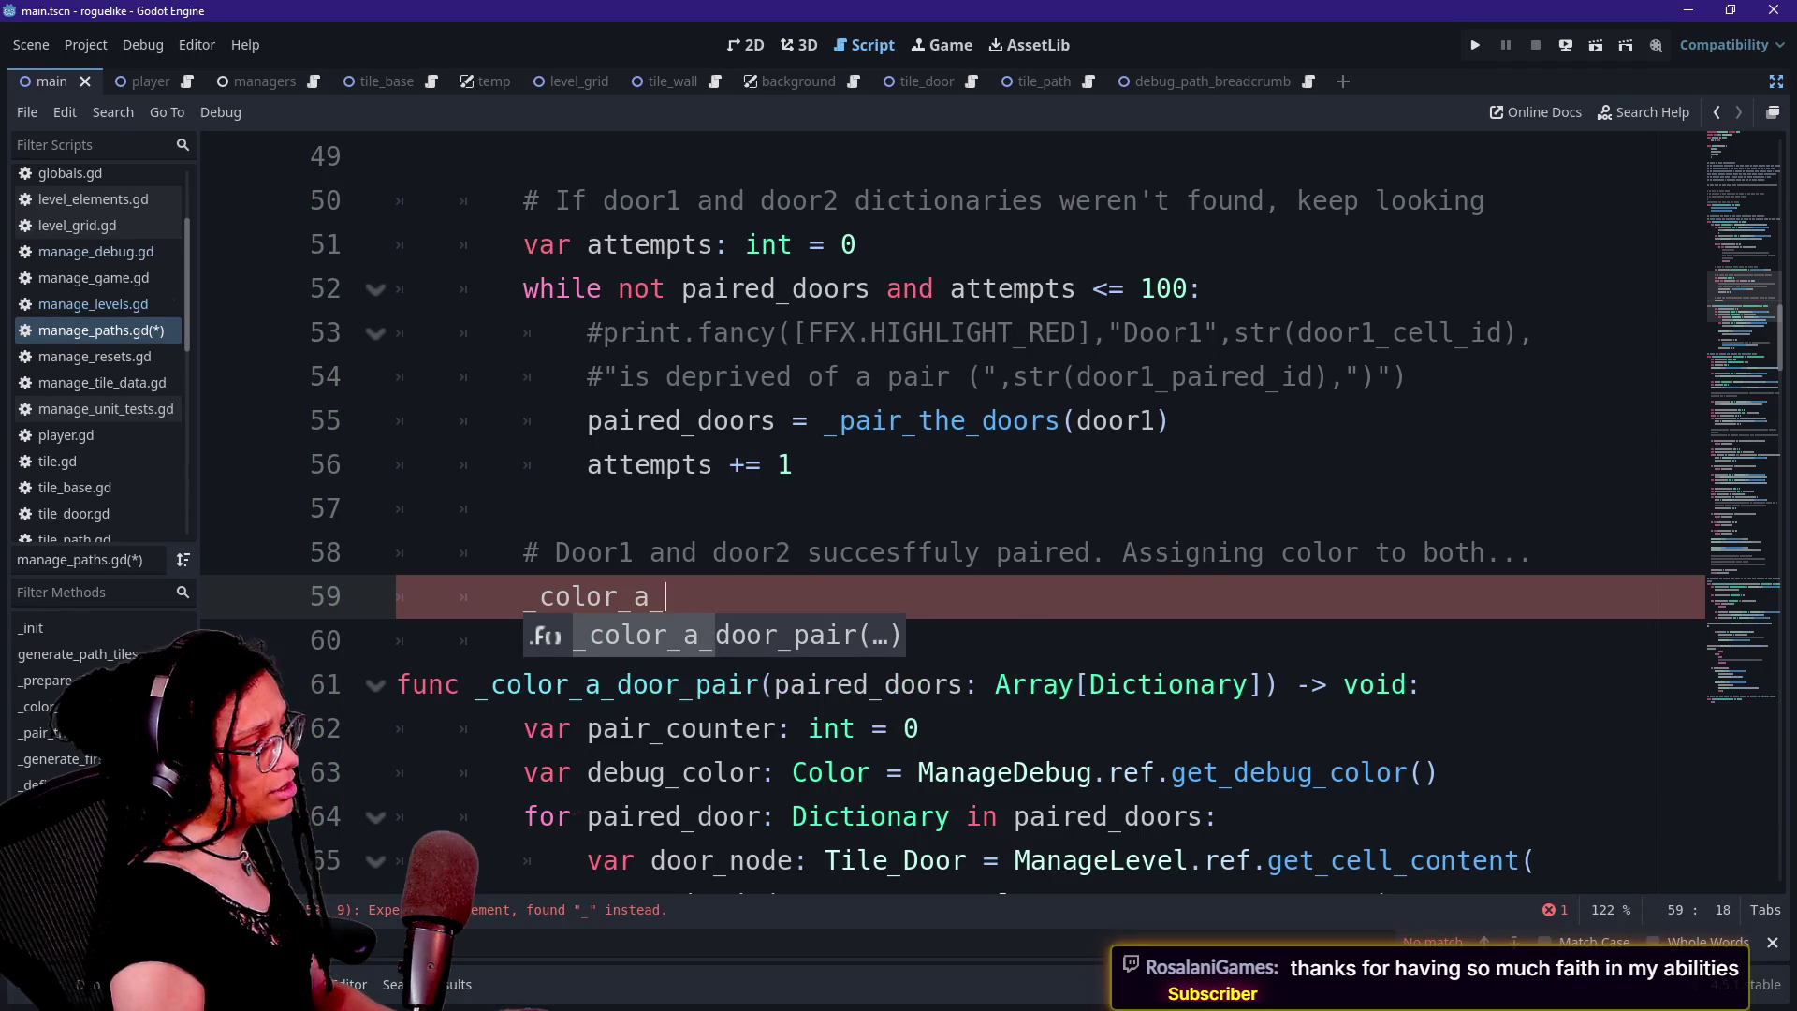
pyautogui.write('door_pair(')
pyautogui.write('P')
pyautogui.write('ired_doors')
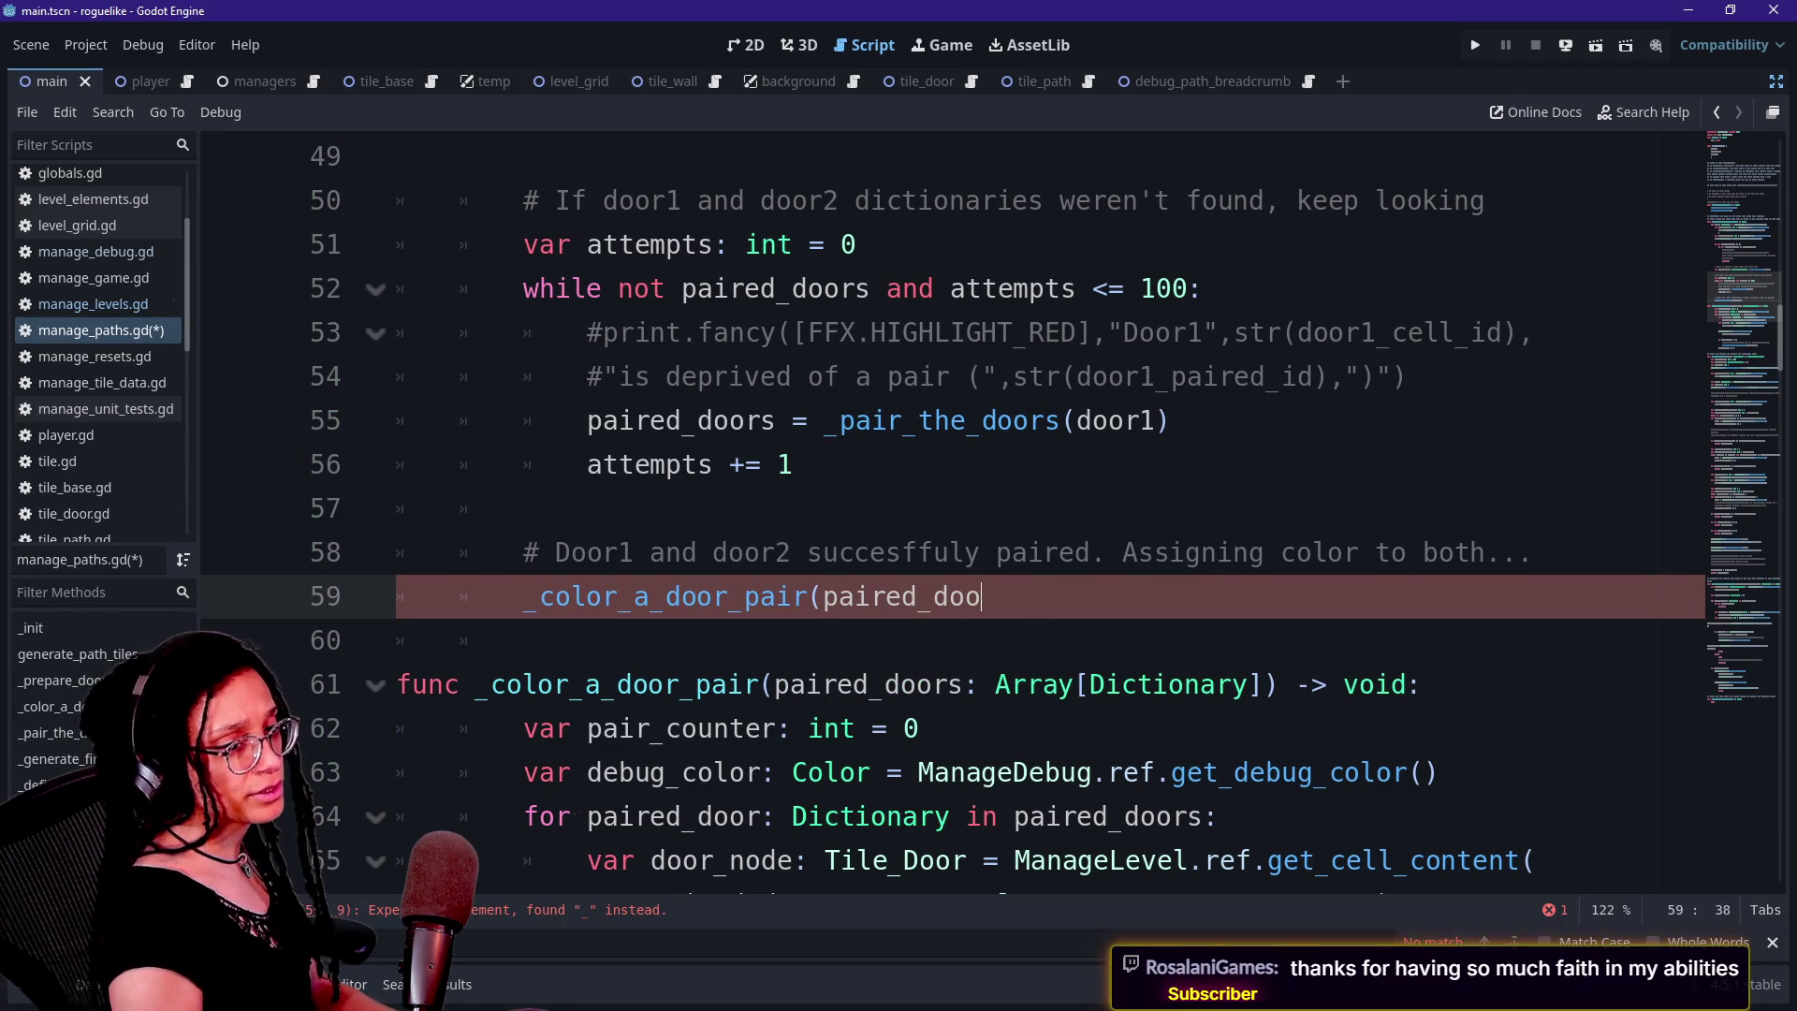
# Review the pairing code and mark lines 73–75 of the first-path block
pyautogui.press('Up')
pyautogui.press('Up')
pyautogui.press('Up')
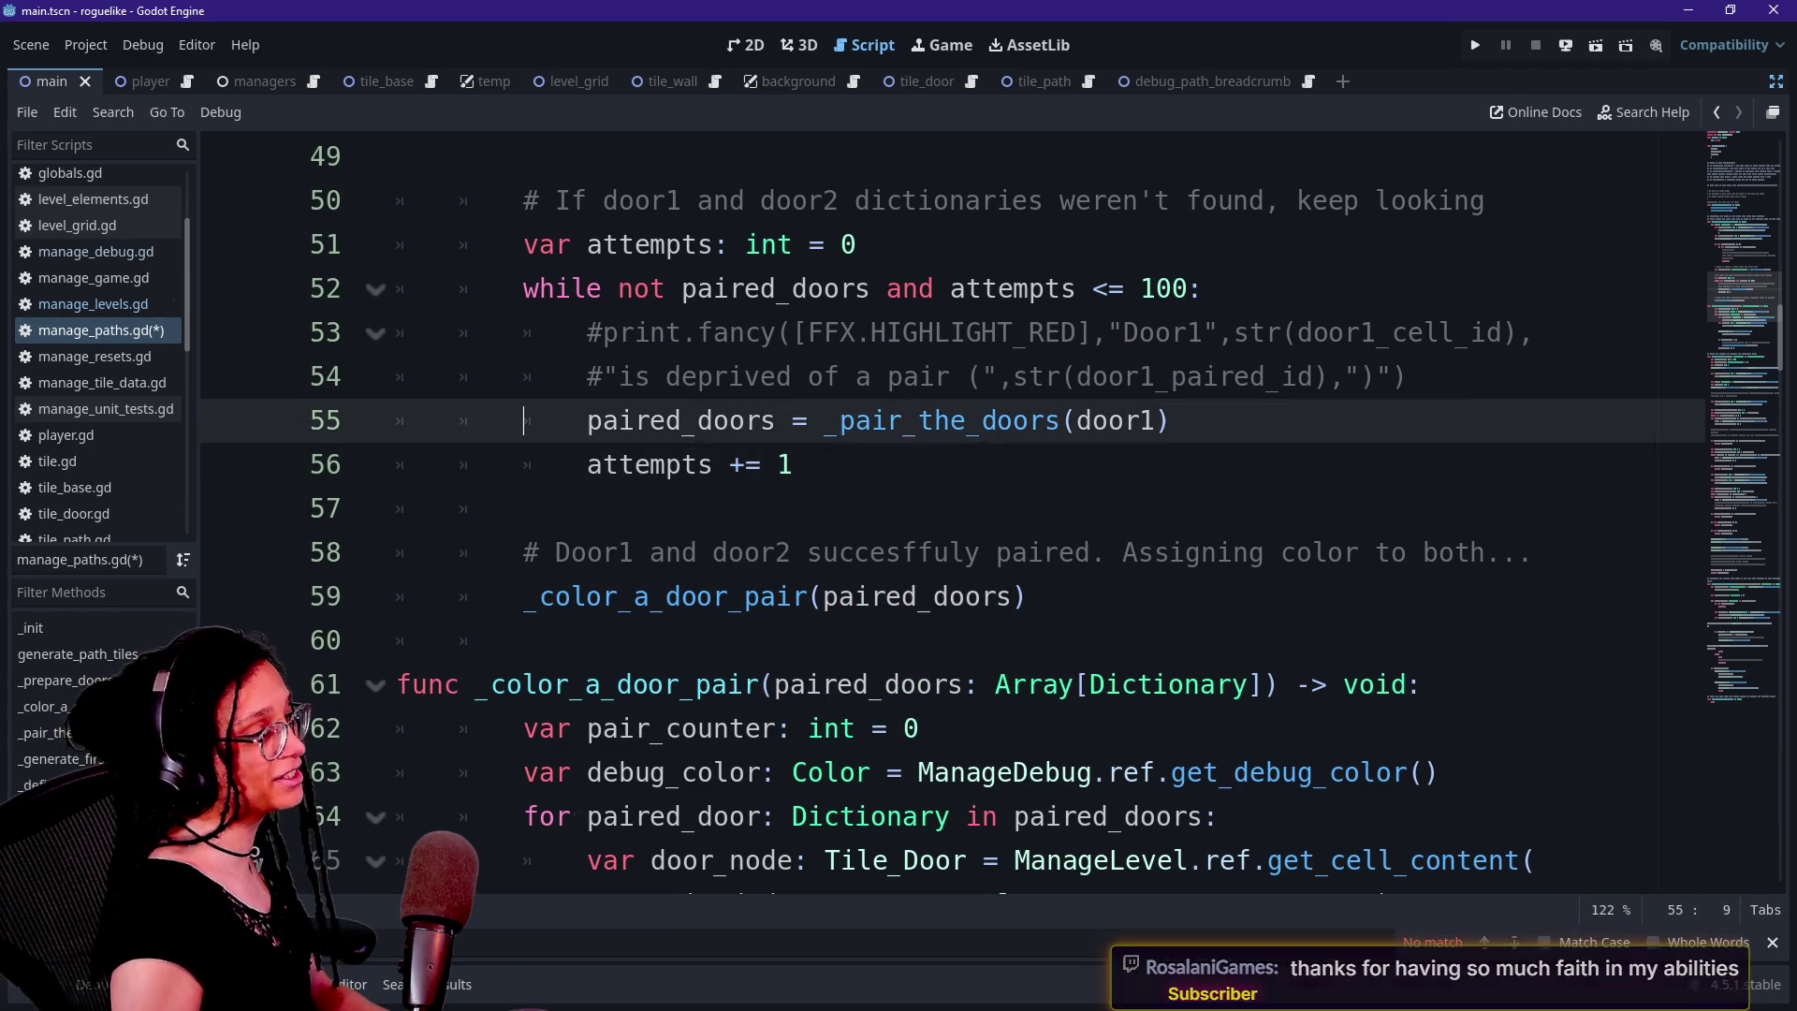
pyautogui.press('Up')
pyautogui.press('Up')
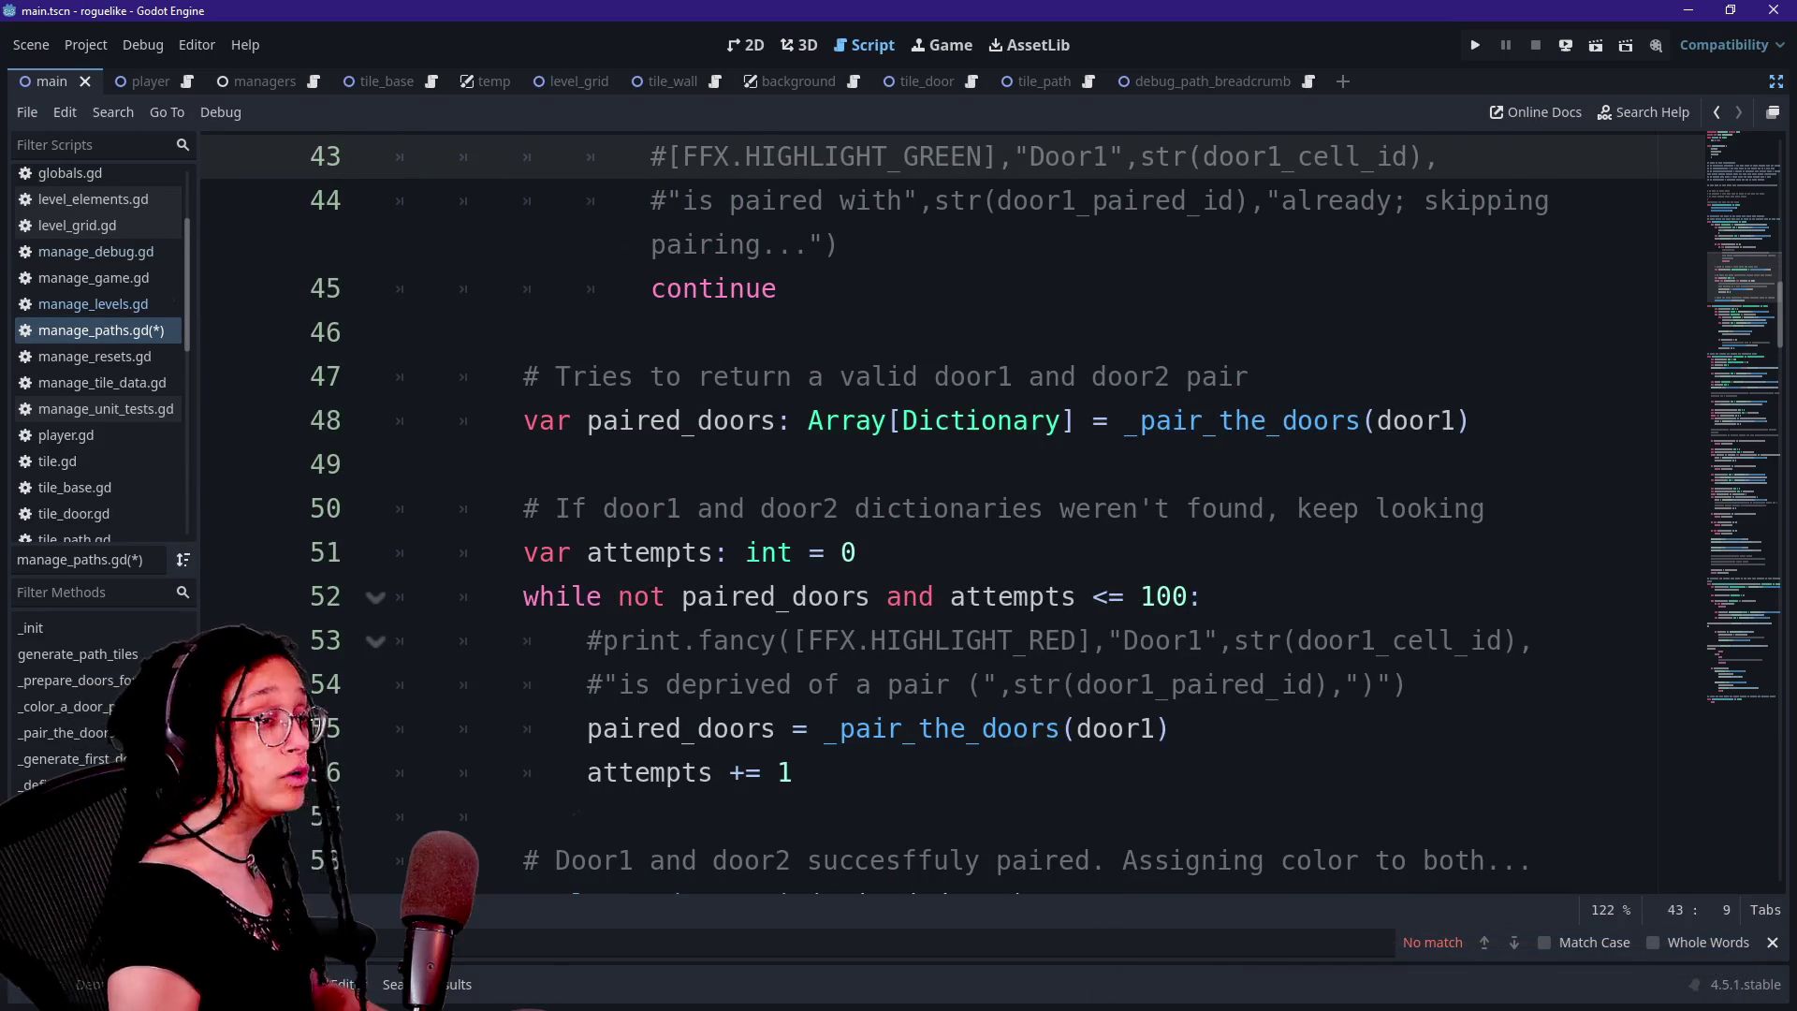
pyautogui.press('Down')
pyautogui.press('Down')
pyautogui.press('Down')
pyautogui.press('Down')
pyautogui.scroll(-1, 951, 510)
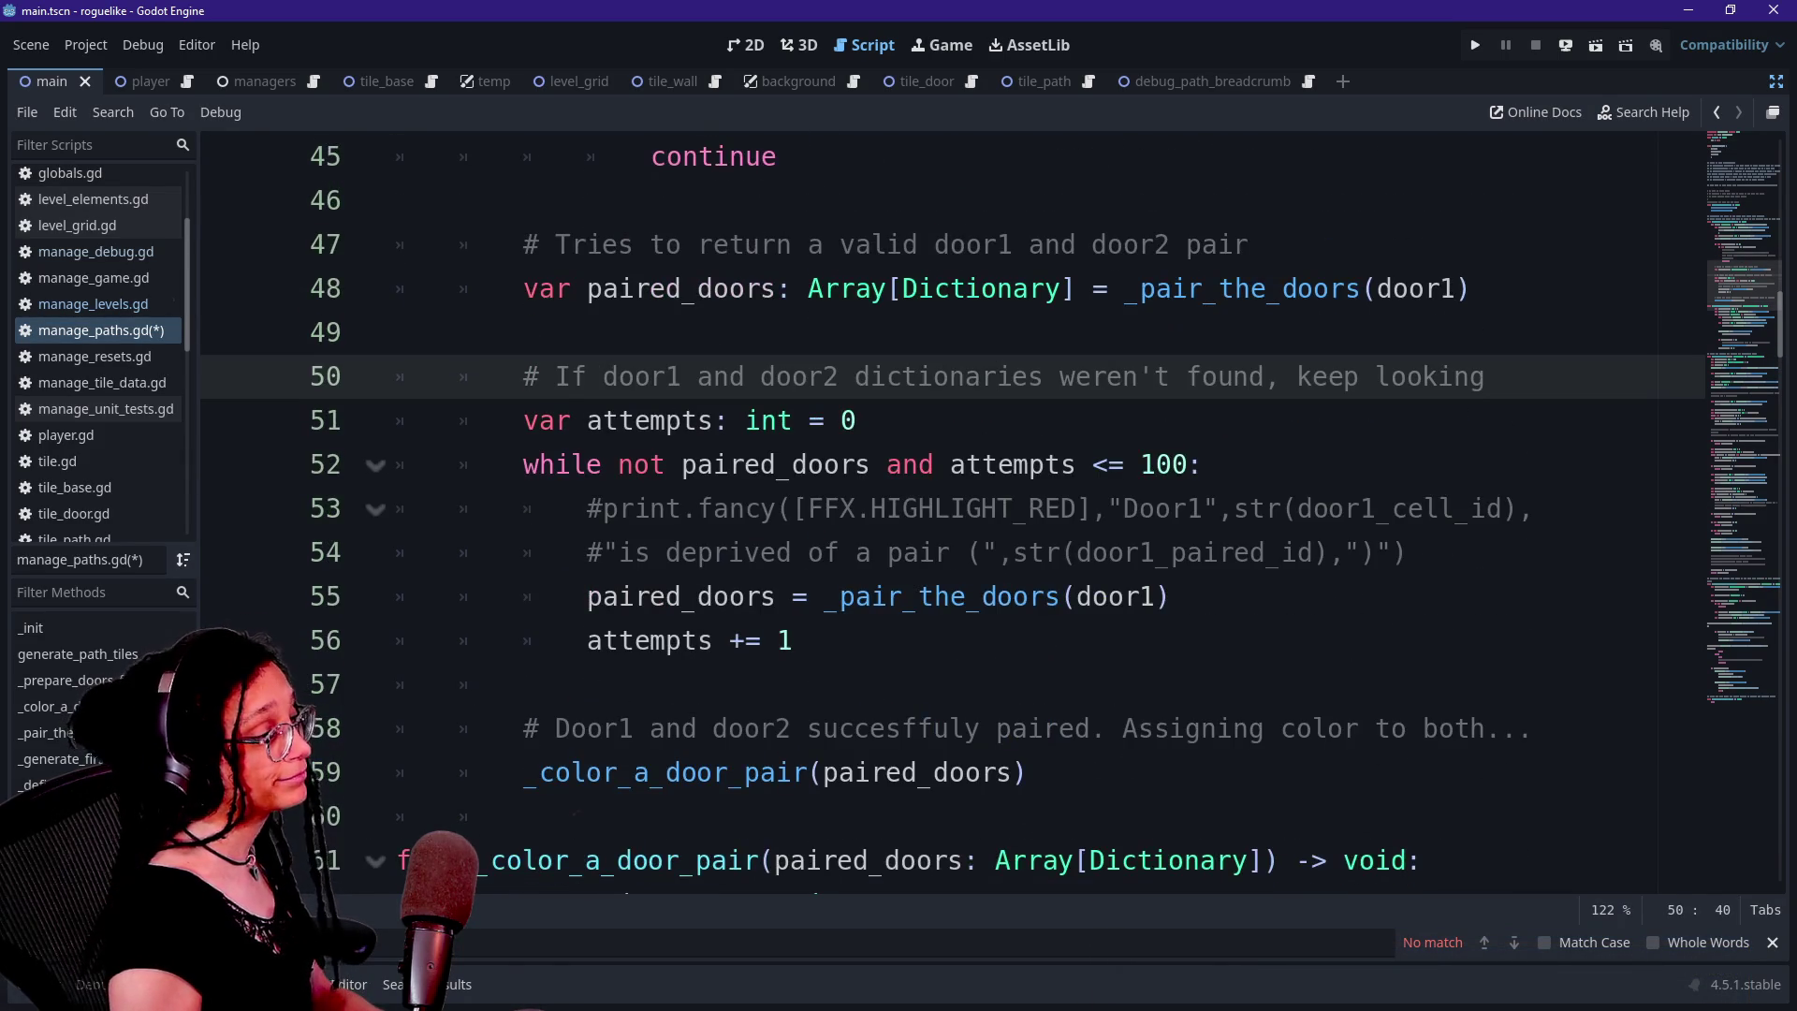
pyautogui.scroll(-2, 887, 684)
pyautogui.click(886, 684)
pyautogui.scroll(-4, 887, 685)
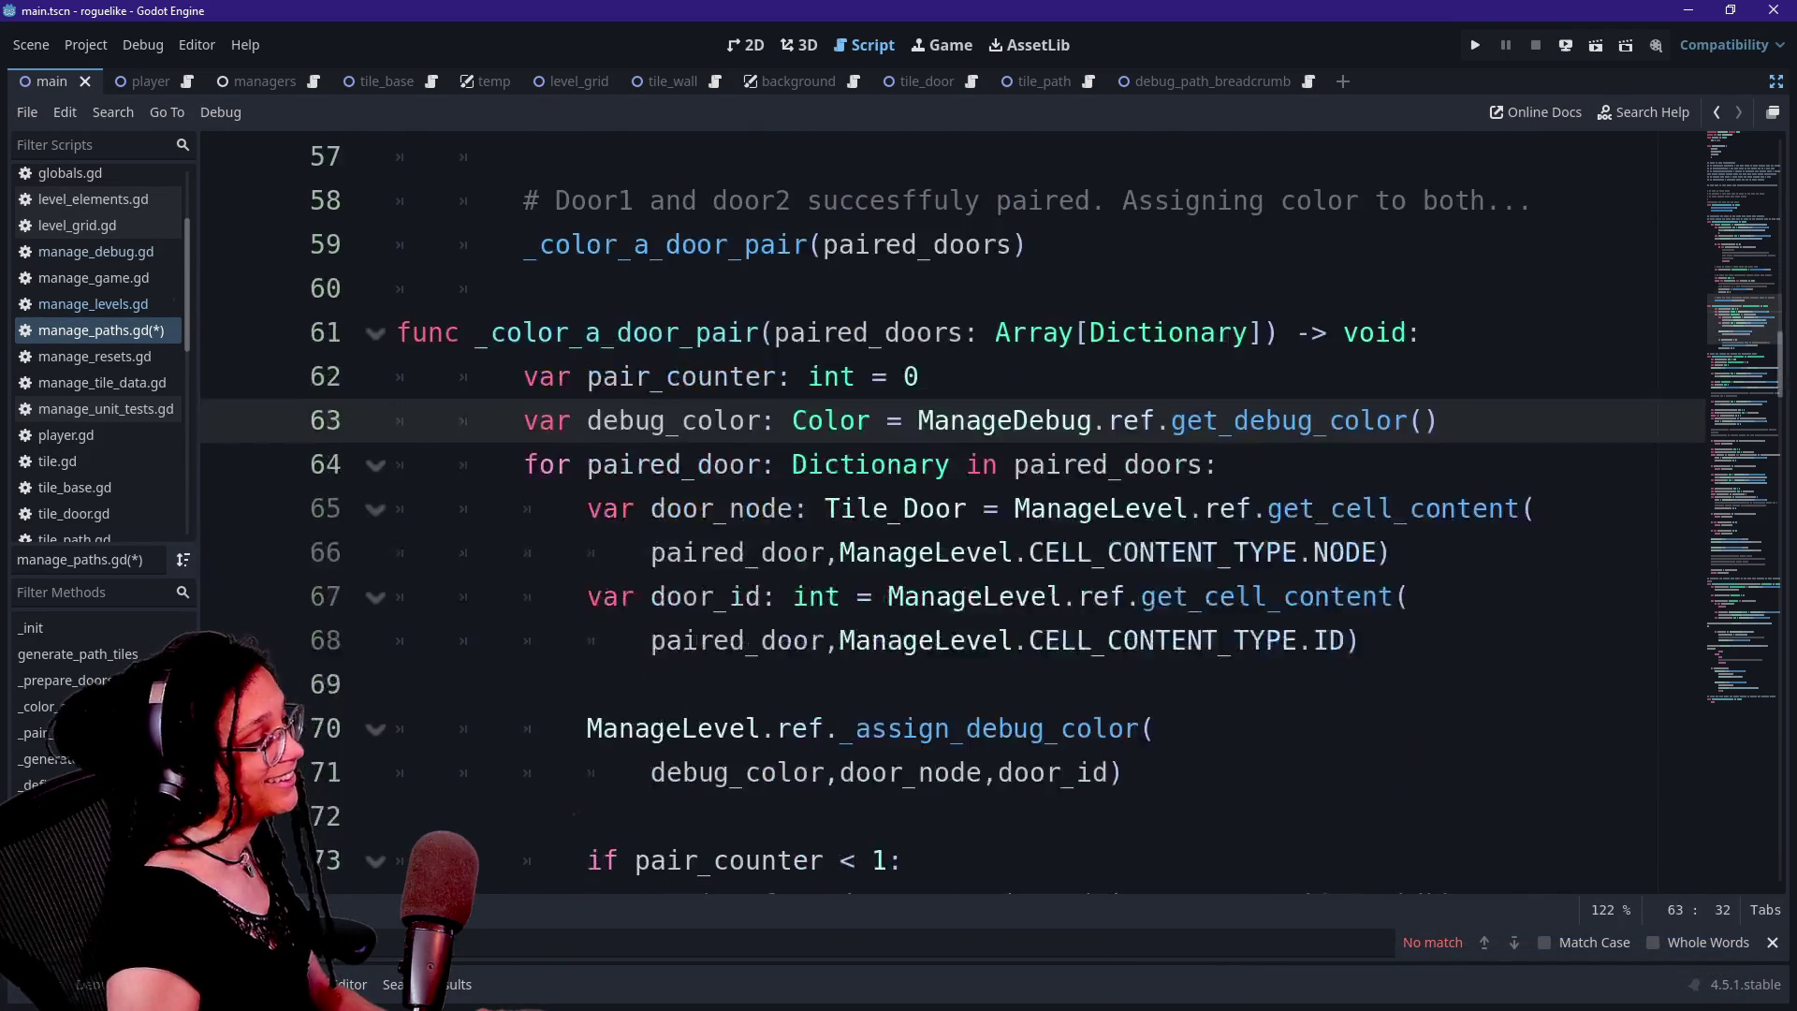
pyautogui.scroll(-2, 951, 510)
pyautogui.click(650, 377)
pyautogui.moveTo(587, 332); pyautogui.dragTo(802, 421)
pyautogui.click(397, 508)
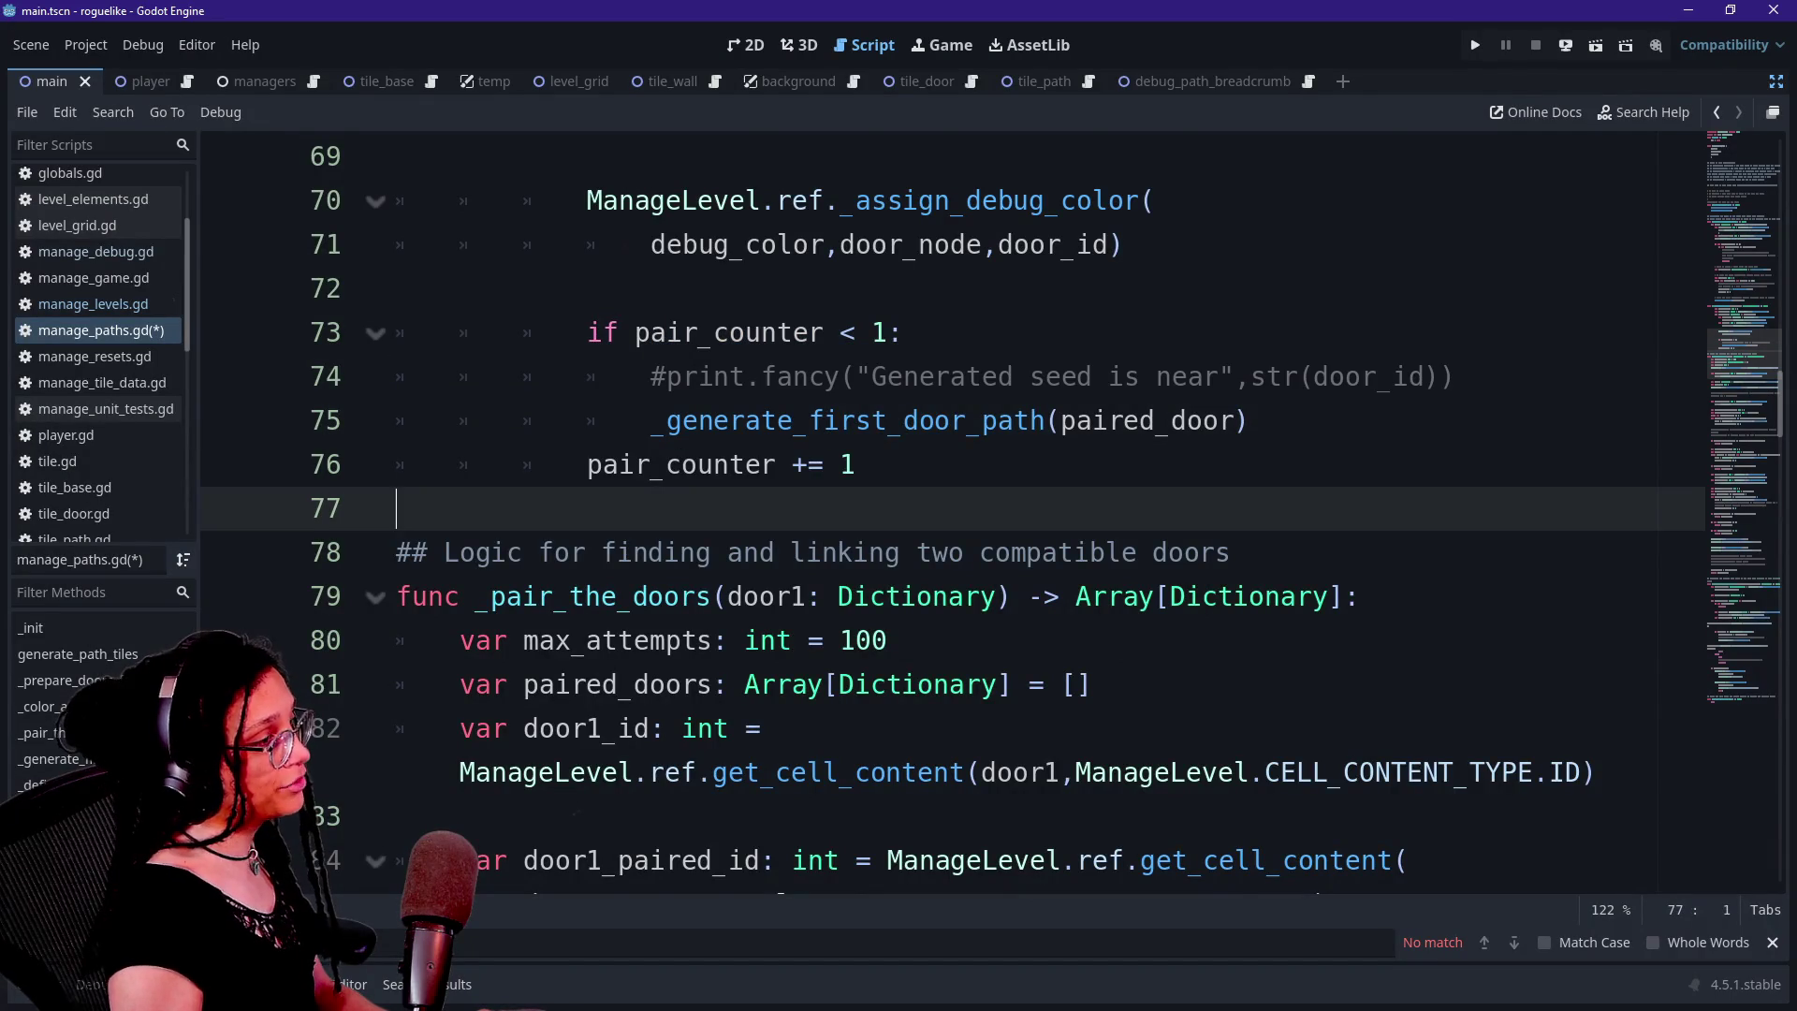
pyautogui.scroll(1, 397, 508)
# Select _generate_first_door_path and the first-path block lines, then place the cursor in line 61's function name
pyautogui.doubleClick(749, 553)
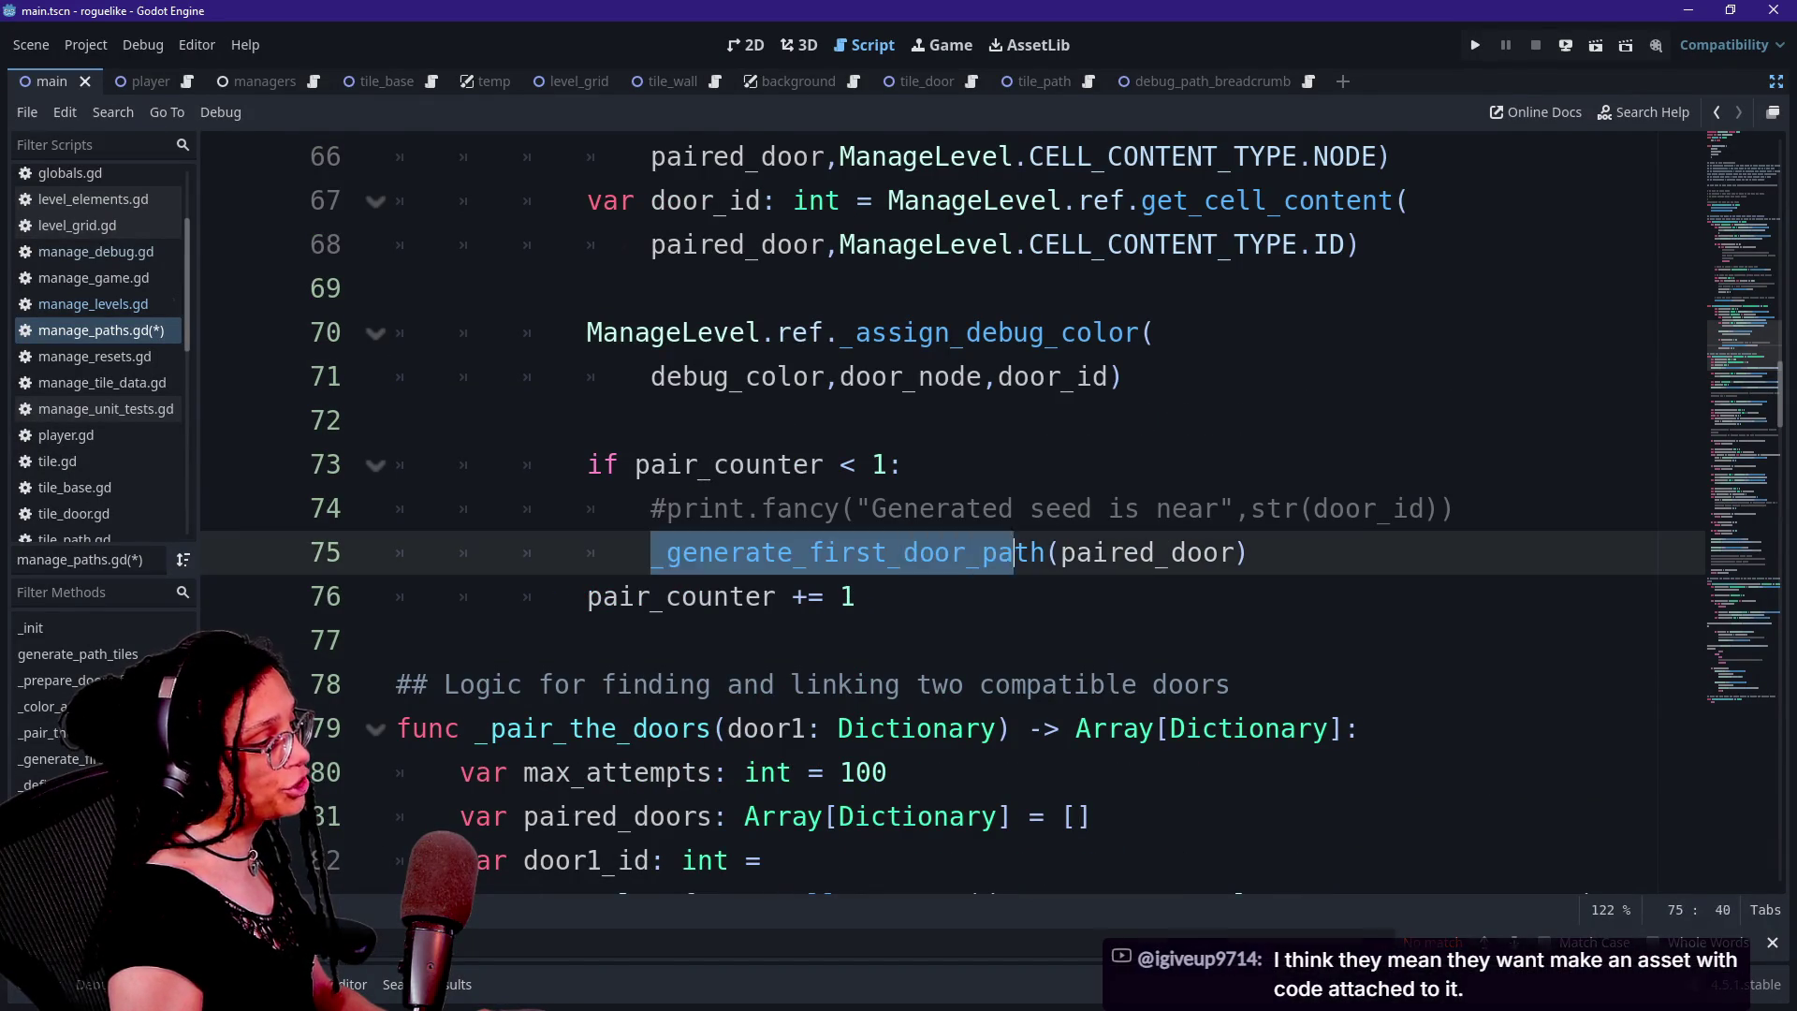
pyautogui.moveTo(861, 597); pyautogui.dragTo(587, 464)
pyautogui.click(397, 420)
pyautogui.moveTo(397, 420); pyautogui.dragTo(856, 597)
pyautogui.scroll(2, 857, 596)
pyautogui.click(856, 596)
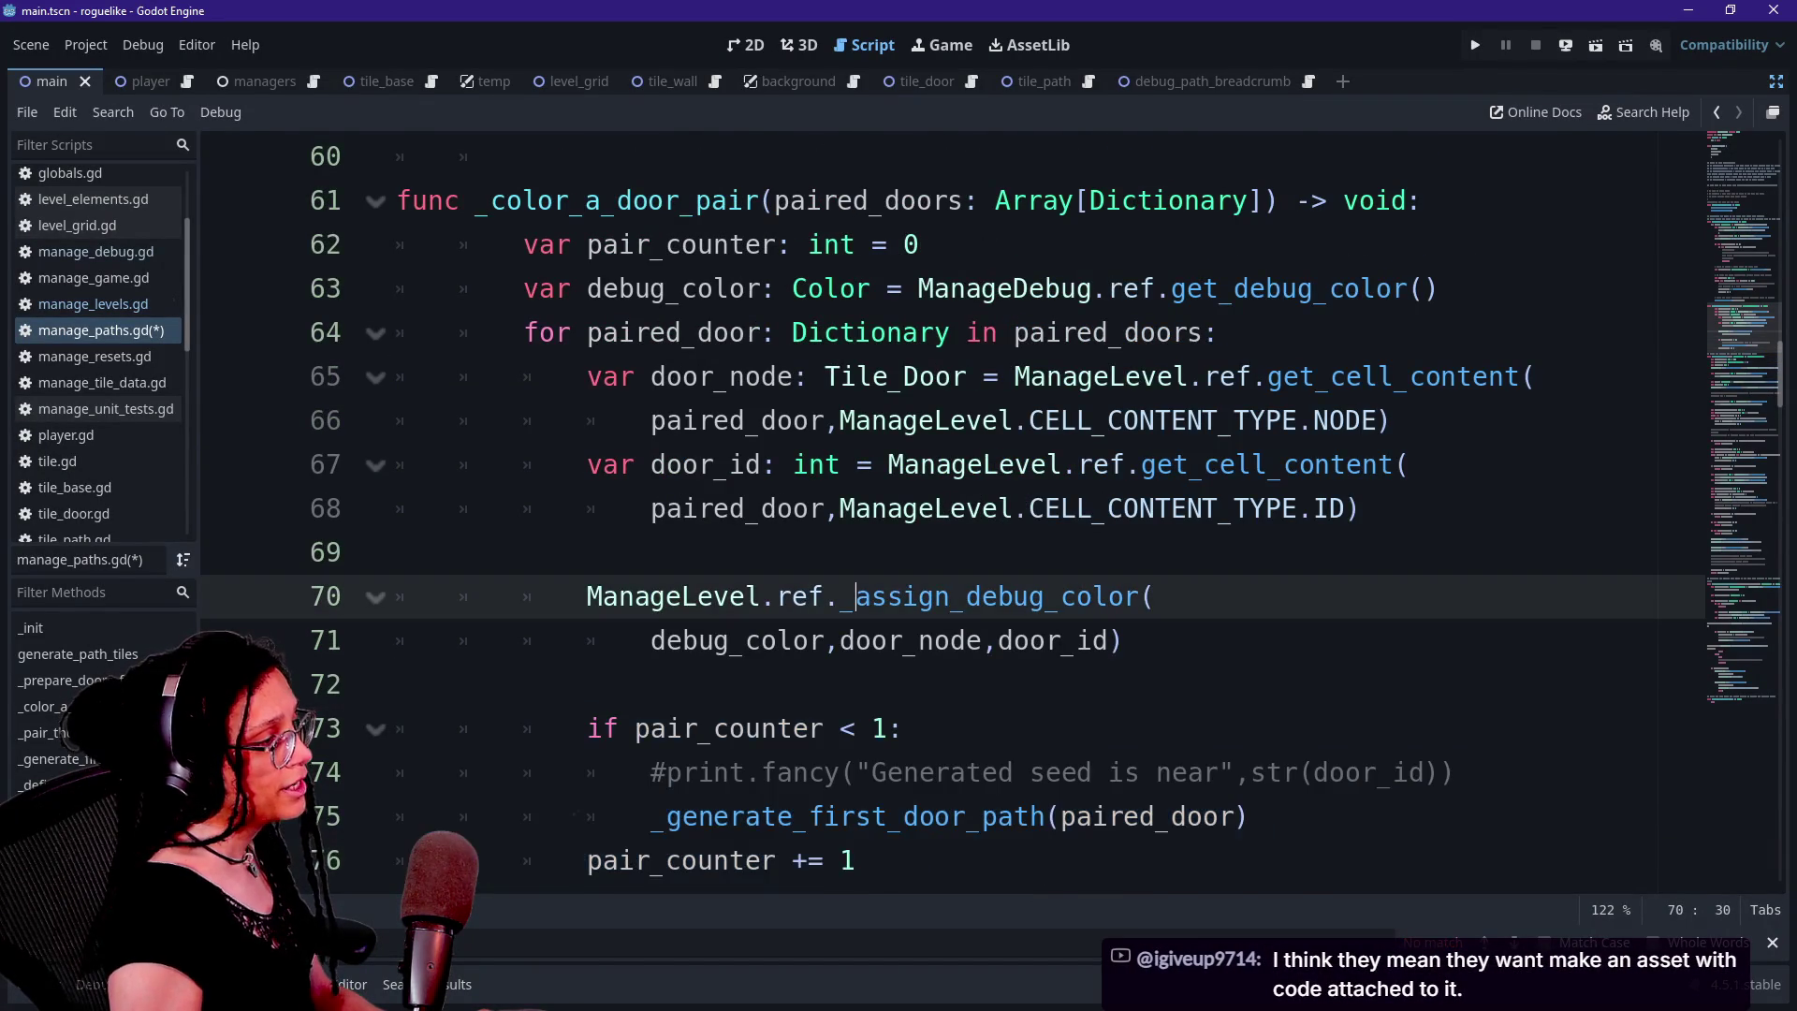
pyautogui.scroll(2, 855, 597)
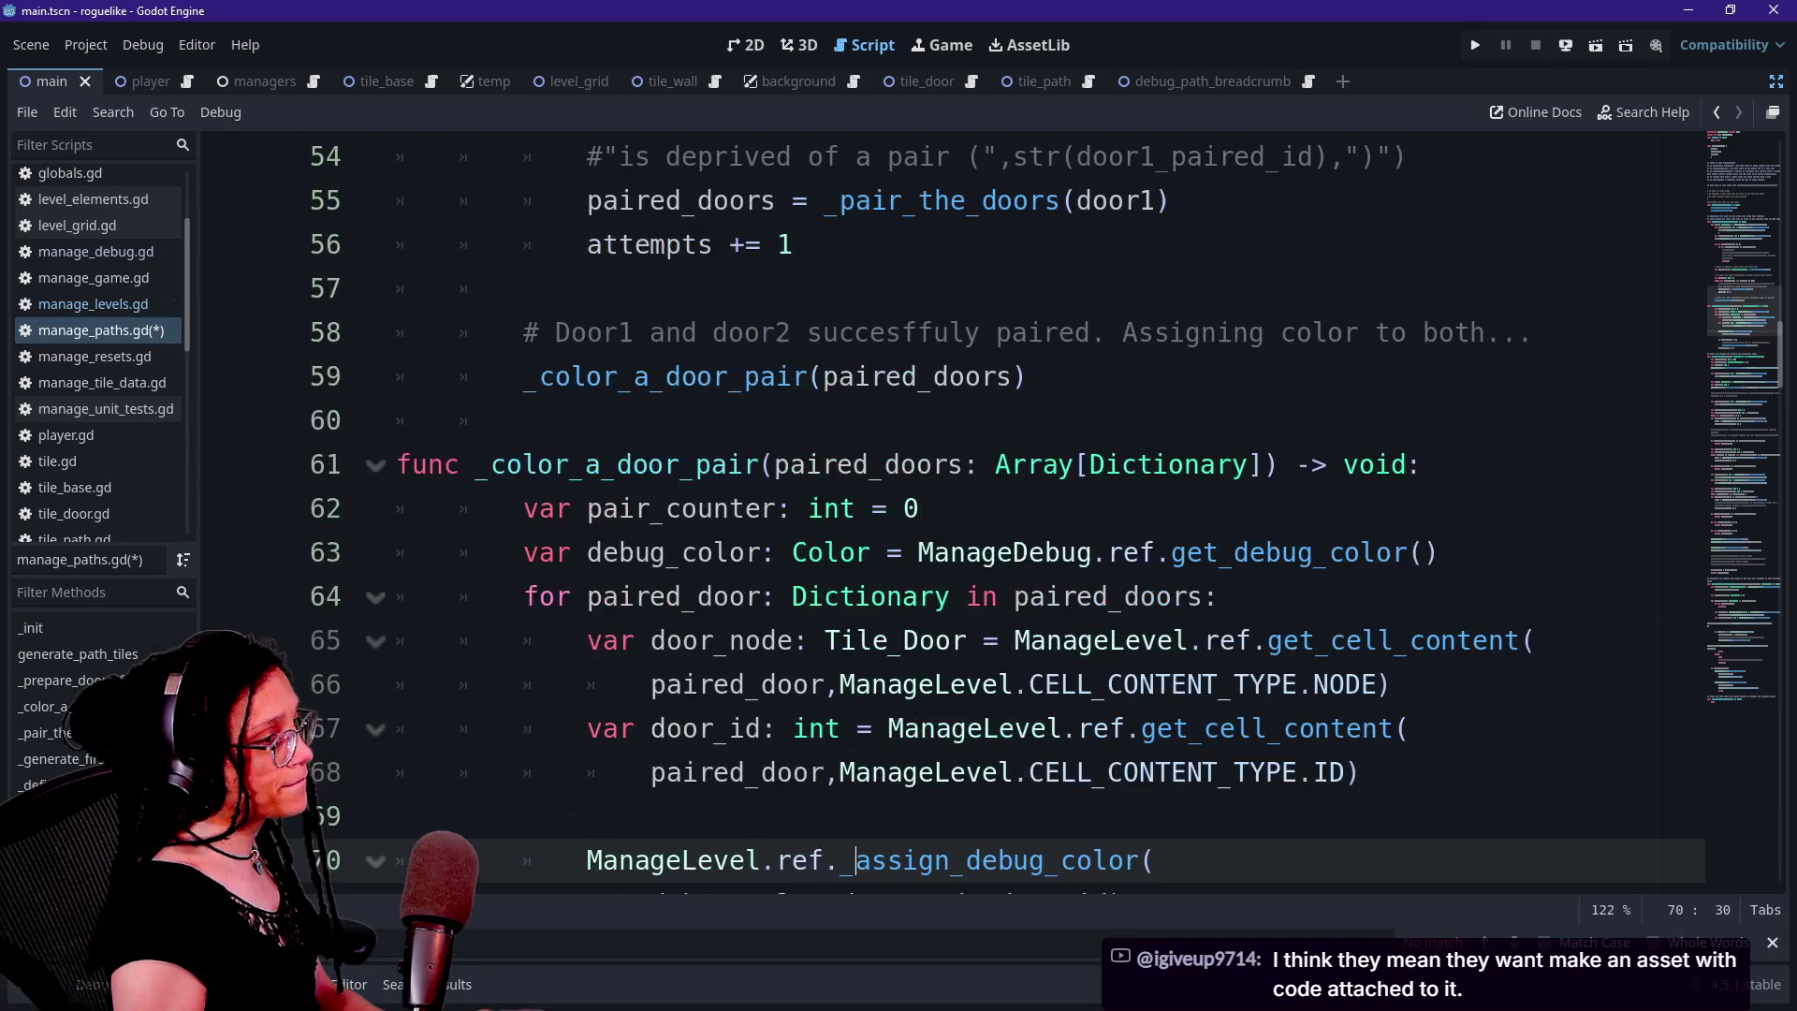
pyautogui.click(490, 464)
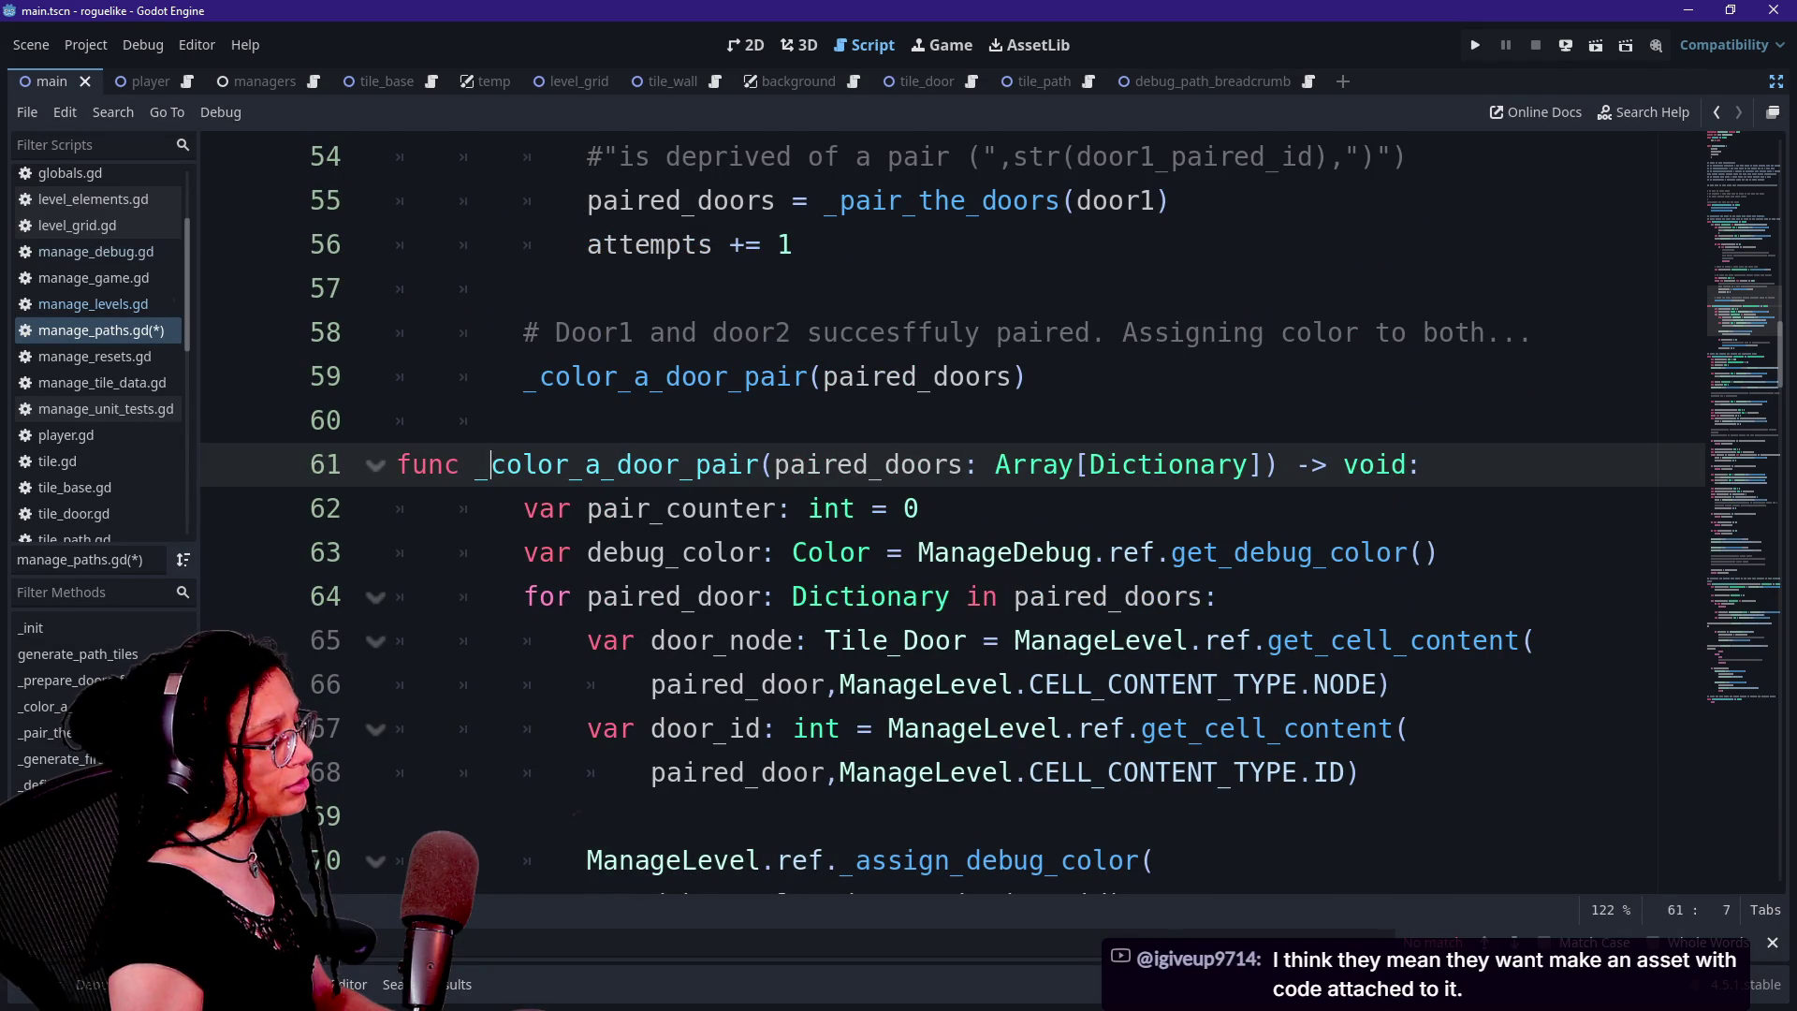
# Try renaming the colouring function and its call, then undo the rename
pyautogui.write('ed')
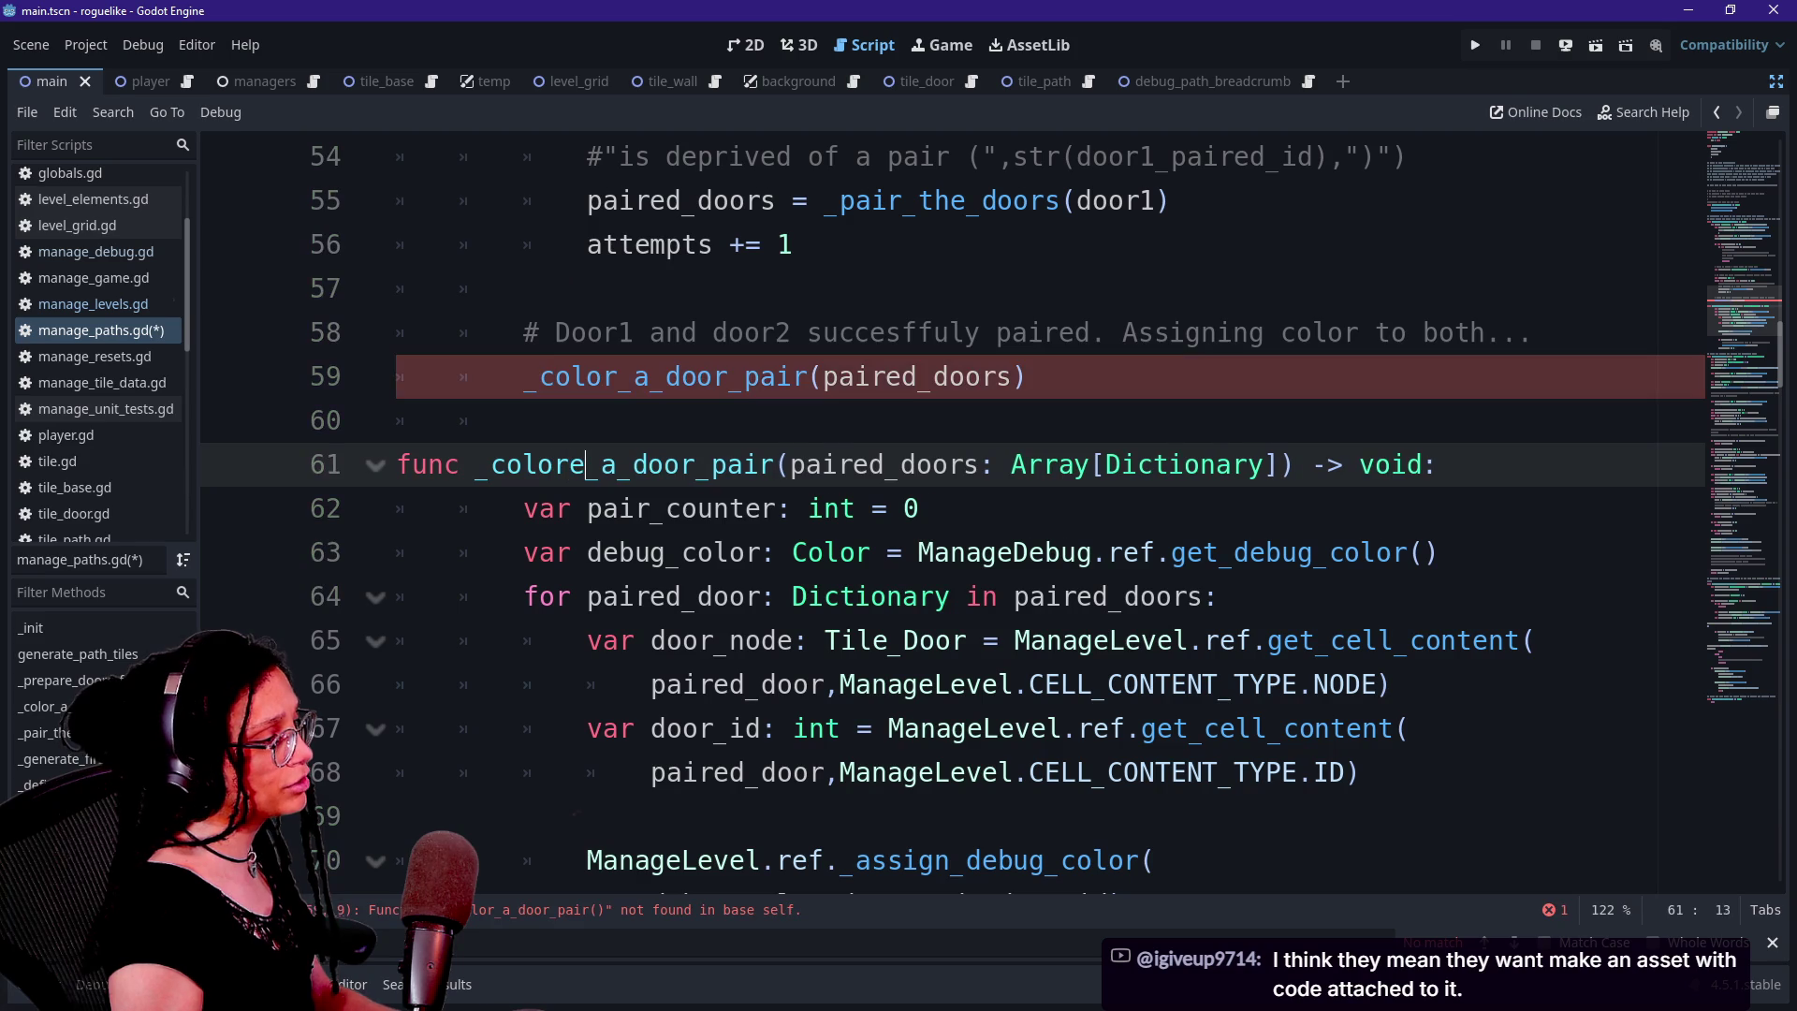
pyautogui.click(921, 509)
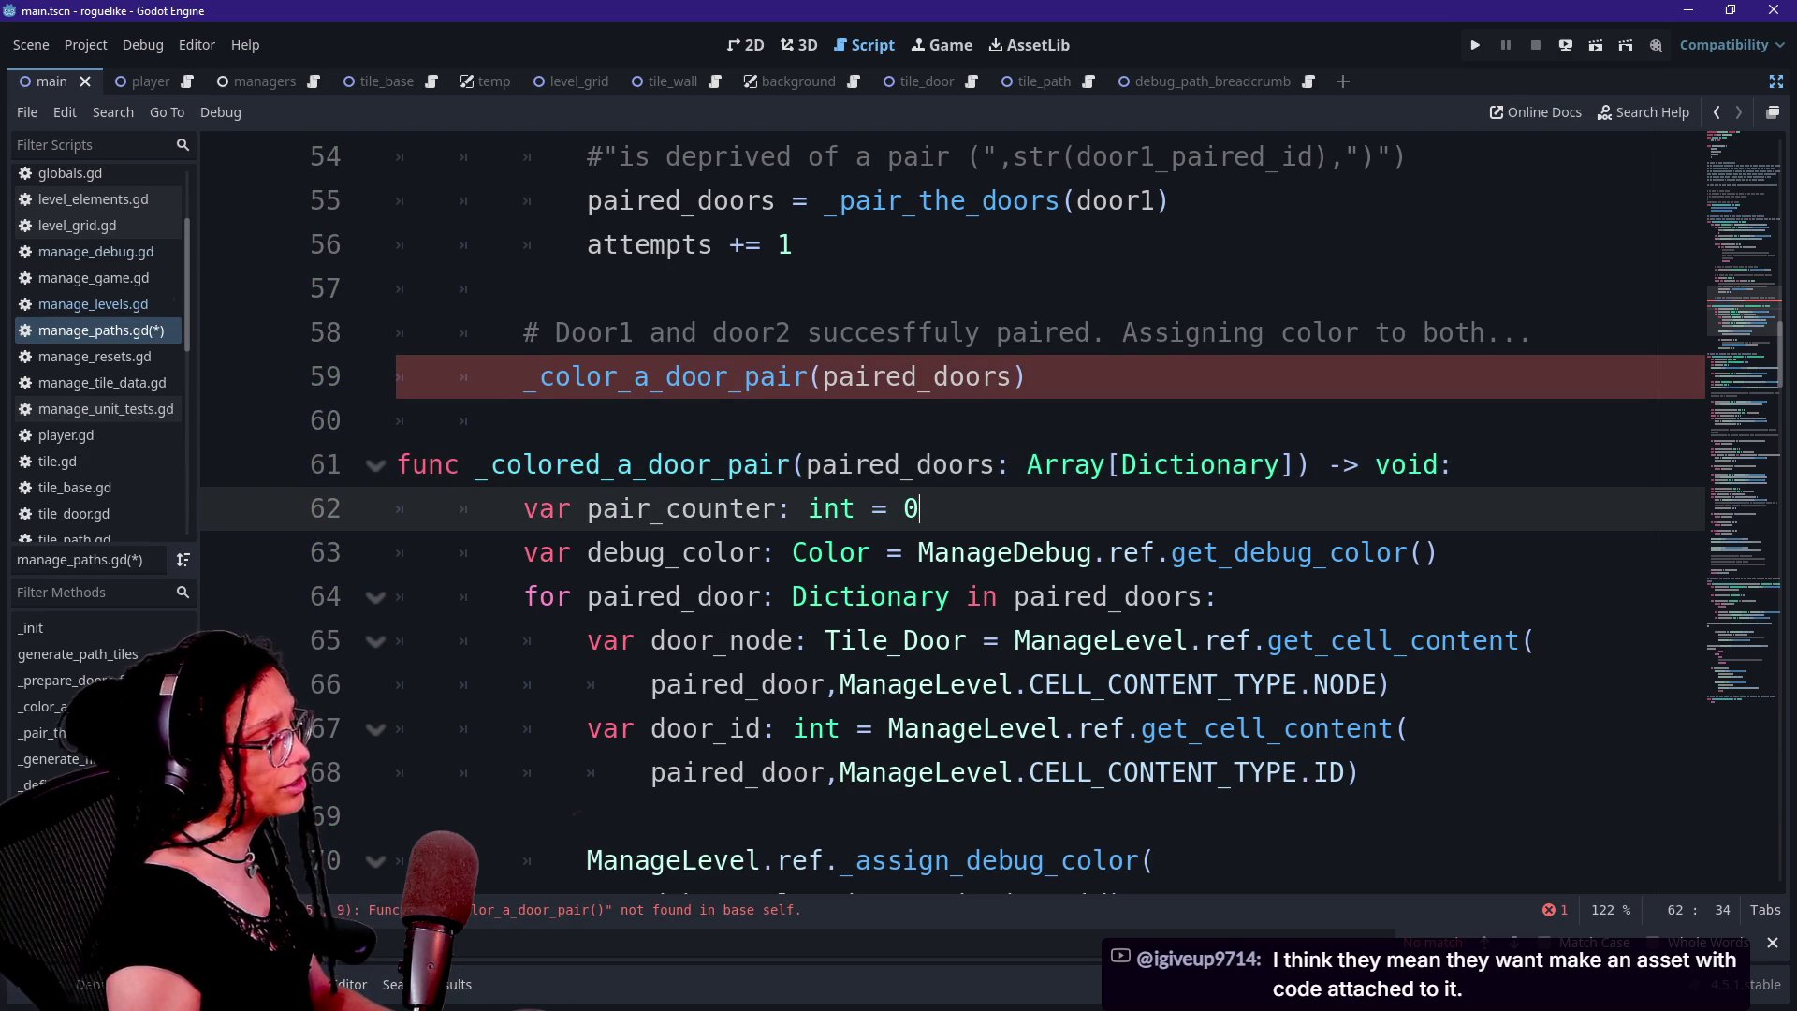
pyautogui.click(617, 376)
pyautogui.write('ed')
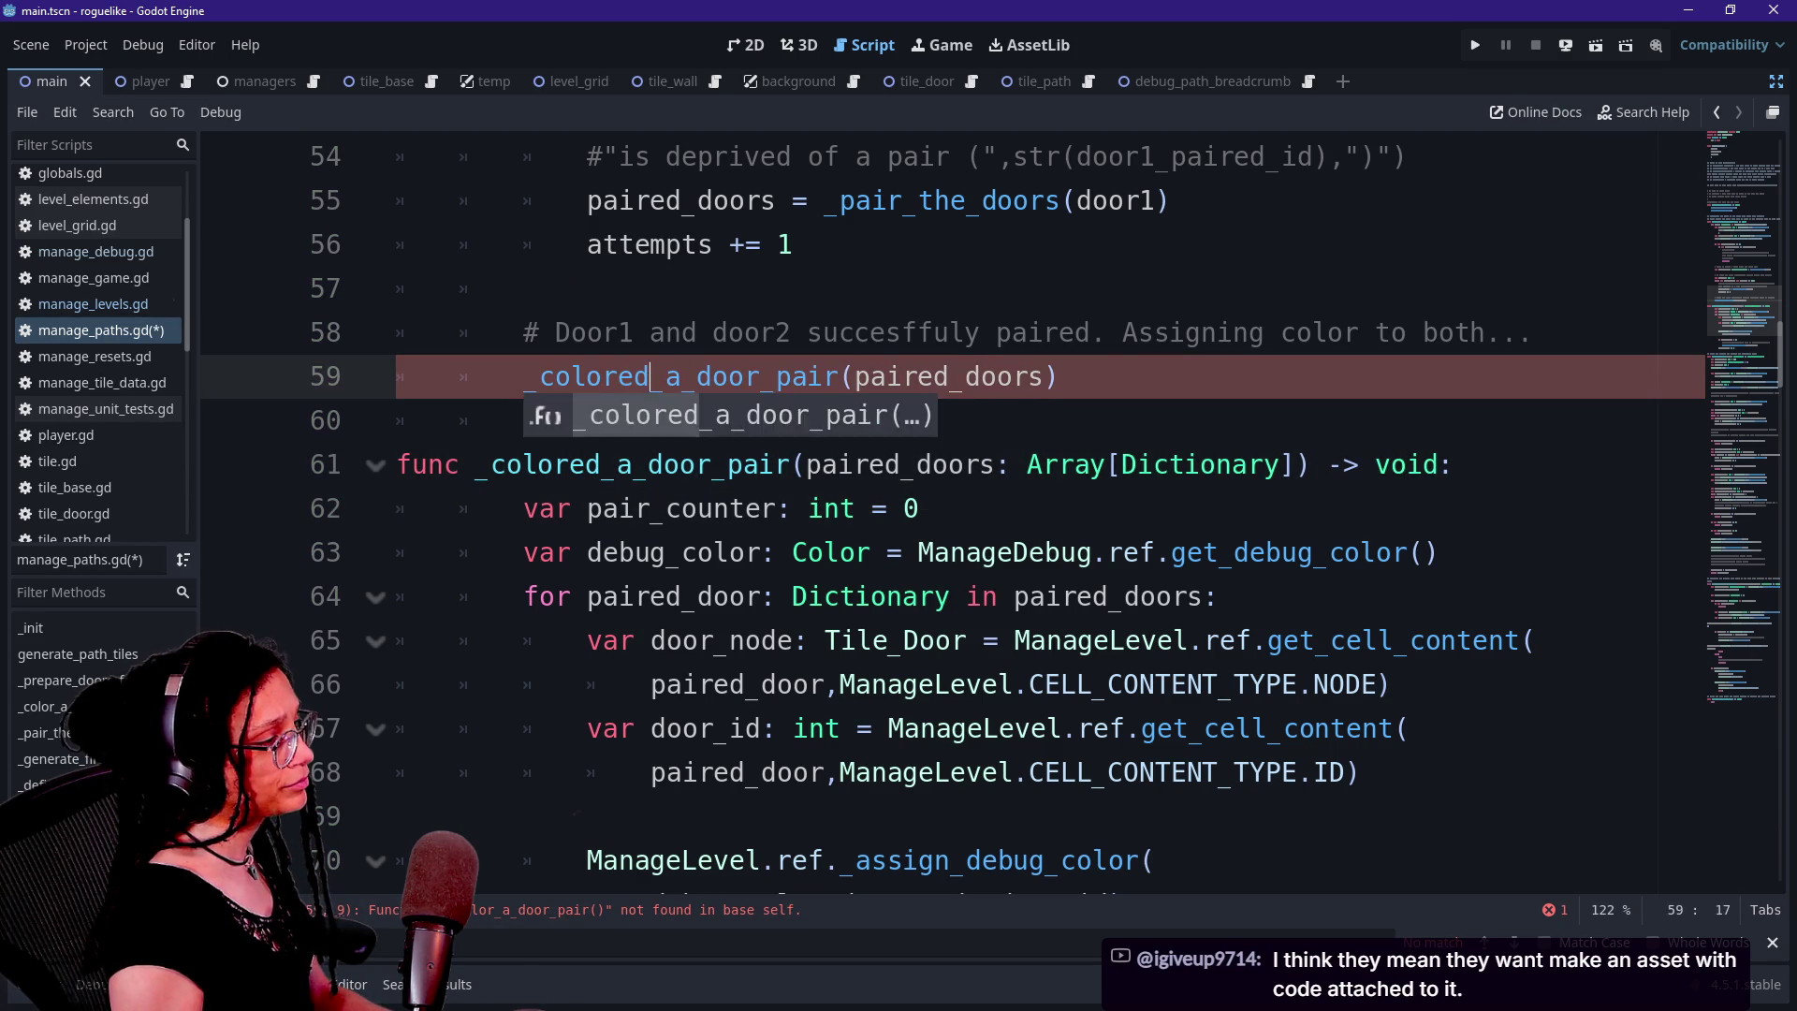
pyautogui.click(1408, 464)
pyautogui.hotkey('ctrl', 'z')
pyautogui.hotkey('ctrl', 'z')
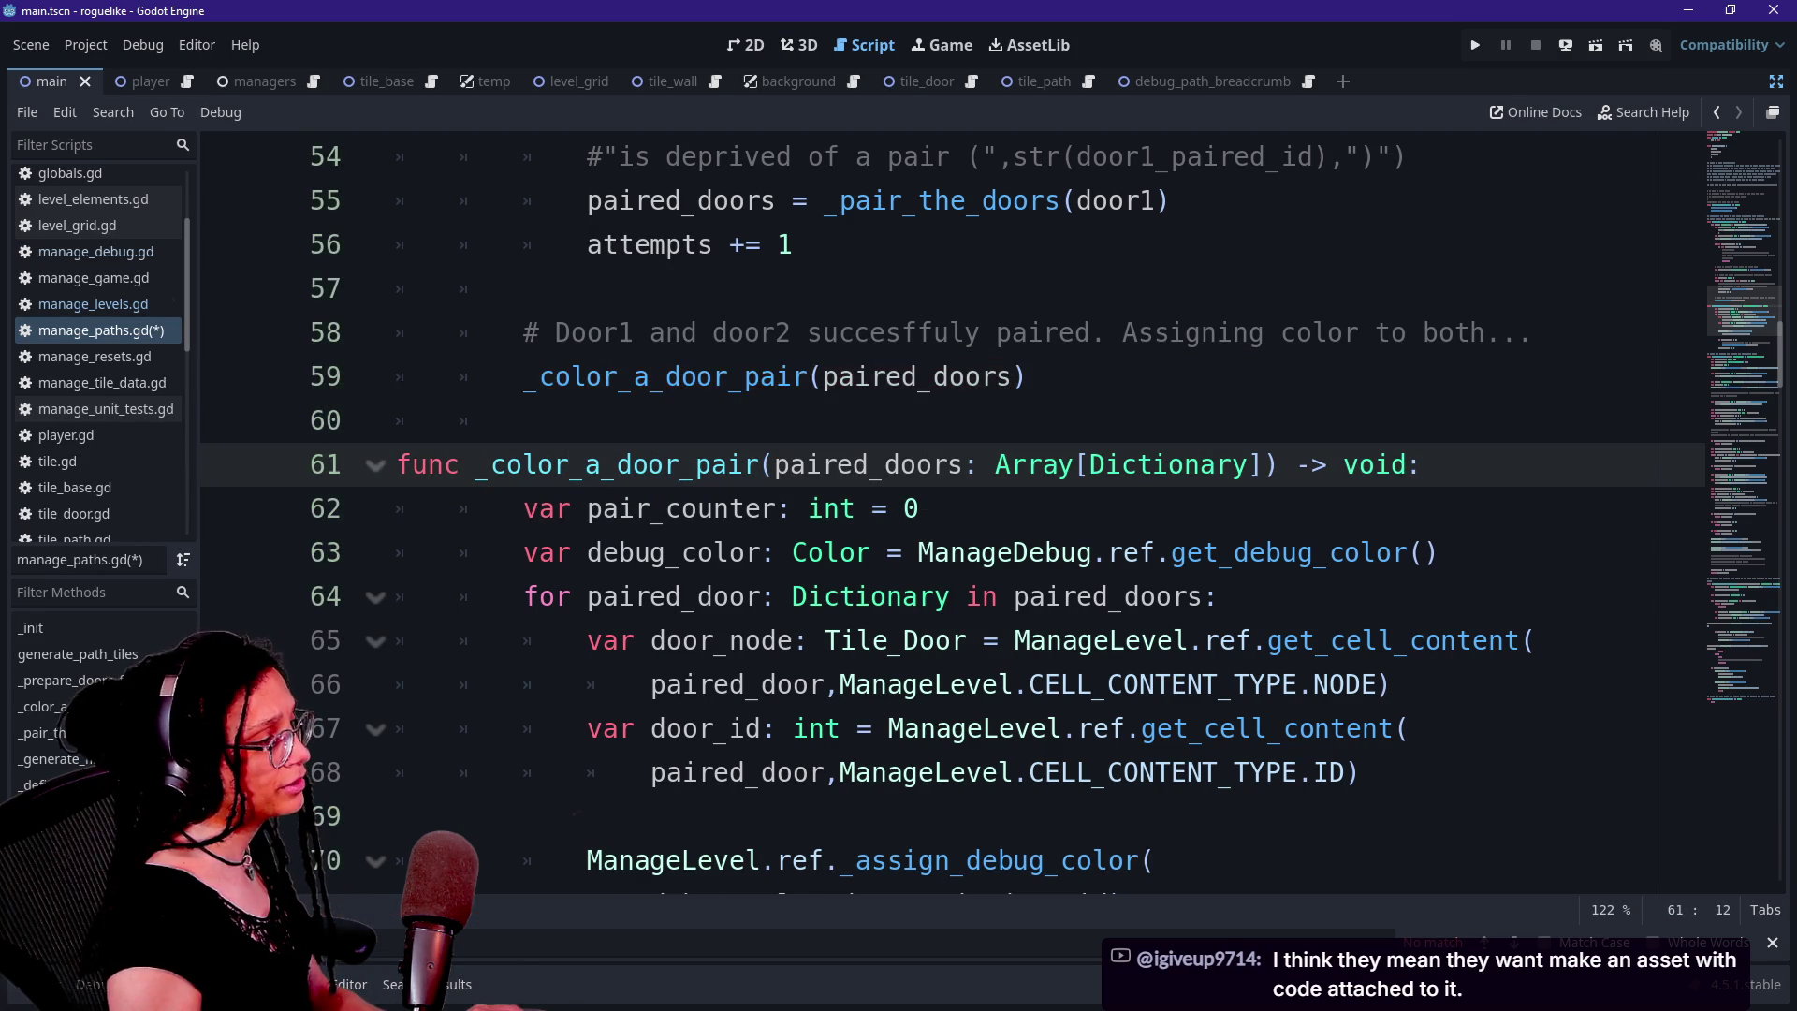
pyautogui.click(524, 376)
# Change _color_a_door_pair's return type from void to bool
pyautogui.doubleClick(1376, 465)
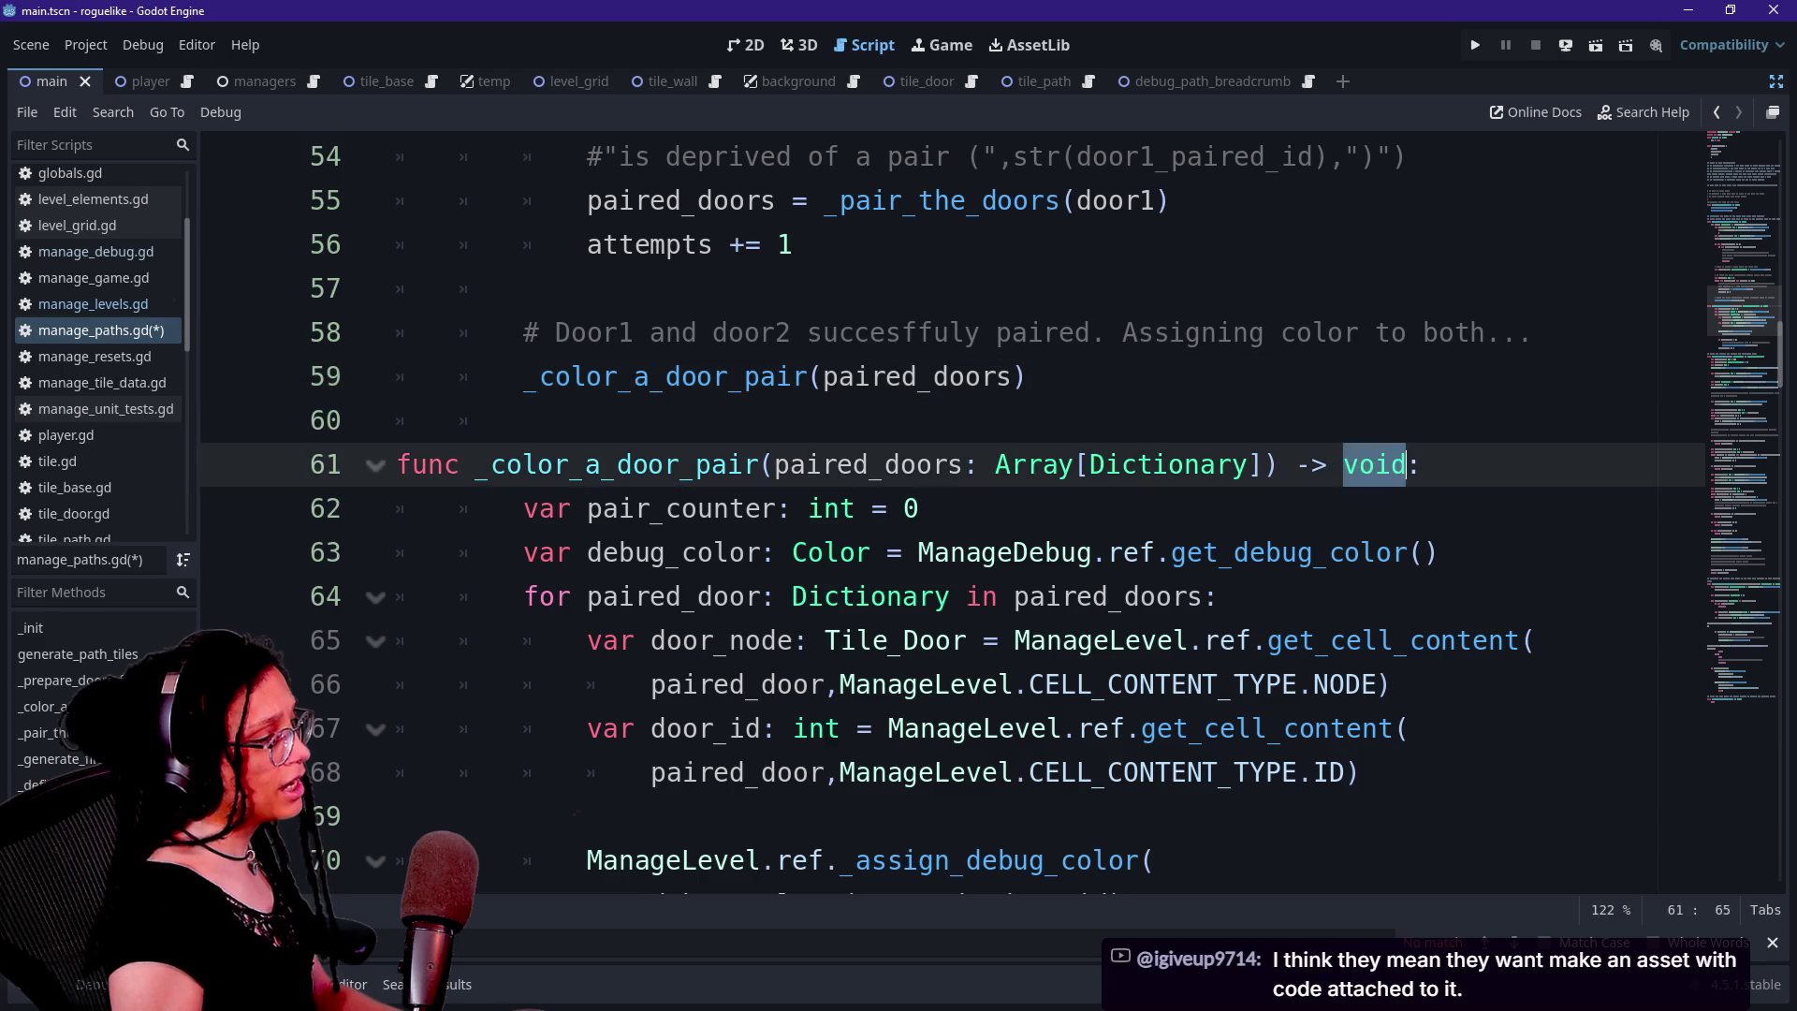
pyautogui.write('bool')
pyautogui.click(767, 552)
pyautogui.scroll(-3, 952, 515)
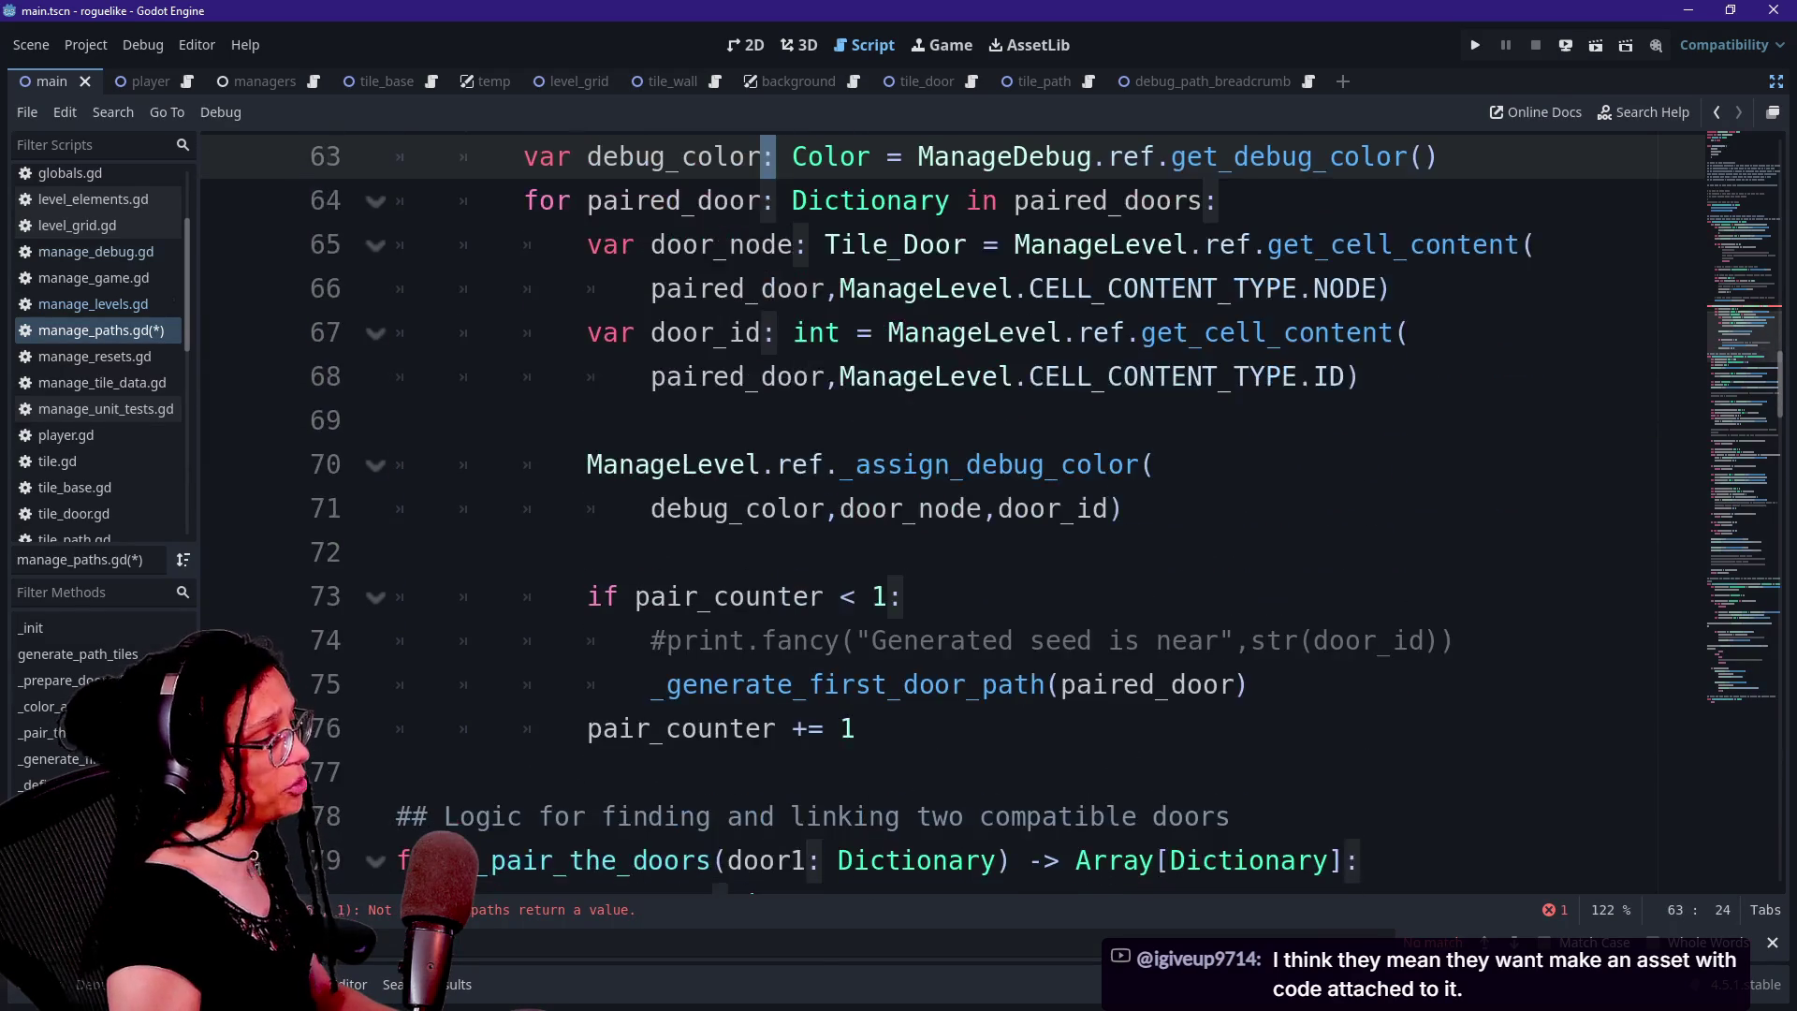
# Try turning the if pair_counter < 1 line 73 into a return statement
pyautogui.click(913, 597)
pyautogui.press('Return')
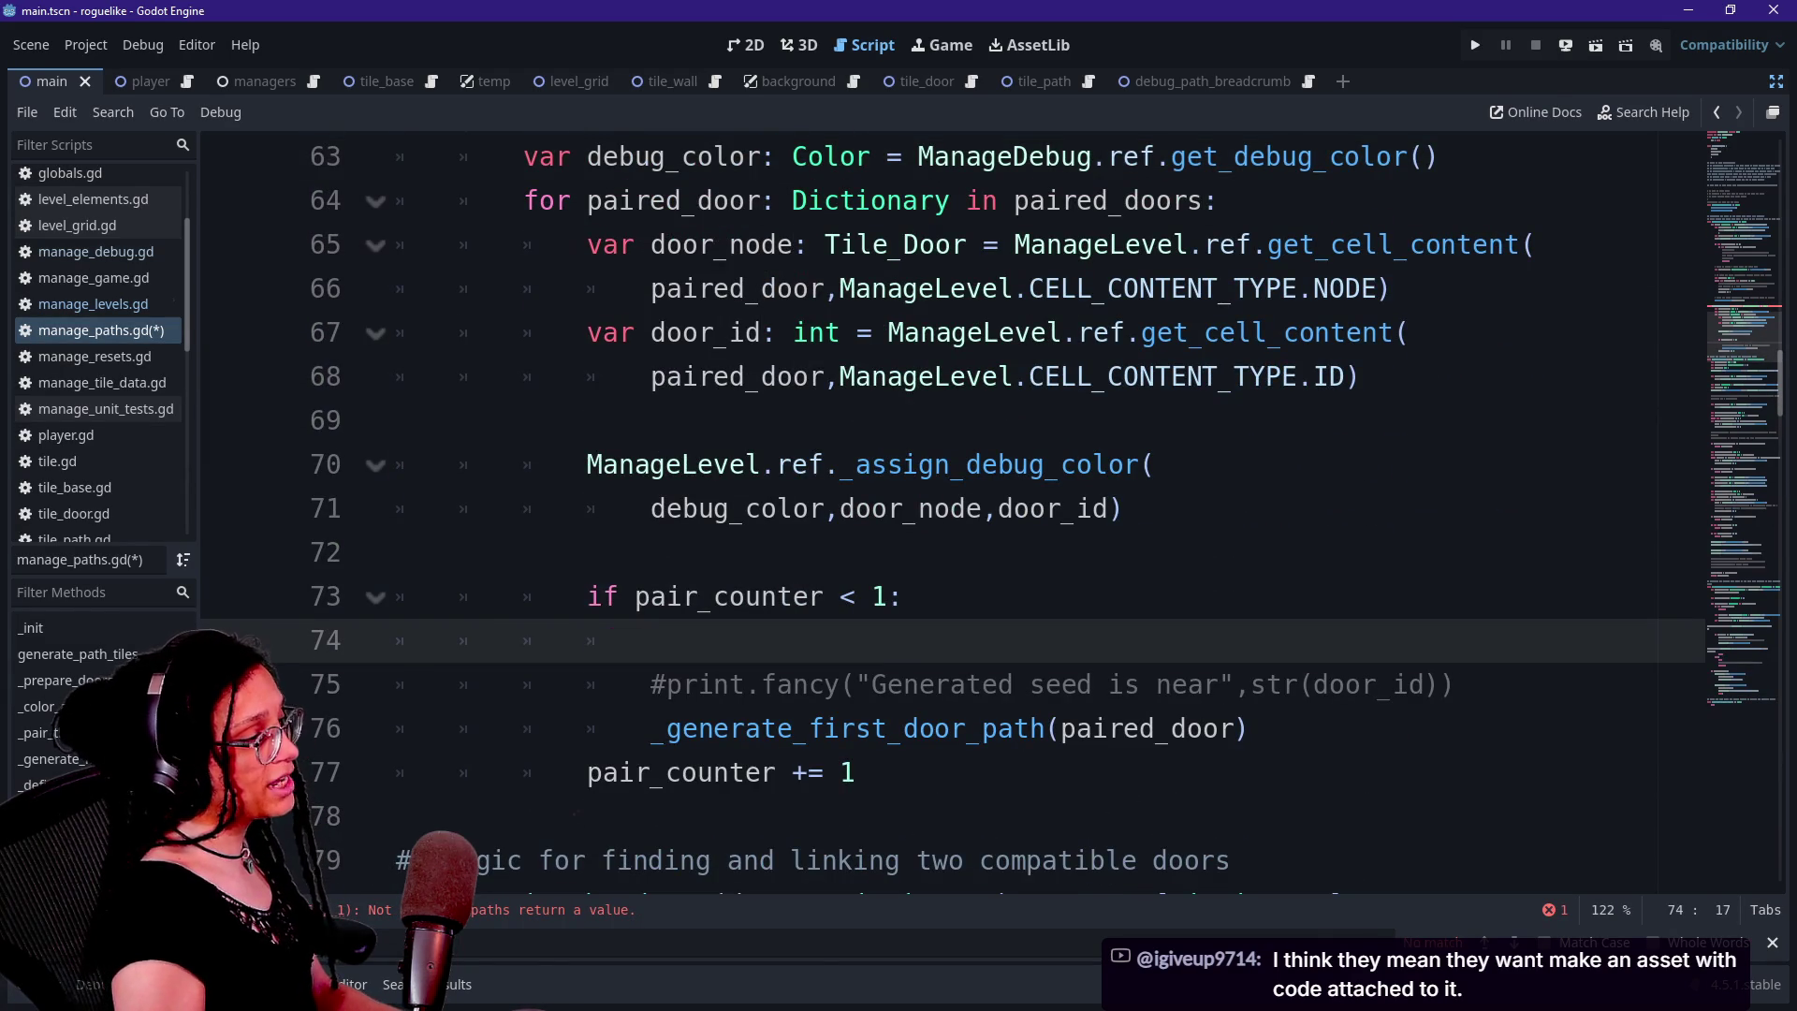
pyautogui.press('BackSpace')
pyautogui.press('Home')
pyautogui.write('return')
pyautogui.press('Delete')
pyautogui.press('Delete')
pyautogui.press('Delete')
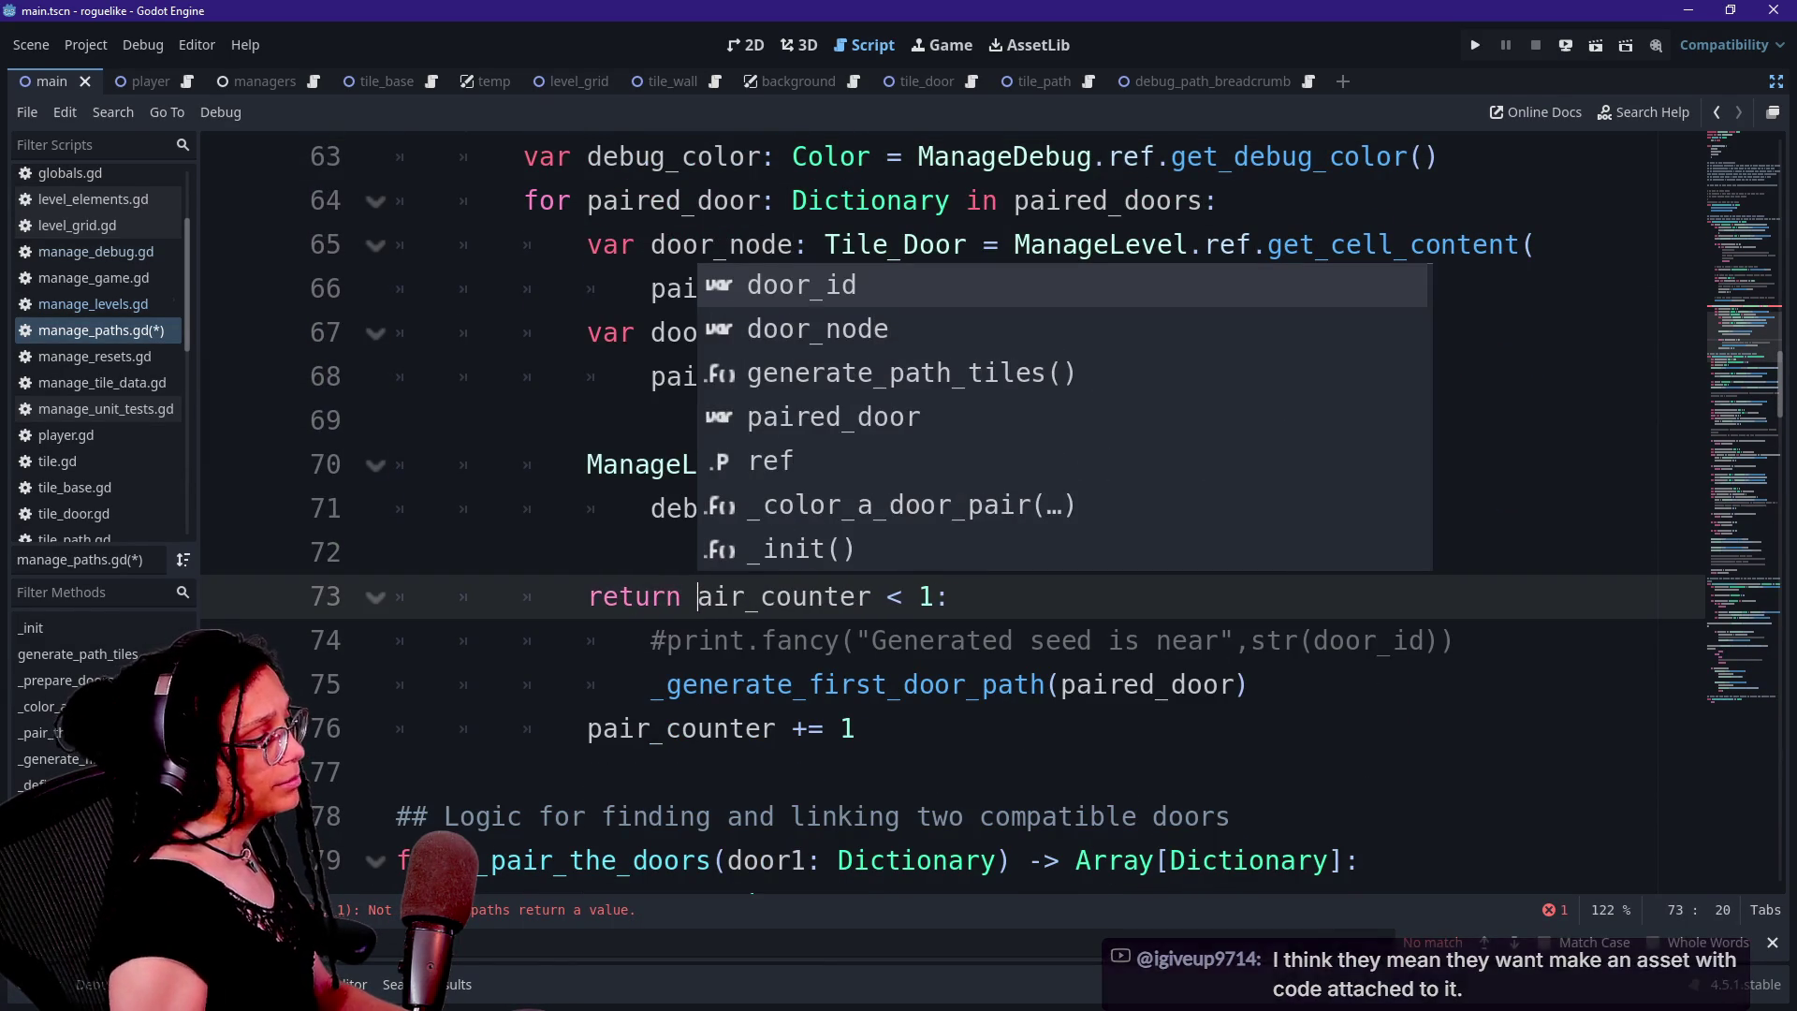
pyautogui.write('p')
pyautogui.press('End')
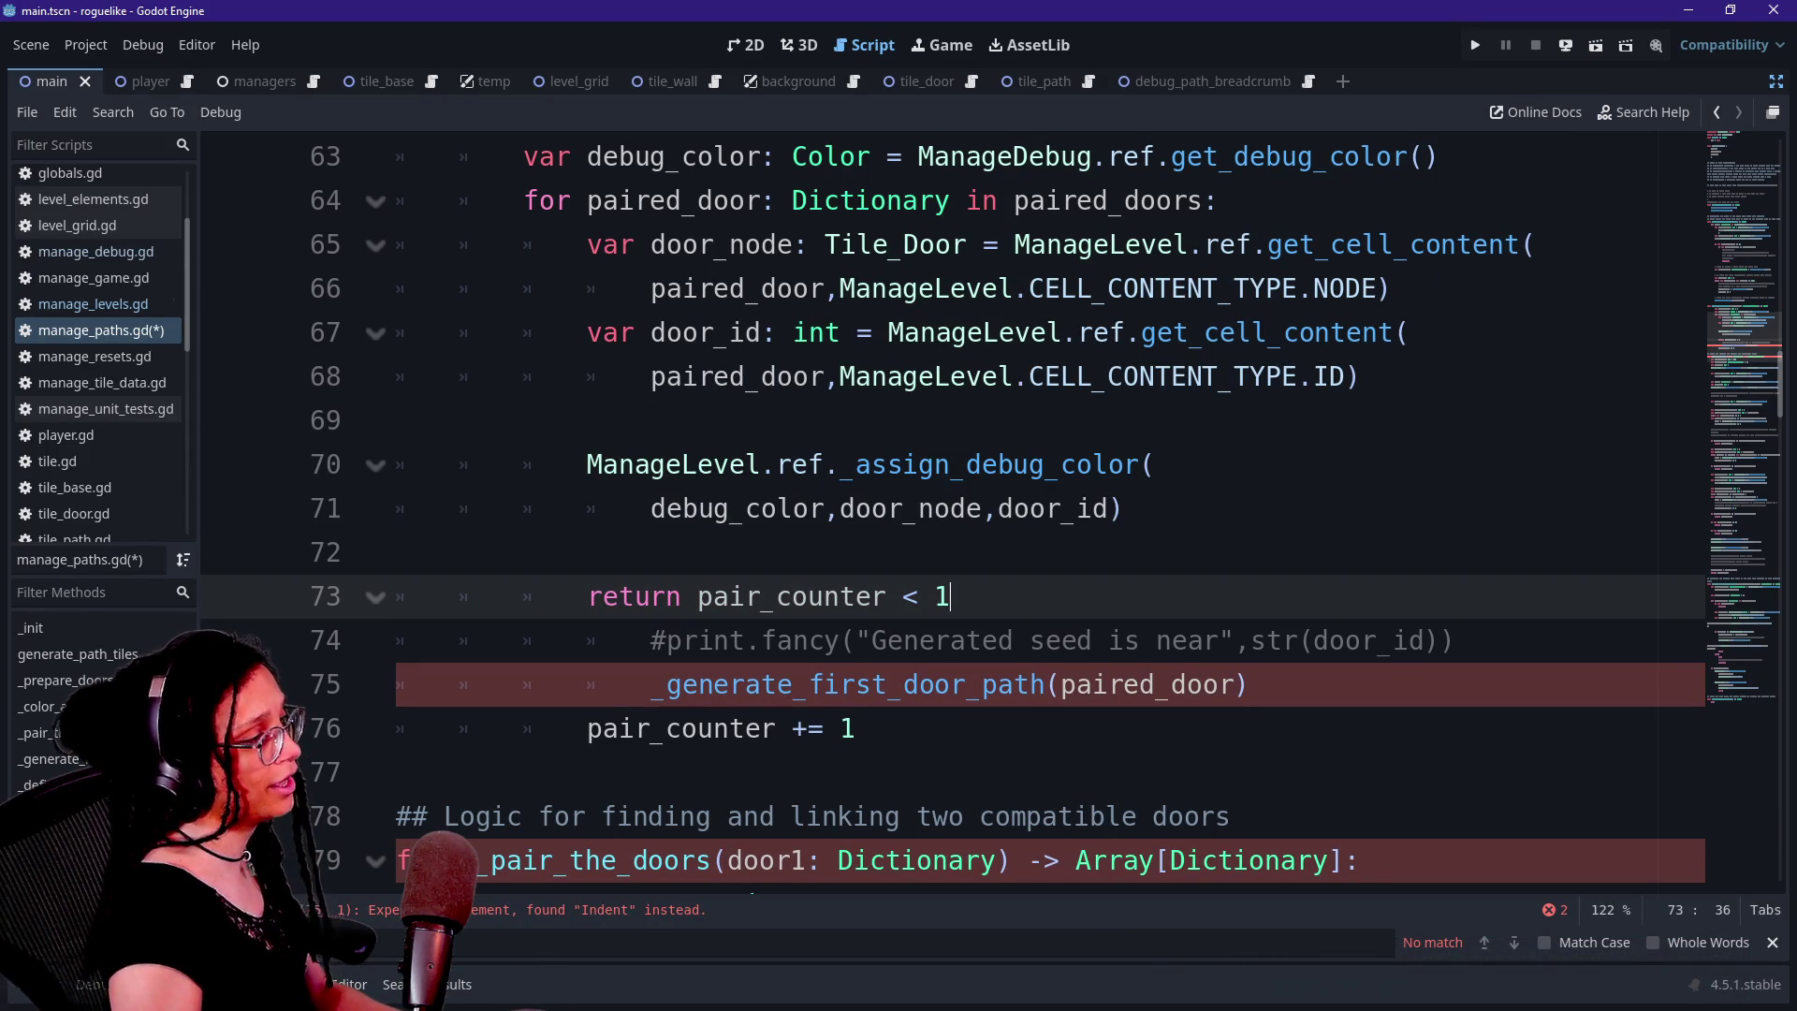
pyautogui.write(':')
# Restore line 73 to the original if pair_counter < 1 statement
pyautogui.press('Home')
pyautogui.hotkey('ctrl', 'Right')
pyautogui.write('if')
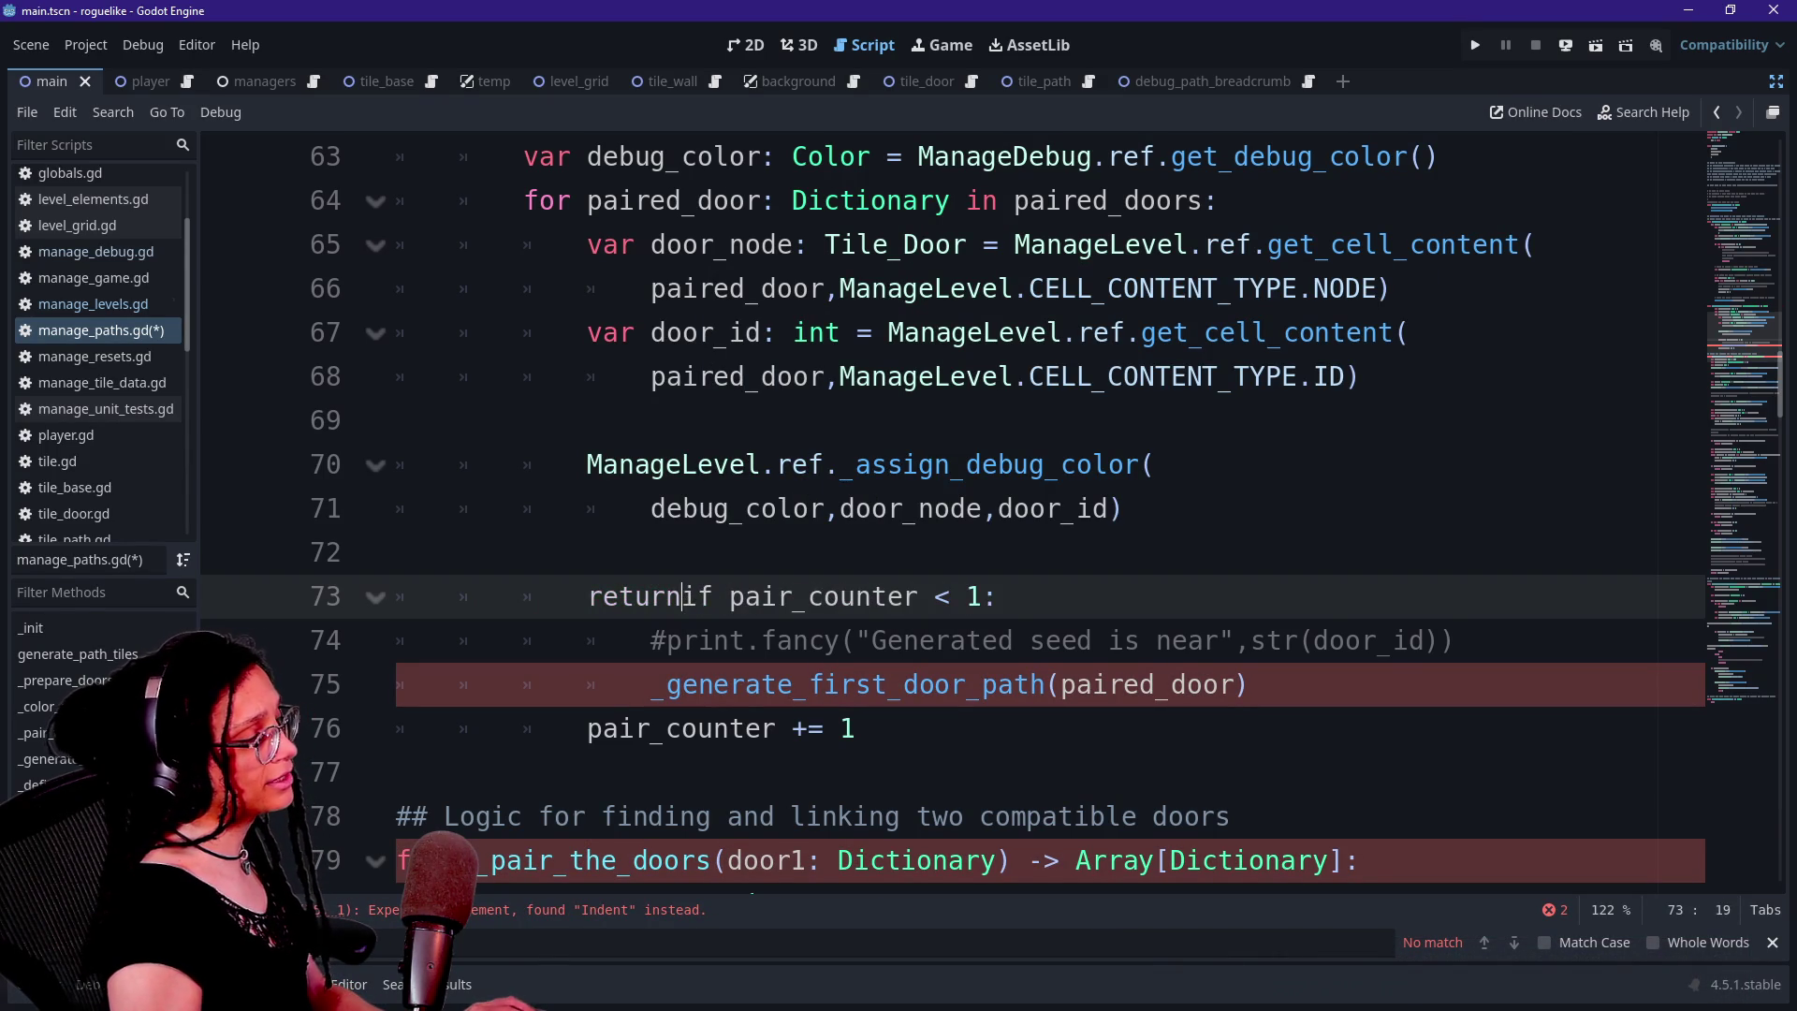
pyautogui.press('Home')
pyautogui.press('Delete')
pyautogui.press('Delete')
pyautogui.press('Delete')
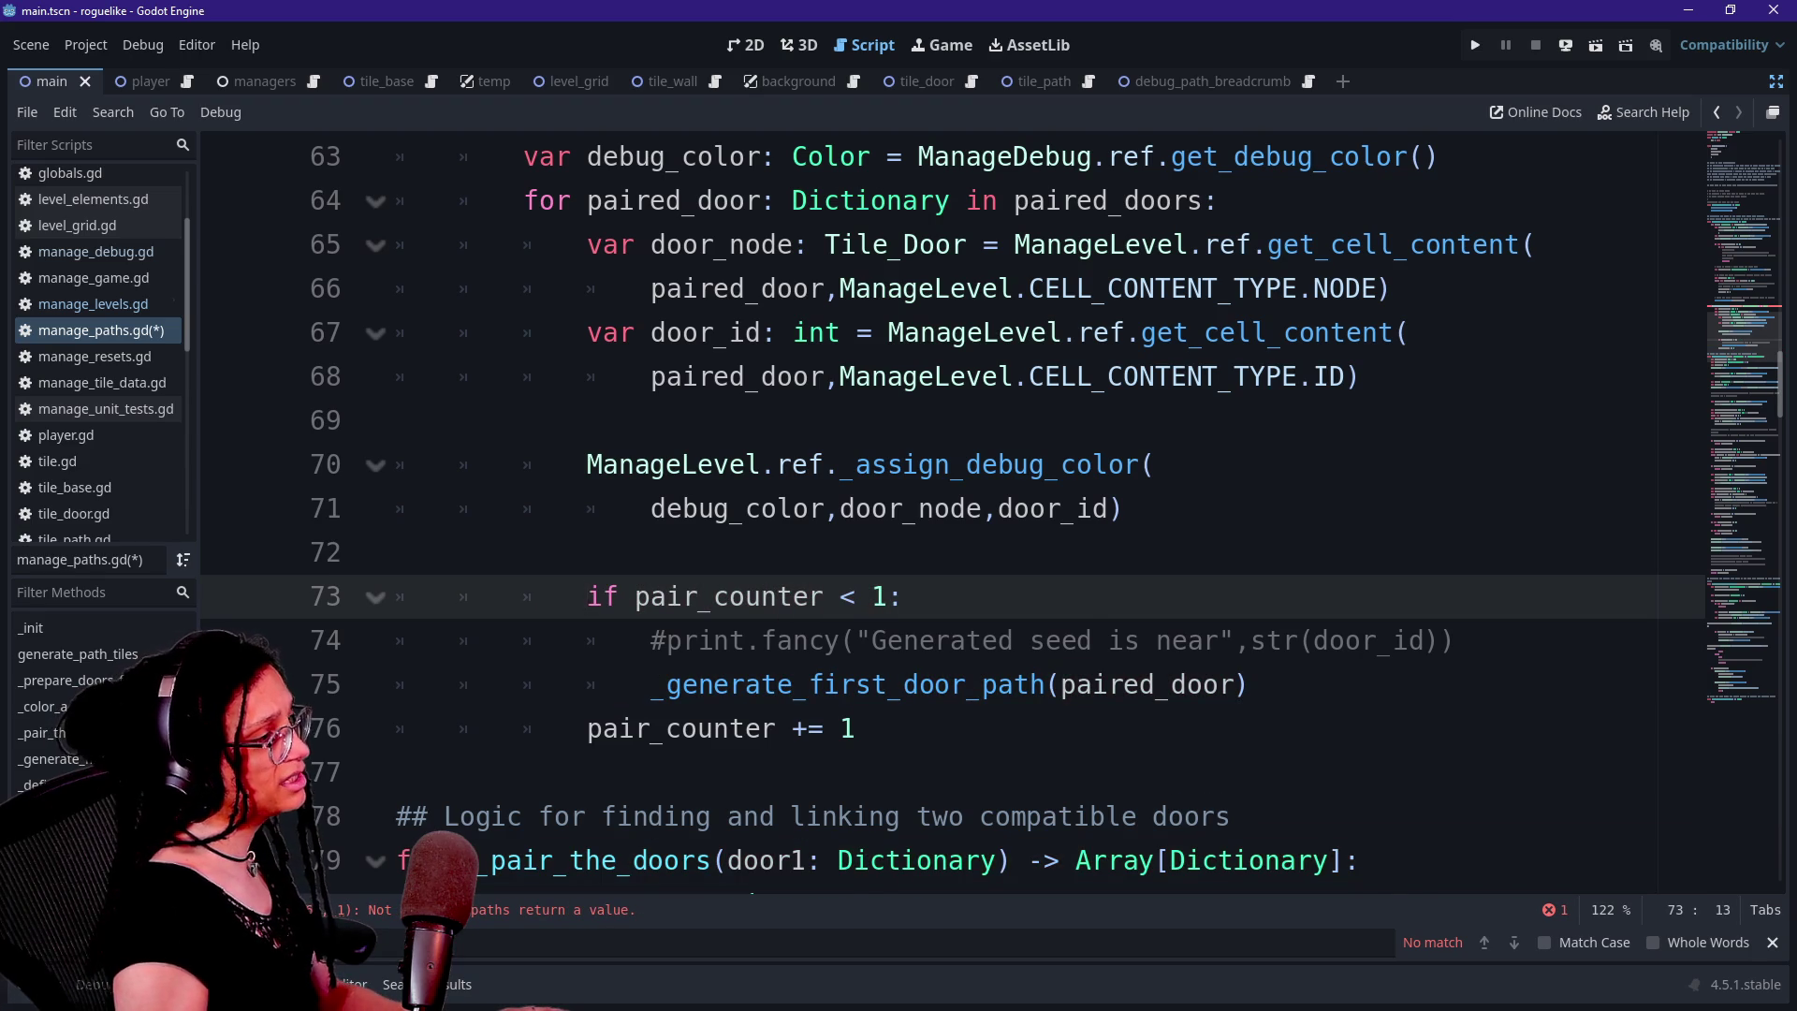
pyautogui.scroll(2, 936, 506)
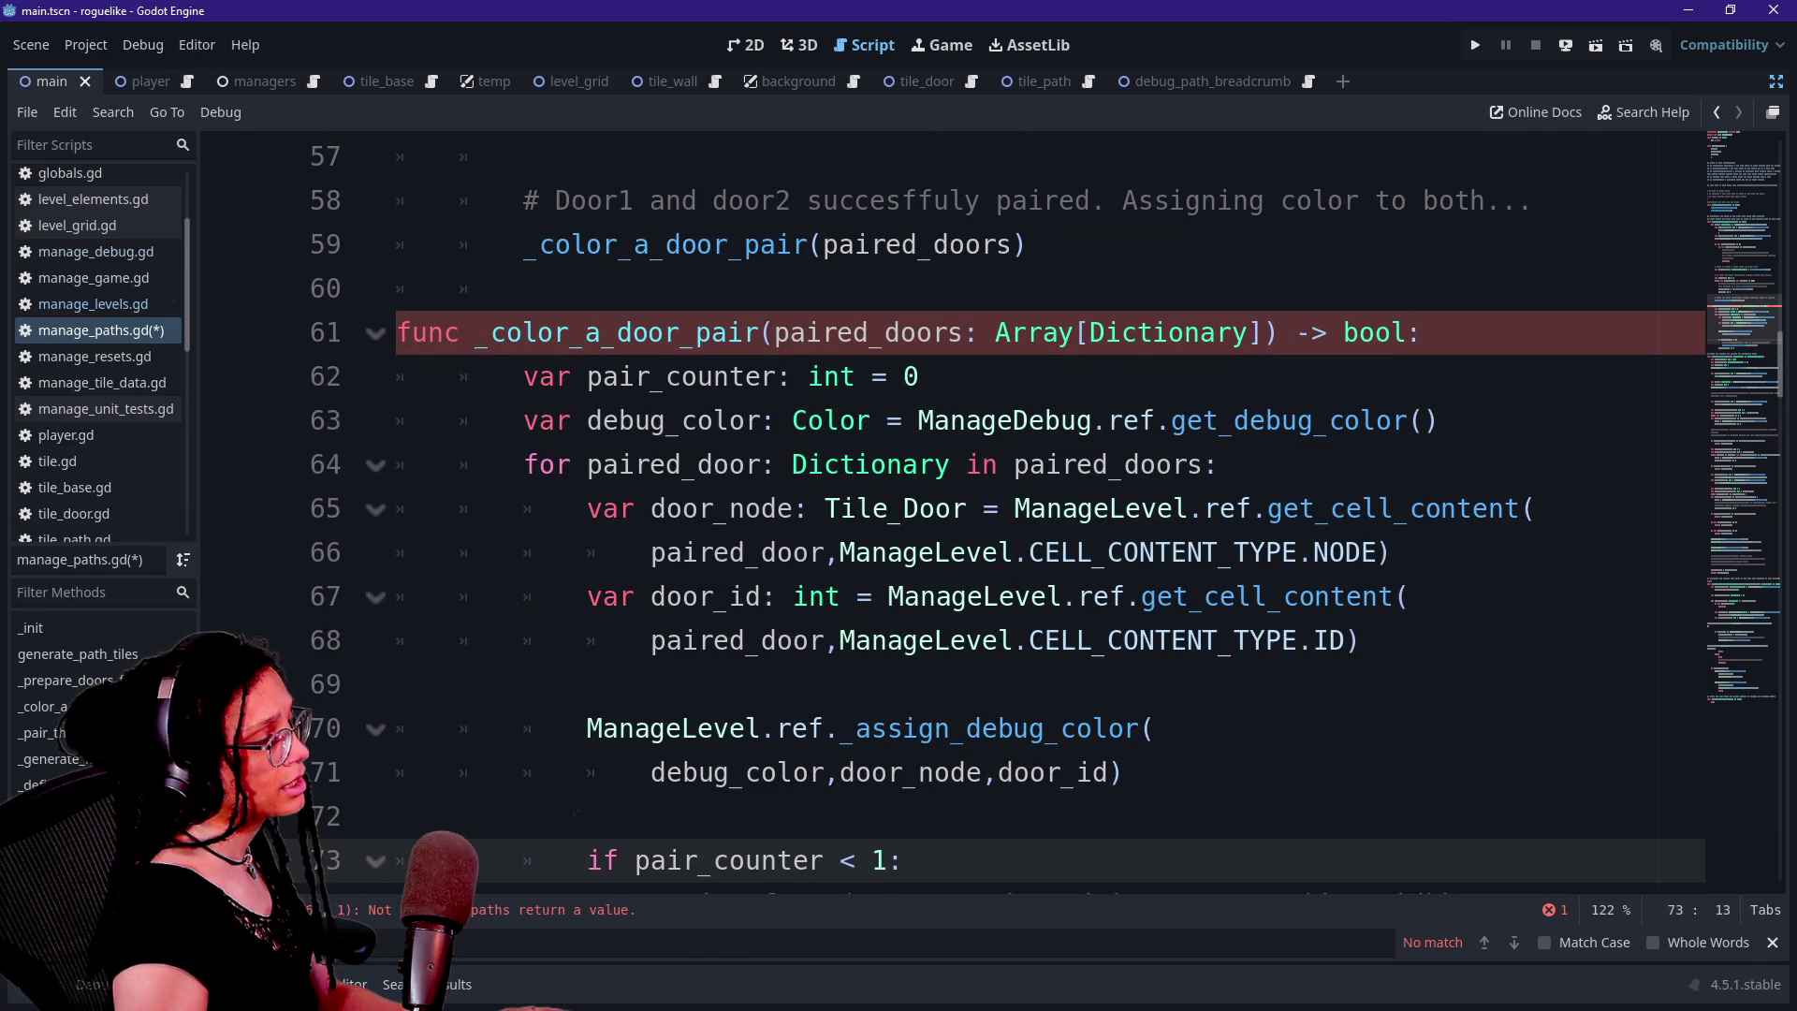
# Delete bool from the line 61 signature, leaving nothing after the arrow
pyautogui.click(921, 376)
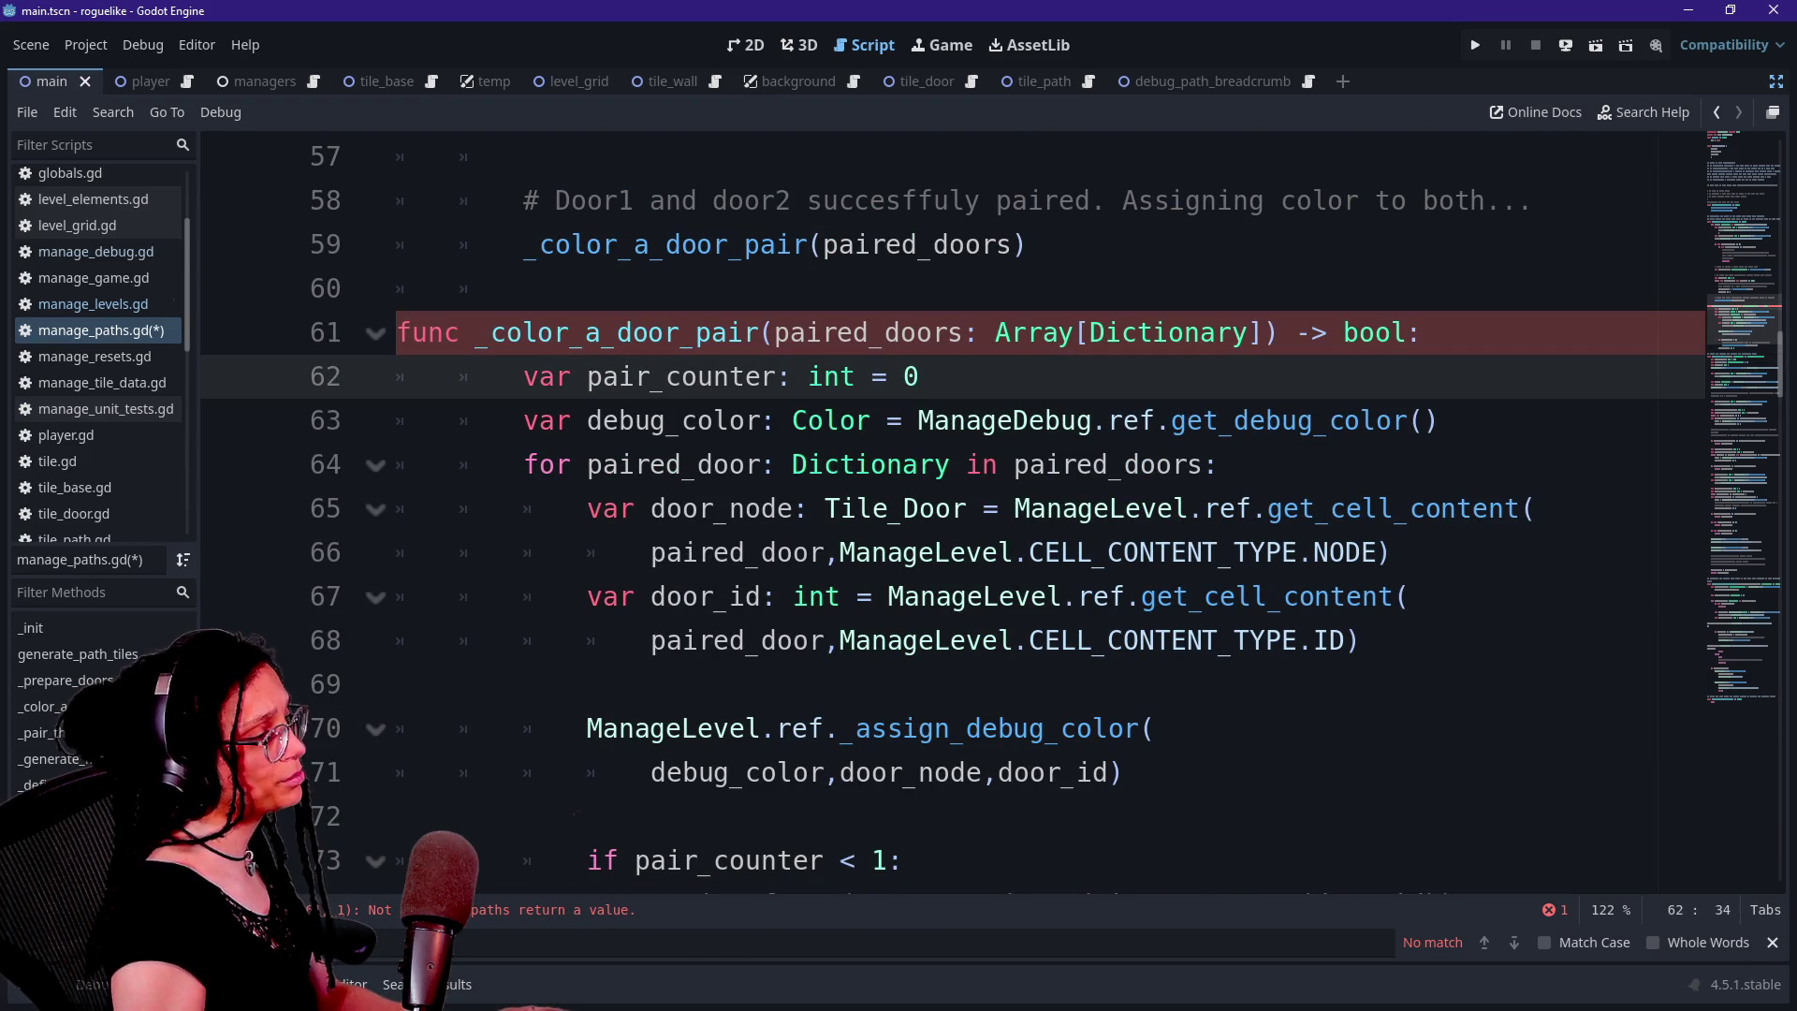
pyautogui.scroll(-2, 936, 505)
pyautogui.scroll(1, 936, 505)
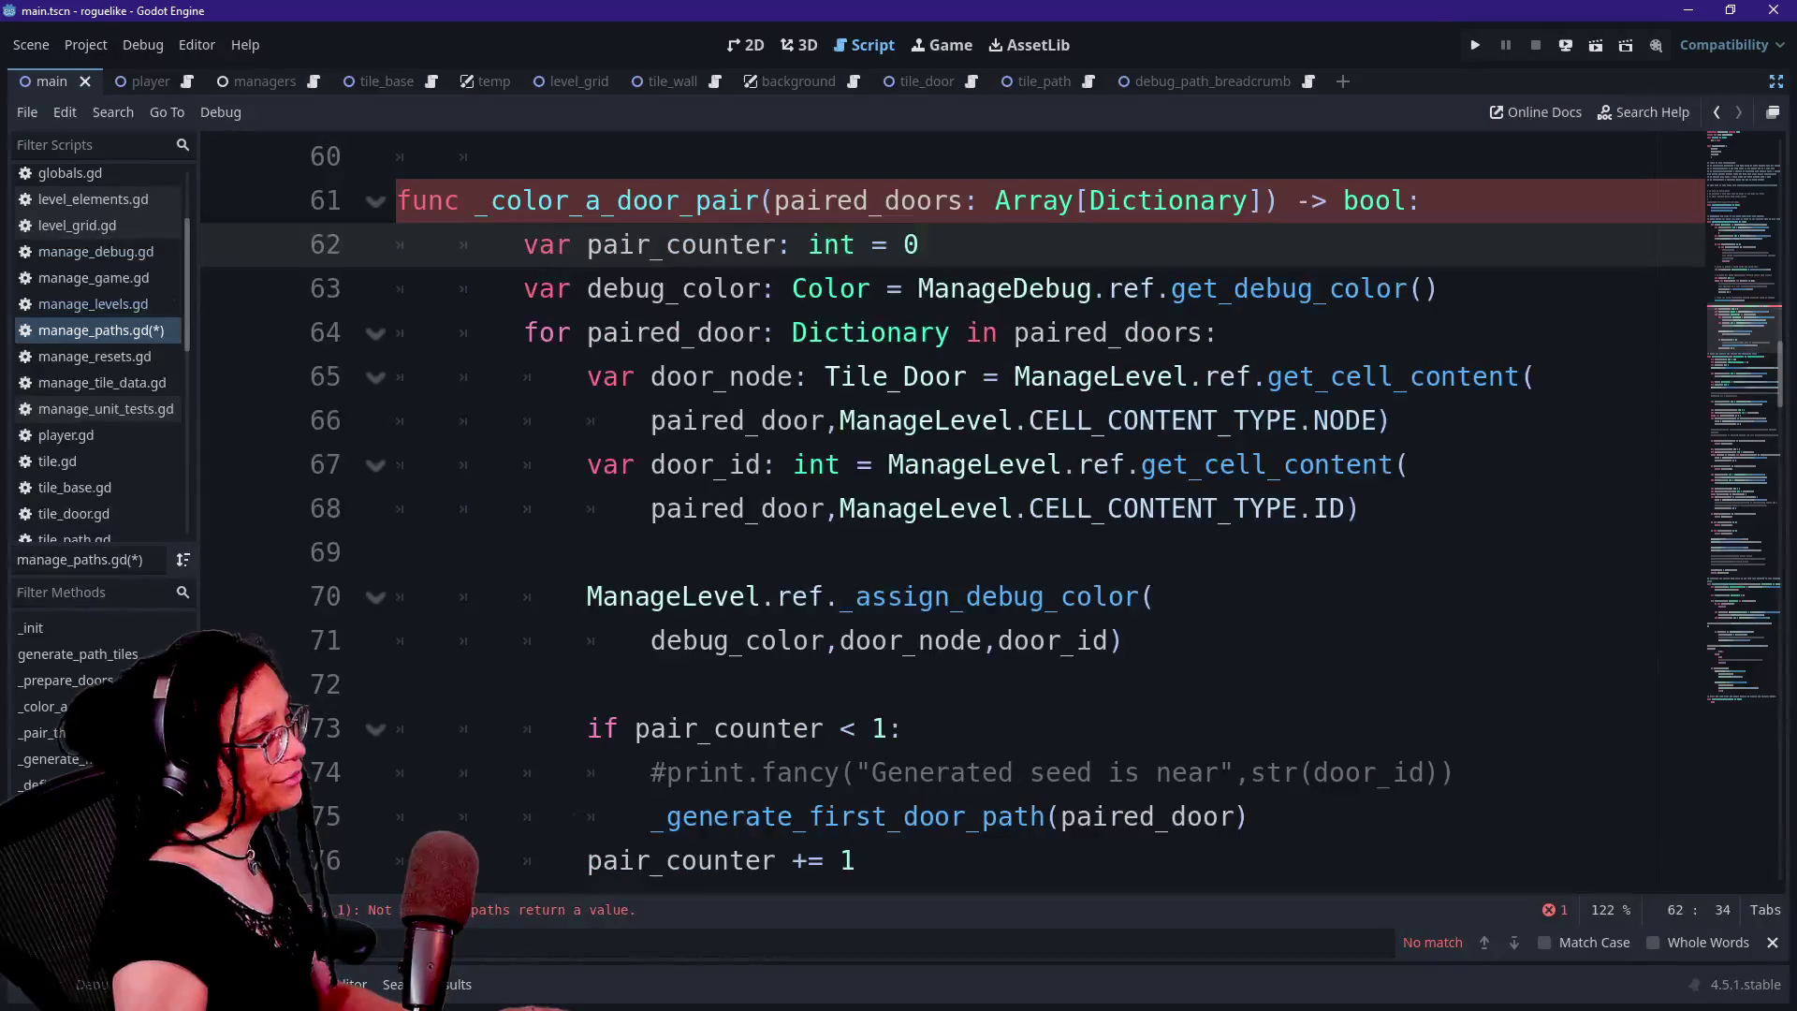
pyautogui.doubleClick(1375, 200)
pyautogui.press('BackSpace')
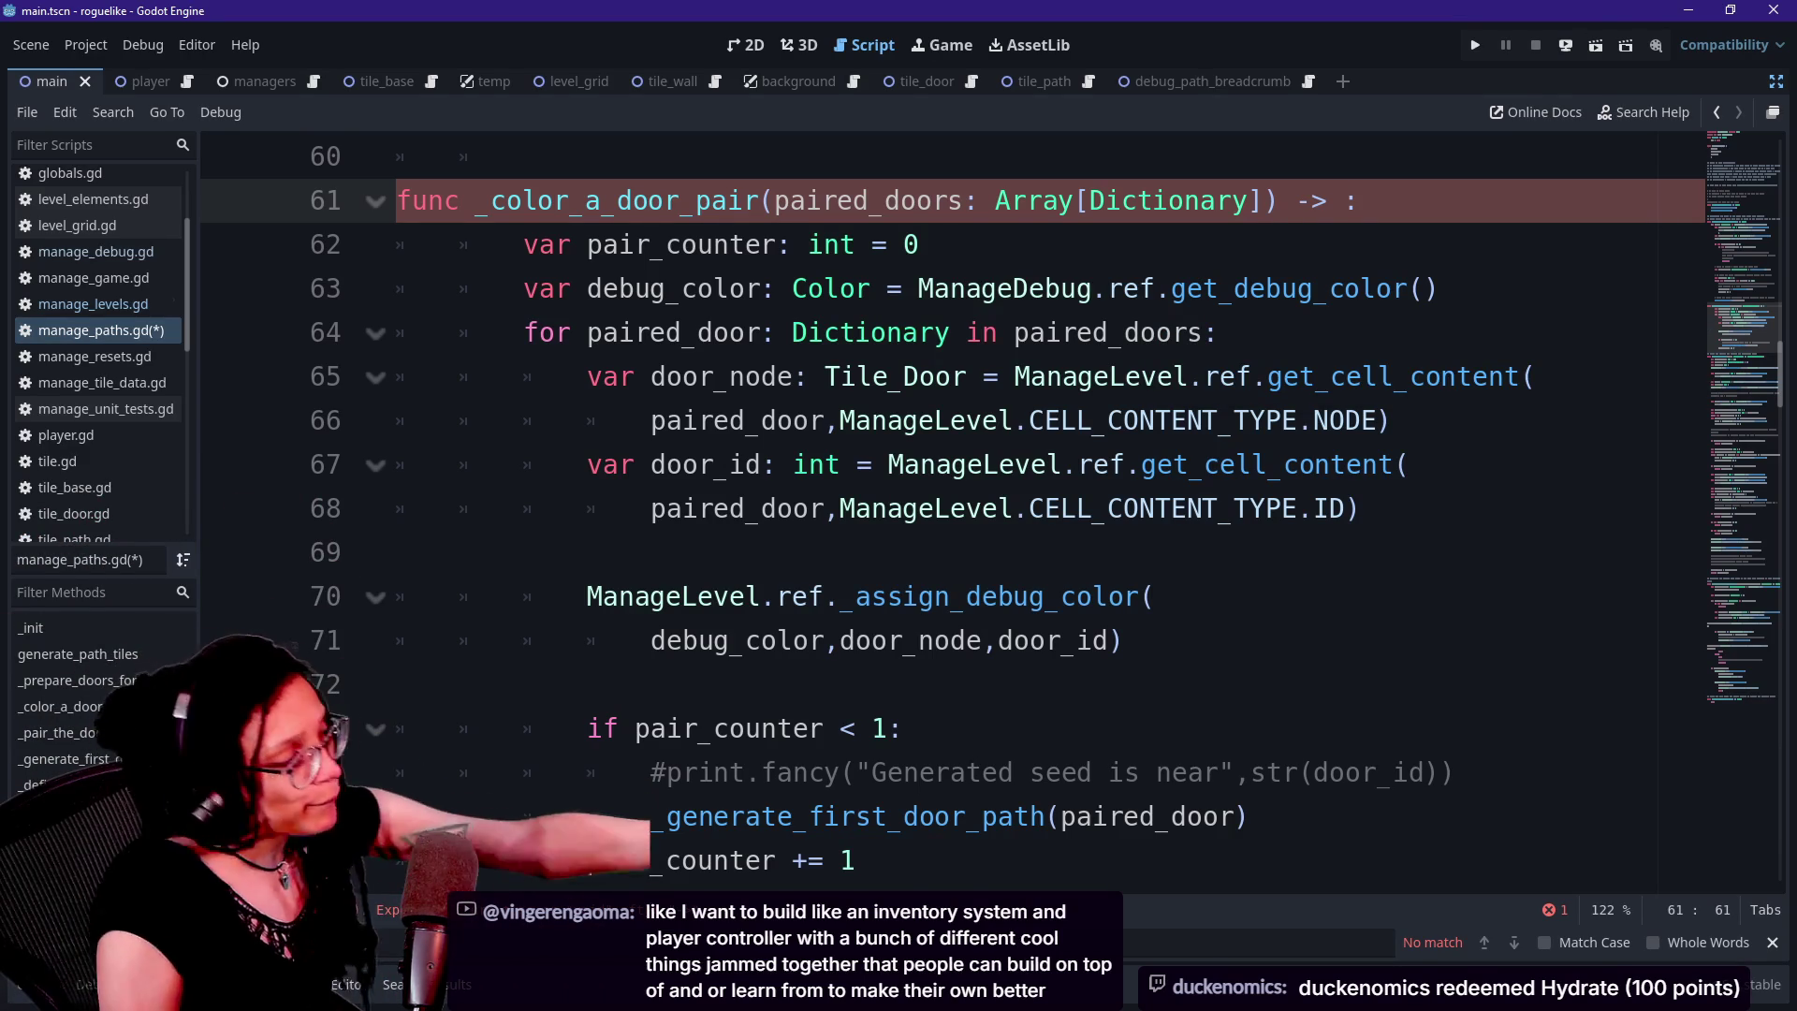
pyautogui.click(412, 685)
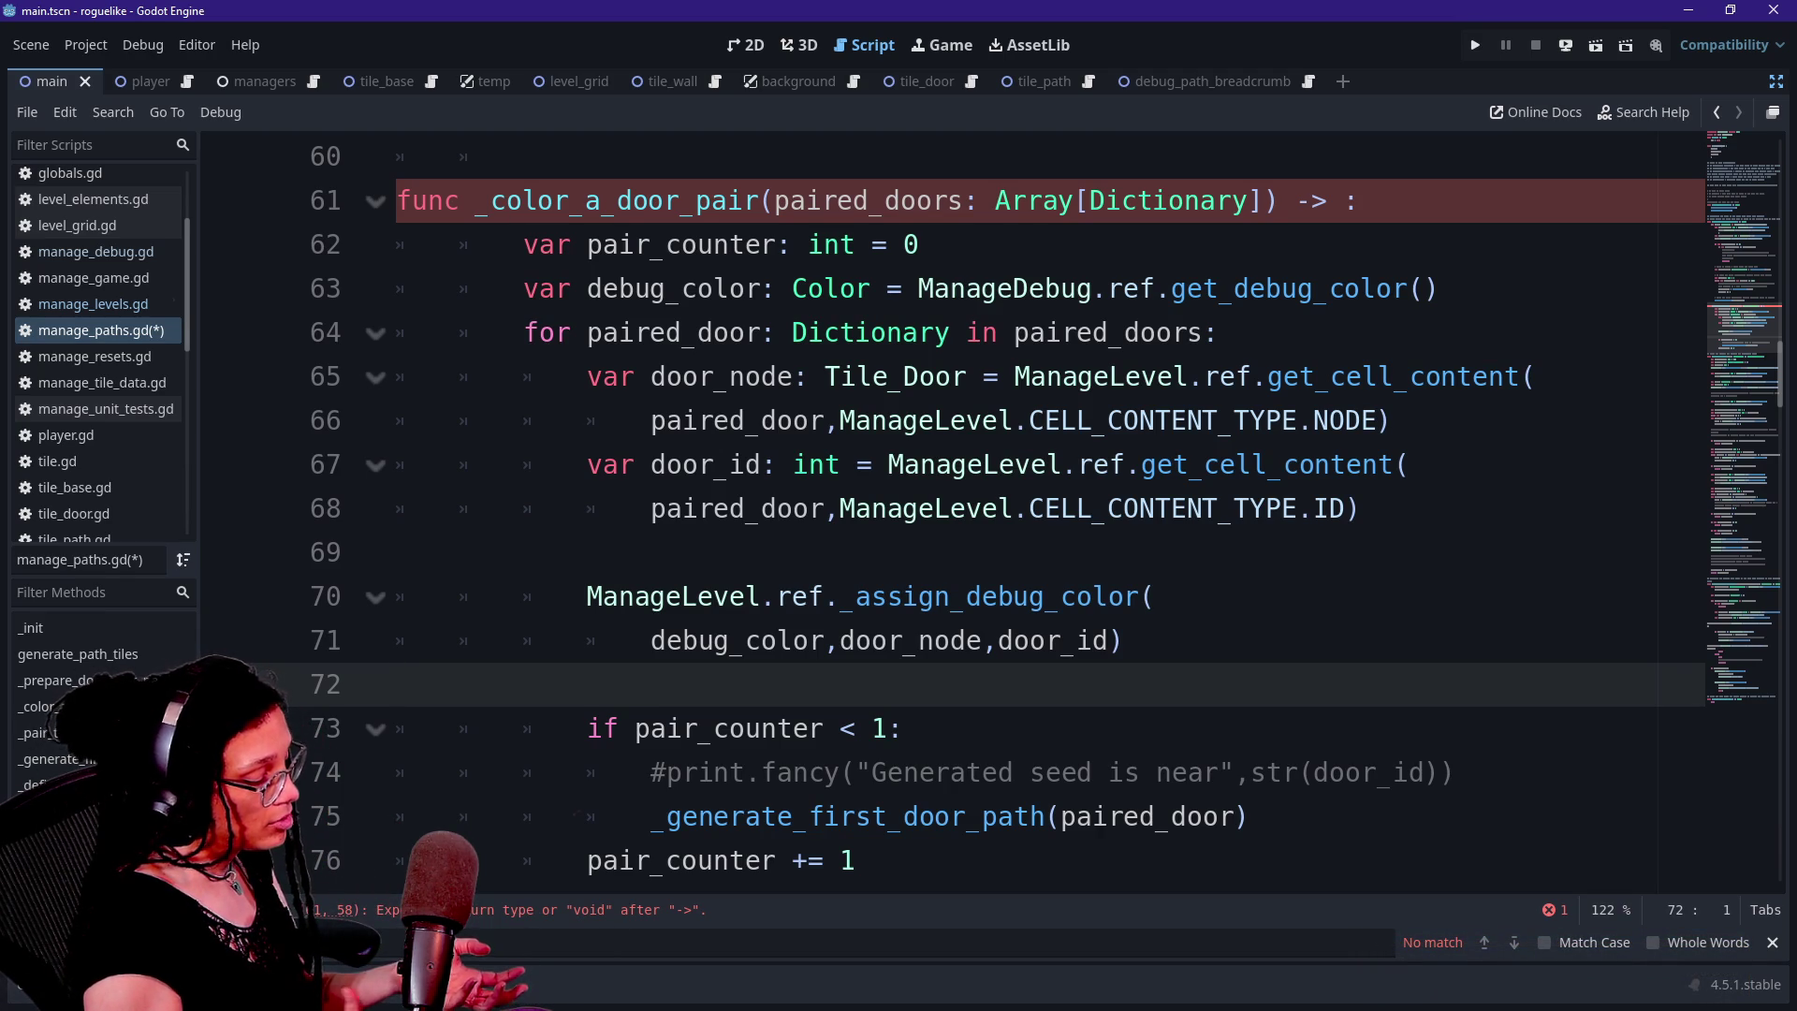
pyautogui.click(561, 157)
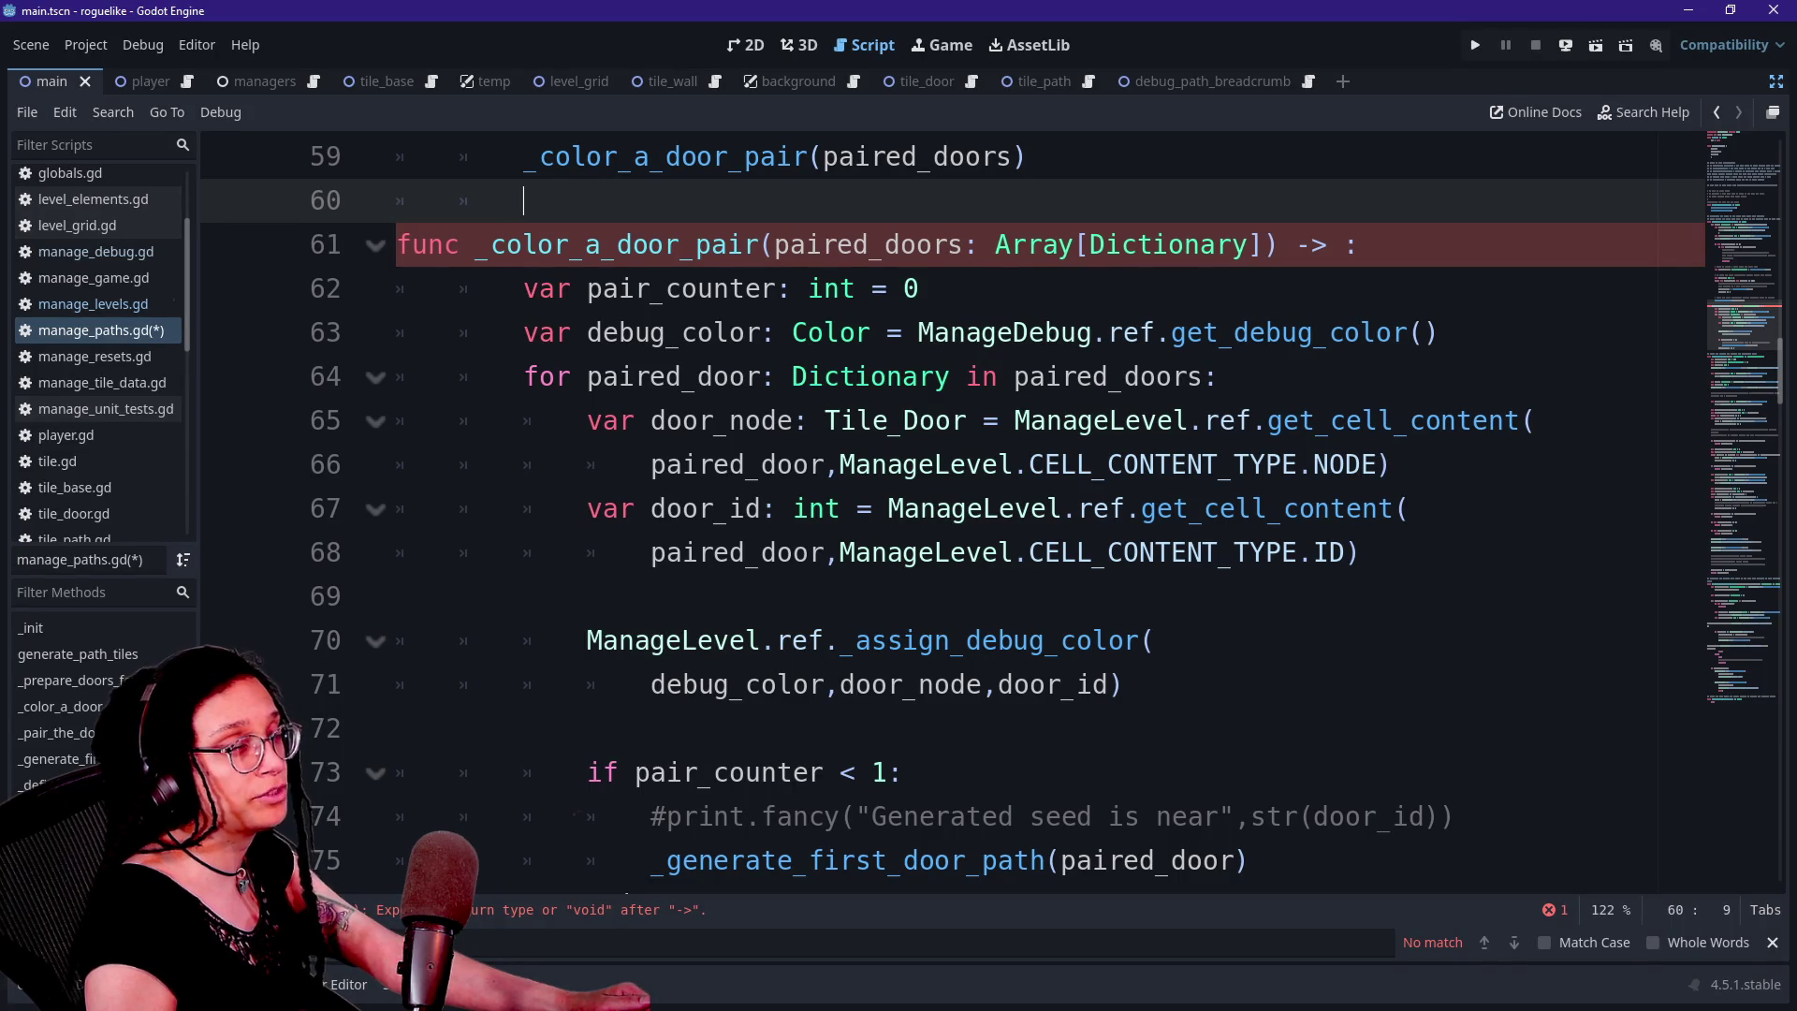
pyautogui.click(966, 156)
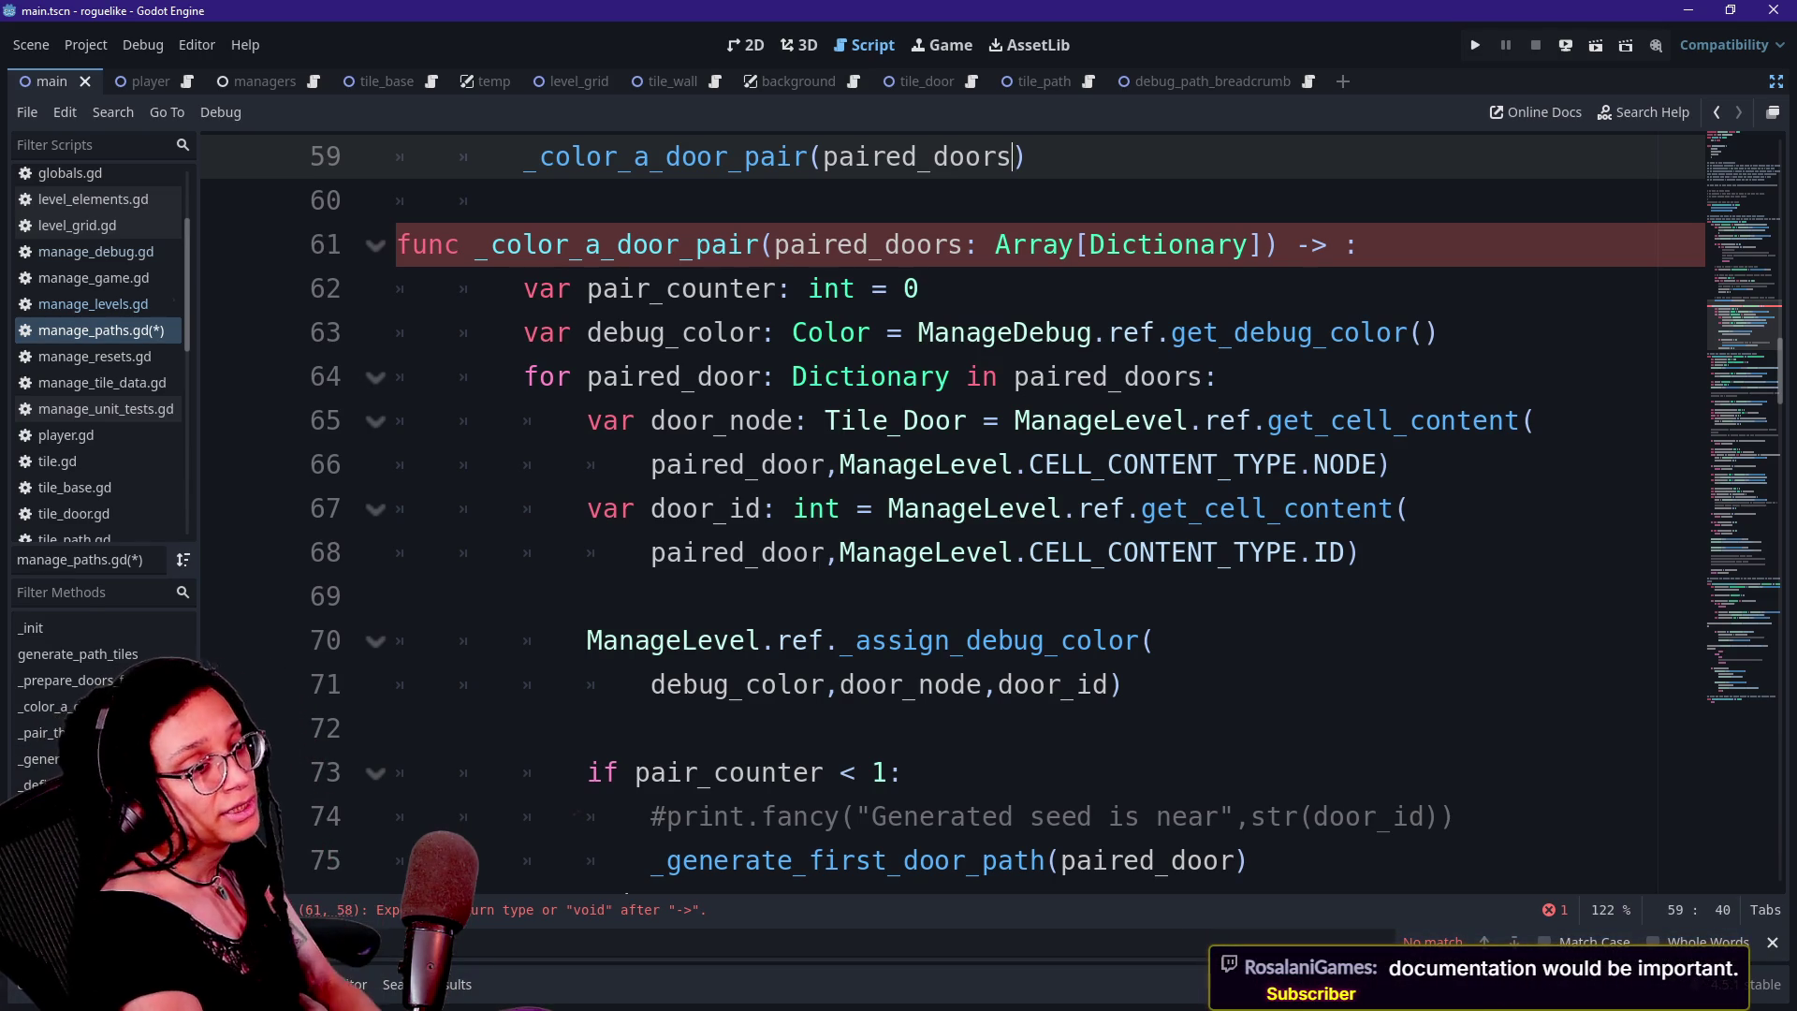
pyautogui.hotkey('shift', 'Down')
pyautogui.hotkey('shift', 'Down')
pyautogui.hotkey('shift', 'Down')
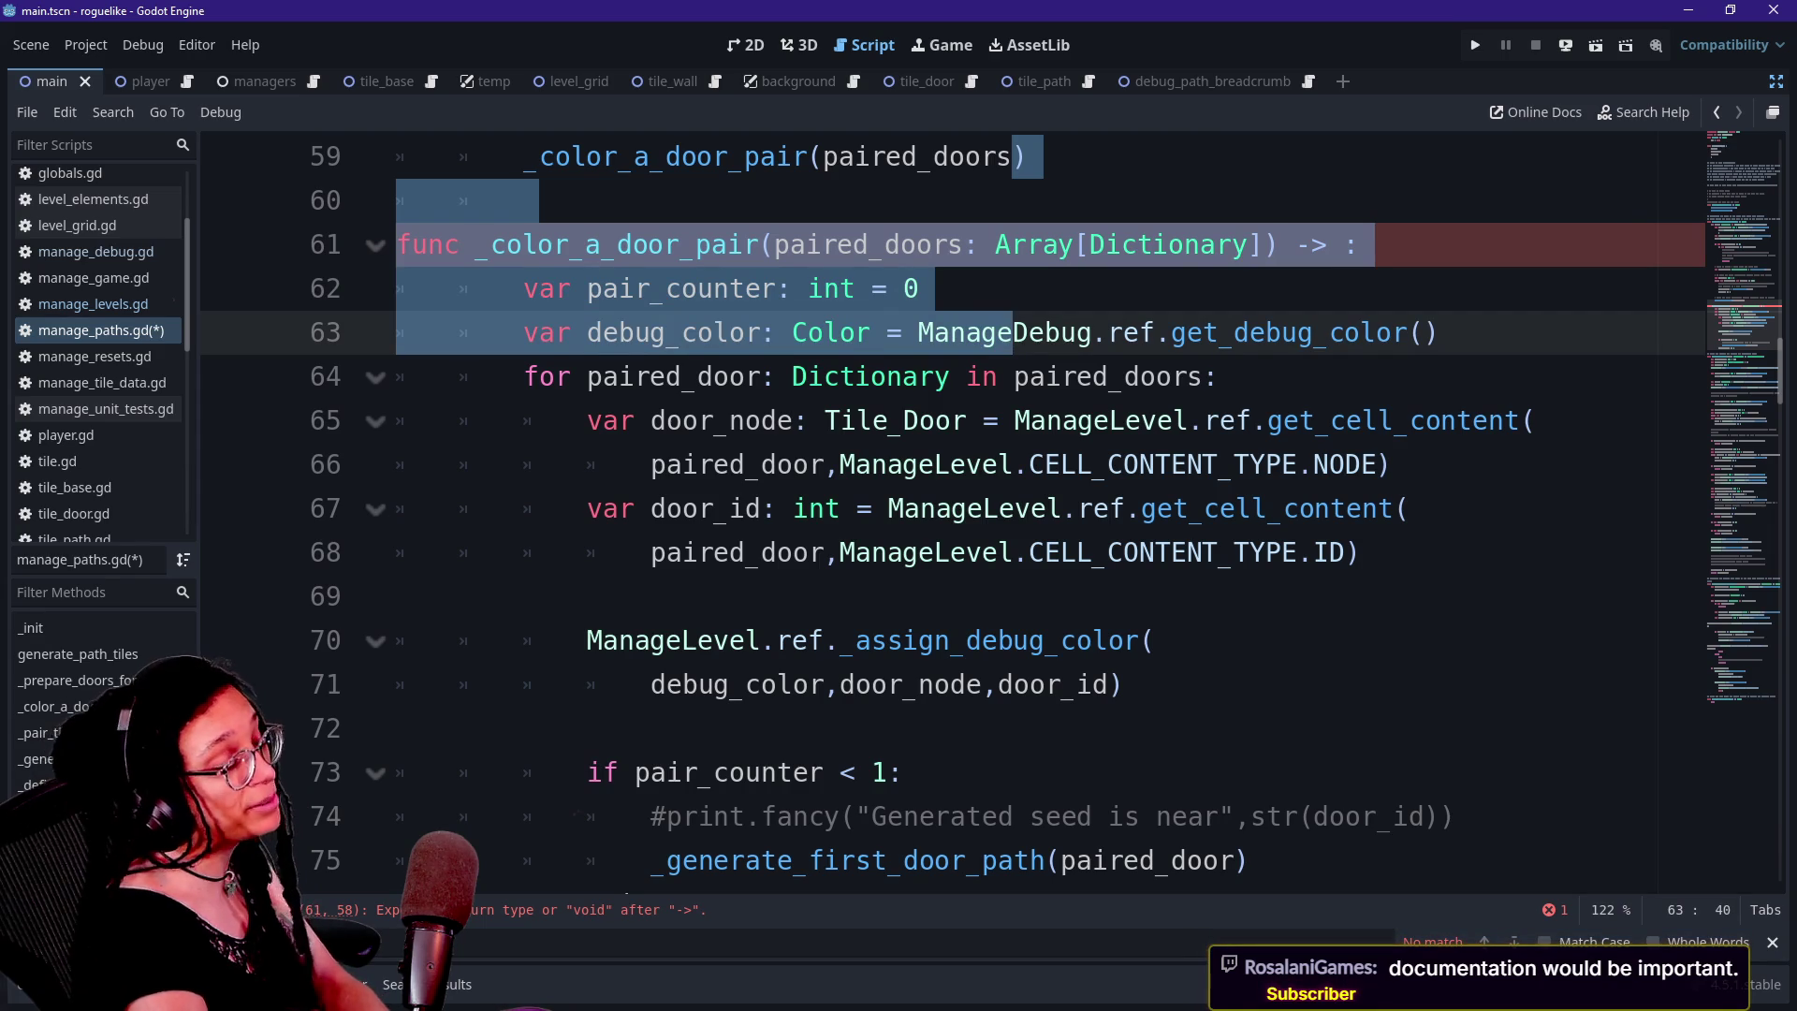
pyautogui.press('Left')
pyautogui.press('Up')
pyautogui.press('Up')
pyautogui.press('Up')
pyautogui.press('Down')
pyautogui.press('Down')
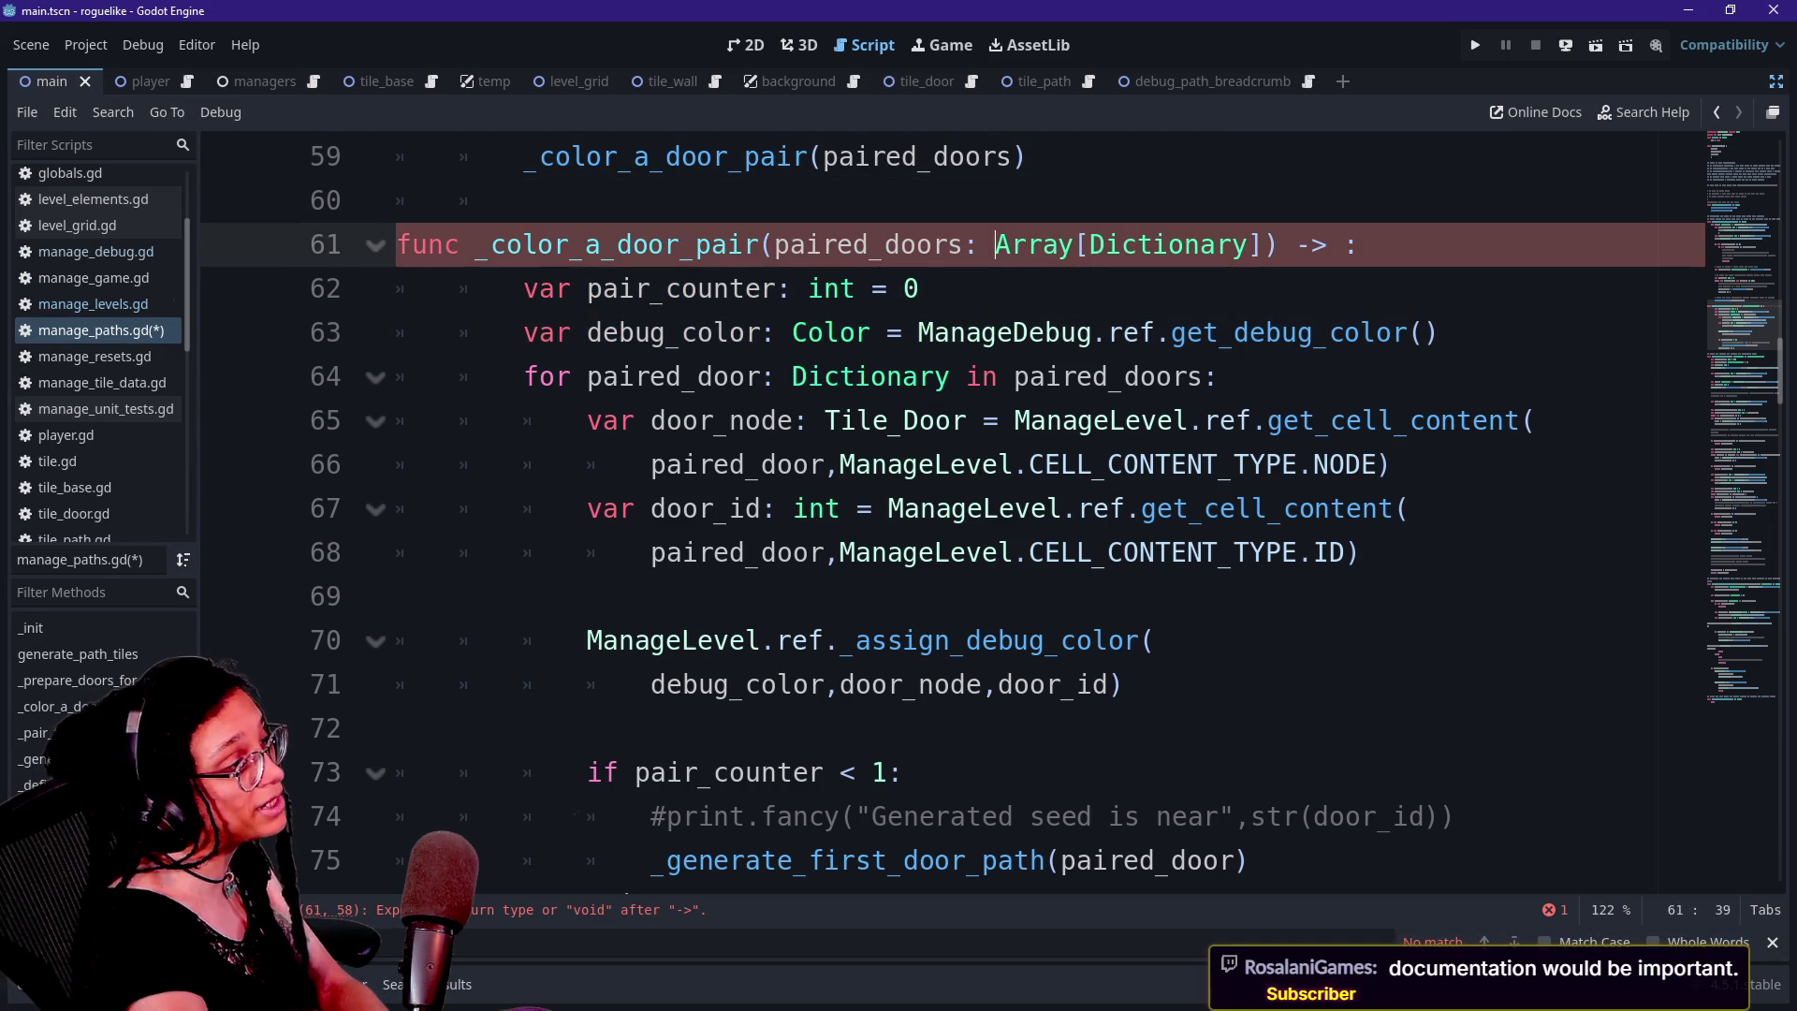
pyautogui.press('Up')
pyautogui.hotkey('shift', 'Down')
pyautogui.hotkey('shift', 'Down')
pyautogui.hotkey('shift', 'Down')
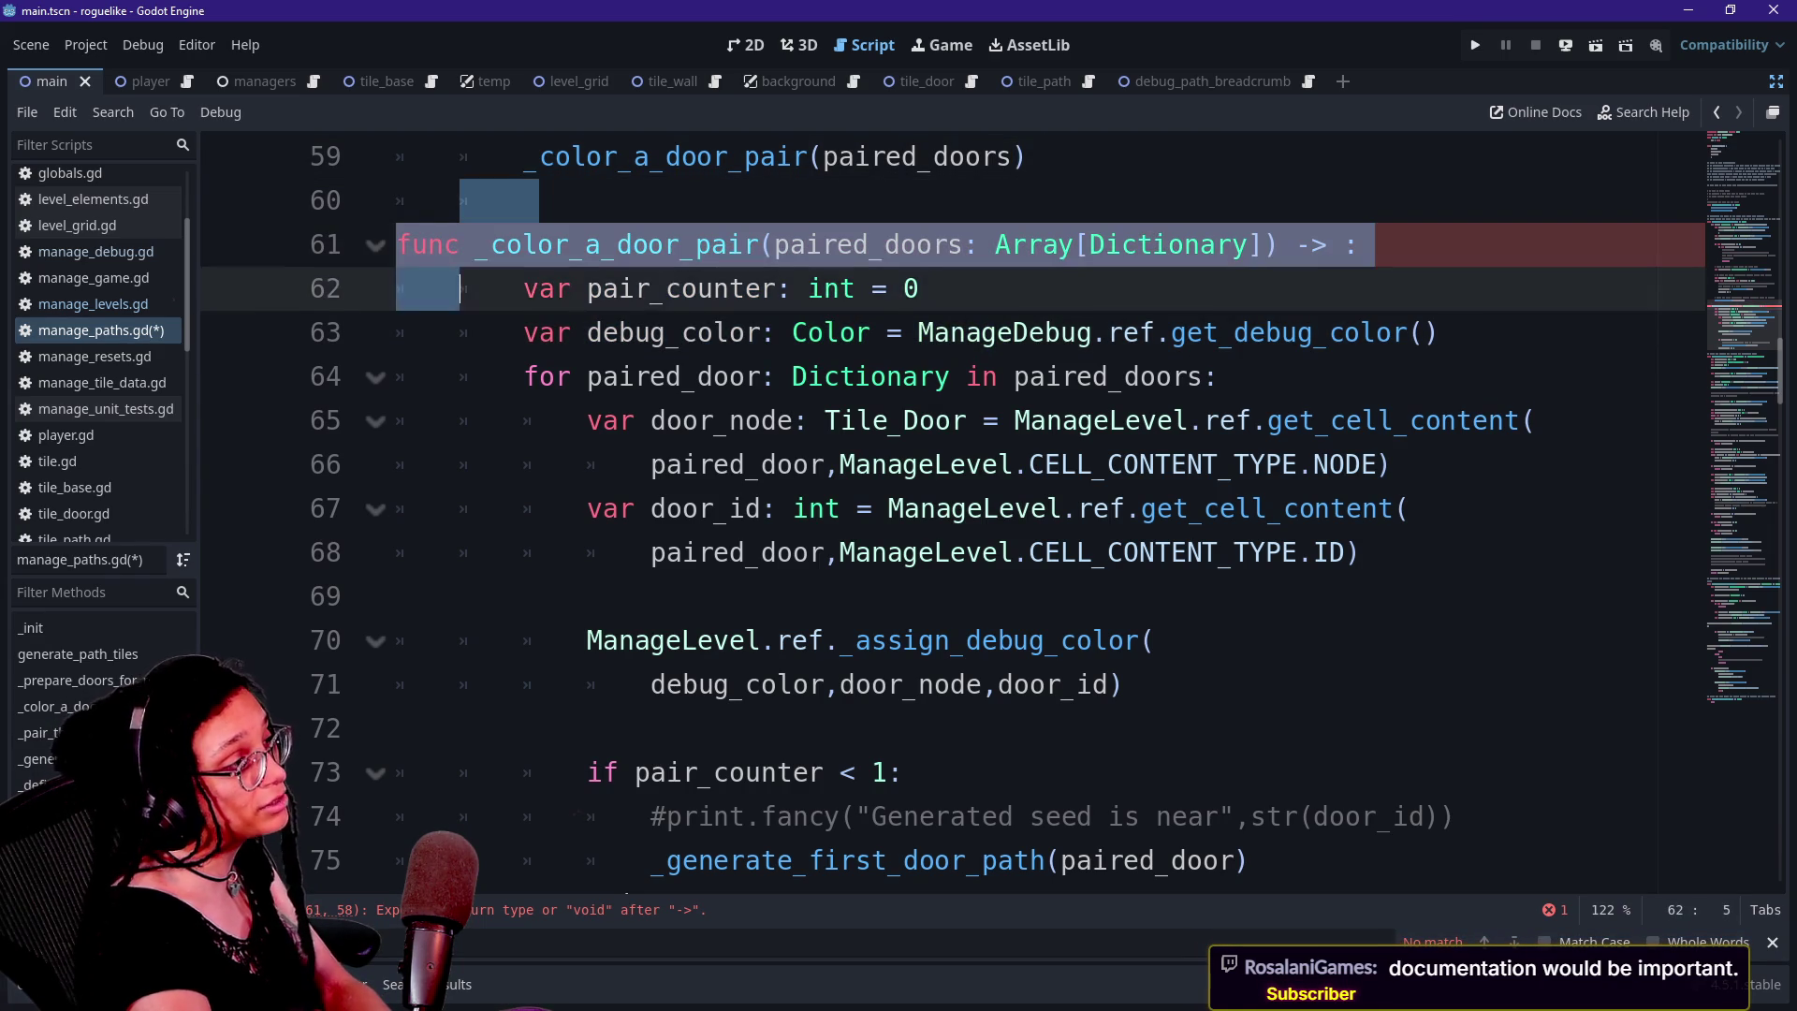
pyautogui.hotkey('shift', 'Down')
pyautogui.hotkey('shift', 'Down')
pyautogui.hotkey('shift', 'Down')
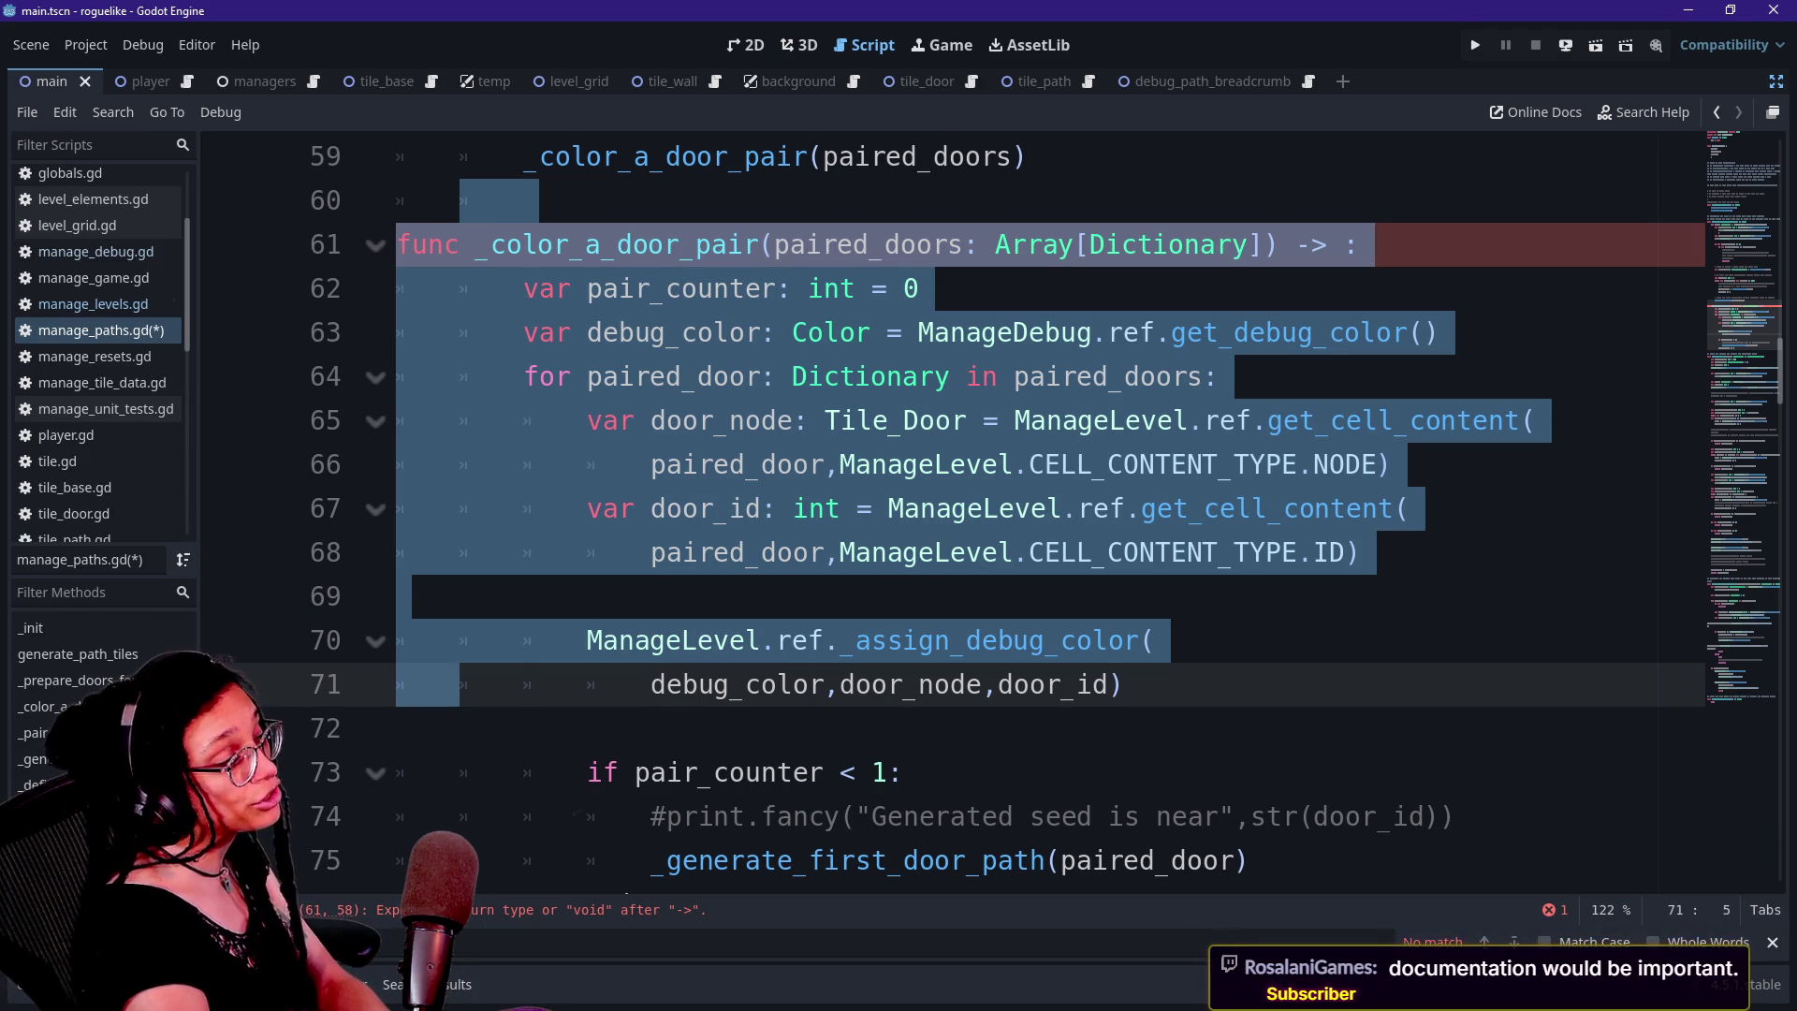
pyautogui.hotkey('shift', 'Right')
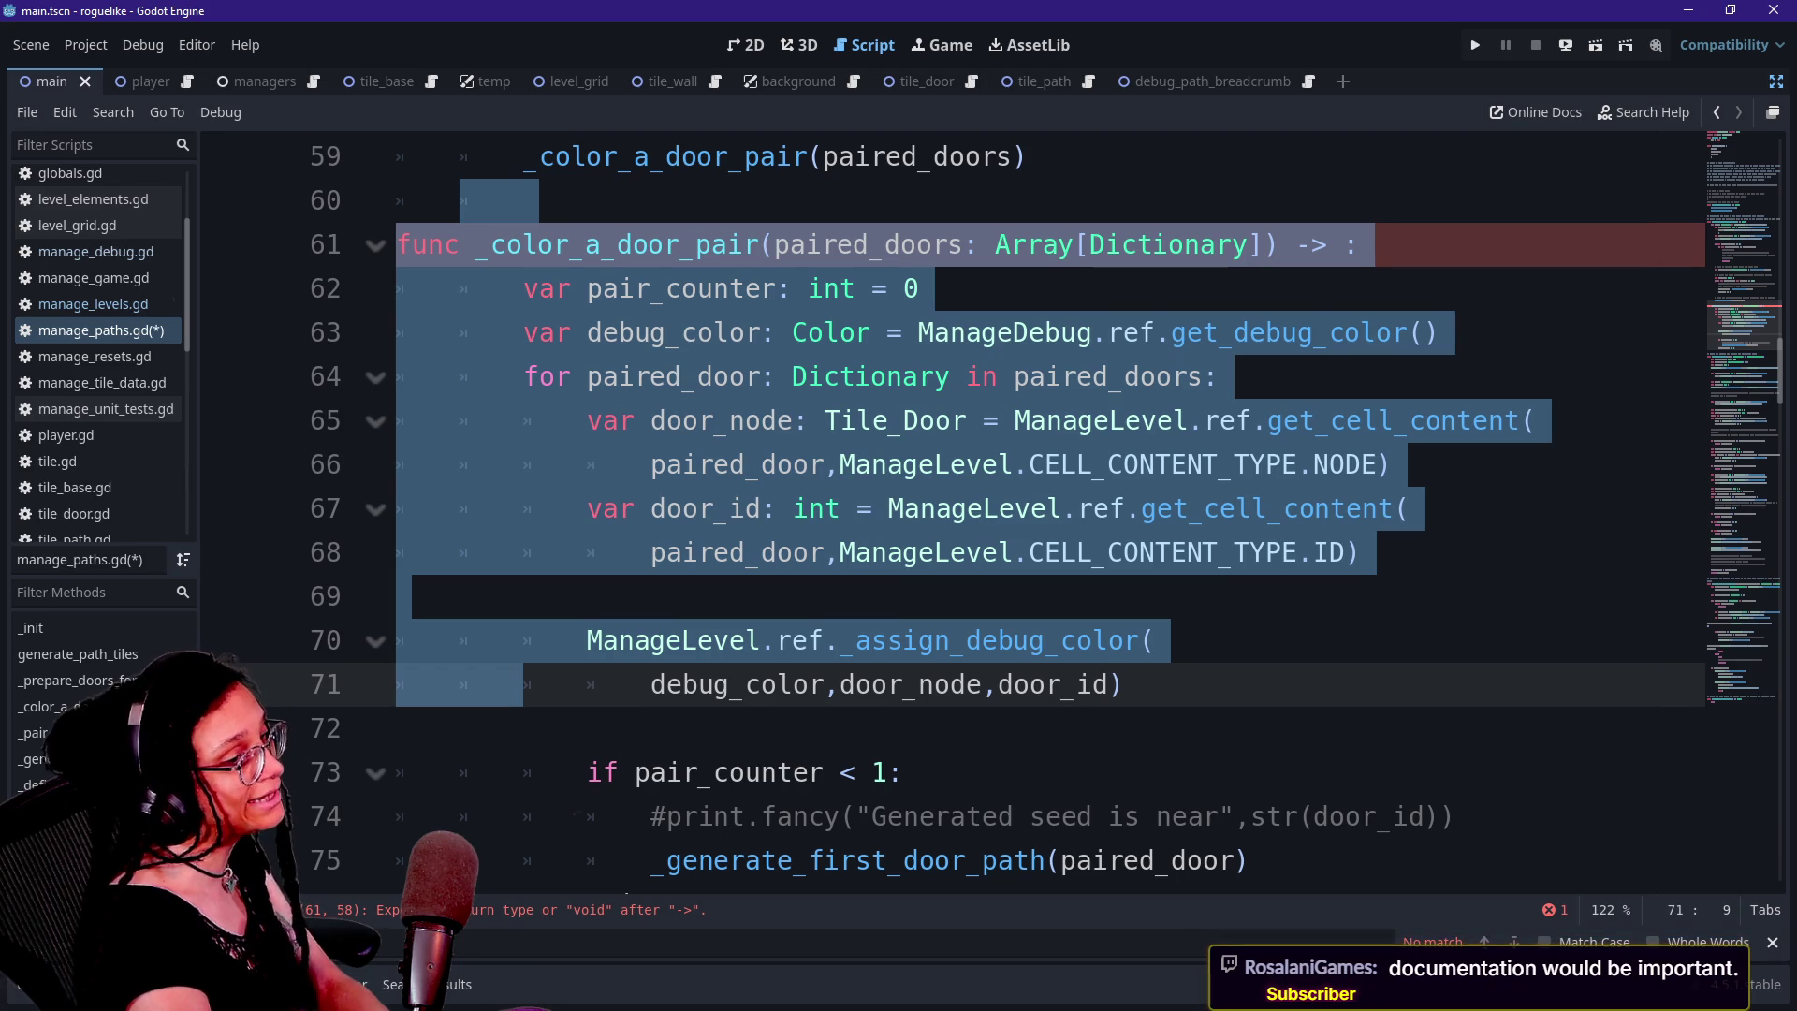
pyautogui.press('Down')
pyautogui.press('Down')
pyautogui.press('Up')
pyautogui.press('Up')
pyautogui.press('Up')
pyautogui.press('Up')
pyautogui.press('Up')
pyautogui.press('Up')
pyautogui.press('Up')
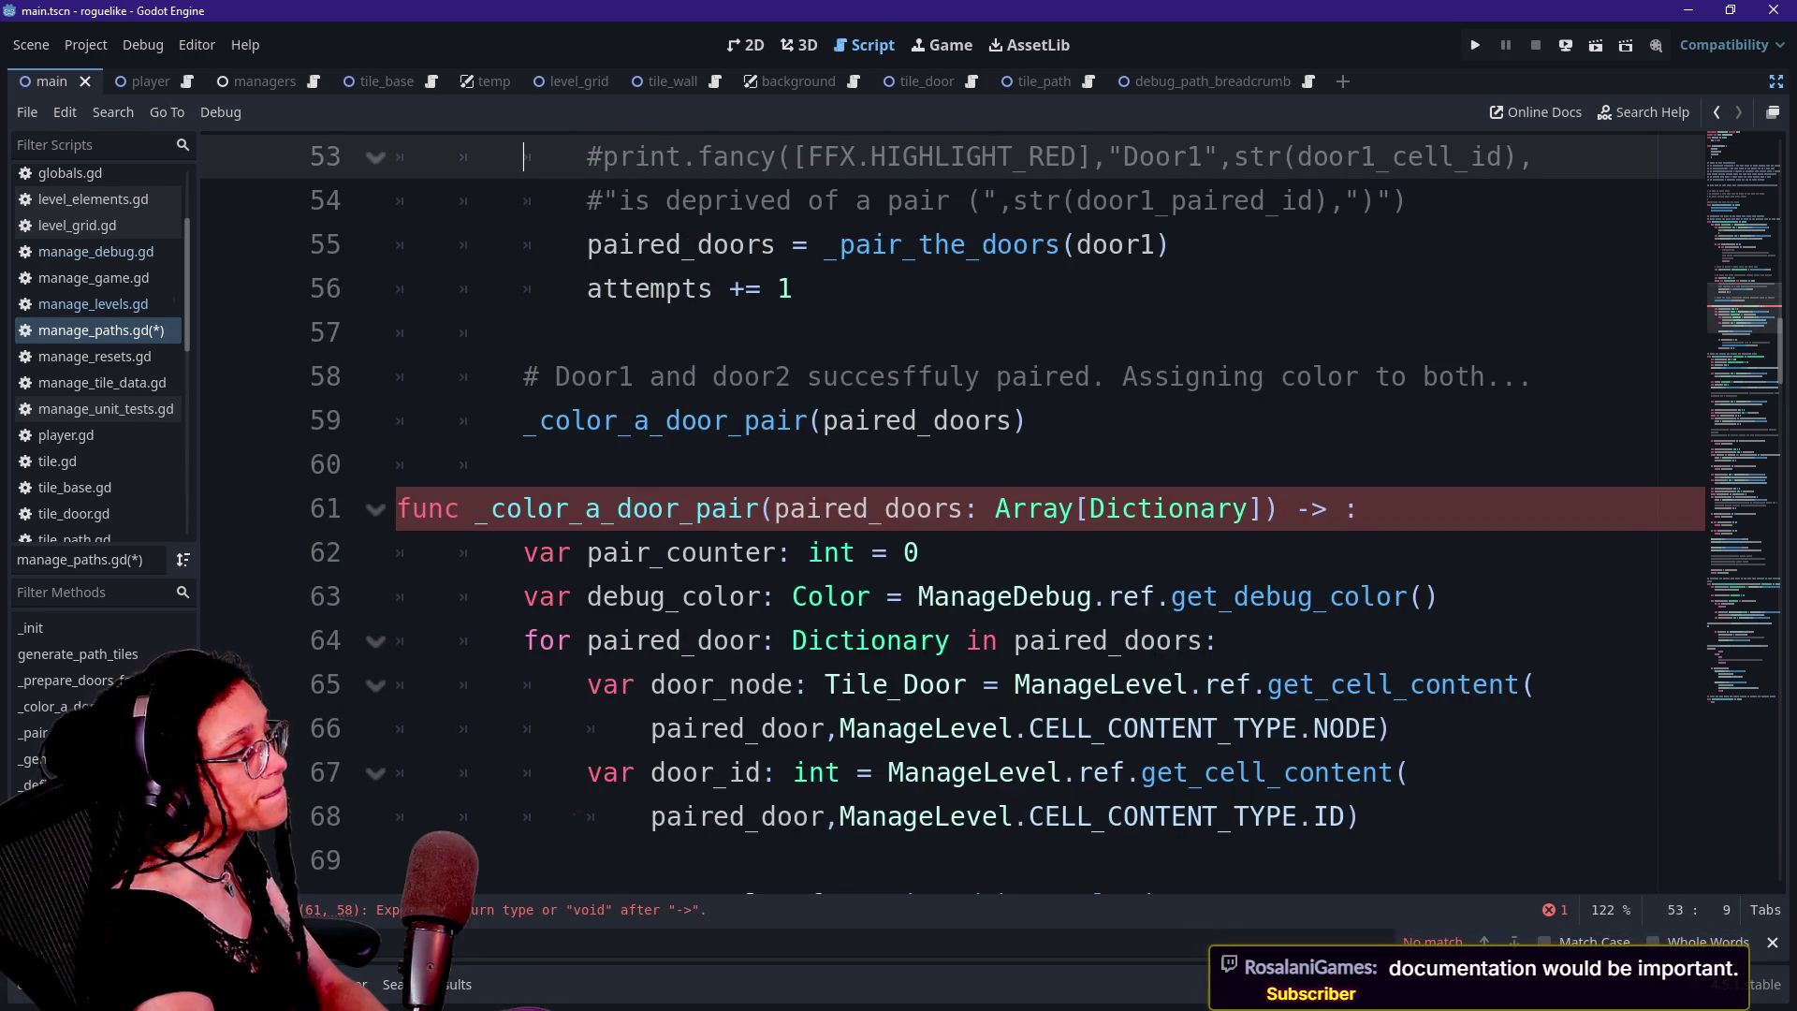
pyautogui.press('Down')
pyautogui.press('Down')
pyautogui.press('Down')
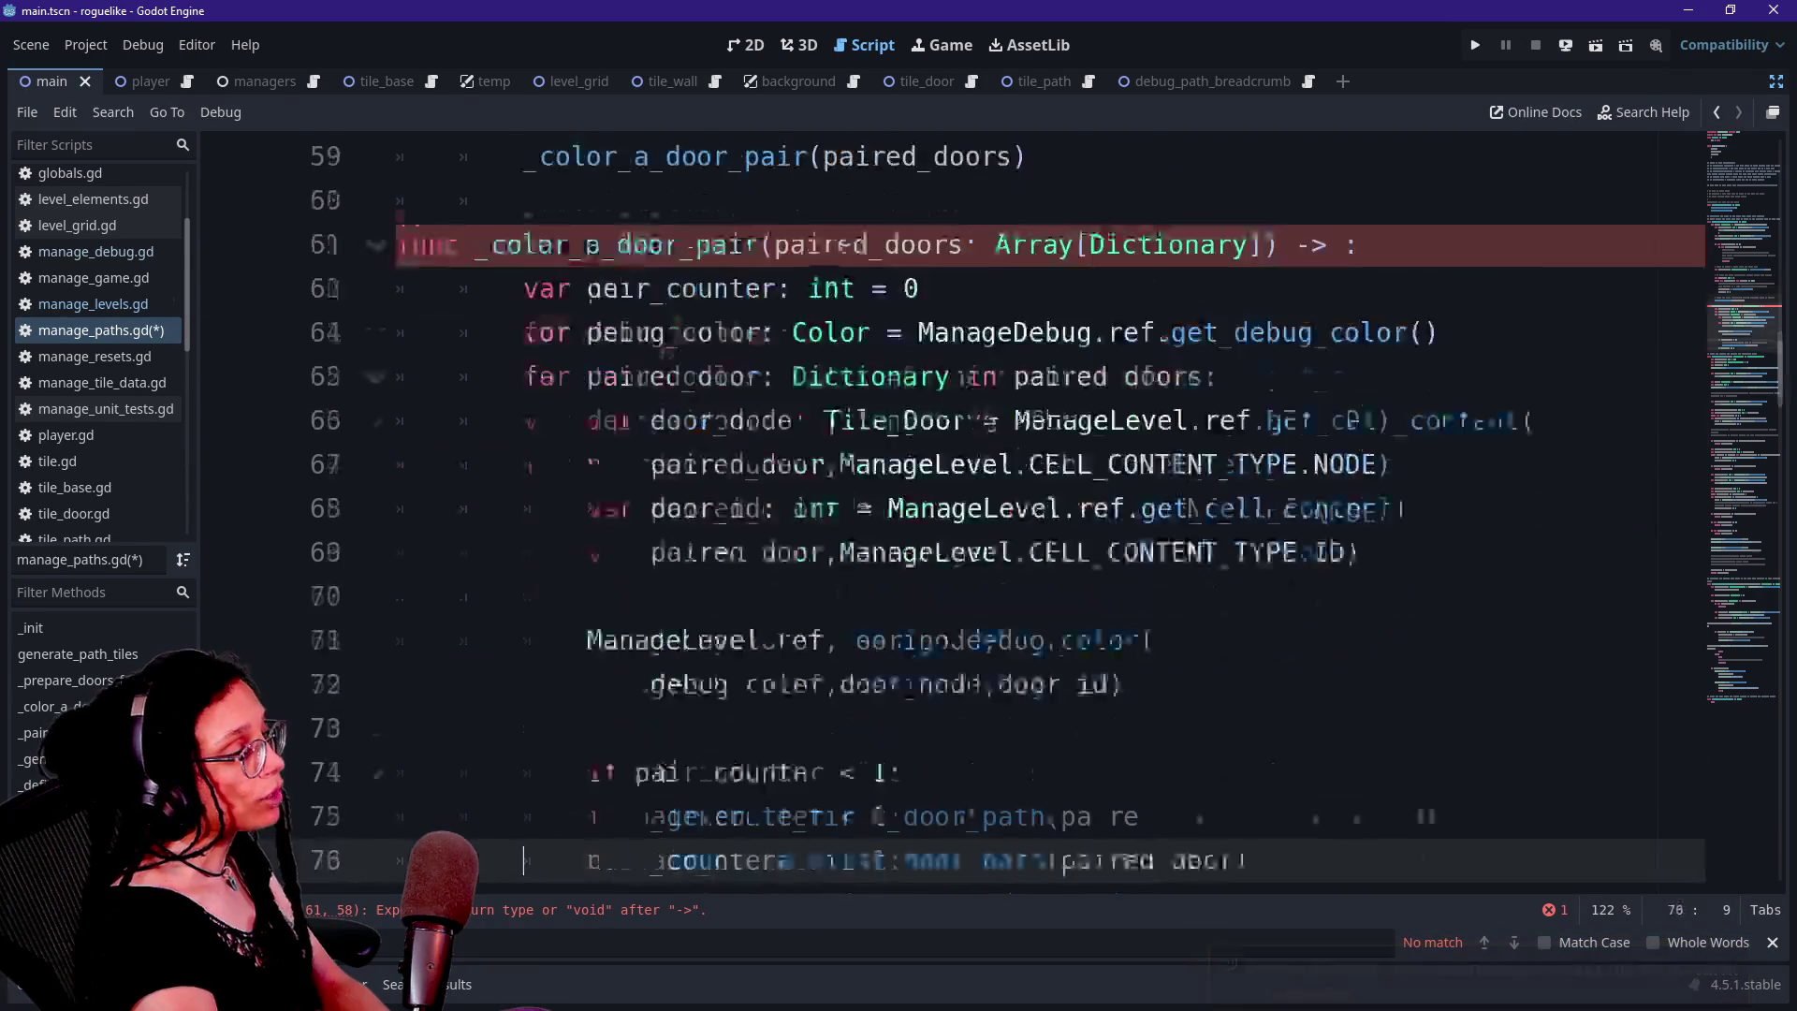
pyautogui.press('Up')
pyautogui.press('Up')
pyautogui.press('Up')
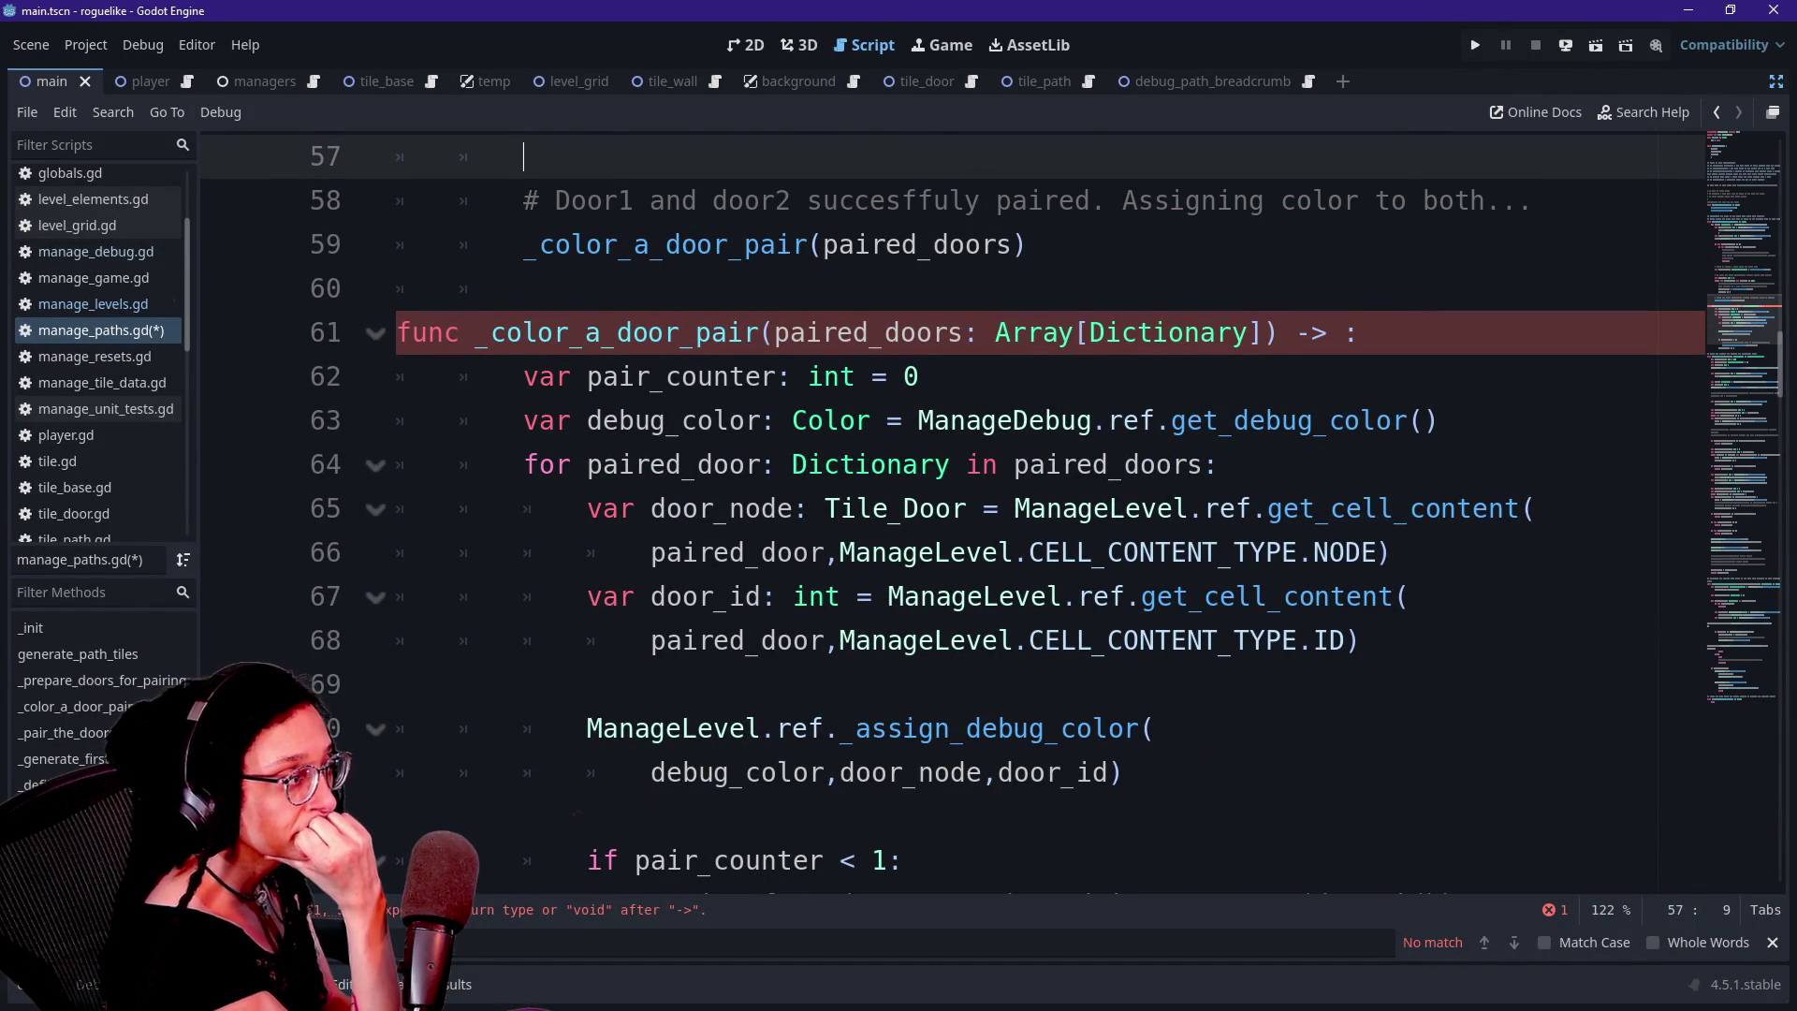
# Step through the colouring loop to review the if pair_counter < 1 block and call site
pyautogui.press('Down')
pyautogui.press('Down')
pyautogui.press('Down')
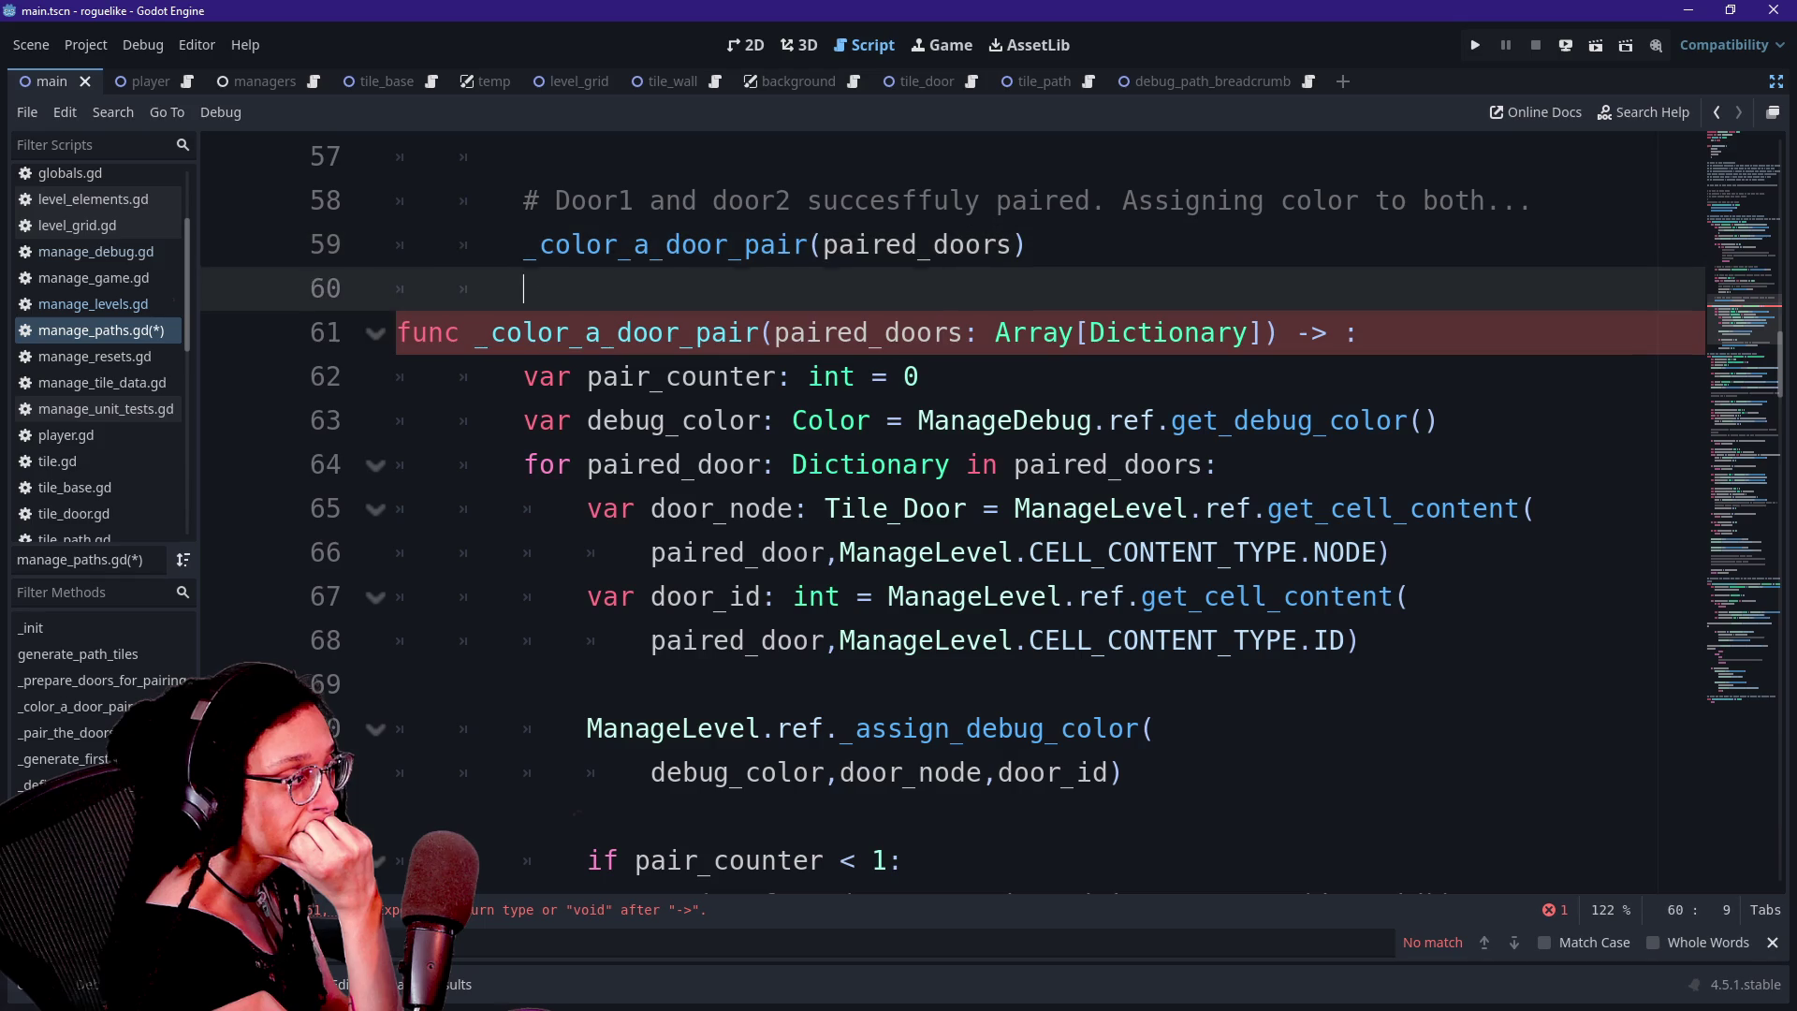
pyautogui.press('Down')
pyautogui.press('Down')
pyautogui.press('Down')
pyautogui.press('Up')
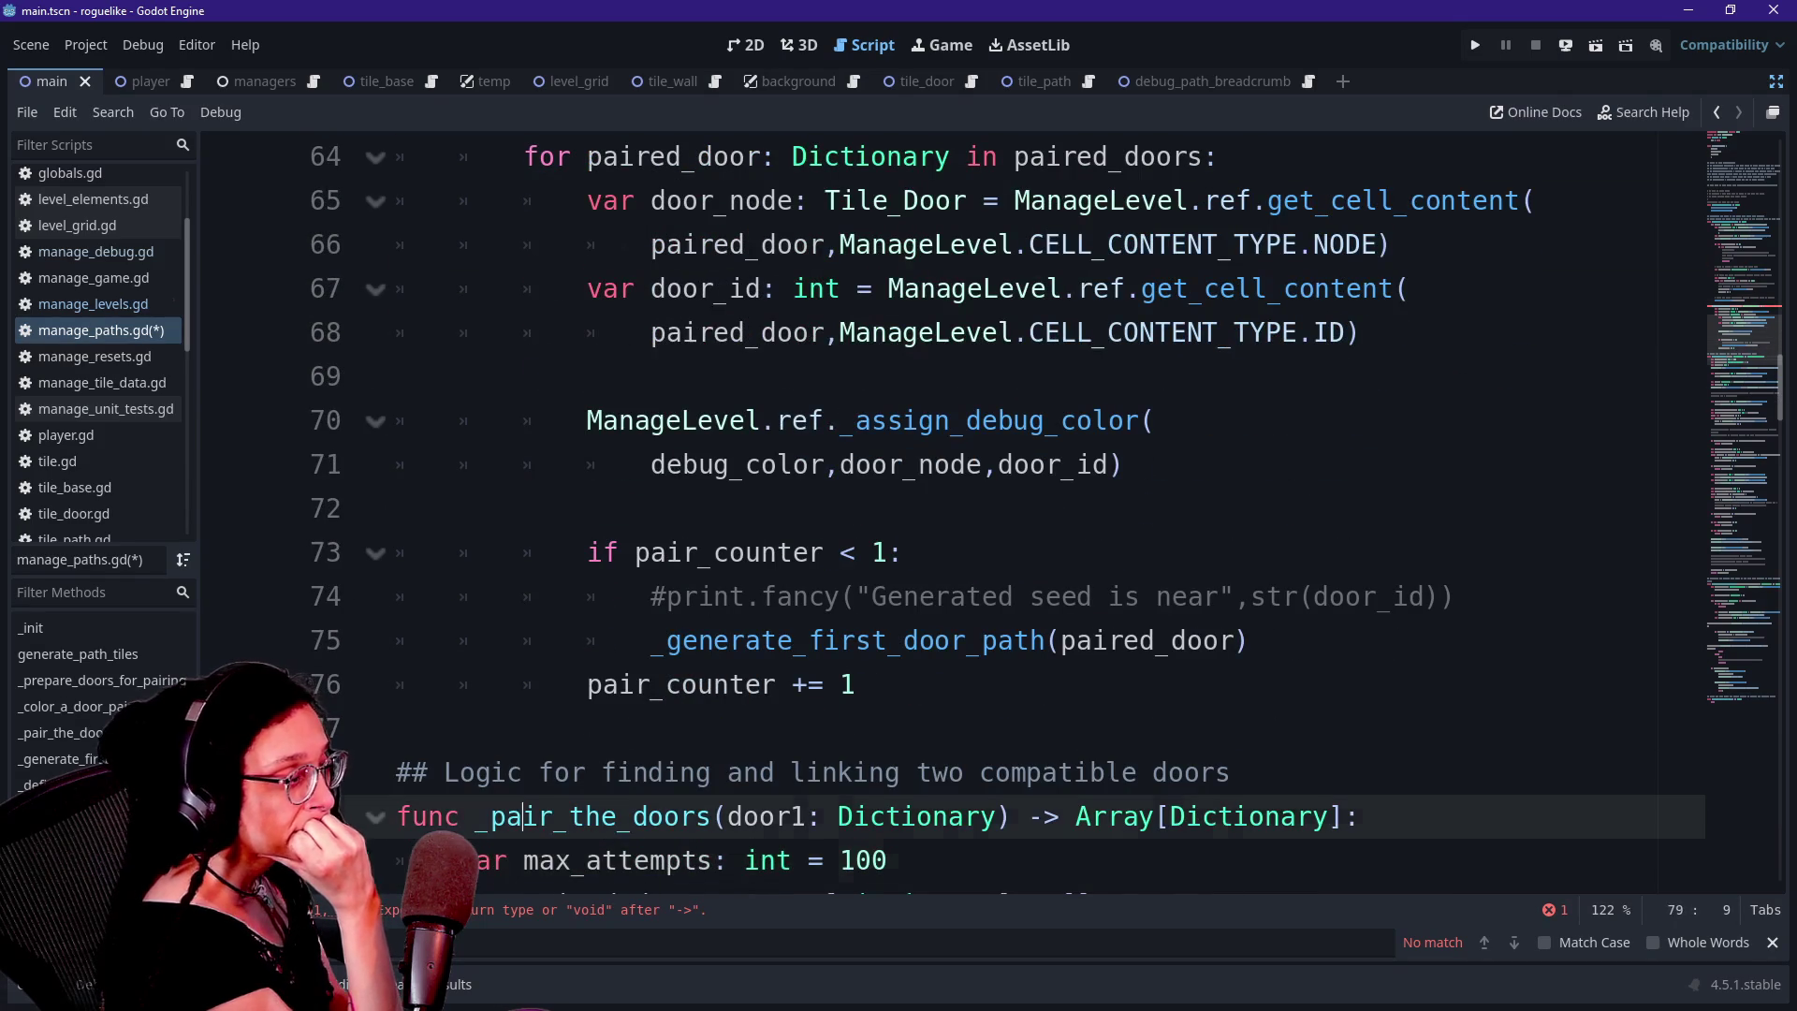
pyautogui.press('Up')
pyautogui.press('Up')
pyautogui.press('Up')
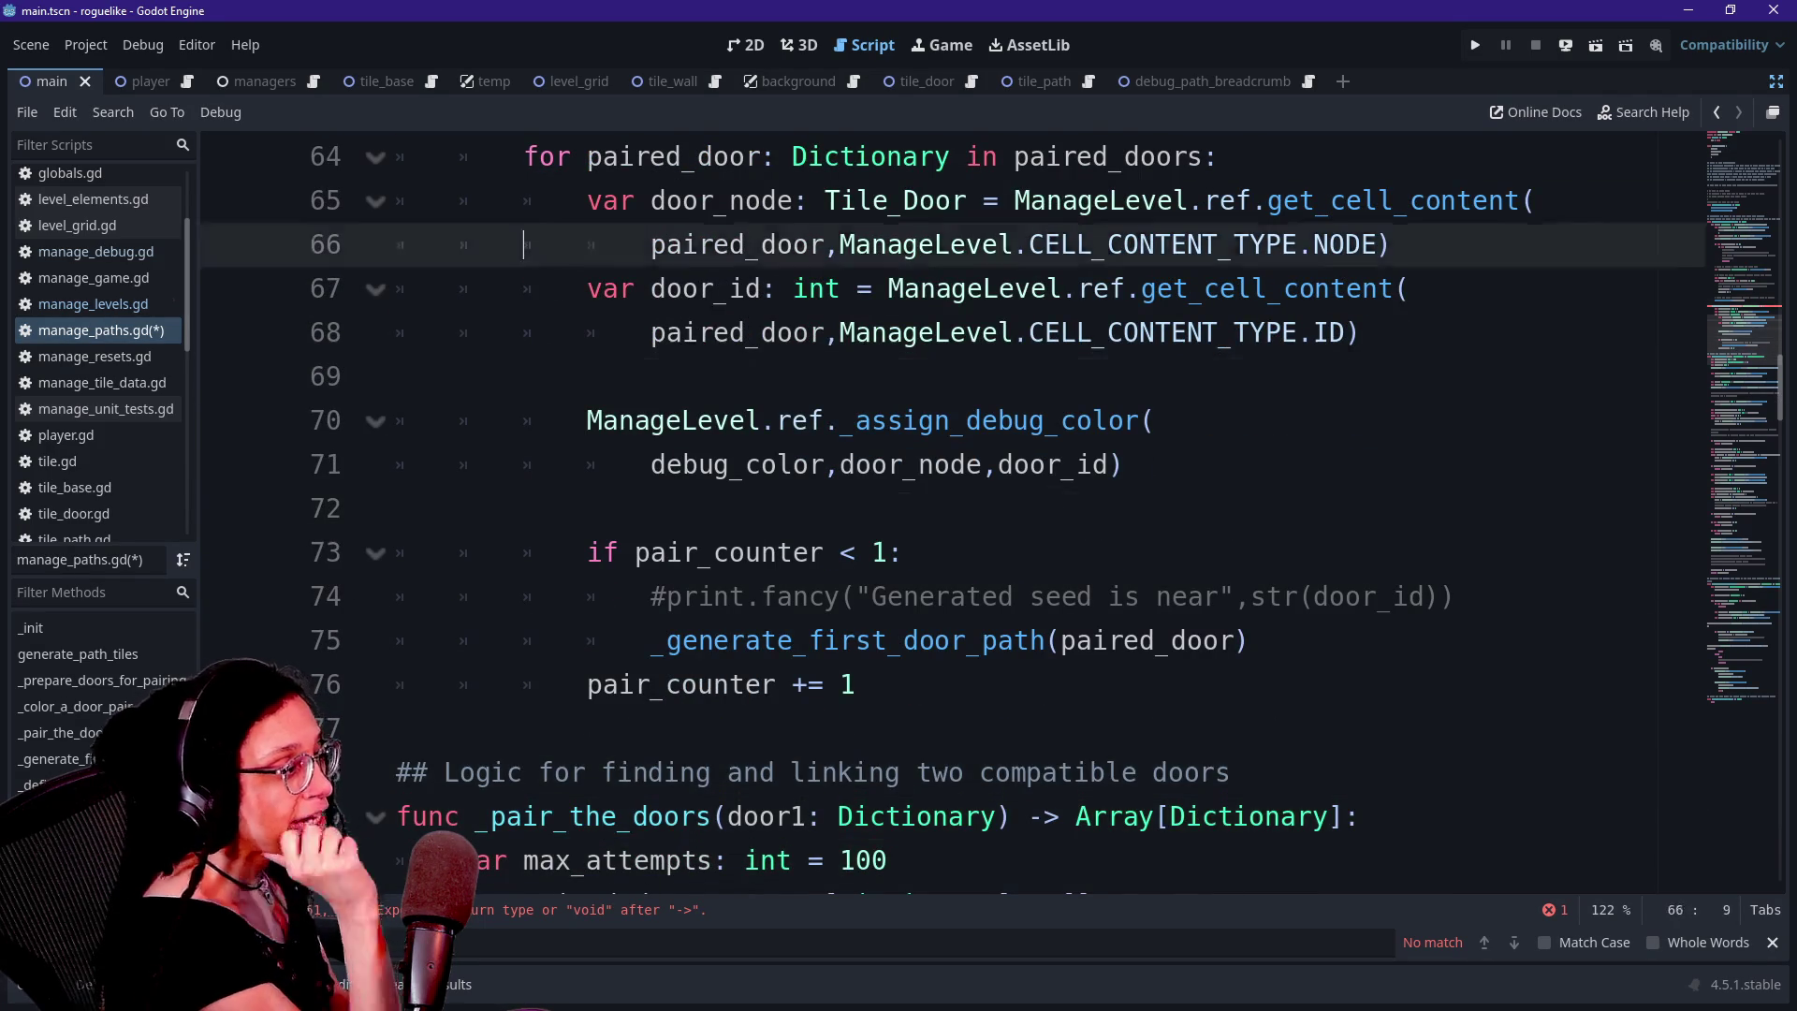
pyautogui.press('Down')
pyautogui.press('Down')
pyautogui.press('Down')
pyautogui.press('Up')
pyautogui.press('Up')
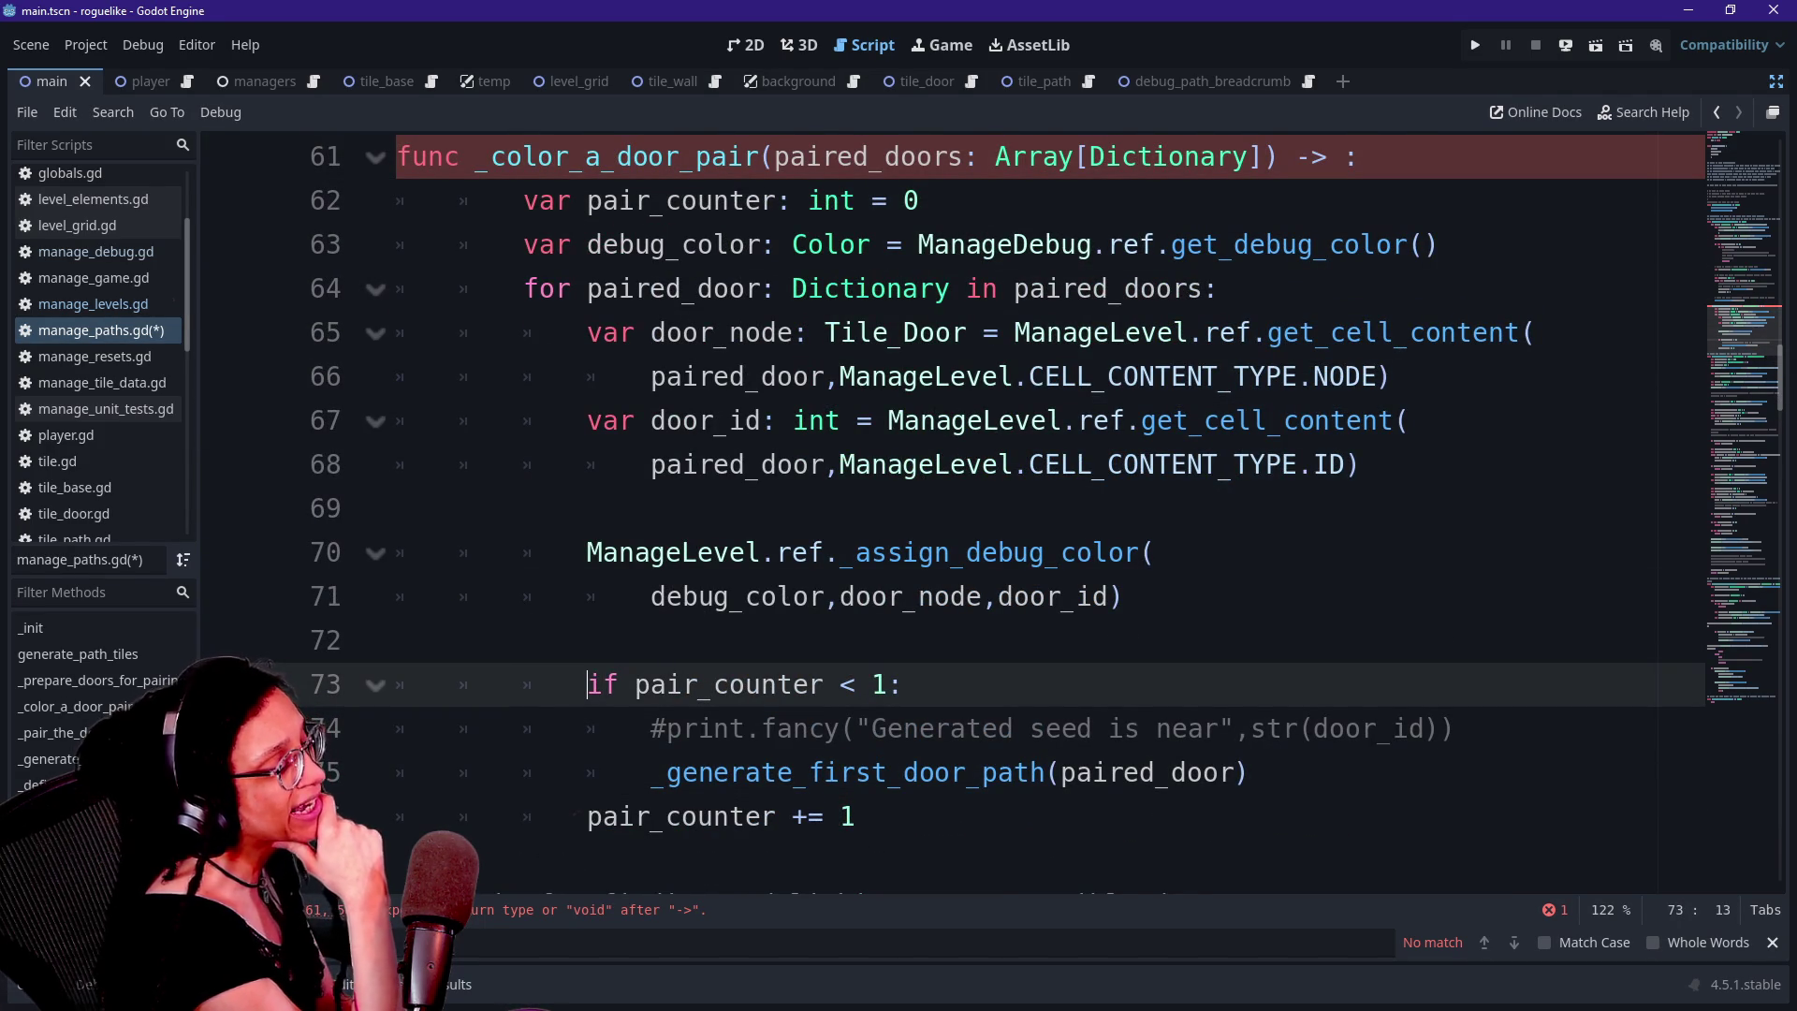
pyautogui.hotkey('shift', 'Down')
pyautogui.hotkey('shift', 'Down')
pyautogui.hotkey('shift', 'Down')
pyautogui.press('Up')
pyautogui.press('Up')
pyautogui.press('Up')
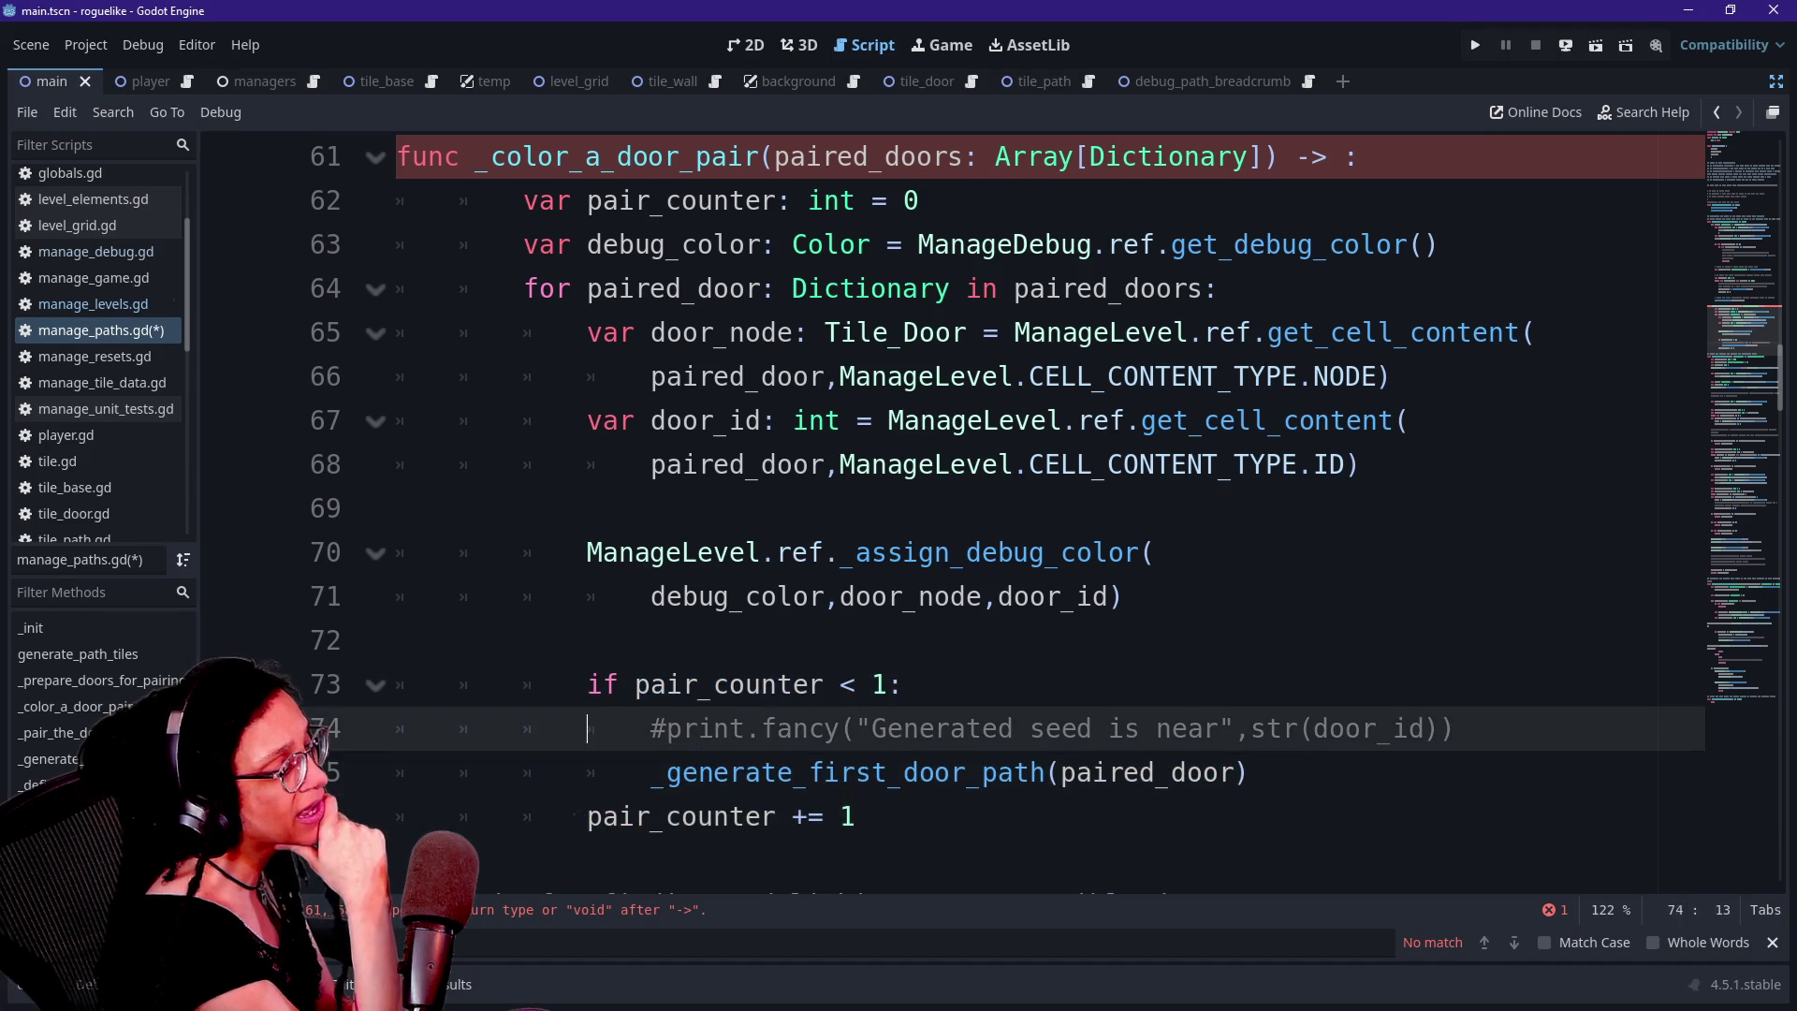
pyautogui.press('Down')
pyautogui.press('Down')
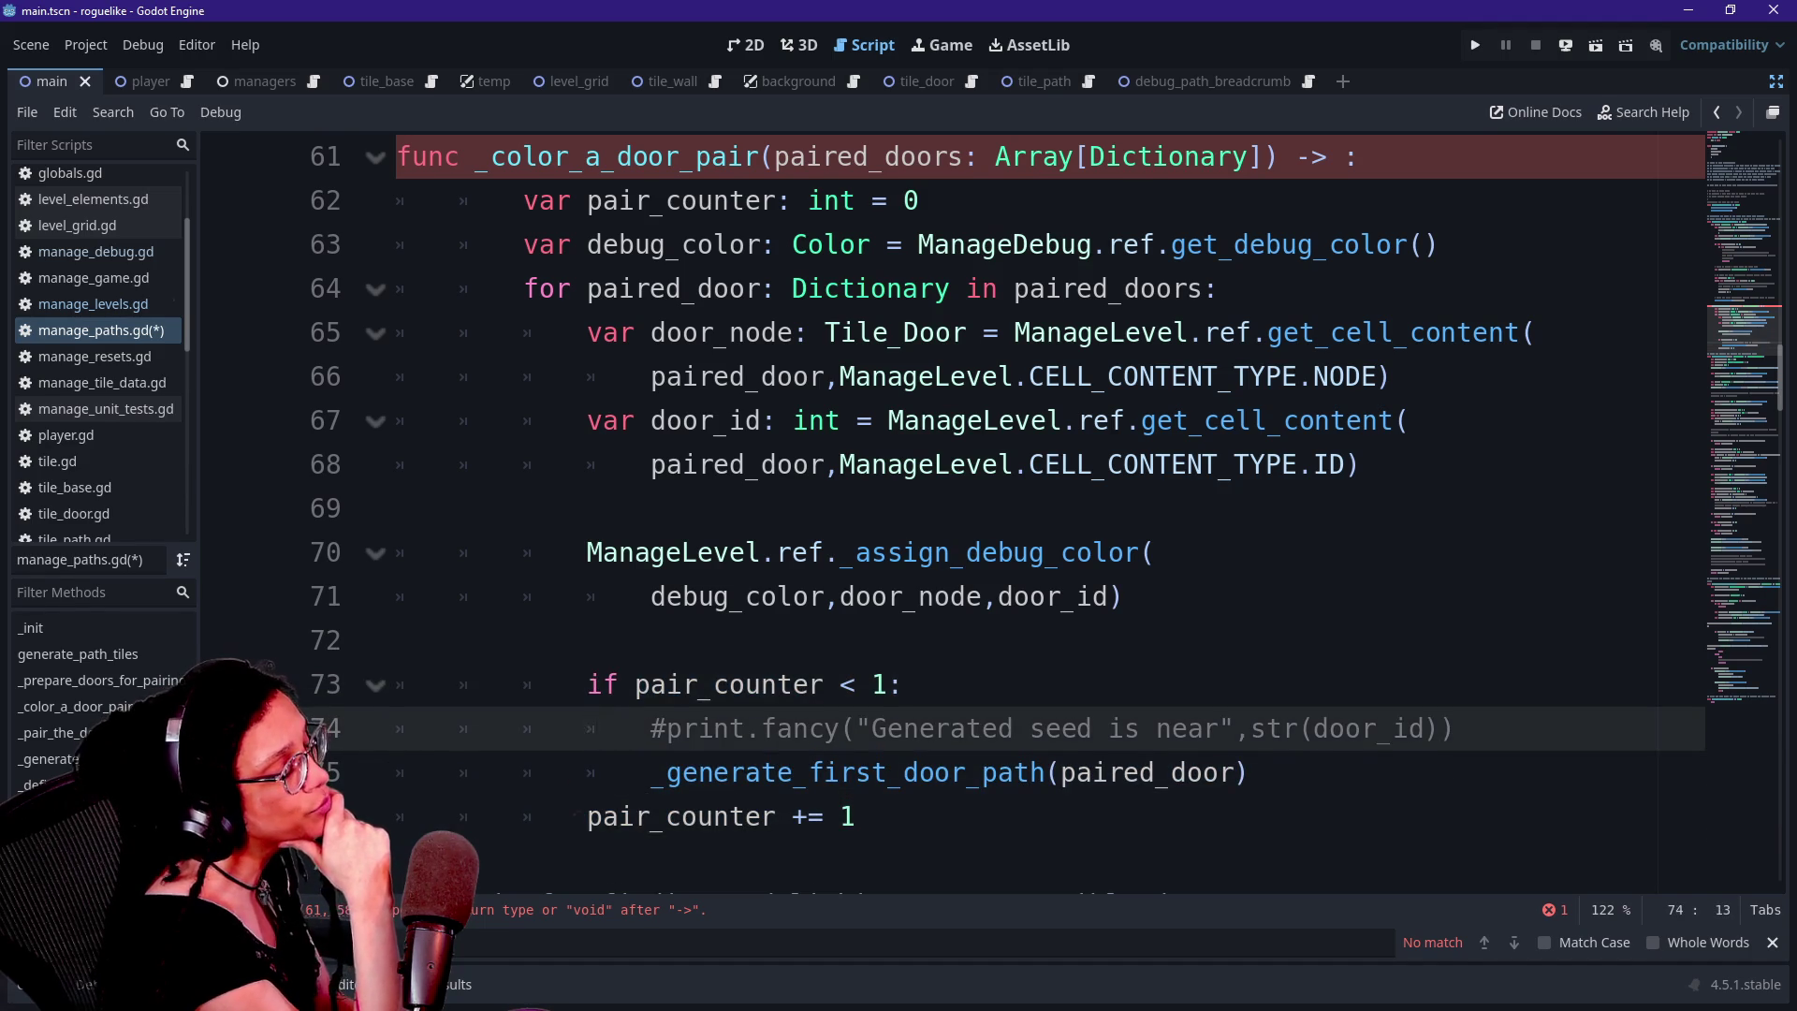
pyautogui.press('Up')
pyautogui.press('Up')
pyautogui.press('Up')
pyautogui.press('Up')
pyautogui.press('Up')
pyautogui.press('Down')
pyautogui.press('Down')
pyautogui.press('Down')
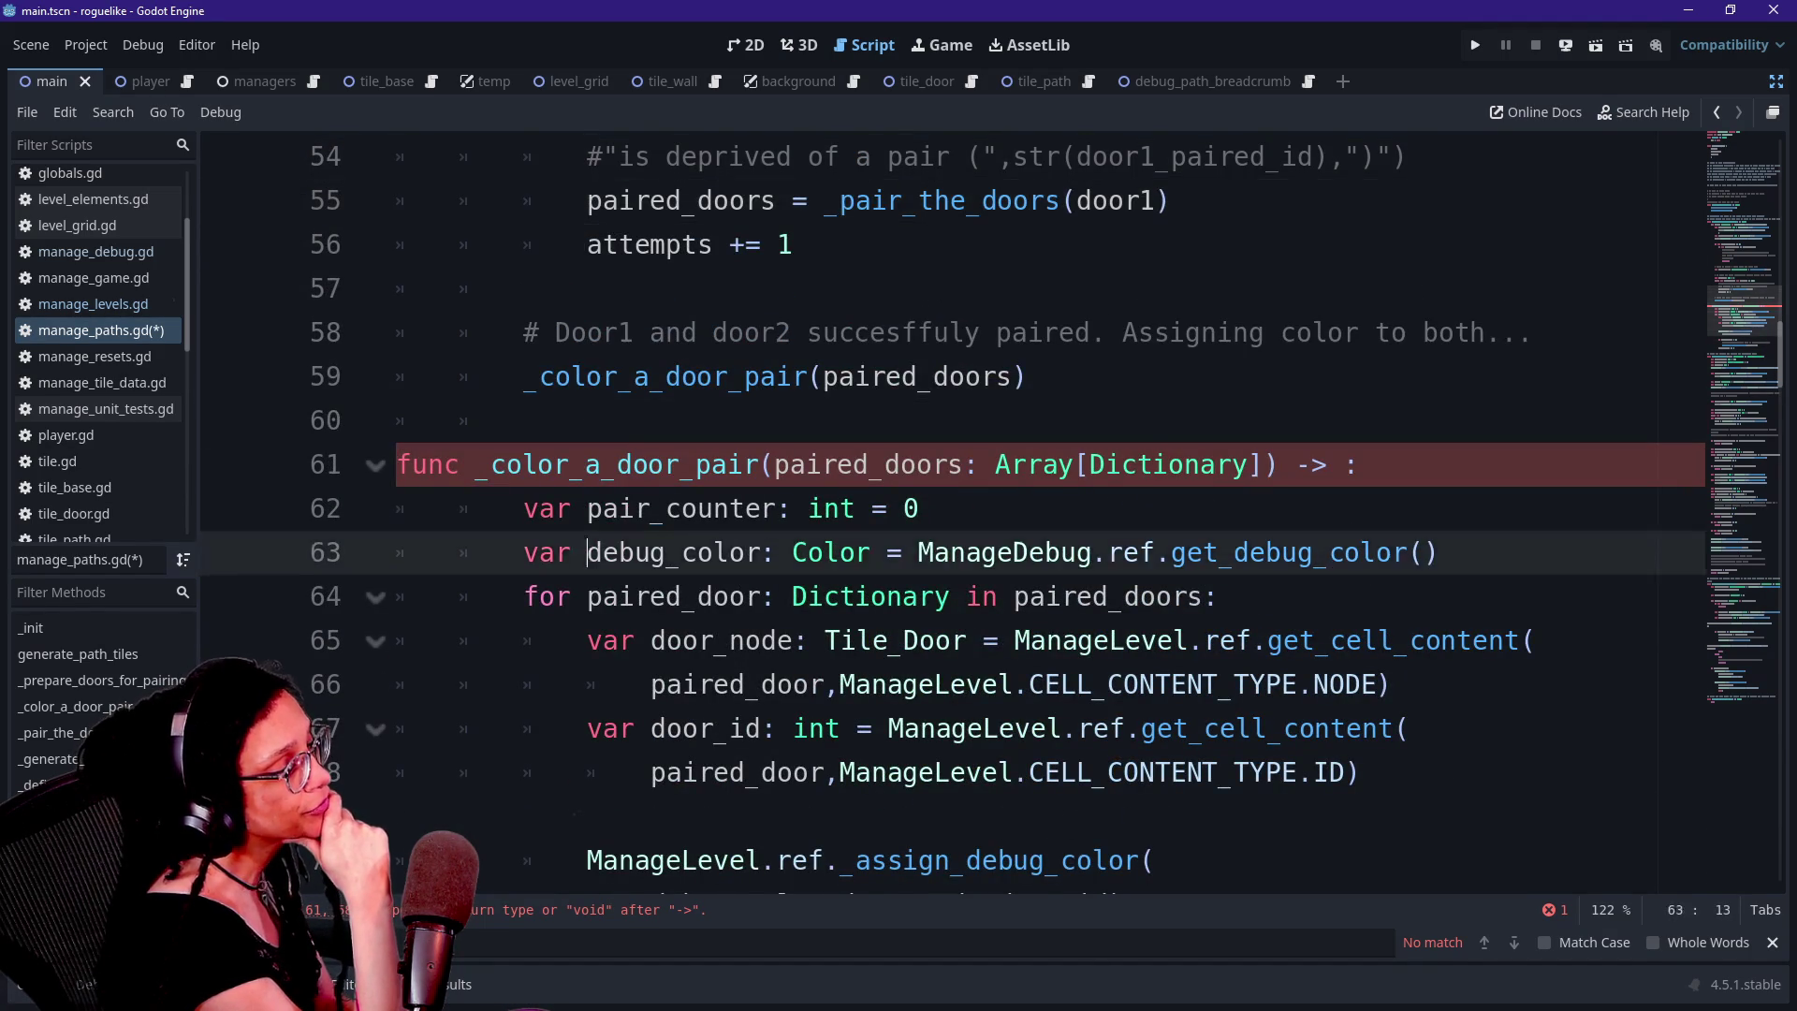
# Look over the if block's lines and add a blank line after pair_counter += 1
pyautogui.press('Up')
pyautogui.press('Up')
pyautogui.press('Up')
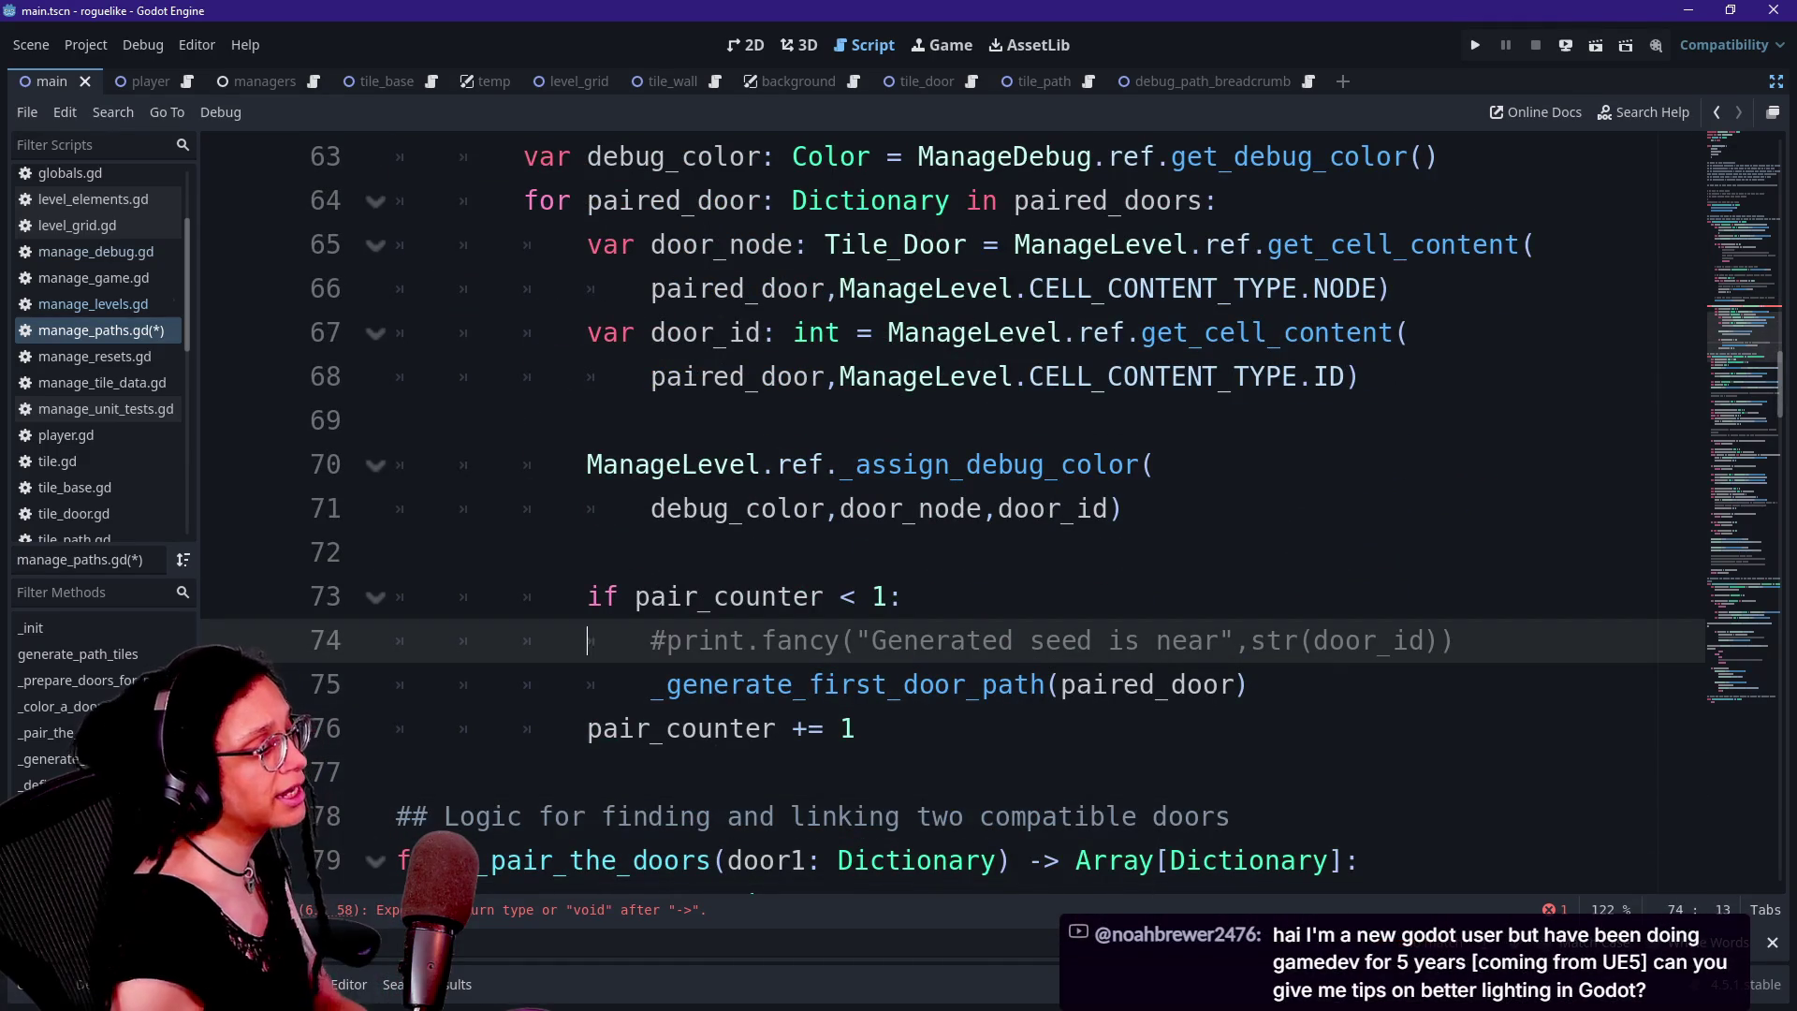
pyautogui.press('Up')
pyautogui.press('End')
pyautogui.press('Down')
pyautogui.press('Down')
pyautogui.hotkey('shift', 'Down')
pyautogui.press('Right')
pyautogui.press('Up')
pyautogui.press('Up')
pyautogui.hotkey('shift', 'Up')
pyautogui.press('Down')
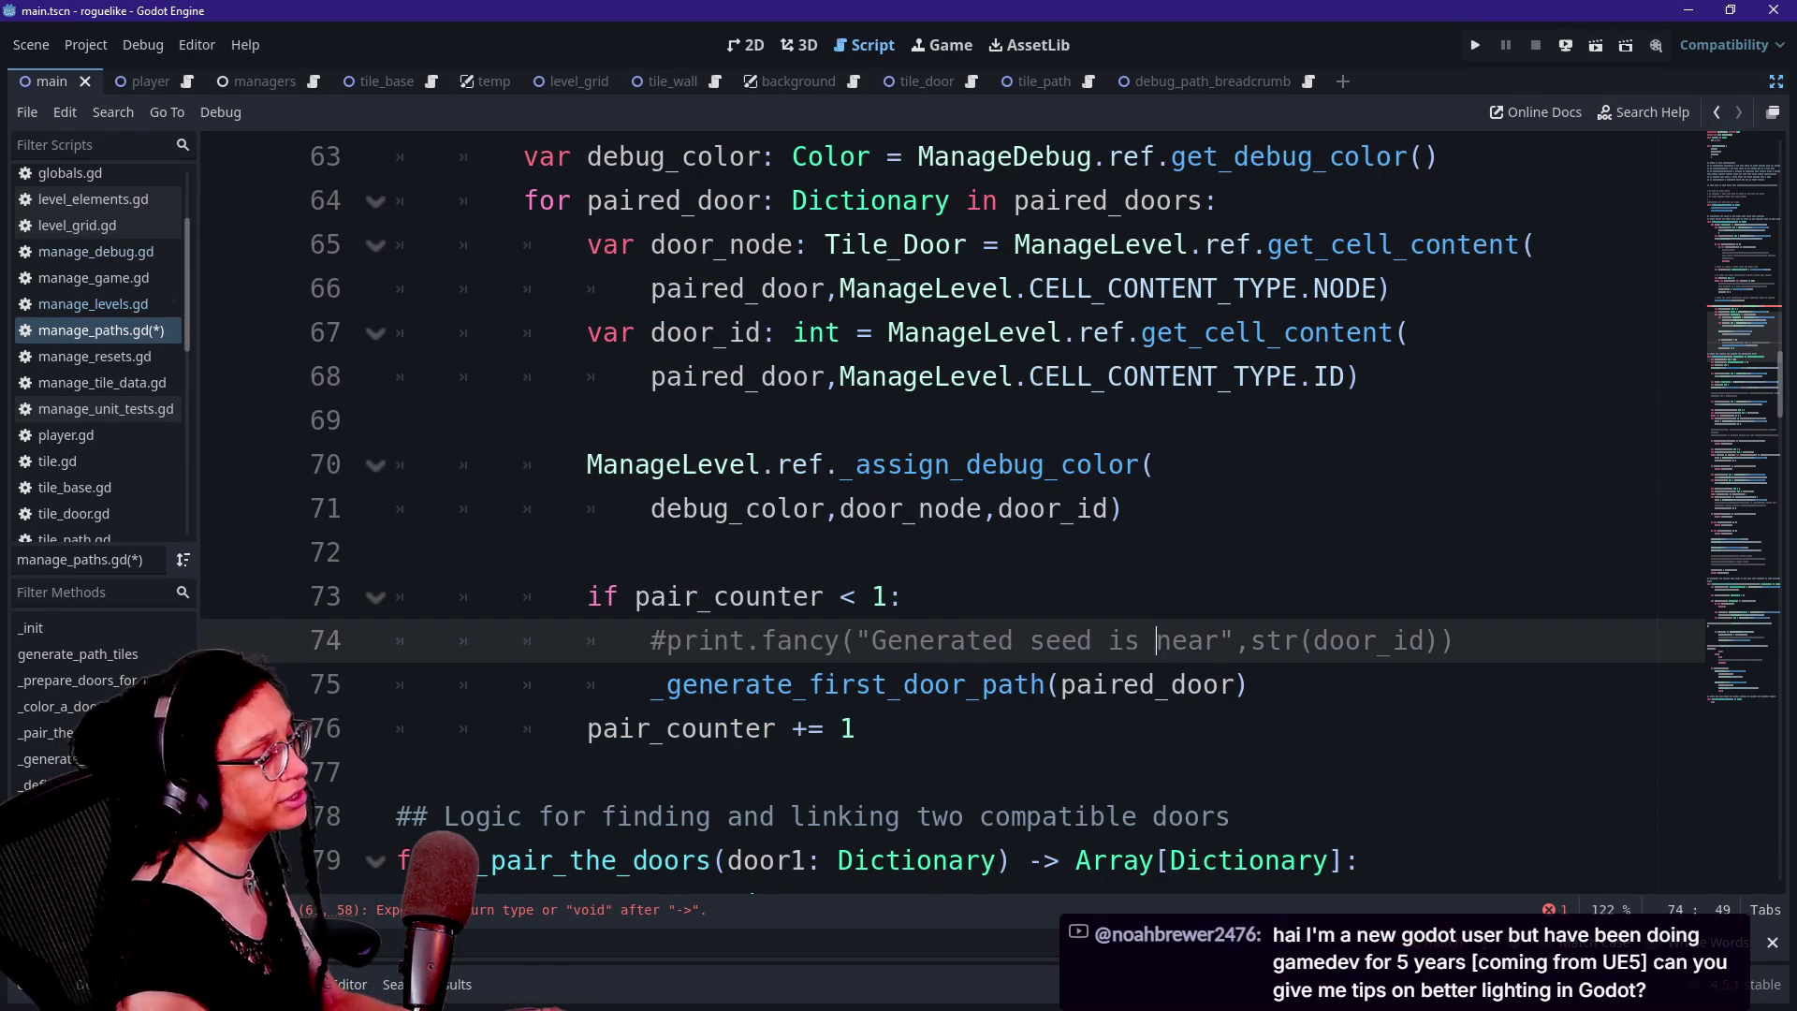
pyautogui.press('Down')
pyautogui.press('Down')
pyautogui.press('Down')
pyautogui.press('Up')
pyautogui.press('Return')
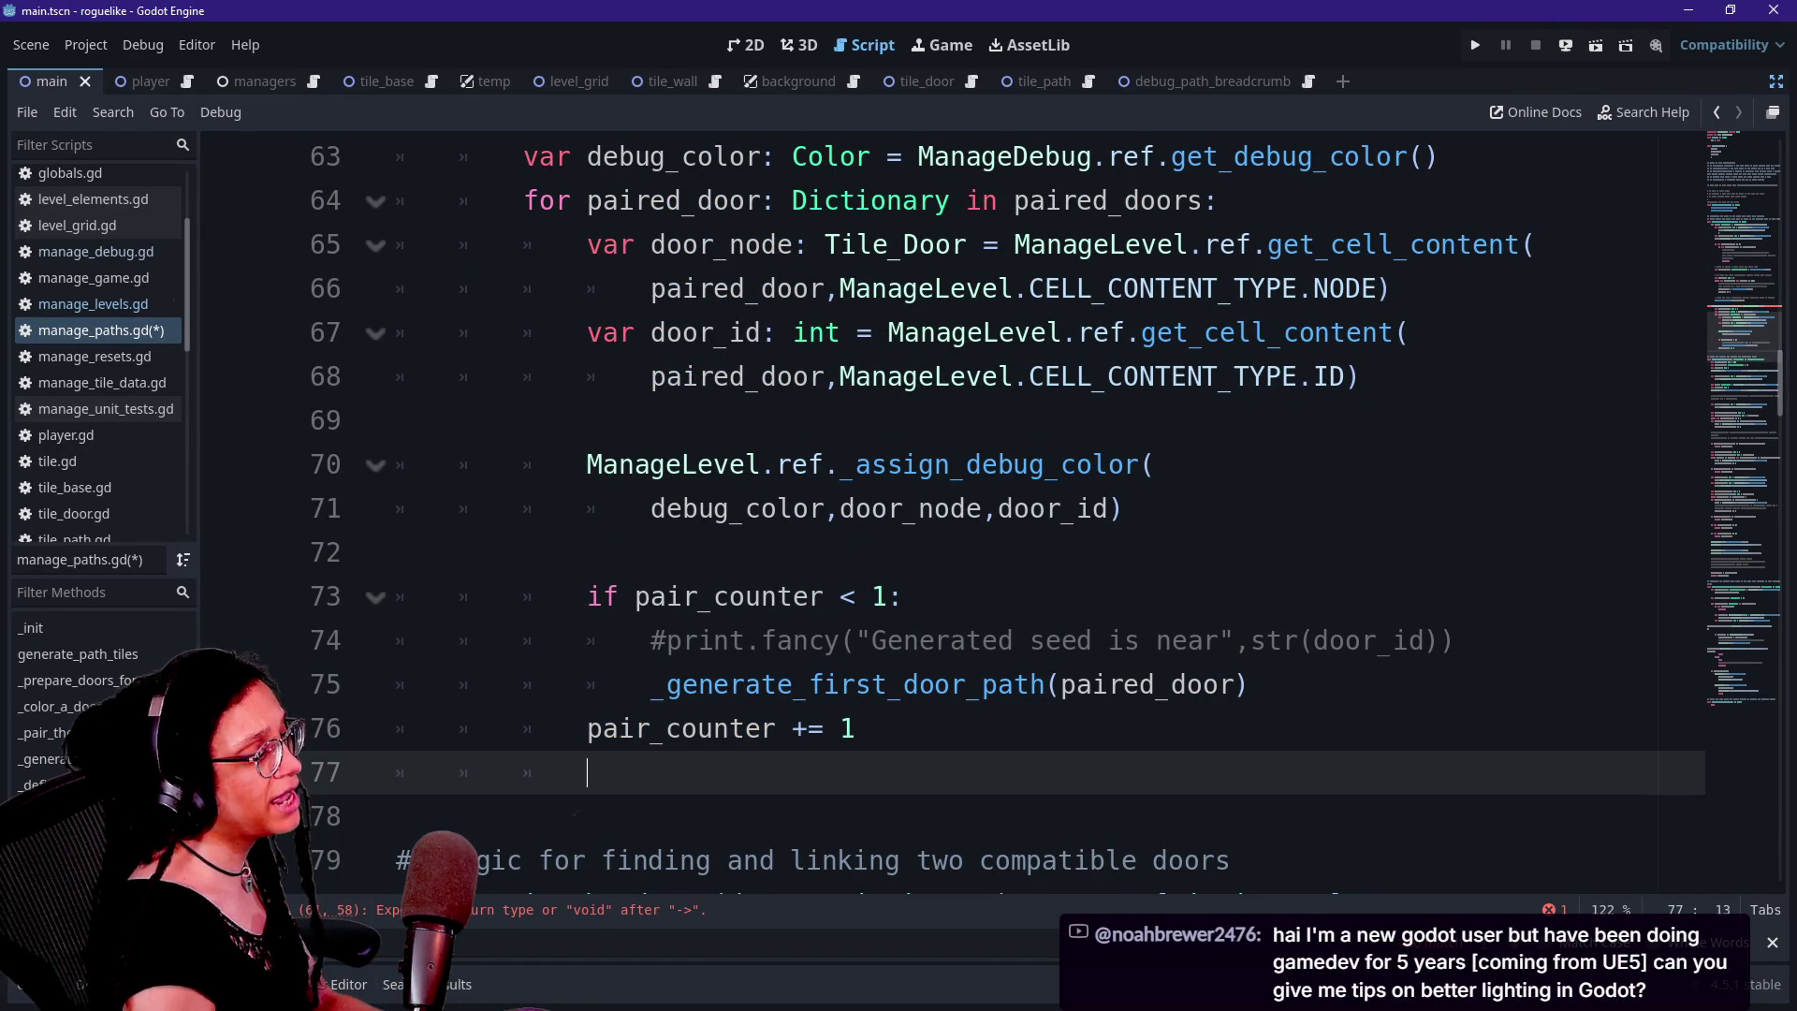
pyautogui.press('Up')
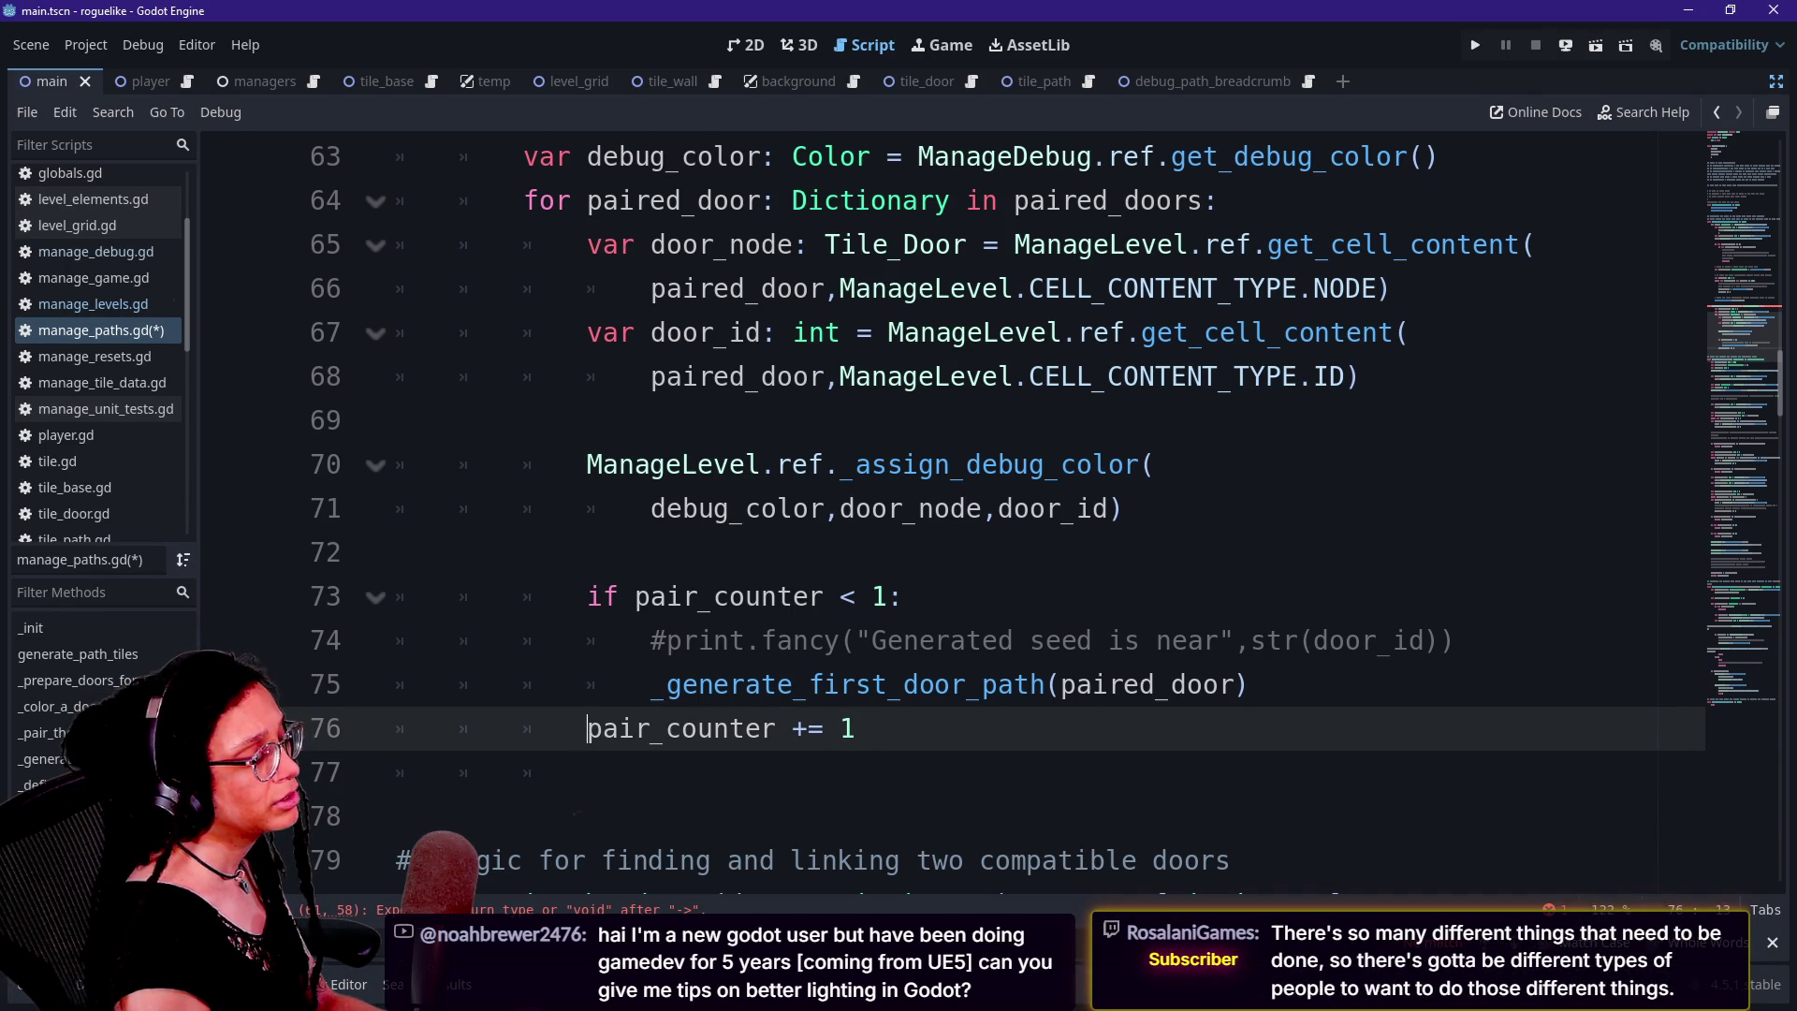
# Delete the if pair_counter < 1 block calling _generate_first_door_path, keeping pair_counter += 1
pyautogui.press('Up')
pyautogui.press('End')
pyautogui.hotkey('shift', 'Up')
pyautogui.hotkey('shift', 'Up')
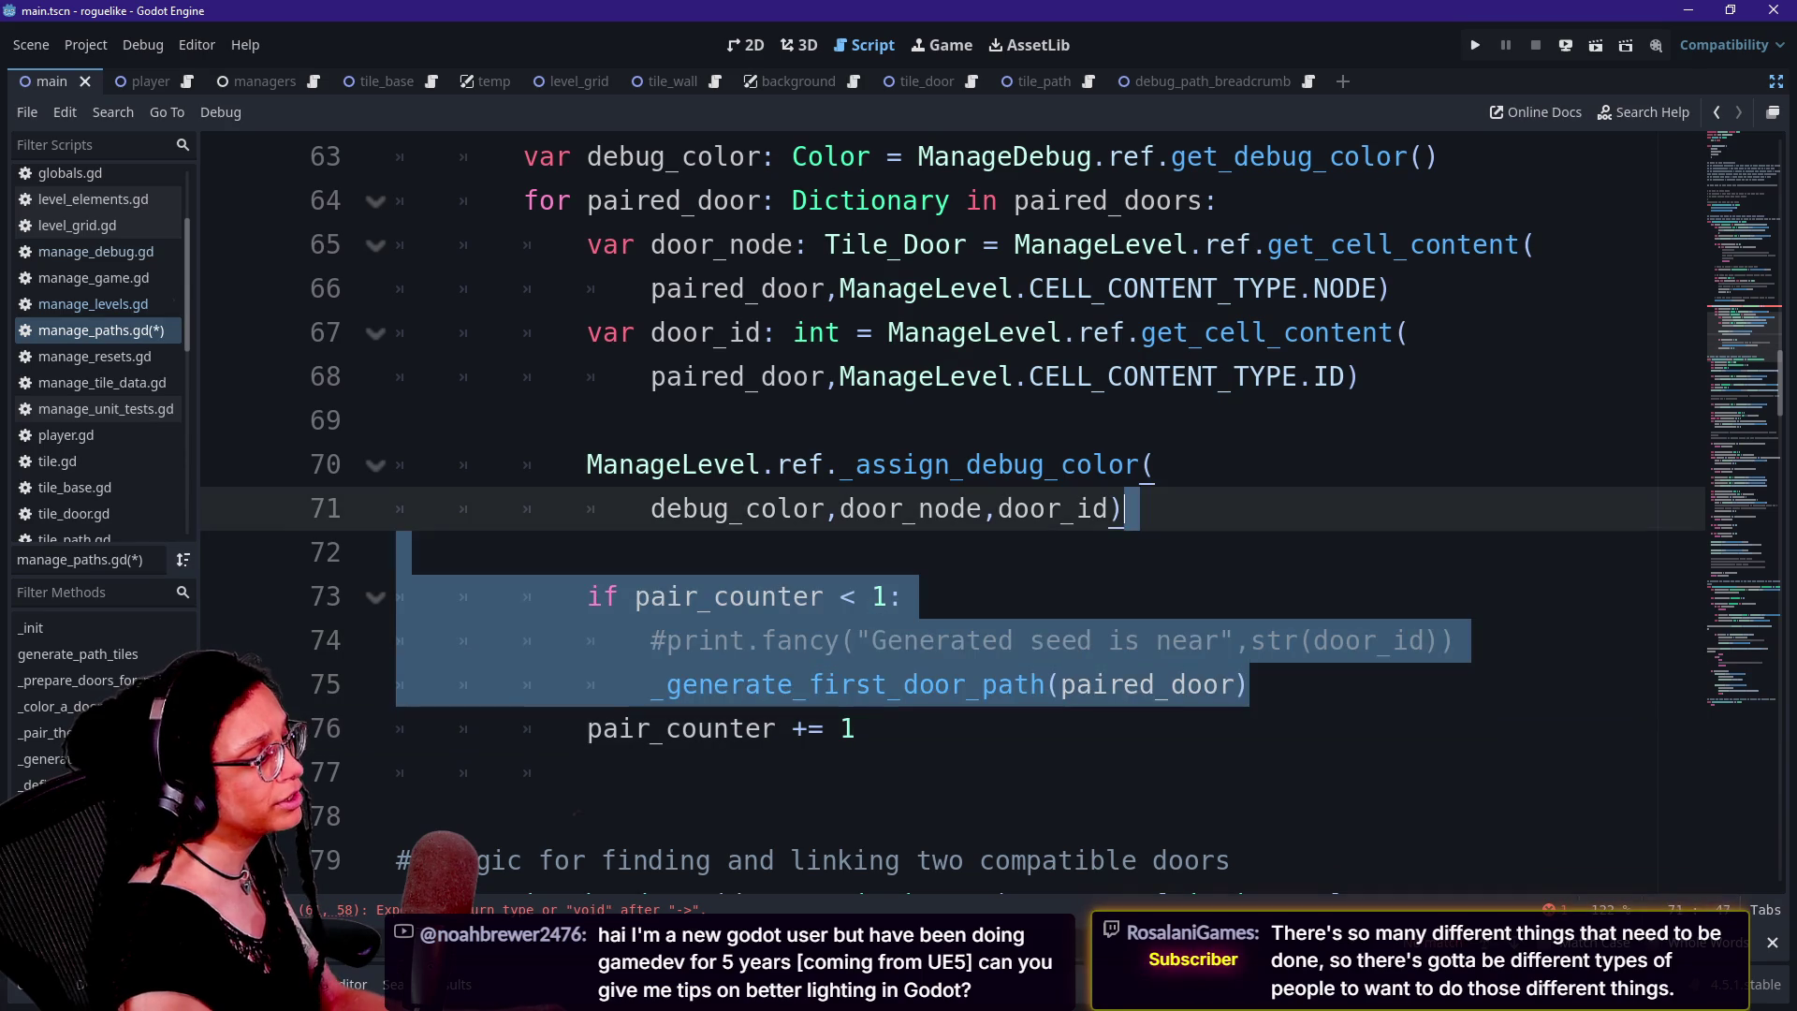
pyautogui.hotkey('shift', 'Up')
pyautogui.press('BackSpace')
pyautogui.press('BackSpace')
pyautogui.press('Return')
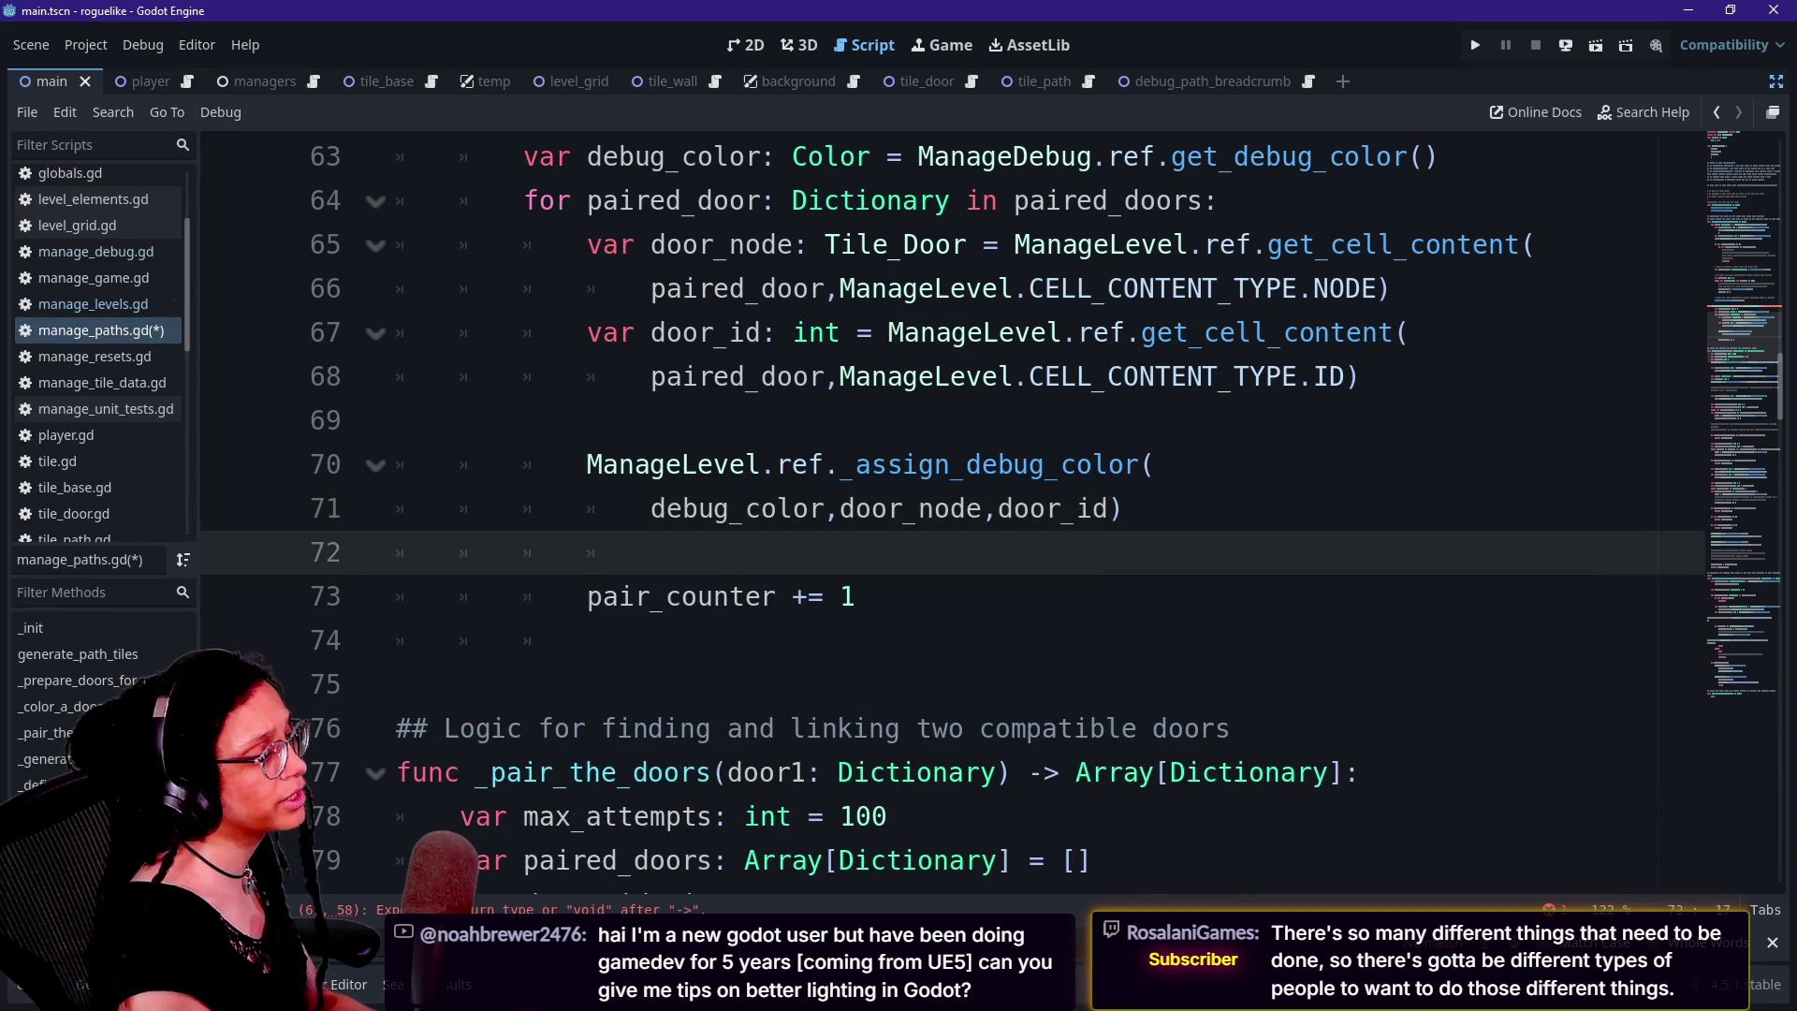
pyautogui.press('Down')
pyautogui.press('Return')
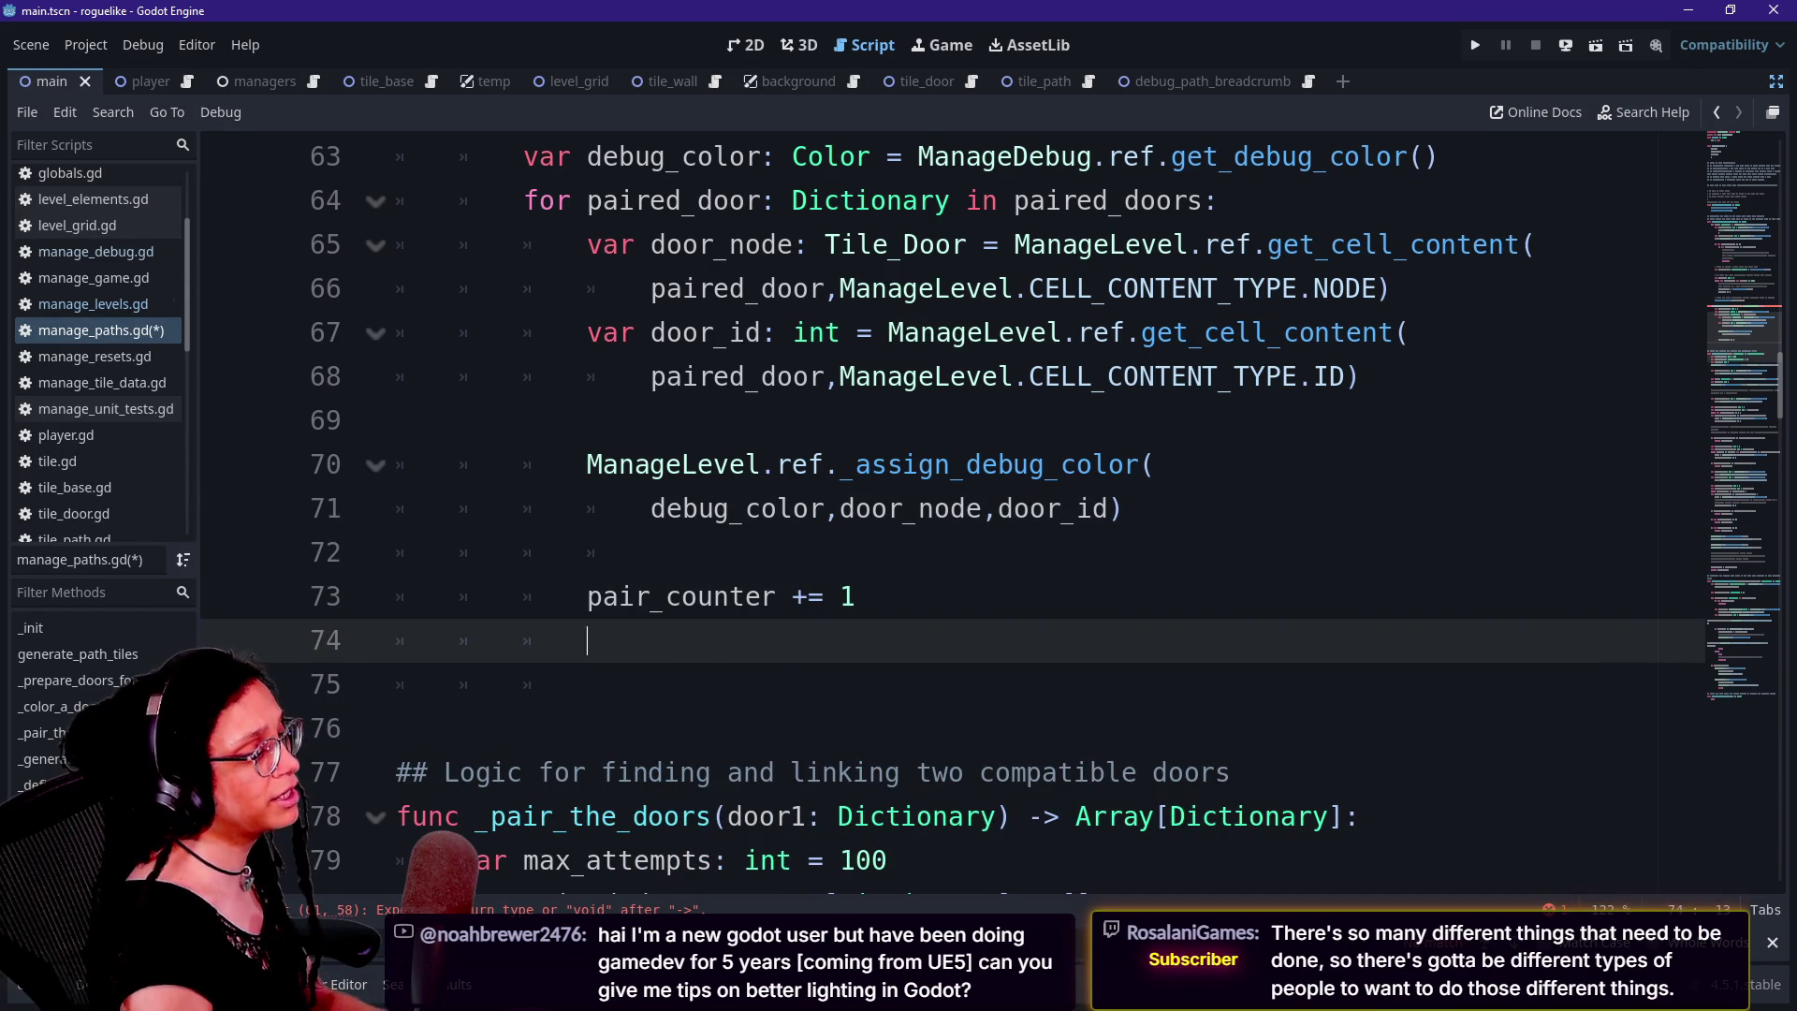
# Type return pair_counter >= after the increment, then trim it to return pair_counter >
pyautogui.press('BackSpace')
pyautogui.press('BackSpace')
pyautogui.write('return ')
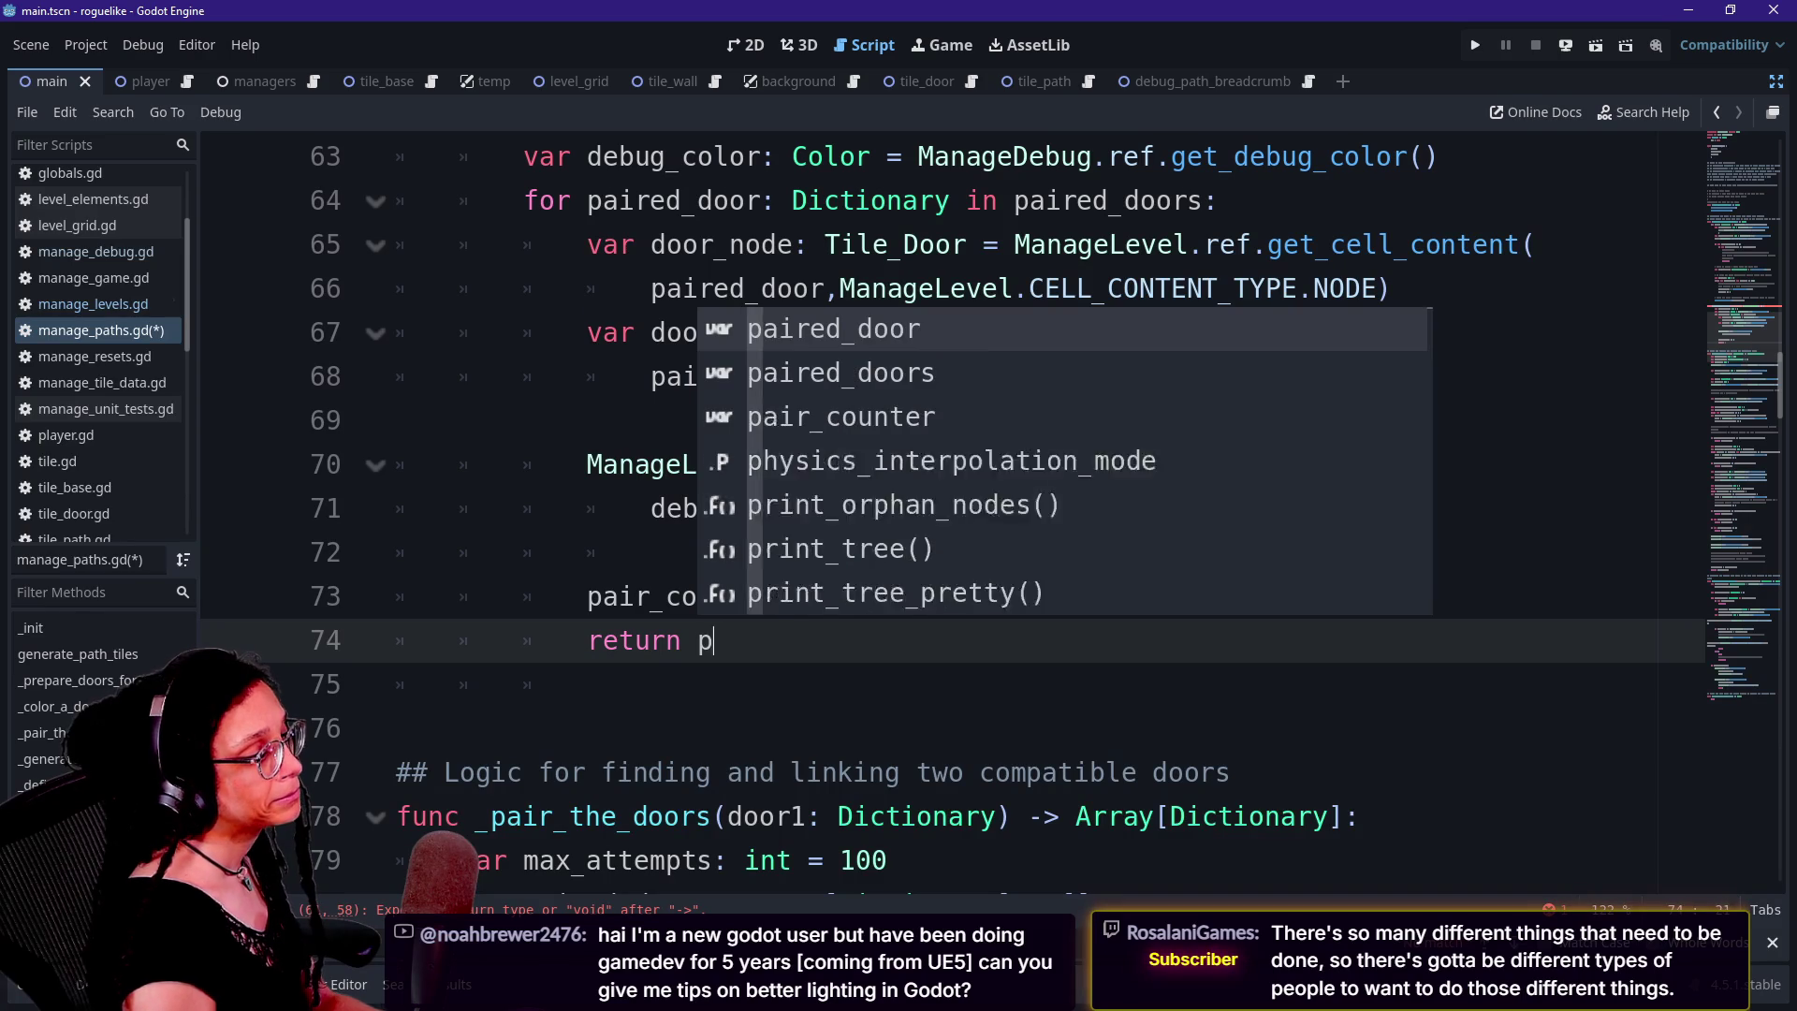
pyautogui.write('pair_c')
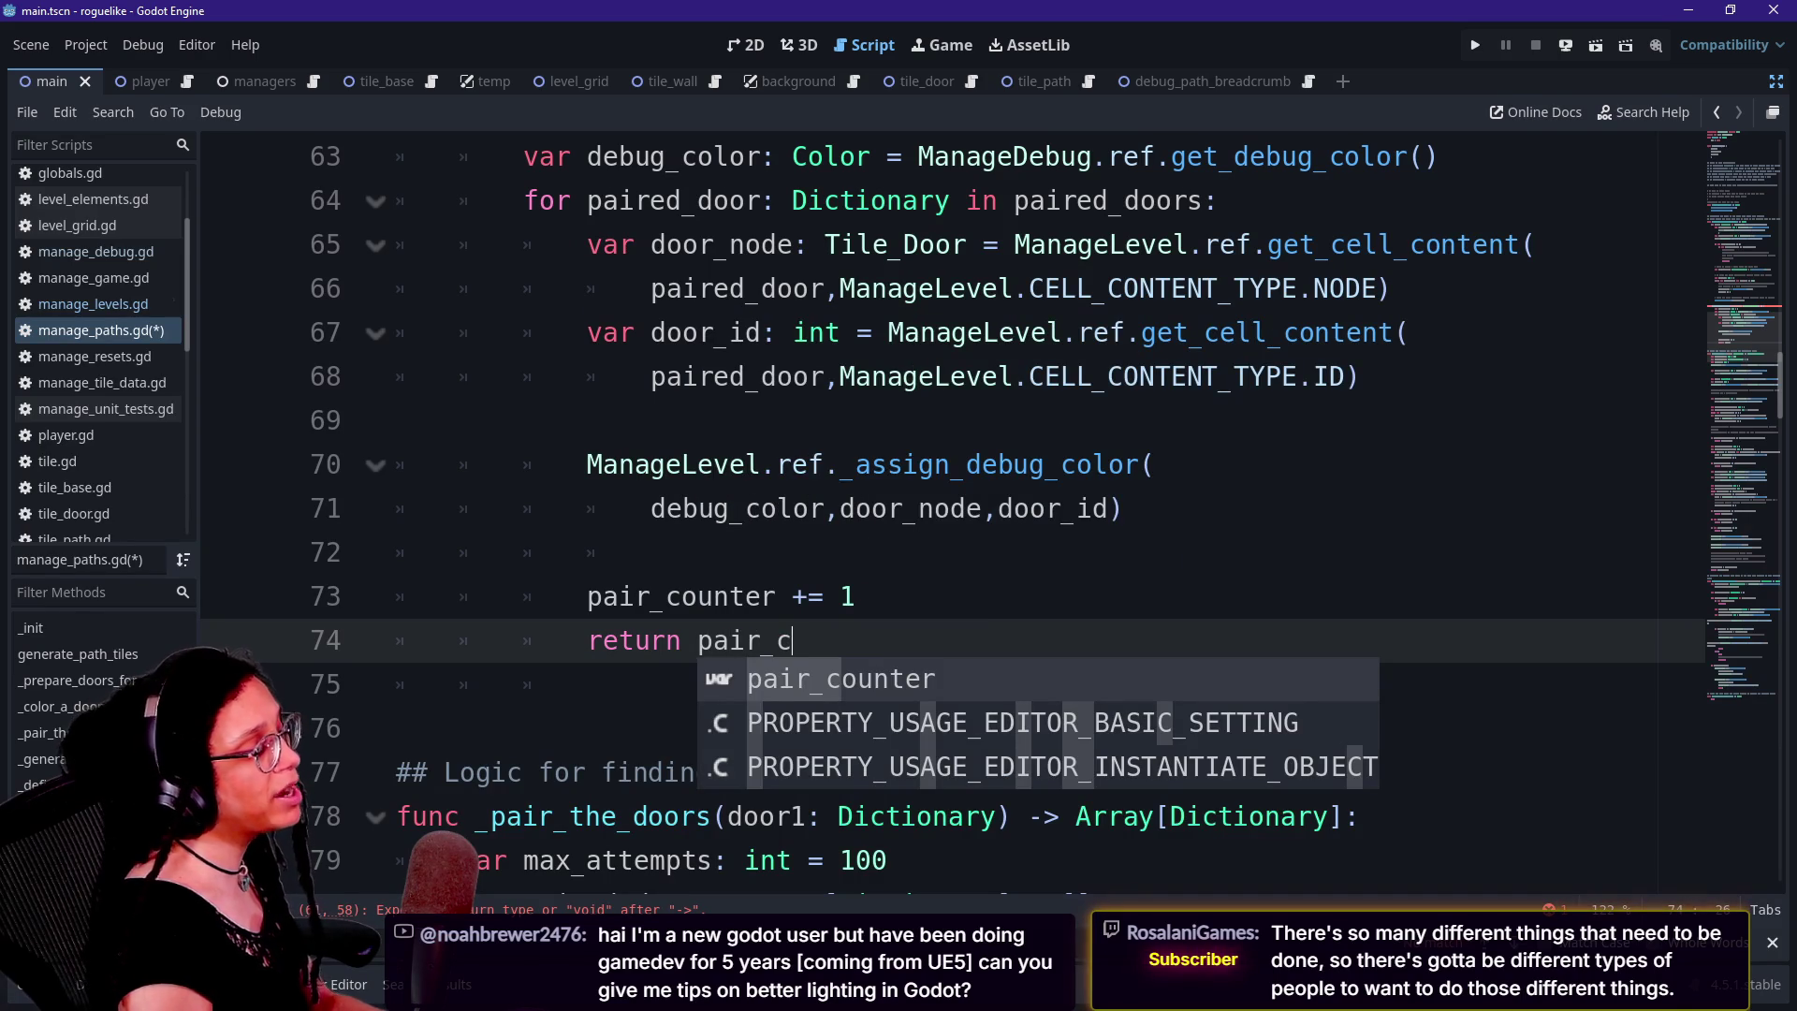
pyautogui.write('oun')
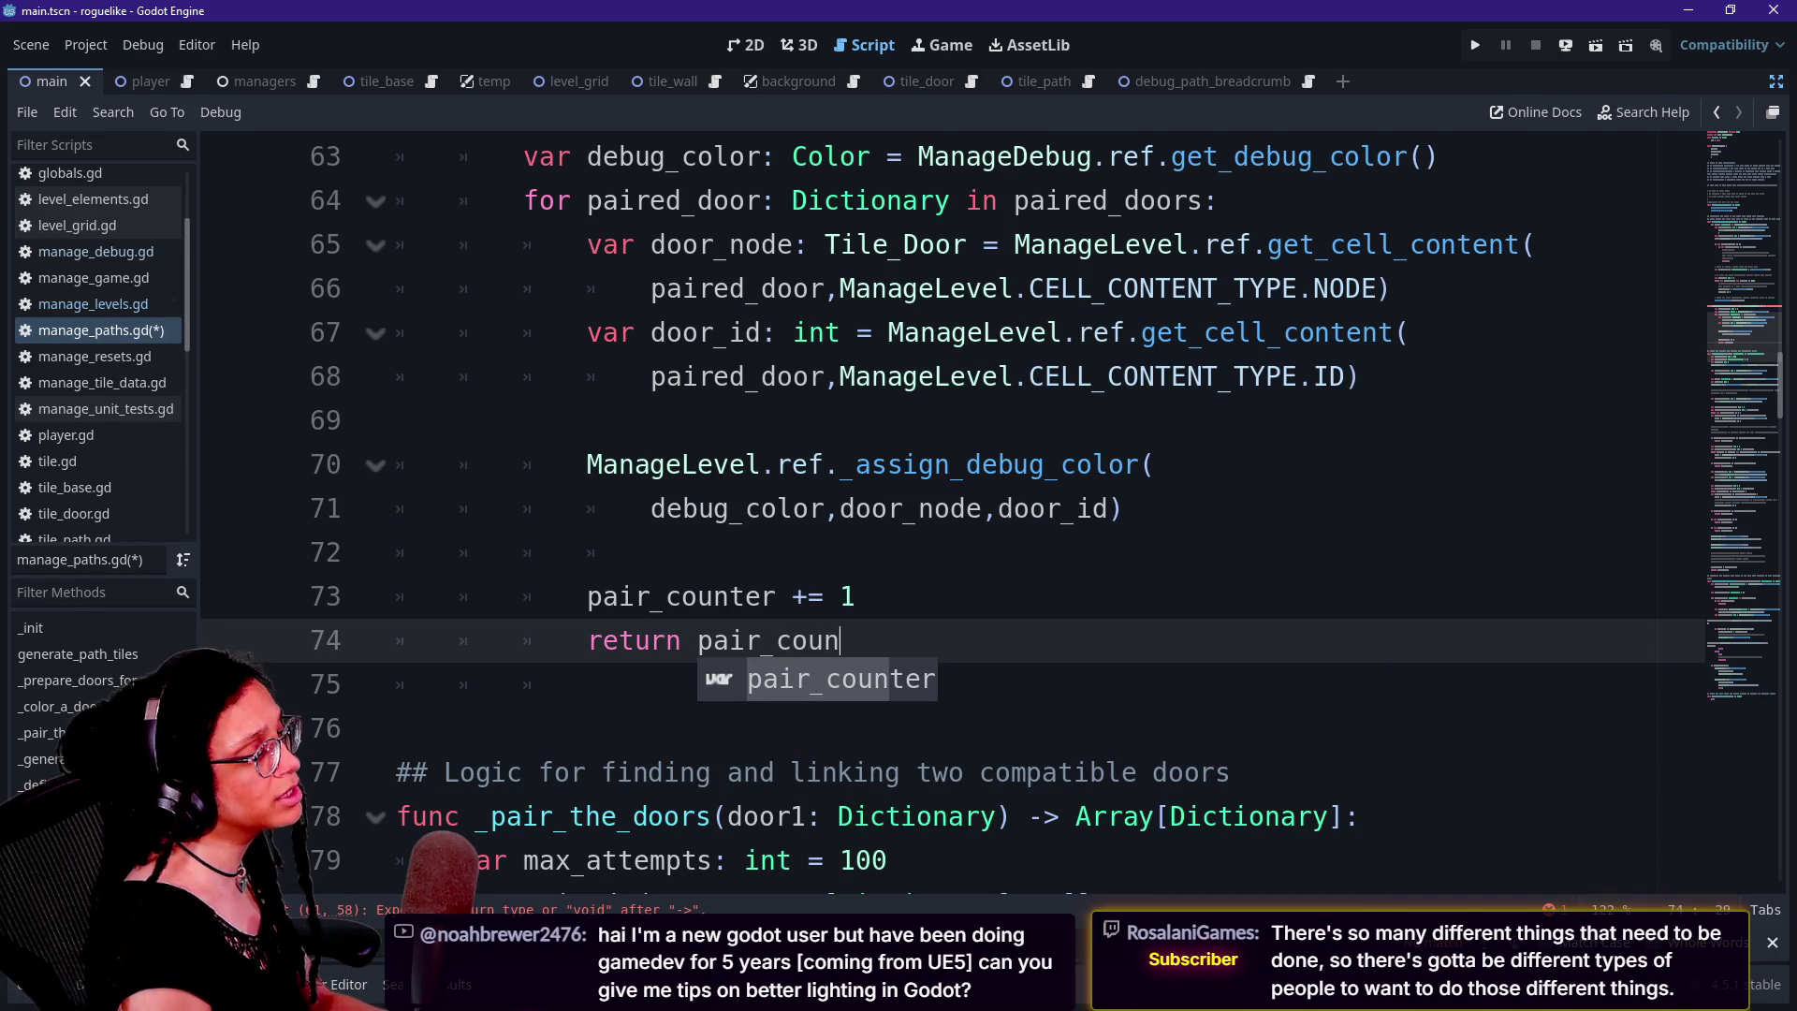
pyautogui.write('ter >=')
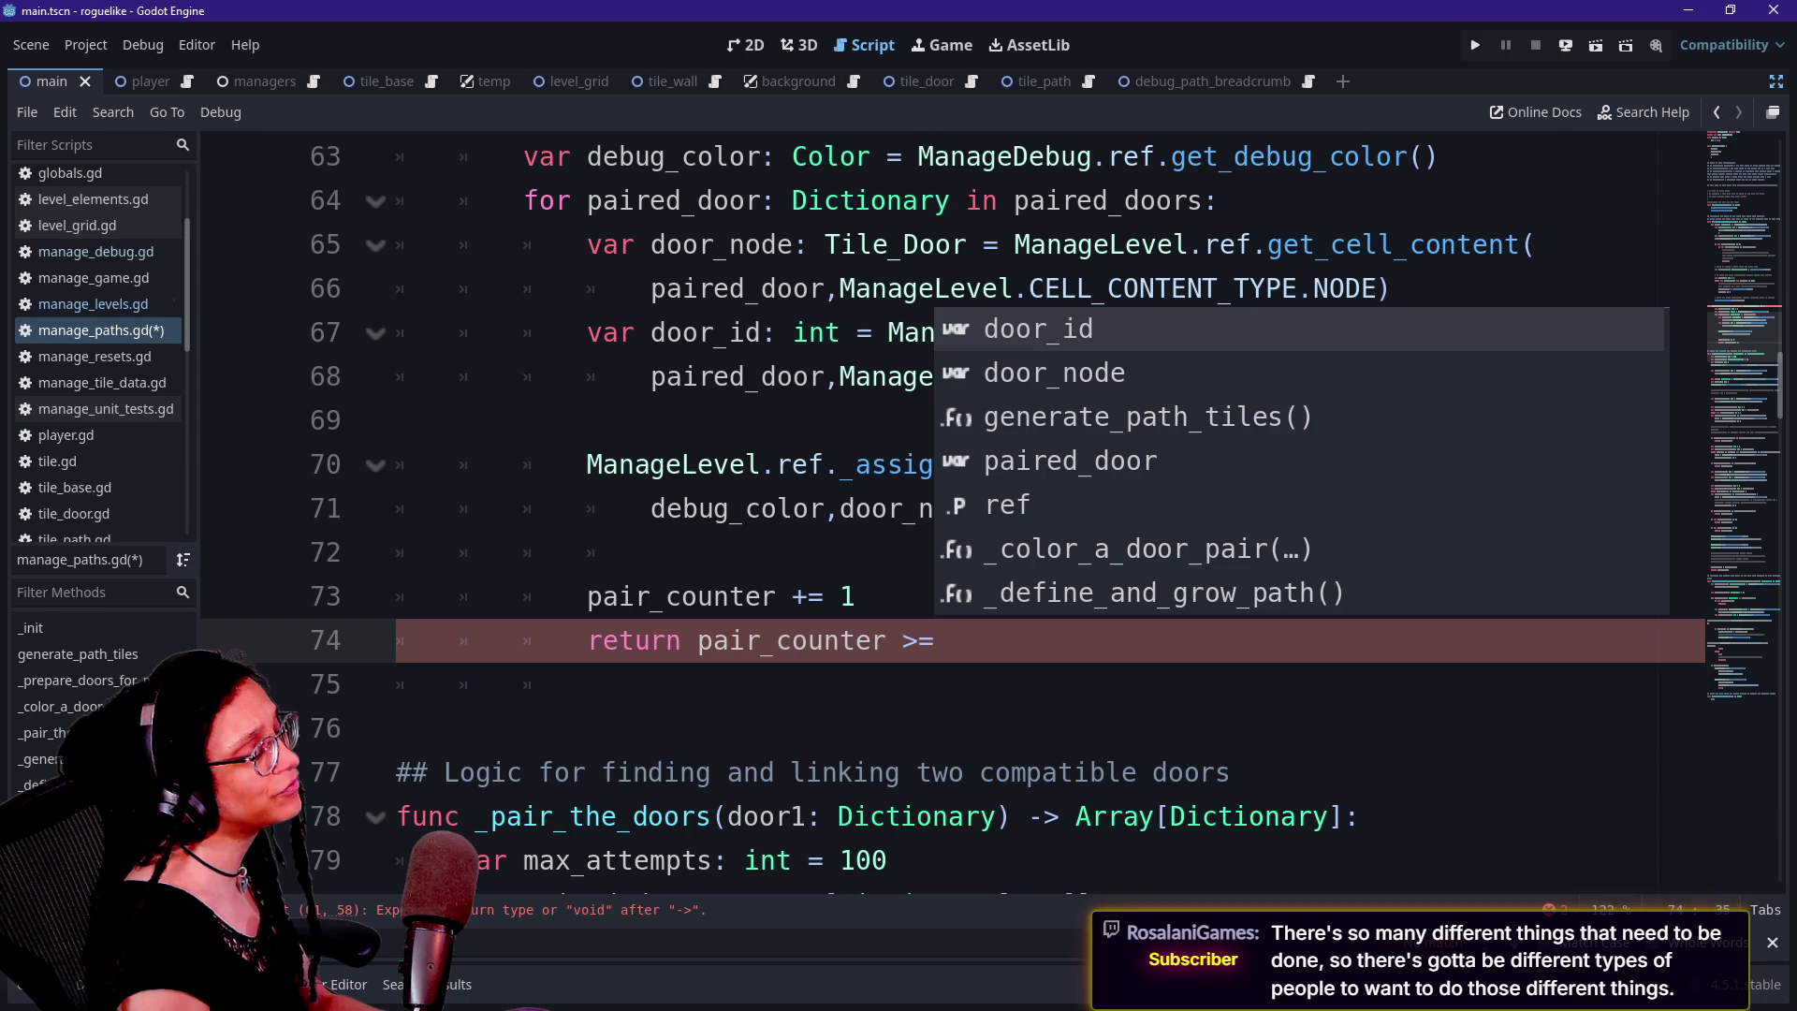
pyautogui.press('Escape')
pyautogui.press('BackSpace')
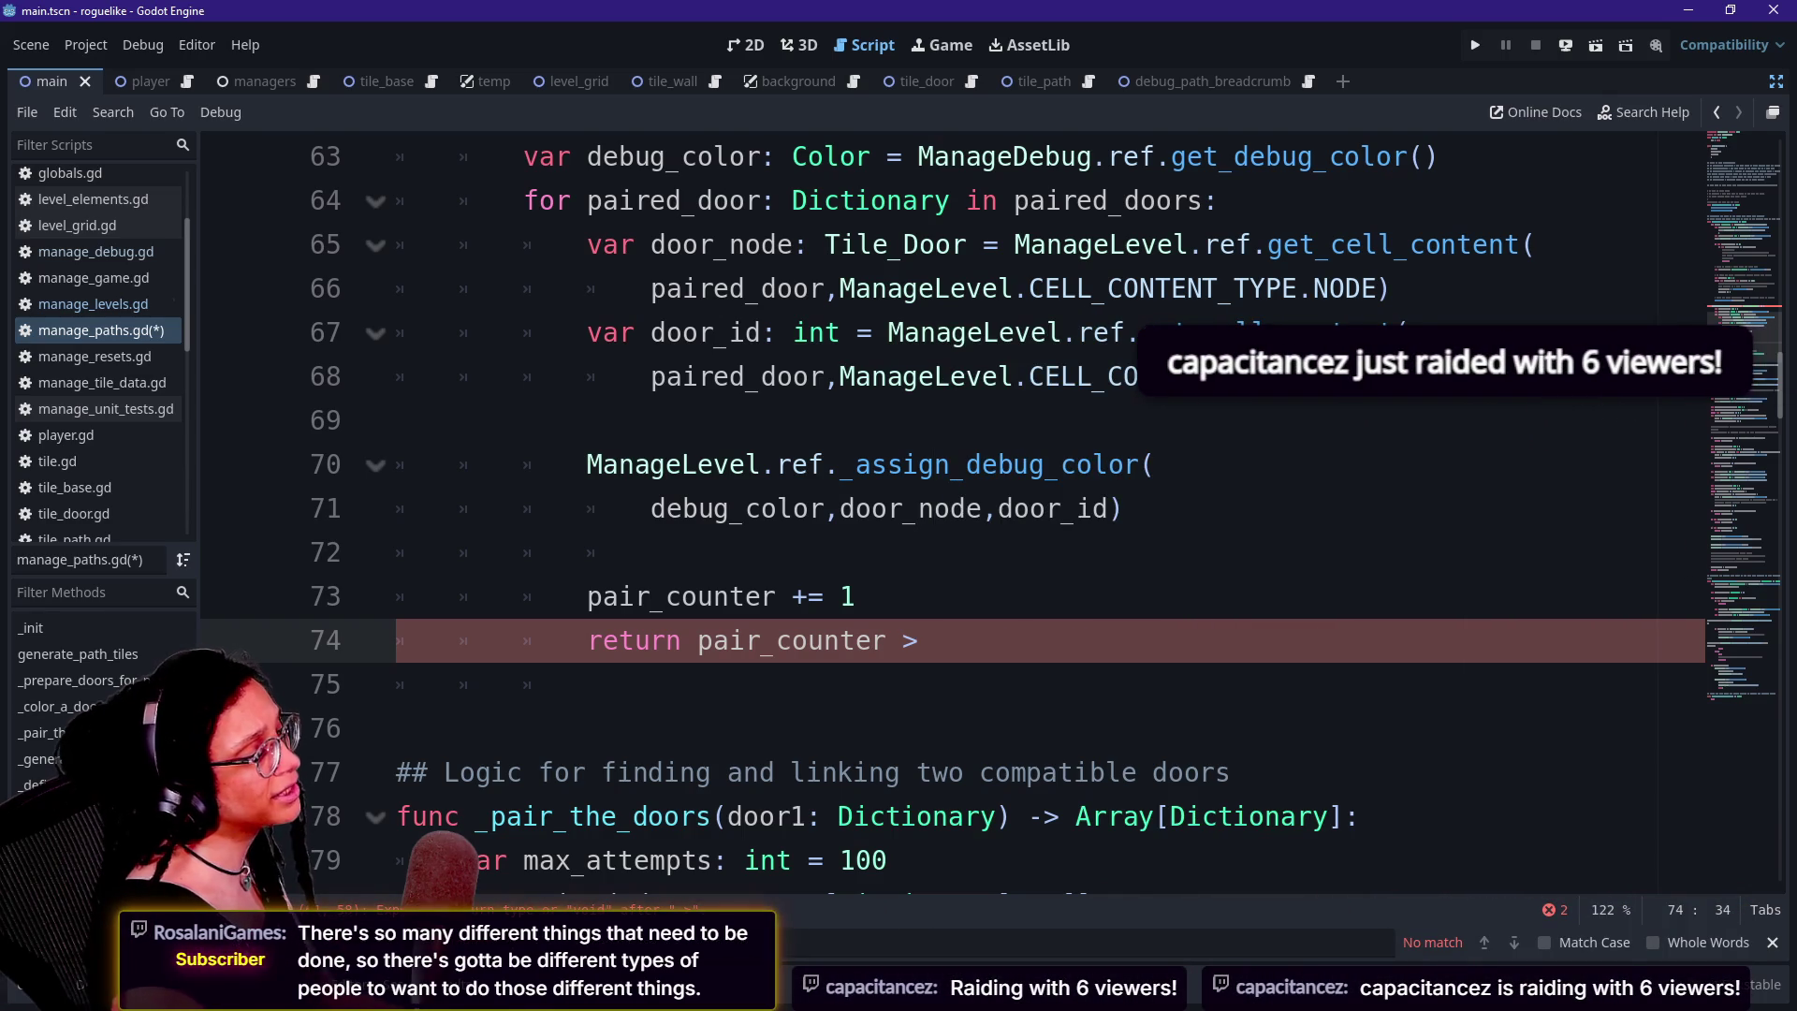
pyautogui.hotkey('shift', 'Up')
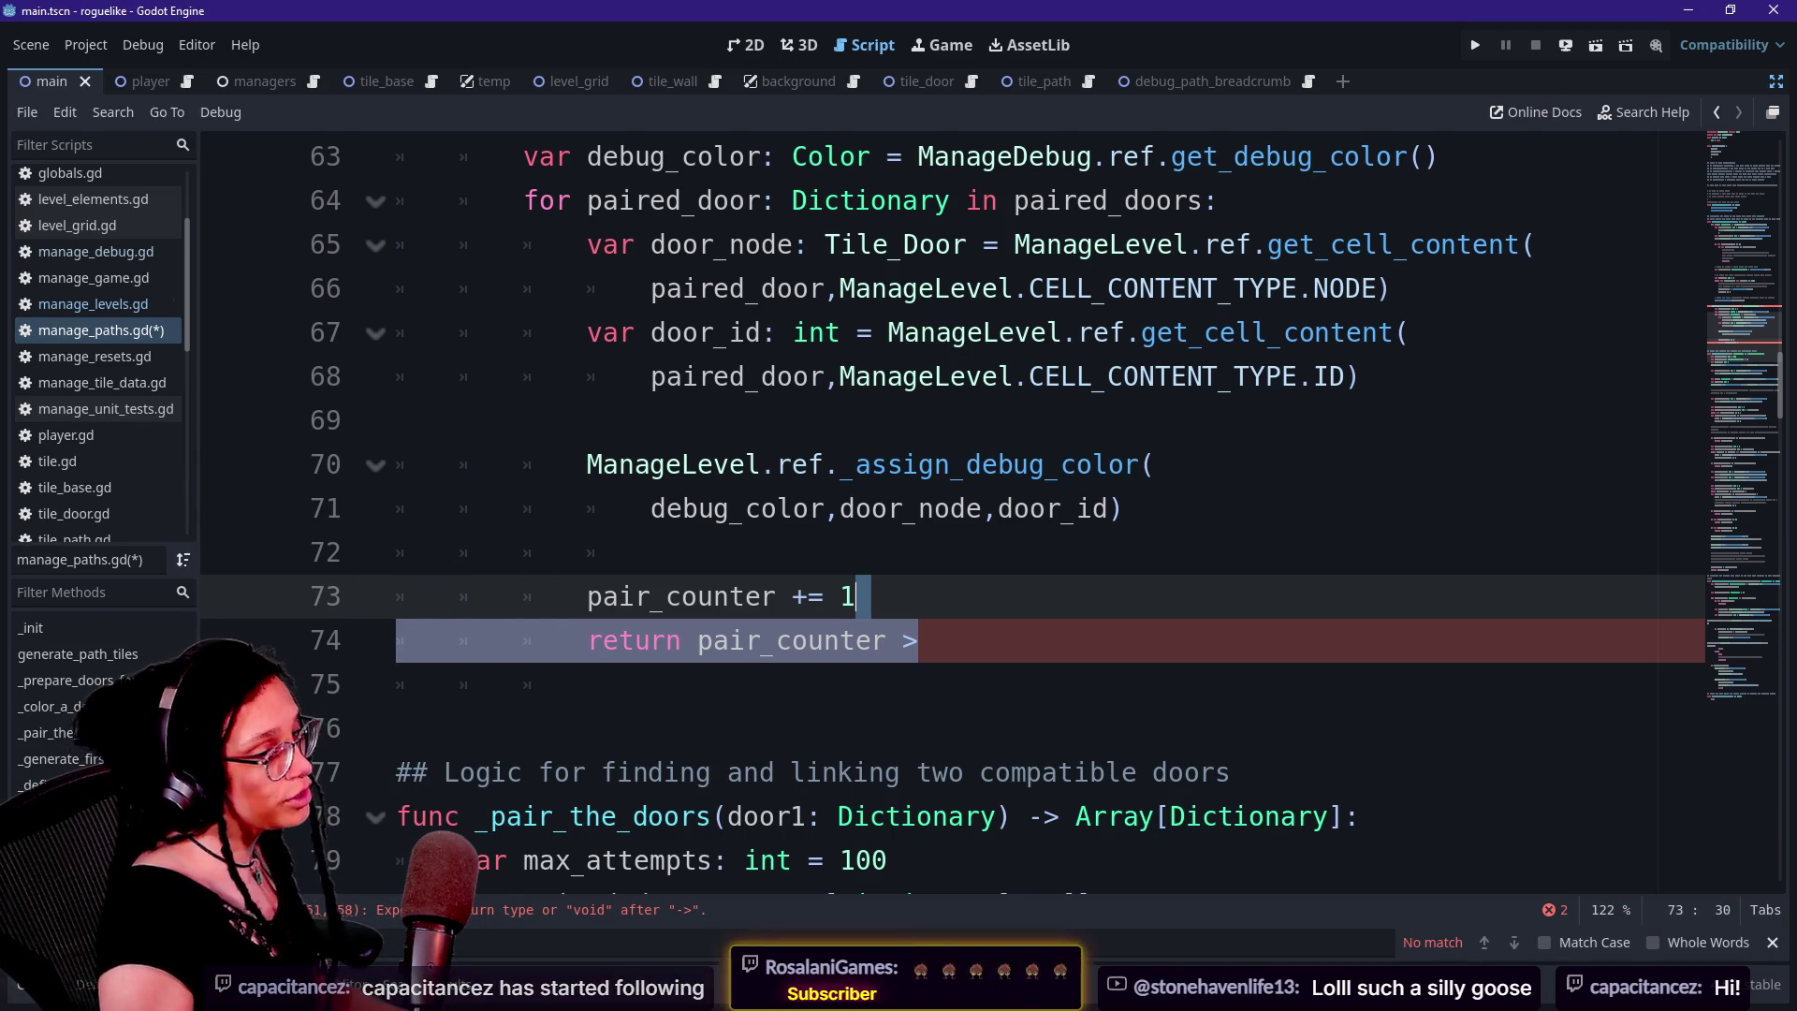
# Delete the unfinished return pair_counter > line after the counter increment
pyautogui.click(655, 421)
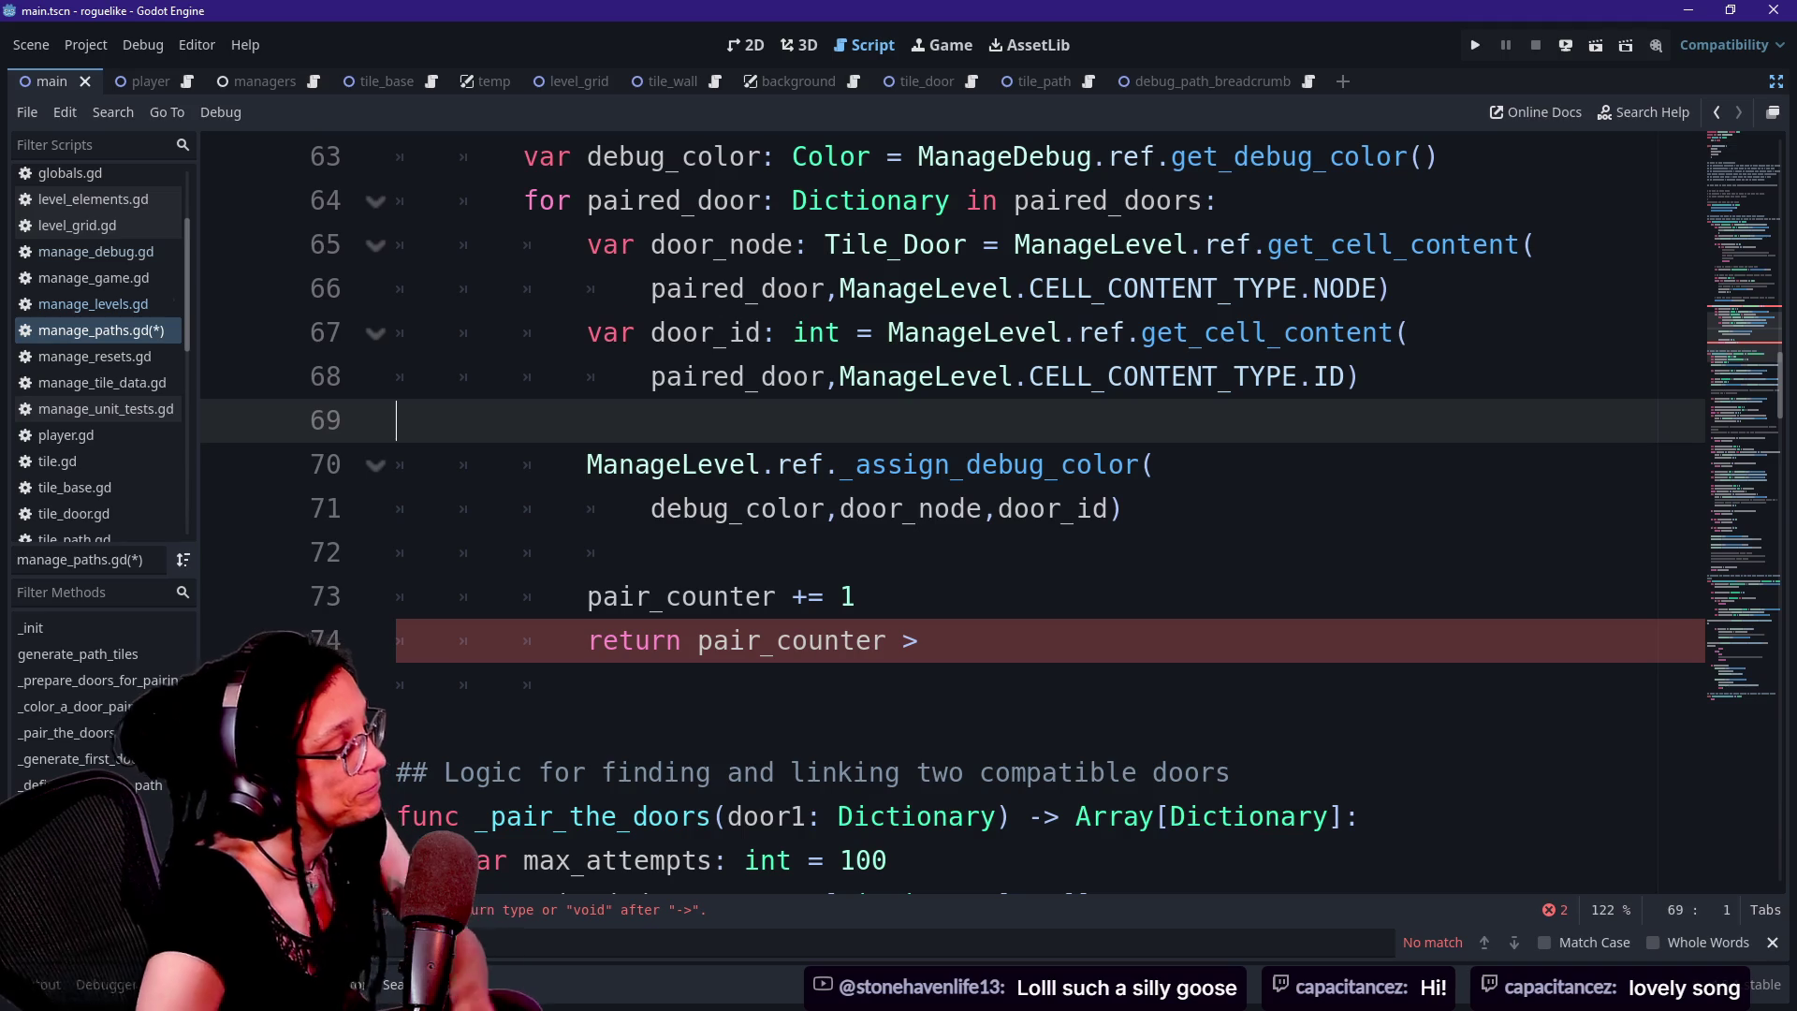
pyautogui.click(919, 640)
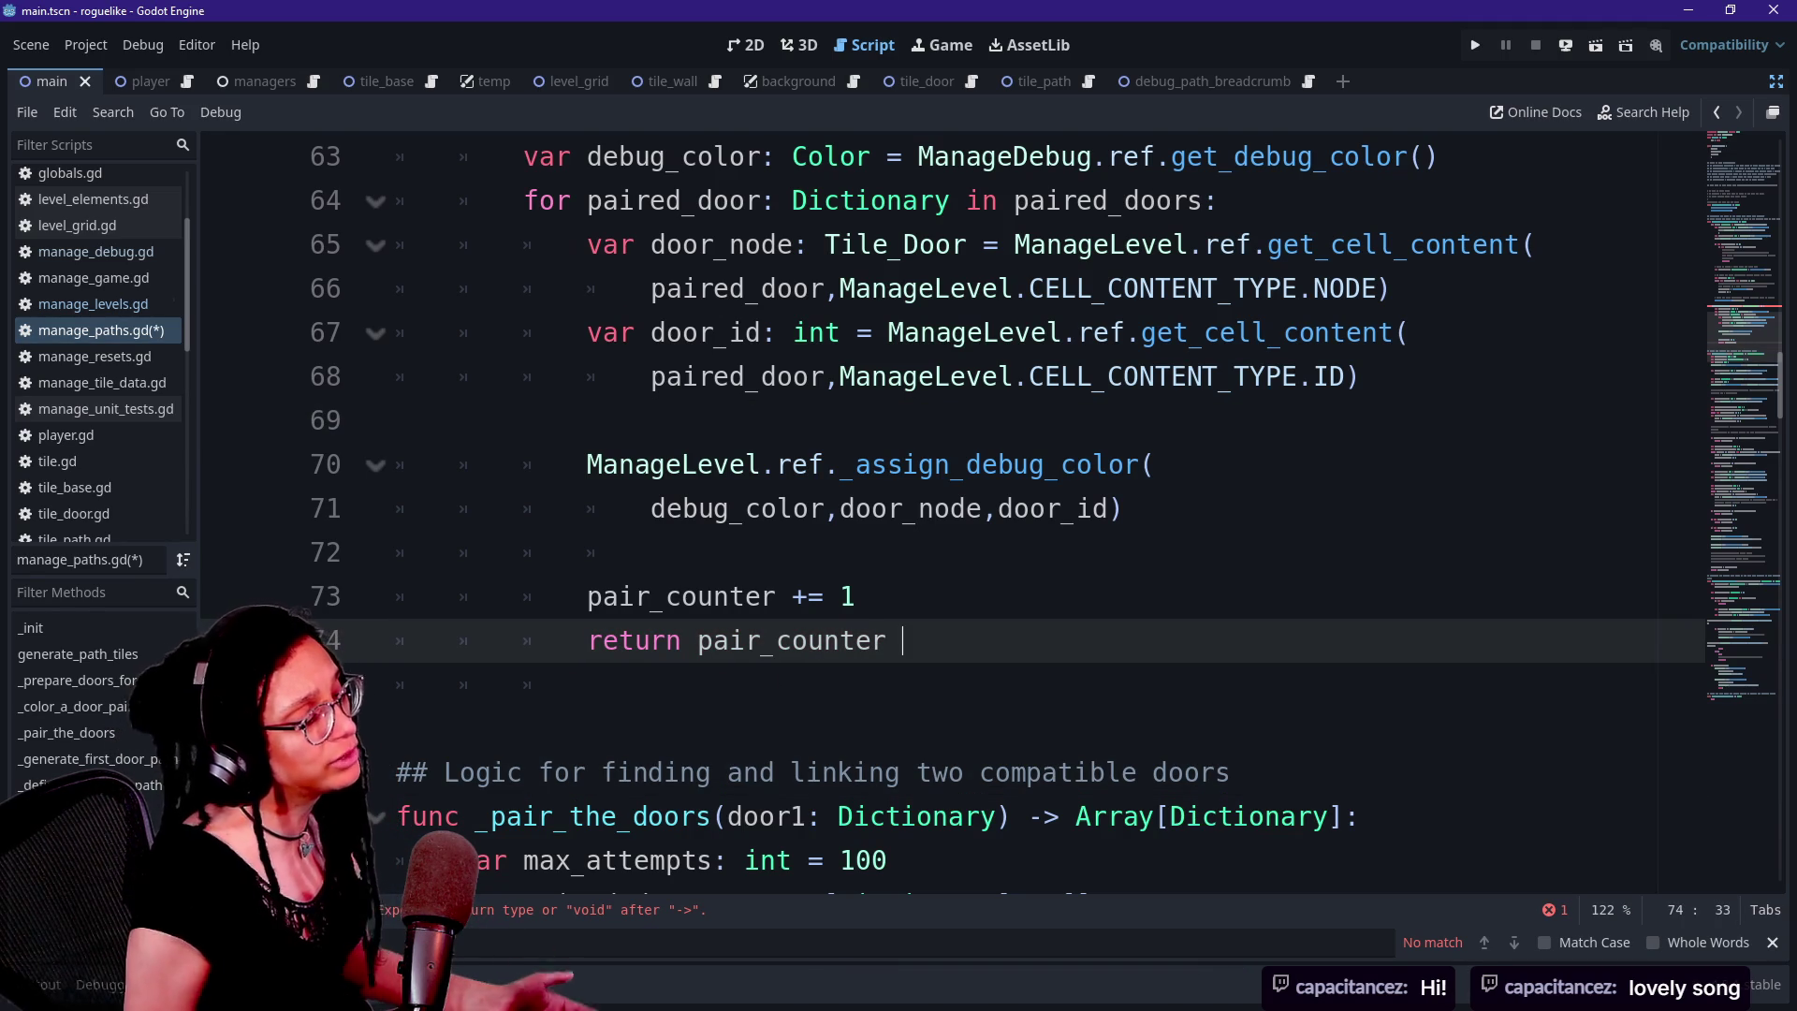
pyautogui.hotkey('shift', 'Up')
pyautogui.press('BackSpace')
pyautogui.scroll(2, 936, 505)
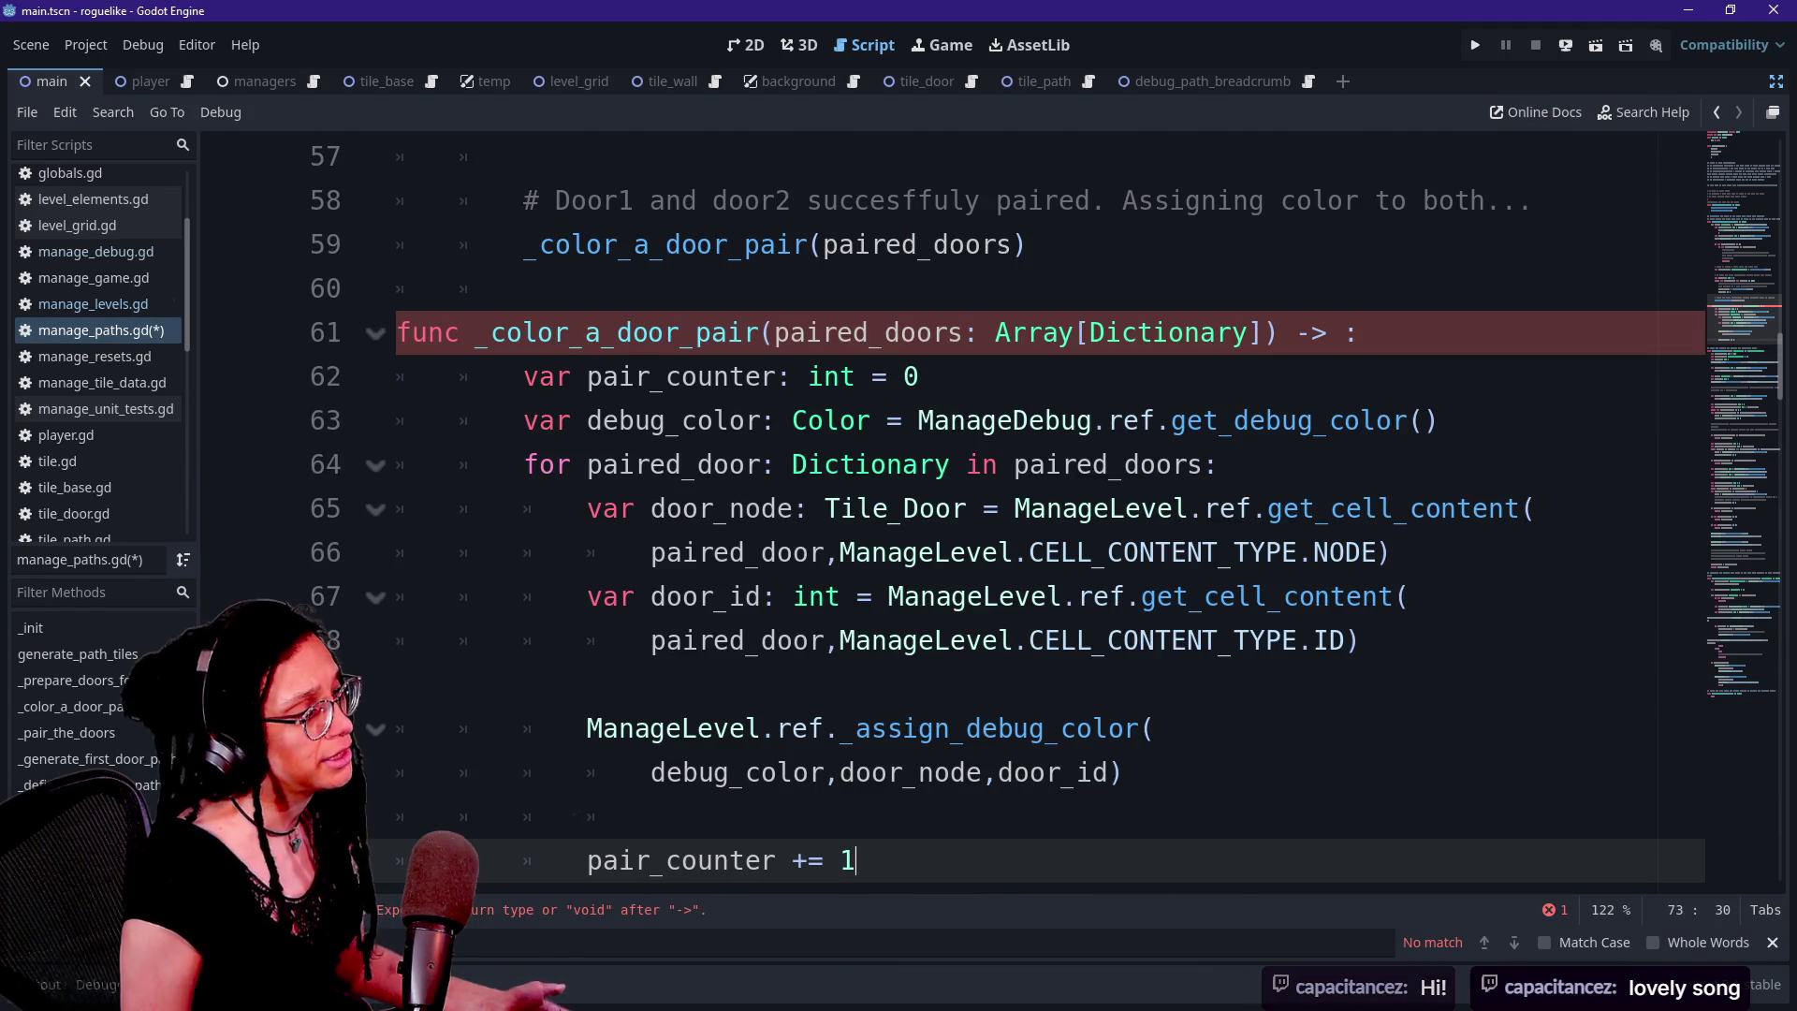
pyautogui.hotkey('ctrl', 'z')
pyautogui.hotkey('ctrl', 'z')
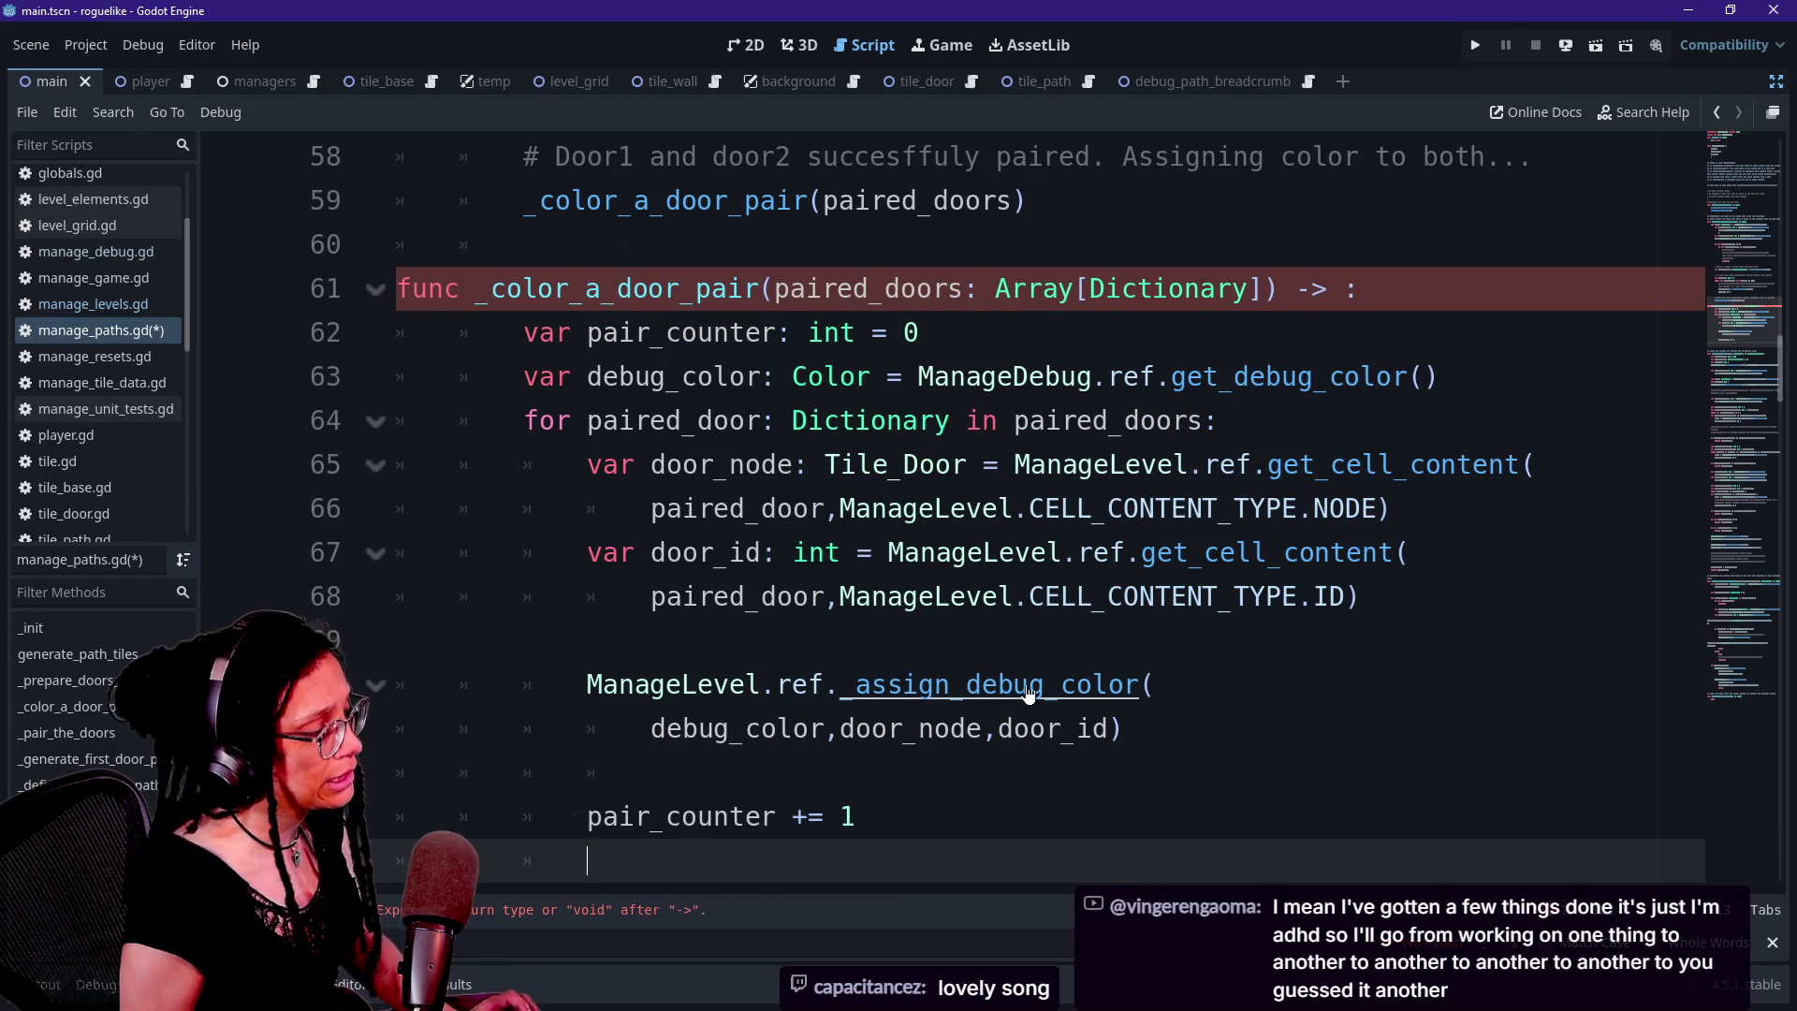
pyautogui.hotkey('ctrl', 'z')
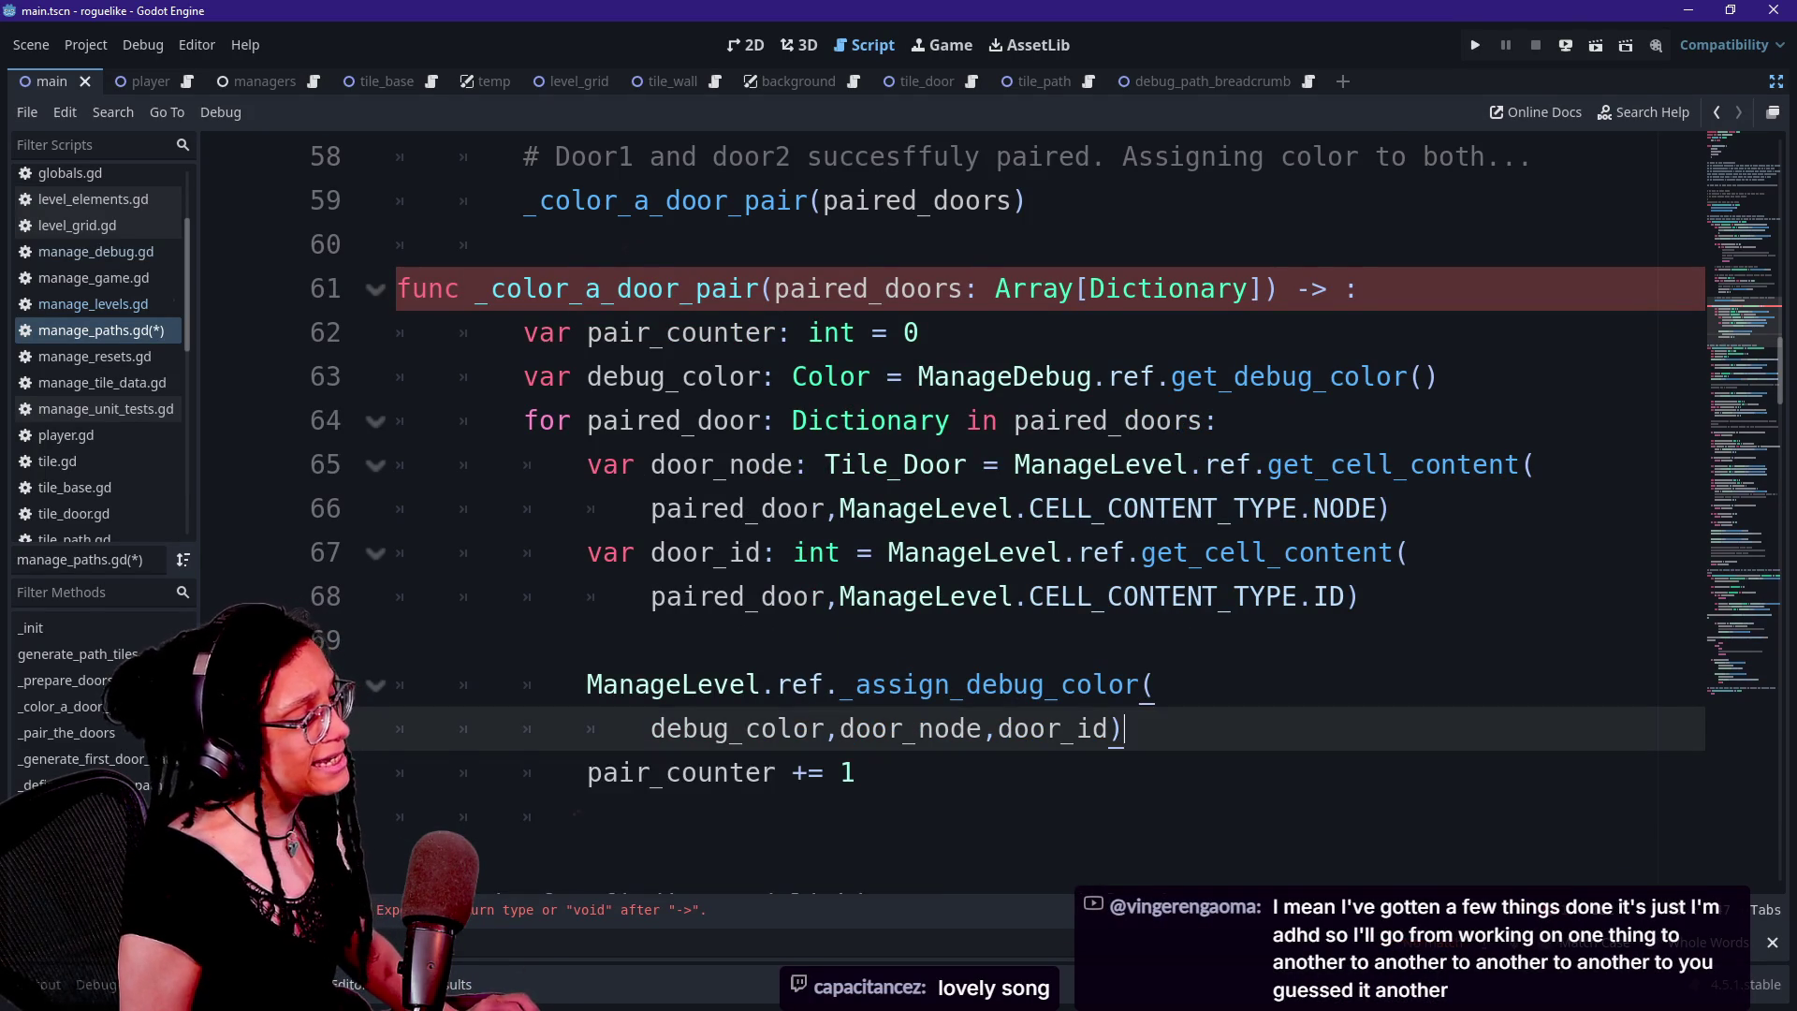
# Add a blank line below the debug_color declaration, then switch to Discord in Chrome
pyautogui.click(651, 773)
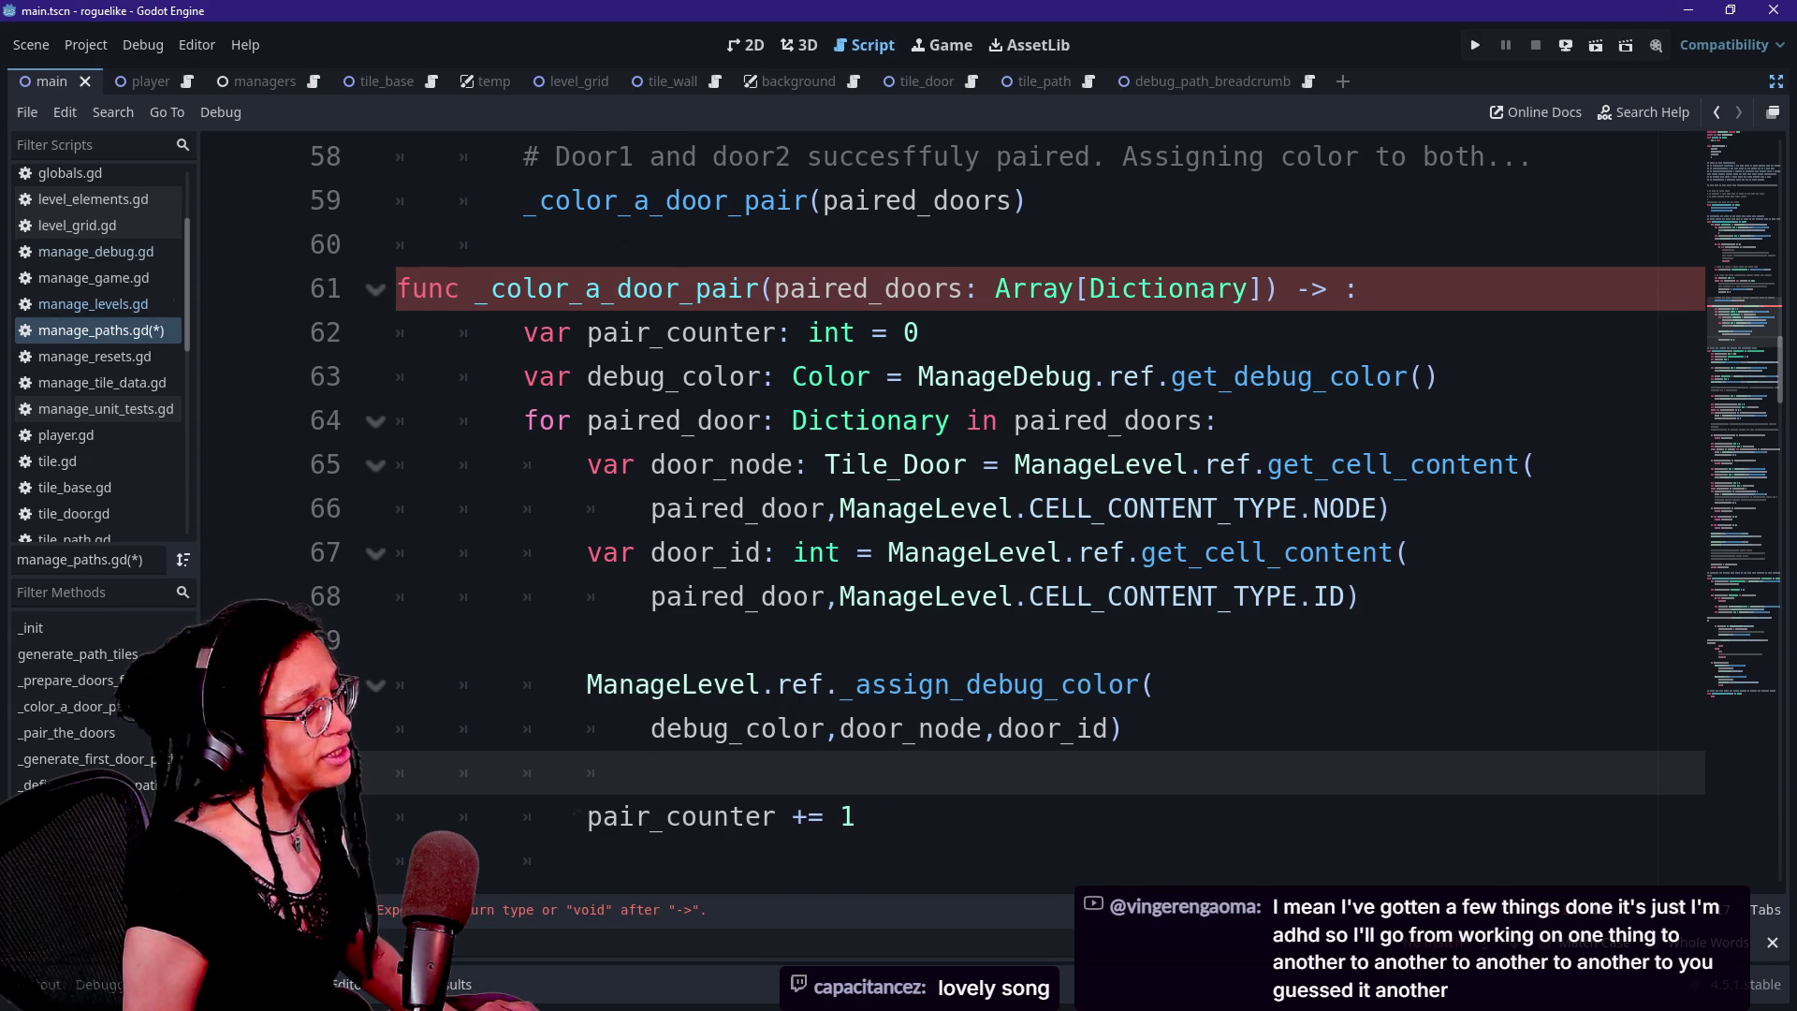
pyautogui.click(1439, 376)
pyautogui.press('Return')
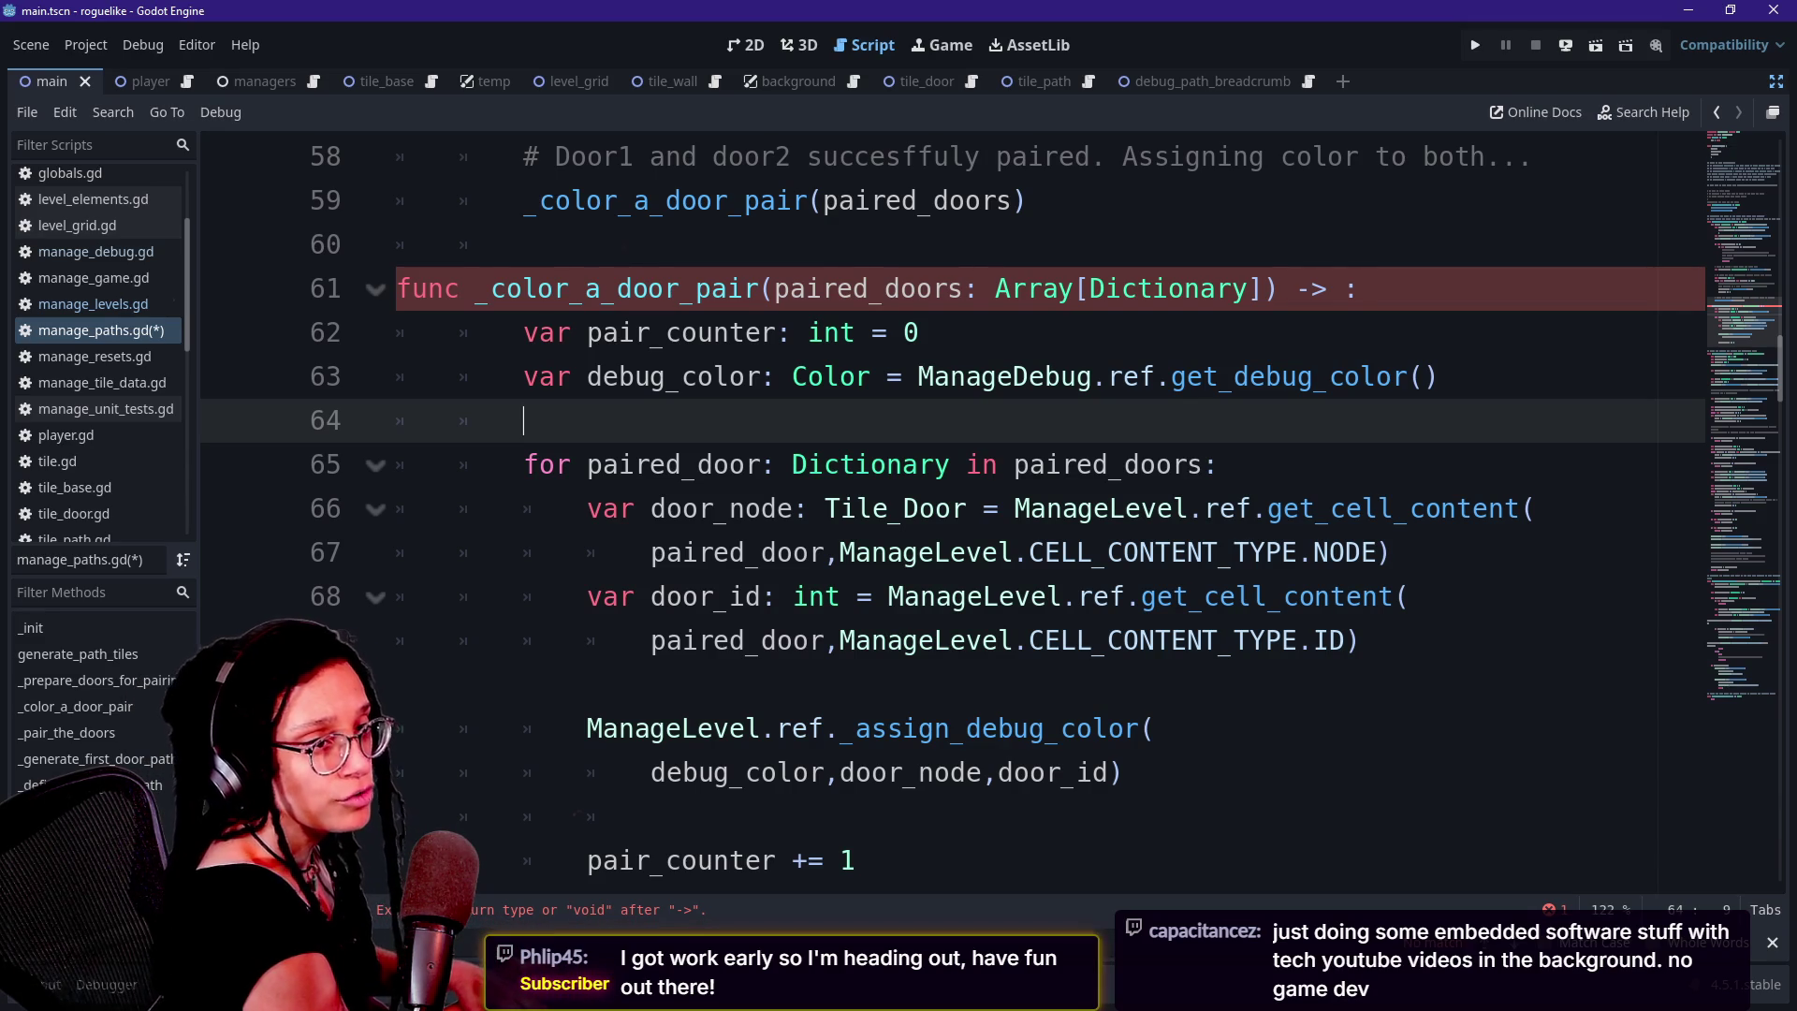
pyautogui.hotkey('alt', 'Tab')
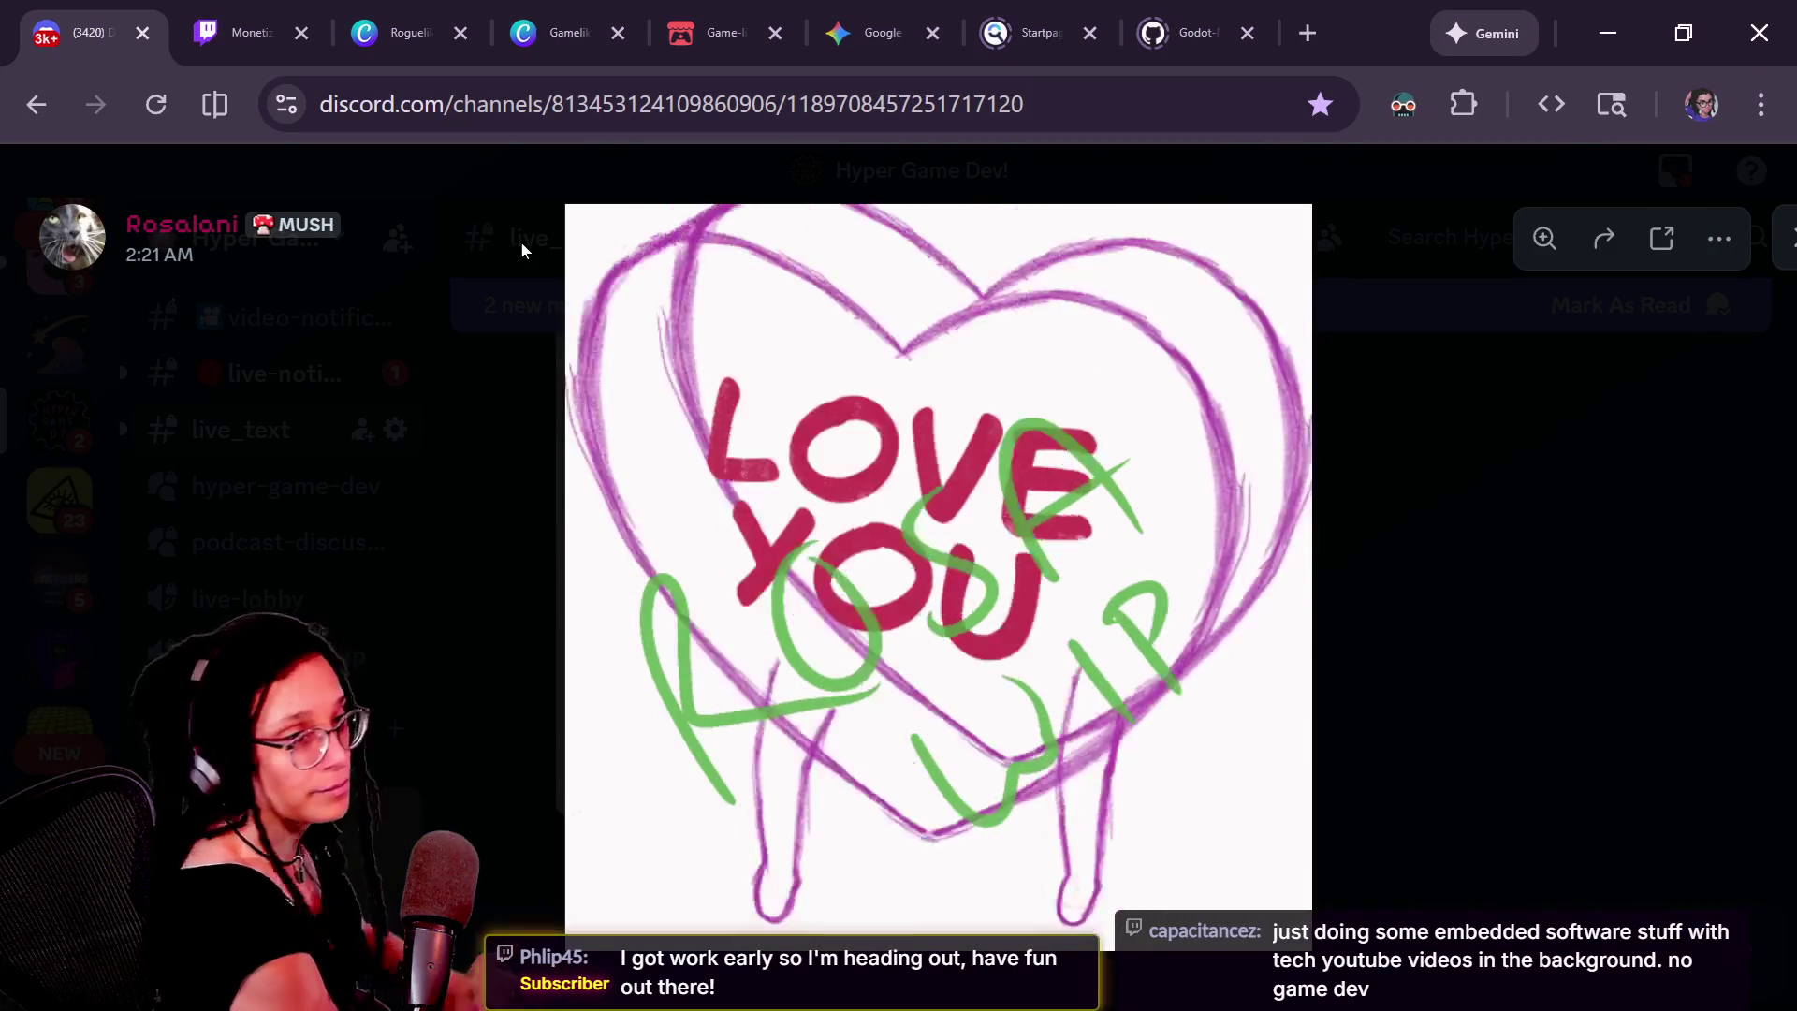
# Close Discord's enlarged heart drawing and switch to the Twitch Monetization dashboard tab
pyautogui.click(520, 244)
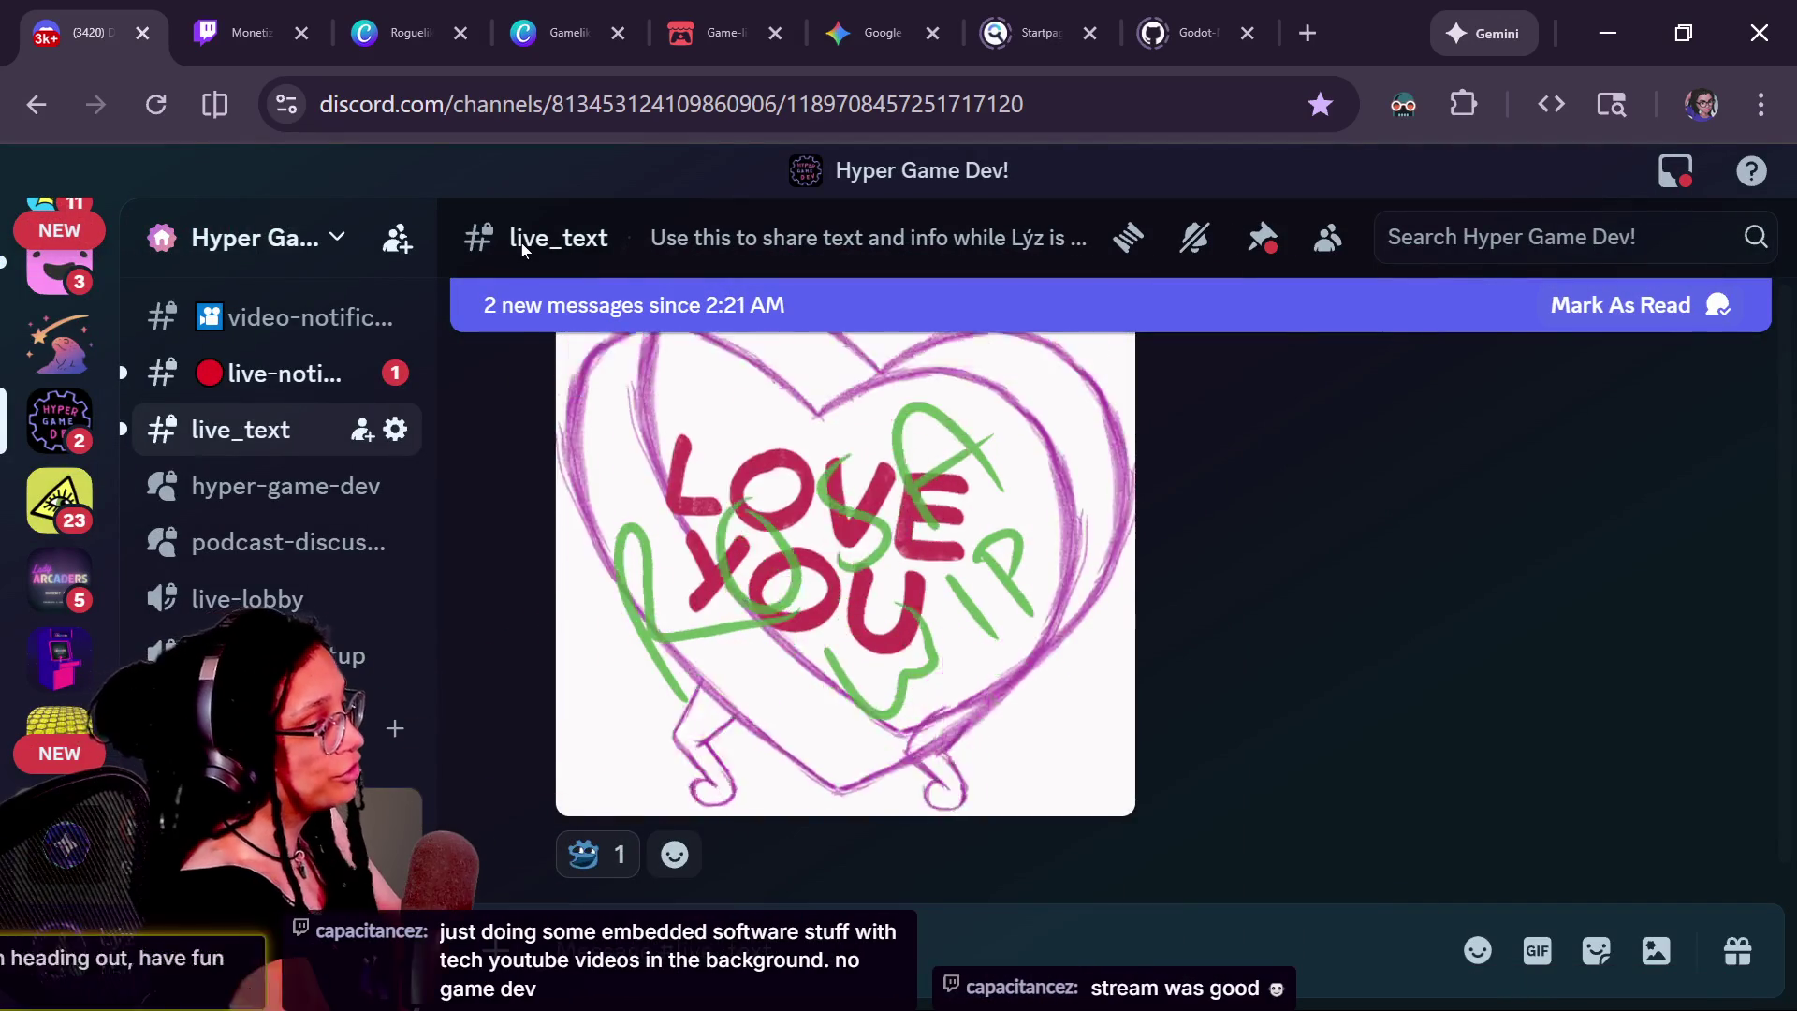
pyautogui.hotkey('ctrl', 'Tab')
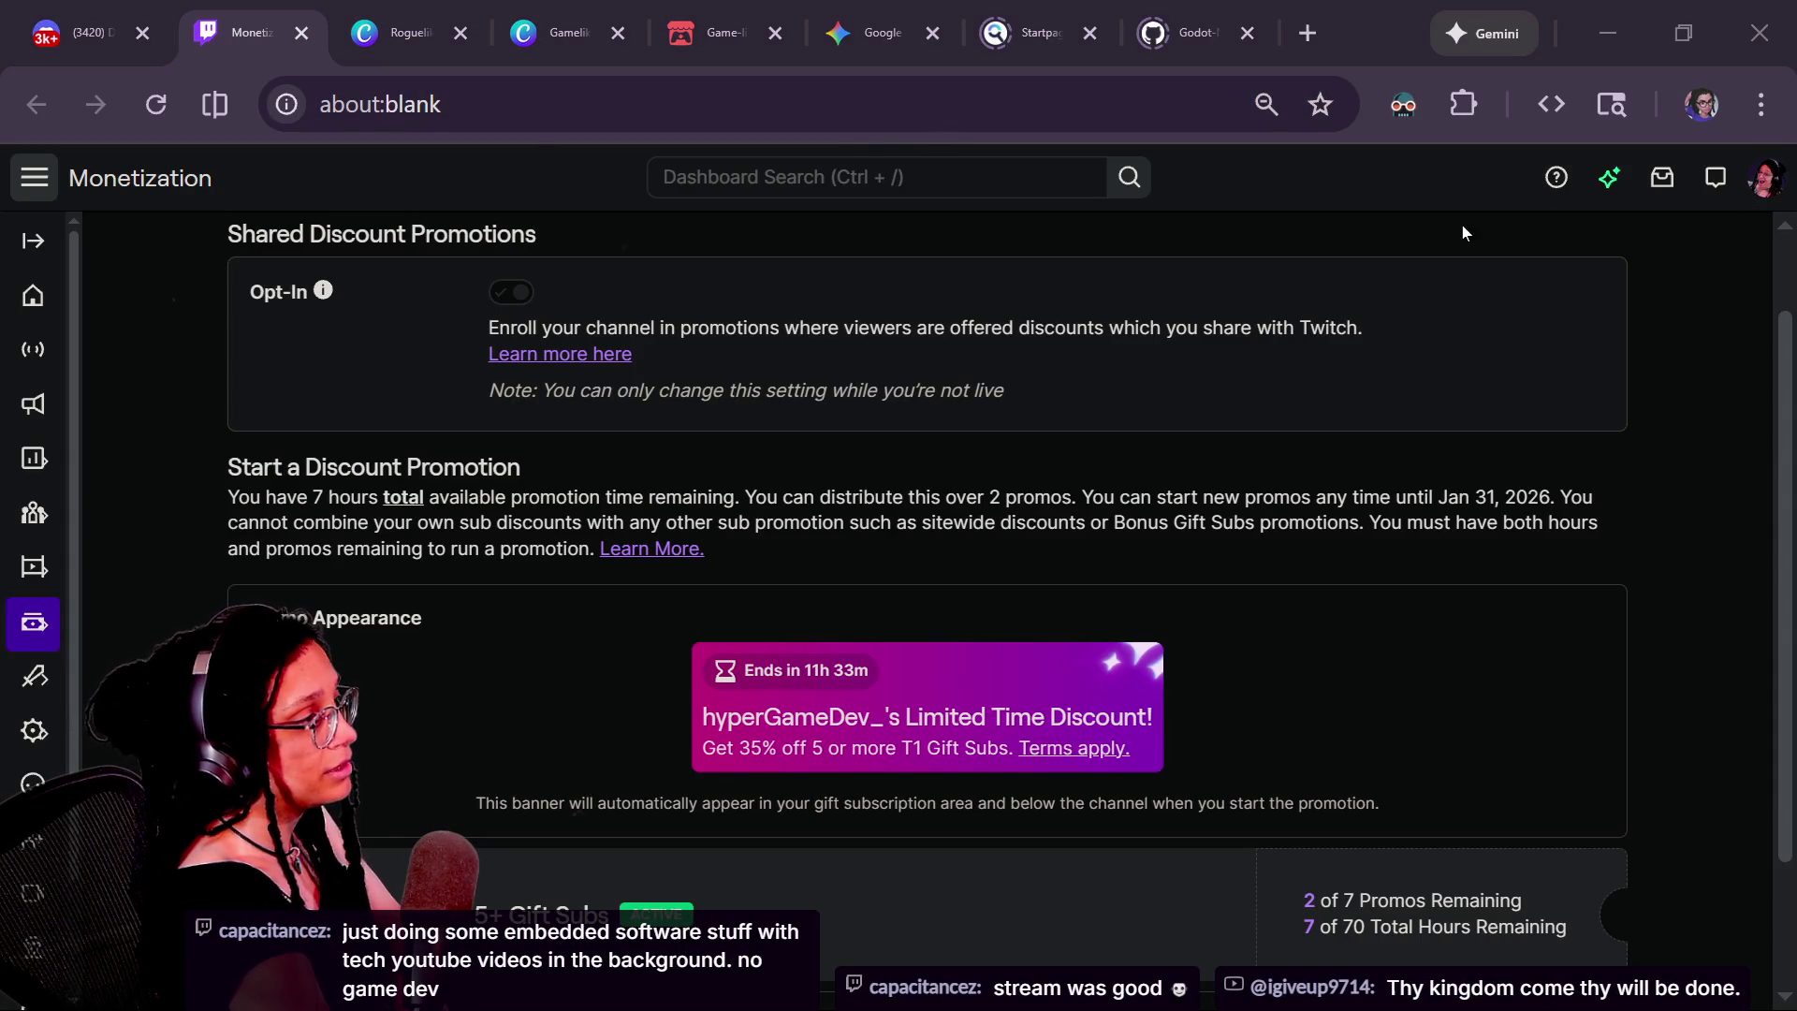
# Visit the streamer's Twitch channel and open its tech-videos past broadcast from about 54 minutes
pyautogui.click(1076, 104)
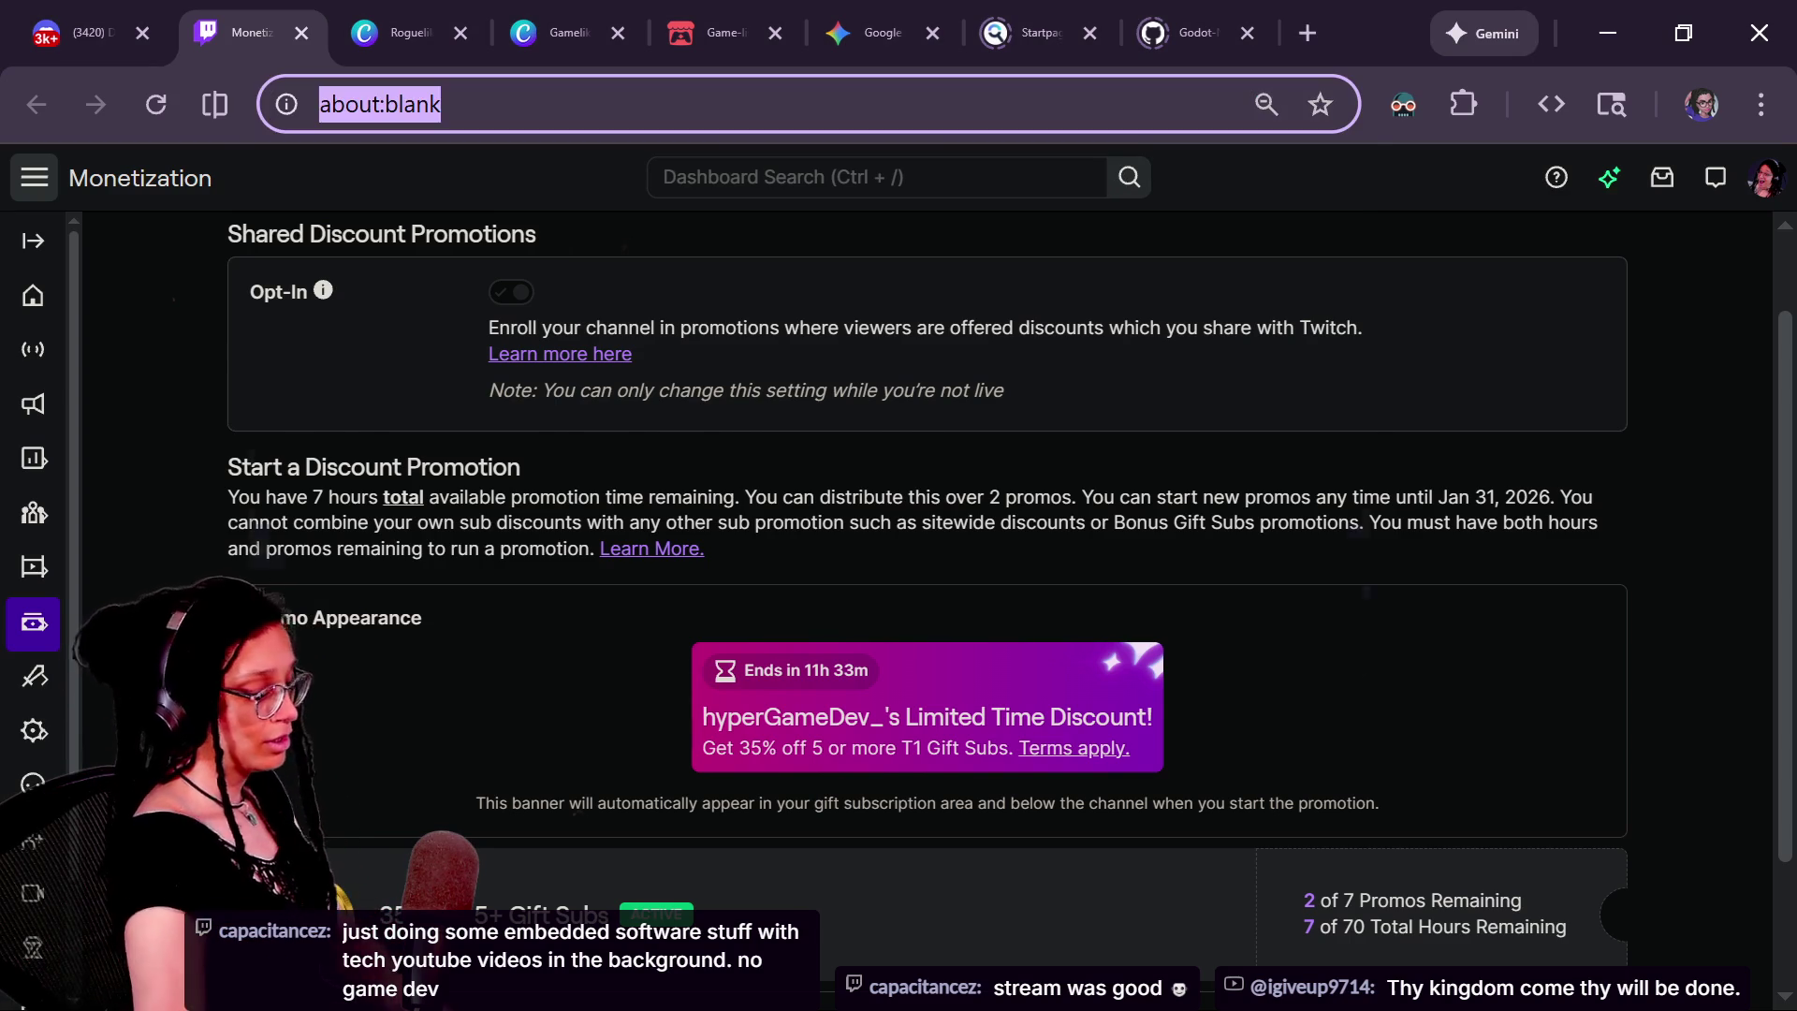
pyautogui.write('twitch.tv/capacitancez')
pyautogui.press('Return')
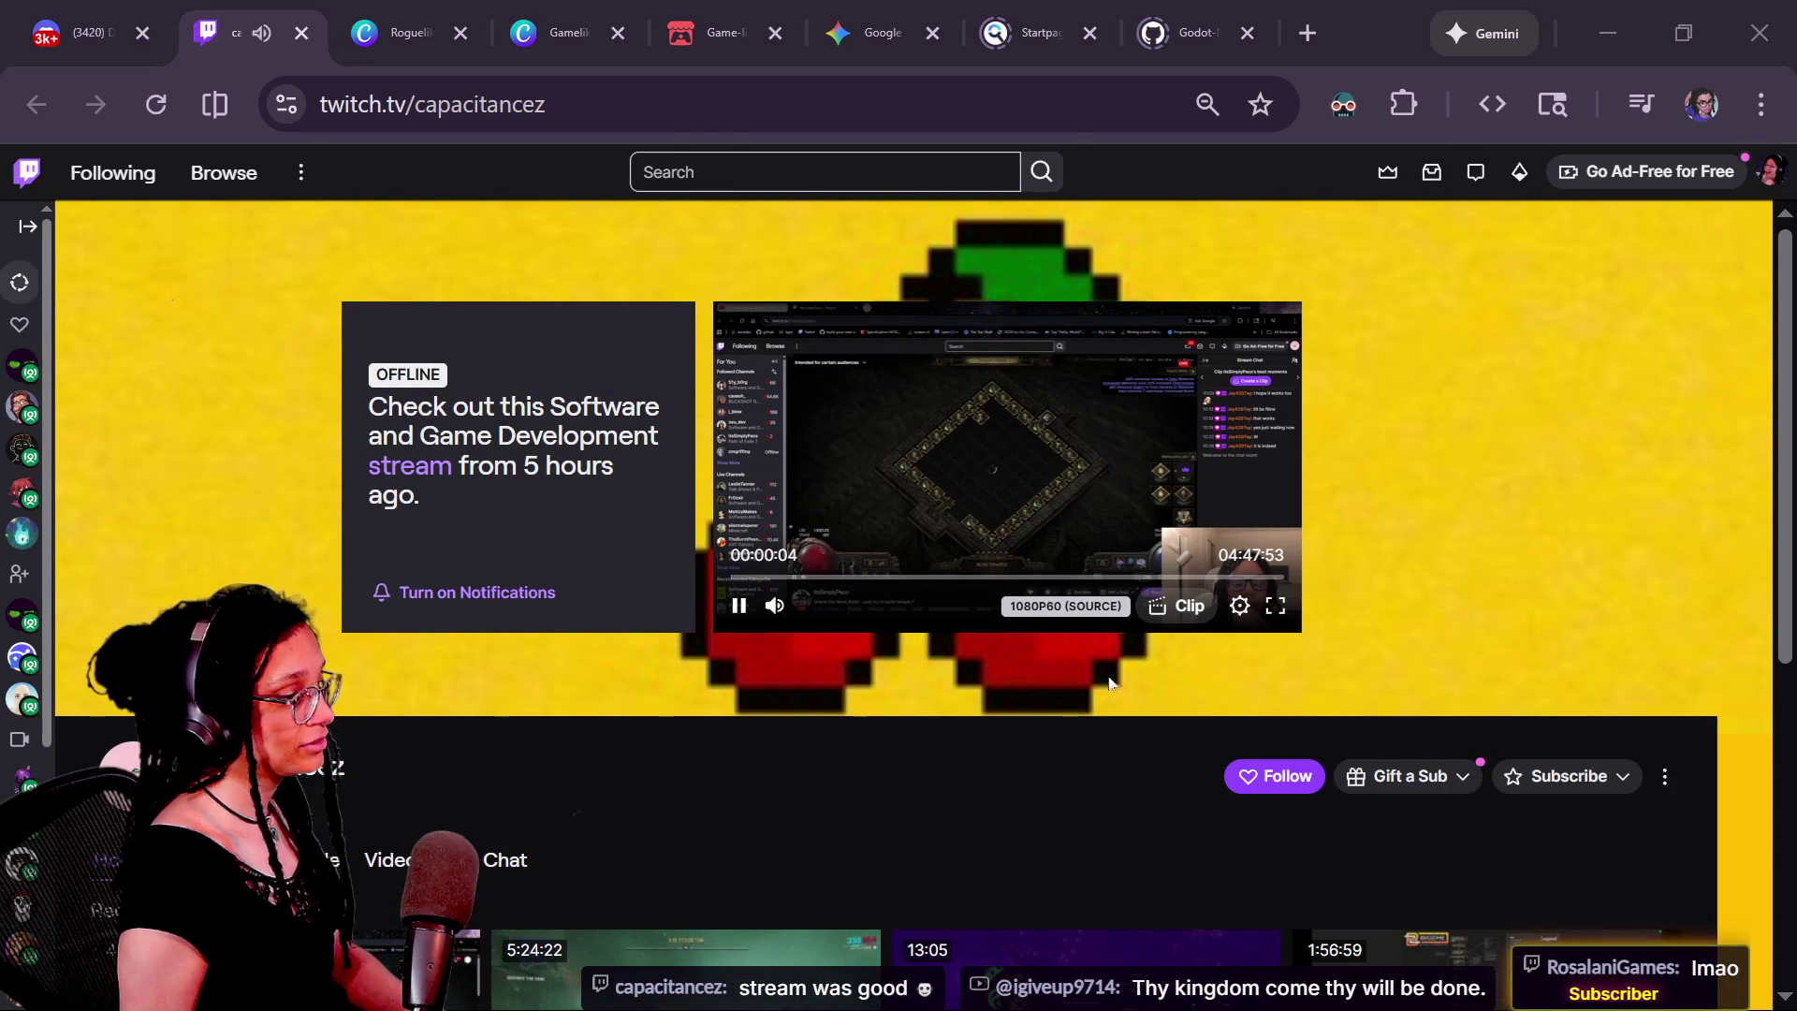
pyautogui.click(766, 578)
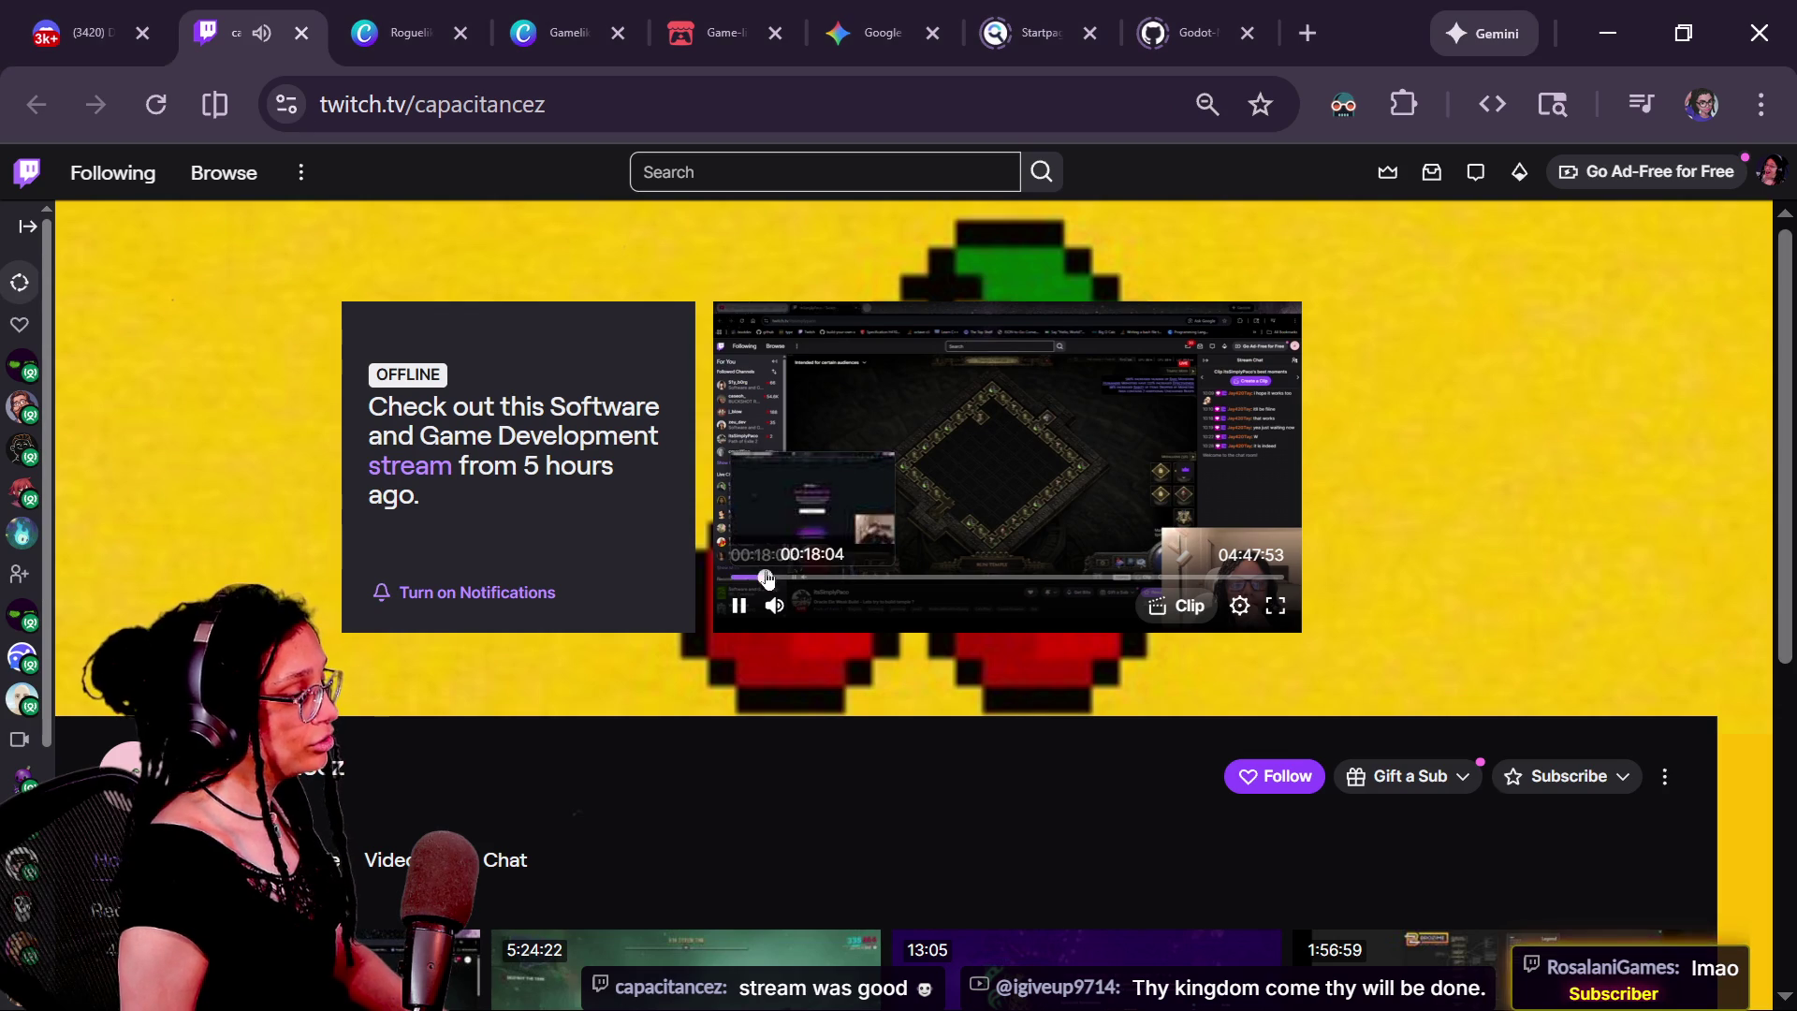
pyautogui.click(833, 578)
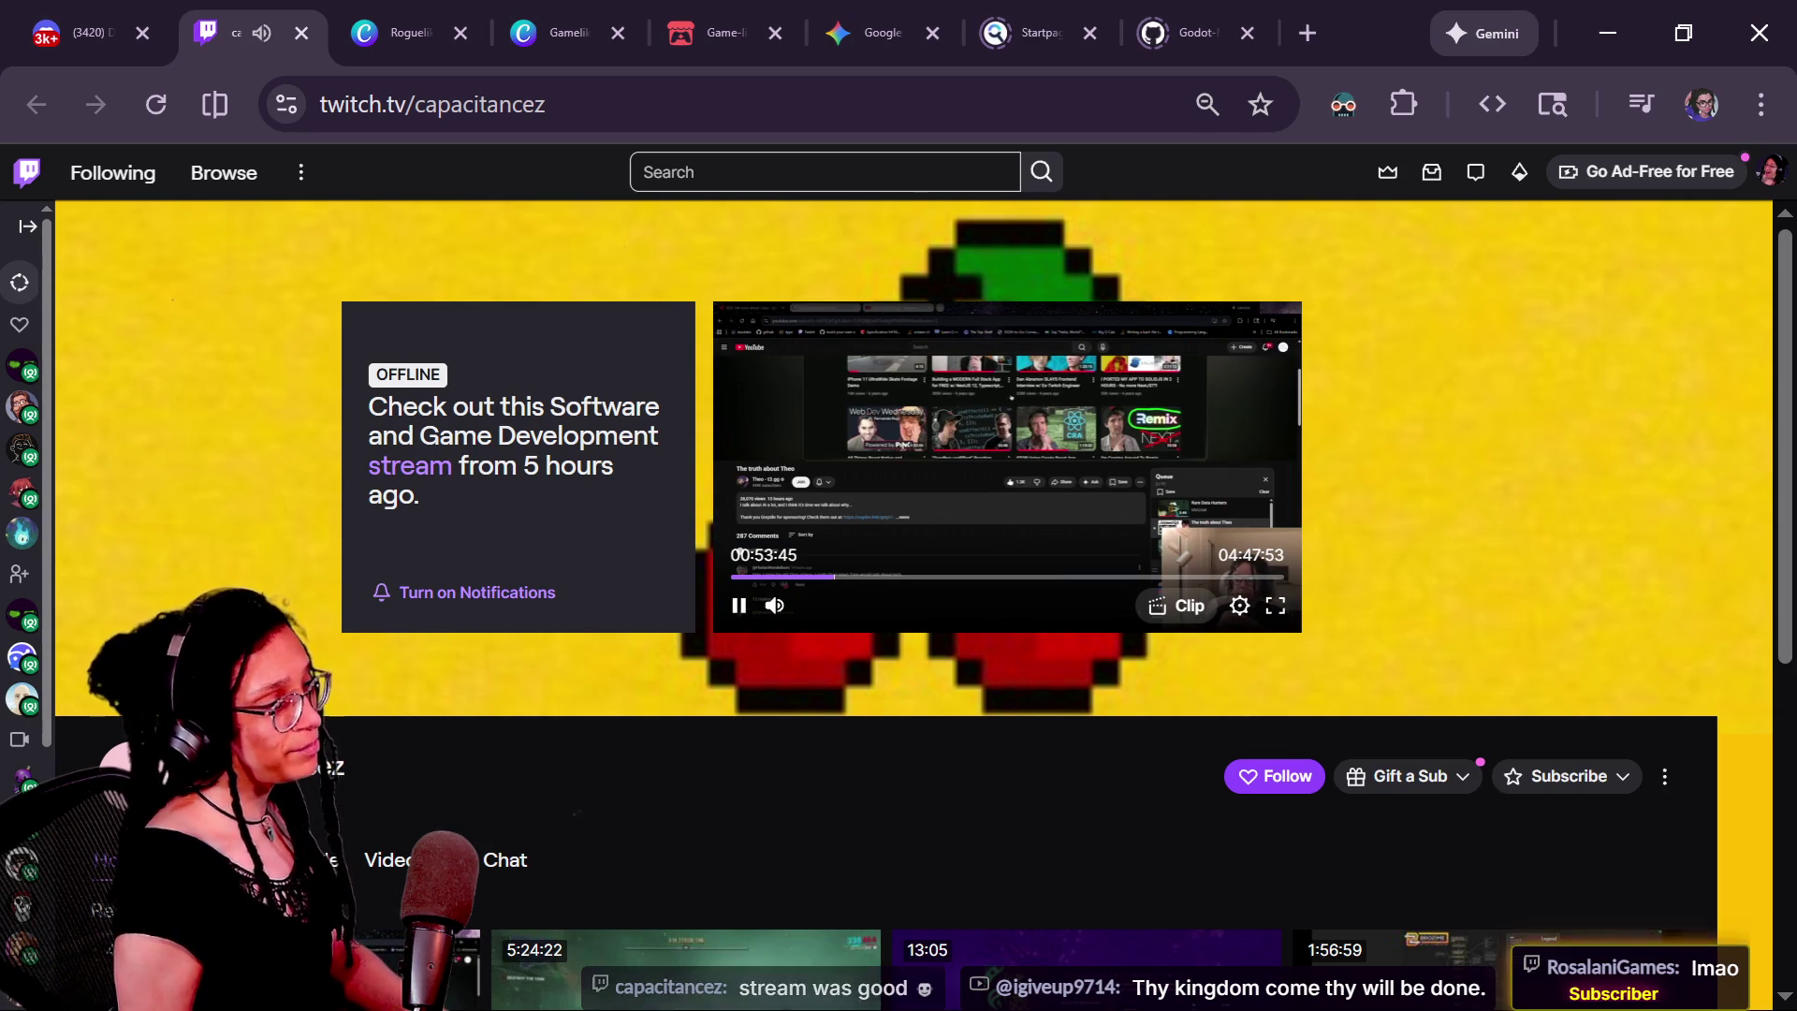
pyautogui.click(737, 553)
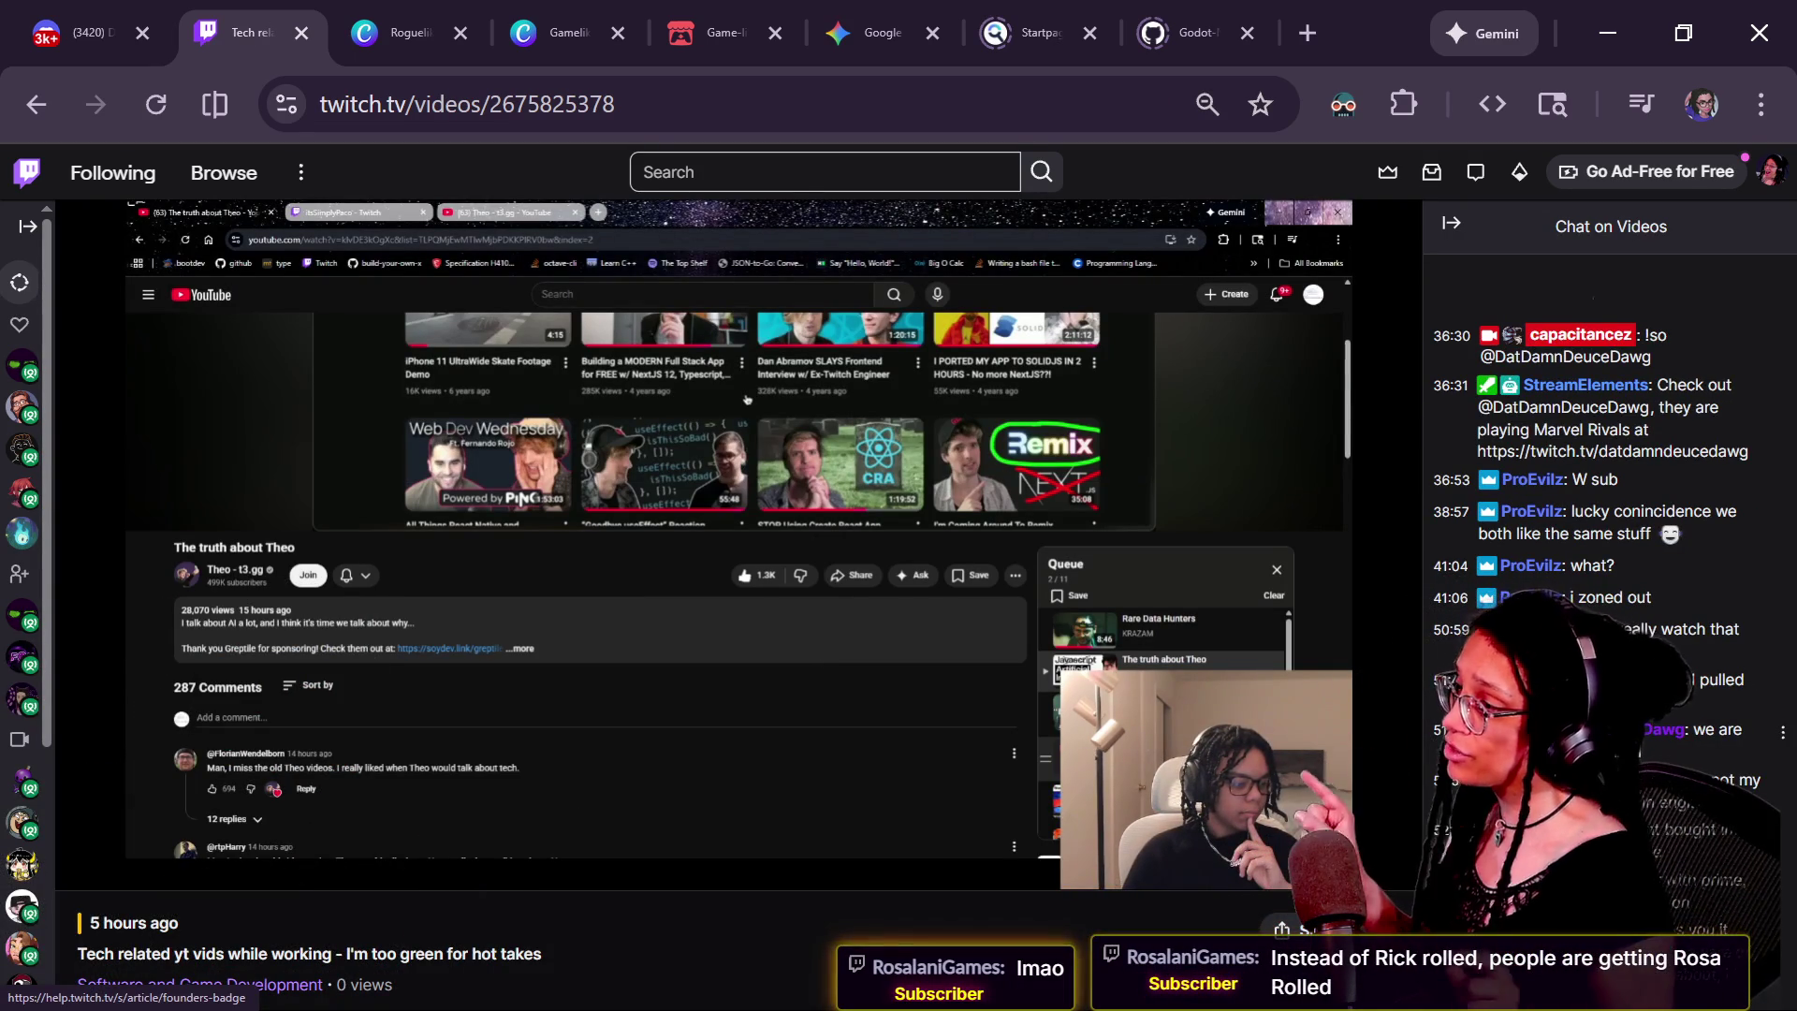
# Follow the streamer, jump the VOD ahead to several later points, then return to Godot
pyautogui.scroll(-2, 570, 925)
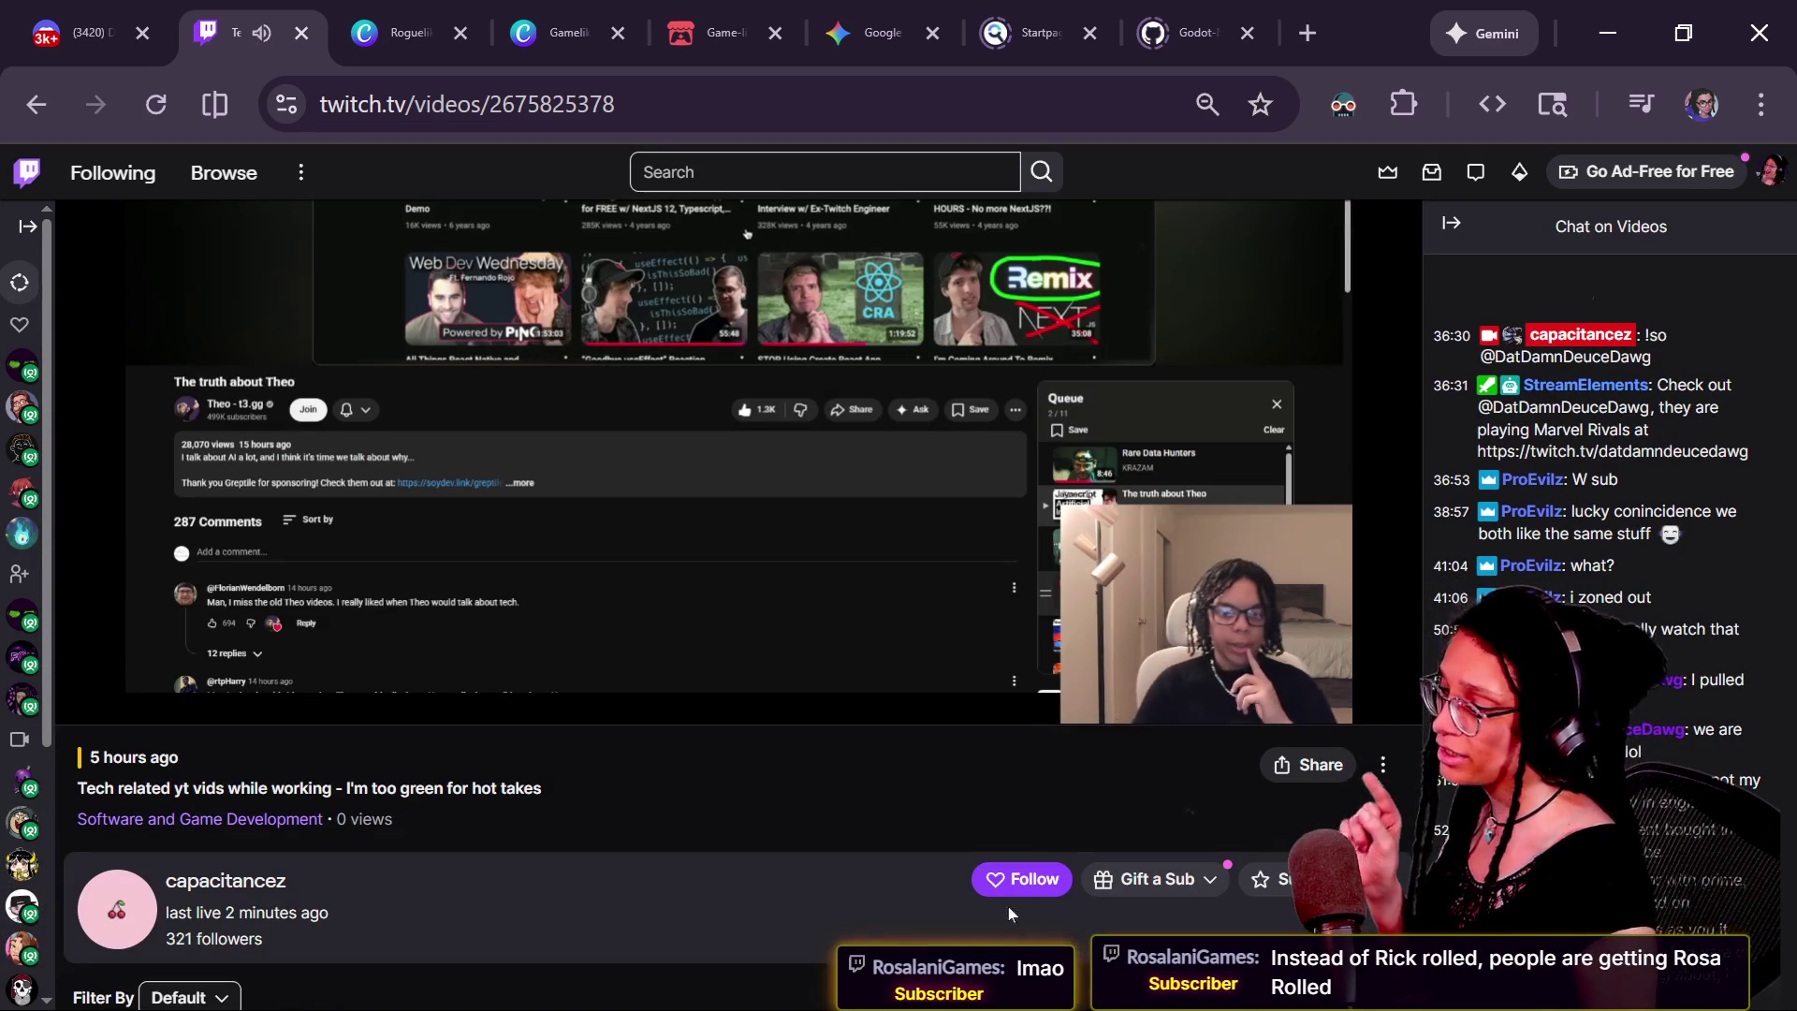
pyautogui.click(1020, 880)
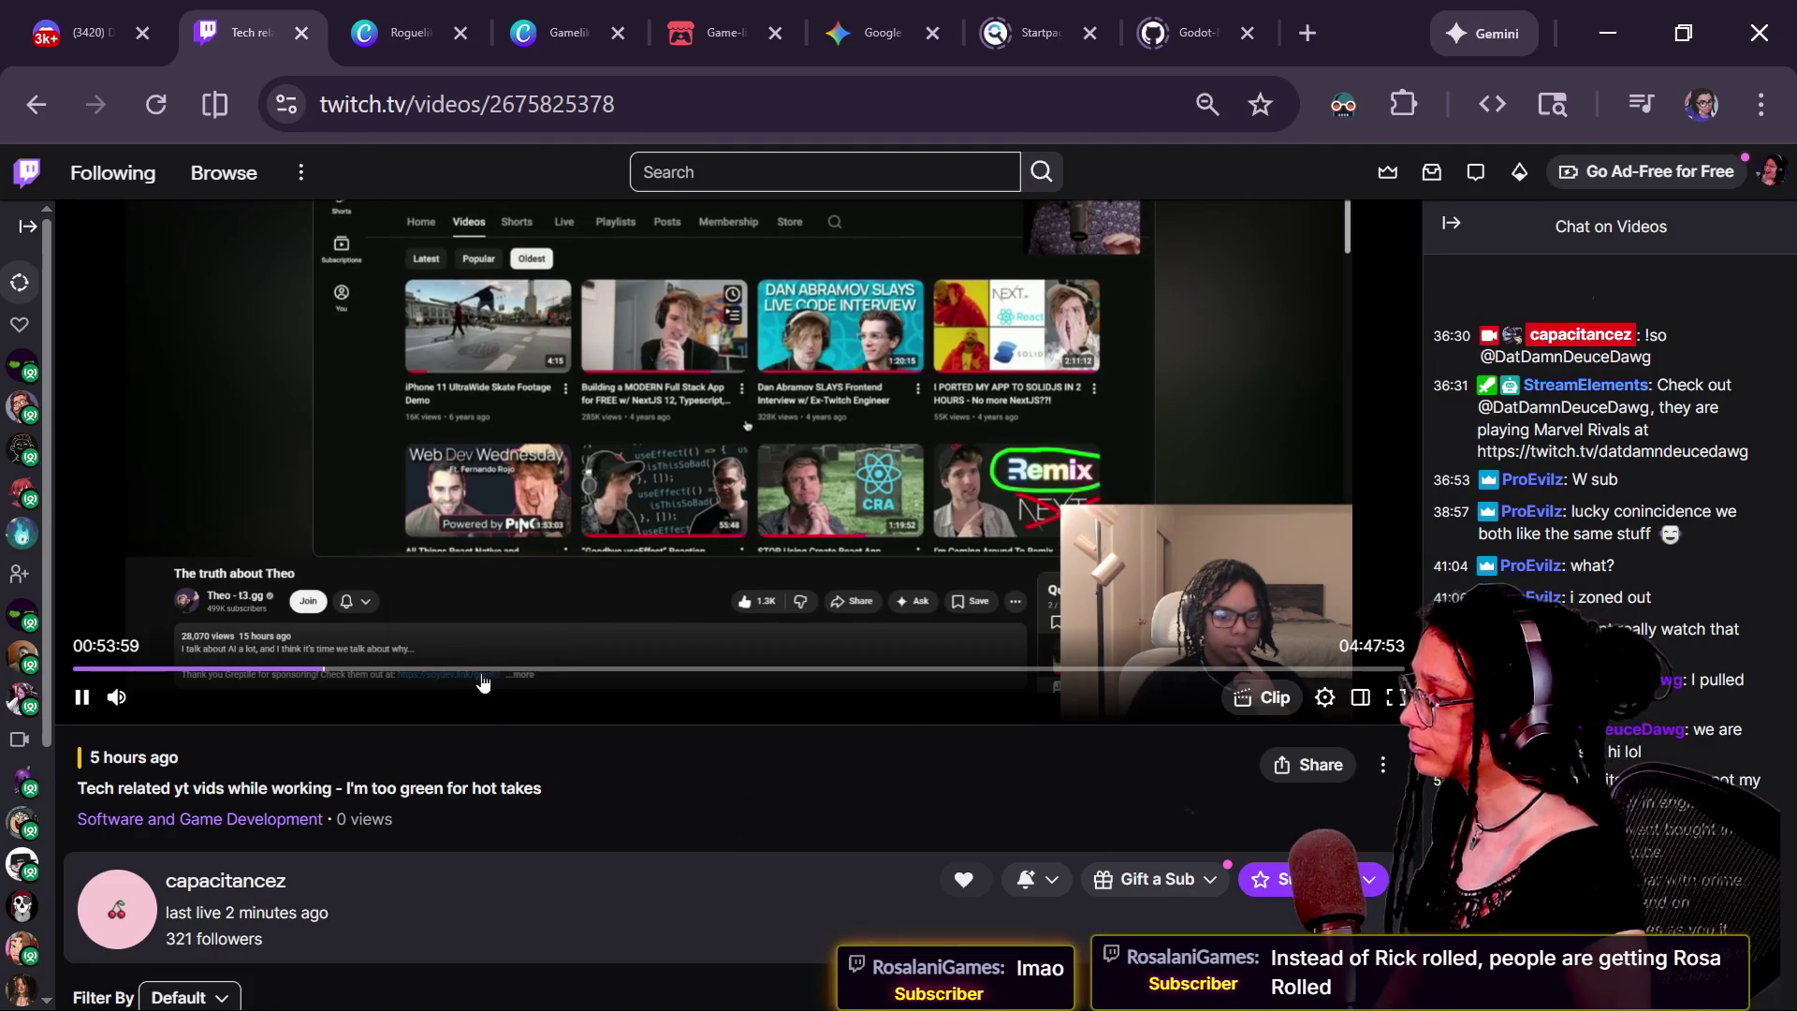
pyautogui.click(560, 670)
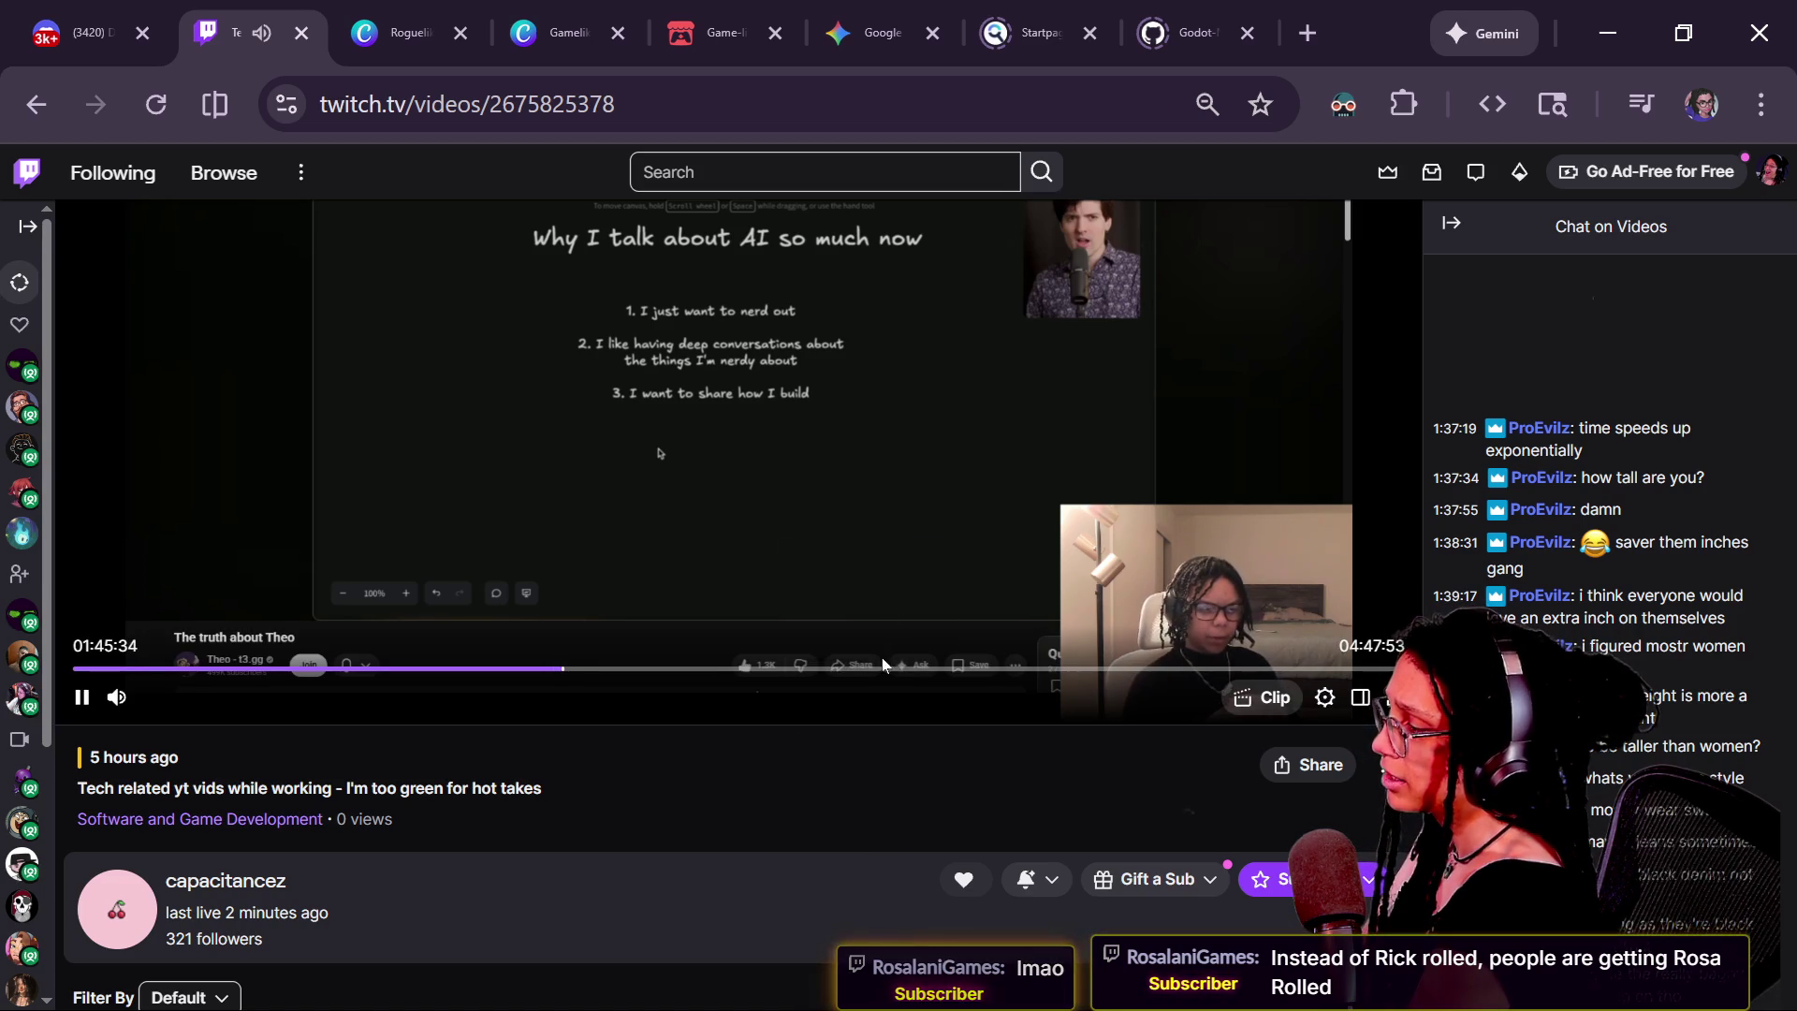
pyautogui.scroll(2, 883, 665)
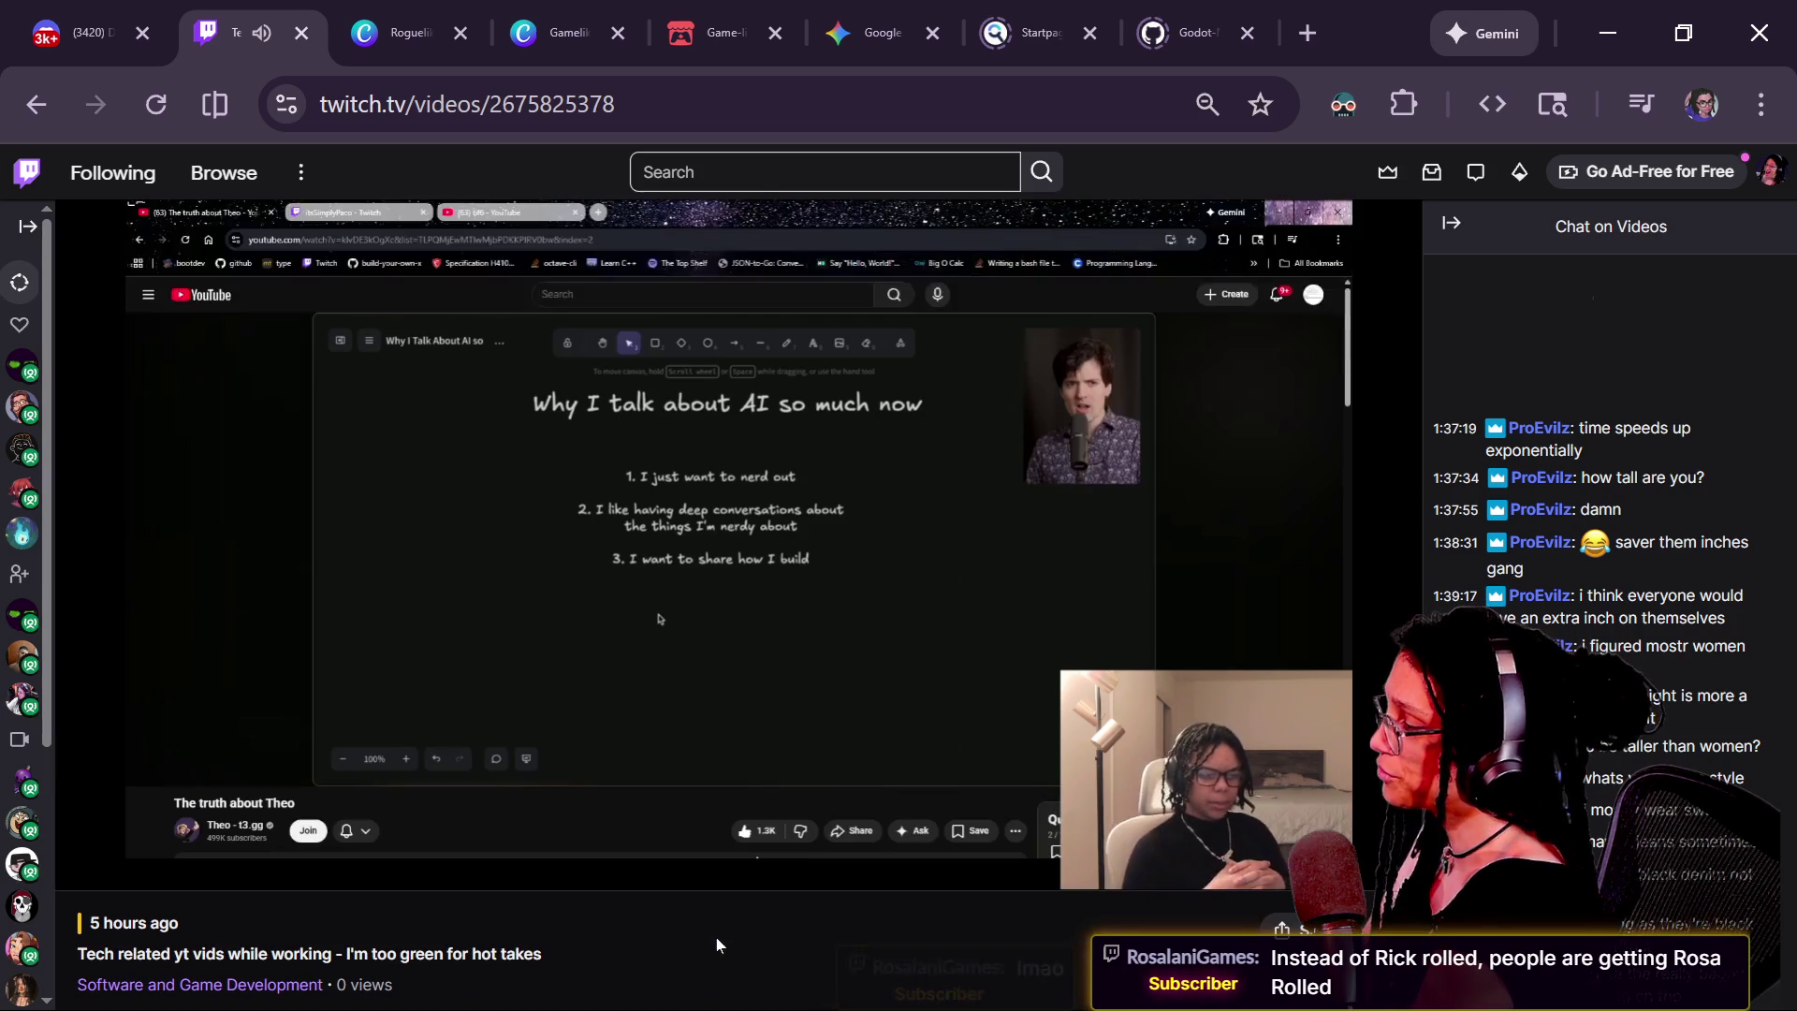
pyautogui.click(885, 834)
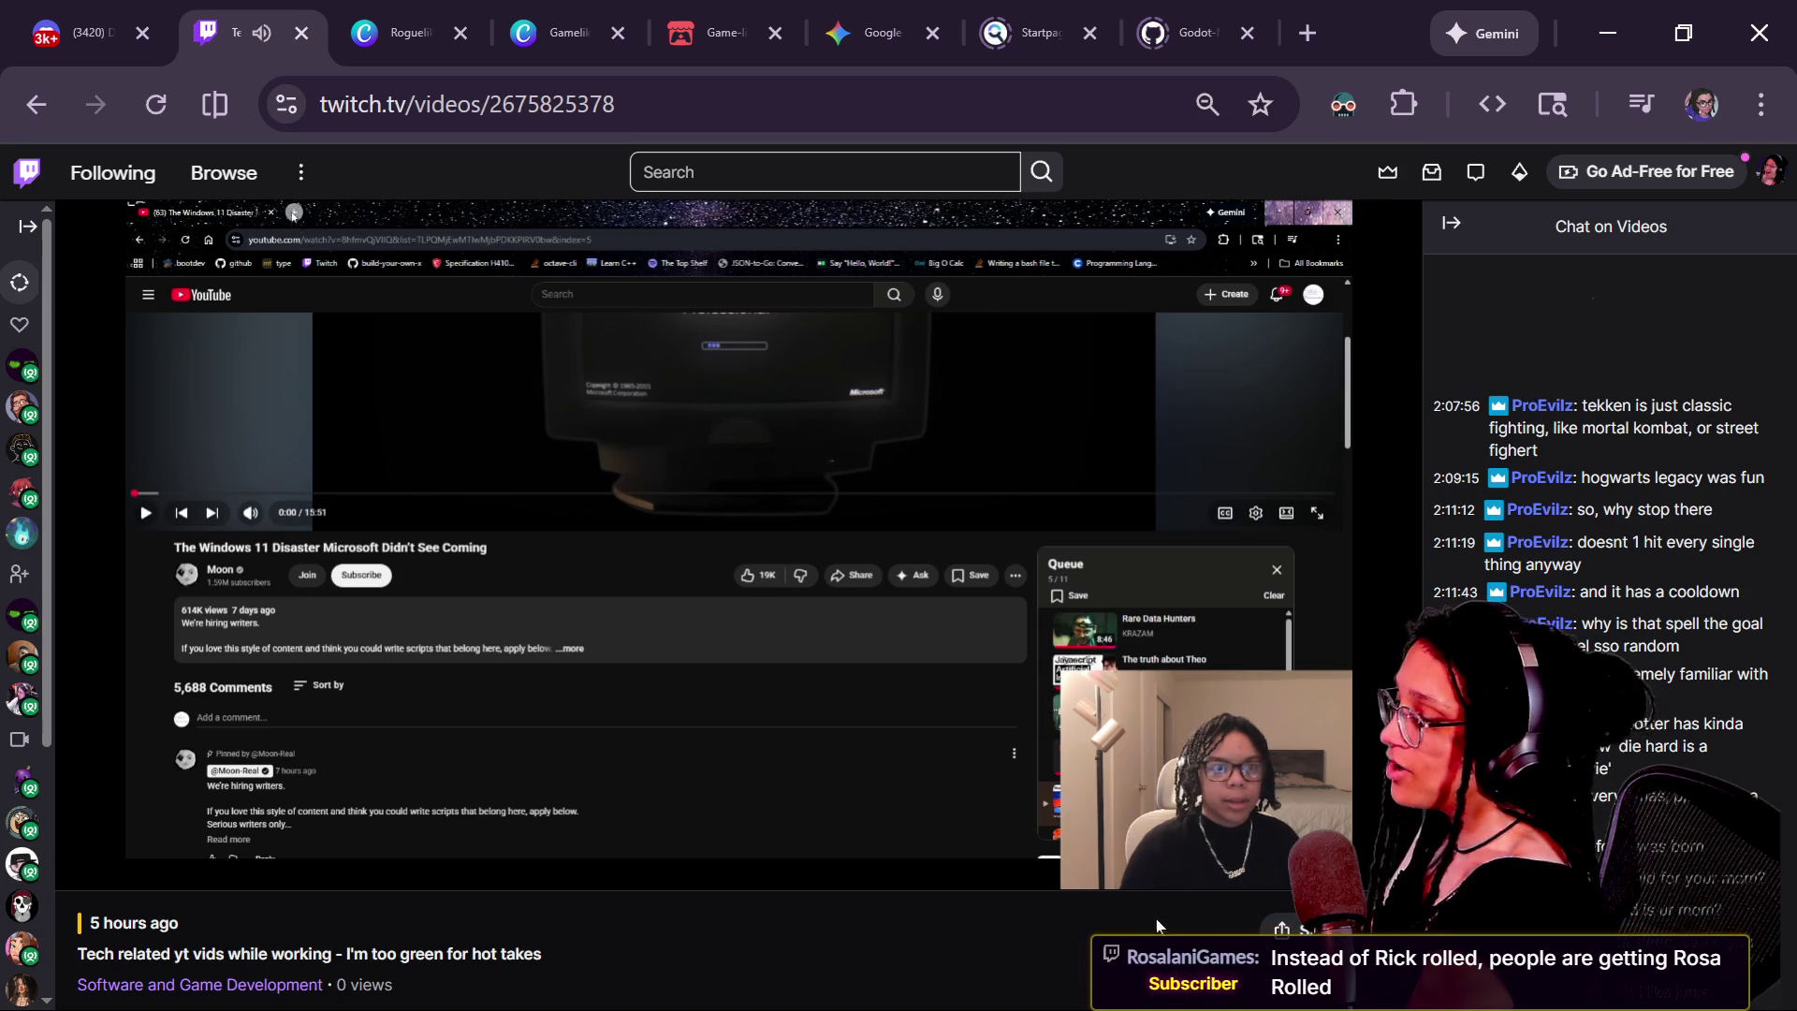
pyautogui.click(1067, 829)
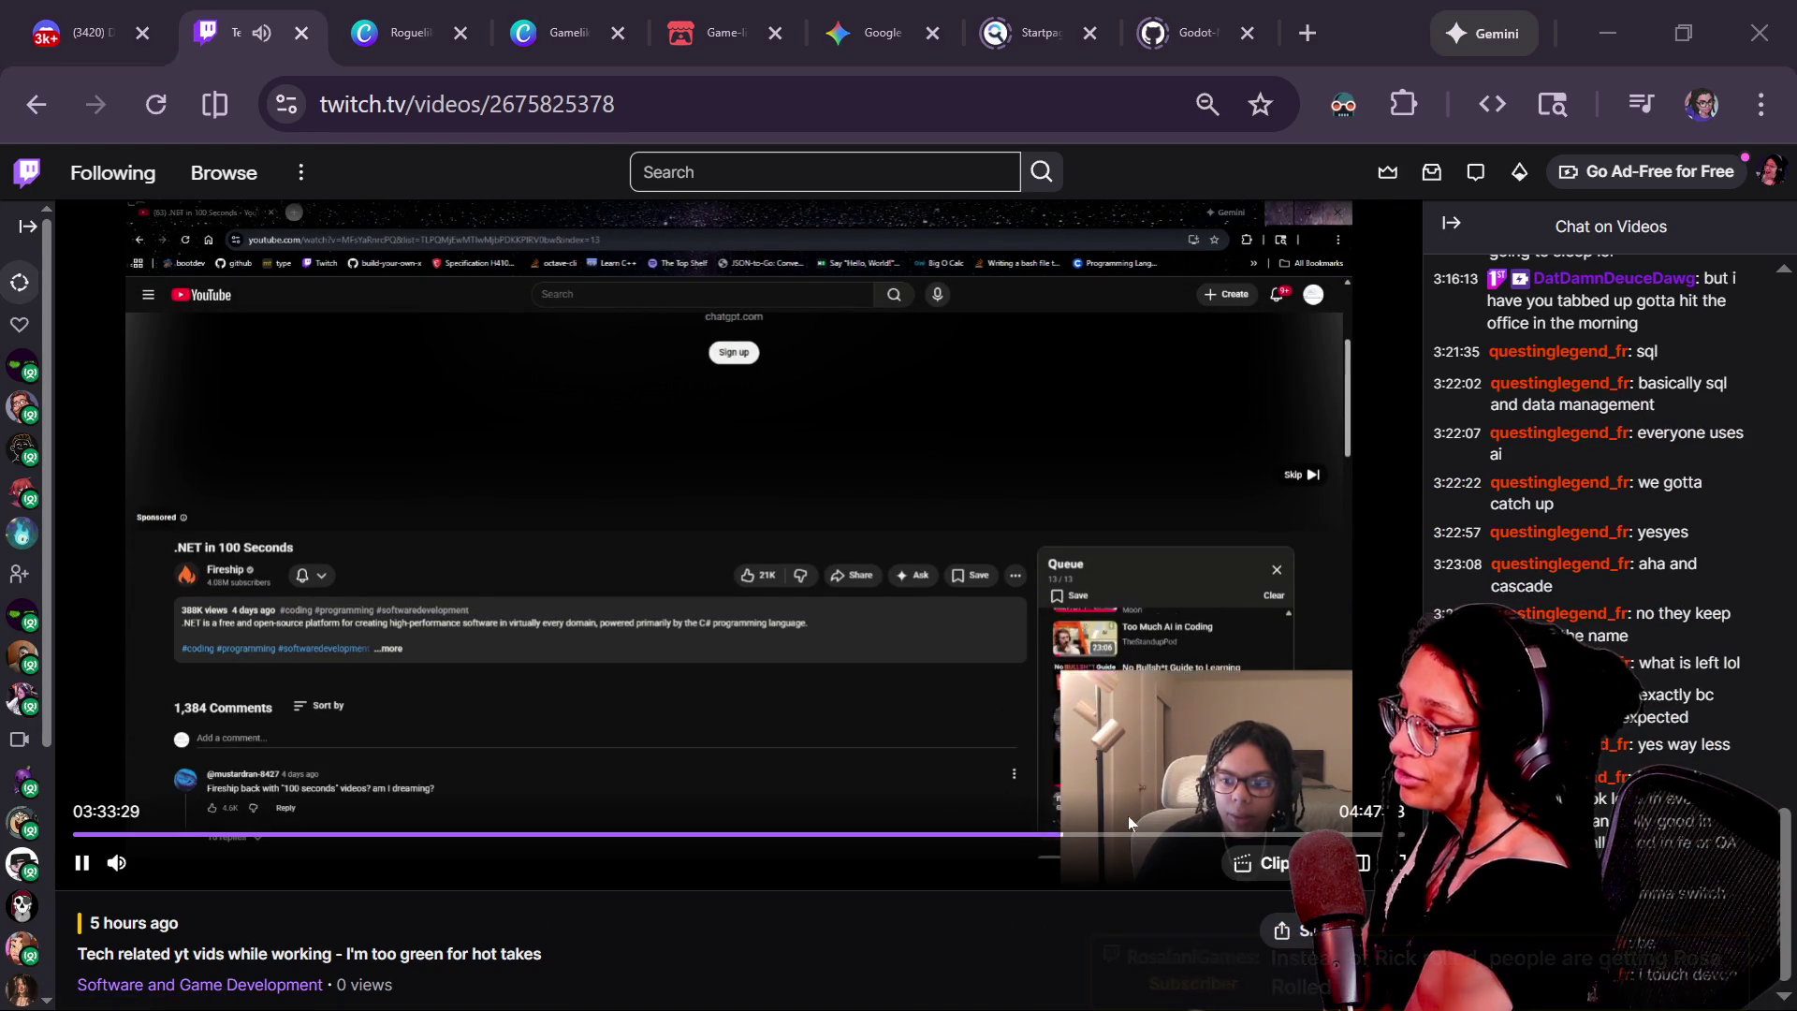
pyautogui.click(1153, 833)
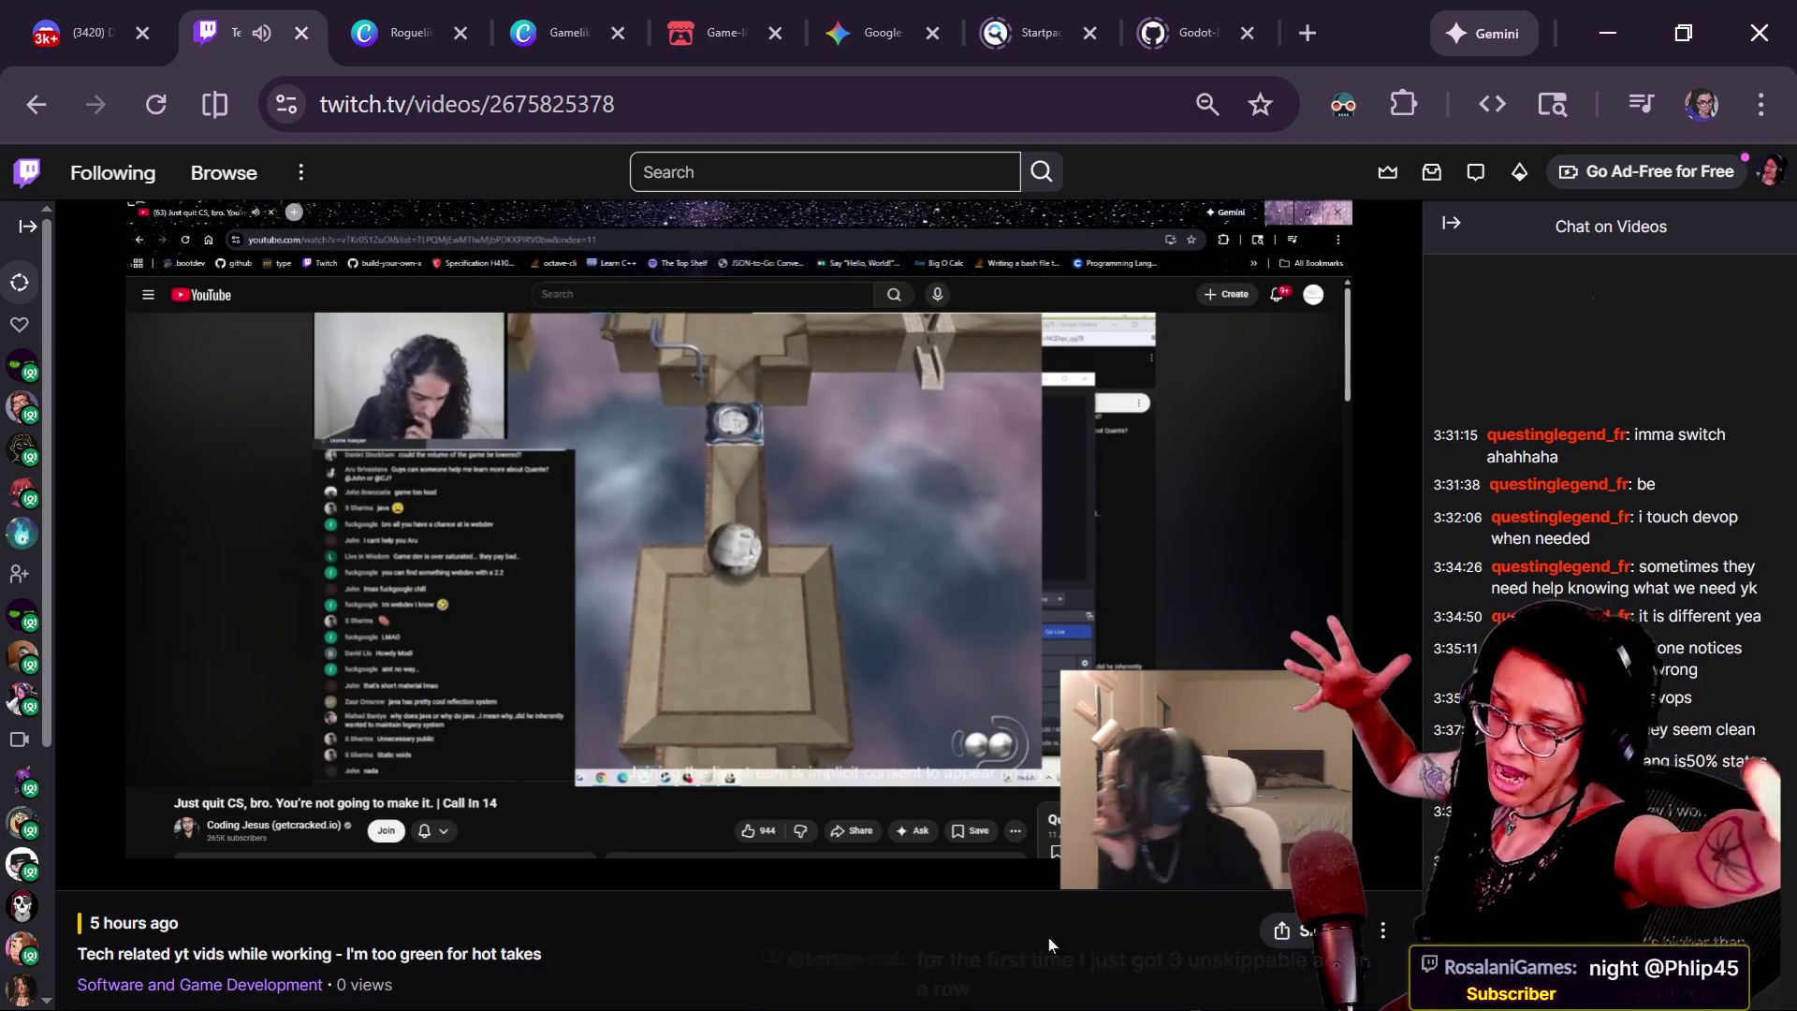
pyautogui.tripleClick(956, 978)
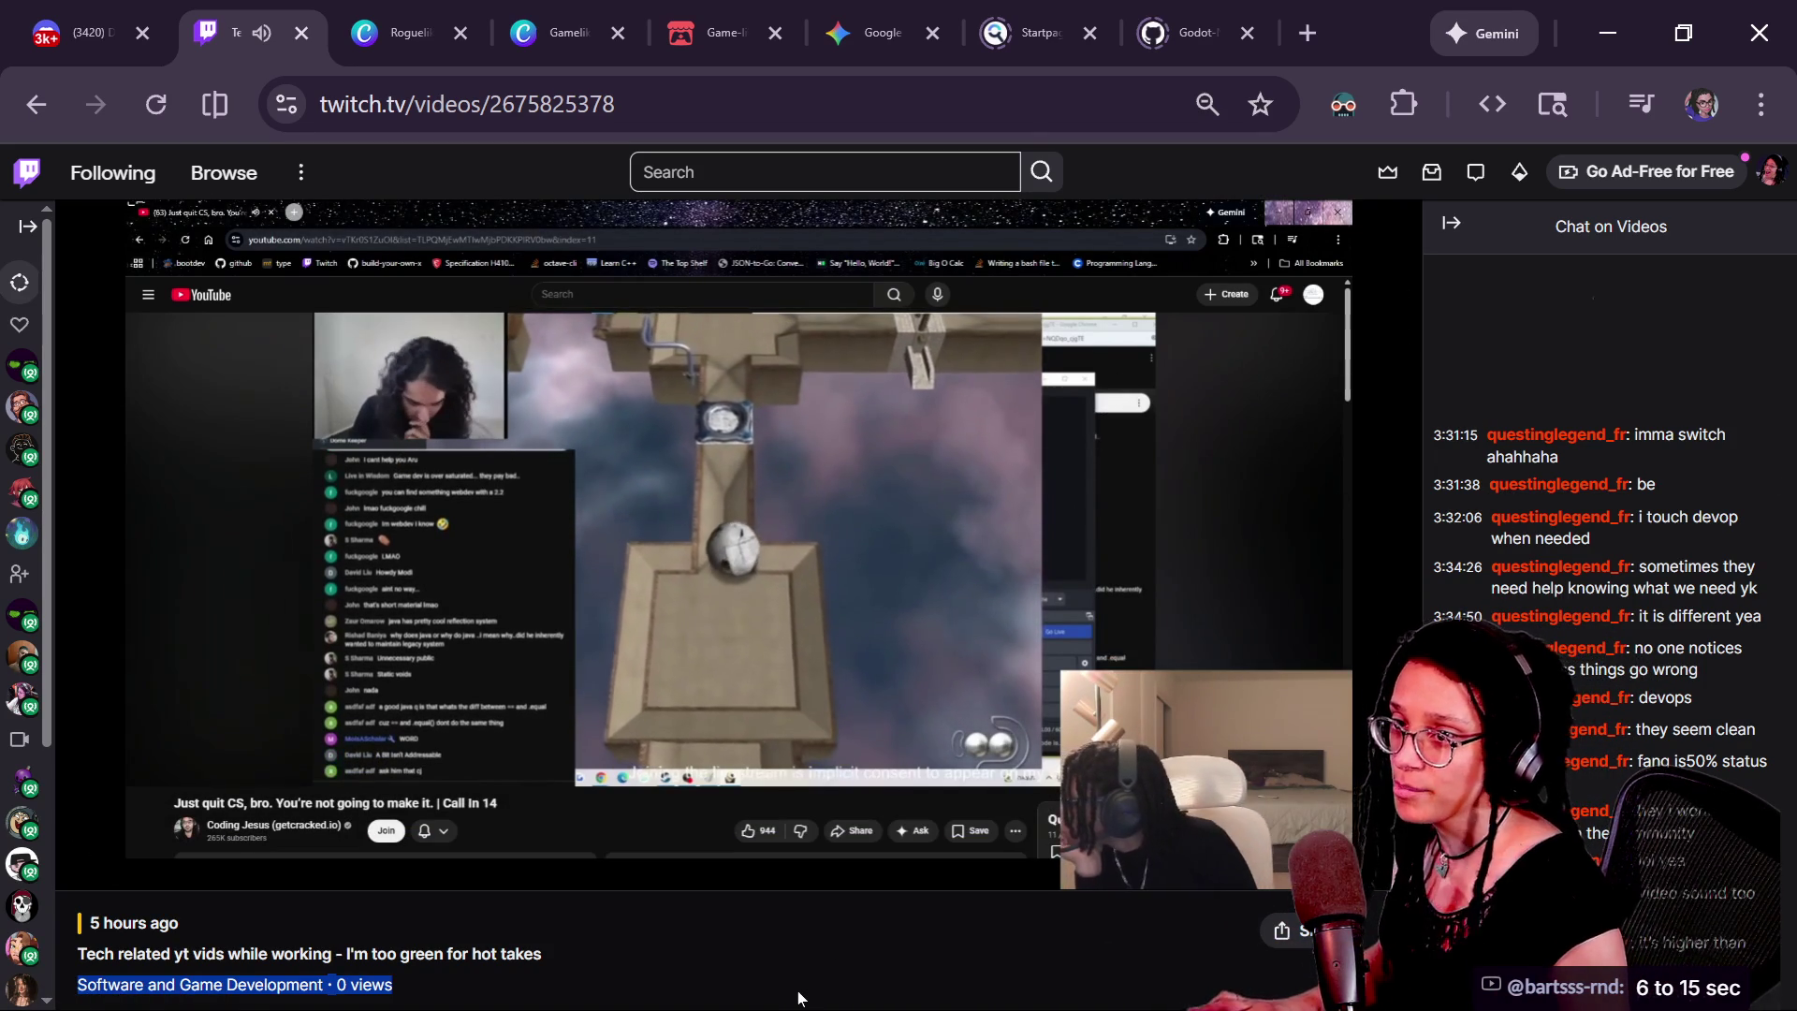
pyautogui.hotkey('alt', 'Tab')
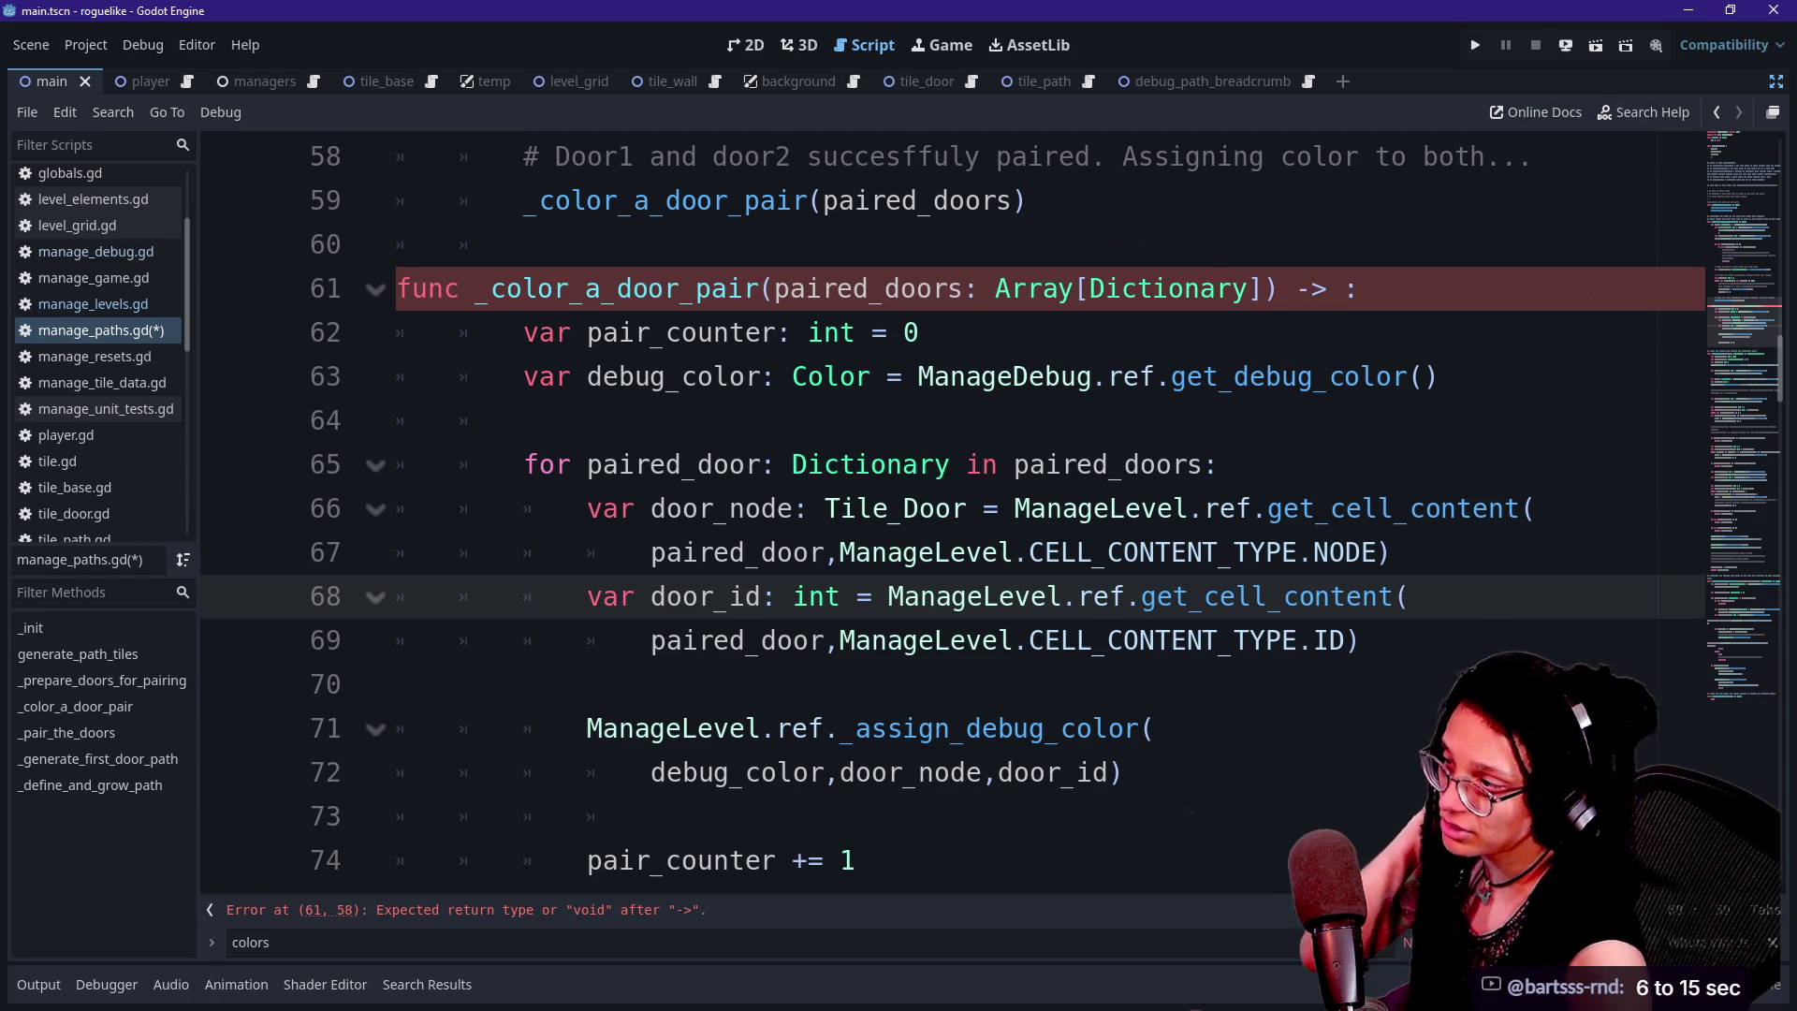
# Close the Twitch VOD tab in the browser and go back to Godot
pyautogui.hotkey('alt', 'Tab')
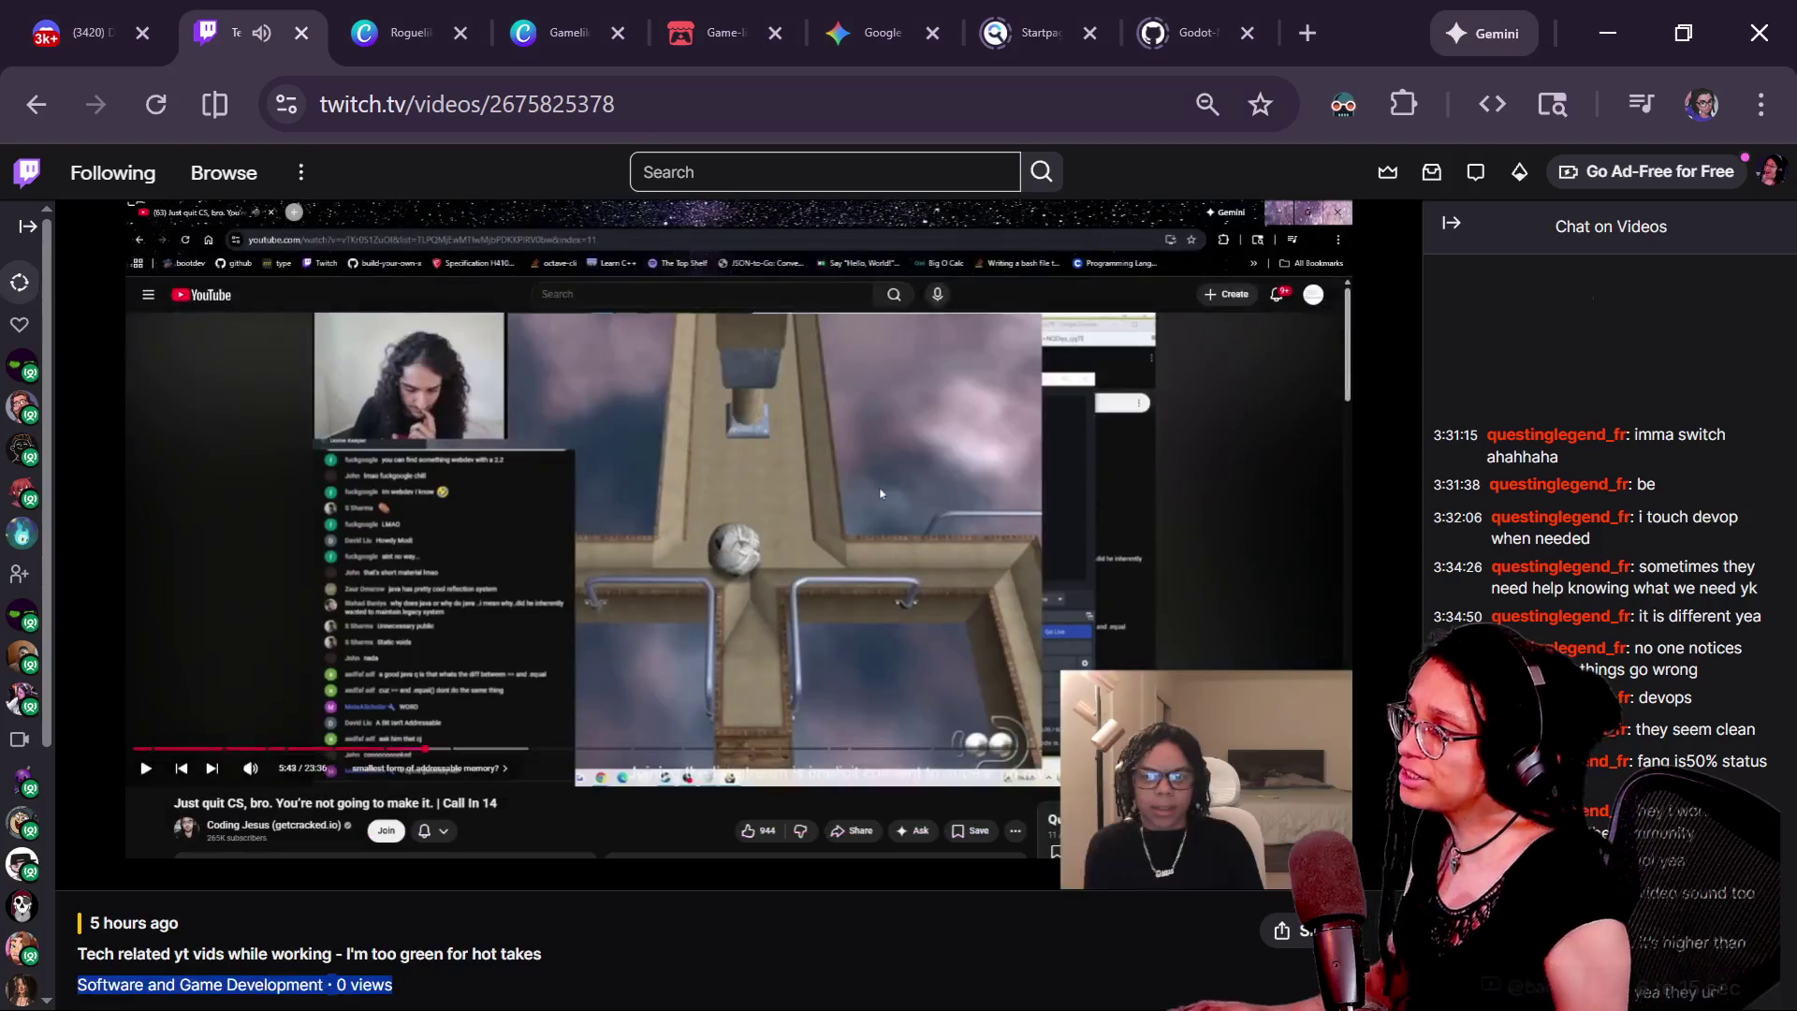
pyautogui.click(301, 33)
pyautogui.hotkey('alt', 'Tab')
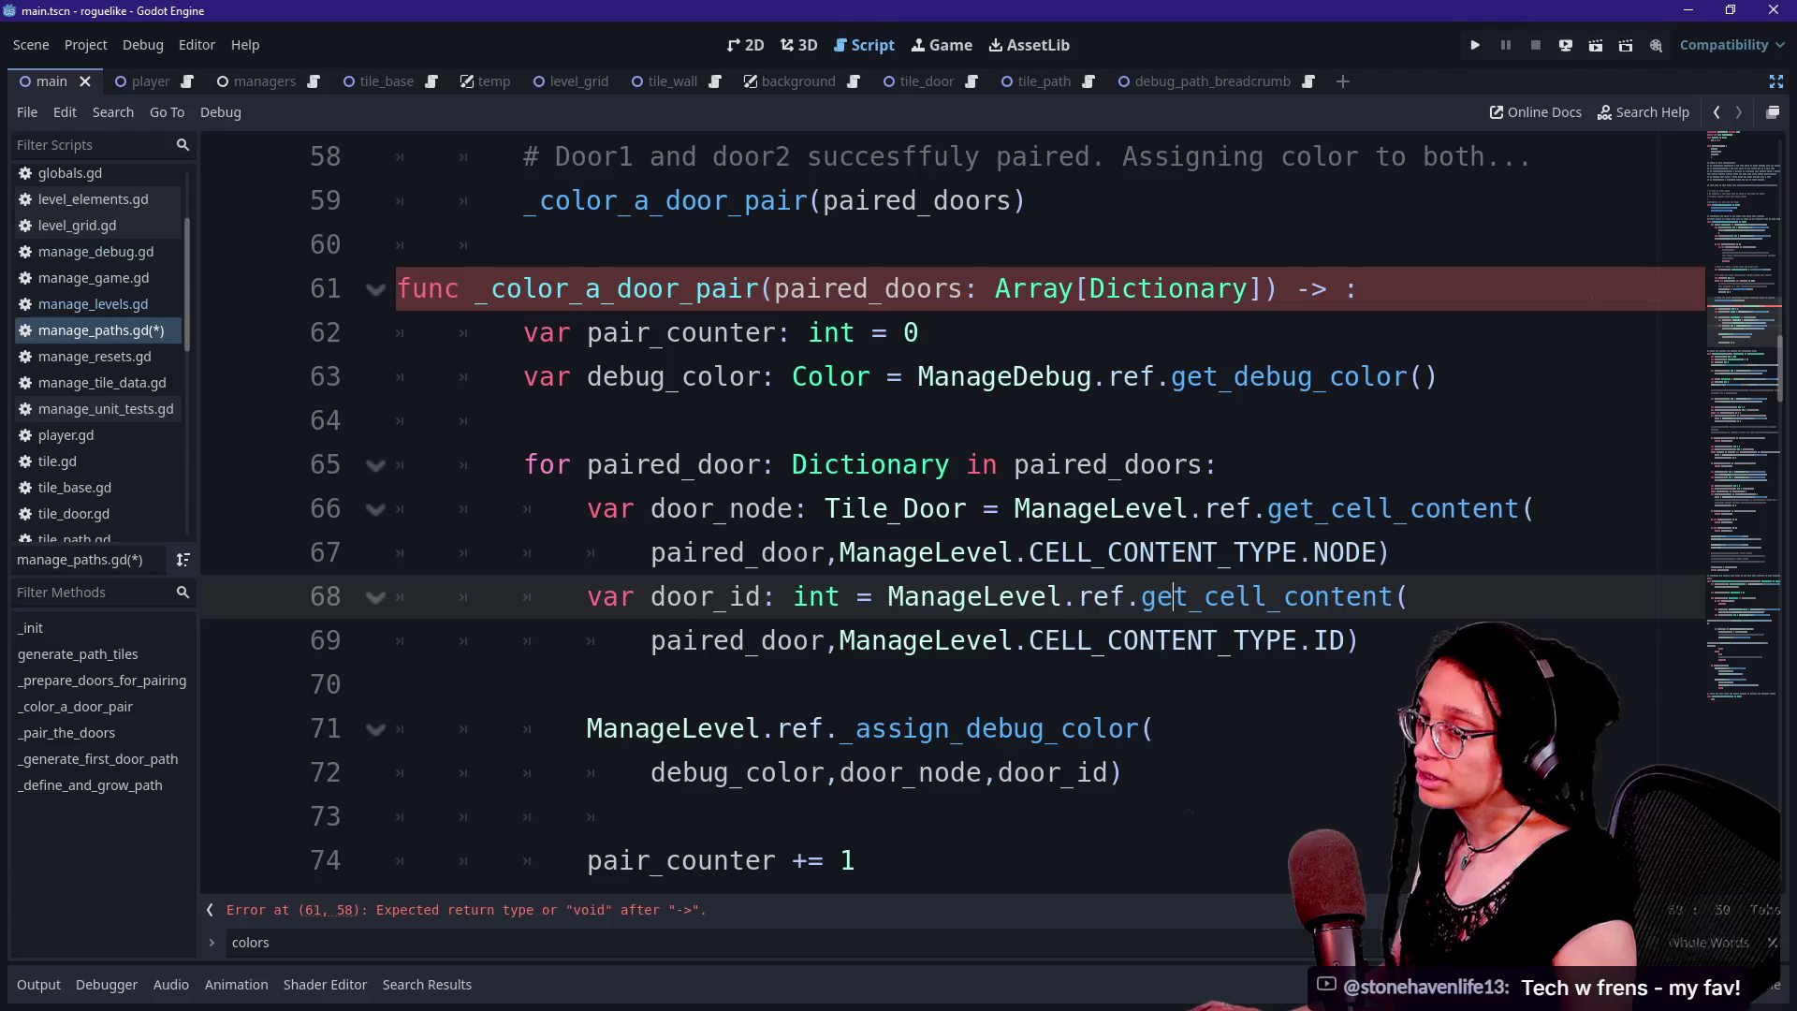
# Inspect the _color_a_door_pair code around get_cell_content and ref on line 66
pyautogui.moveTo(1173, 594)
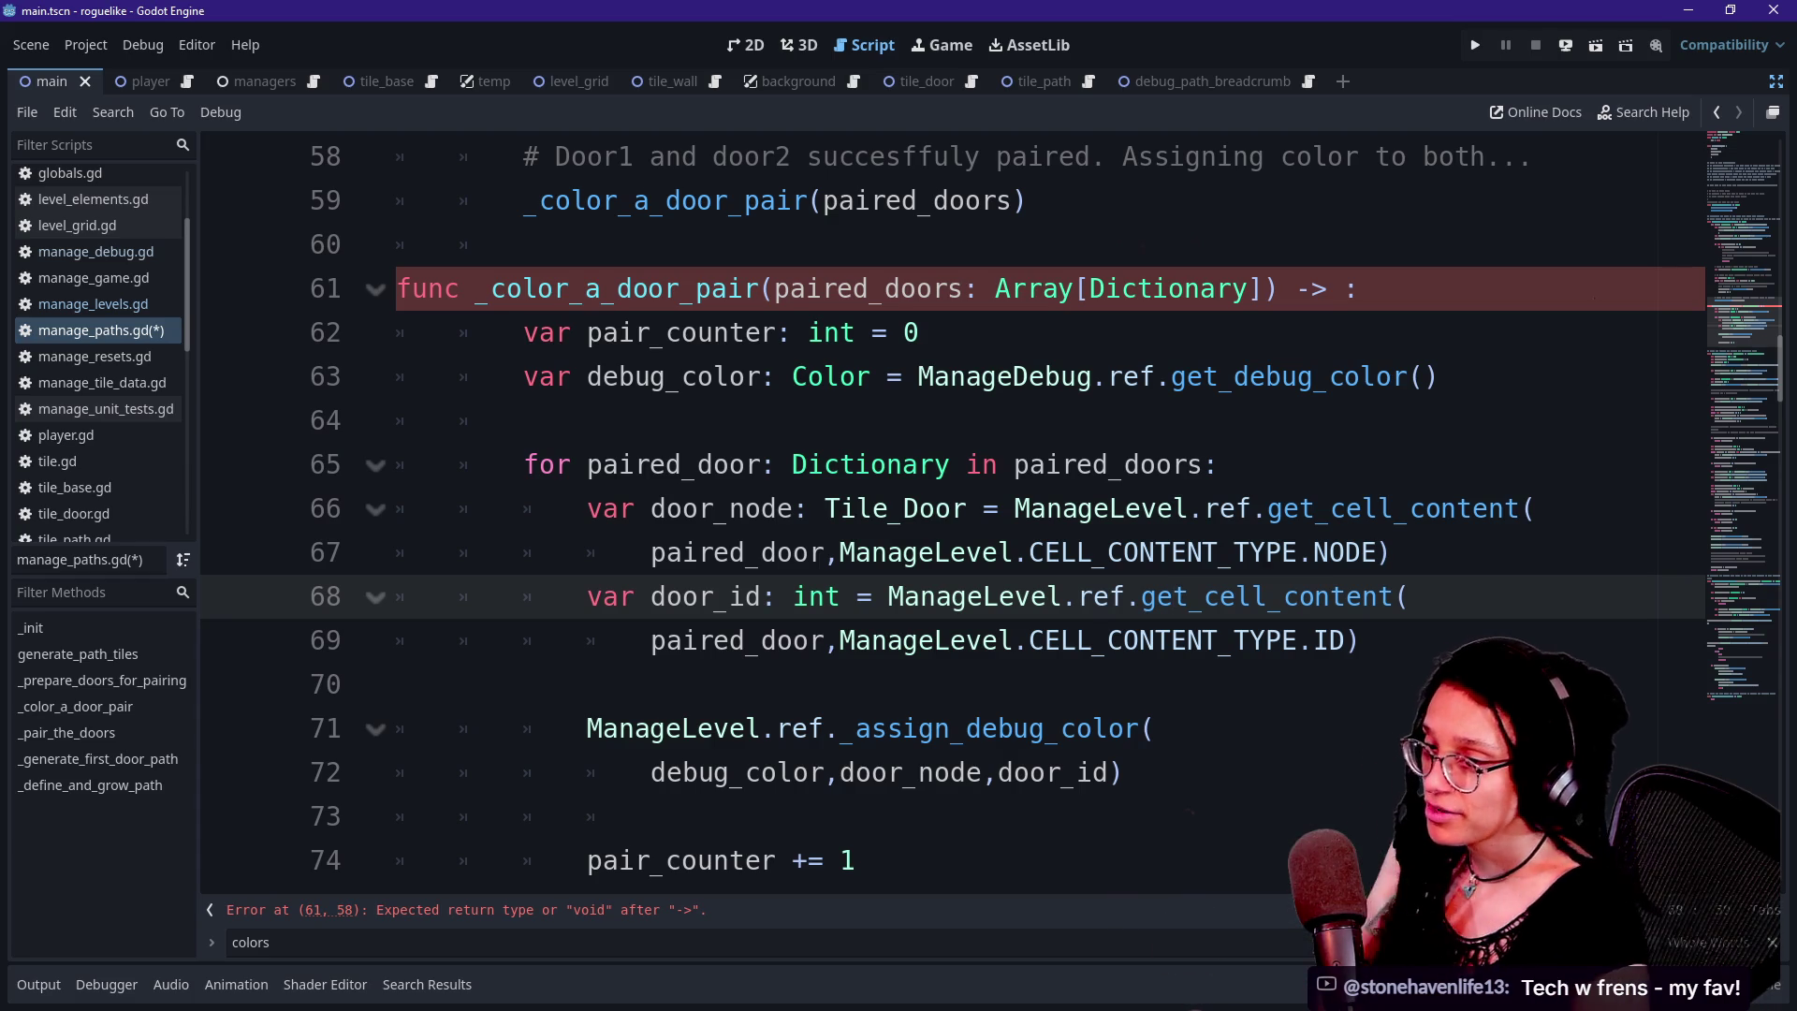
pyautogui.click(1254, 509)
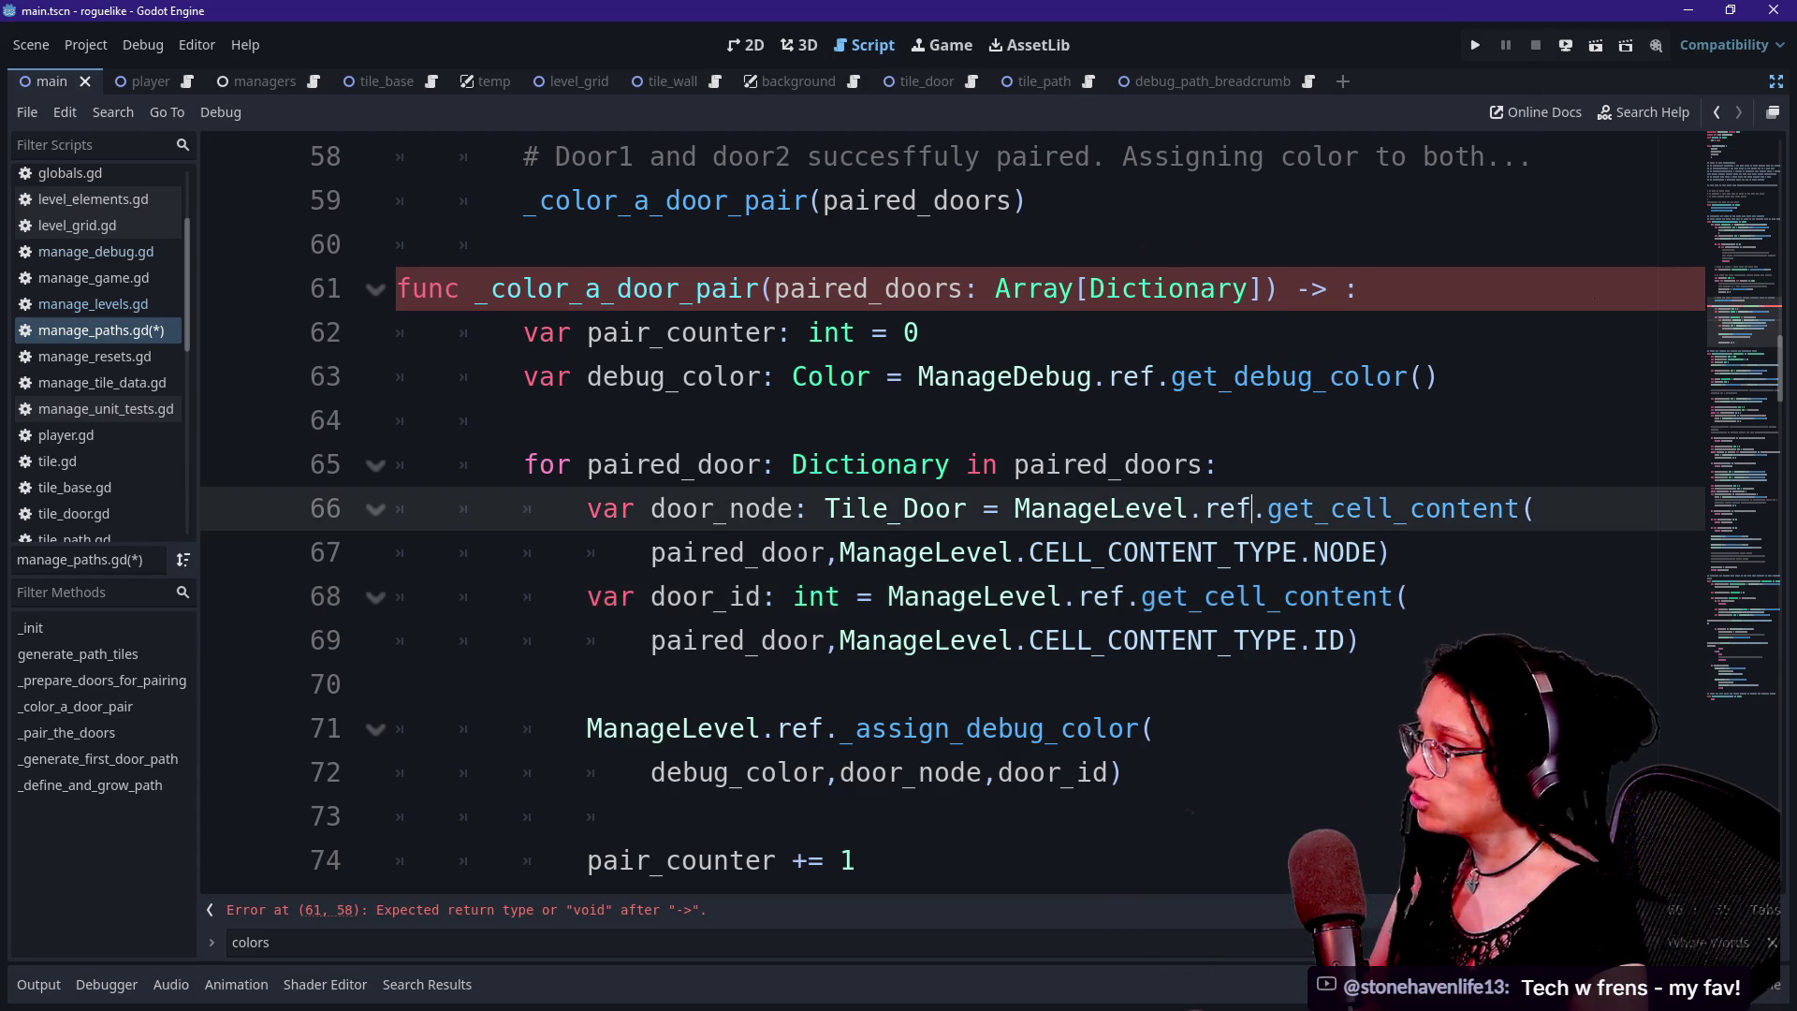
pyautogui.moveTo(1255, 508)
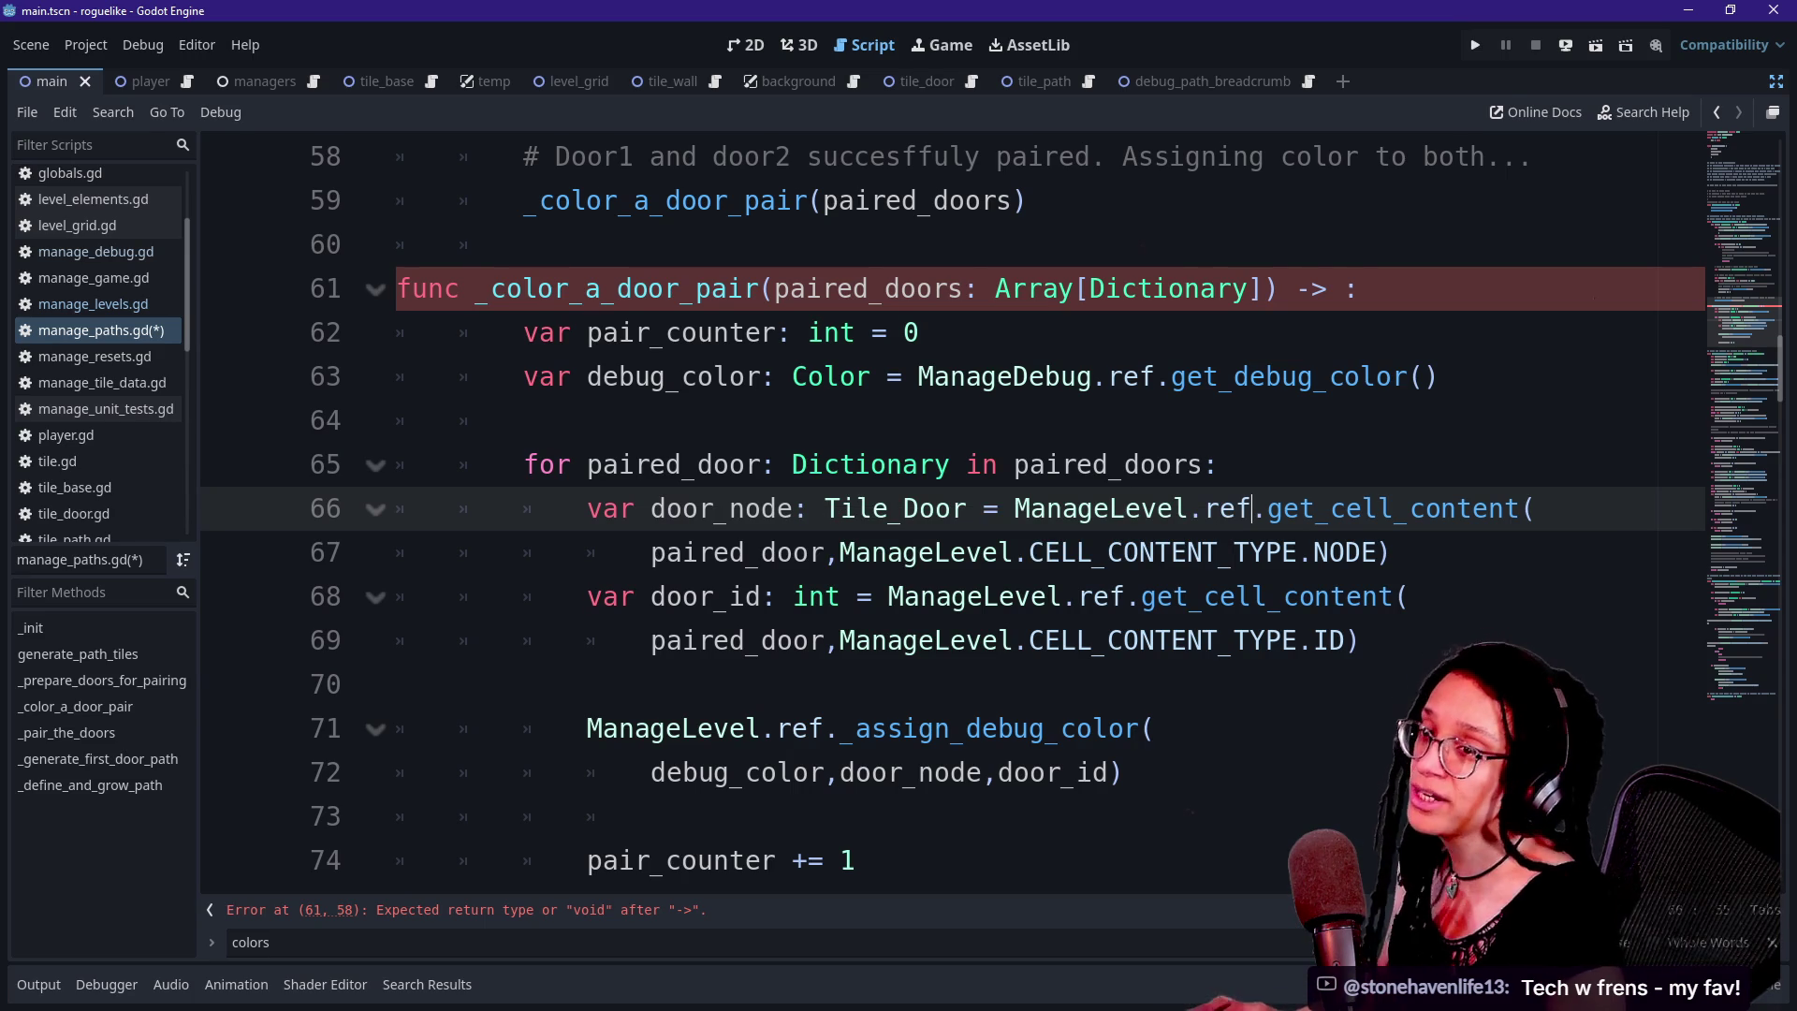
pyautogui.hotkey('alt', 'Tab')
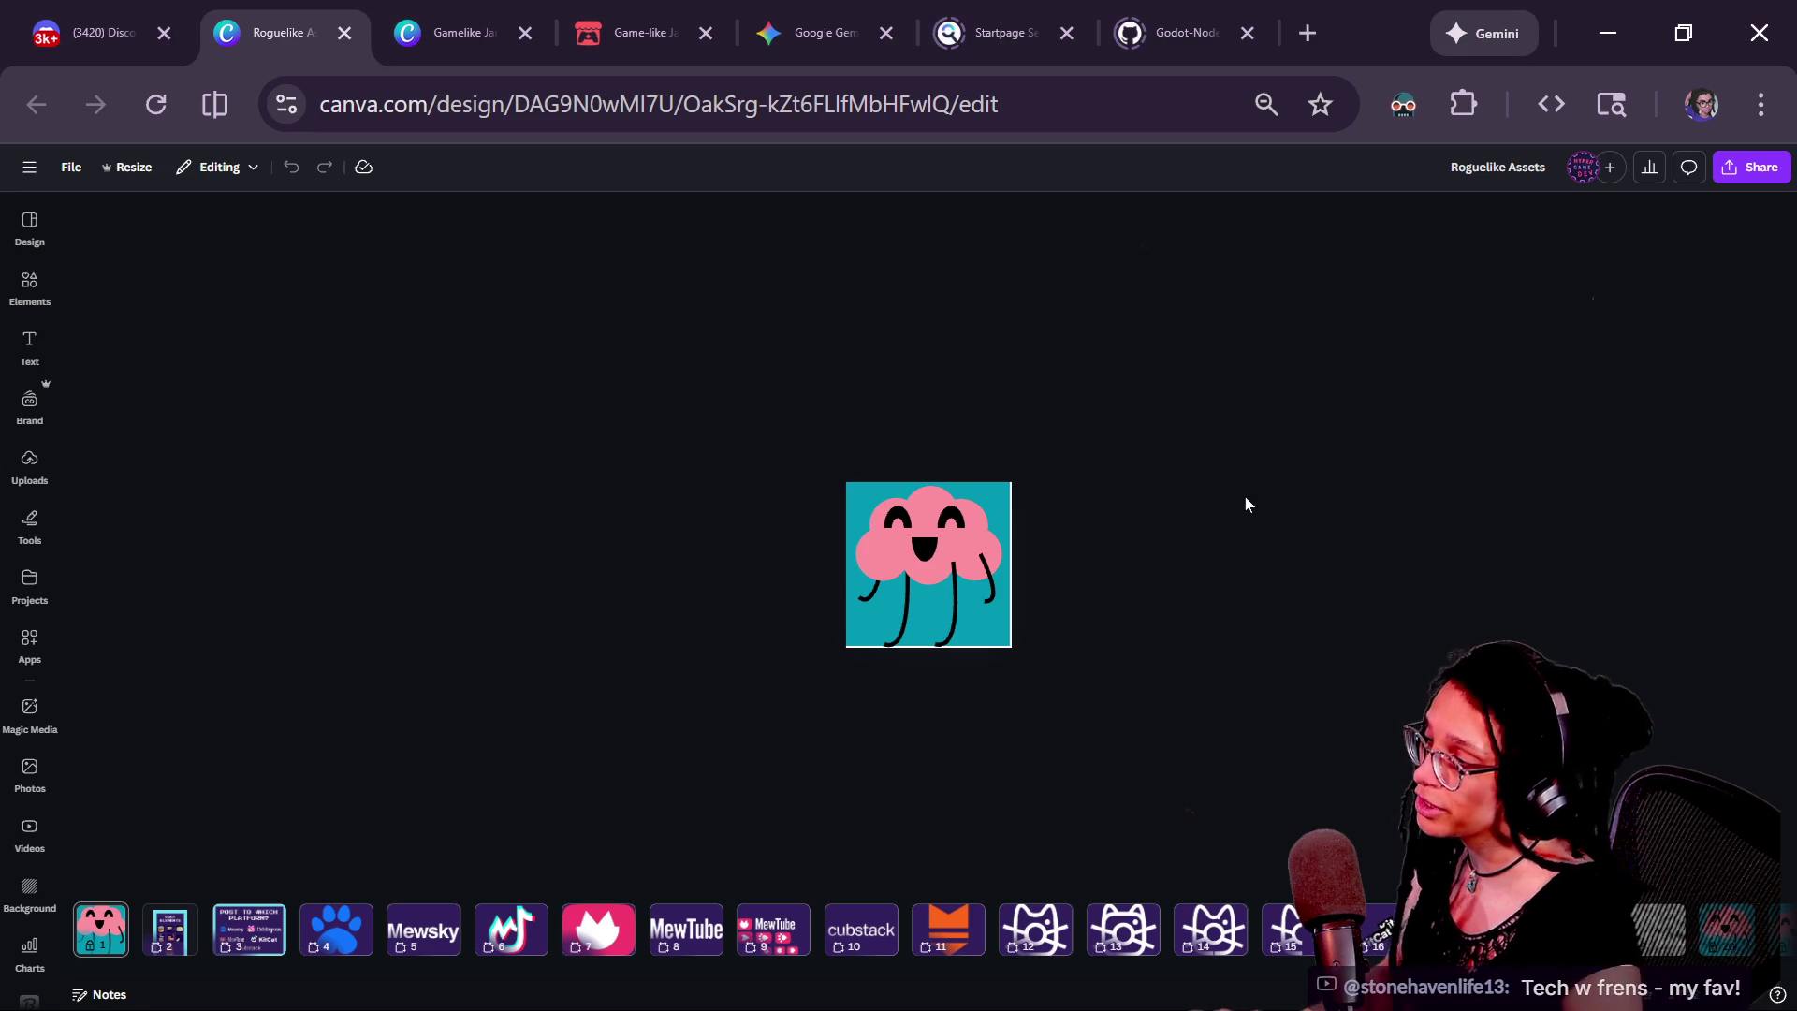
# Follow the next-jam links from Game-like Jam 005 to the Rogue-themed gamelike-jam-007 page
pyautogui.click(614, 42)
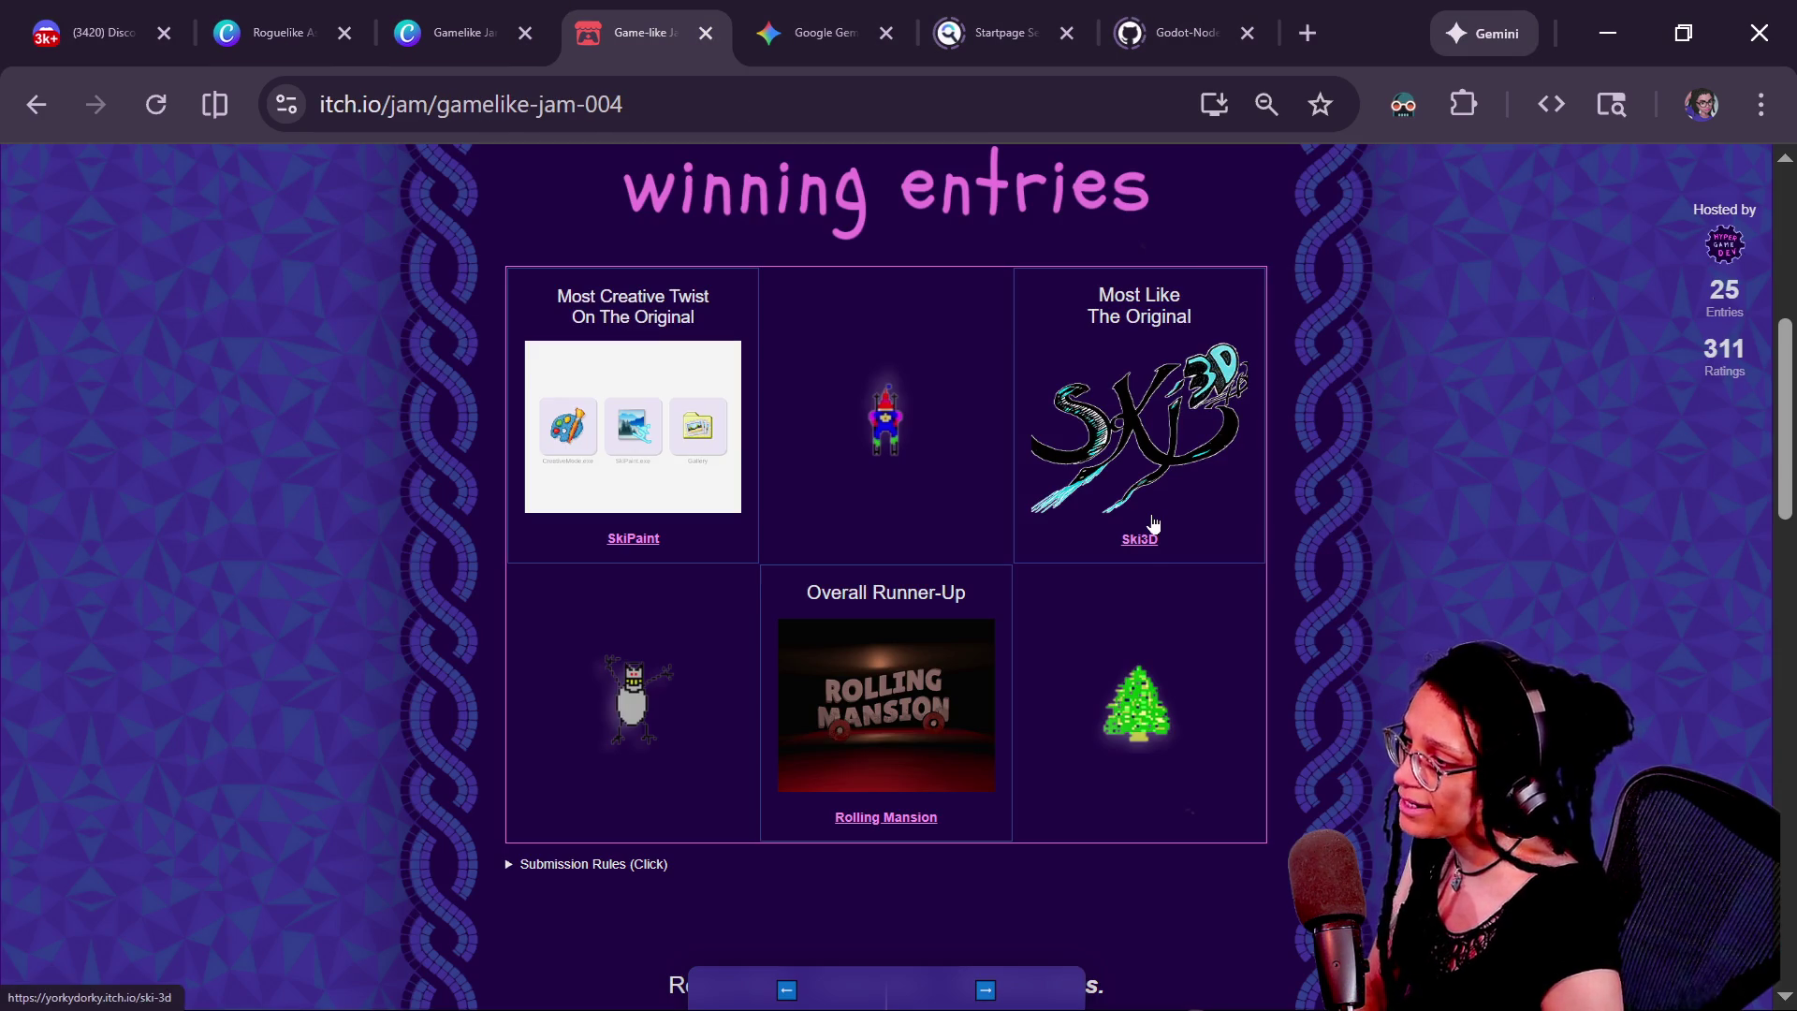
pyautogui.rightClick(1260, 726)
pyautogui.press('Escape')
pyautogui.scroll(2, 898, 561)
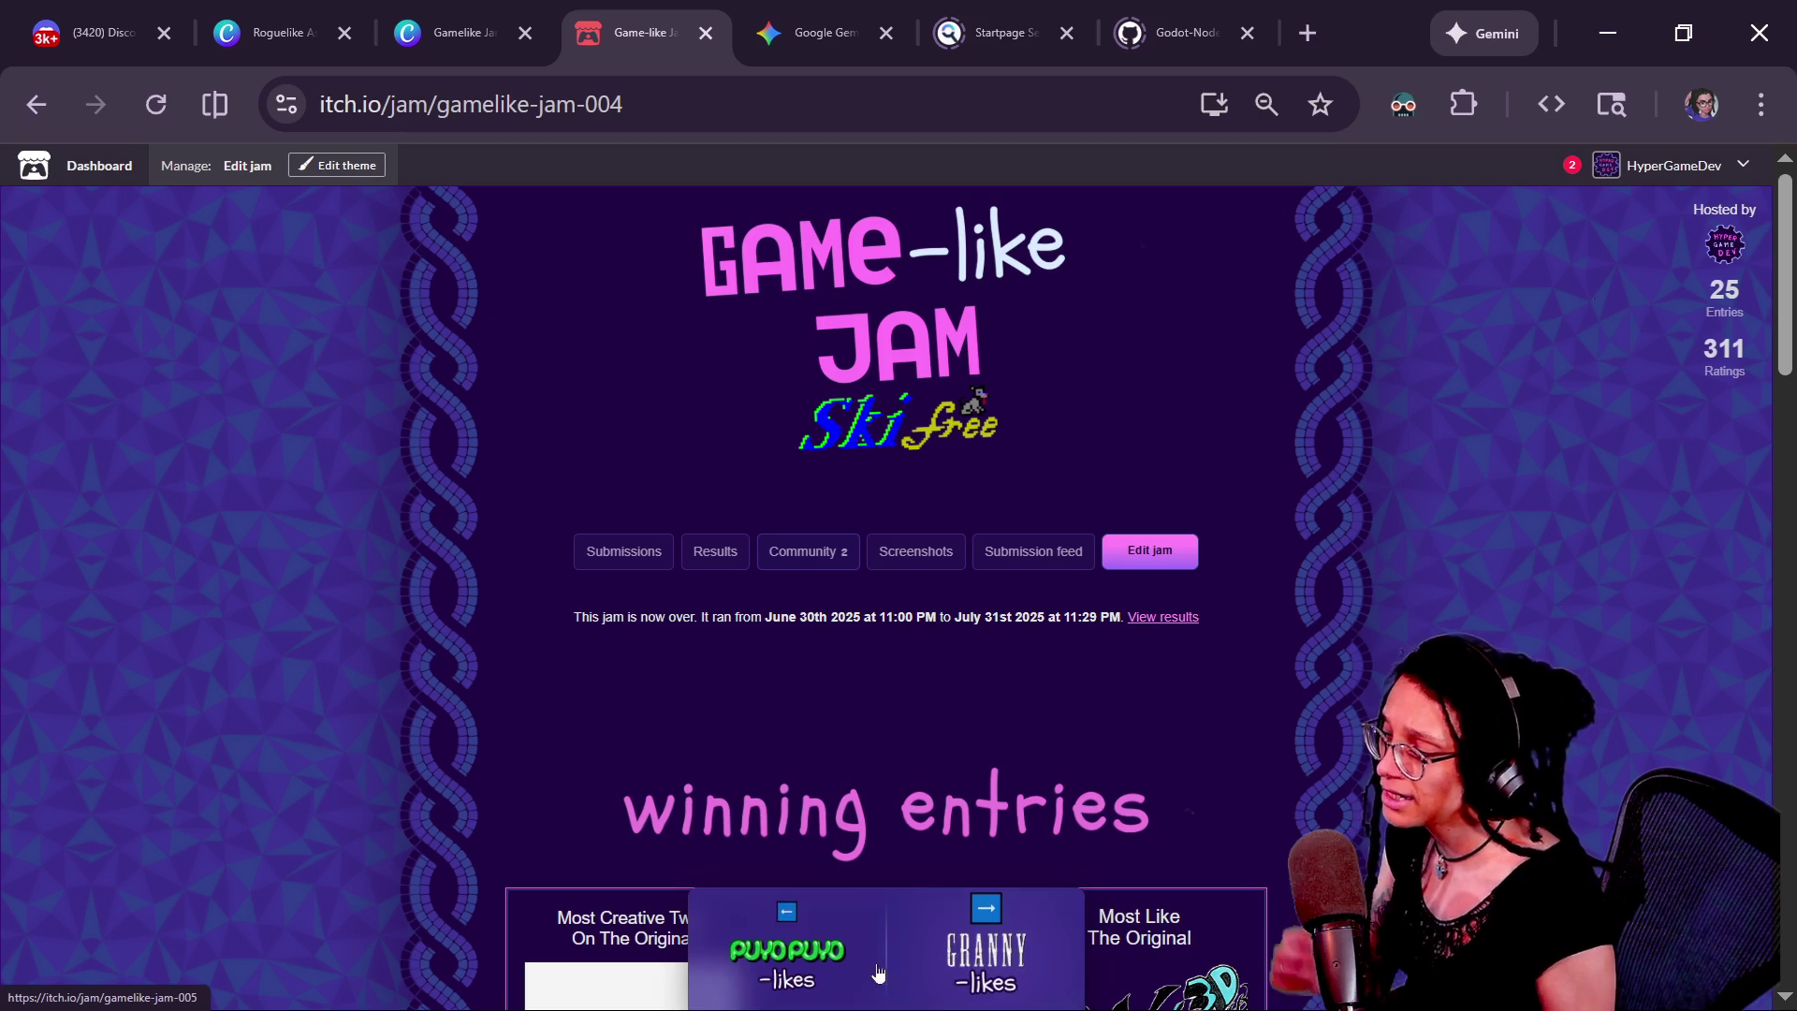
pyautogui.click(983, 954)
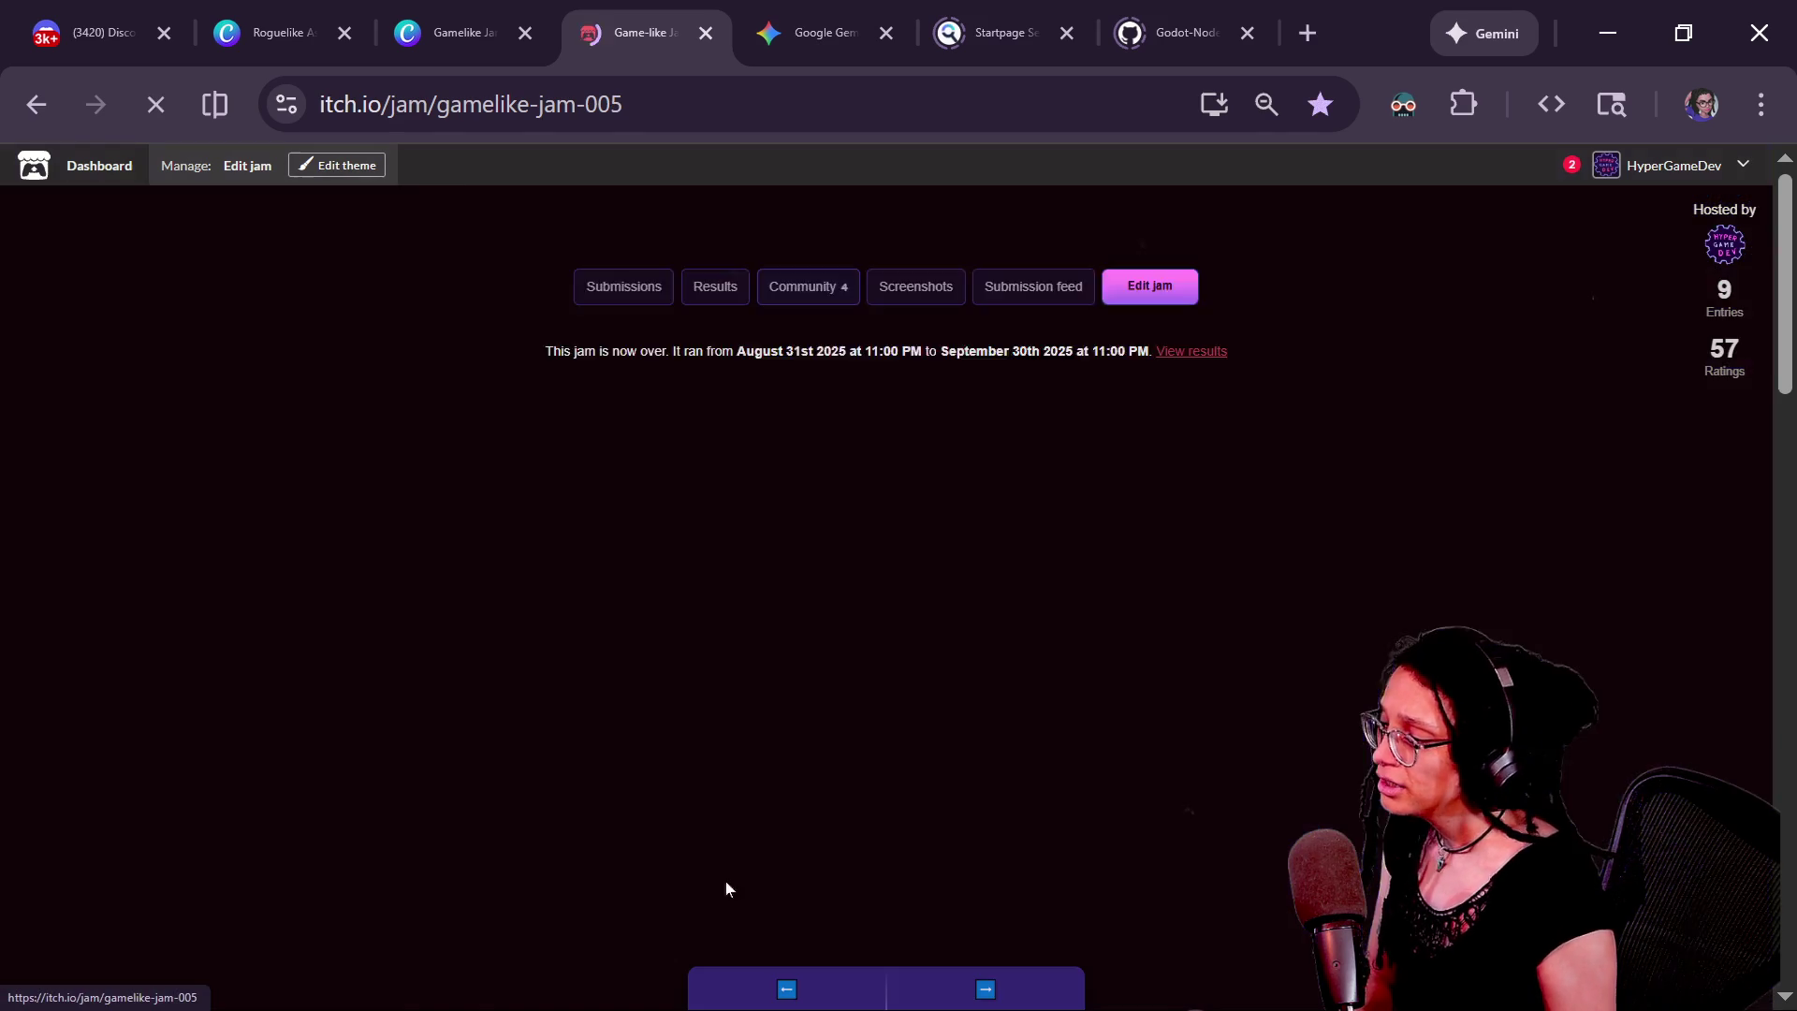
pyautogui.click(969, 987)
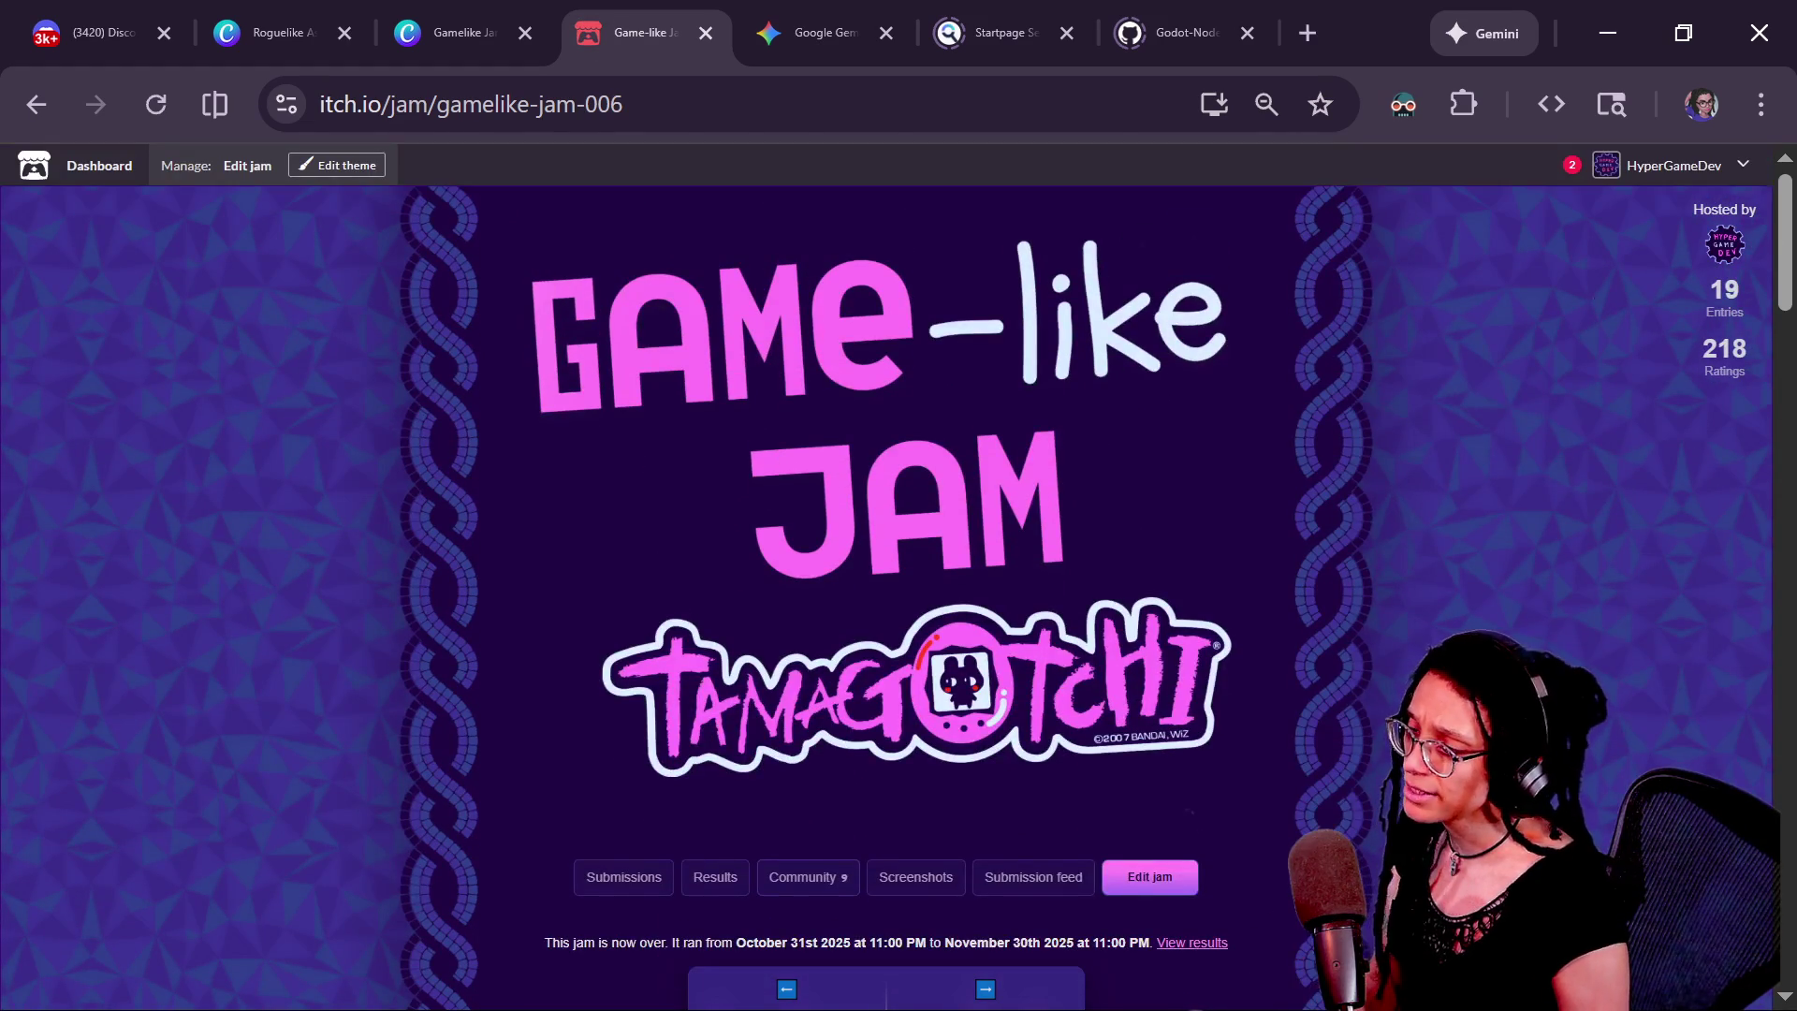
pyautogui.click(983, 978)
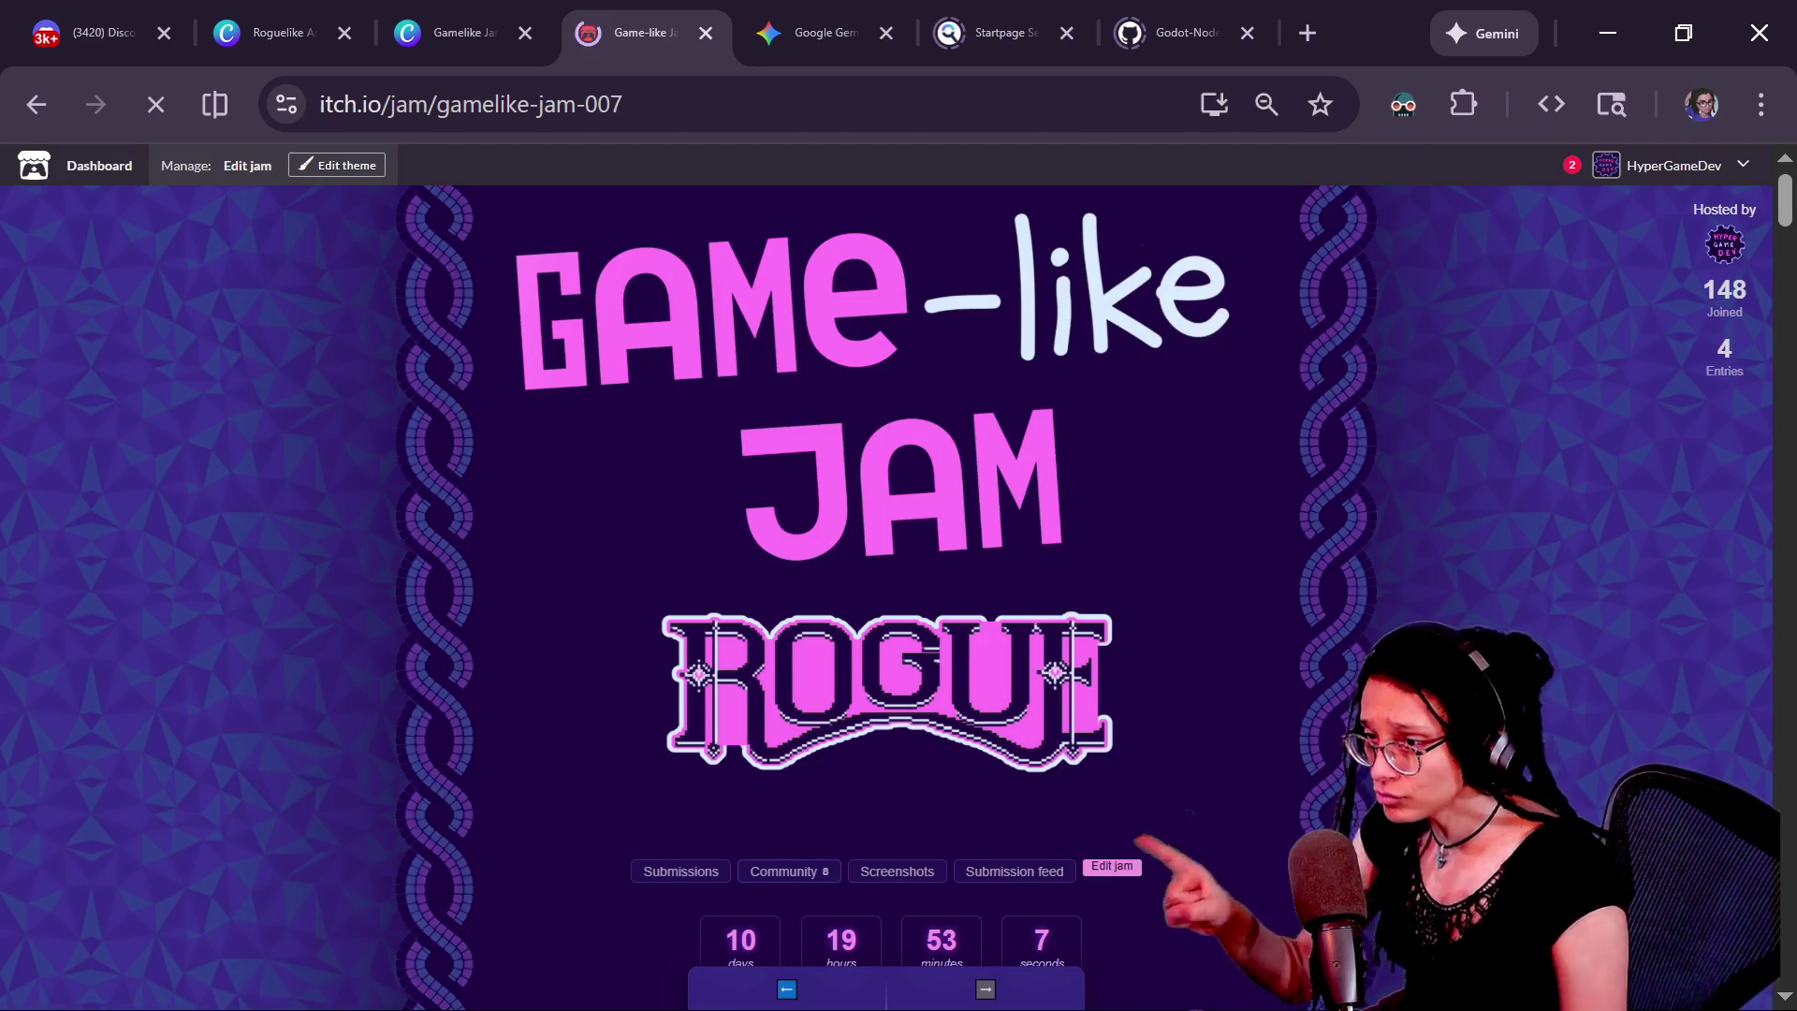
# Zoom the page and start a new game of the embedded Rogue theme game fullscreen
pyautogui.scroll(-3, 899, 561)
pyautogui.scroll(-7, 899, 561)
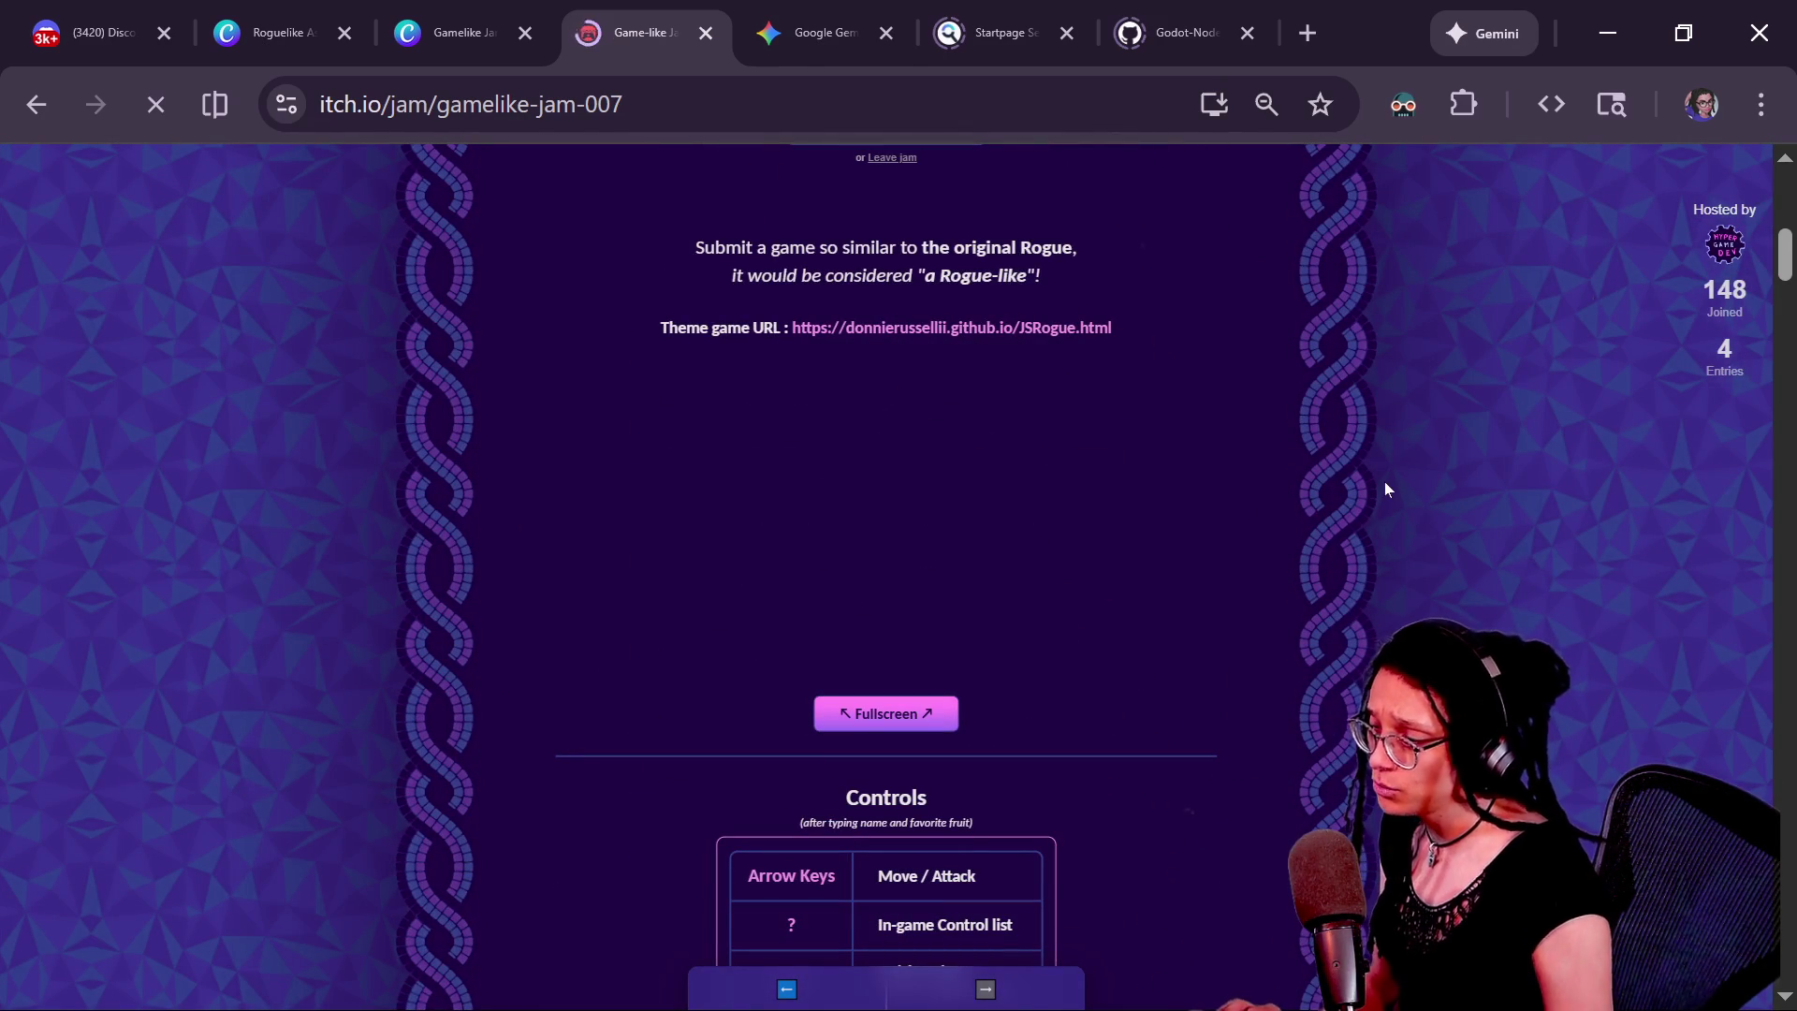
pyautogui.hotkey('ctrl', '+')
pyautogui.hotkey('ctrl', '+')
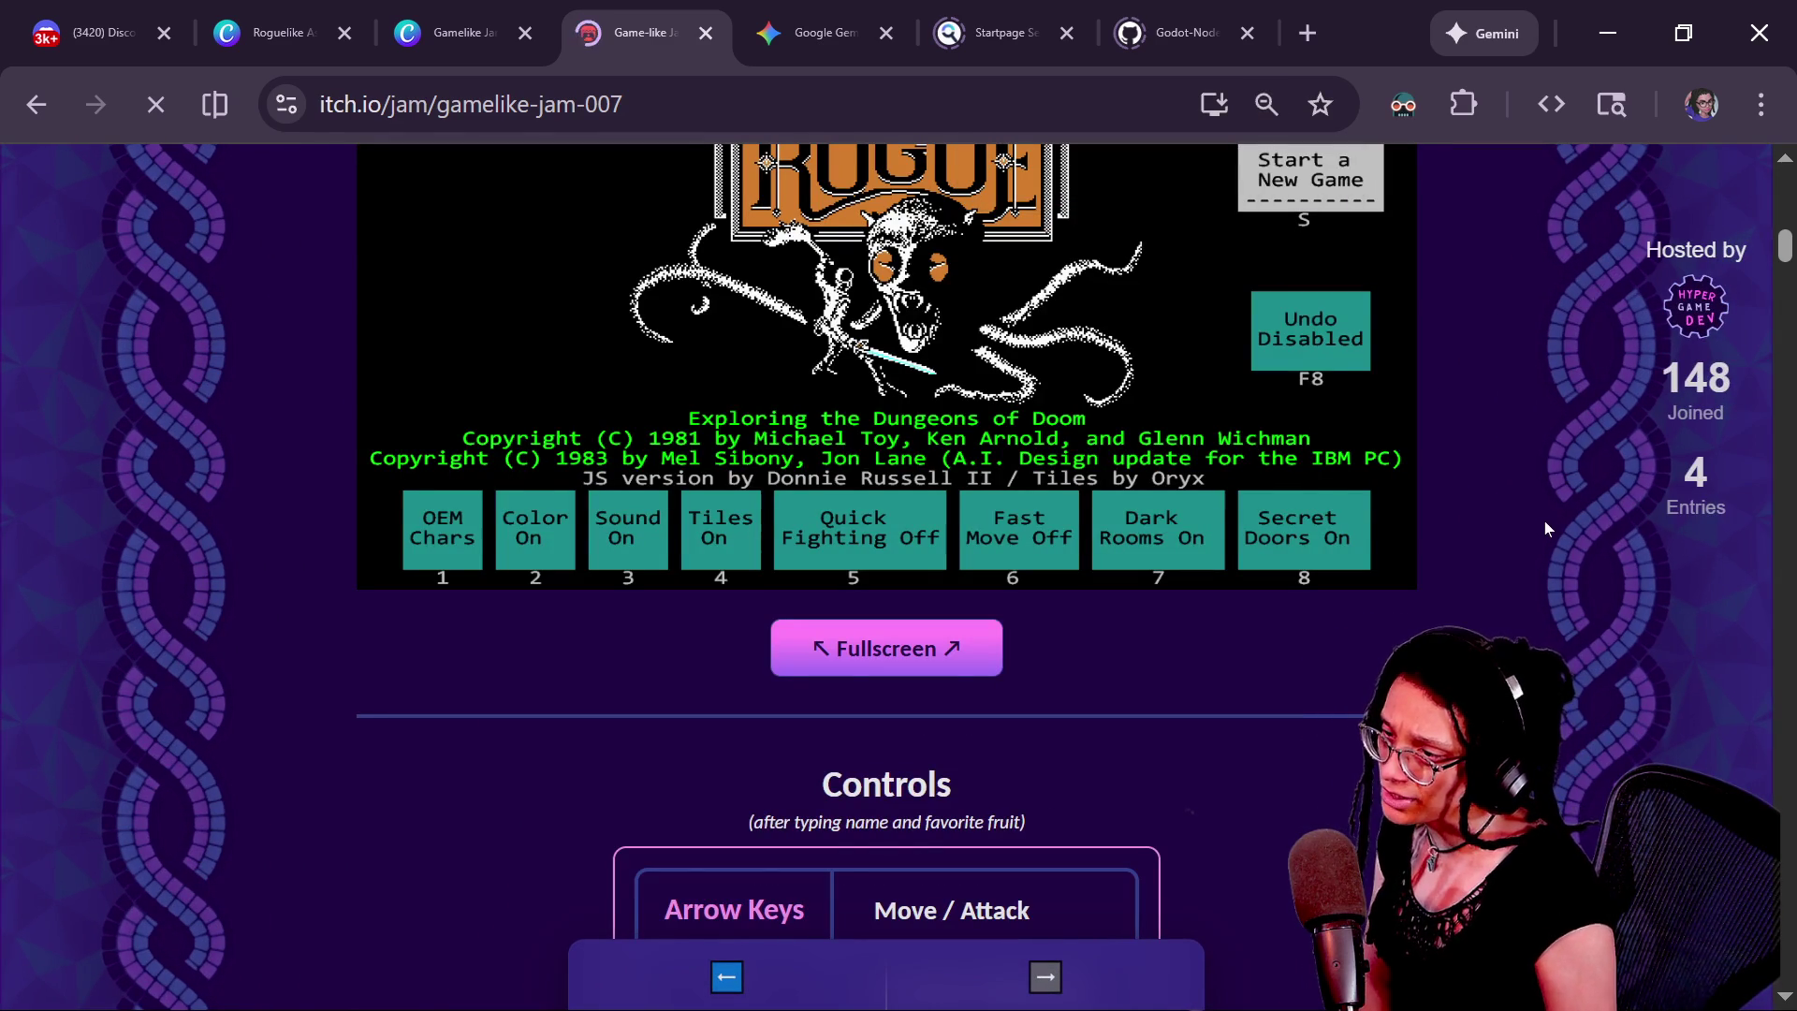
pyautogui.scroll(2, 1545, 521)
pyautogui.press('s')
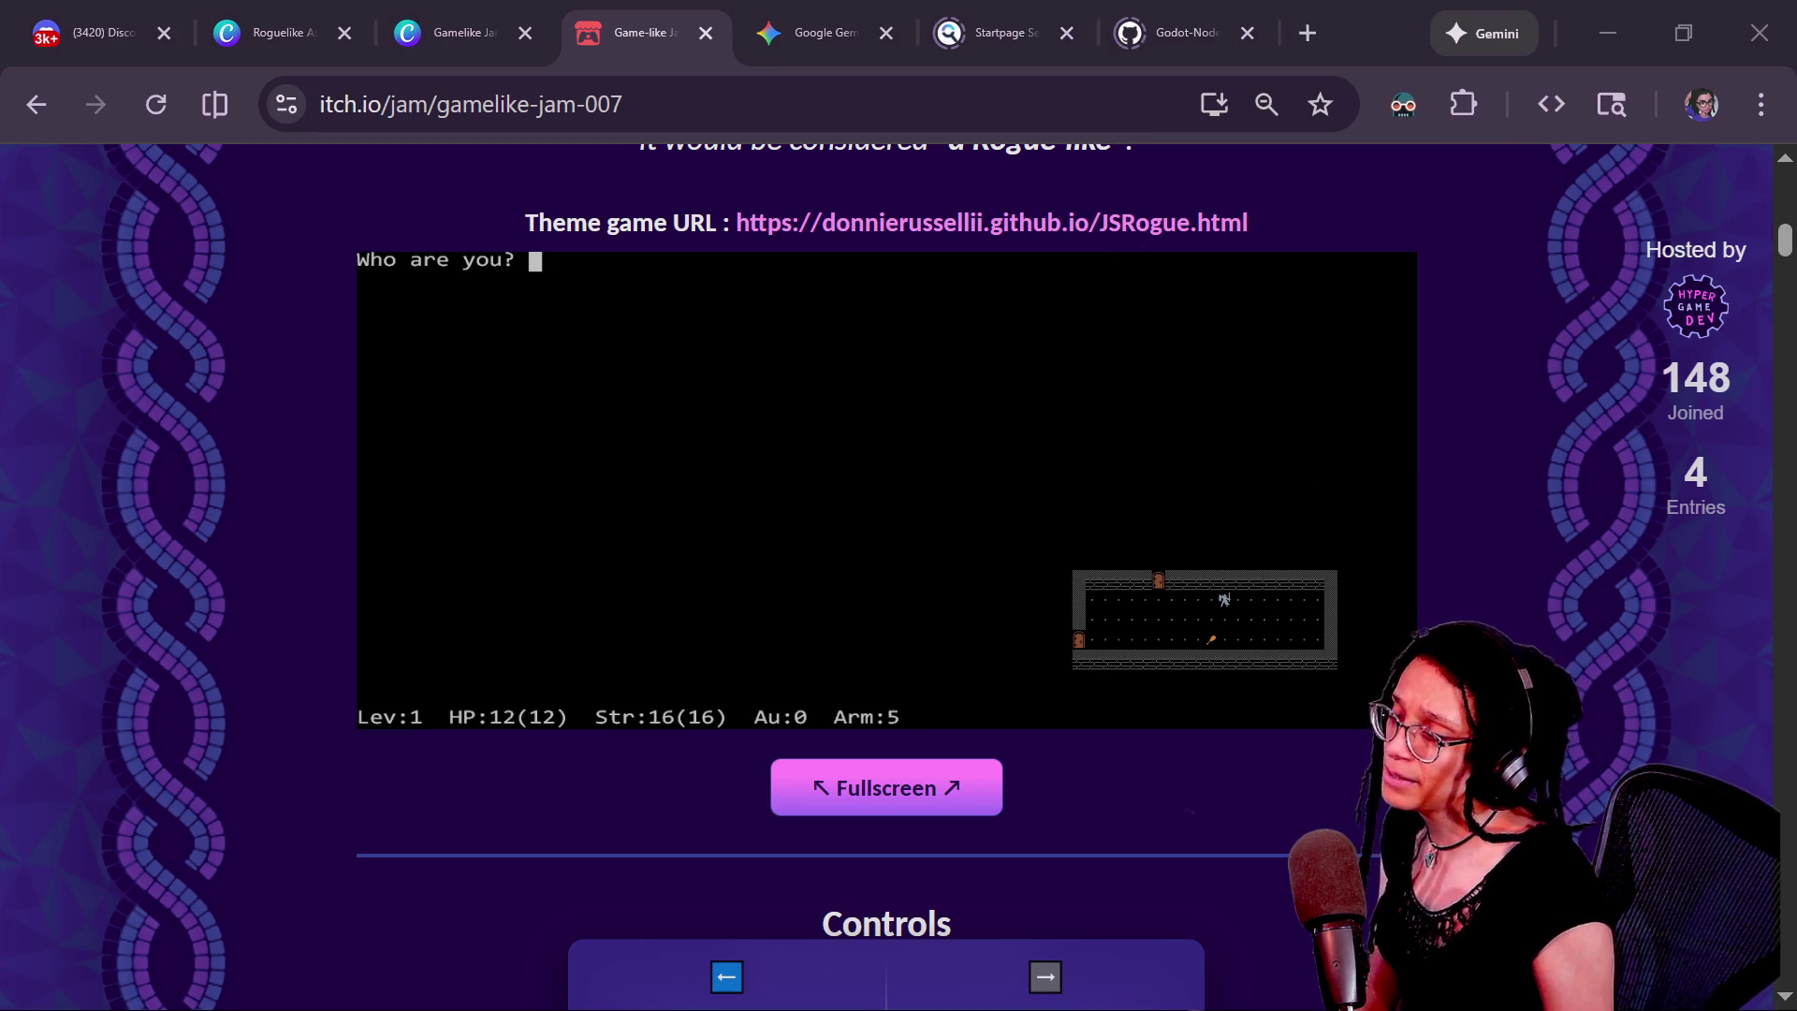
pyautogui.scroll(-8, 777, 373)
pyautogui.scroll(10, 1136, 650)
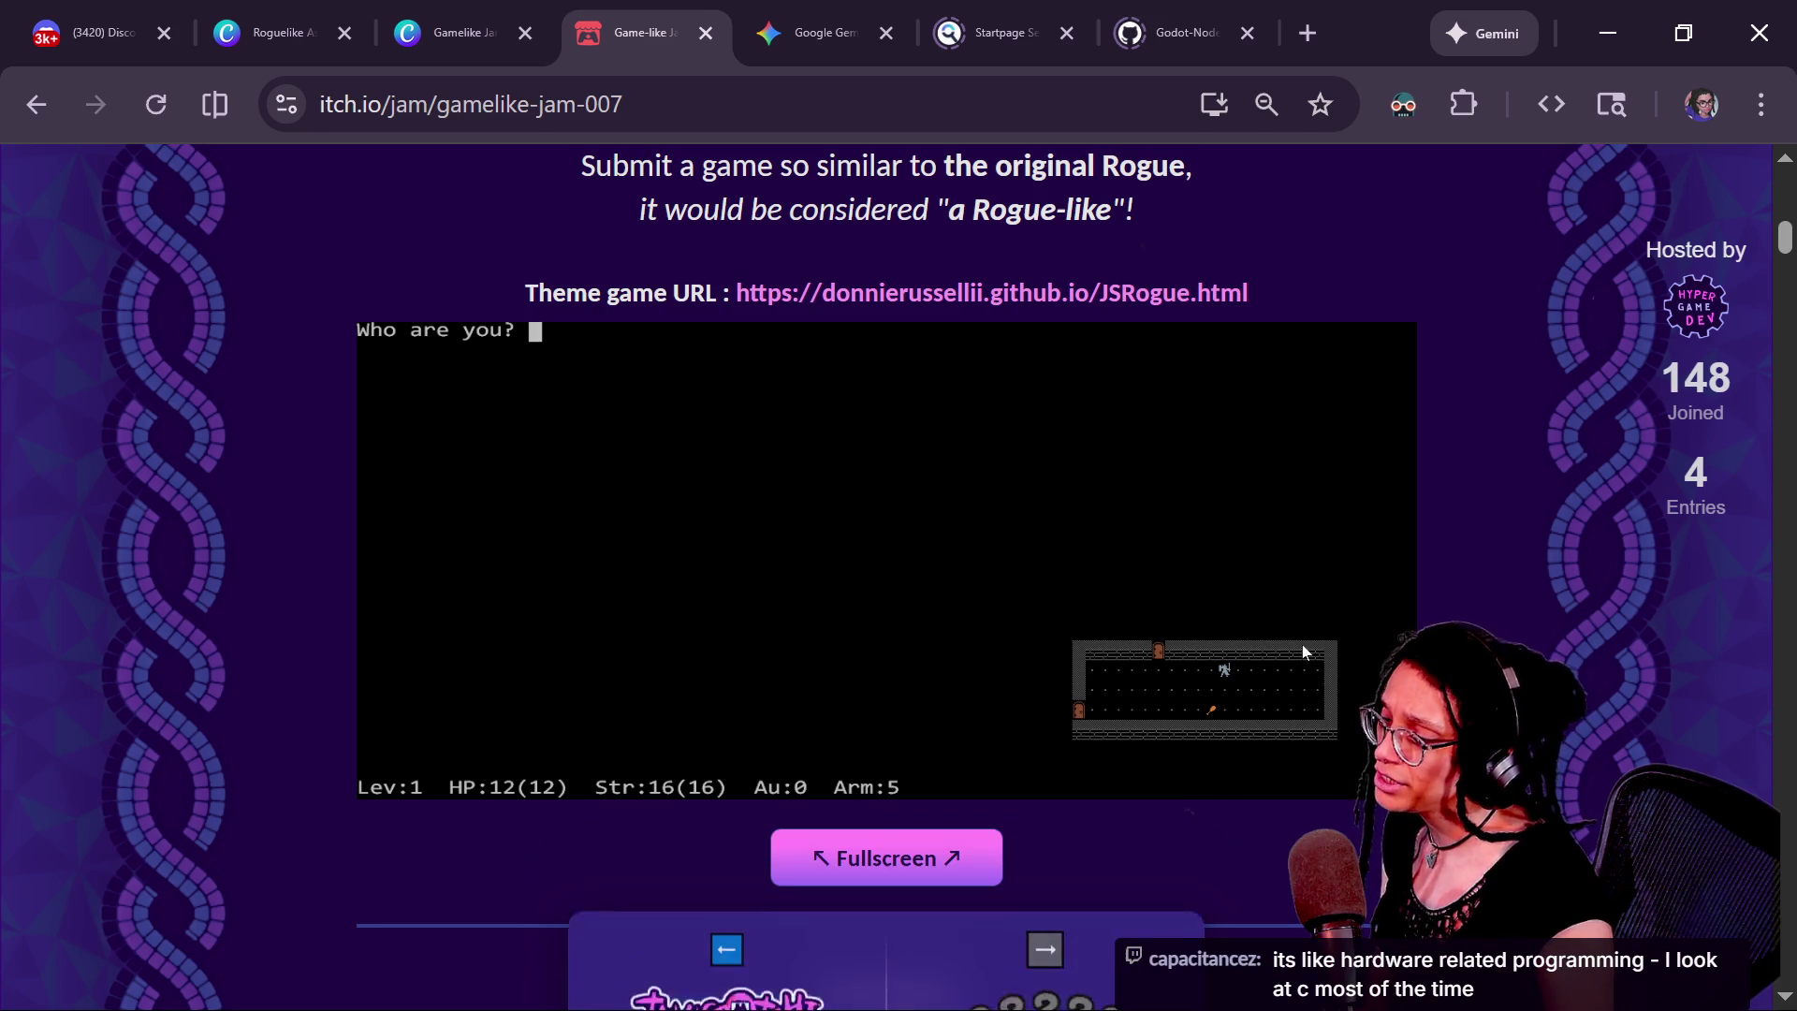
pyautogui.click(942, 842)
# Create the adventurer with a name and favourite fruit, then check the command list and inventory
pyautogui.write('ew')
pyautogui.press('Return')
pyautogui.press('Return')
pyautogui.press('q')
pyautogui.press('w')
pyautogui.press('e')
pyautogui.press('F1')
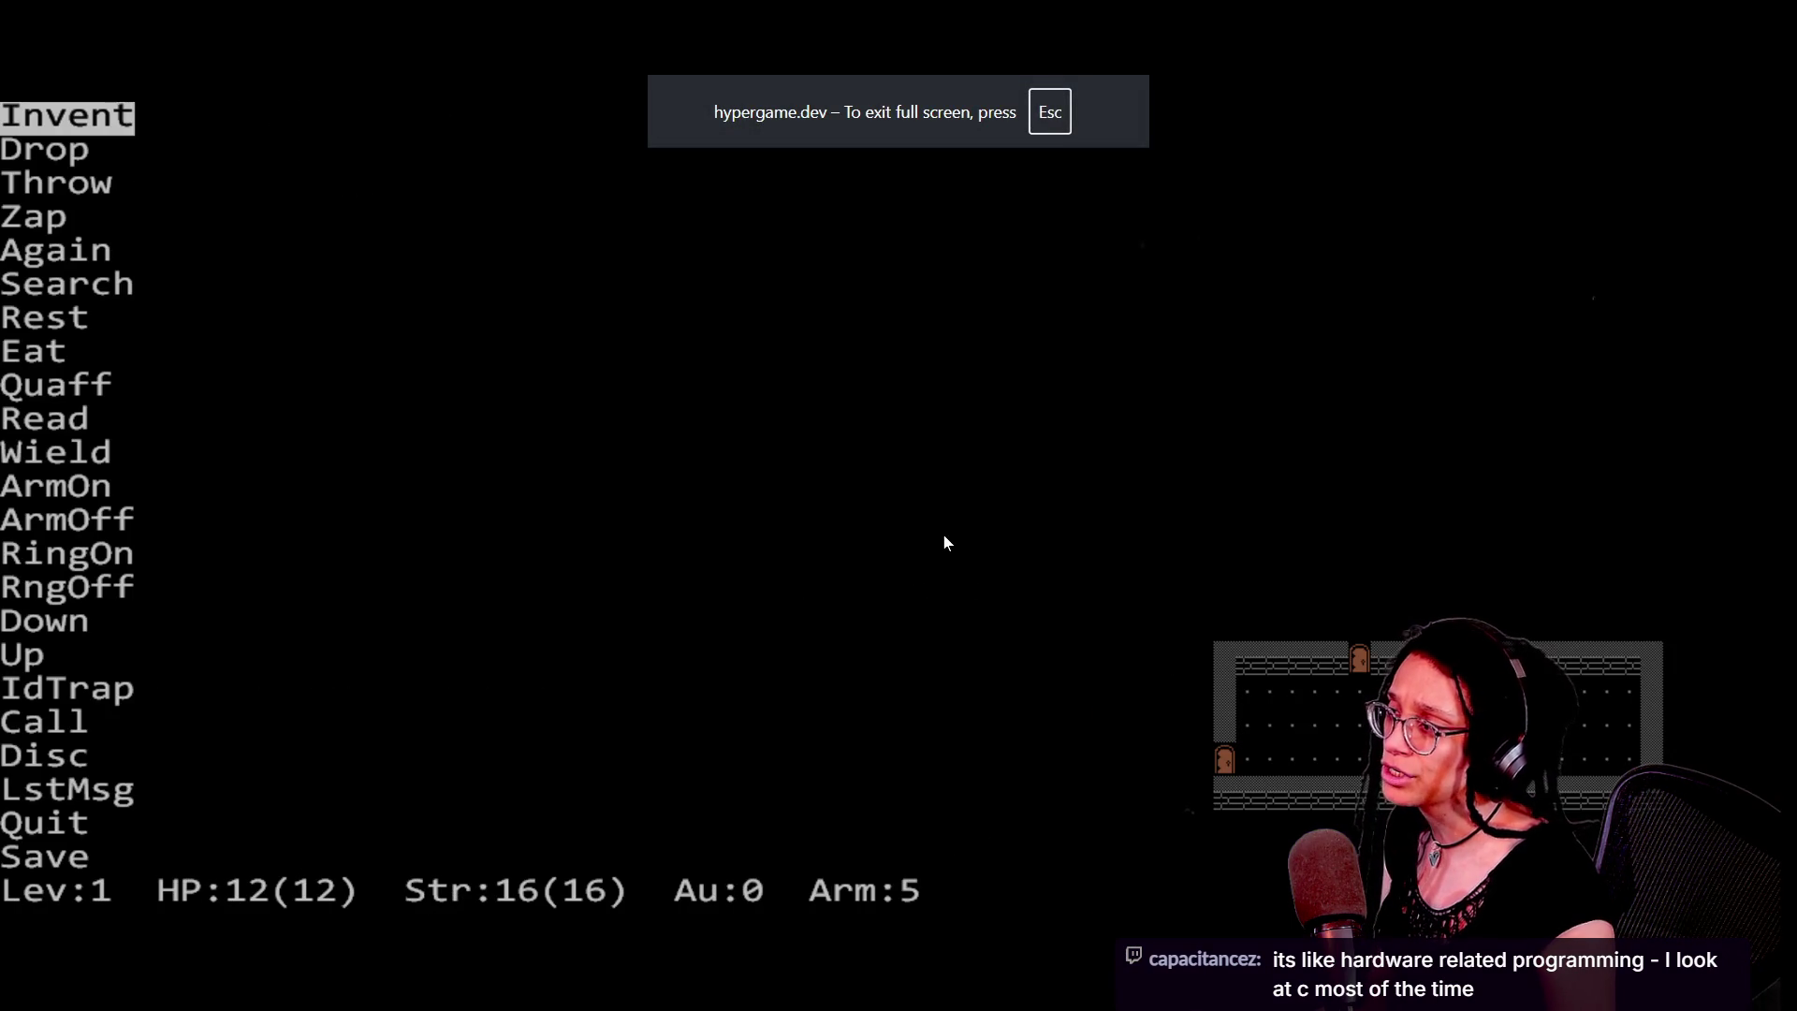
pyautogui.press('Return')
pyautogui.press('space')
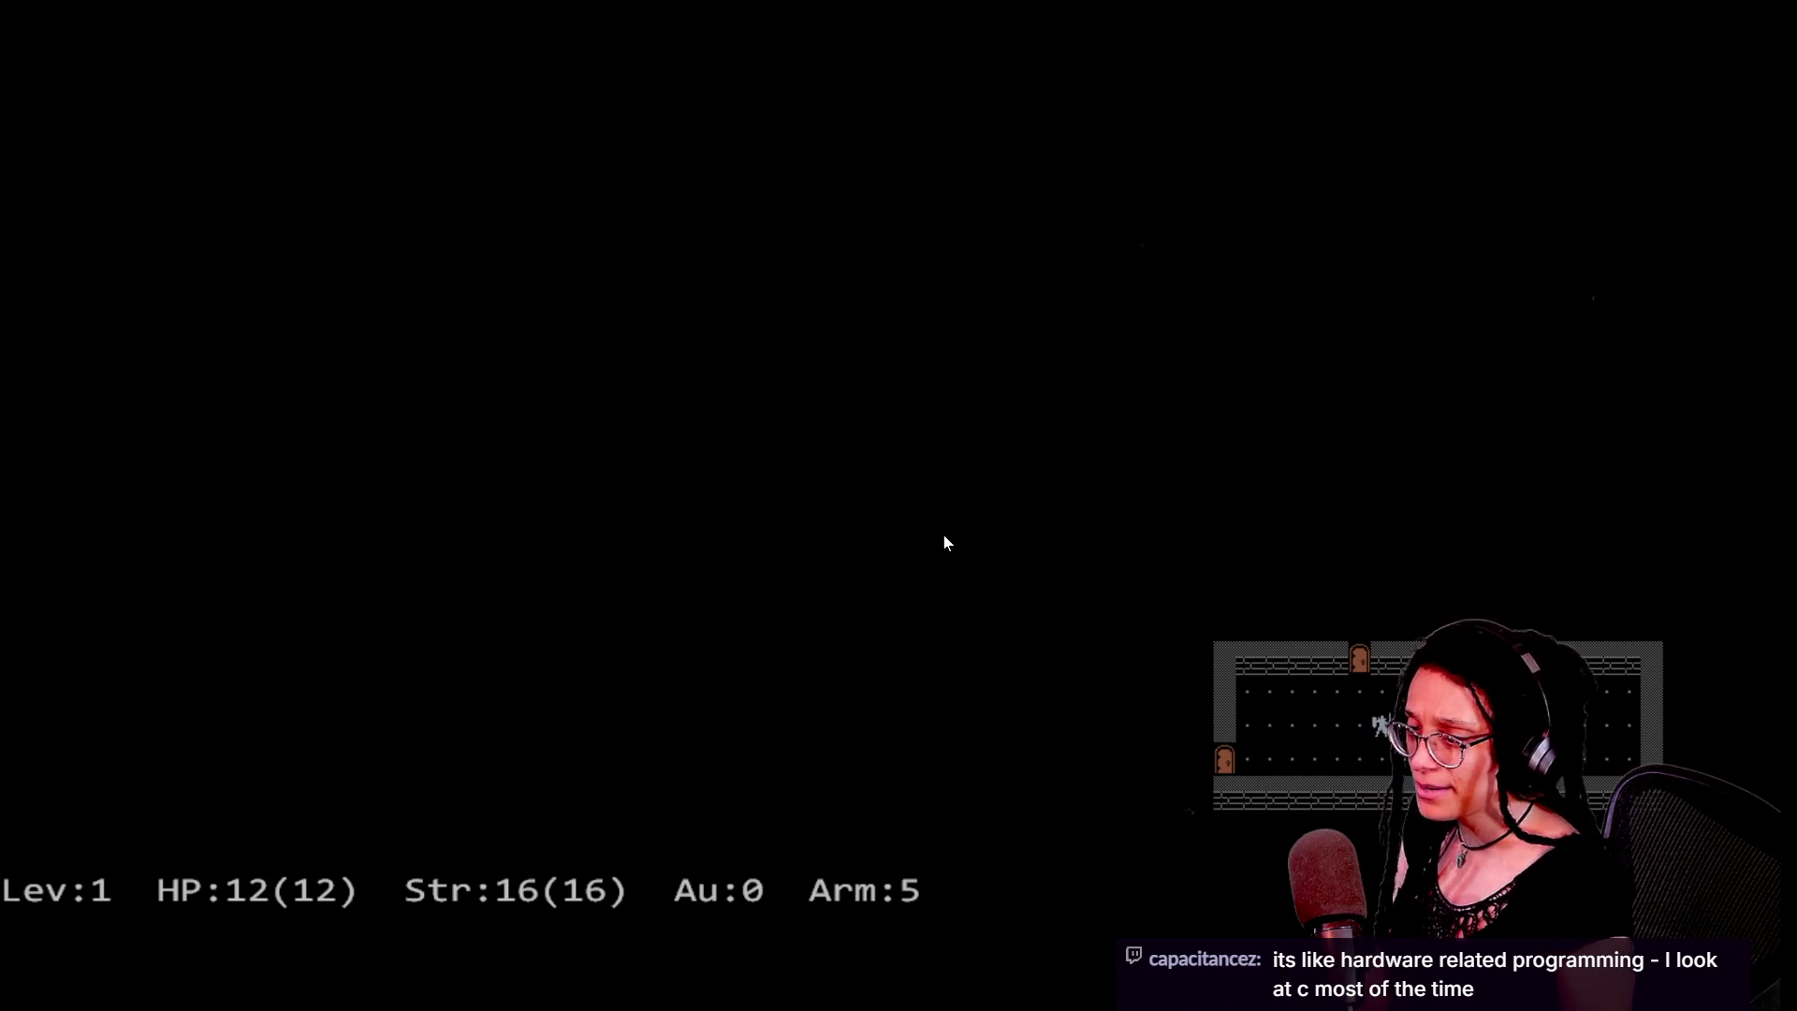
# Walk through the door and corridor to the stairs and descend to dungeon level 2
pyautogui.press('u')
pyautogui.press('y')
pyautogui.press('y')
pyautogui.press('y')
pyautogui.hotkey('shift', 'h')
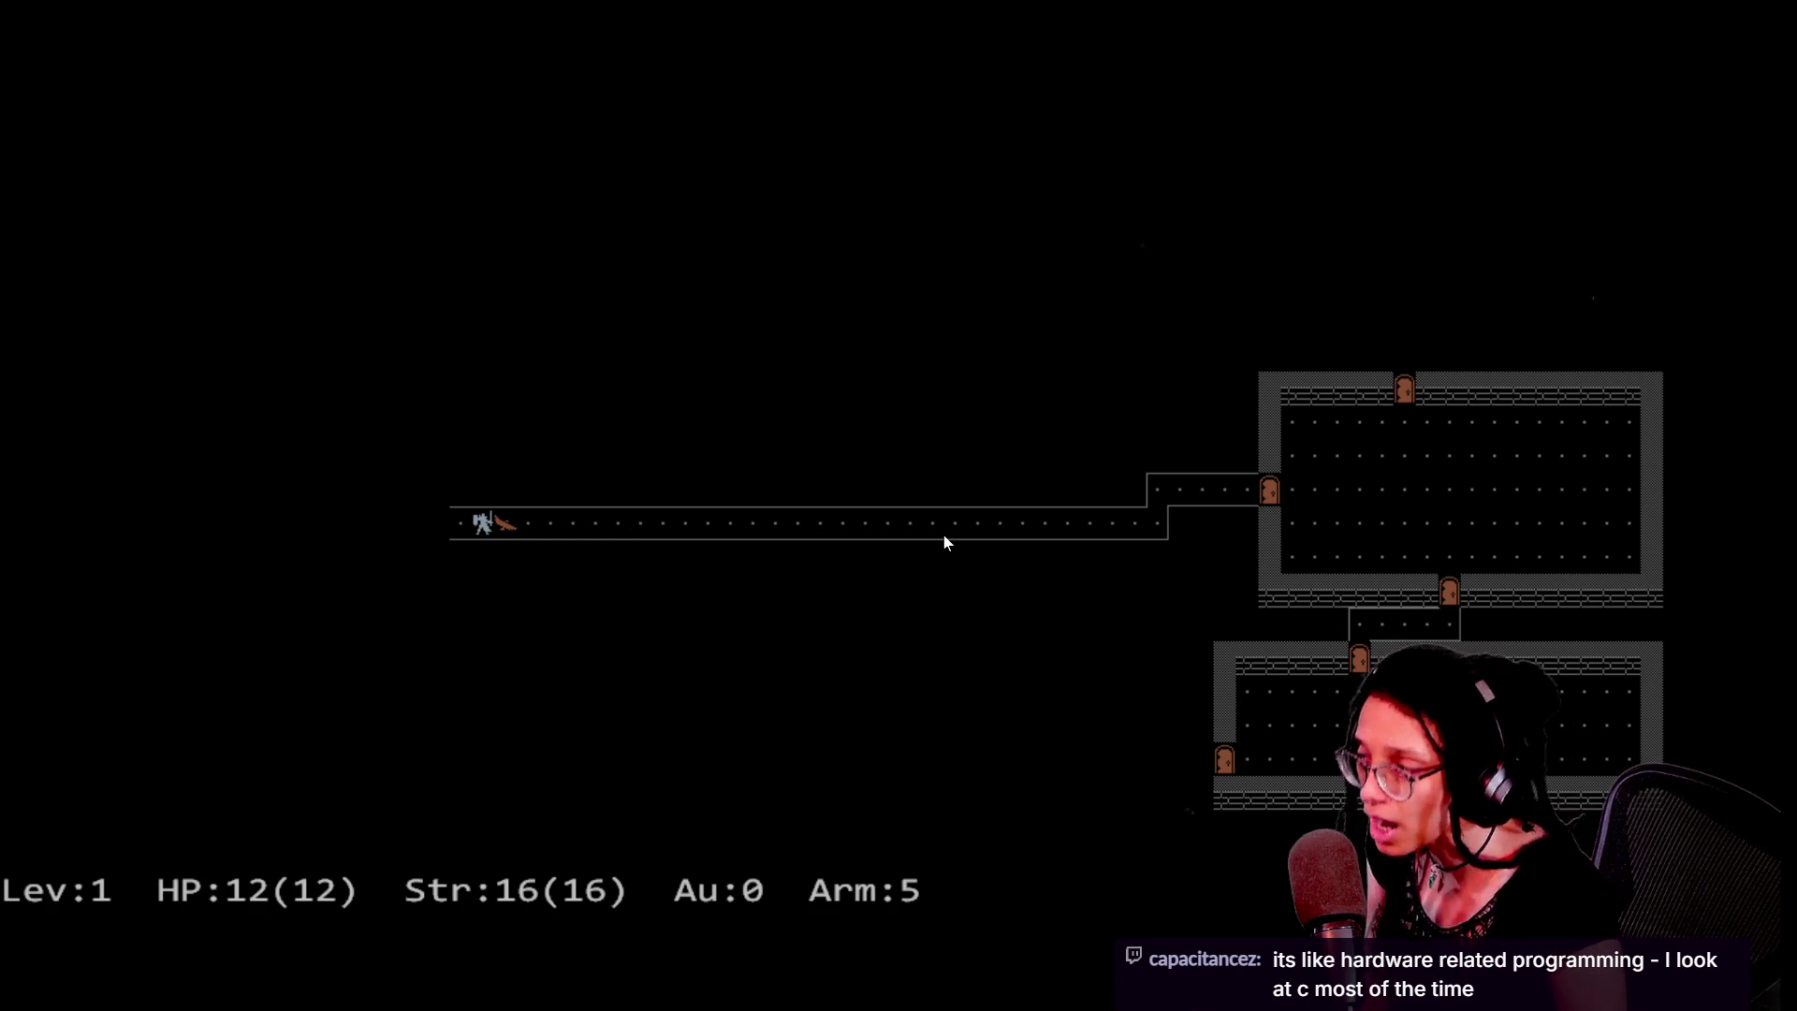
pyautogui.press('y')
pyautogui.press('k')
pyautogui.press('h')
pyautogui.press('>')
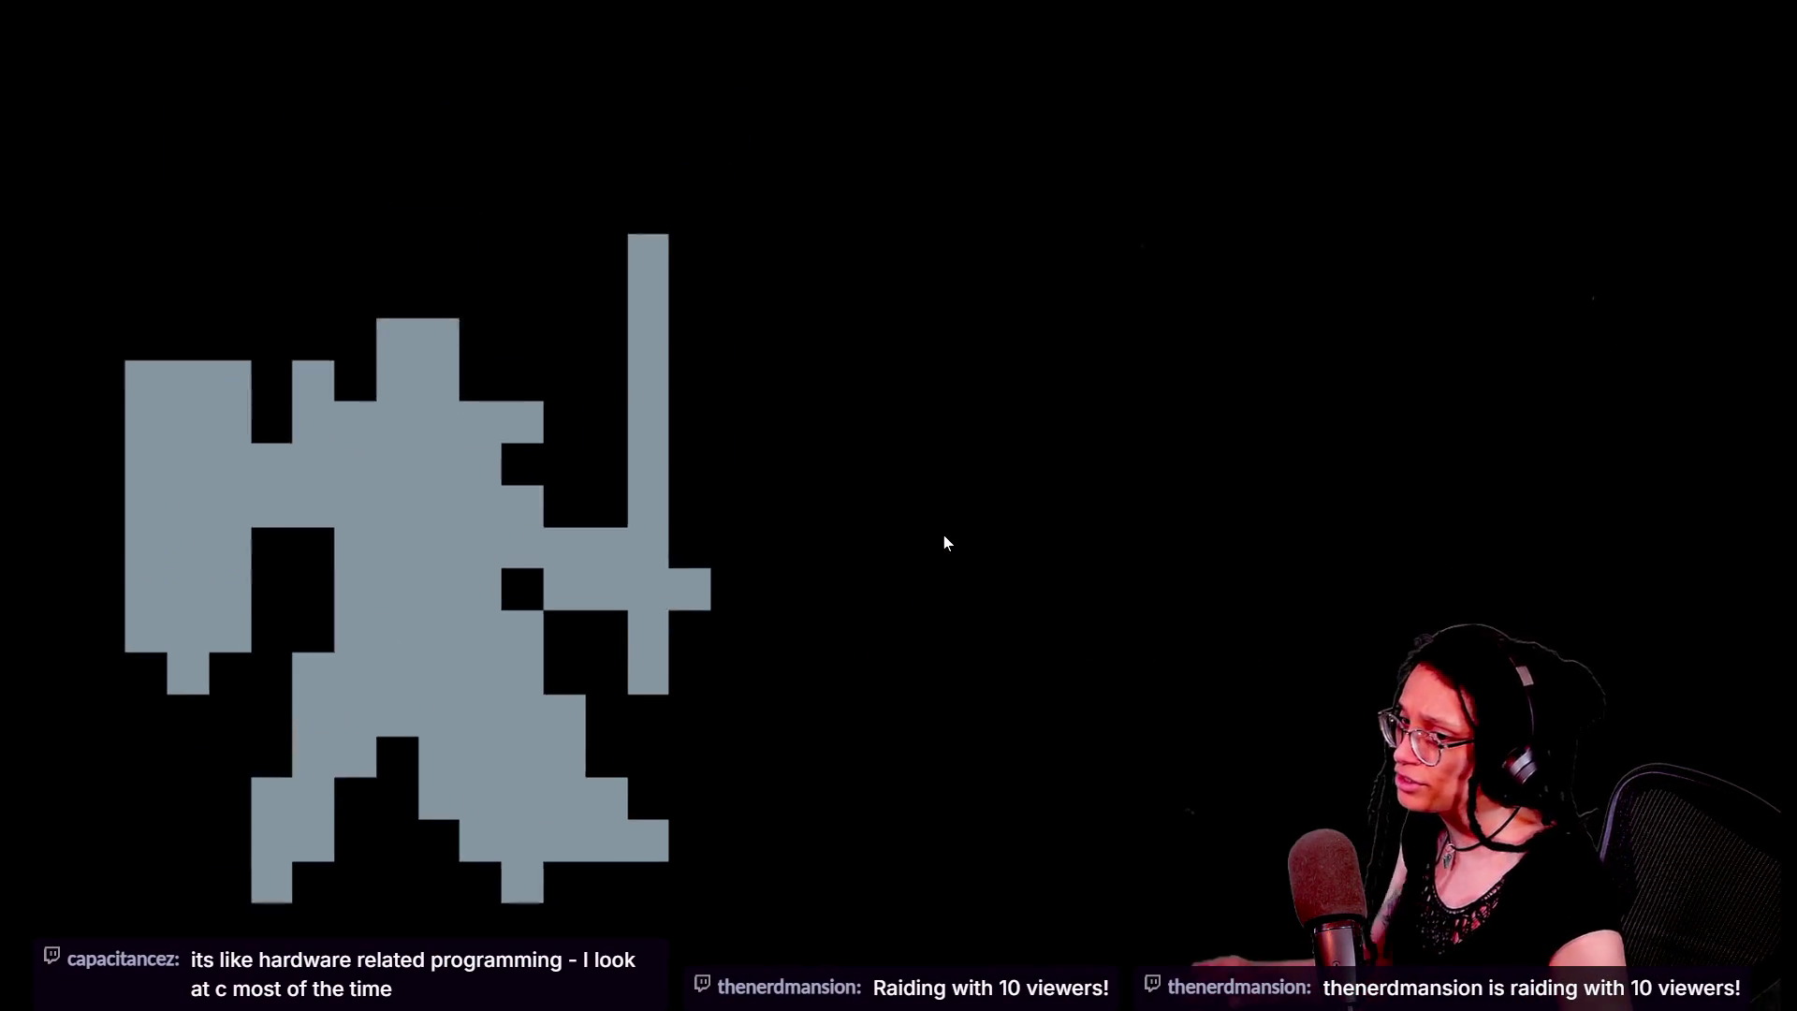
# Explore the level 2 rooms toward the right-hand doorway, then leave fullscreen
pyautogui.press('l')
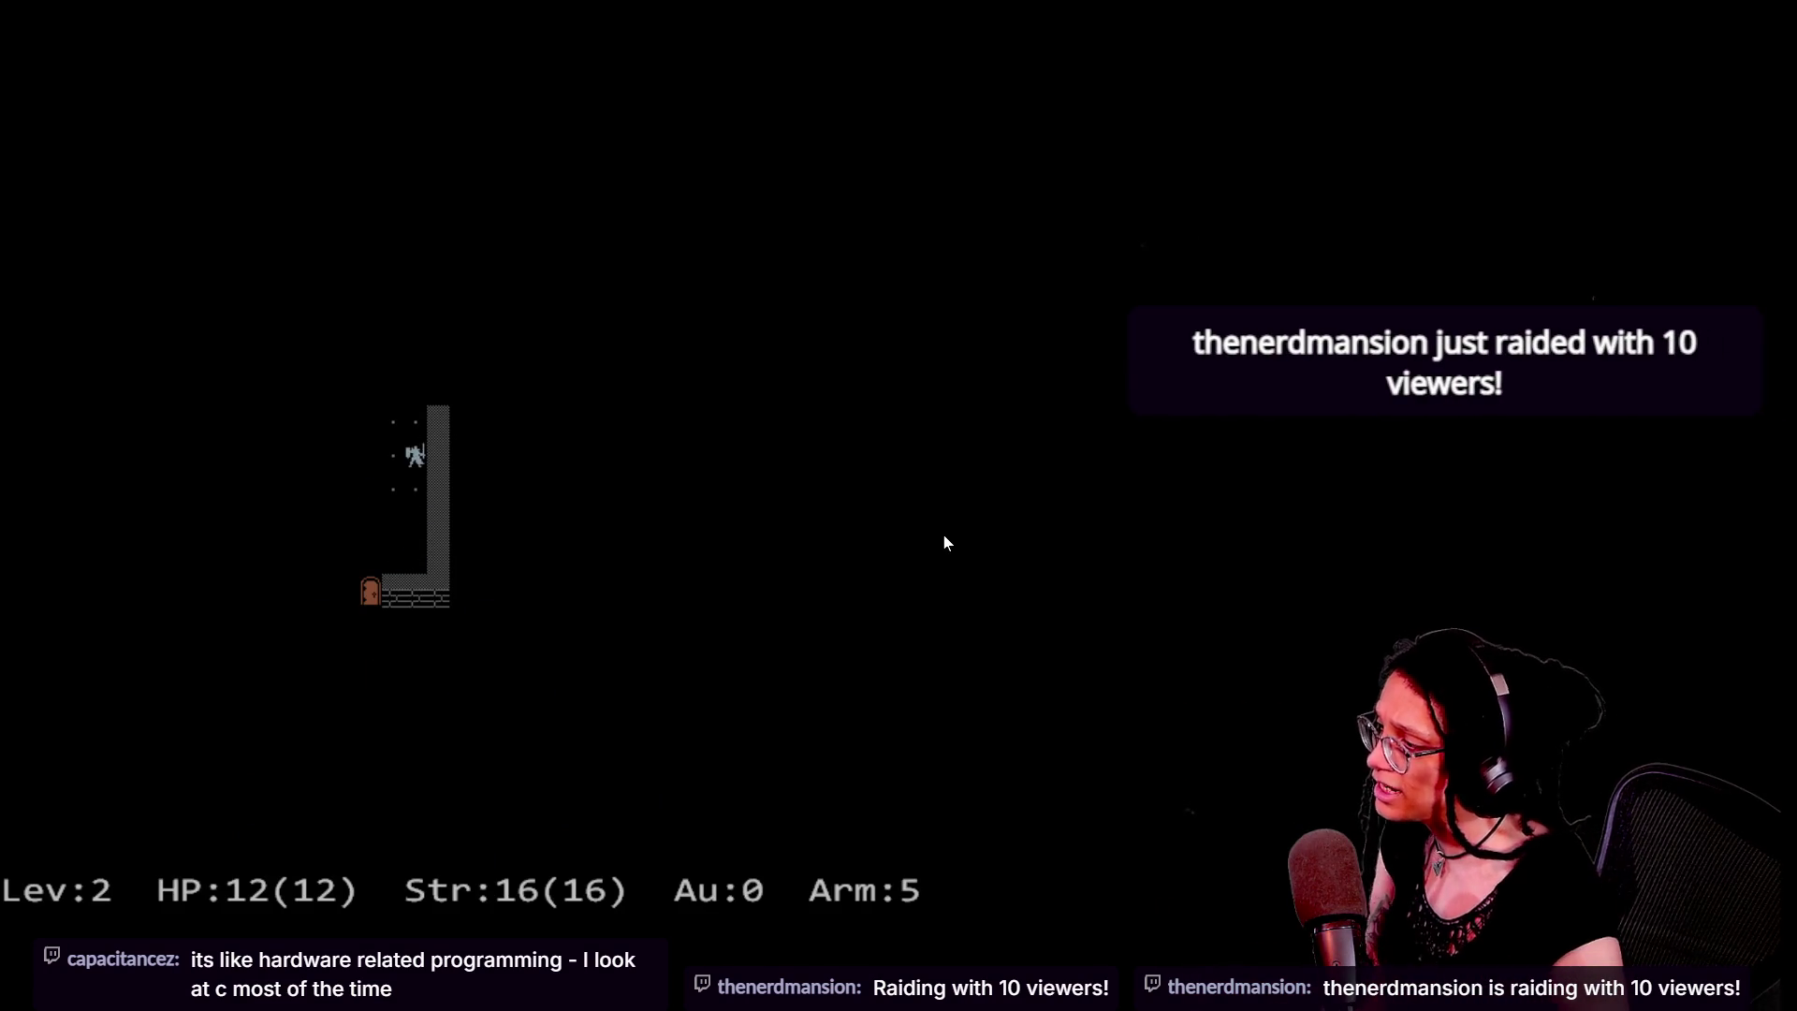
pyautogui.press('y')
pyautogui.press('y')
pyautogui.press('h')
pyautogui.press('k')
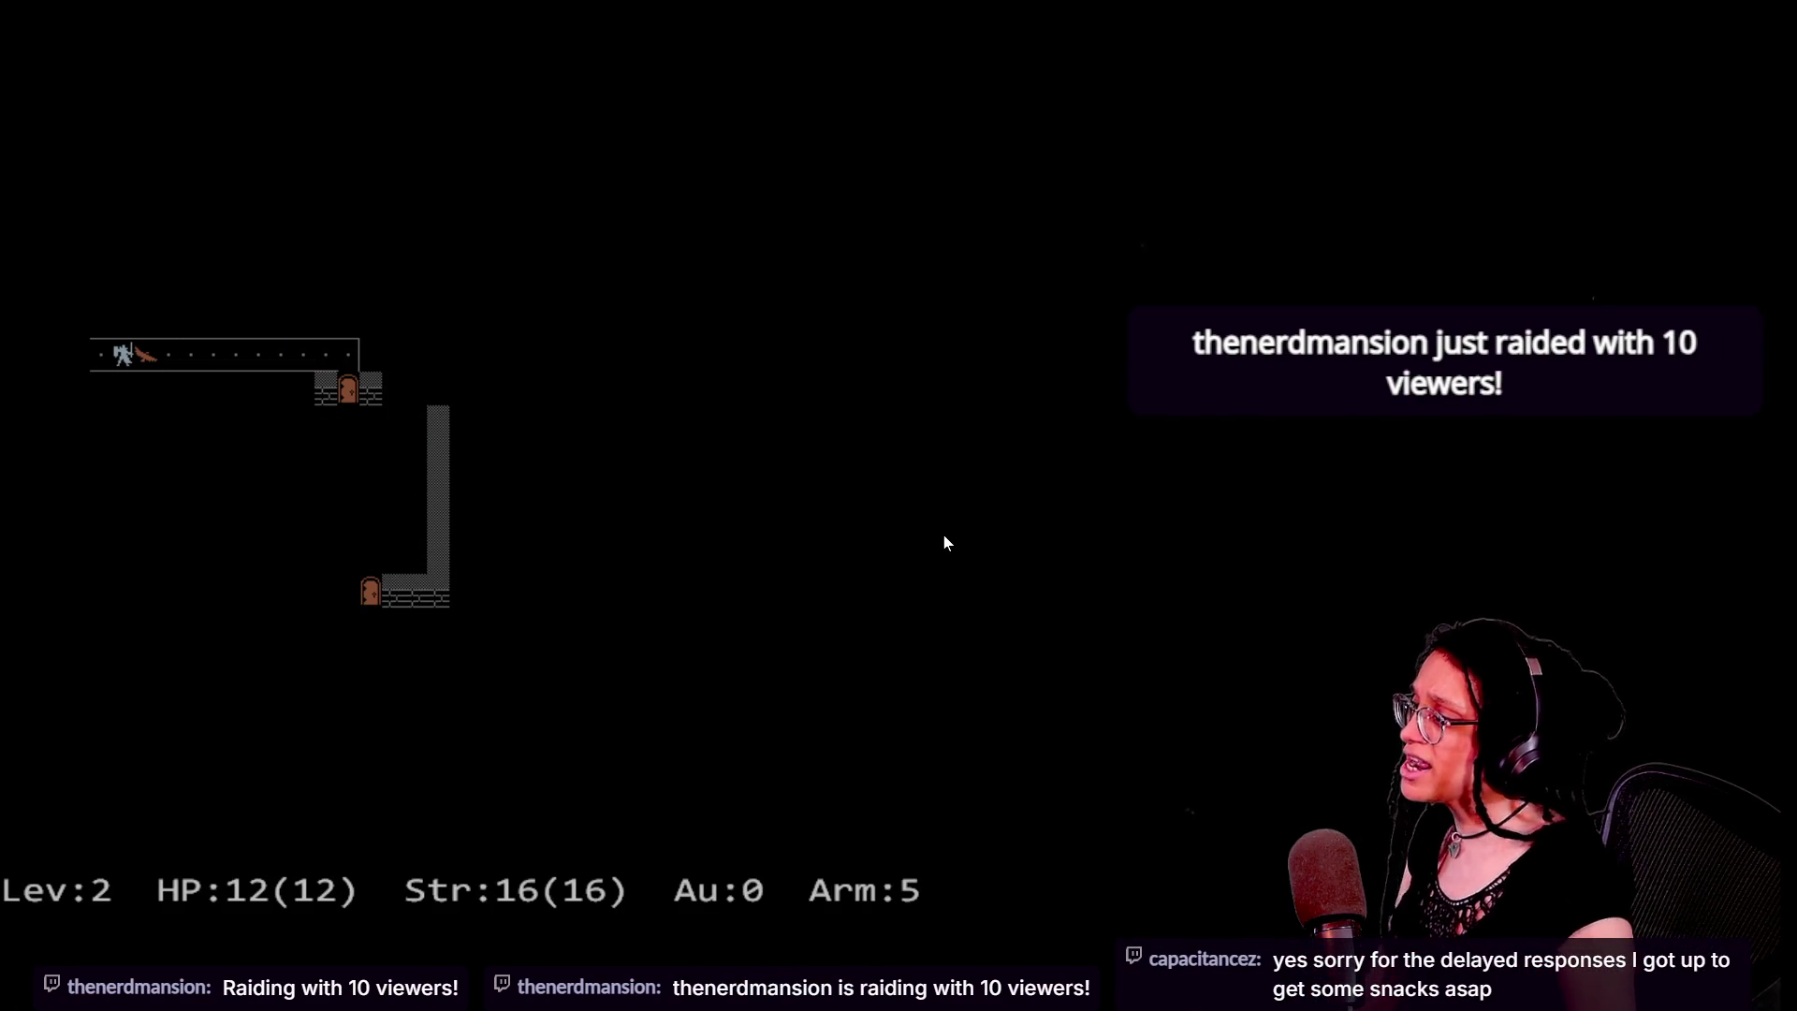
pyautogui.press('k')
pyautogui.press('k')
pyautogui.press('k')
pyautogui.press('u')
pyautogui.press('l')
pyautogui.press('l')
pyautogui.press('l')
pyautogui.press('l')
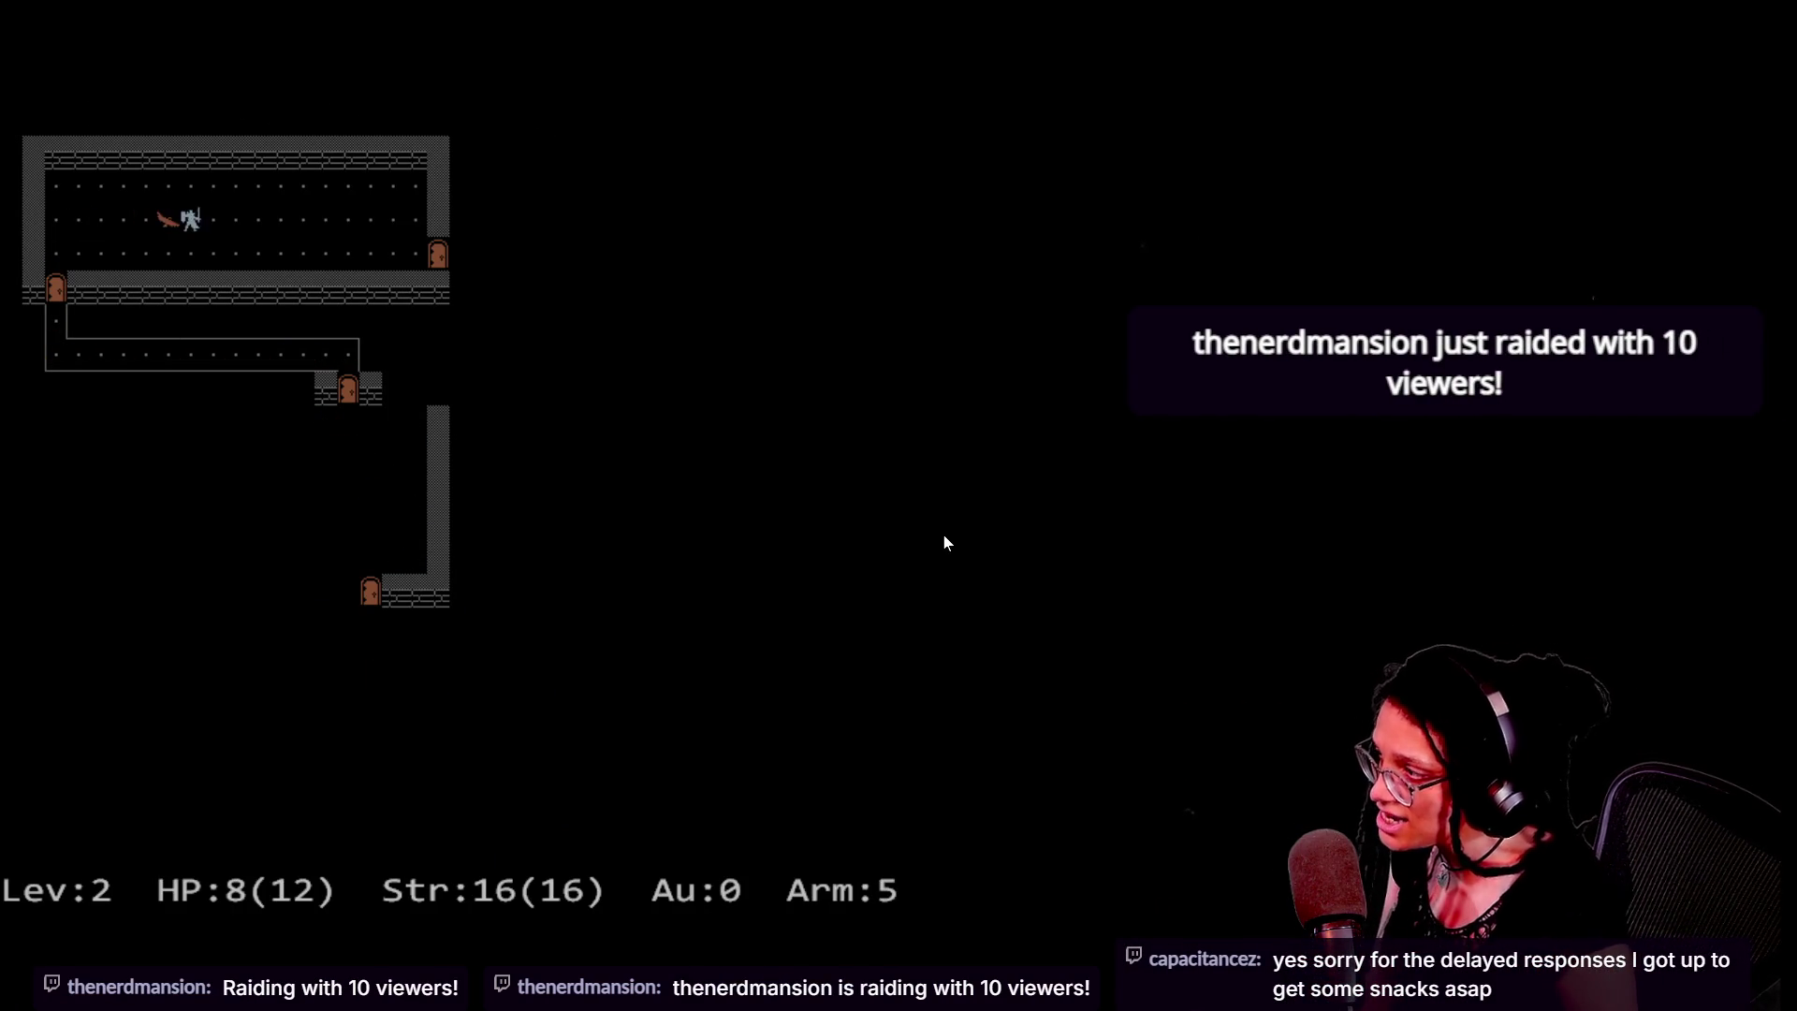
pyautogui.press('n')
pyautogui.press('l')
pyautogui.press('l')
pyautogui.press('l')
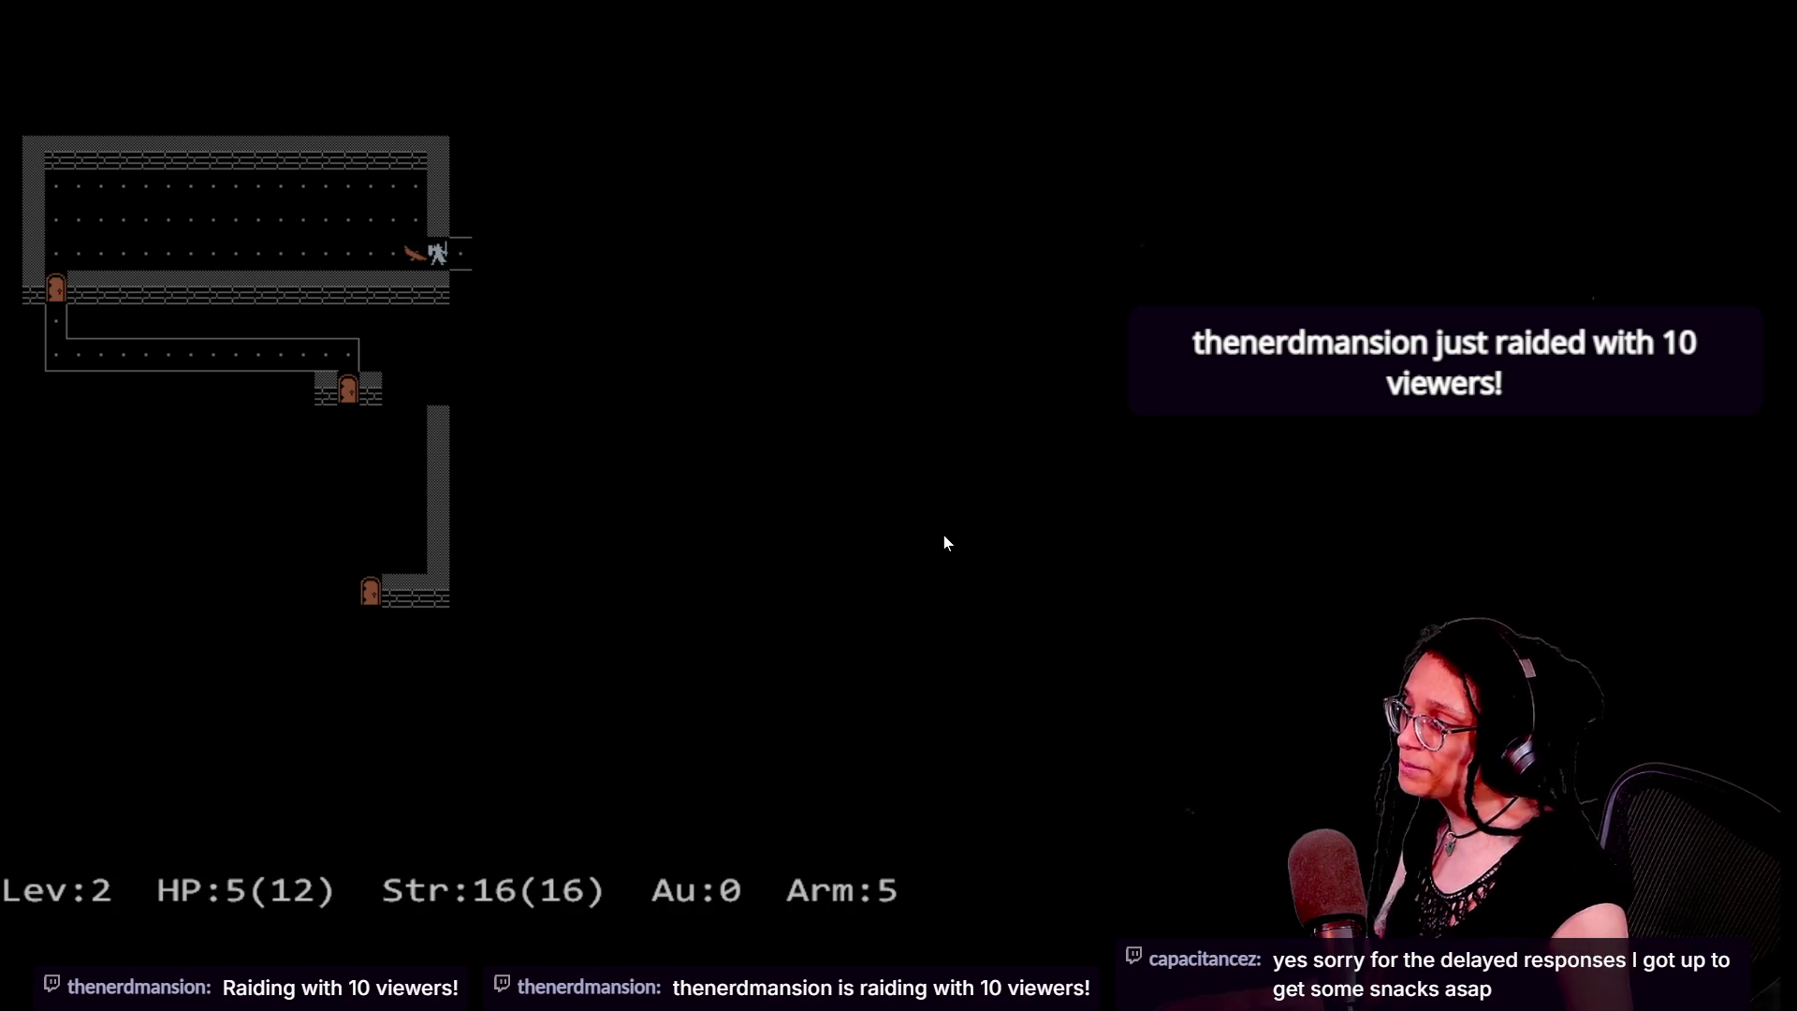
pyautogui.press('l')
pyautogui.press('l')
pyautogui.press('l')
pyautogui.press('Escape')
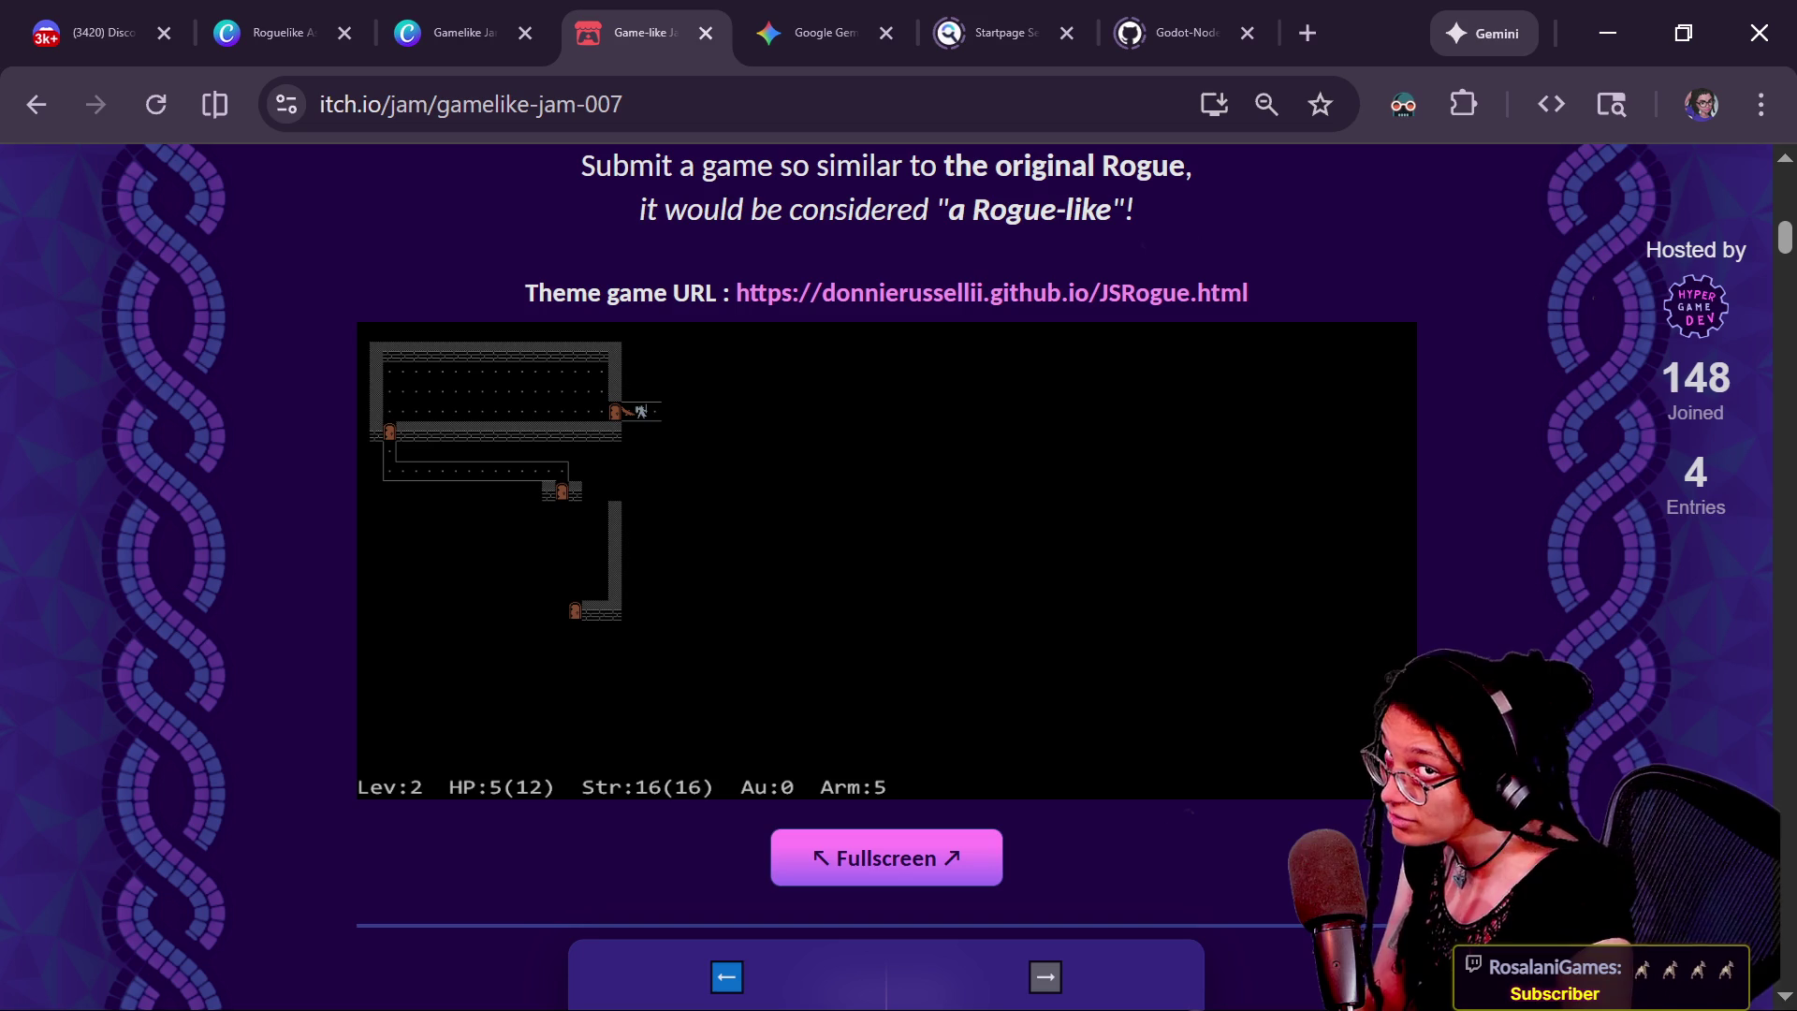
# Reload the Game-like Jam 007 page and scroll to the embedded JSRogue game and Fullscreen button
pyautogui.scroll(2, 887, 561)
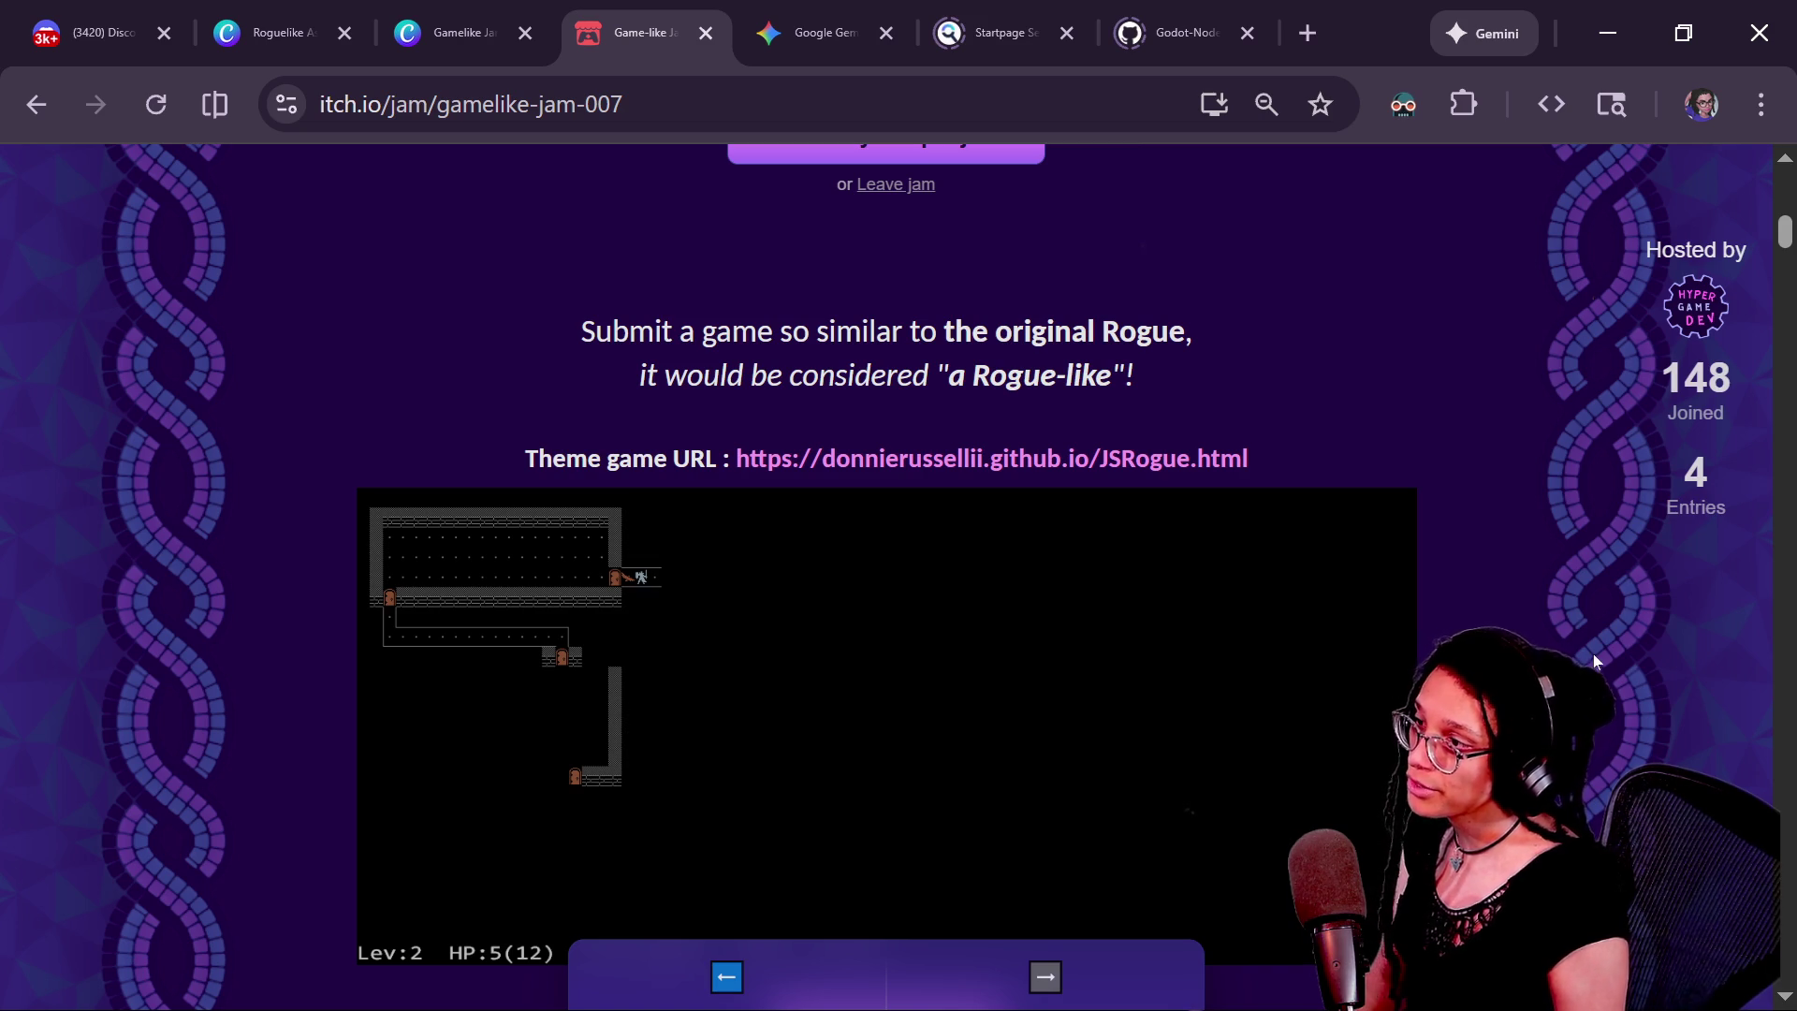
pyautogui.press('F5')
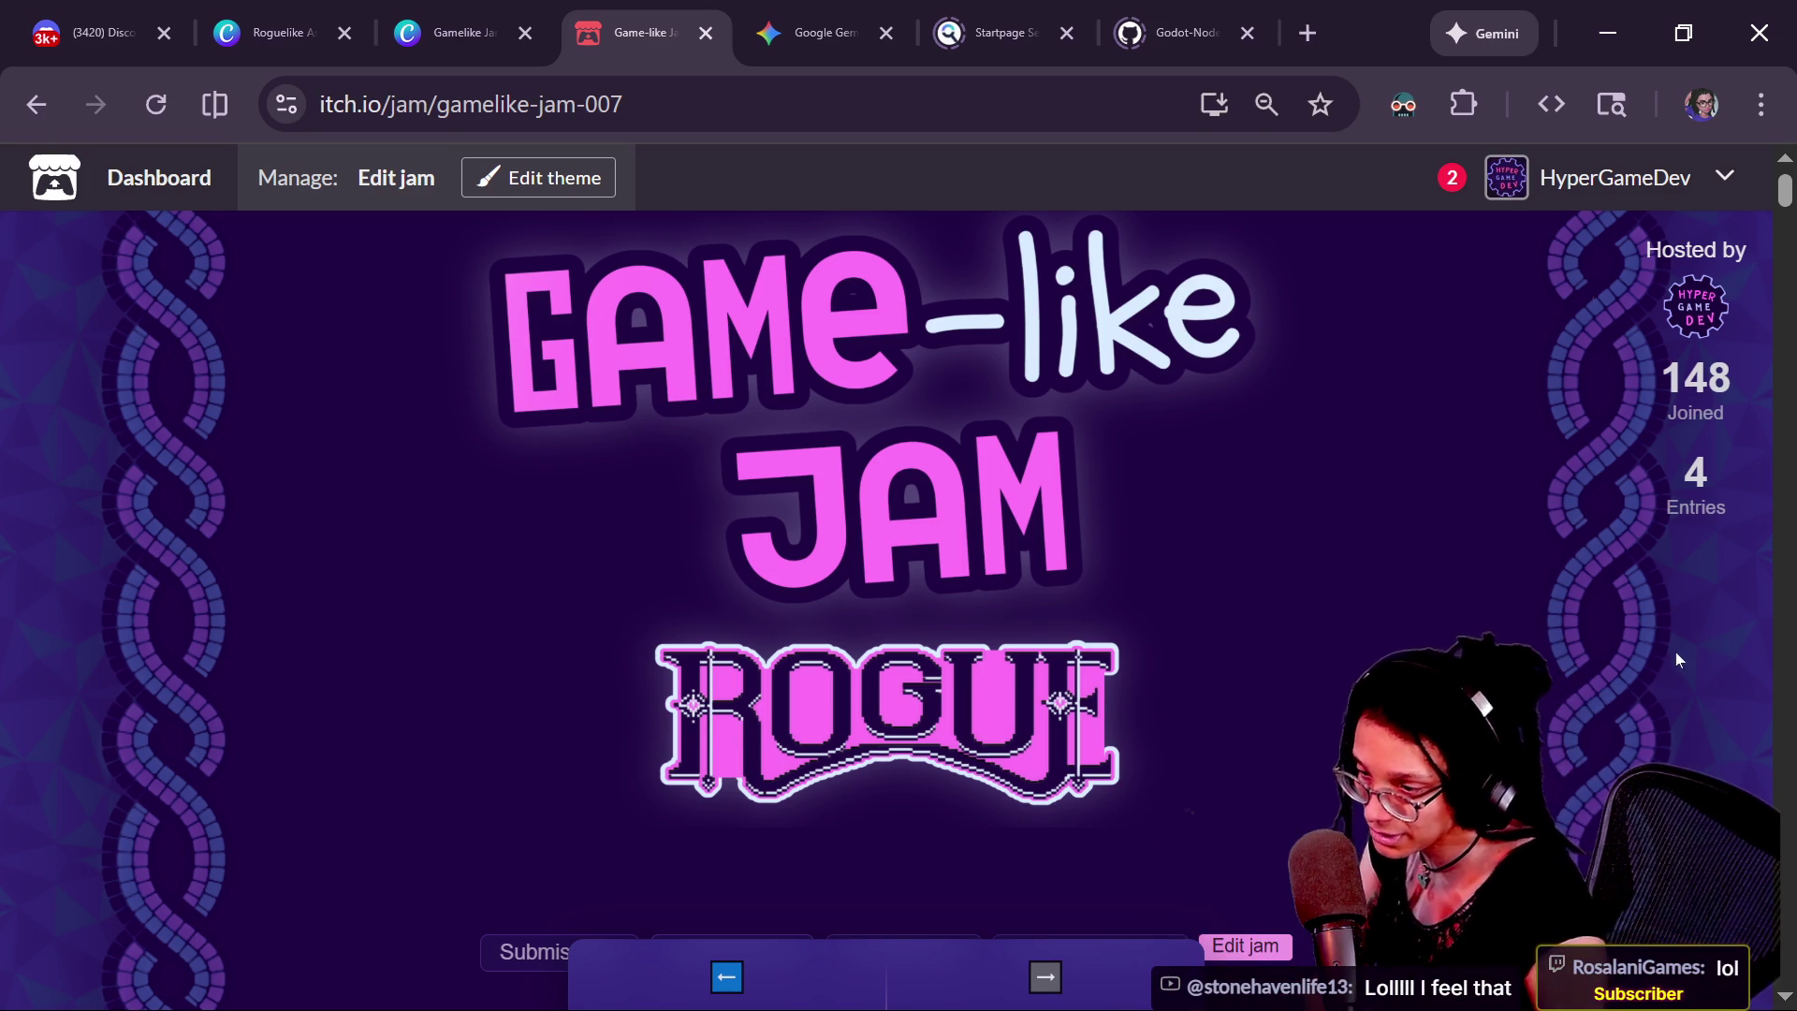
pyautogui.scroll(-8, 1667, 662)
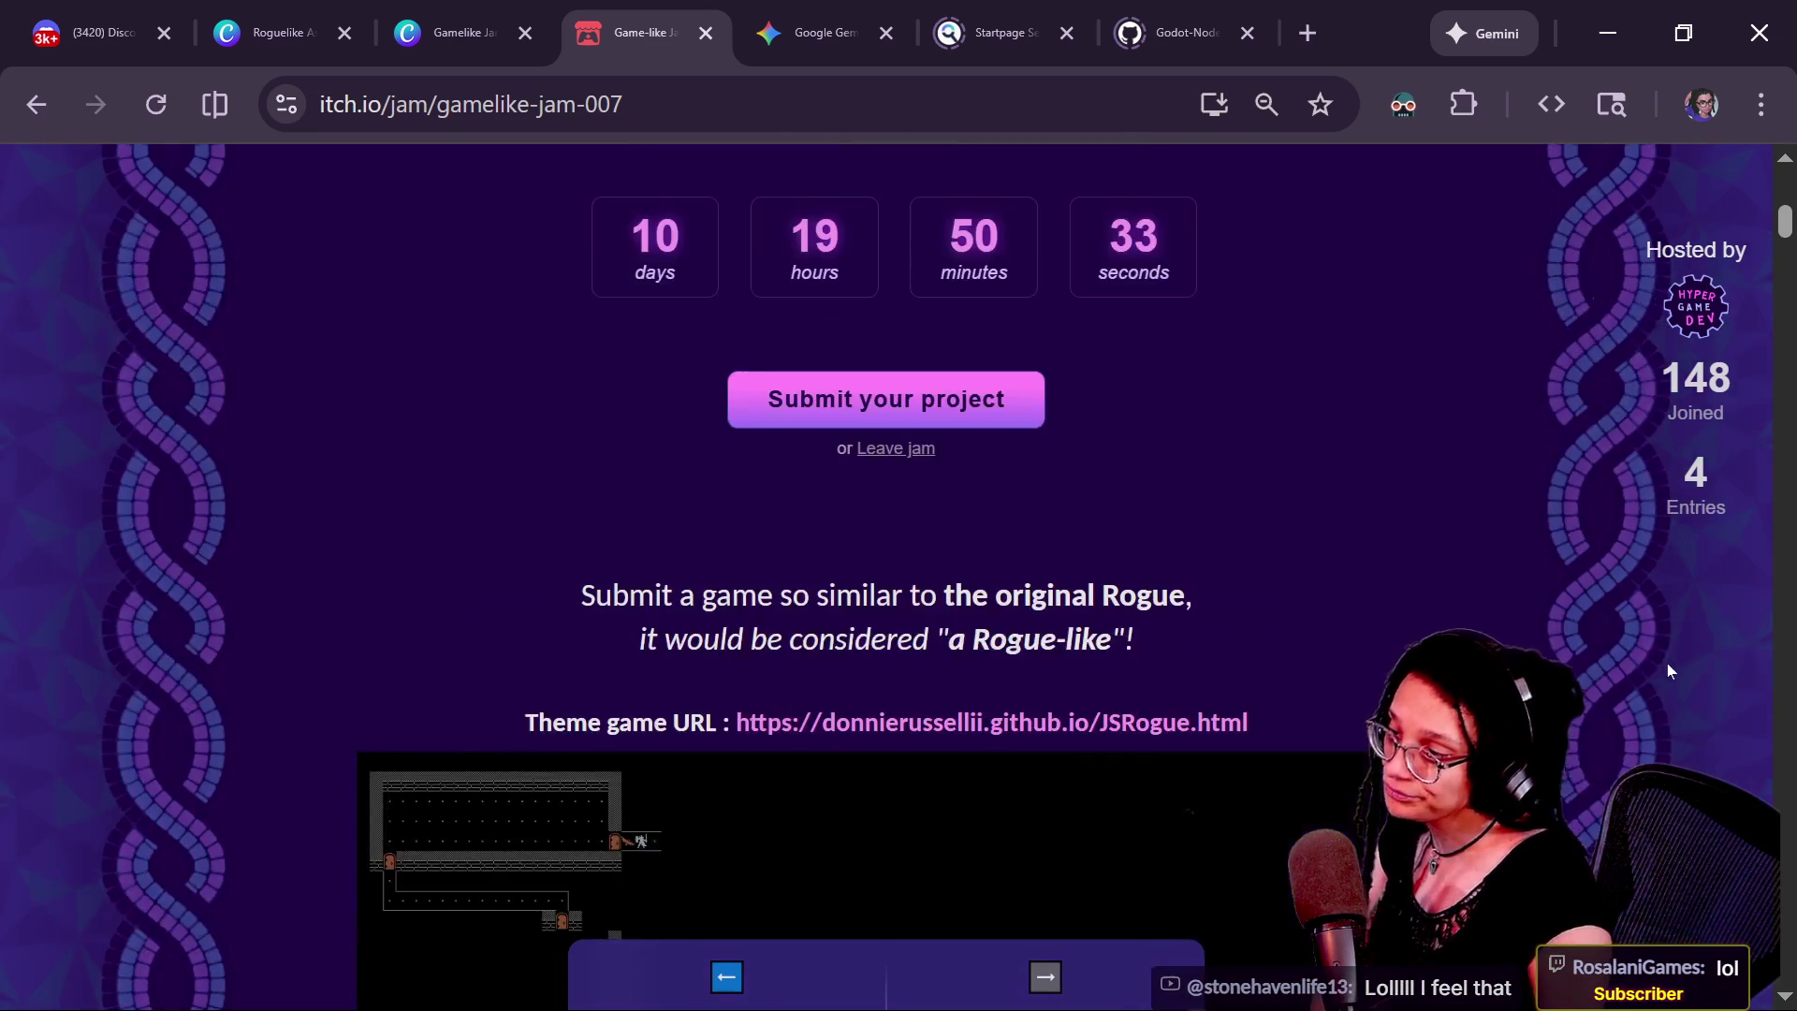
pyautogui.scroll(2, 1667, 664)
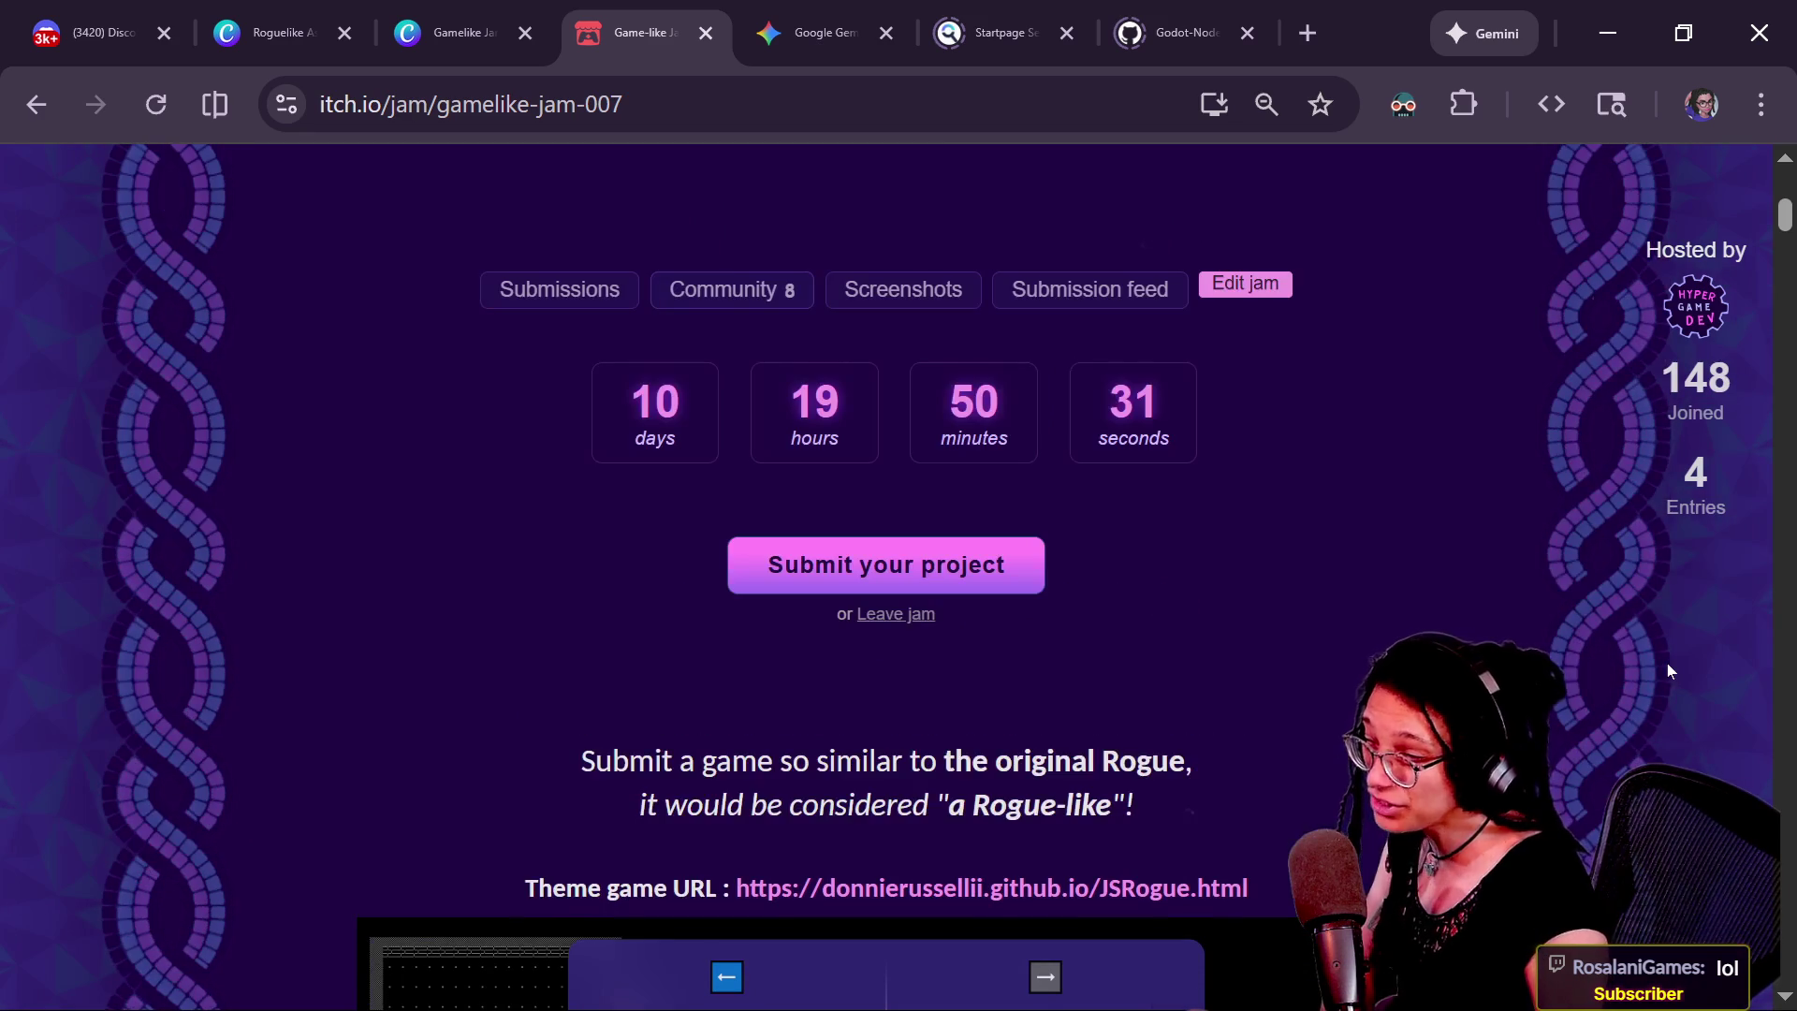
pyautogui.scroll(-7, 1666, 663)
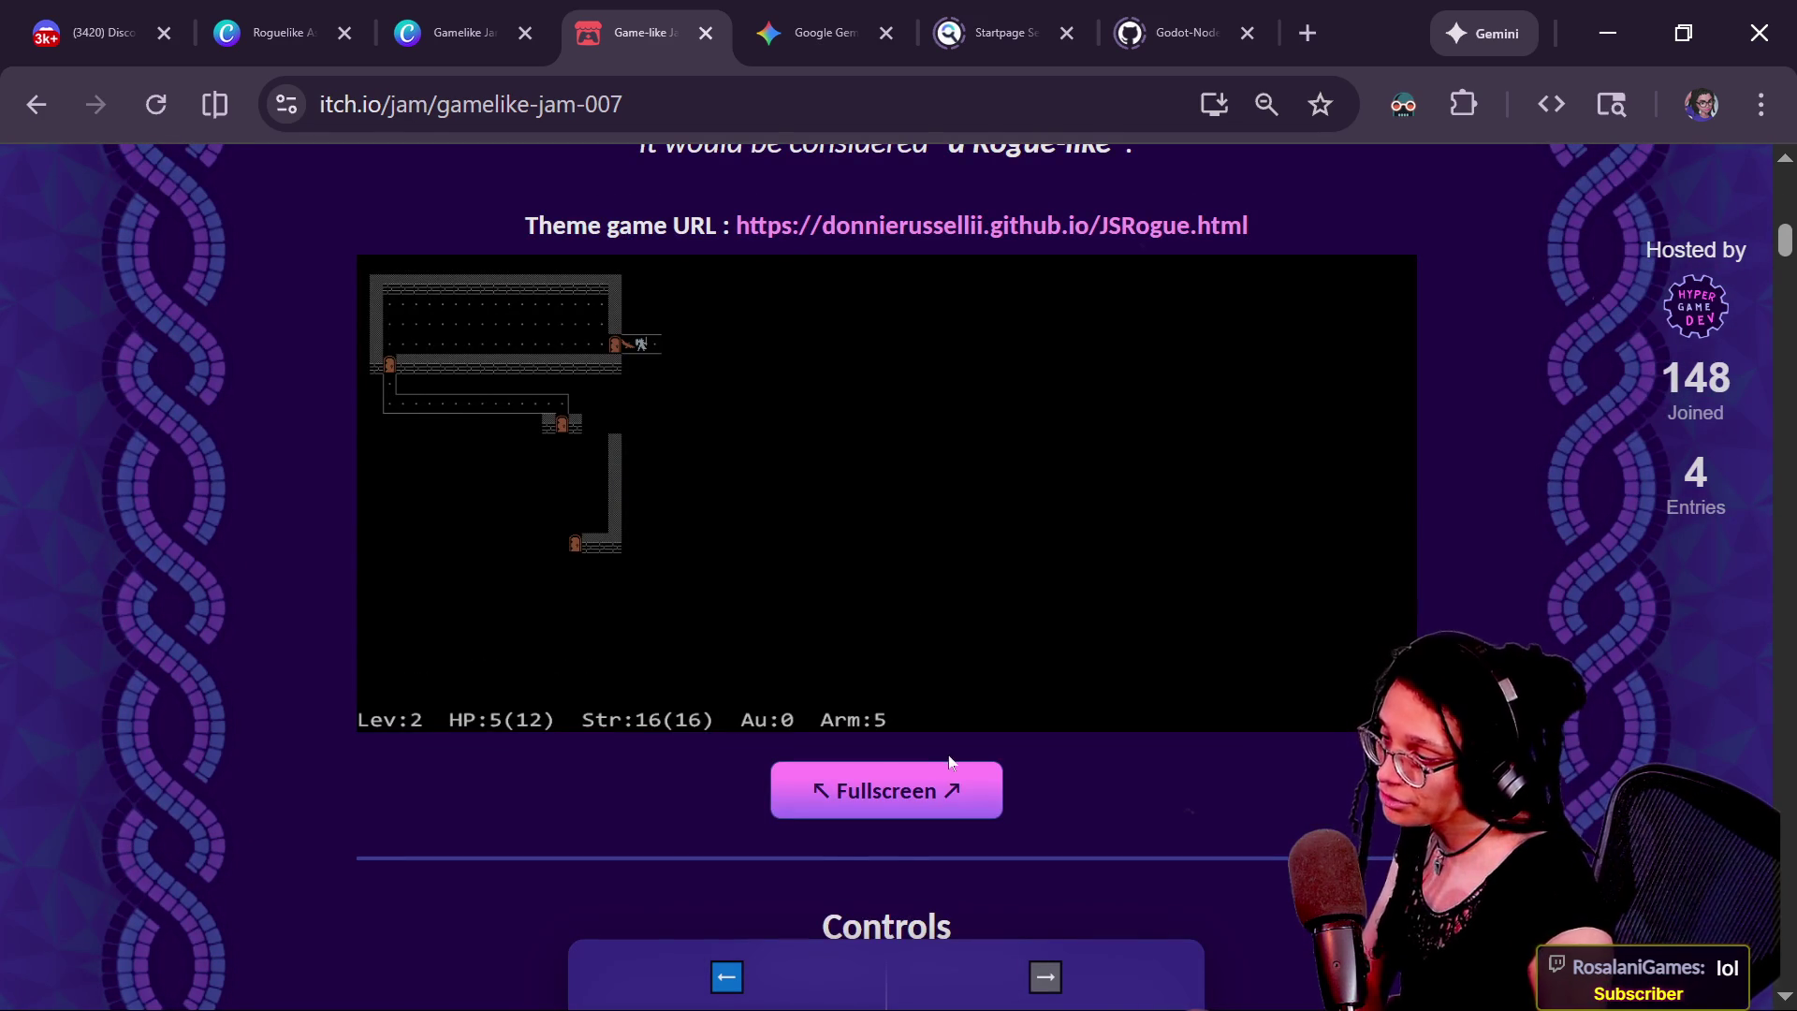
# Play Rogue fullscreen until the kestrel kills the hero, then dismiss the tombstone and rankings
pyautogui.click(942, 805)
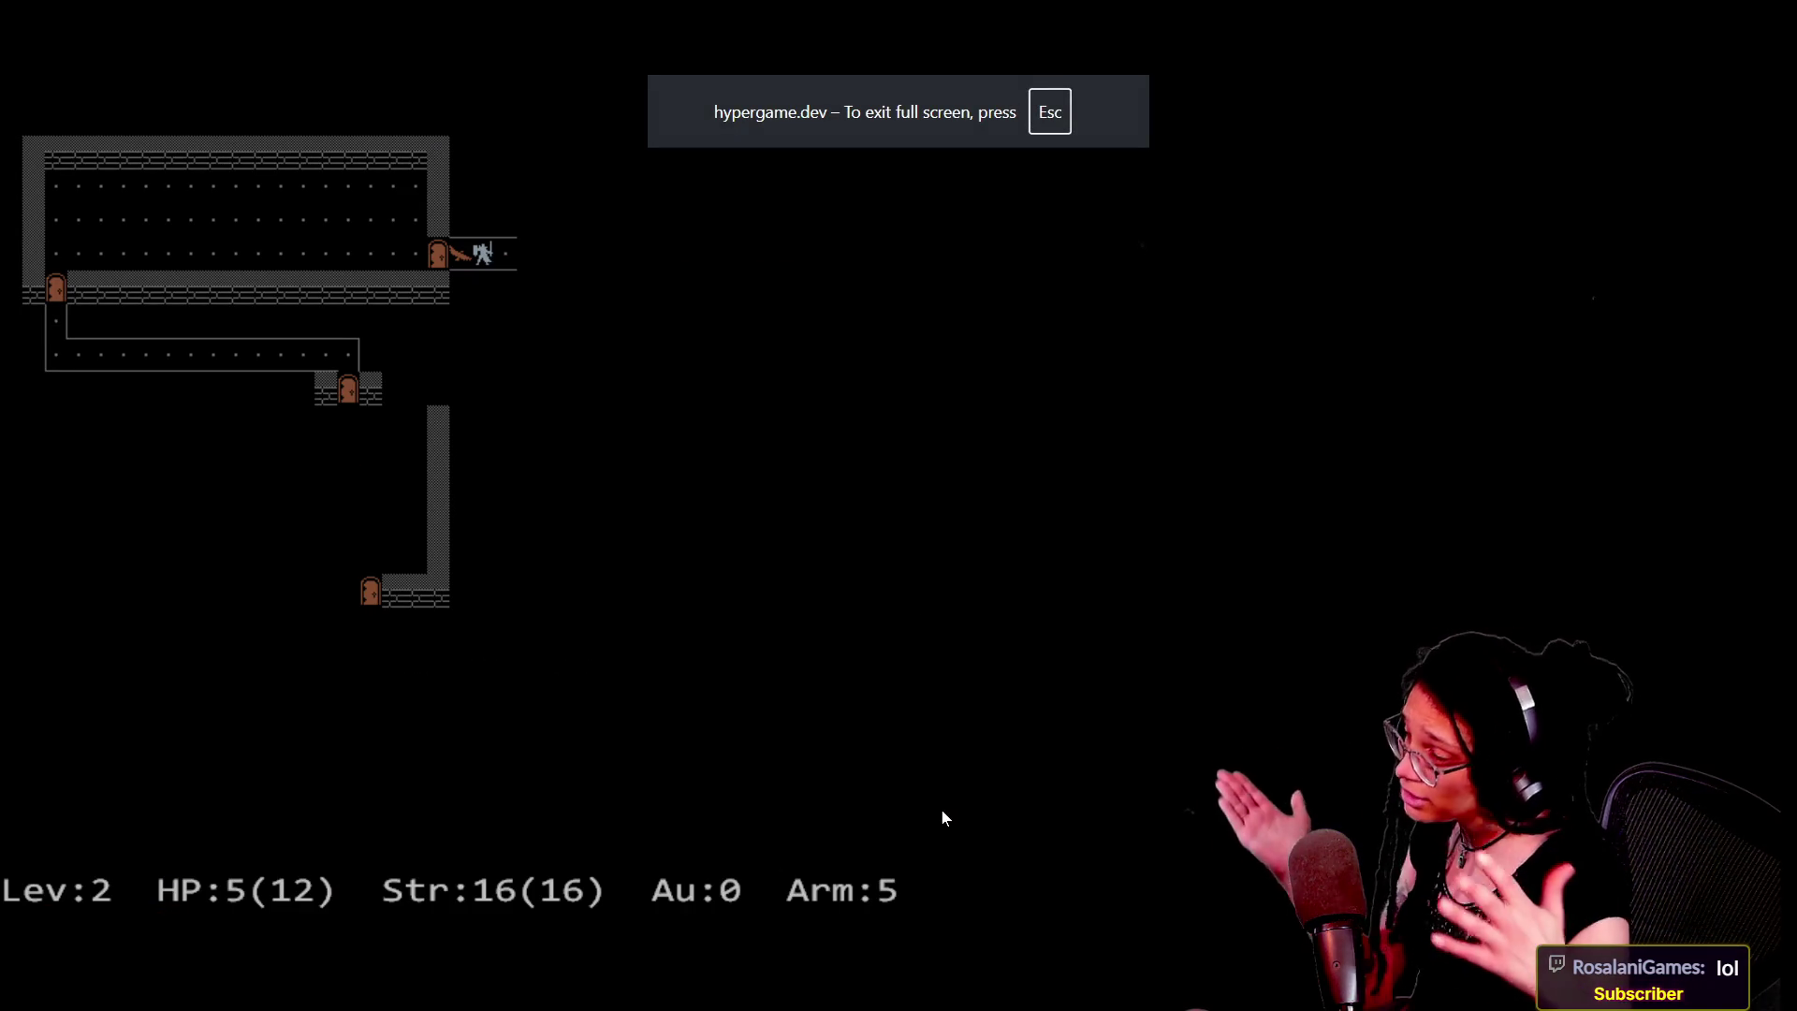
pyautogui.press('}')
pyautogui.press('{')
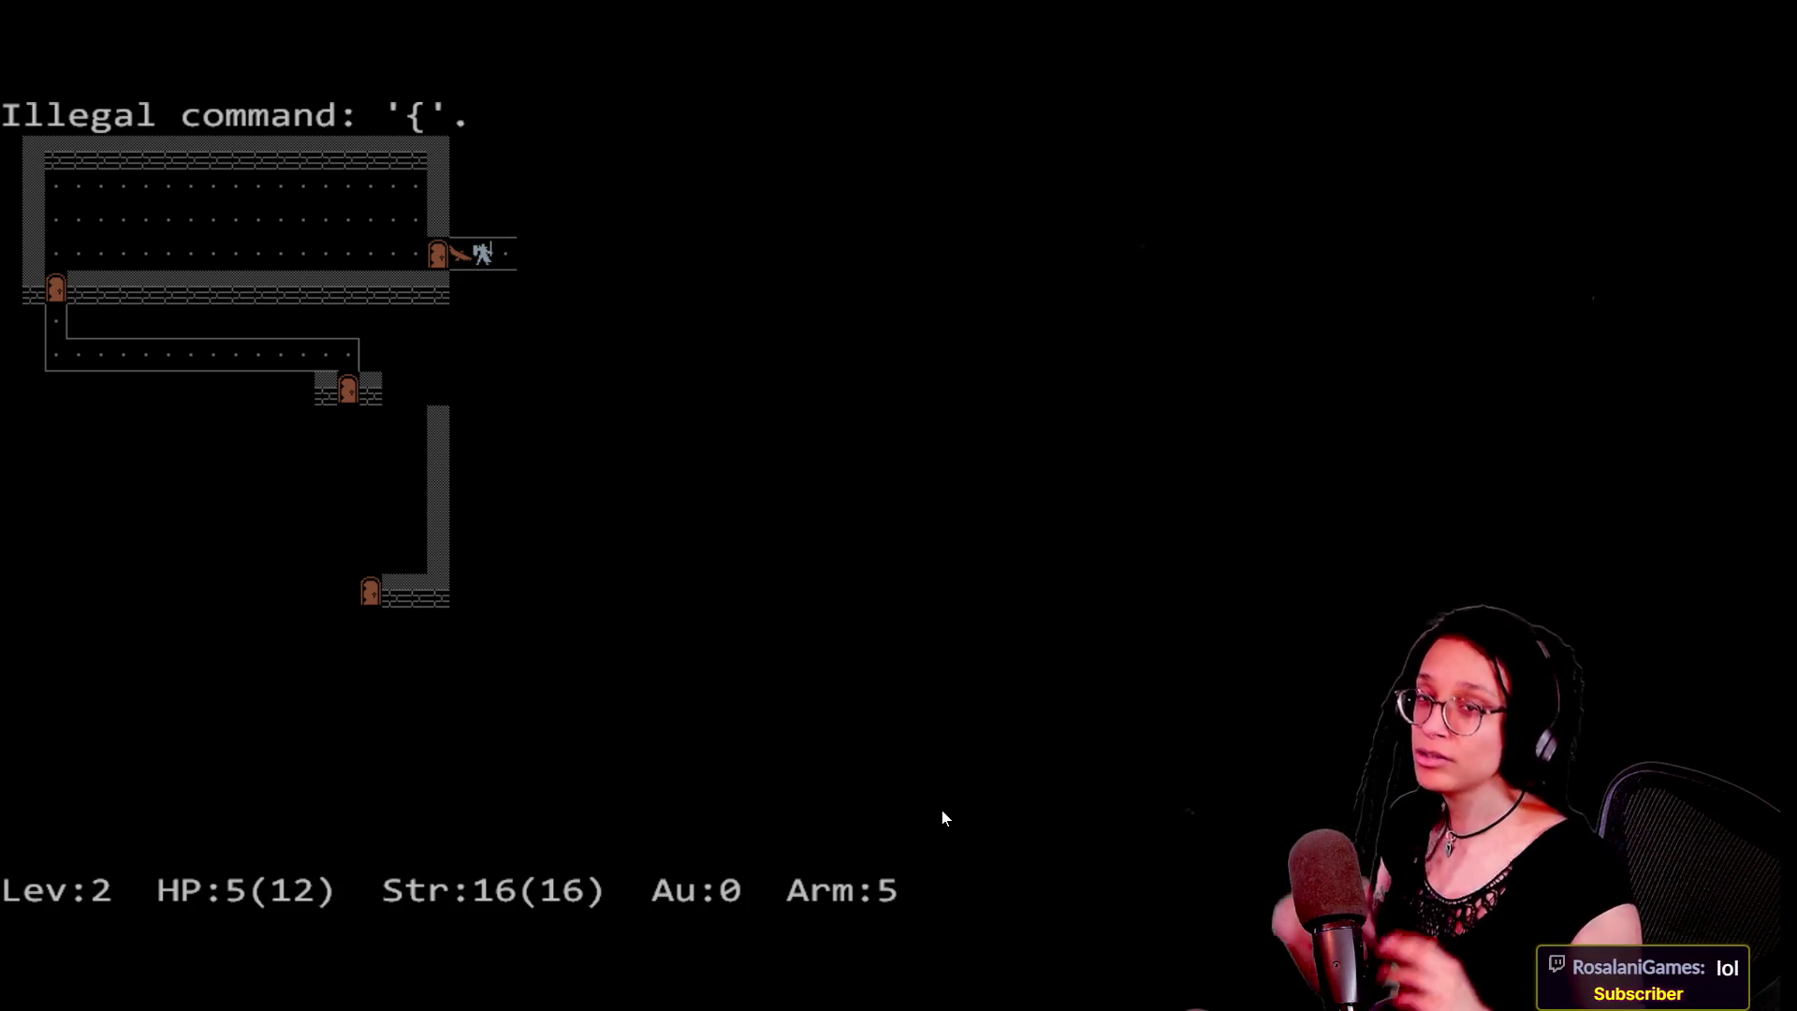
pyautogui.press('l')
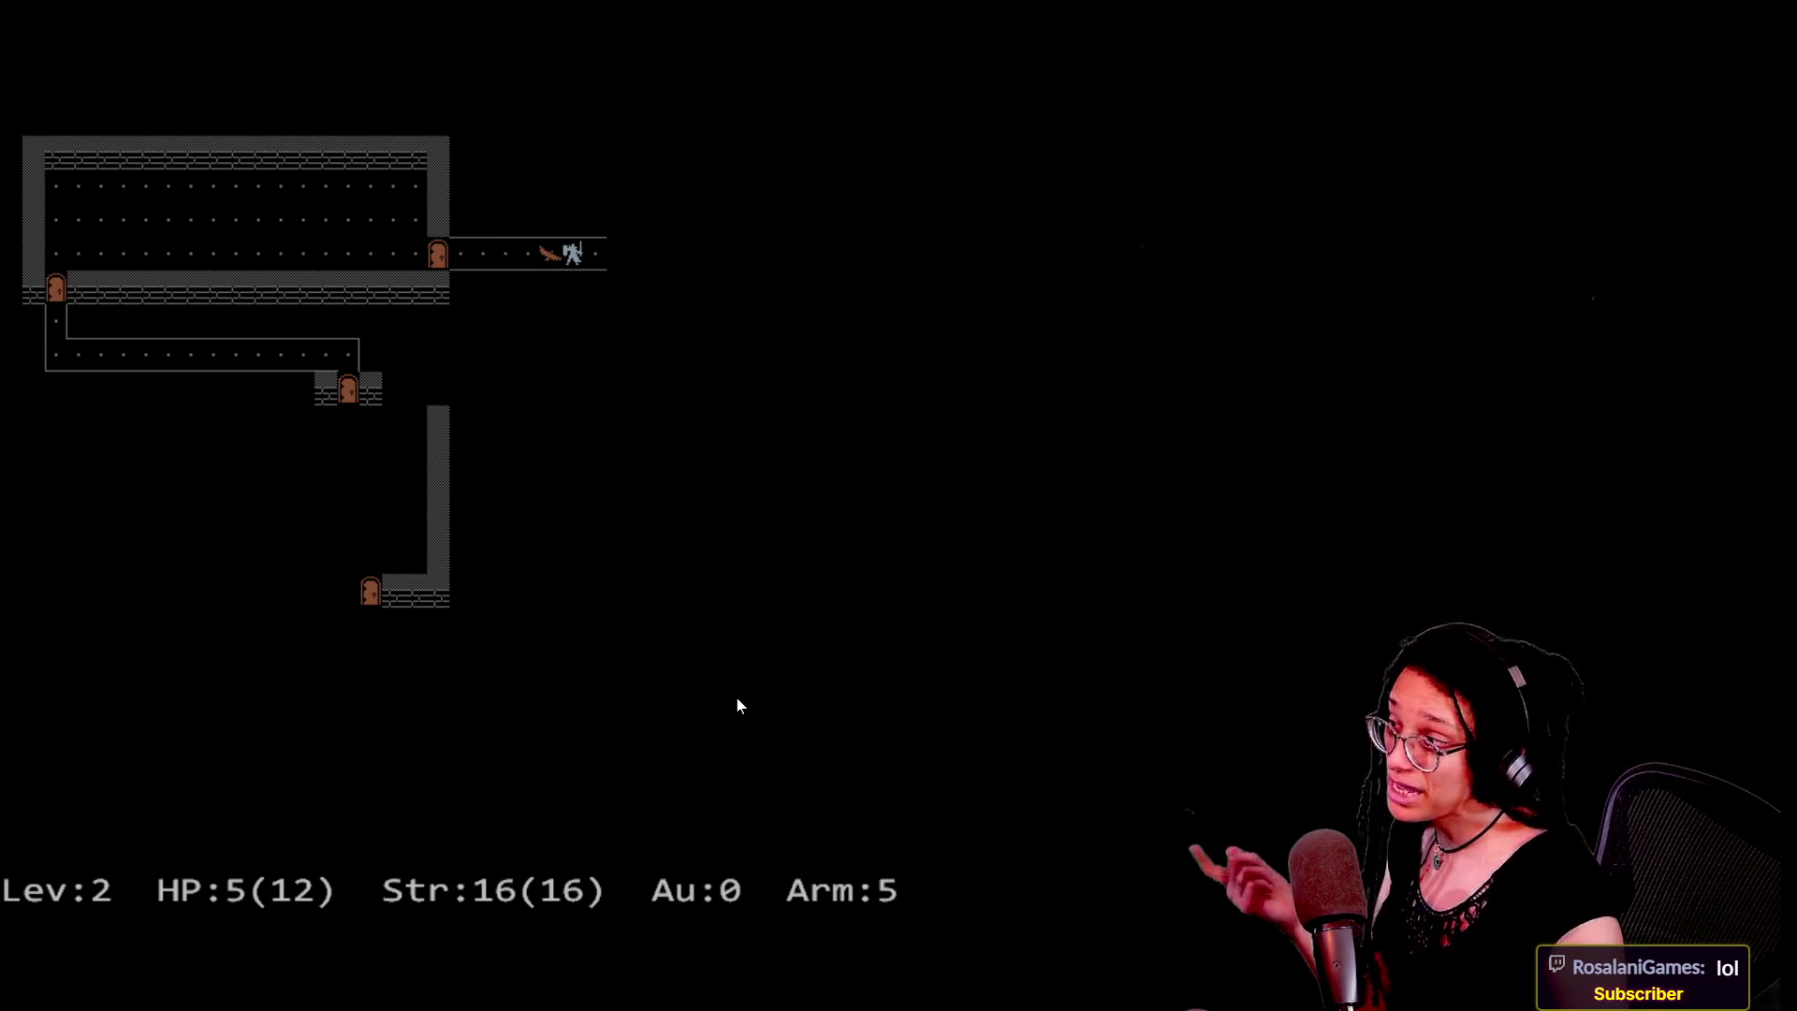
pyautogui.hotkey('shift', 'l')
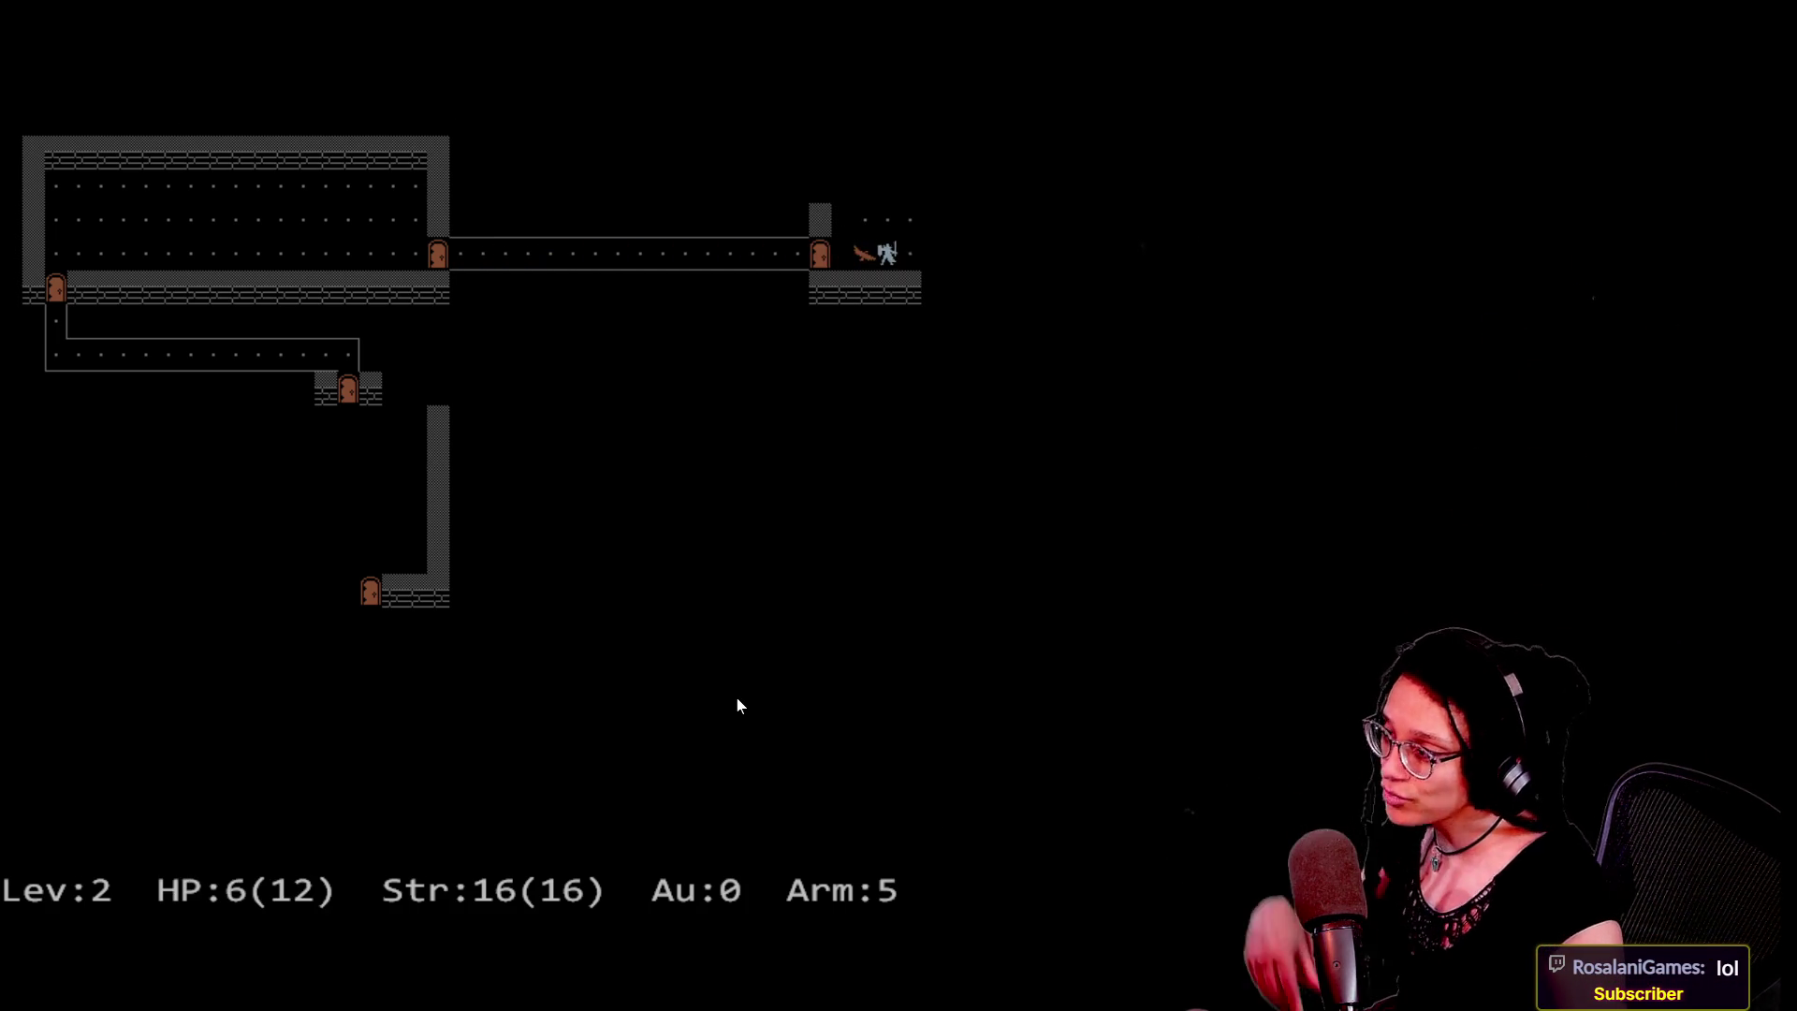
pyautogui.press('u')
pyautogui.press('k')
pyautogui.press('j')
pyautogui.press('j')
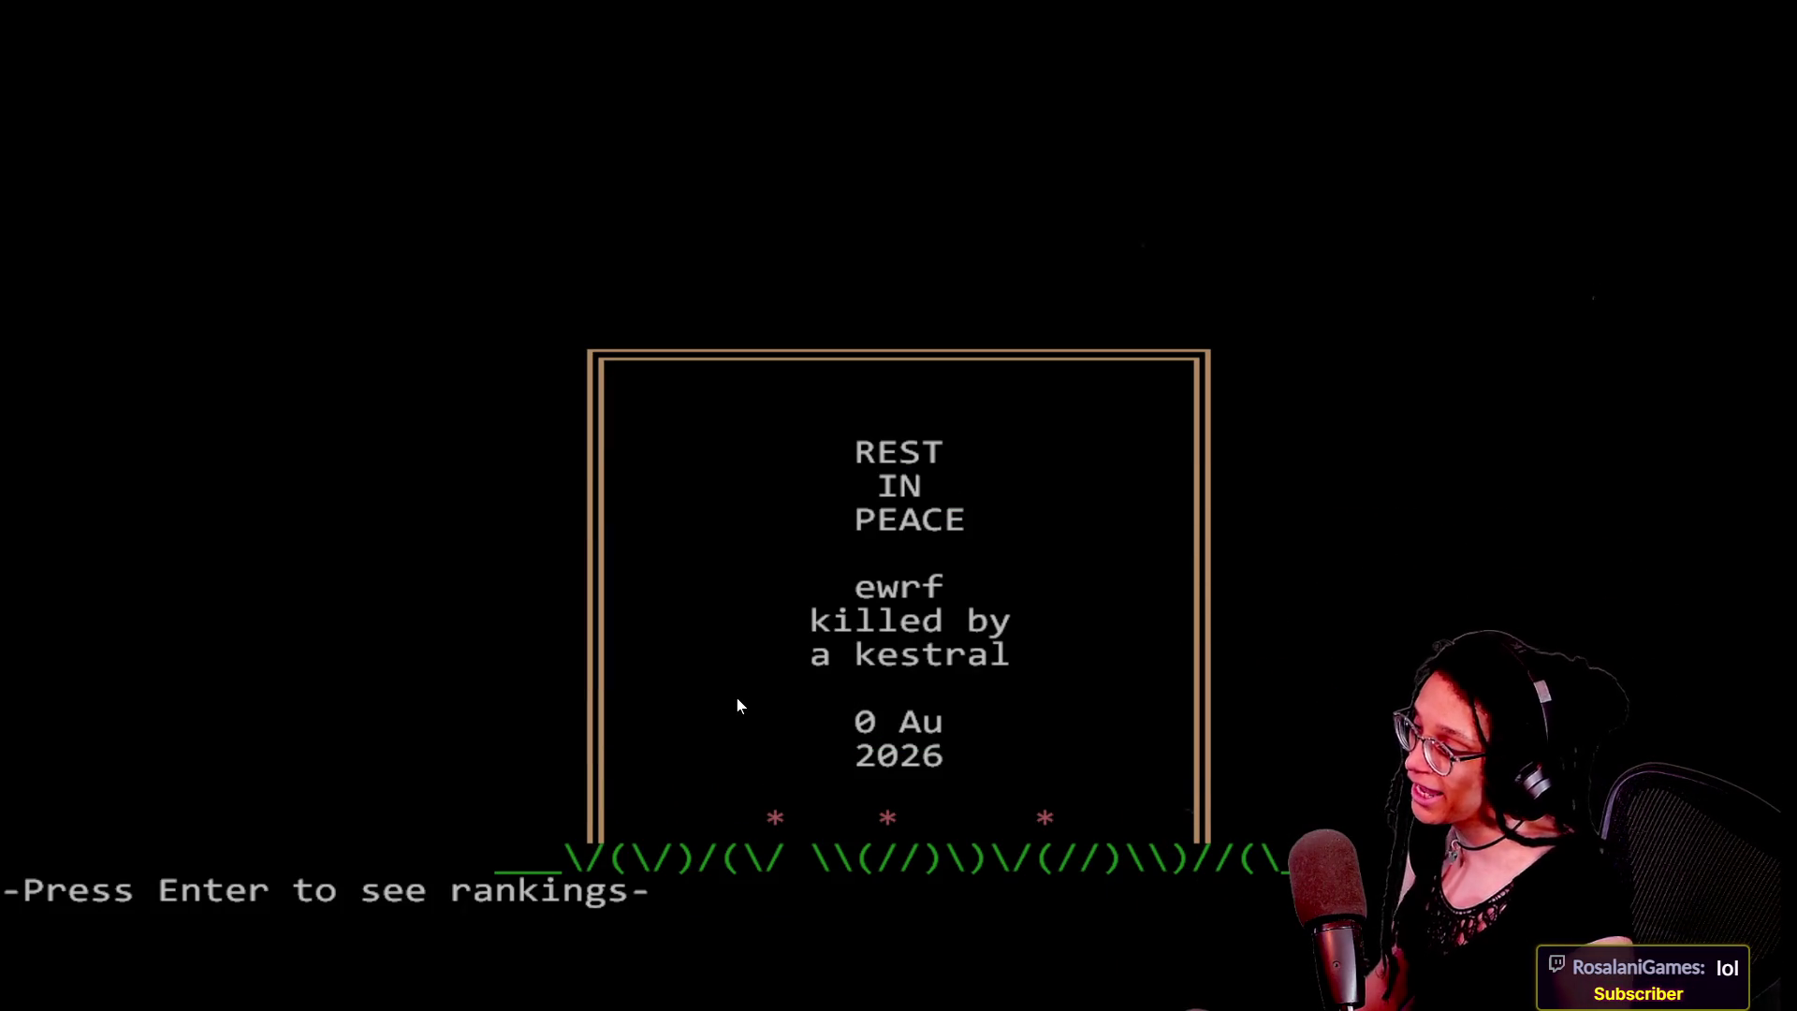
pyautogui.press('Return')
pyautogui.press('Return')
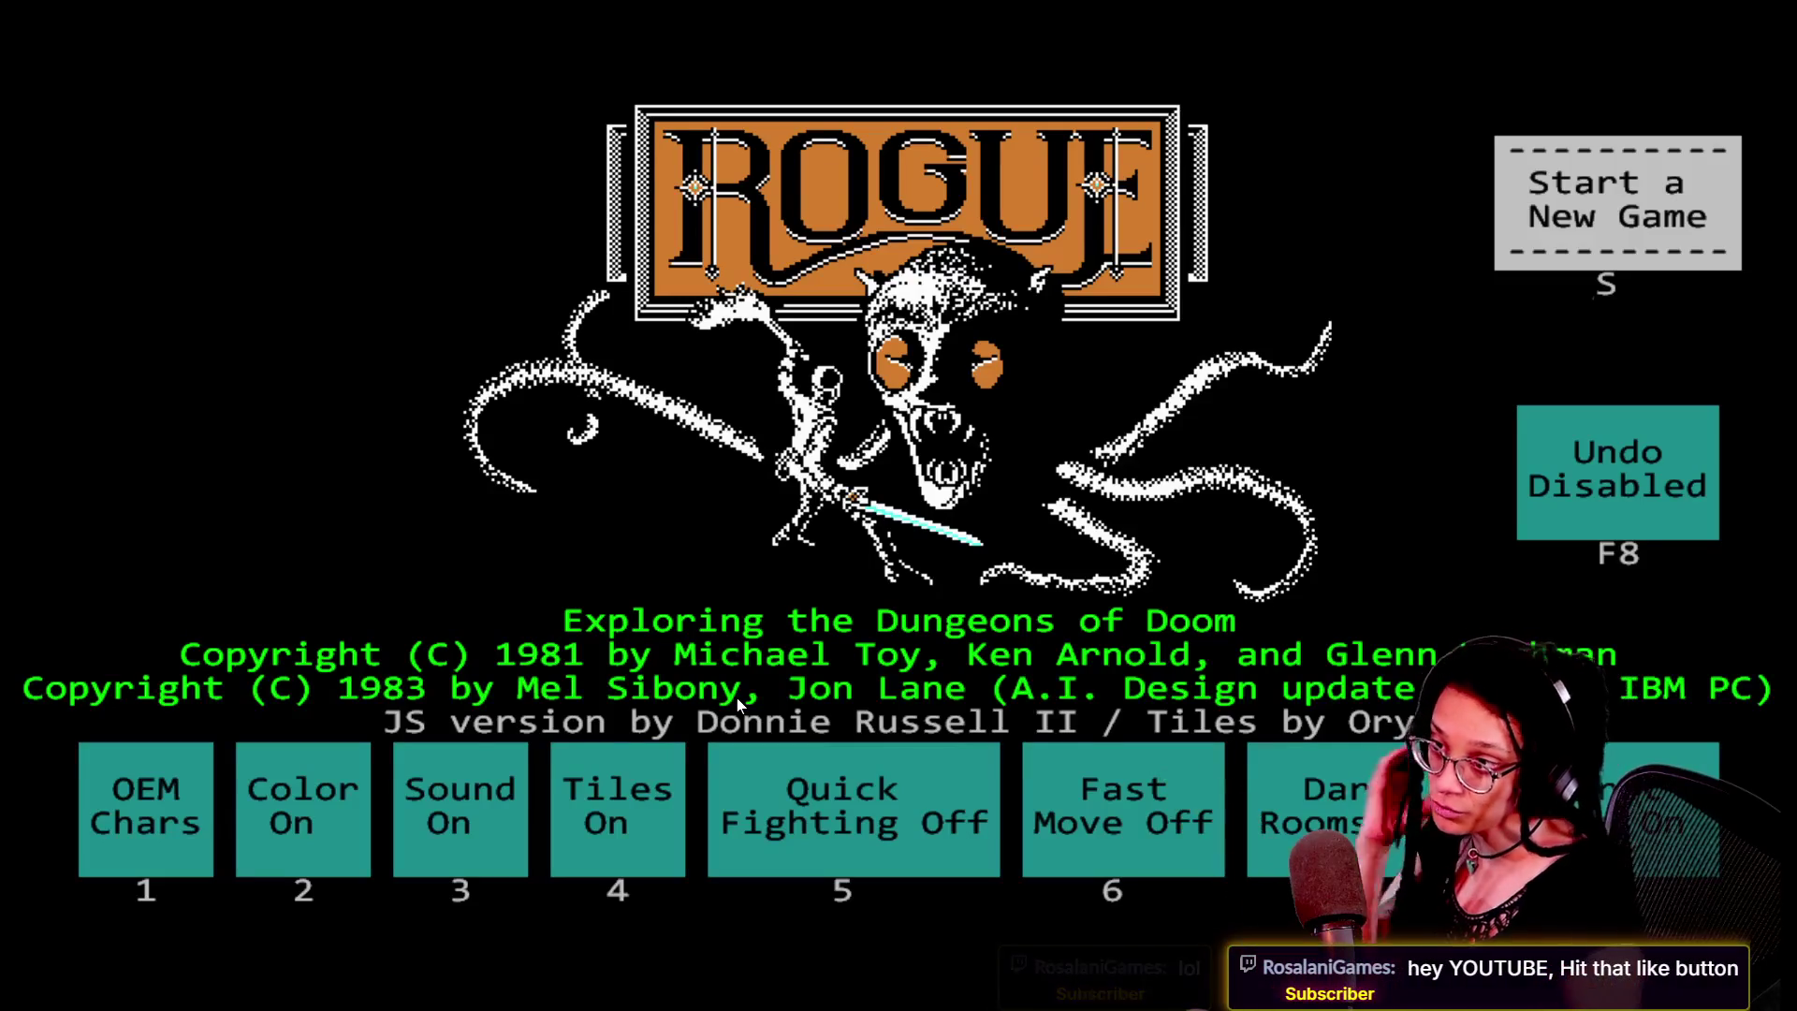
# Start a new Rogue game with a new character name and pick up the topaz ring
pyautogui.click(1565, 227)
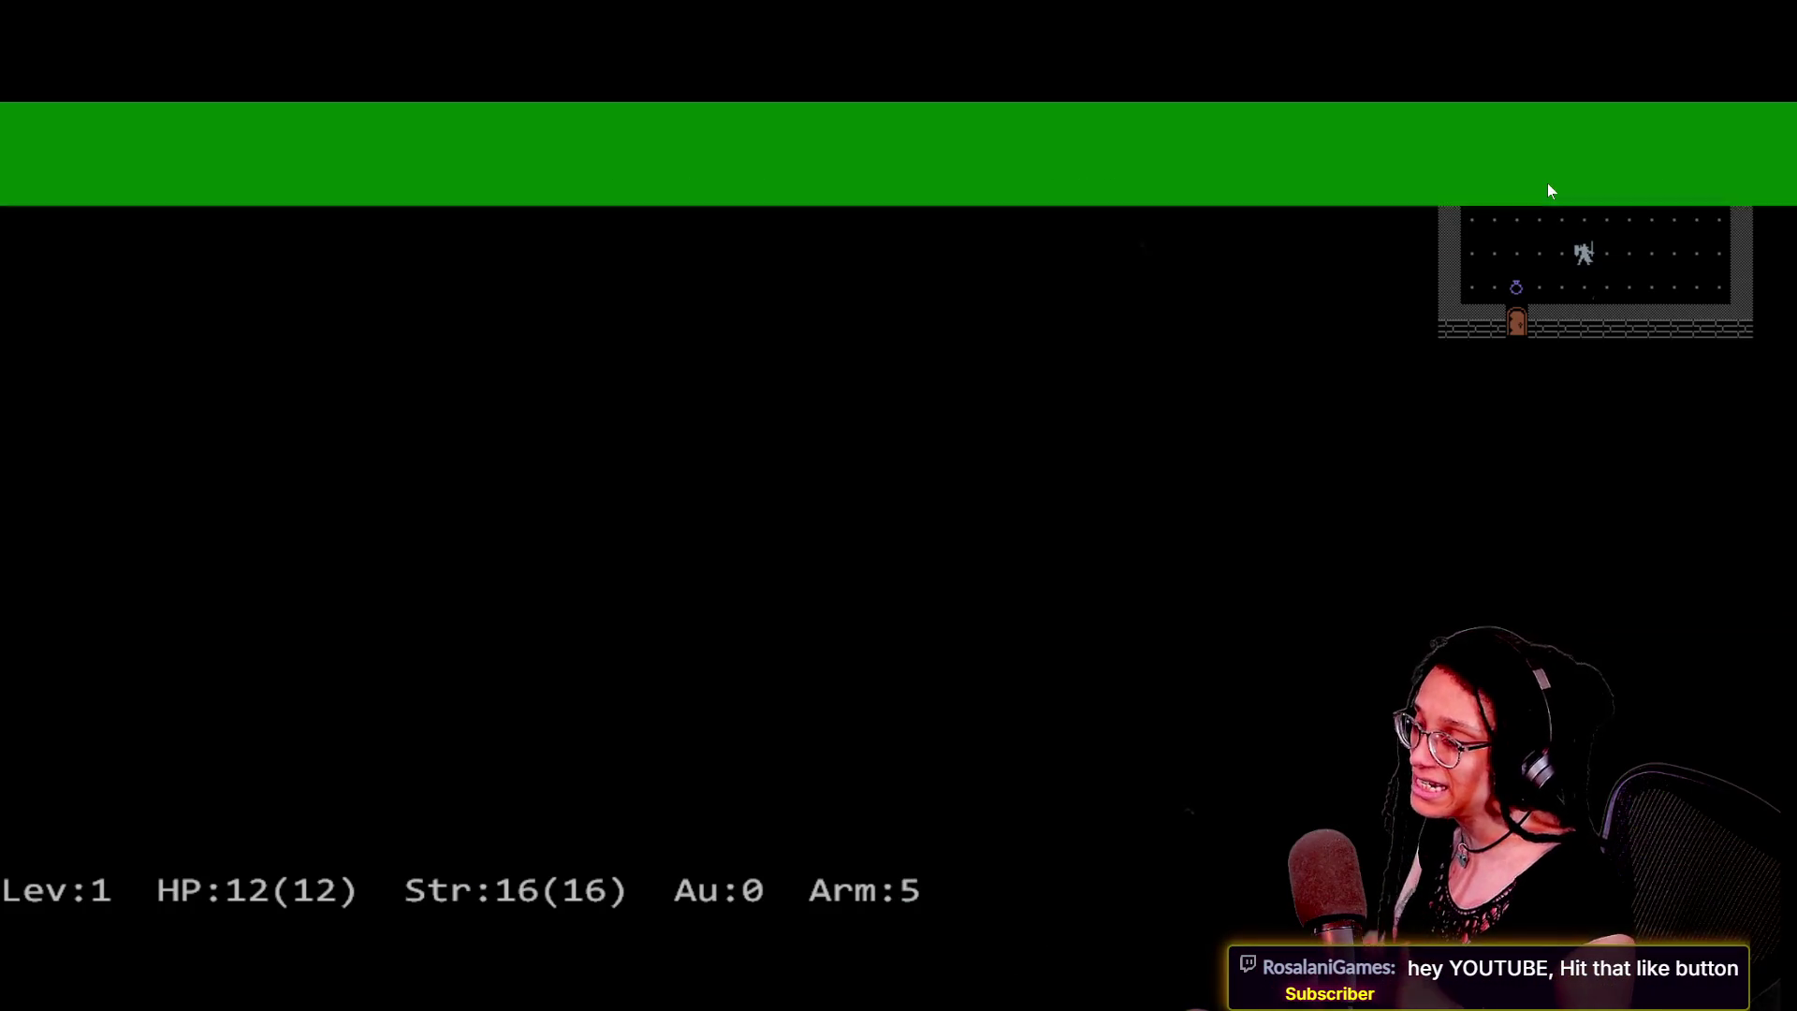
pyautogui.write('kgbd')
pyautogui.press('Return')
pyautogui.press('Return')
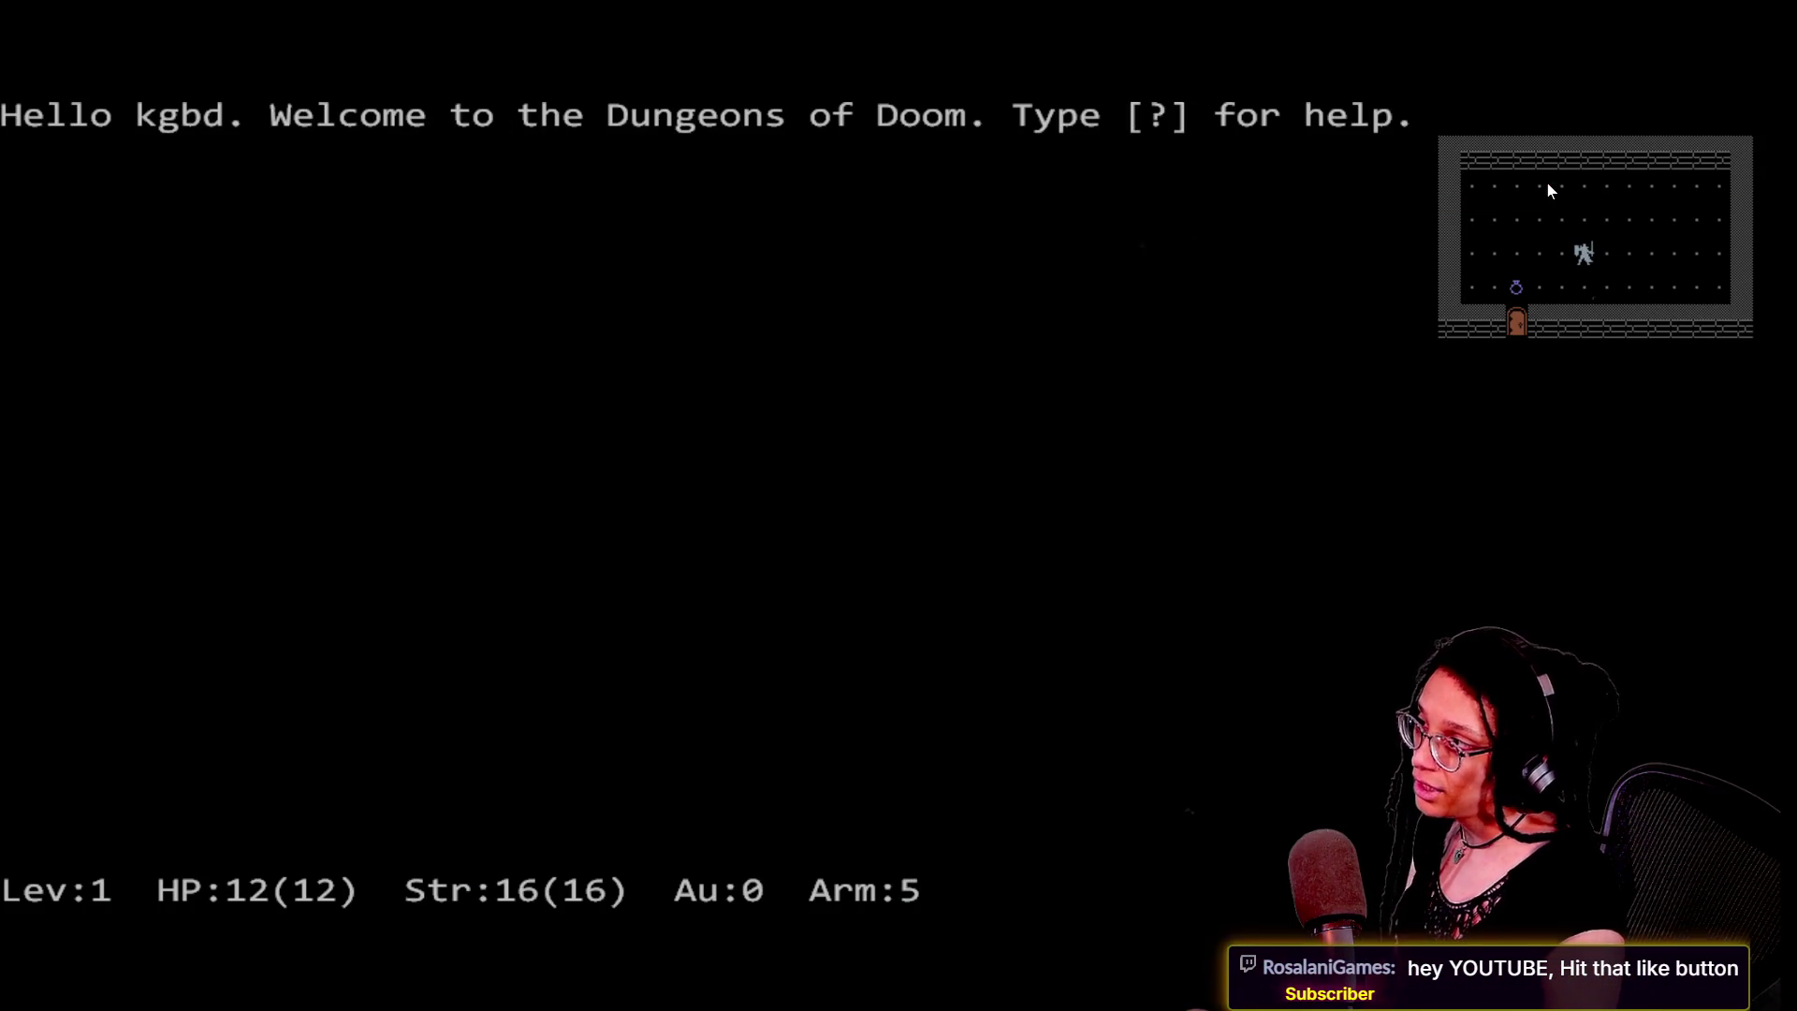
pyautogui.press('Return')
pyautogui.press('Return')
pyautogui.press('space')
pyautogui.press('Left')
pyautogui.press('Left')
pyautogui.press('Left')
pyautogui.press('Down')
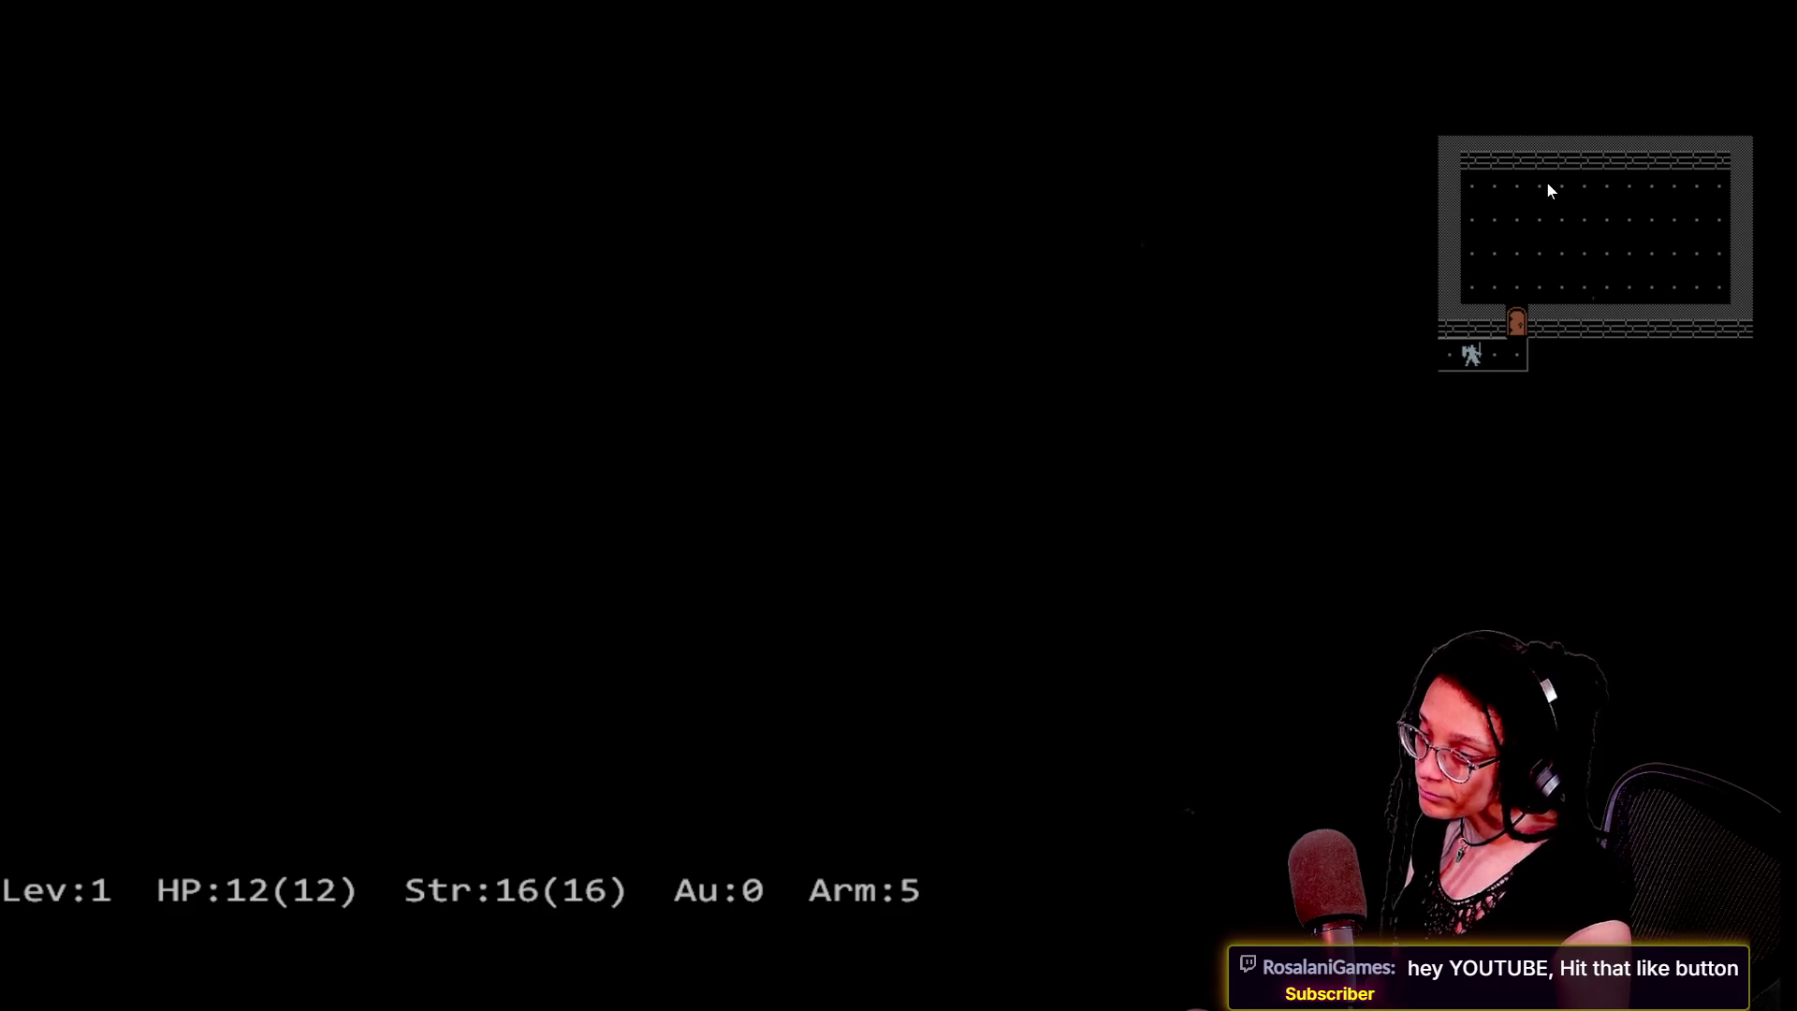
# Explore the rooms, fighting the hobgoblin and collecting 105 gold and a second food ration
pyautogui.press('Down')
pyautogui.press('Down')
pyautogui.press('Down')
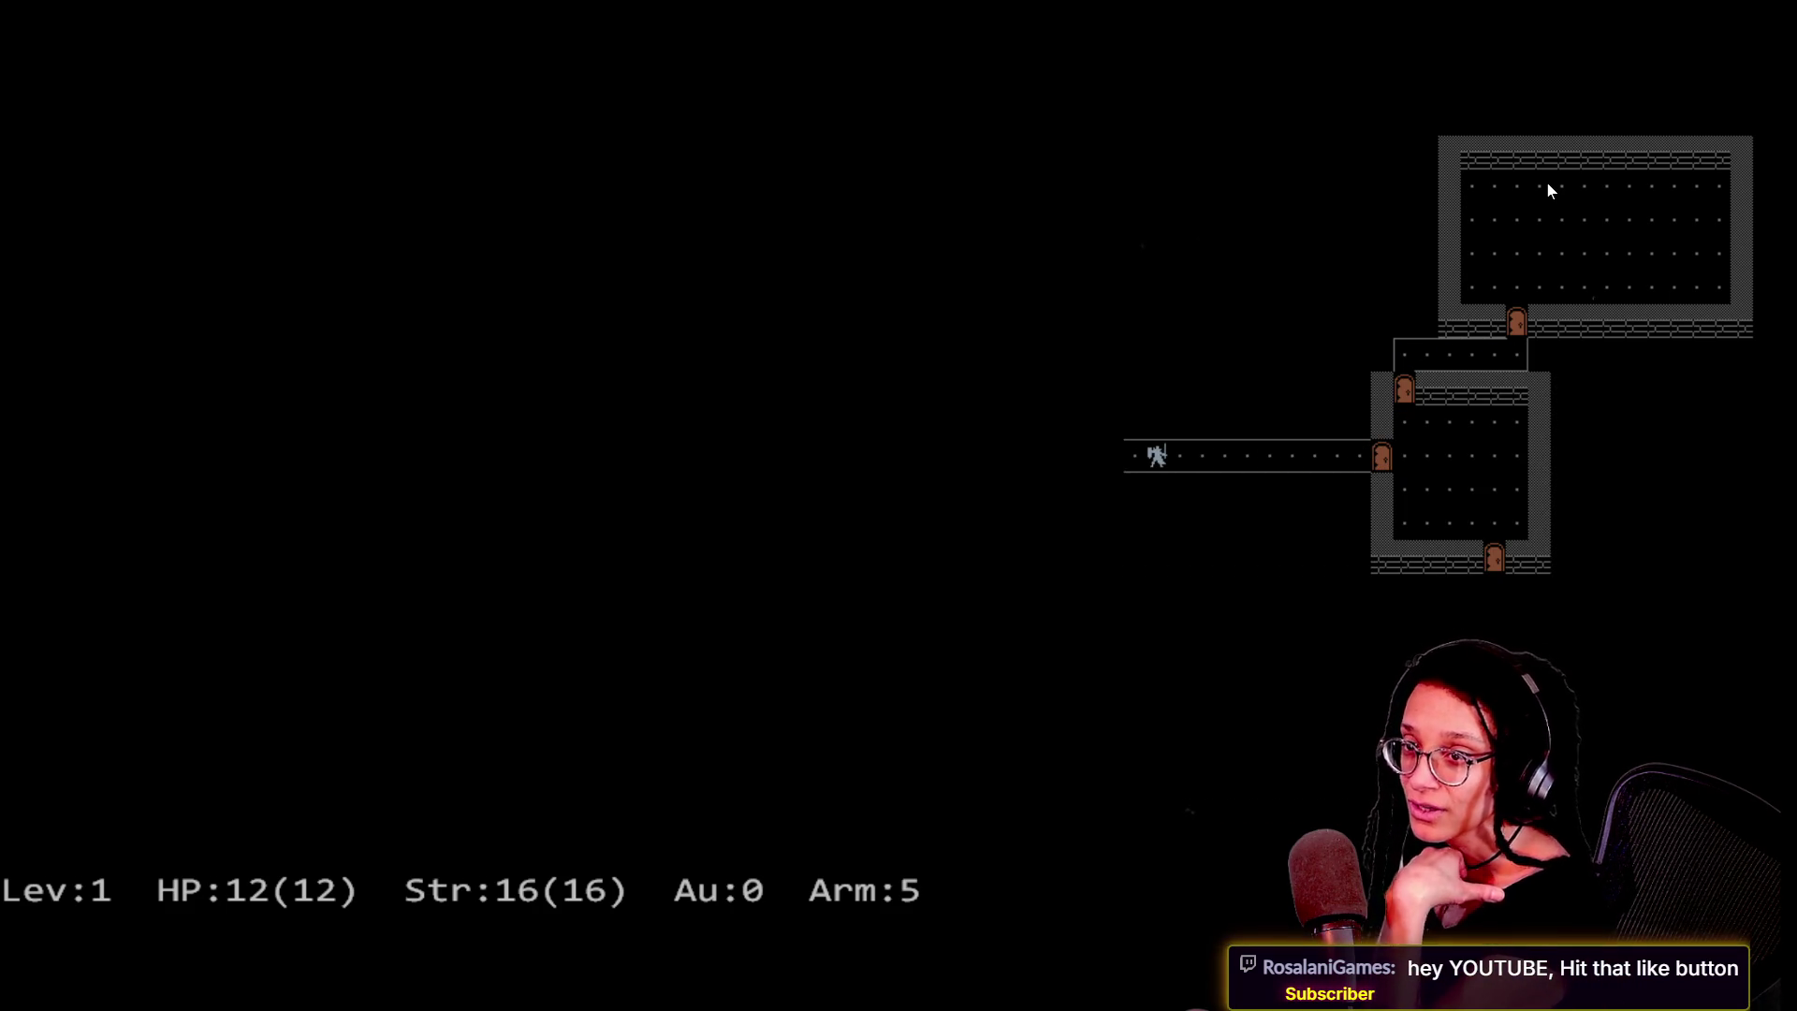
pyautogui.press('Left')
pyautogui.press('Left')
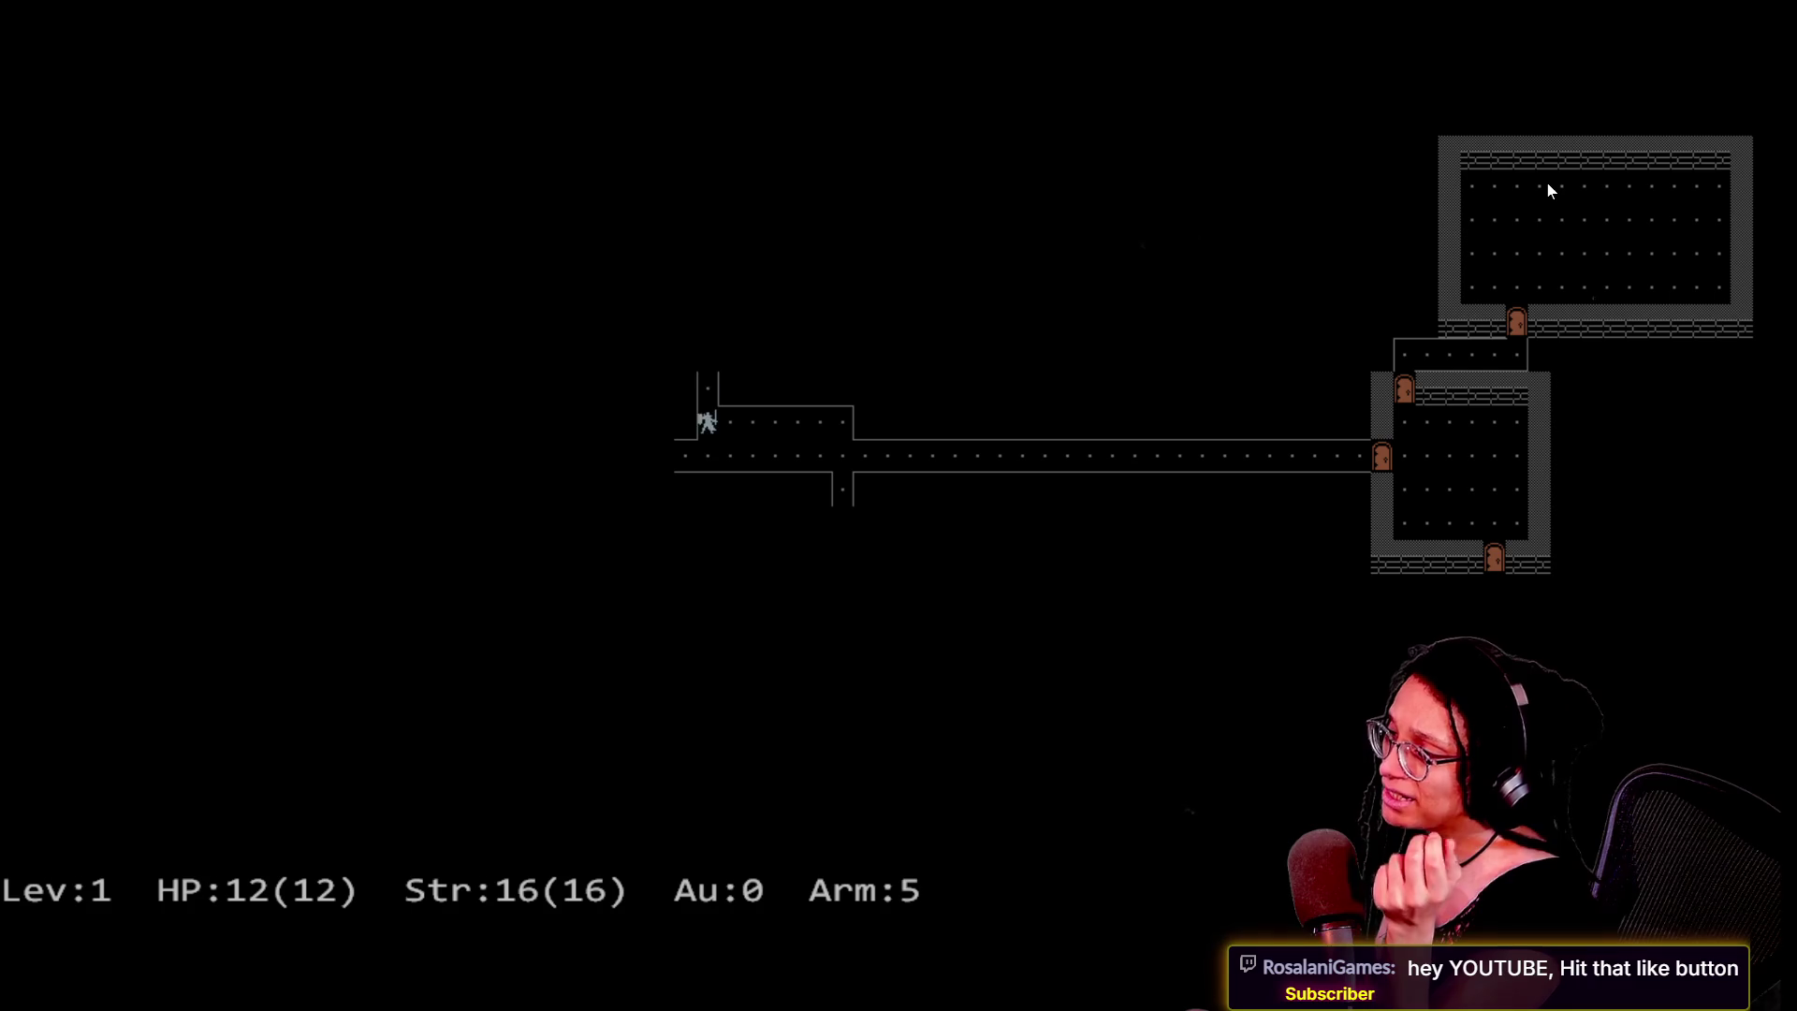
pyautogui.press('Up')
pyautogui.press('Up')
pyautogui.press('Up')
pyautogui.press('Right')
pyautogui.press('Right')
pyautogui.press('Right')
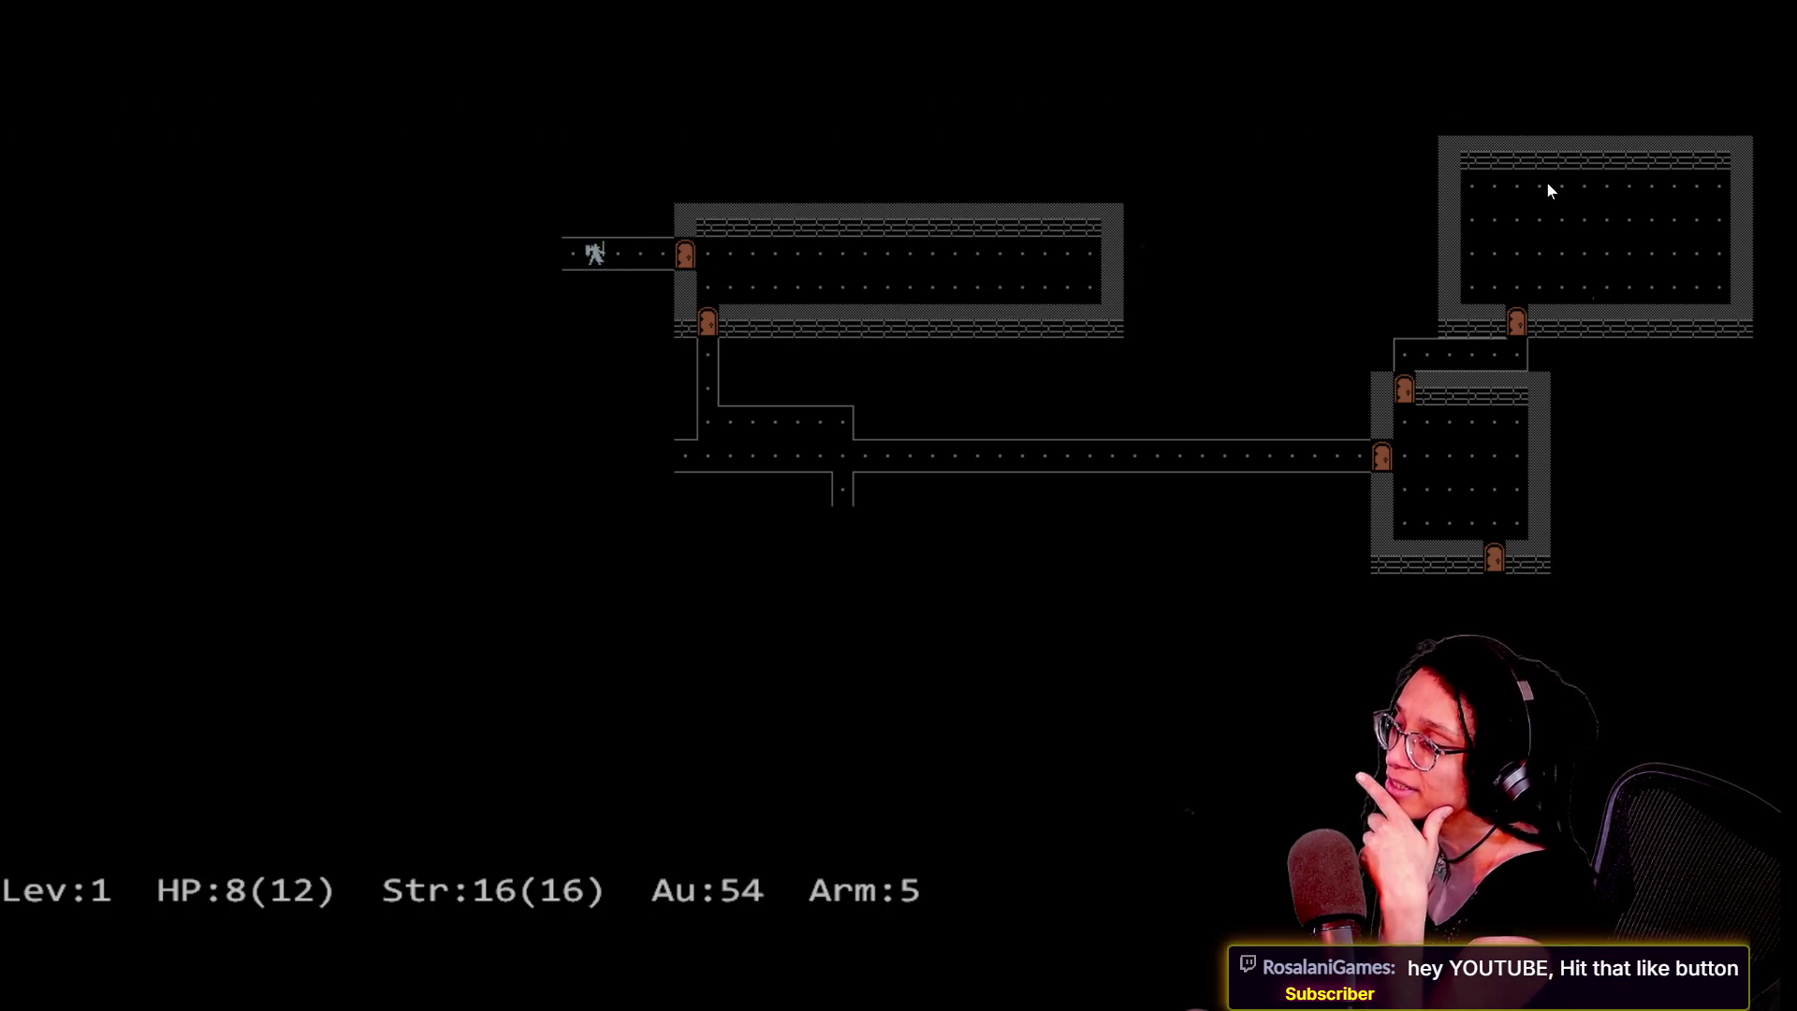
pyautogui.press('Left')
pyautogui.press('Left')
pyautogui.press('Left')
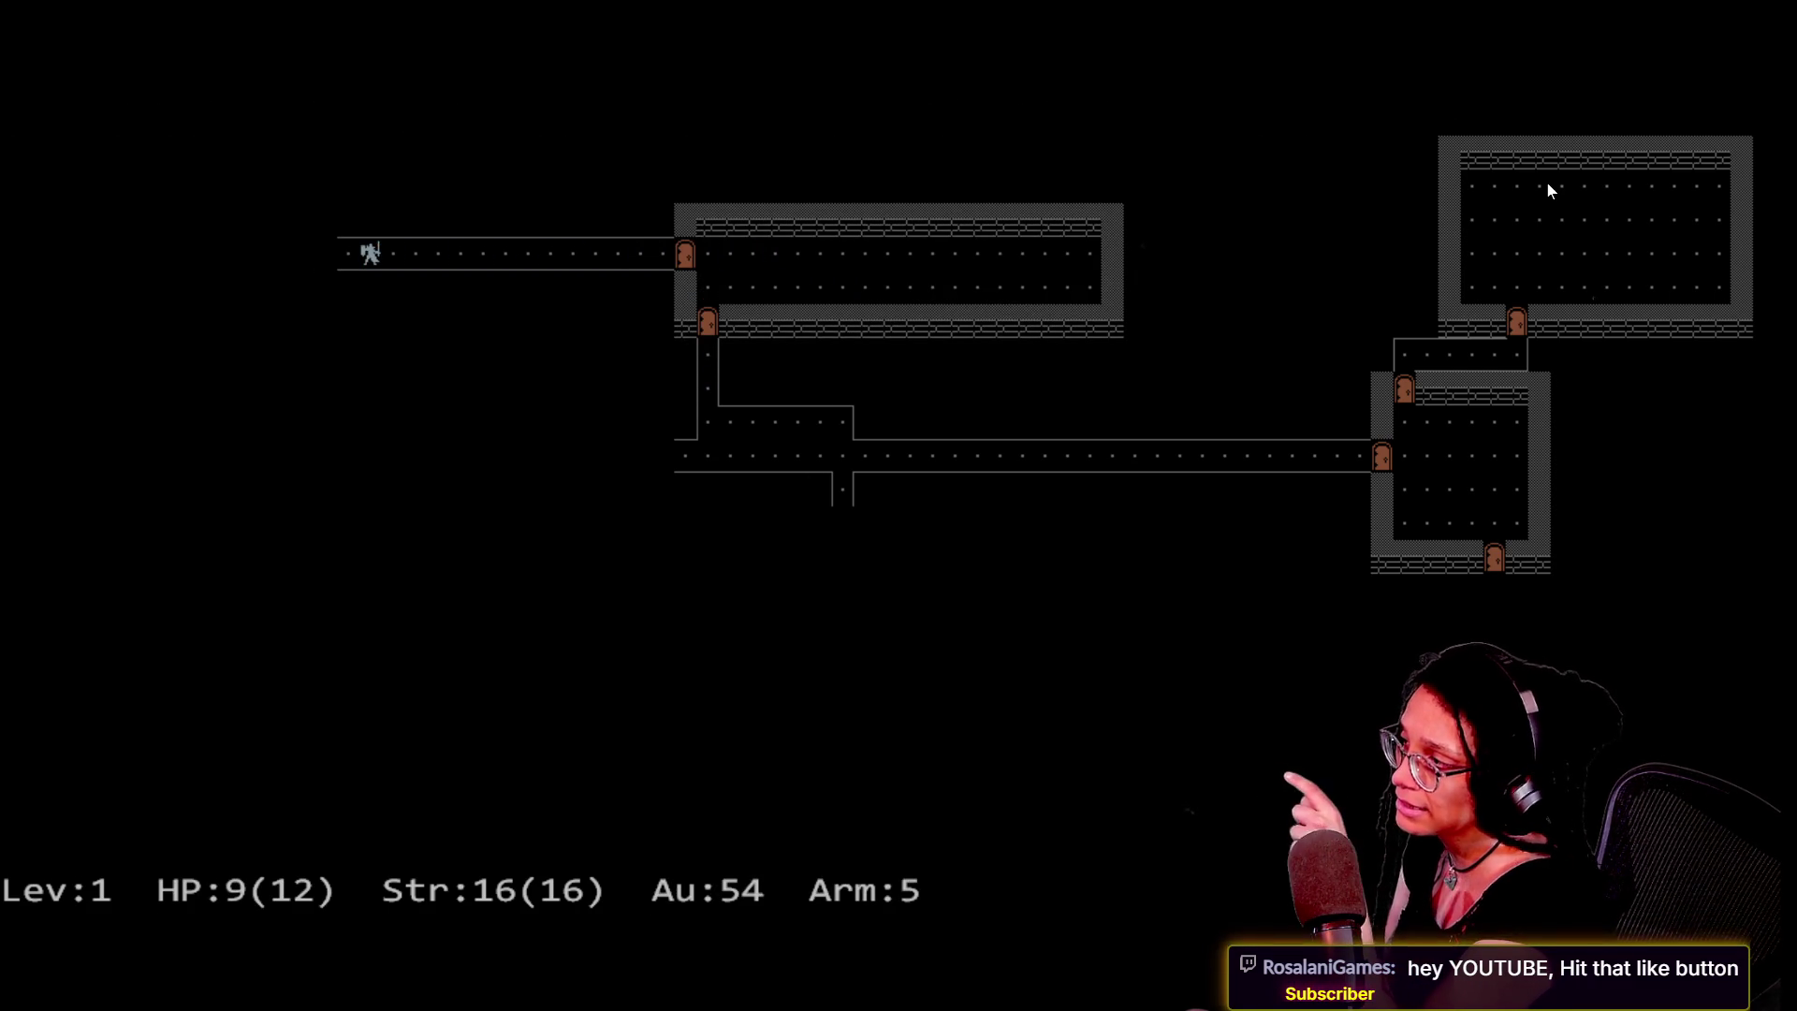
pyautogui.press('Left')
pyautogui.press('Left')
pyautogui.press('Left')
pyautogui.press('Left')
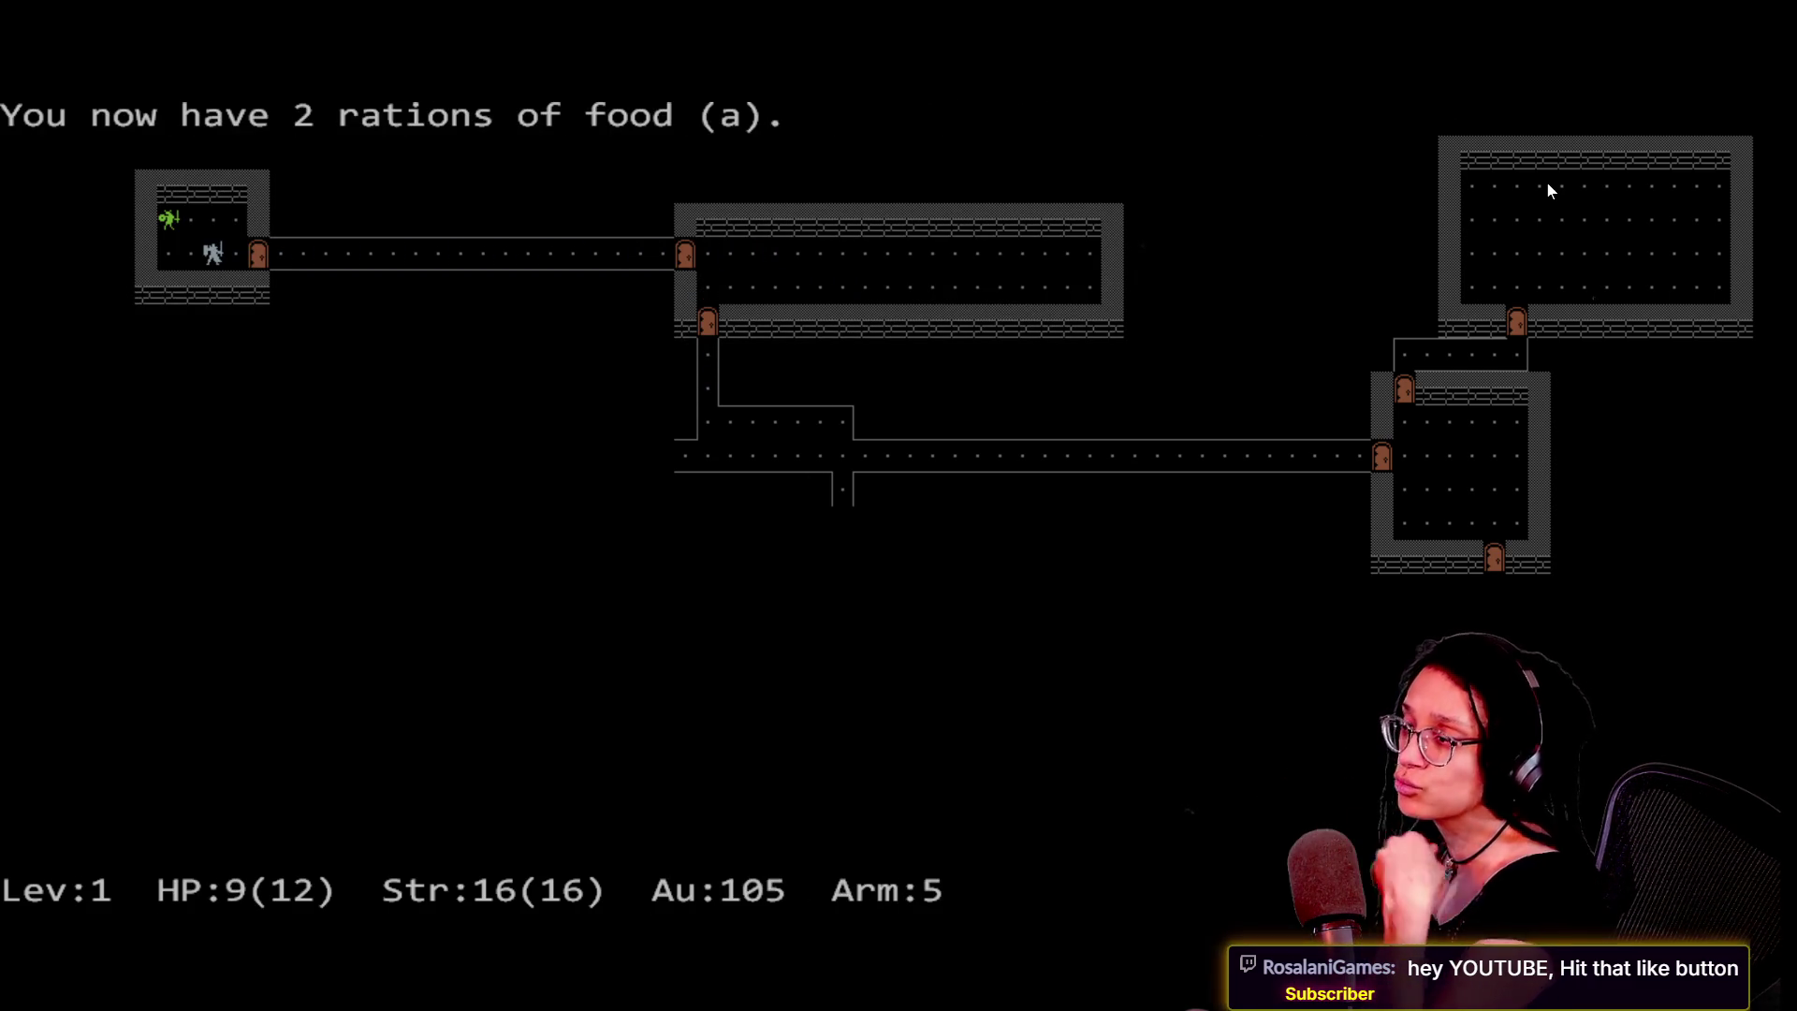
pyautogui.press('Escape')
pyautogui.click(1295, 8)
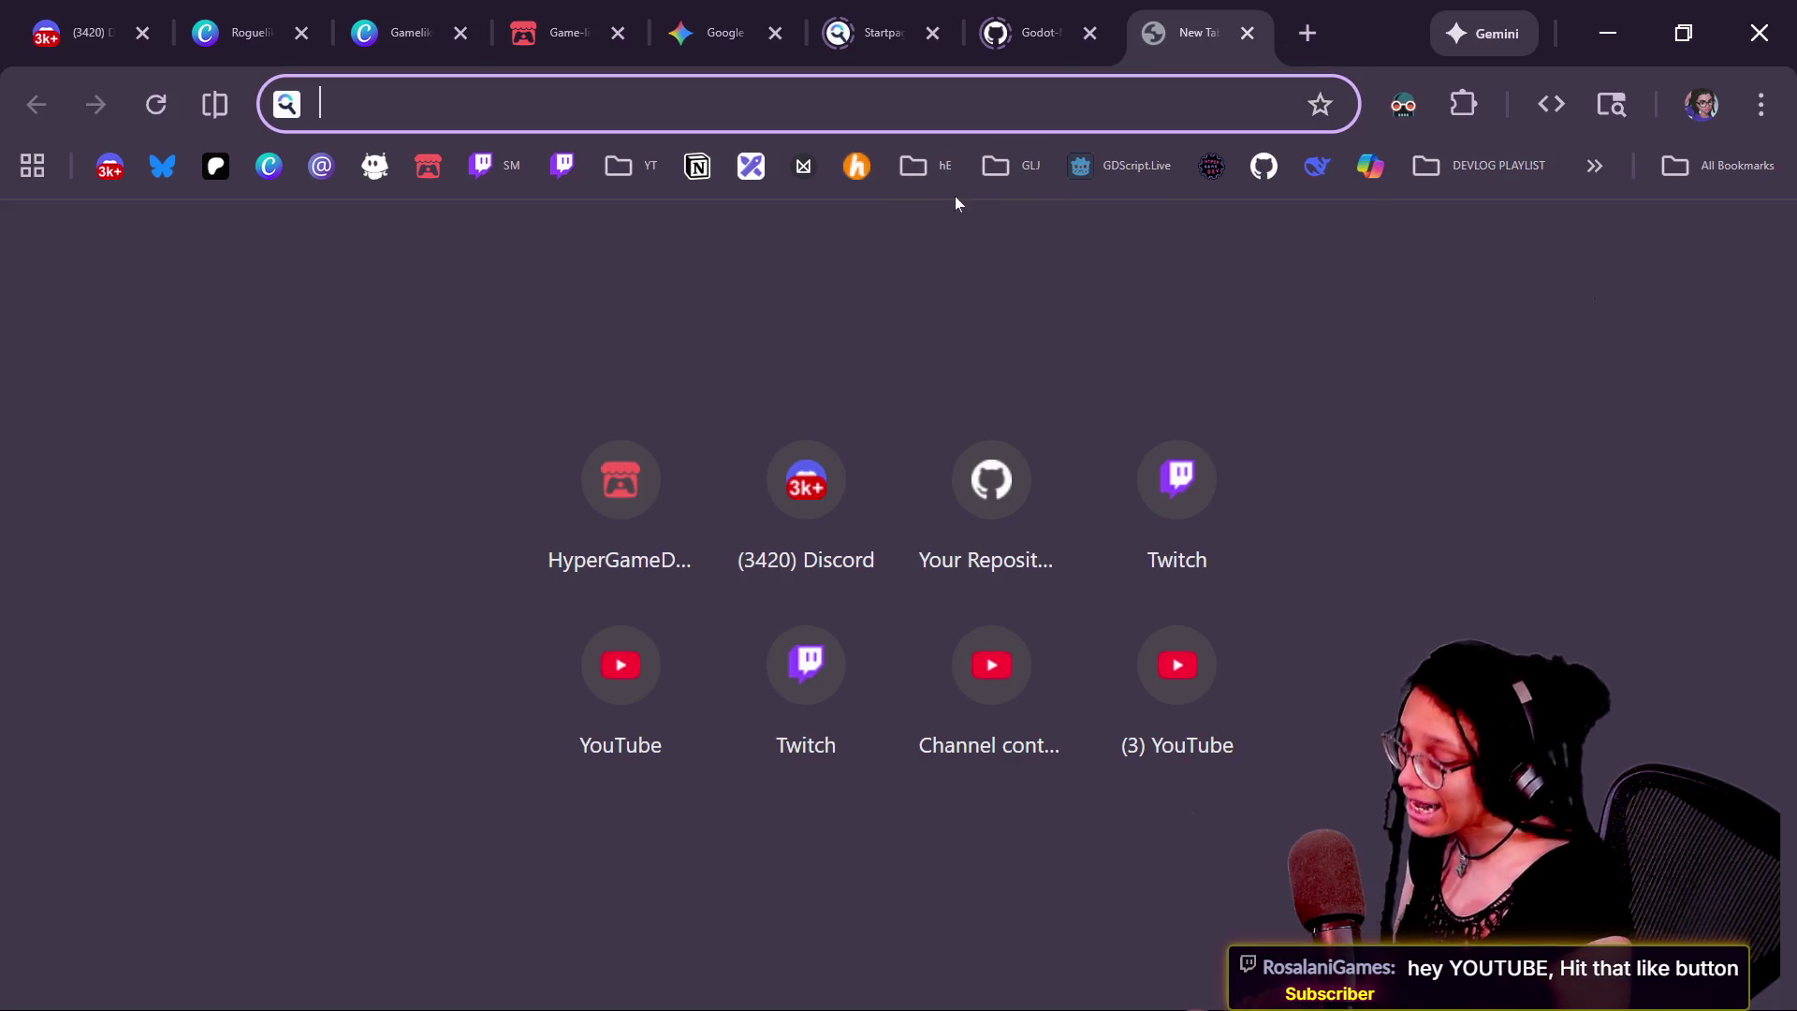
# Load hypergamedev.itch.io/roguelike-wip and run its web build fullscreen
pyautogui.write('rogue')
pyautogui.press('Return')
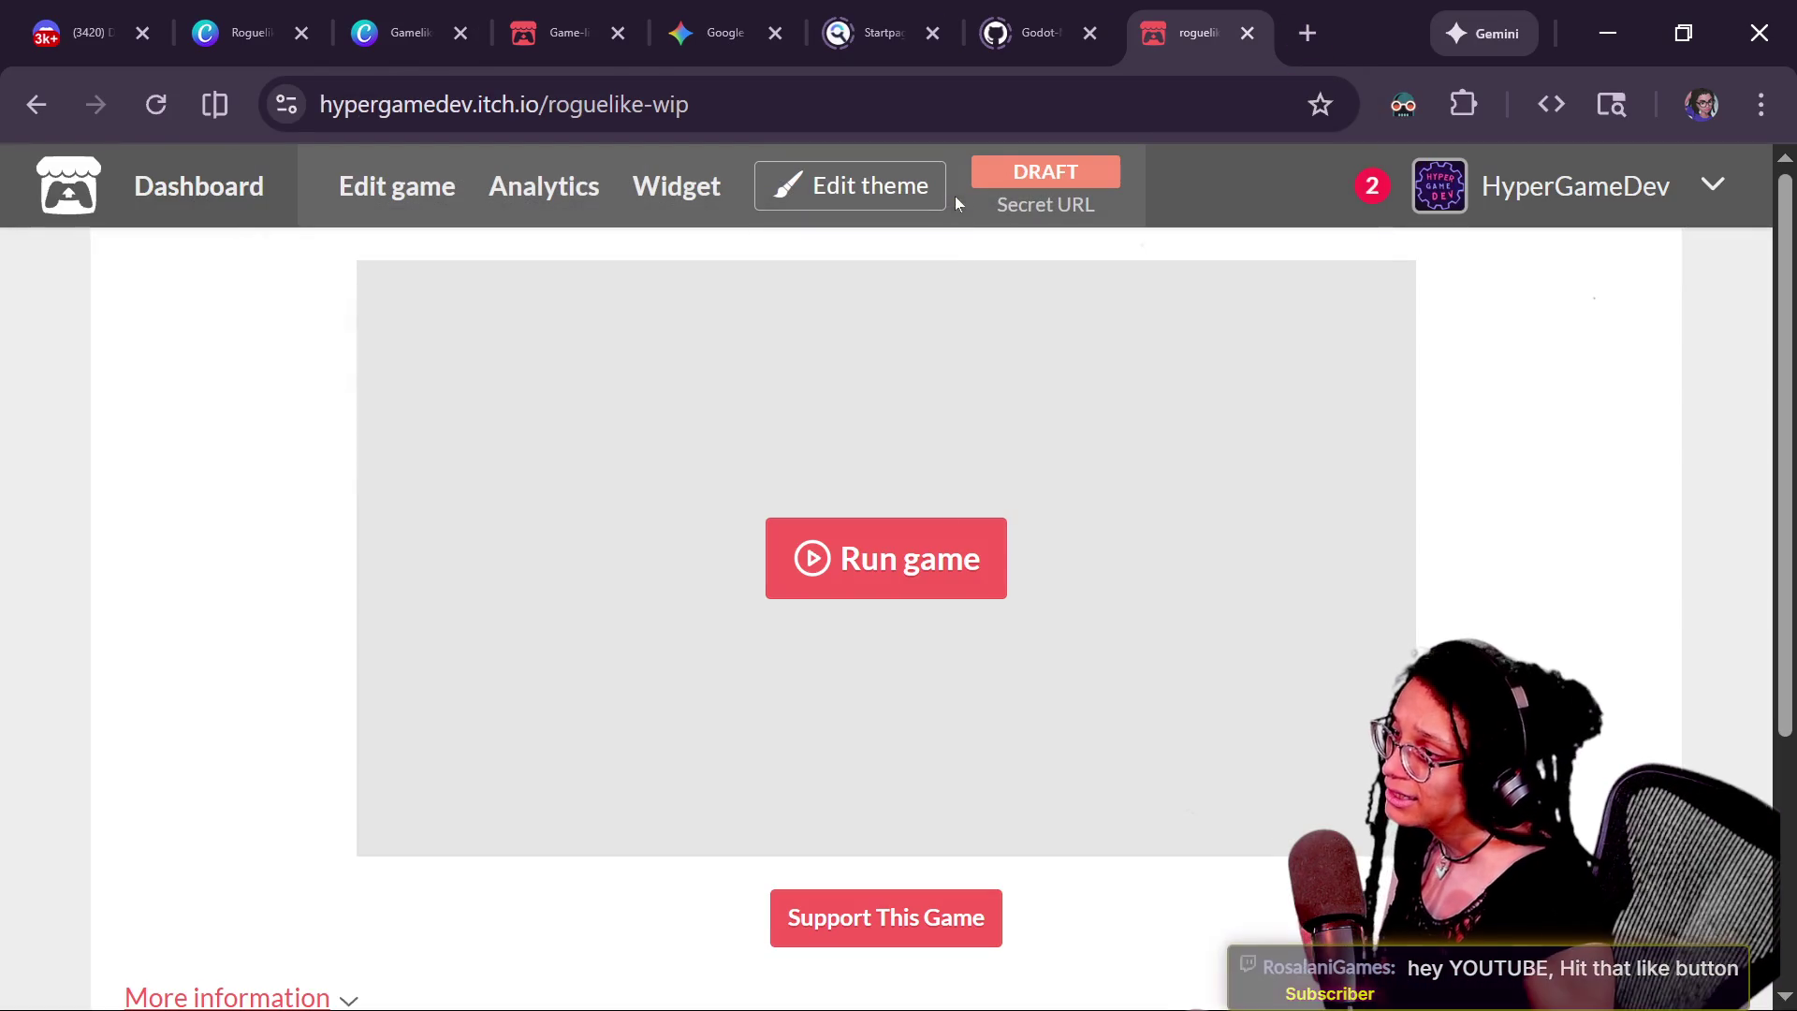
pyautogui.click(958, 550)
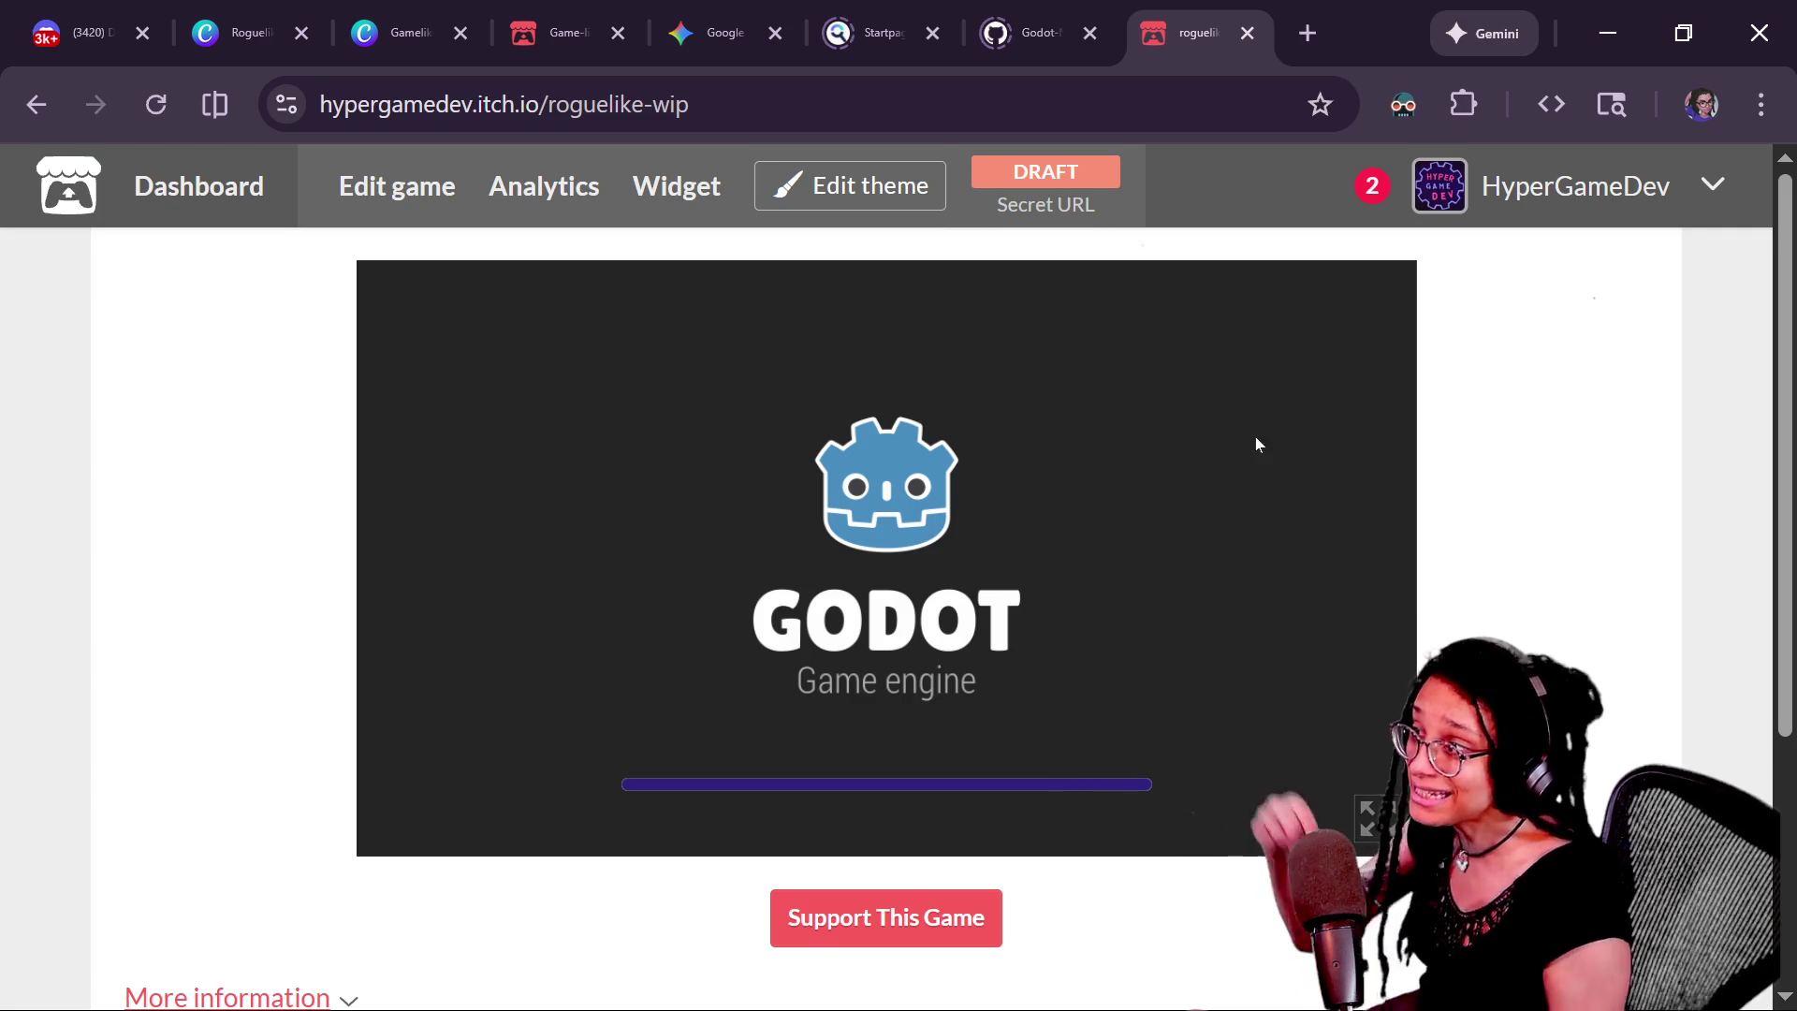
pyautogui.click(599, 8)
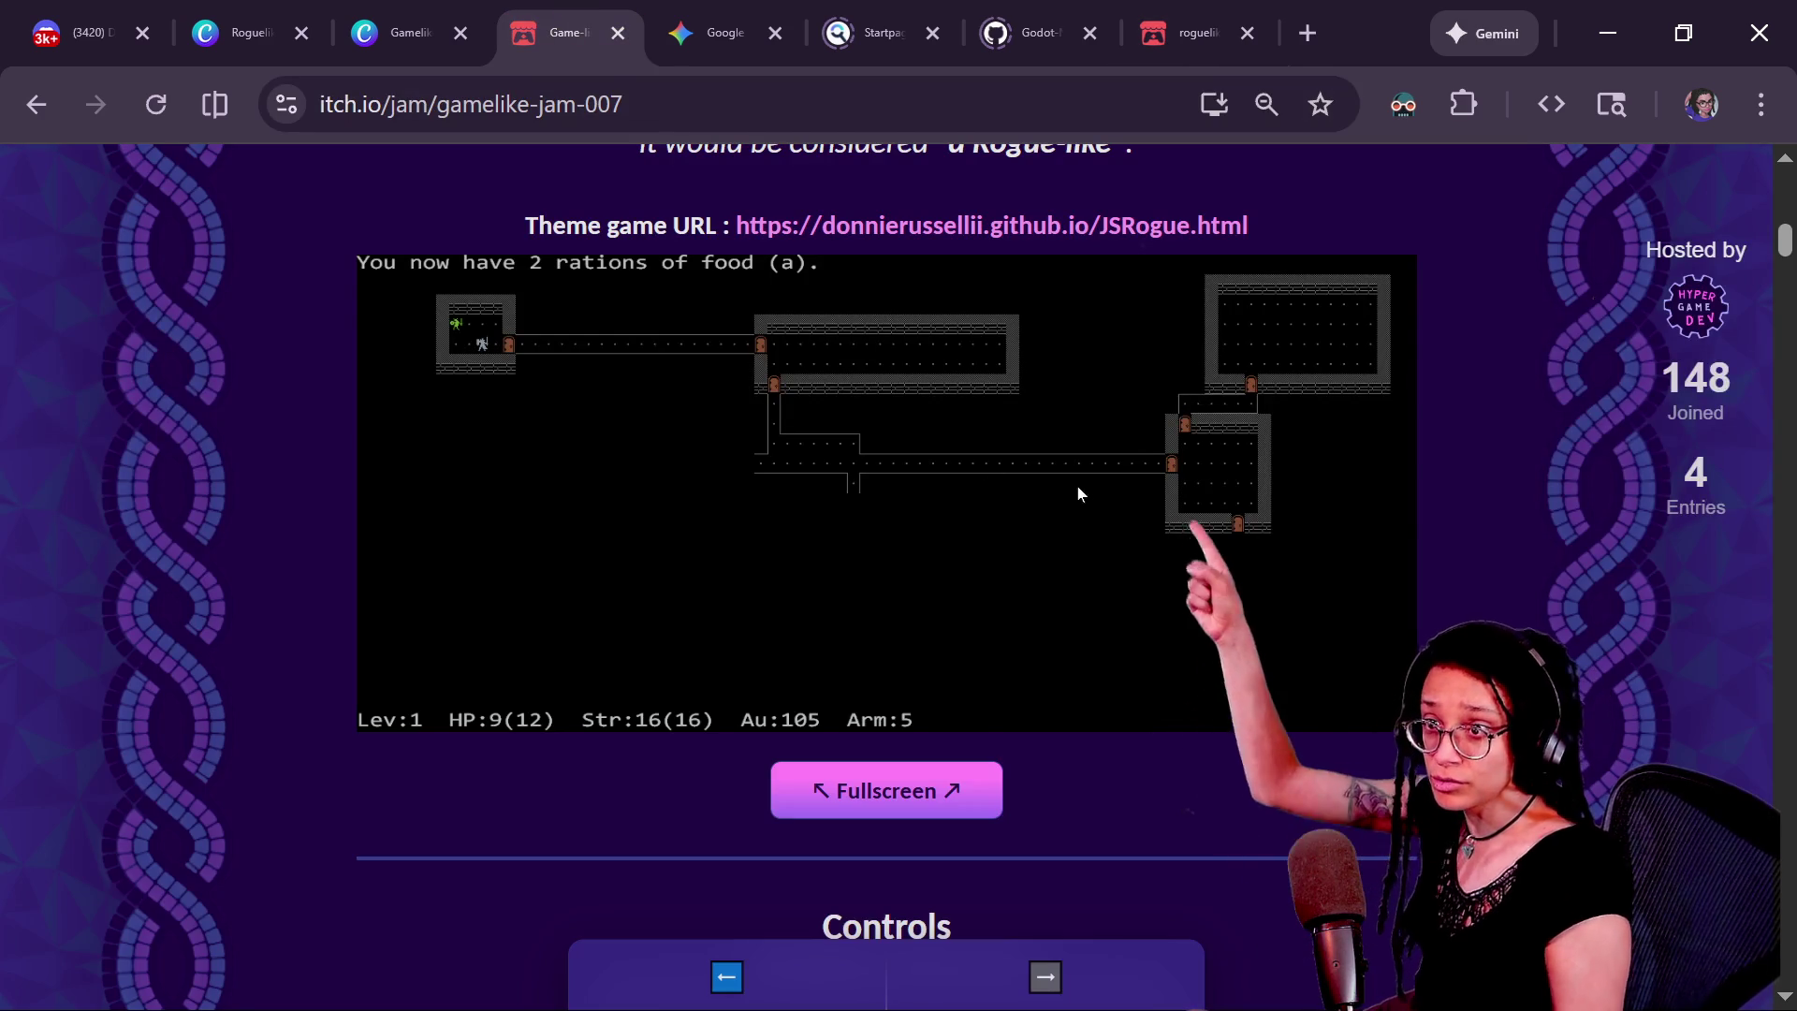
pyautogui.hotkey('ctrl', '9')
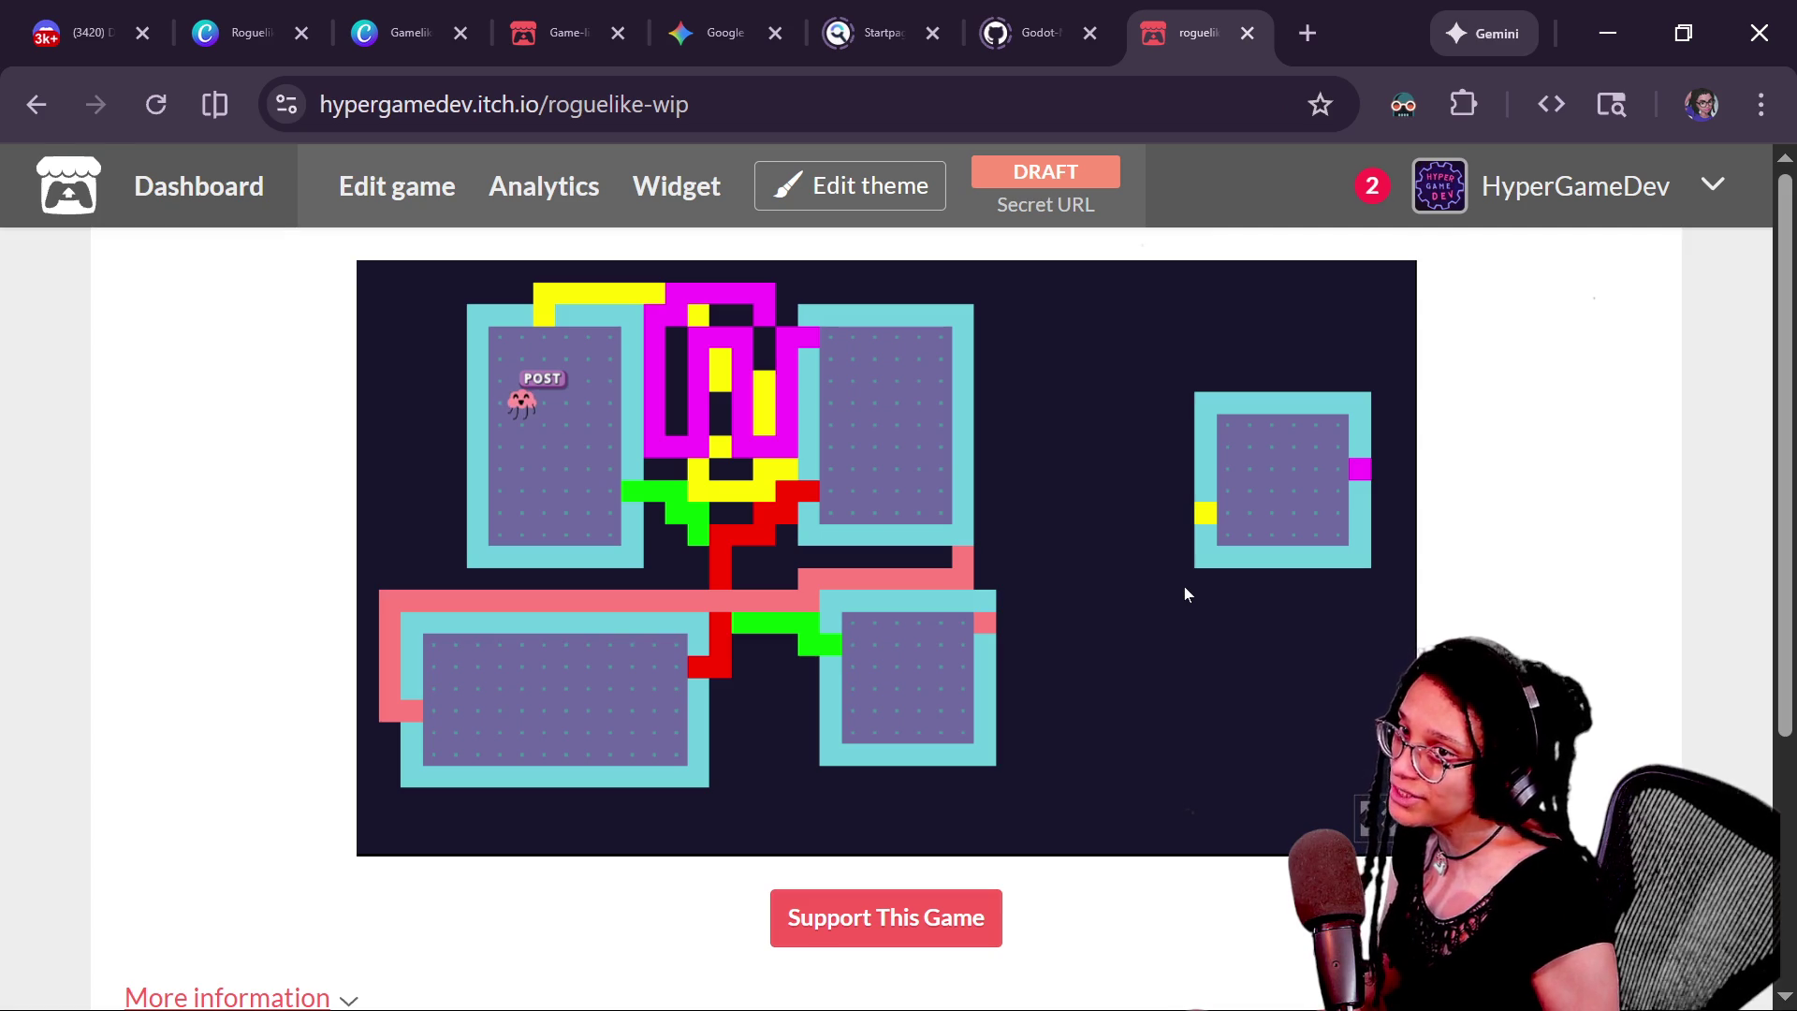
pyautogui.click(1372, 817)
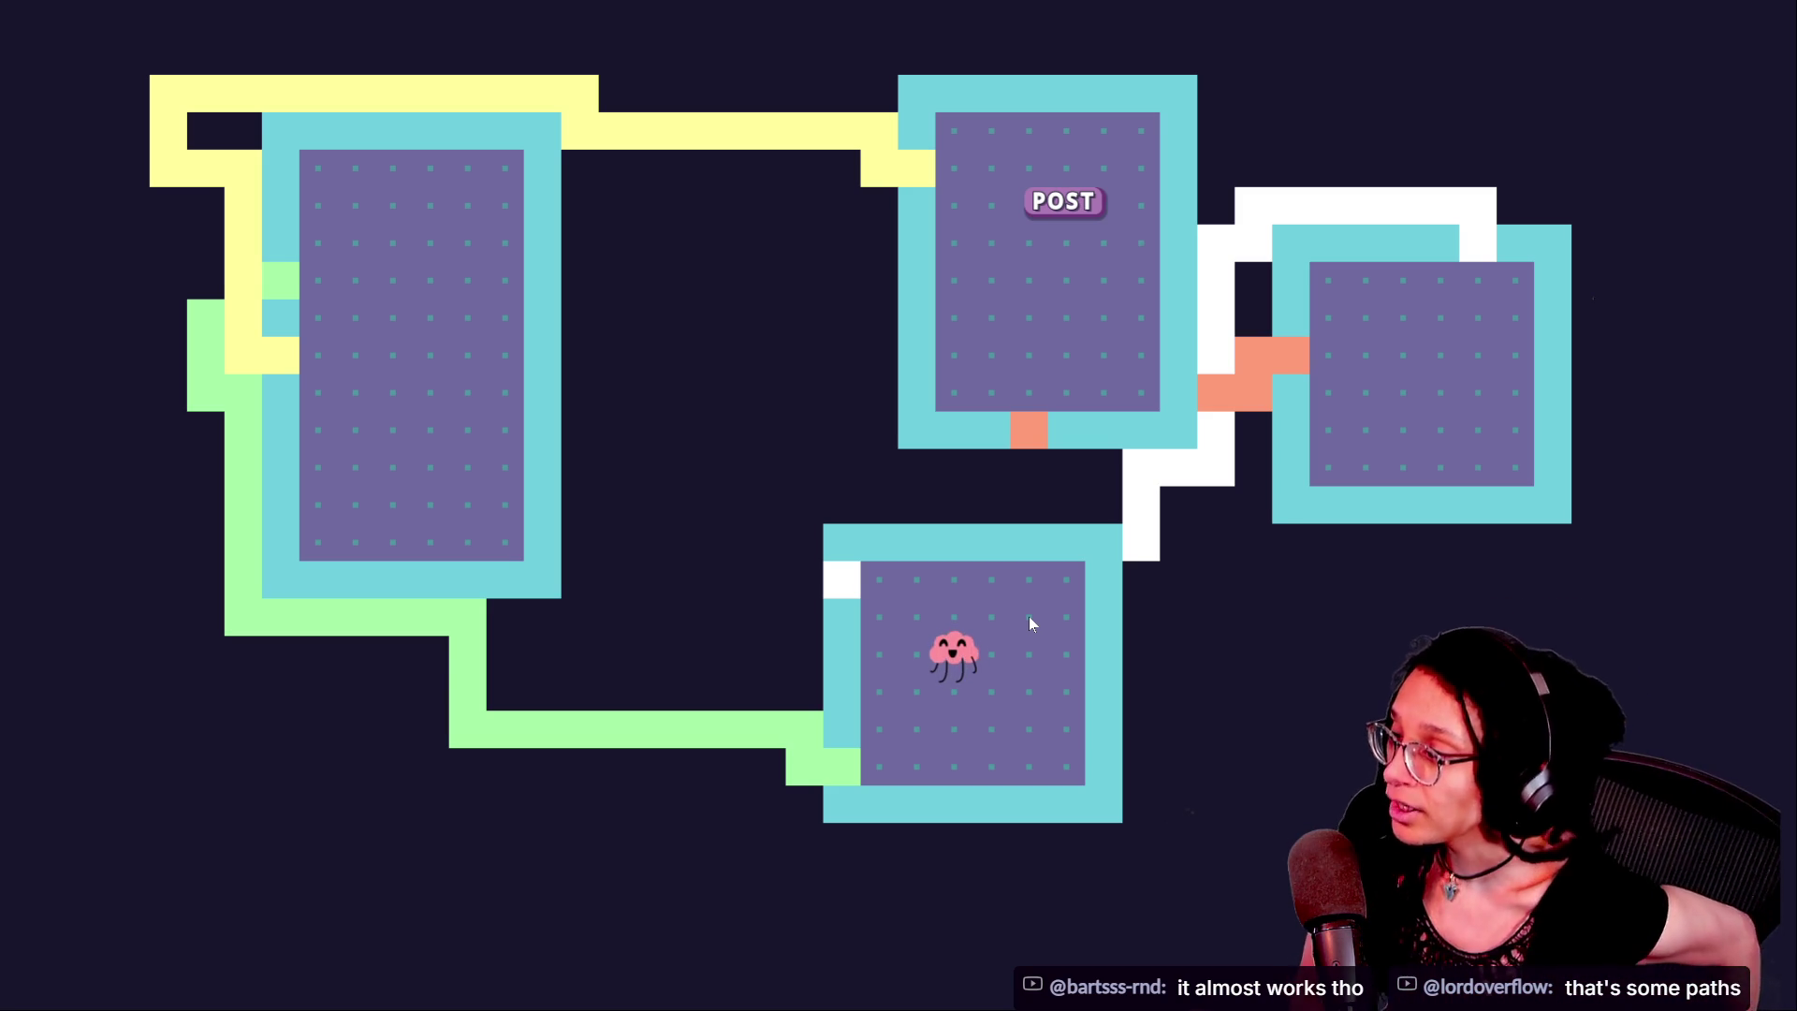
# Press R to regenerate six rooms joined by red, magenta, blue and pink corridors
pyautogui.moveTo(899, 10)
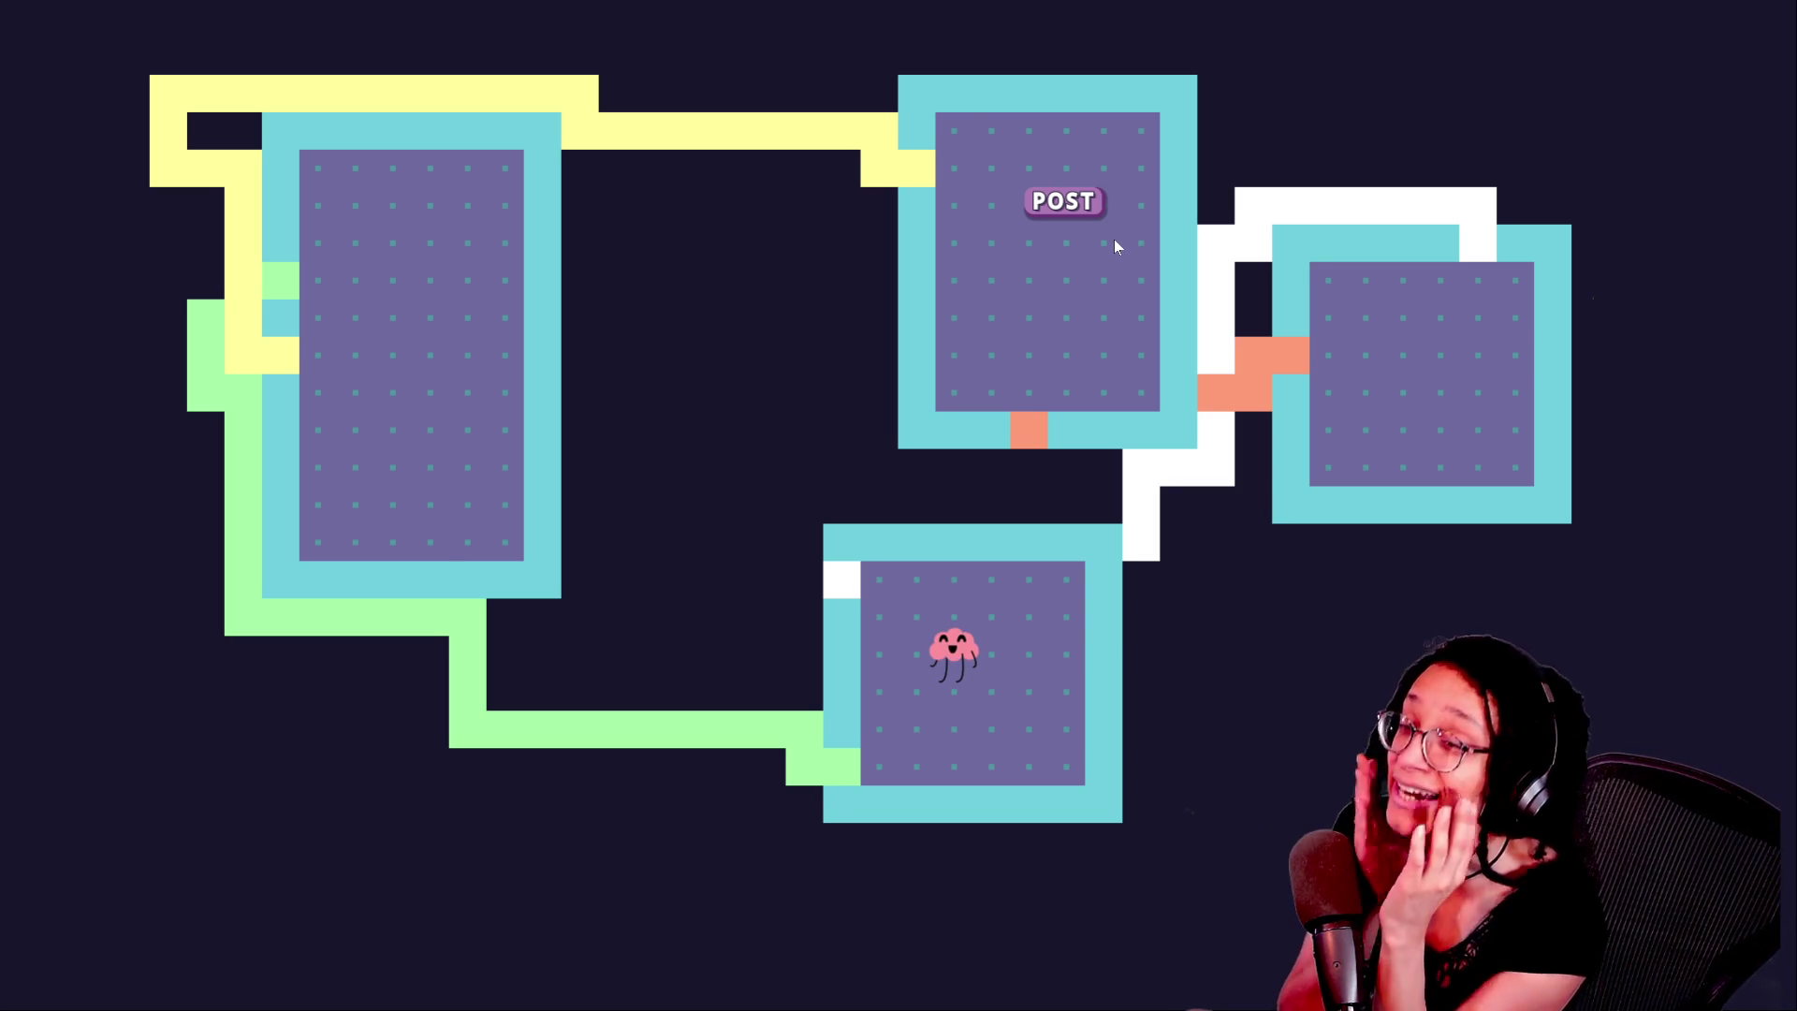
pyautogui.press('r')
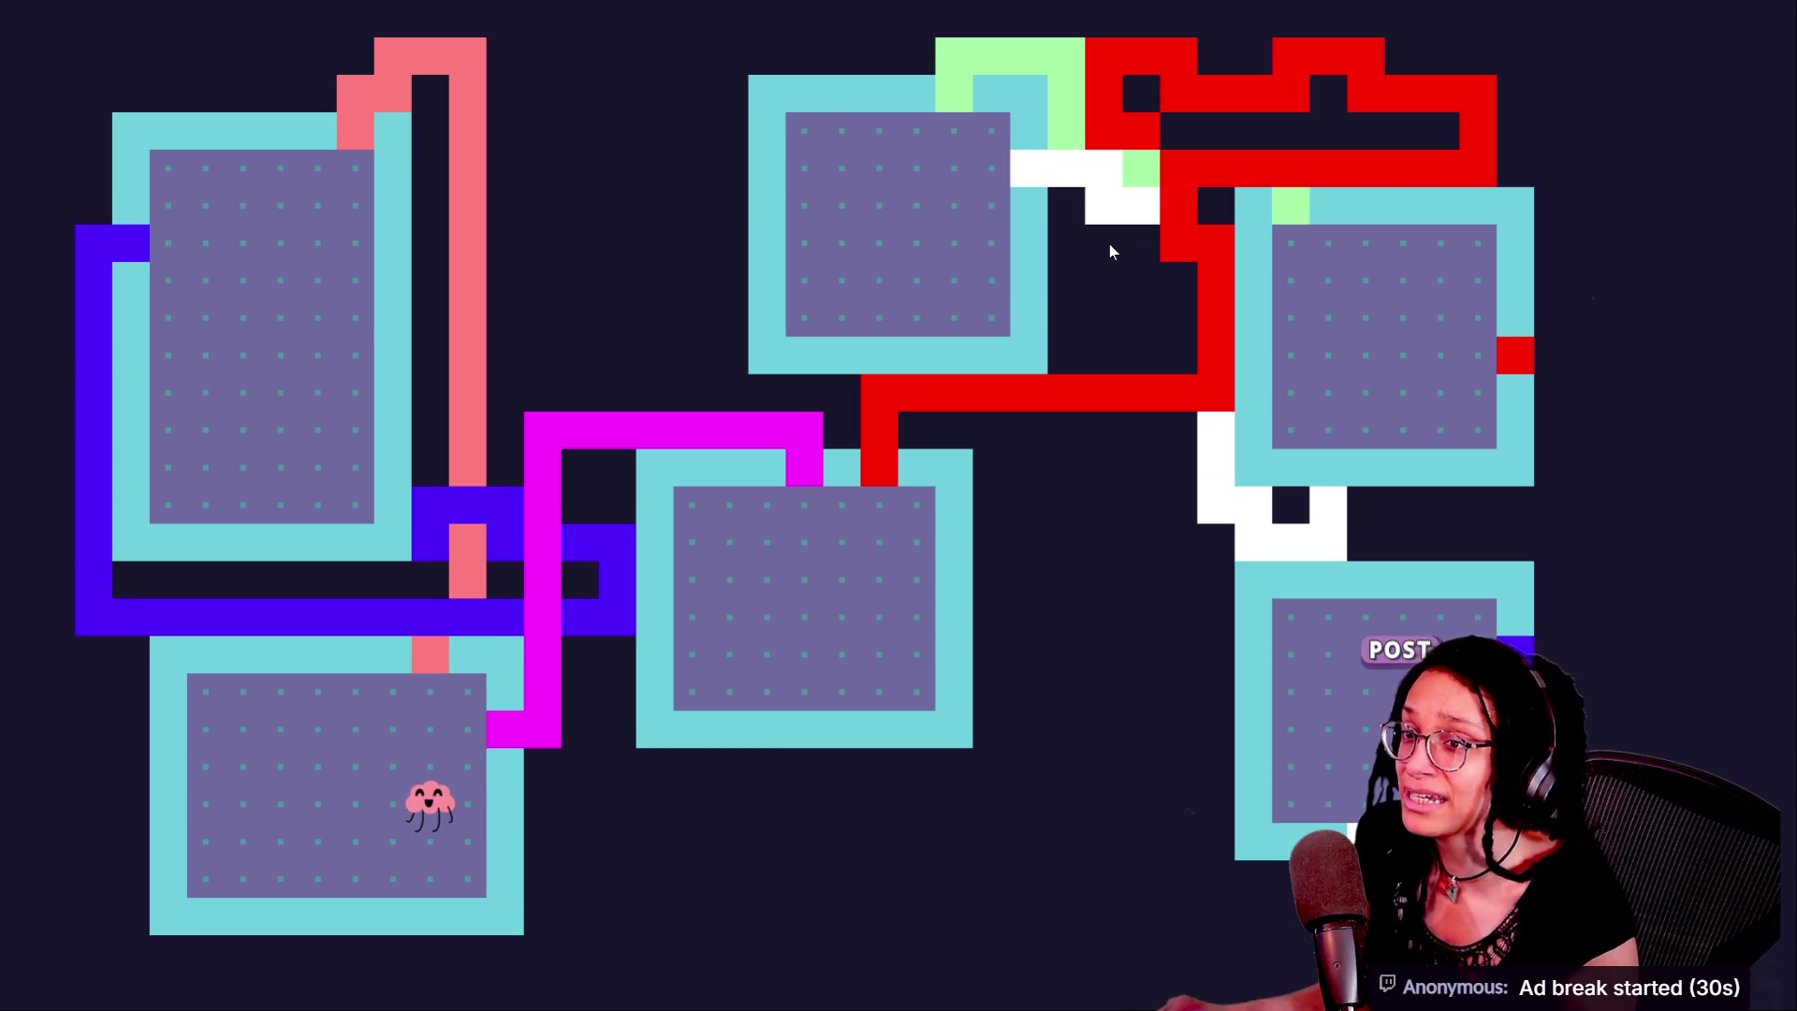
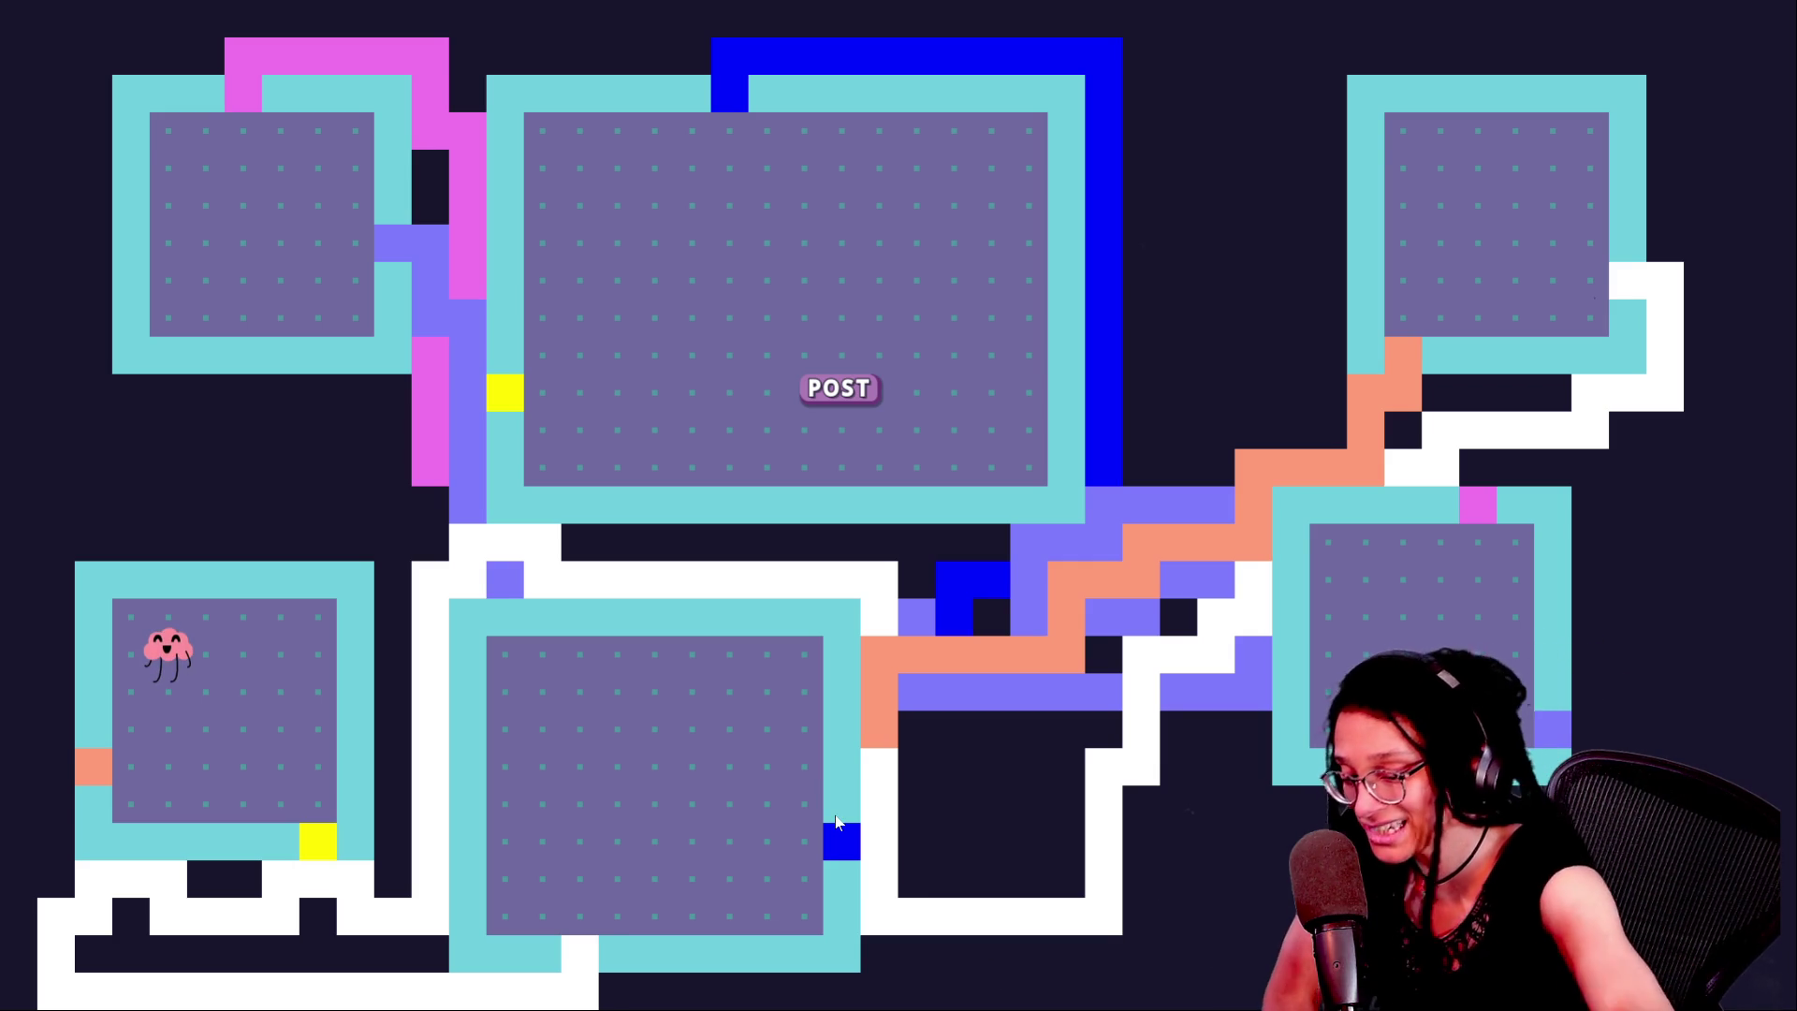
# Regenerate the running roguelike's map with R, then scroll down the stream chat
pyautogui.press('r')
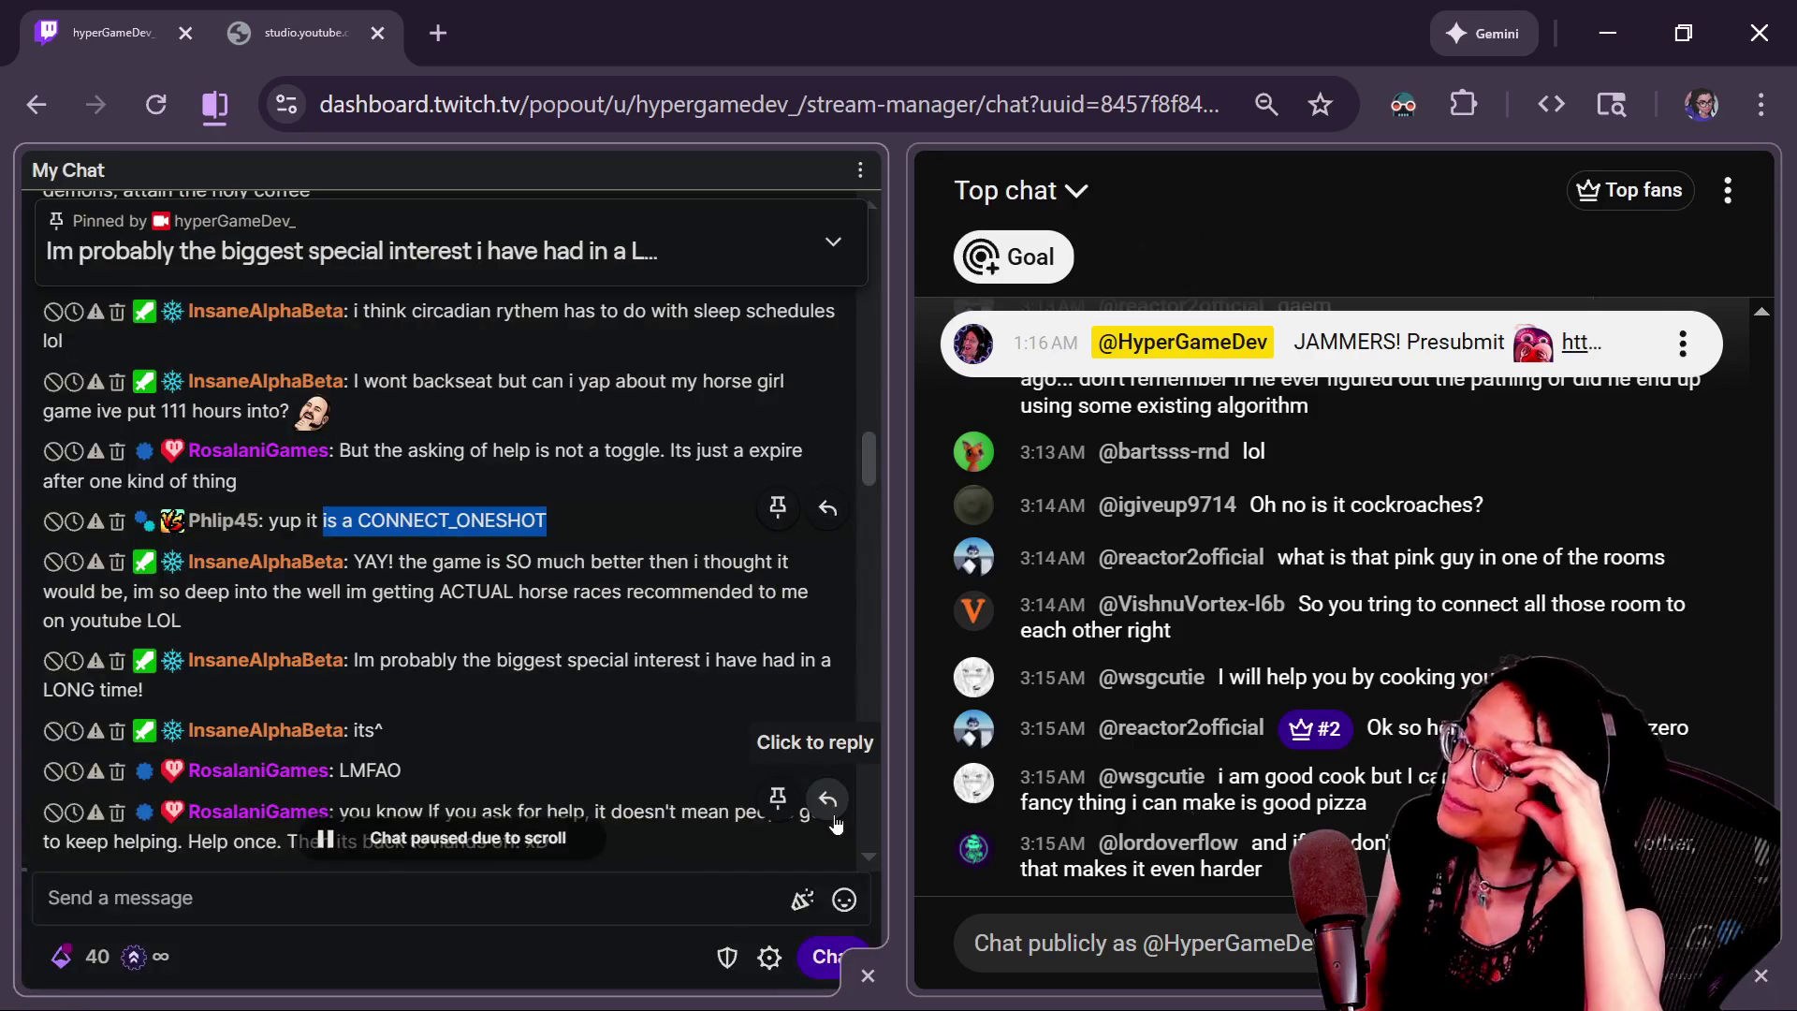
pyautogui.scroll(-5, 836, 824)
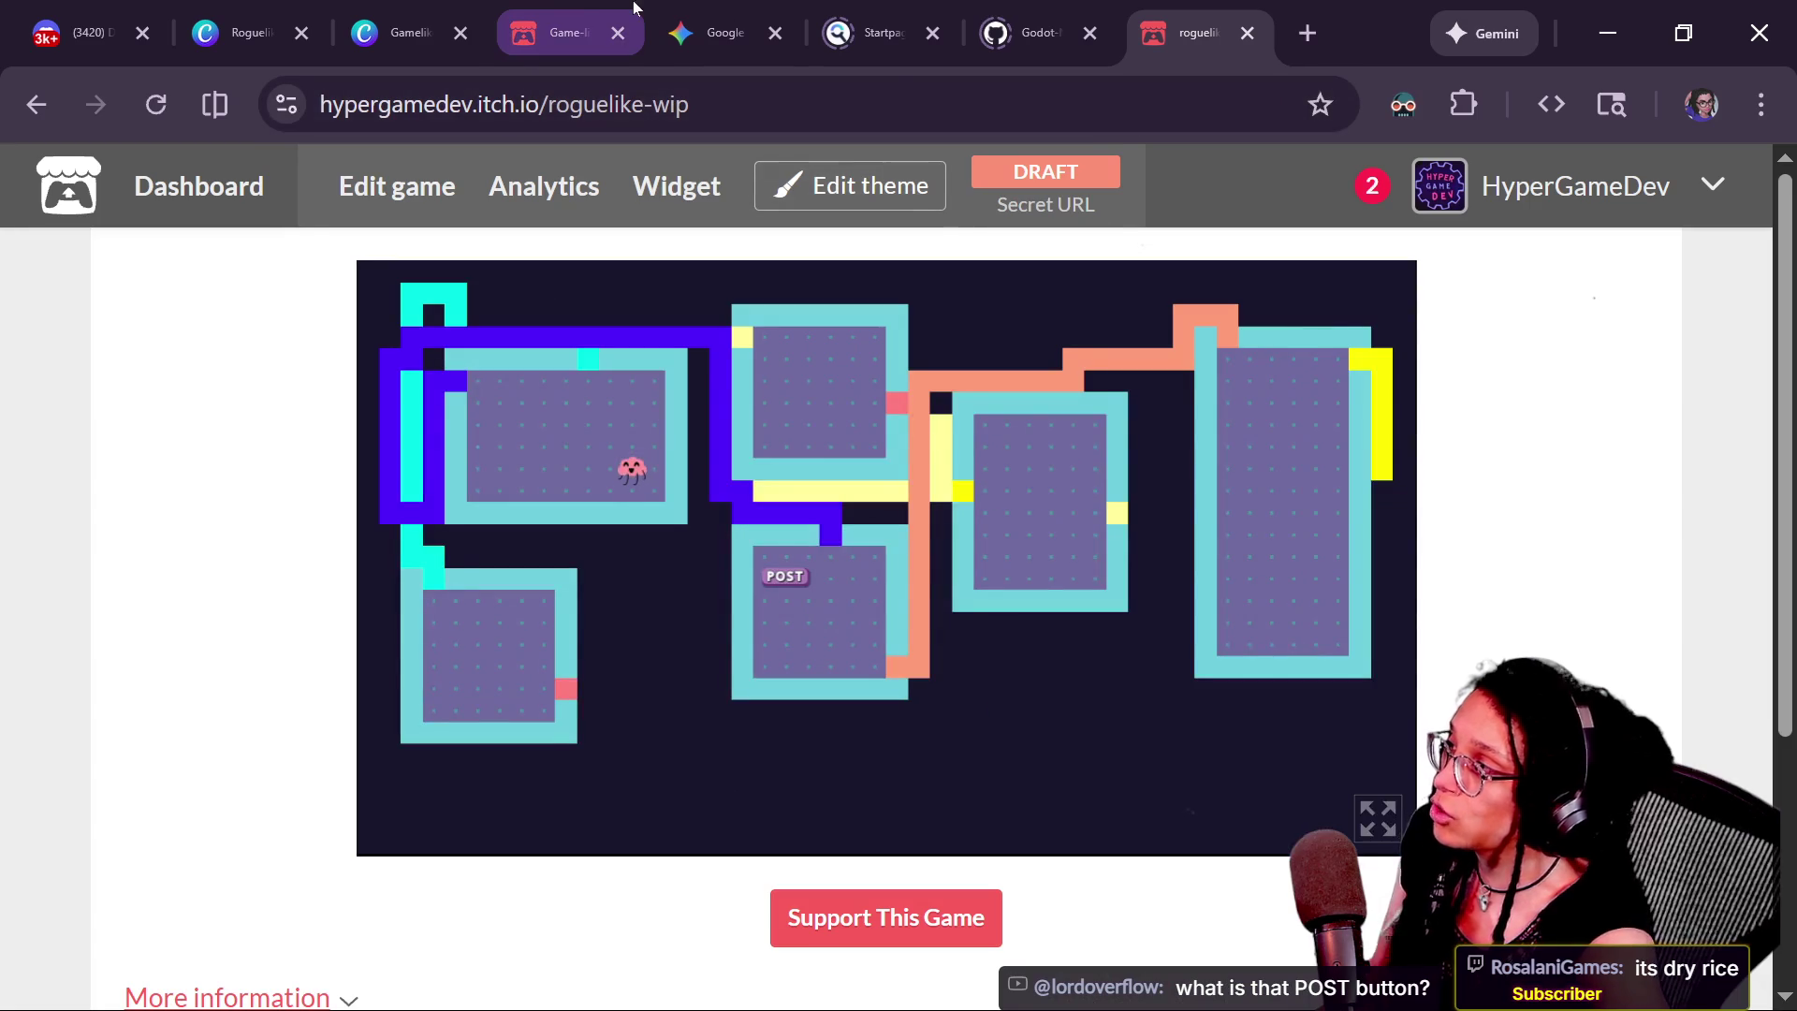
# Reload the Game-like Jam 7 page and open the previous jam's page in a new tab
pyautogui.click(580, 8)
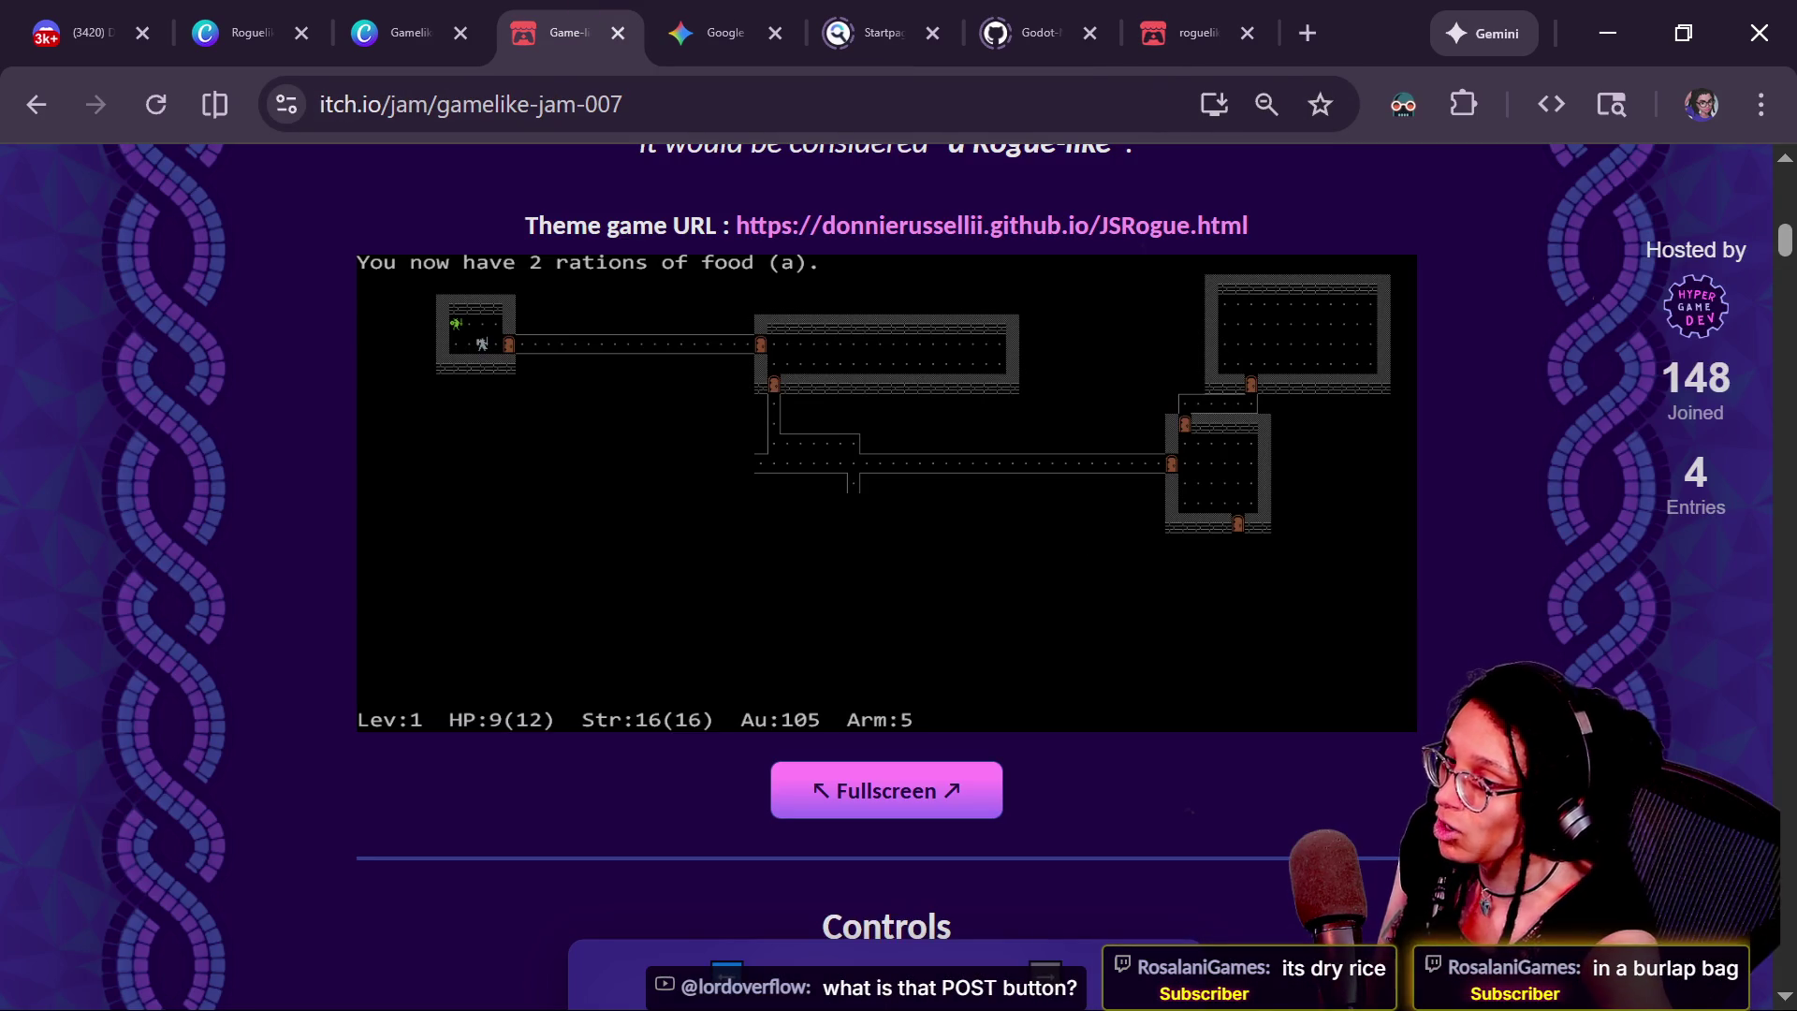
pyautogui.press('F5')
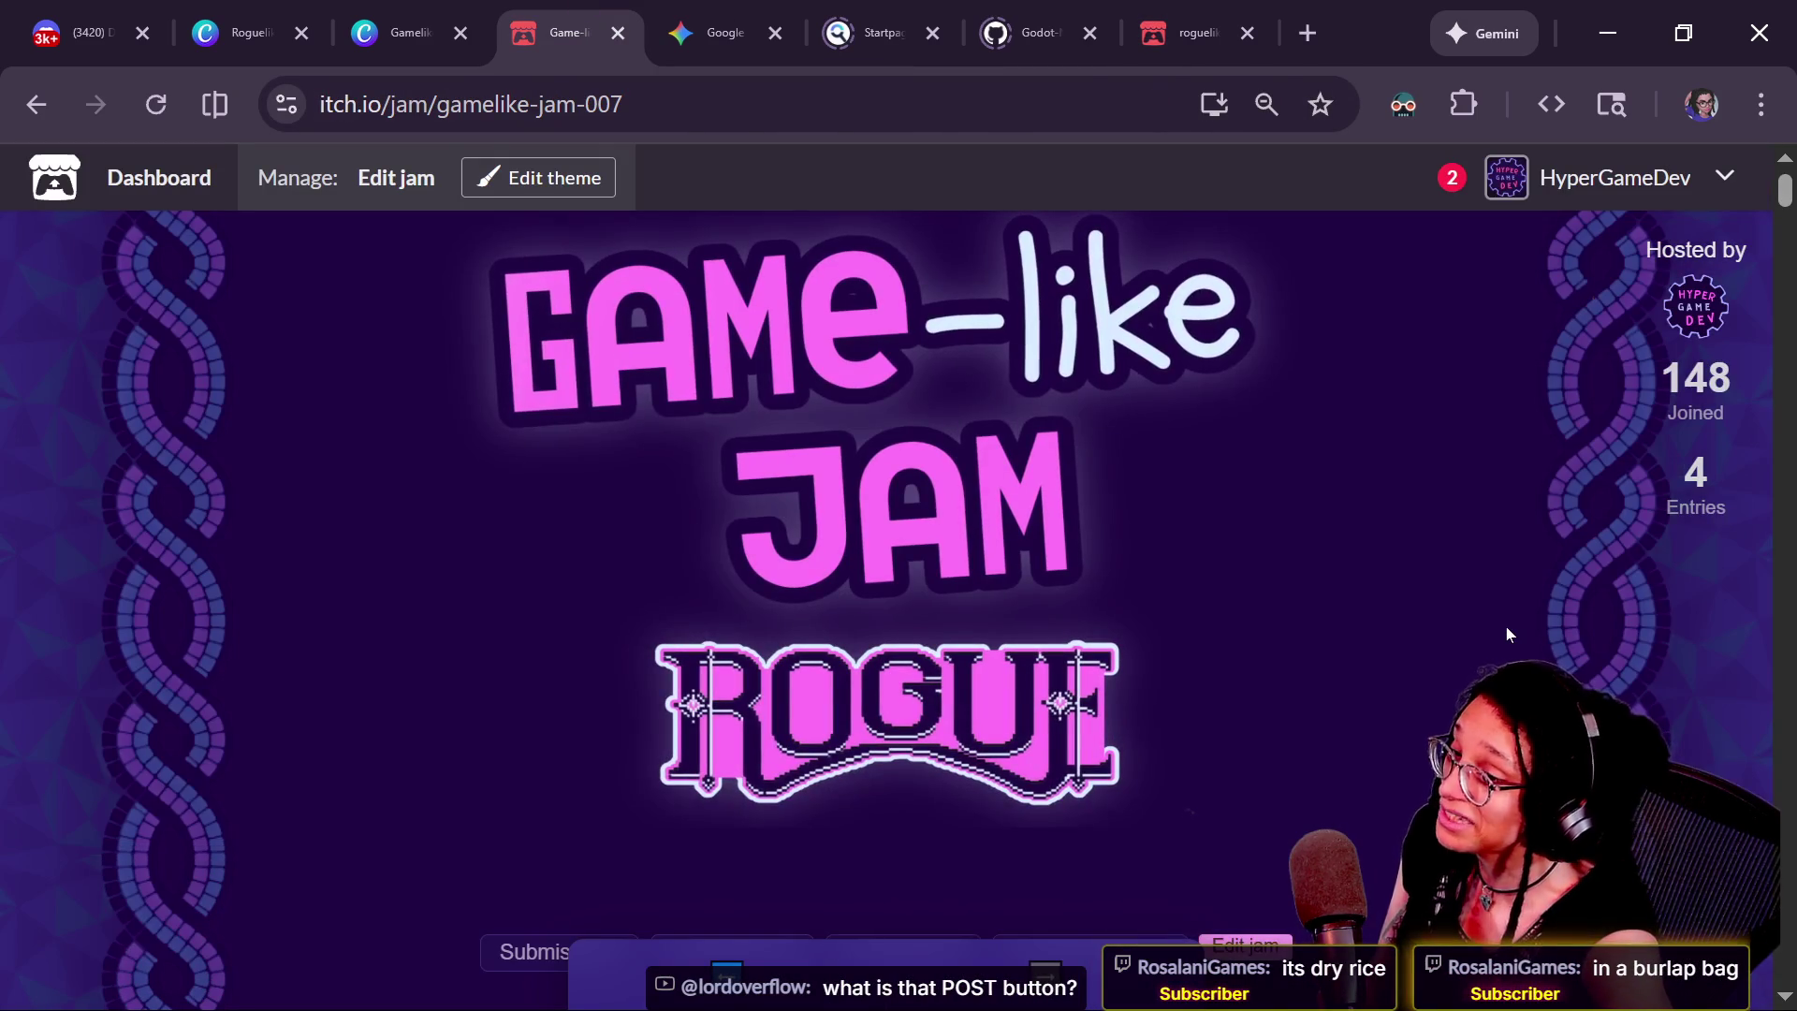
pyautogui.rightClick(731, 910)
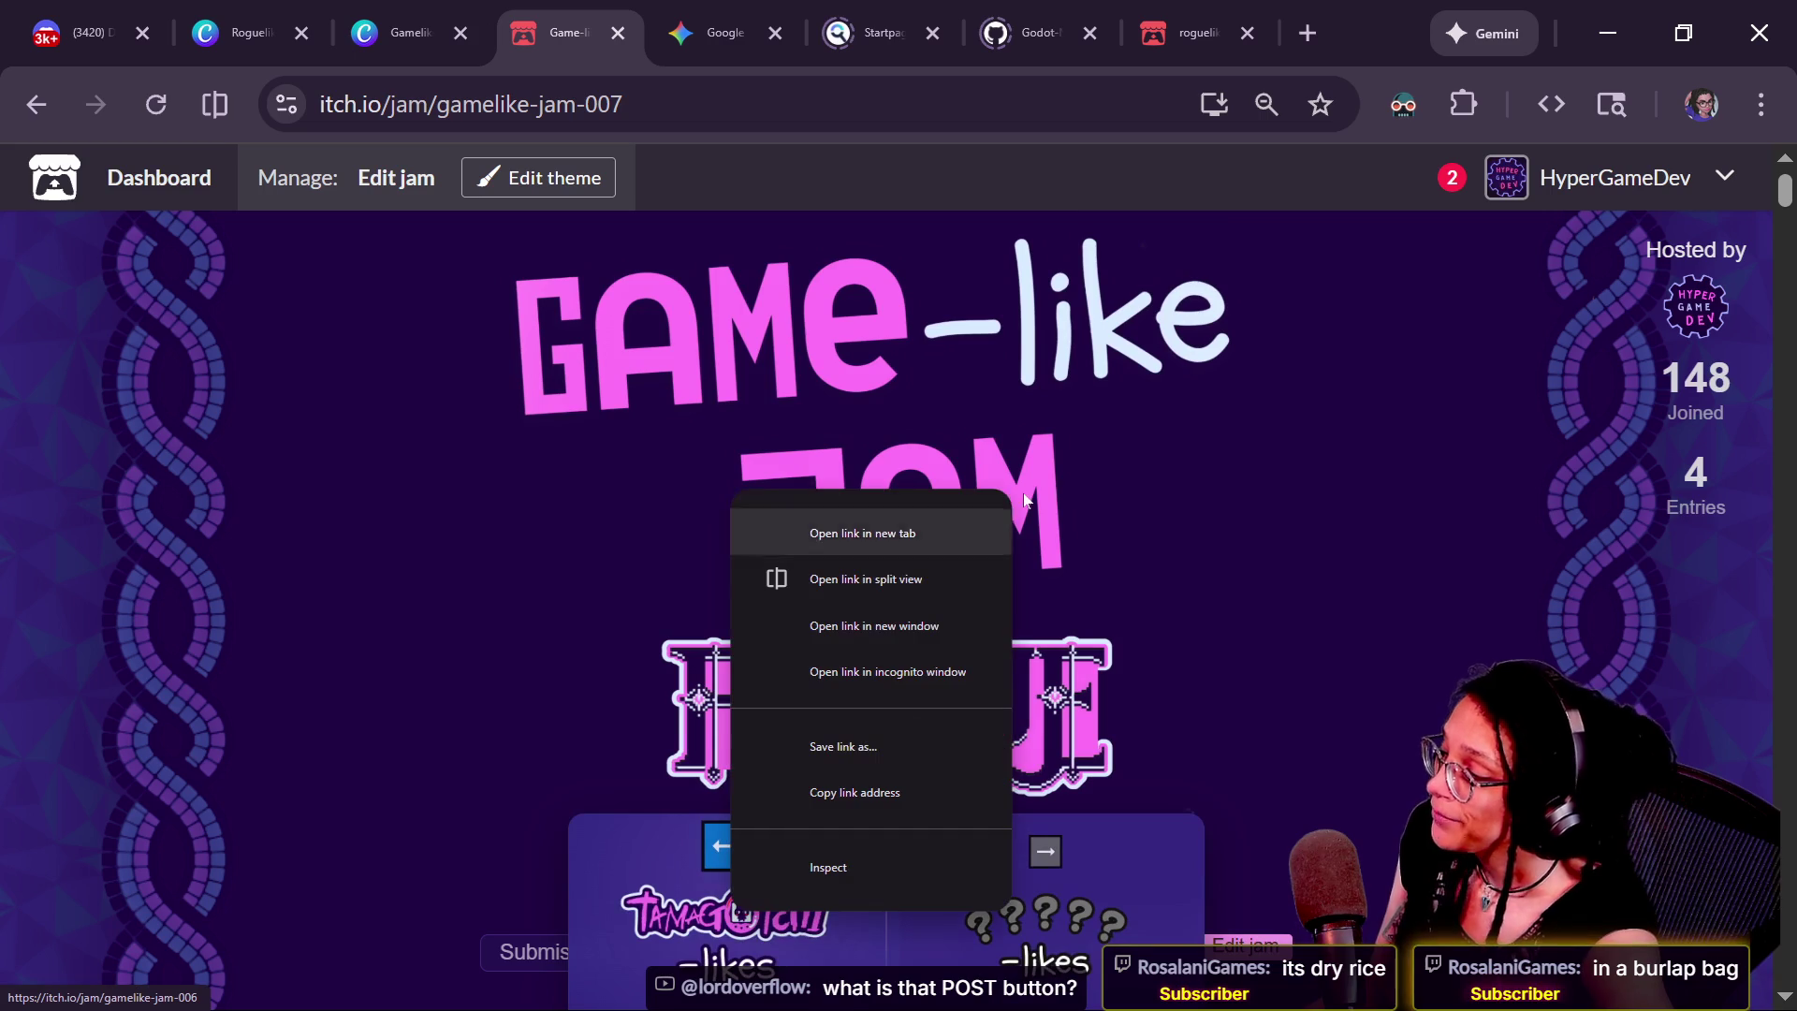
pyautogui.click(966, 516)
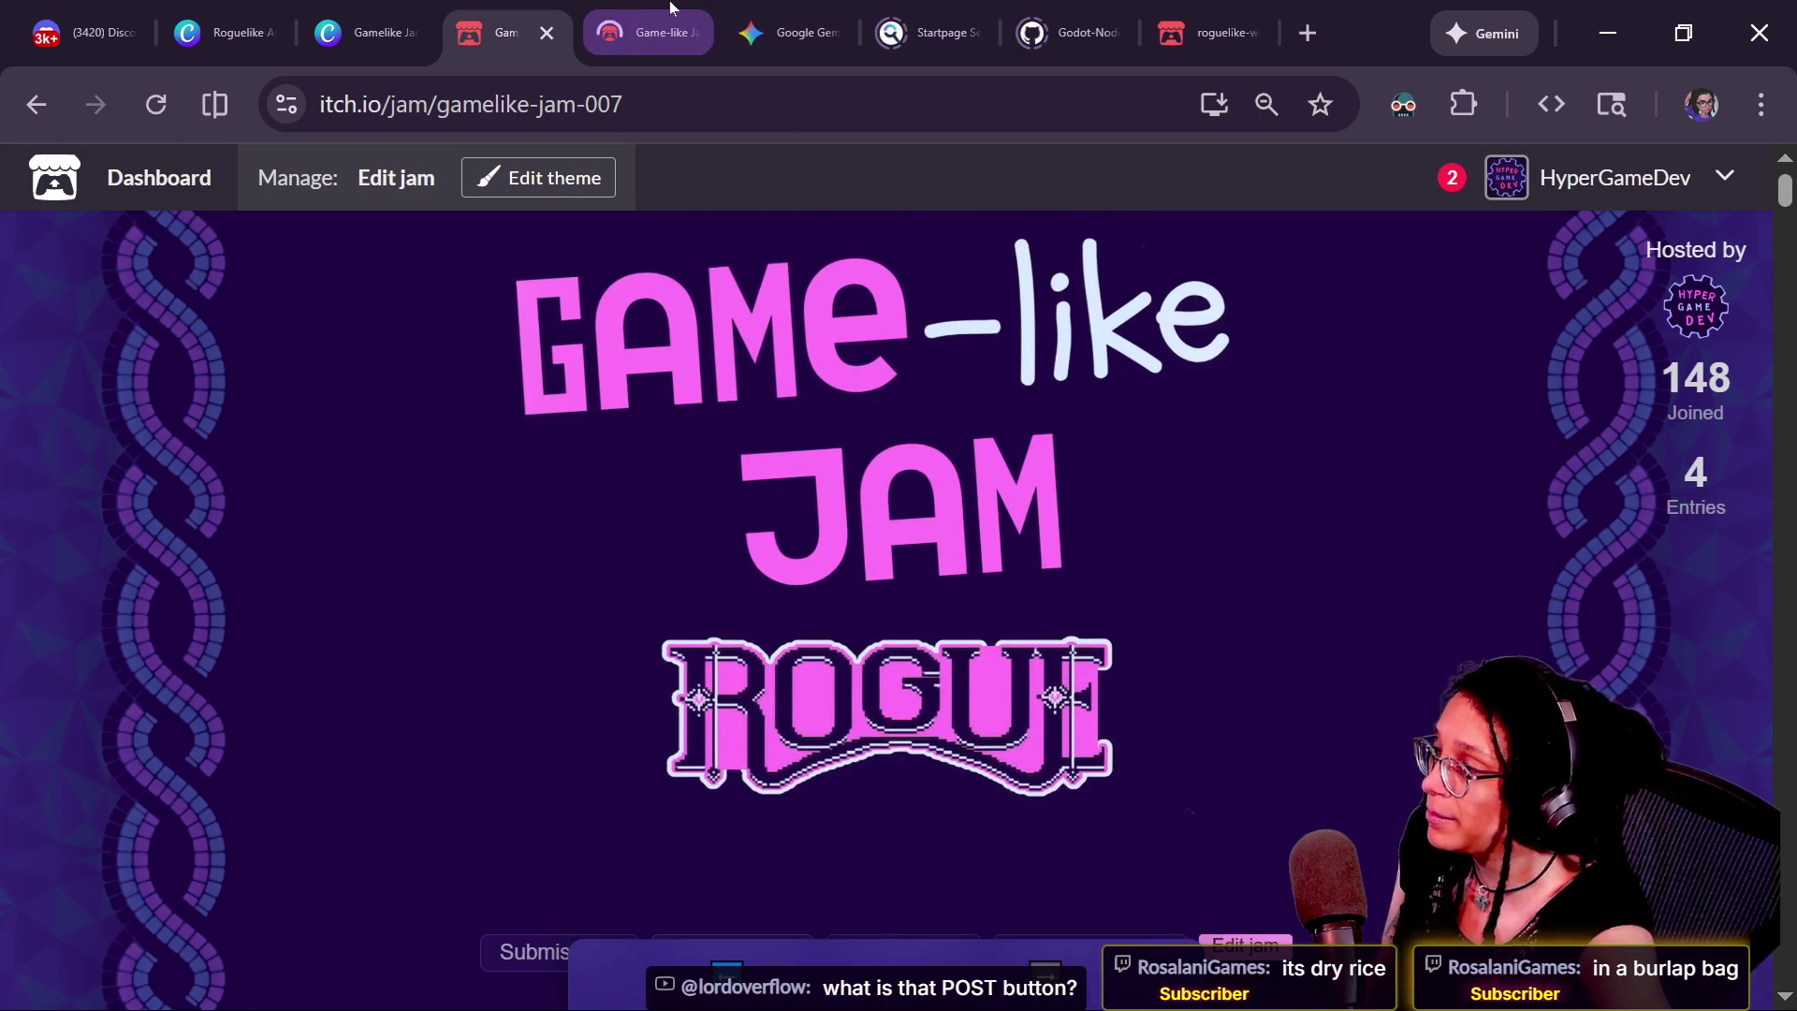
pyautogui.hotkey('ctrl', 'Tab')
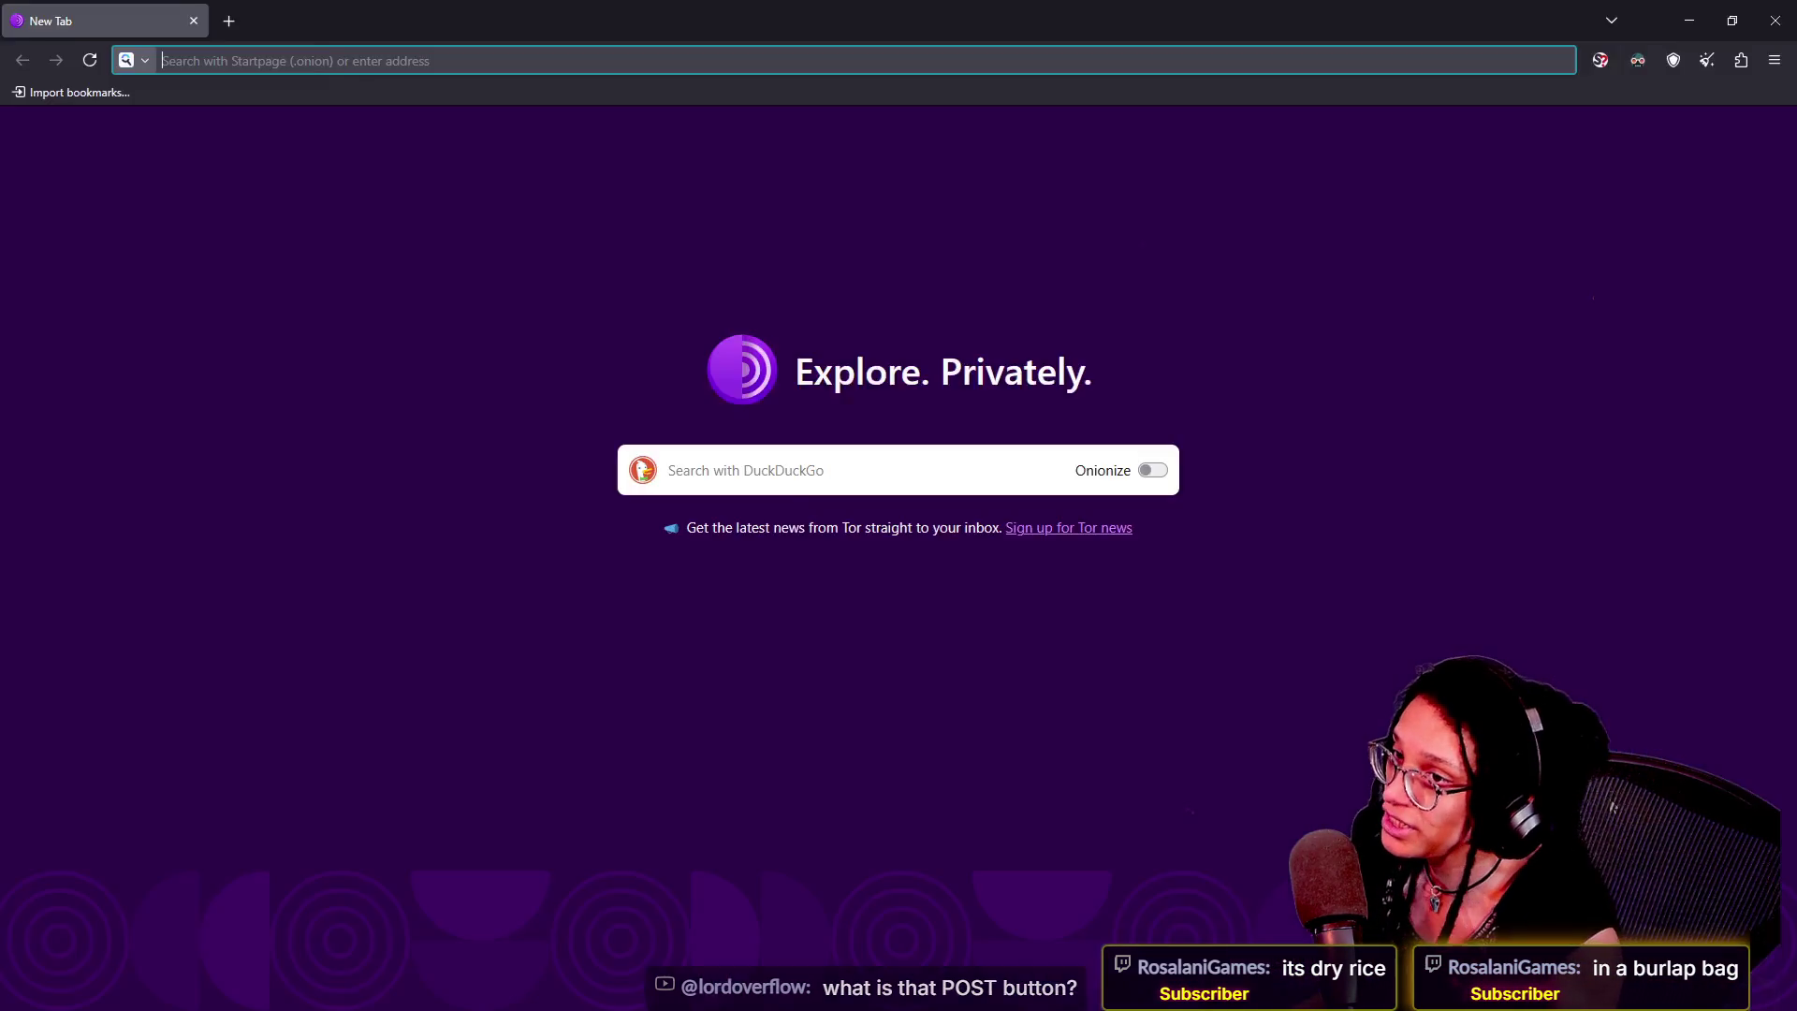
# Open the Tamagotchi-like bookmark in a new Firefox tab, submit the page password, and run the wip build
pyautogui.hotkey('alt', 'Tab')
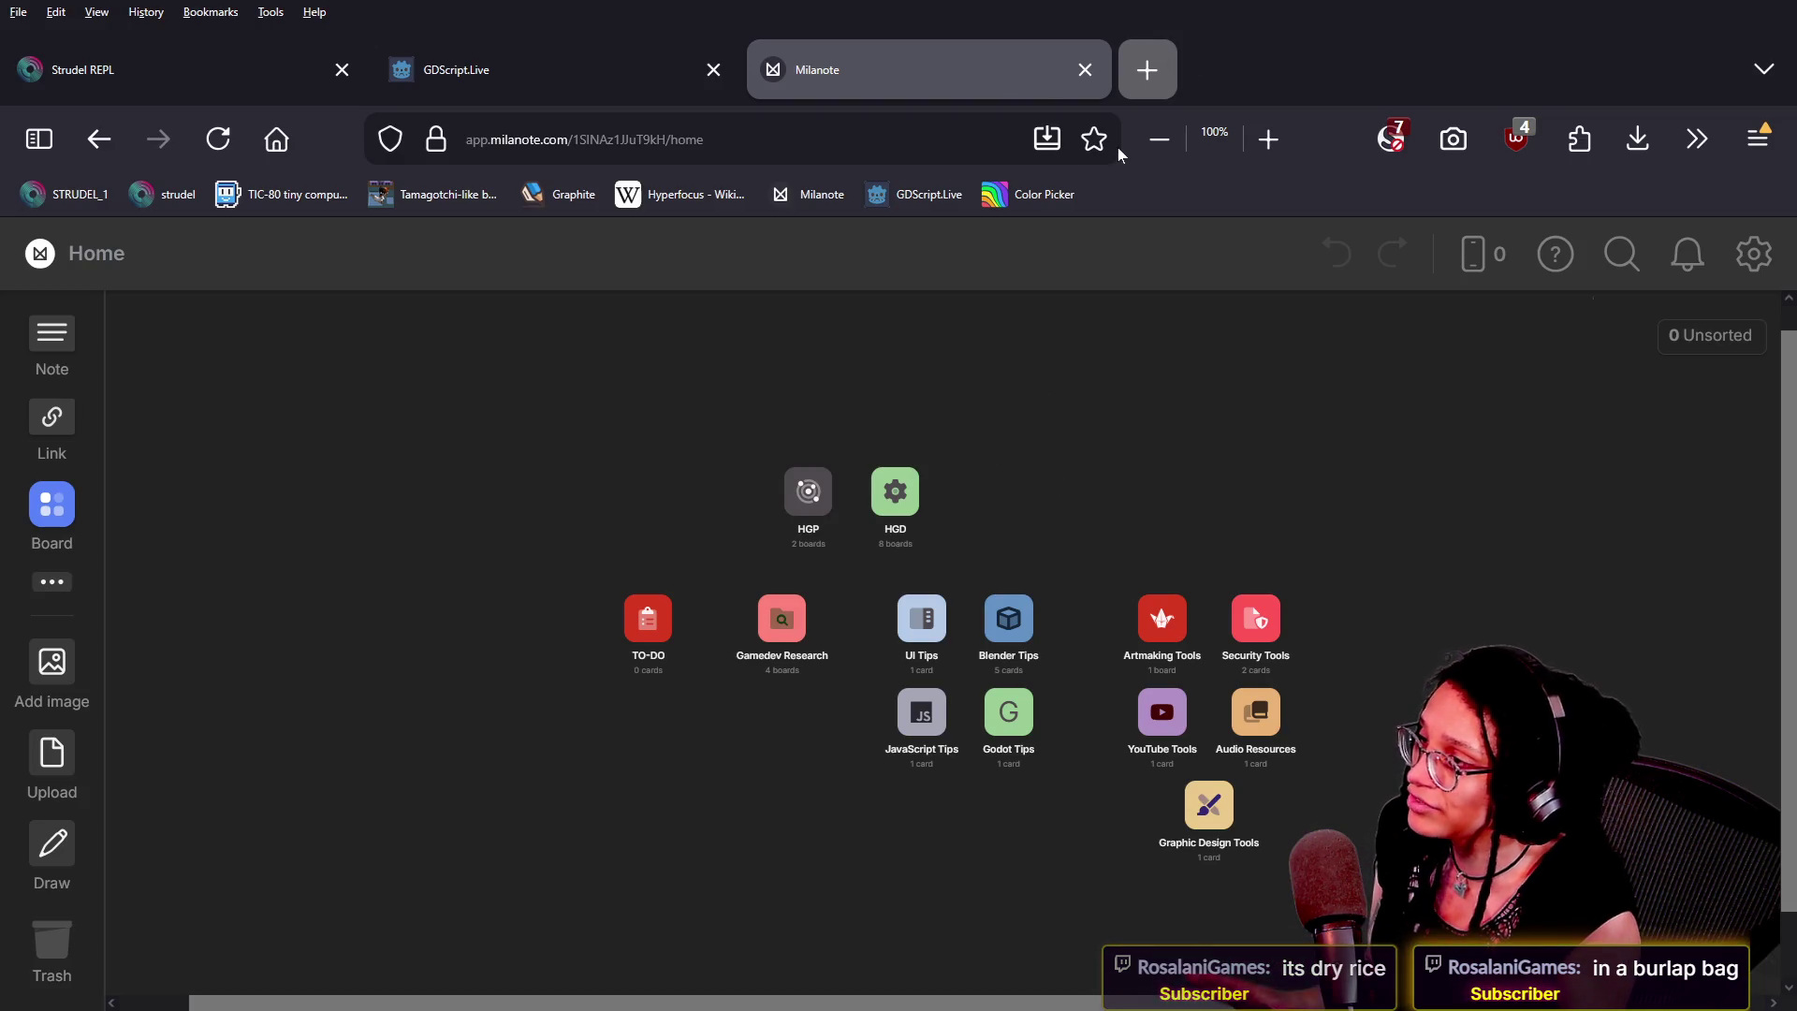
pyautogui.hotkey('ctrl', 't')
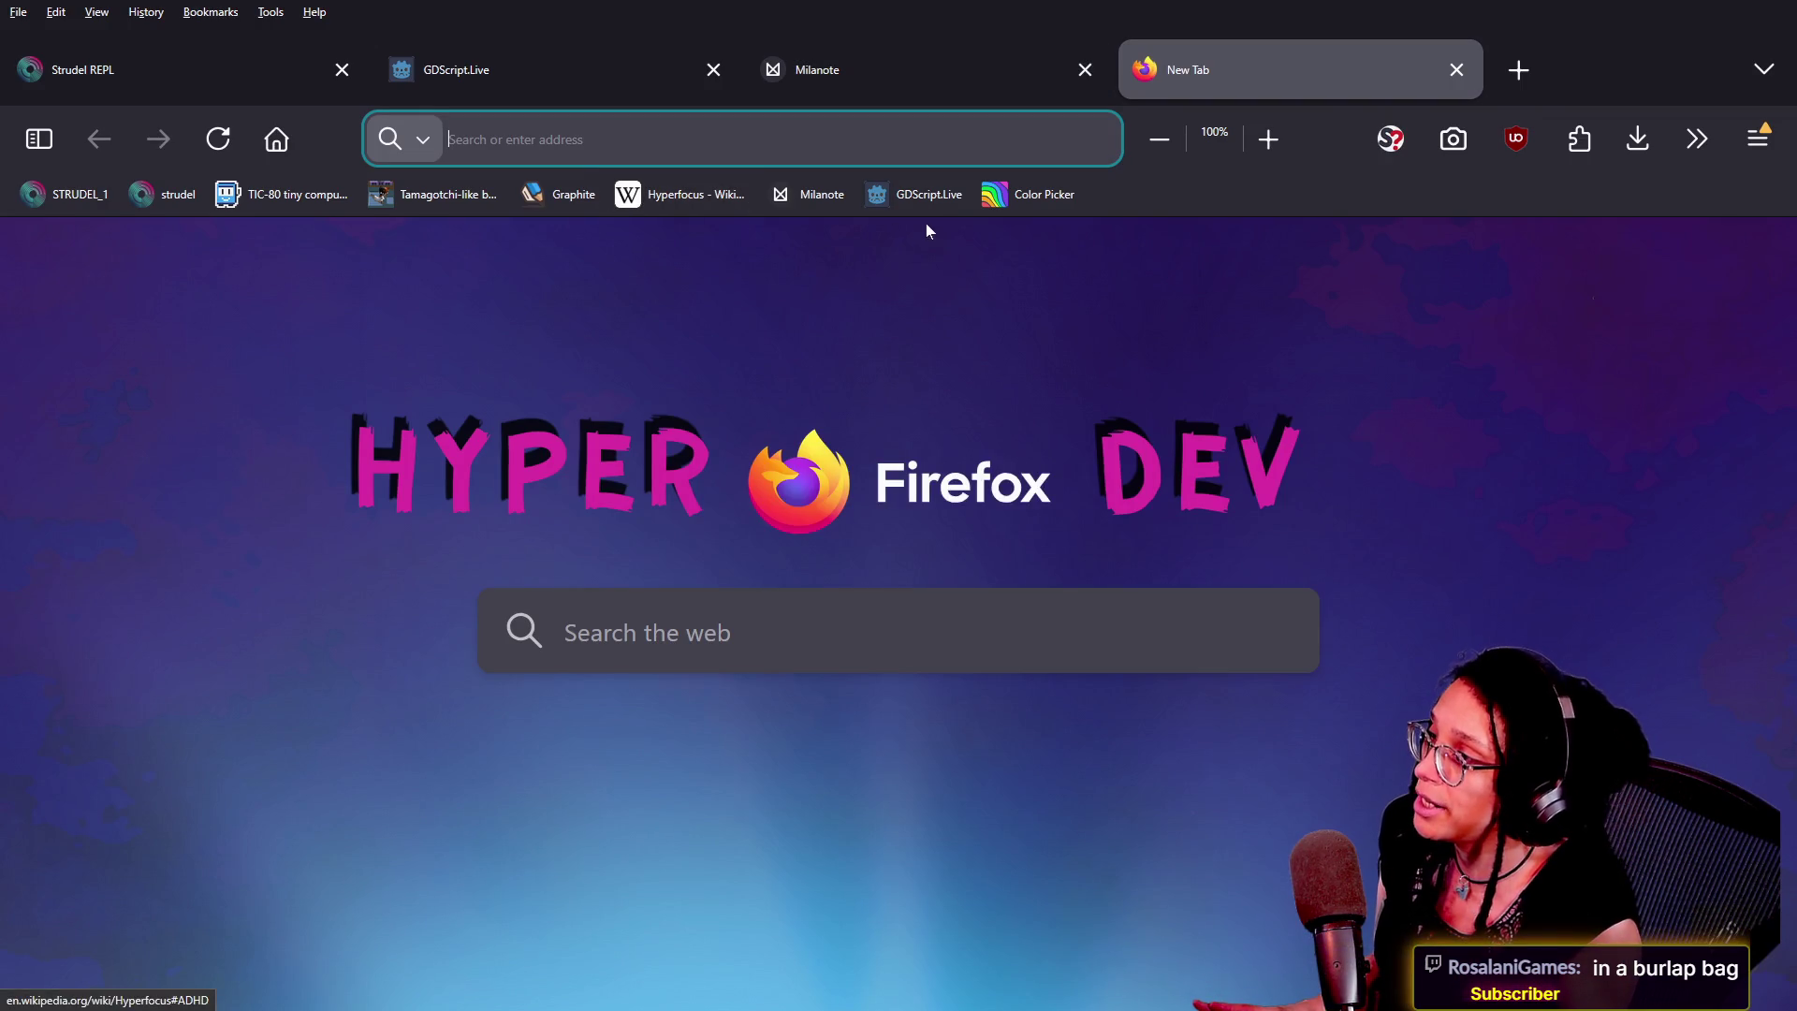
pyautogui.click(465, 209)
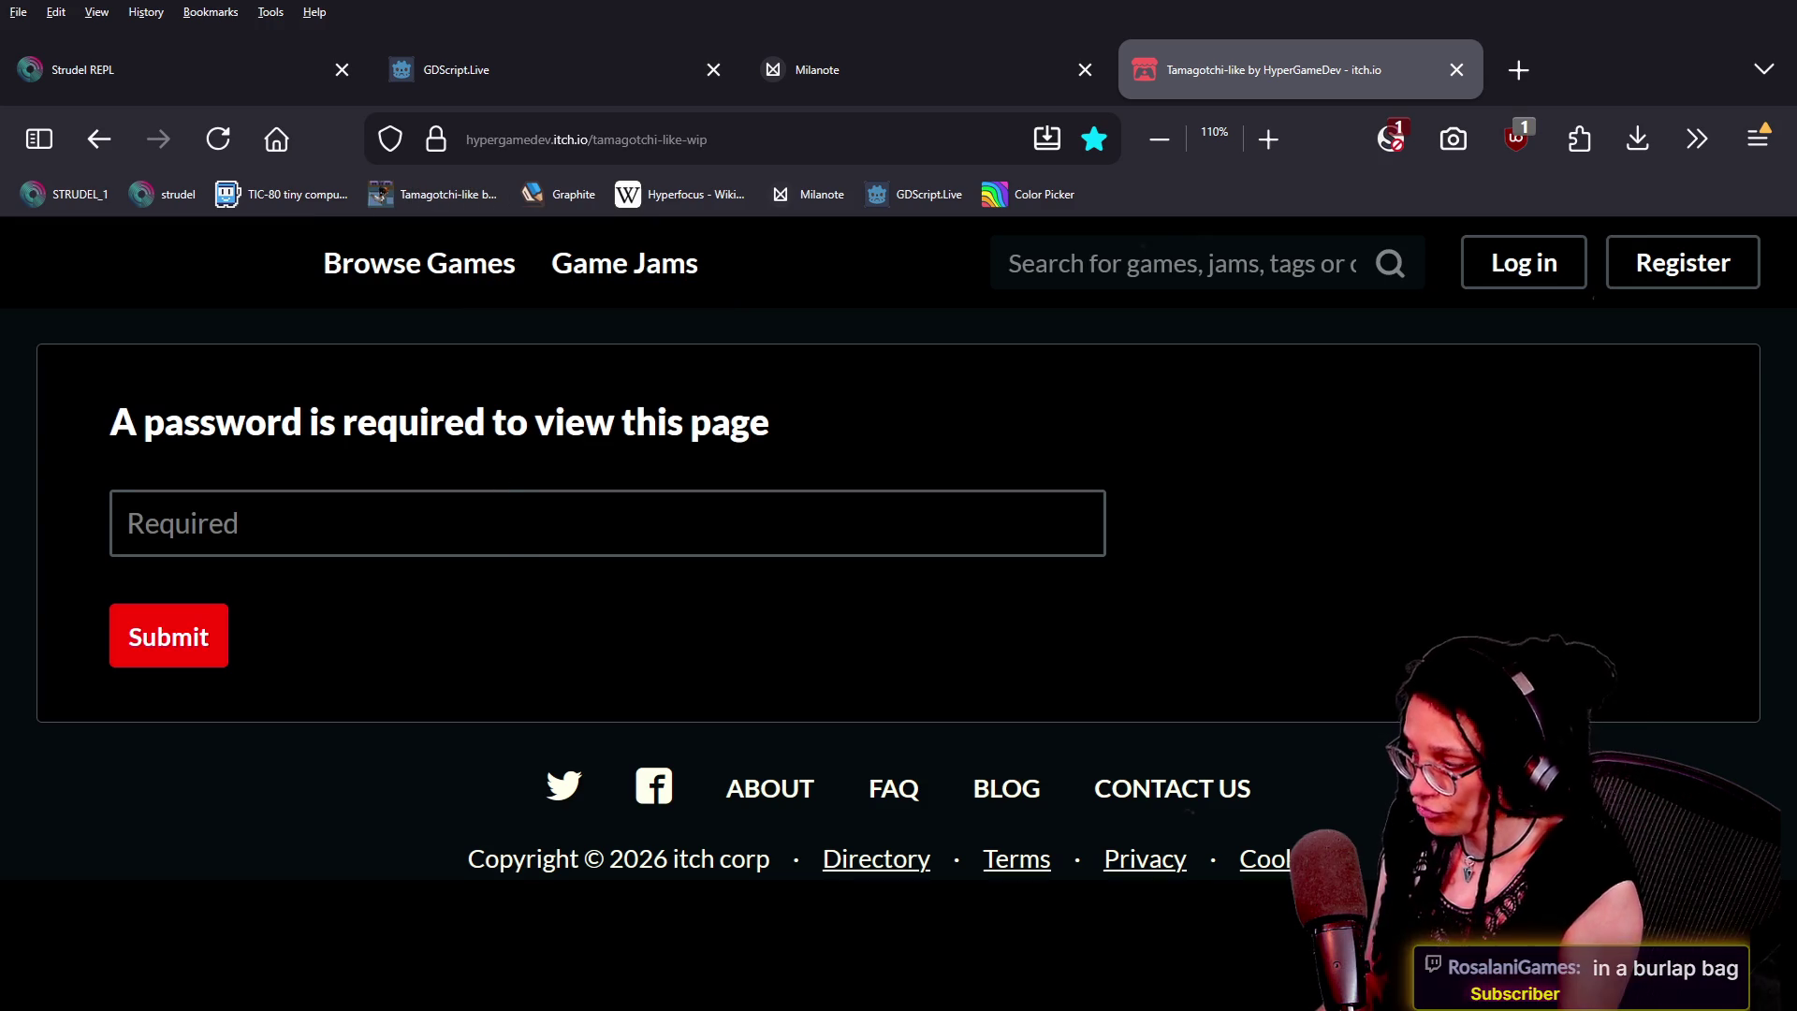
pyautogui.click(504, 505)
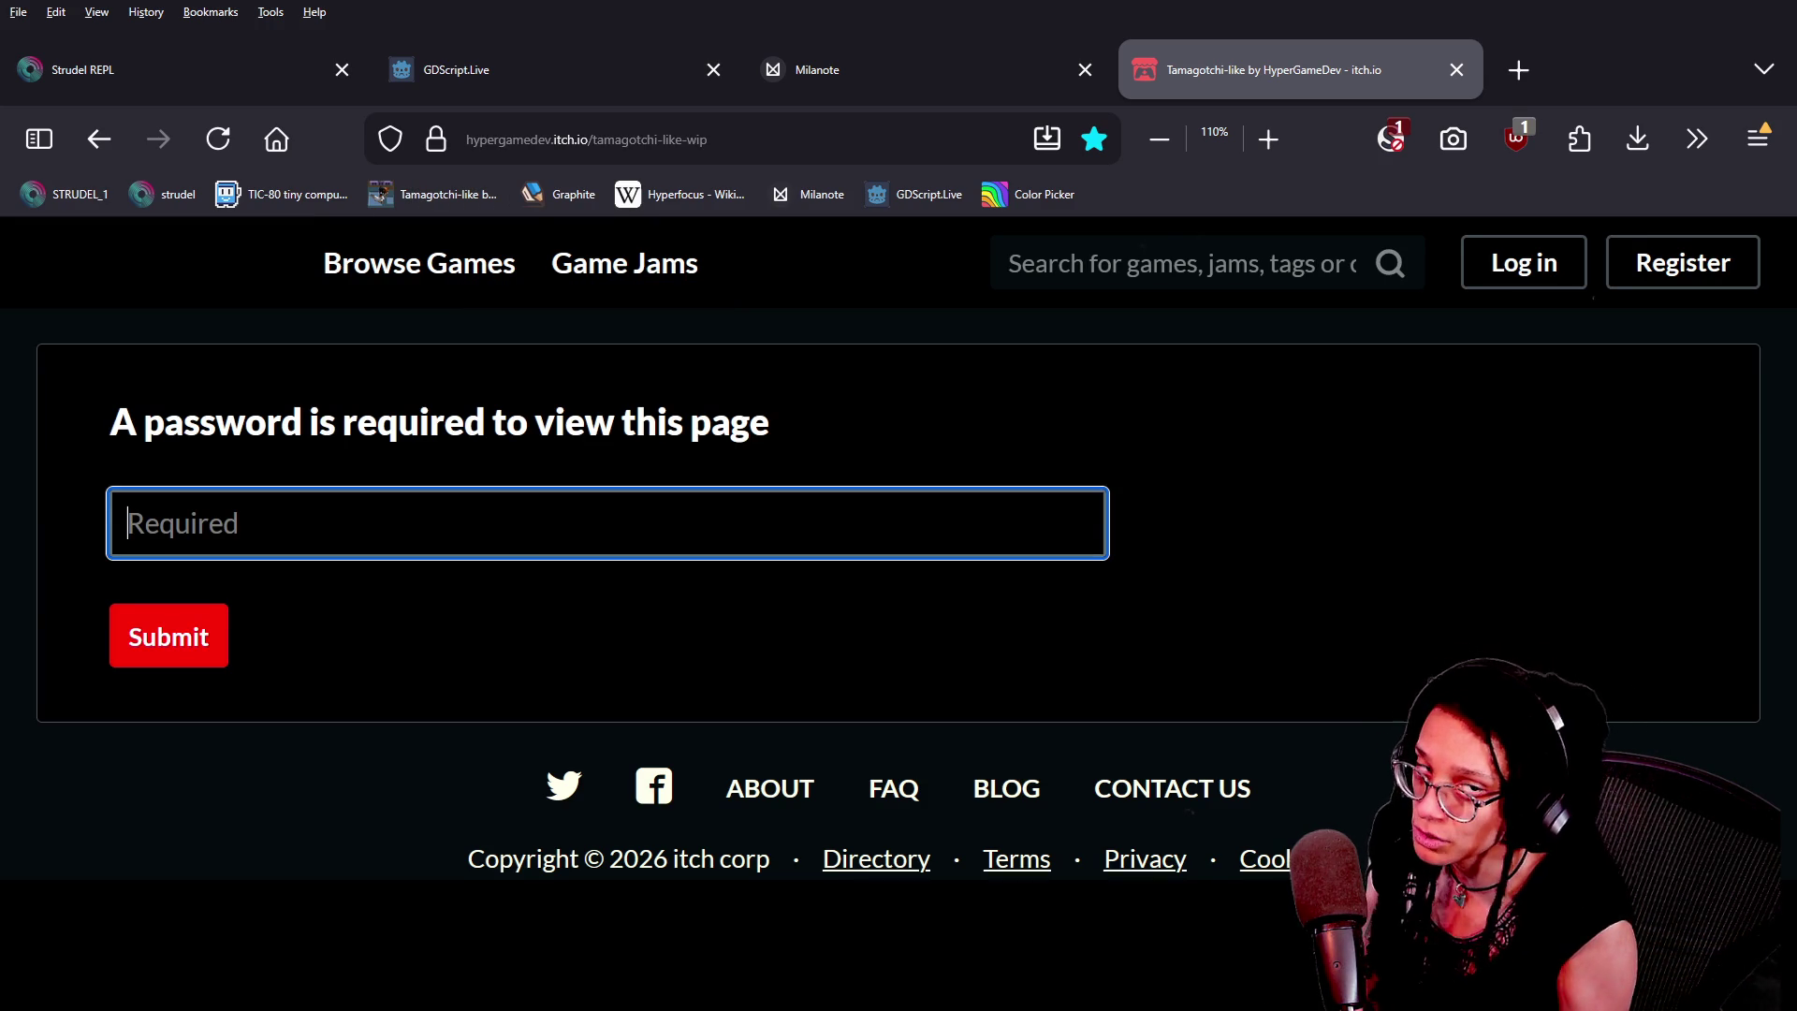
pyautogui.press('Return')
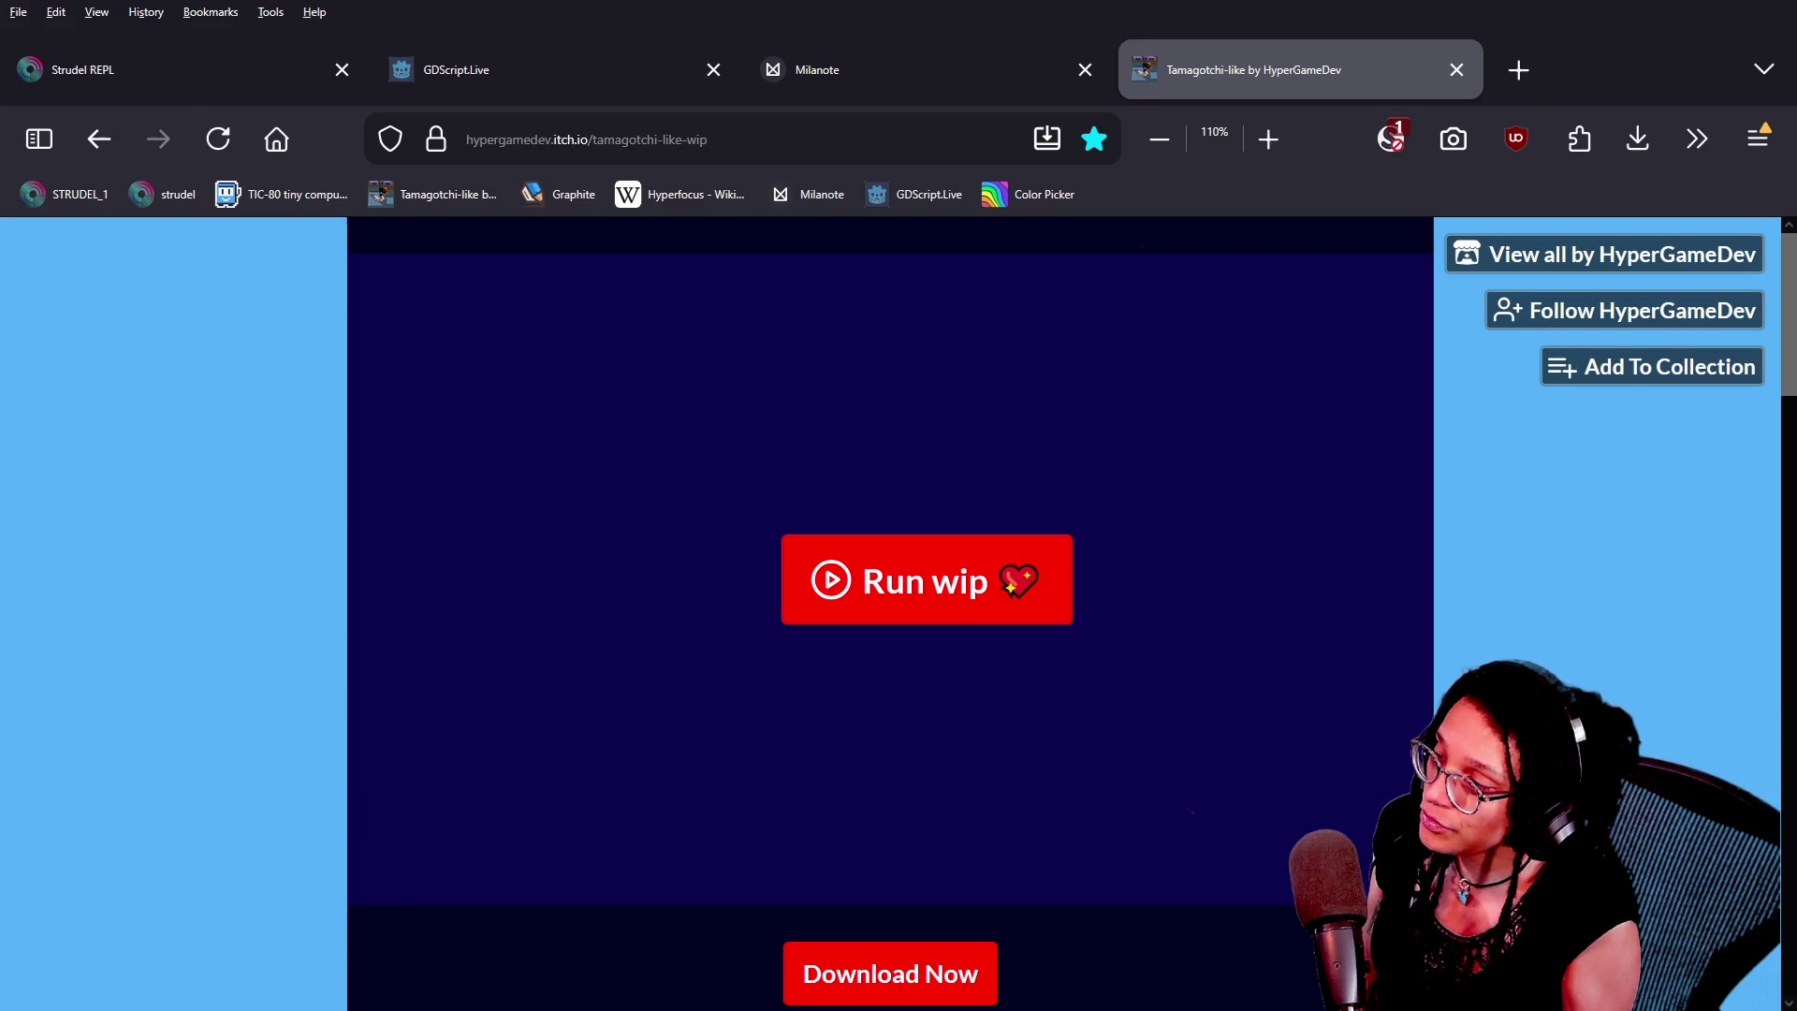
pyautogui.click(927, 578)
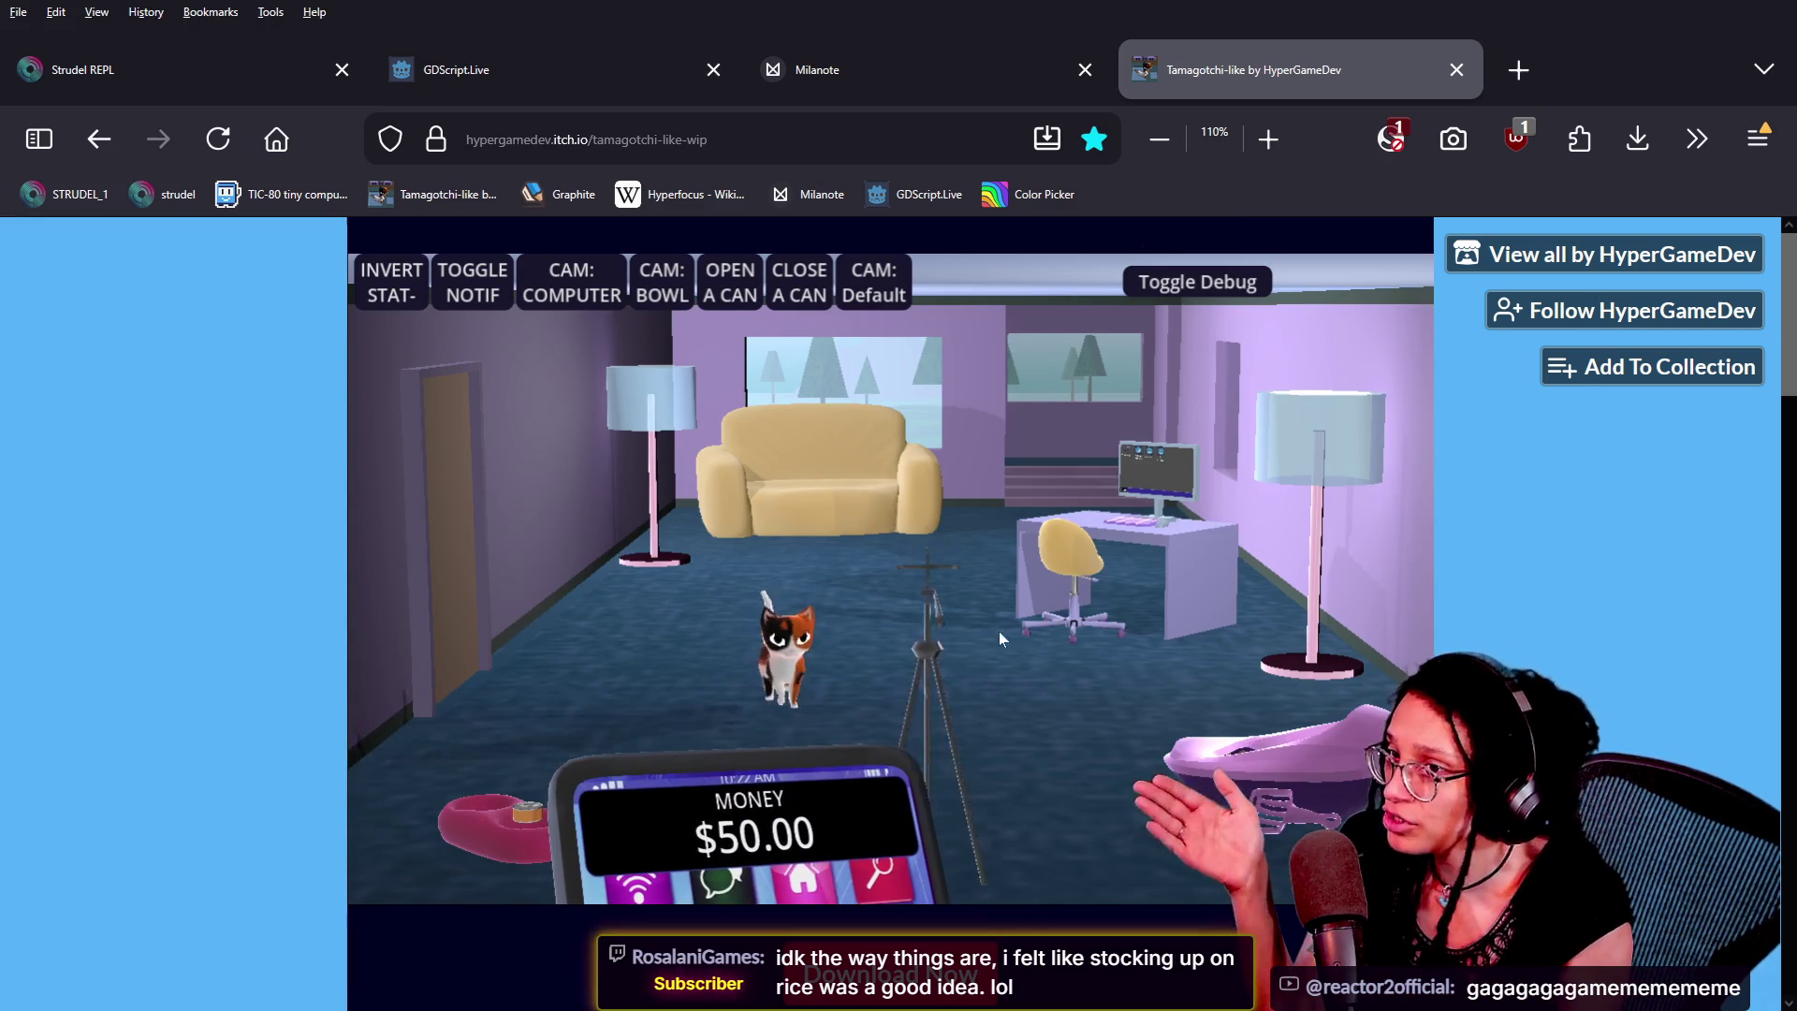
# Zoom the game camera onto the tripod phone and rotate around it, then return to the jam tab
pyautogui.click(929, 641)
pyautogui.click(773, 617)
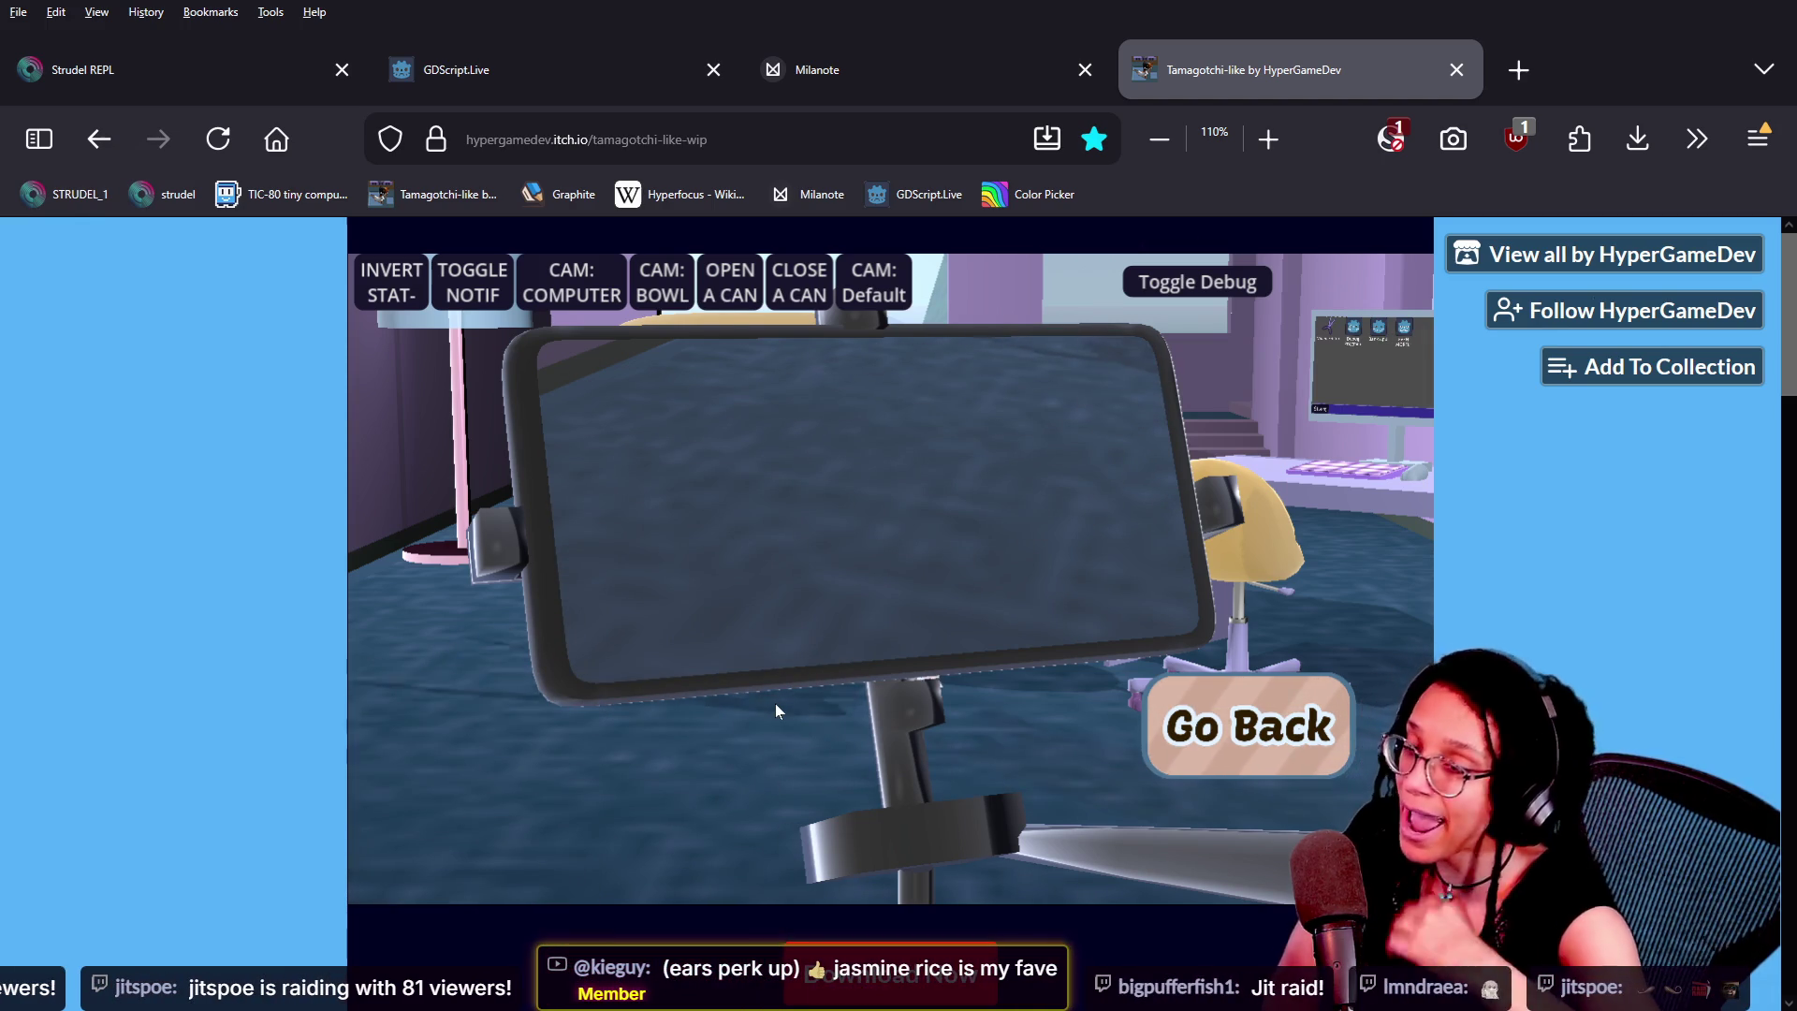
pyautogui.moveTo(775, 706)
pyautogui.mouseDown()
pyautogui.moveTo(1184, 655)
pyautogui.moveTo(928, 666)
pyautogui.moveTo(908, 684)
pyautogui.moveTo(868, 671)
pyautogui.moveTo(896, 635)
pyautogui.mouseUp()
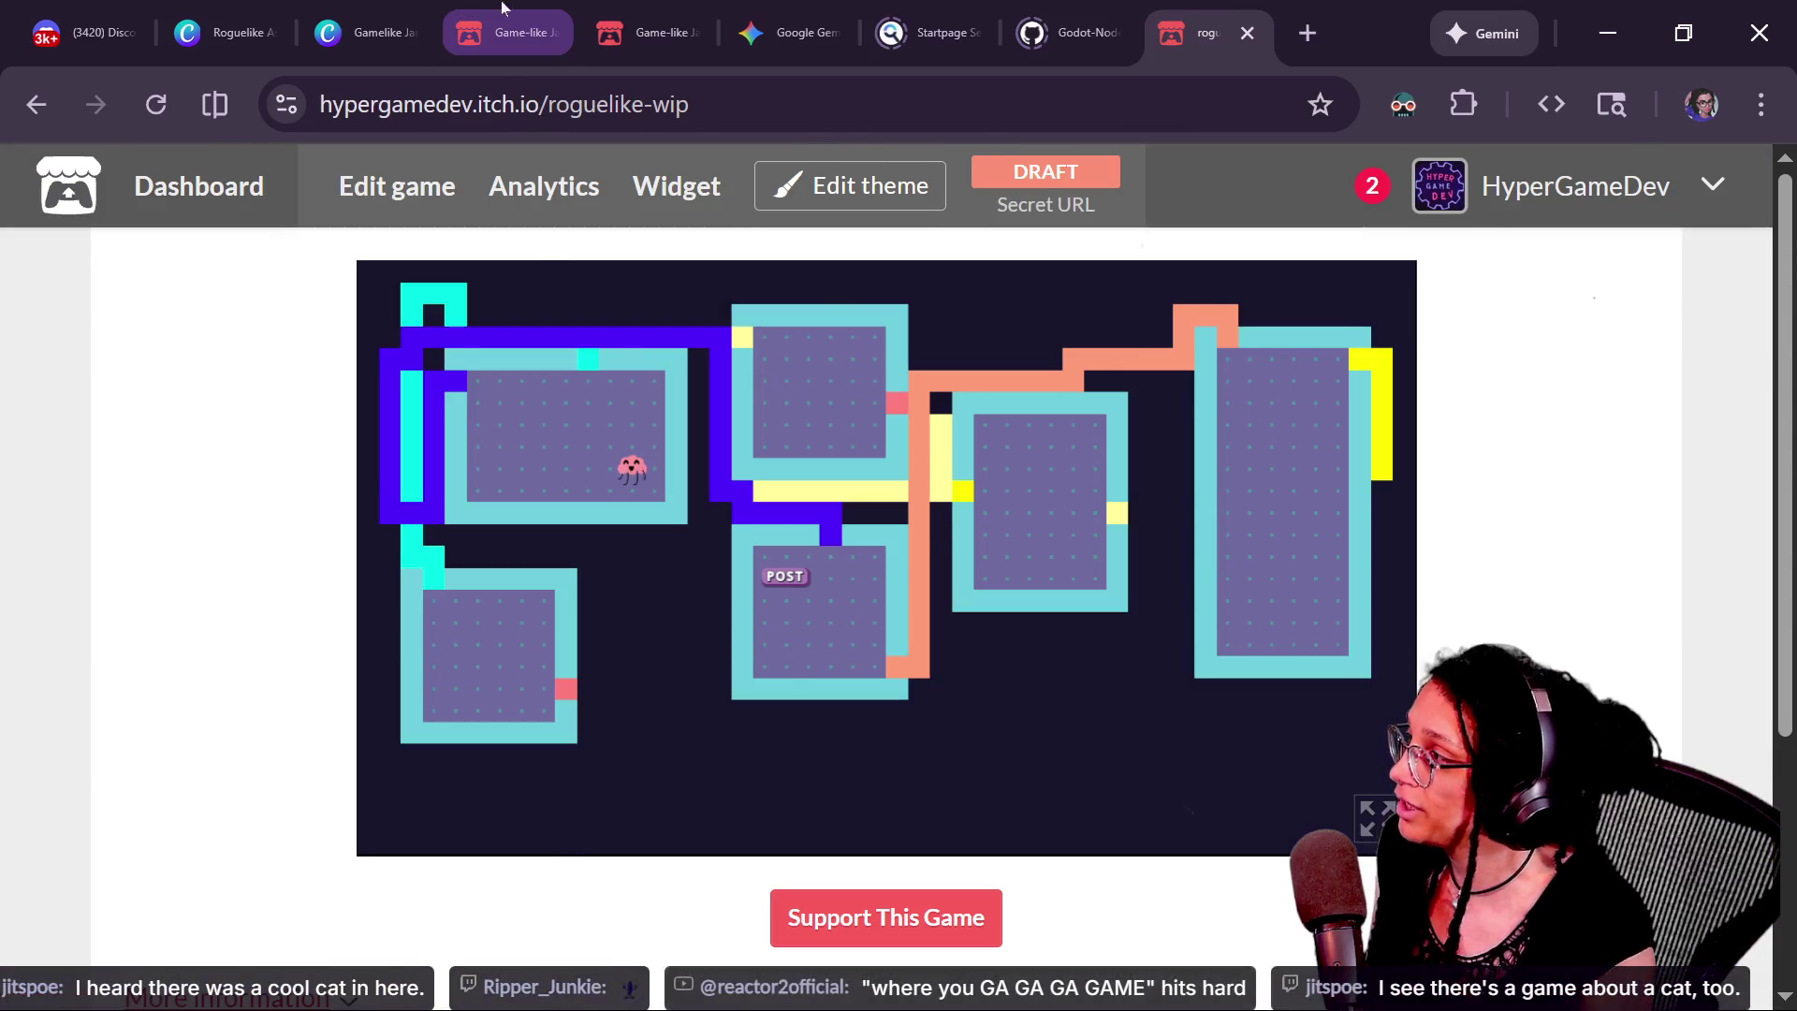
pyautogui.click(506, 33)
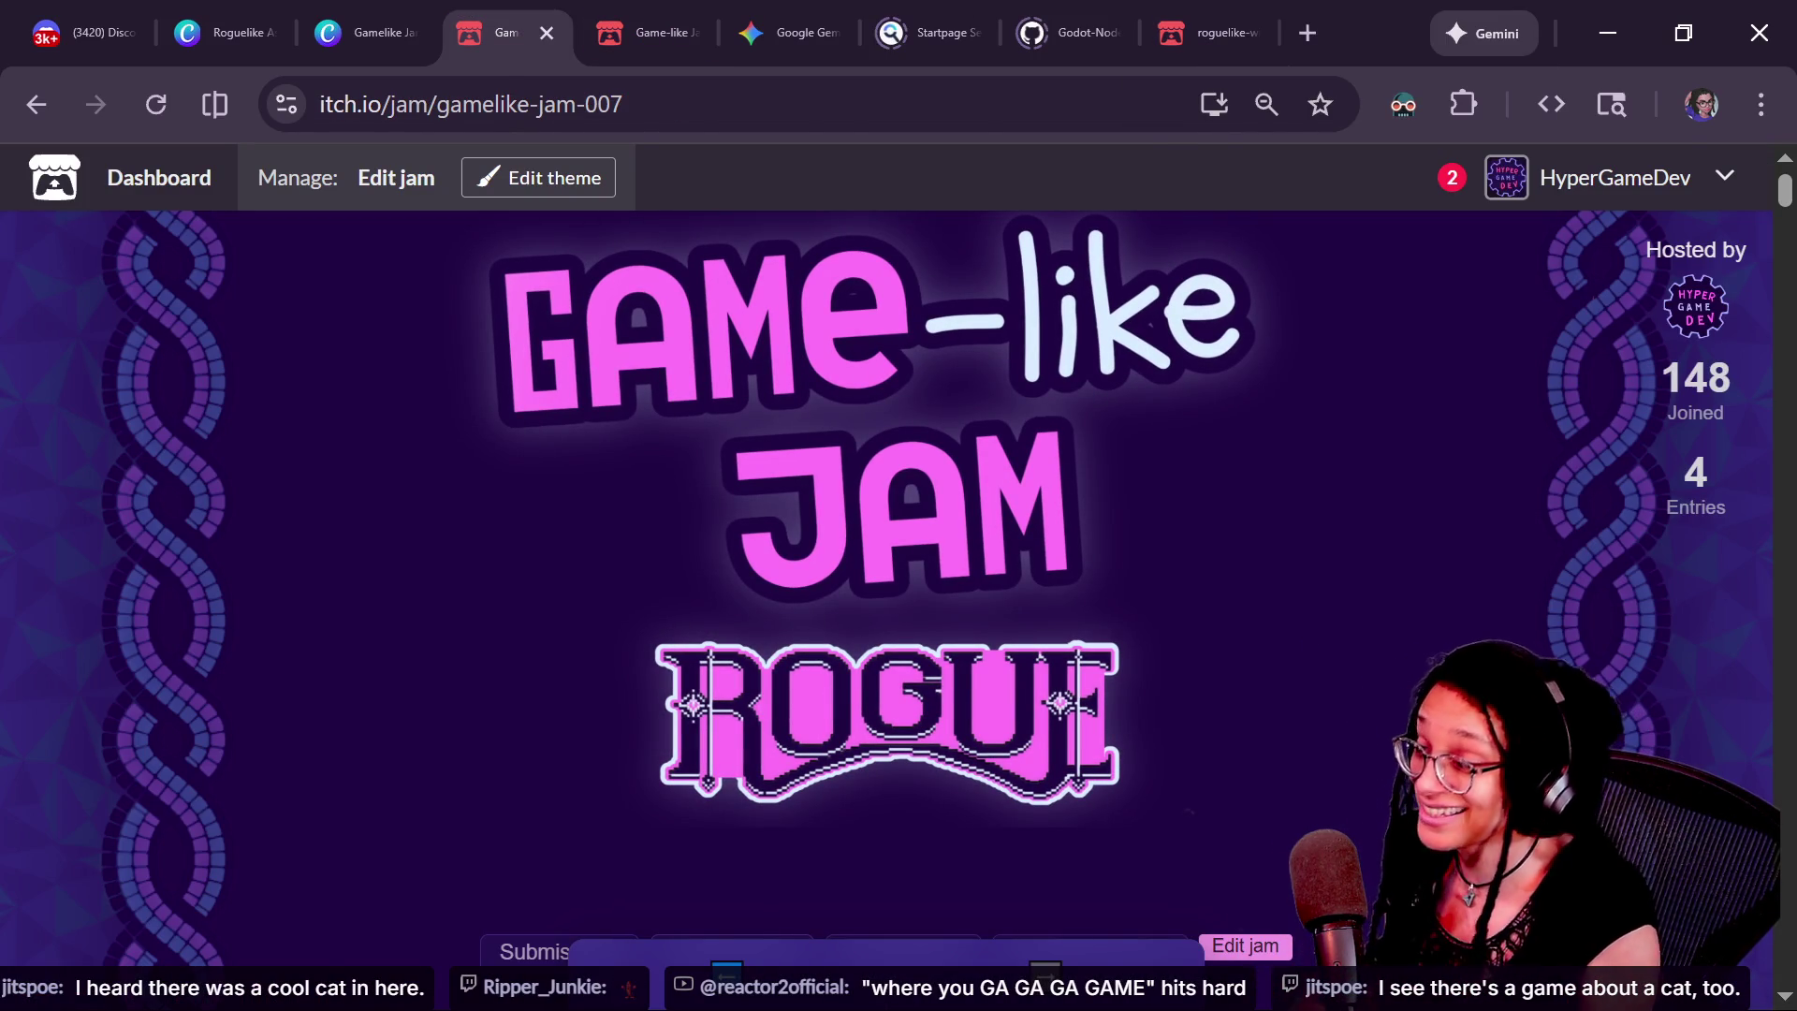
# Scroll the jam page to the embedded Rogue theme game, then switch back to the game window
pyautogui.scroll(-5, 1308, 646)
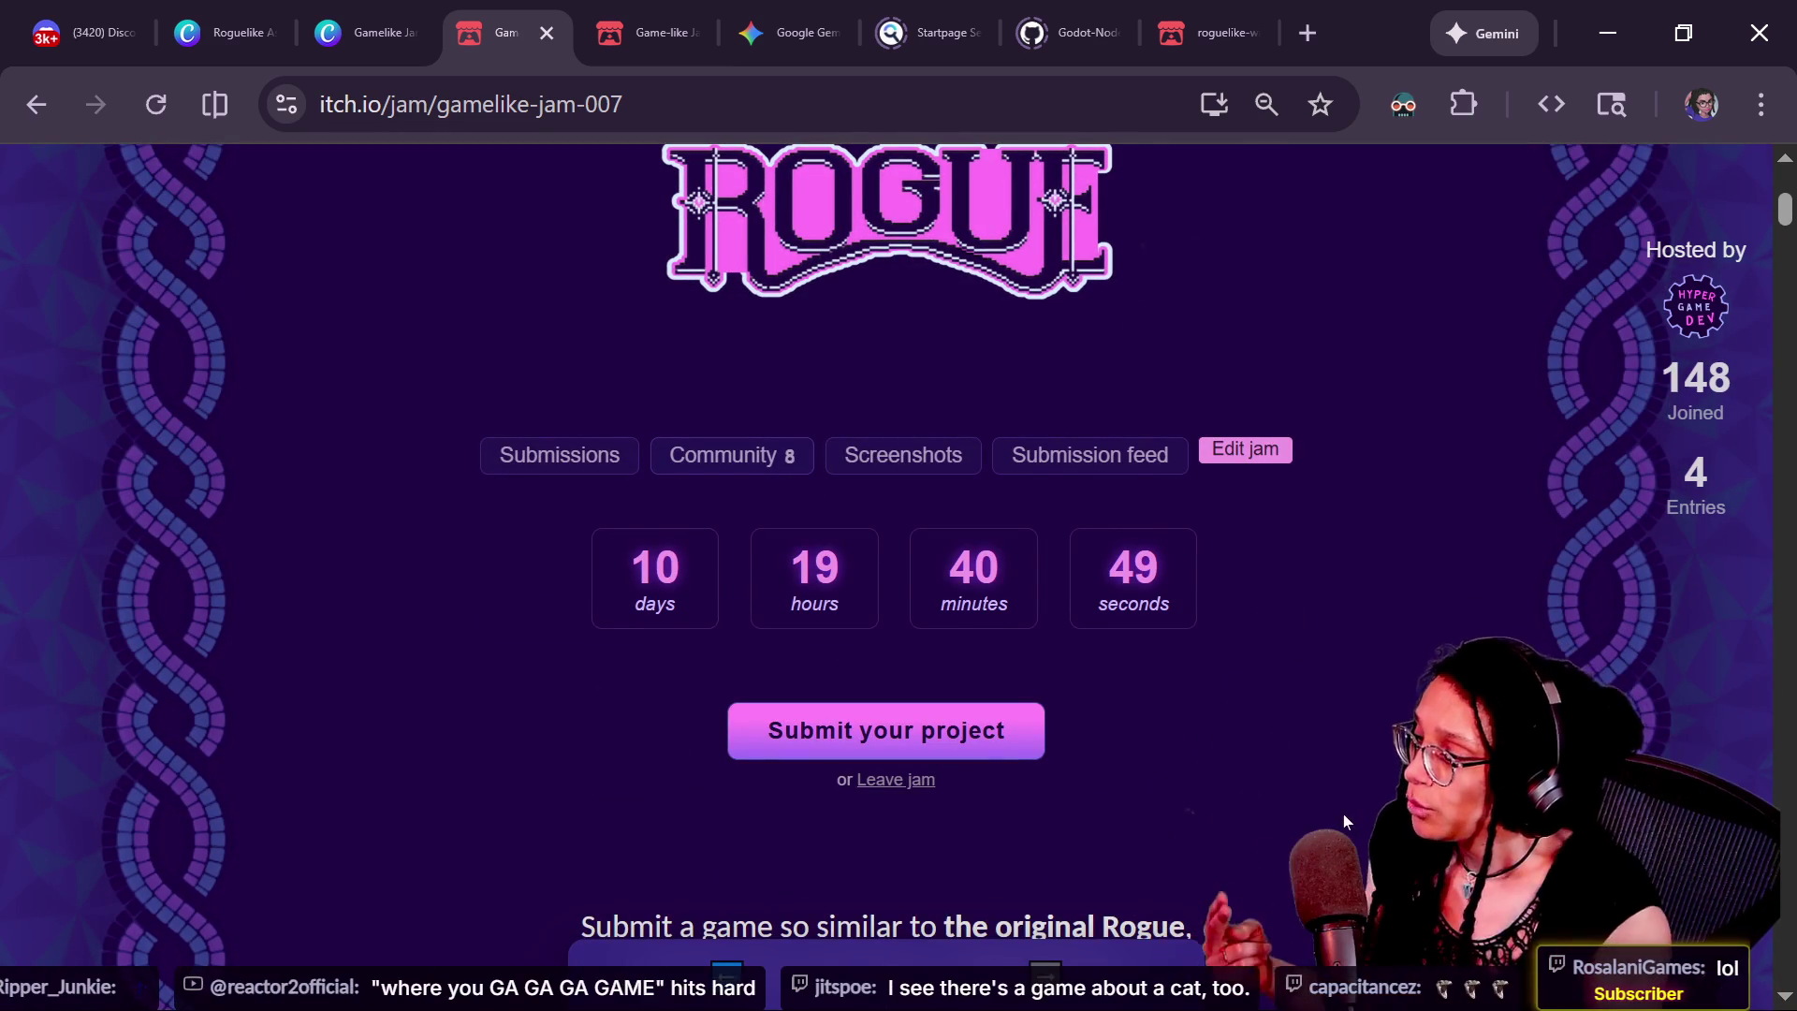
pyautogui.scroll(3, 1215, 610)
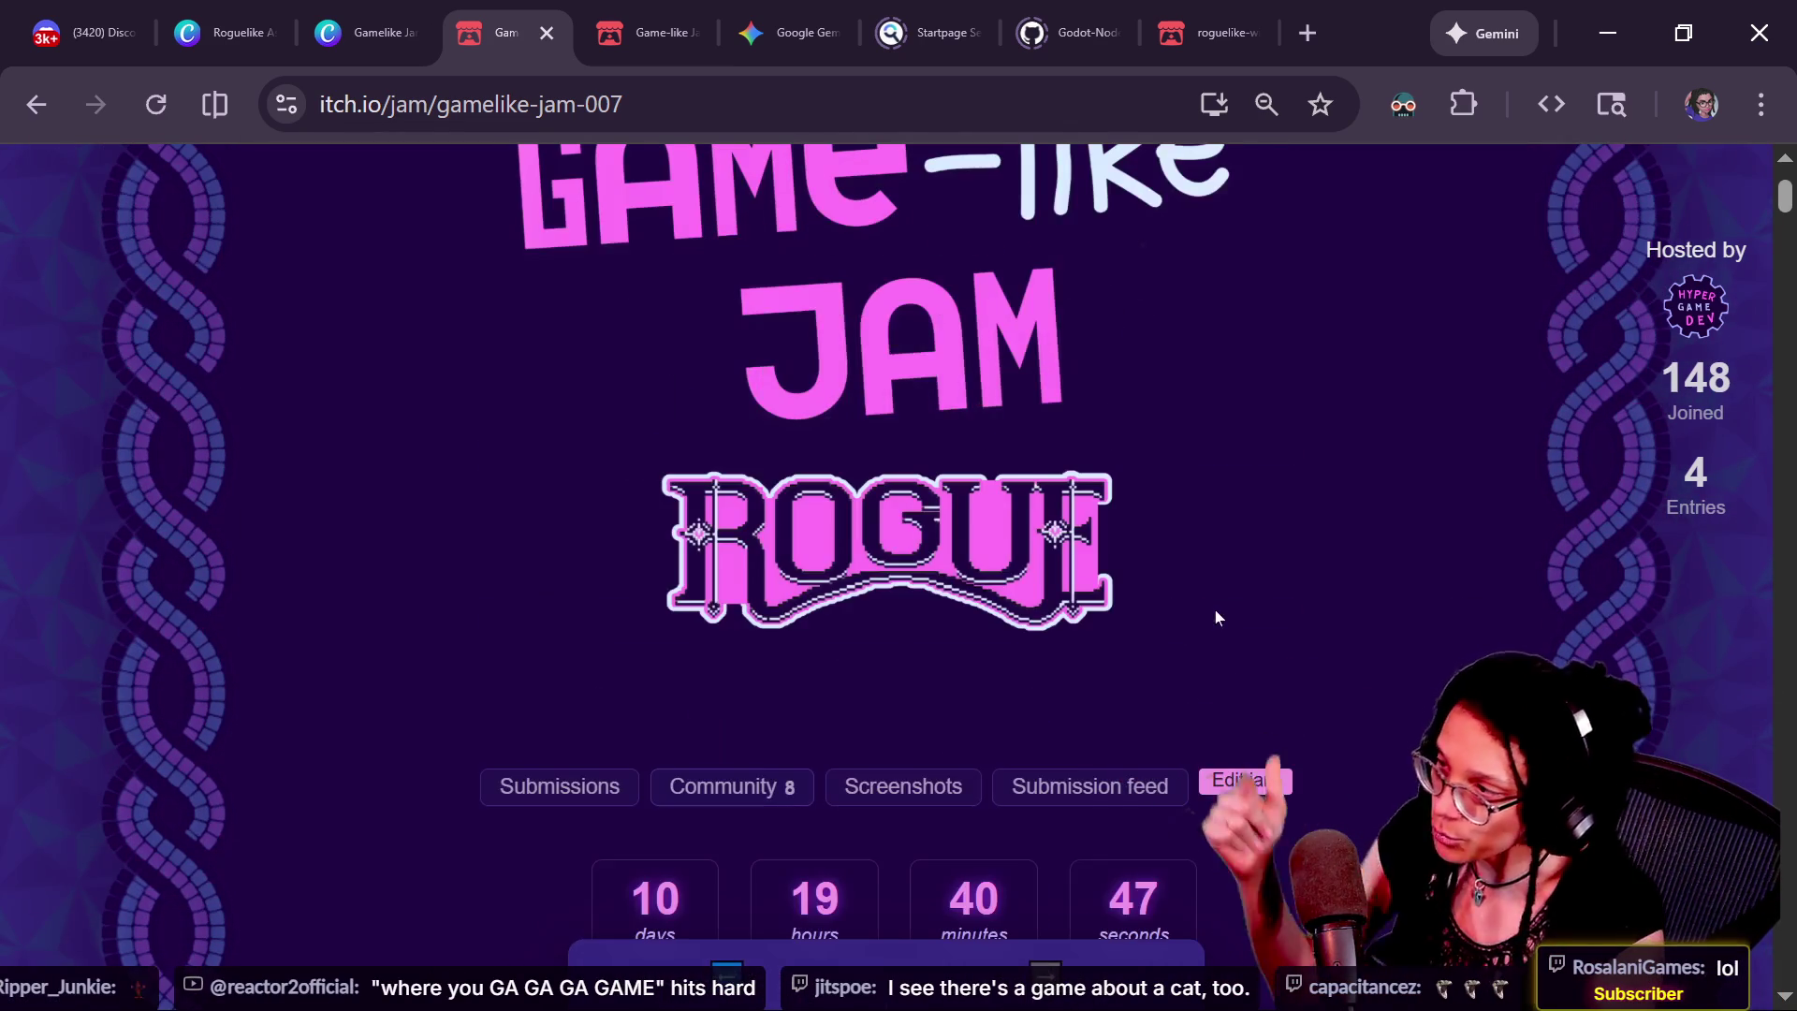
pyautogui.scroll(-3, 1474, 621)
pyautogui.scroll(-10, 1477, 622)
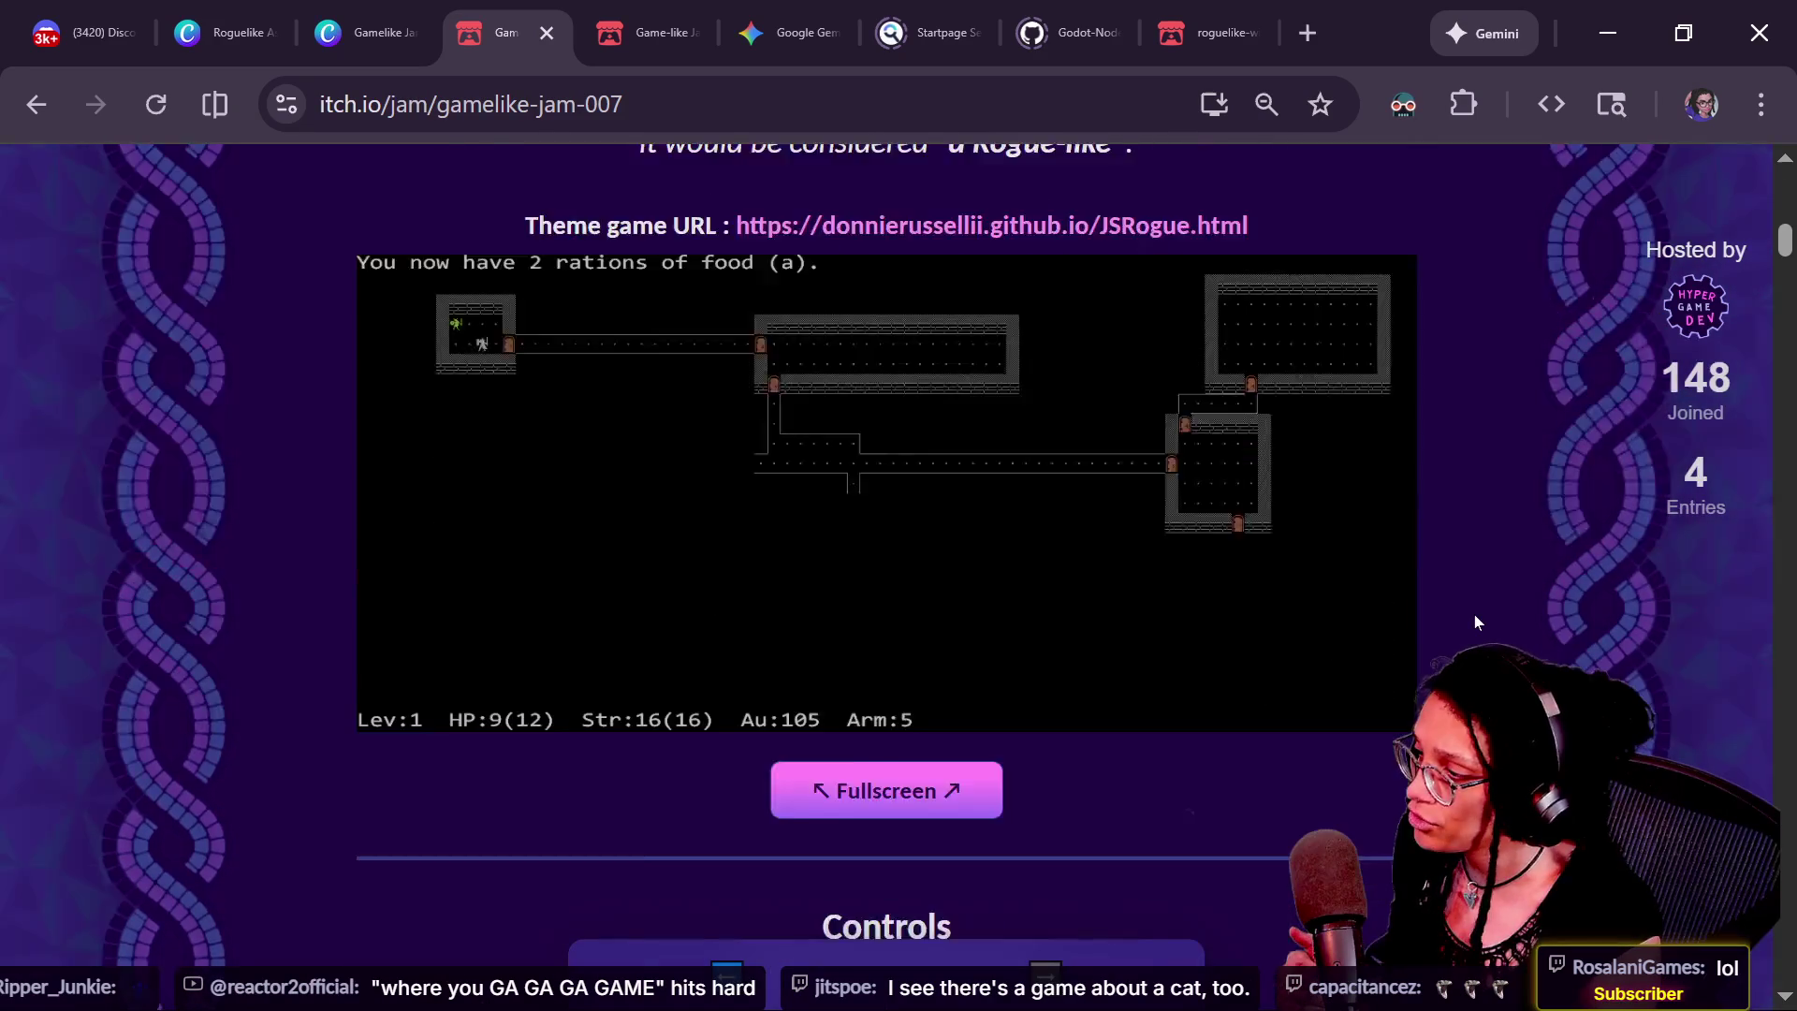
pyautogui.scroll(2, 1655, 507)
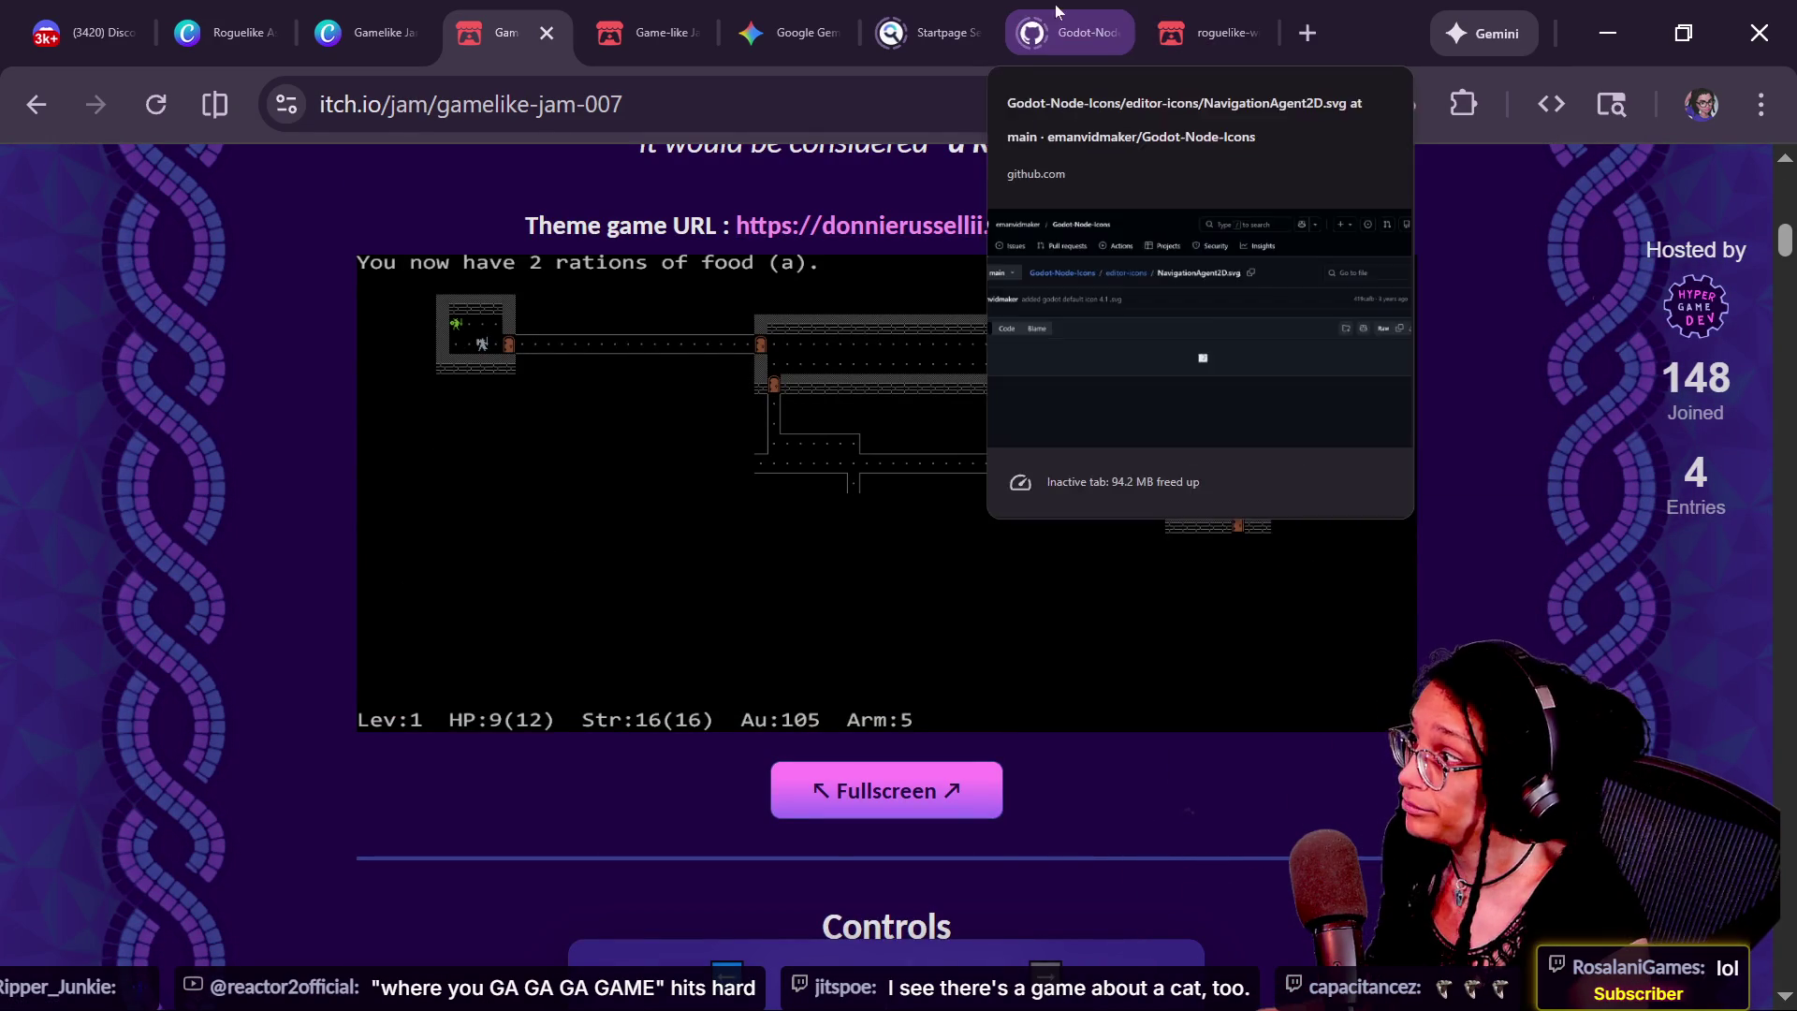
pyautogui.hotkey('alt', 'Tab')
pyautogui.hotkey('alt', 'Tab')
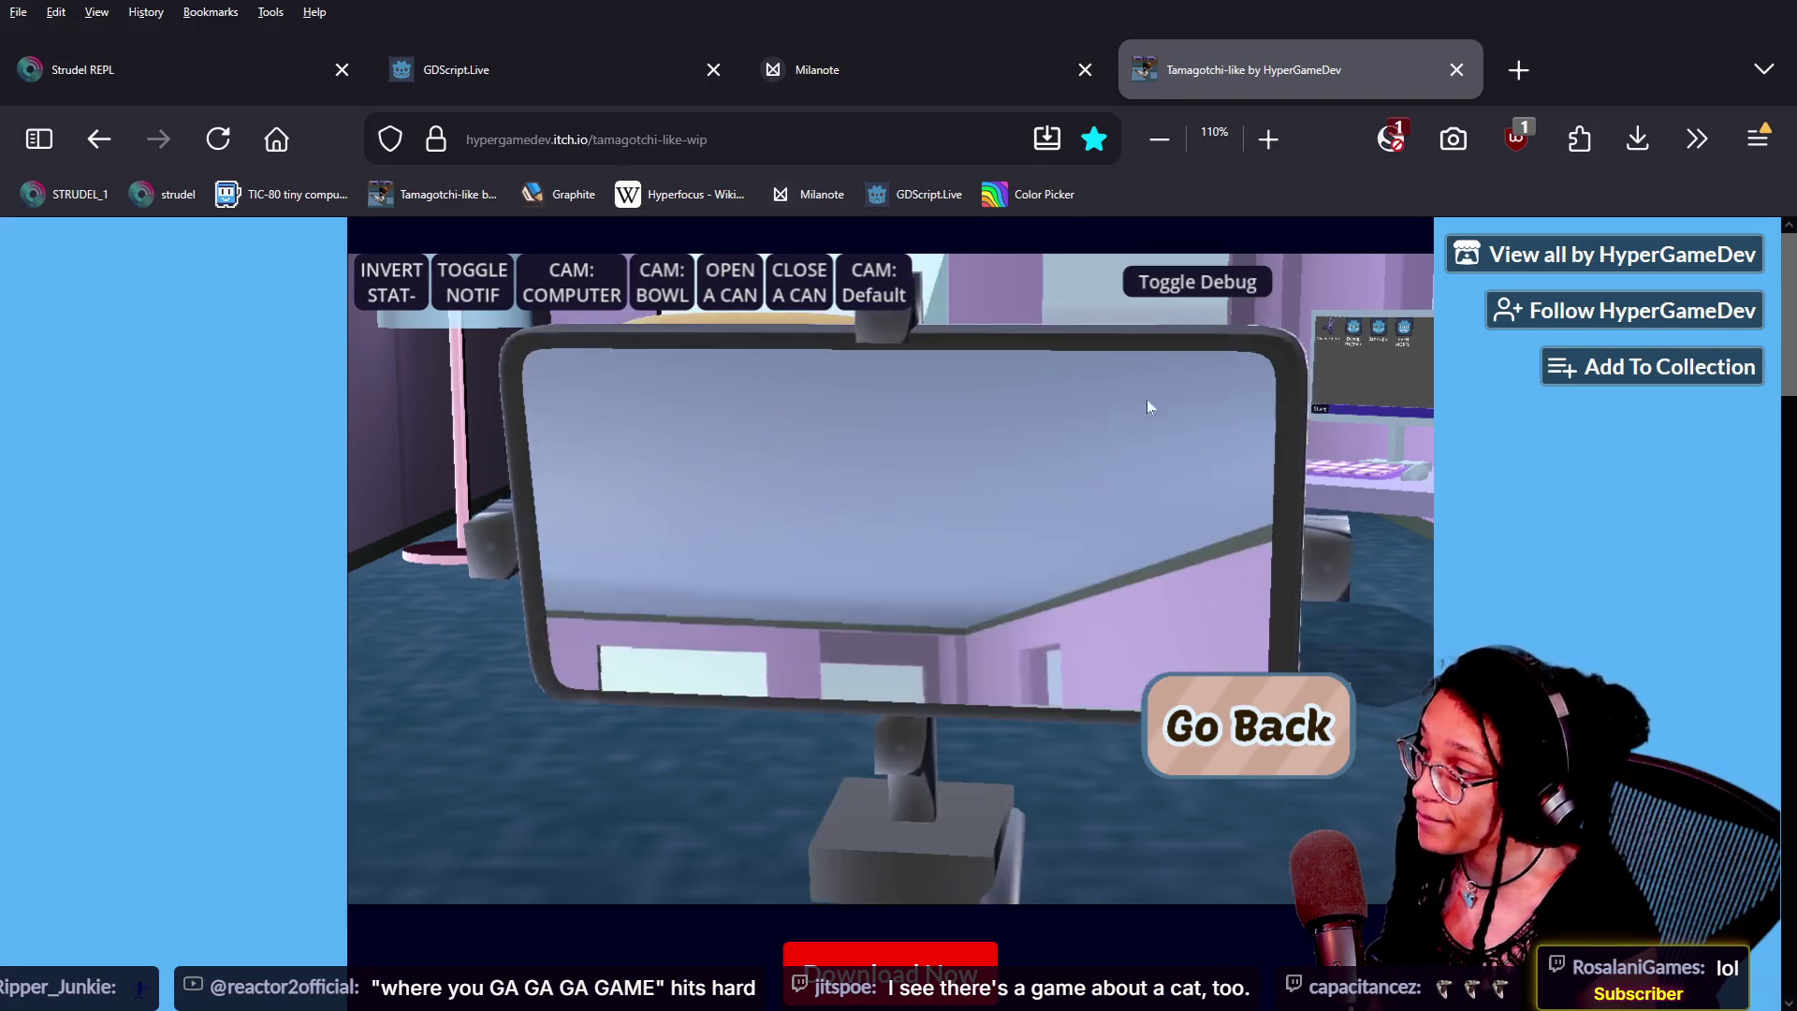
# Return to the room view, look at the tripod phone, then at the cat on the couch
pyautogui.click(1249, 727)
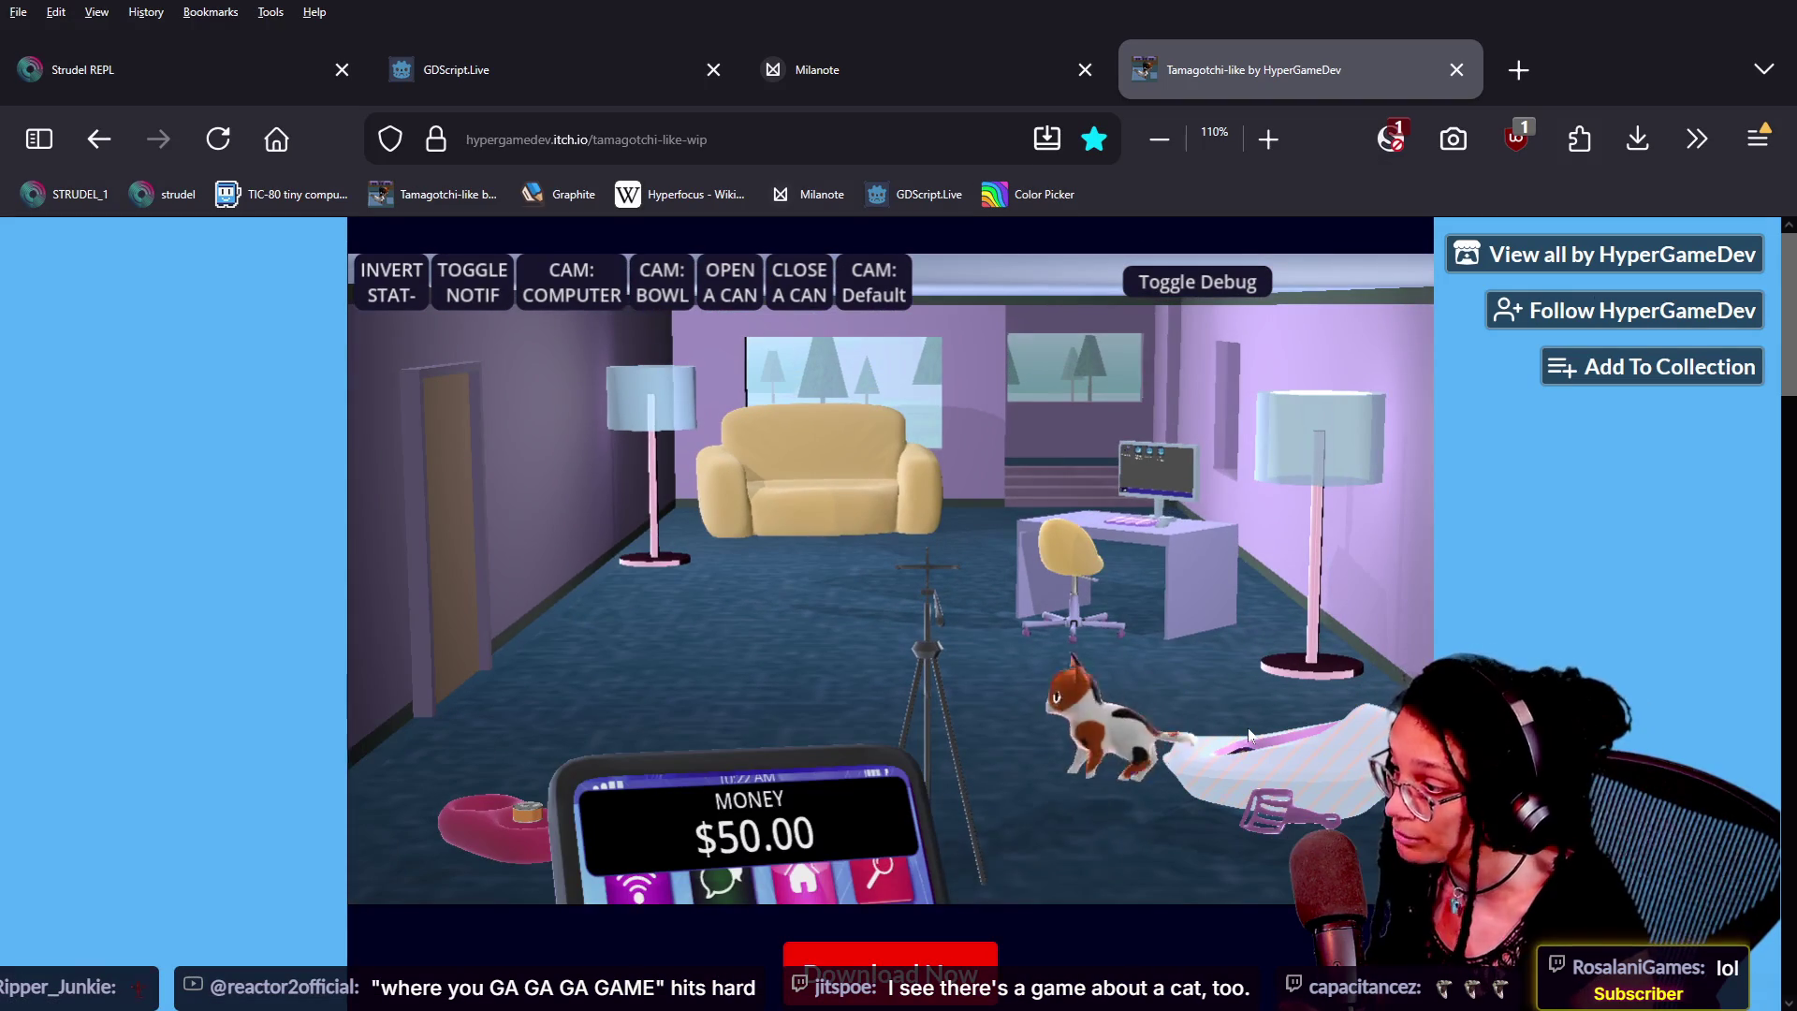
pyautogui.click(963, 619)
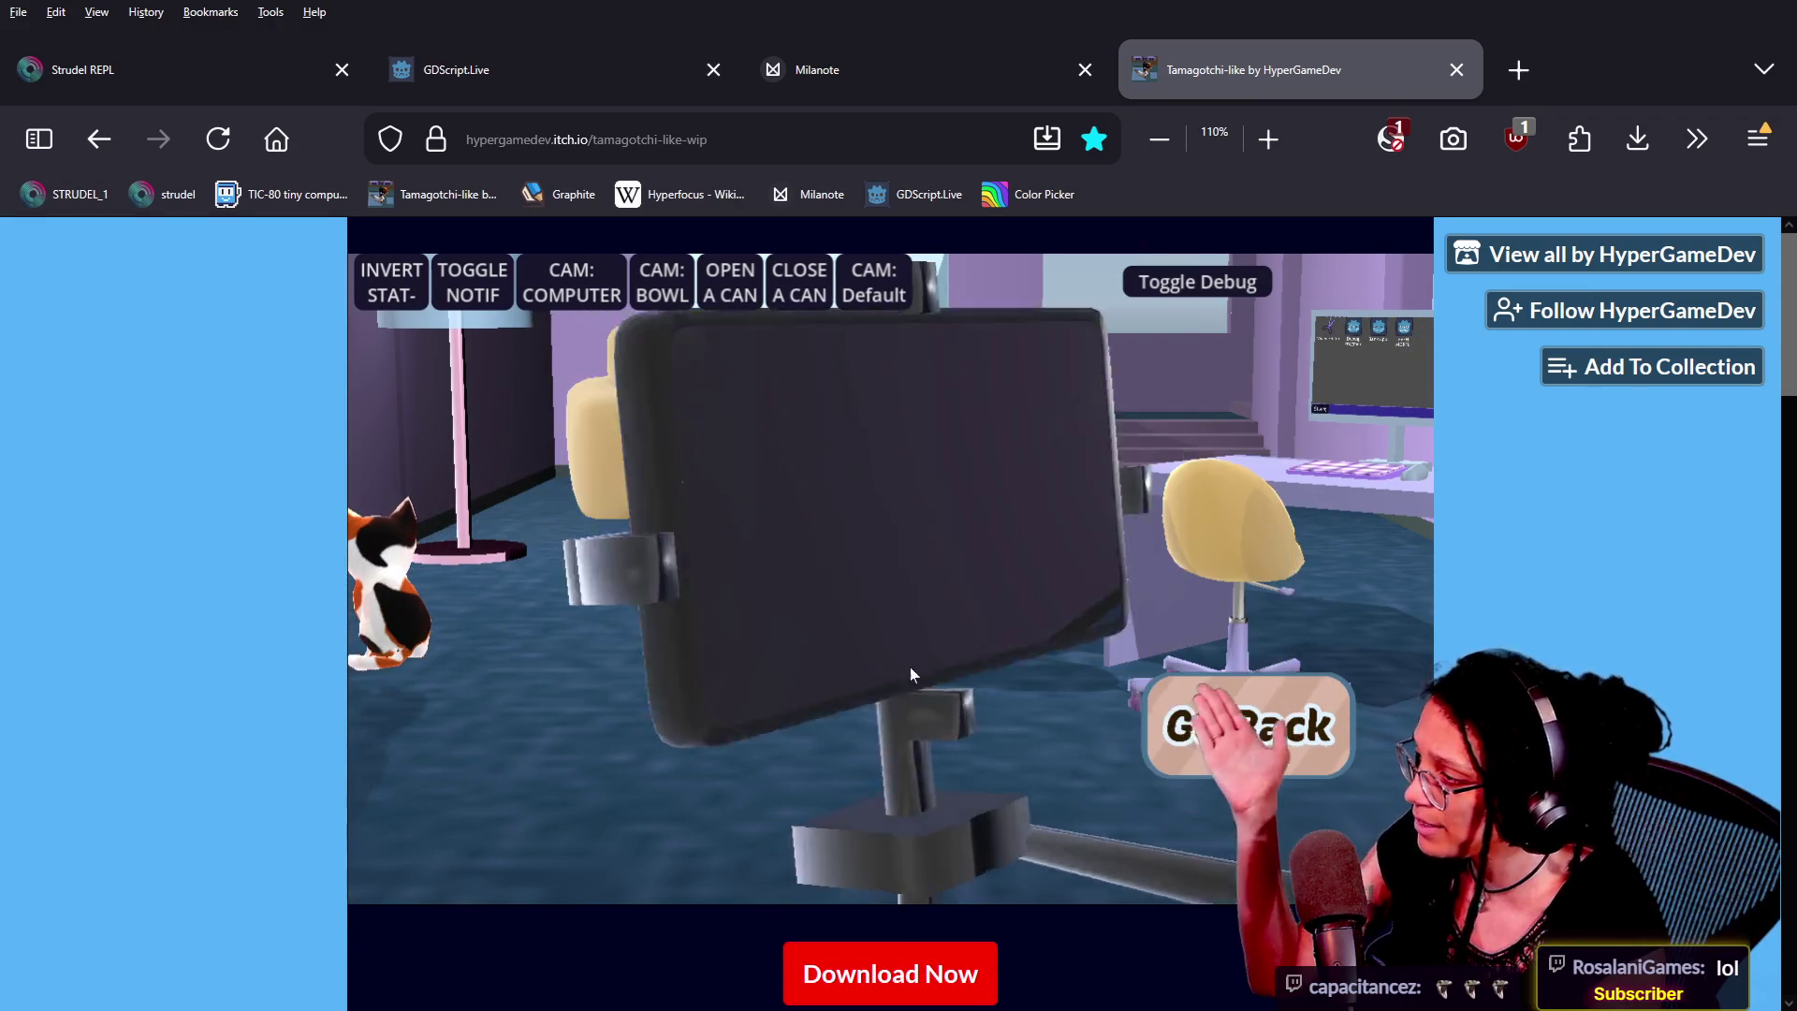
pyautogui.click(1252, 734)
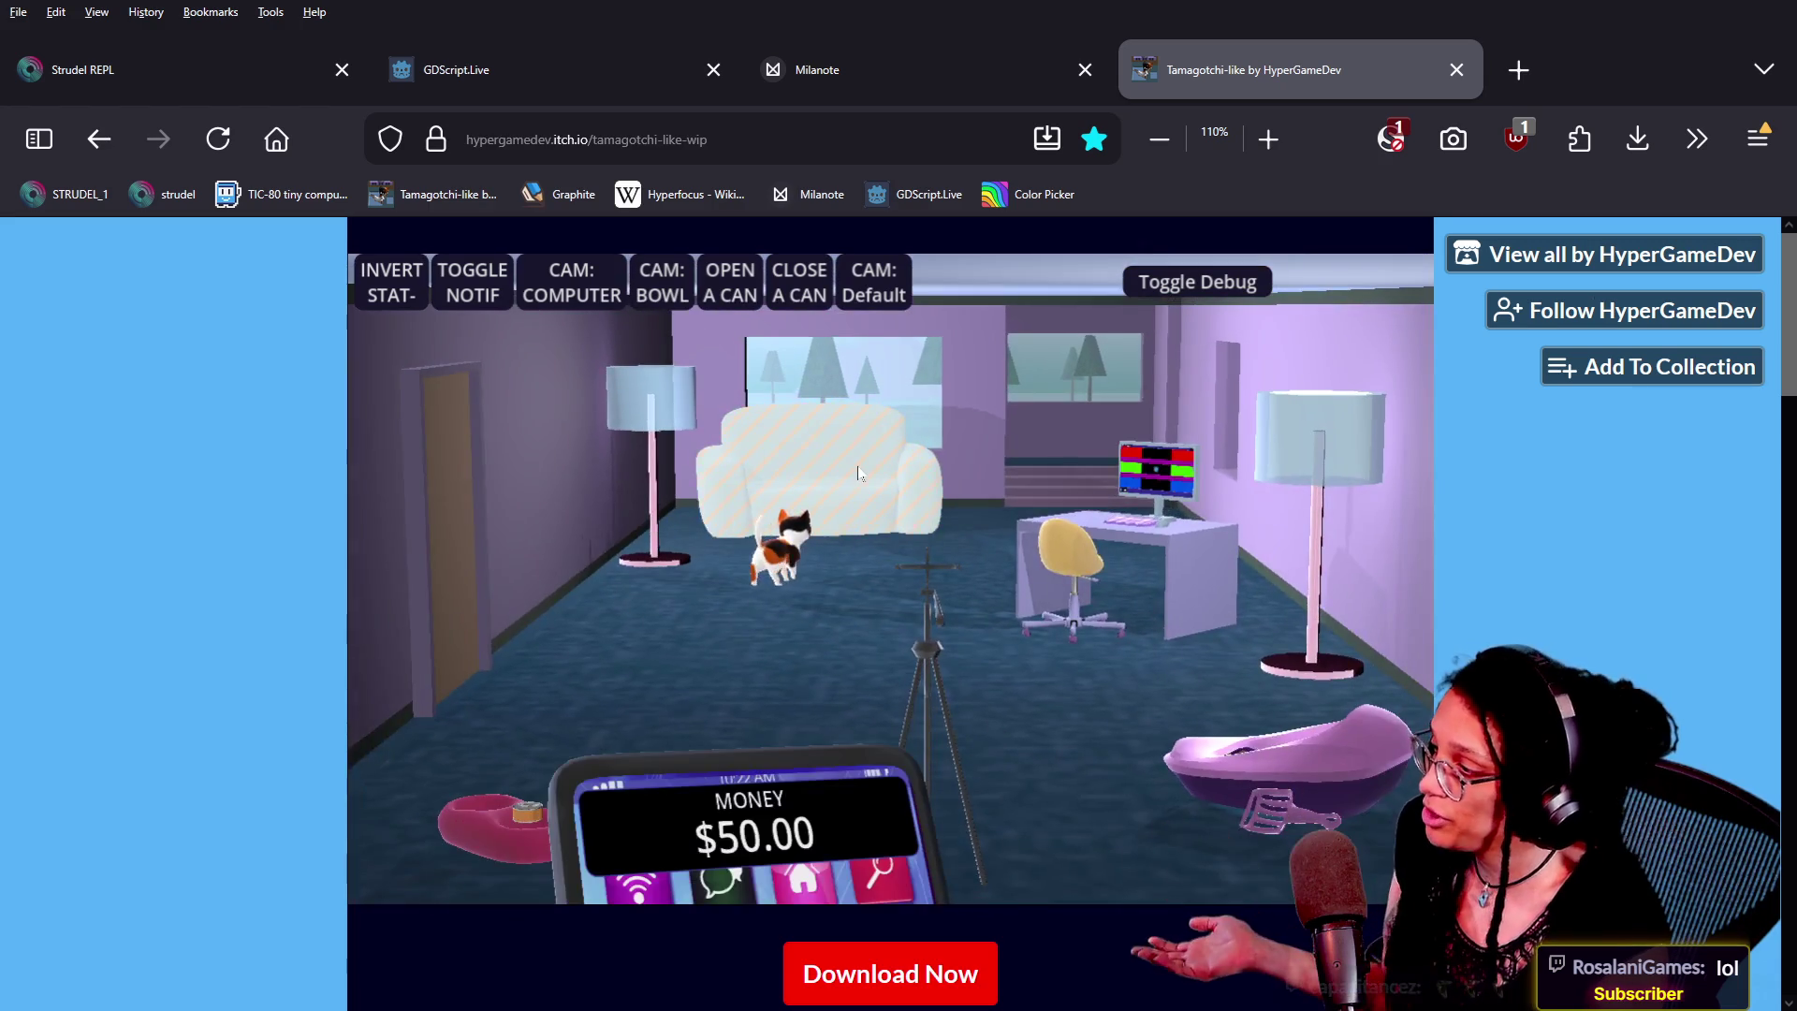
pyautogui.click(843, 432)
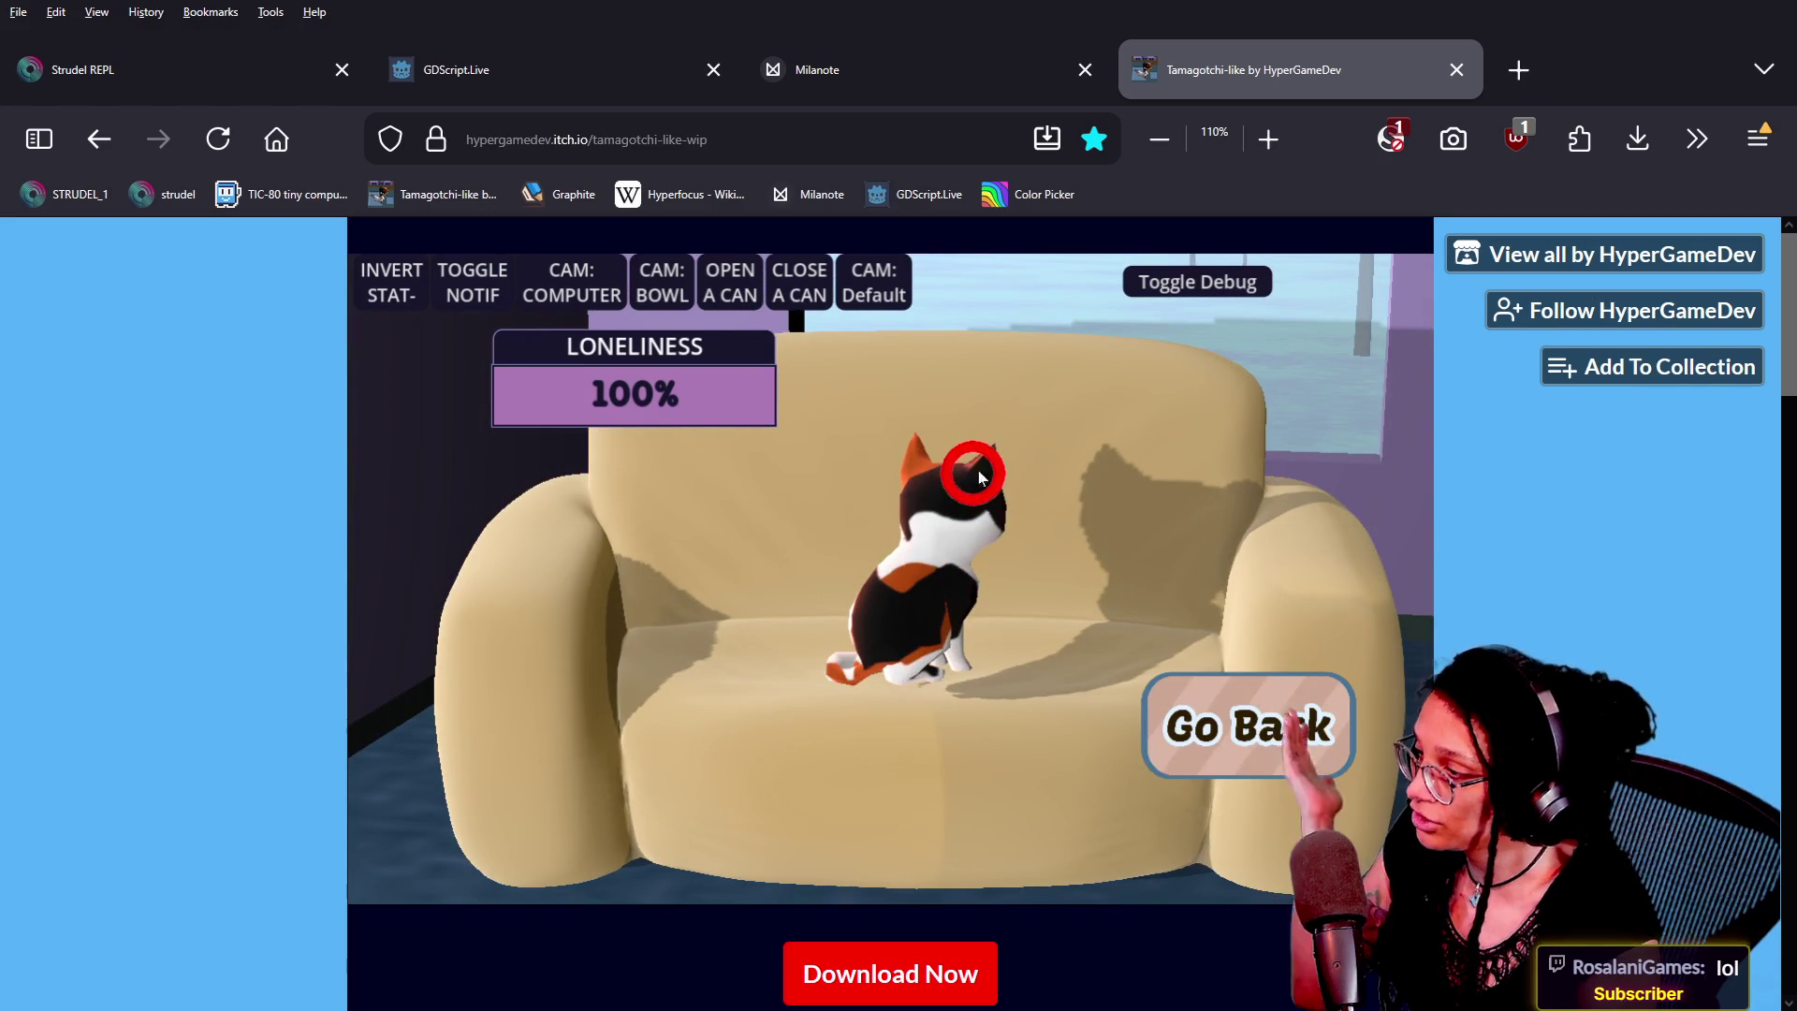
pyautogui.click(1307, 743)
# Scoop two poops from the litter box, then zoom onto the computer's Bank App
pyautogui.click(1275, 761)
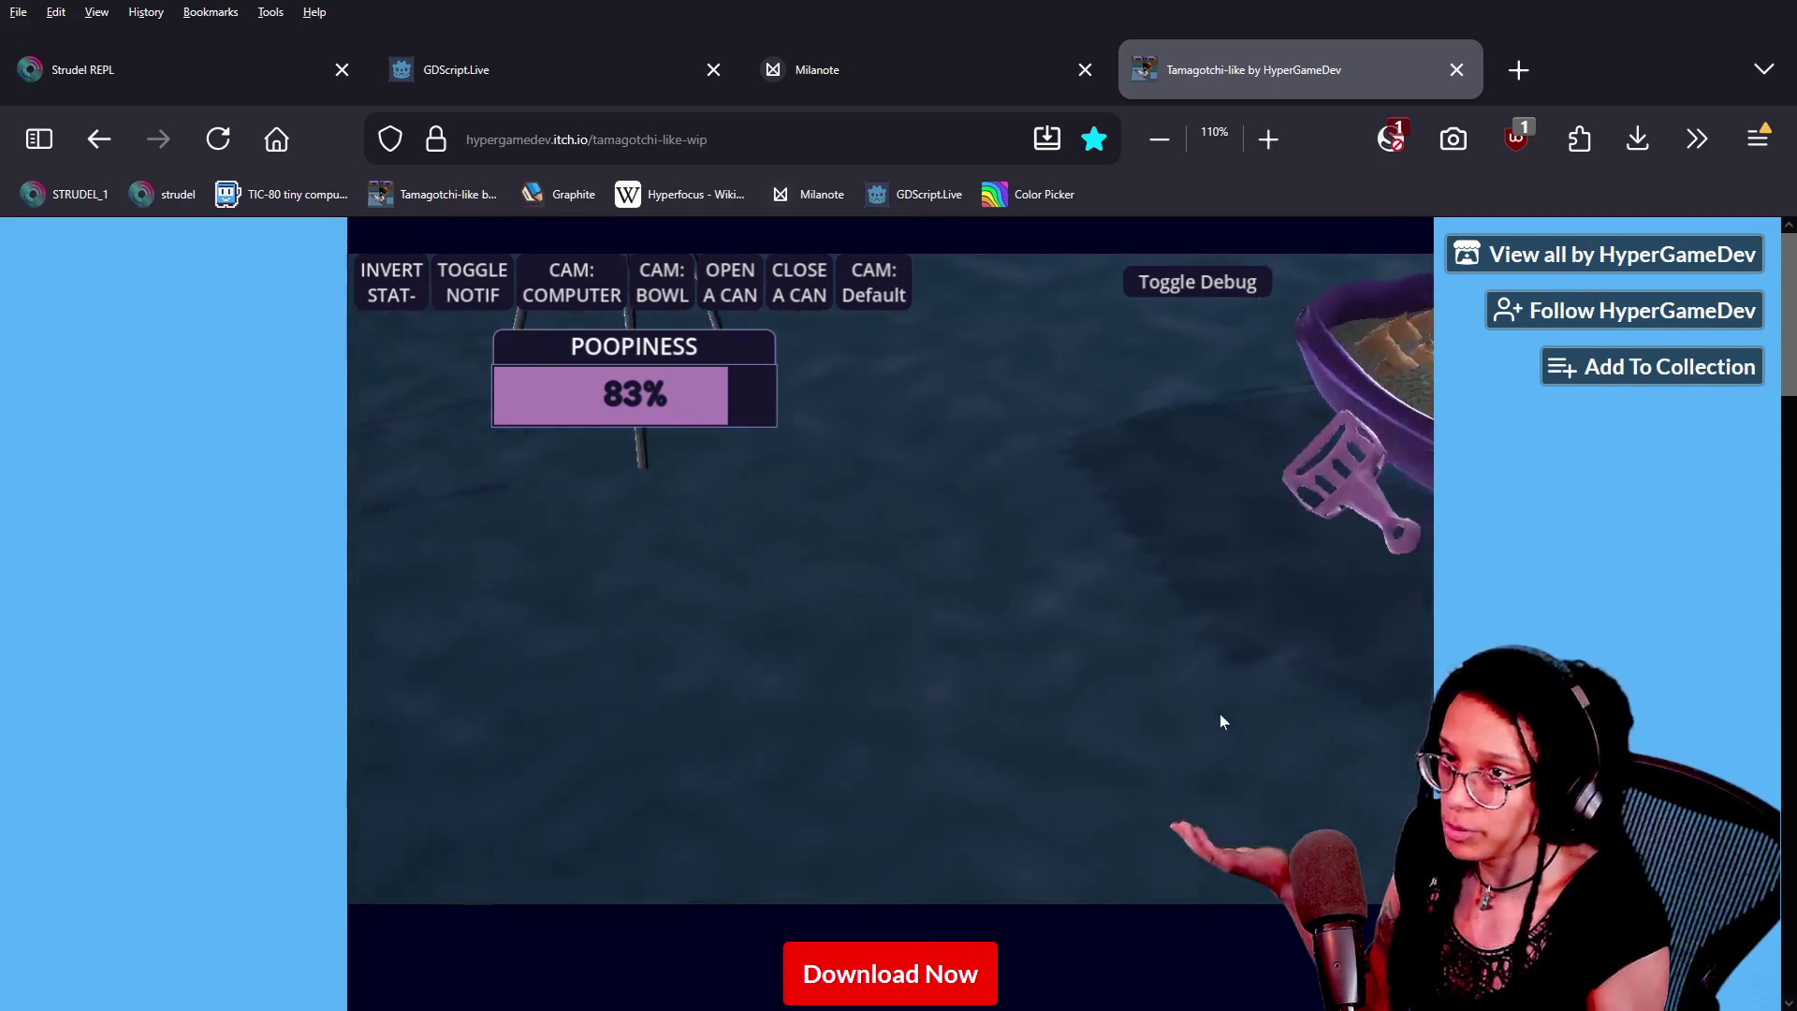
pyautogui.click(910, 604)
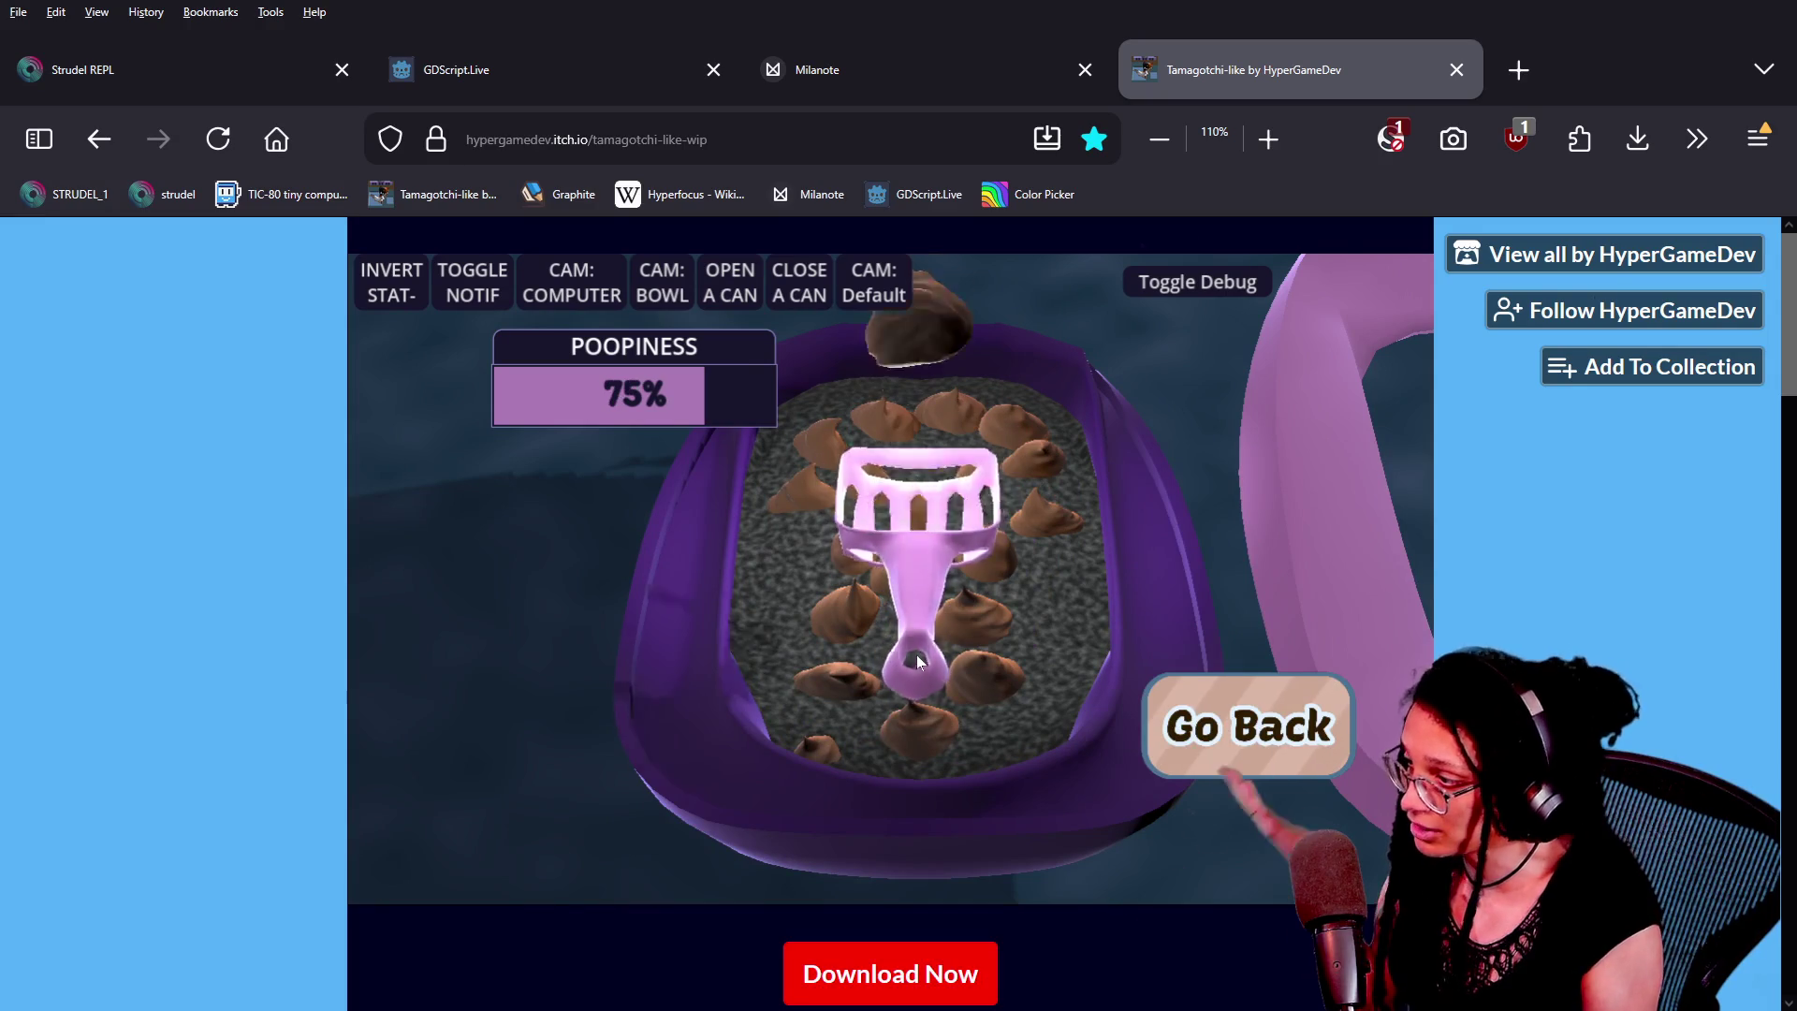
pyautogui.click(923, 663)
pyautogui.click(1170, 731)
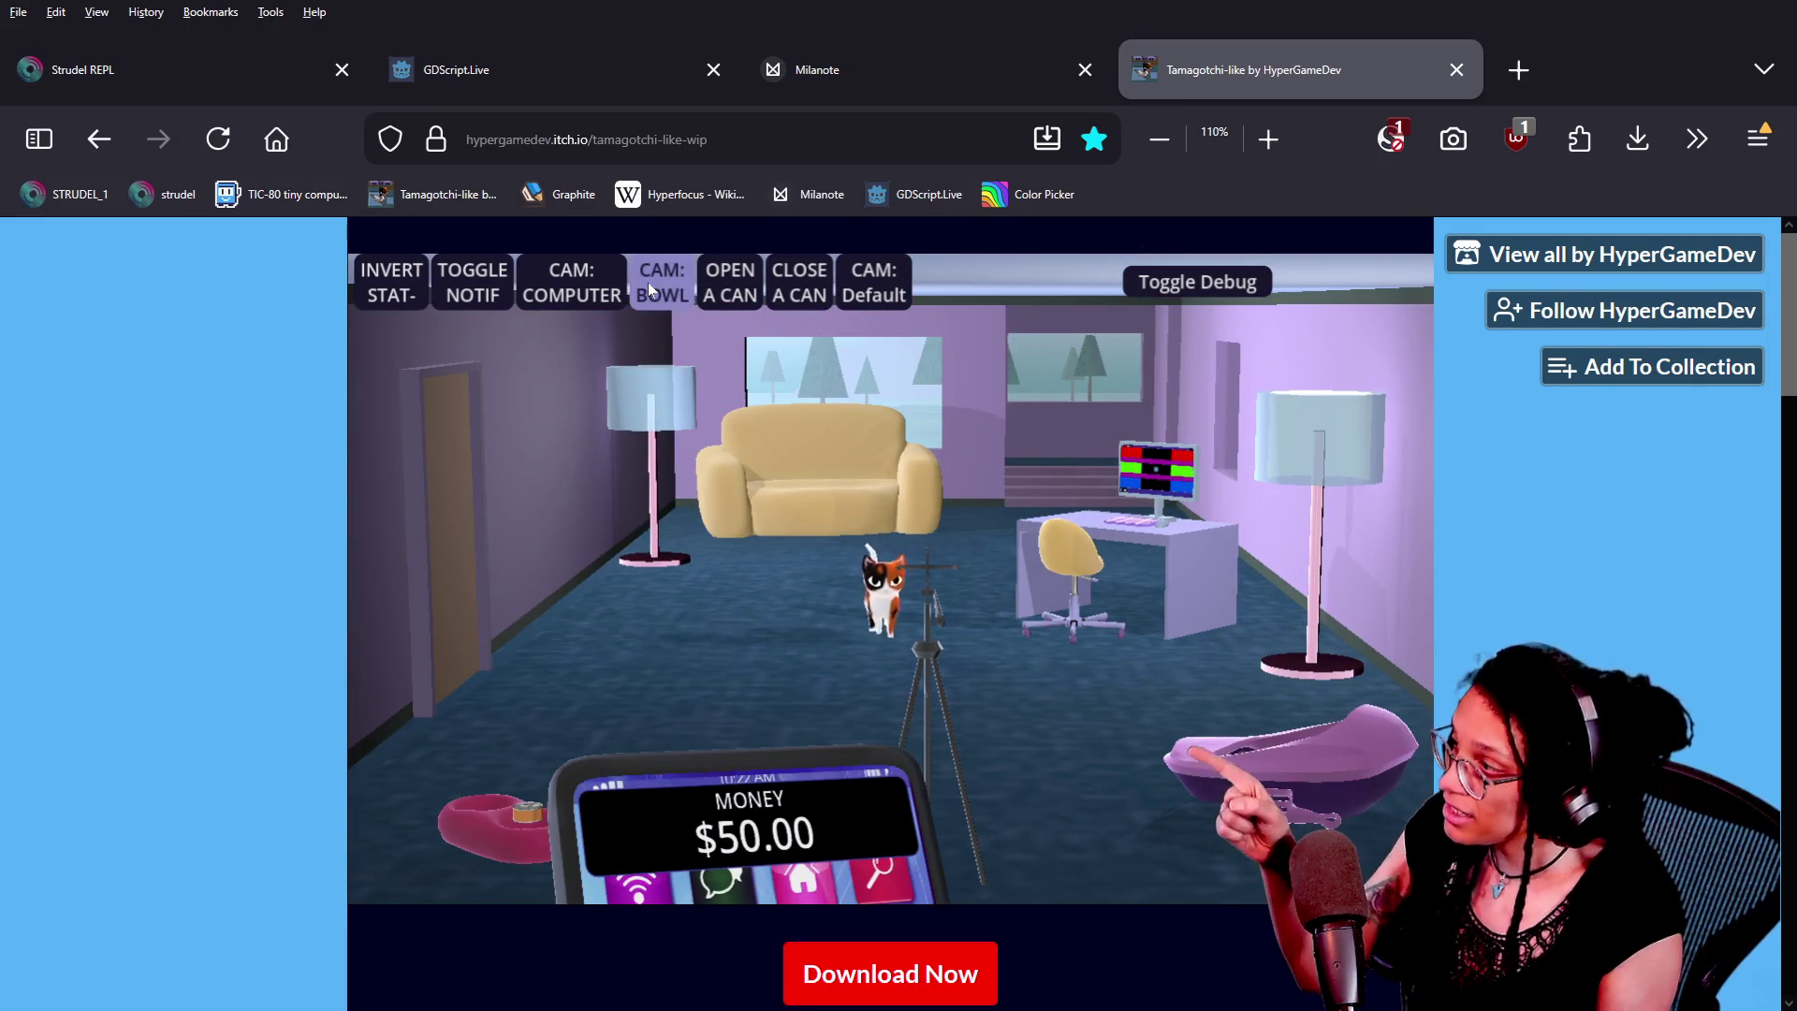
pyautogui.click(598, 282)
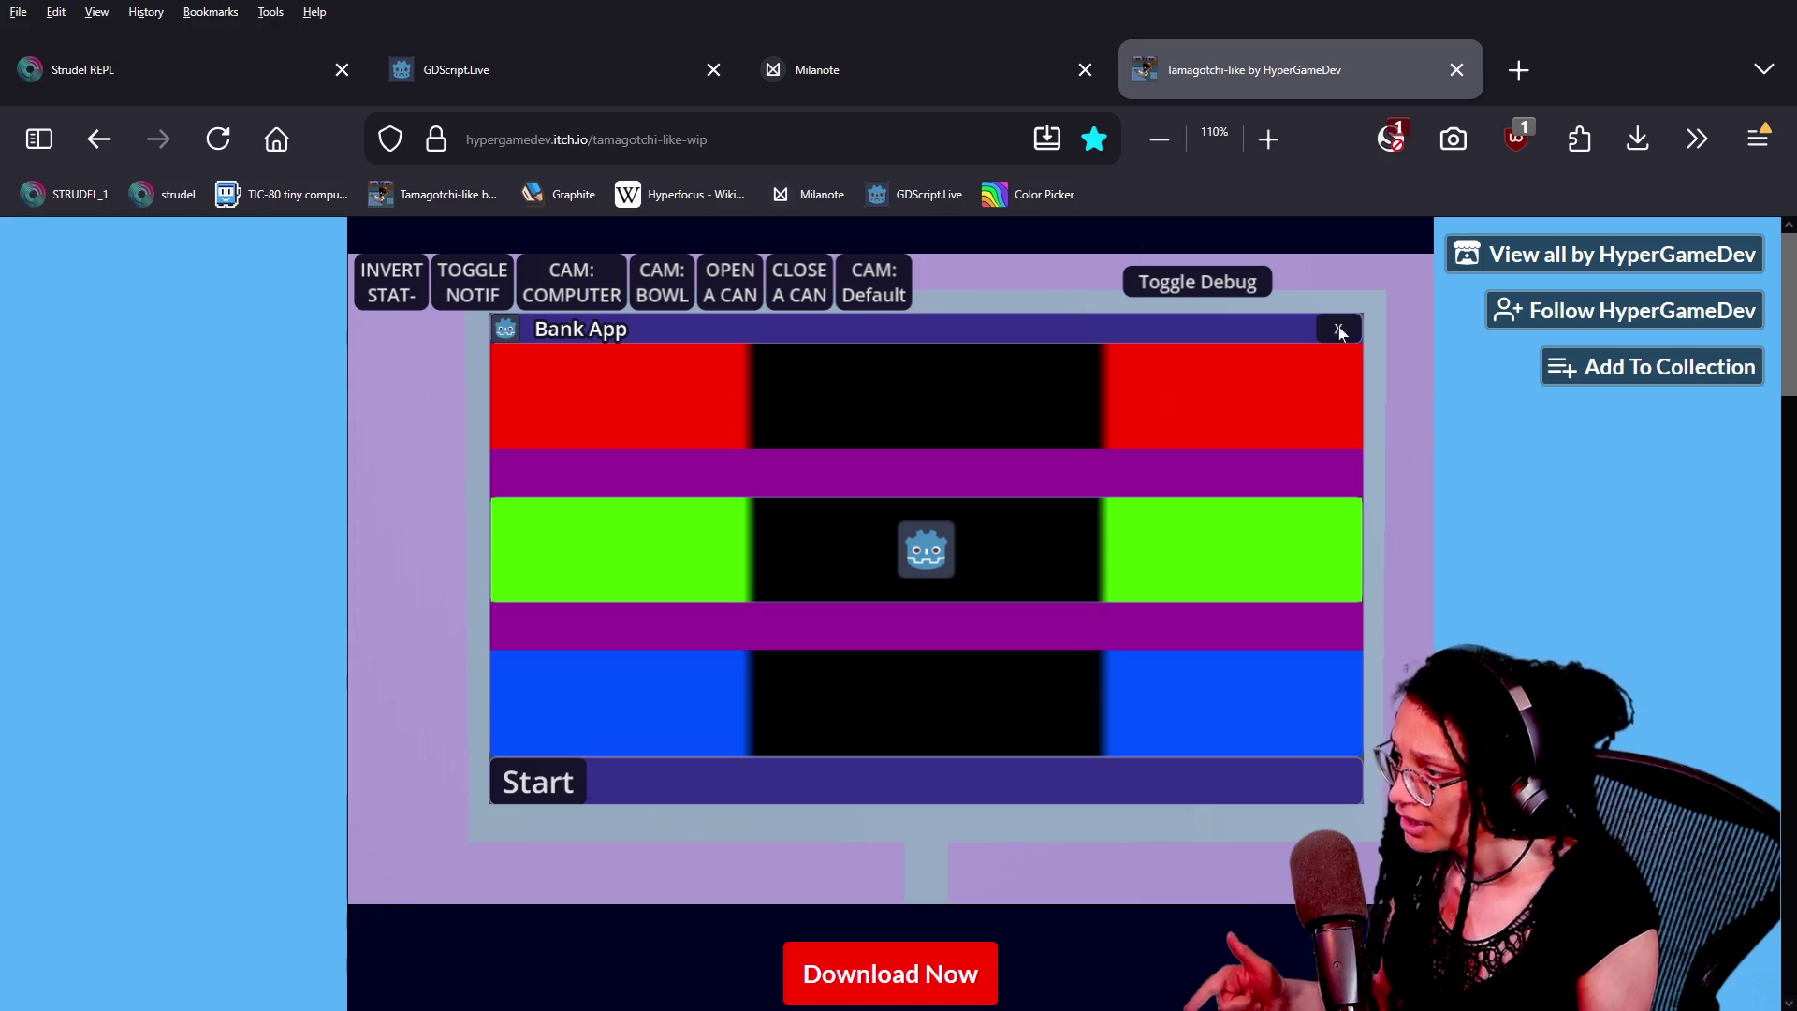
# Close Bank App and play the Video Editor minigame with the arrow keys, then close it
pyautogui.click(1339, 328)
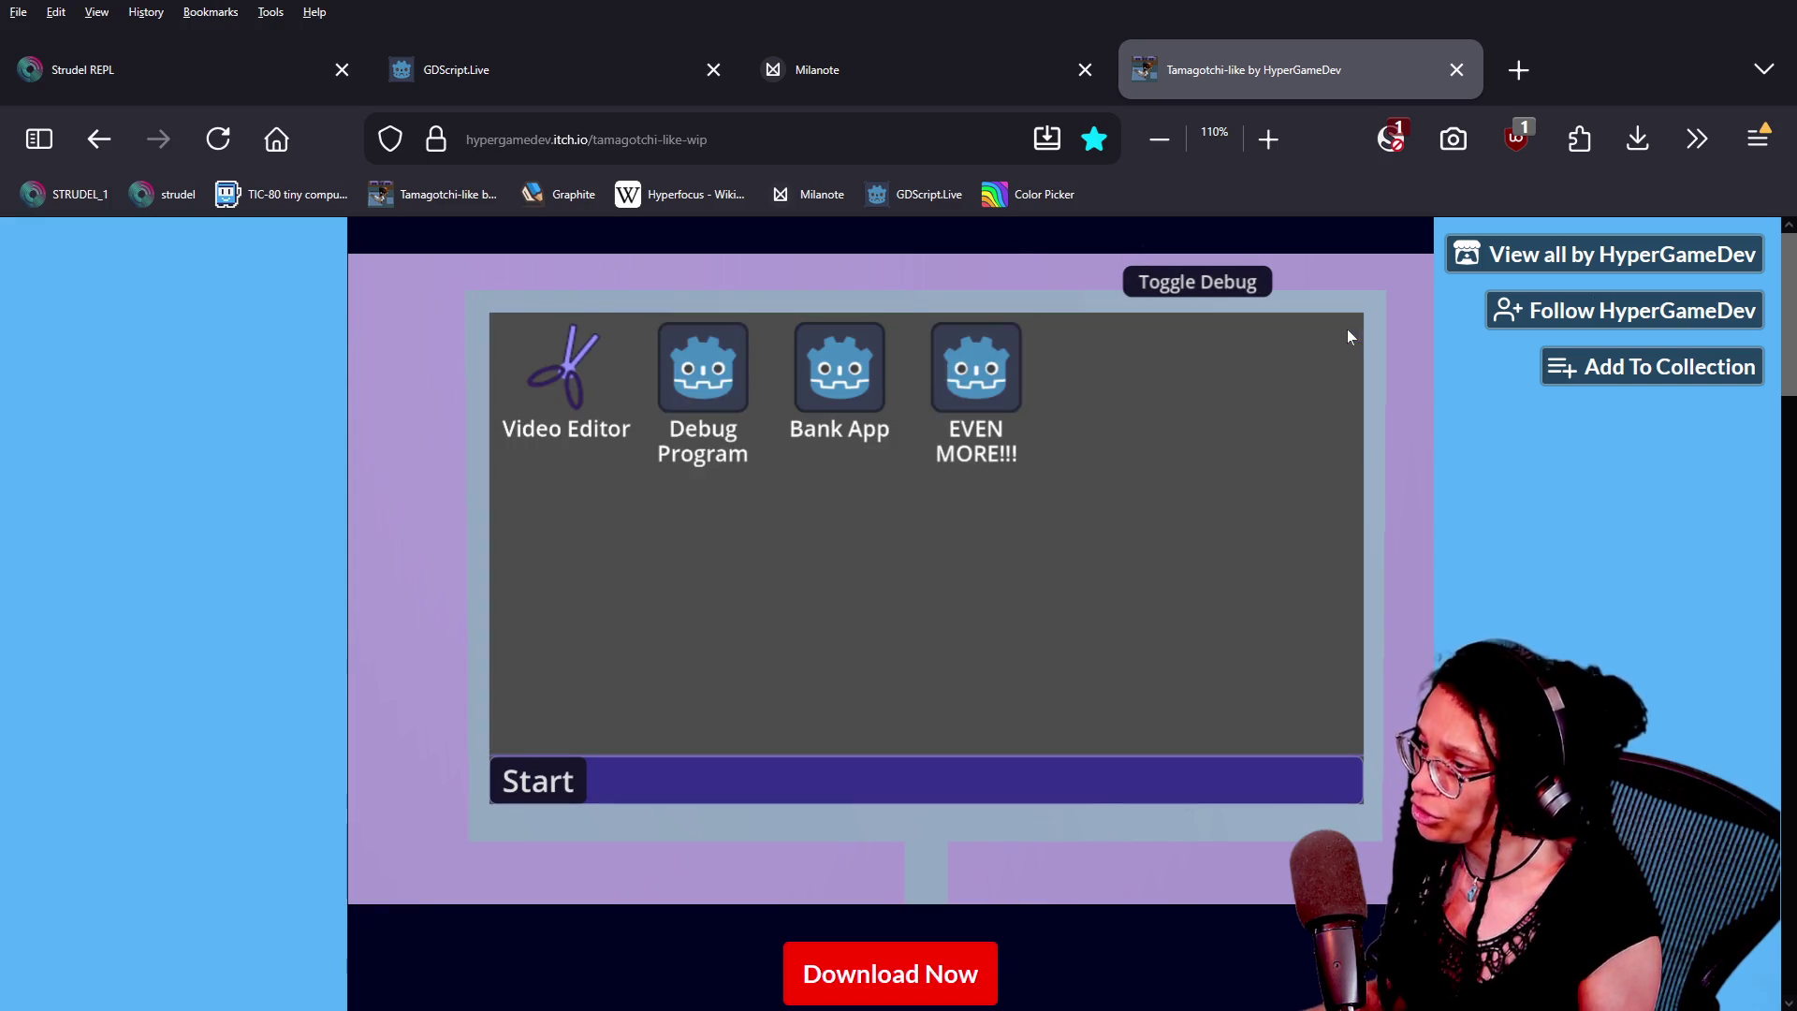
pyautogui.doubleClick(559, 388)
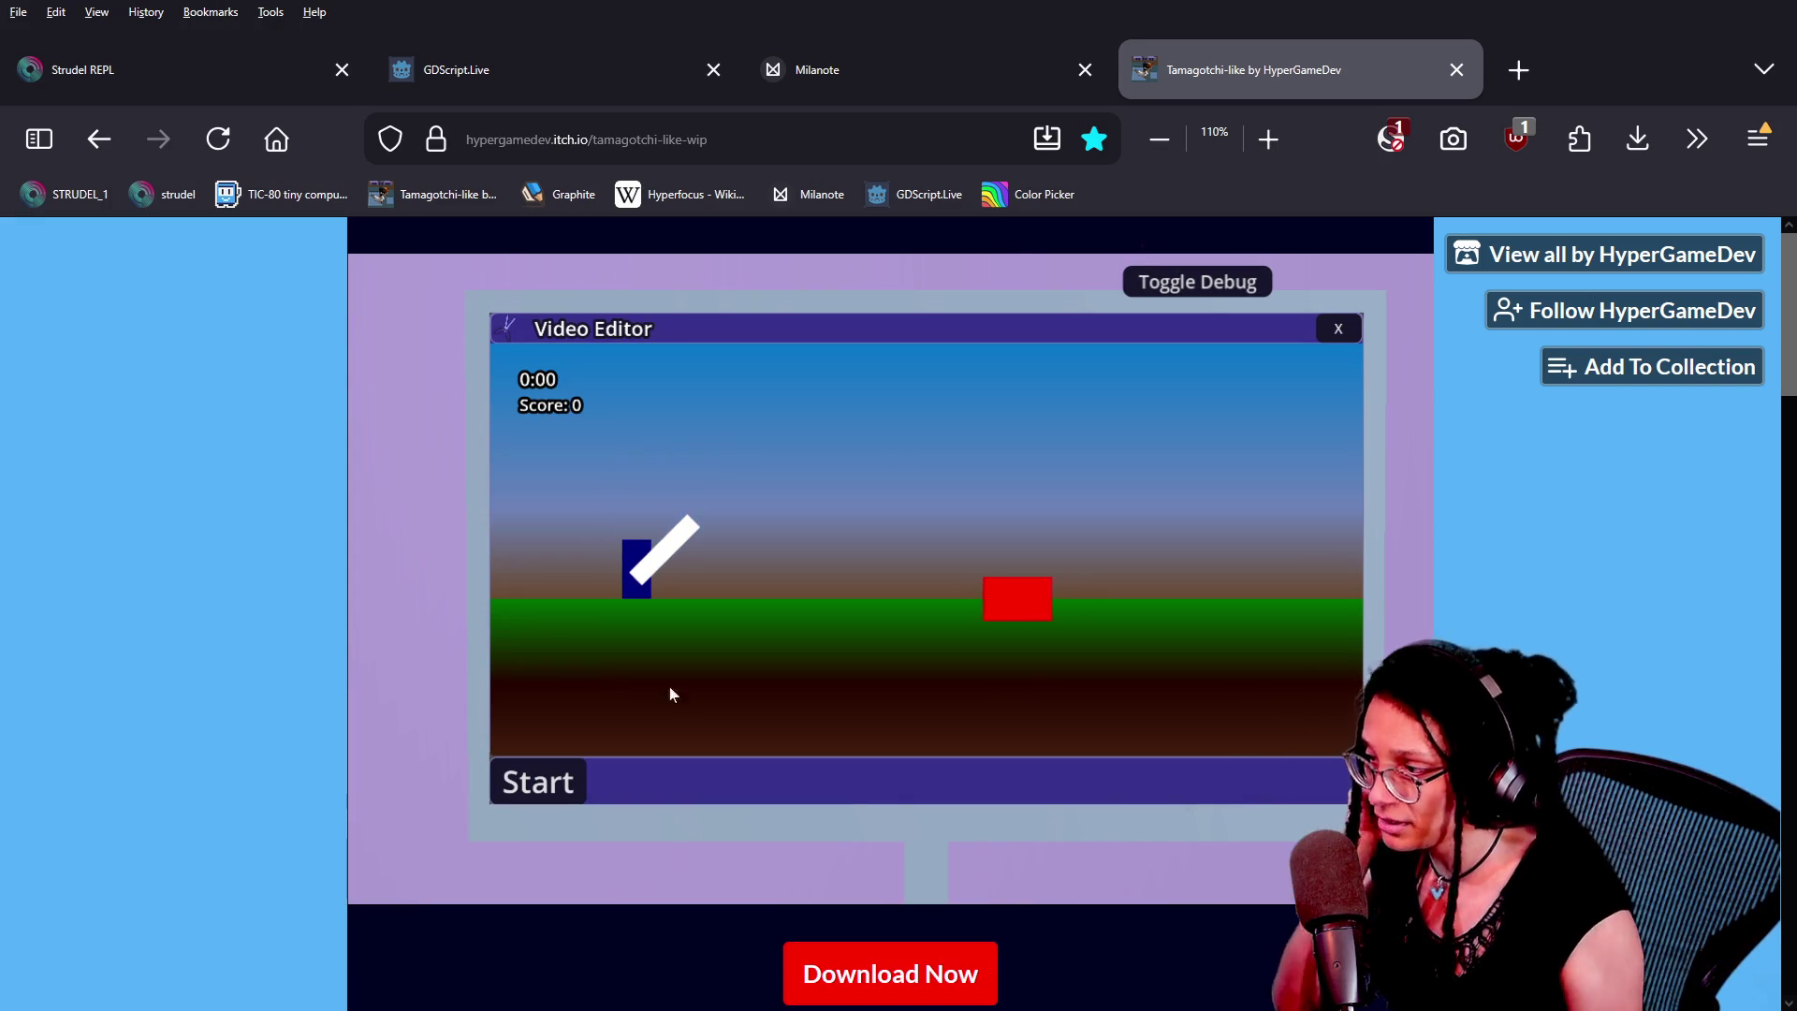
pyautogui.press('Right')
pyautogui.press('Right')
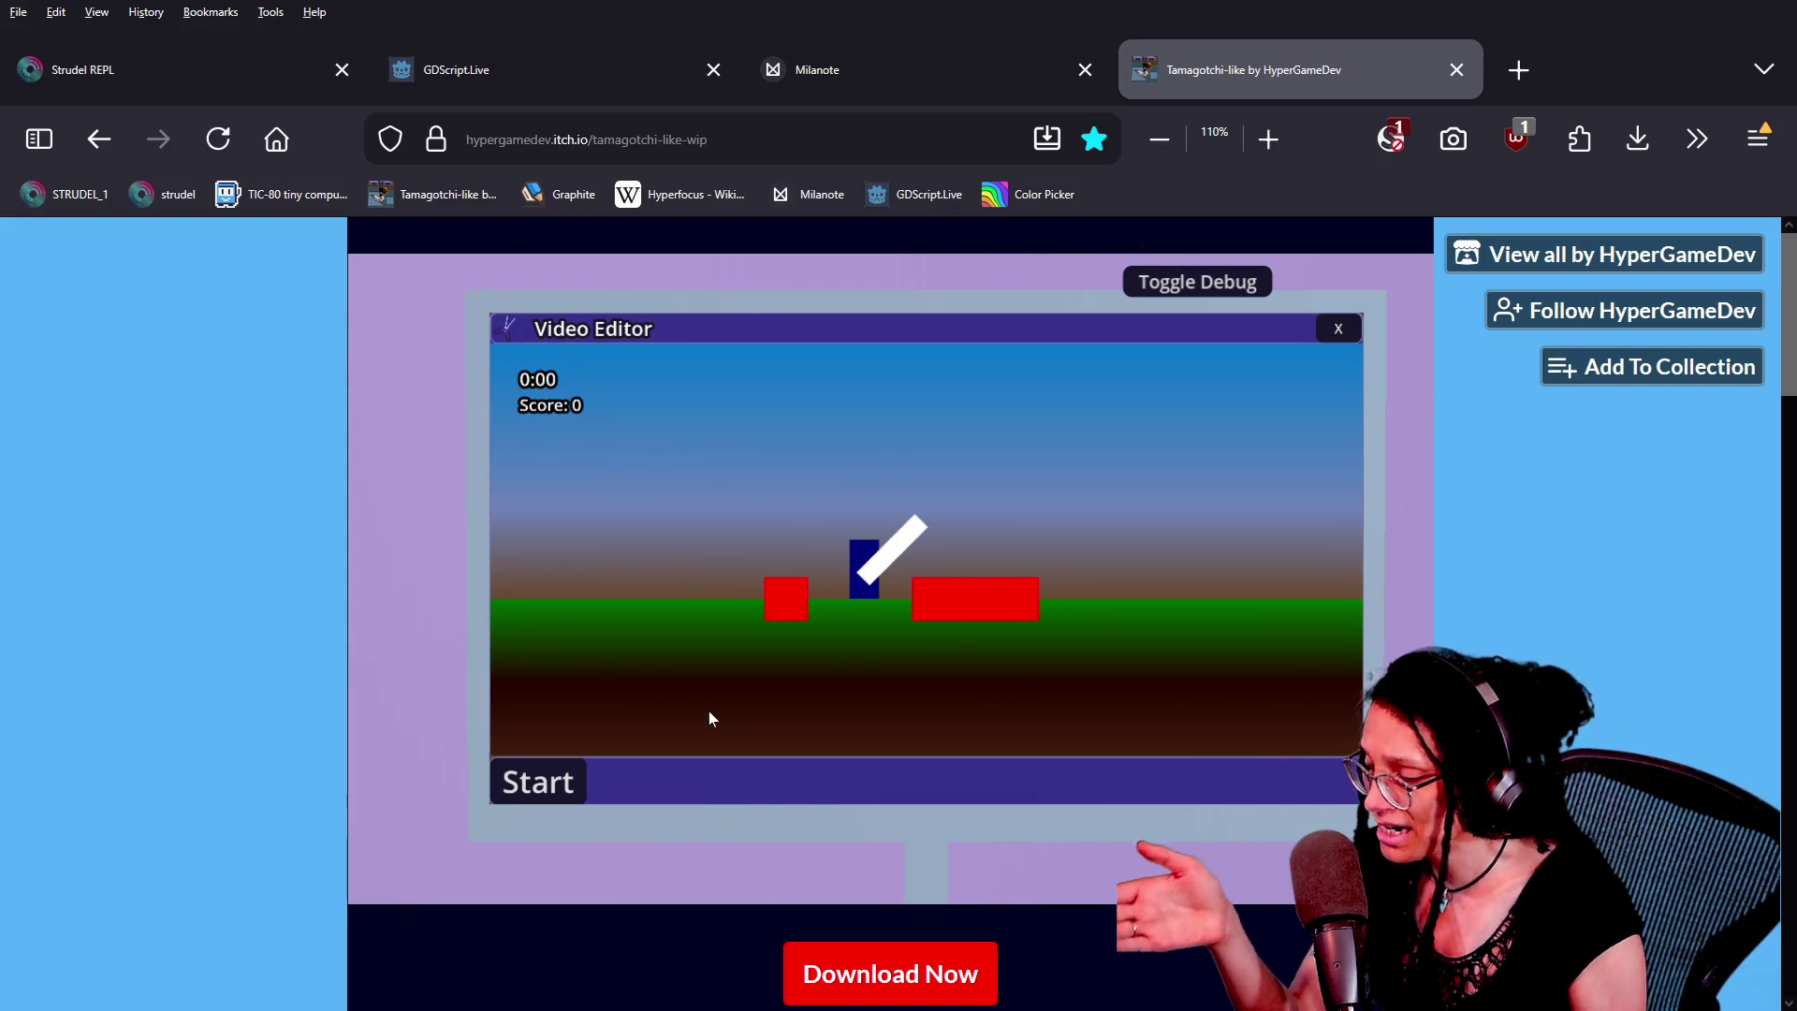
pyautogui.press('Right')
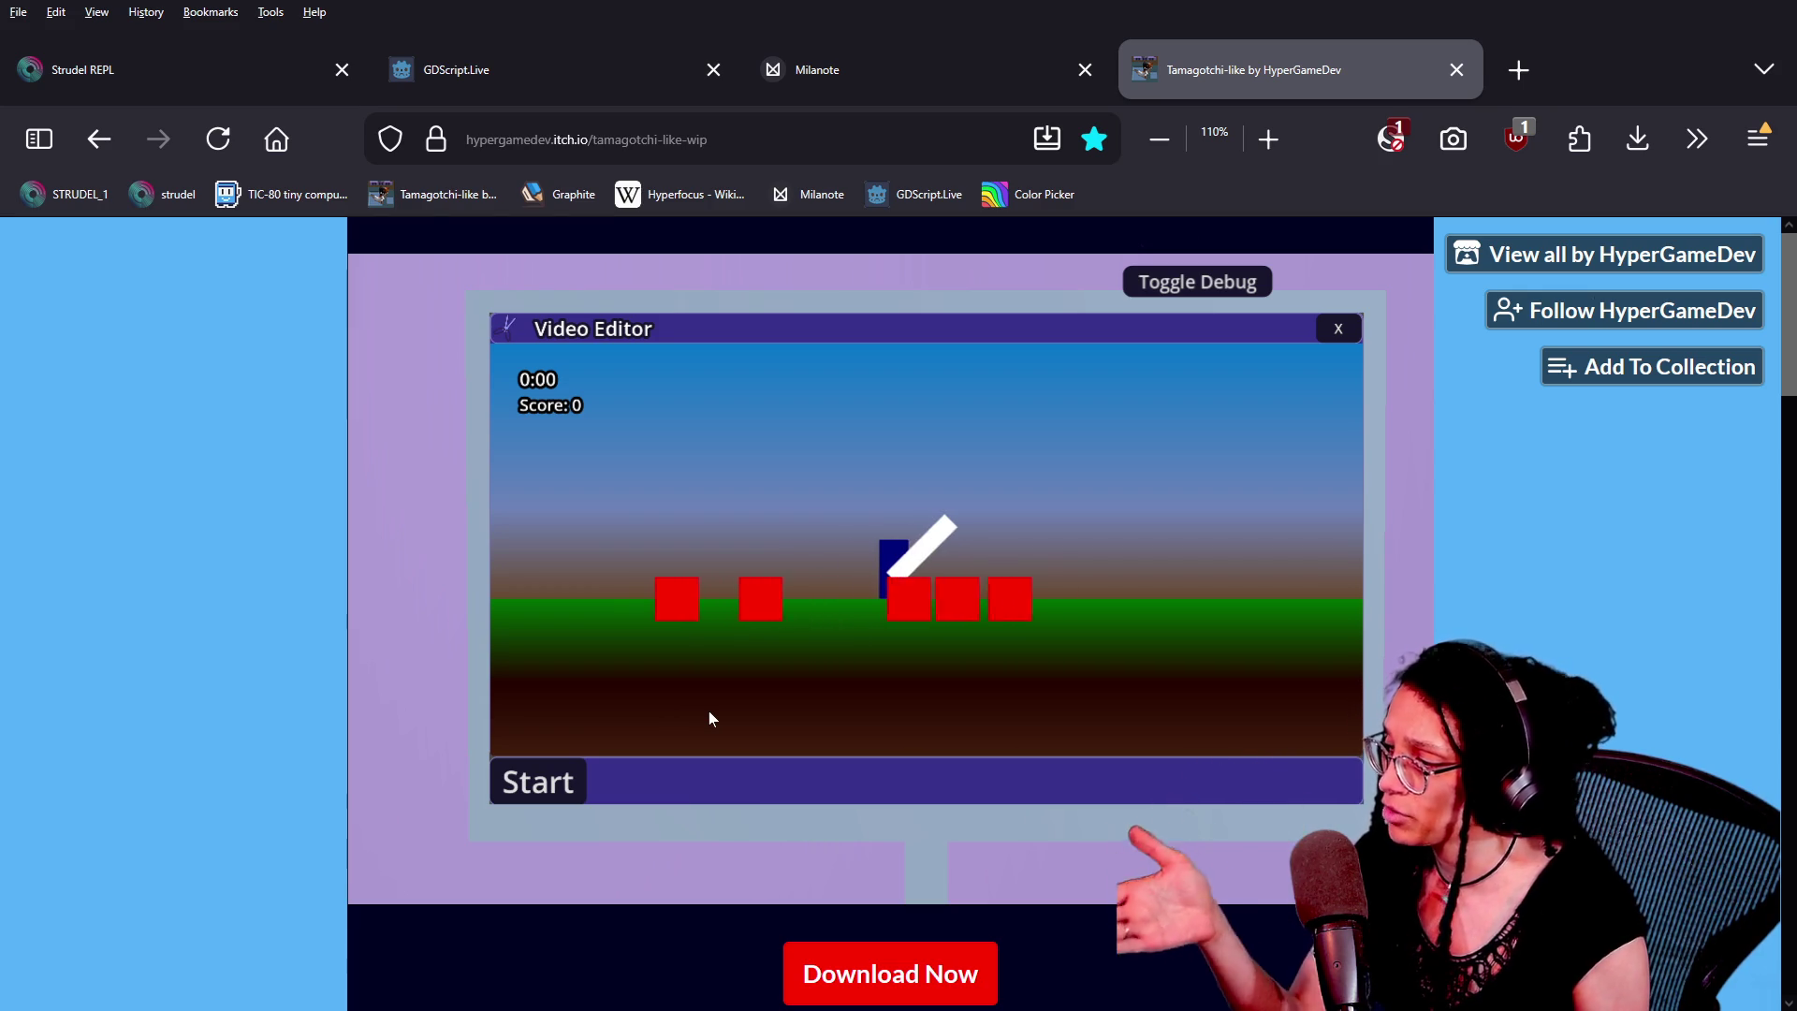
pyautogui.press('Right')
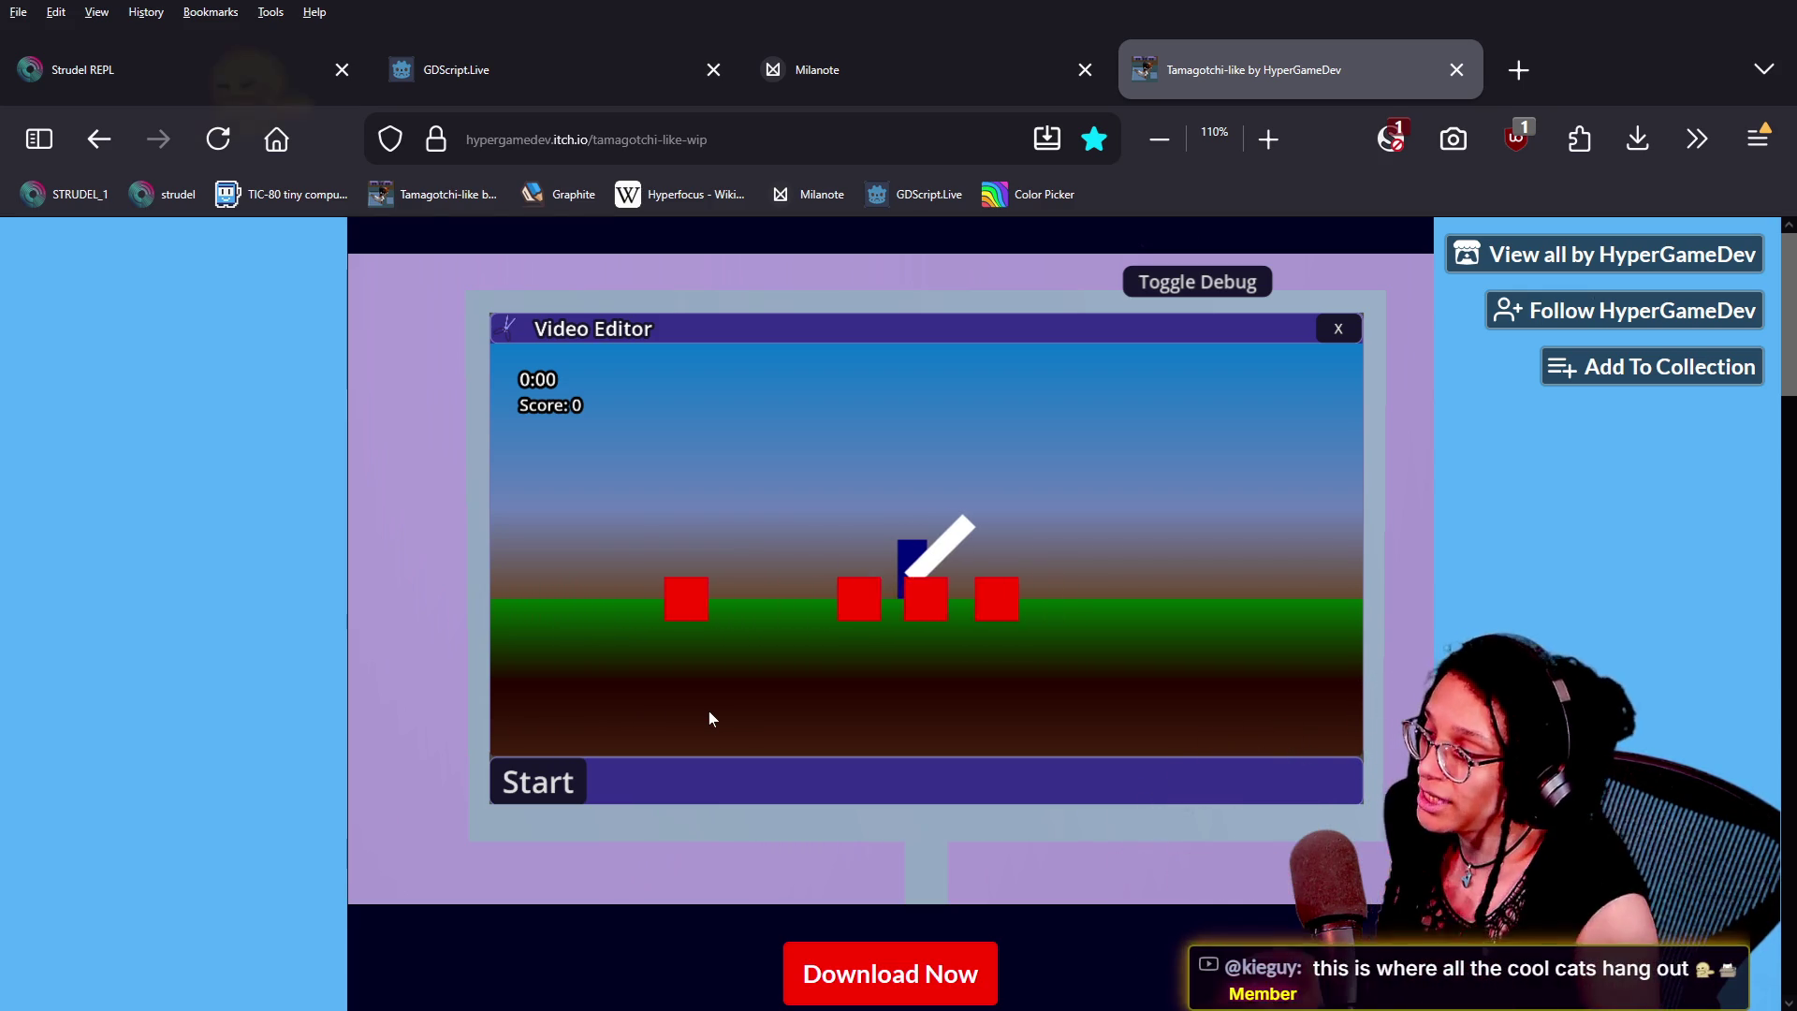
pyautogui.press('Left')
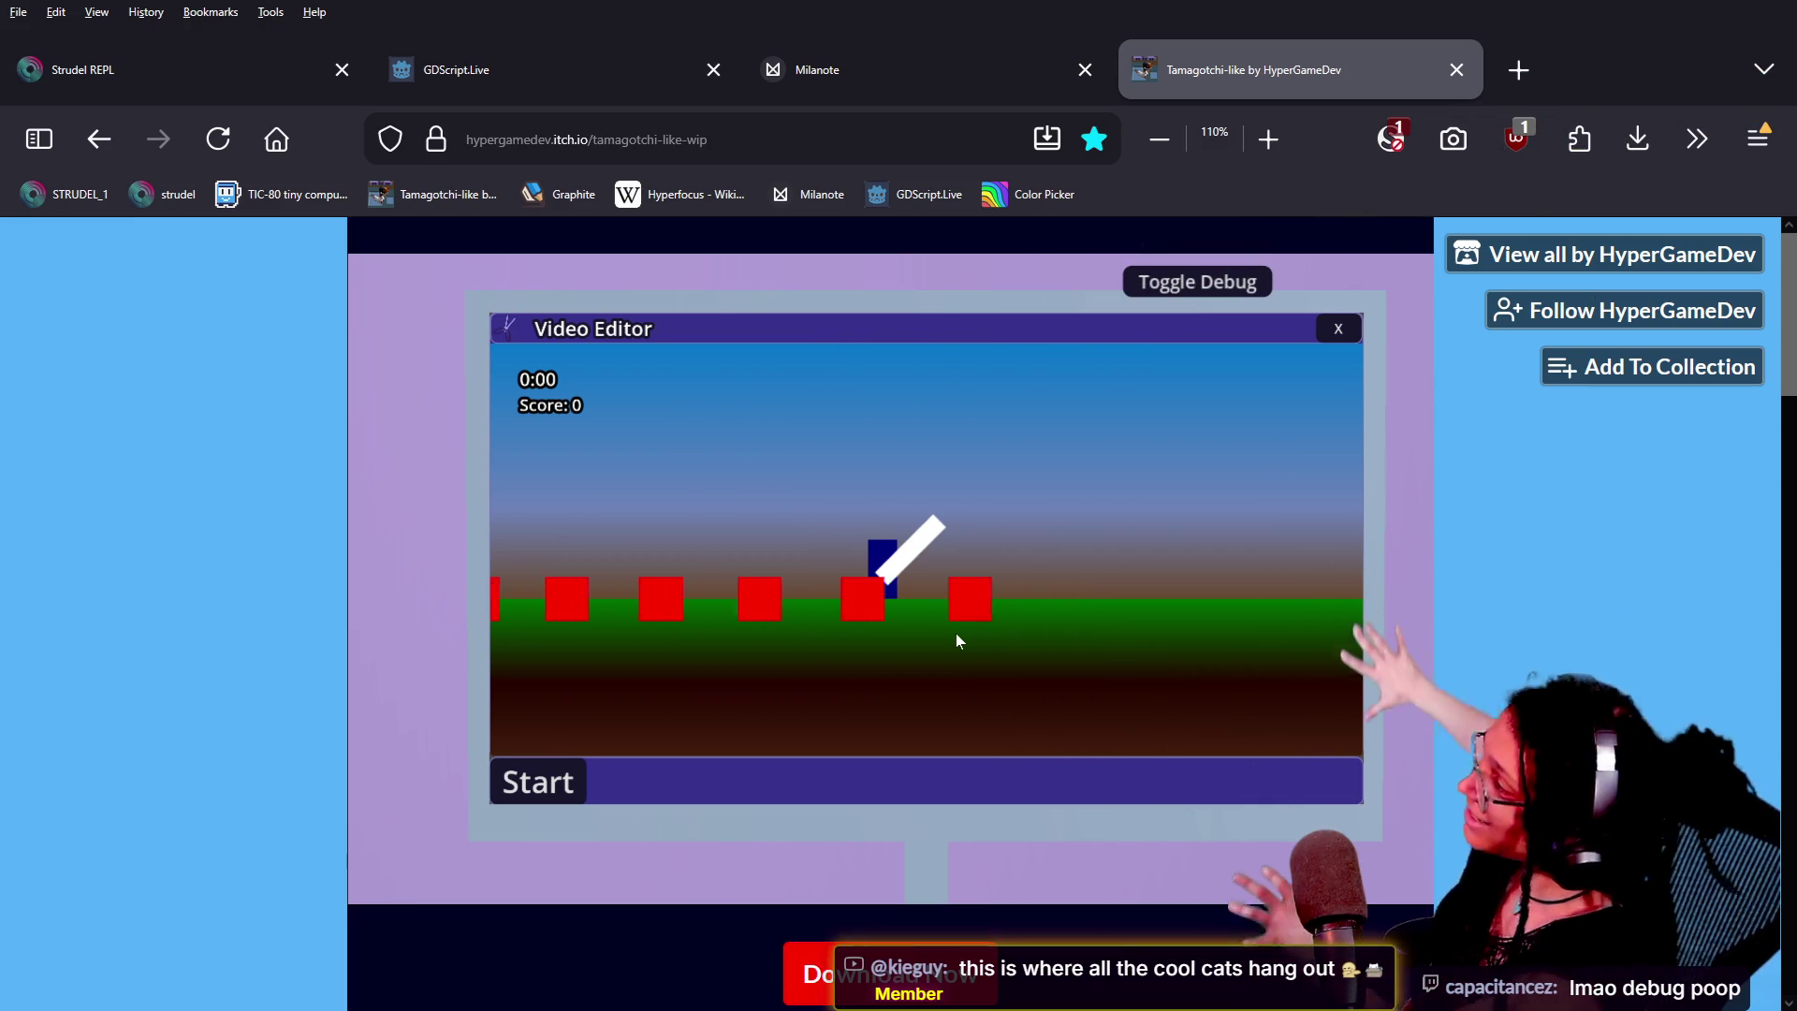
pyautogui.click(1338, 330)
# Toggle on the debug controls and set the camera to CAM: Default
pyautogui.click(1176, 279)
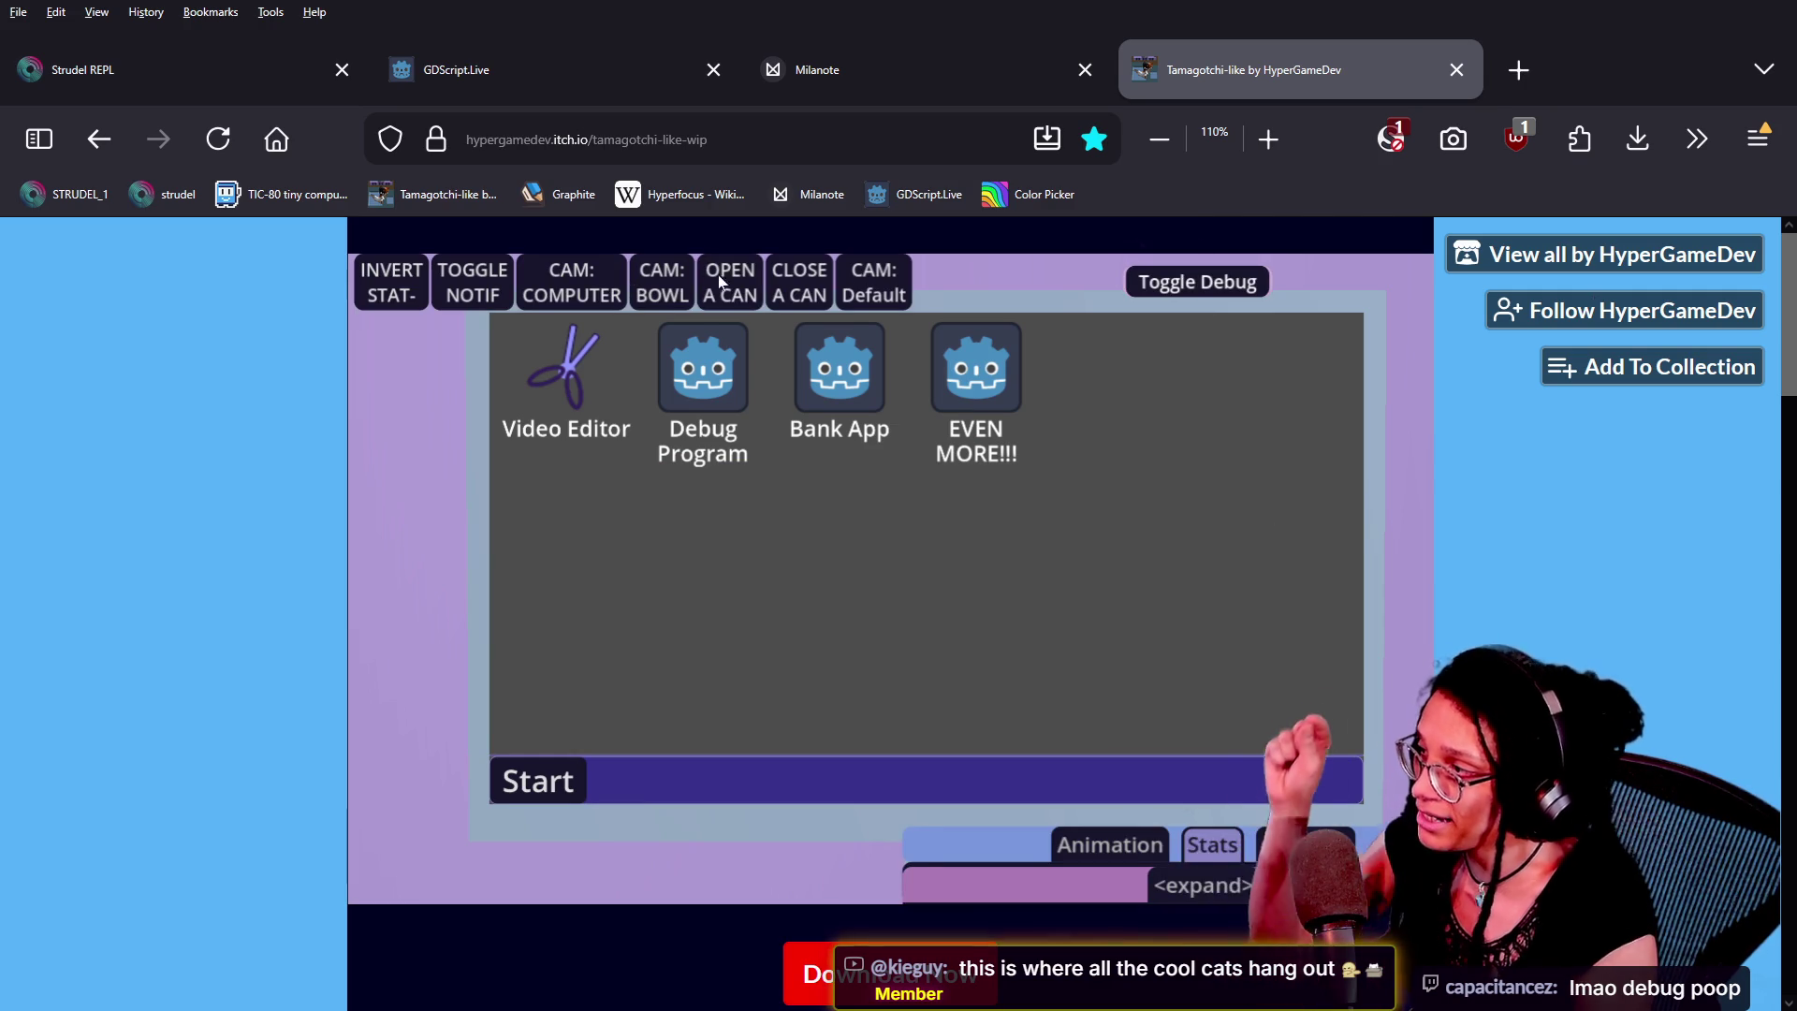
pyautogui.click(870, 281)
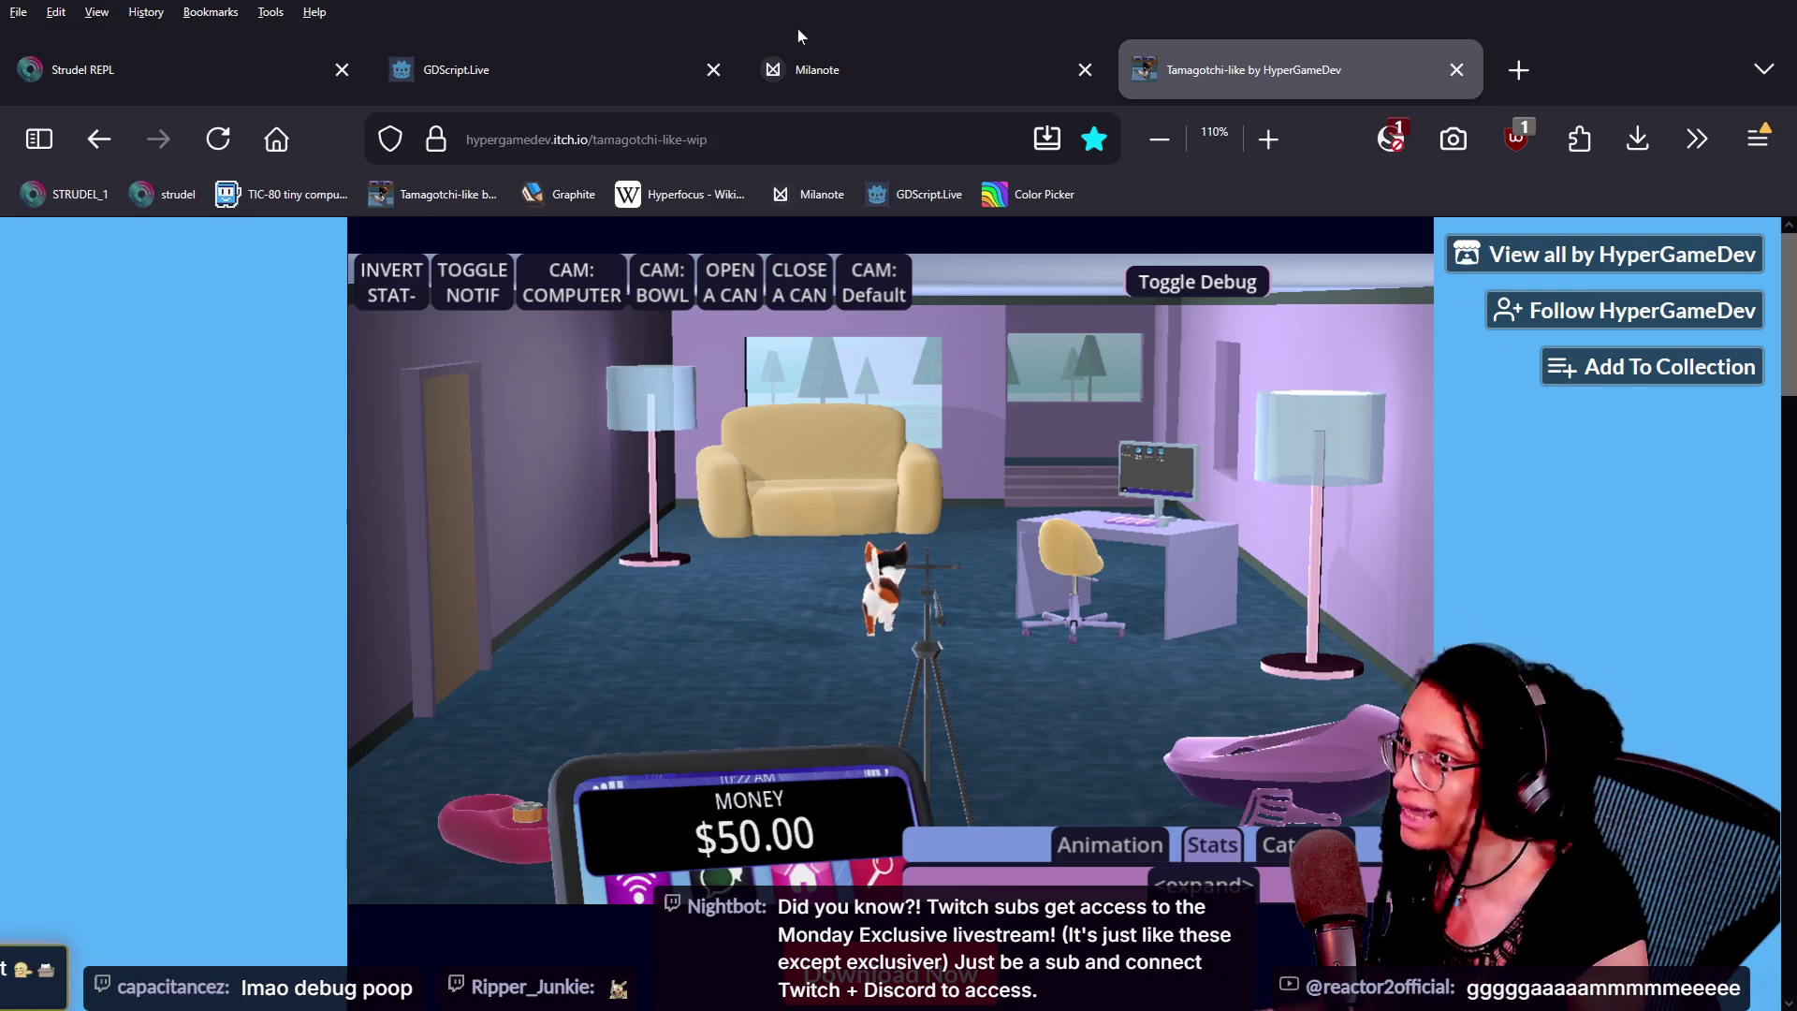
pyautogui.hotkey('alt', 'space')
pyautogui.press('Escape')
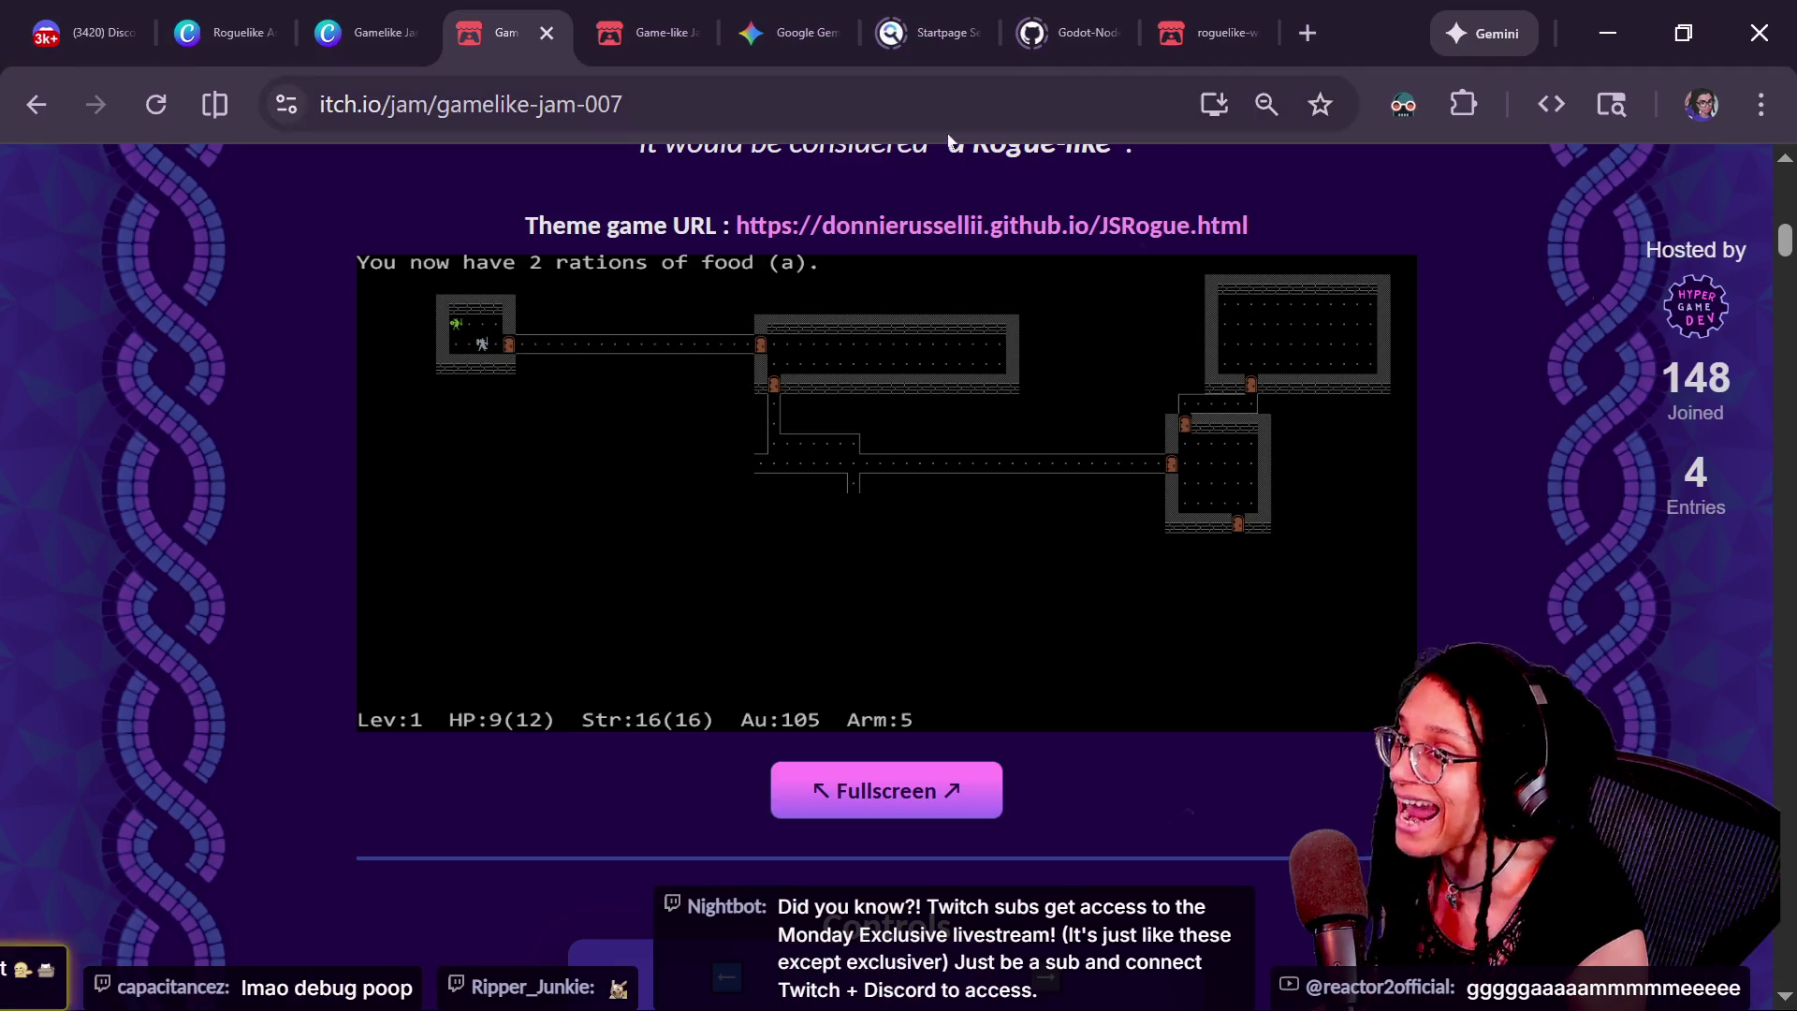
pyautogui.click(353, 8)
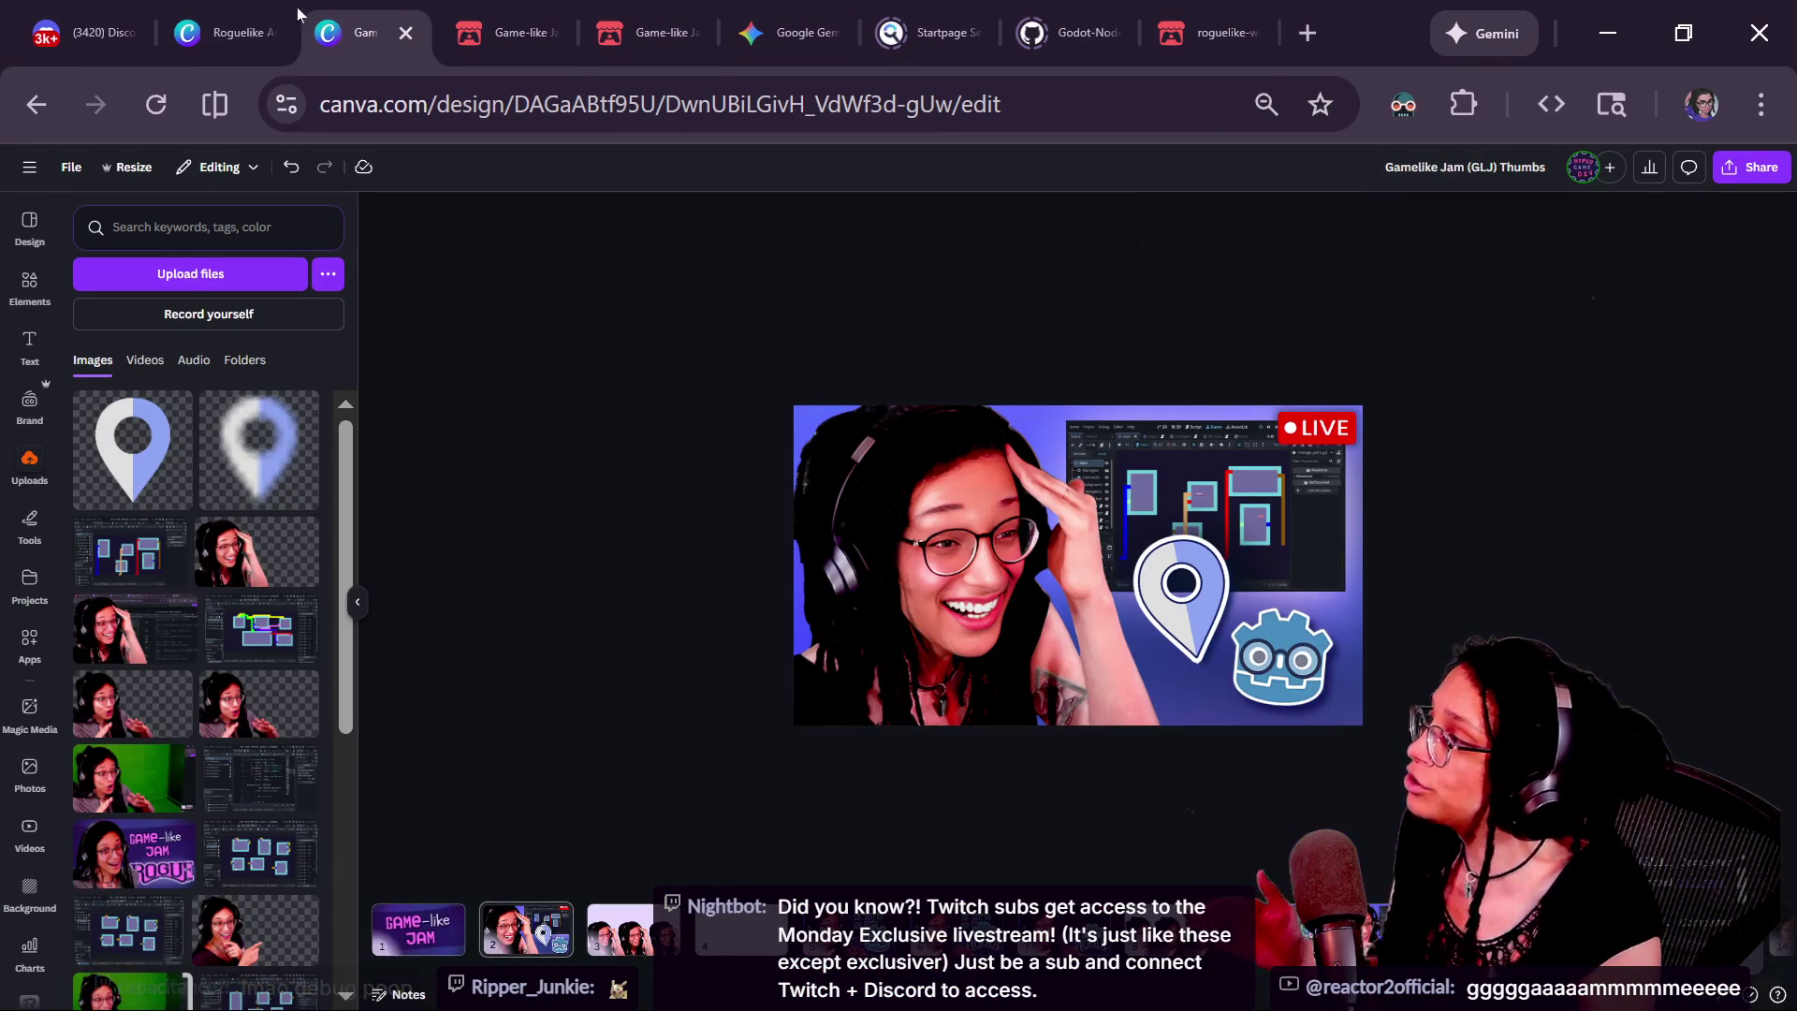
# On the Roguelike Assets "Post to which platform?" page, inspect the Mewsky and cubstack logos and background
pyautogui.click(230, 24)
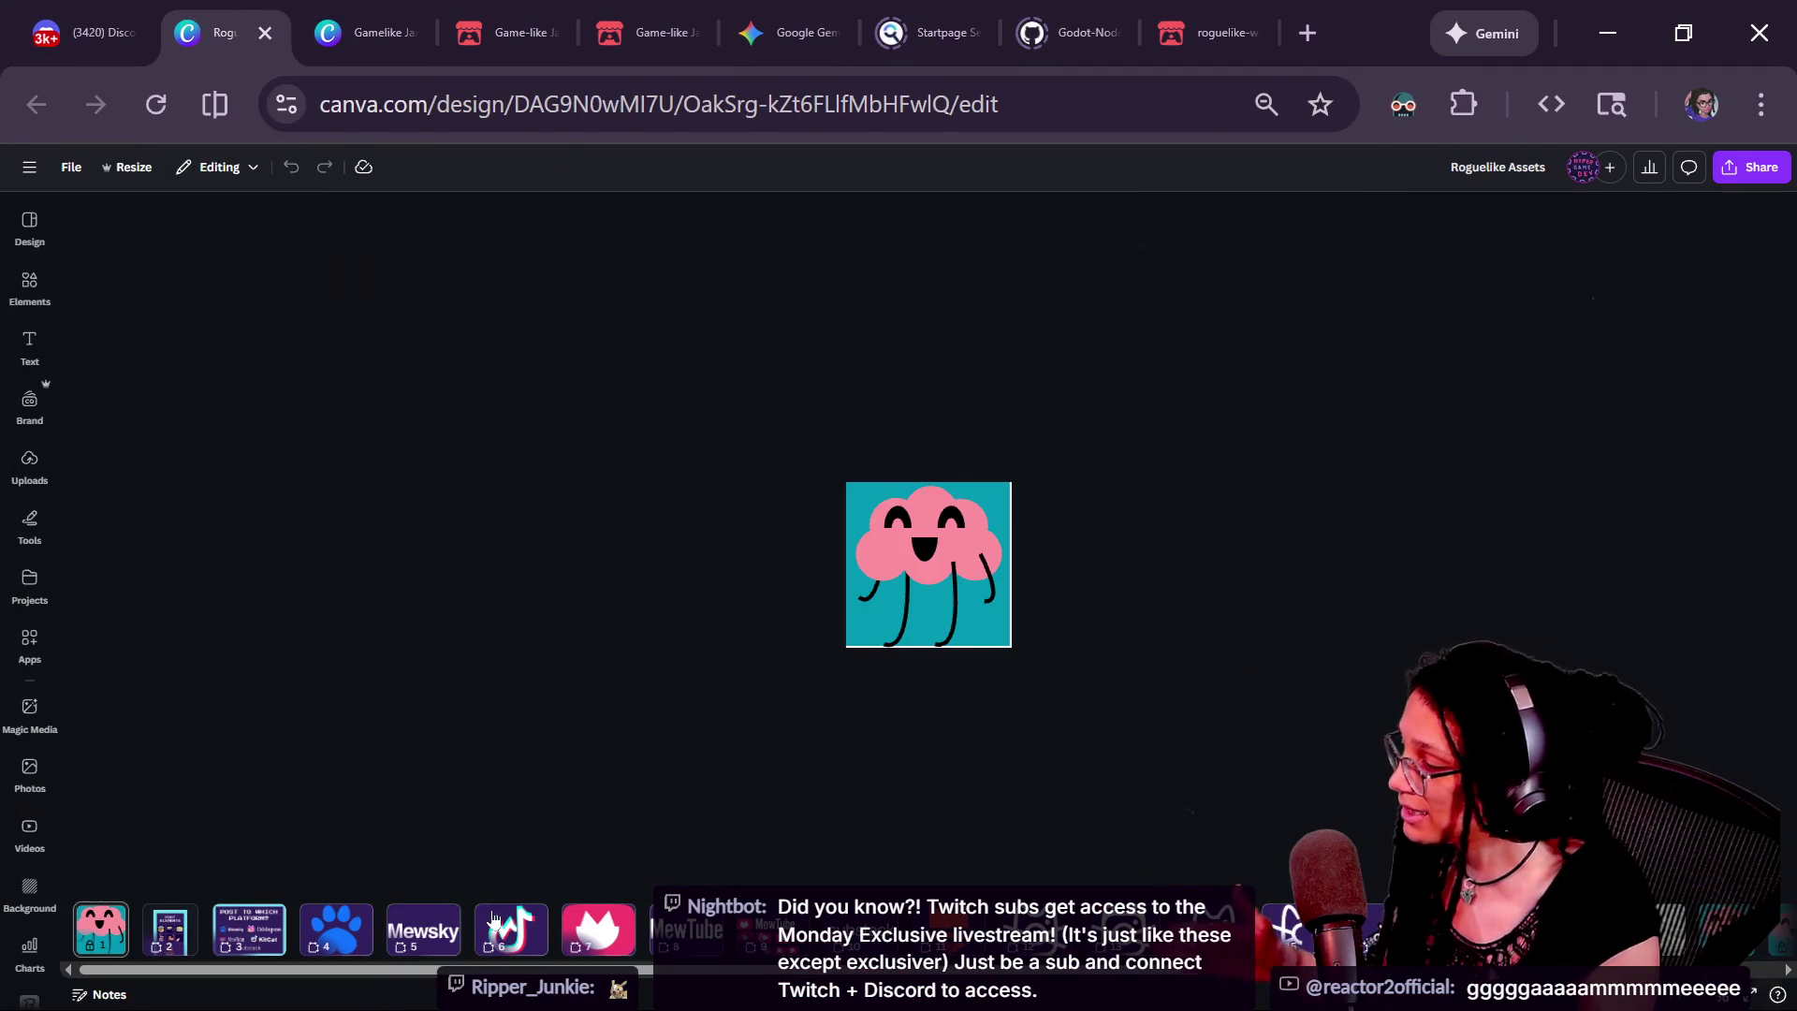
pyautogui.click(250, 930)
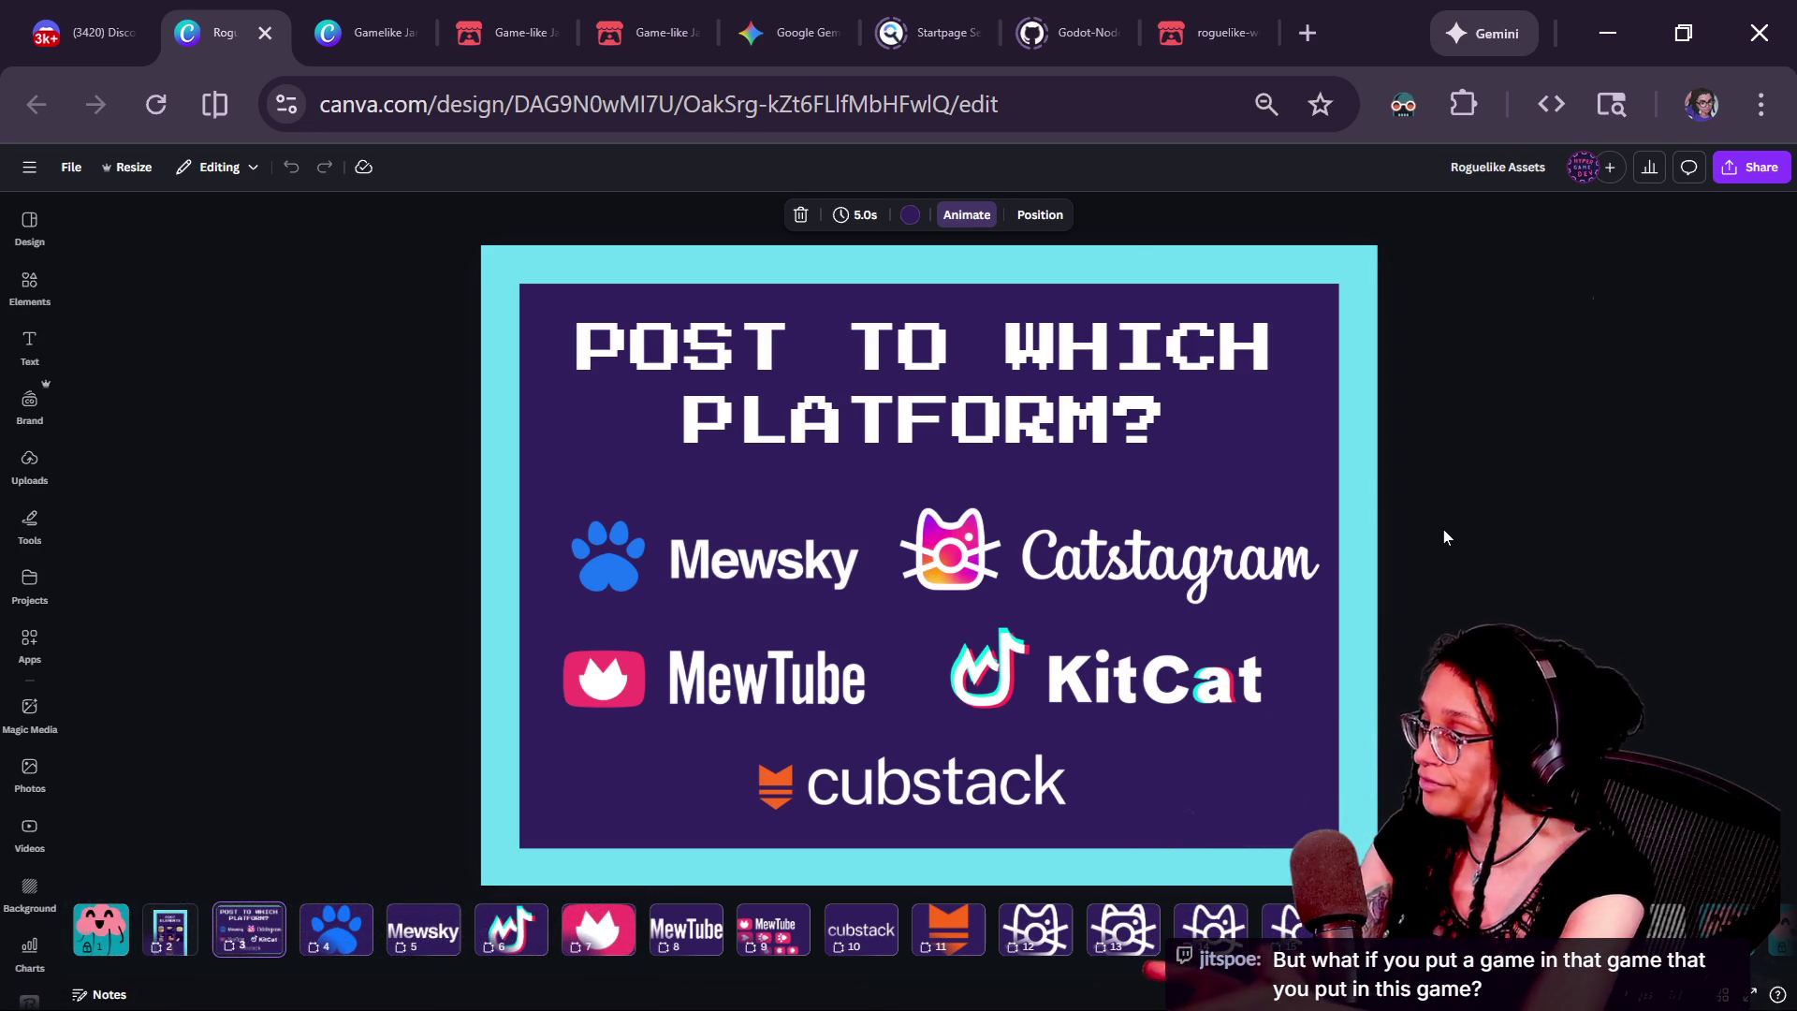
pyautogui.click(659, 580)
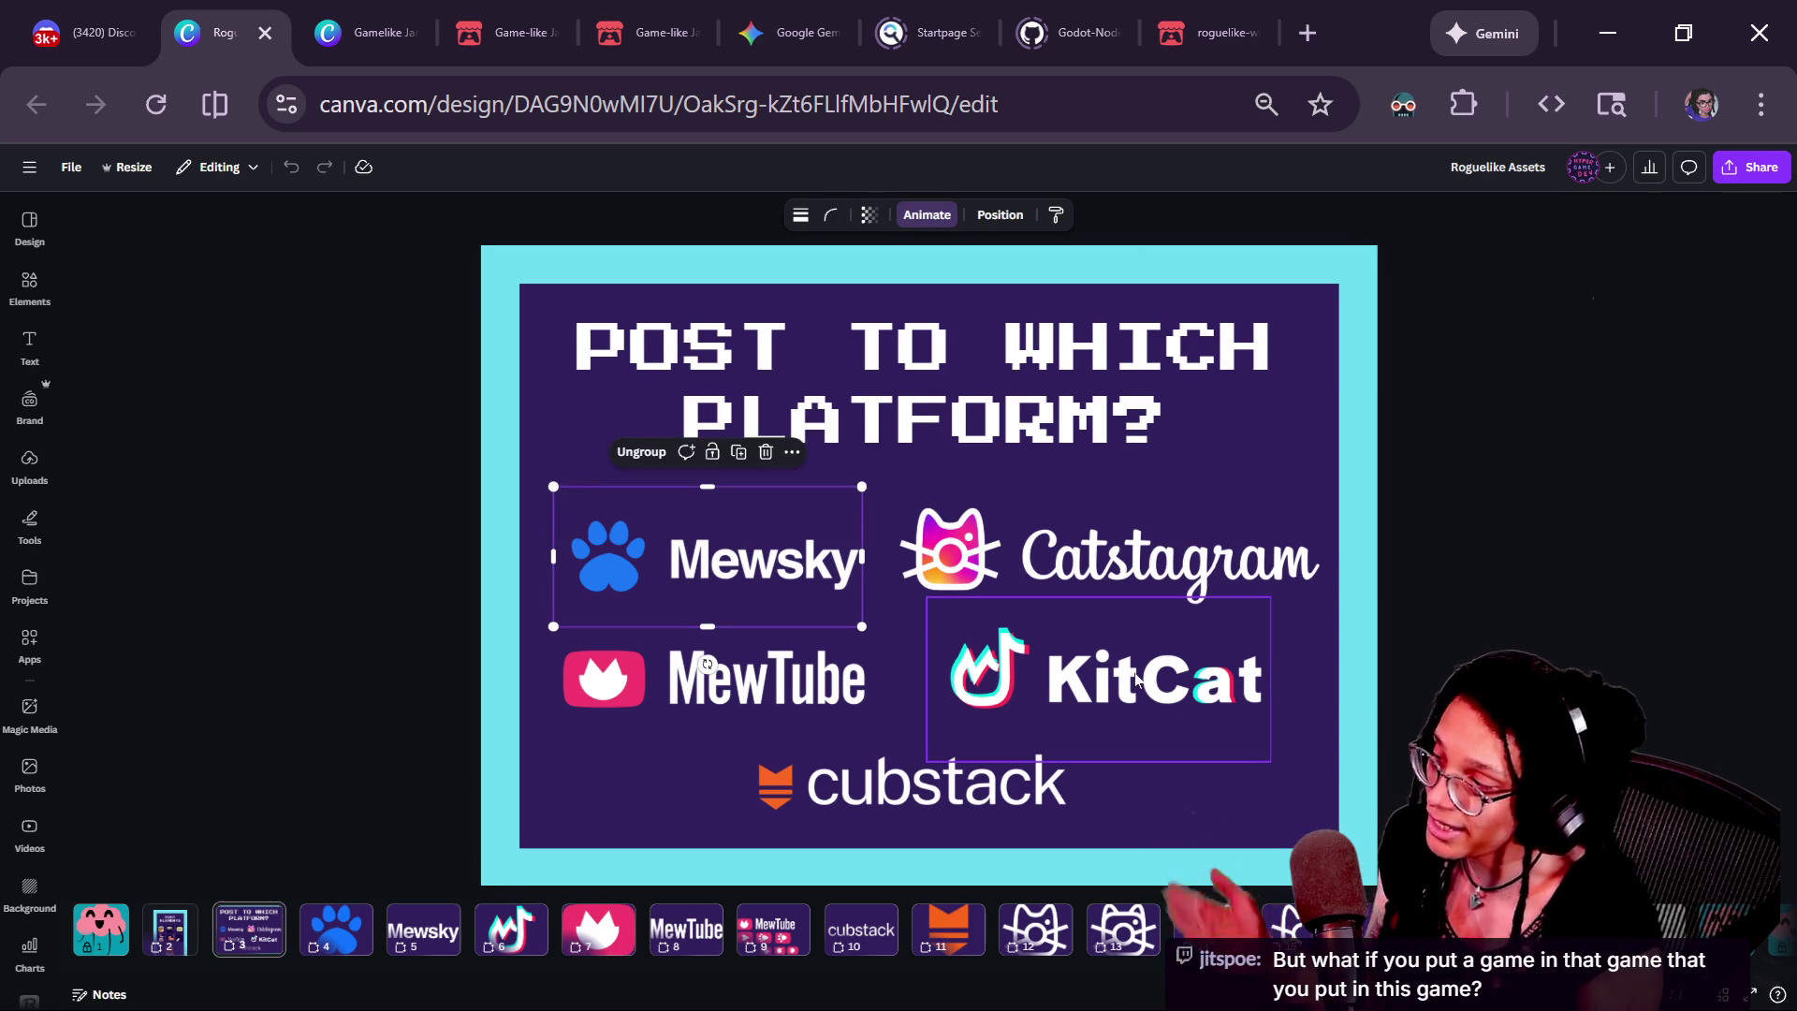
pyautogui.click(873, 813)
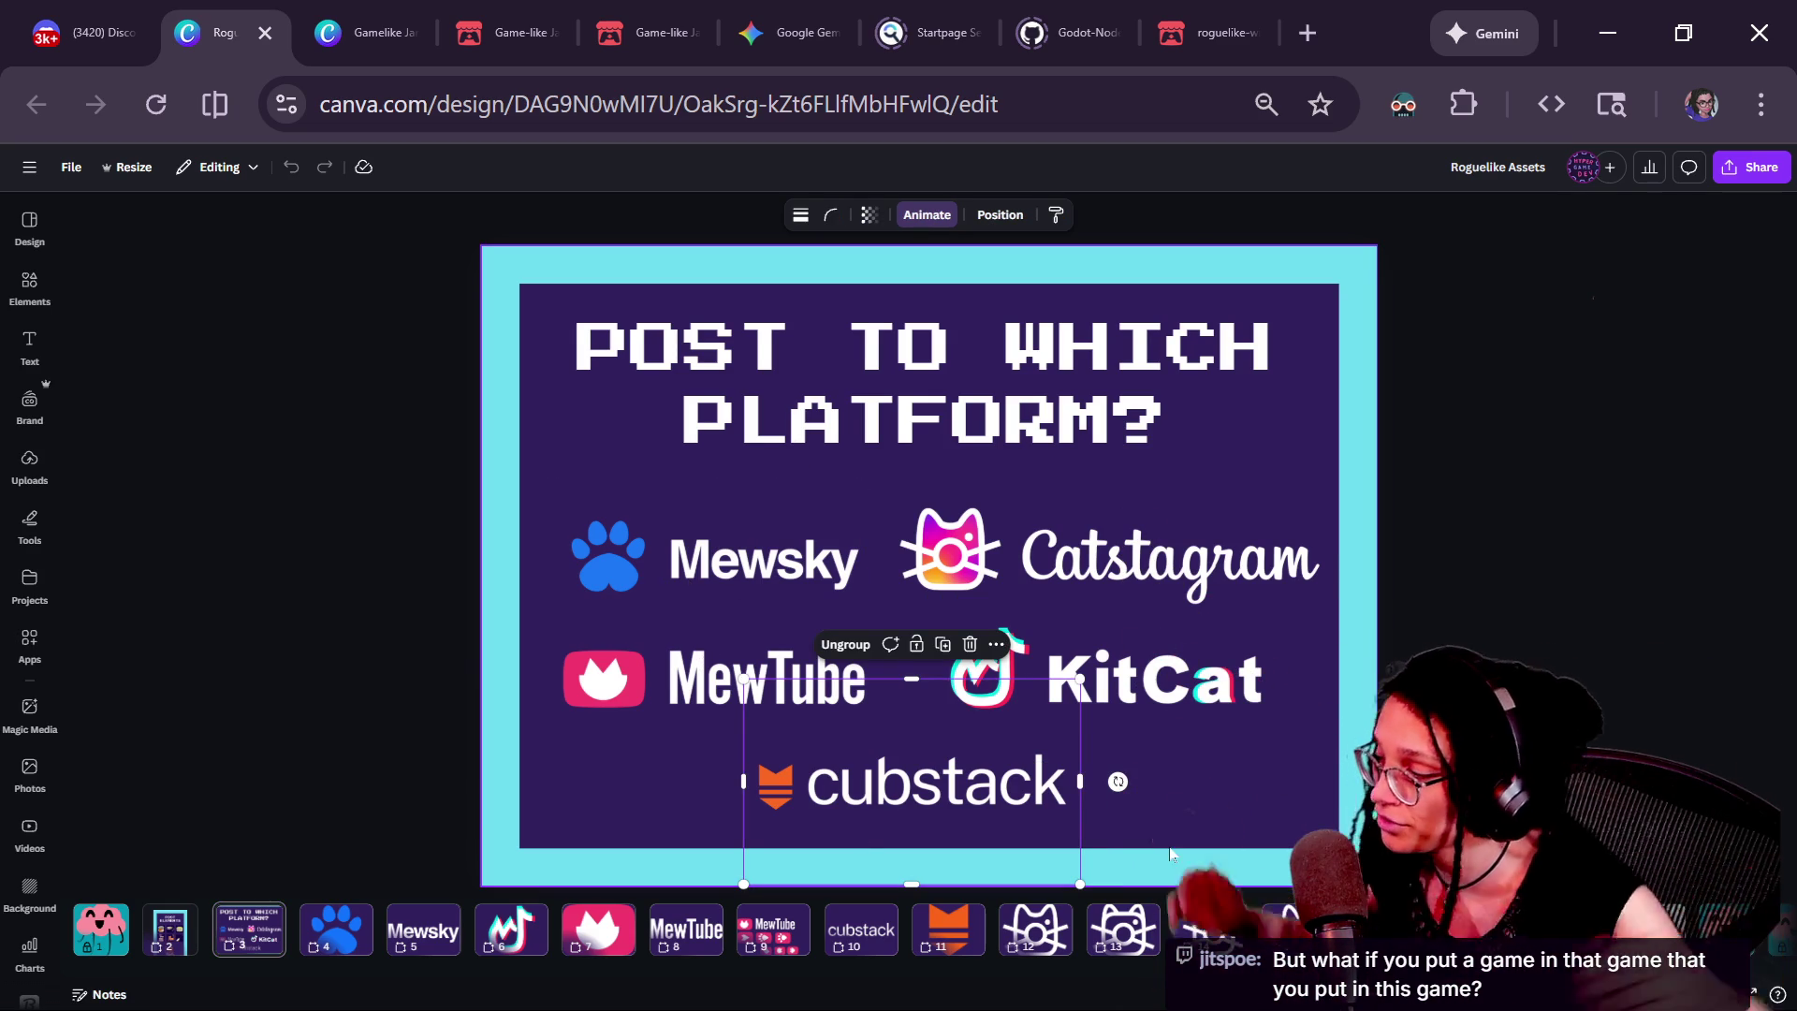
pyautogui.click(30, 894)
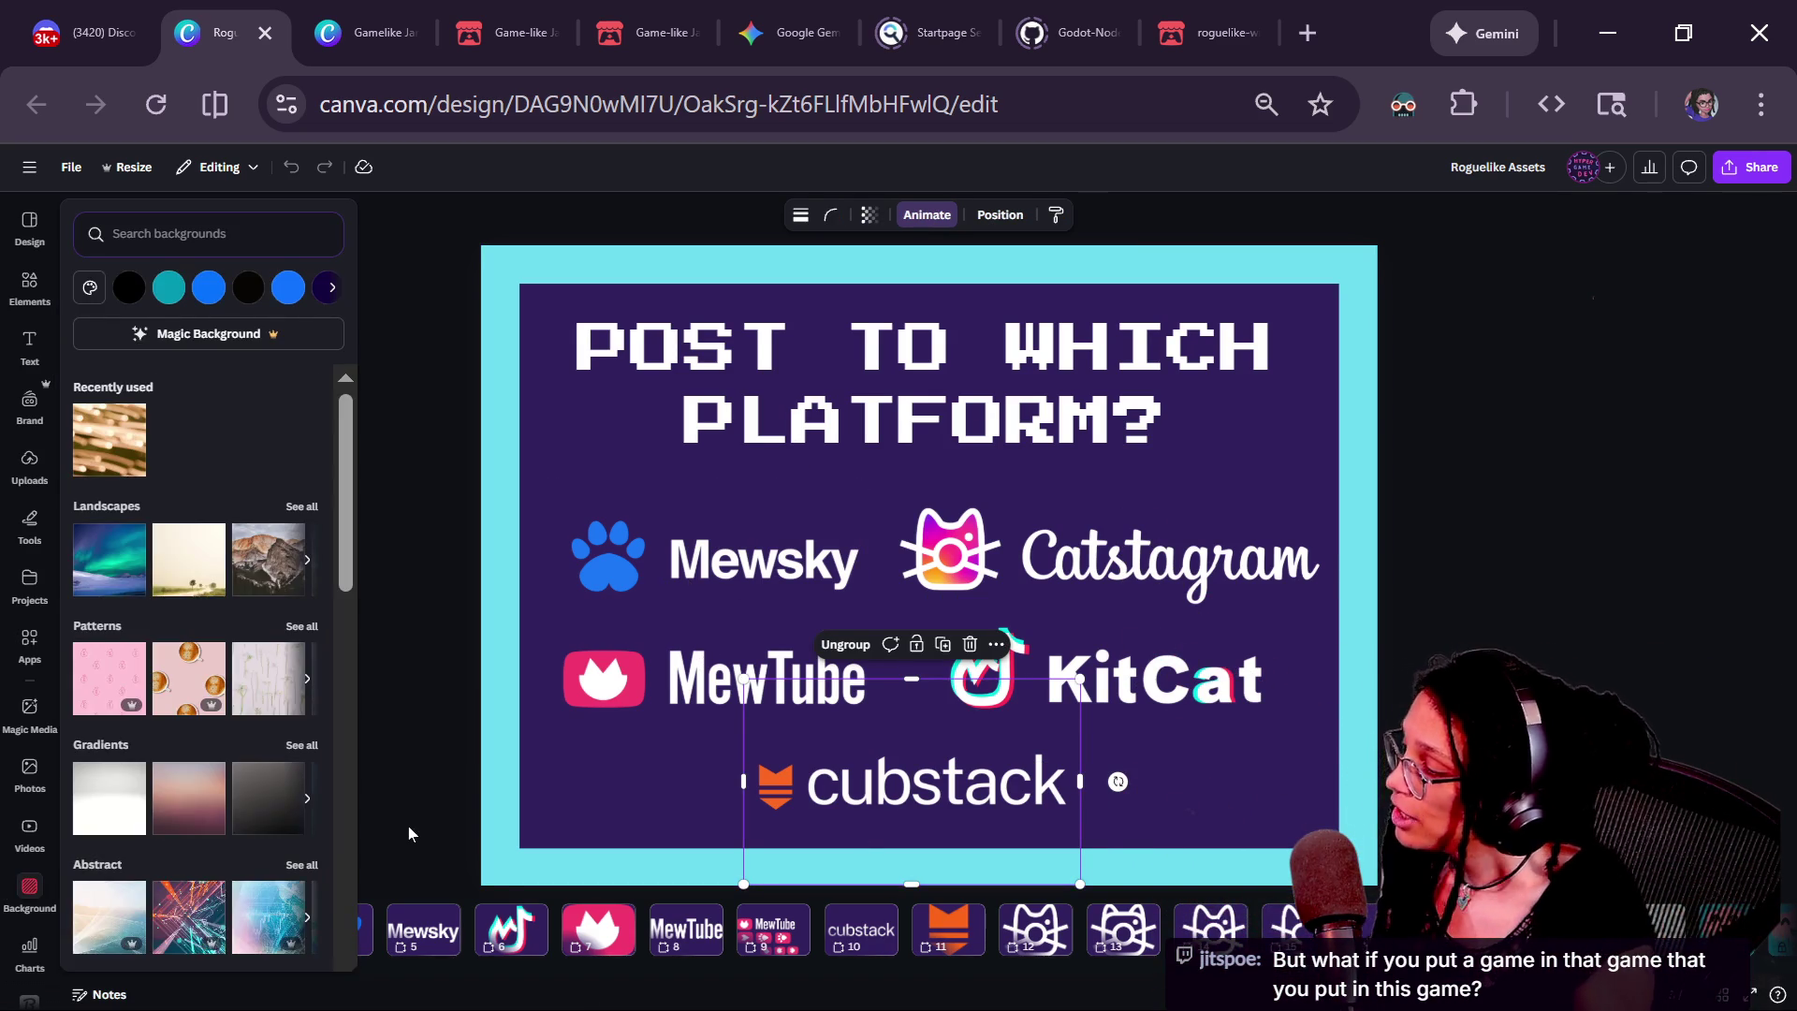
pyautogui.click(407, 826)
# On the Post Elements page, inspect the cat-food tile and calico cat, then zoom out
pyautogui.click(180, 925)
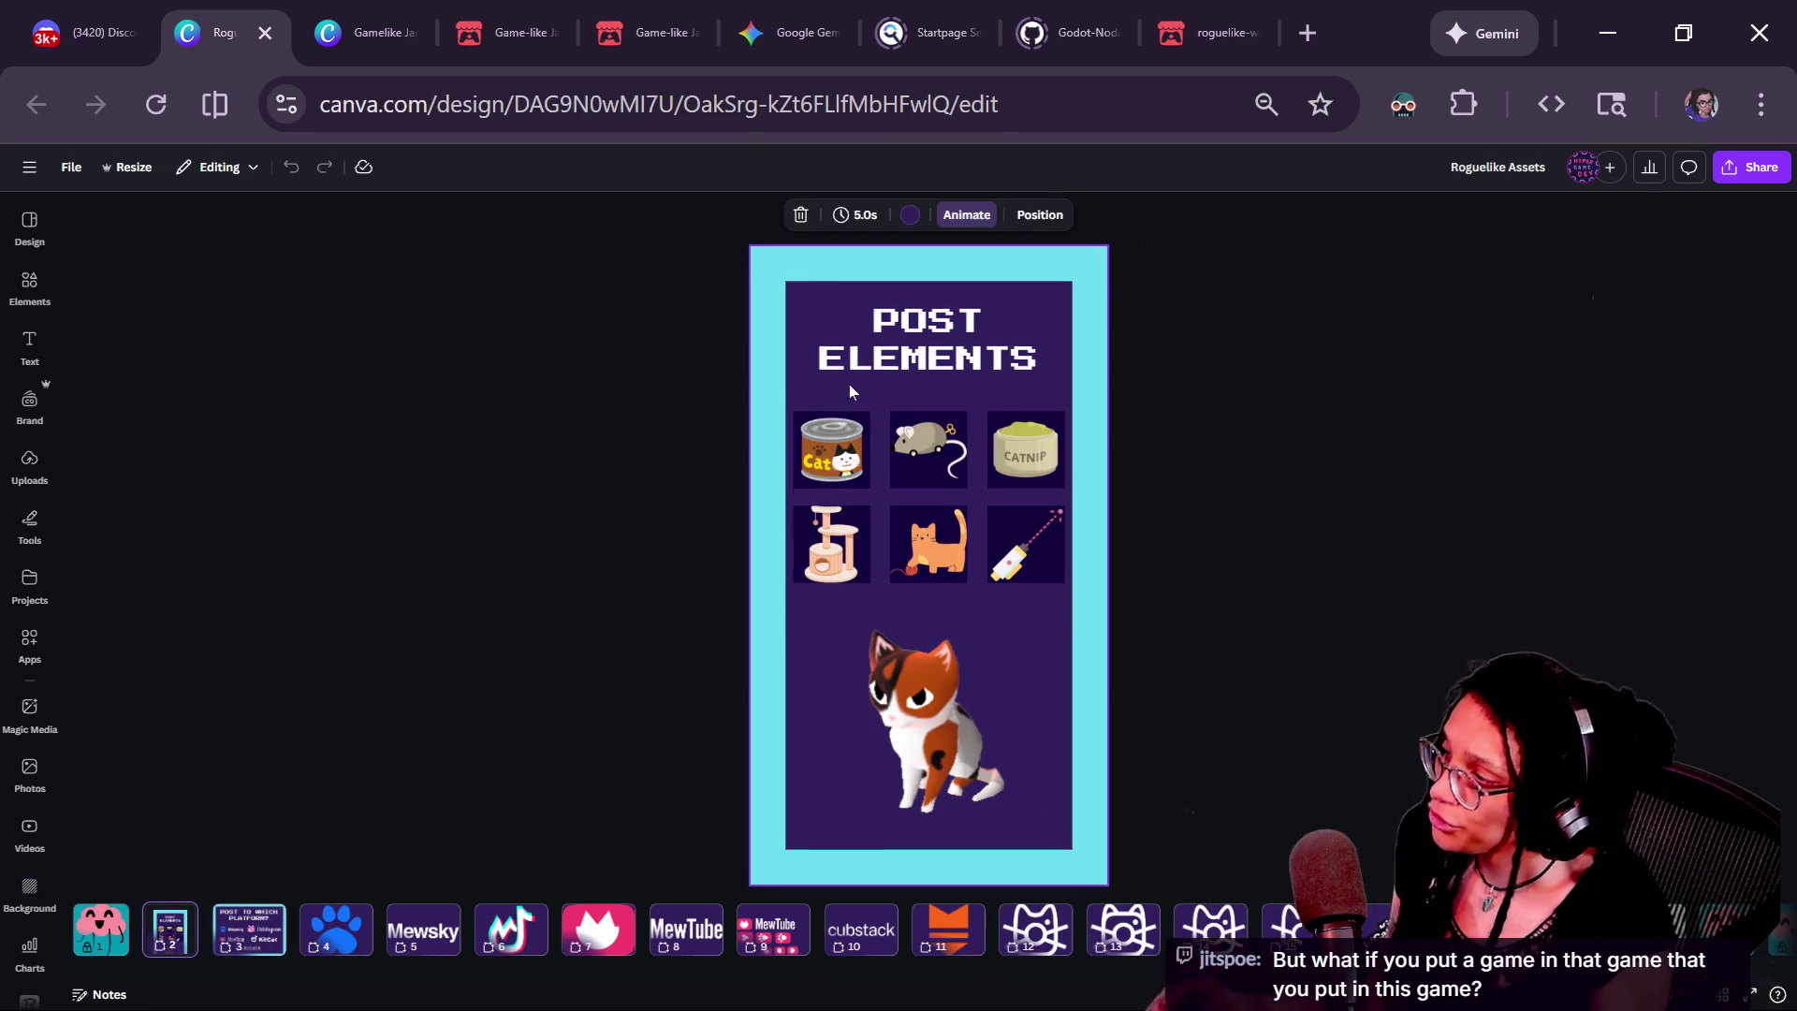
pyautogui.click(822, 503)
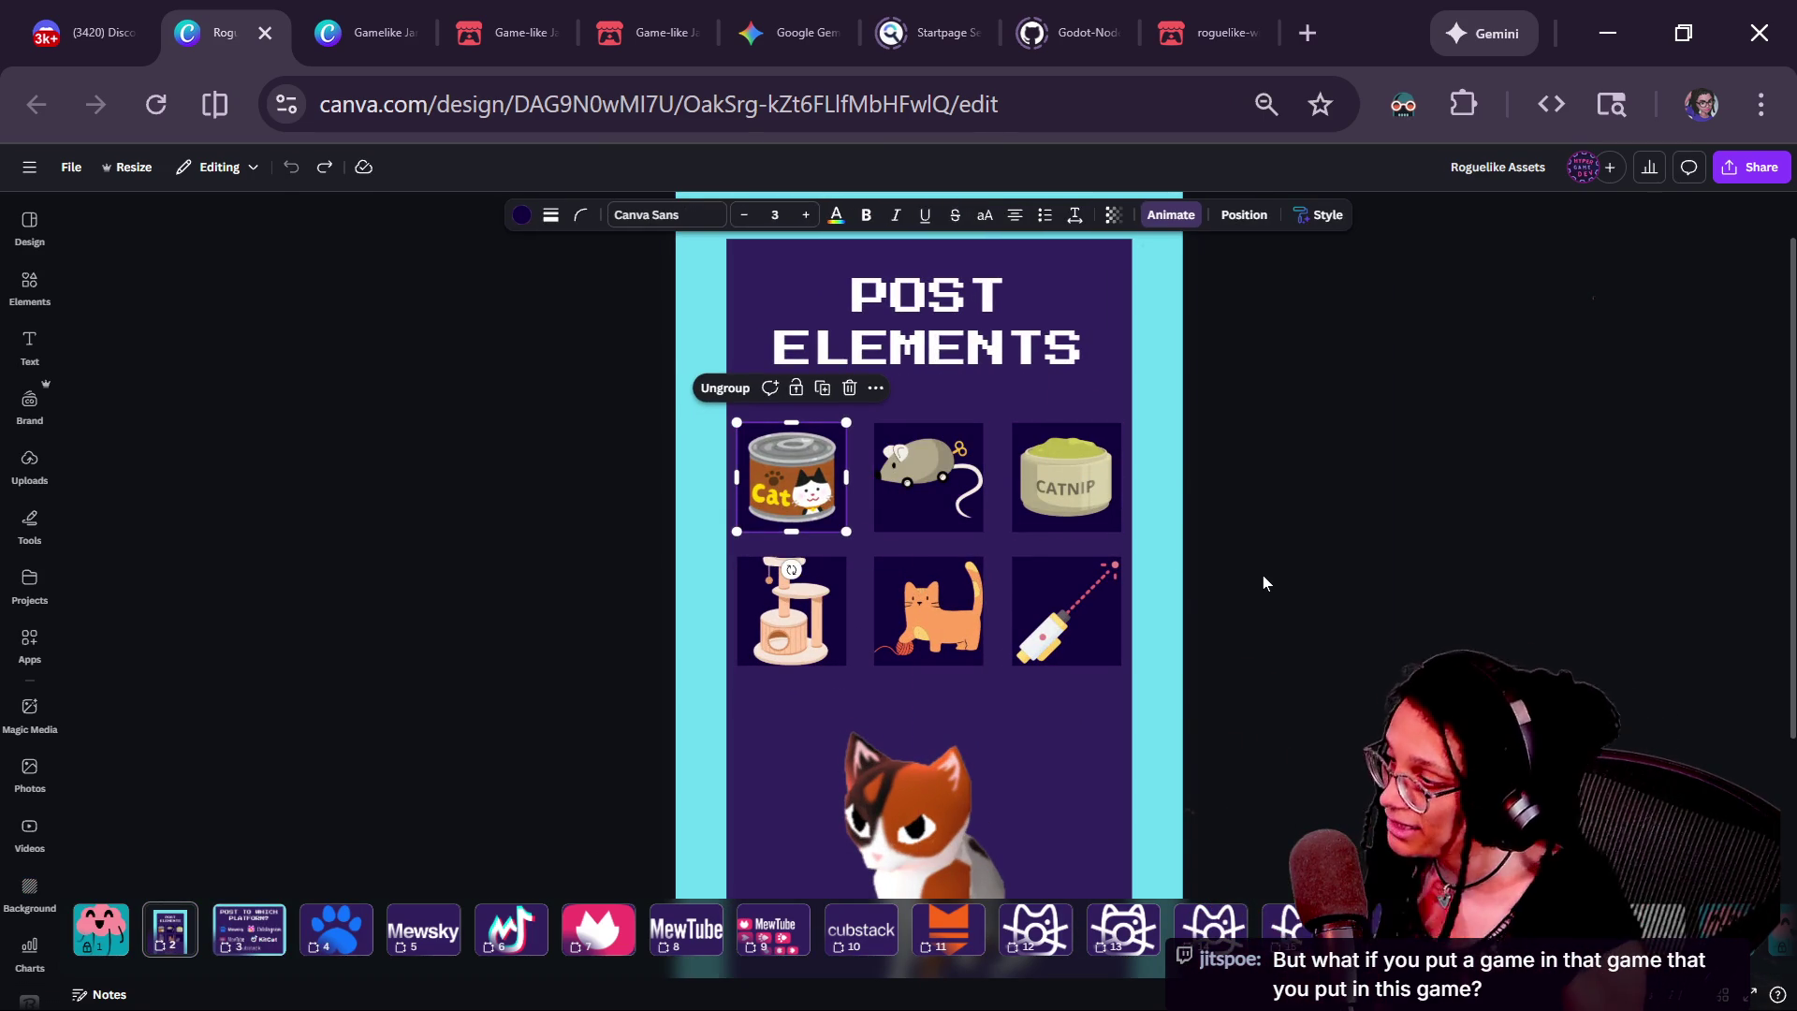
pyautogui.click(1219, 521)
pyautogui.scroll(-2, 1153, 717)
pyautogui.click(1153, 717)
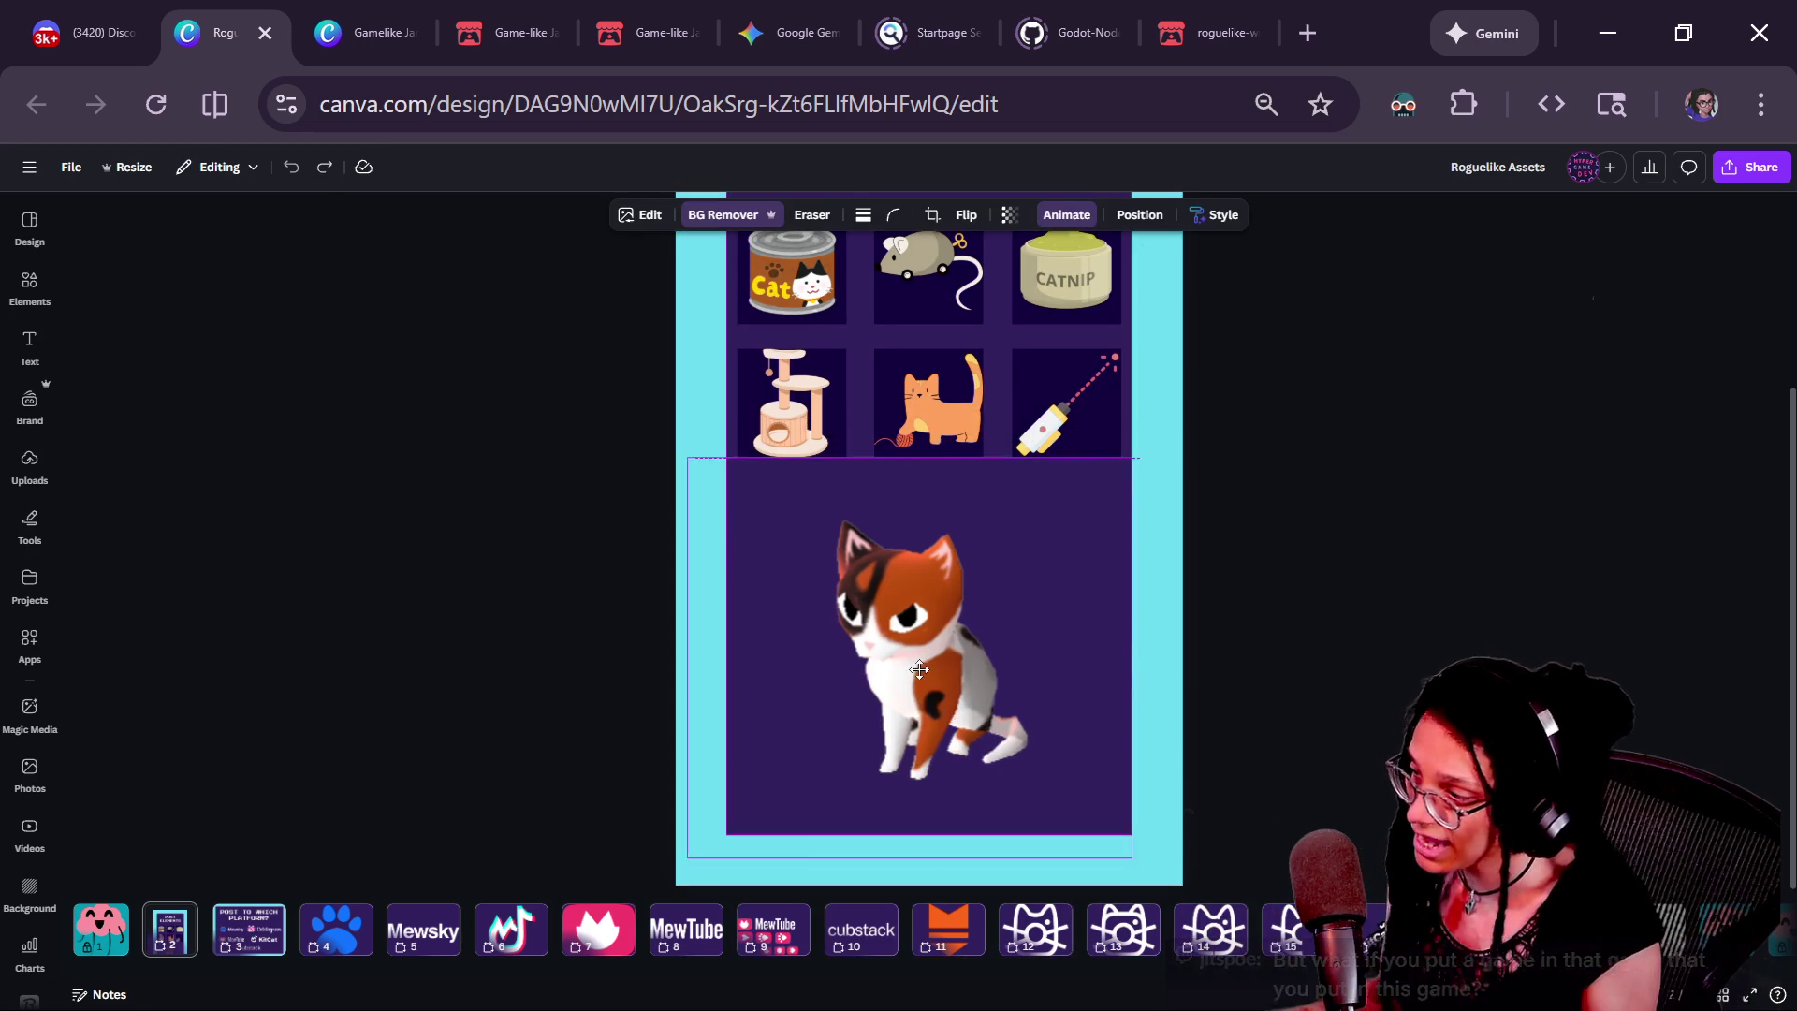
pyautogui.click(1261, 711)
pyautogui.hotkey('ctrl', '-')
pyautogui.scroll(-5, 1262, 714)
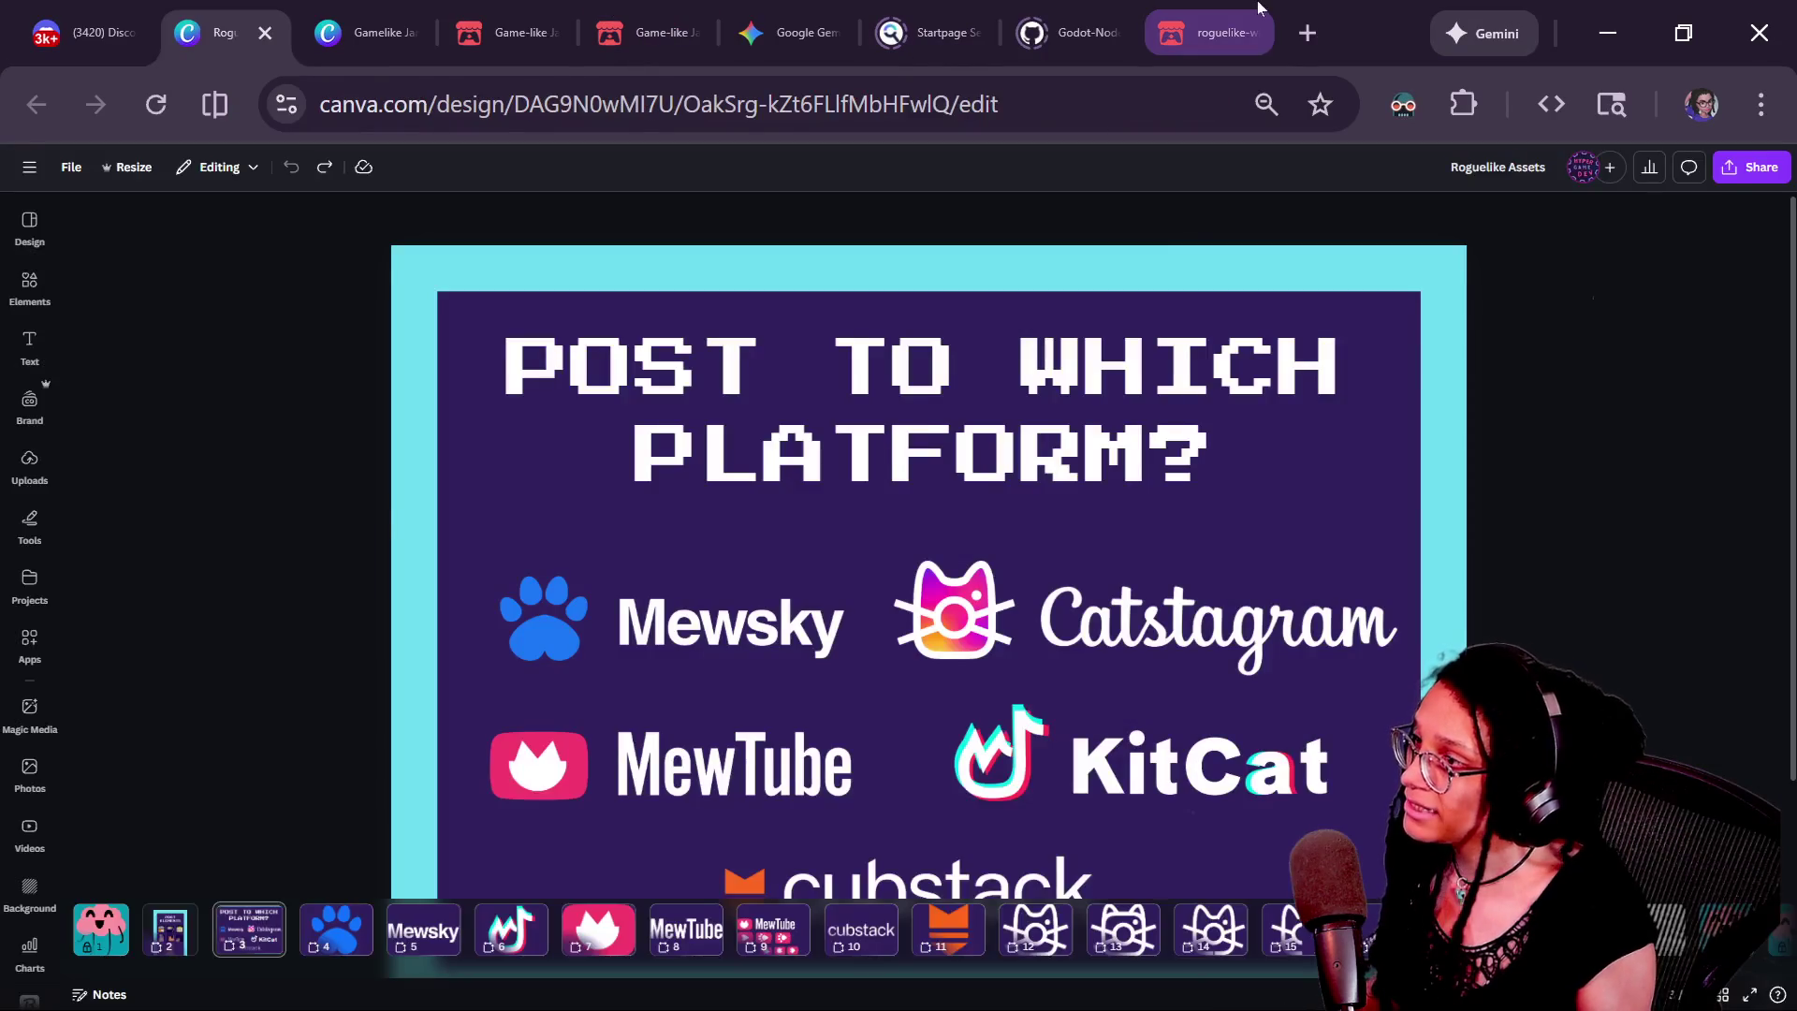
# Run the roguelike-wip build full screen and generate two new dungeon layouts
pyautogui.click(1258, 10)
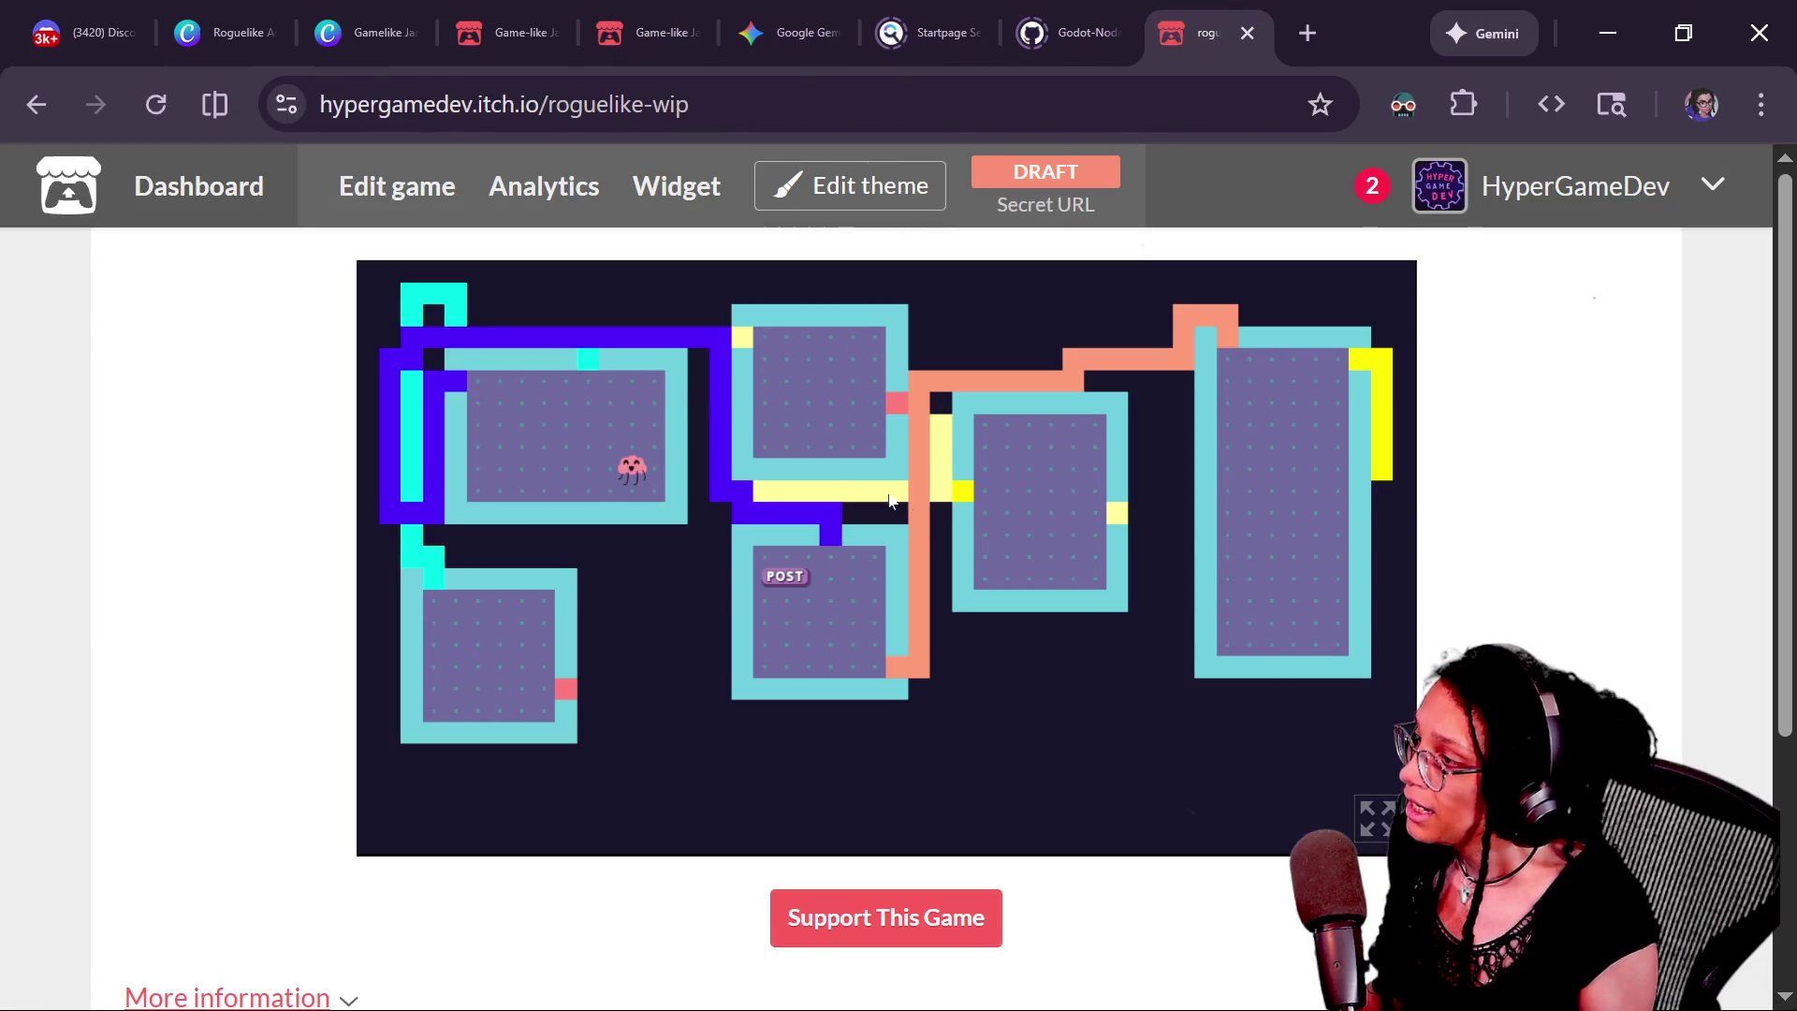
pyautogui.click(1376, 817)
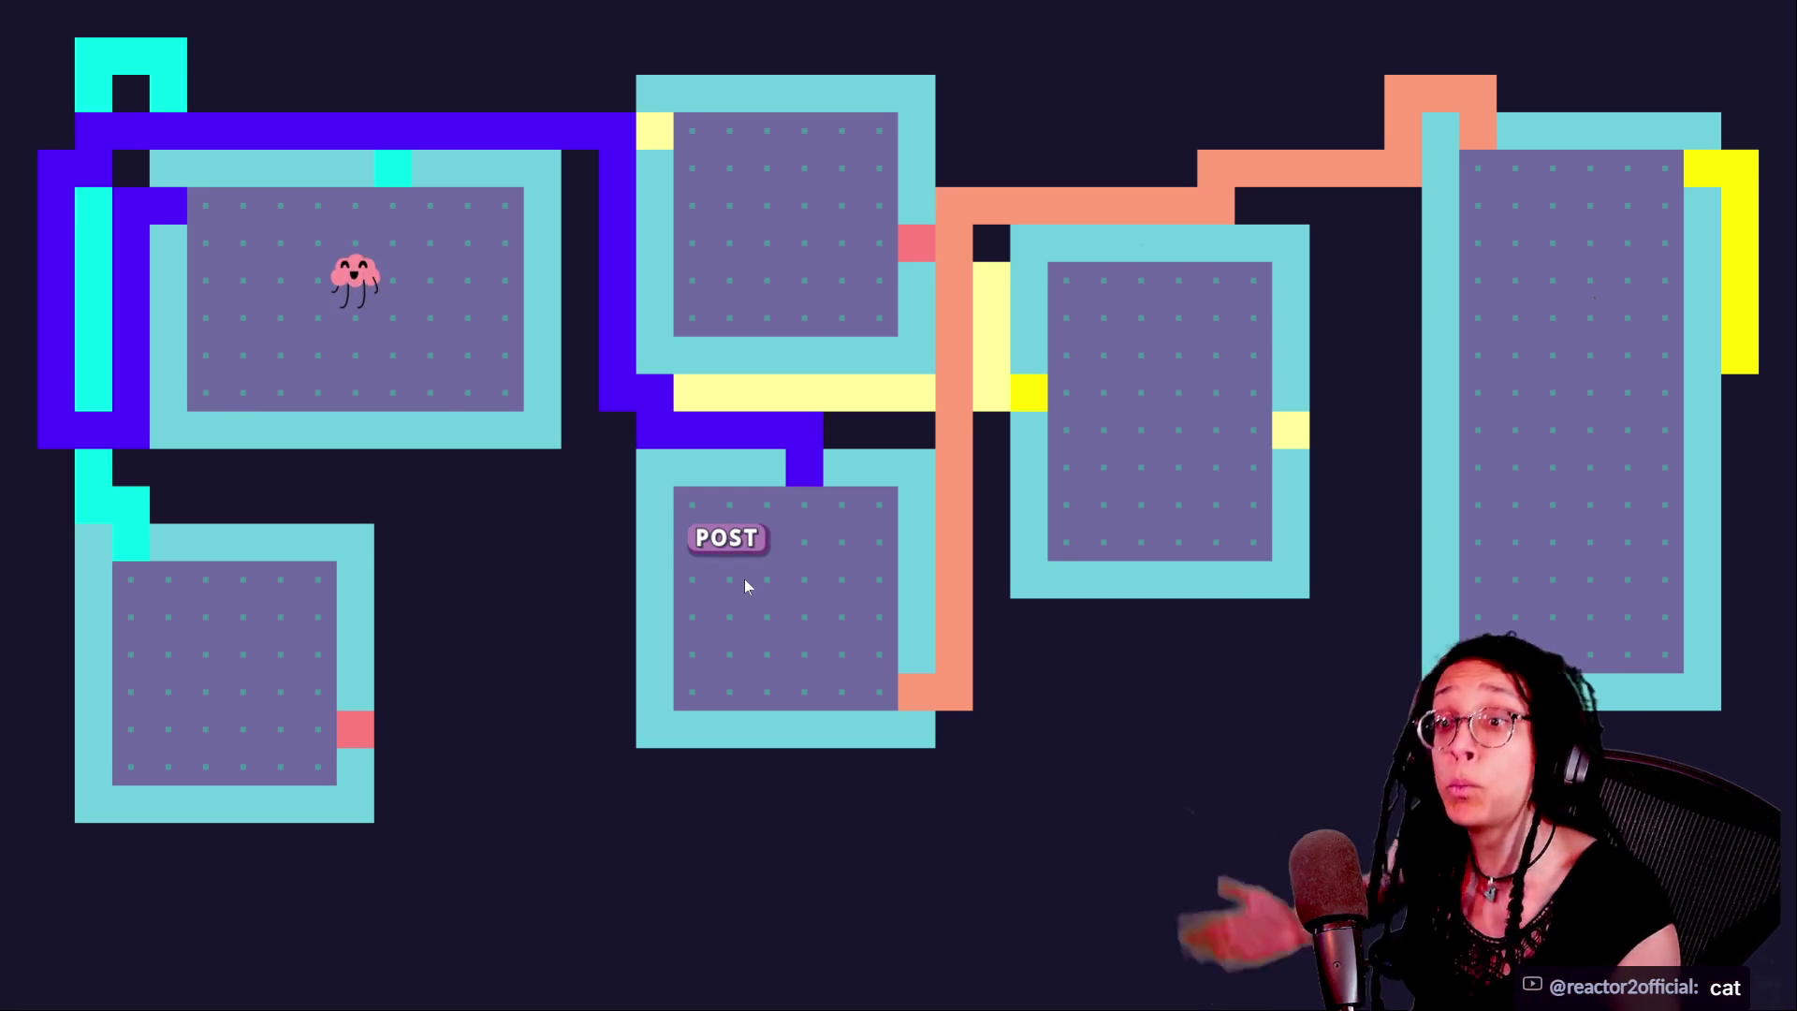
pyautogui.click(593, 422)
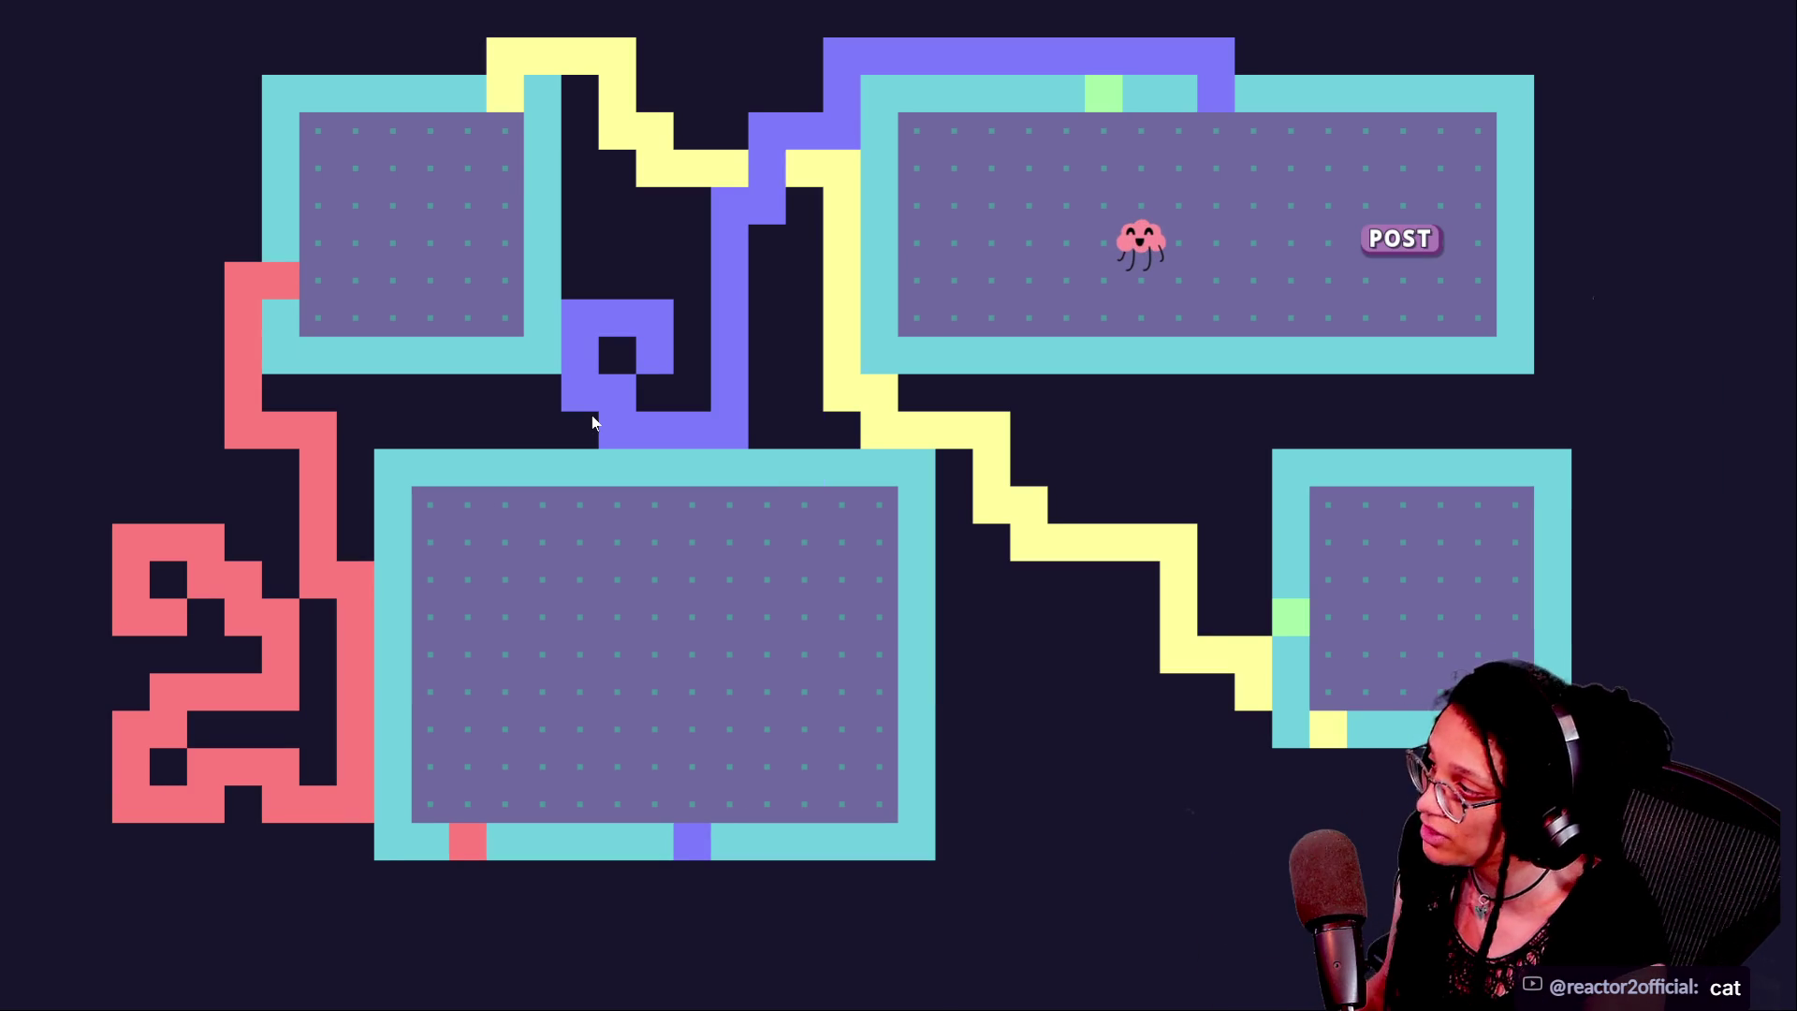
pyautogui.click(593, 417)
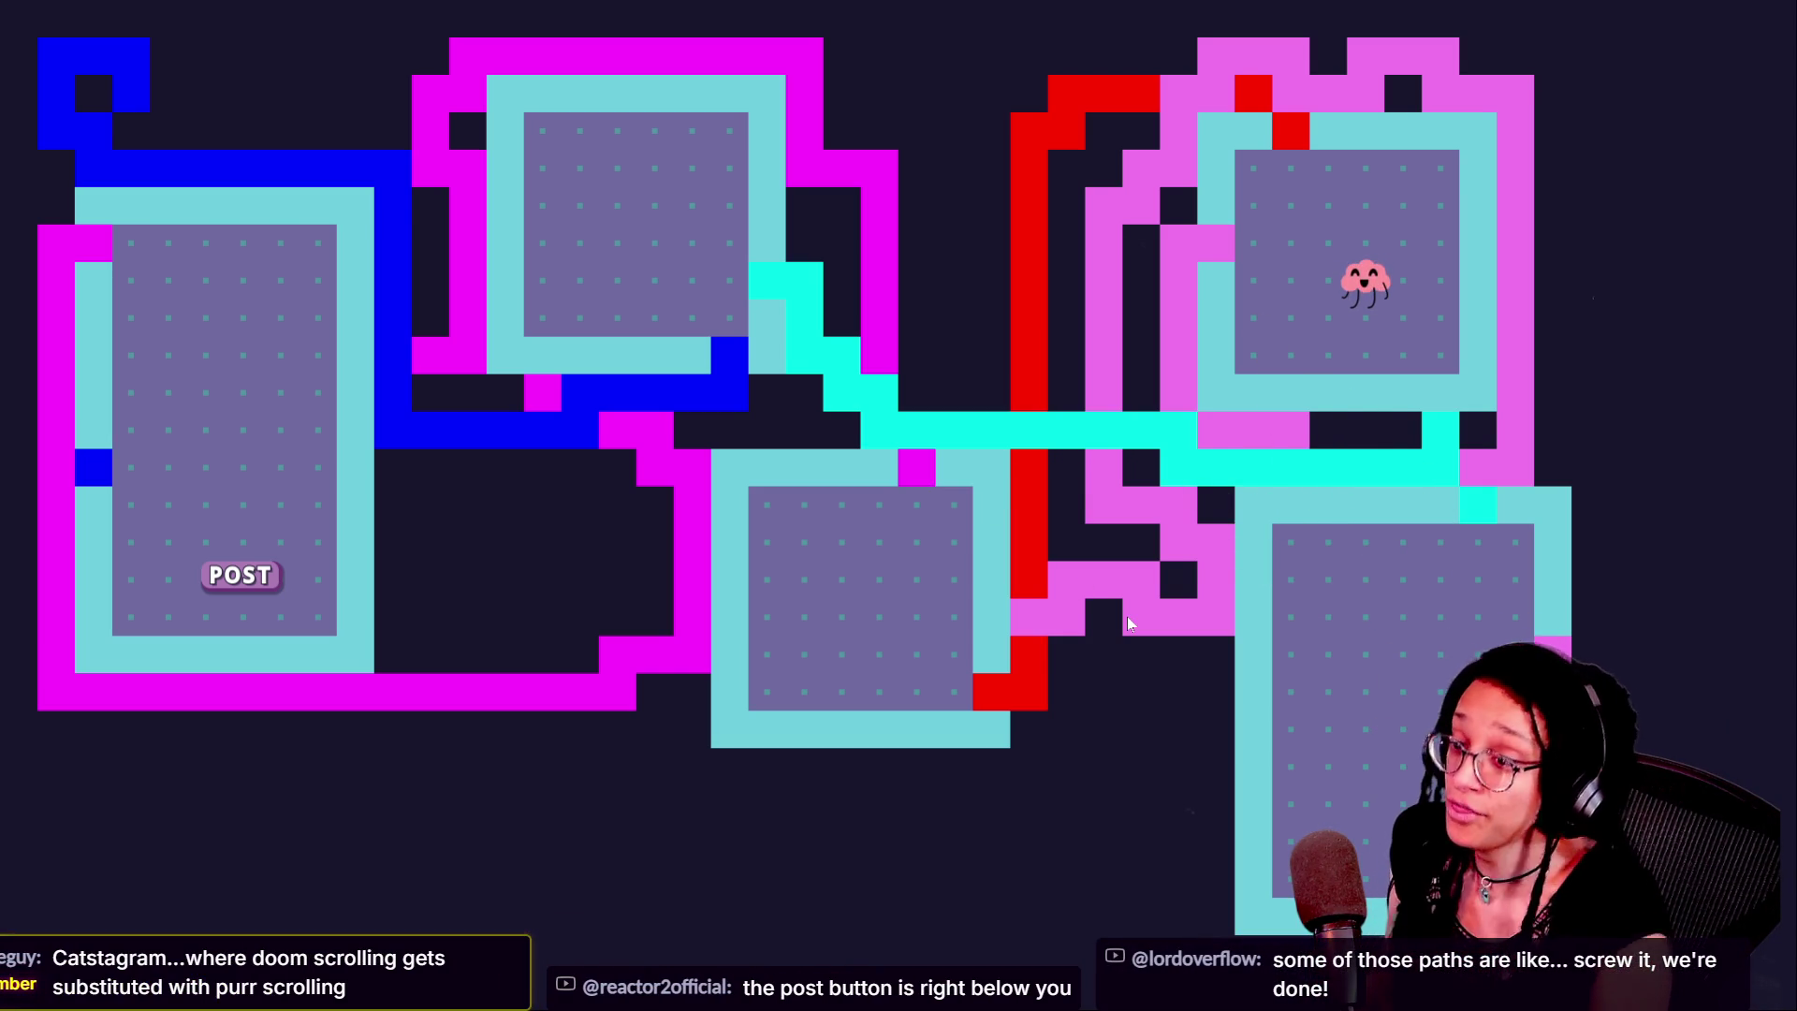
# Restart the roguelike game and leave the full-screen view
pyautogui.click(1040, 653)
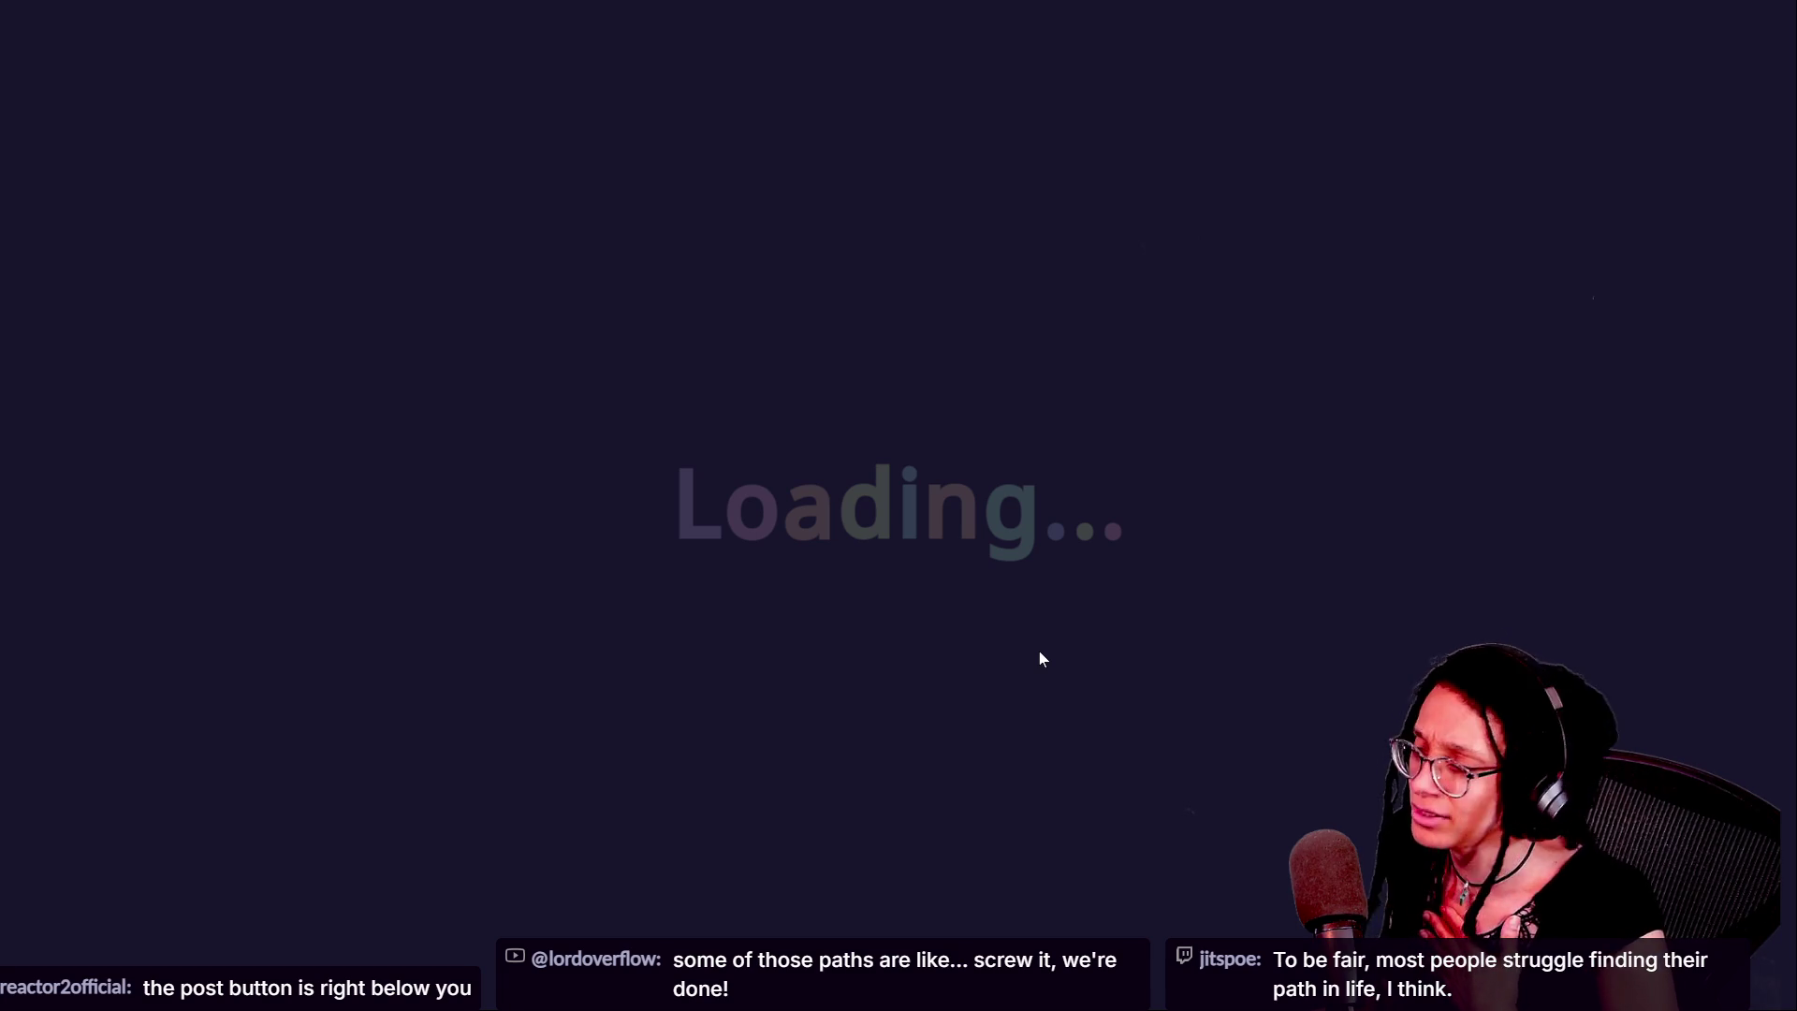
pyautogui.hotkey('alt', 'Tab')
# Read through the Twitch stream chat, briefly selecting part of the cool cat message
pyautogui.scroll(10, 463, 676)
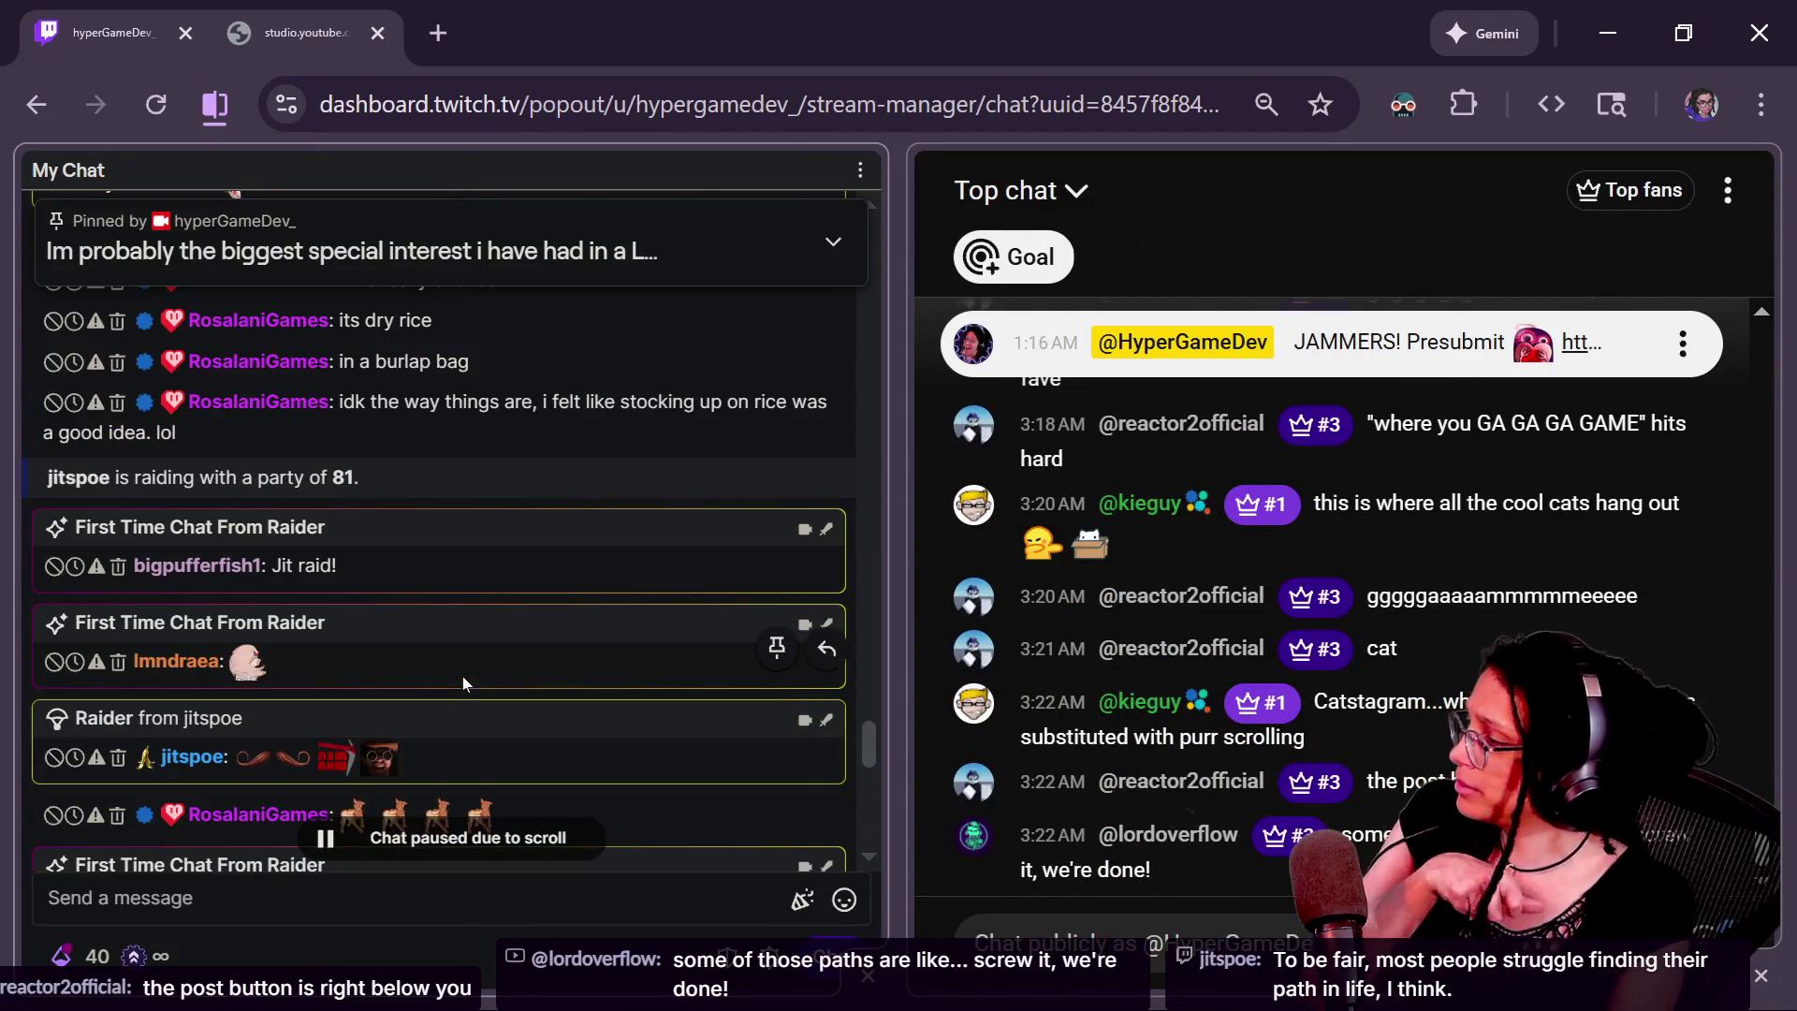
pyautogui.scroll(-2, 462, 676)
pyautogui.scroll(-3, 462, 676)
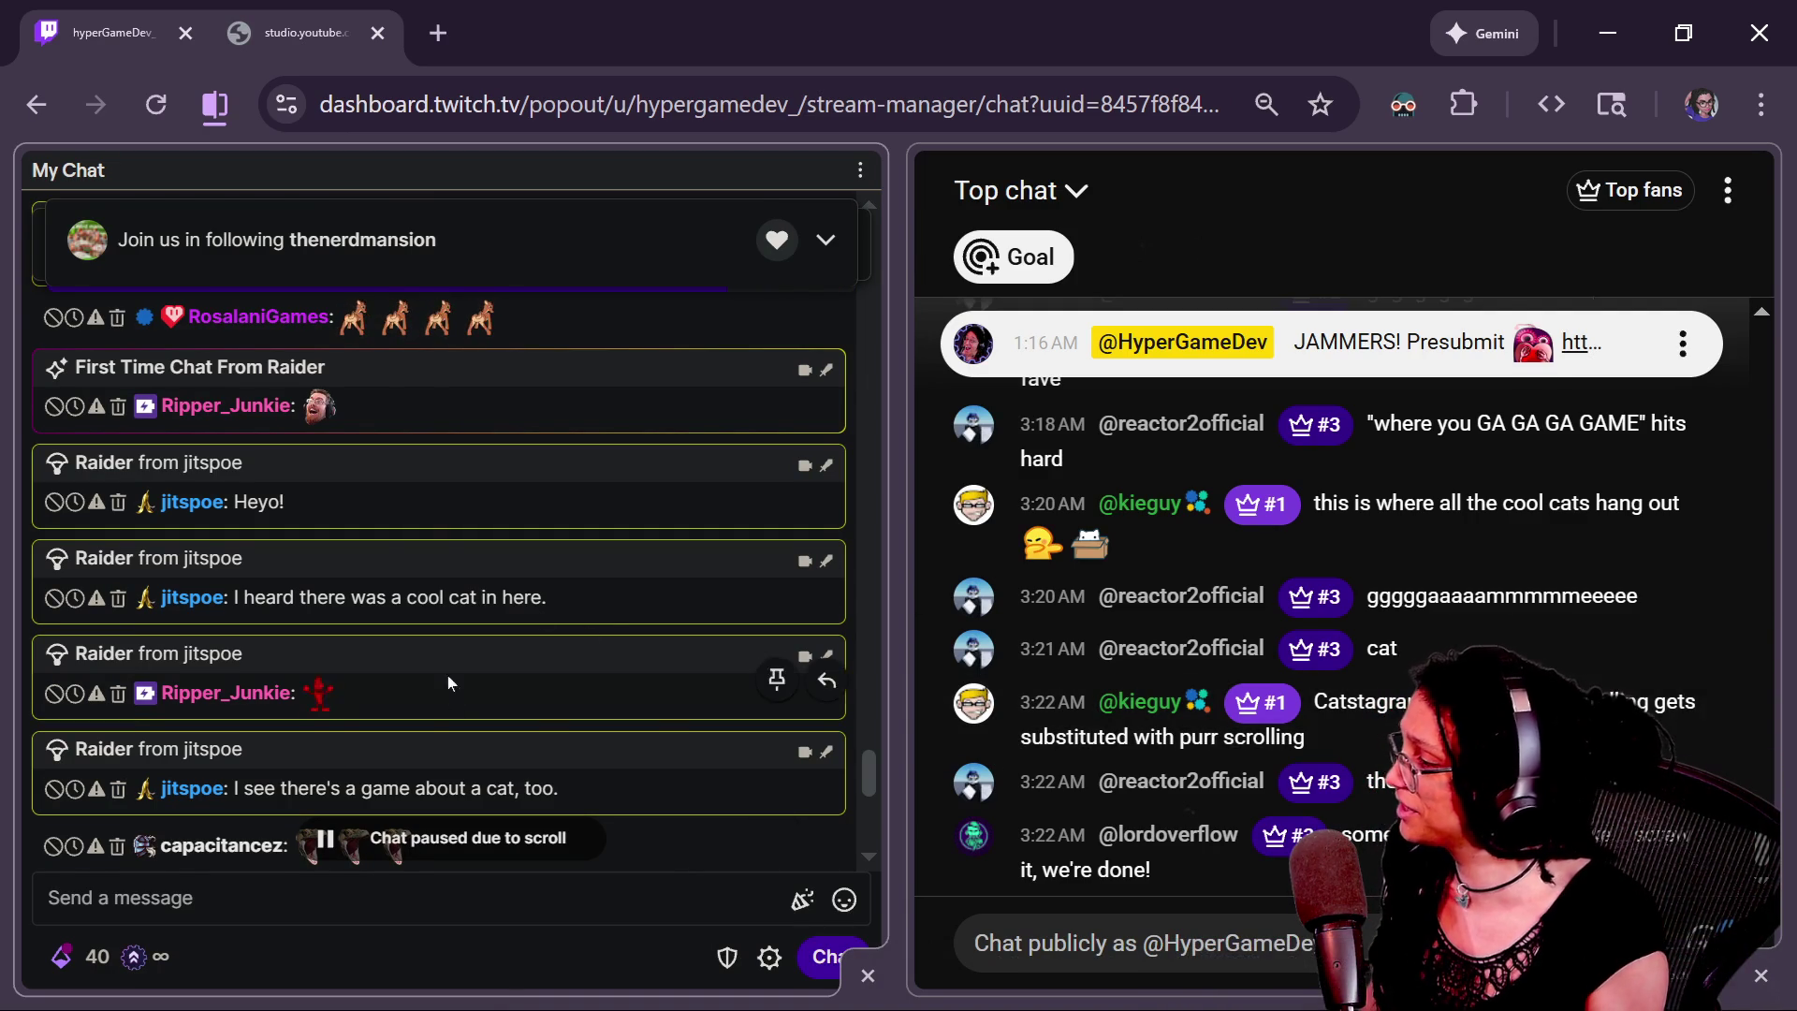
pyautogui.moveTo(606, 615)
pyautogui.mouseDown()
pyautogui.moveTo(177, 613)
pyautogui.moveTo(269, 620)
pyautogui.mouseUp()
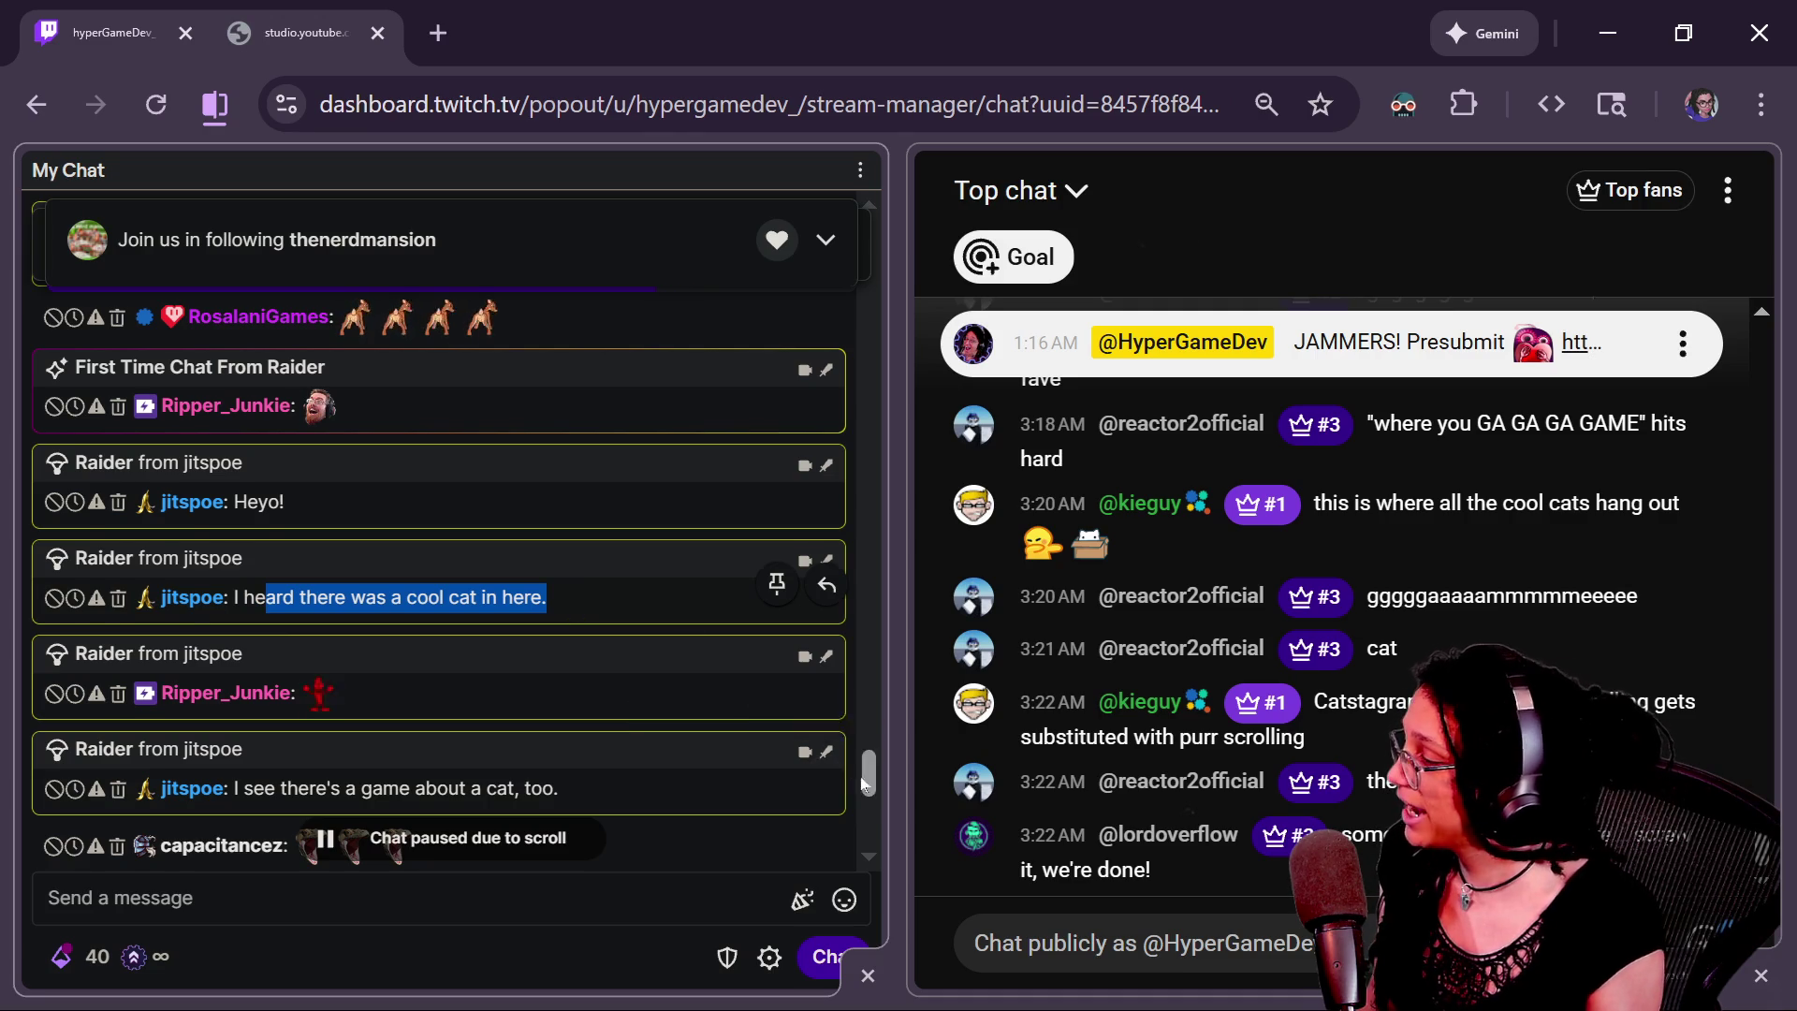
pyautogui.scroll(-3, 863, 795)
pyautogui.scroll(-1, 863, 794)
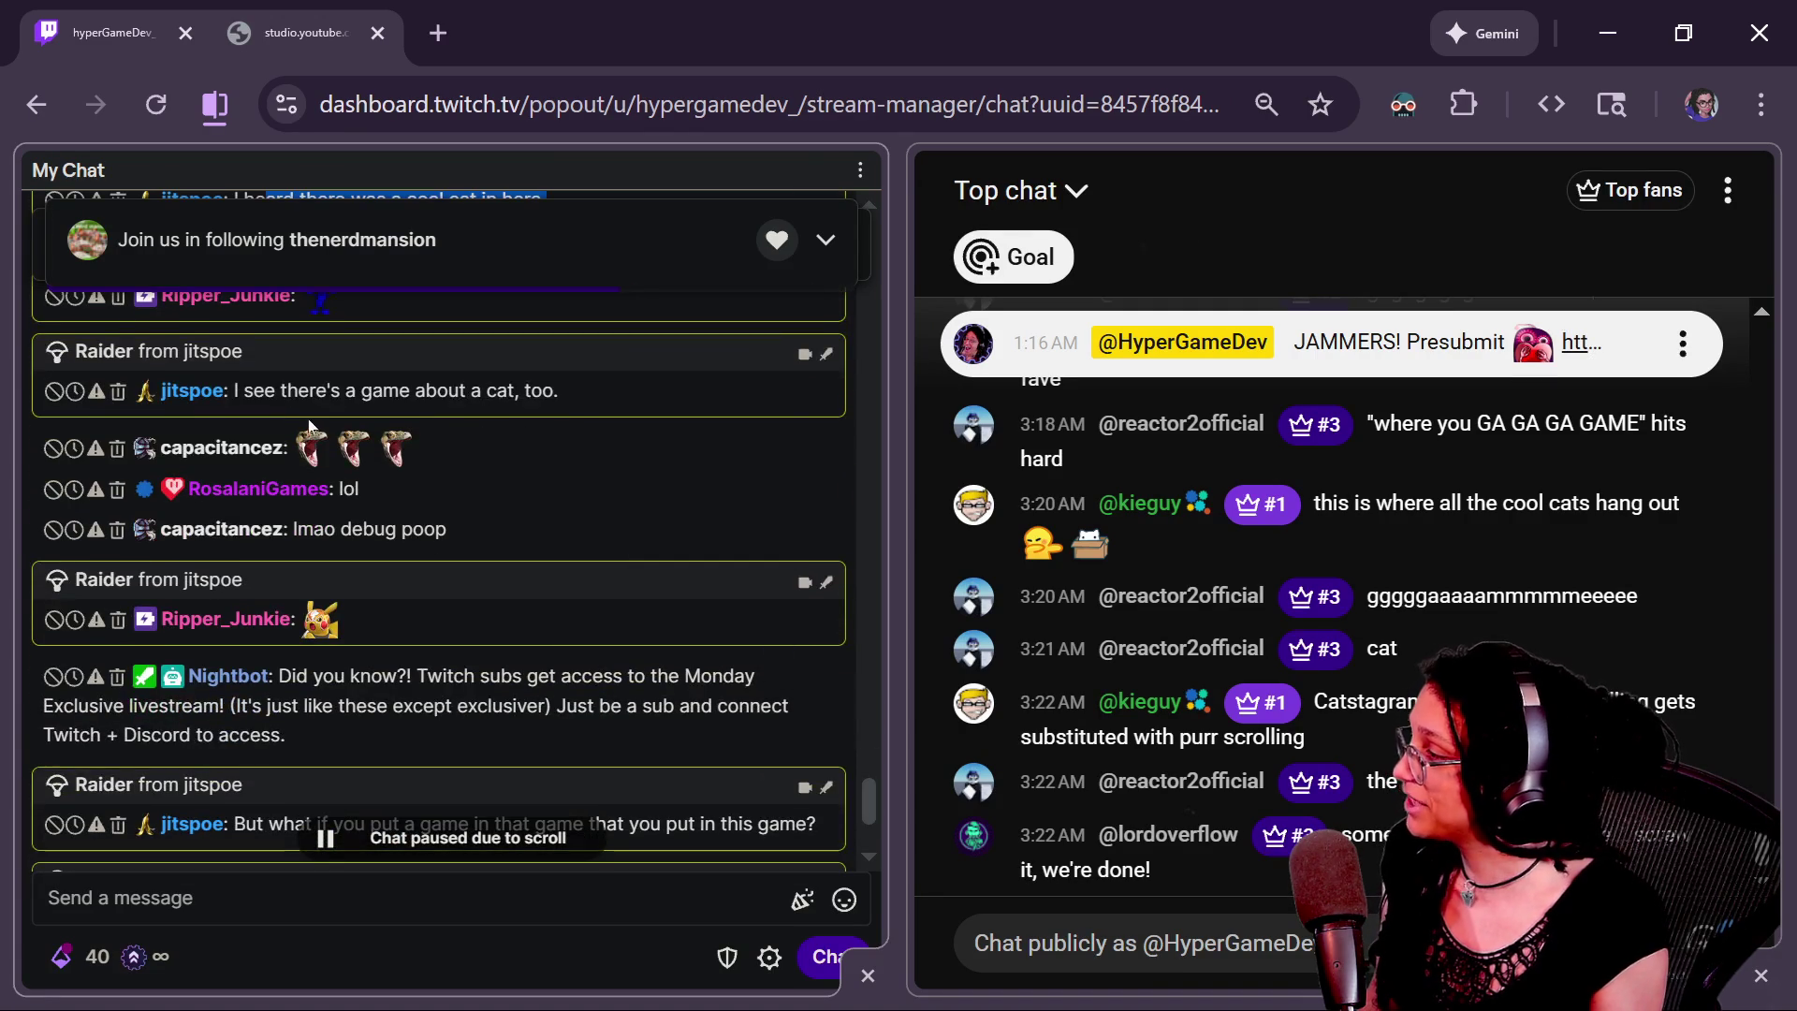
pyautogui.click(591, 511)
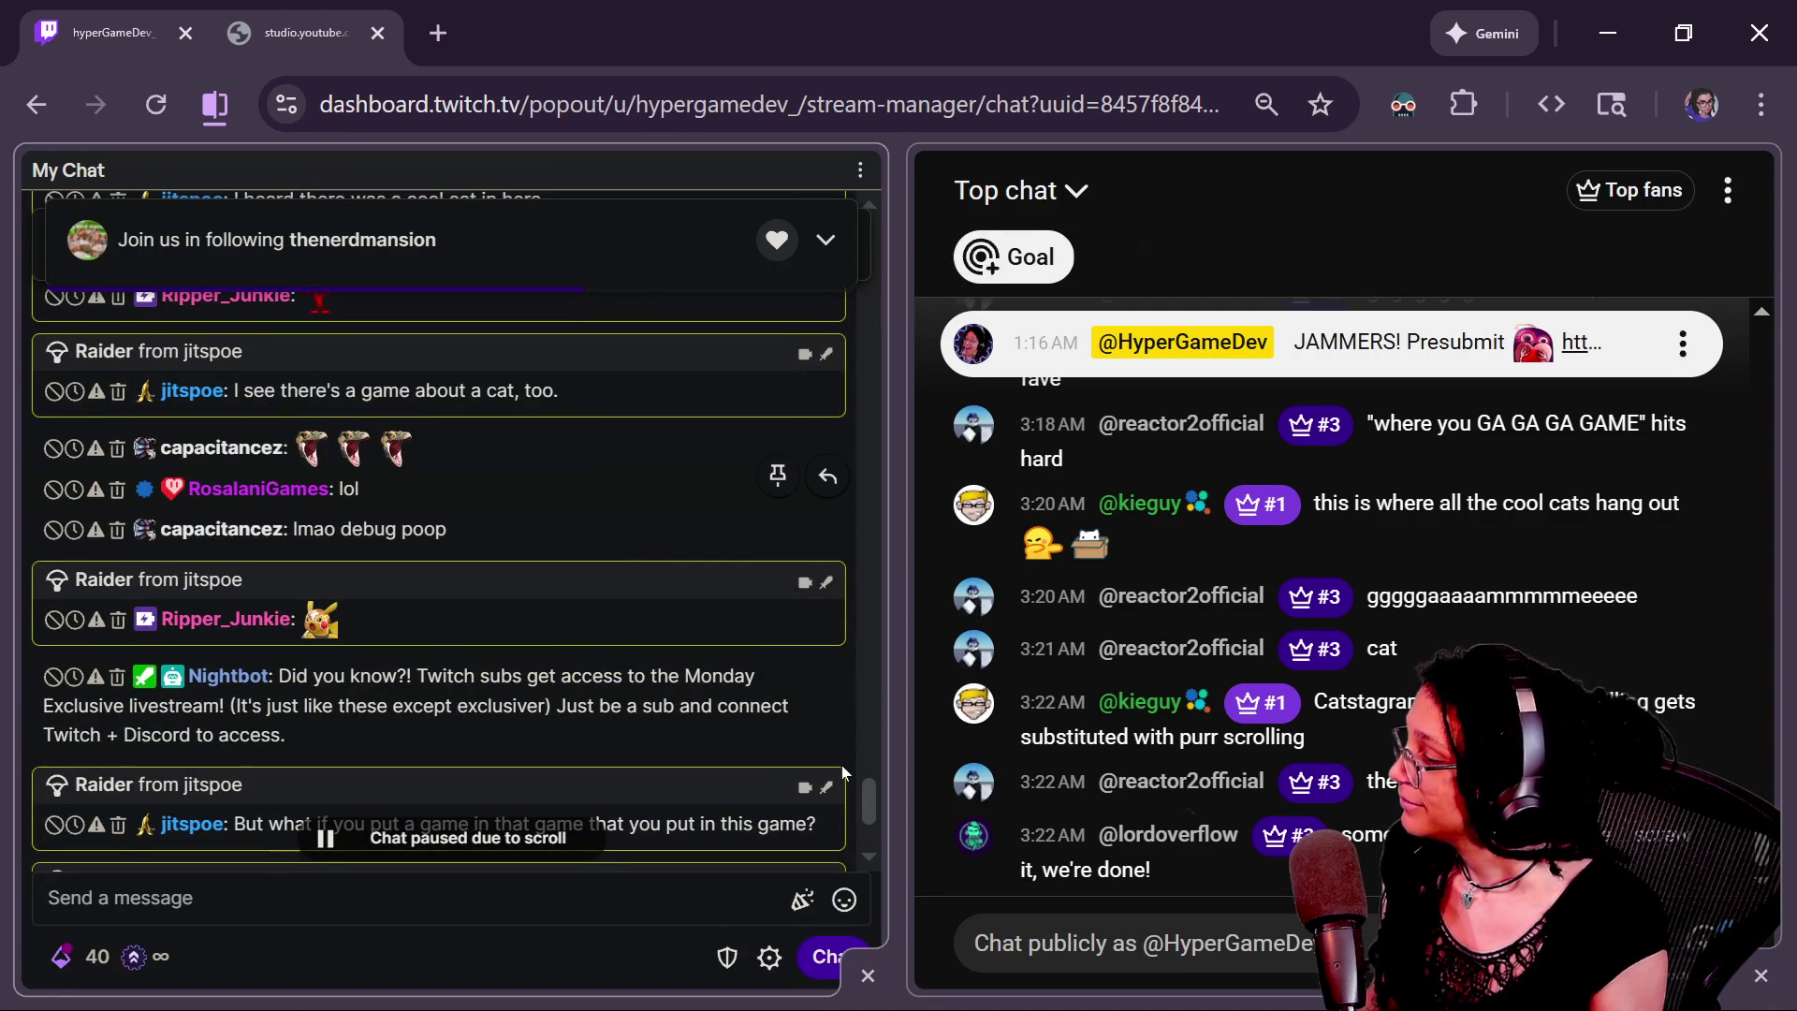
pyautogui.scroll(-3, 866, 814)
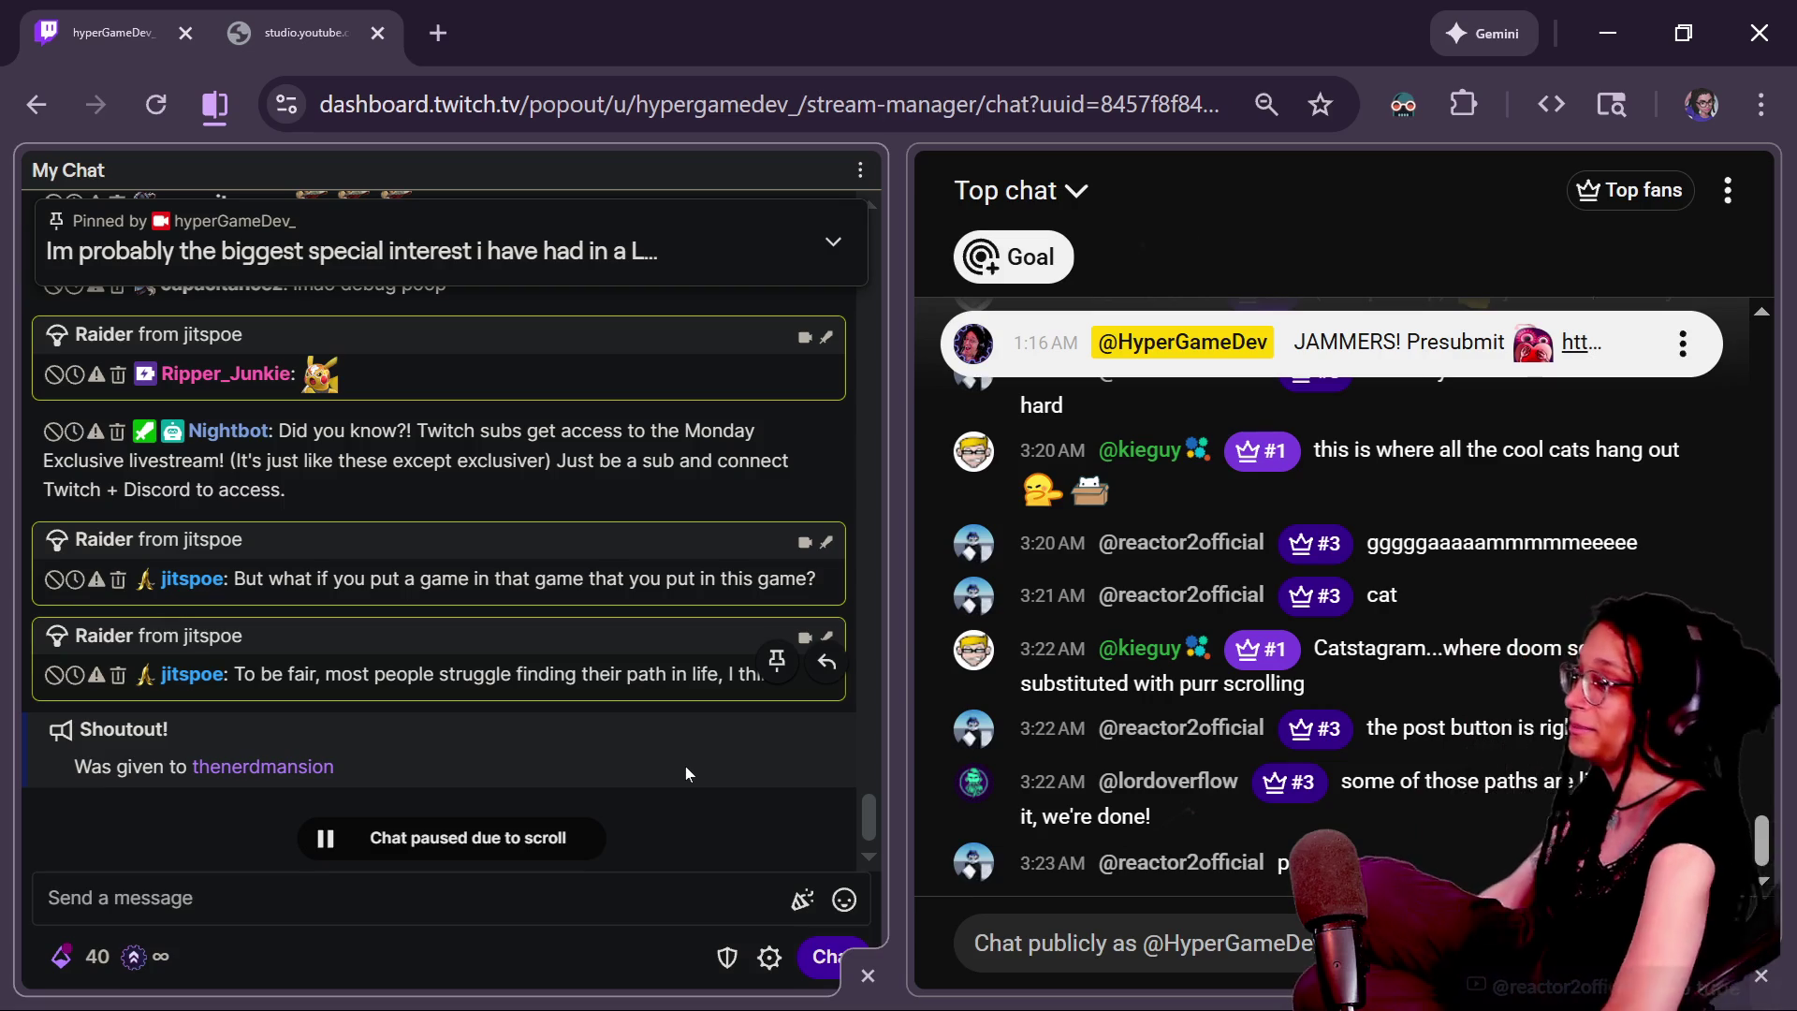
# Return to the browser's itch.io roguelike-wip page and exit fullscreen
pyautogui.scroll(-2, 685, 766)
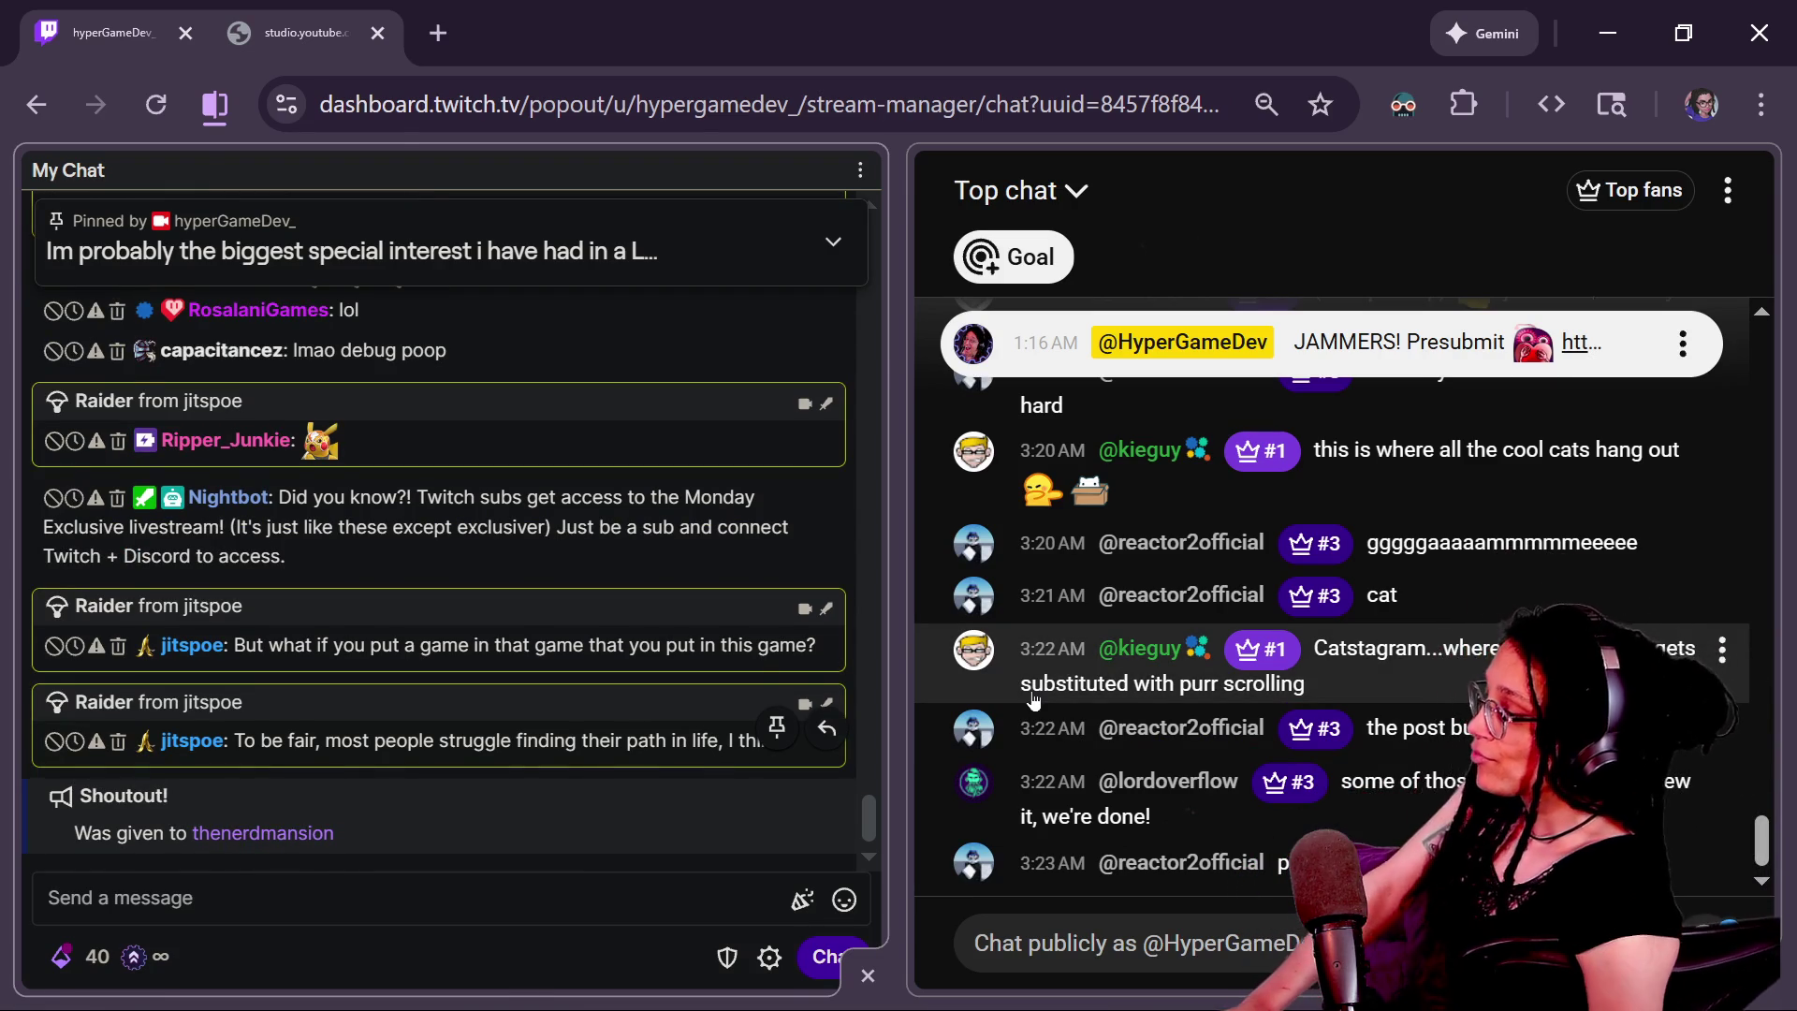
pyautogui.hotkey('alt', 'Tab')
pyautogui.click(899, 114)
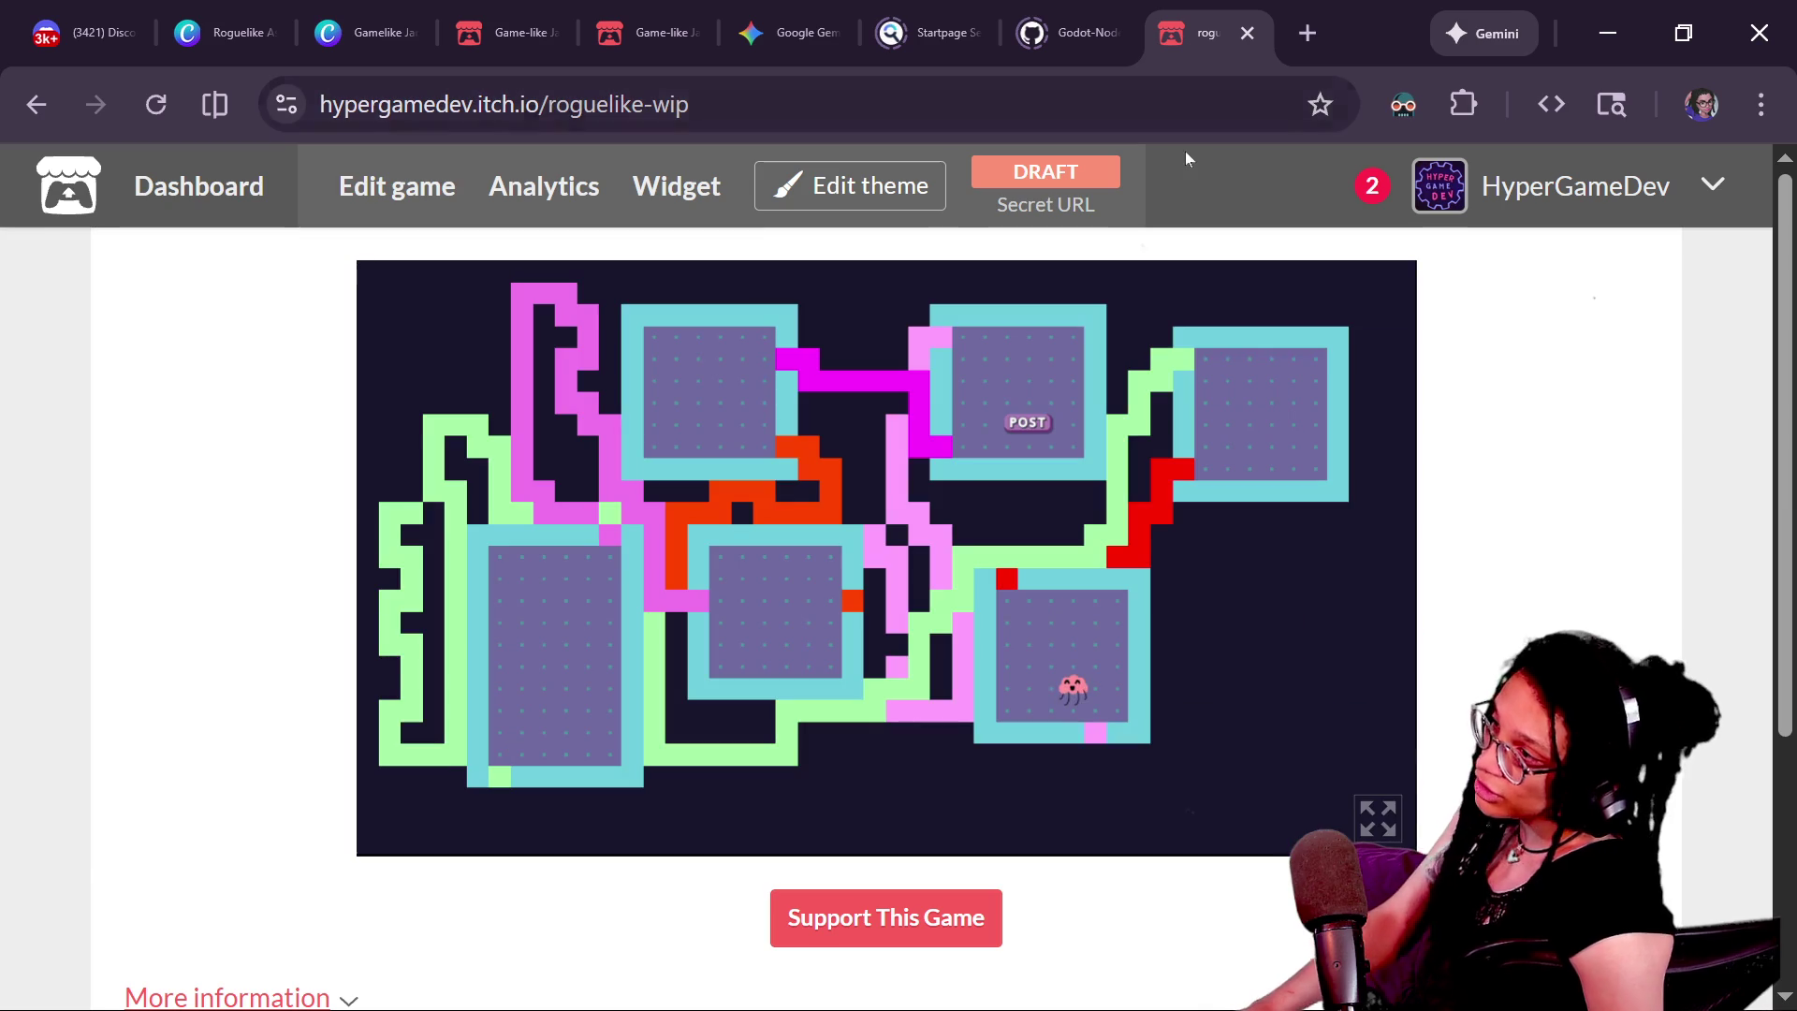
pyautogui.hotkey('alt', 'Tab')
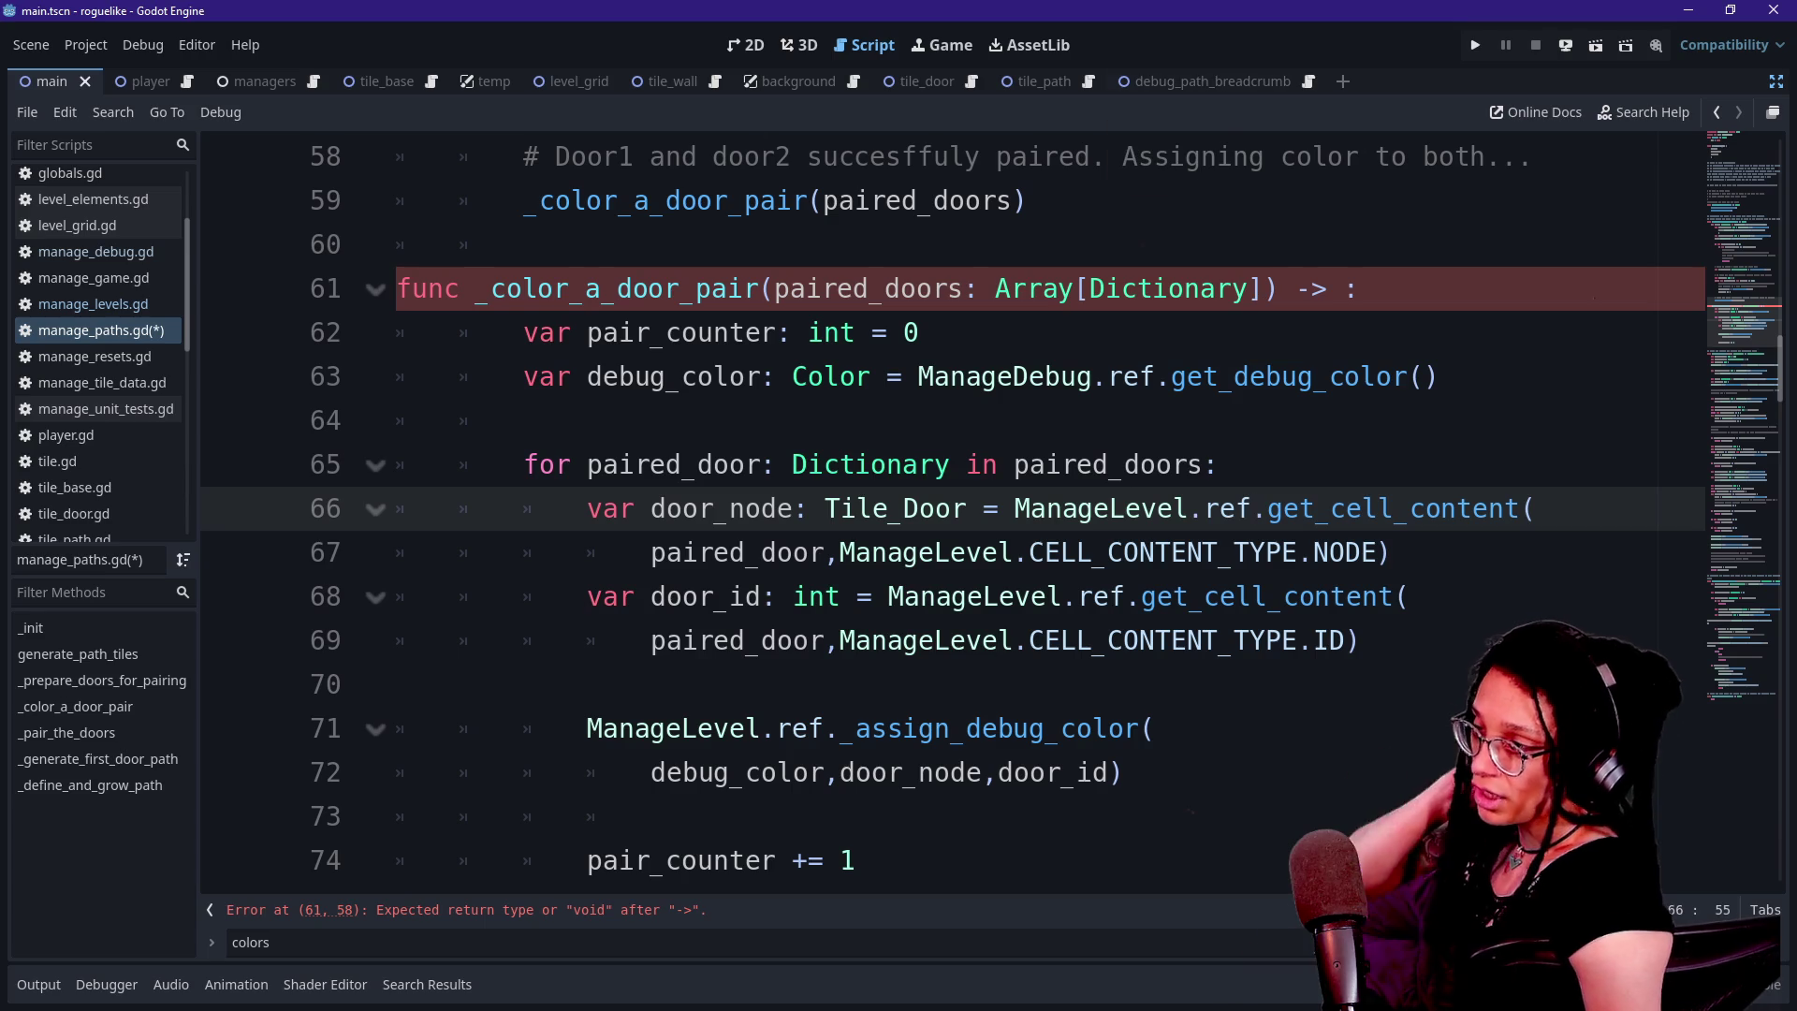
pyautogui.click(524, 244)
pyautogui.press('Up')
pyautogui.press('Up')
pyautogui.press('Up')
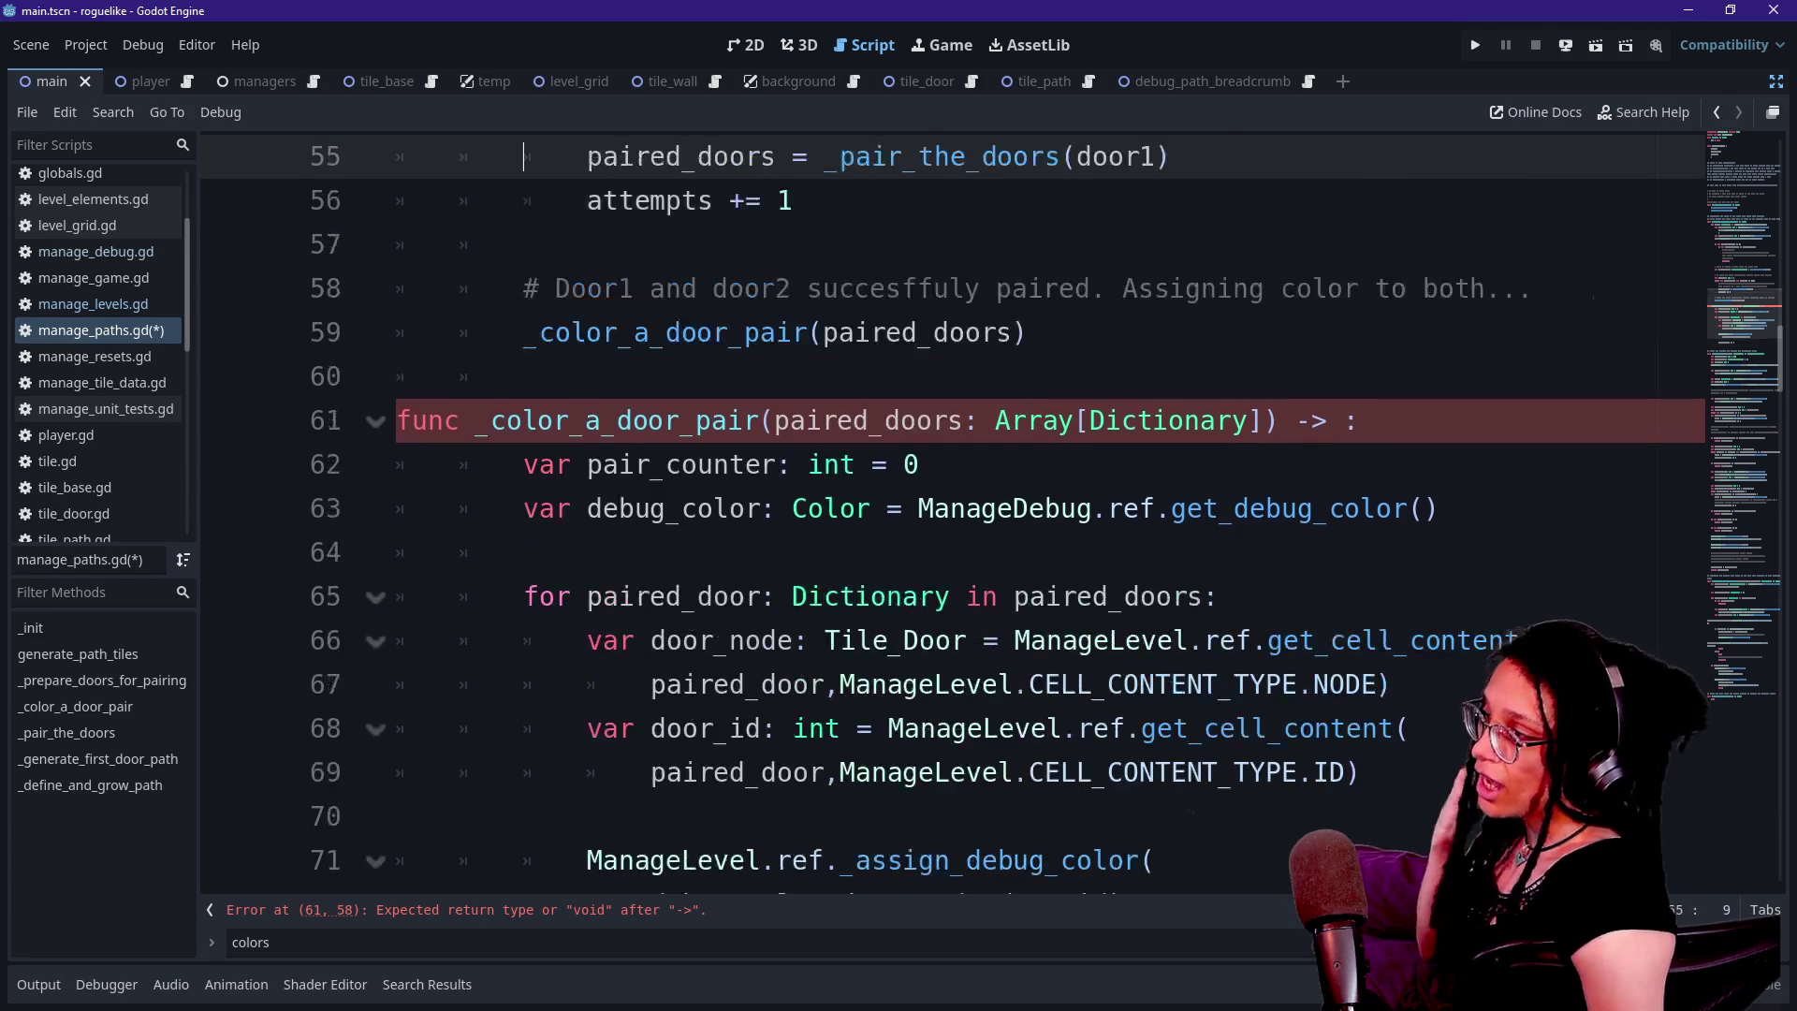
pyautogui.press('Up')
pyautogui.press('Up')
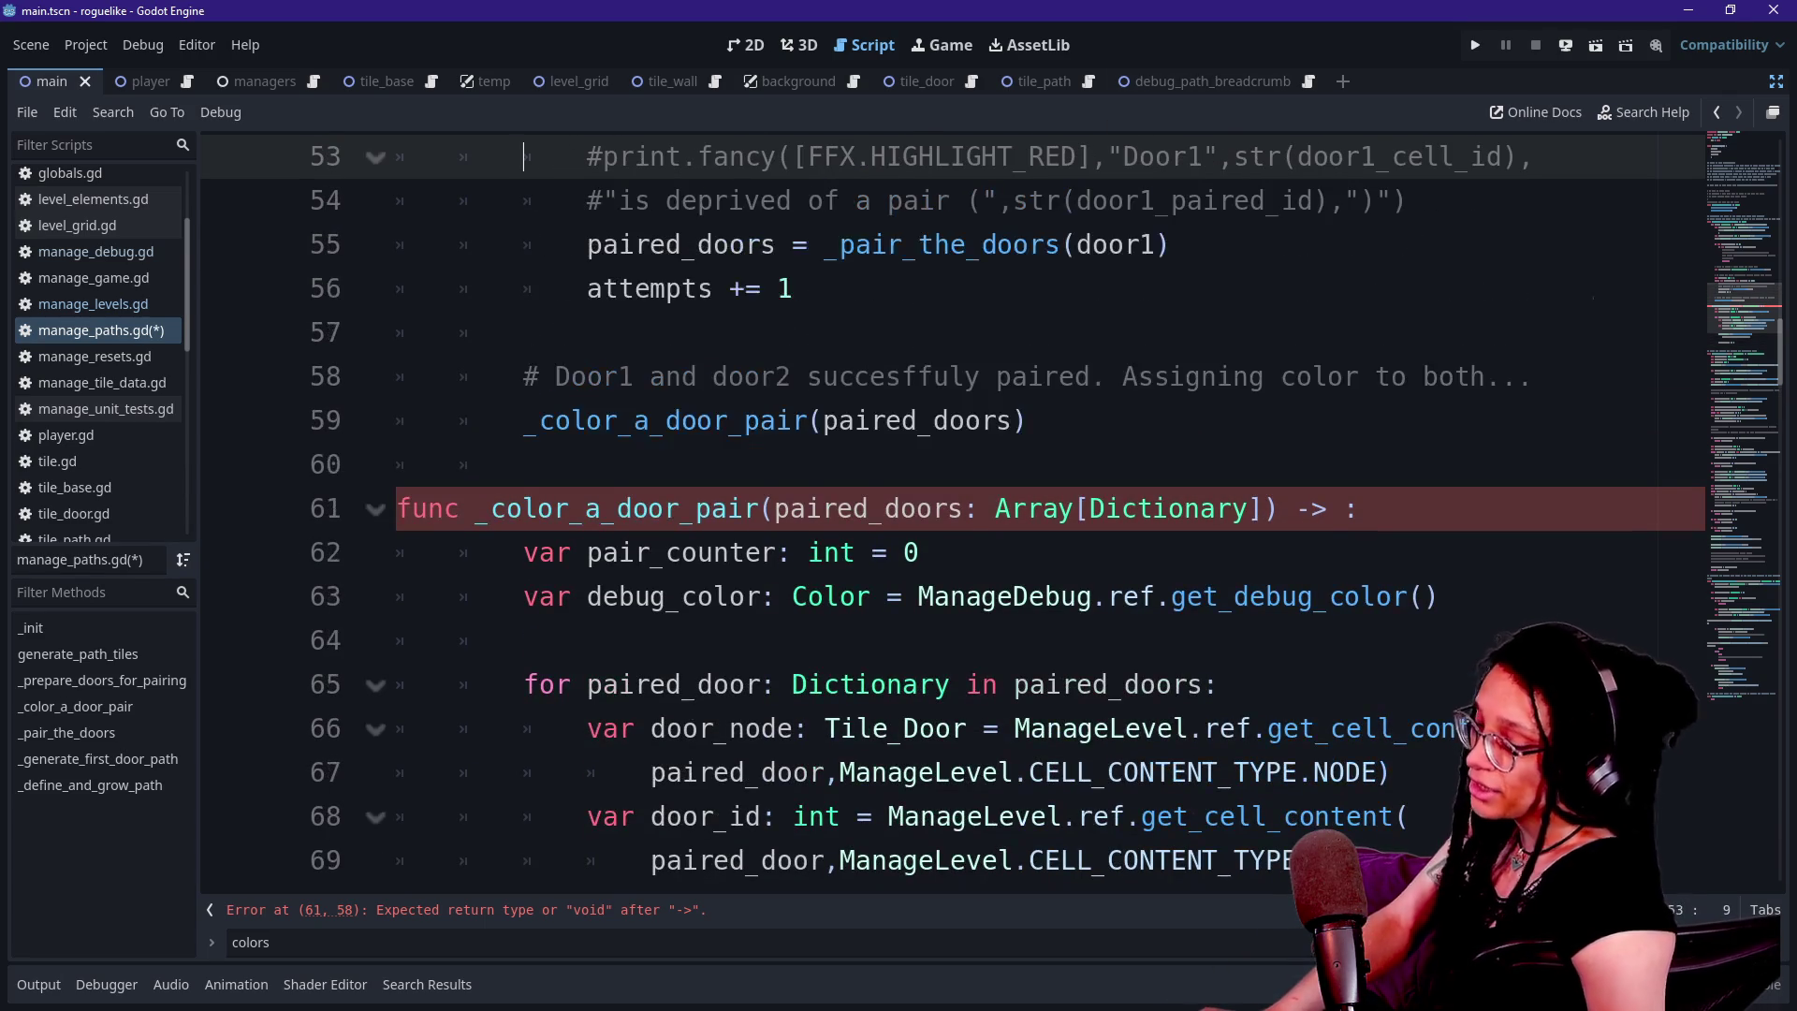
pyautogui.click(854, 421)
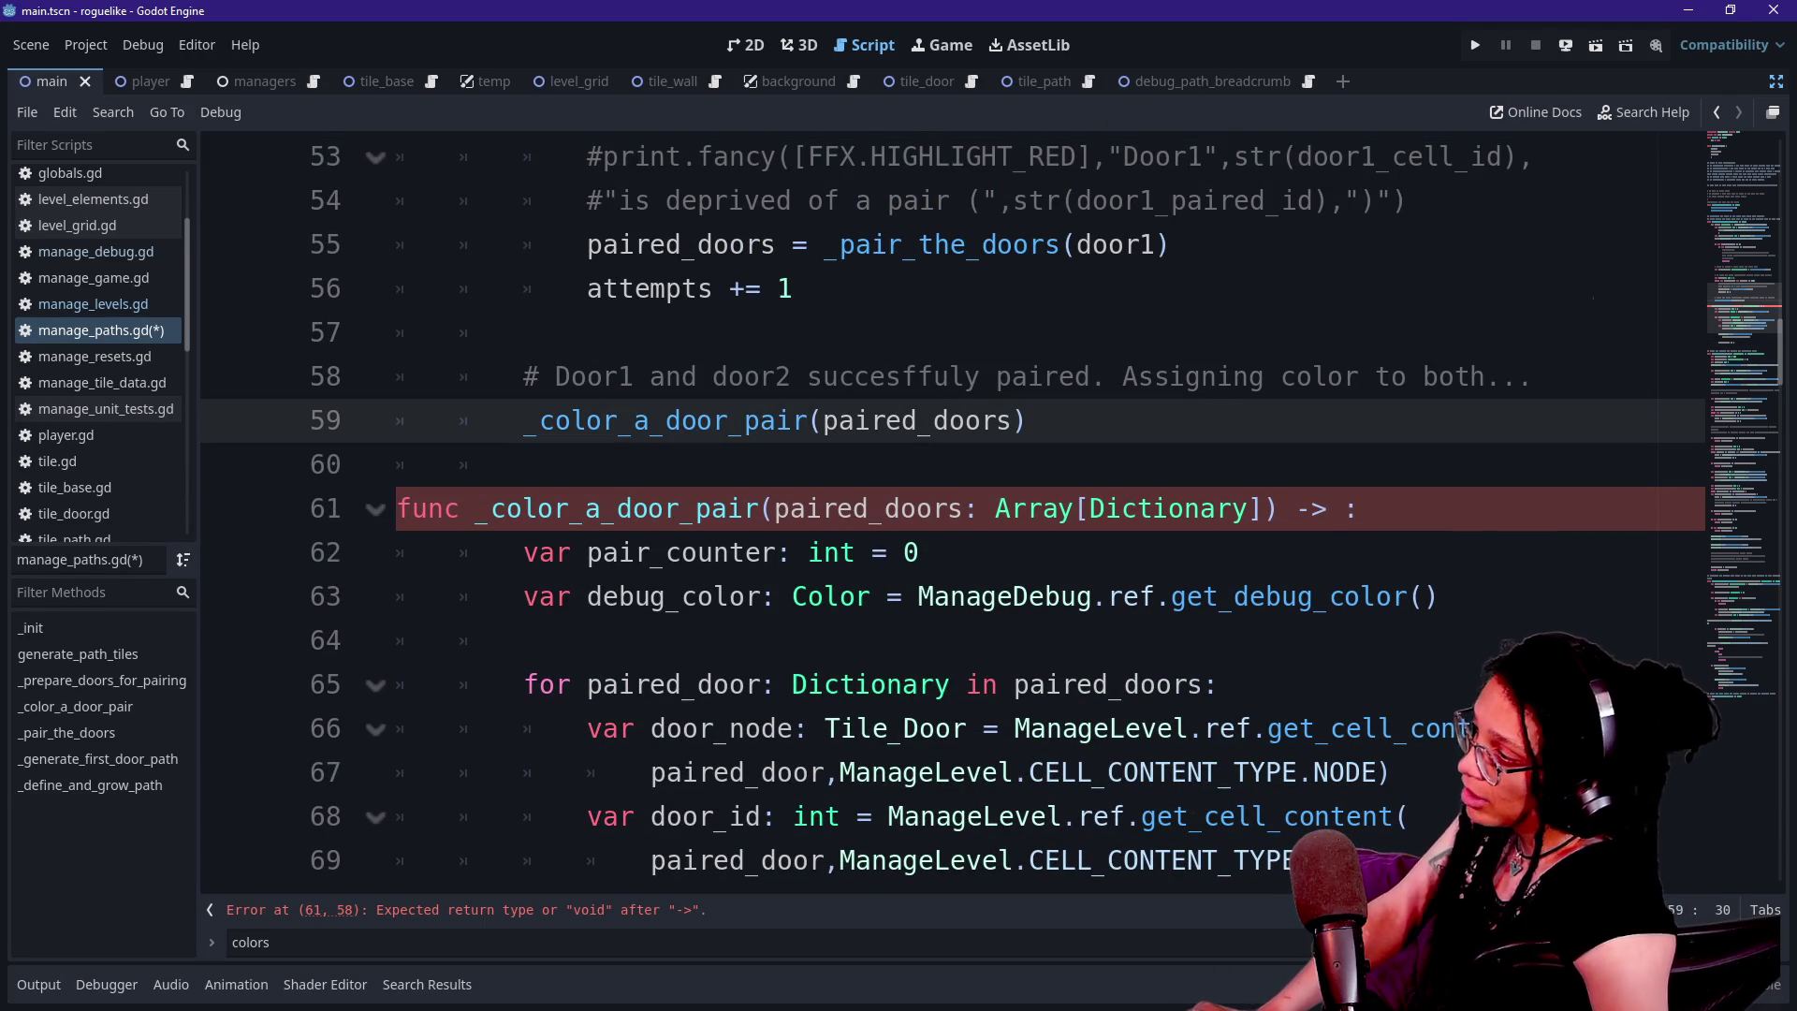
pyautogui.click(777, 552)
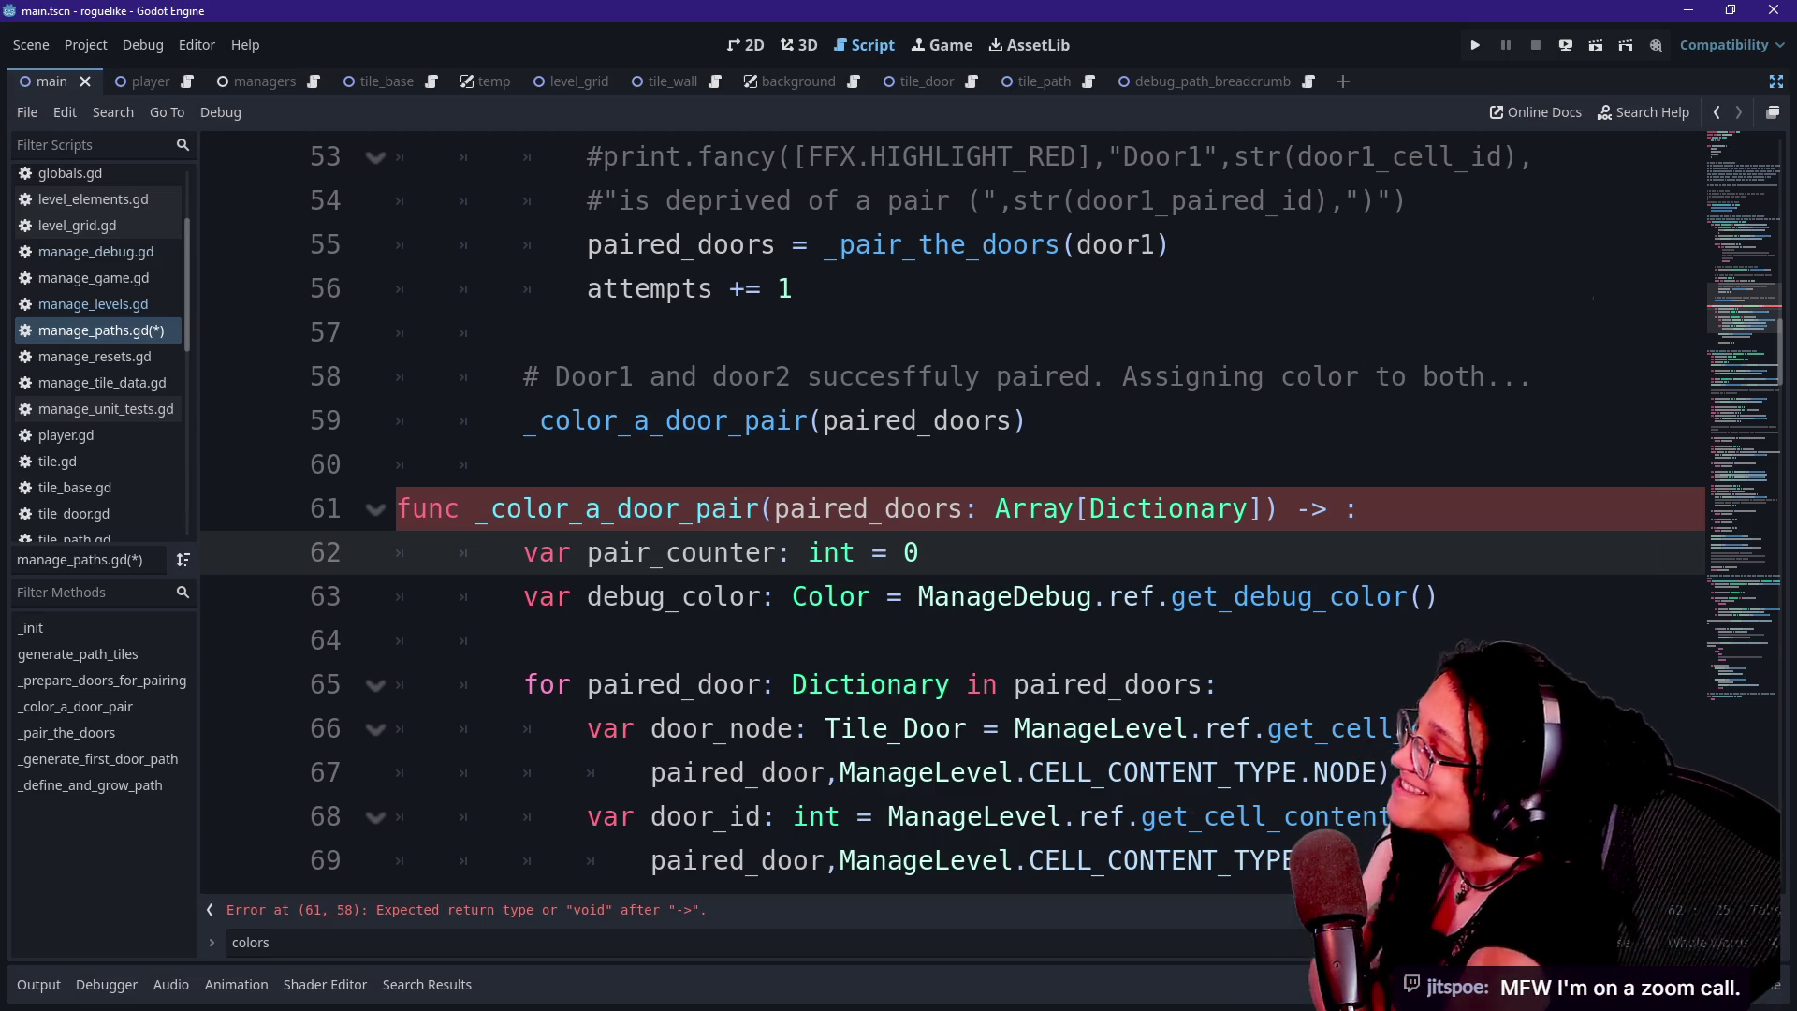
pyautogui.click(524, 464)
pyautogui.press('Down')
pyautogui.press('Down')
pyautogui.press('Down')
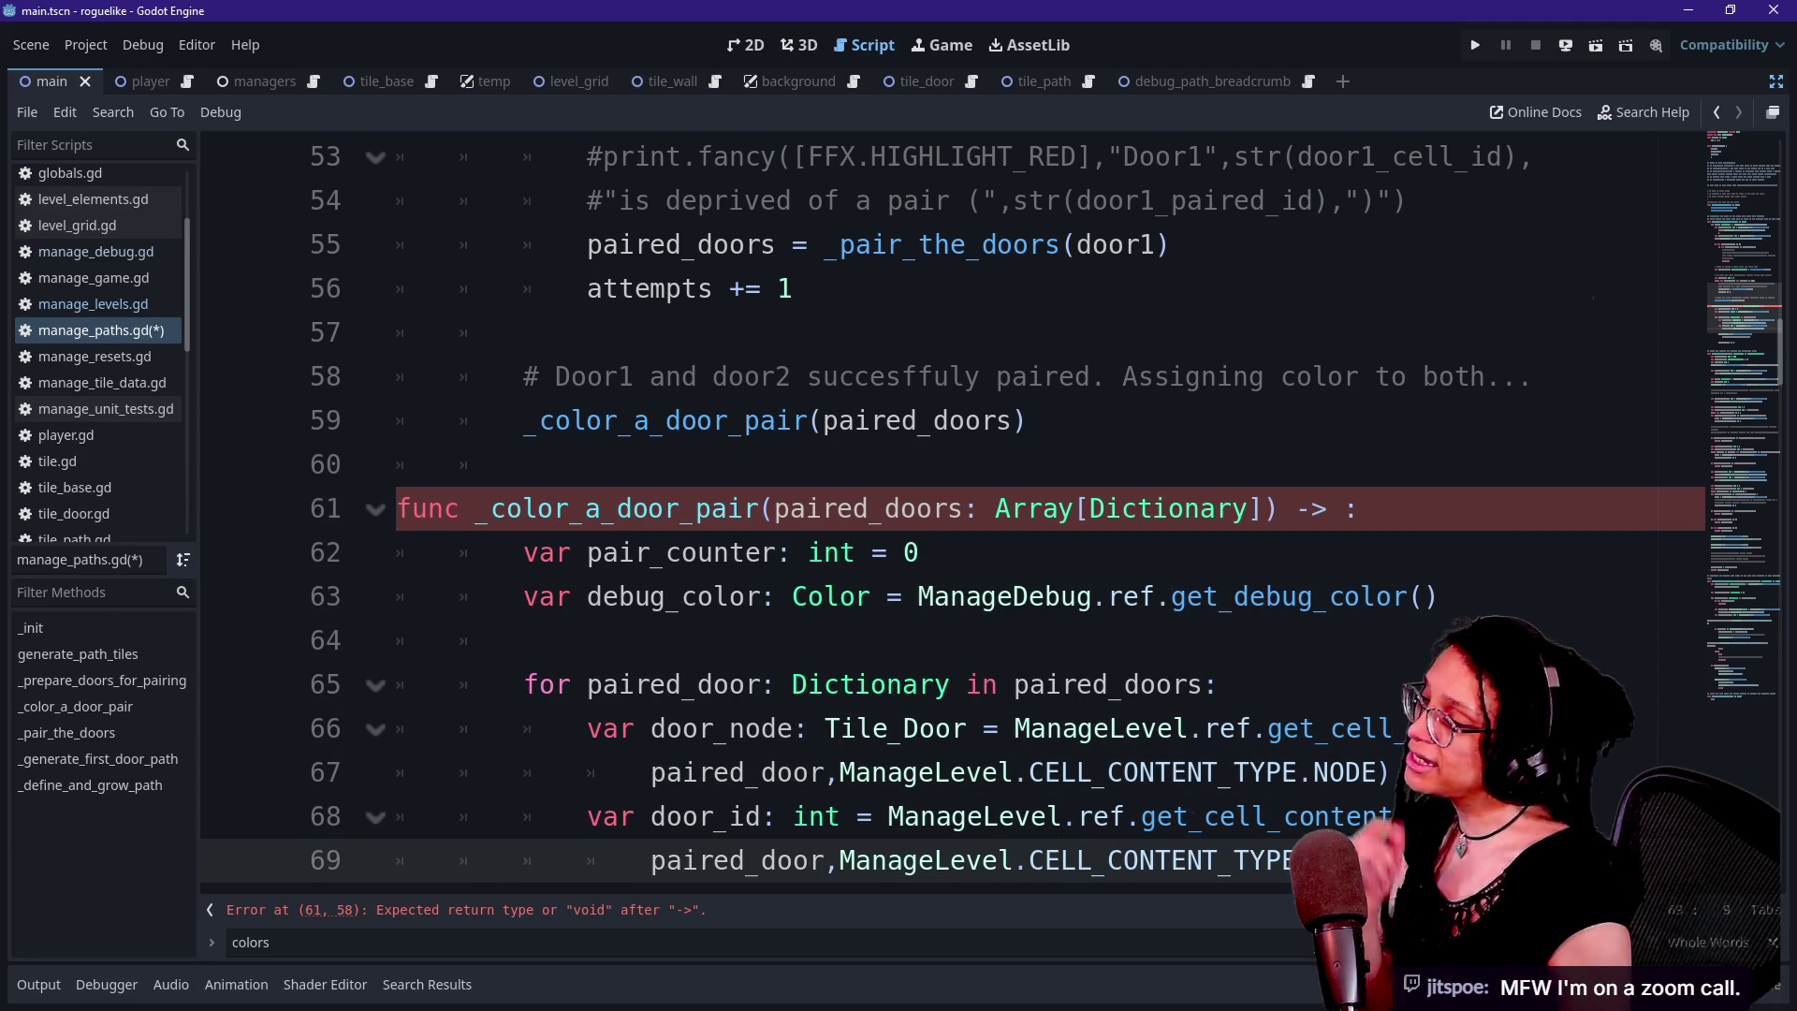
pyautogui.scroll(-2, 936, 514)
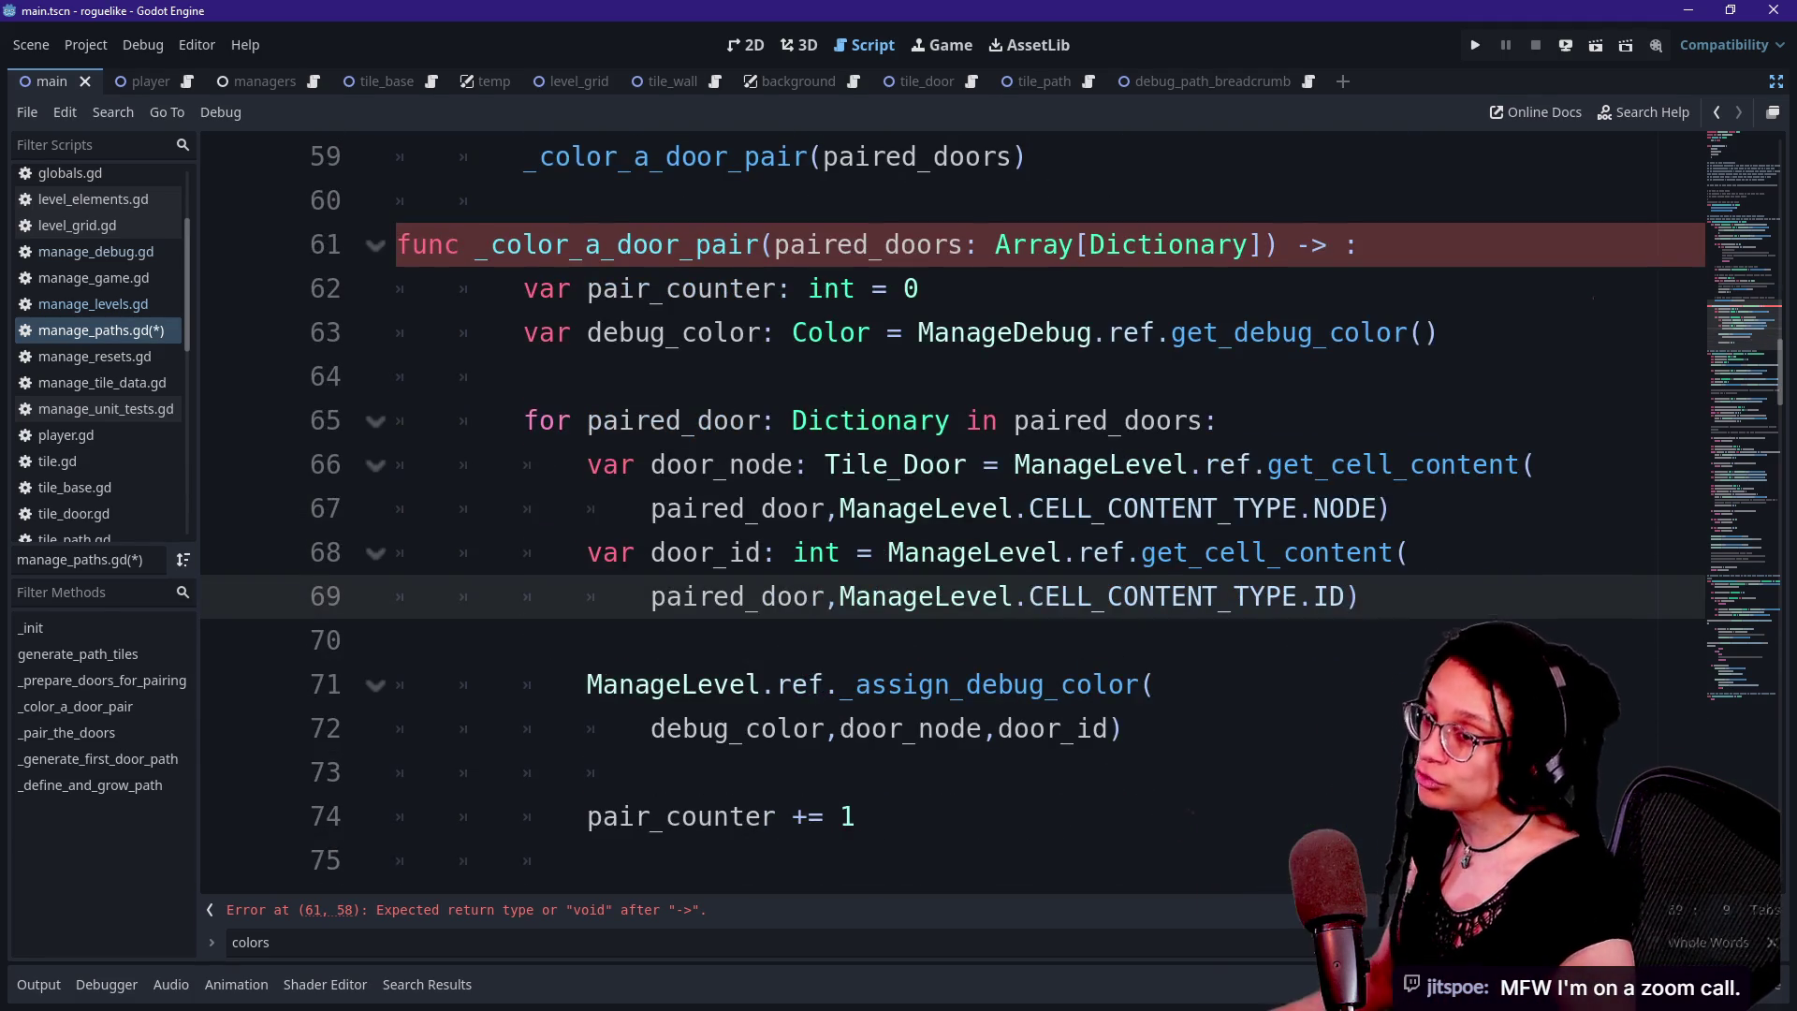
pyautogui.hotkey('alt', 'Tab')
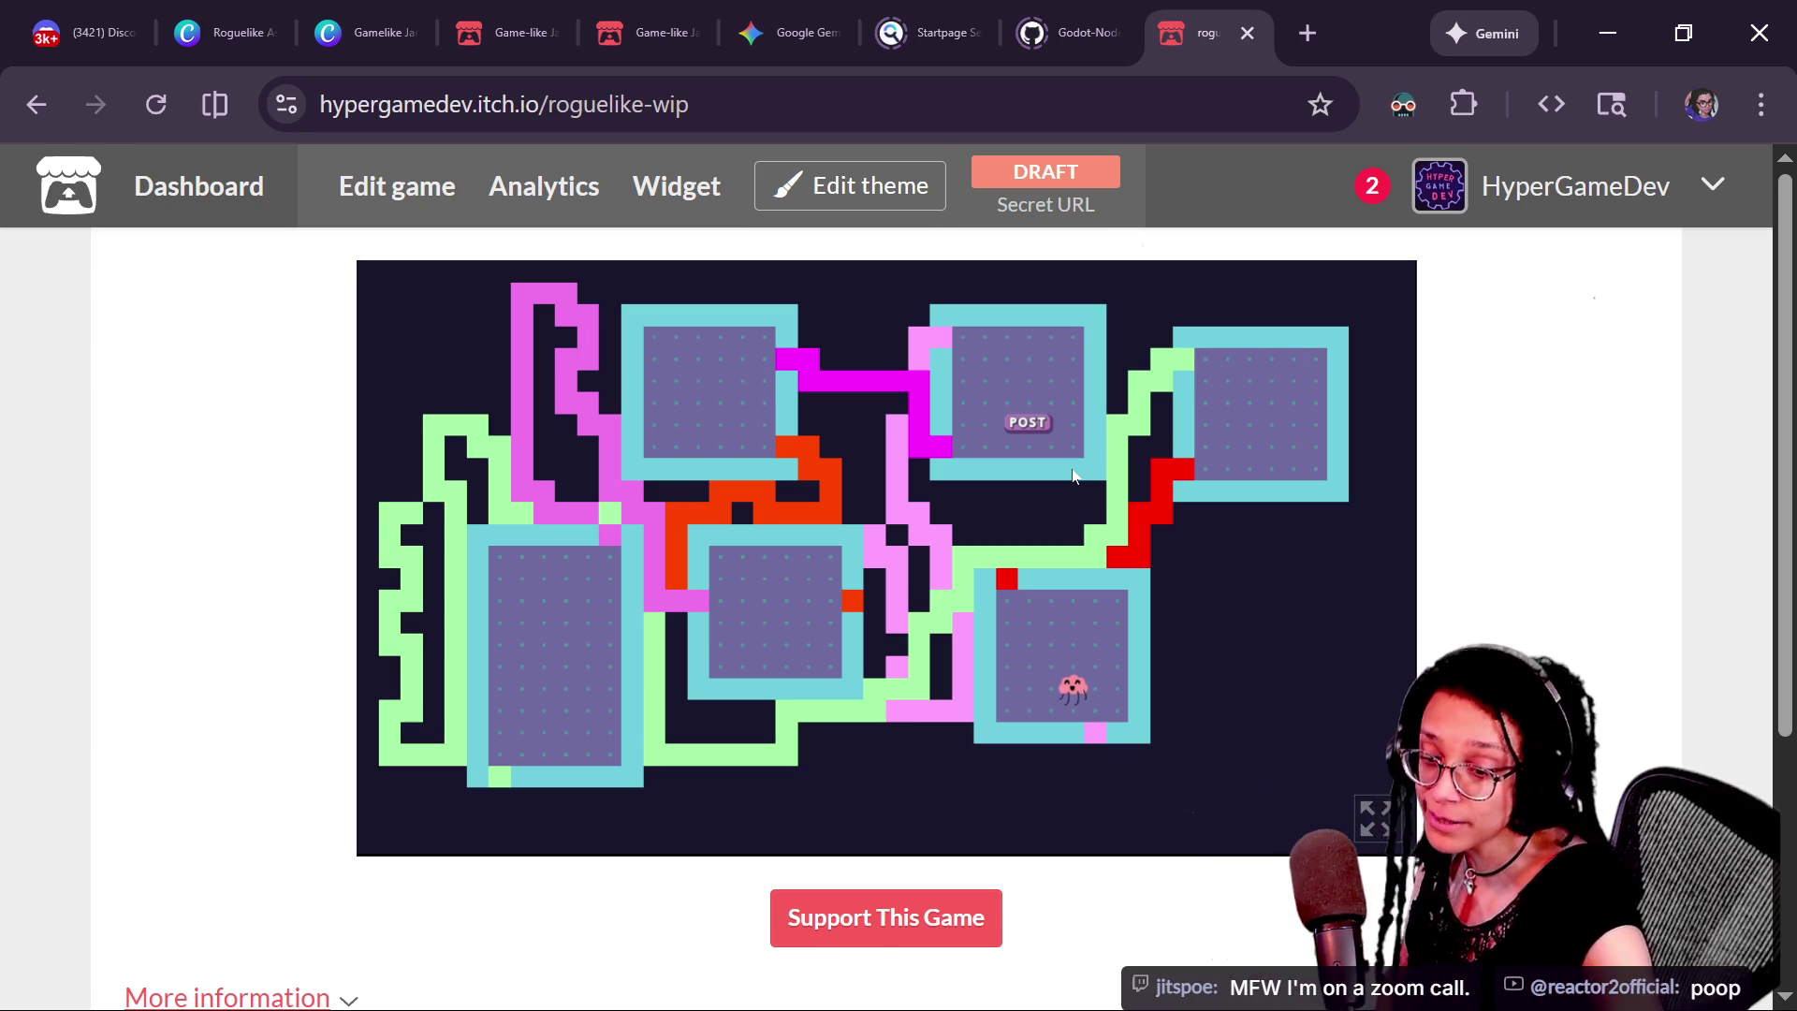
pyautogui.hotkey('alt', 'Tab')
pyautogui.press('Up')
pyautogui.press('Up')
pyautogui.press('Up')
pyautogui.hotkey('alt', 'Tab')
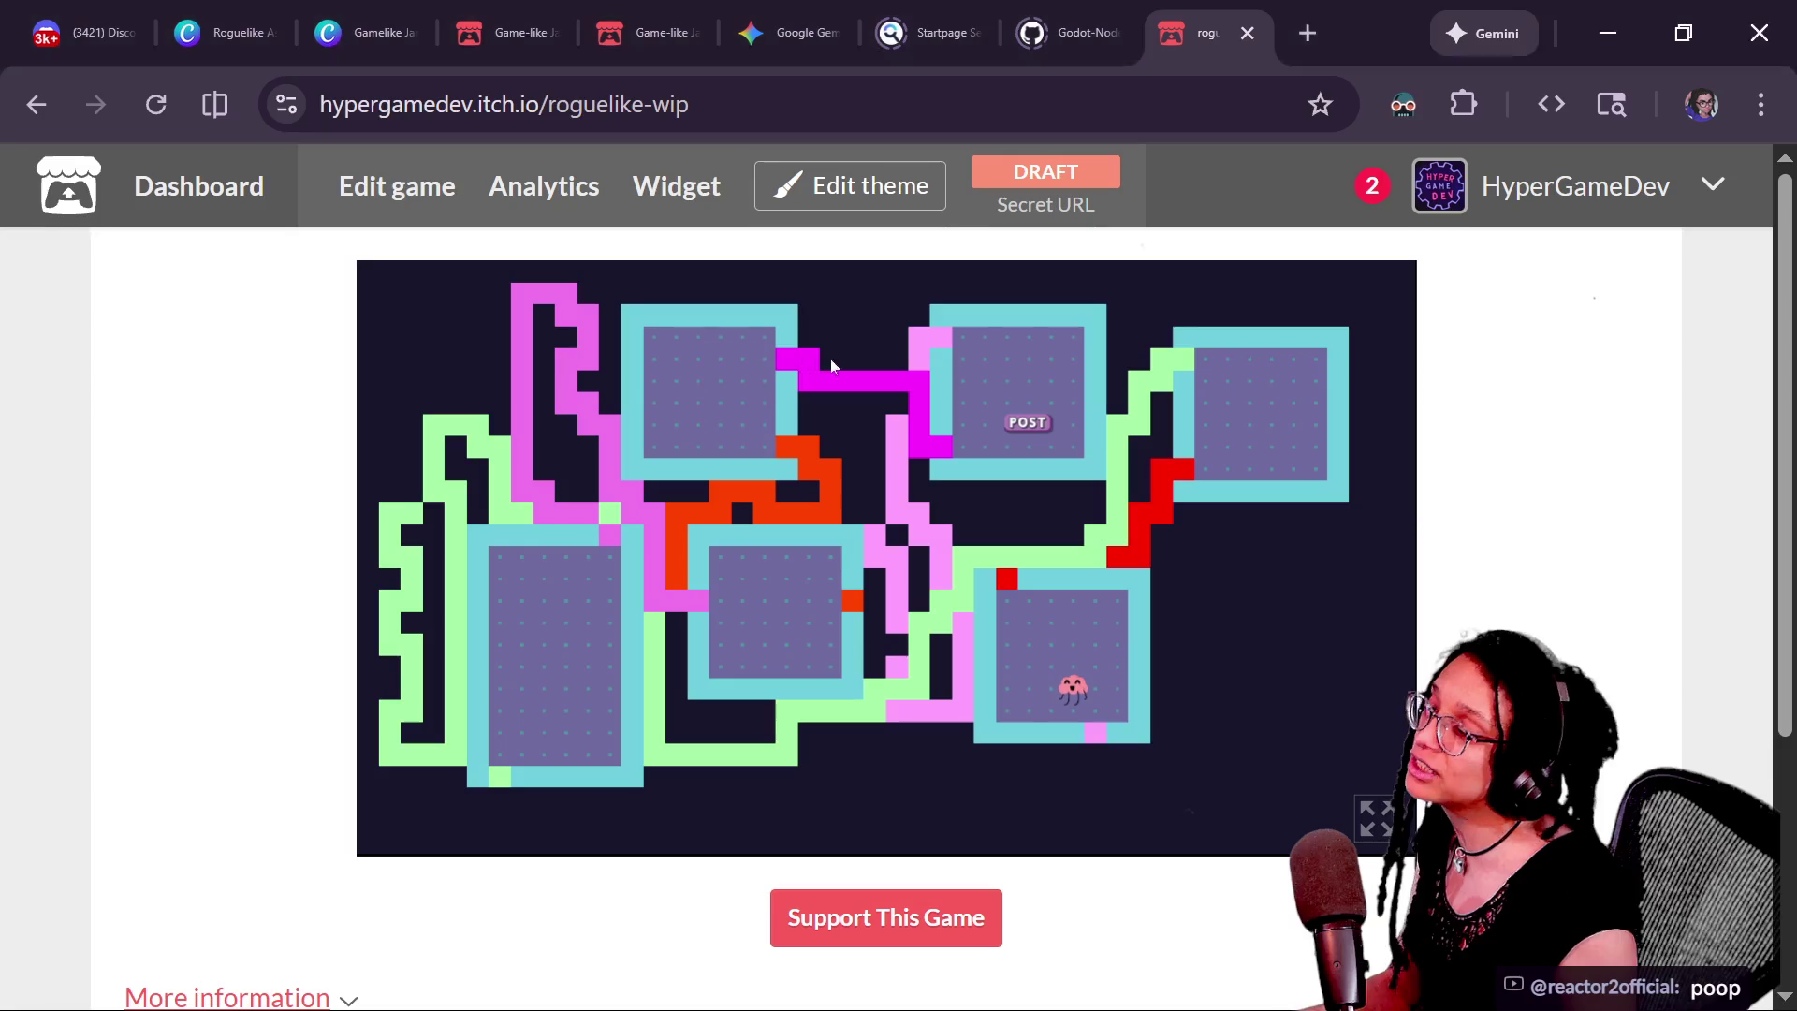
pyautogui.hotkey('alt', 'Tab')
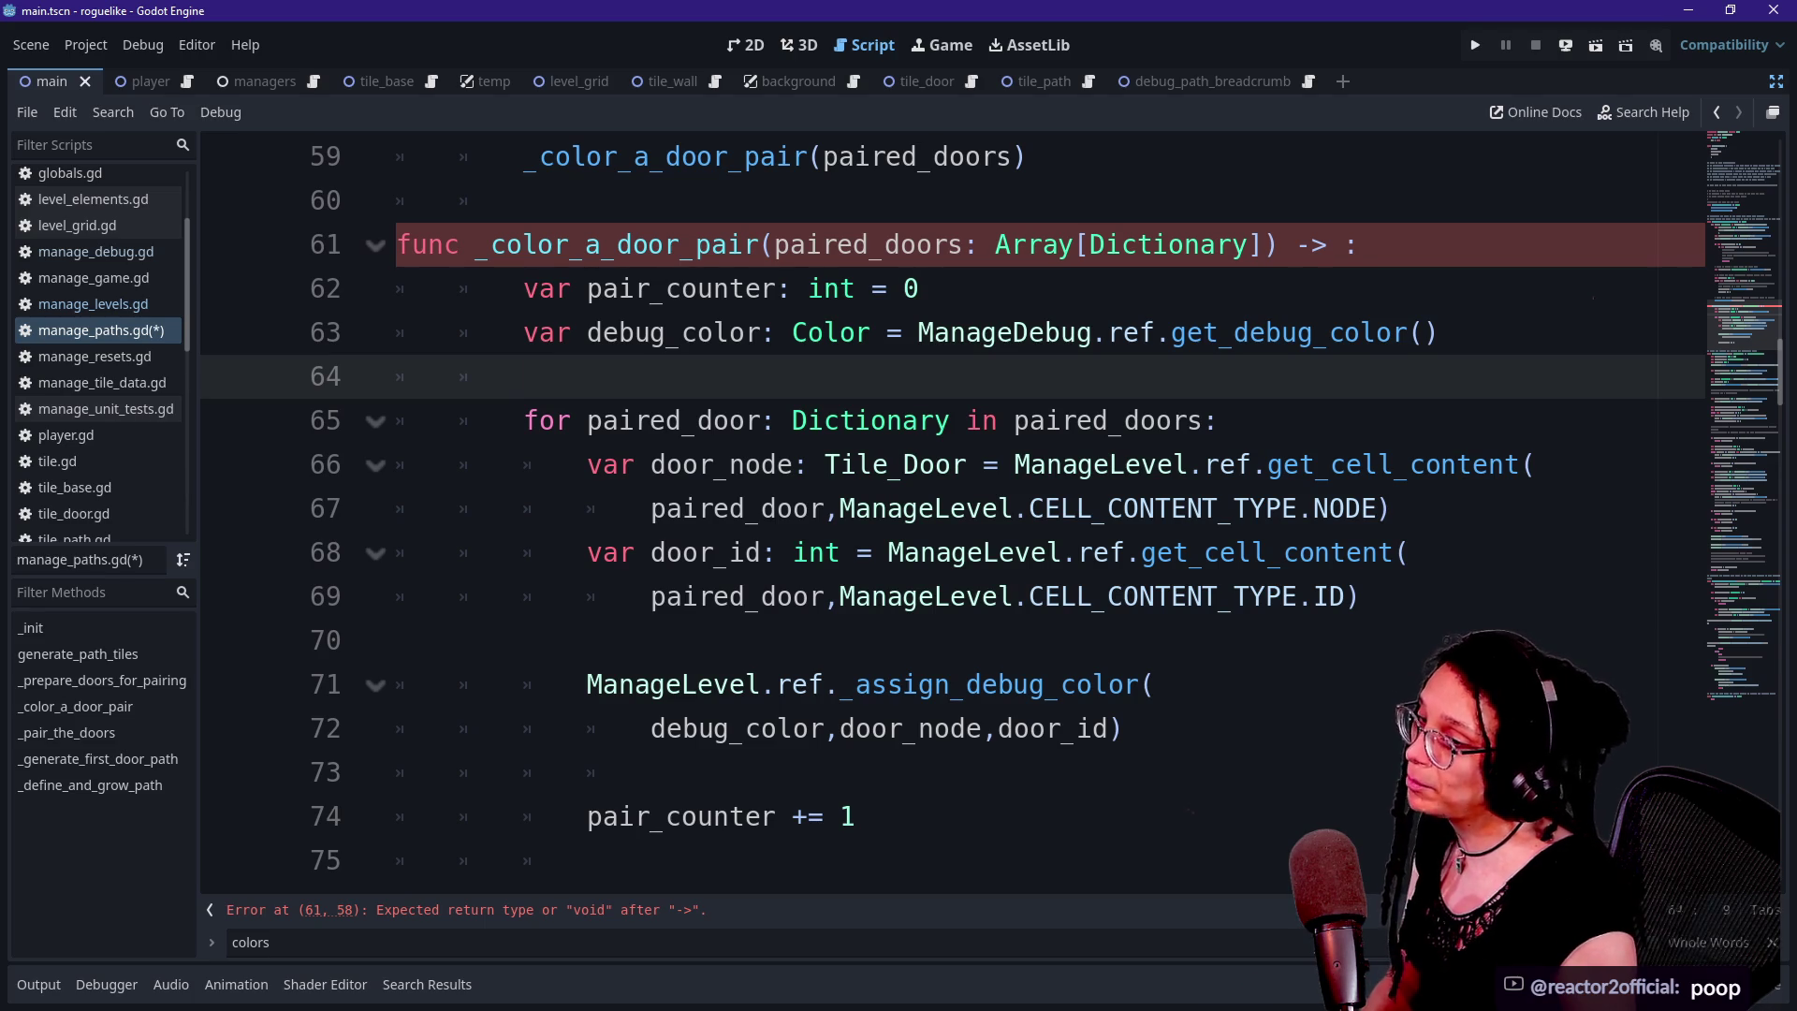
pyautogui.click(524, 200)
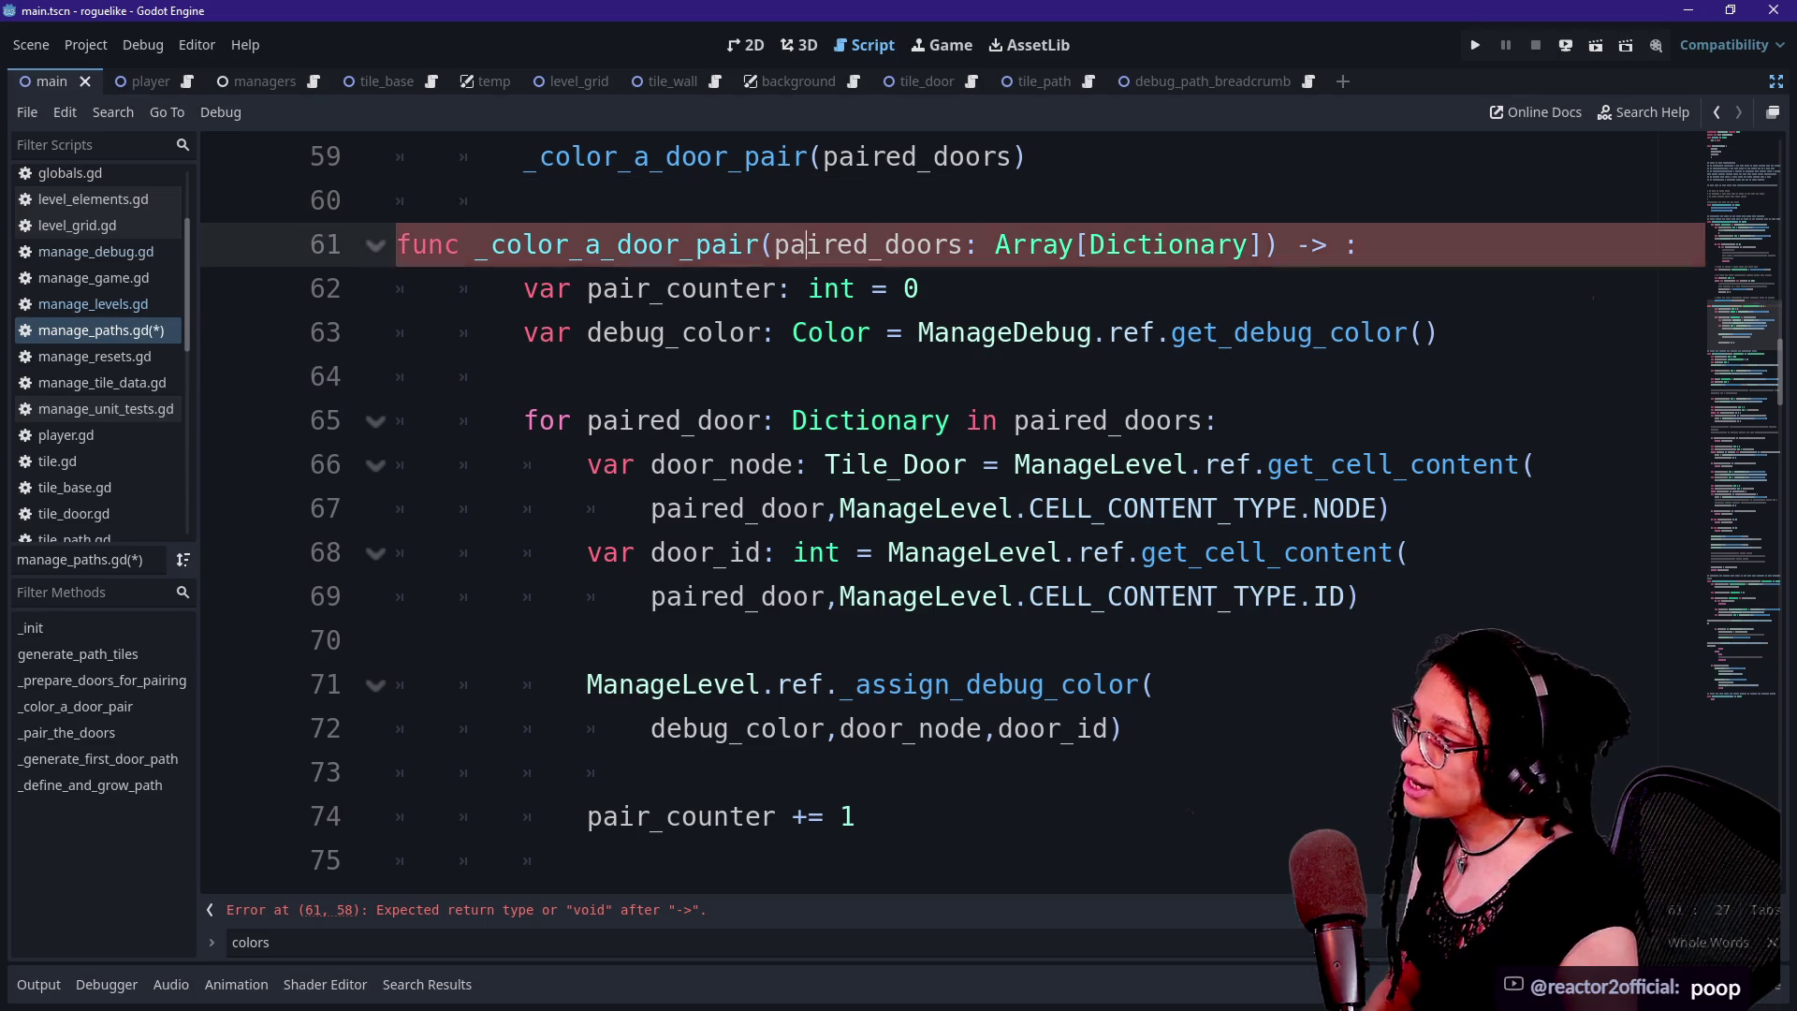
pyautogui.click(935, 596)
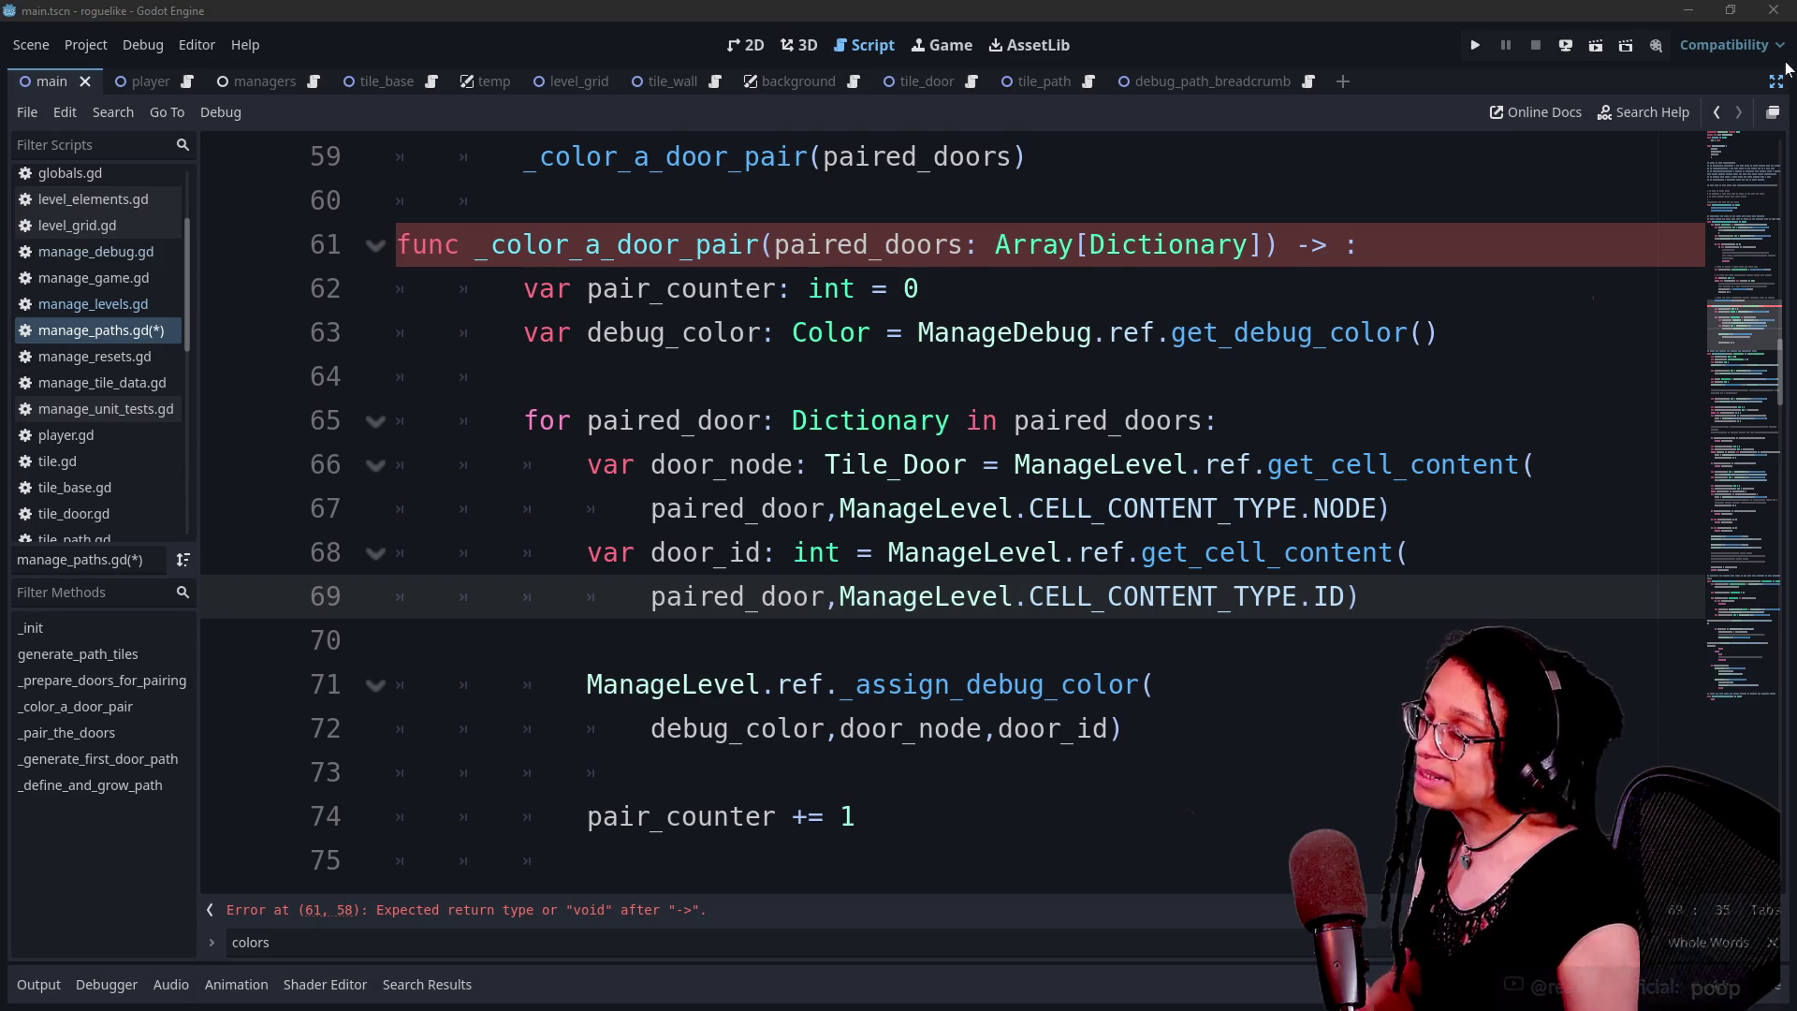
pyautogui.click(922, 288)
pyautogui.hotkey('alt', 'Tab')
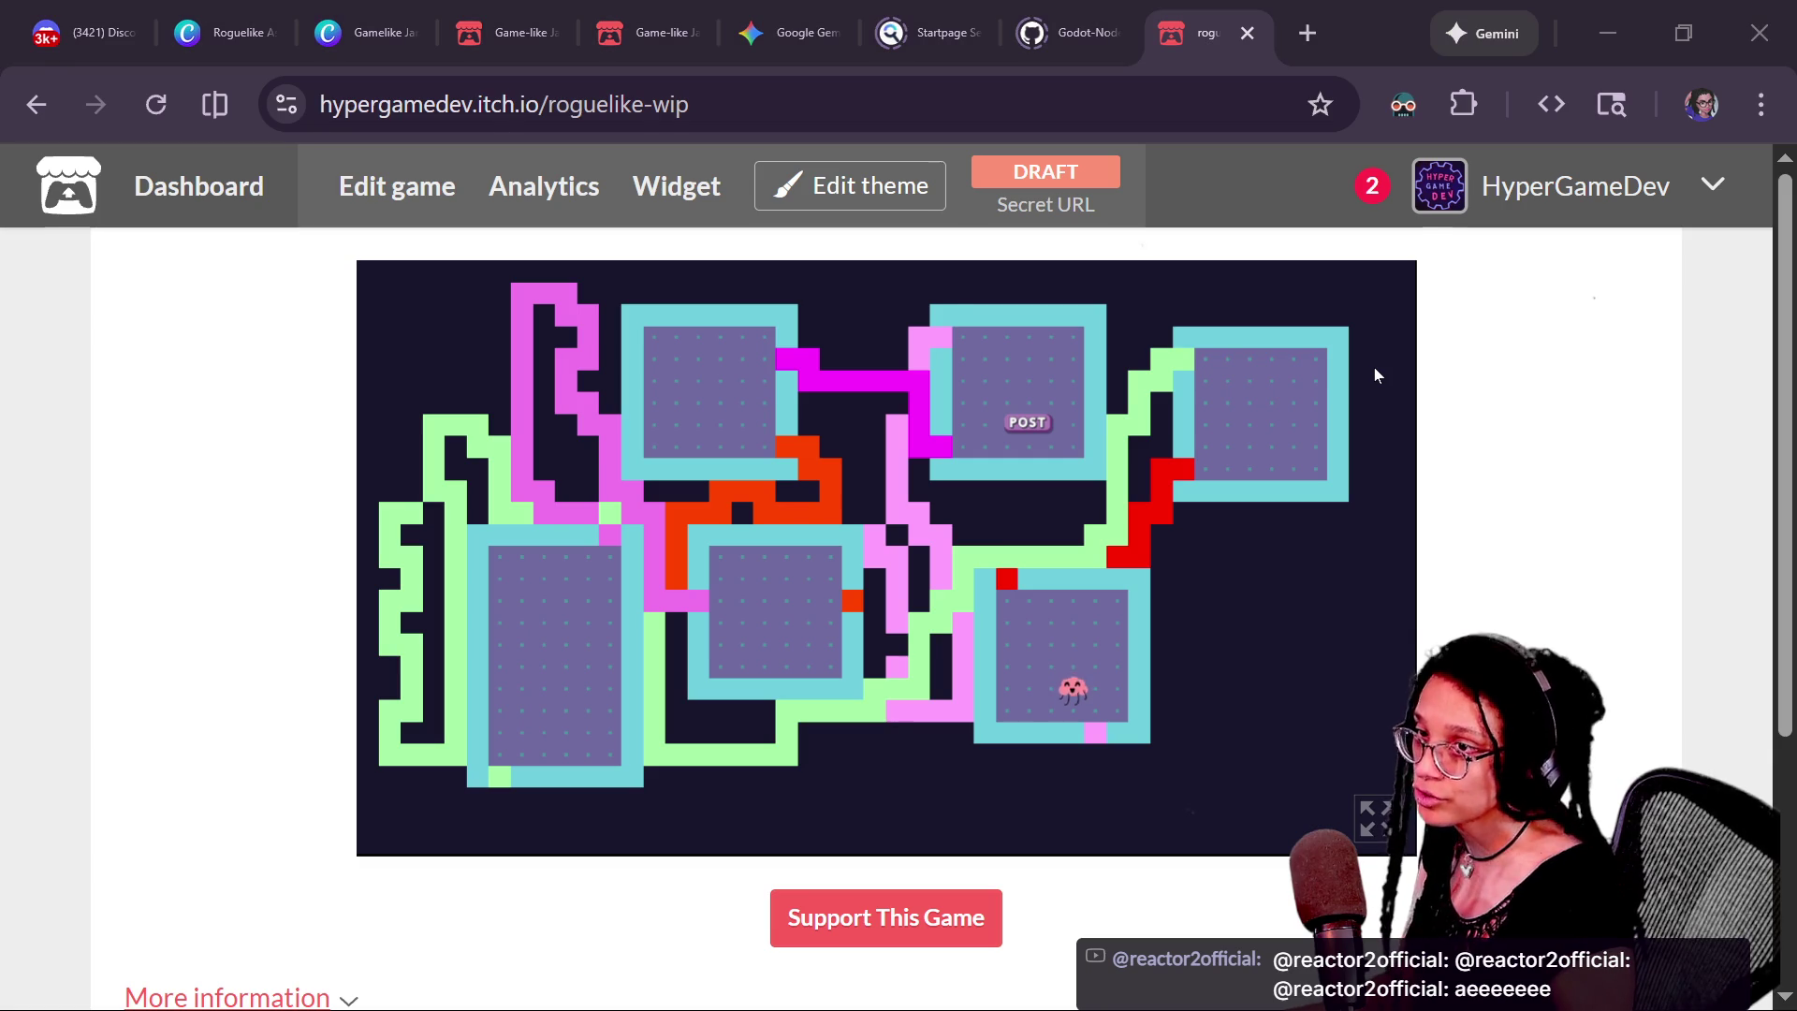
# Glance at the Twitch chat, then open a new browser tab and enter youtube.com
pyautogui.hotkey('alt', 'Tab')
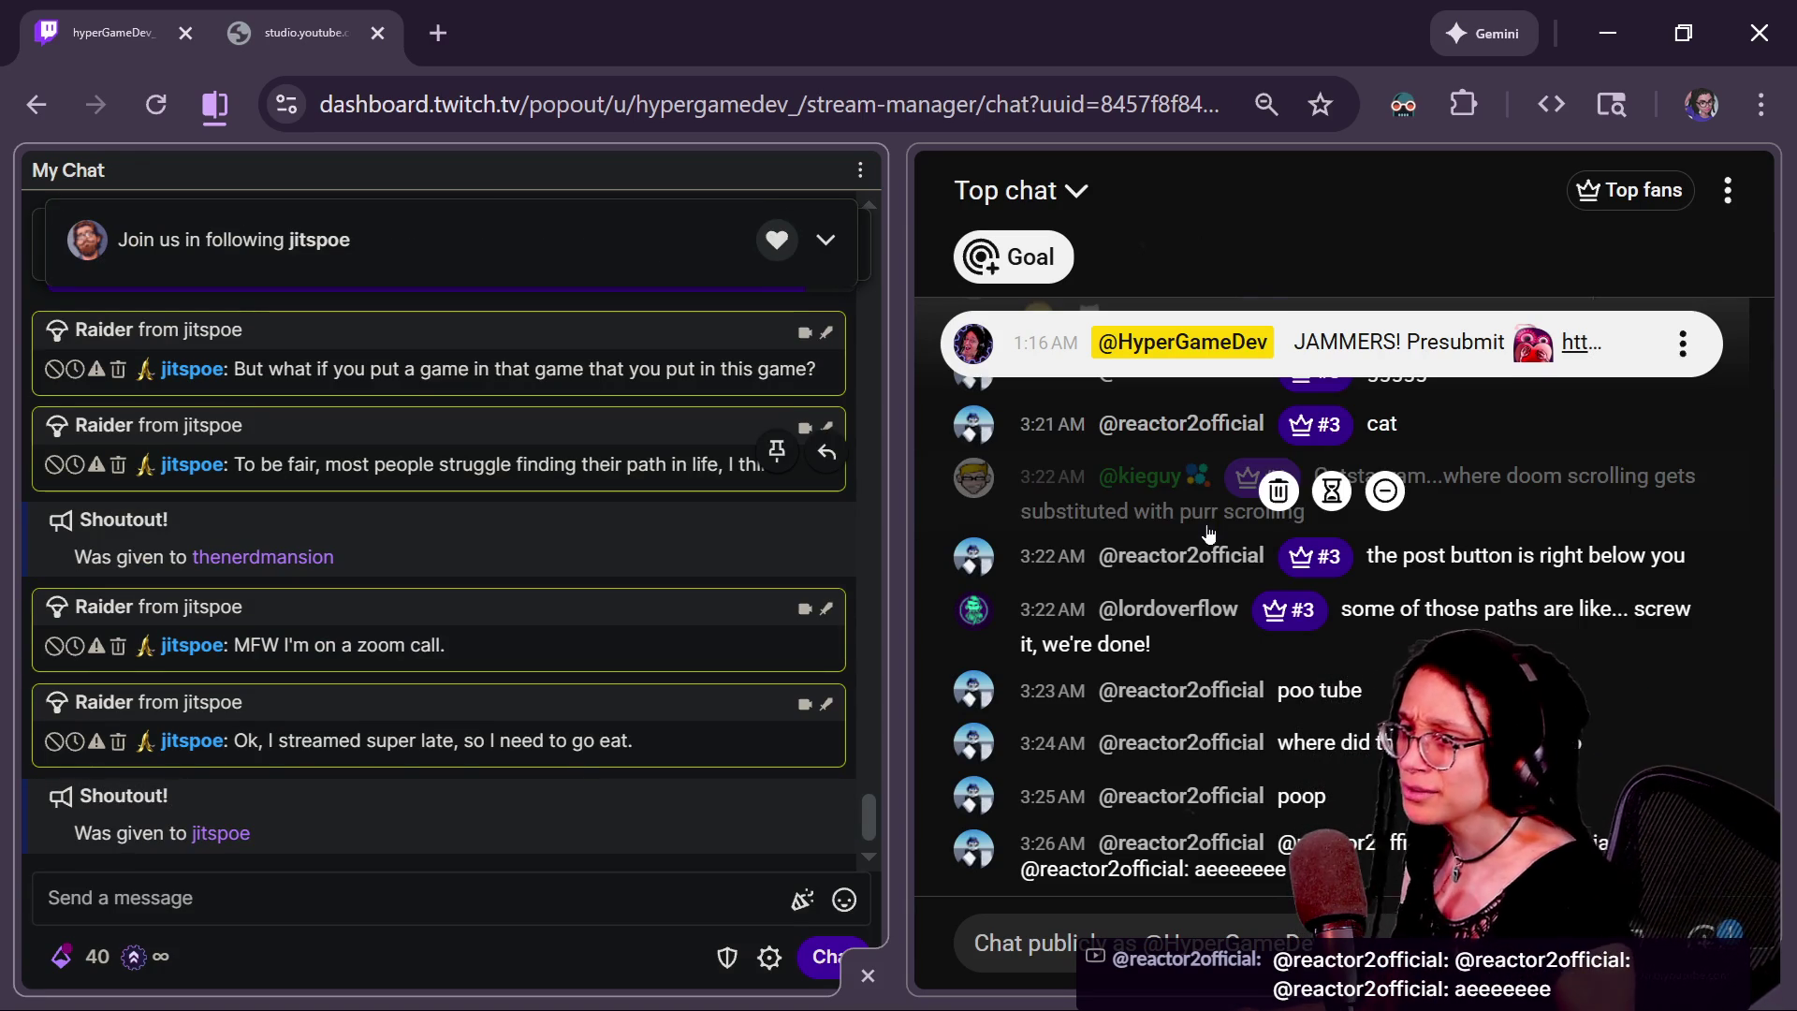
pyautogui.hotkey('alt', 'Tab')
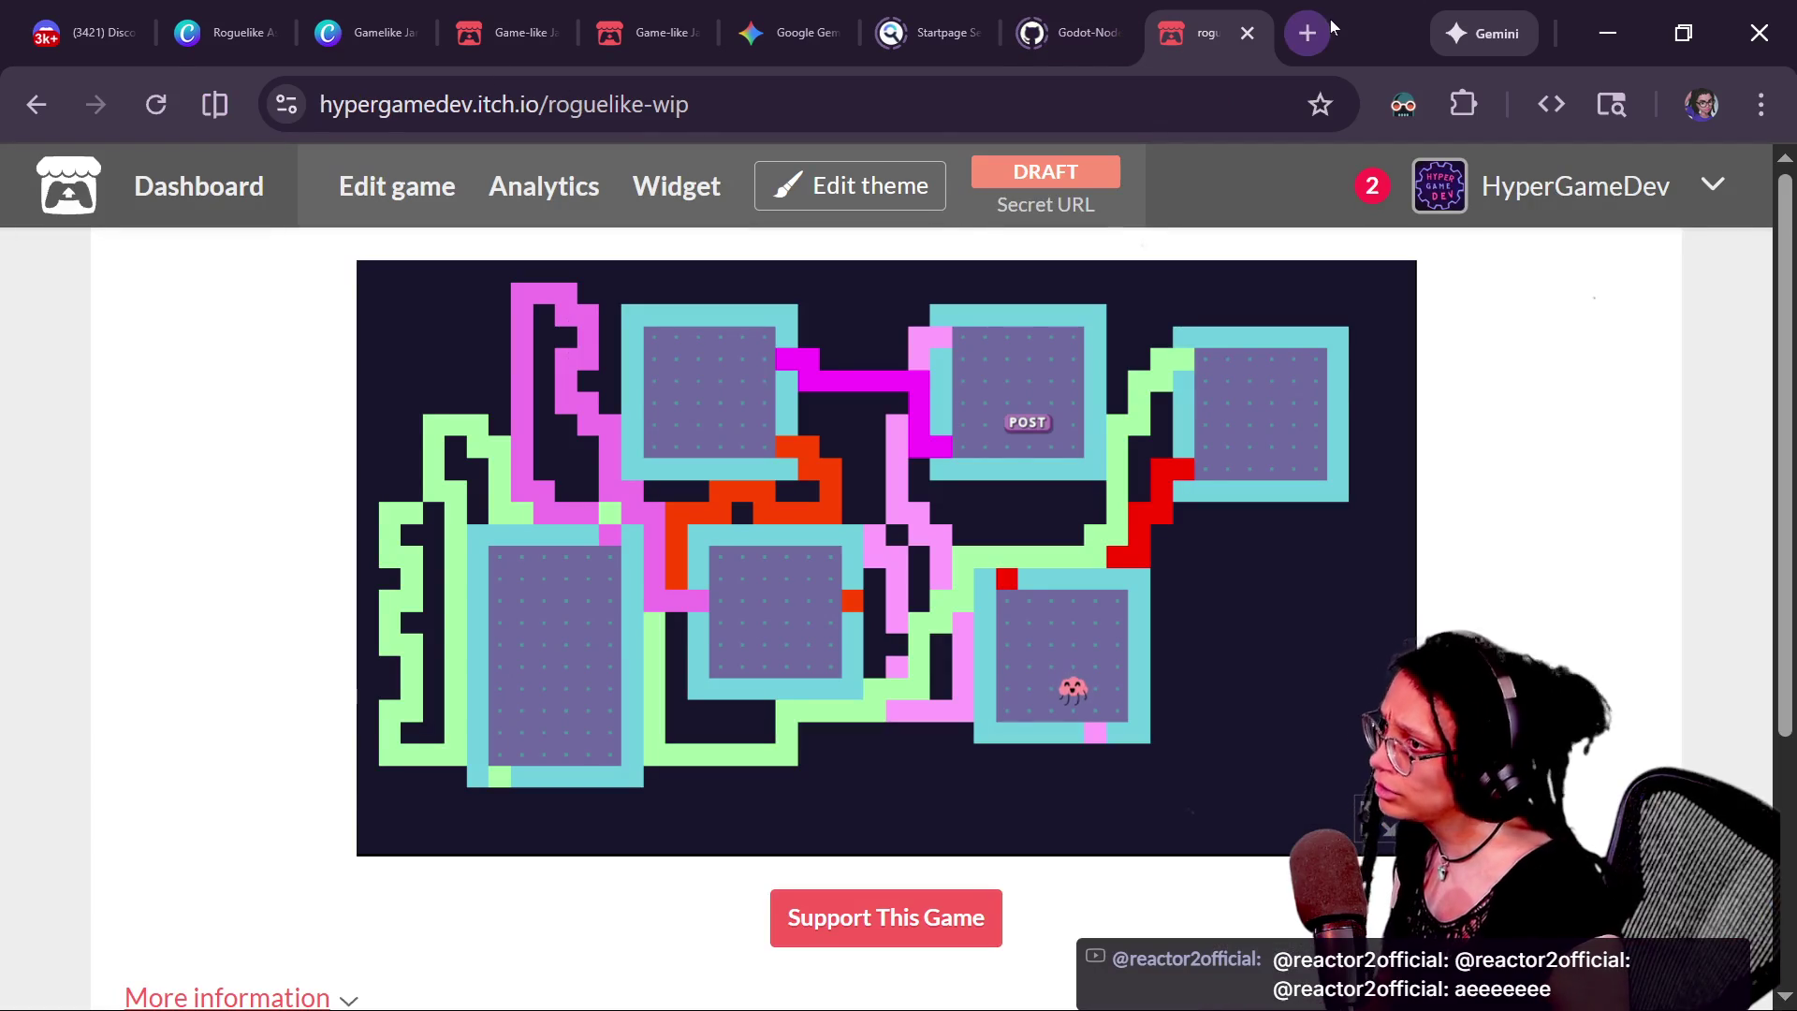
pyautogui.click(1301, 23)
pyautogui.write('youtu be')
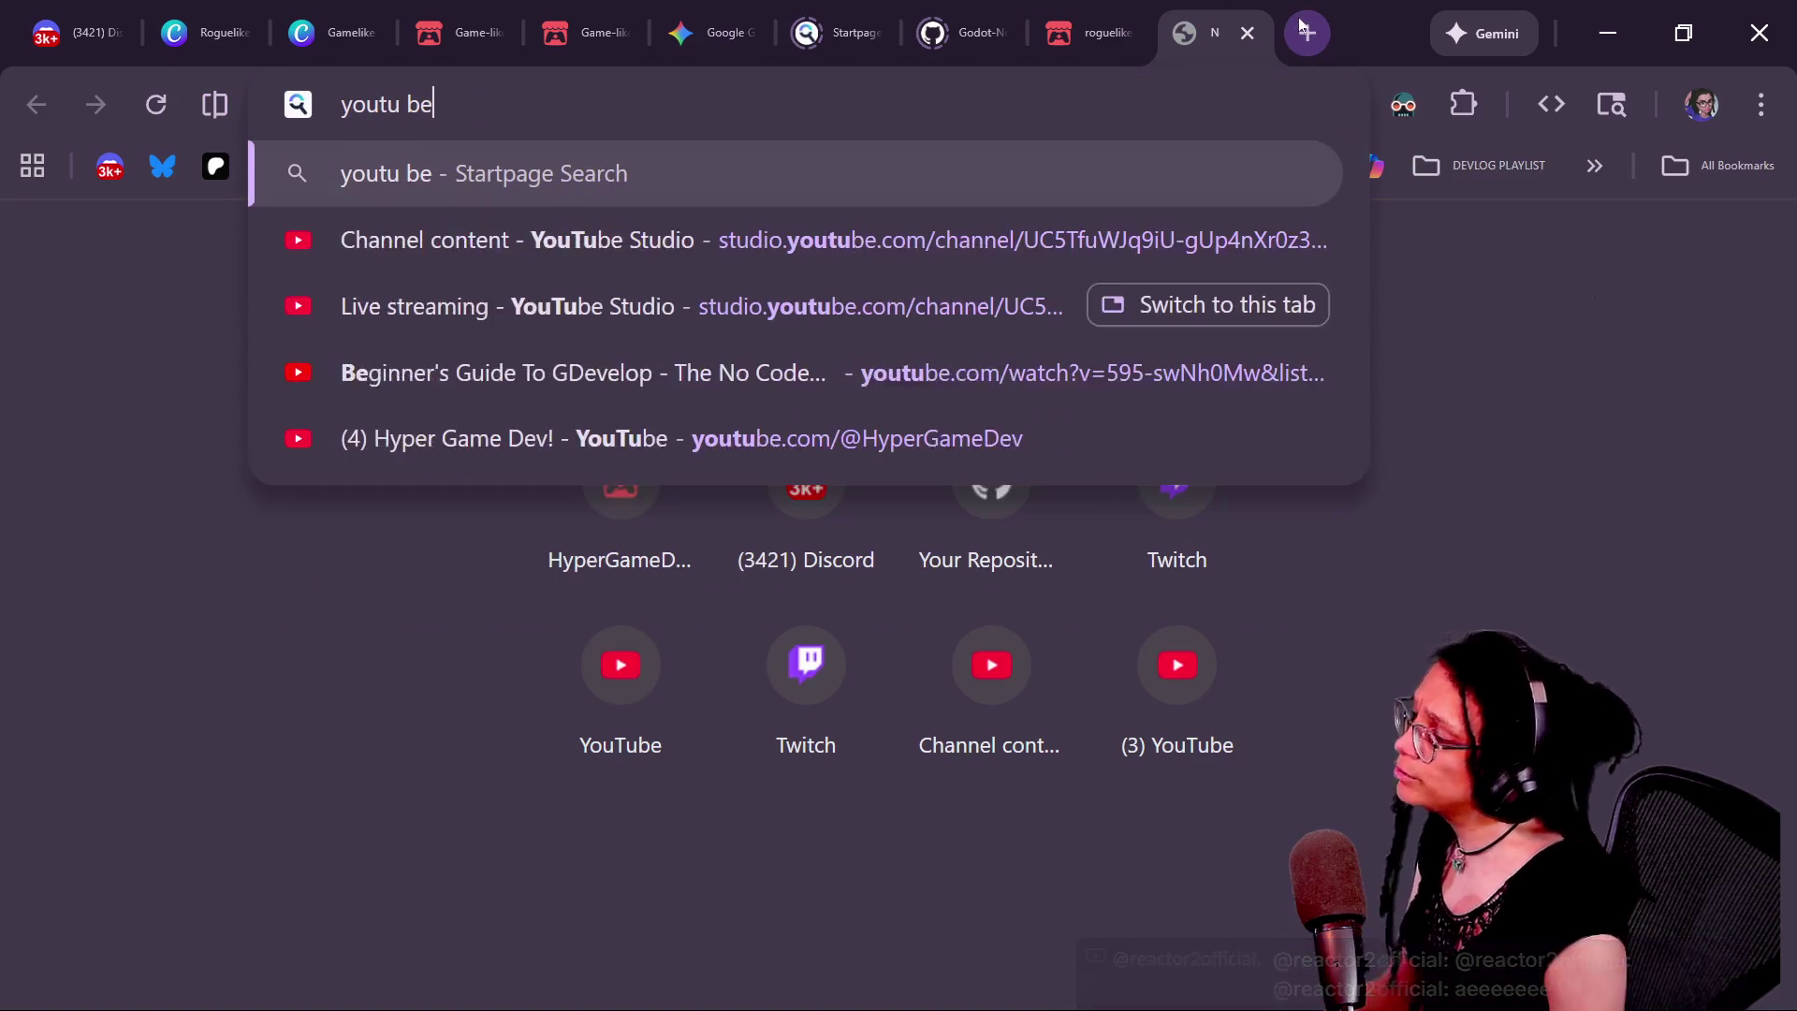
pyautogui.press('BackSpace')
pyautogui.press('BackSpace')
pyautogui.press('BackSpace')
pyautogui.write('be.com')
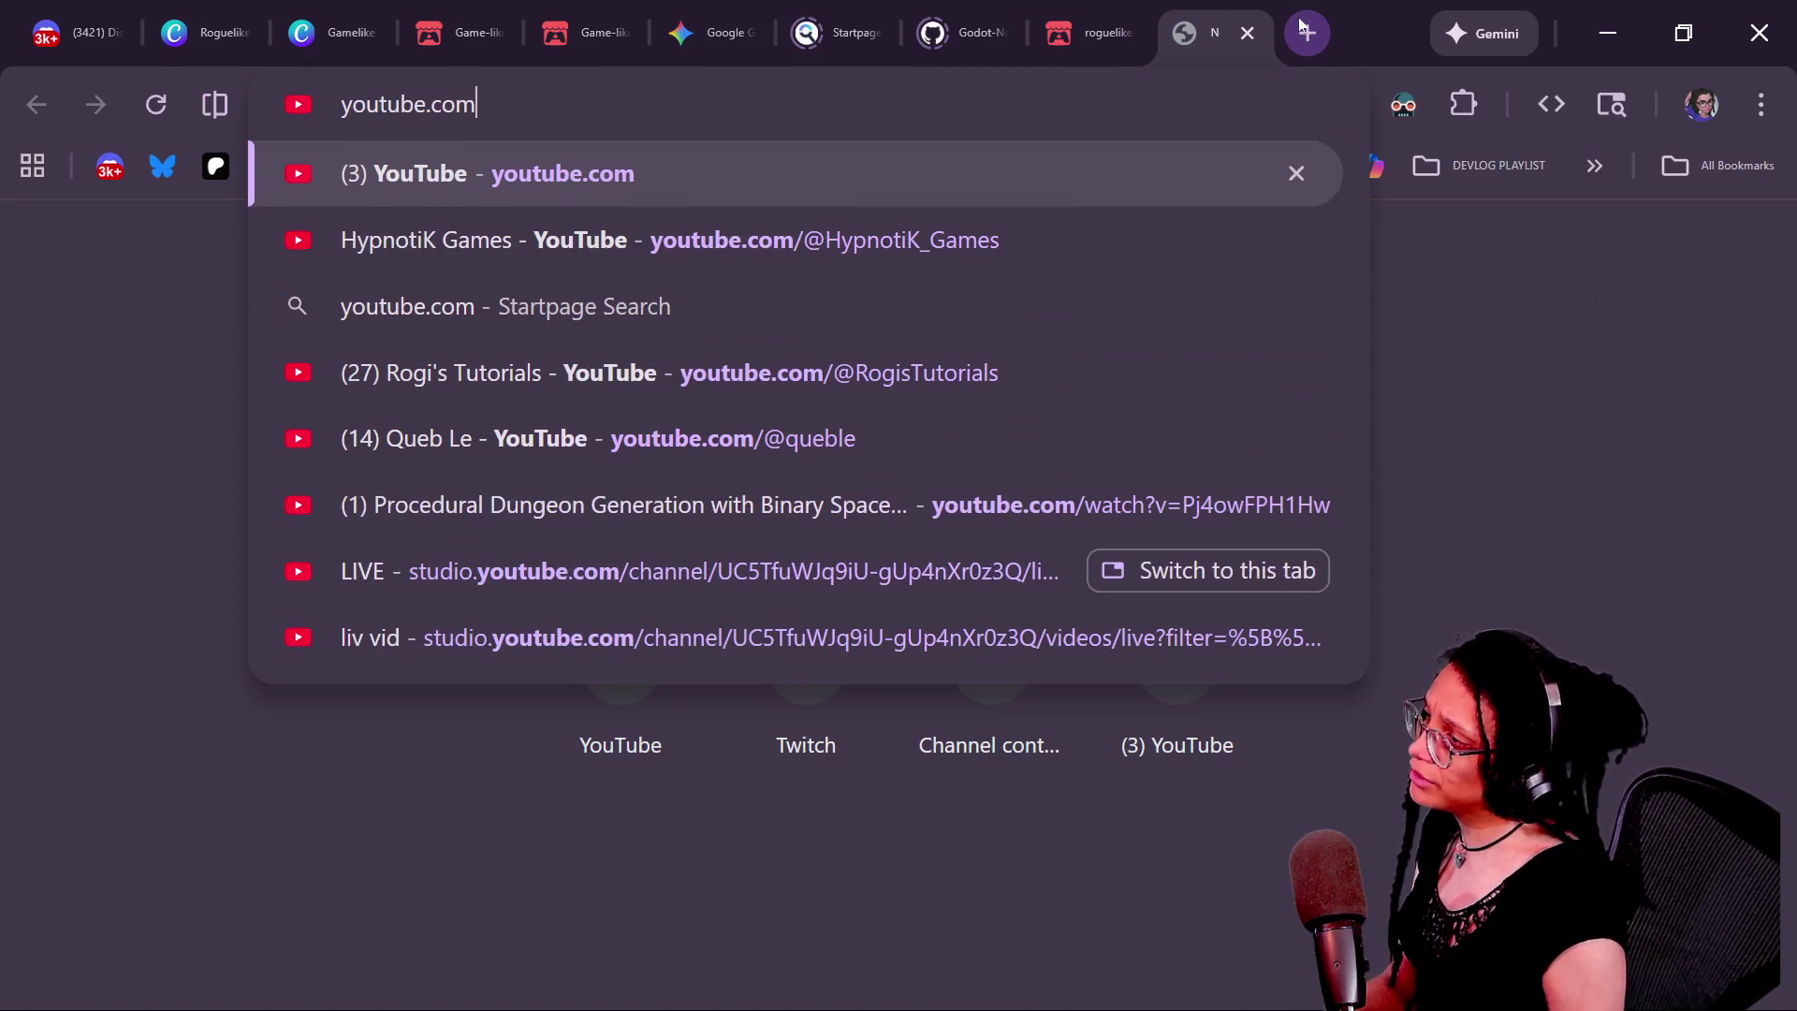
# Search YouTube for jitspoe, open the channel and copy its page address
pyautogui.press('Return')
pyautogui.write('jitspoe')
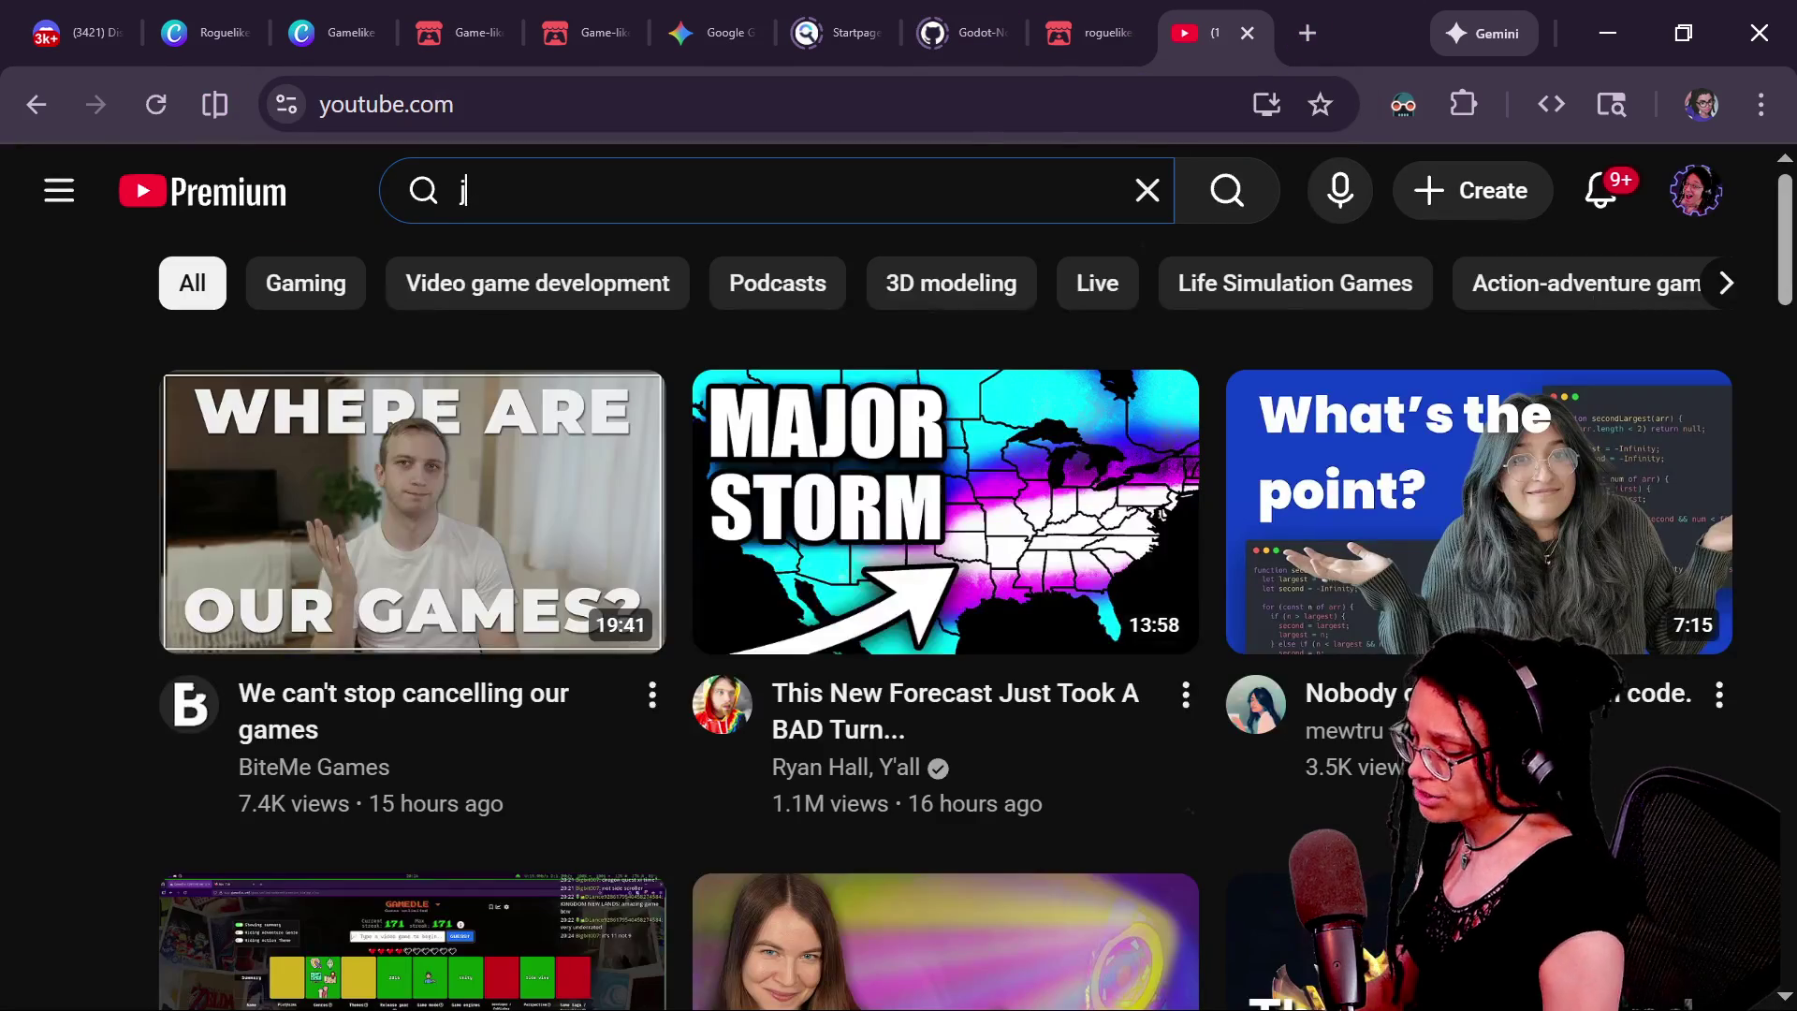
pyautogui.press('Return')
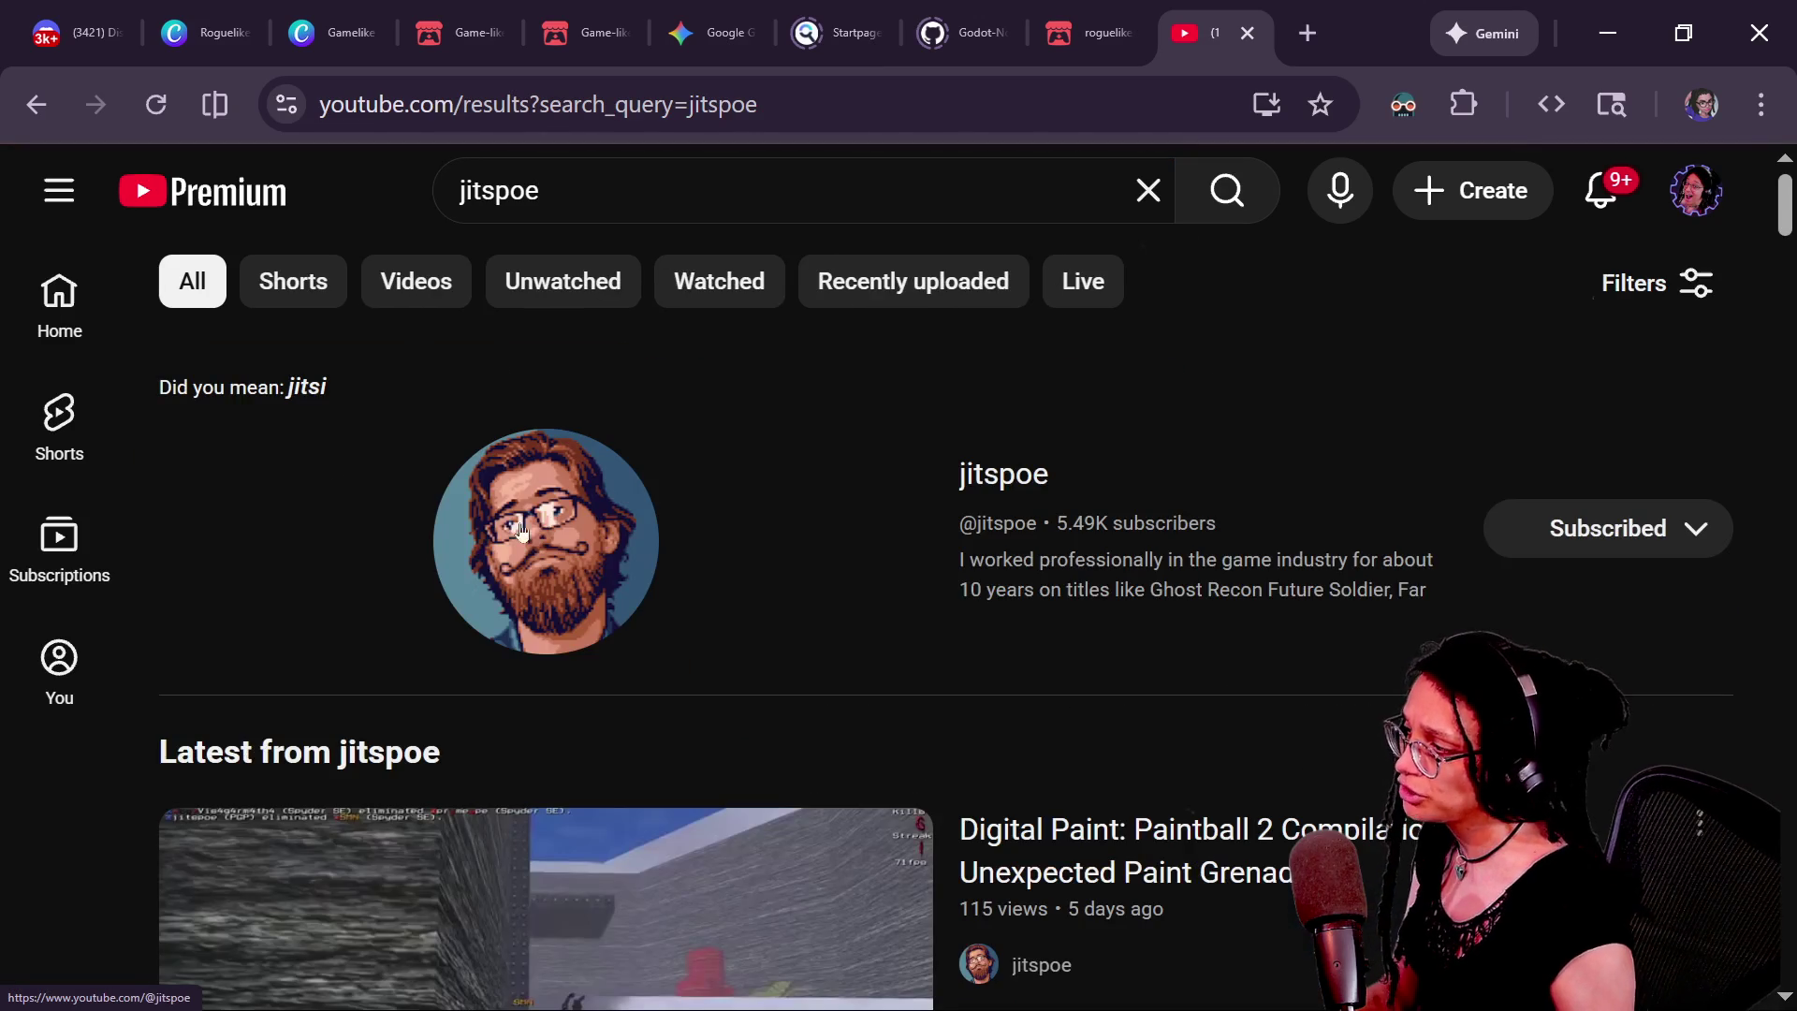
pyautogui.click(580, 525)
pyautogui.hotkey('ctrl', 'l')
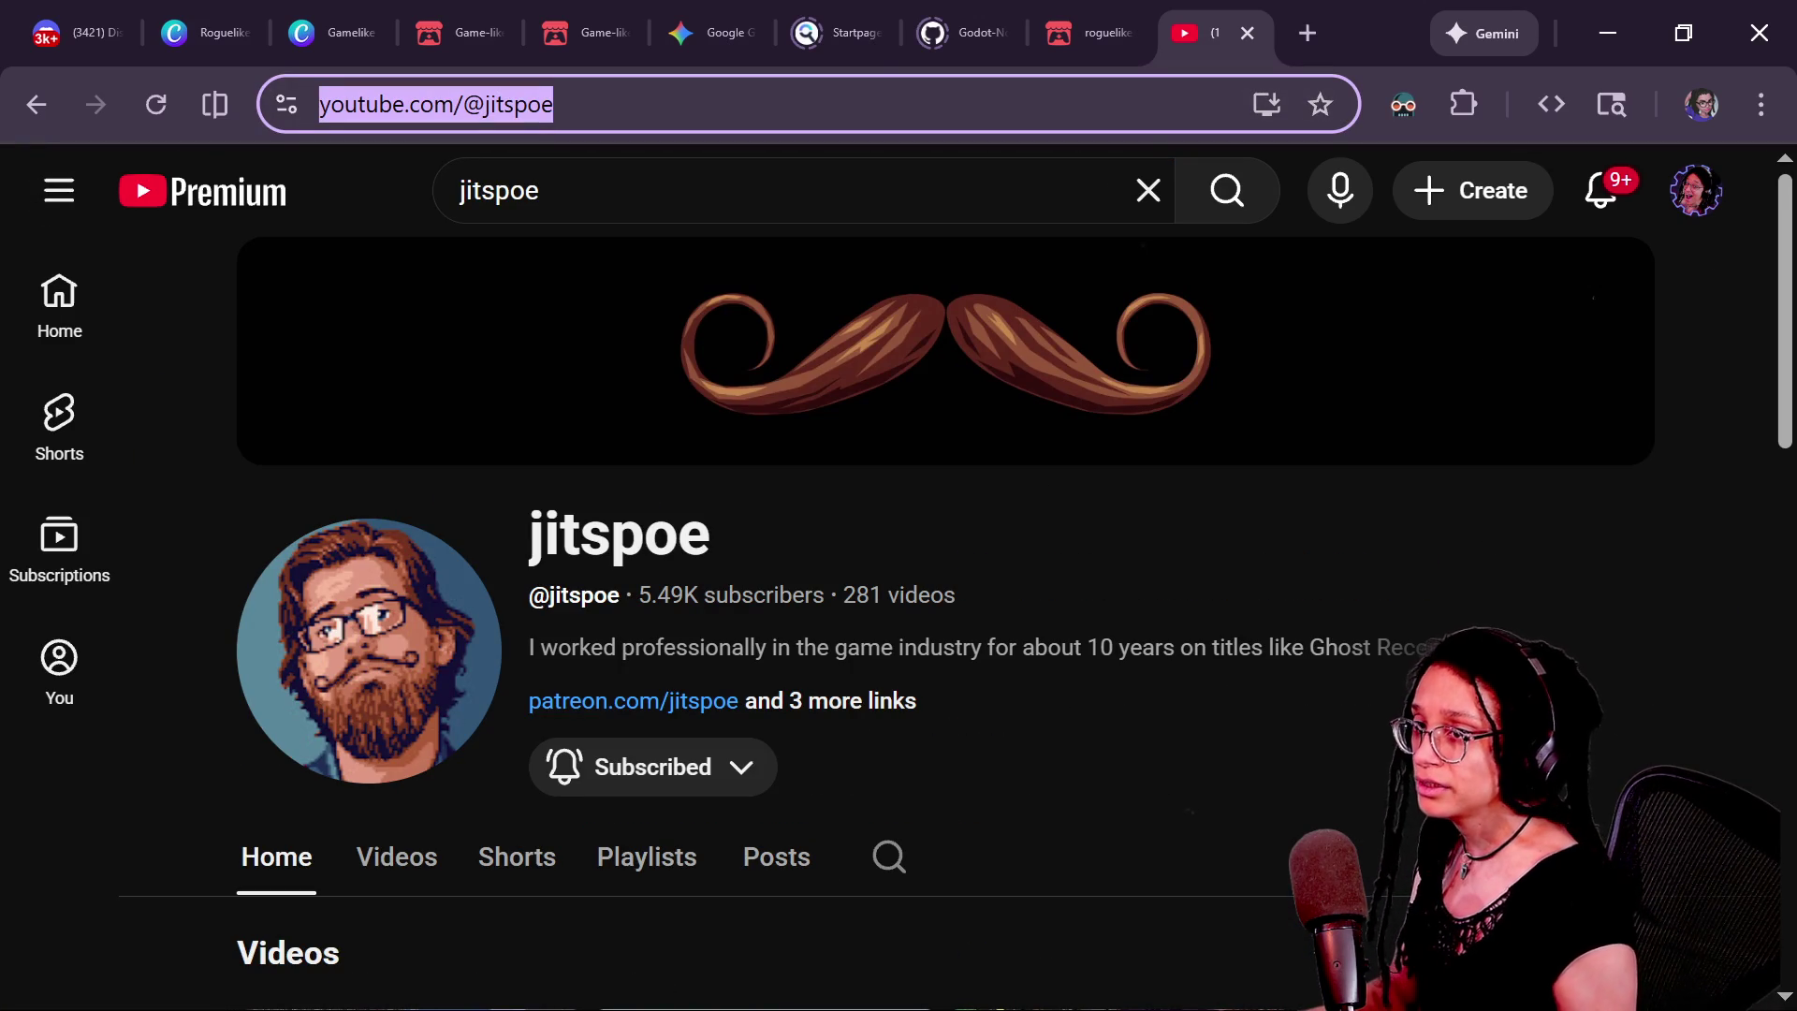
pyautogui.press('capslock')
# Post the copied jitspoe channel link as a message in the YouTube stream chat
pyautogui.hotkey('alt', 'Tab')
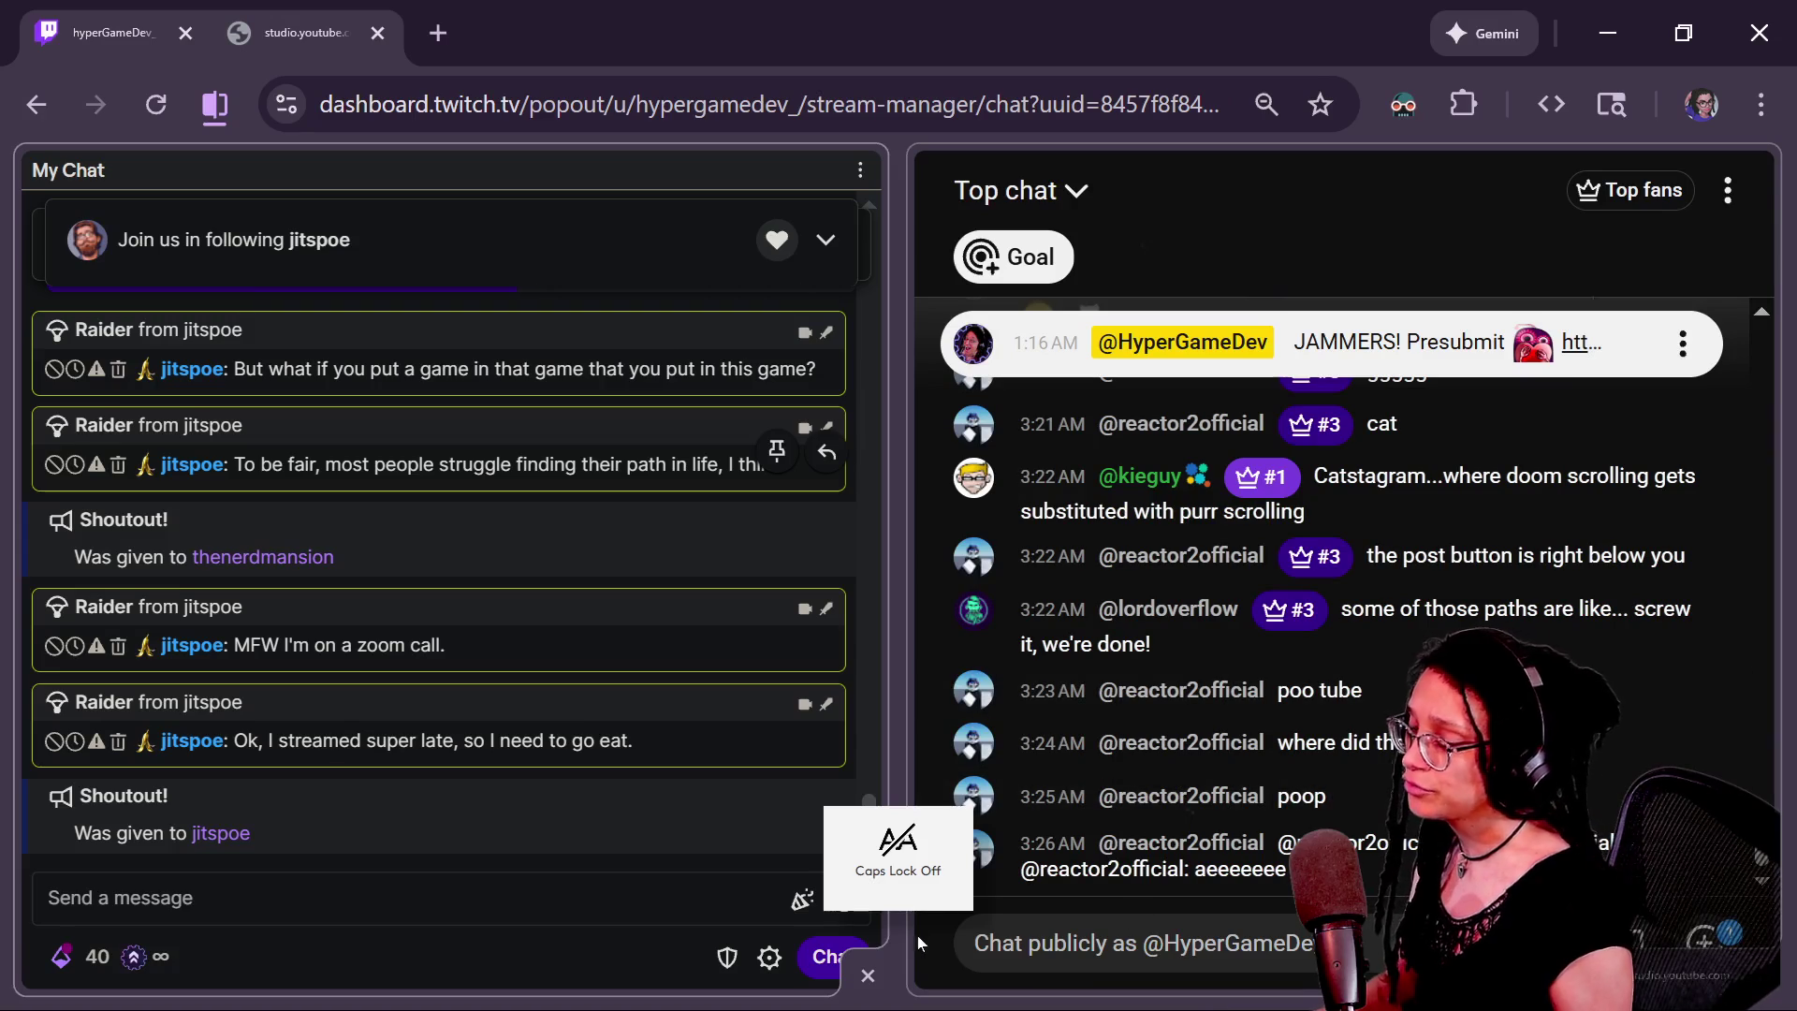
pyautogui.click(1073, 920)
pyautogui.hotkey('ctrl', 'v')
pyautogui.press('Return')
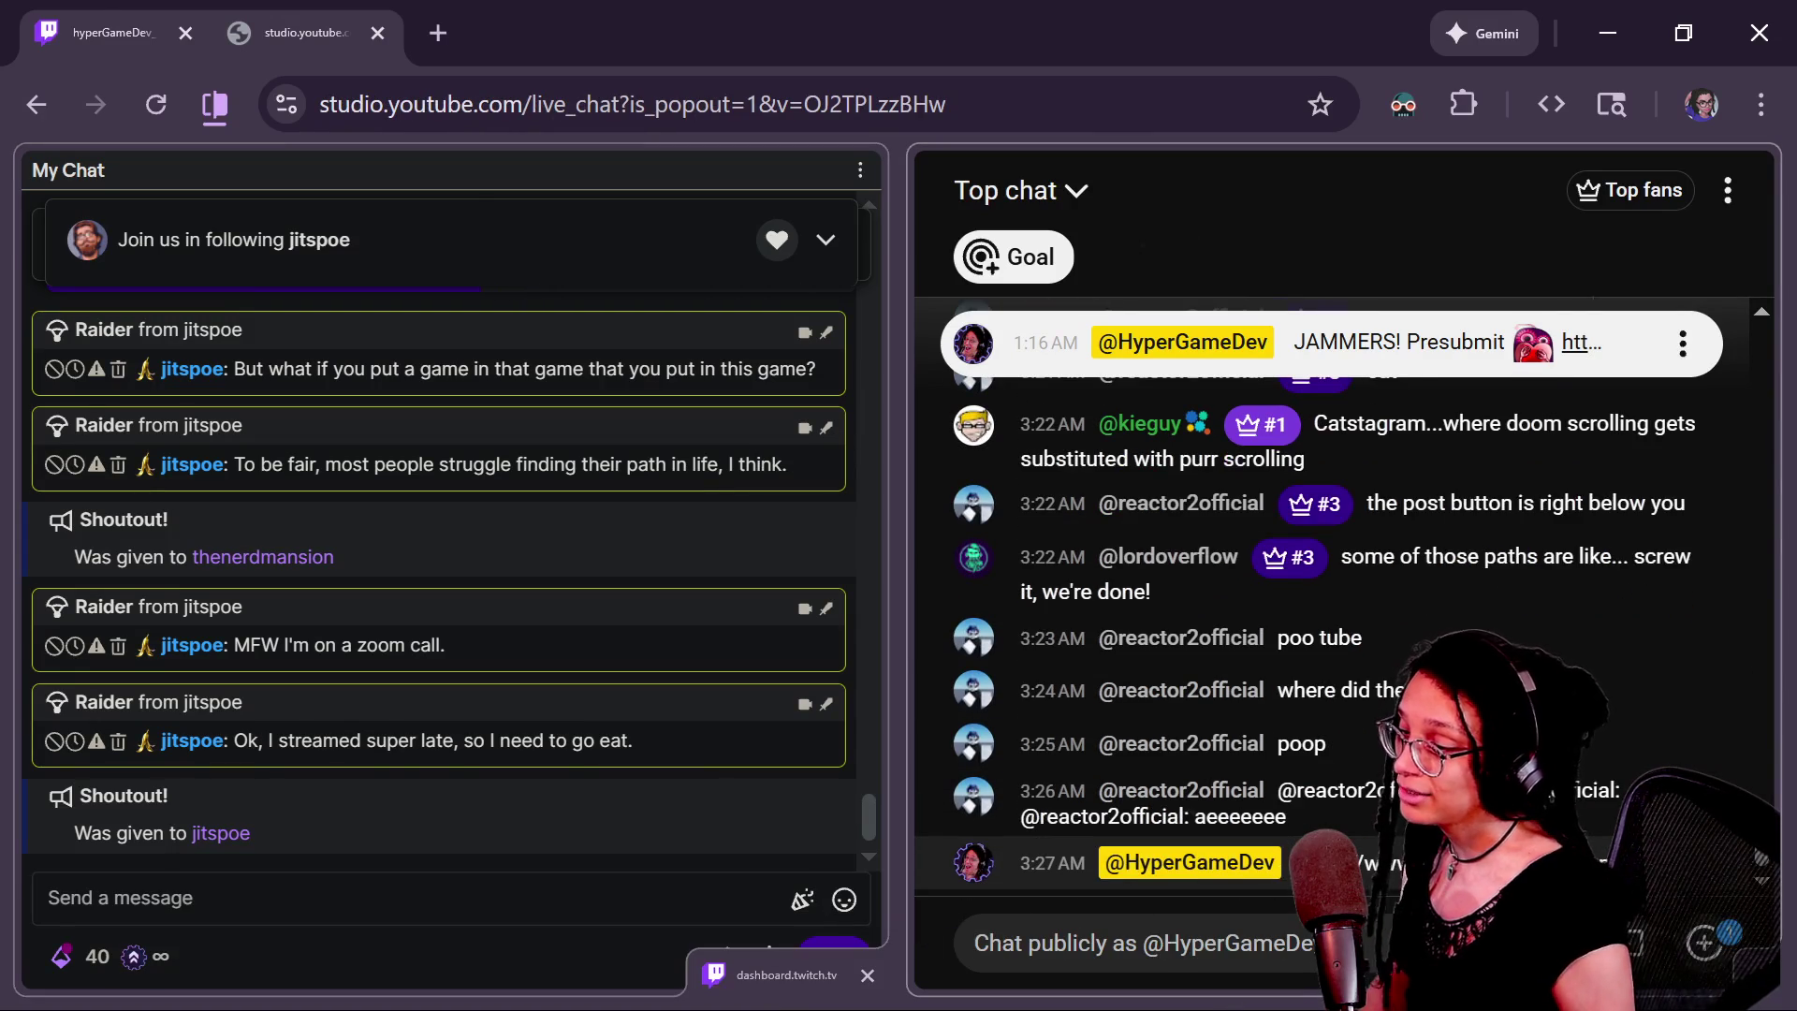
pyautogui.hotkey('alt', 'Tab')
pyautogui.hotkey('alt', 'Tab')
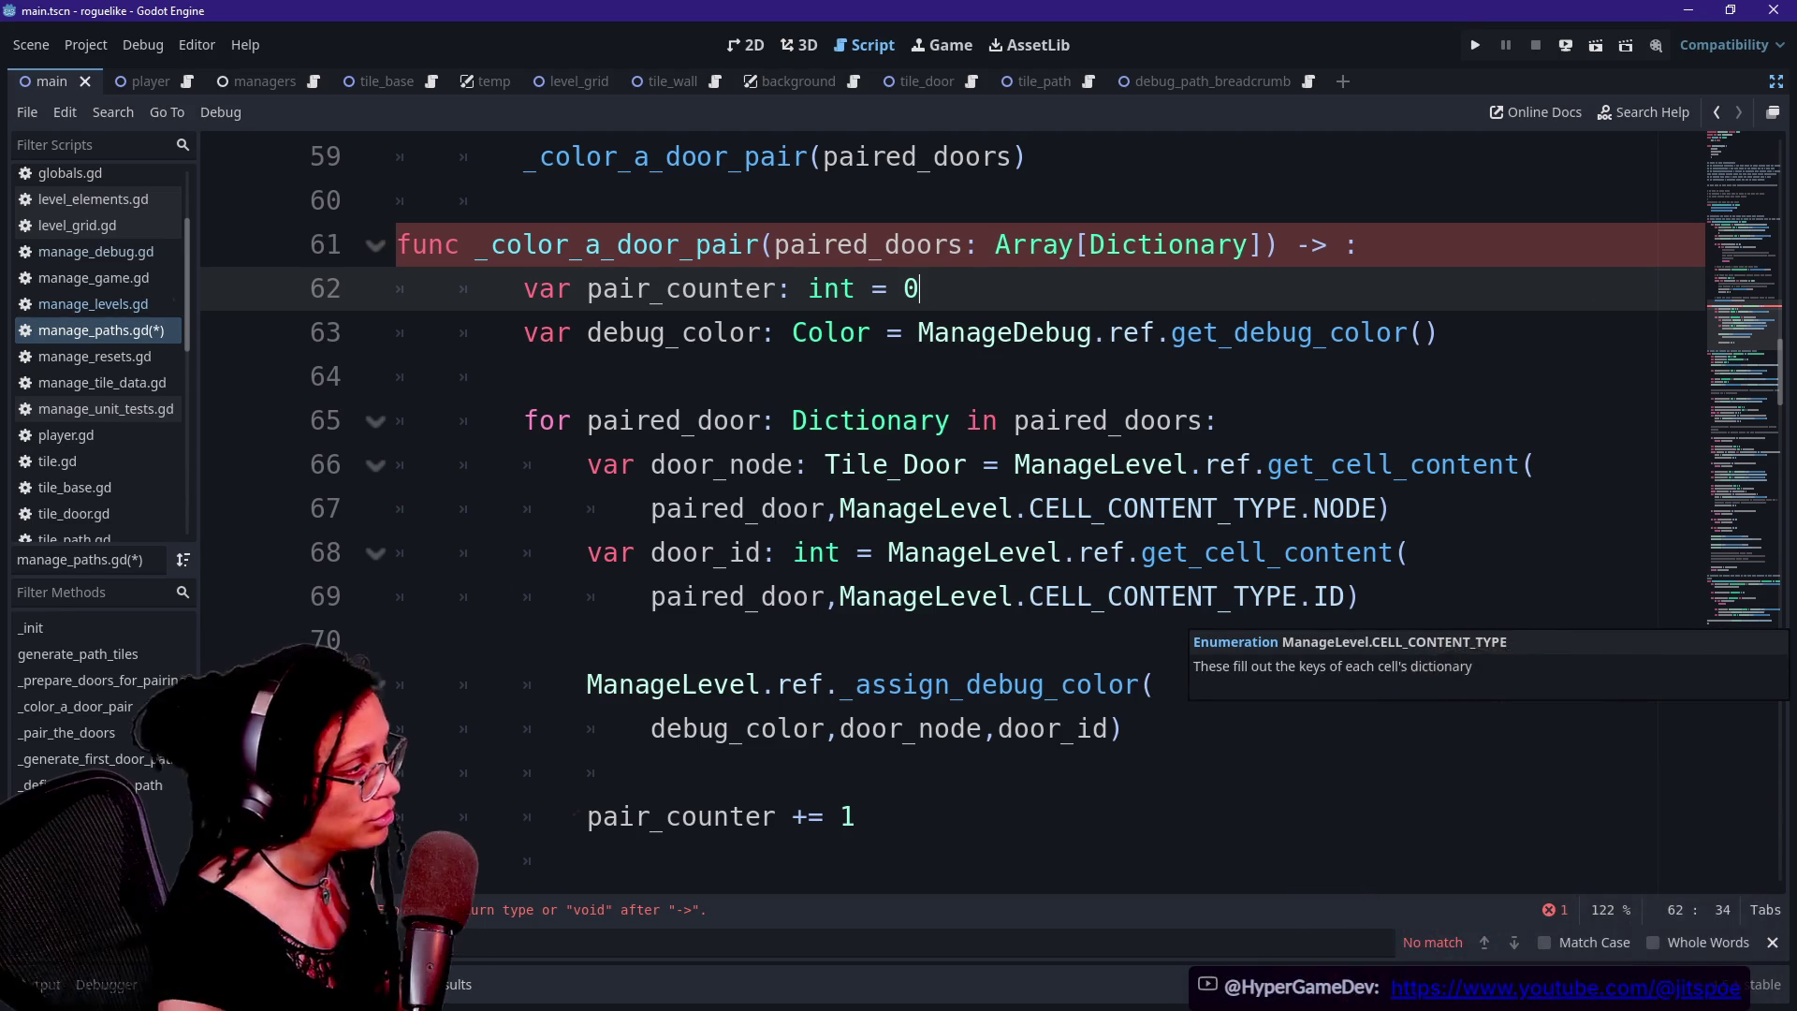
# Review the door-pairing loop and undo to restore the if pair_counter < 1 block
pyautogui.scroll(1, 936, 514)
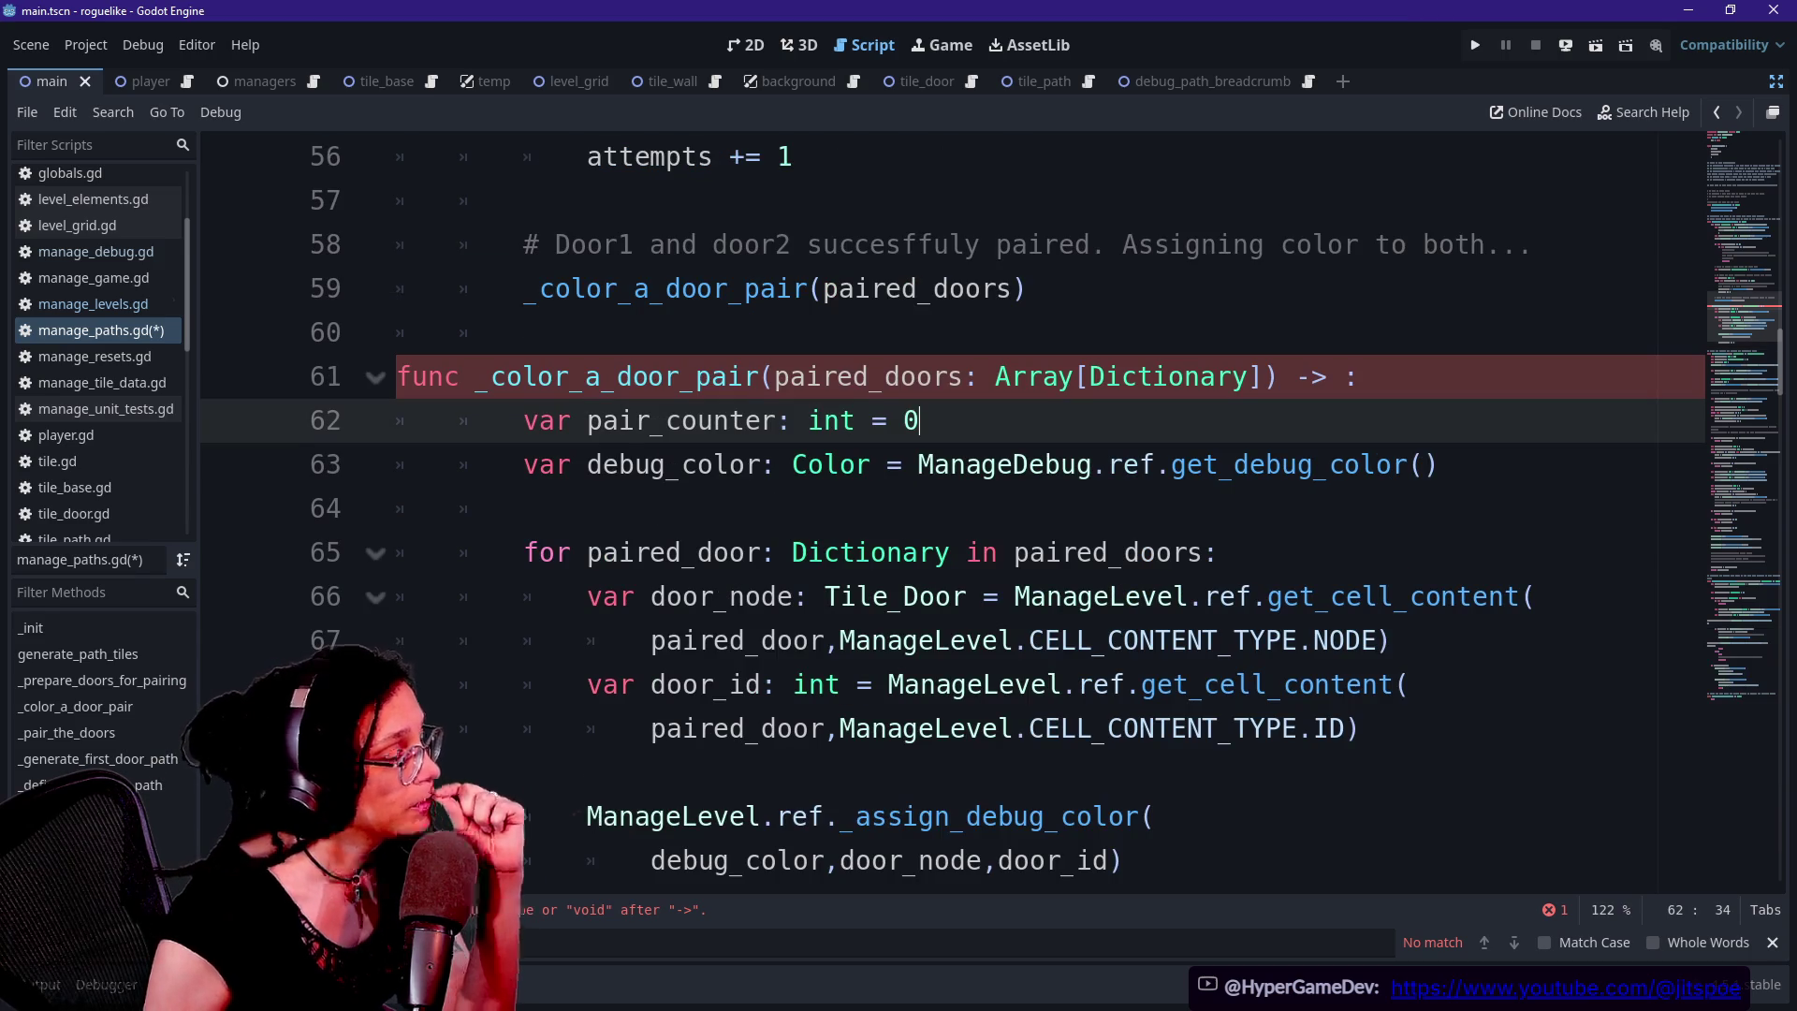
pyautogui.scroll(-4, 936, 515)
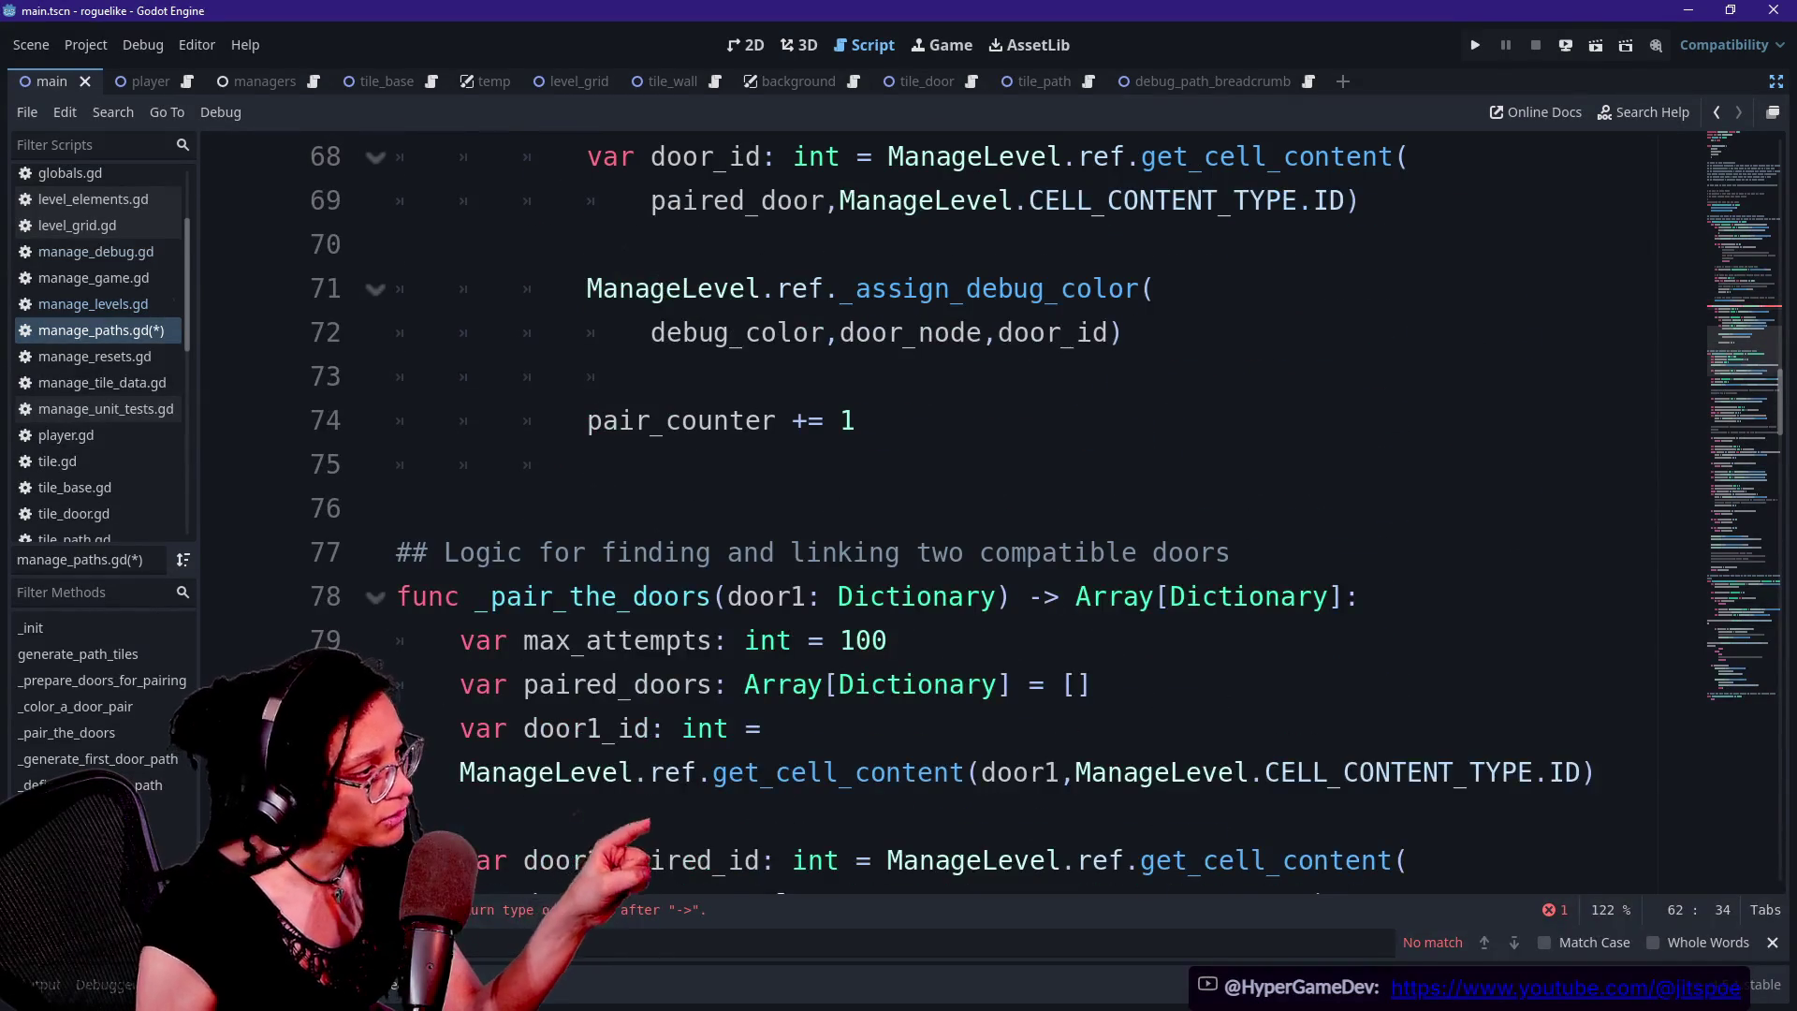
pyautogui.scroll(3, 936, 515)
pyautogui.moveTo(665, 420); pyautogui.dragTo(642, 816)
pyautogui.click(656, 772)
pyautogui.click(866, 817)
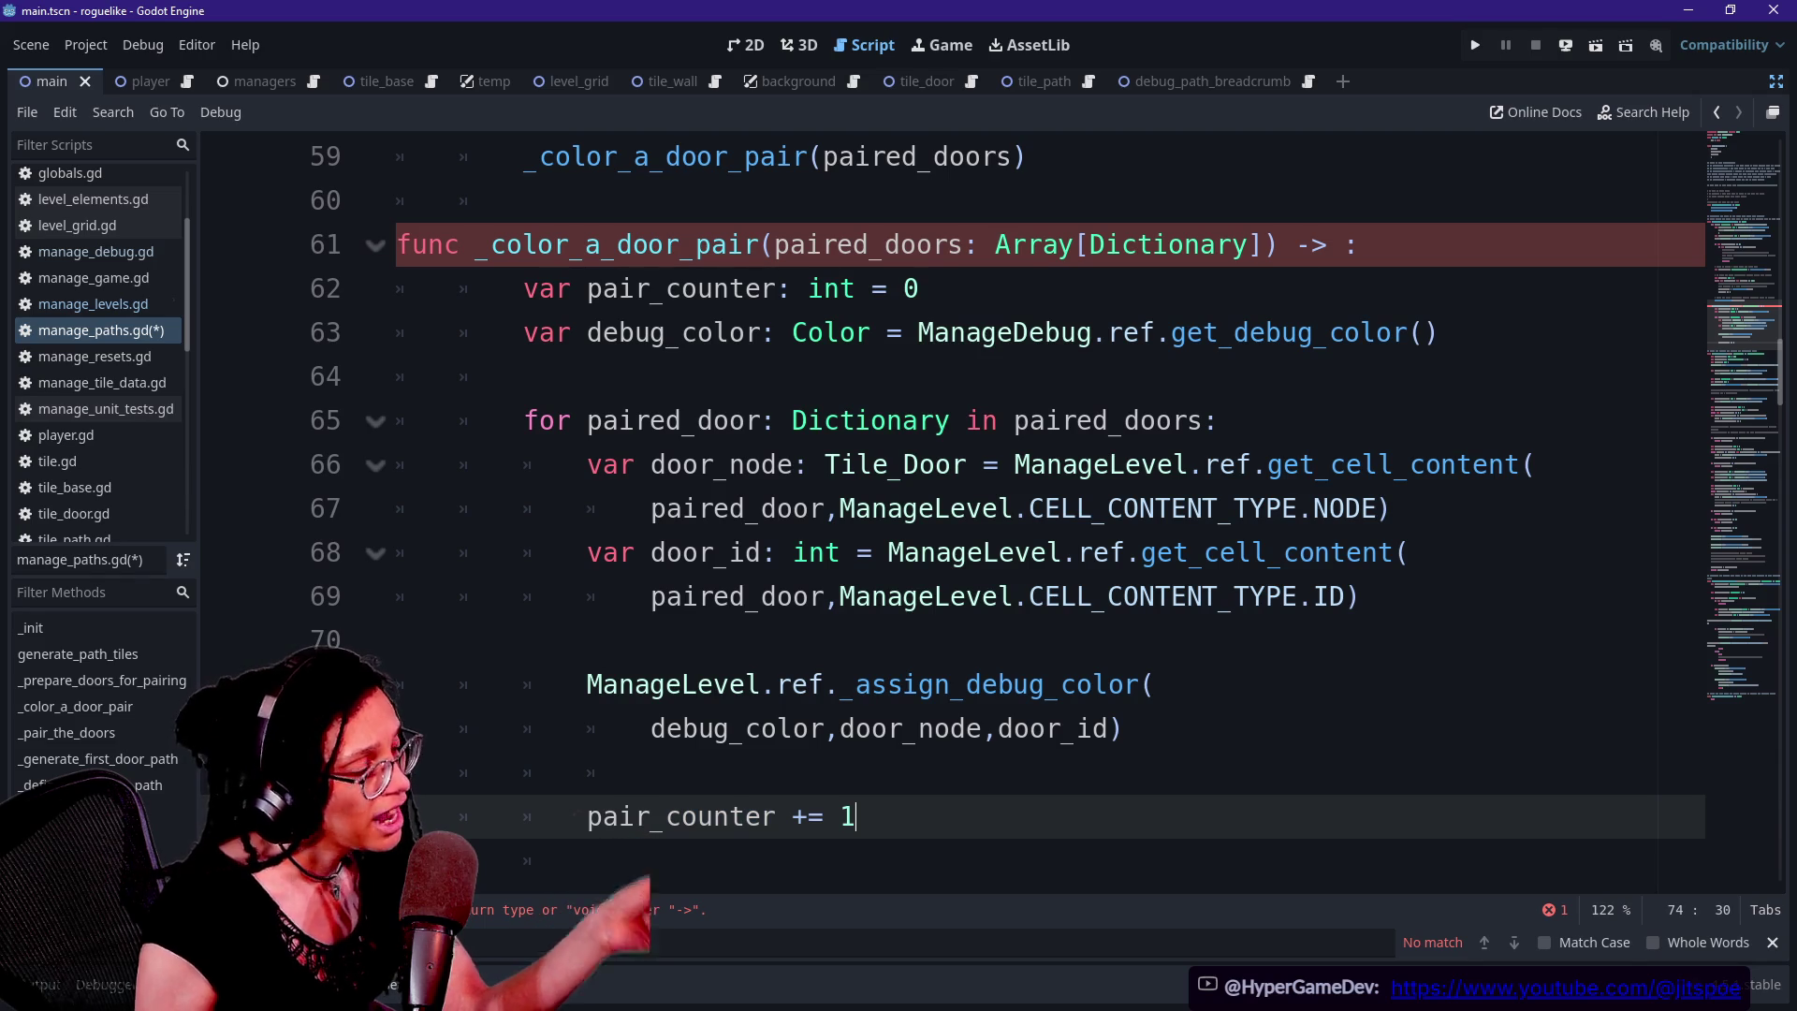
pyautogui.hotkey('ctrl', 'z')
pyautogui.hotkey('ctrl', 'z')
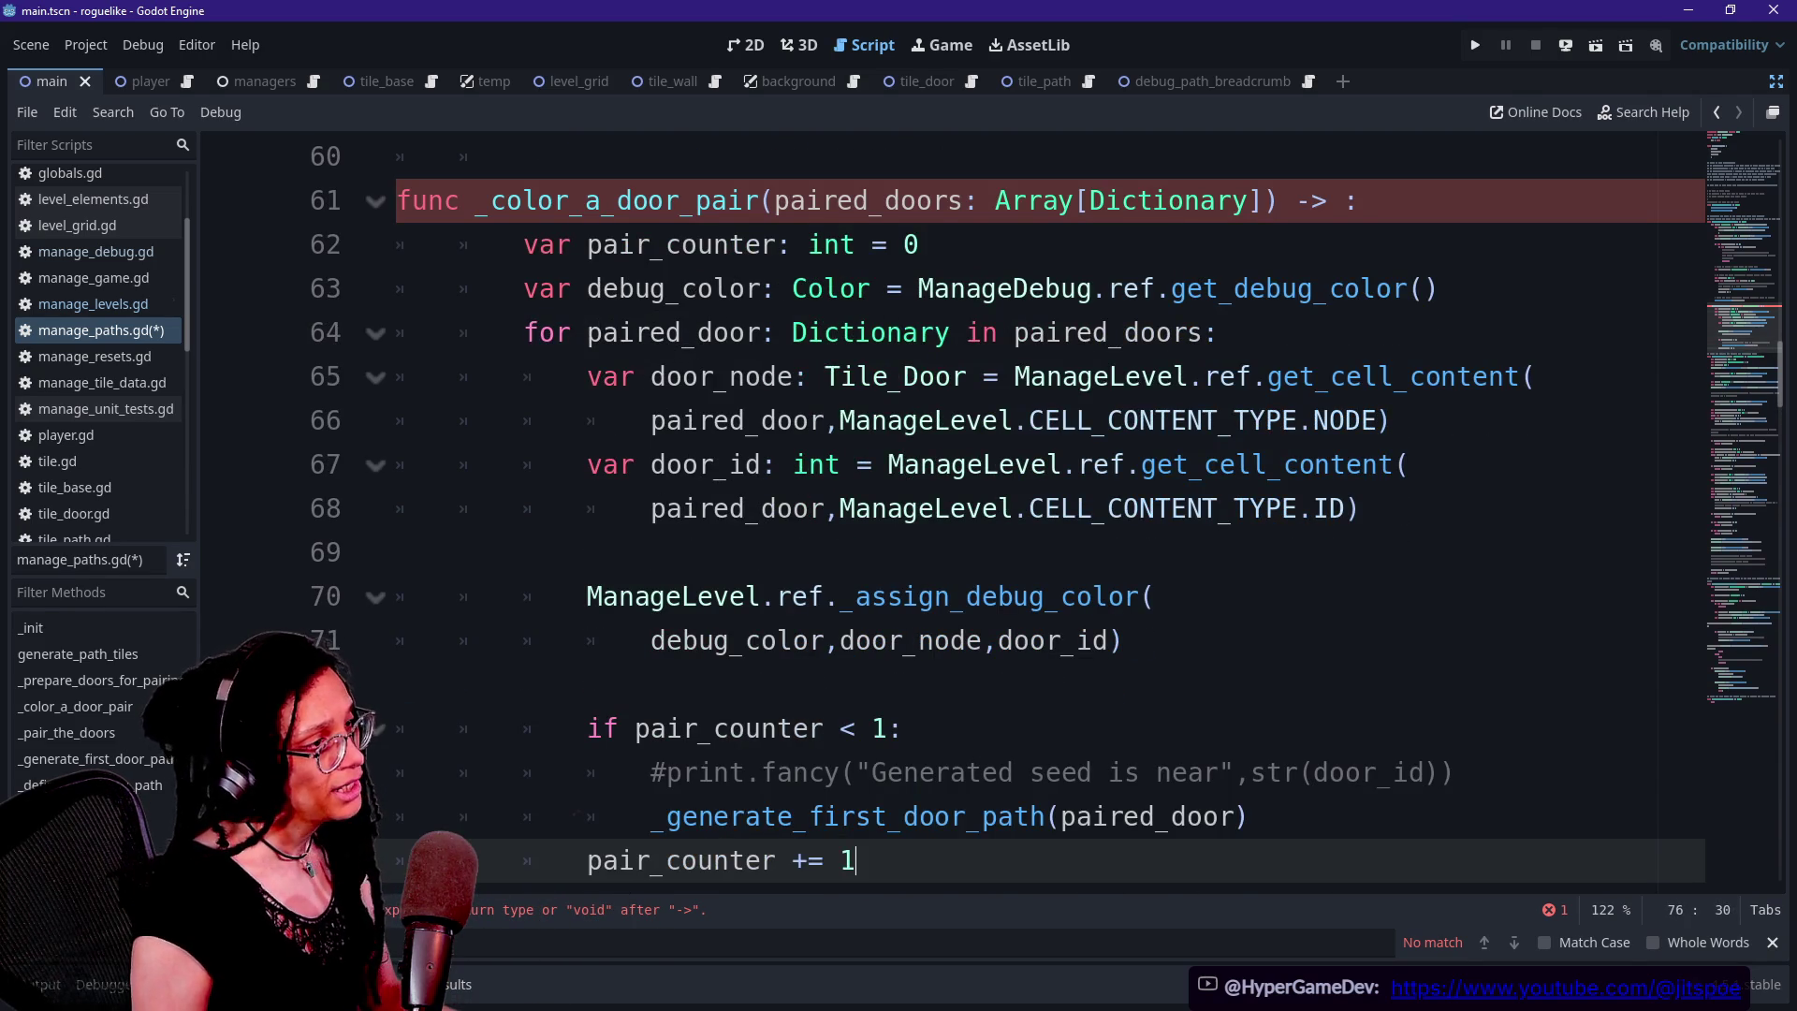
# Edit the door-pair function's signature and broken return type on line 61
pyautogui.click(1359, 200)
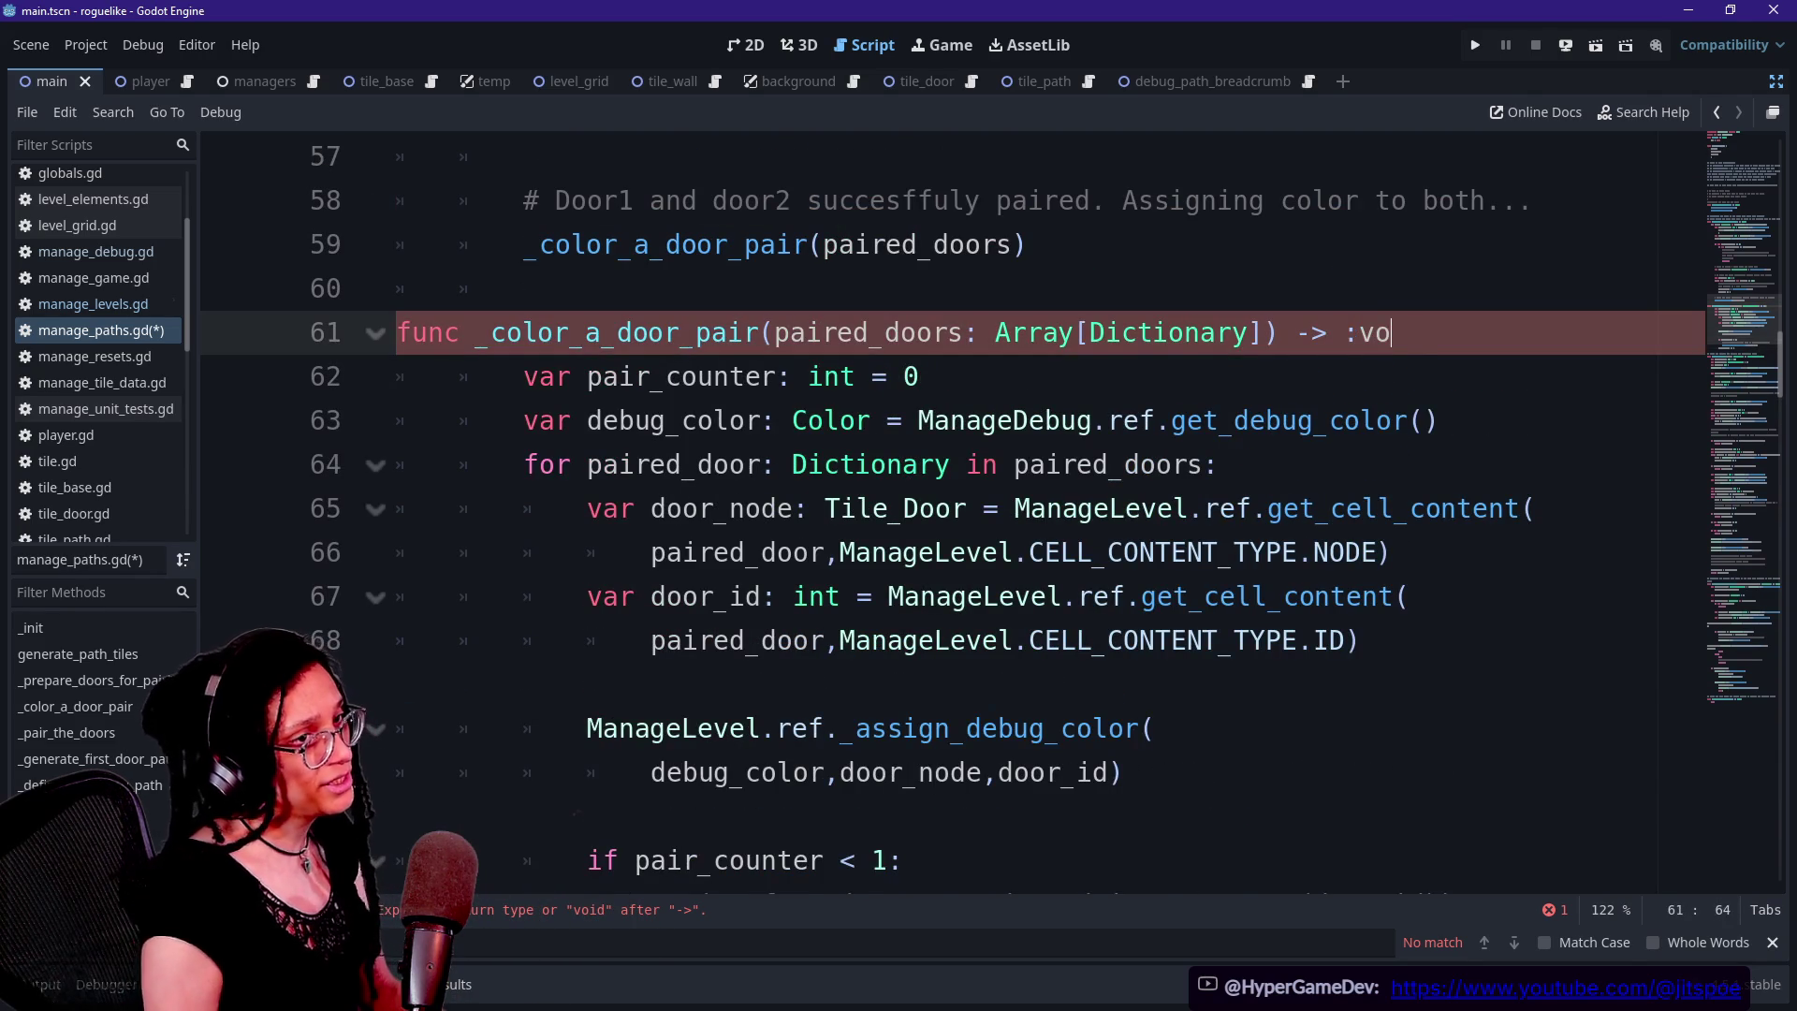
pyautogui.write('id')
pyautogui.click(780, 509)
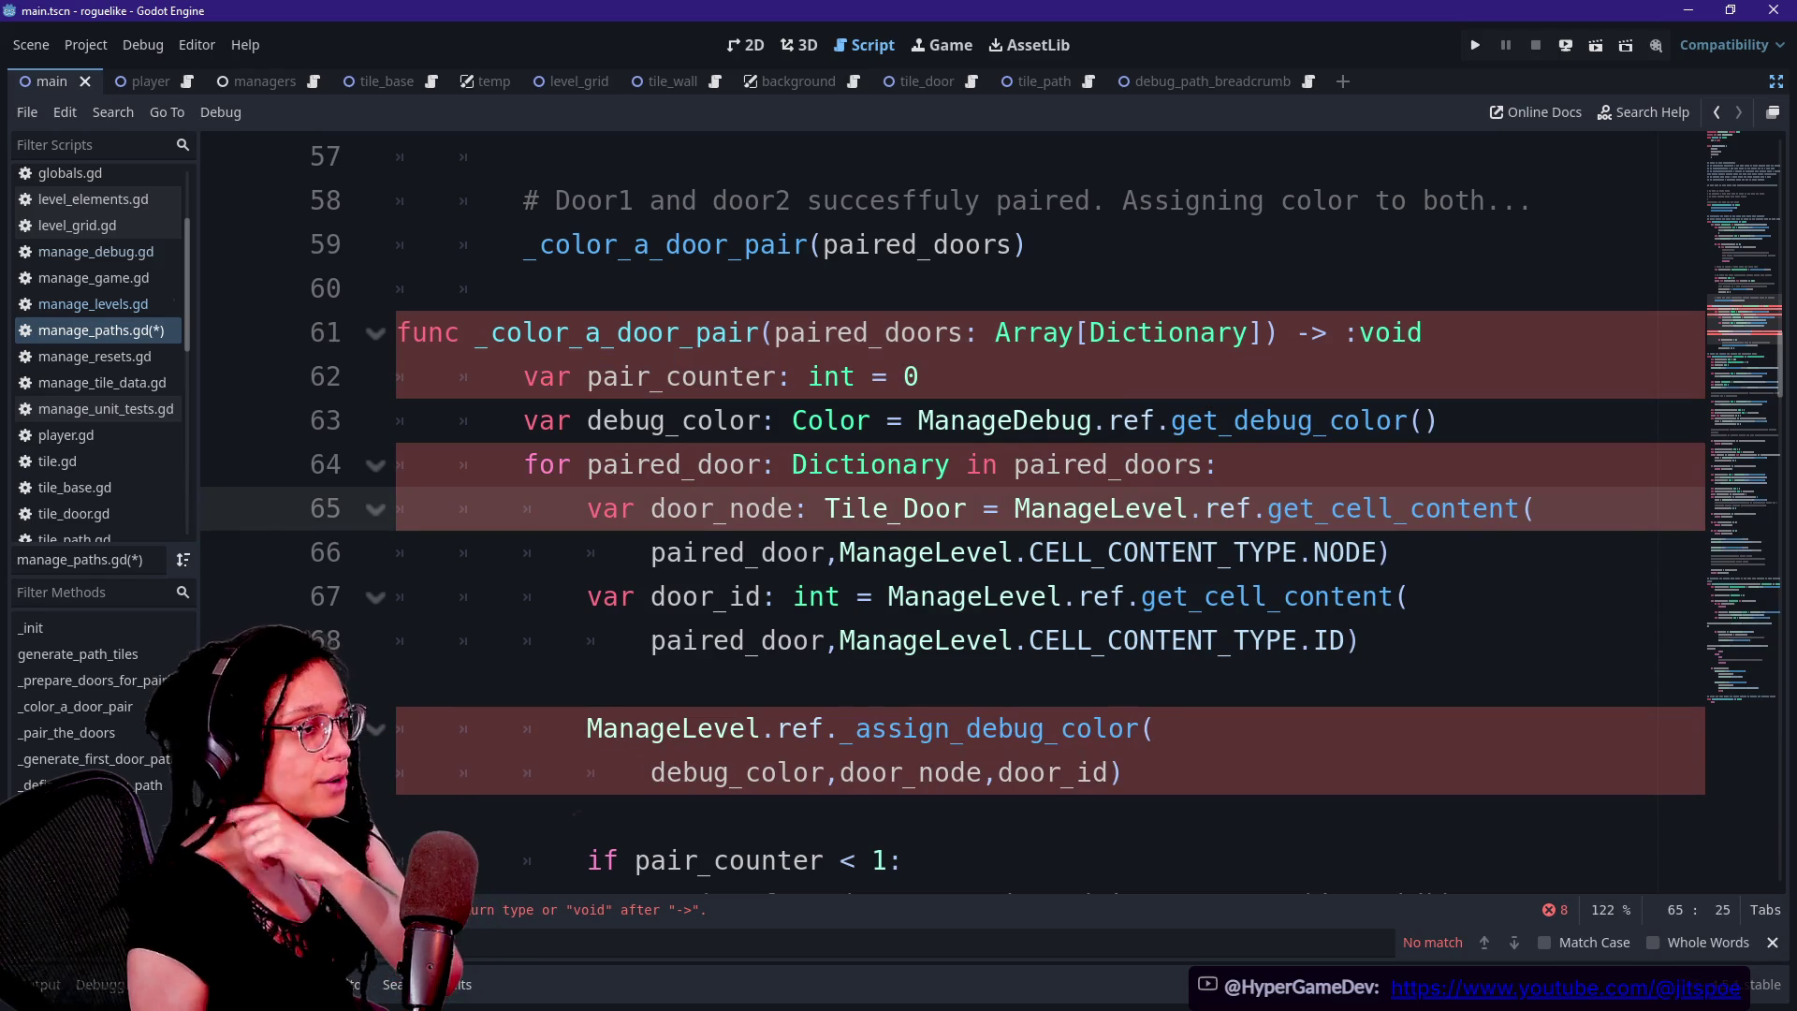
pyautogui.click(1360, 332)
pyautogui.click(1392, 332)
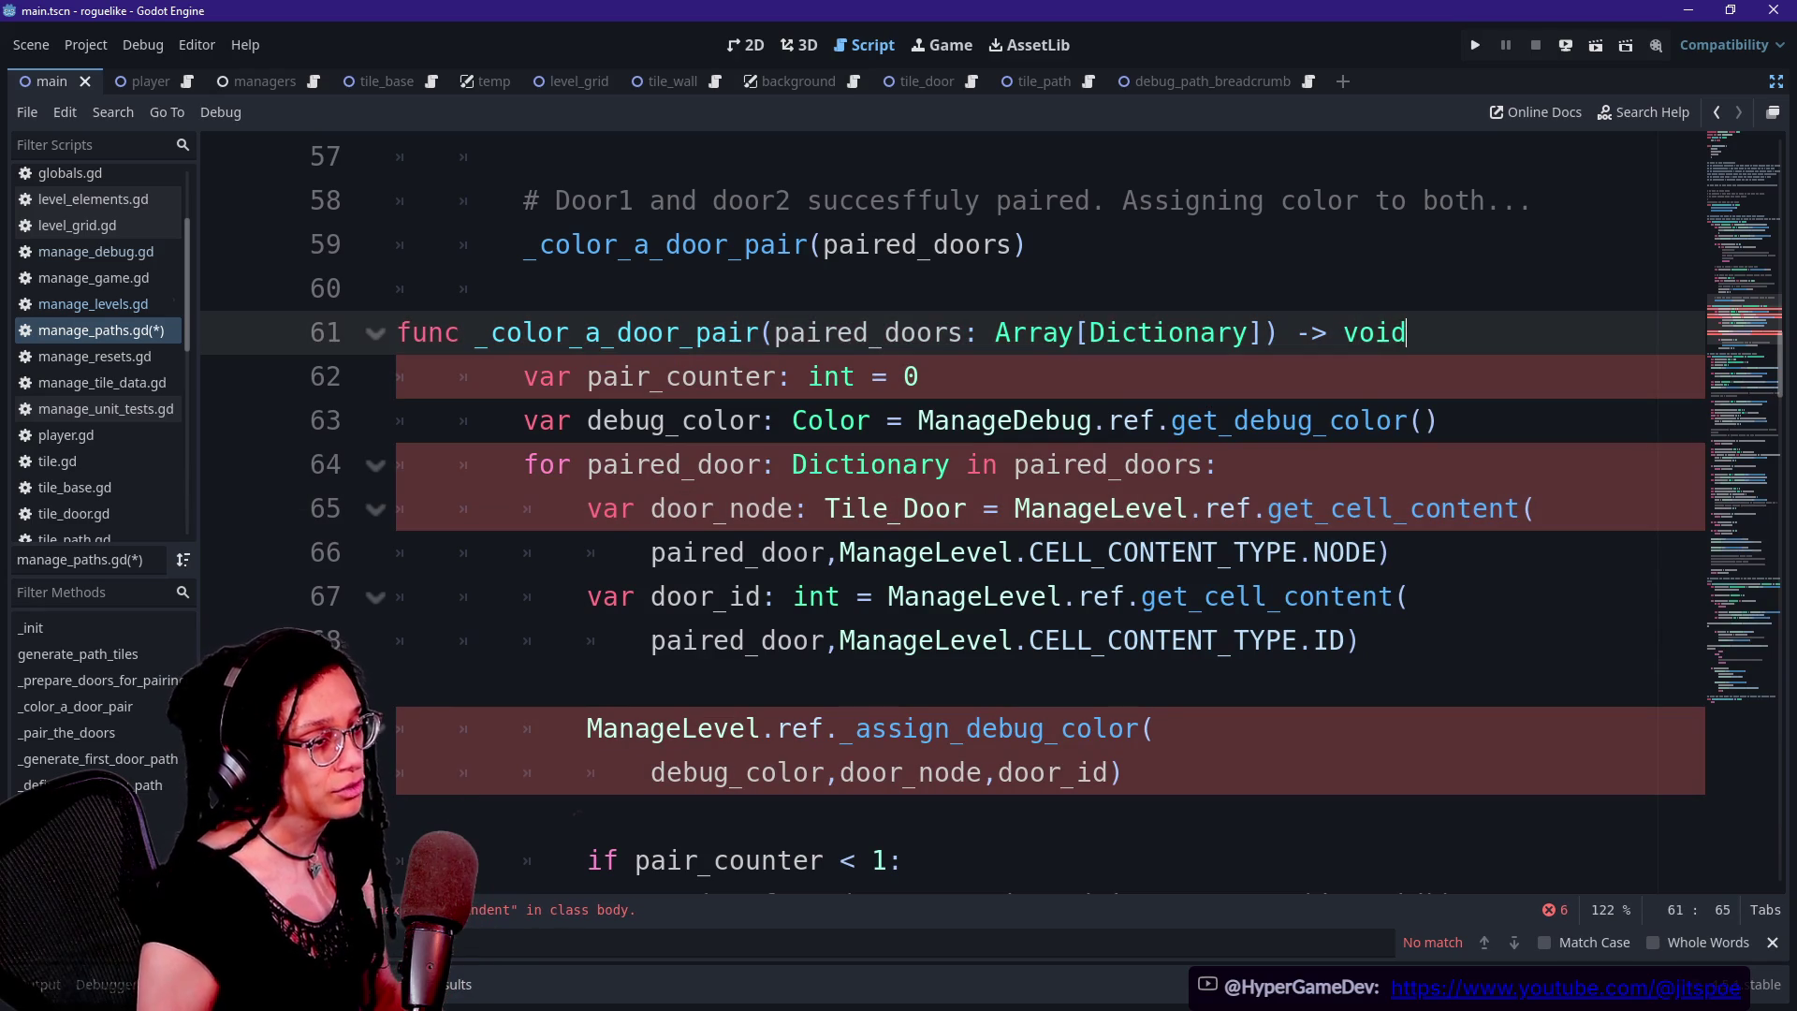
pyautogui.write(':')
pyautogui.moveTo(683, 333); pyautogui.dragTo(920, 376)
pyautogui.click(921, 377)
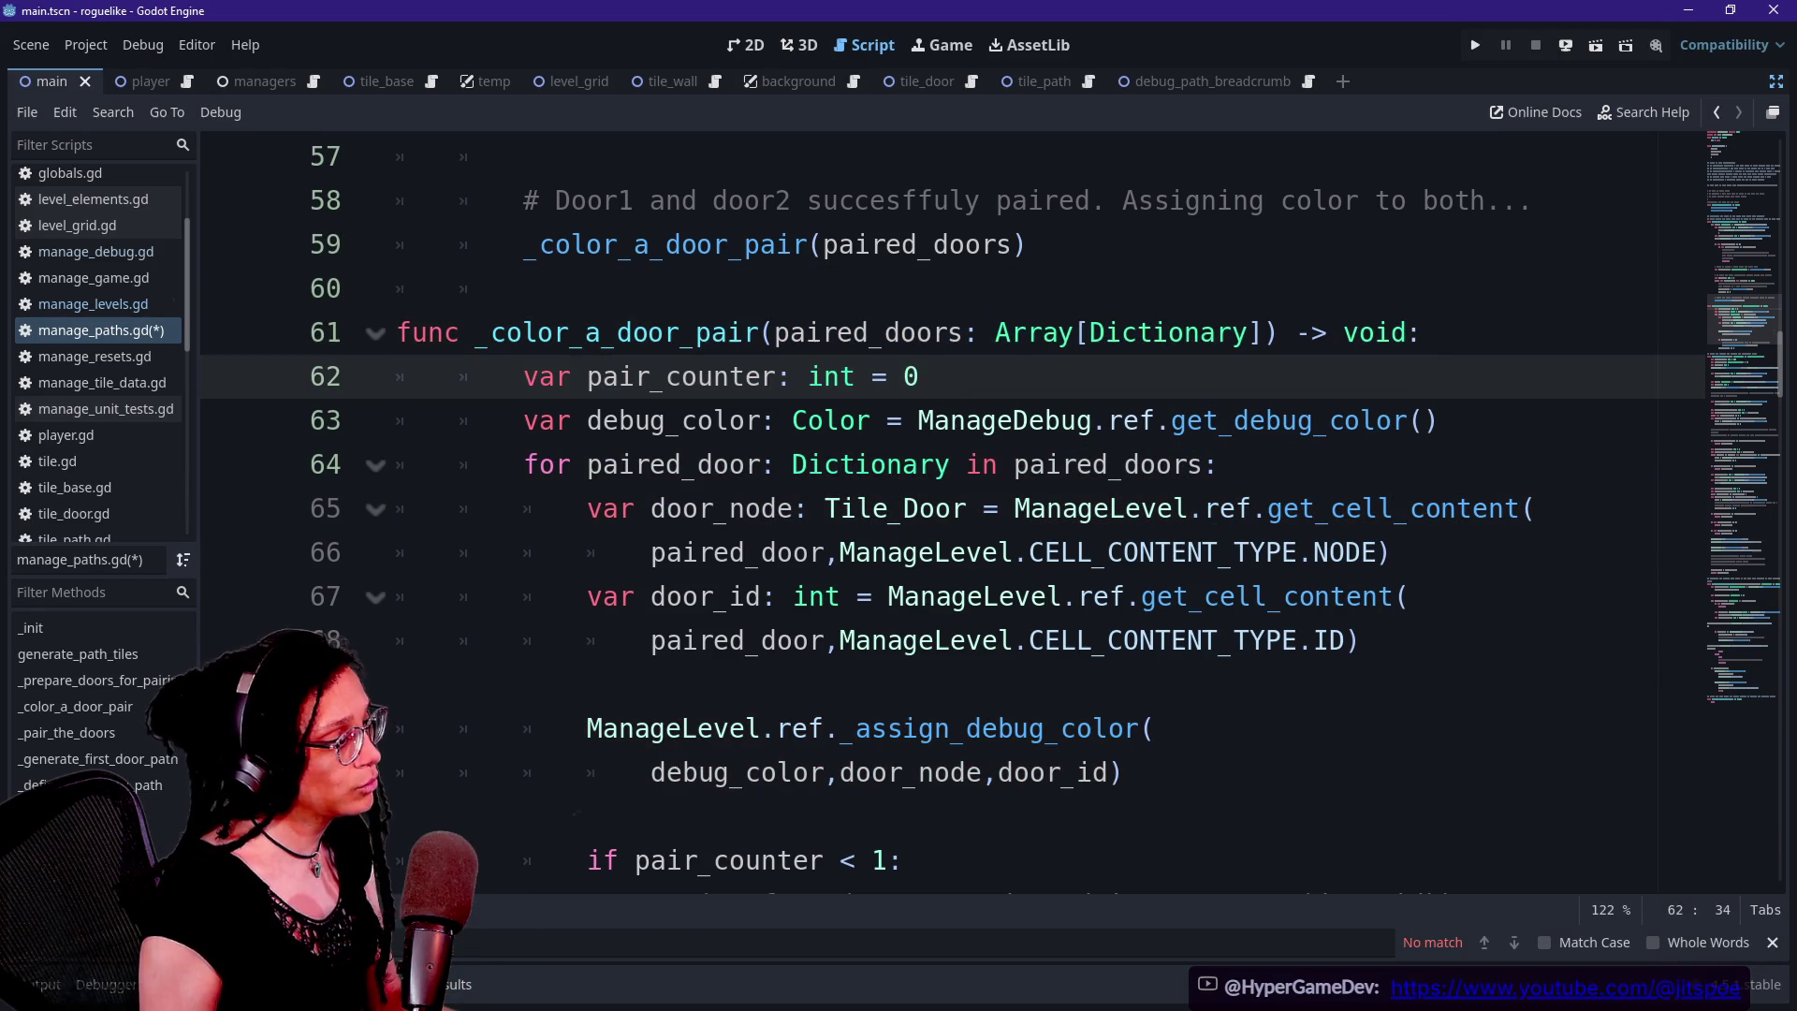
# Rename the function _color_a_door_pair_and_generates_first_past, moving its parameters onto their own line
pyautogui.click(602, 332)
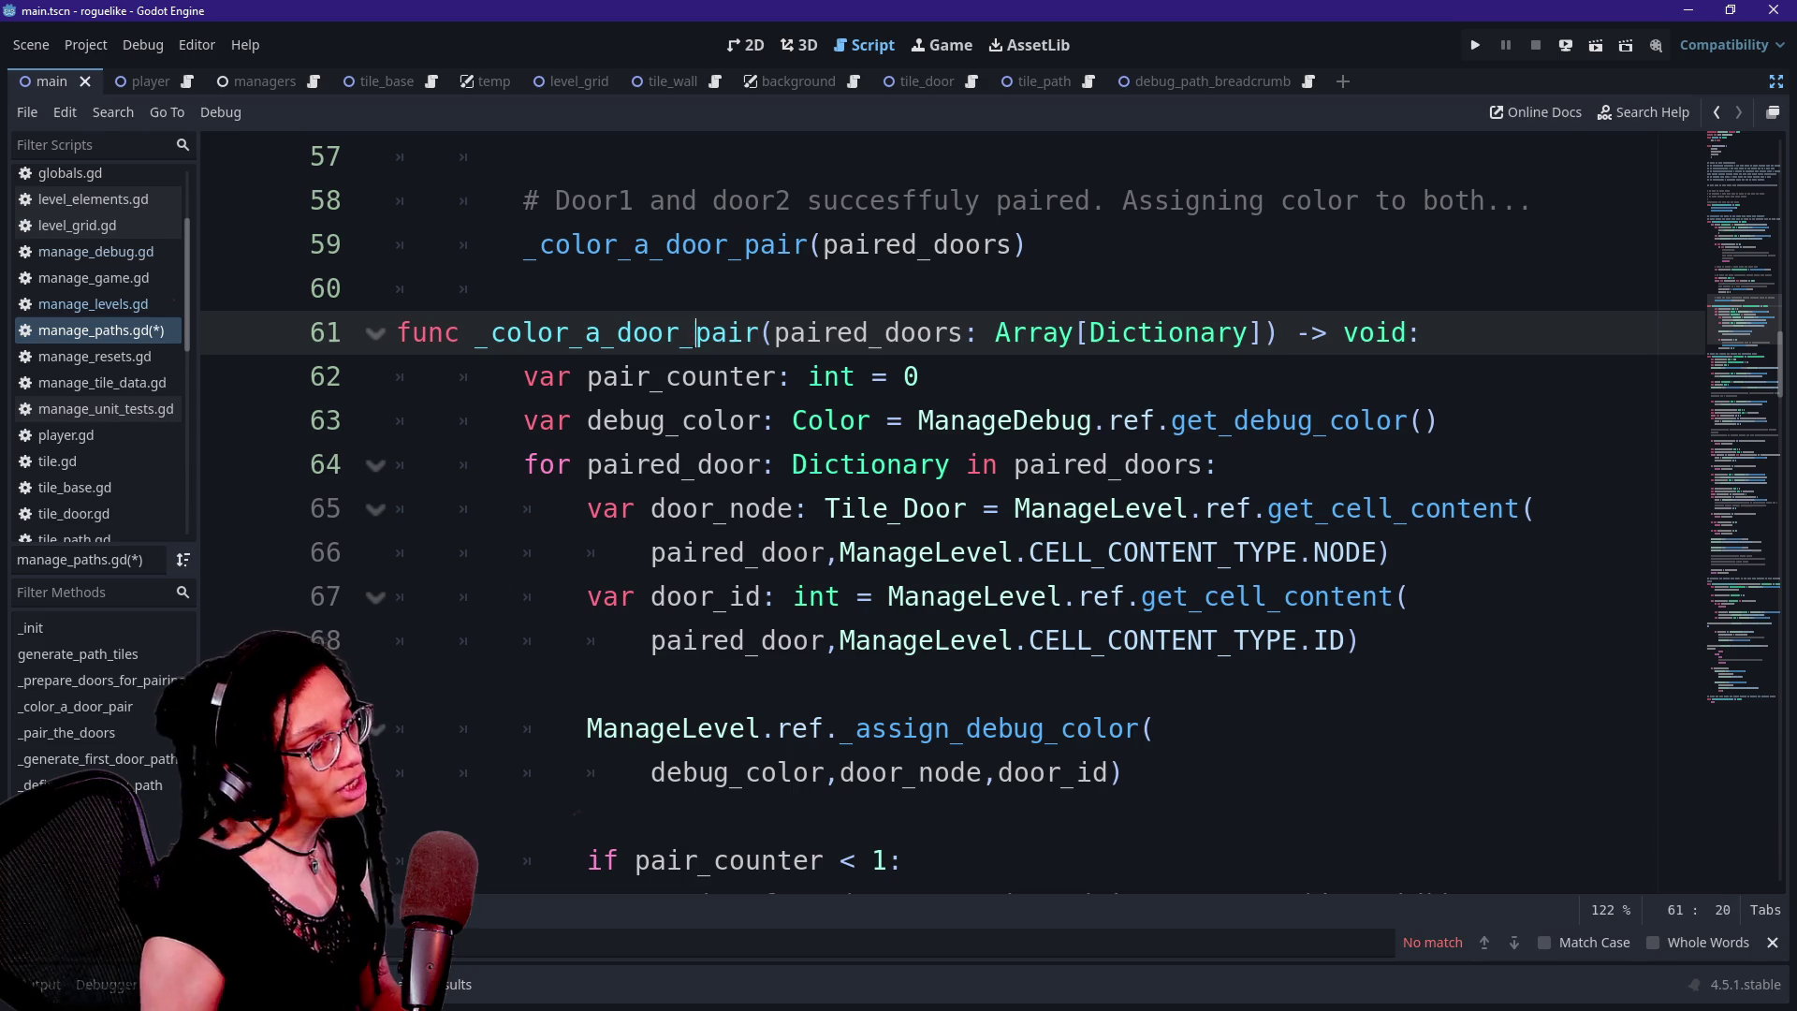
pyautogui.press('Right')
pyautogui.write('a')
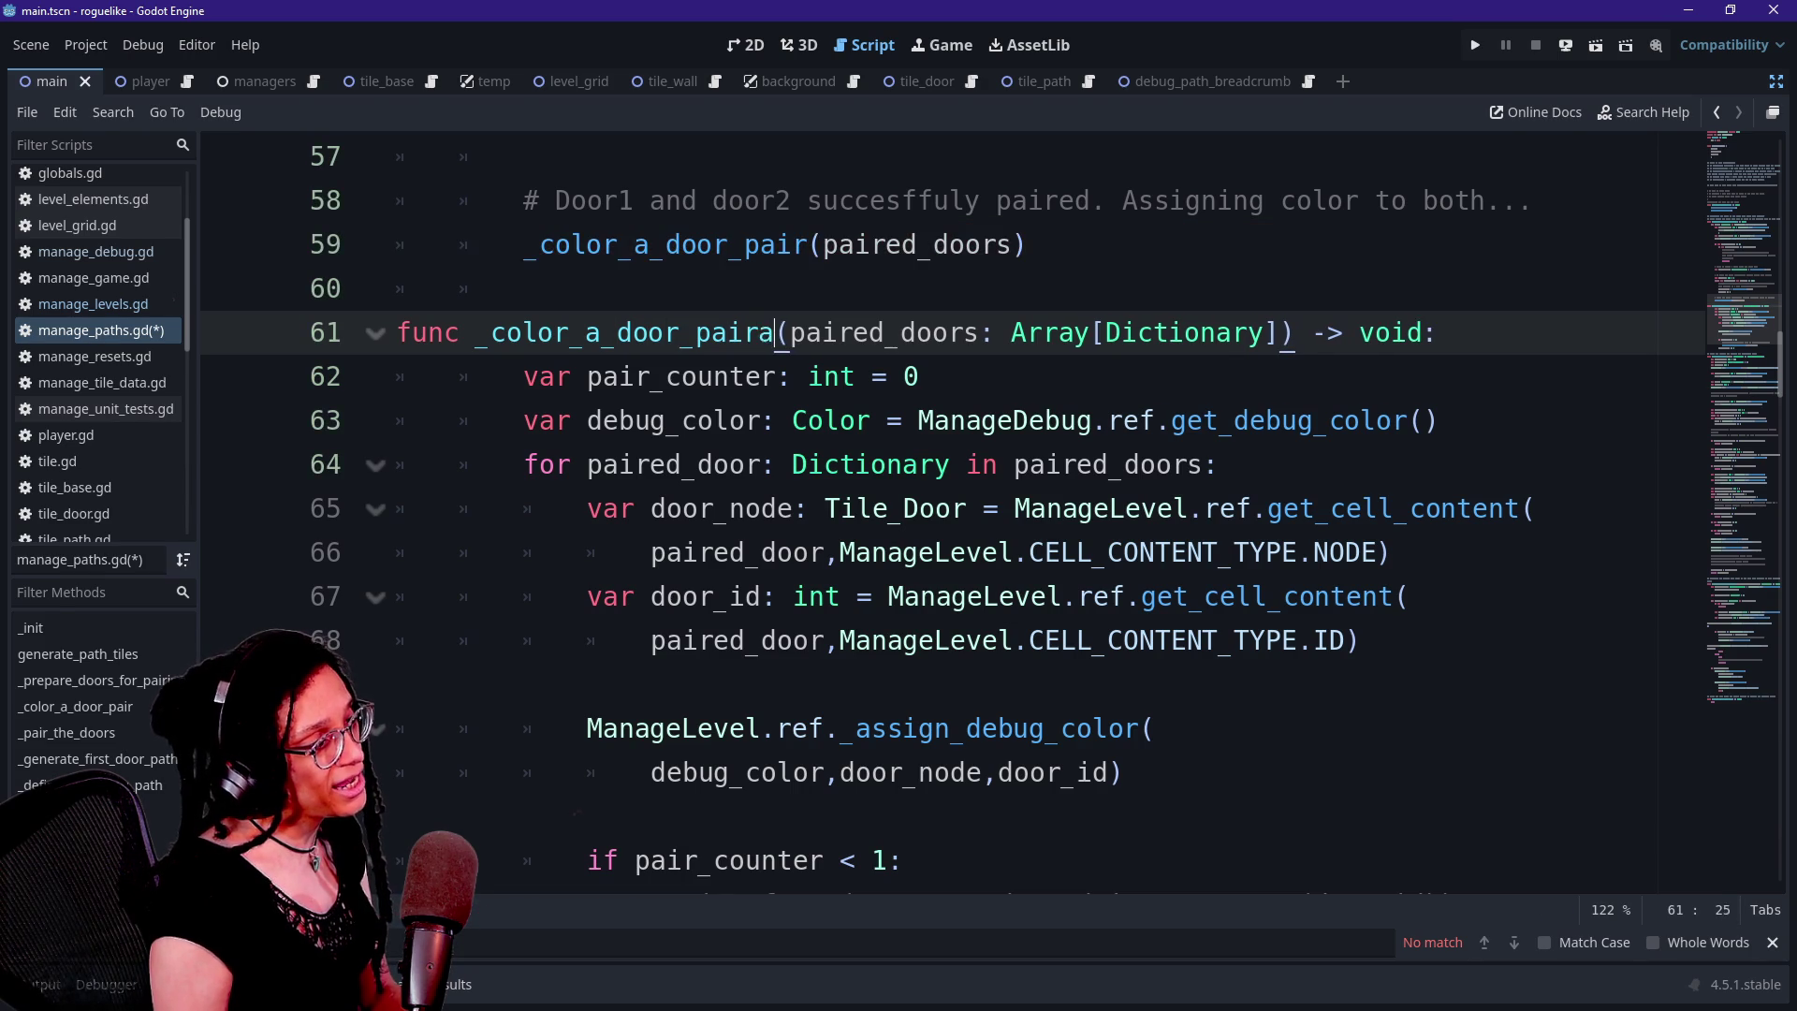
pyautogui.press('BackSpace')
pyautogui.write('_')
pyautogui.write('and_generates-f')
pyautogui.press('BackSpace')
pyautogui.press('BackSpace')
pyautogui.write('_first_p')
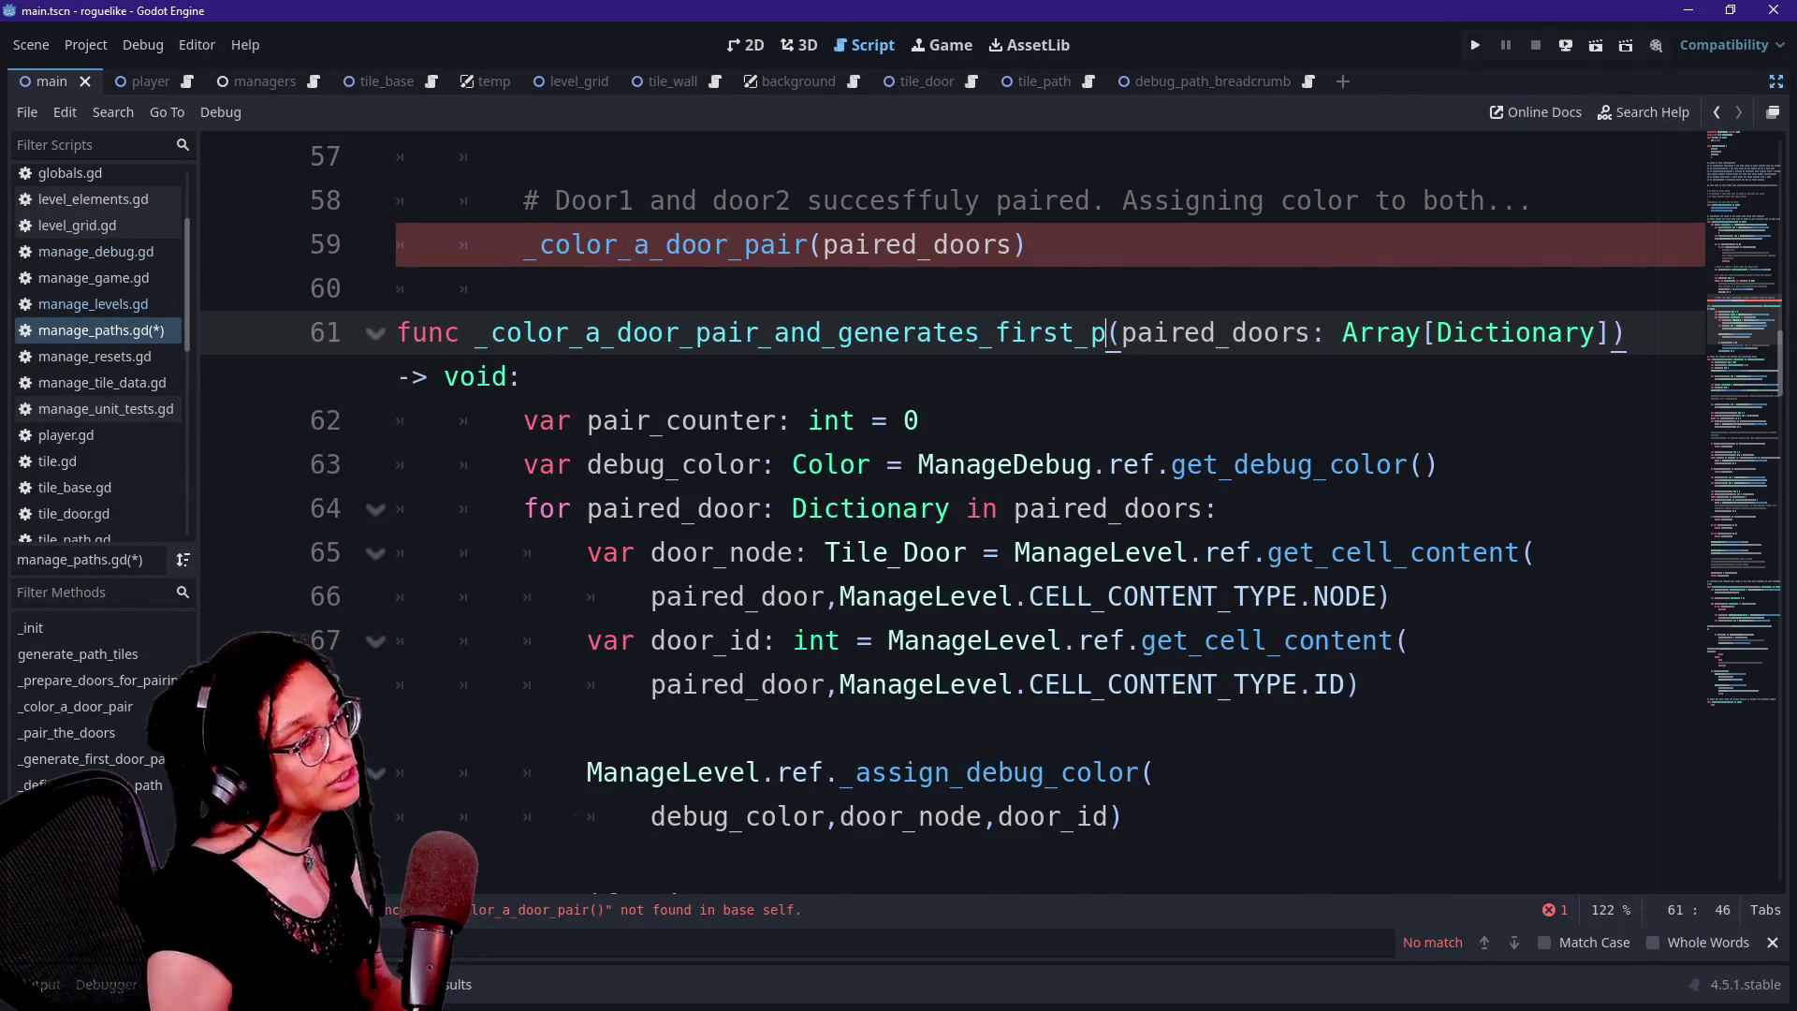
pyautogui.write('ast')
pyautogui.press('Right')
pyautogui.press('Return')
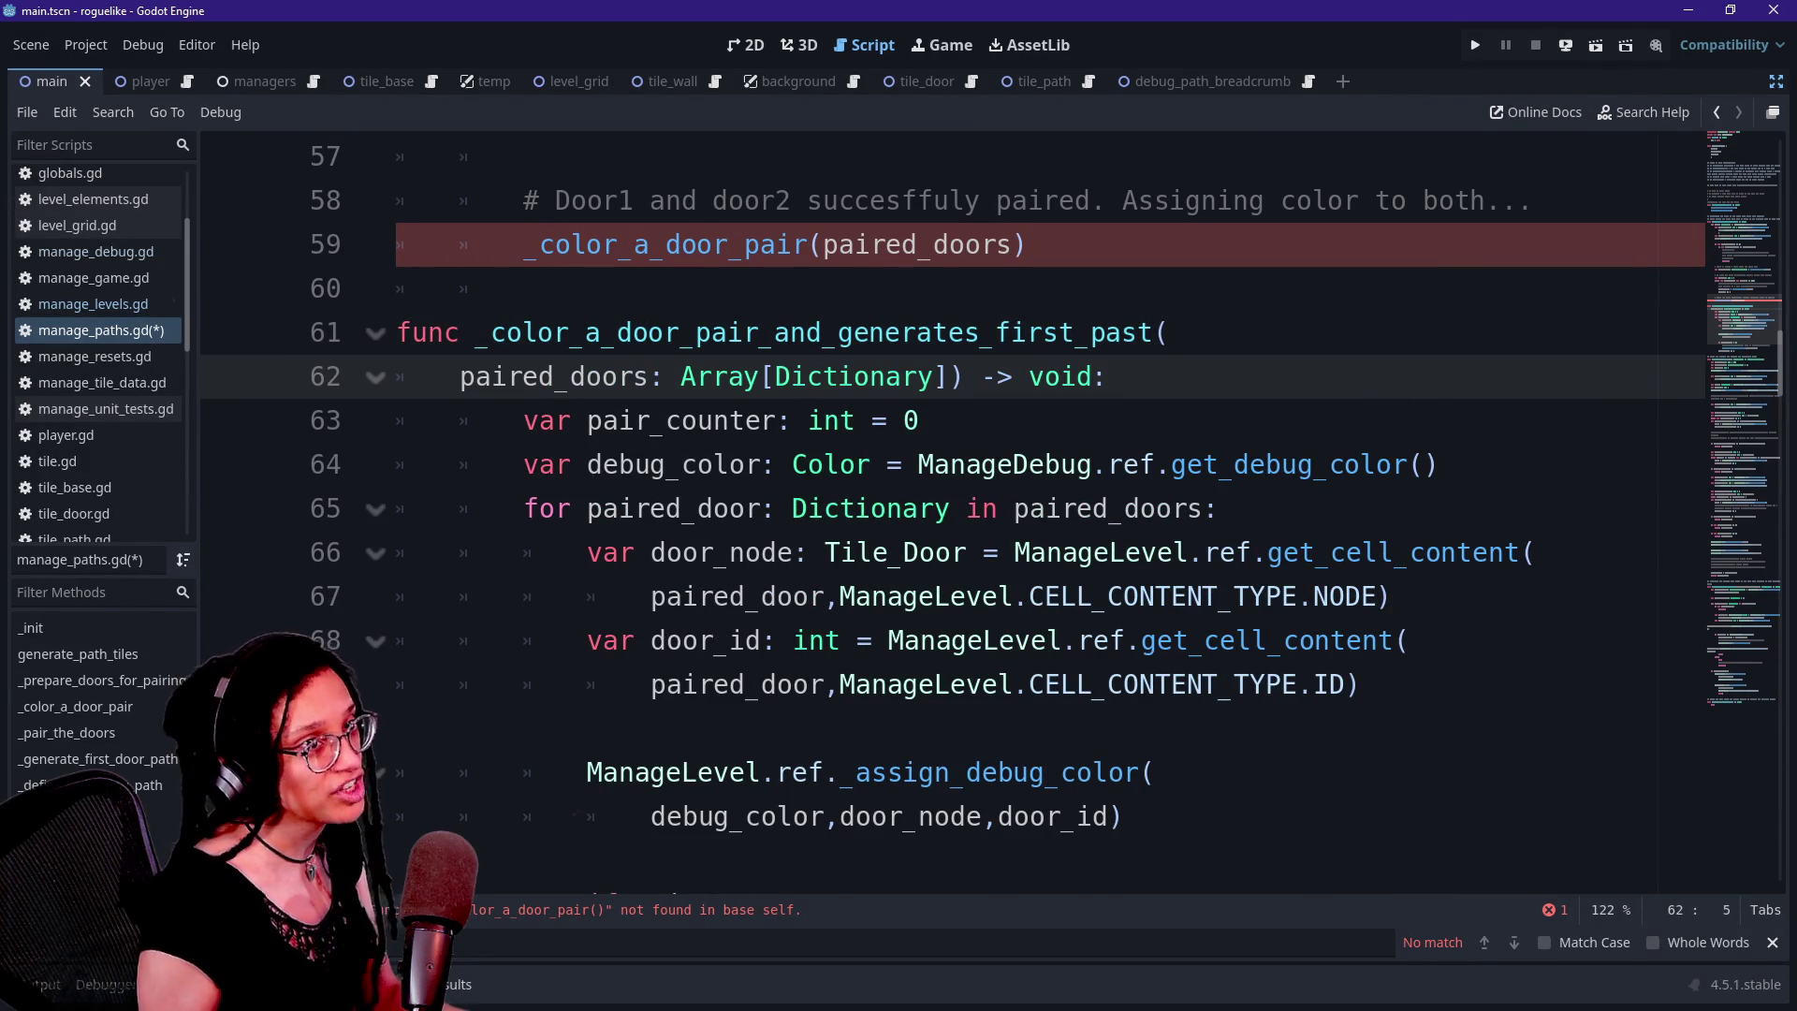
# Copy the new name suffix into the function call on line 59
pyautogui.click(792, 200)
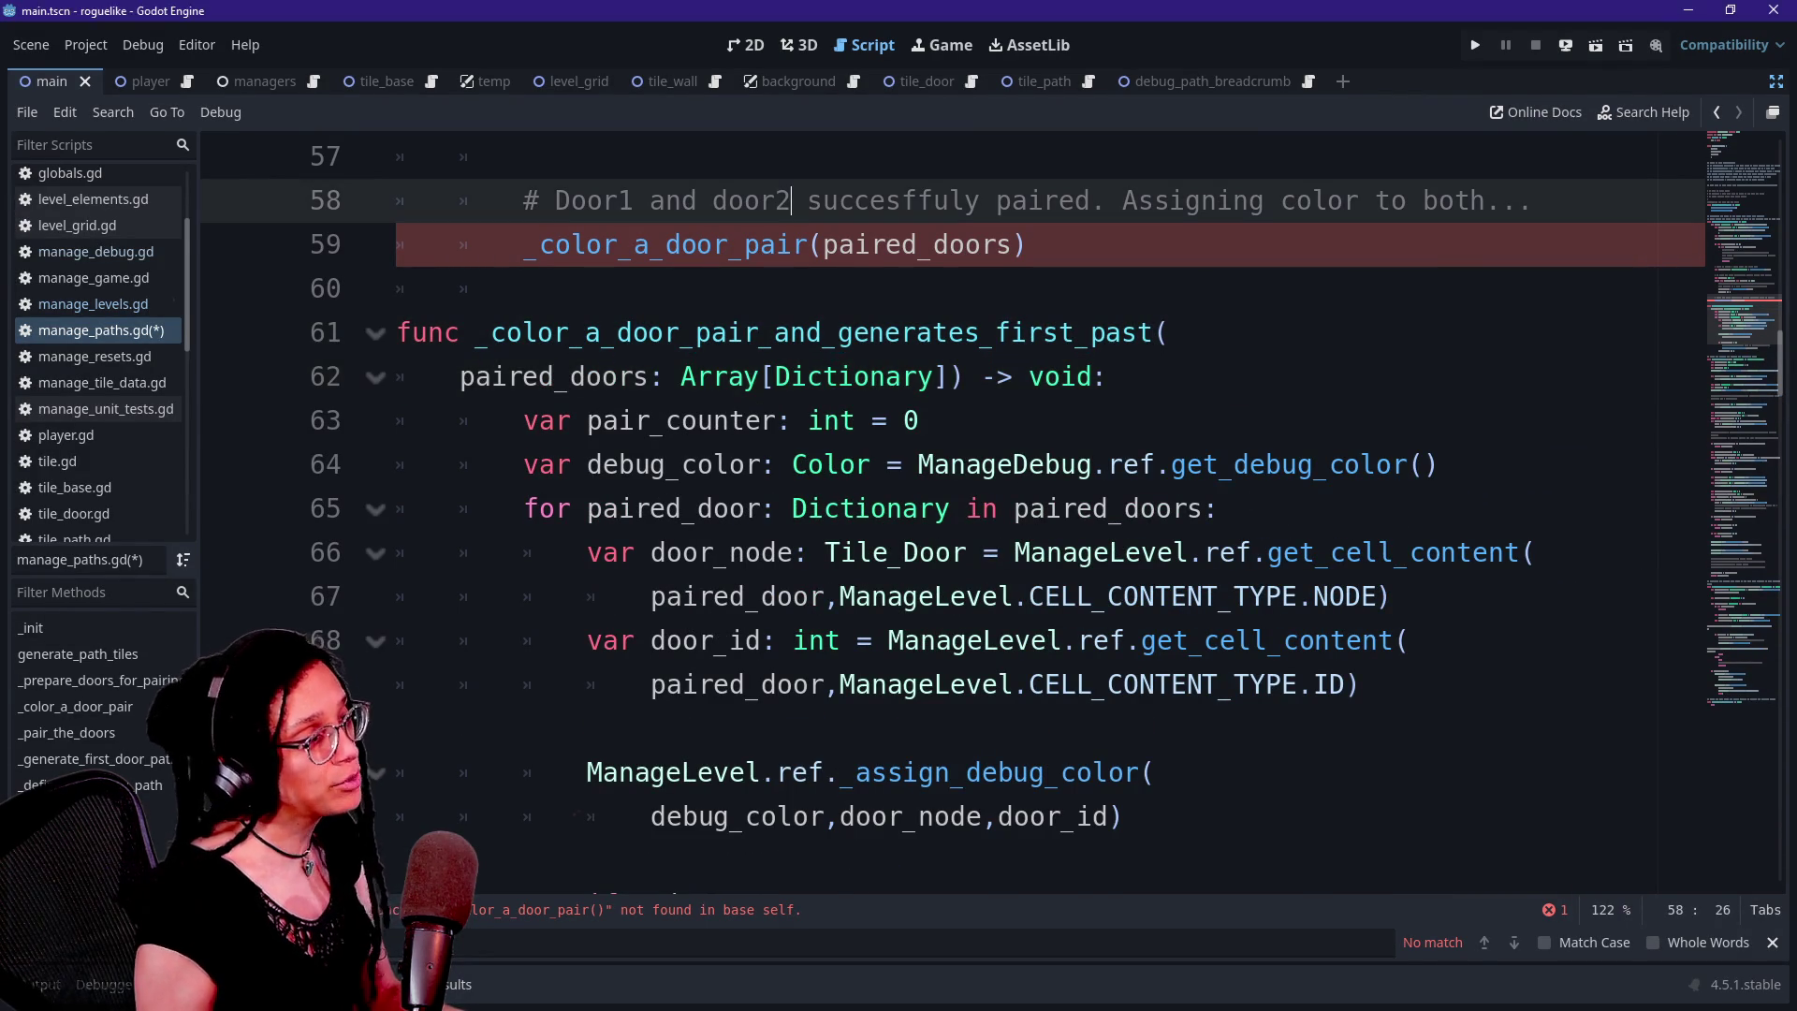
pyautogui.moveTo(759, 332); pyautogui.dragTo(1153, 333)
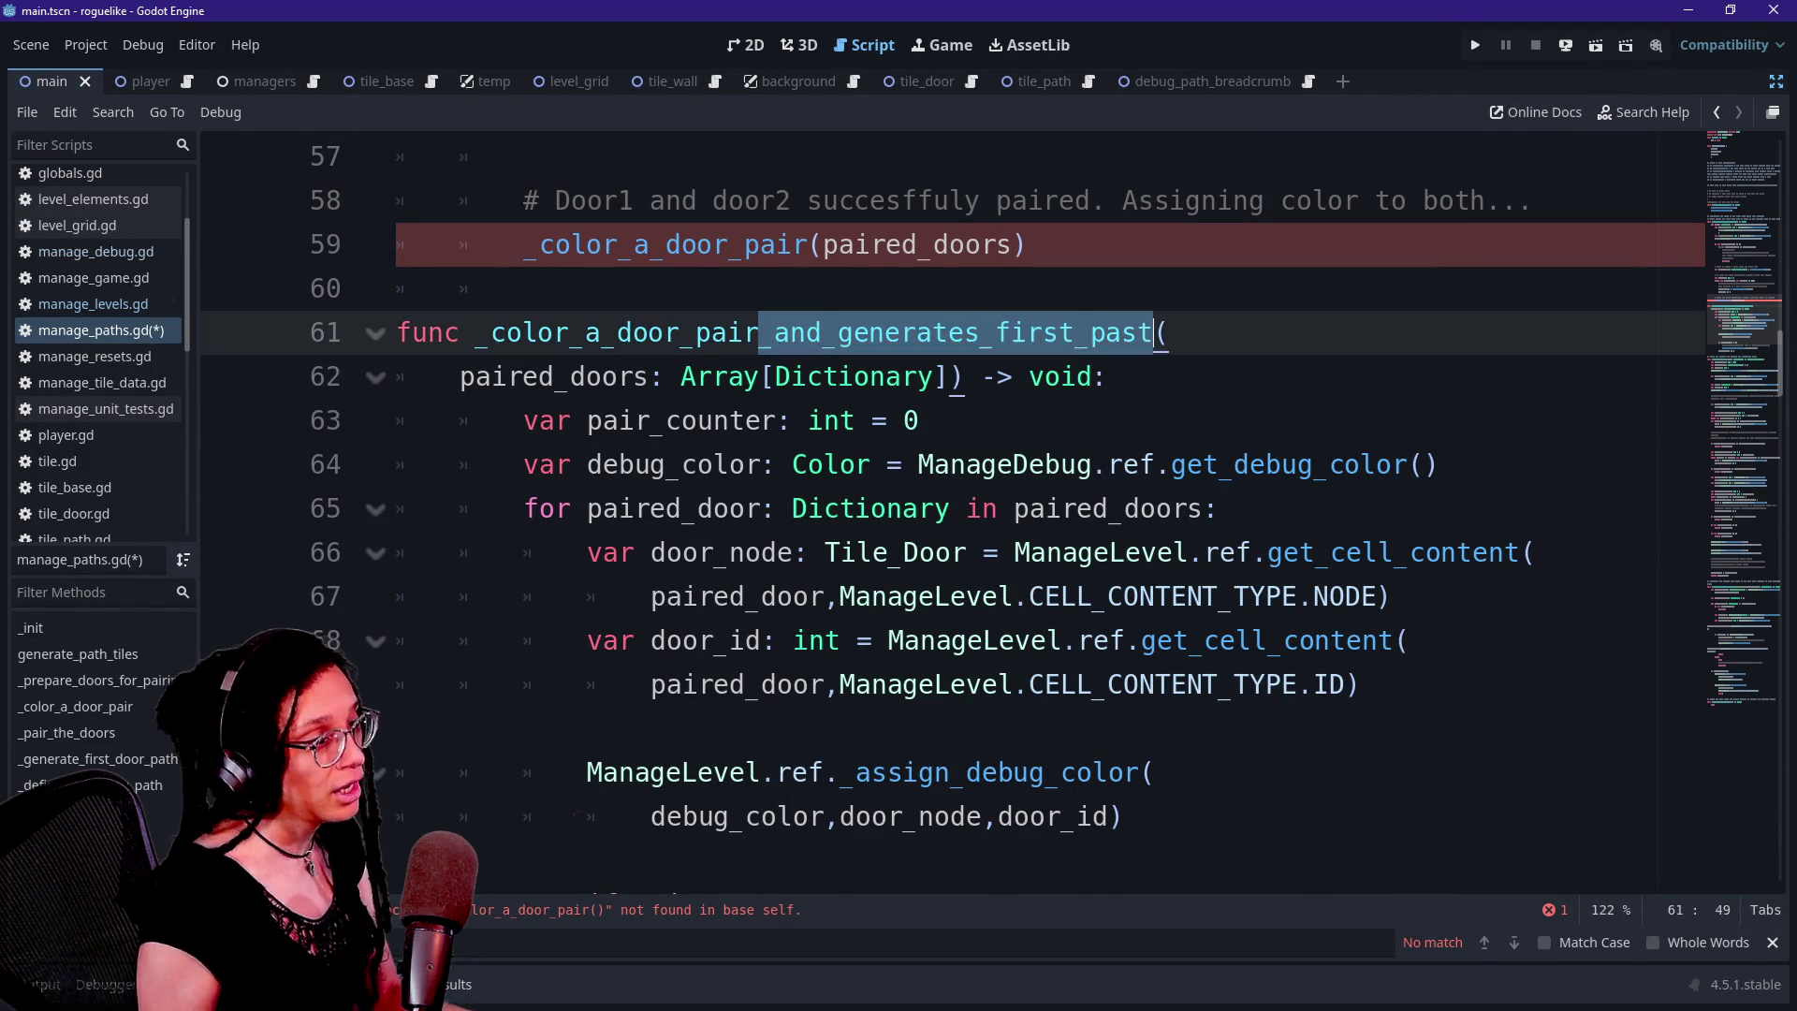
pyautogui.hotkey('ctrl', 'c')
pyautogui.click(810, 245)
pyautogui.hotkey('ctrl', 'v')
pyautogui.click(872, 465)
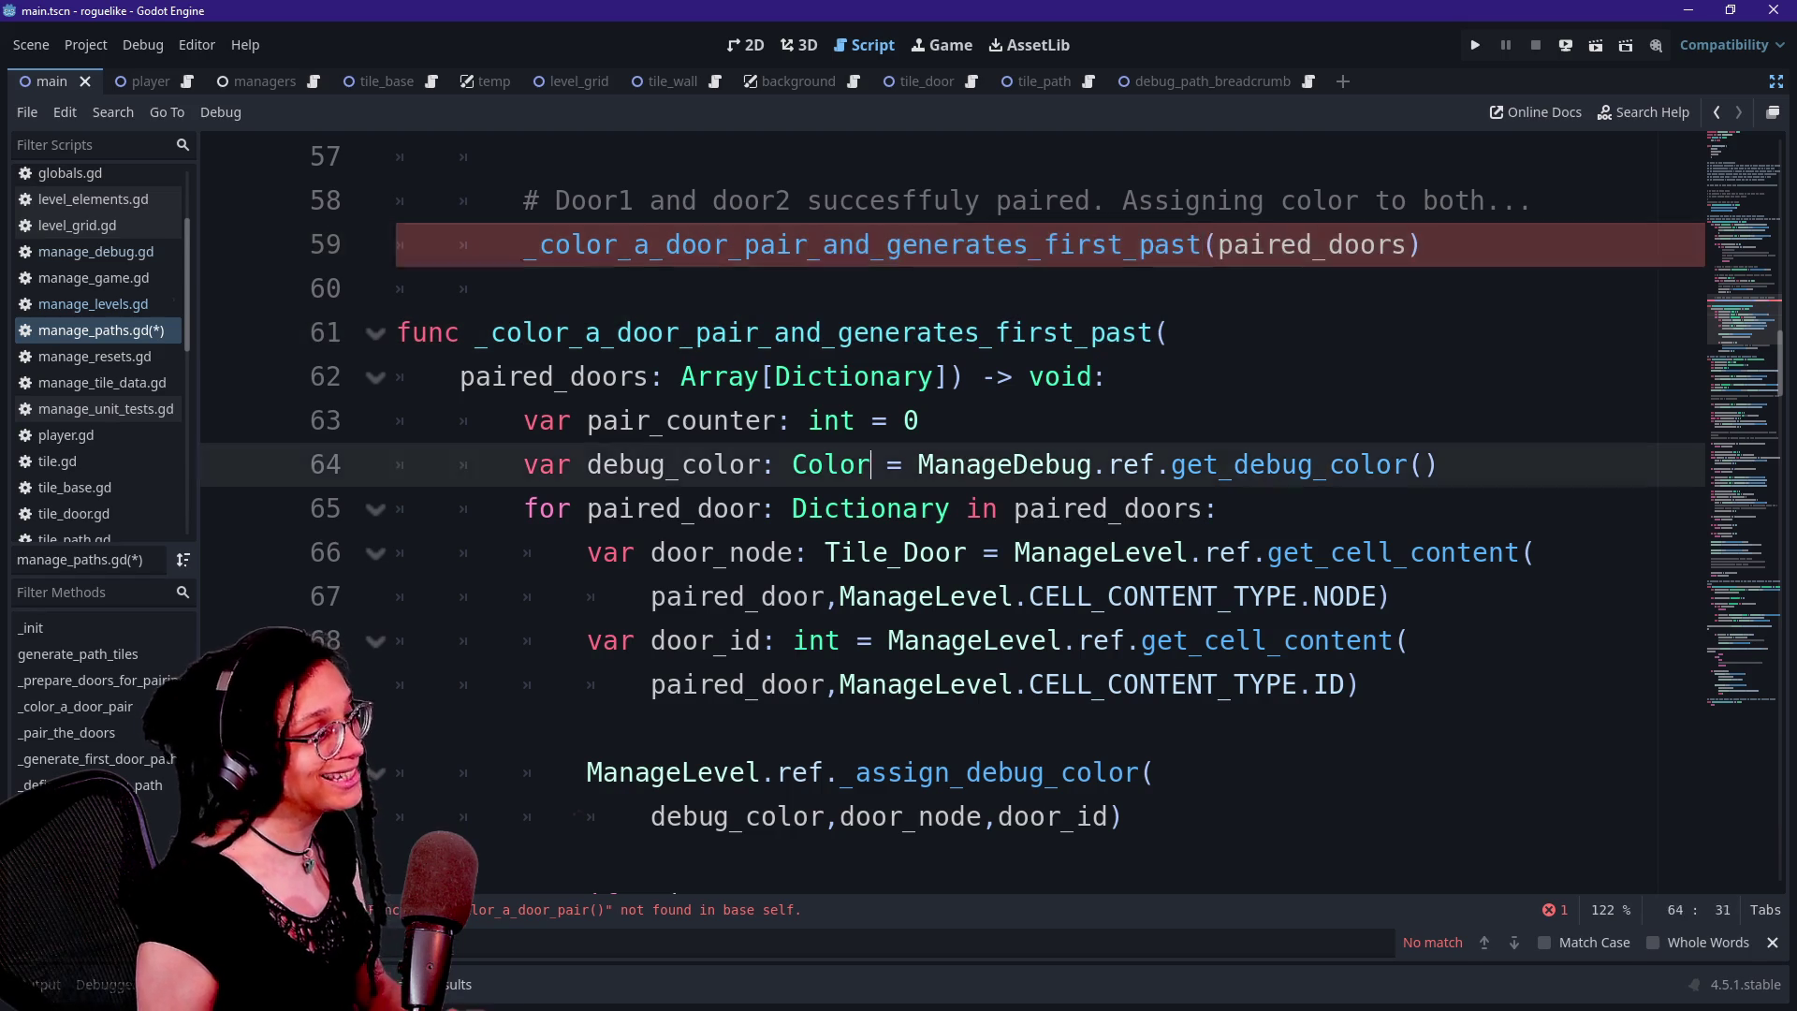
pyautogui.scroll(-3, 871, 469)
pyautogui.scroll(2, 871, 468)
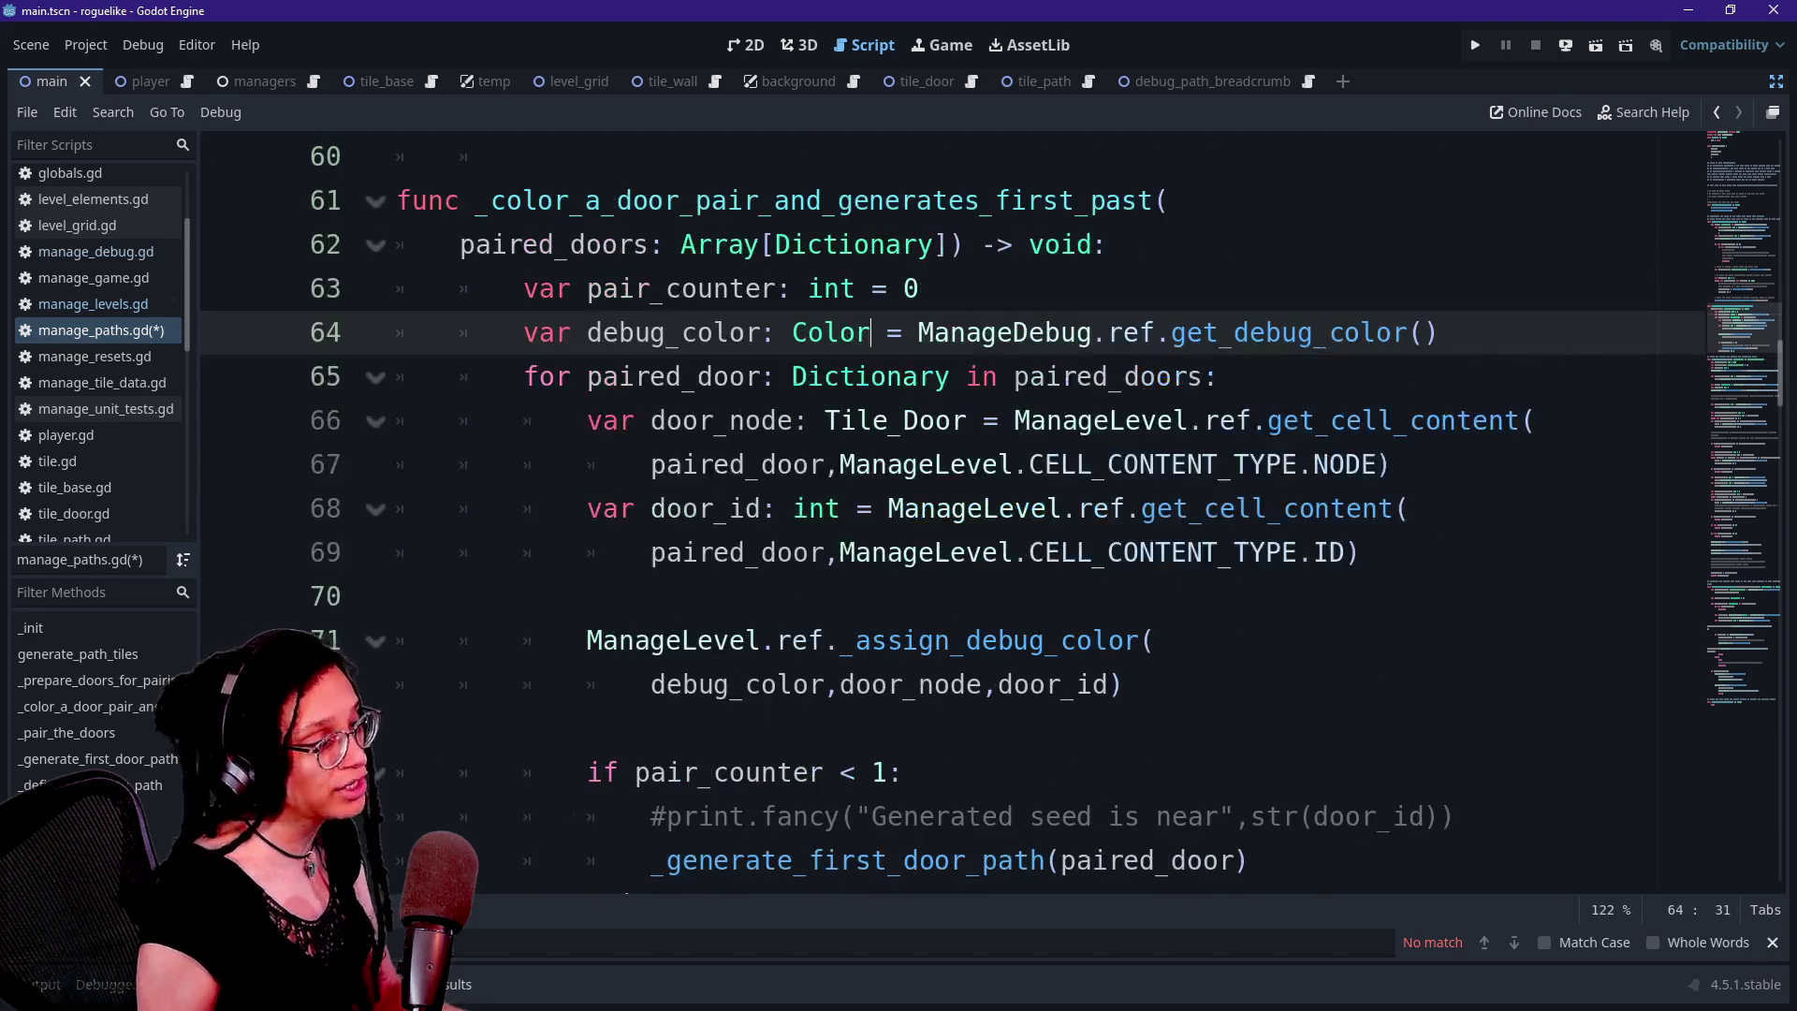
# Correct 'past' to 'path' in both the function name and the line 59 call
pyautogui.moveTo(847, 379)
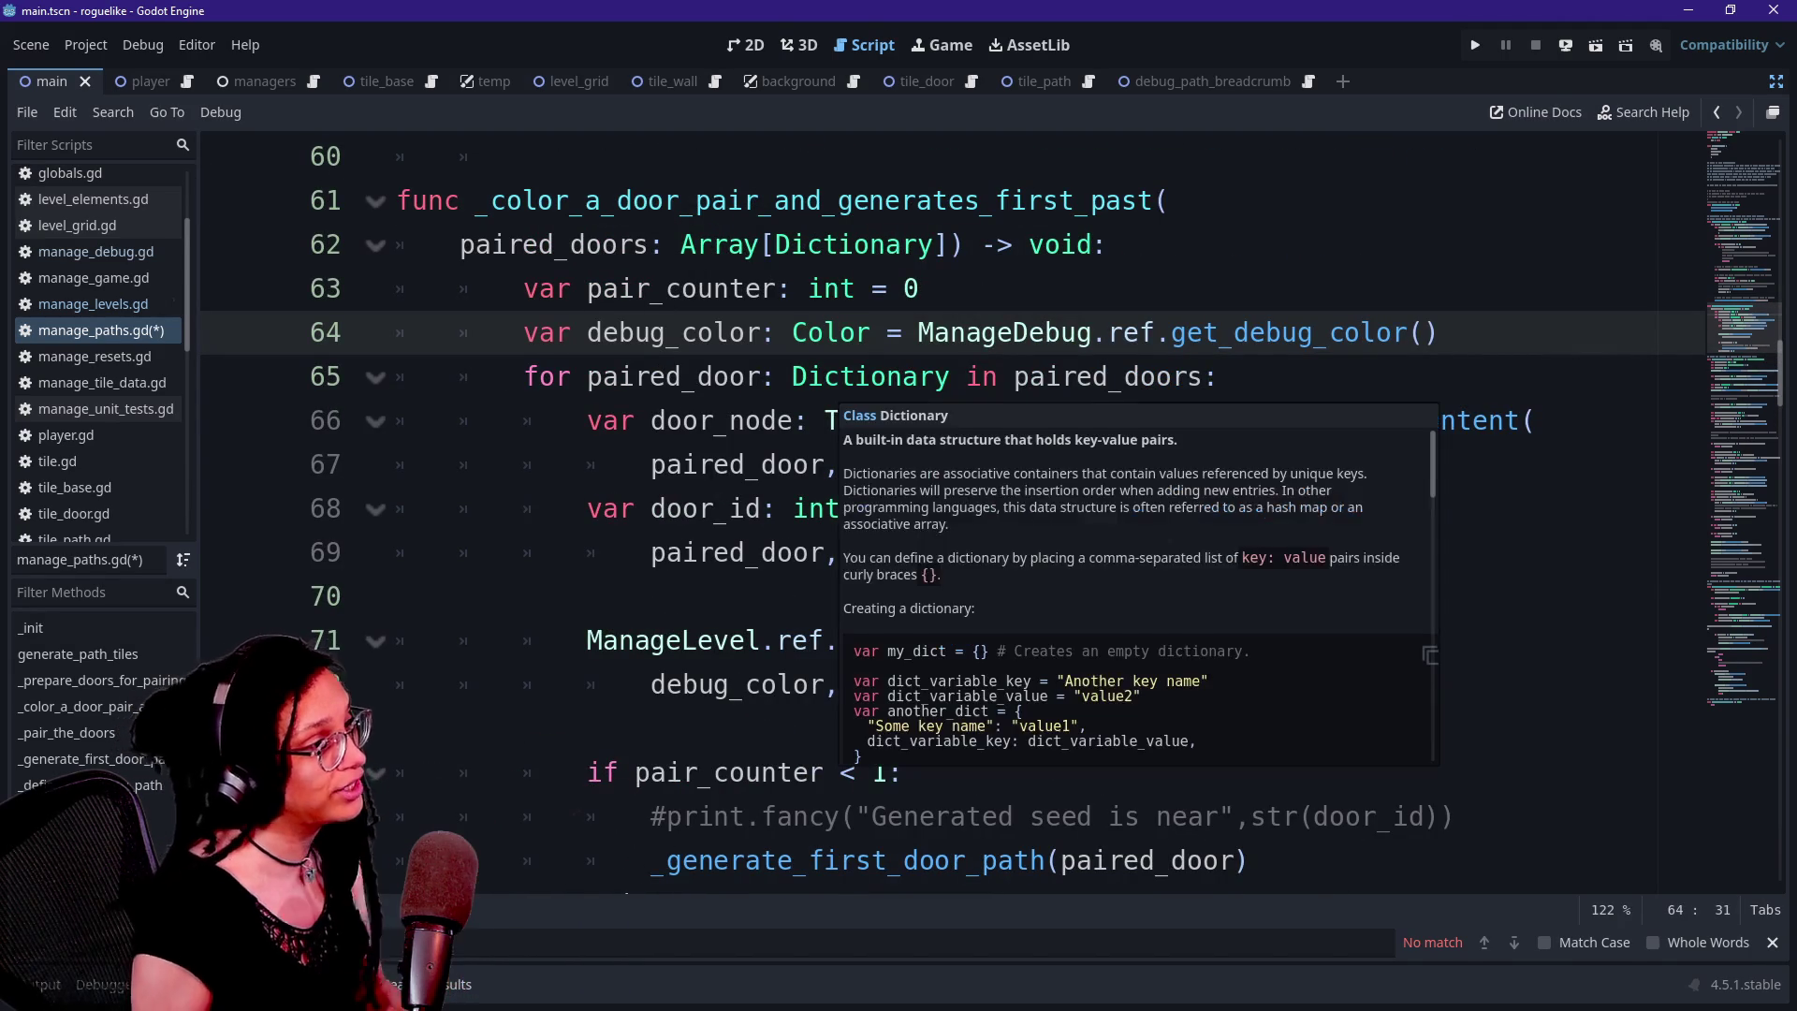
pyautogui.click(1104, 201)
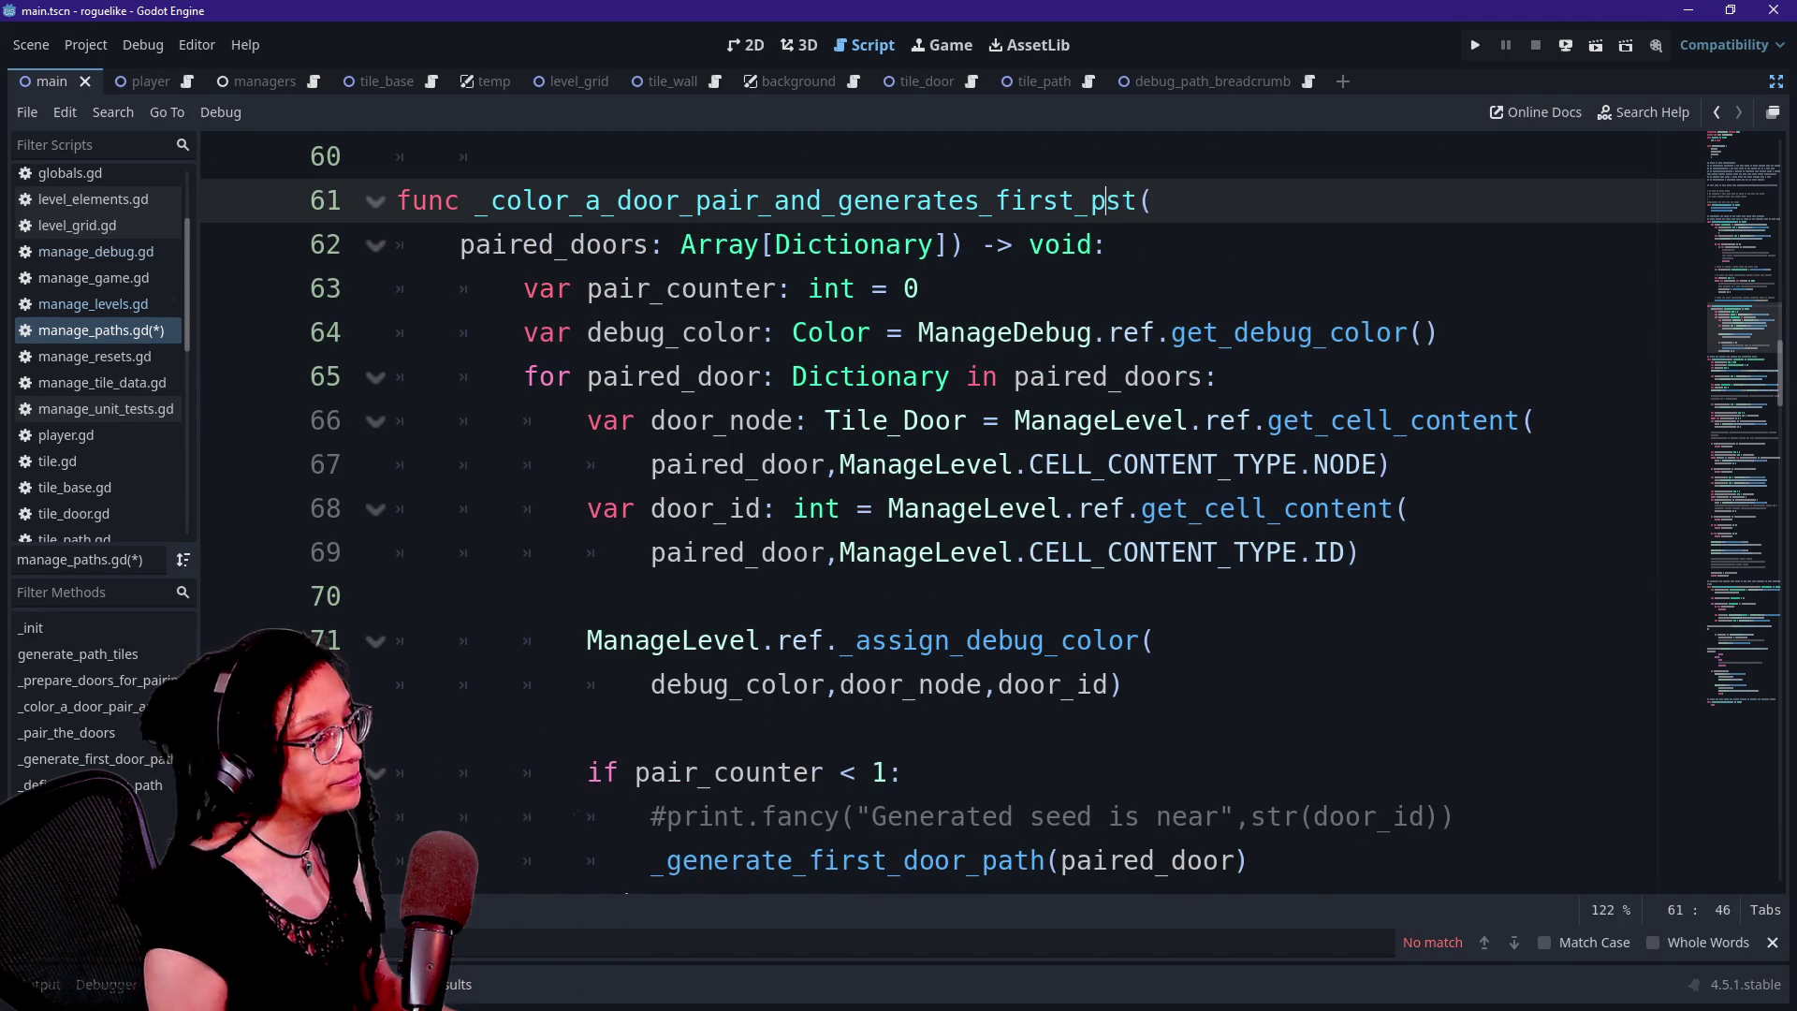
pyautogui.write('ath')
pyautogui.click(847, 464)
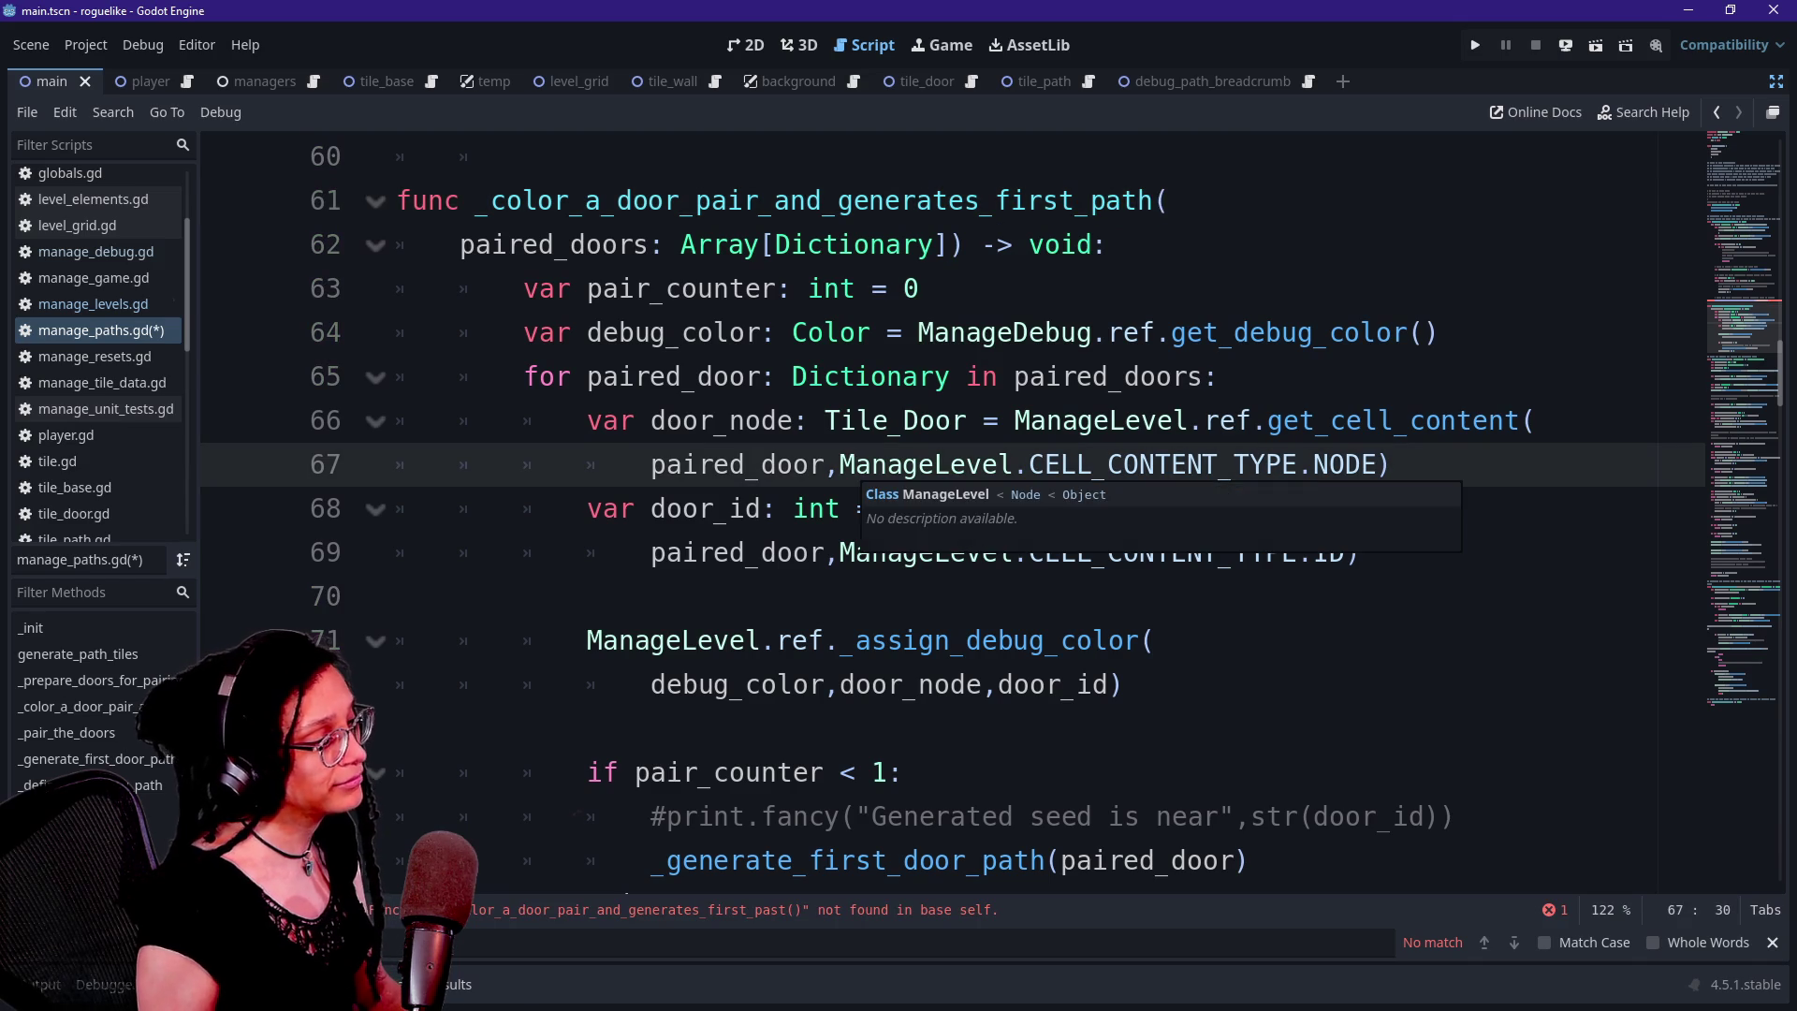
pyautogui.scroll(-1, 847, 464)
pyautogui.click(855, 772)
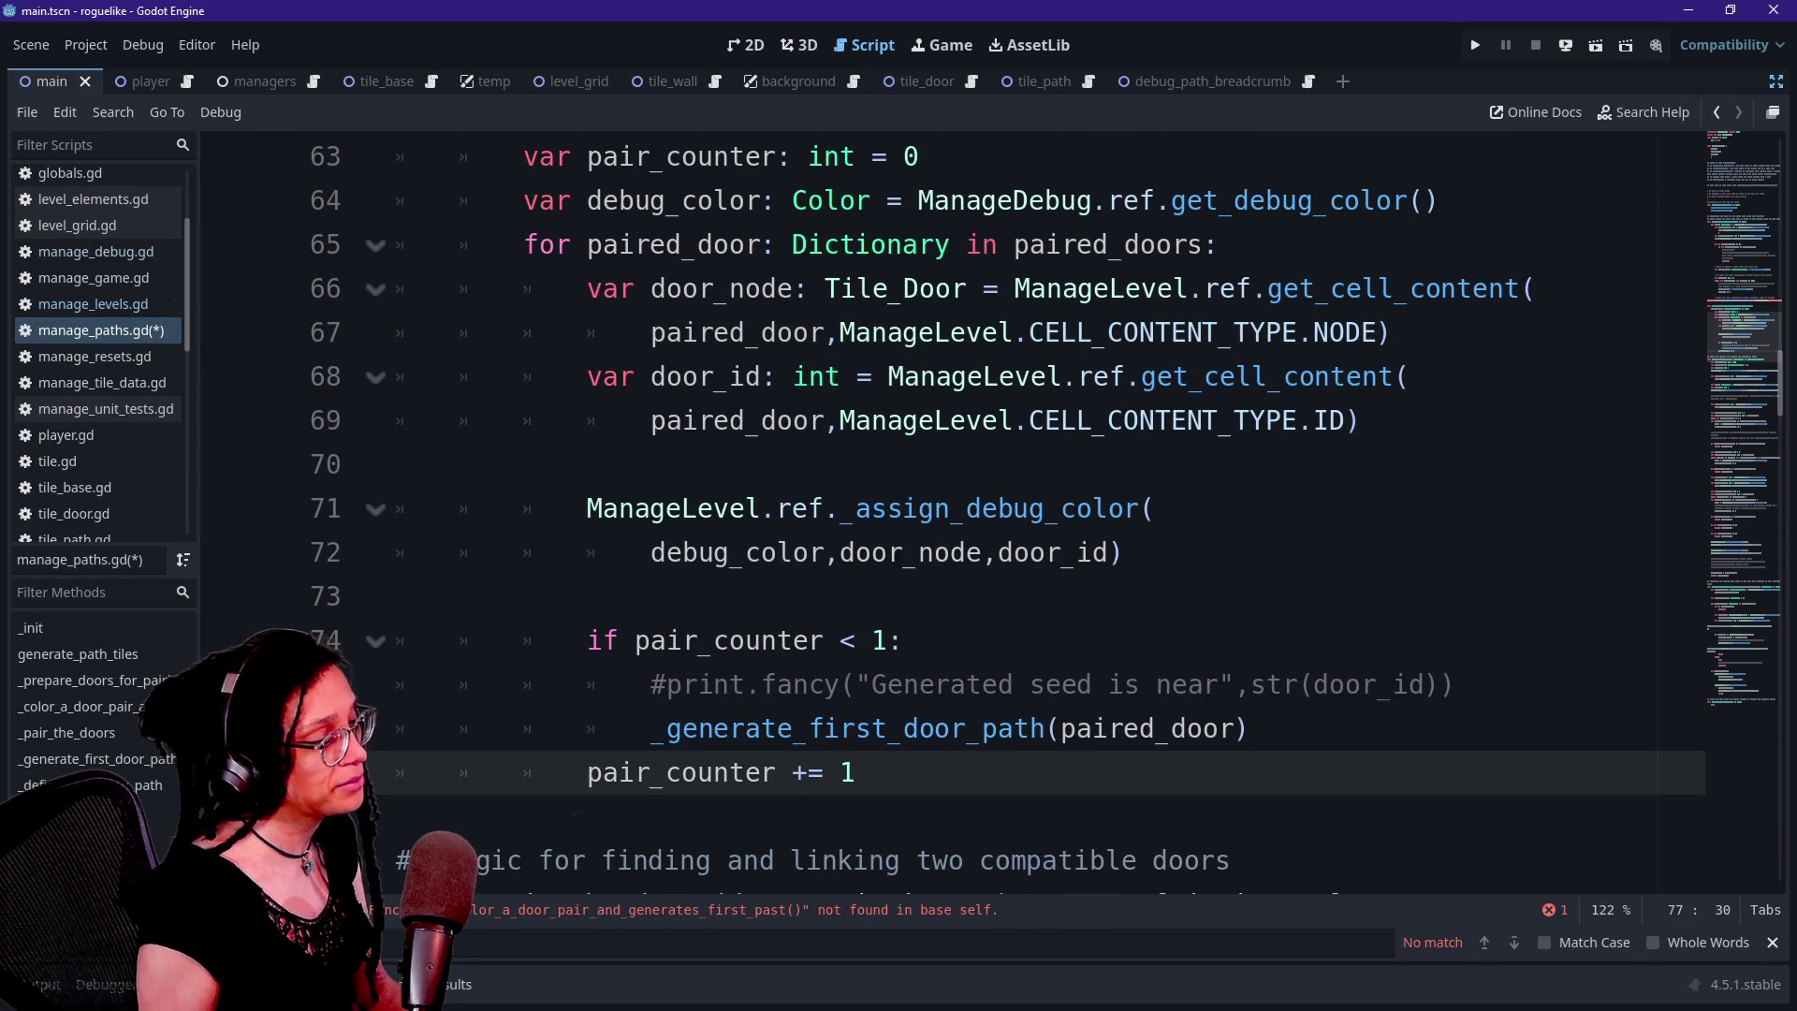
pyautogui.scroll(2, 854, 772)
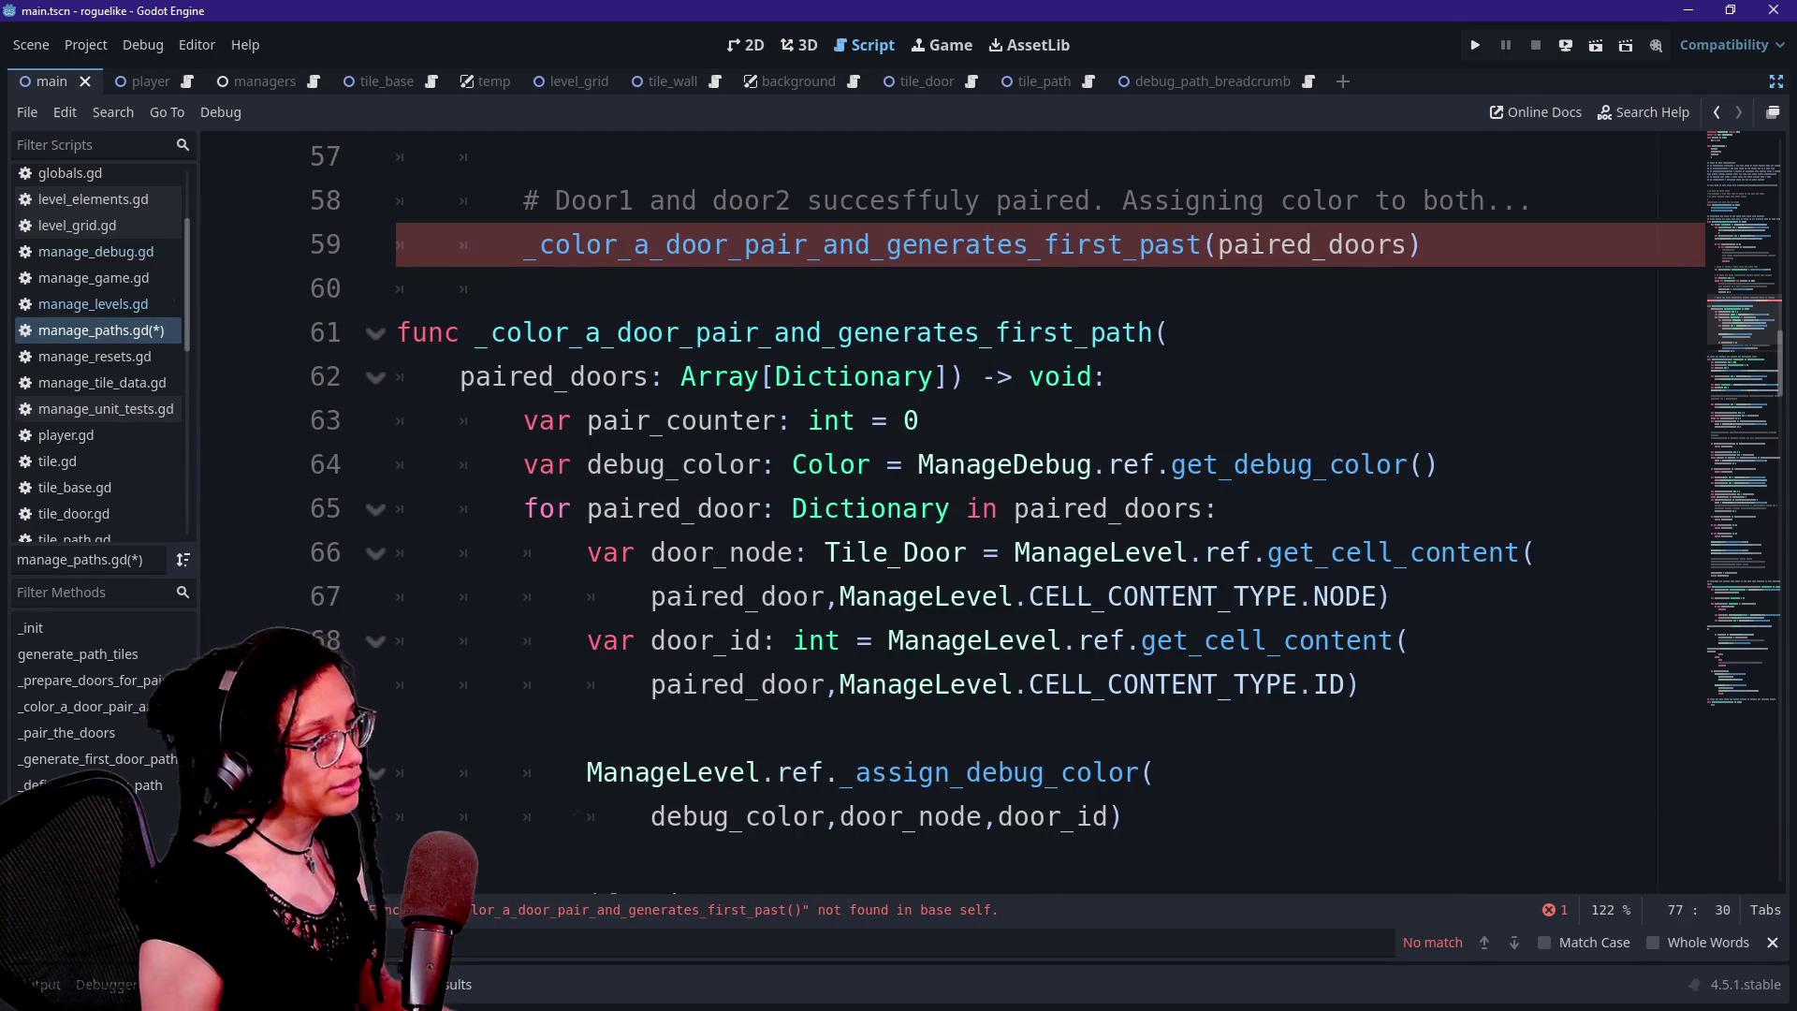
pyautogui.click(1201, 244)
pyautogui.press('BackSpace')
pyautogui.press('BackSpace')
pyautogui.write('th')
# Review the first-door-path generation call on line 76
pyautogui.click(966, 508)
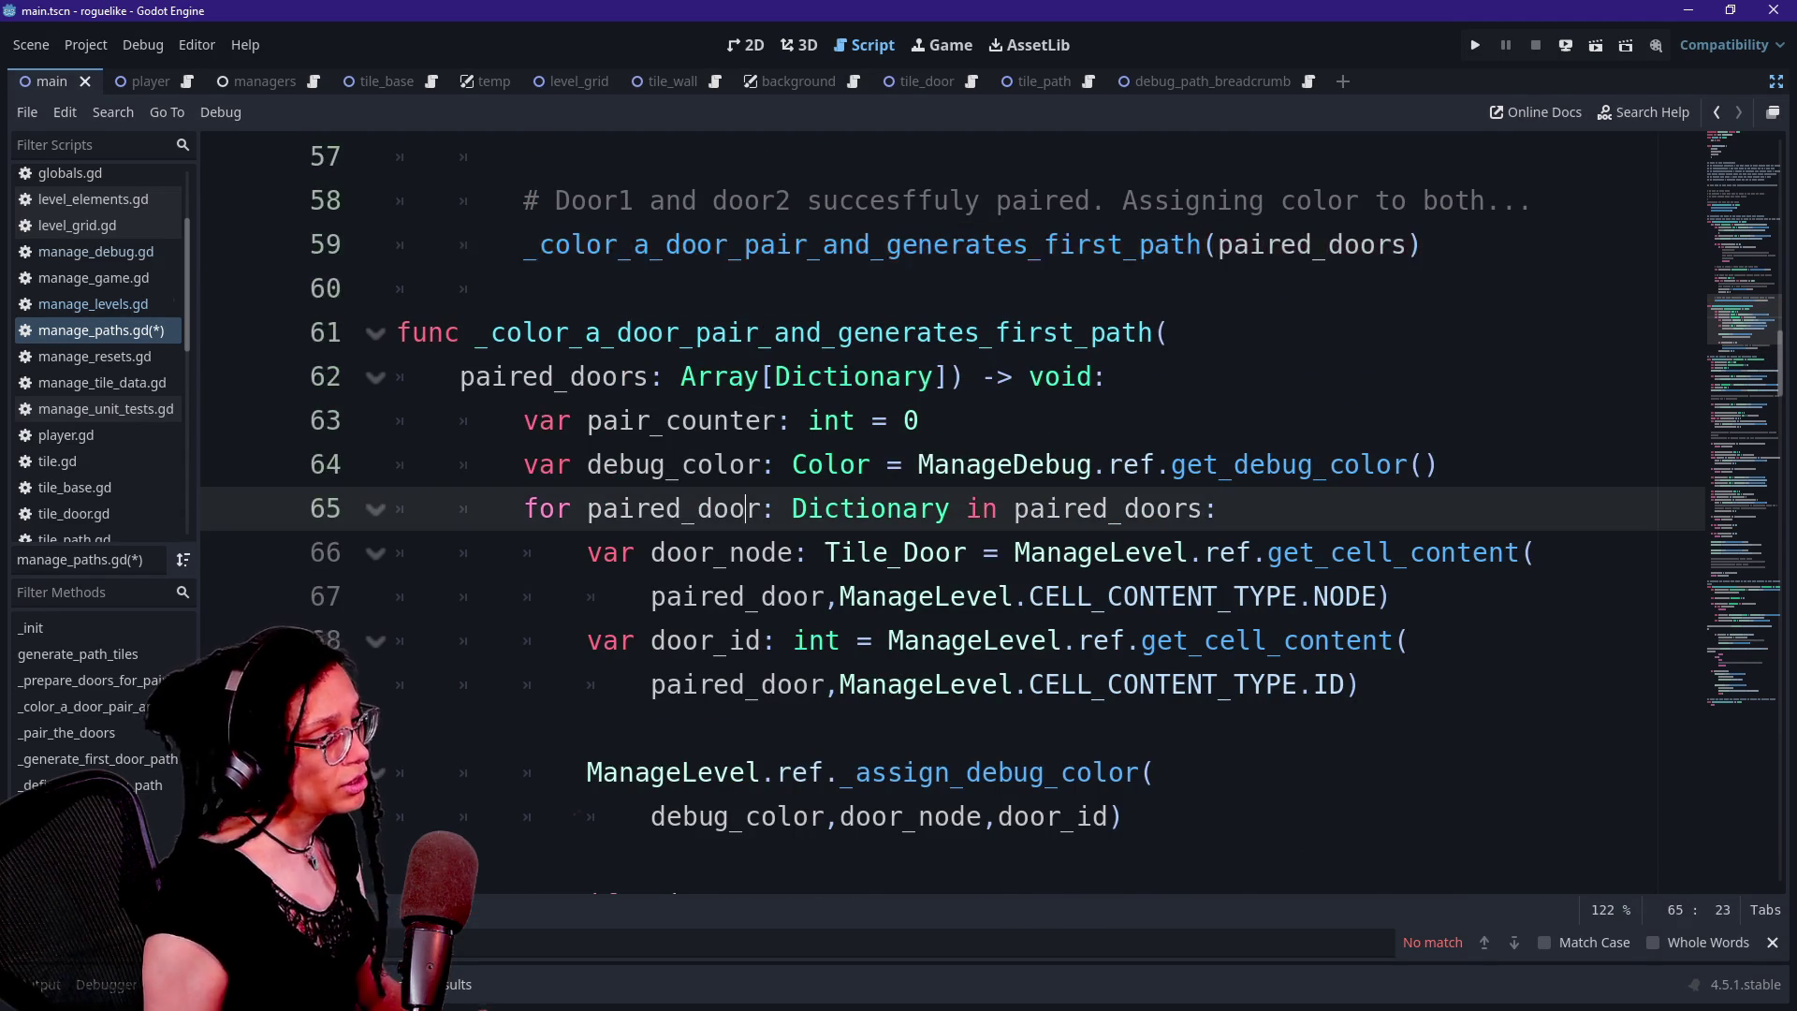
pyautogui.scroll(-3, 966, 508)
pyautogui.moveTo(651, 596); pyautogui.dragTo(1250, 596)
pyautogui.click(1250, 597)
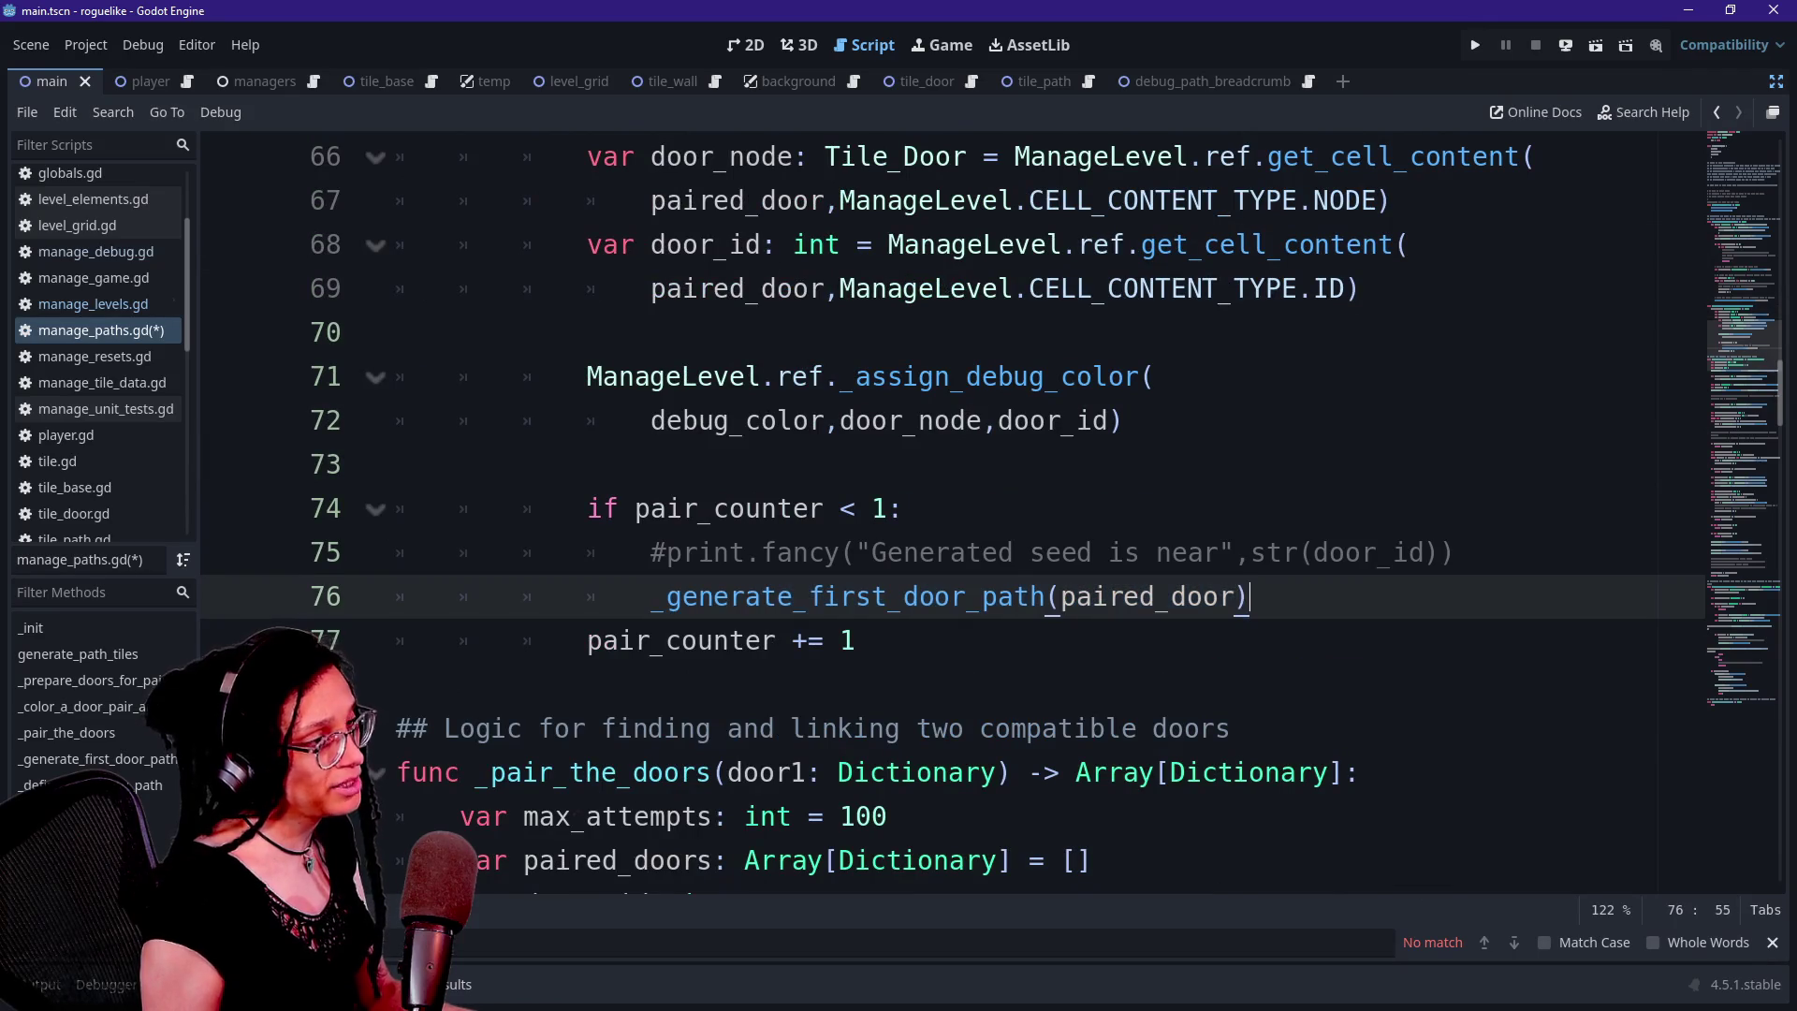
pyautogui.scroll(6, 937, 510)
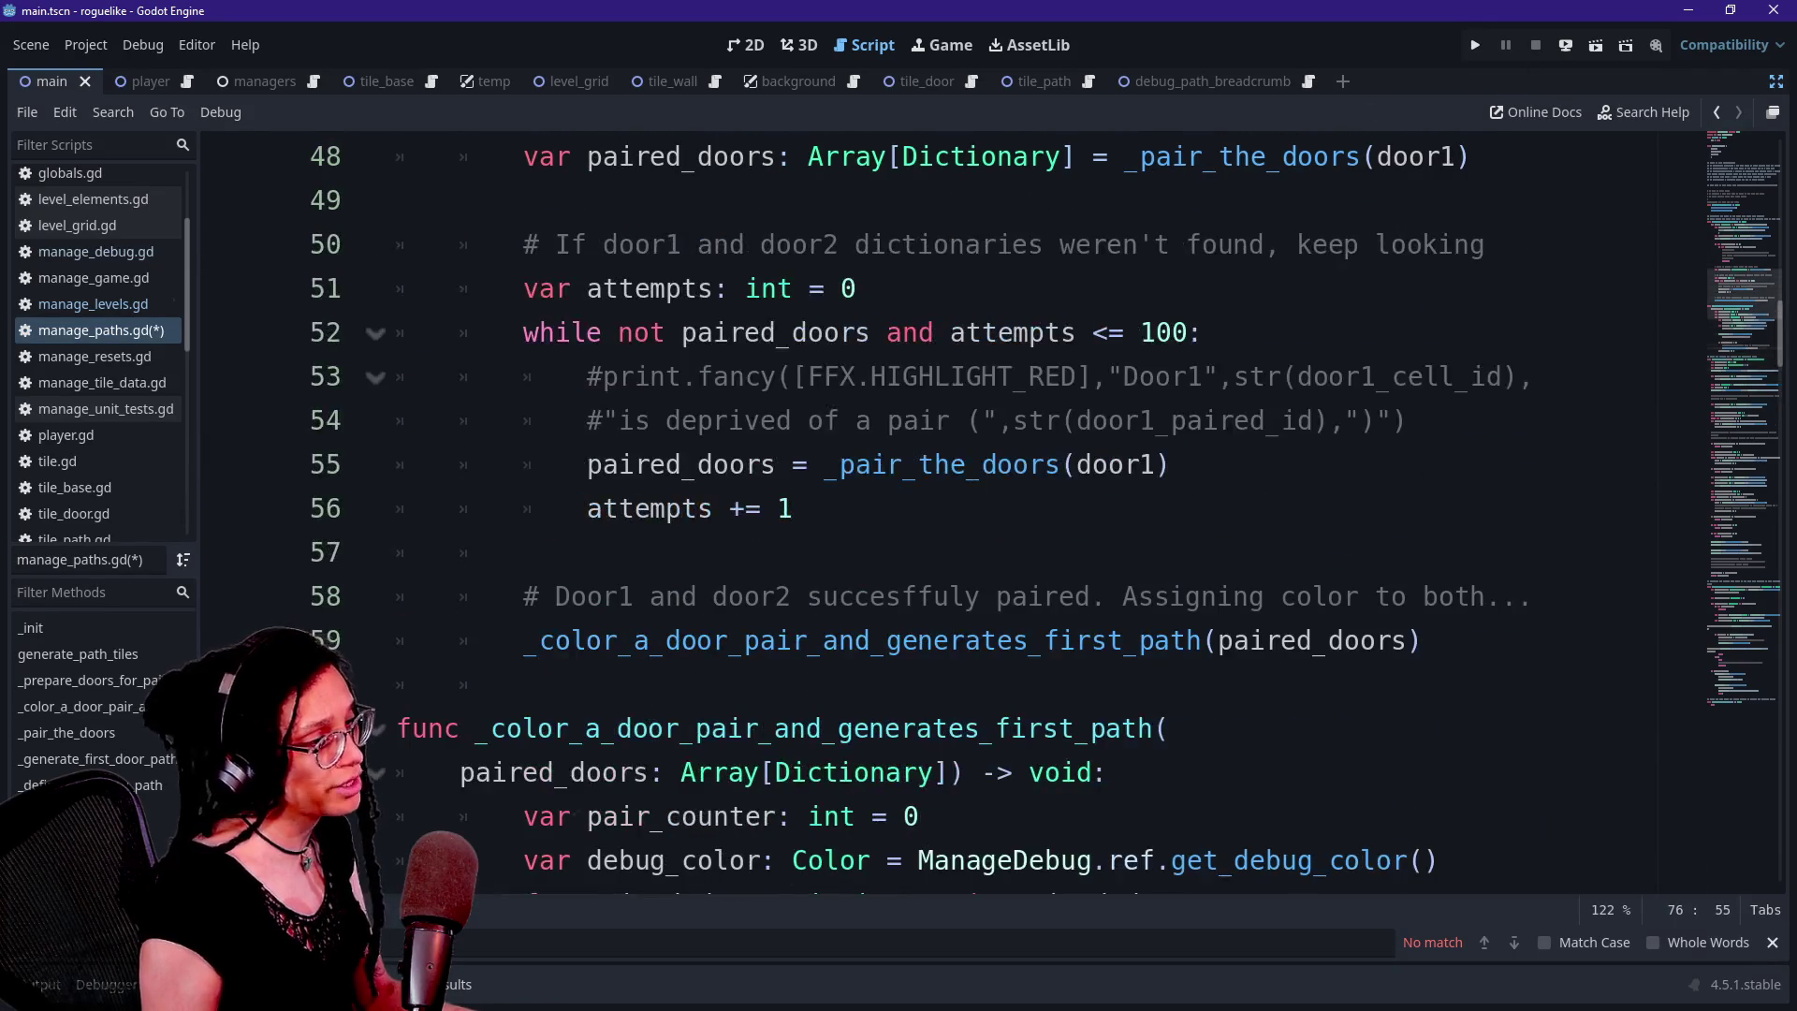
pyautogui.scroll(2, 1045, 511)
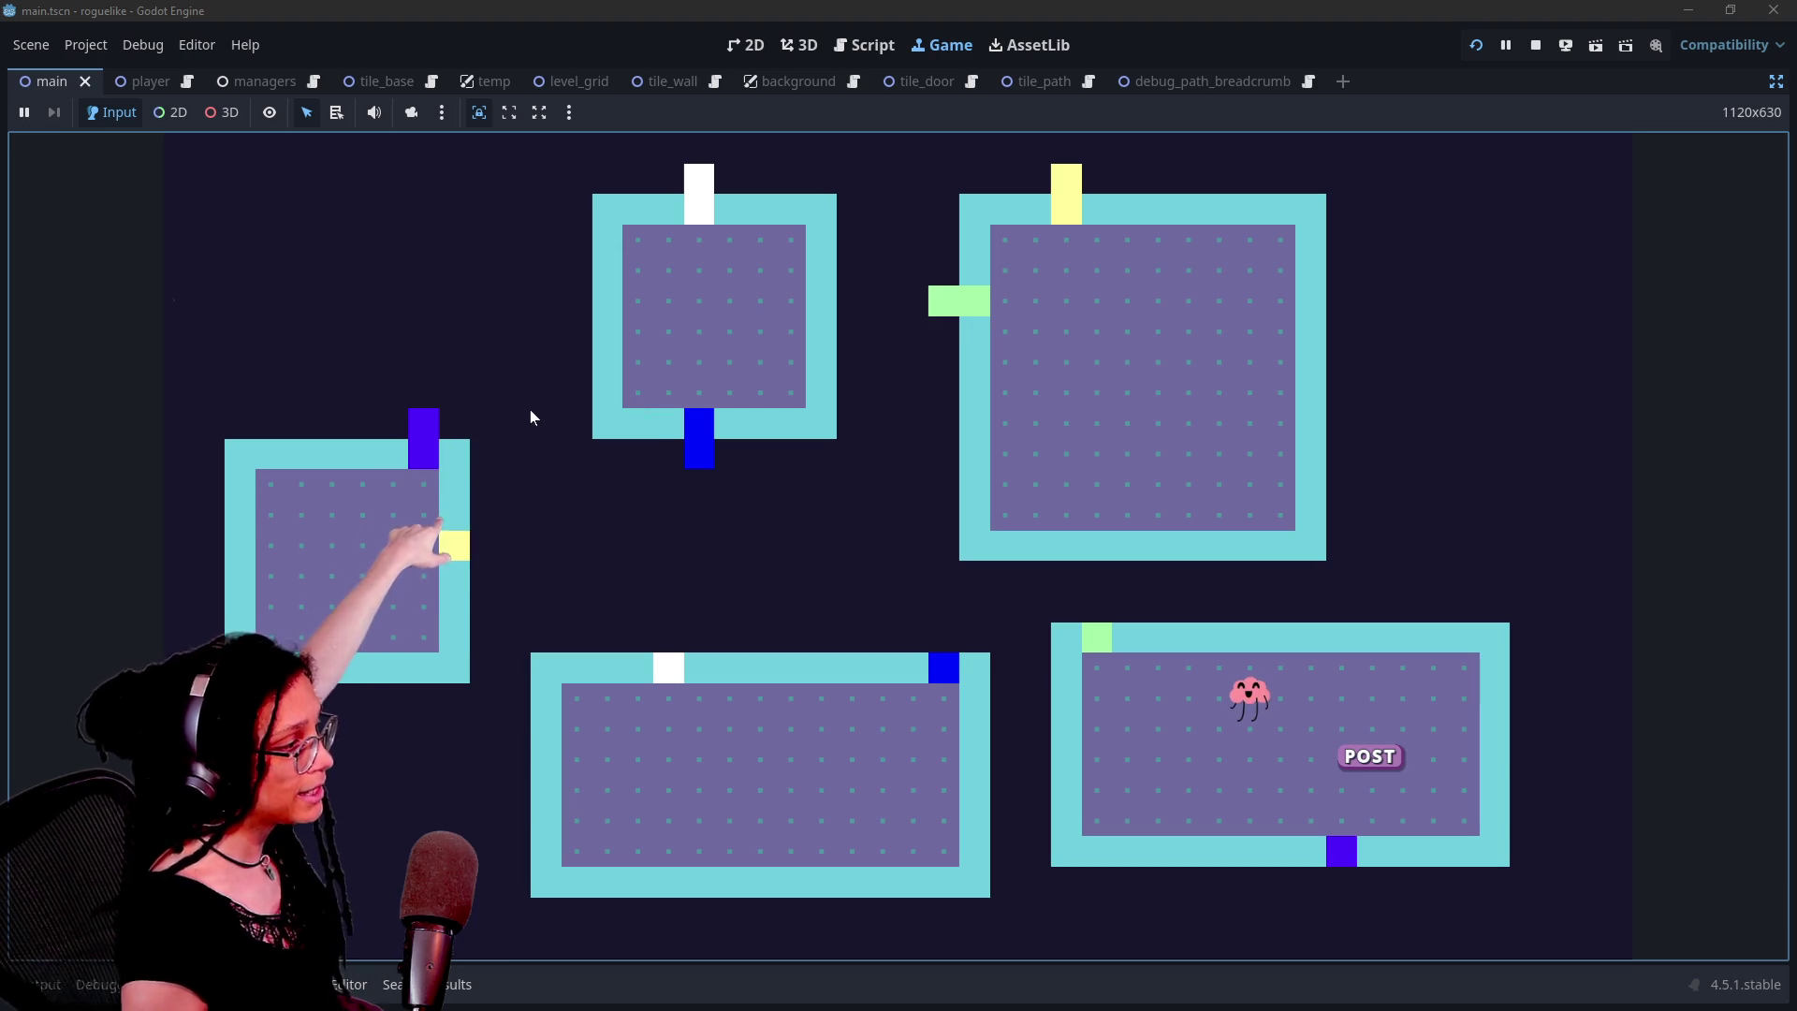
# Toggle the debug grid on and off in the running game, then restore the editor panels
pyautogui.press('g')
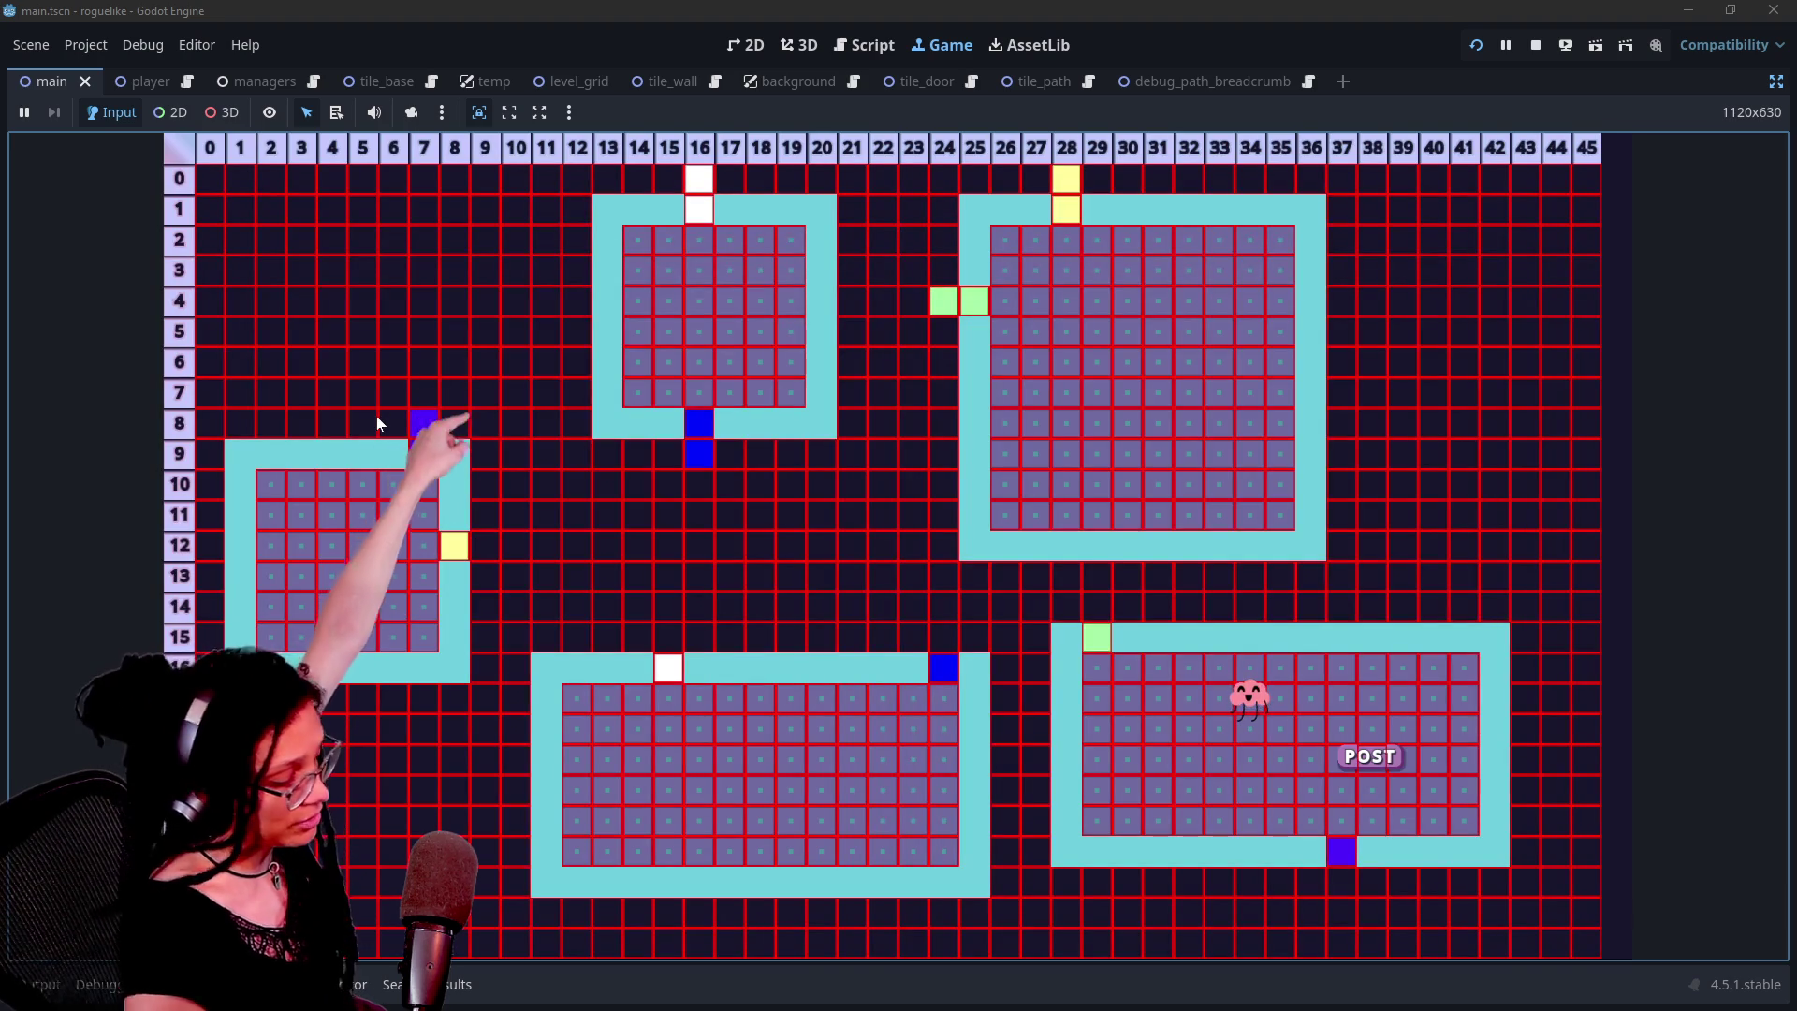
pyautogui.press('g')
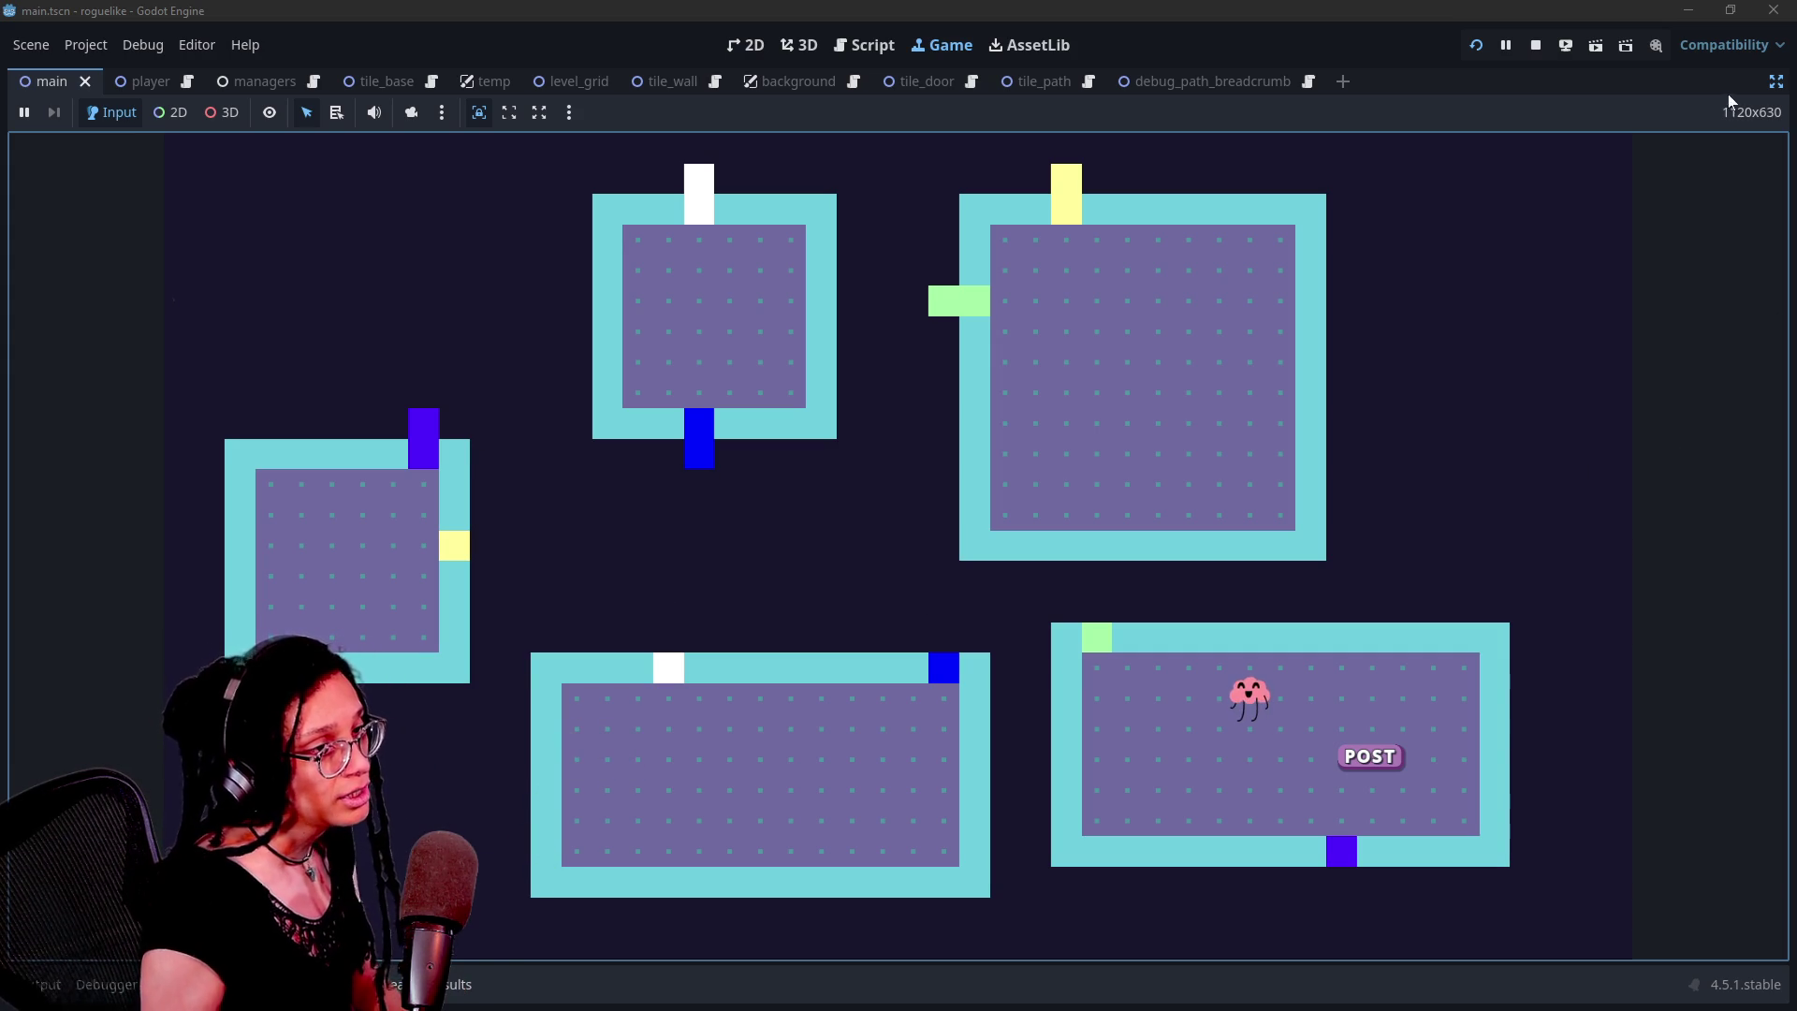
pyautogui.click(1775, 82)
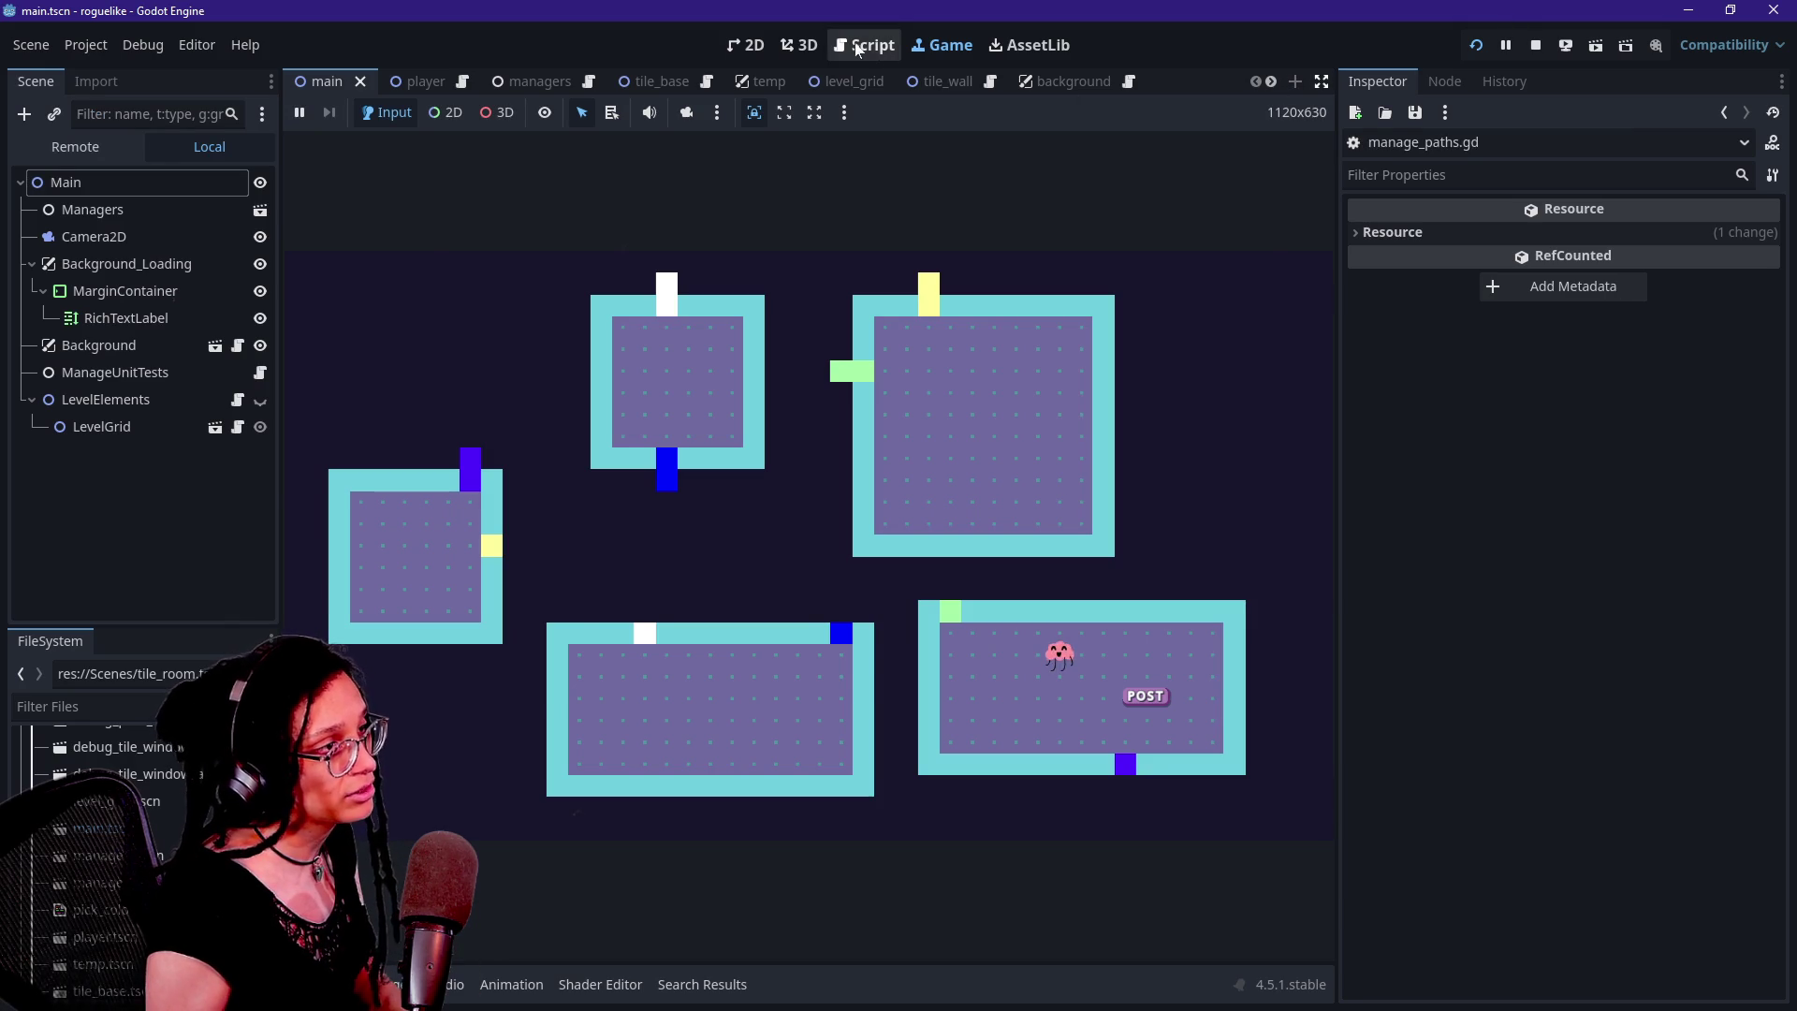
# Check manage_paths.gd in the full-width script editor, then return to the Game view
pyautogui.click(864, 45)
pyautogui.click(1053, 420)
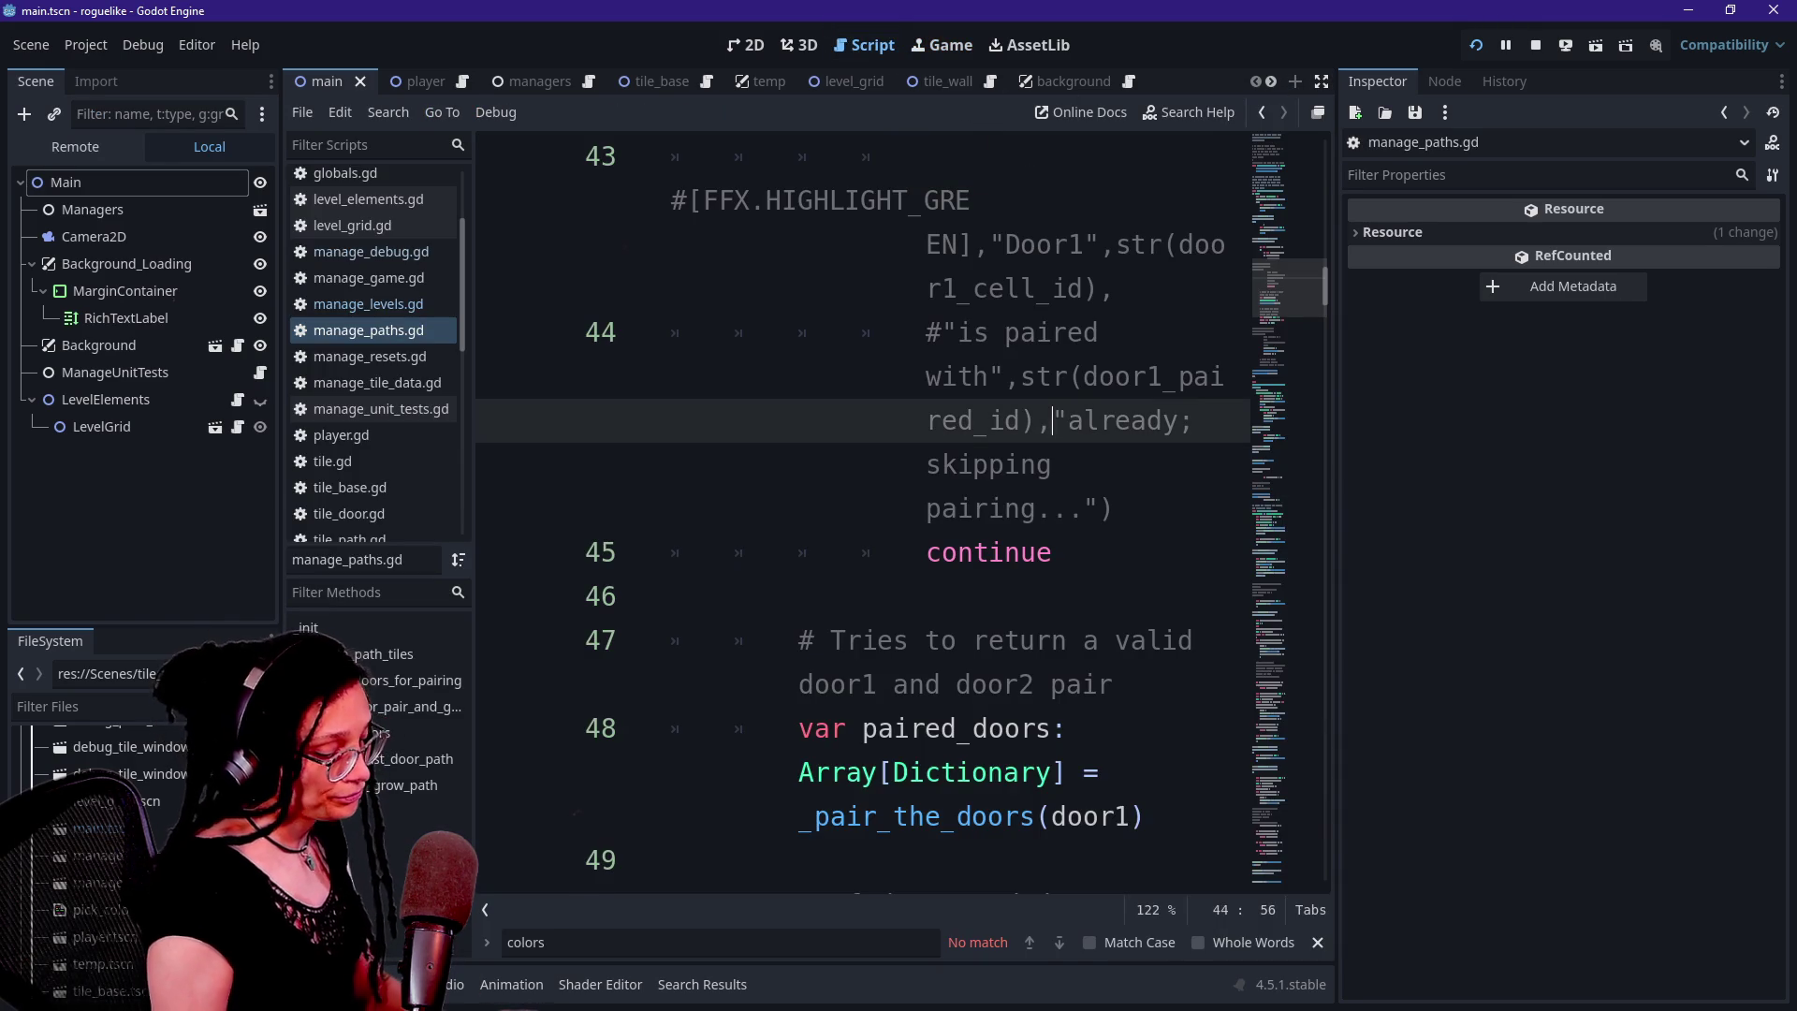
pyautogui.hotkey('ctrl', 'shift', 'F11')
pyautogui.click(810, 641)
pyautogui.scroll(9, 936, 515)
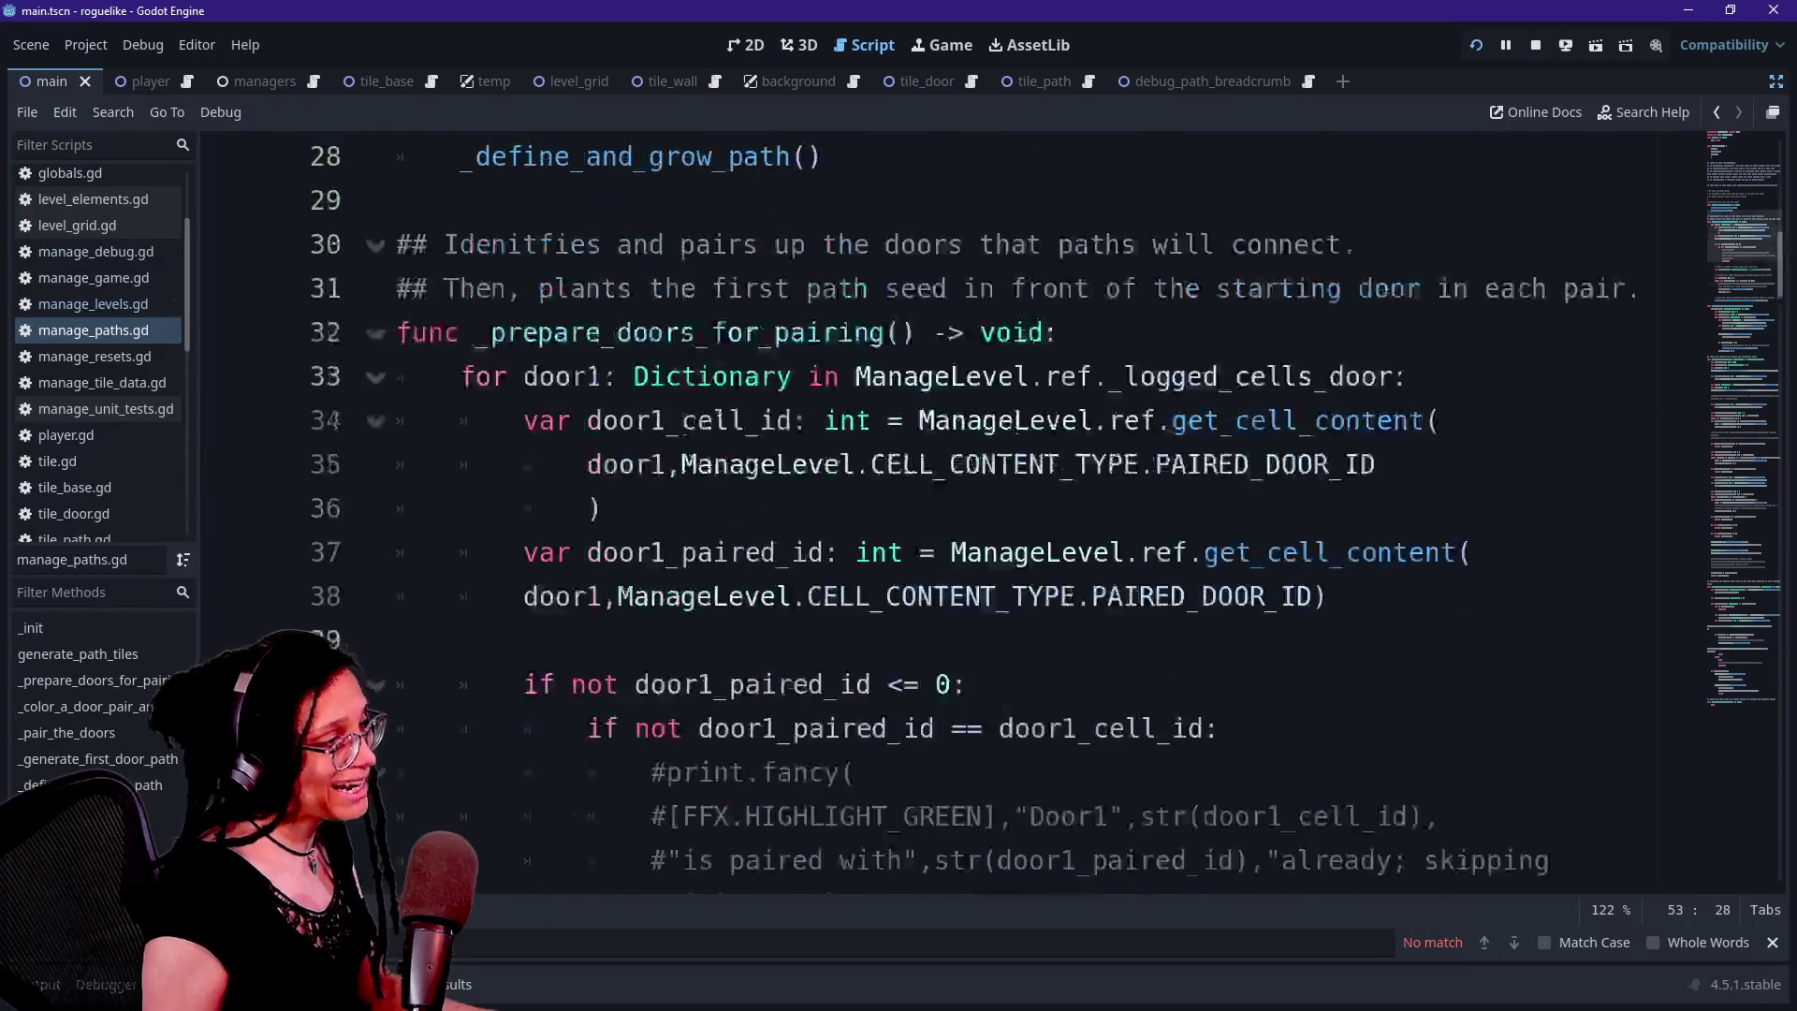
pyautogui.click(1476, 45)
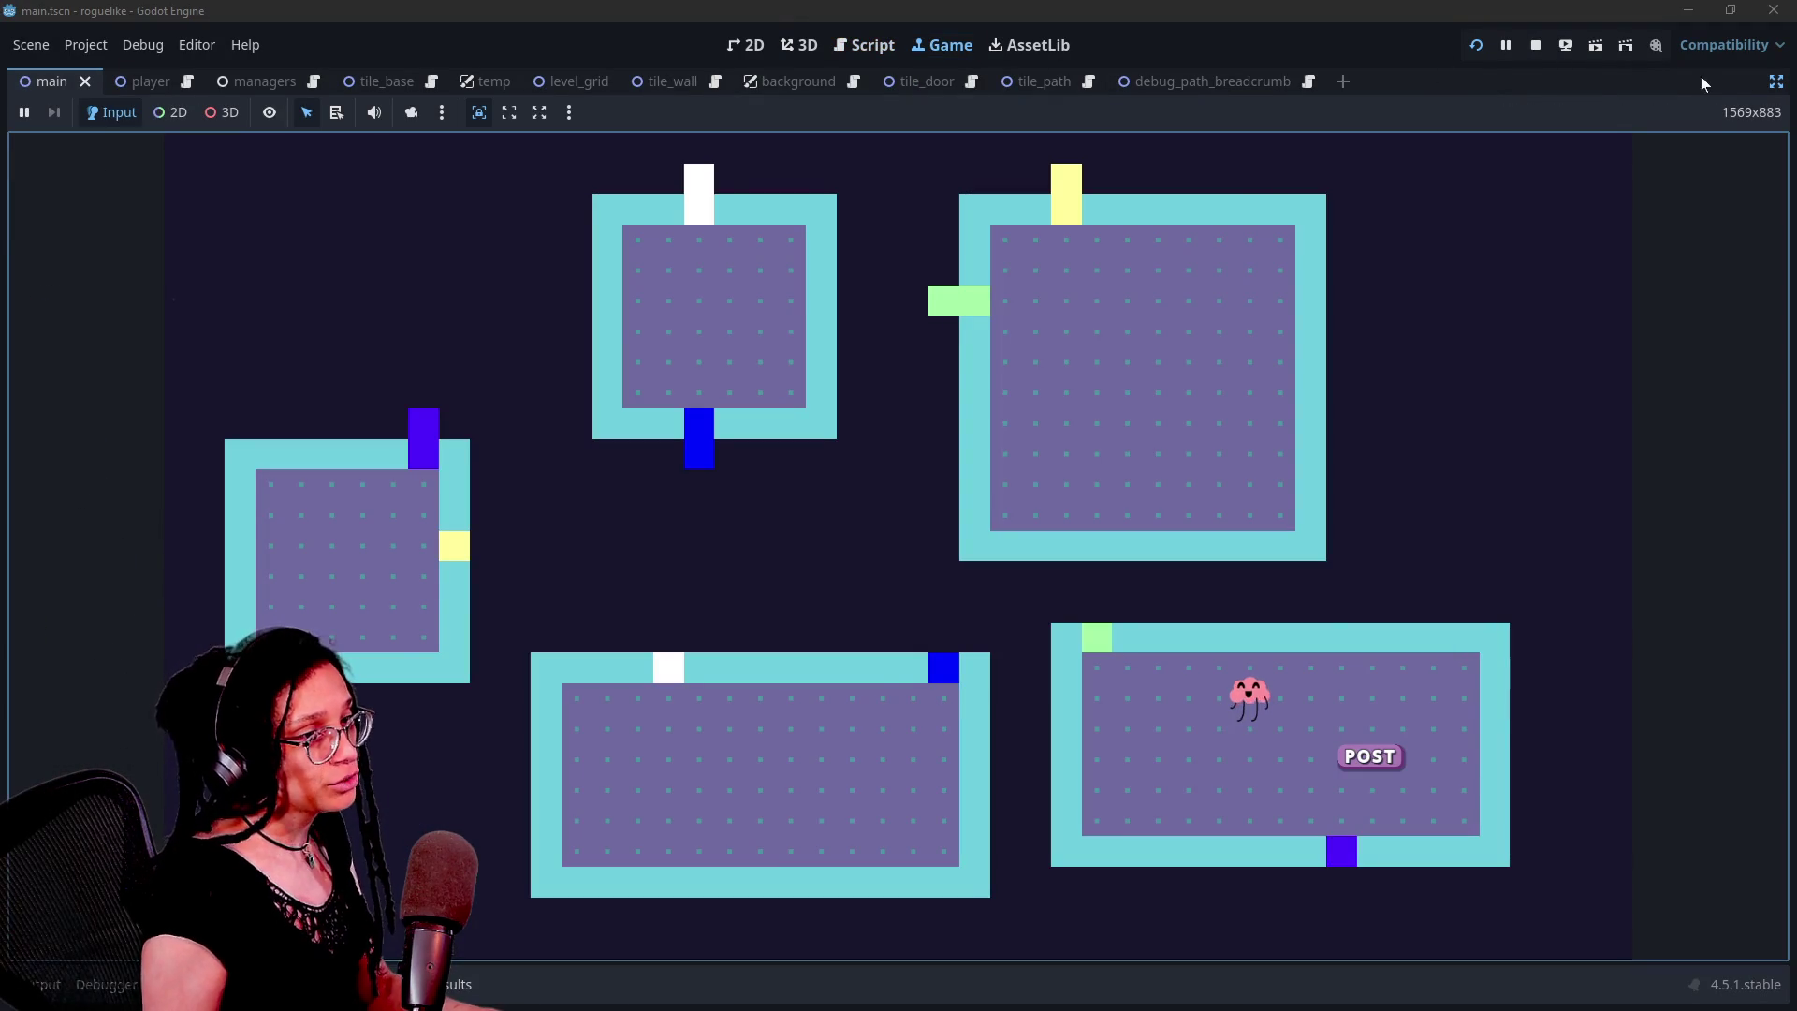
pyautogui.hotkey('alt', 'Tab')
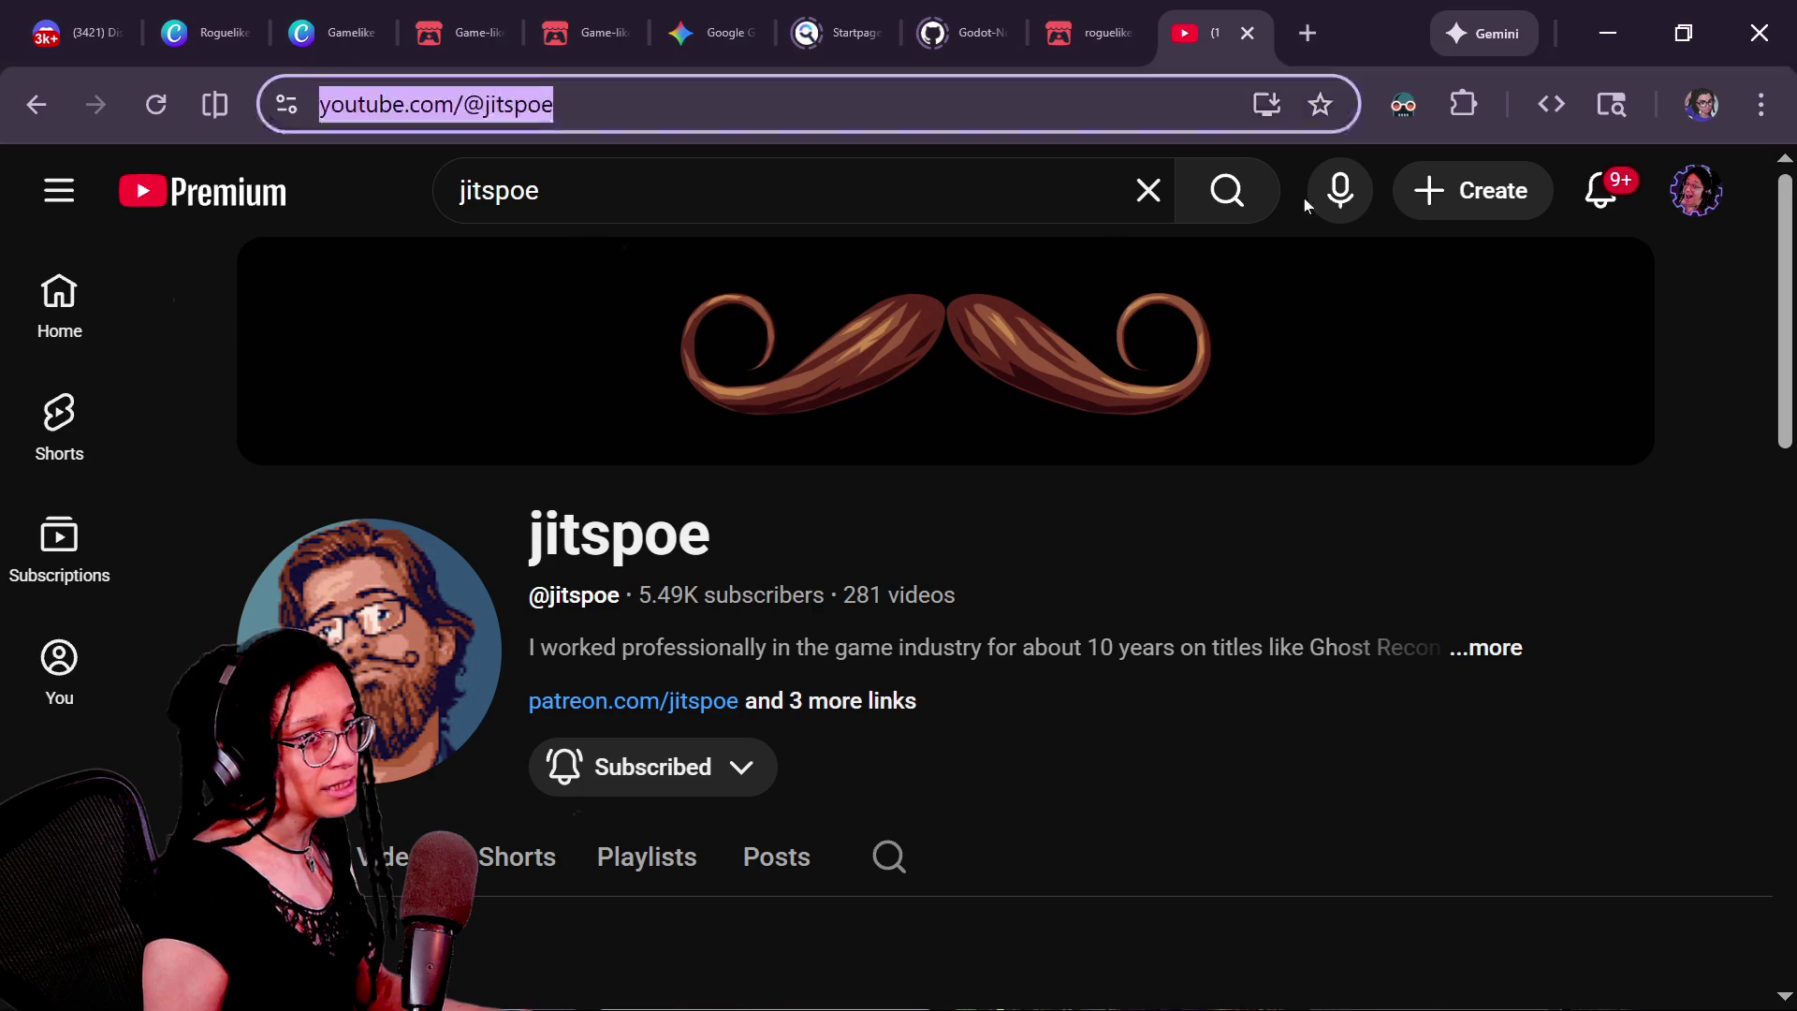
# Reload the itch.io roguelike-wip page and play the web build fullscreen
pyautogui.click(1090, 33)
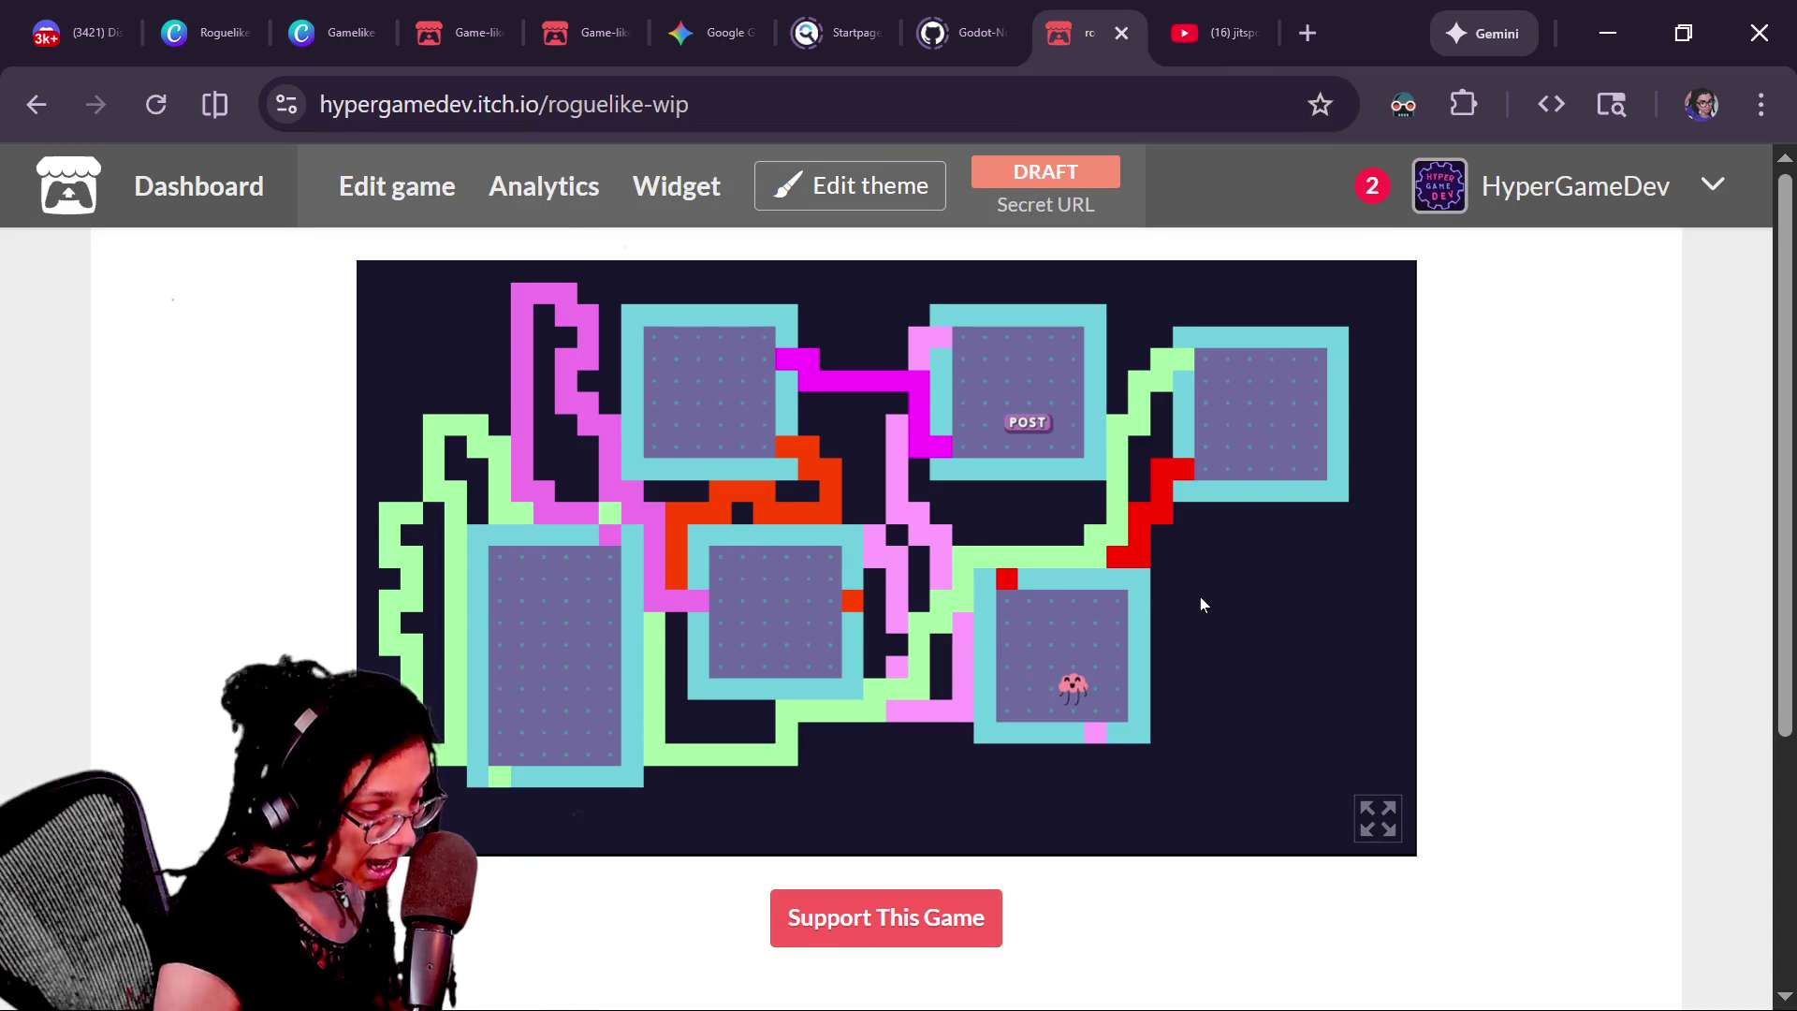
pyautogui.press('F5')
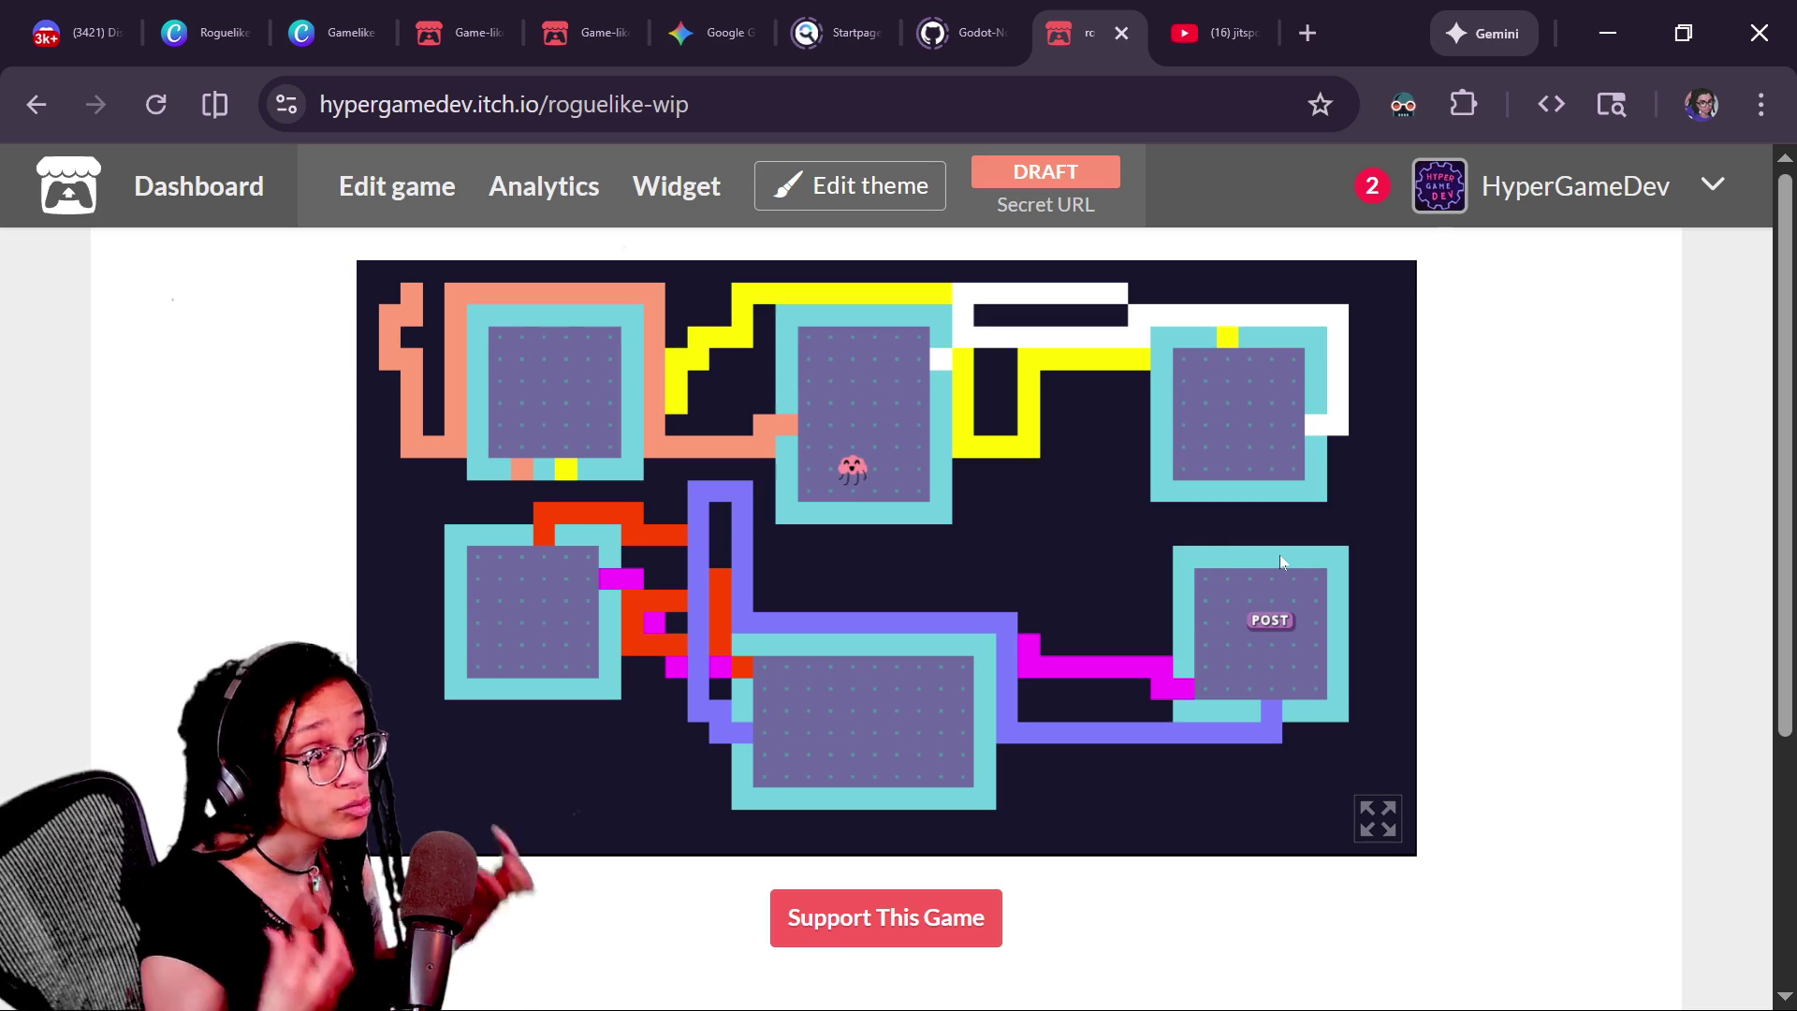
pyautogui.click(1373, 820)
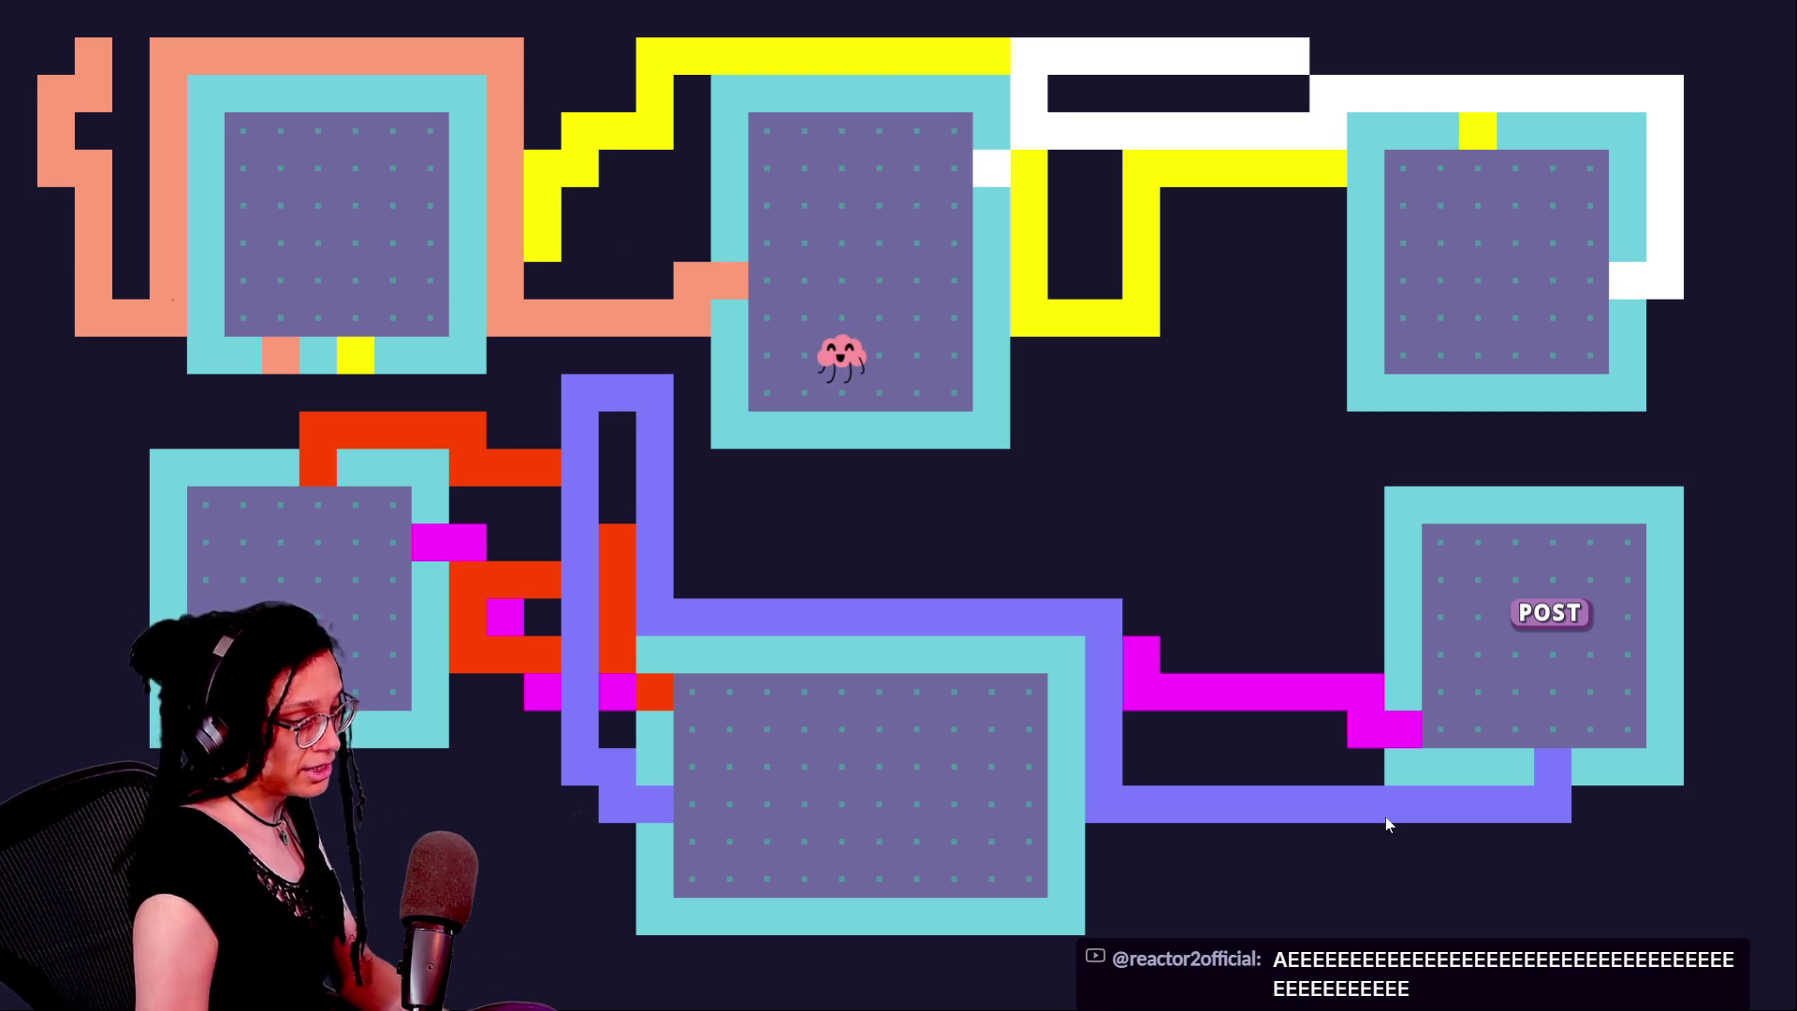
# Exit the web build's fullscreen and return to the Godot editor
pyautogui.moveTo(915, 26)
pyautogui.click(906, 93)
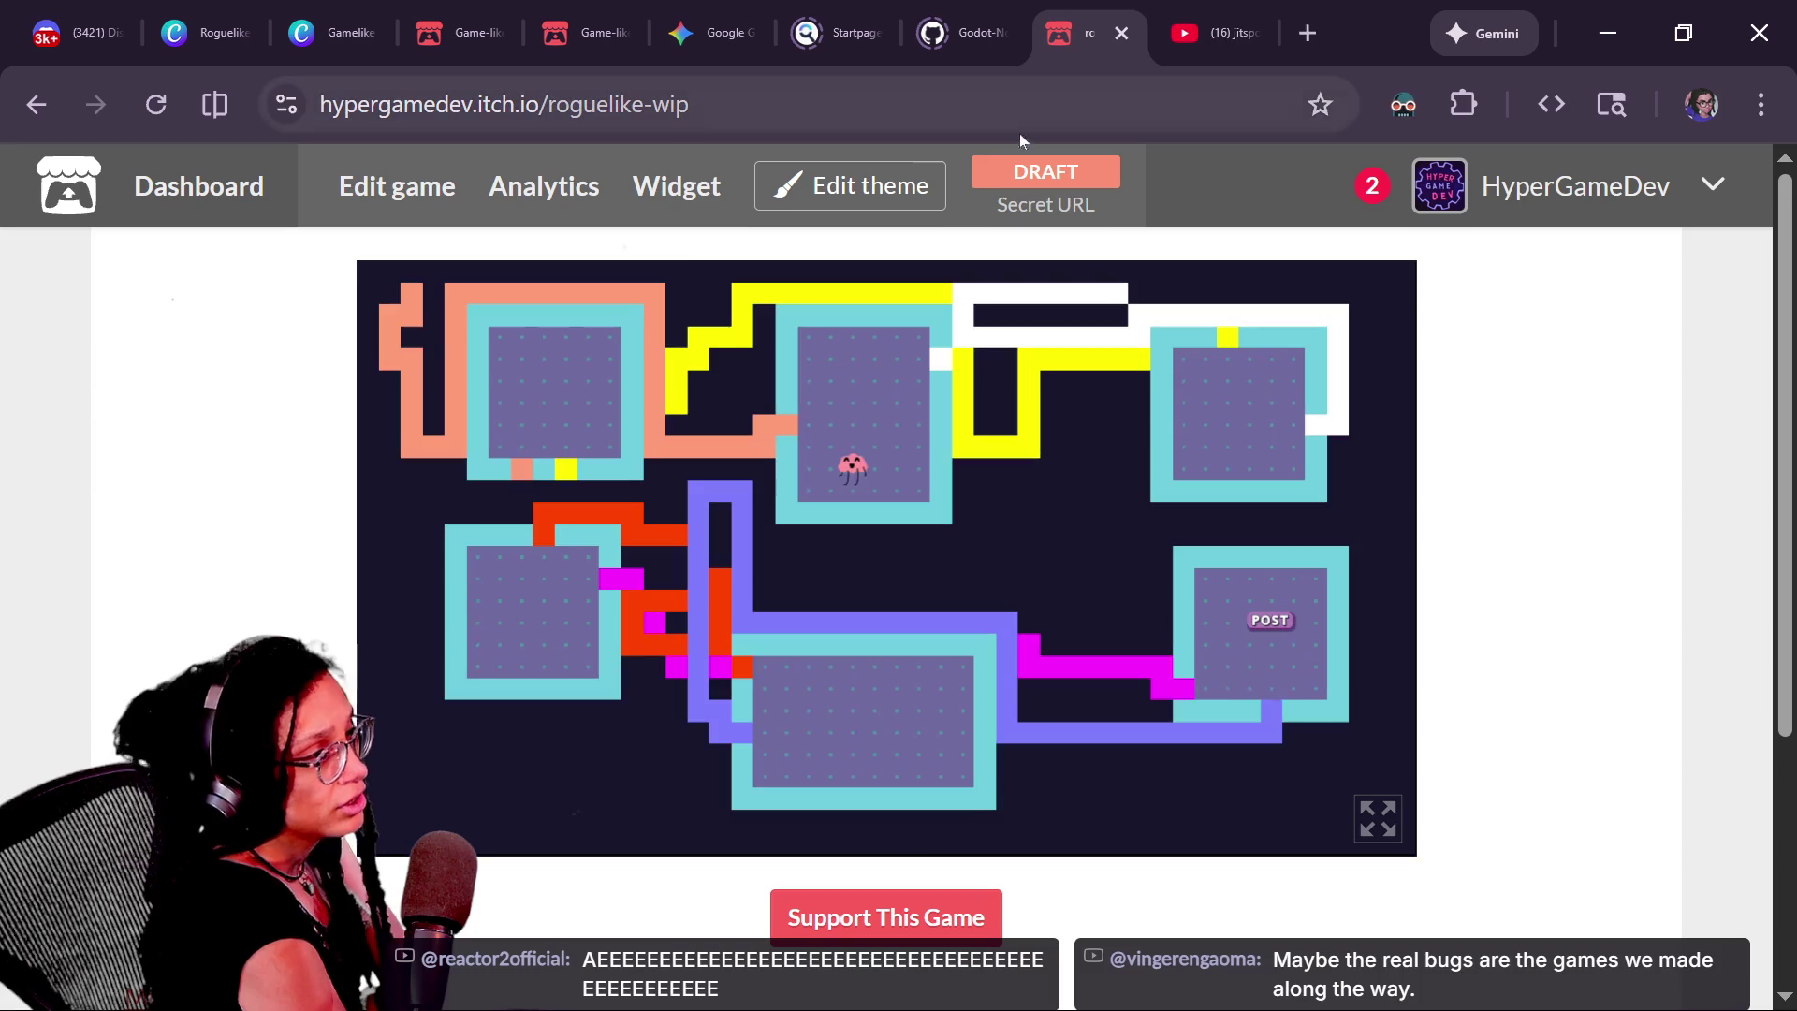
pyautogui.hotkey('alt', 'Tab')
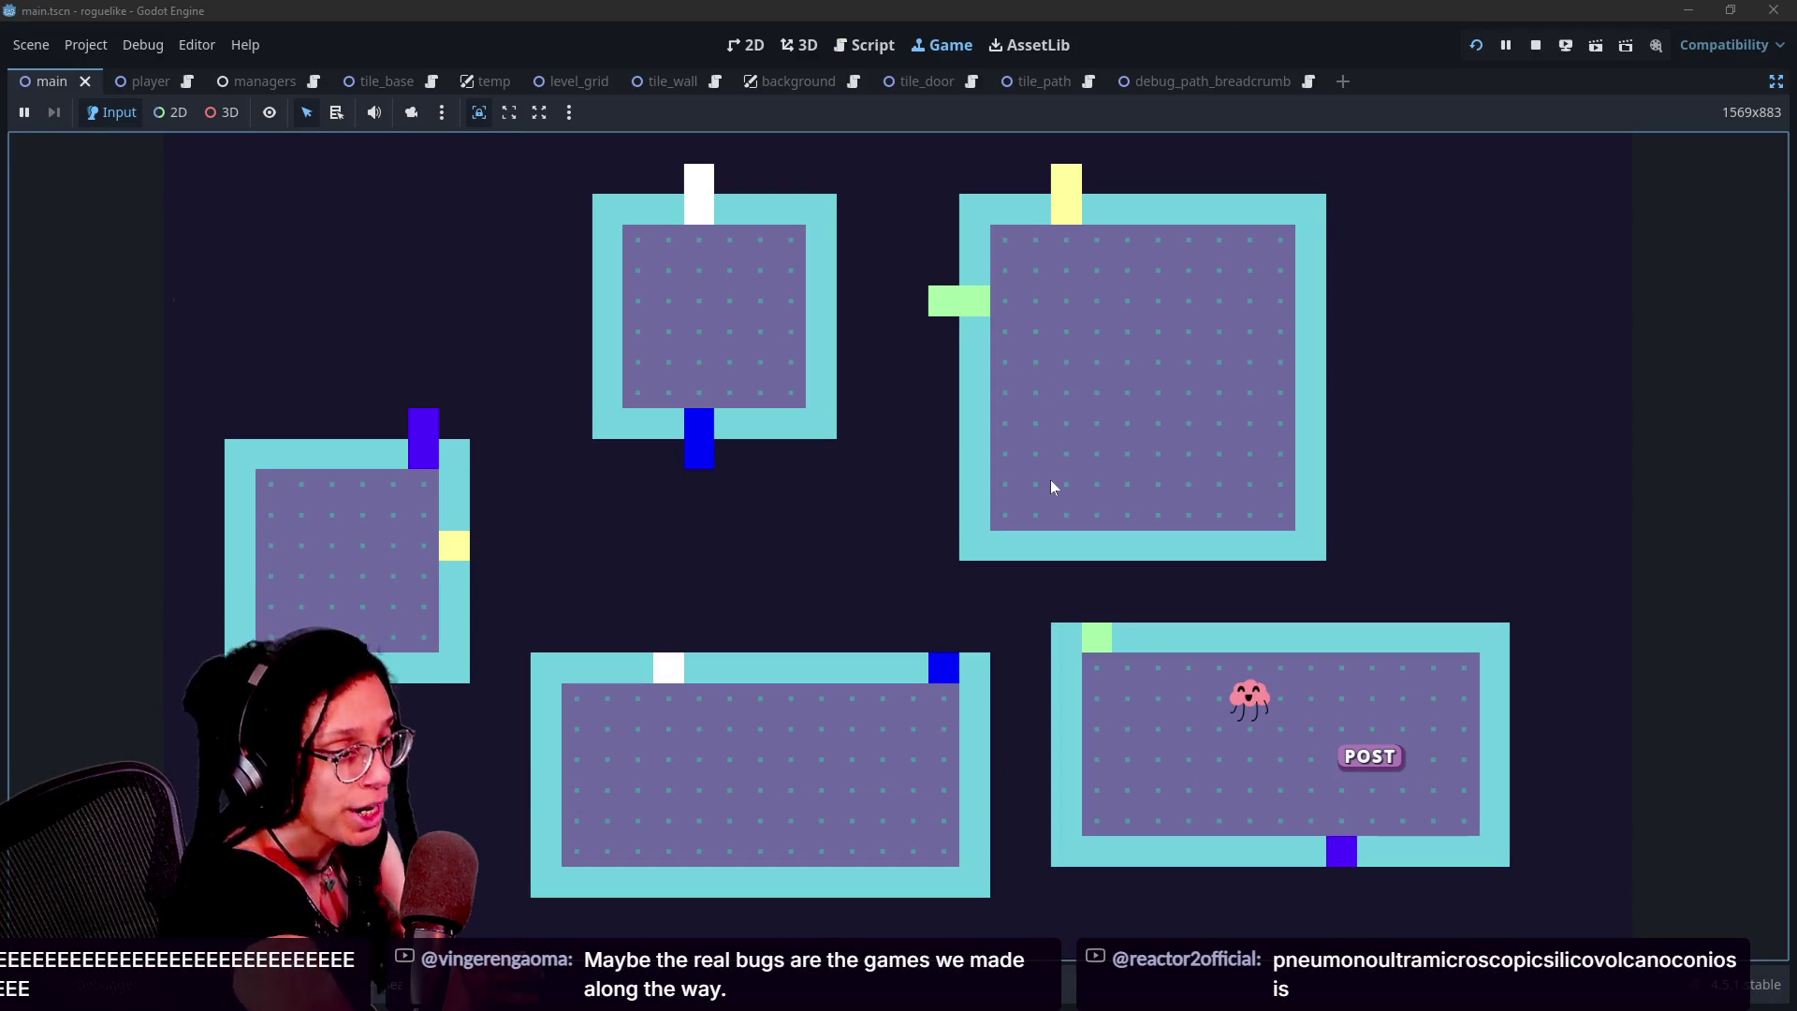
# Regenerate the level with the R key, then bring up manage_paths.gd with Ctrl+F3
pyautogui.press('r')
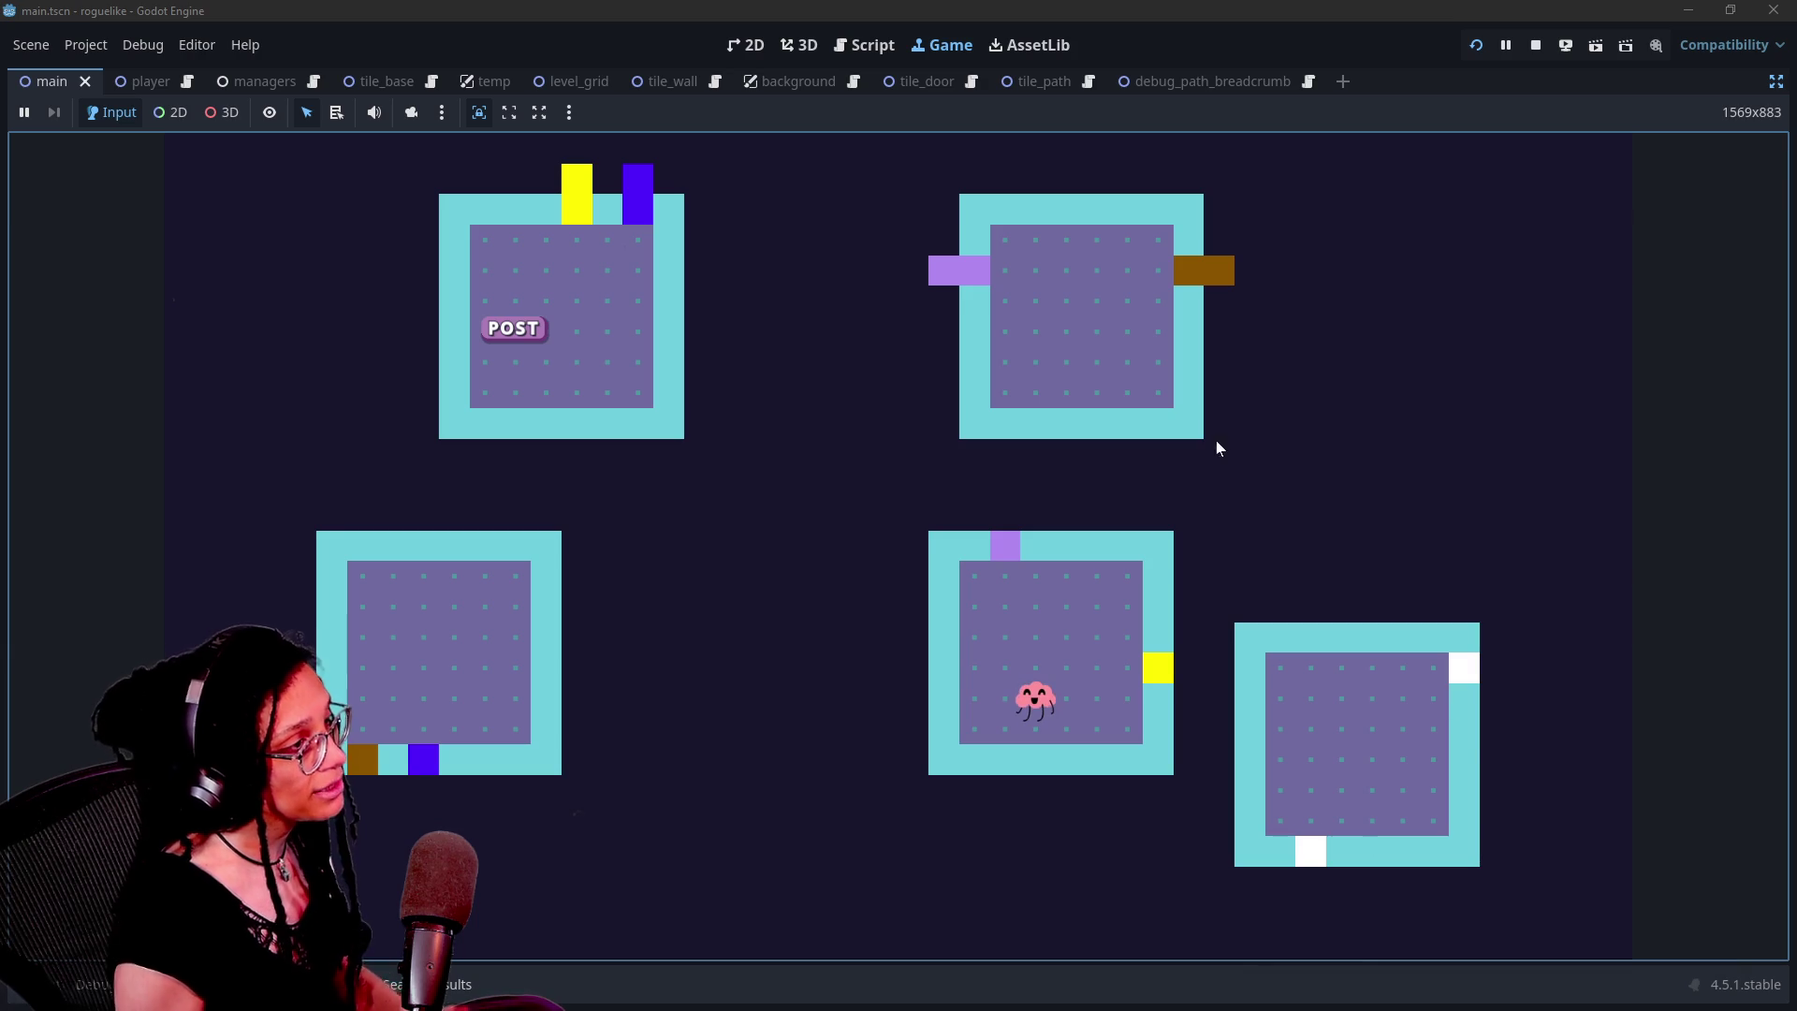
pyautogui.hotkey('ctrl', 'F3')
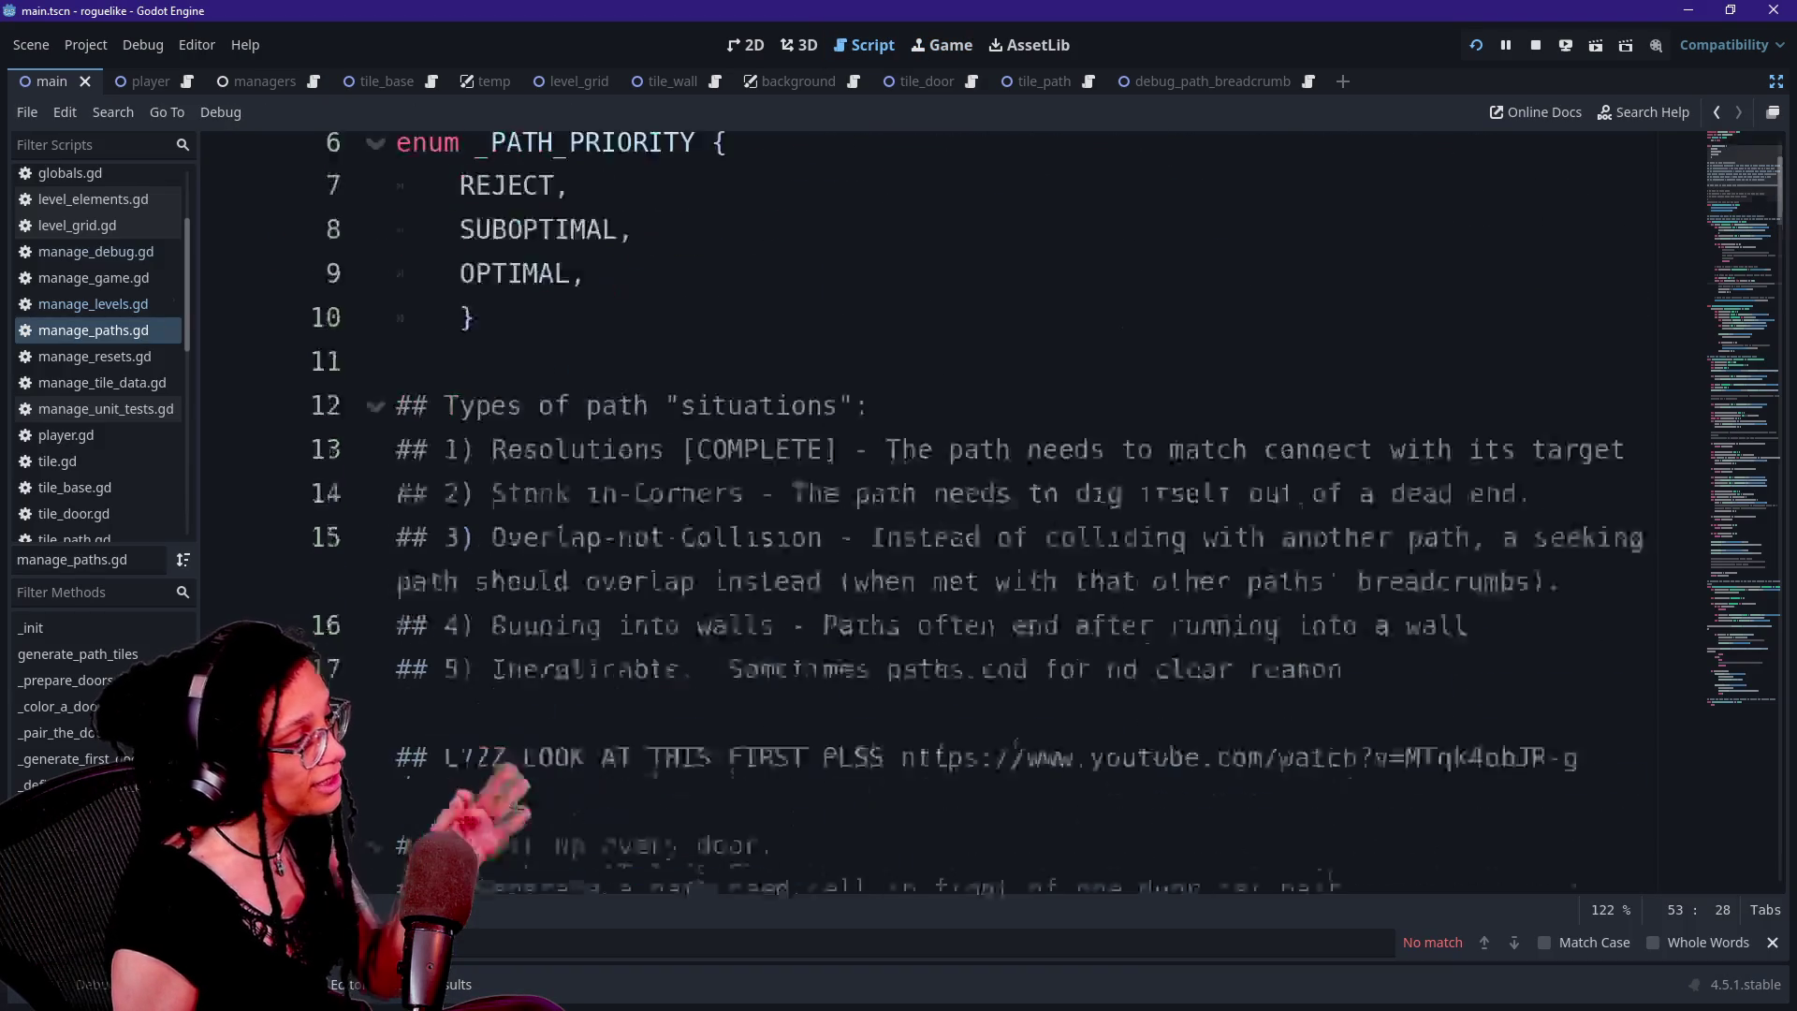
# Locate the line 33 door loop and select its _logged_cells_door name
pyautogui.scroll(-8, 936, 515)
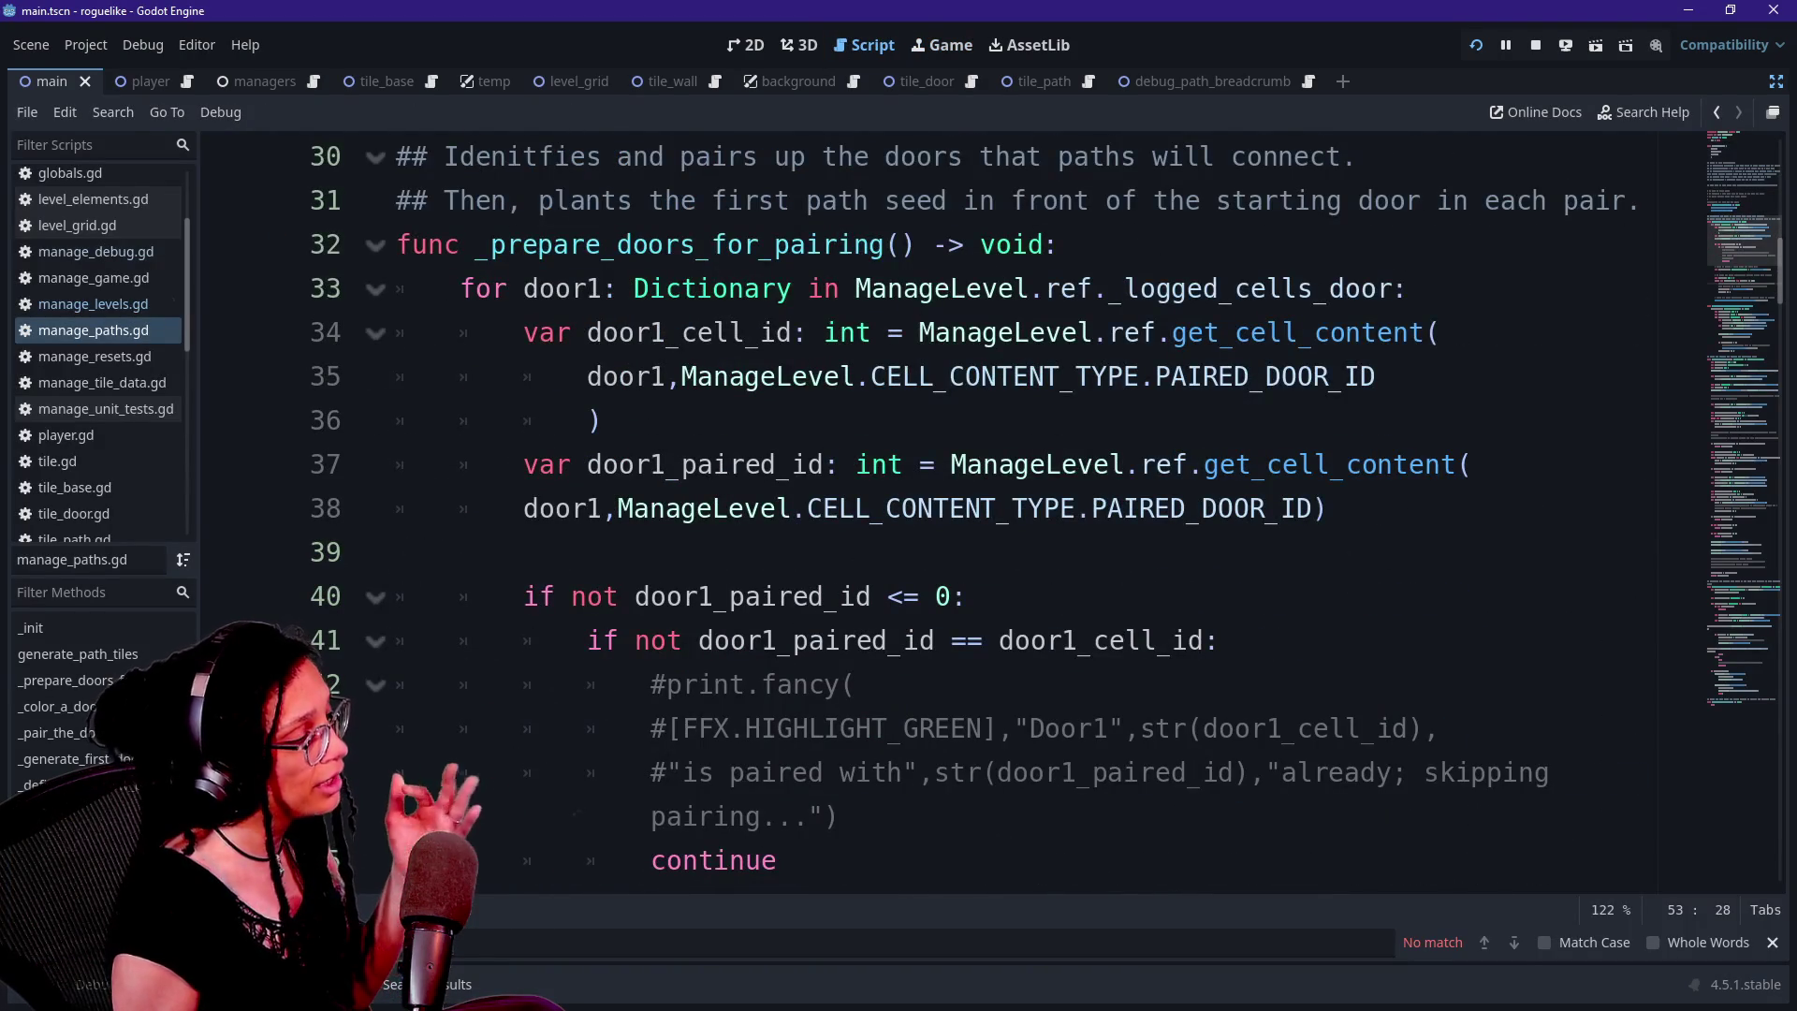
pyautogui.click(777, 376)
pyautogui.press('Down')
pyautogui.press('Down')
pyautogui.press('Down')
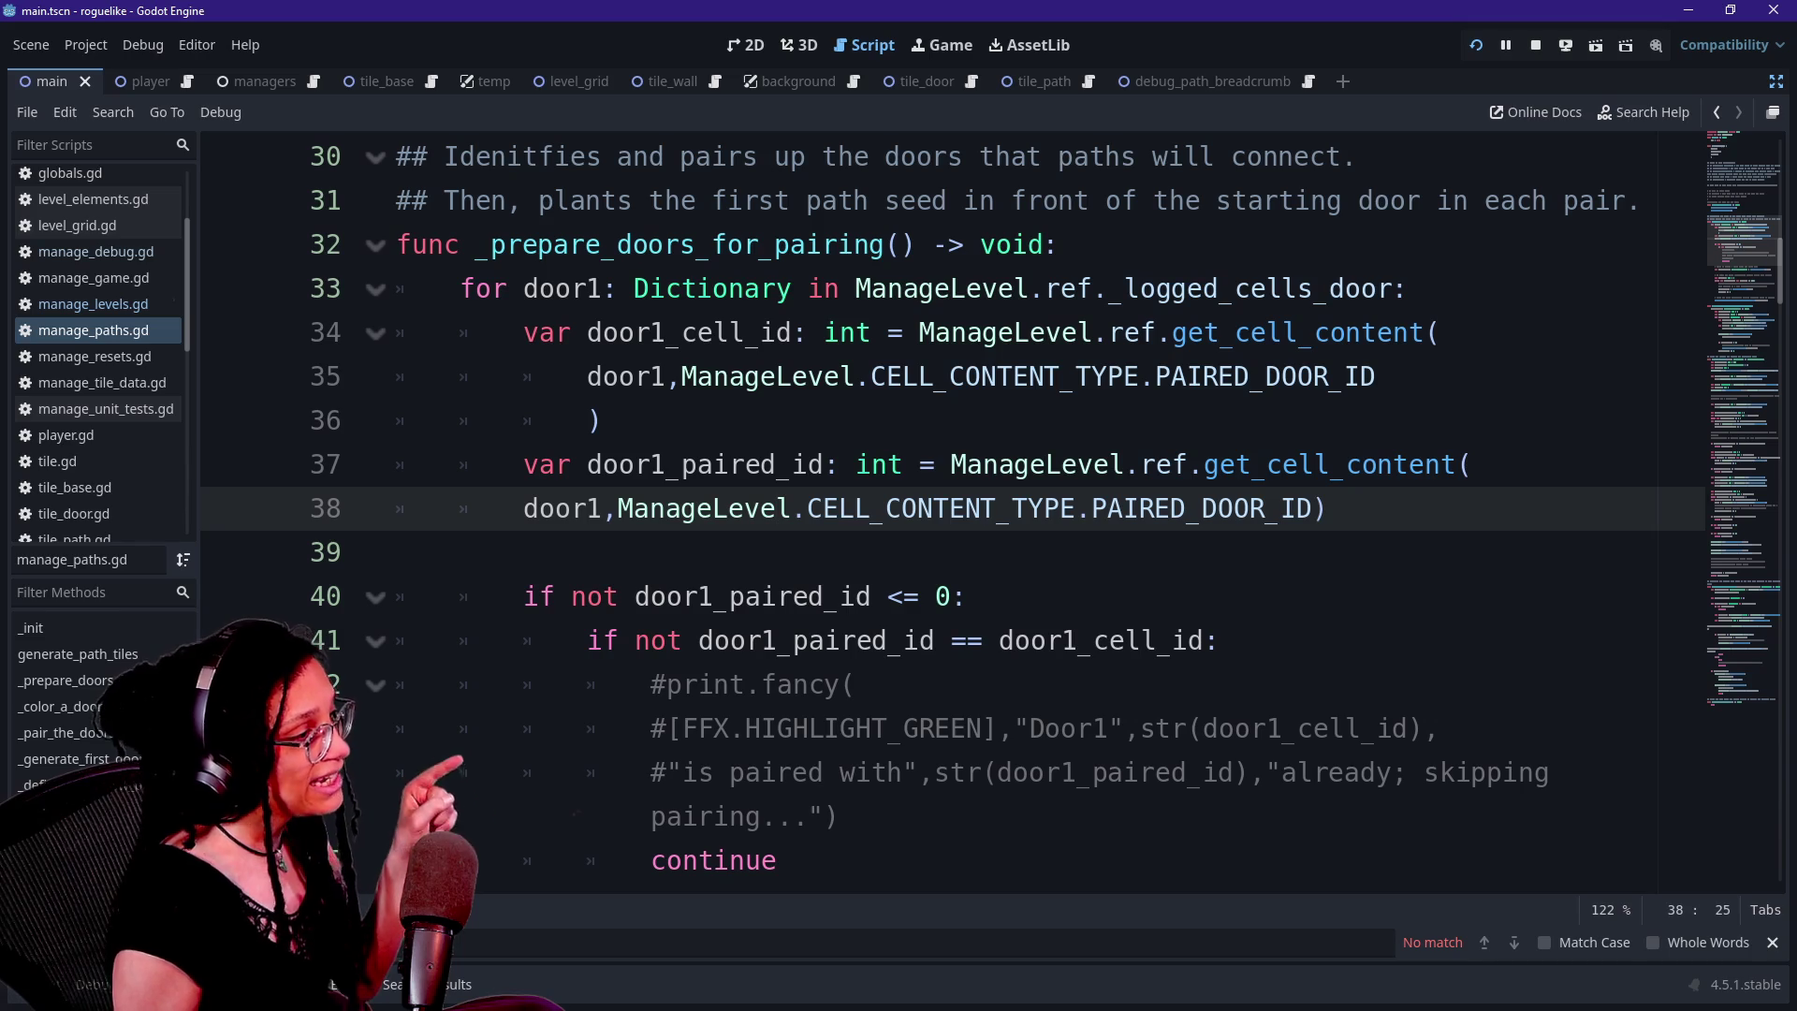
pyautogui.click(1170, 289)
pyautogui.moveTo(1109, 289); pyautogui.dragTo(1234, 288)
pyautogui.press('Left')
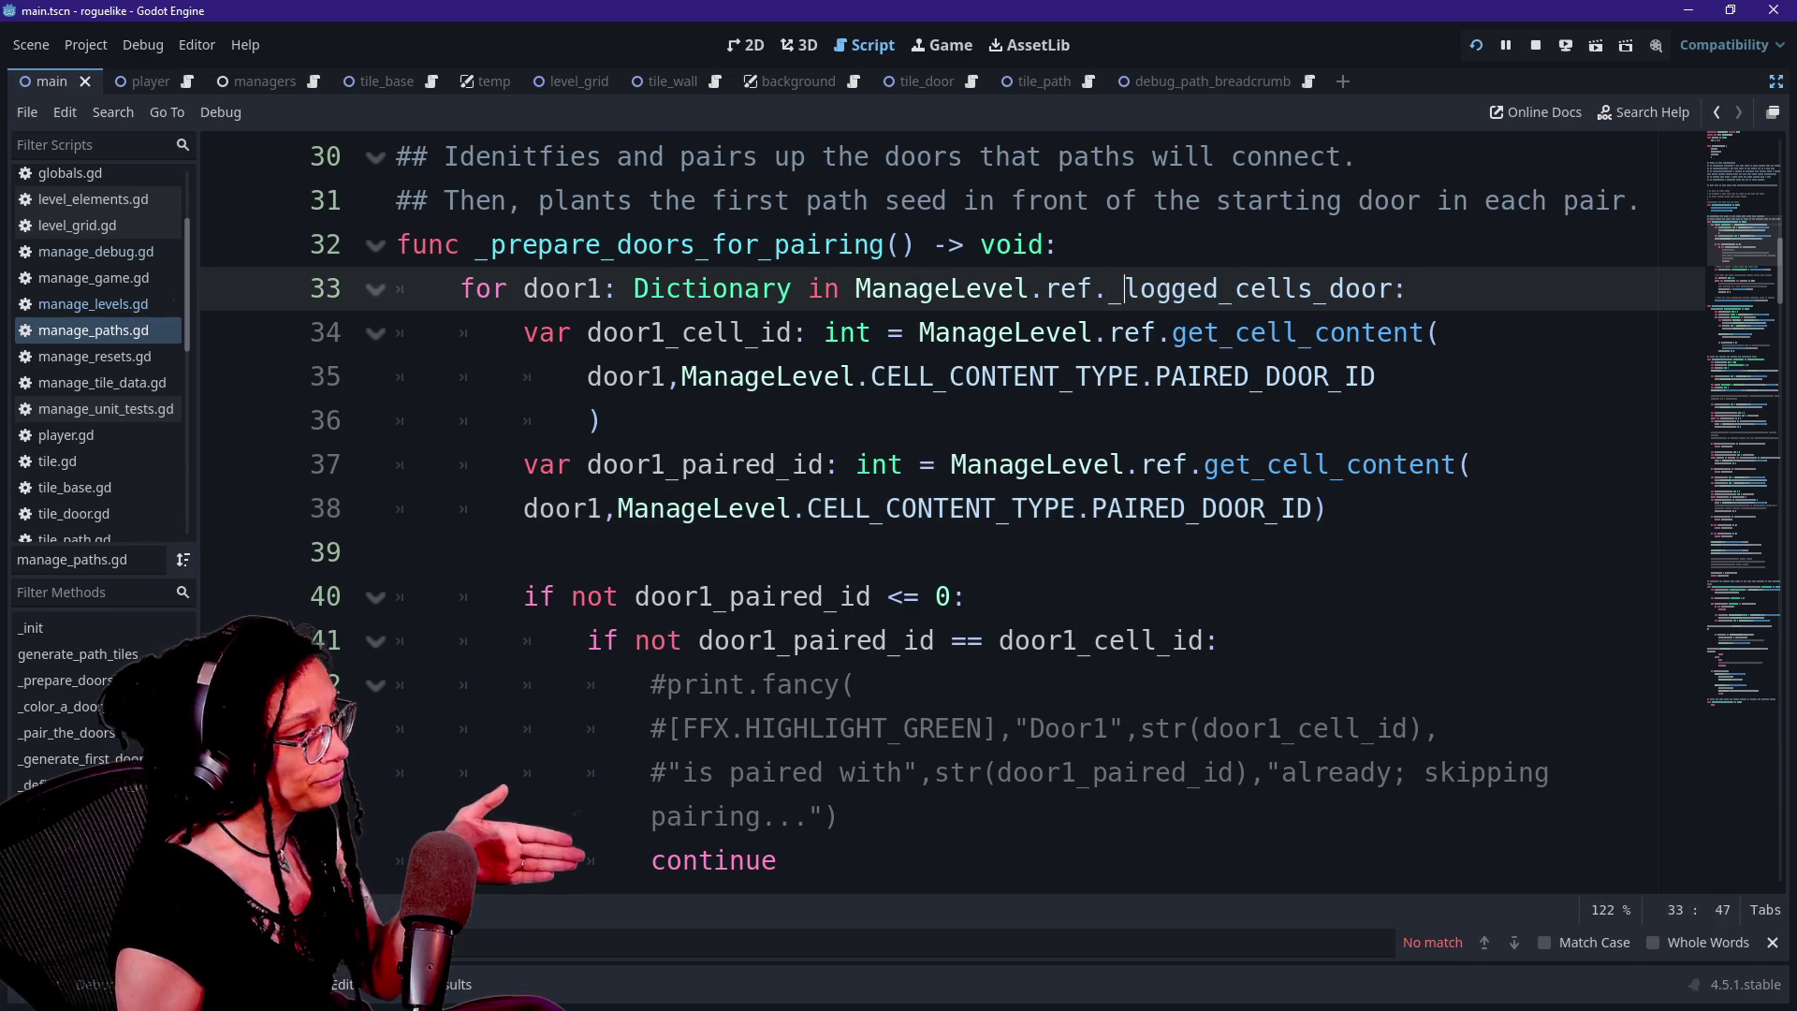
pyautogui.press('Delete')
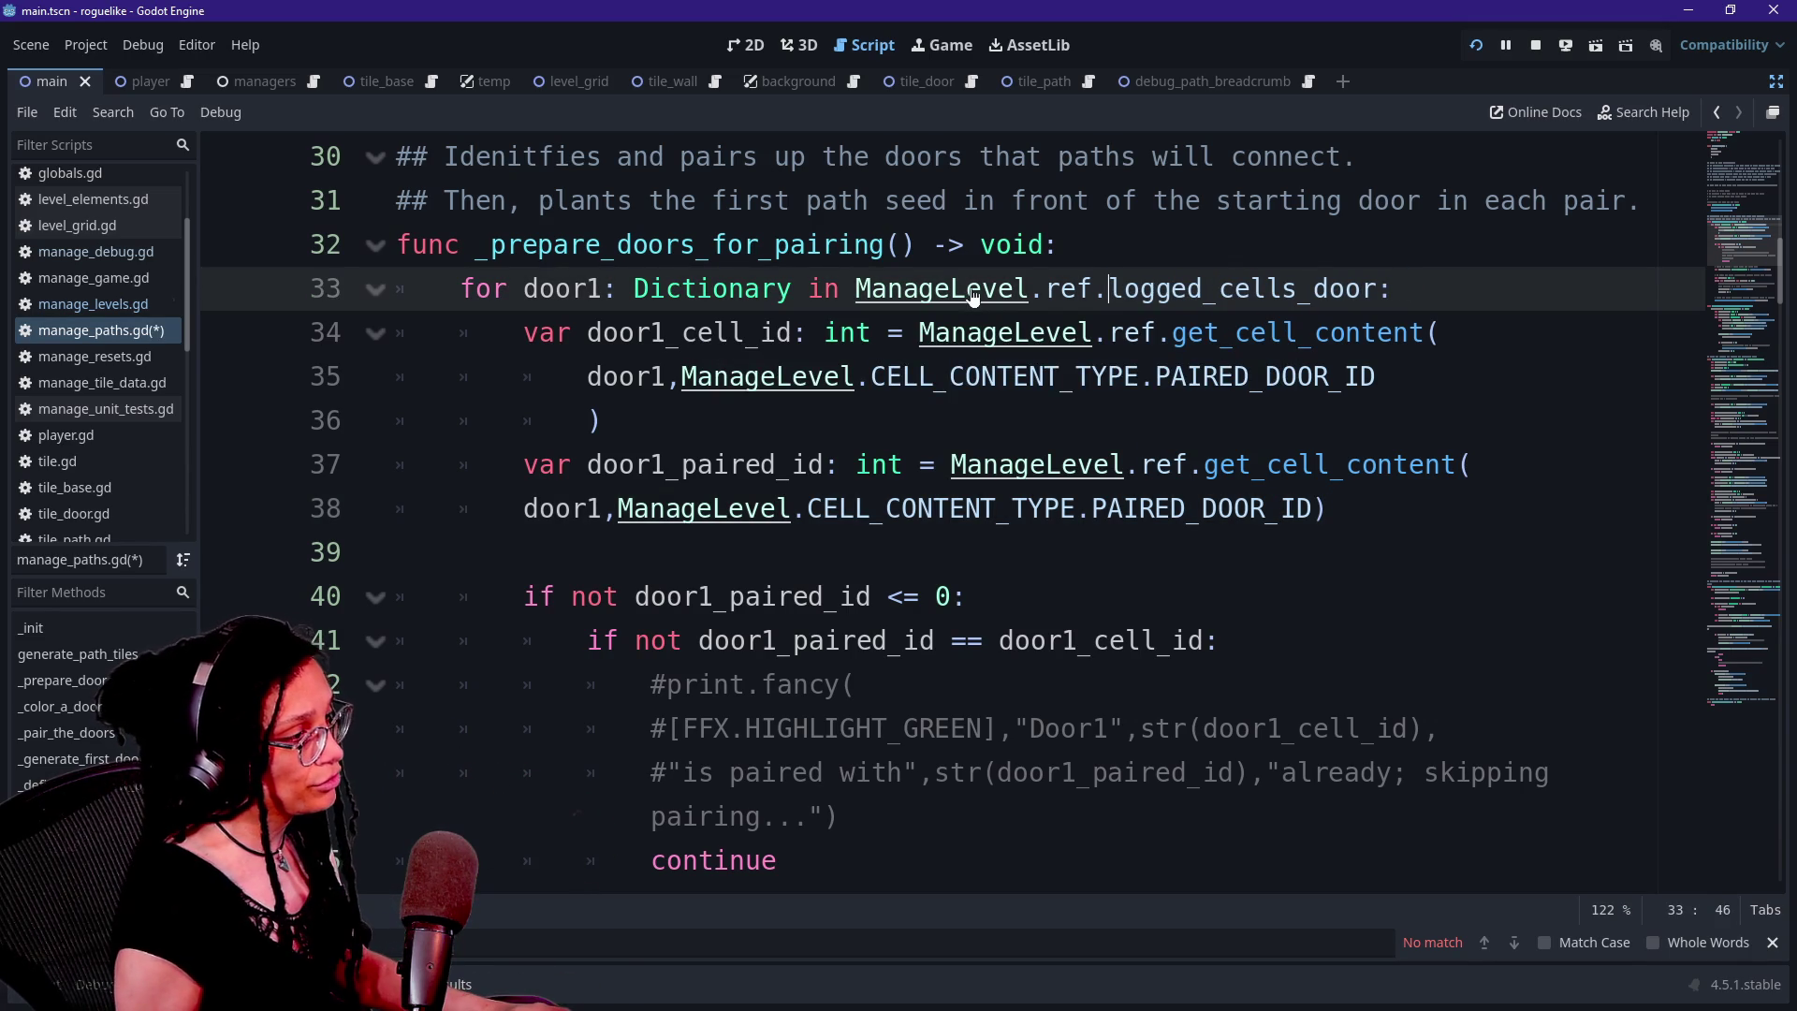
pyautogui.write('_')
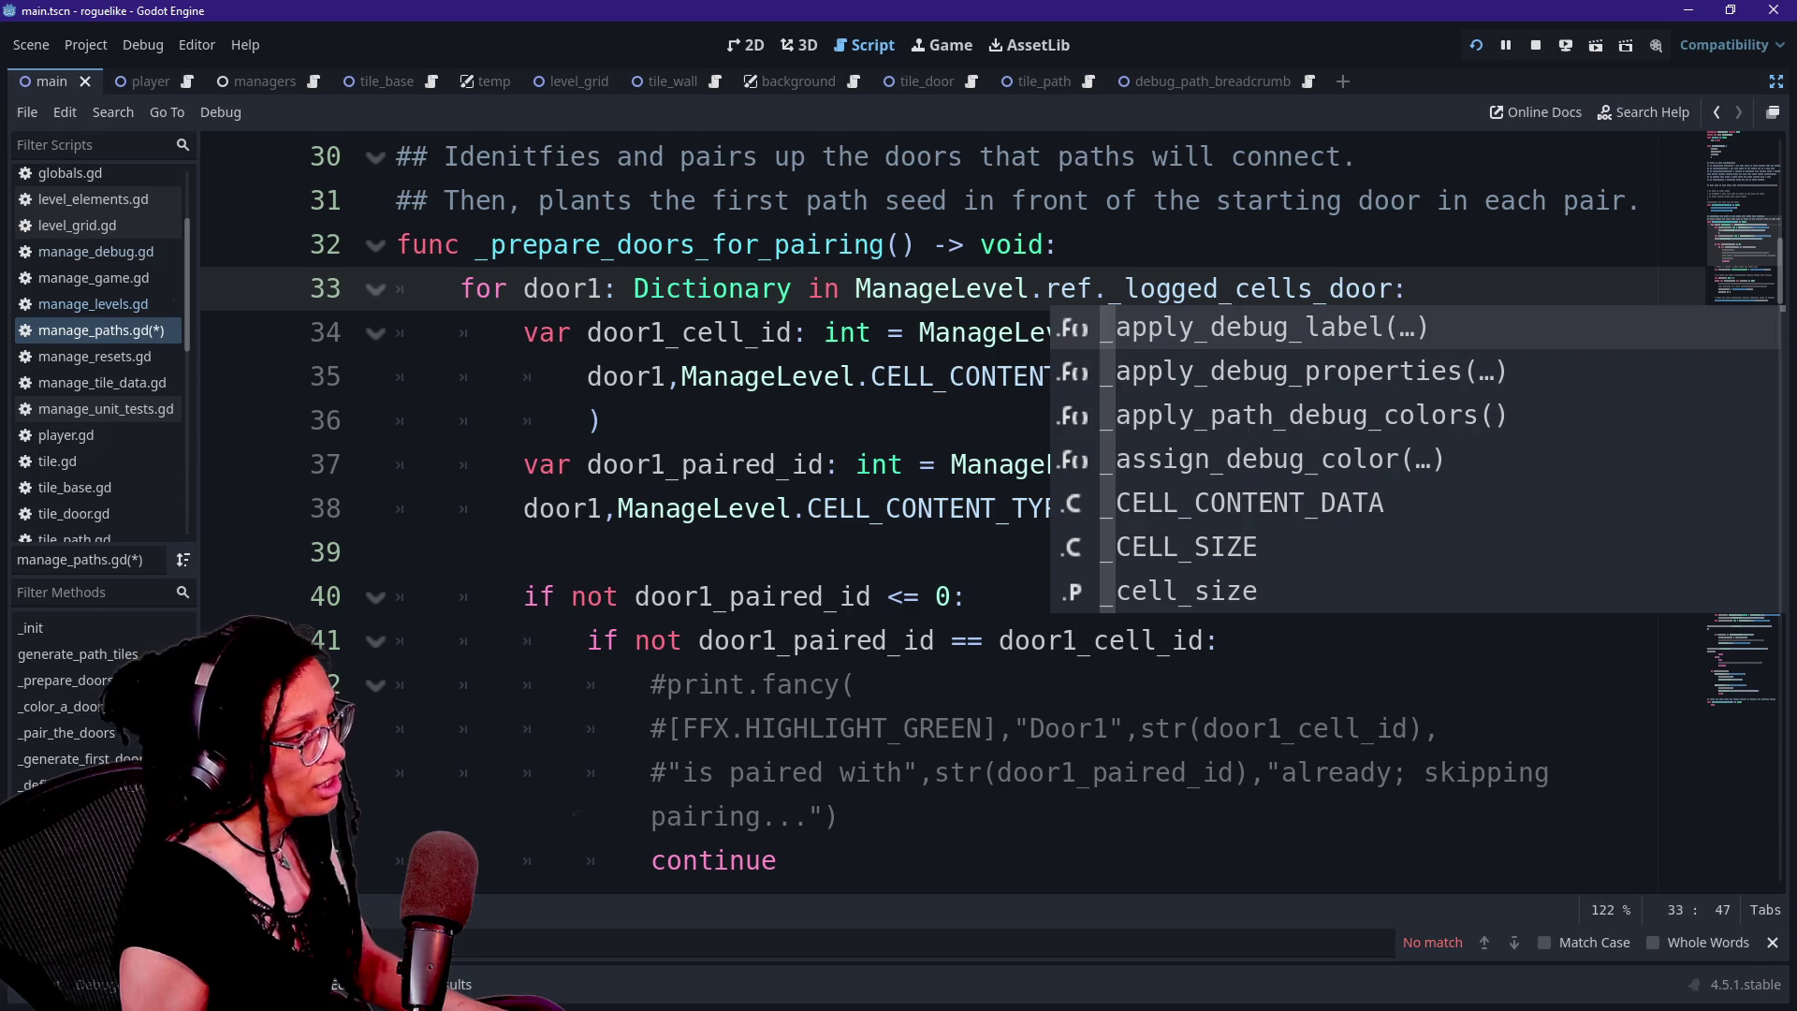
pyautogui.click(1217, 289)
pyautogui.doubleClick(1217, 288)
# Replace it with get_logged_cells_array, starting the ManageTileData.TILES argument on line 34
pyautogui.write('g')
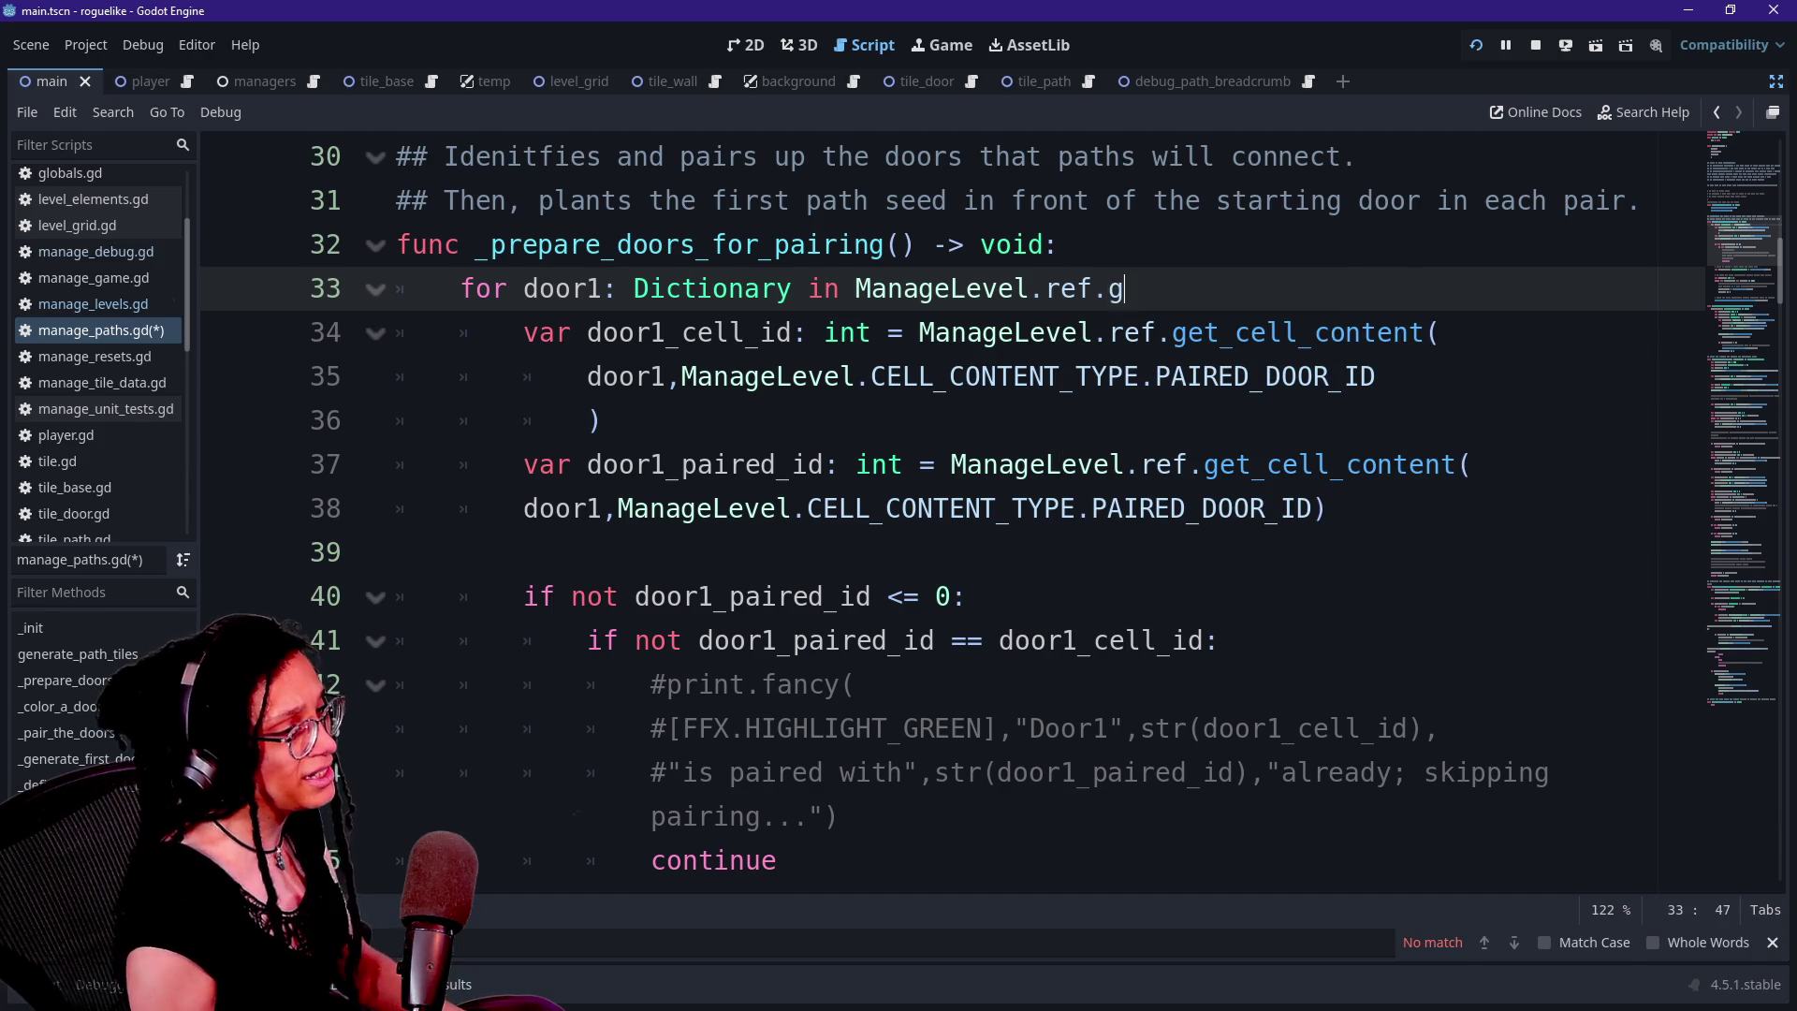
pyautogui.write('et_logg')
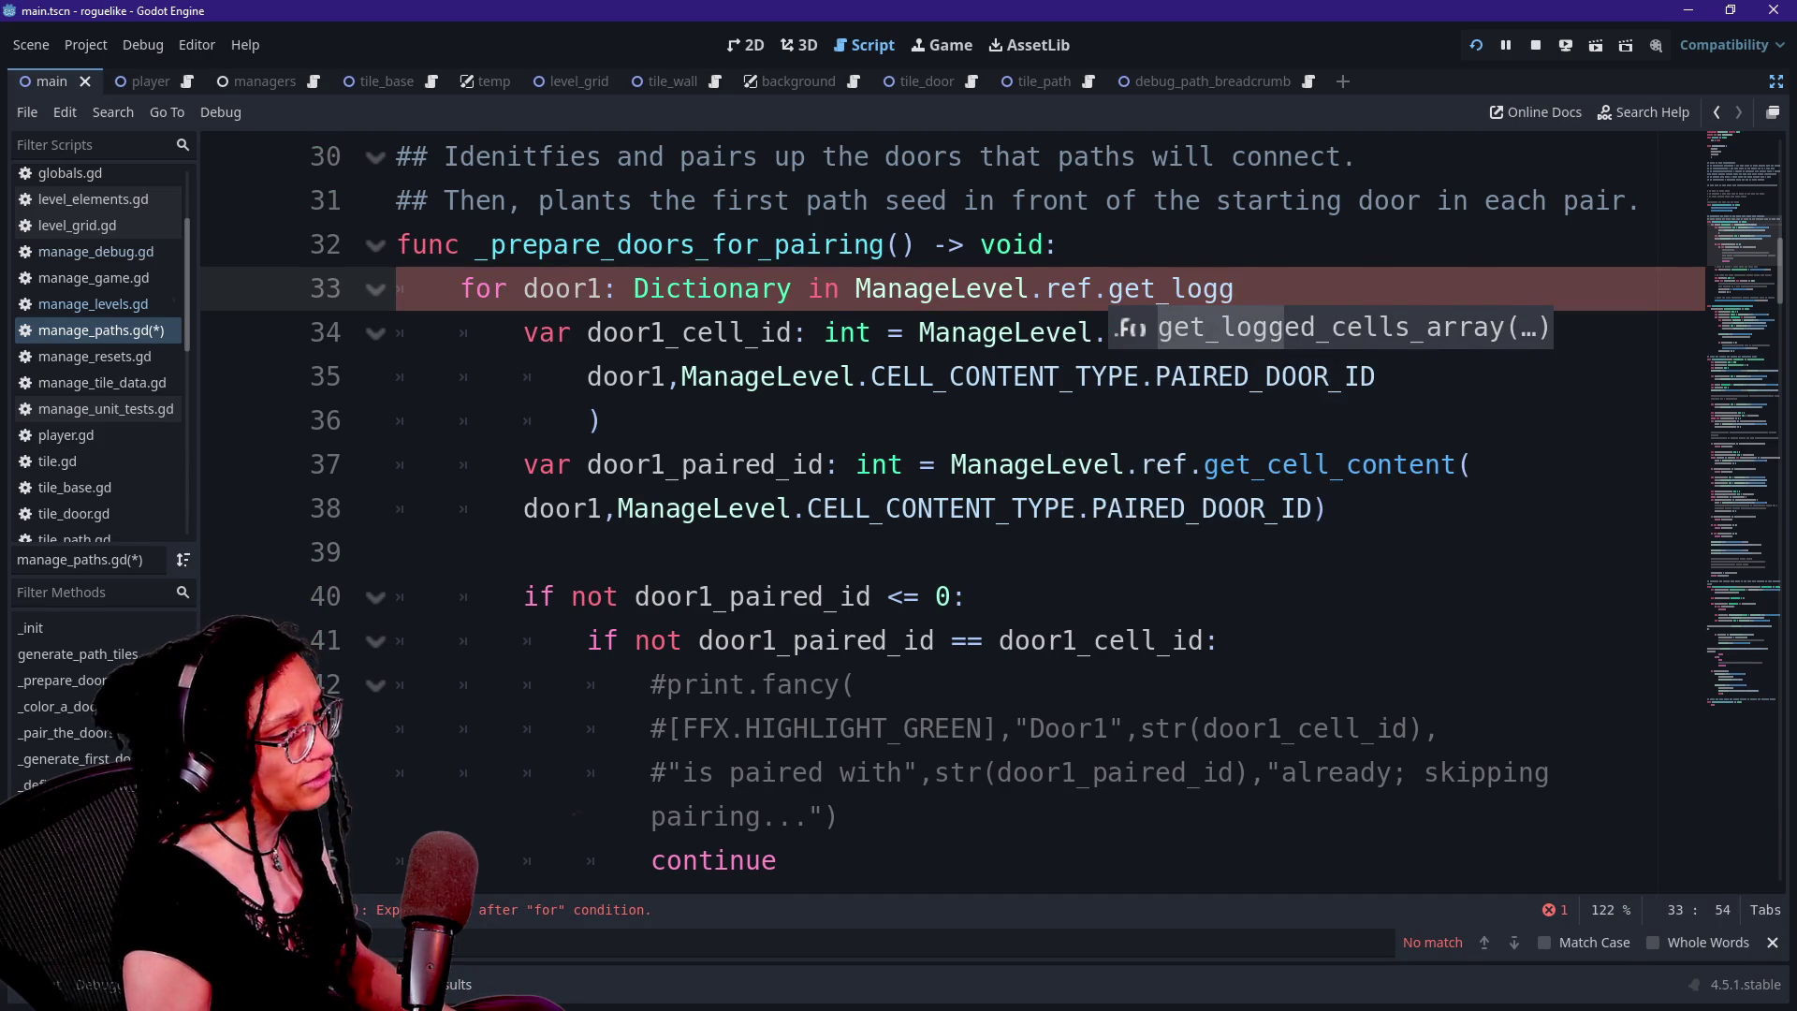
pyautogui.press('Return')
pyautogui.press('Return')
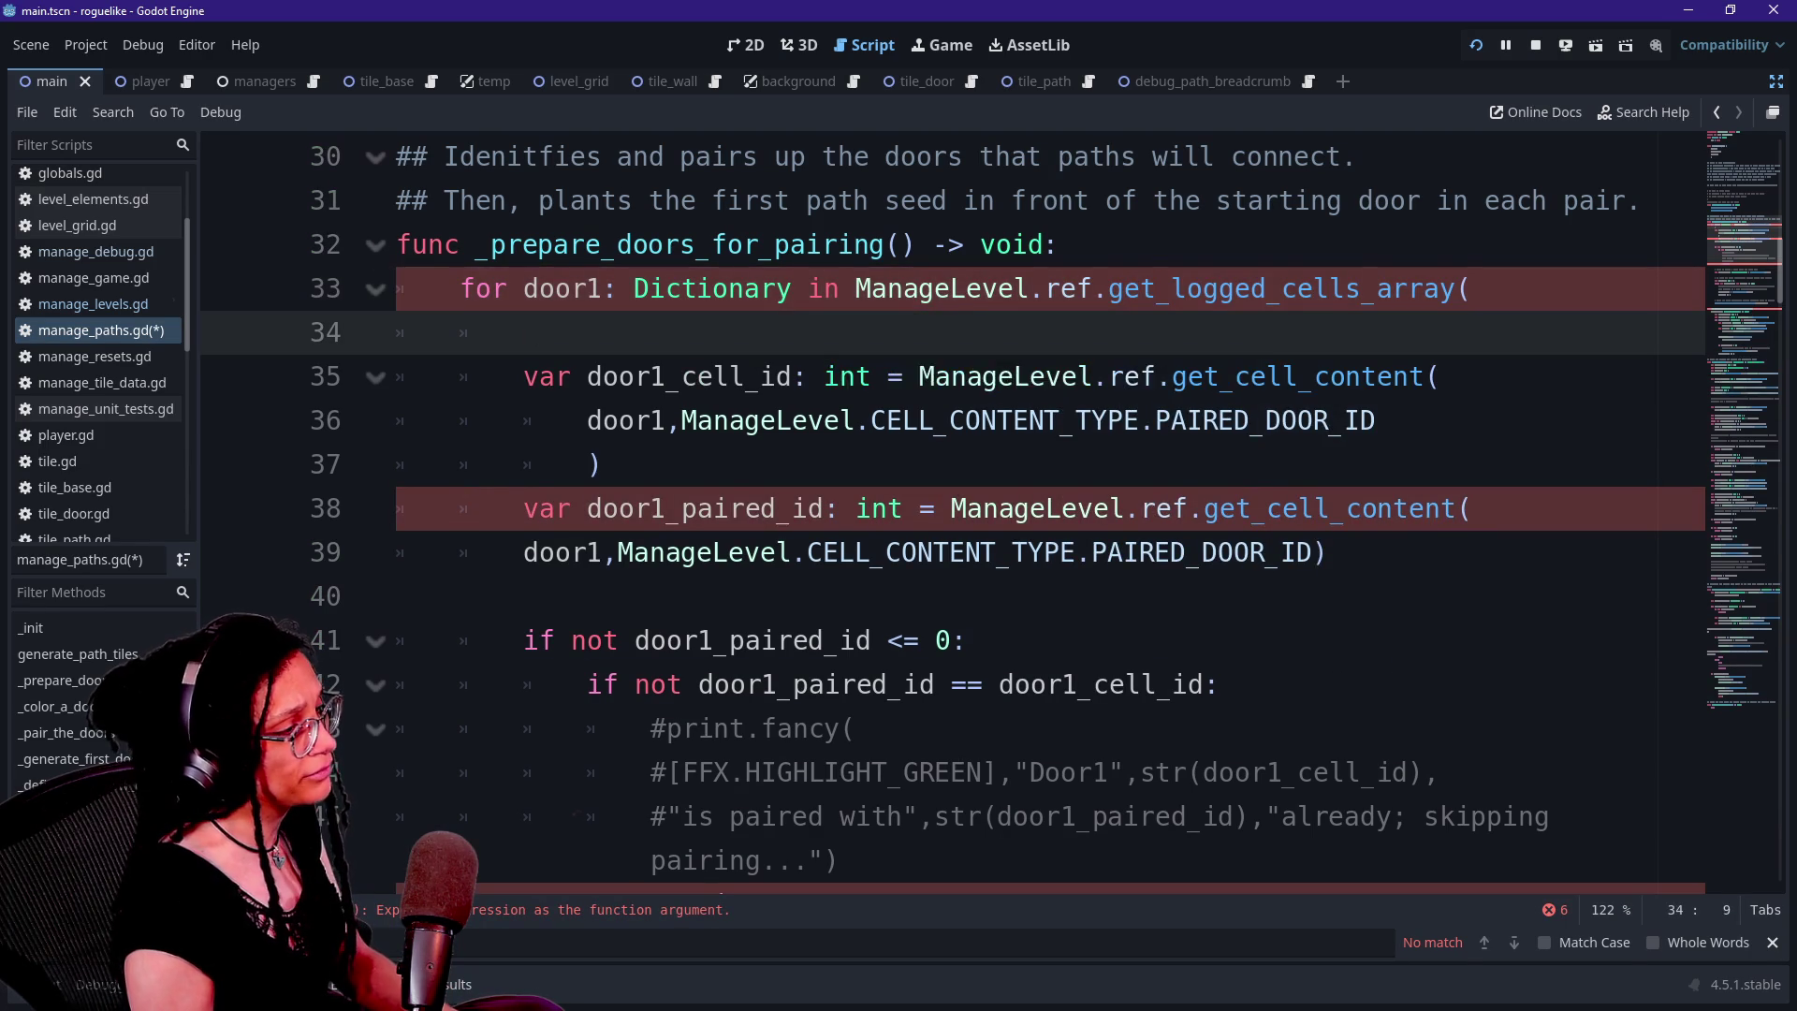
pyautogui.write('ManageTileDa')
pyautogui.press('Return')
pyautogui.write('.')
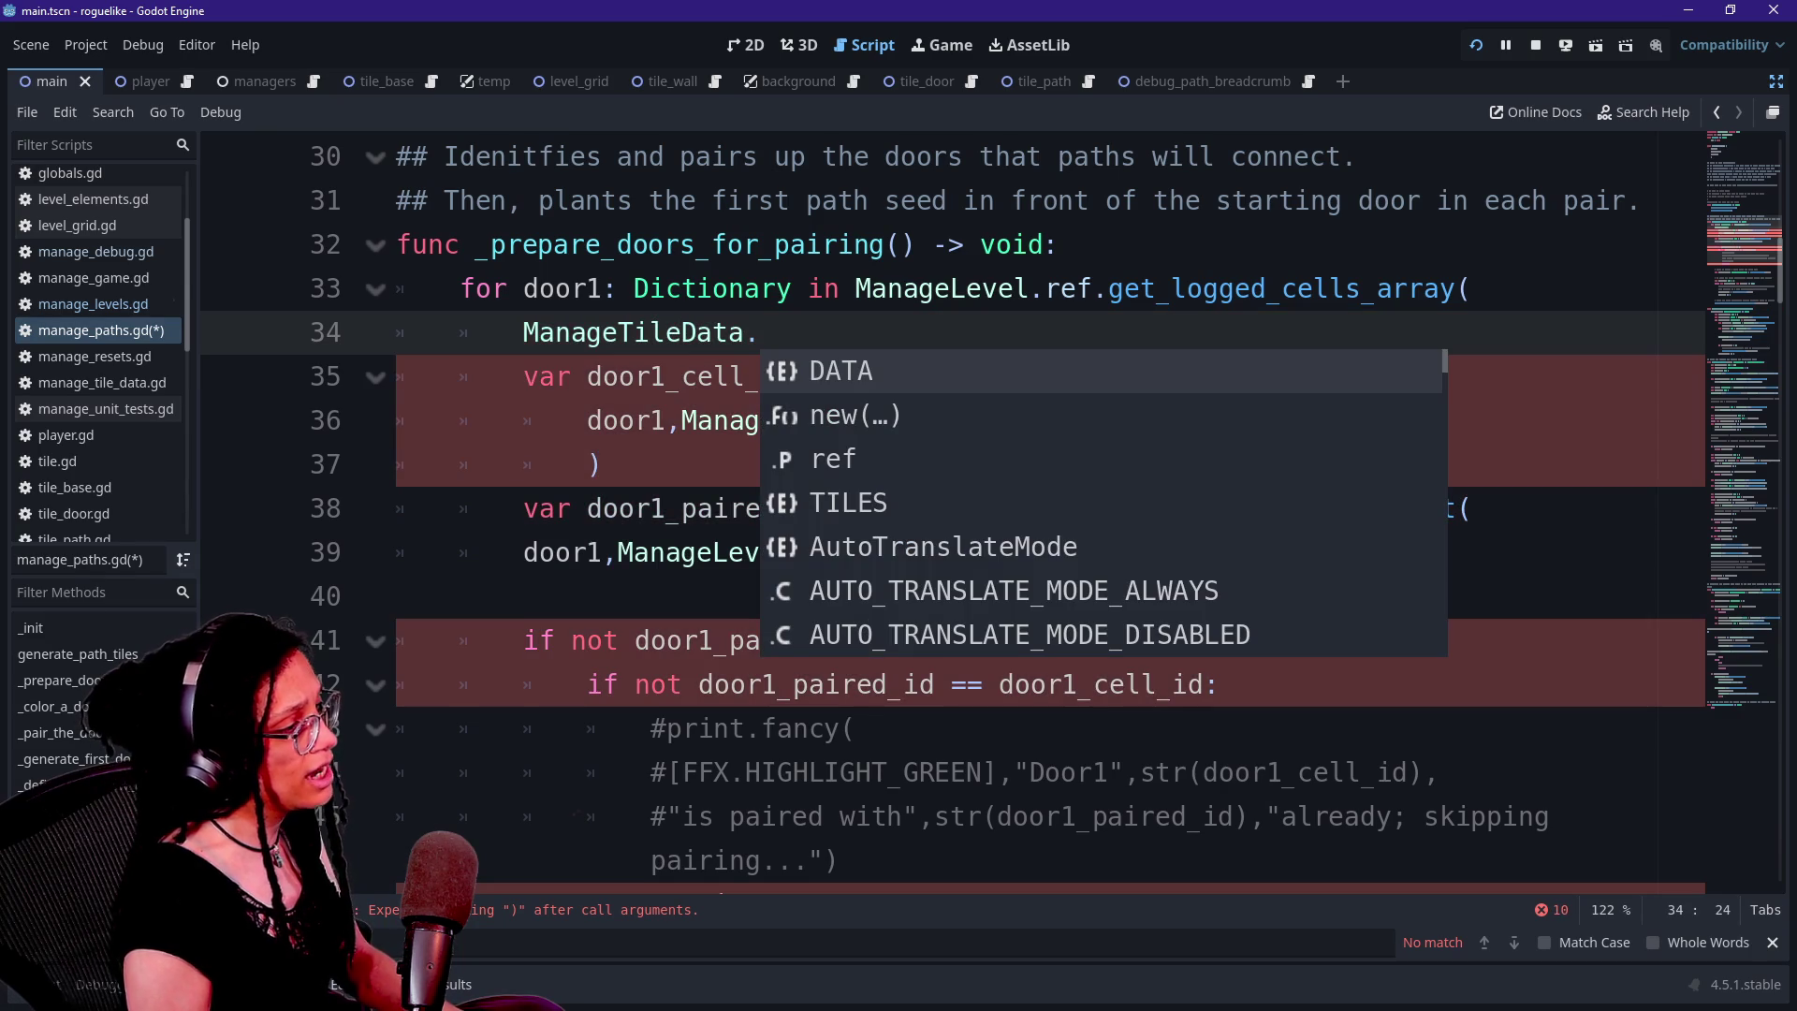
pyautogui.press('Down')
pyautogui.press('Down')
pyautogui.press('Down')
pyautogui.press('Return')
# Complete the argument as ManageTileData.TILES.DOOR and end the loop line with a colon
pyautogui.write('.')
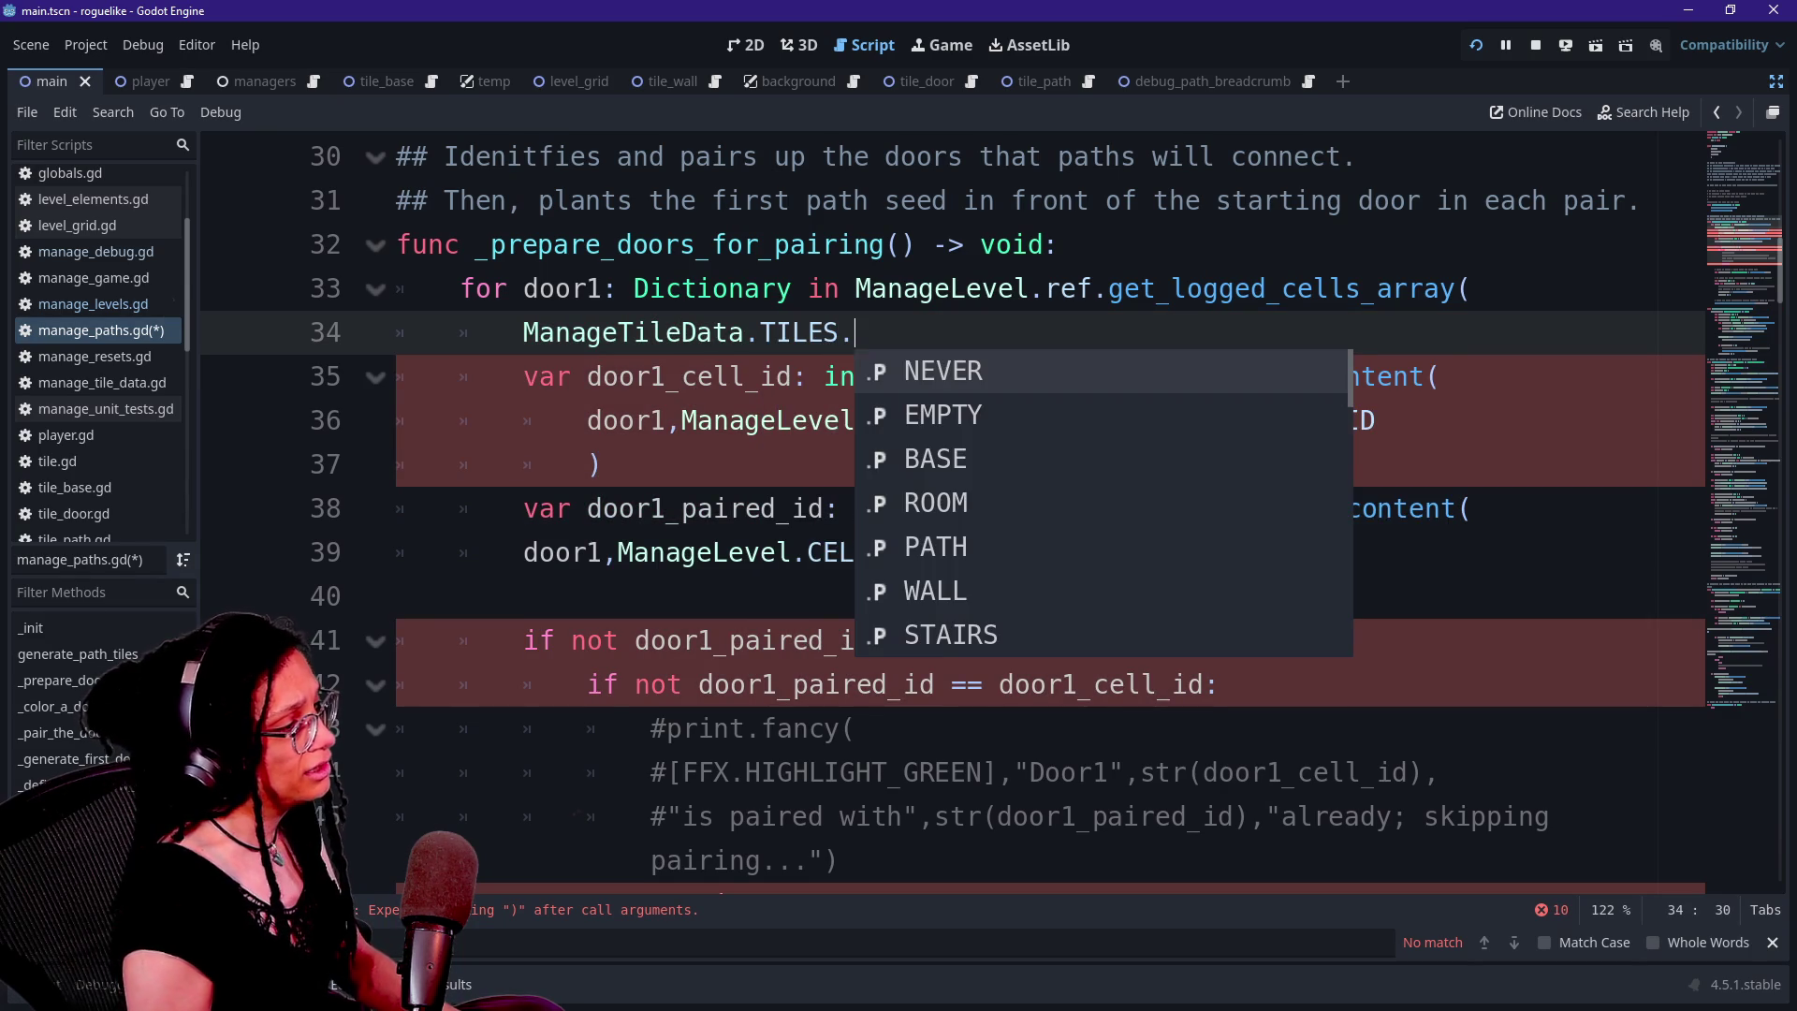
pyautogui.press('Down')
pyautogui.press('Down')
pyautogui.press('Down')
pyautogui.press('Down')
pyautogui.press('Up')
pyautogui.press('Up')
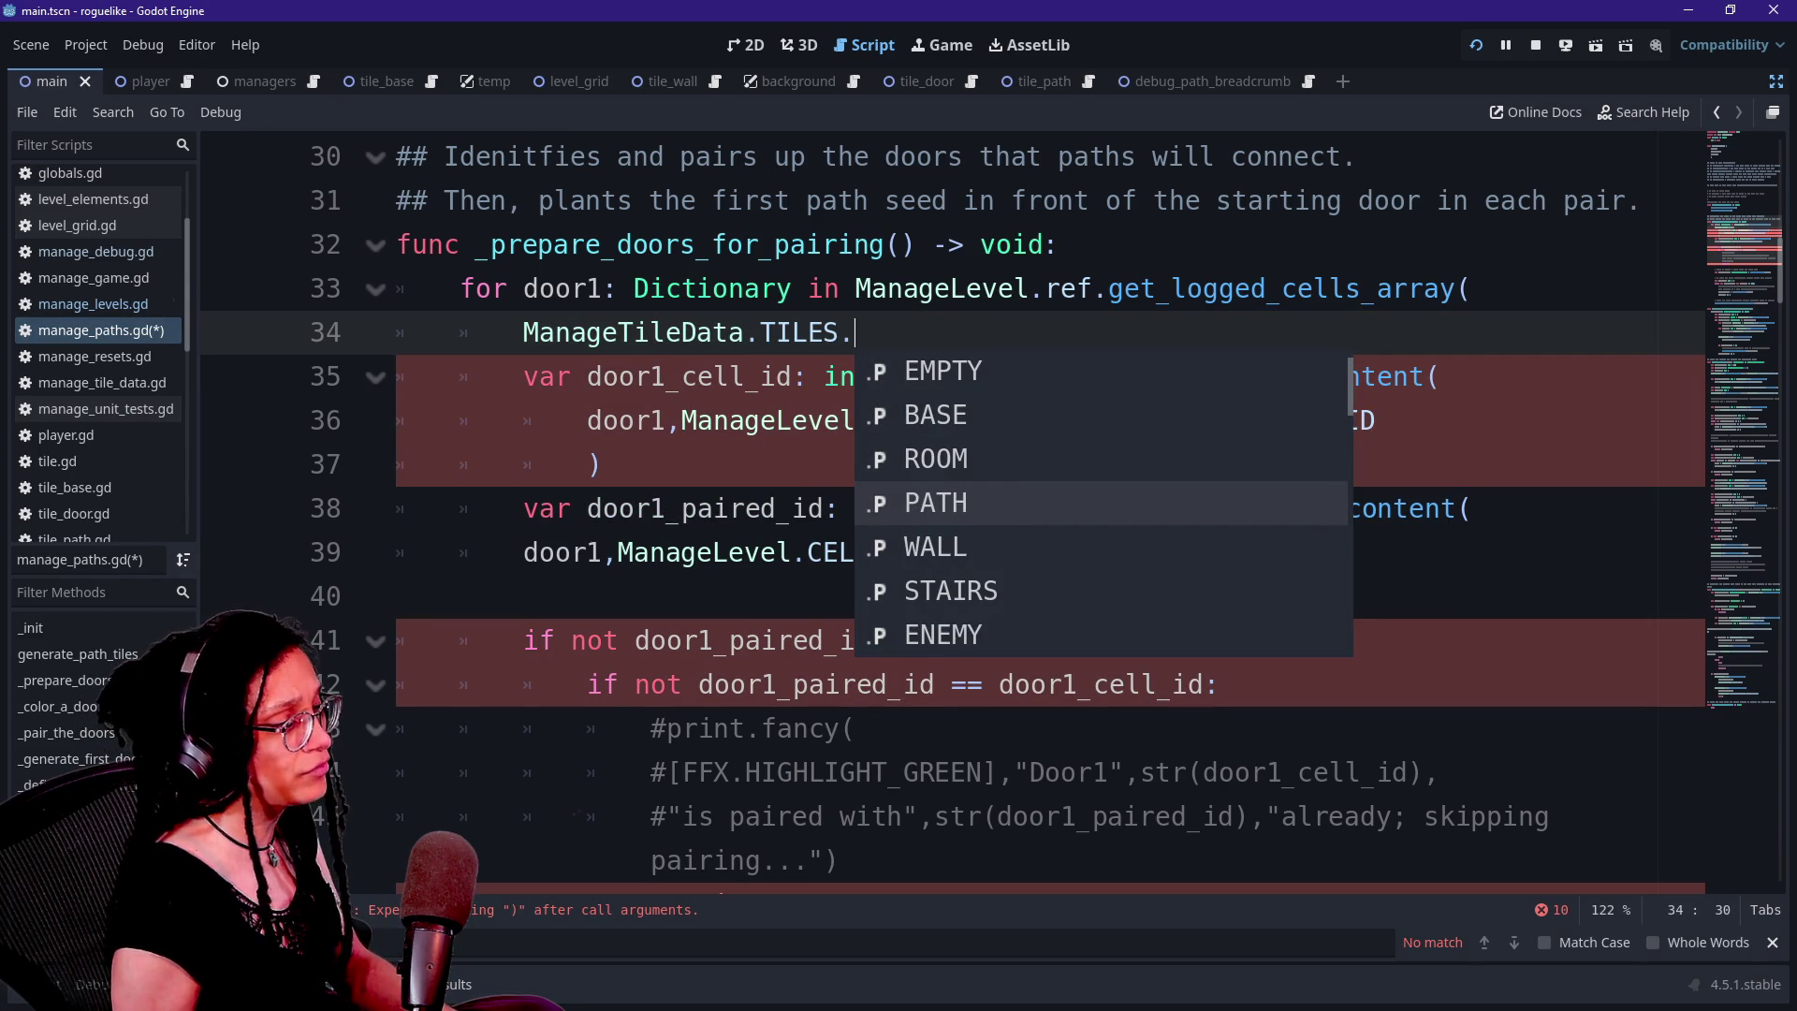
pyautogui.press('Up')
pyautogui.press('Up')
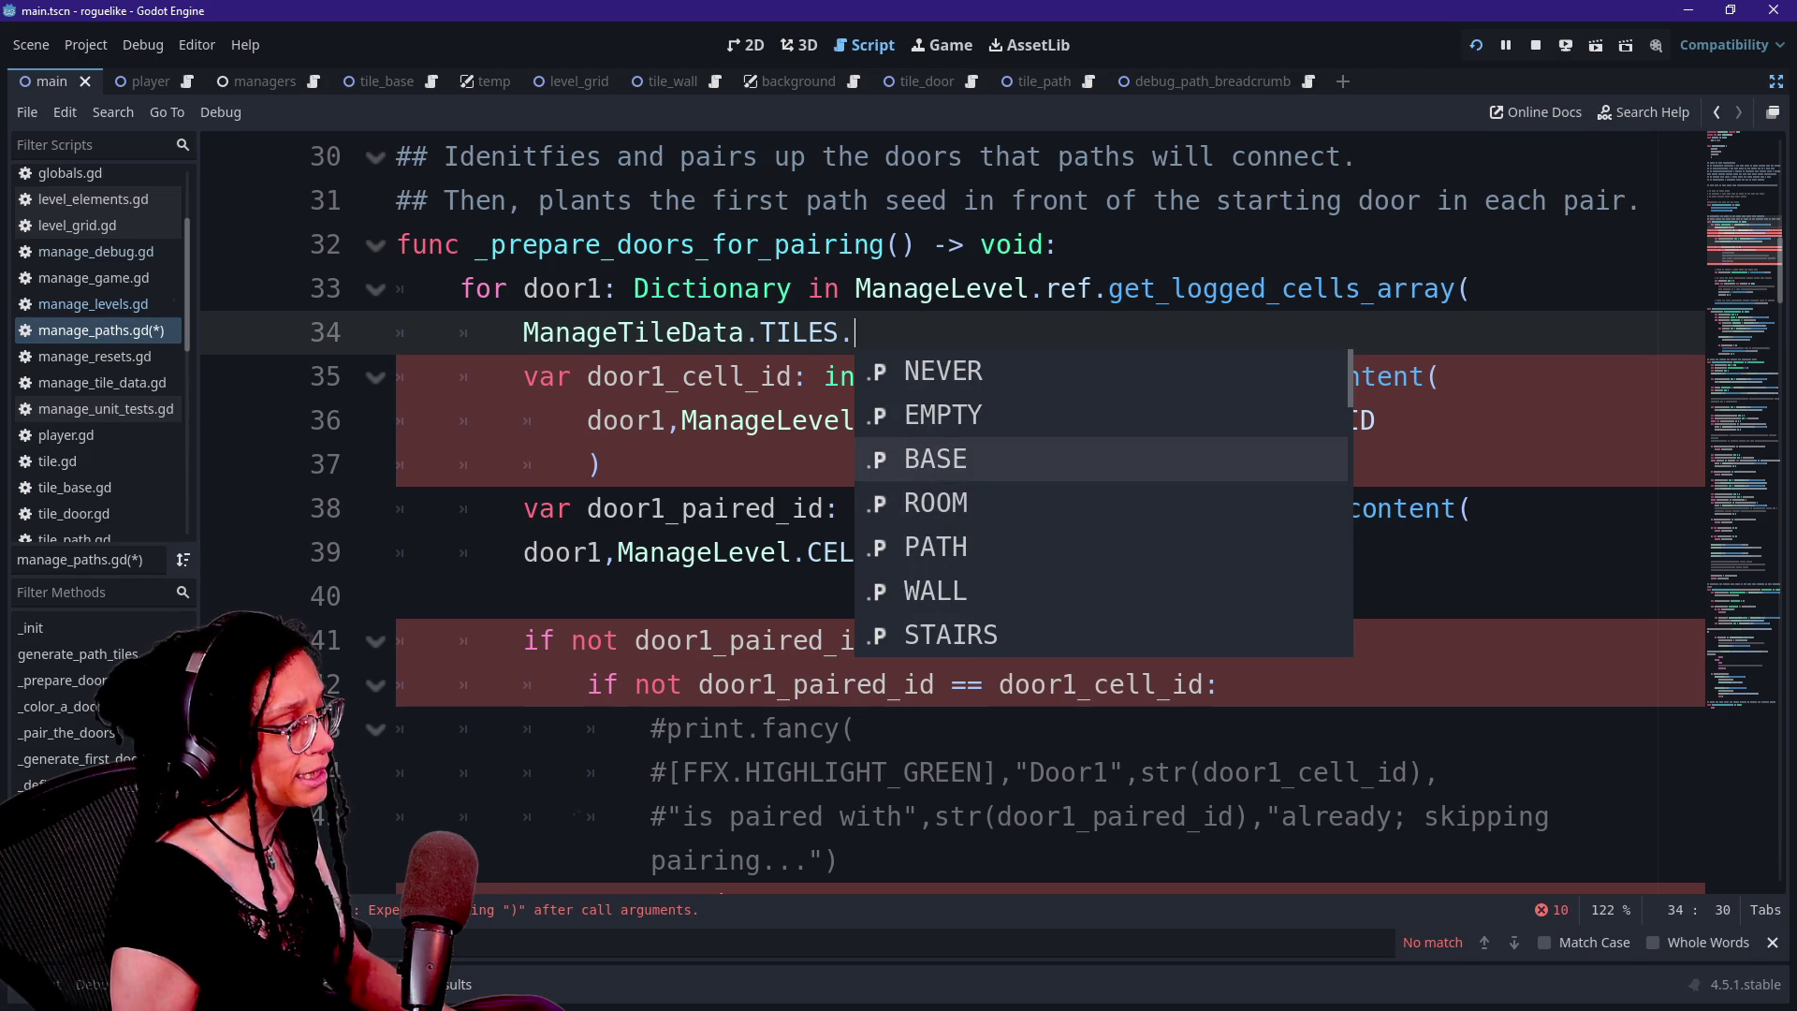
pyautogui.press('Down')
pyautogui.press('Down')
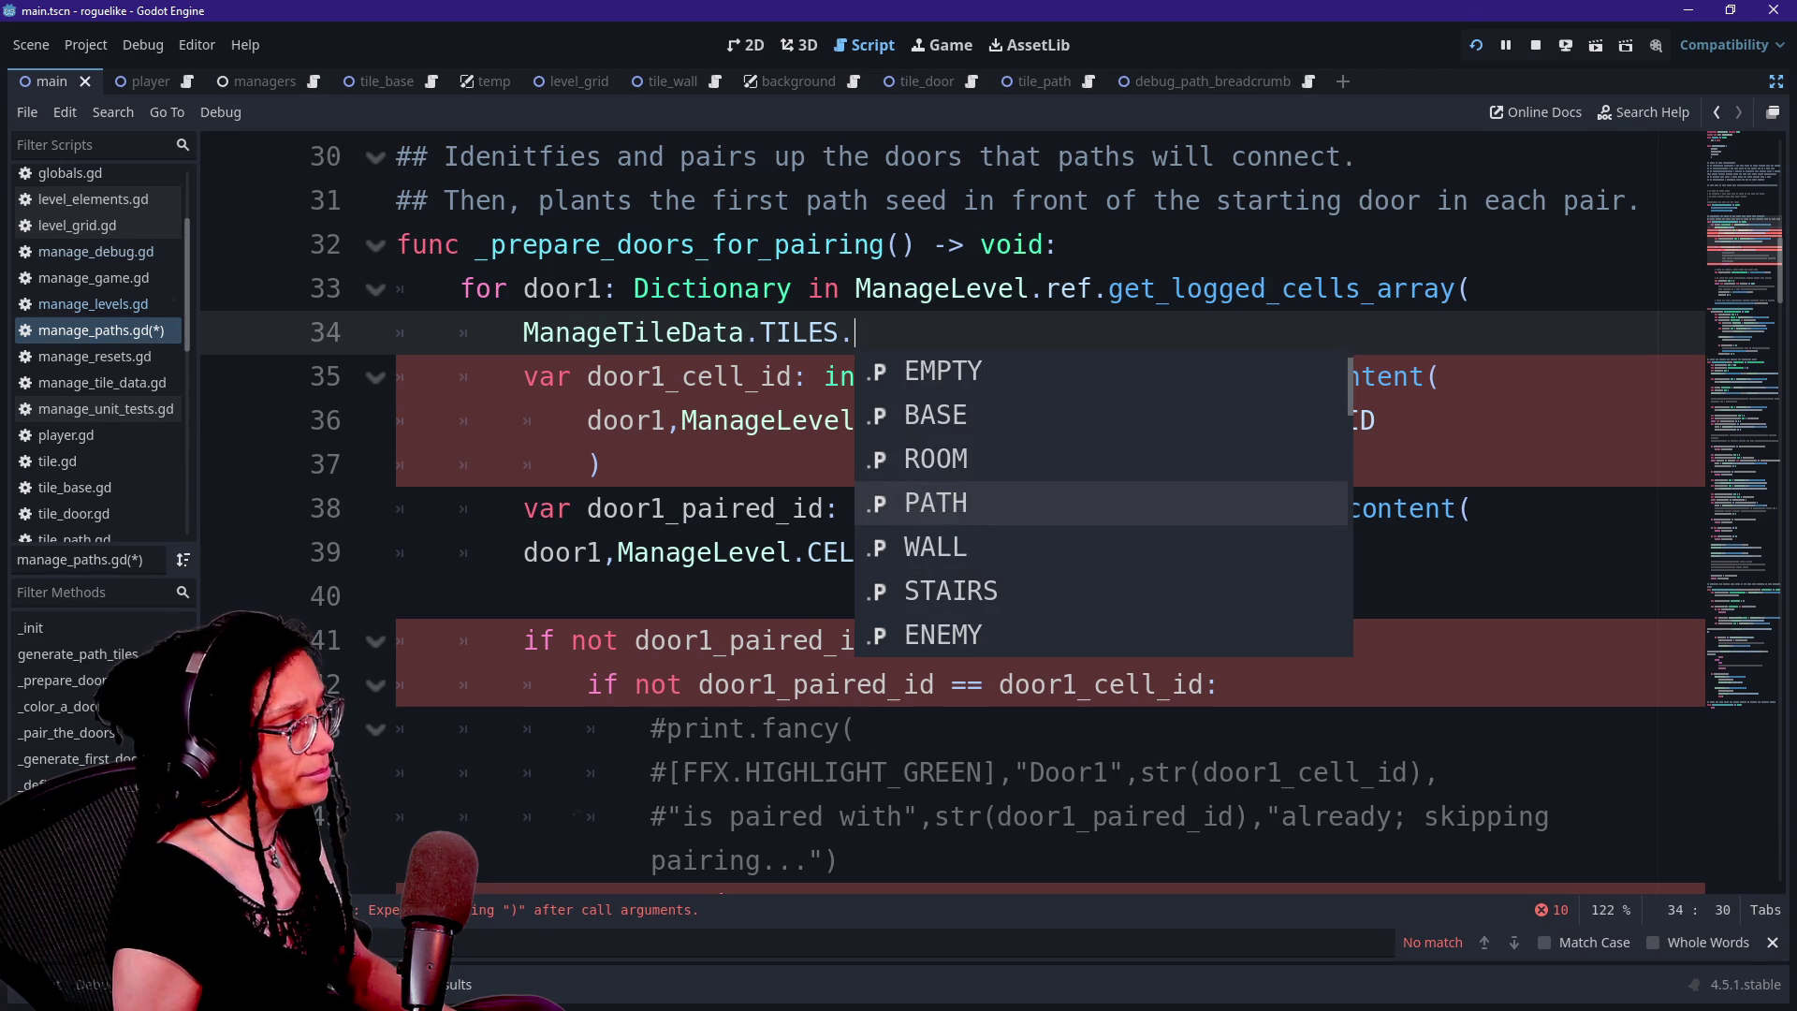
pyautogui.press('Up')
pyautogui.press('Up')
pyautogui.press('Up')
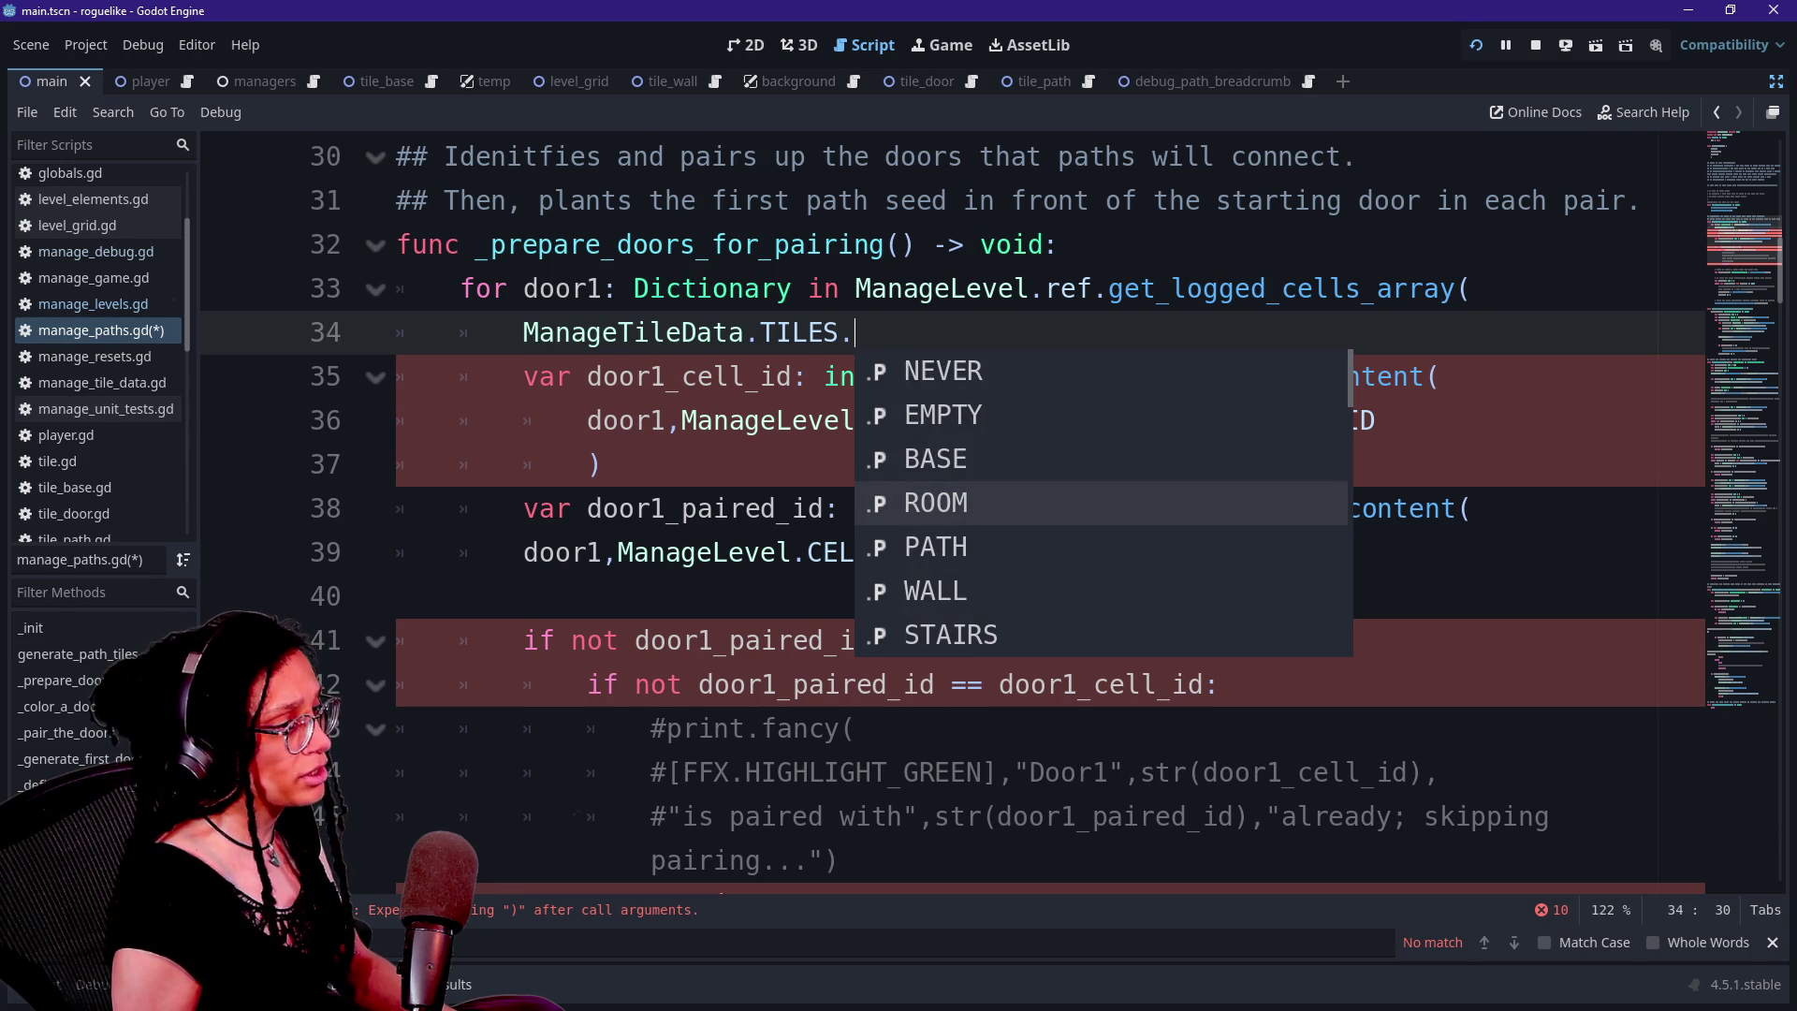
pyautogui.press('Down')
pyautogui.press('Down')
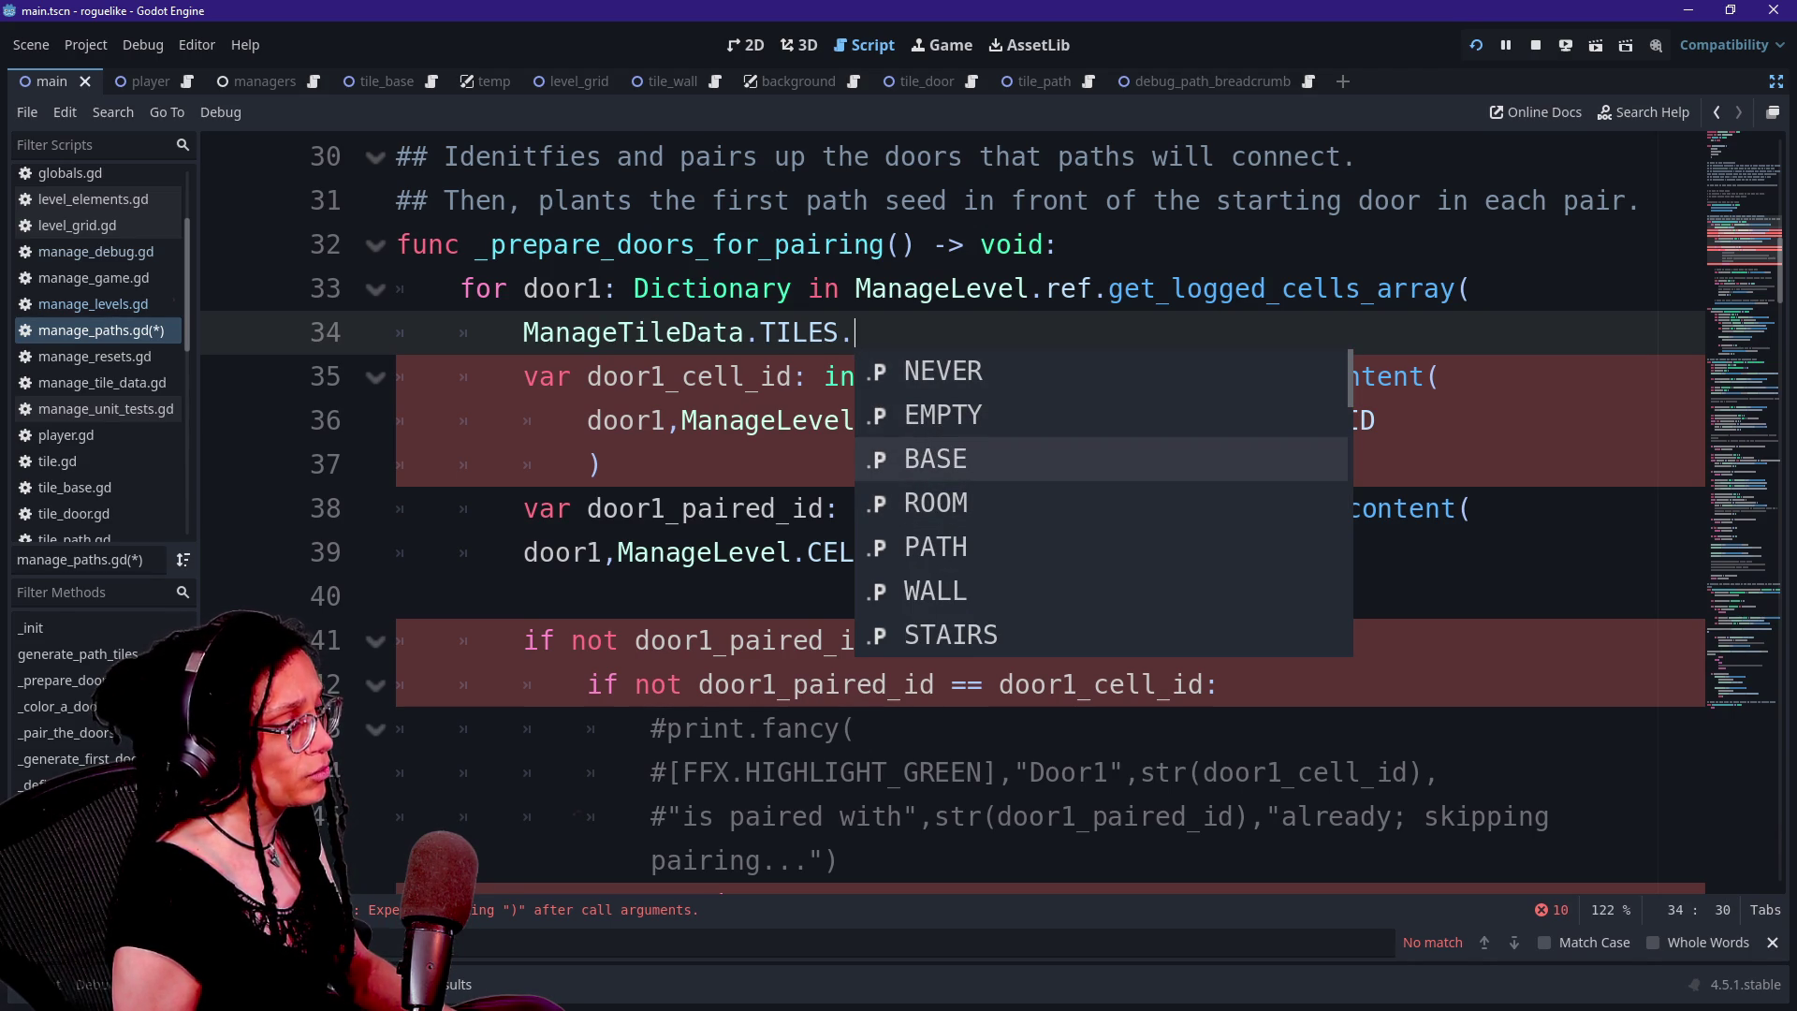
pyautogui.press('Down')
pyautogui.press('Down')
pyautogui.press('Down')
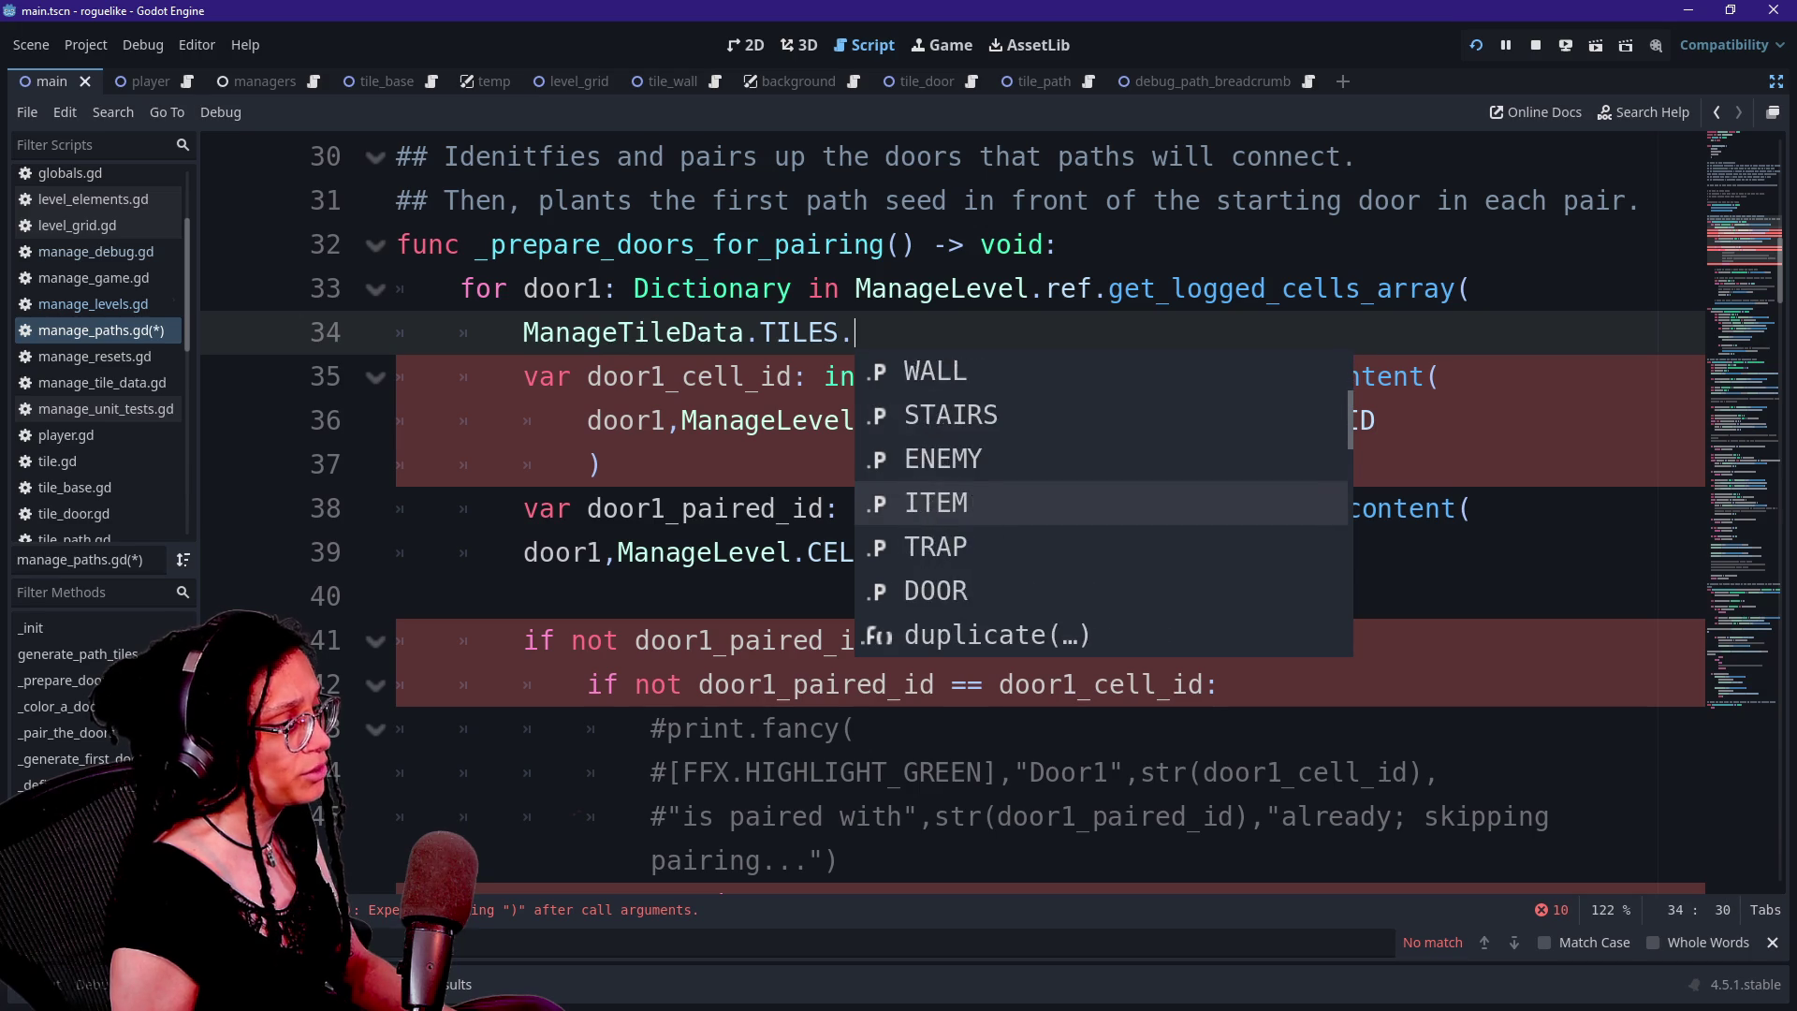
pyautogui.write('DOOR)')
pyautogui.press('Return')
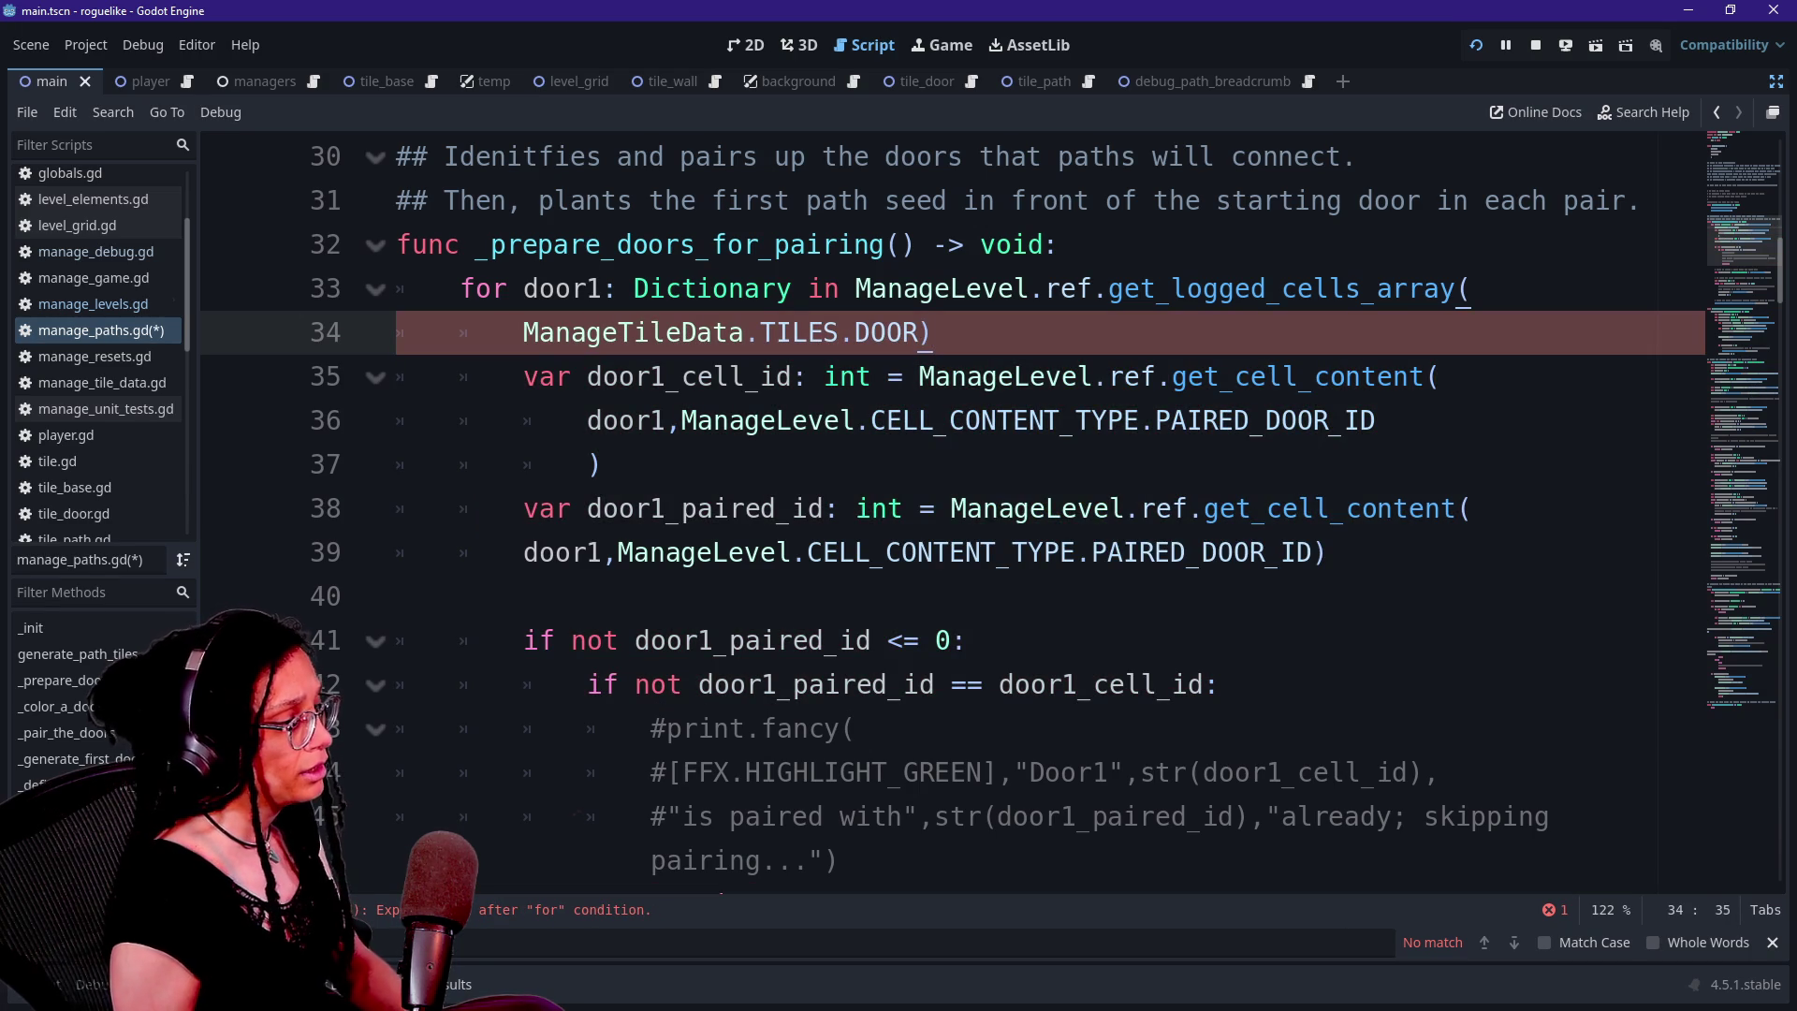
pyautogui.write(':')
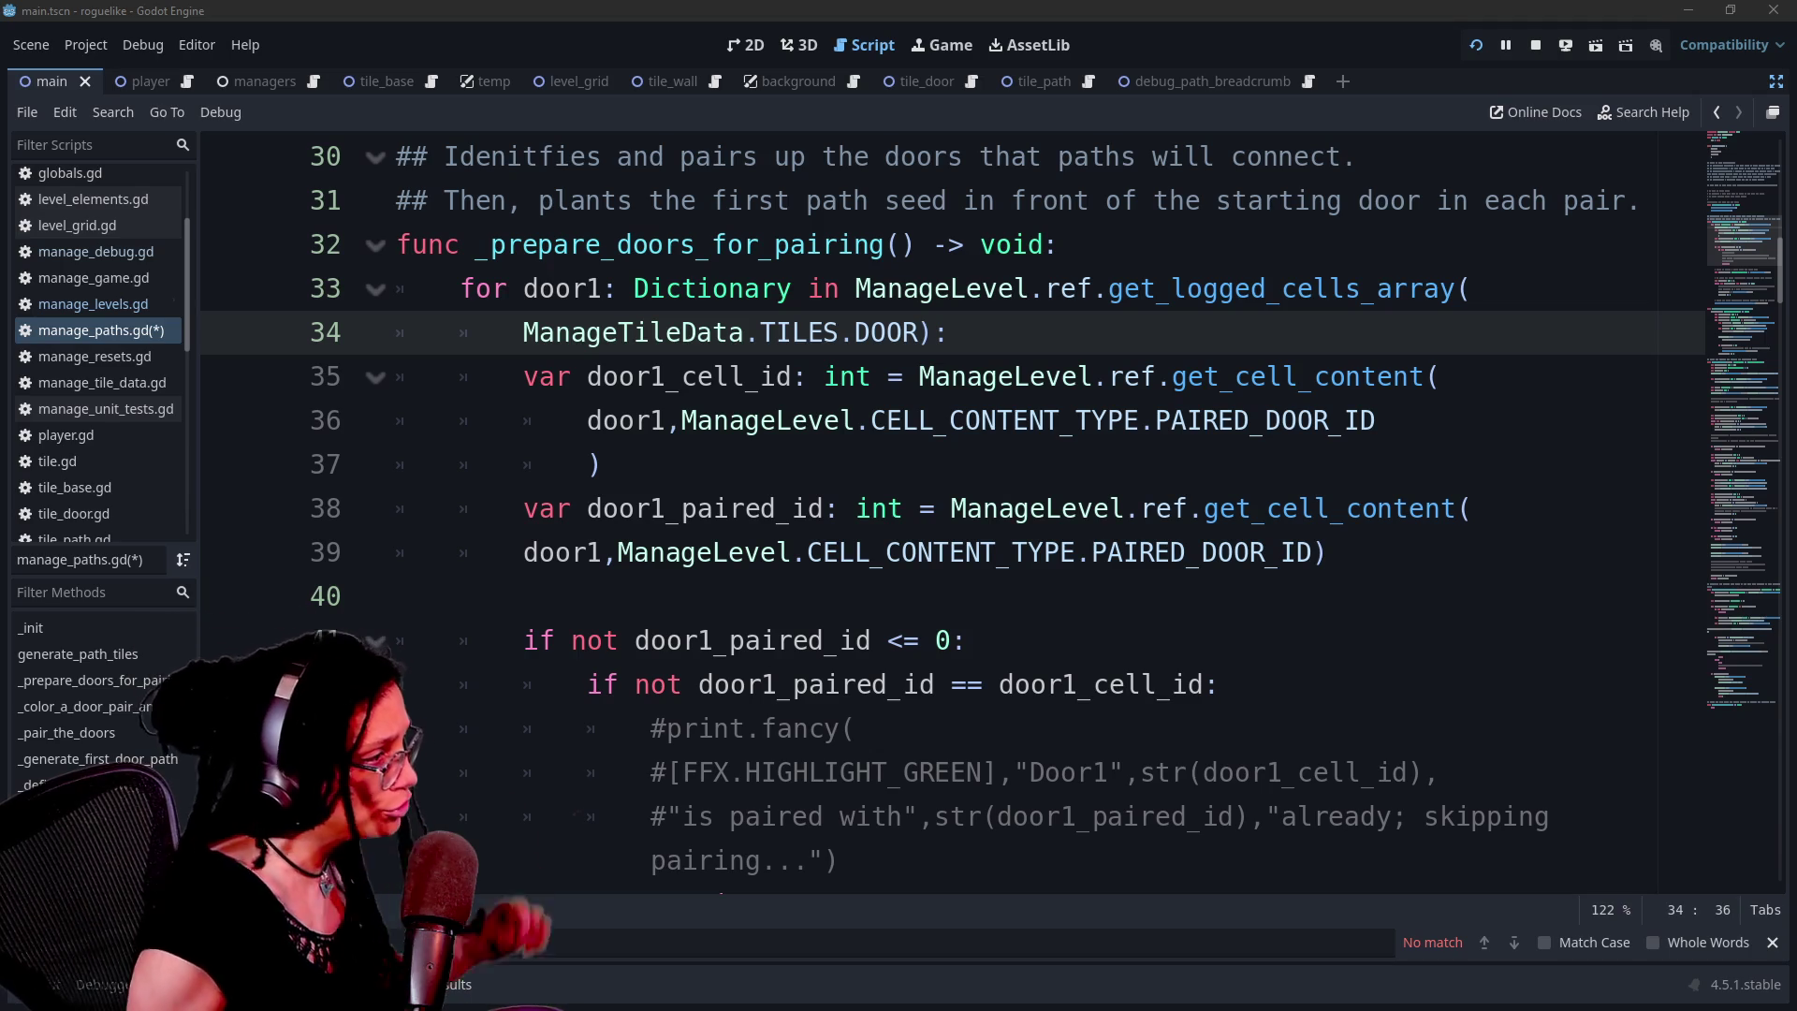
pyautogui.click(814, 288)
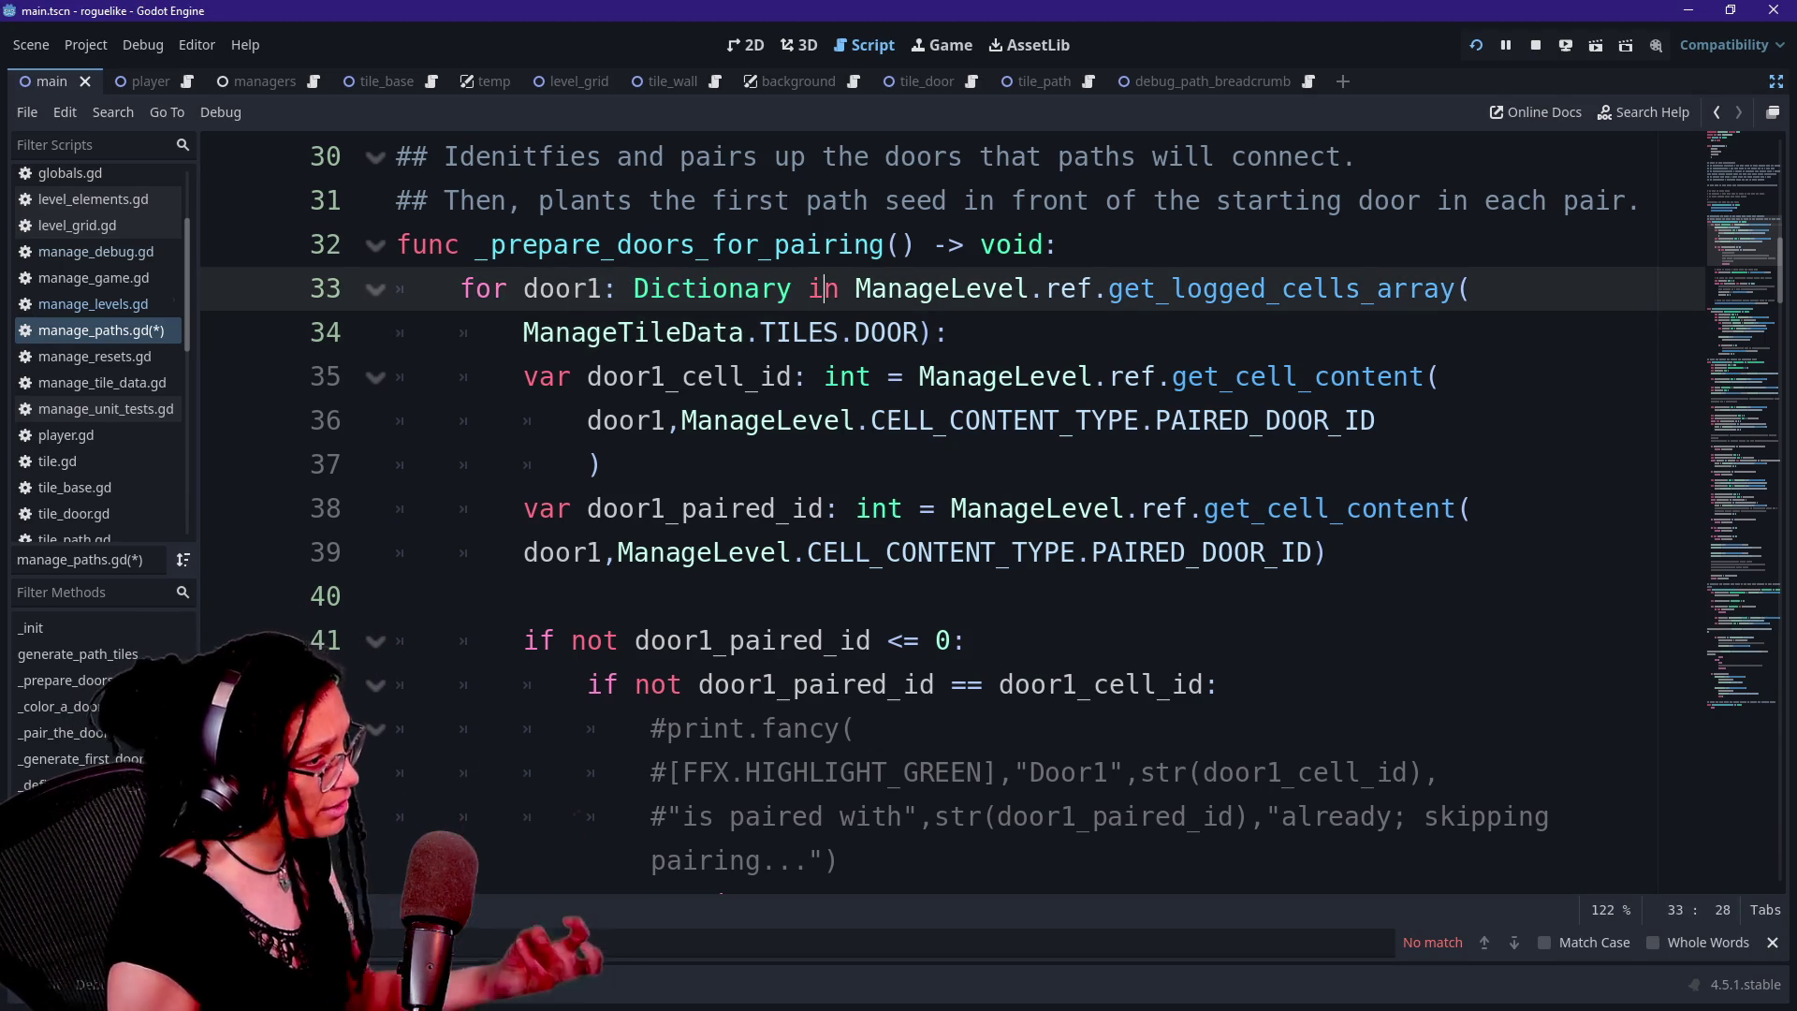
pyautogui.click(949, 332)
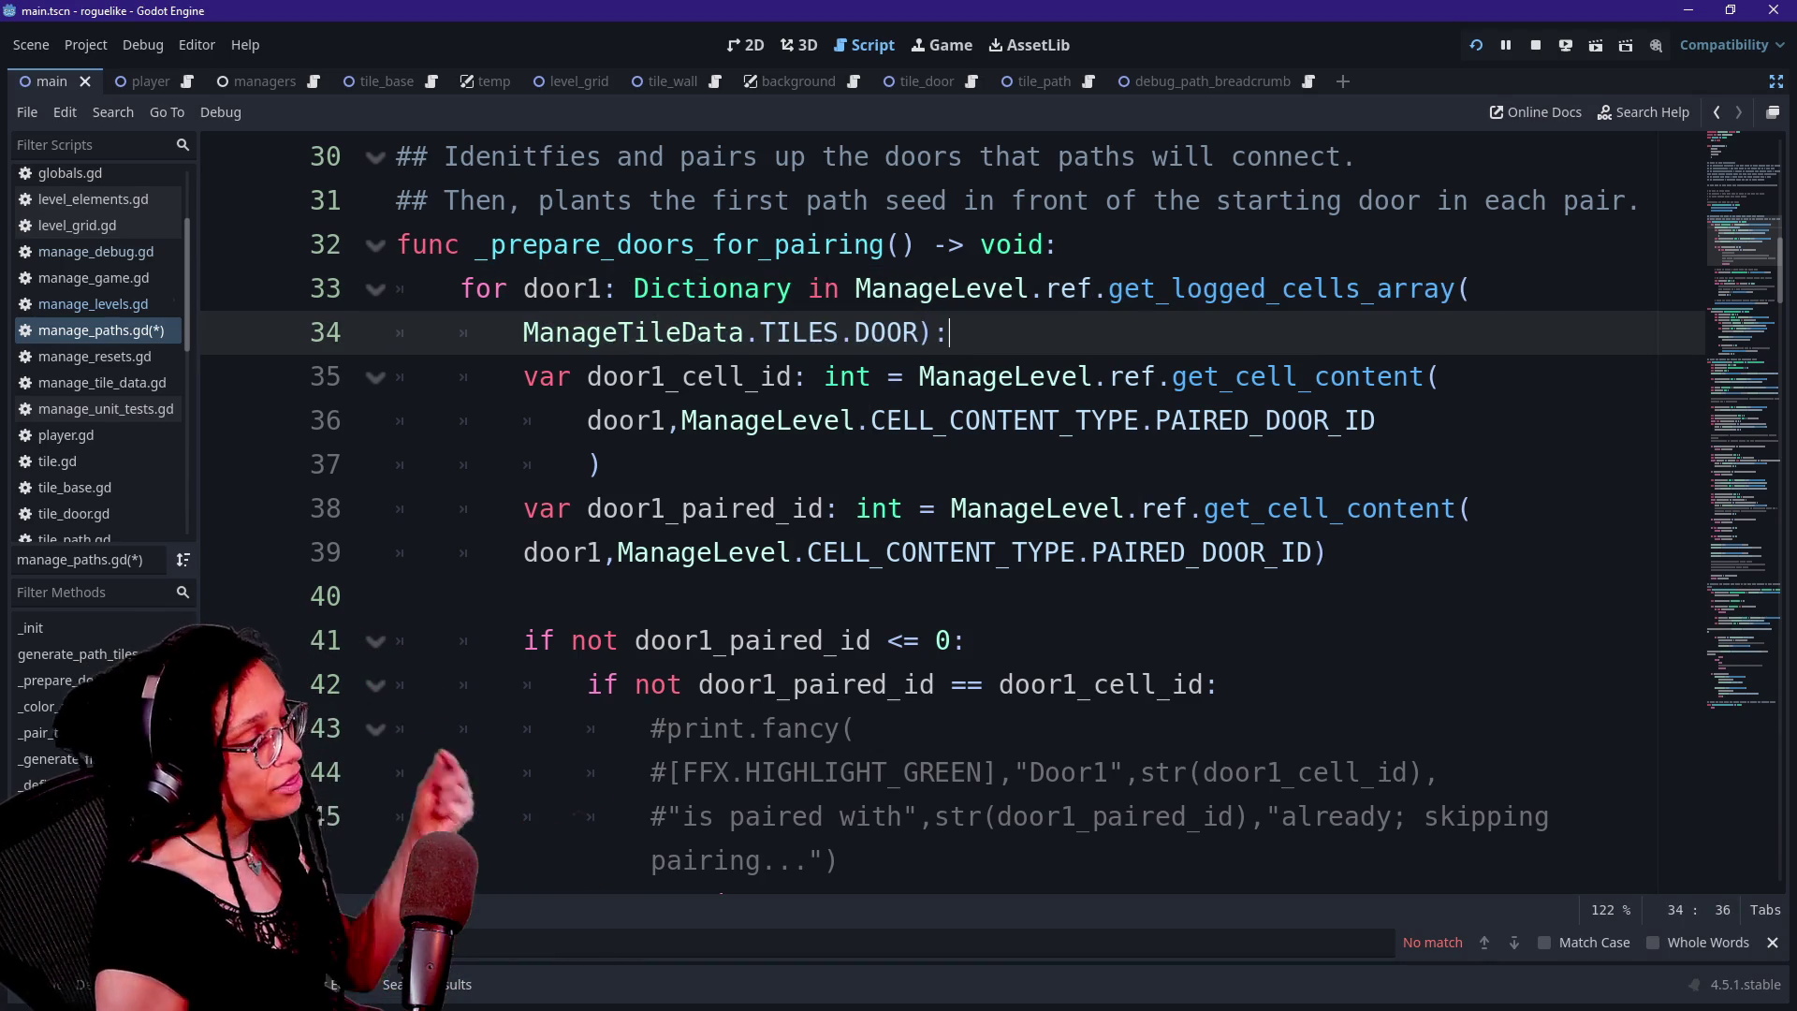
# Review the door1_paired_id <= 0 check on line 41 and door1_cell_id on line 42
pyautogui.moveTo(618, 420)
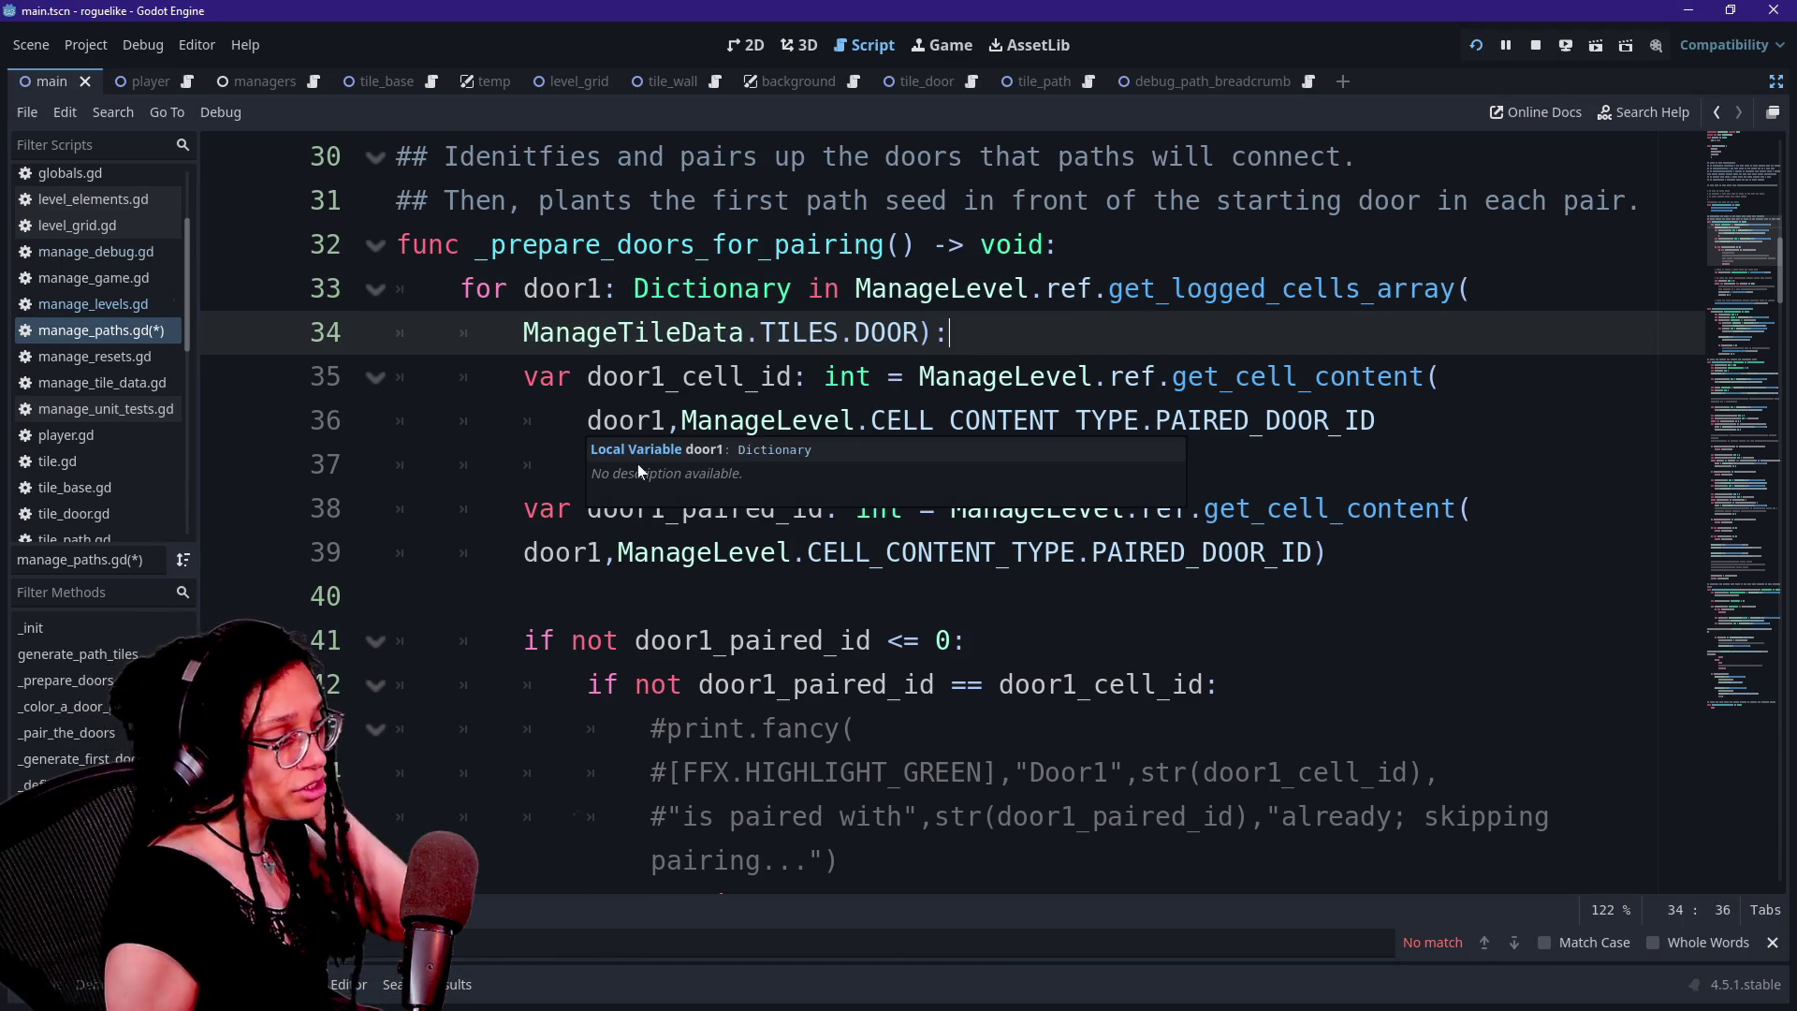
pyautogui.press('Down')
pyautogui.press('Down')
pyautogui.press('Down')
pyautogui.scroll(-2, 638, 463)
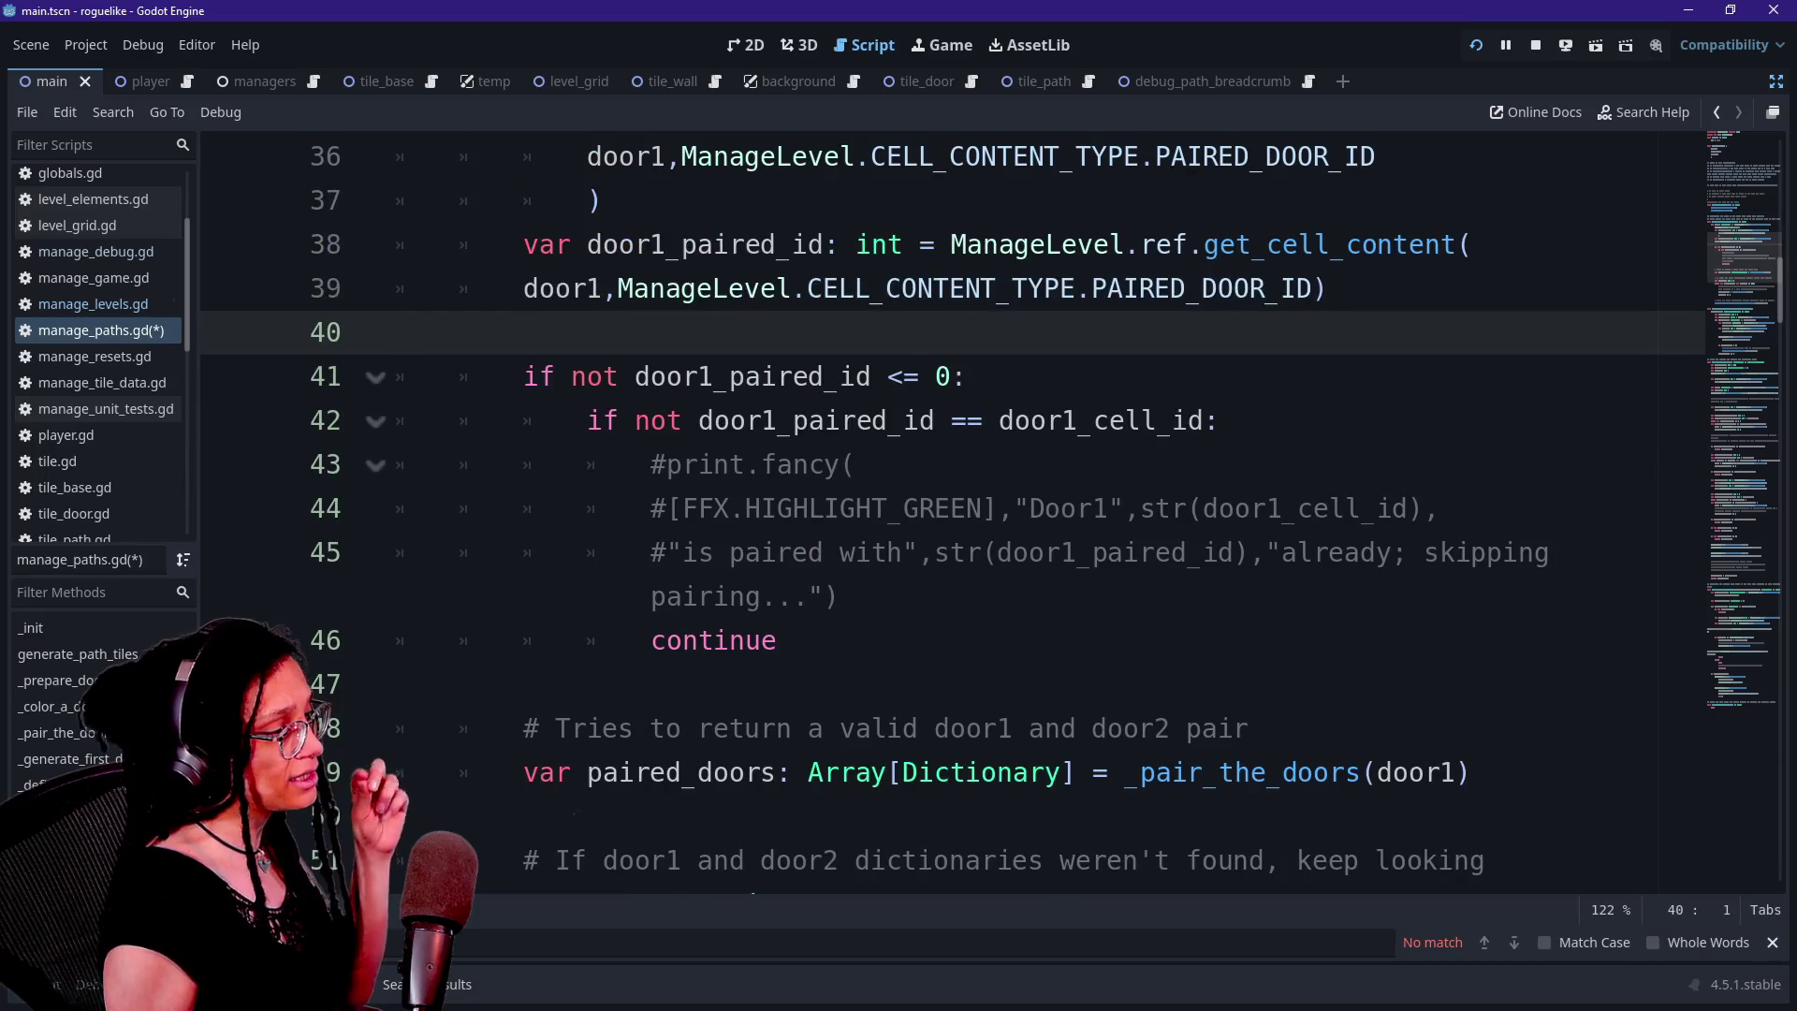
pyautogui.scroll(-2, 952, 511)
pyautogui.scroll(2, 952, 510)
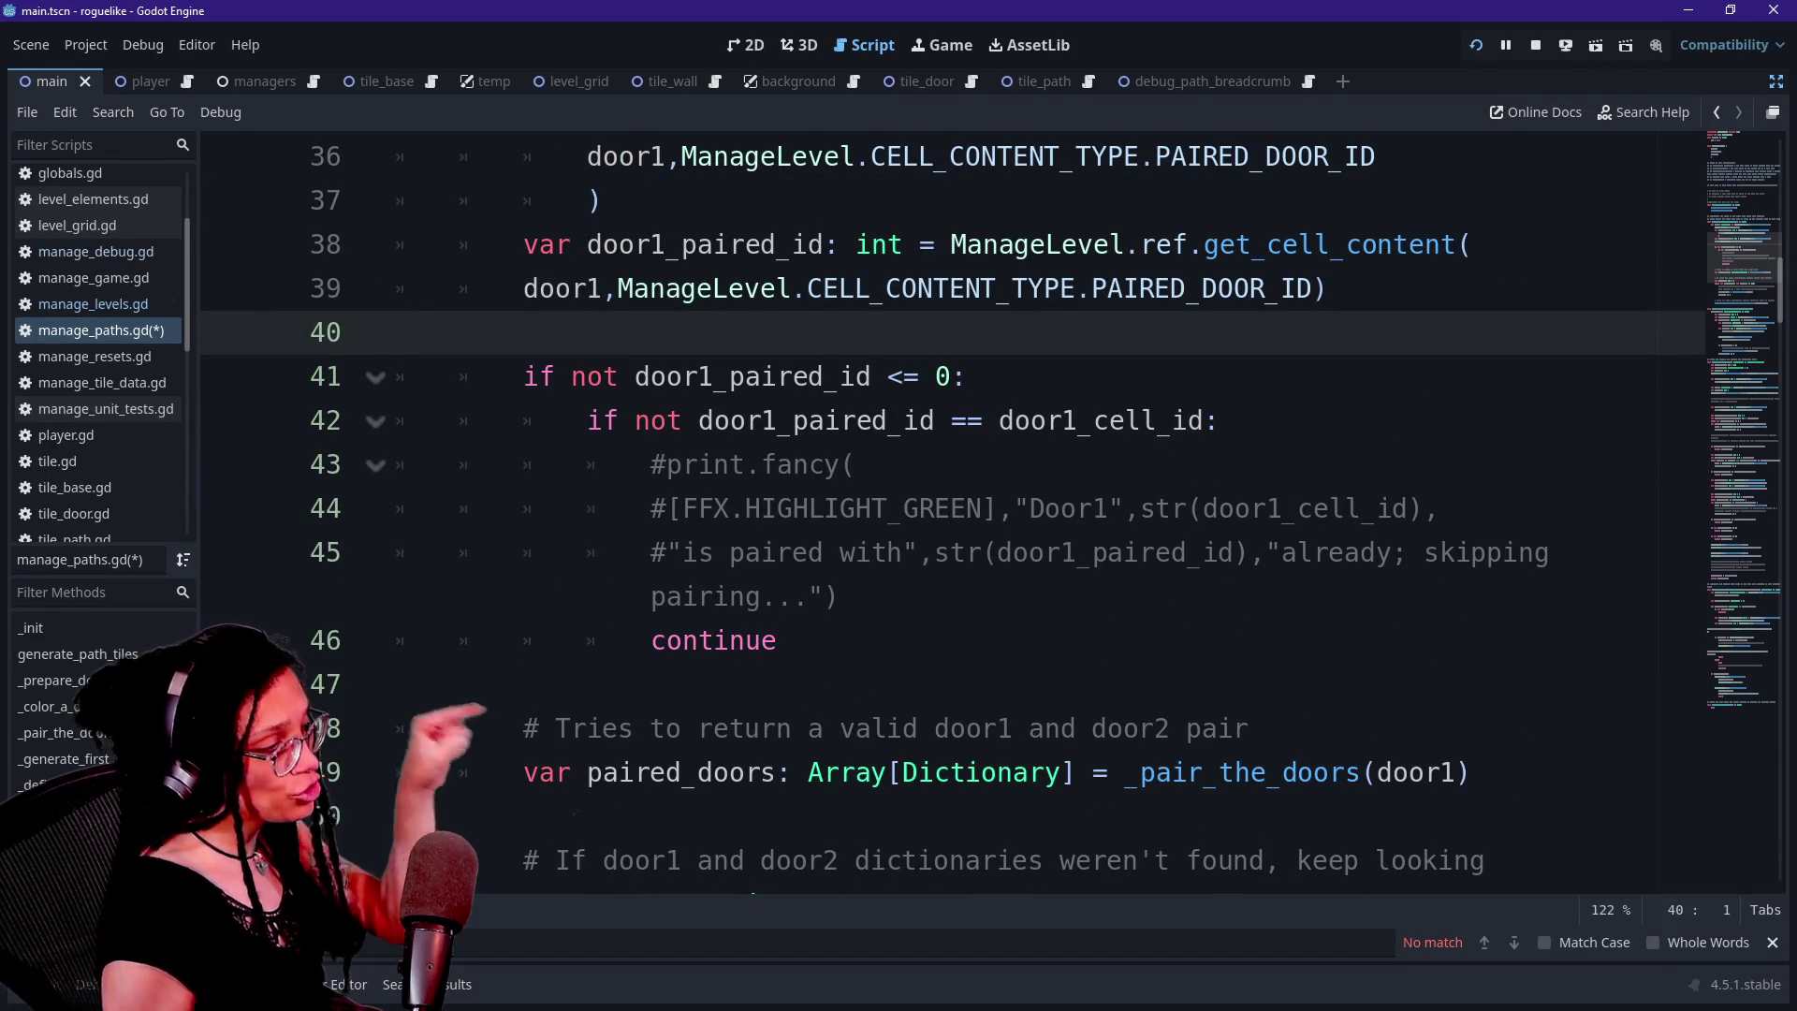
pyautogui.moveTo(634, 376); pyautogui.dragTo(871, 377)
pyautogui.click(904, 376)
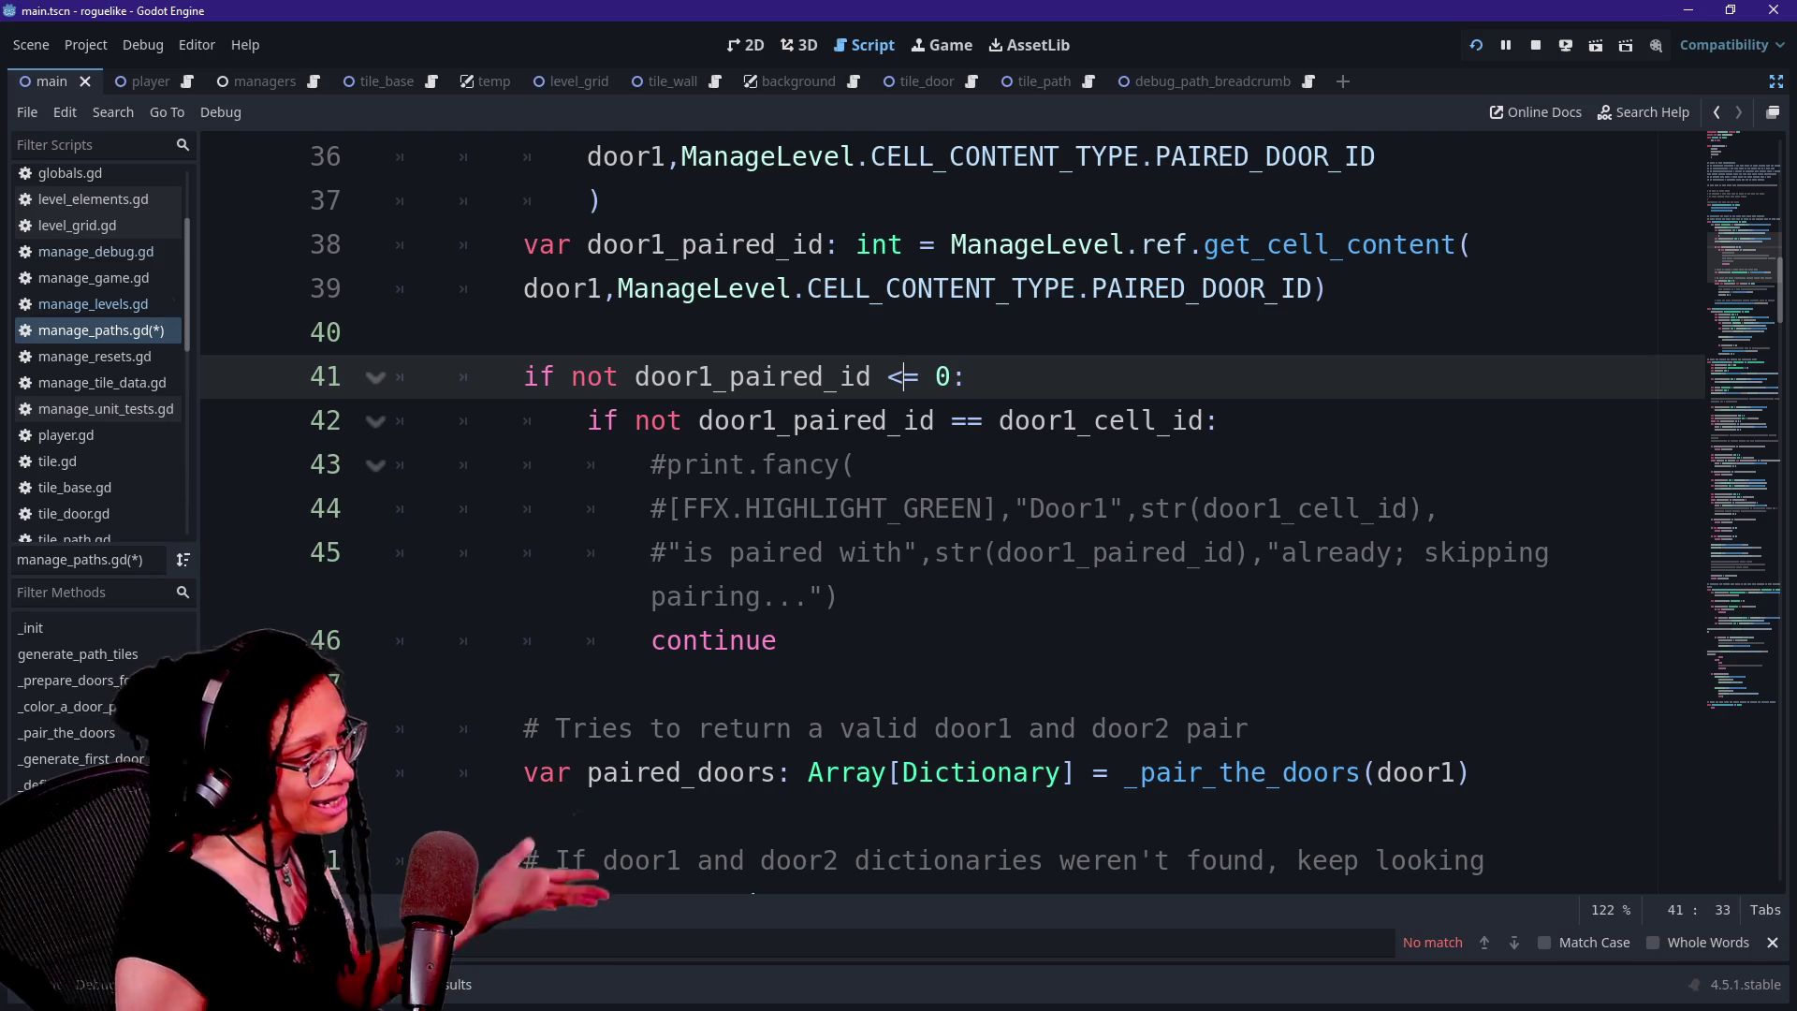
pyautogui.click(936, 377)
pyautogui.click(967, 376)
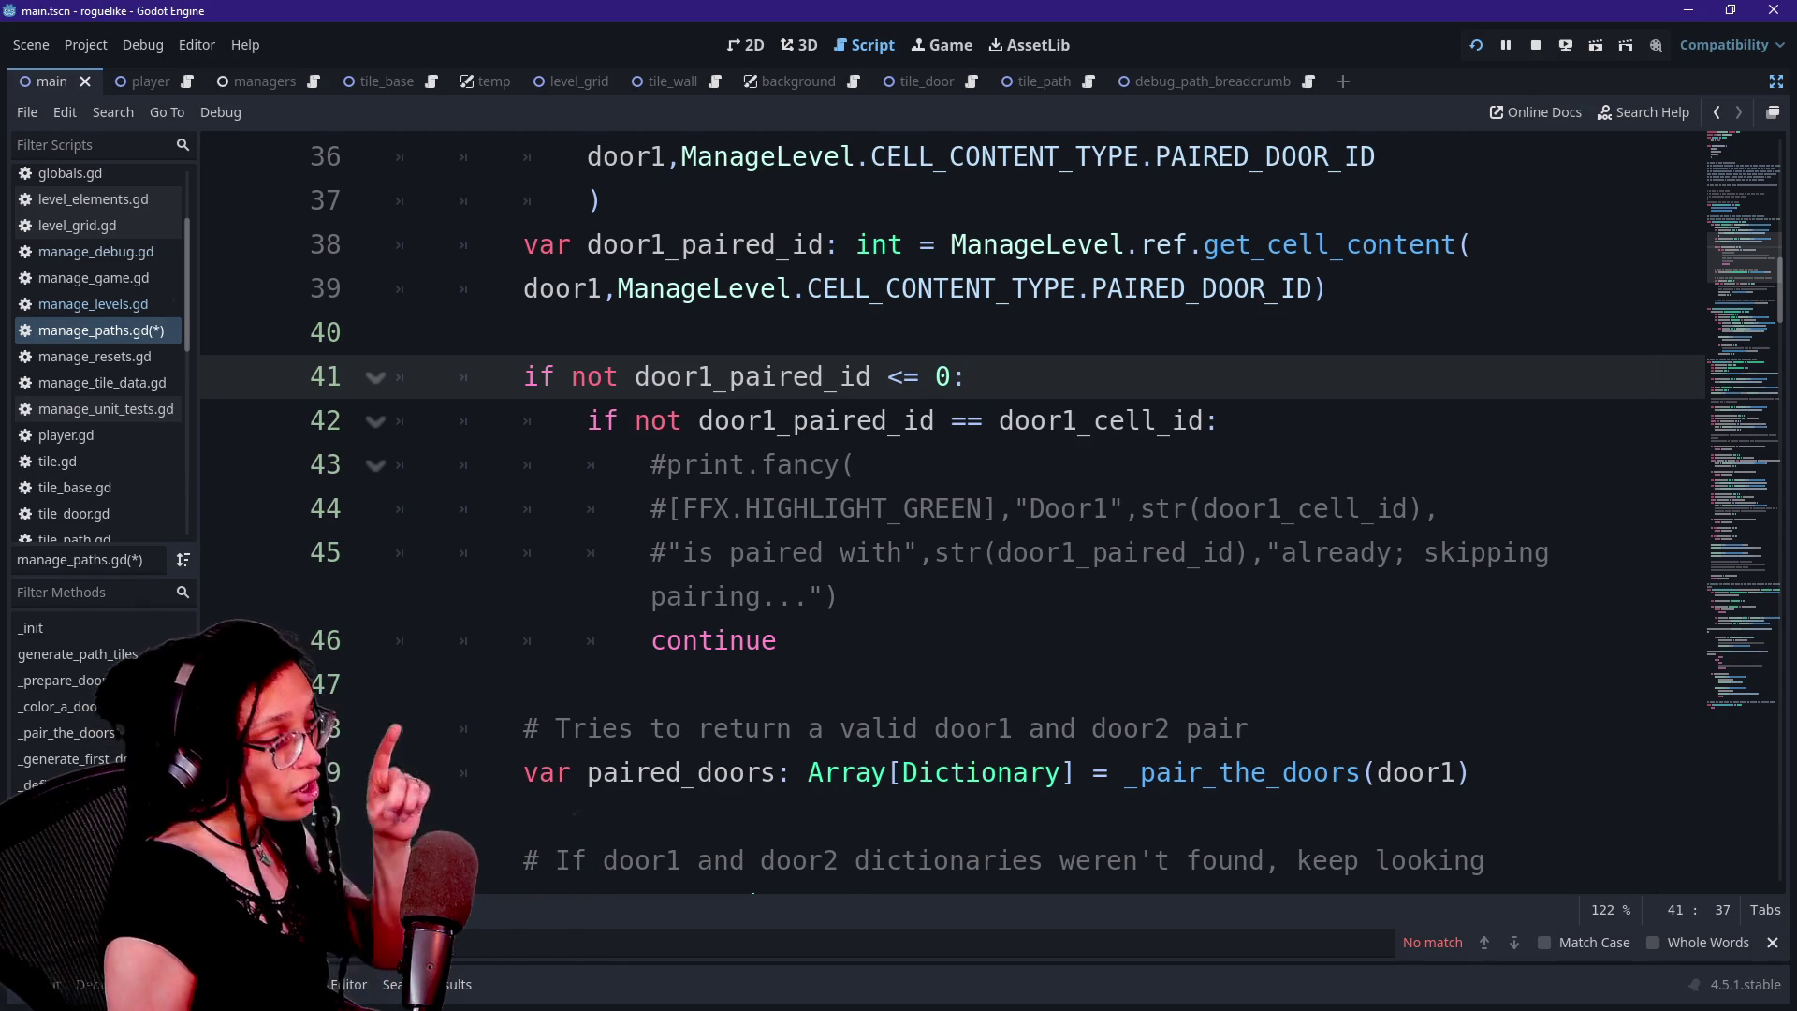
pyautogui.click(904, 376)
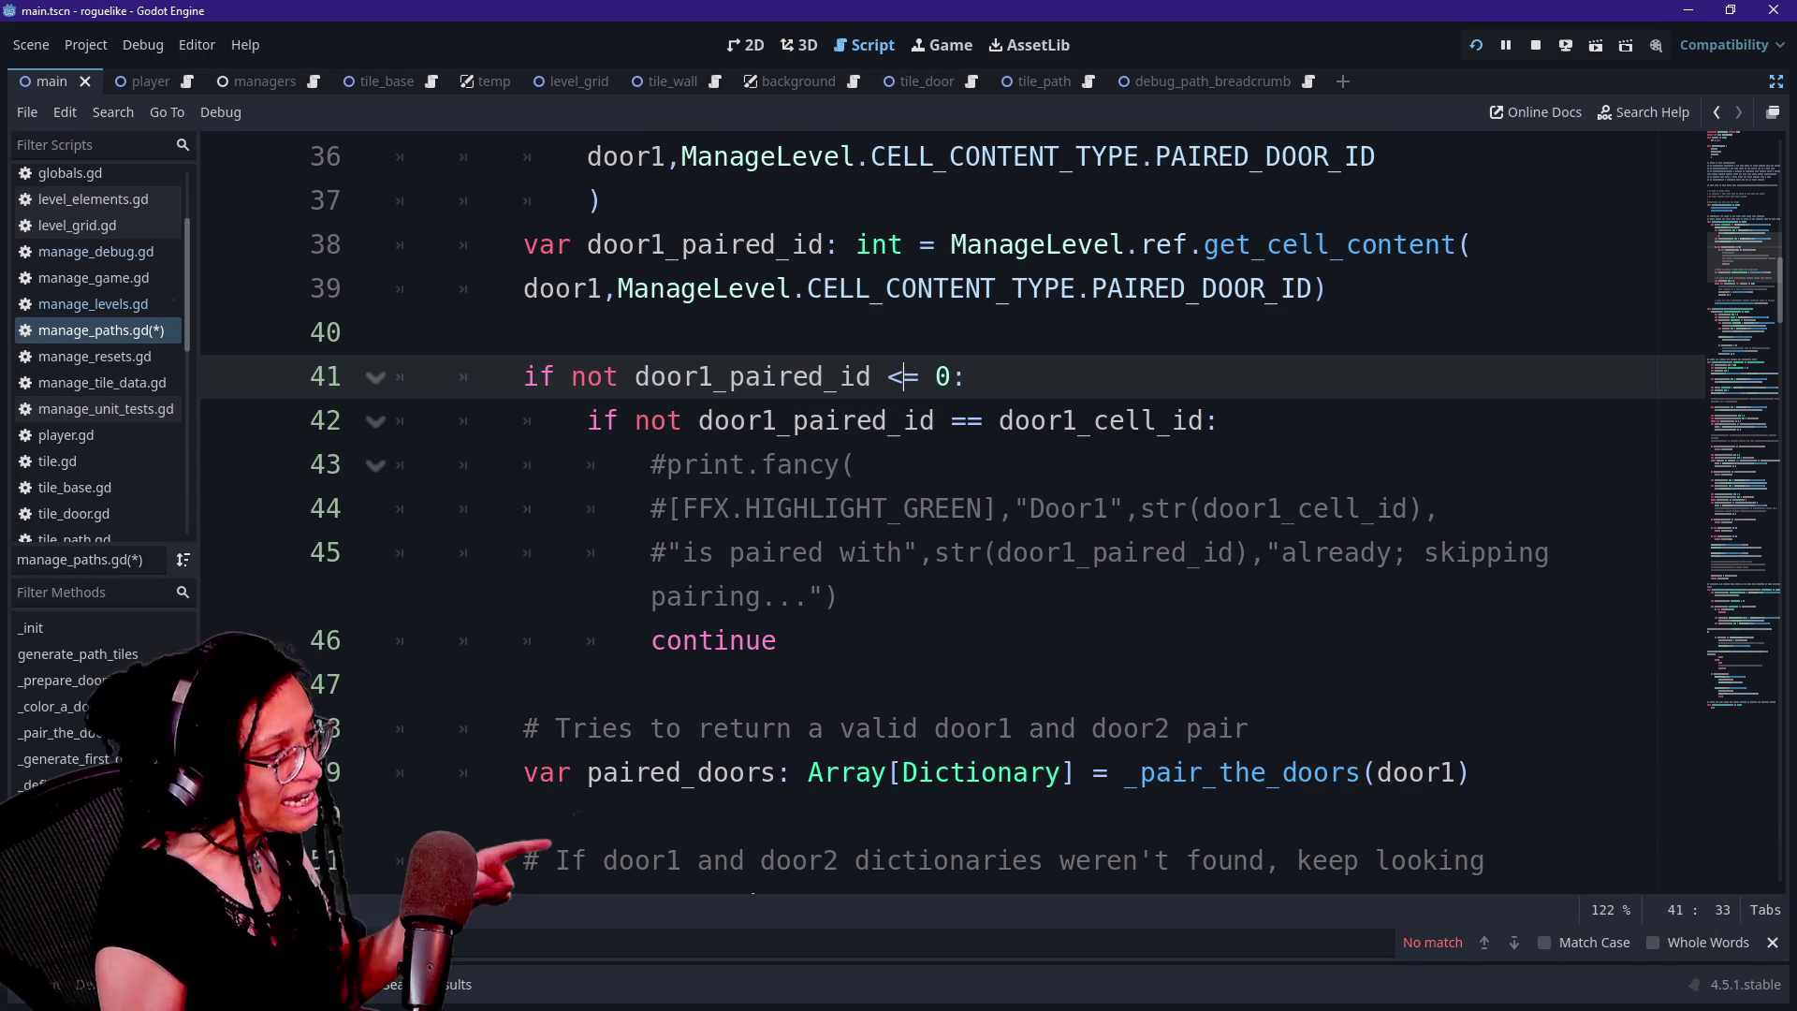
pyautogui.click(1010, 421)
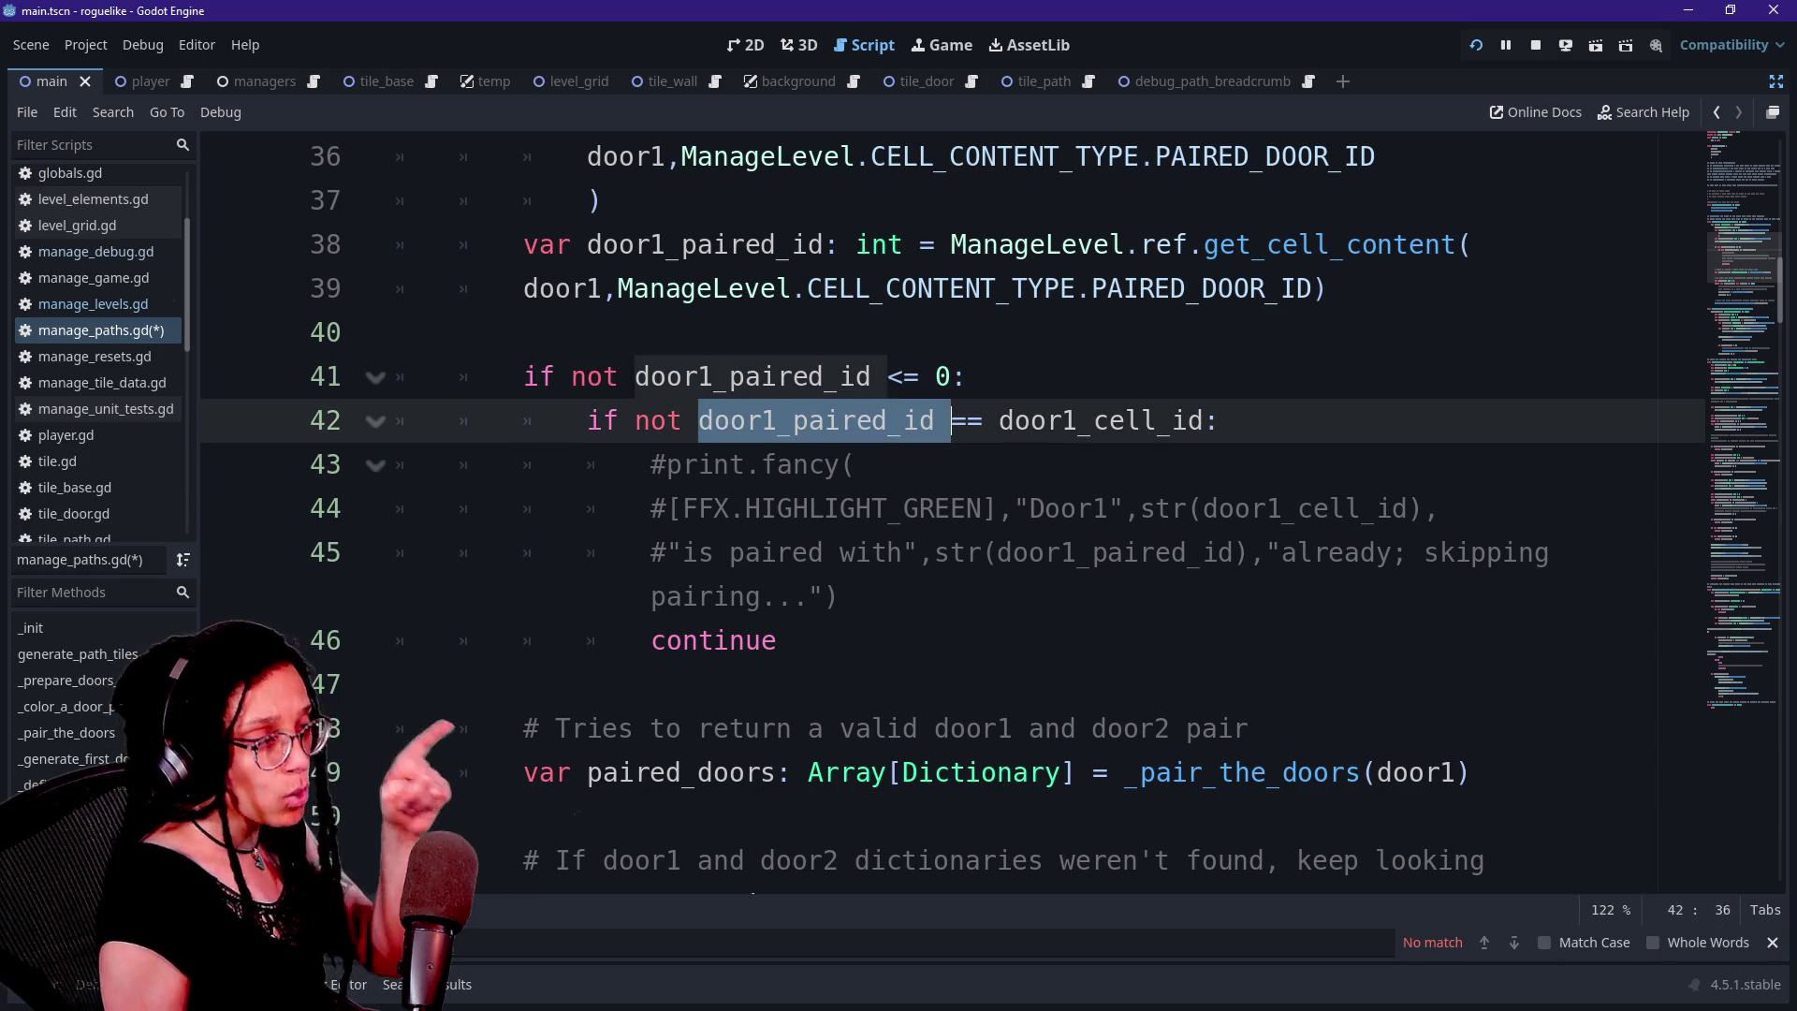
pyautogui.hotkey('shift', 'Right')
pyautogui.hotkey('shift', 'Right')
pyautogui.hotkey('shift', 'Right')
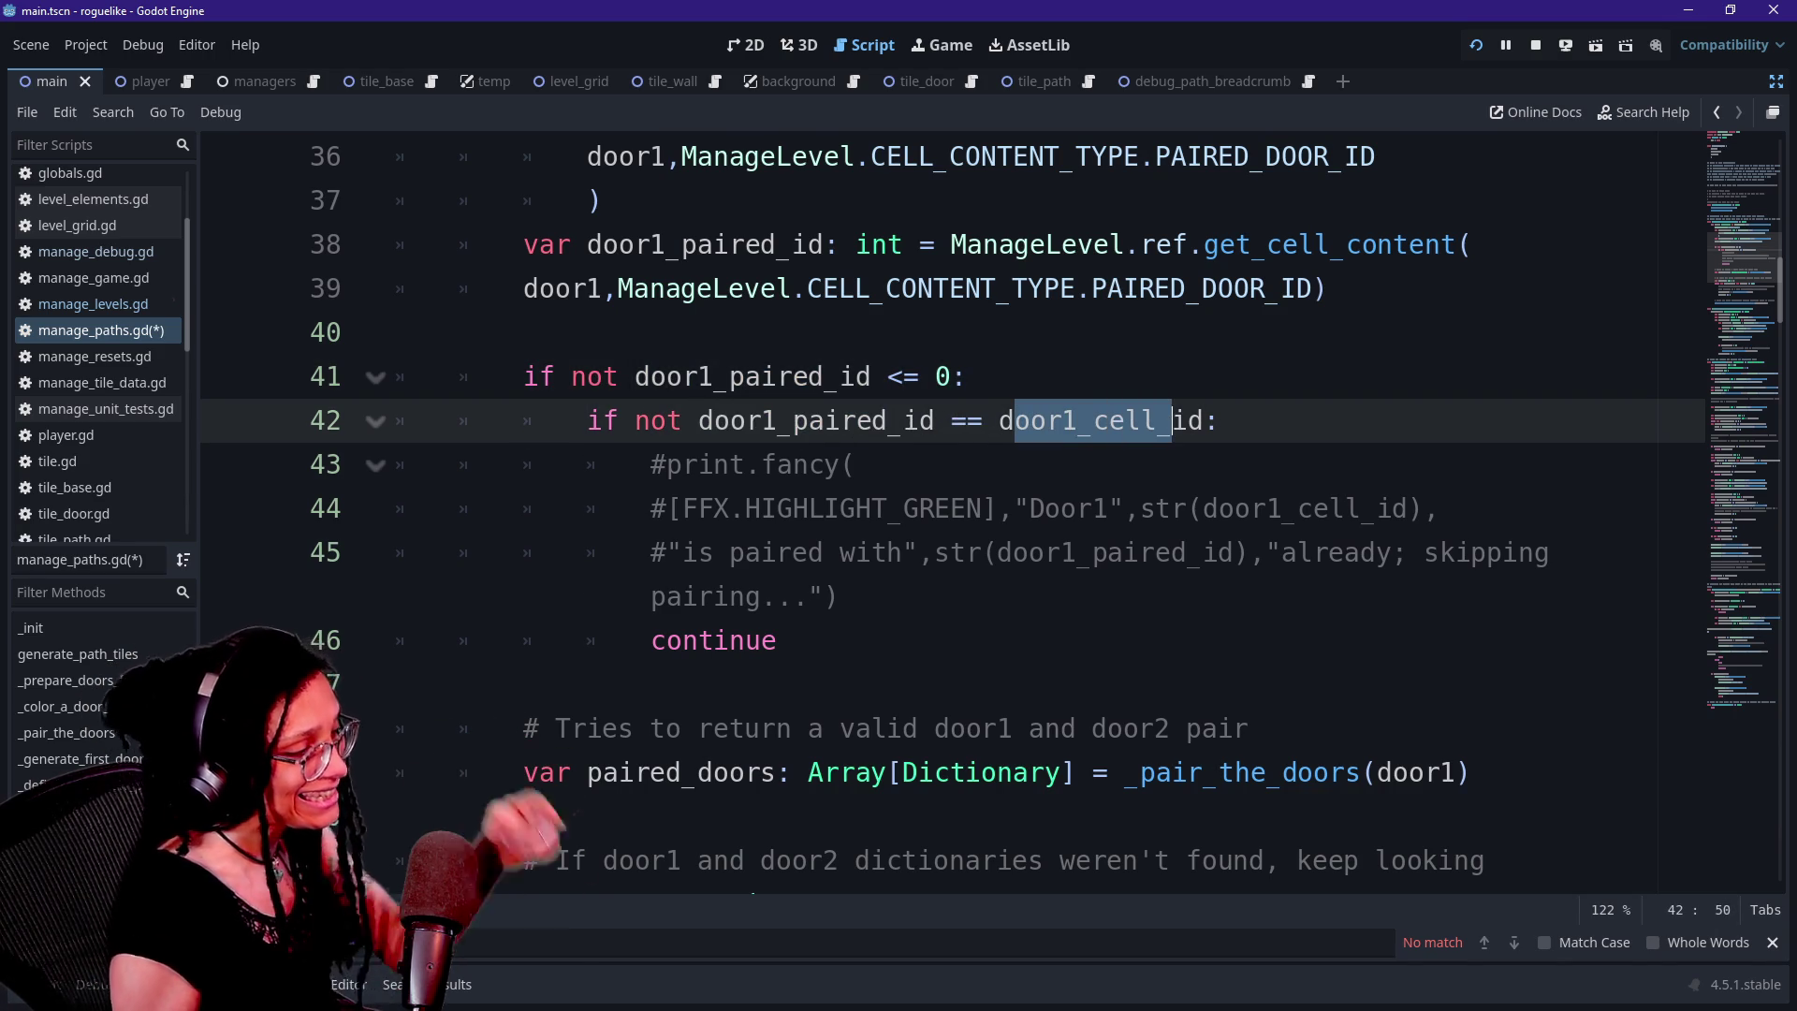
# Look over the retry loop and door1/door2 pair comment, then jump to _pair_the_doors at line 81
pyautogui.scroll(-1, 936, 514)
pyautogui.moveTo(667, 597)
pyautogui.mouseDown()
pyautogui.moveTo(524, 772)
pyautogui.moveTo(746, 772)
pyautogui.mouseUp()
pyautogui.scroll(-2, 746, 772)
pyautogui.moveTo(525, 464); pyautogui.dragTo(823, 684)
pyautogui.click(824, 684)
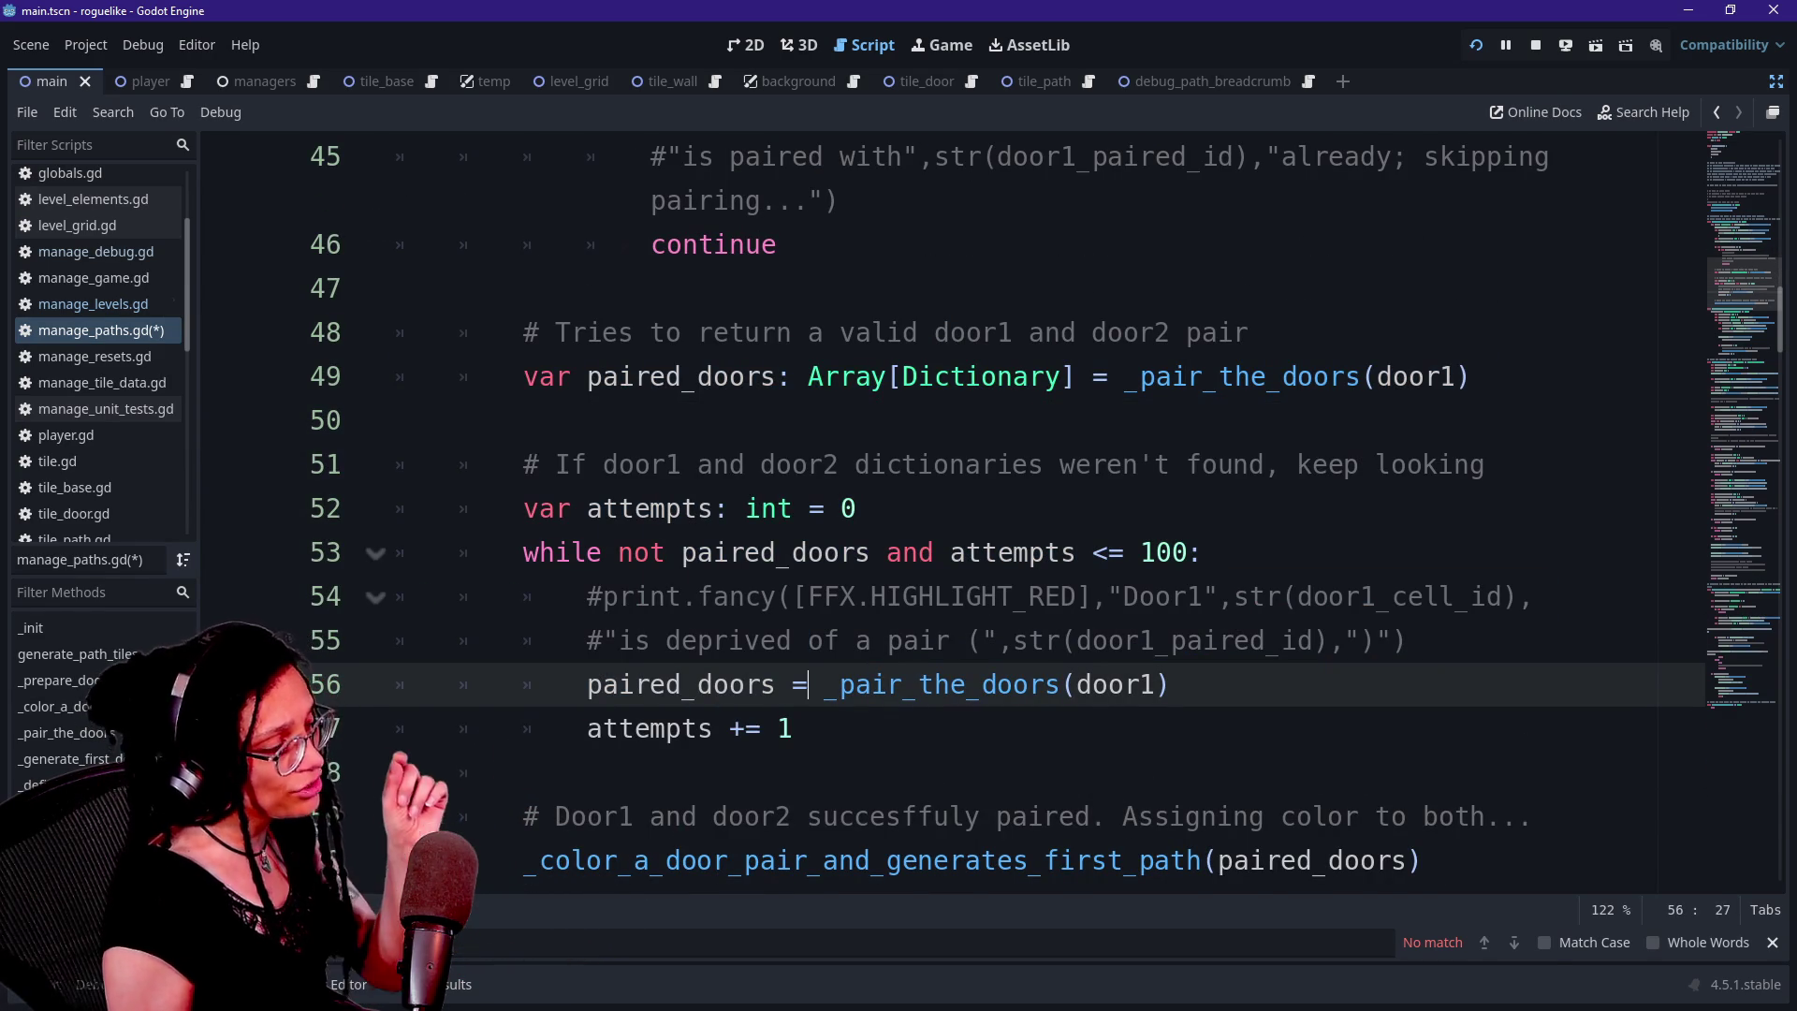
pyautogui.click(562, 333)
pyautogui.click(1030, 333)
pyautogui.click(1123, 333)
pyautogui.keyDown('ctrl'); pyautogui.click(1118, 376); pyautogui.keyUp('ctrl')
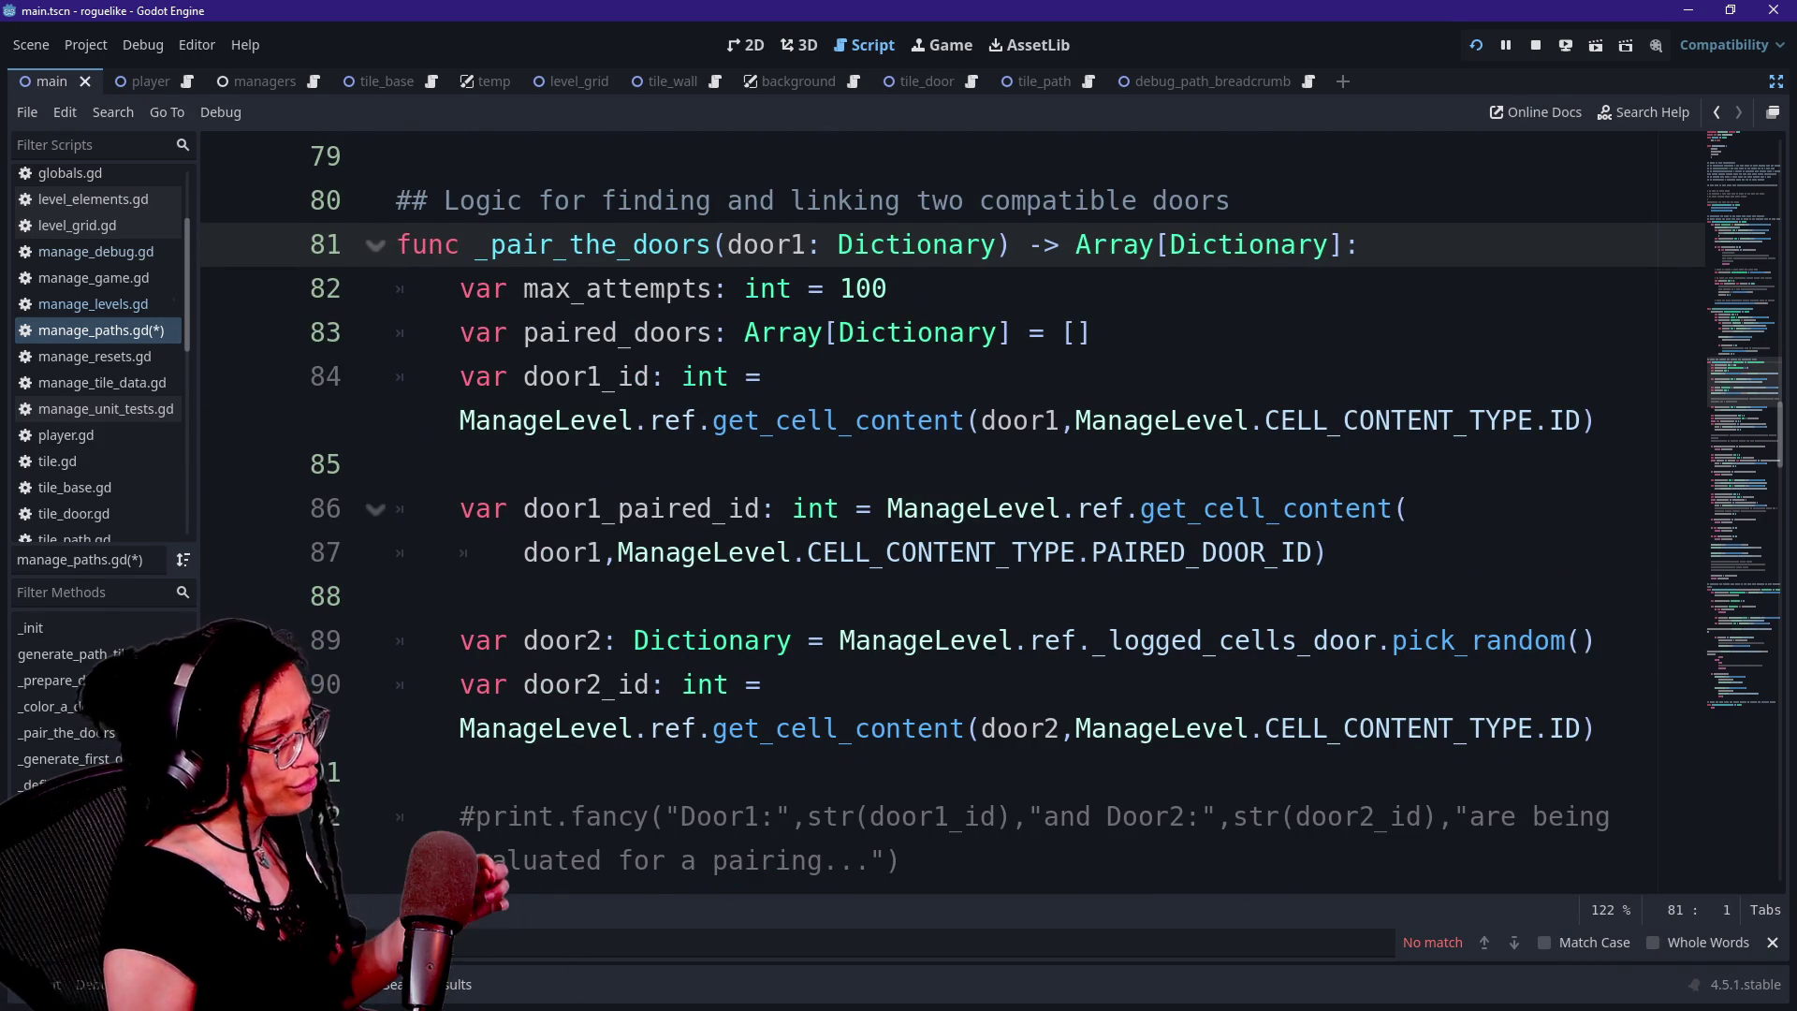
pyautogui.moveTo(946, 551)
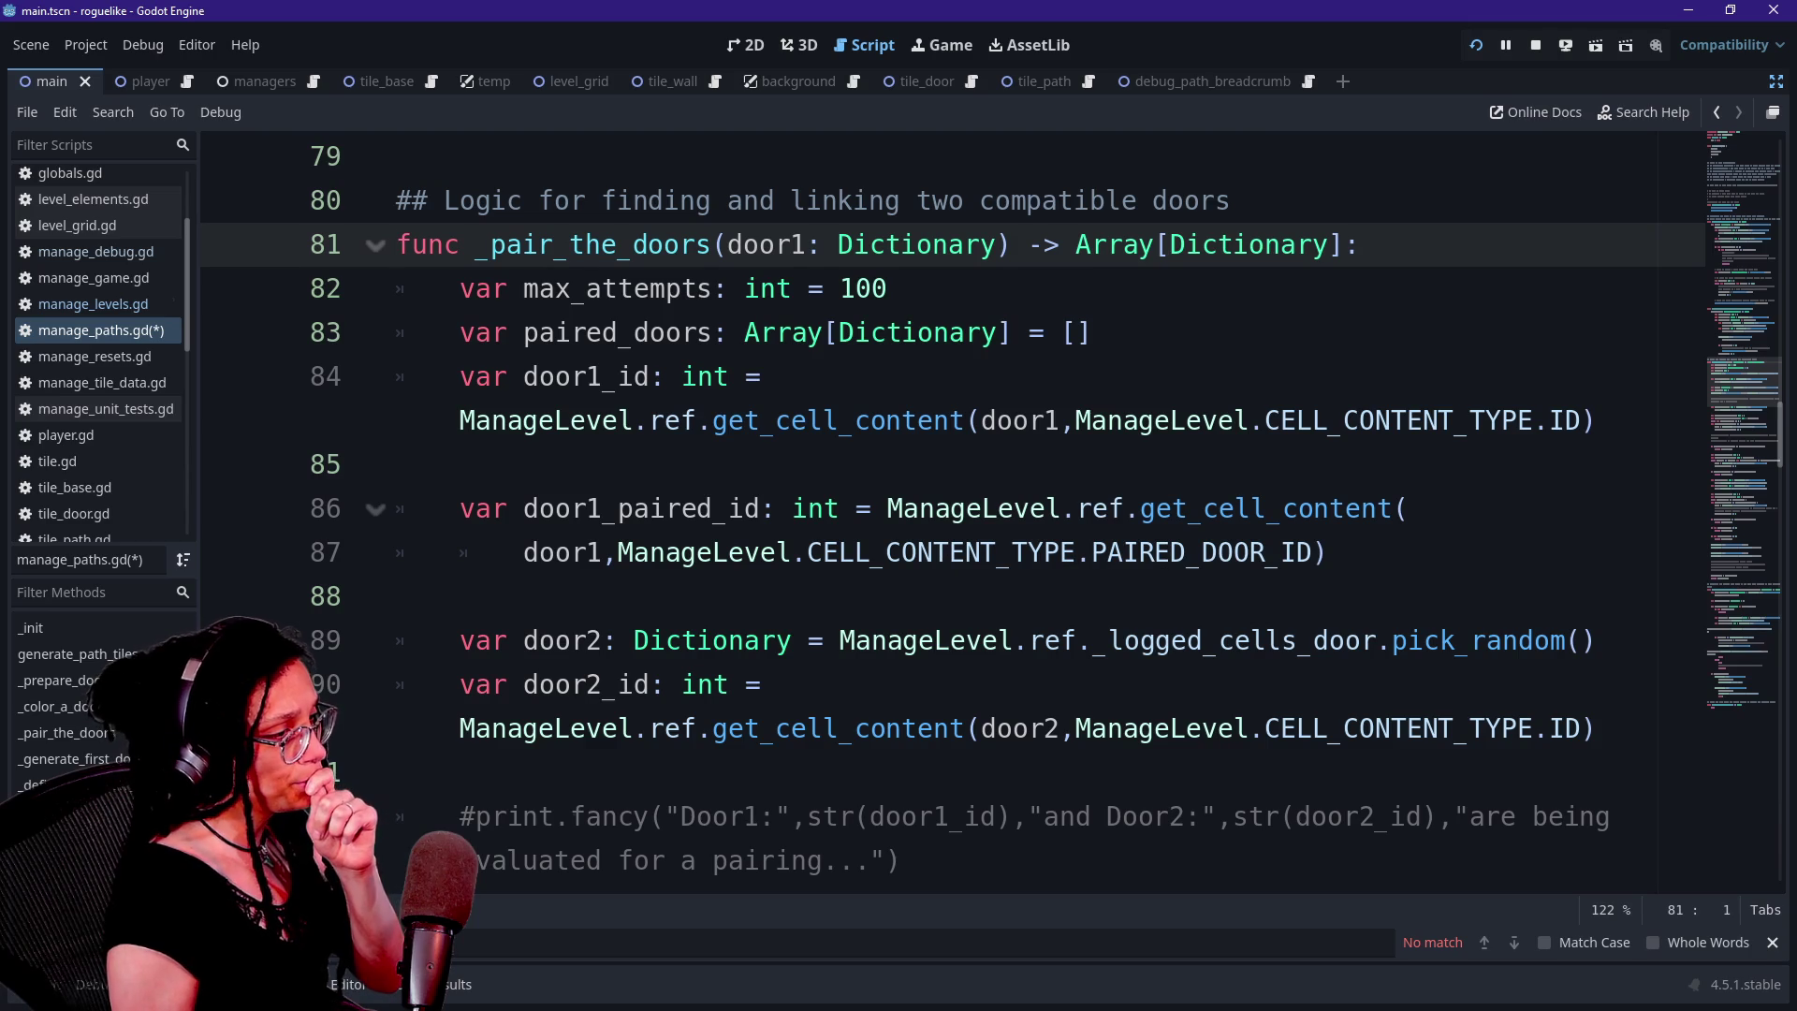
pyautogui.scroll(-2, 992, 515)
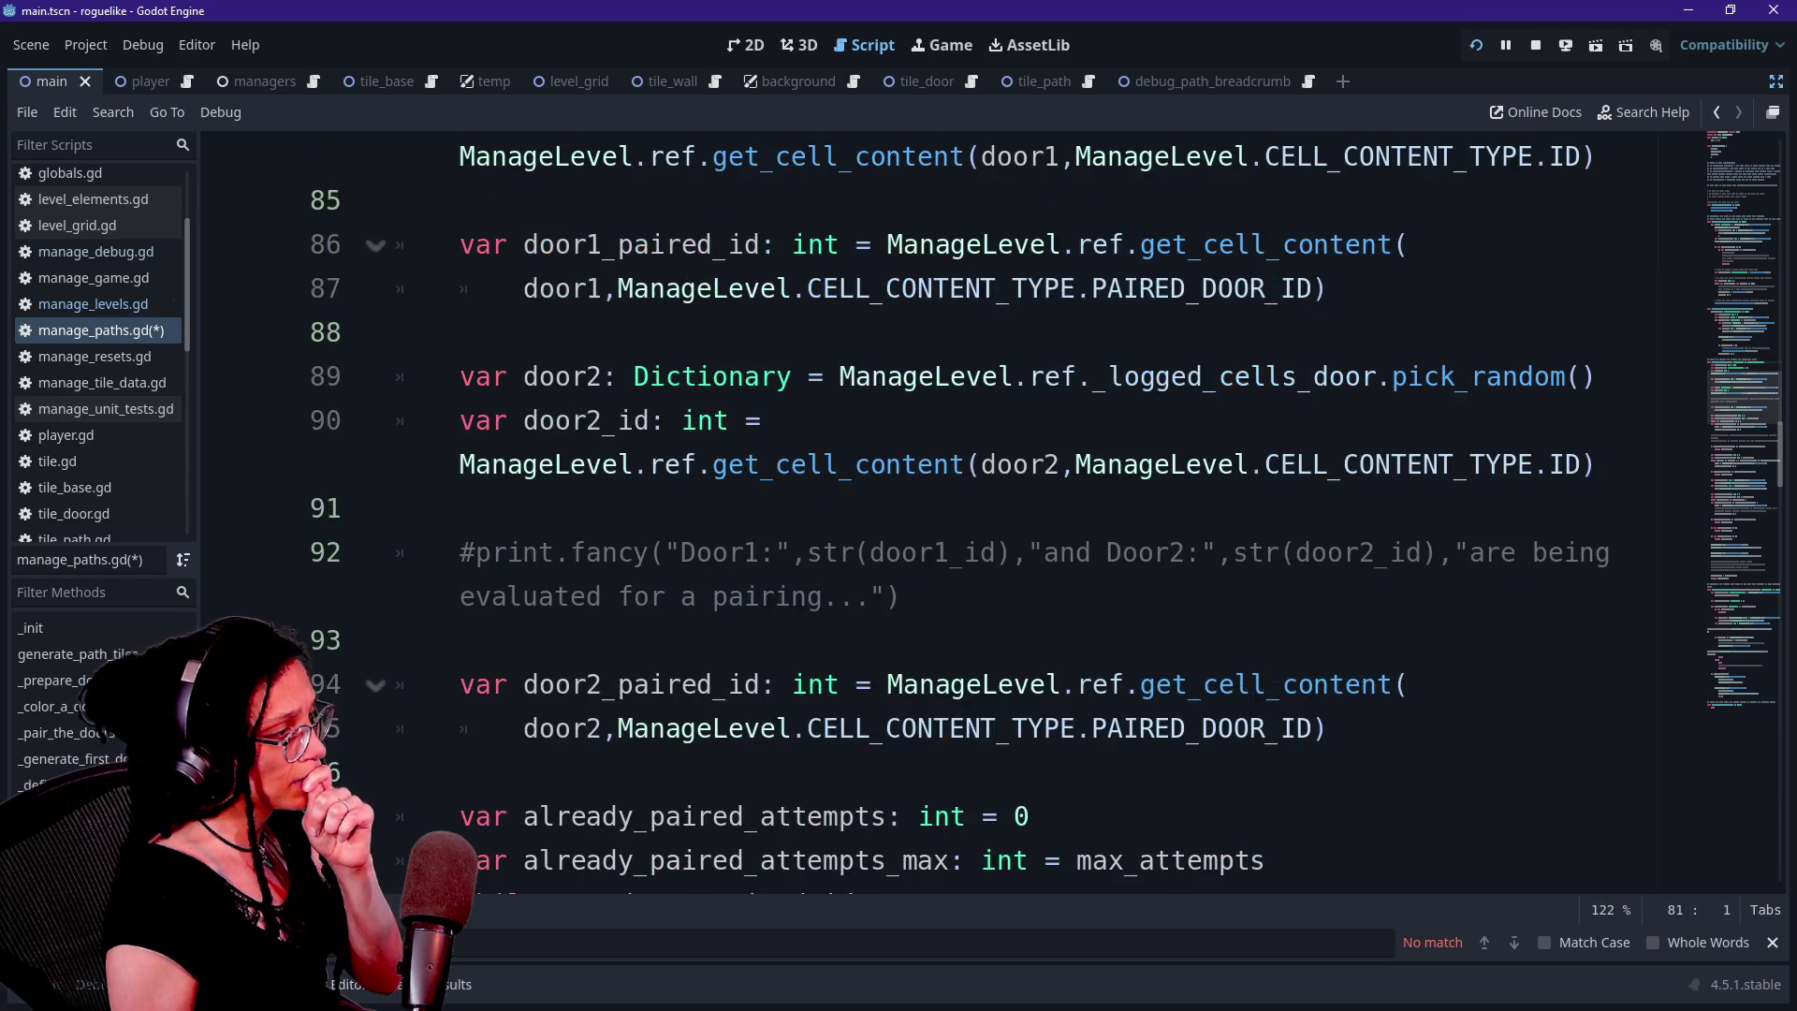
pyautogui.scroll(1, 959, 503)
pyautogui.scroll(-4, 999, 348)
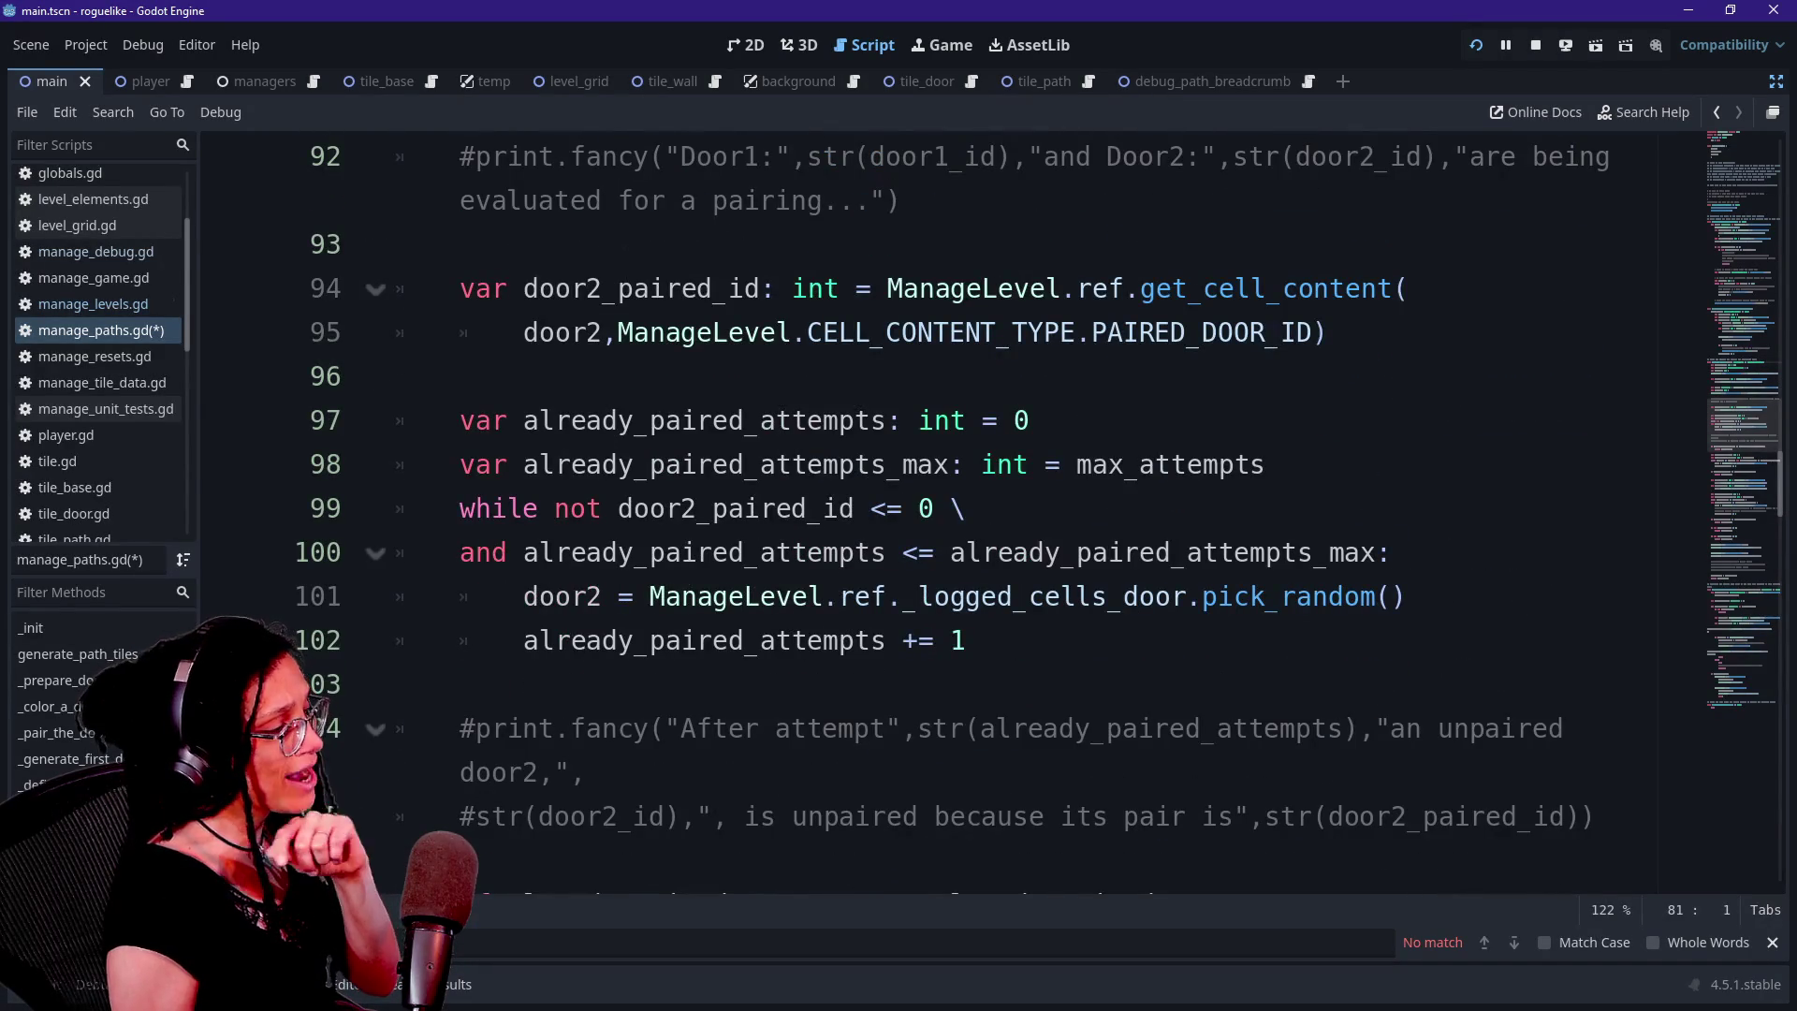
pyautogui.scroll(4, 992, 515)
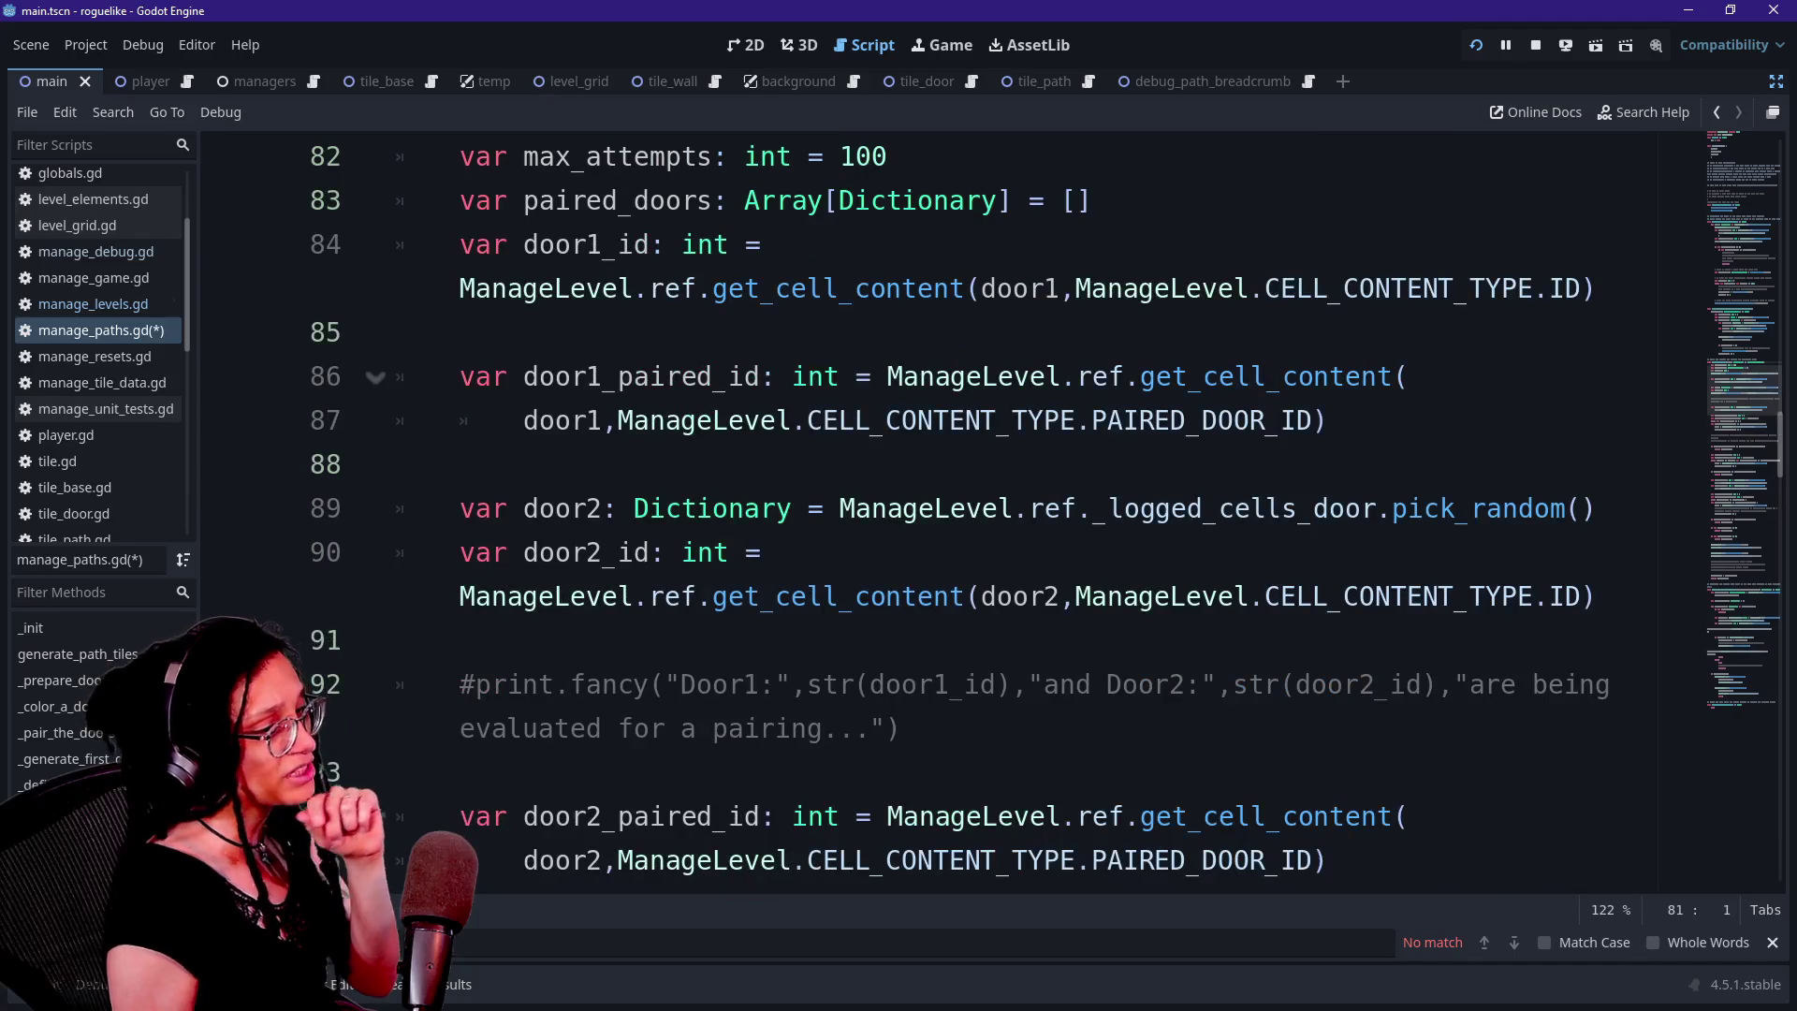
# On line 89, replace _logged_cells_door with get_logged_cells_array(ManageTileData.TILES.DOOR) using autocomplete
pyautogui.click(1092, 508)
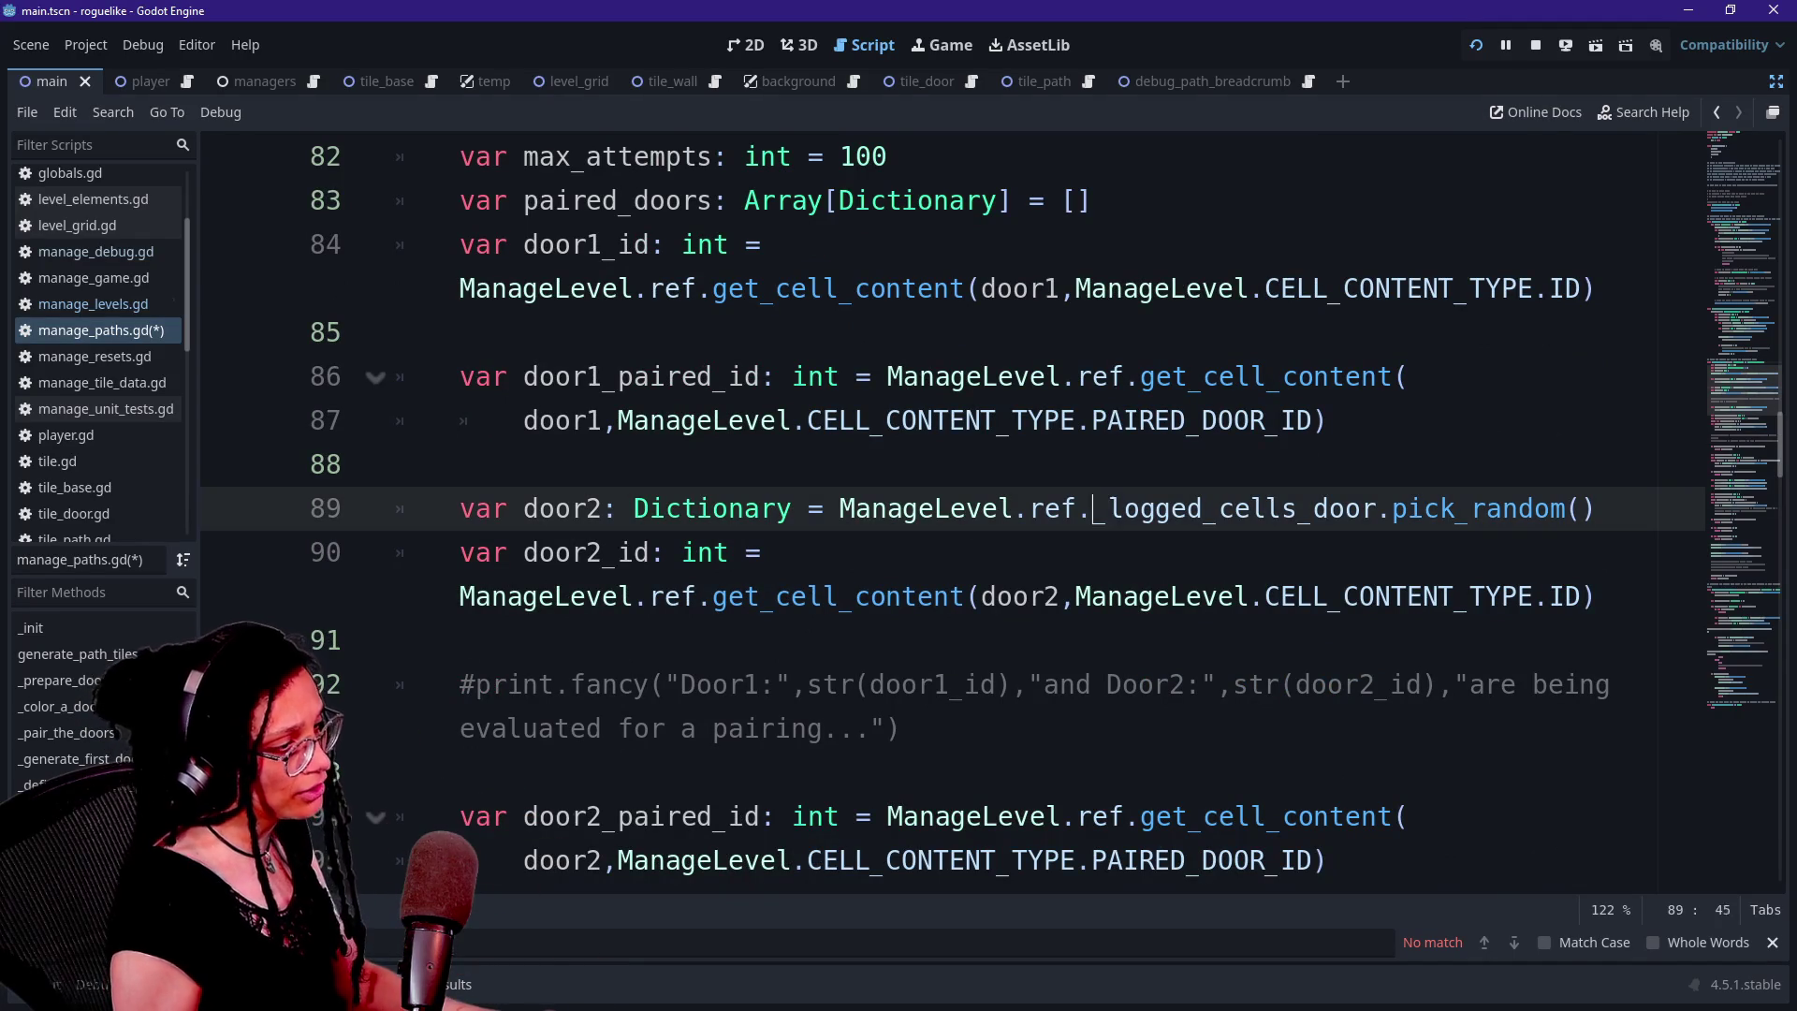
pyautogui.press('Delete')
pyautogui.press('Delete')
pyautogui.press('Delete')
pyautogui.press('Delete')
pyautogui.press('Delete')
pyautogui.press('Delete')
pyautogui.press('Return')
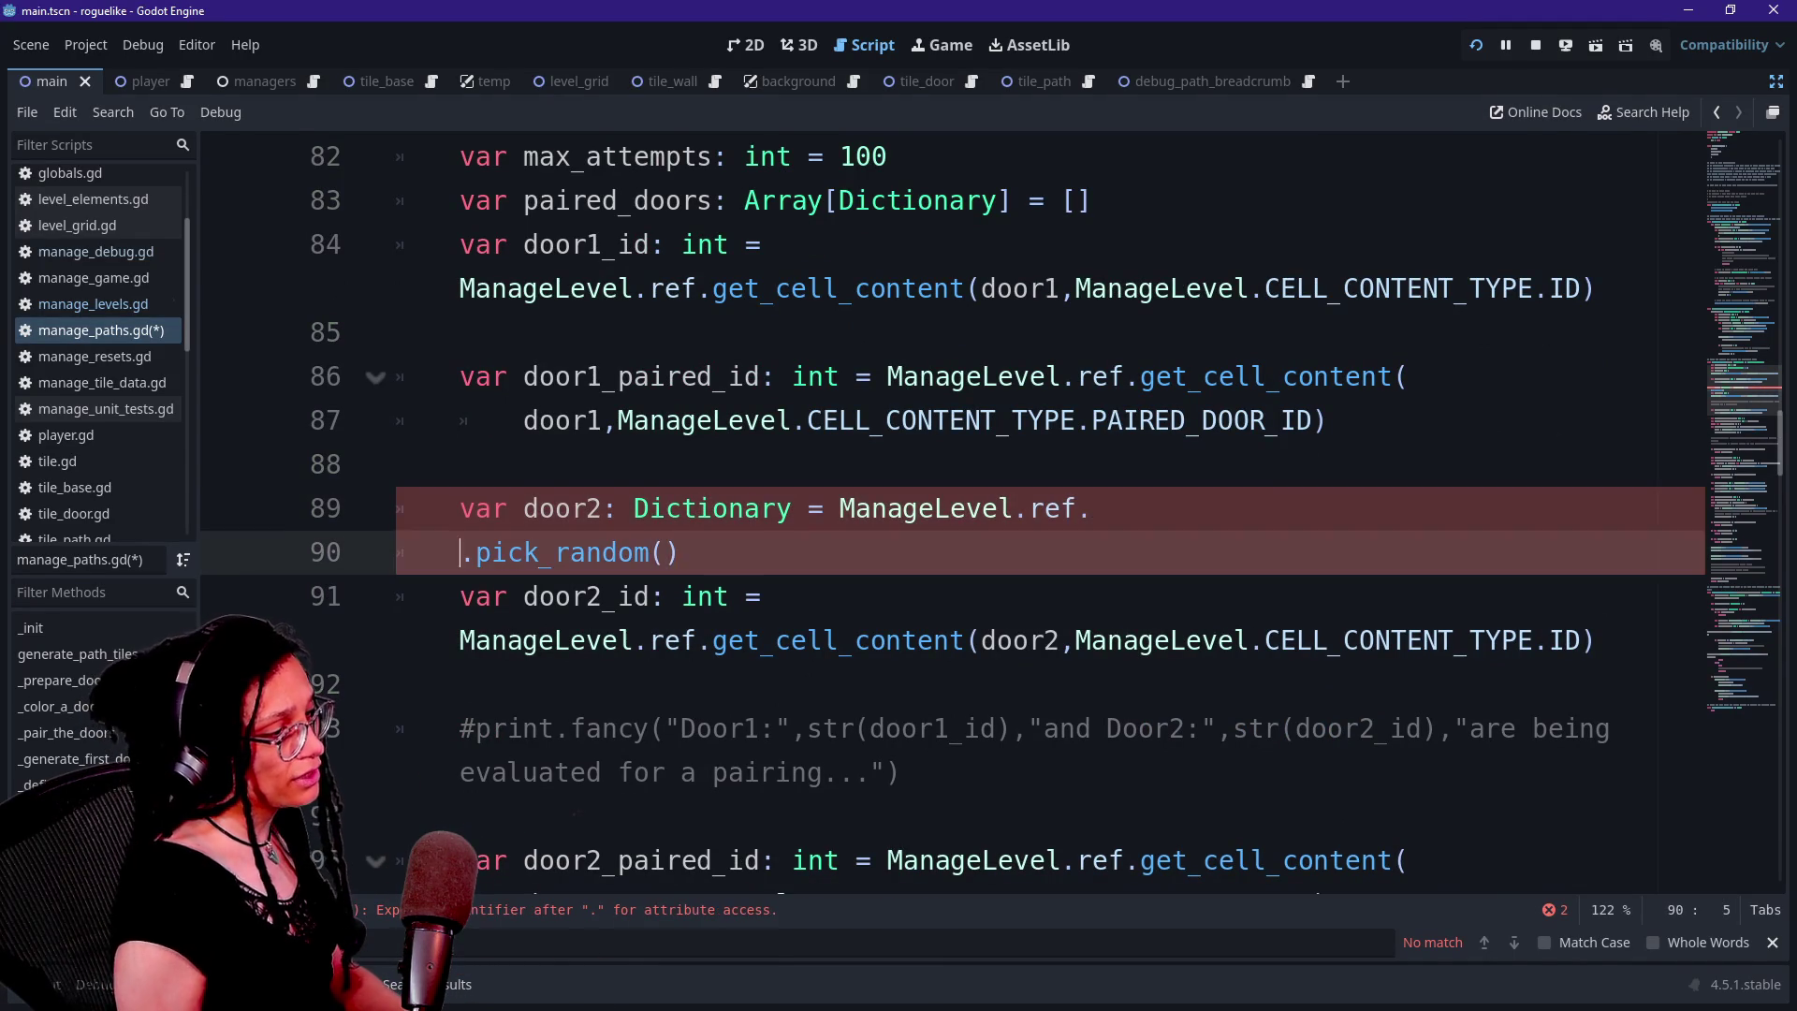
pyautogui.write('get')
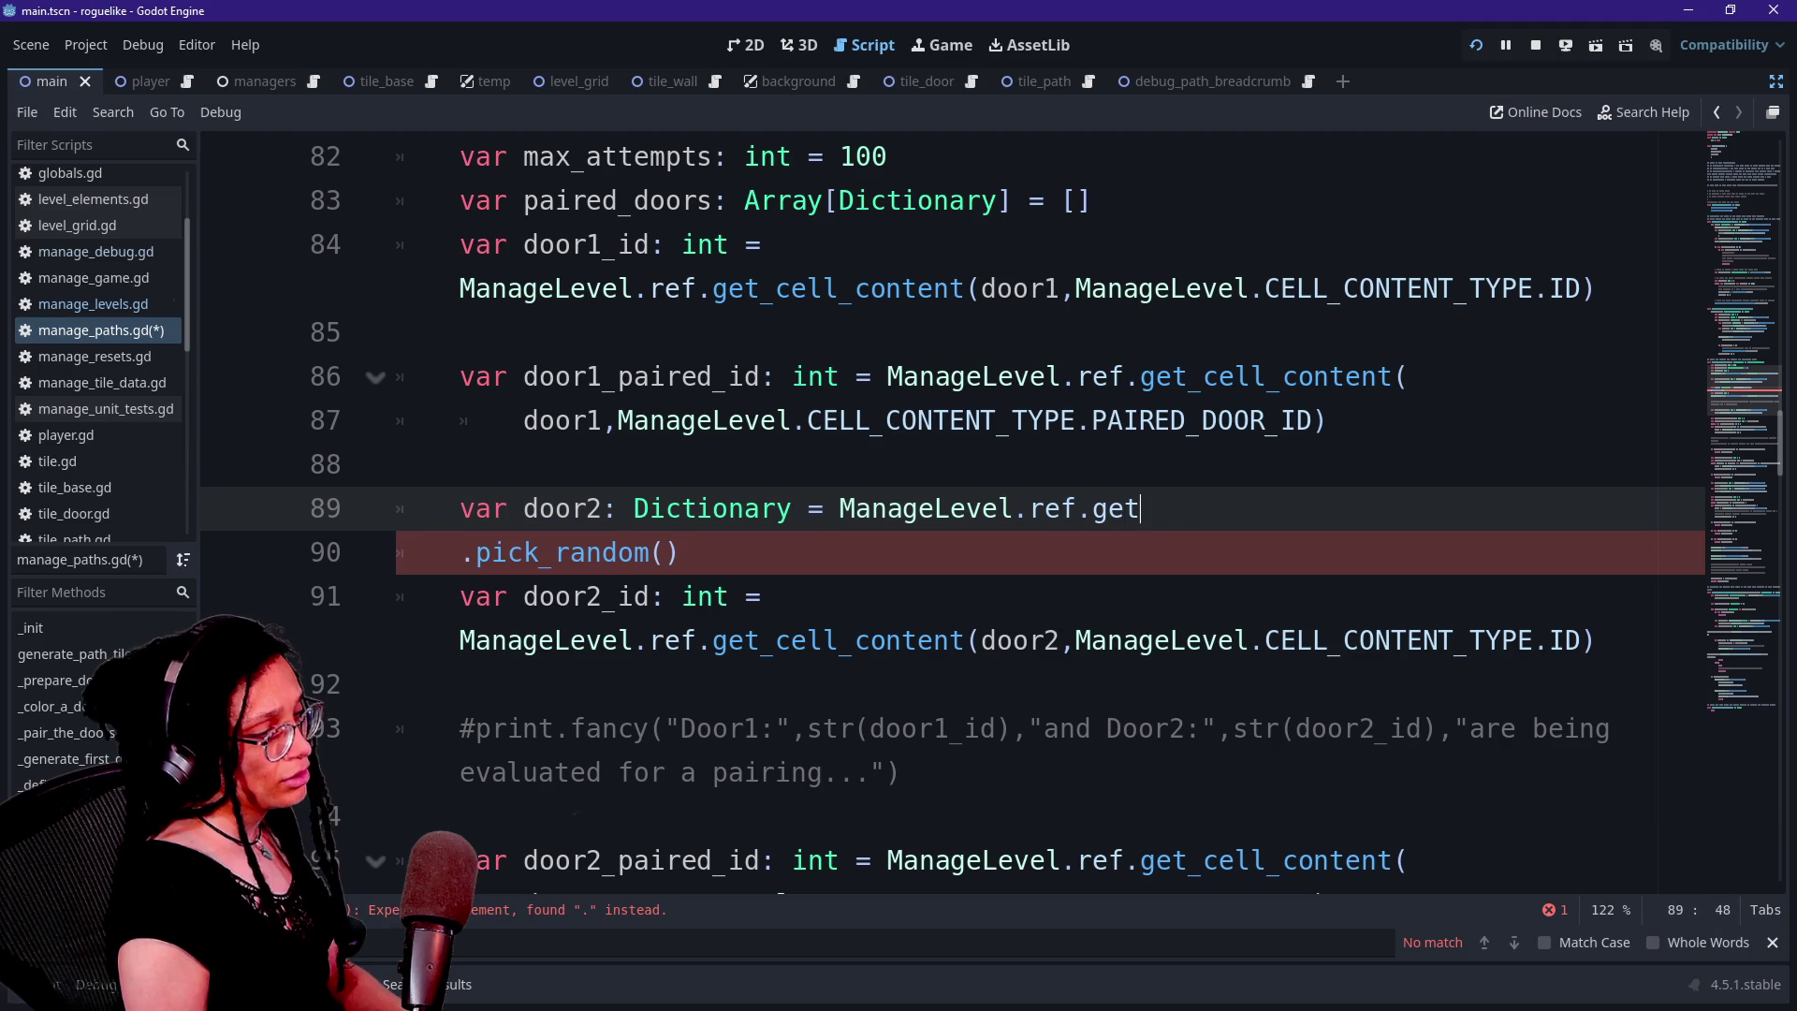
pyautogui.write(')log')
pyautogui.press('Return')
pyautogui.press('Return')
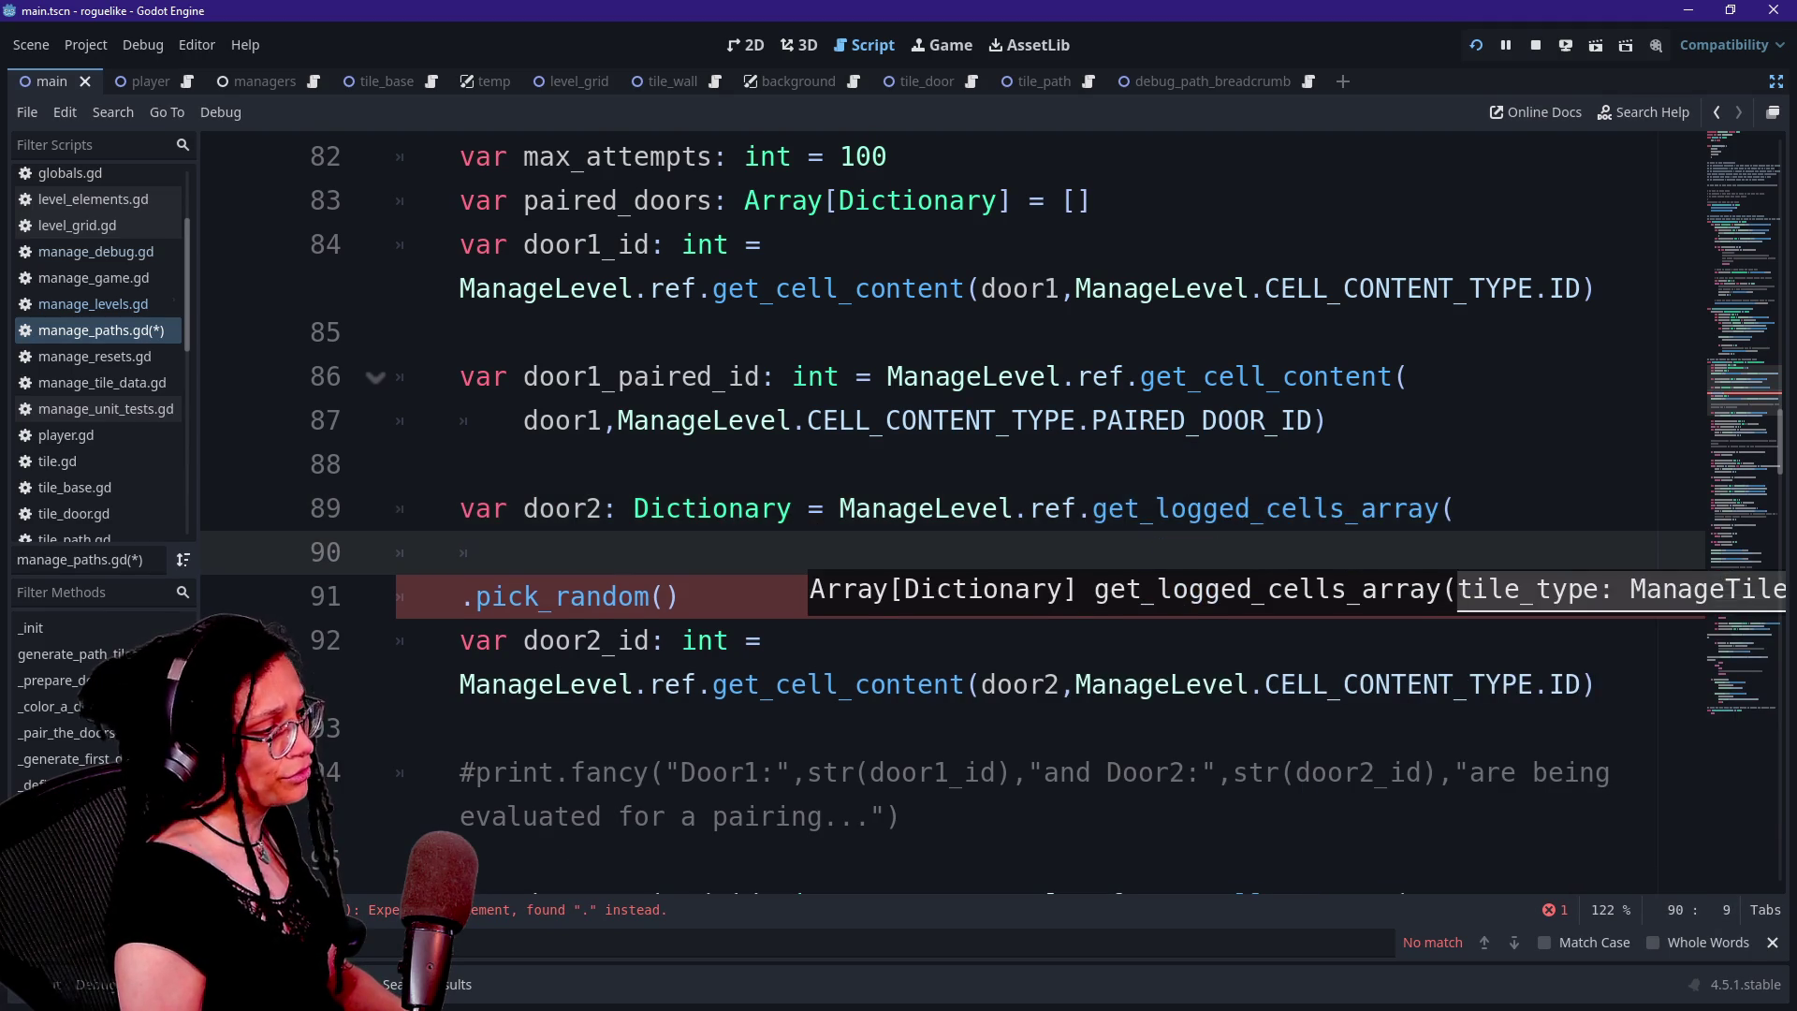
pyautogui.write('ManageDat=')
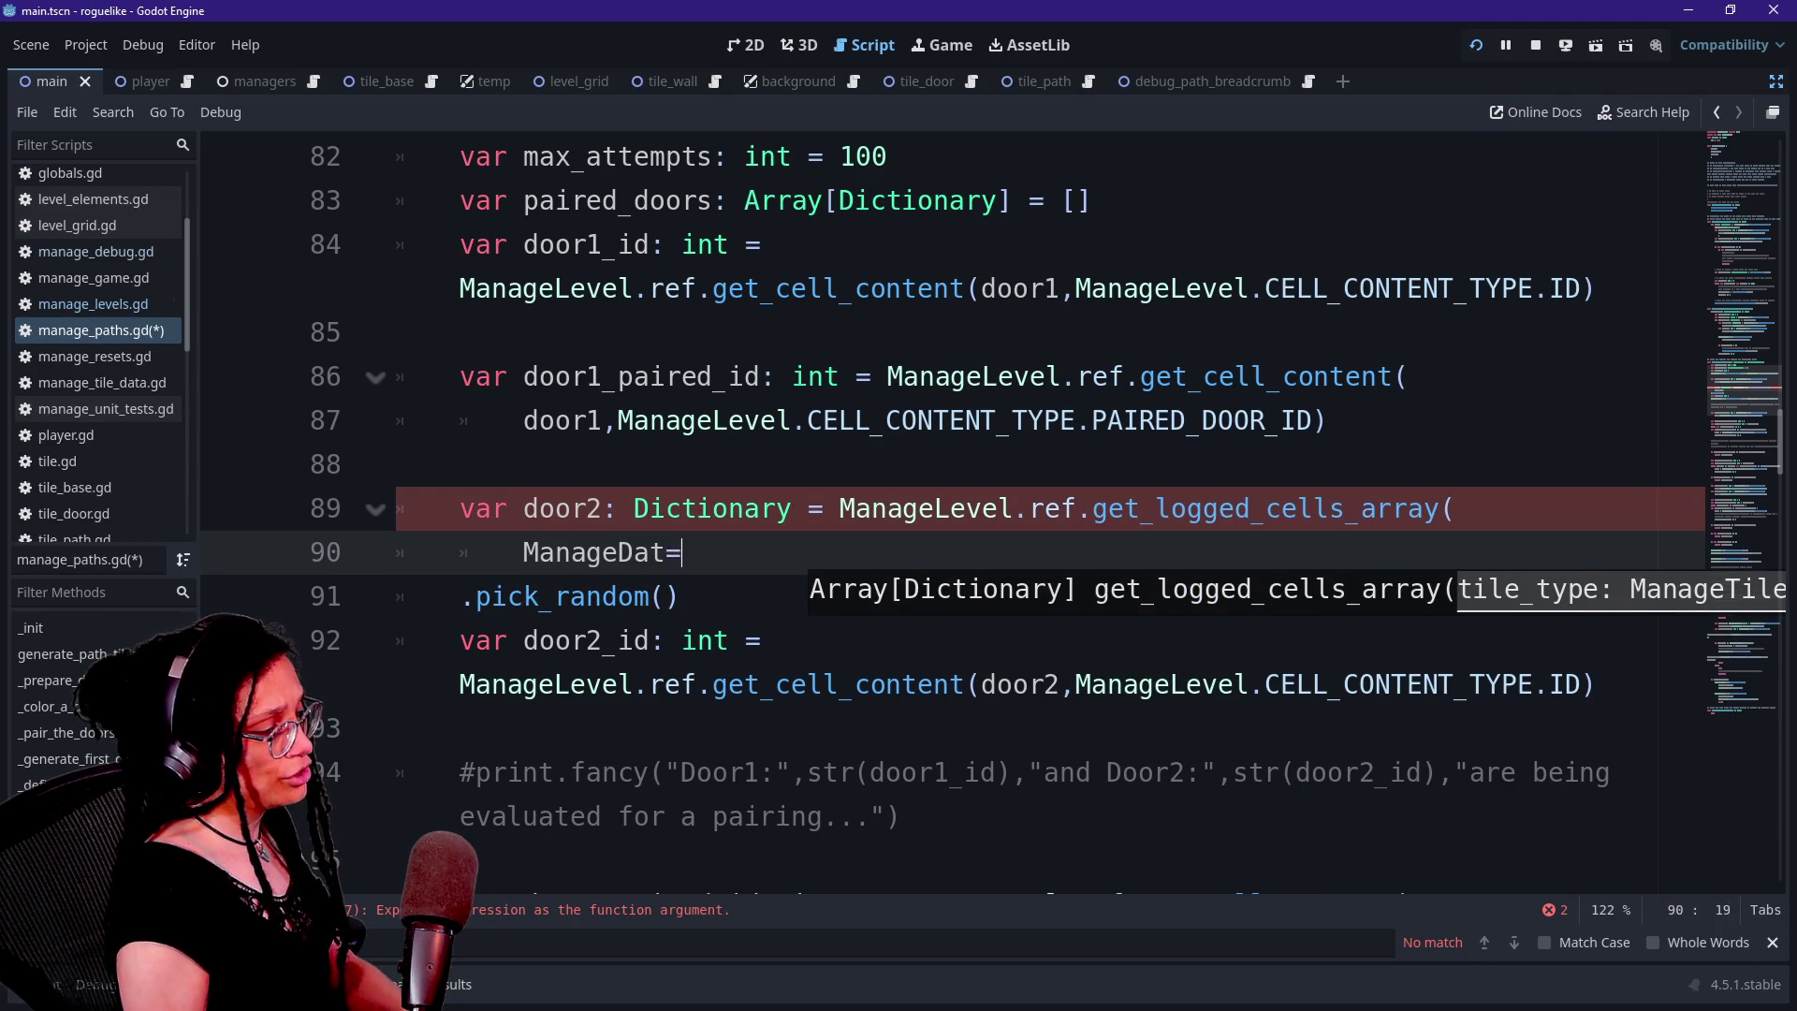
pyautogui.press('BackSpace')
pyautogui.press('BackSpace')
pyautogui.press('BackSpace')
pyautogui.press('BackSpace')
pyautogui.write('TileData.')
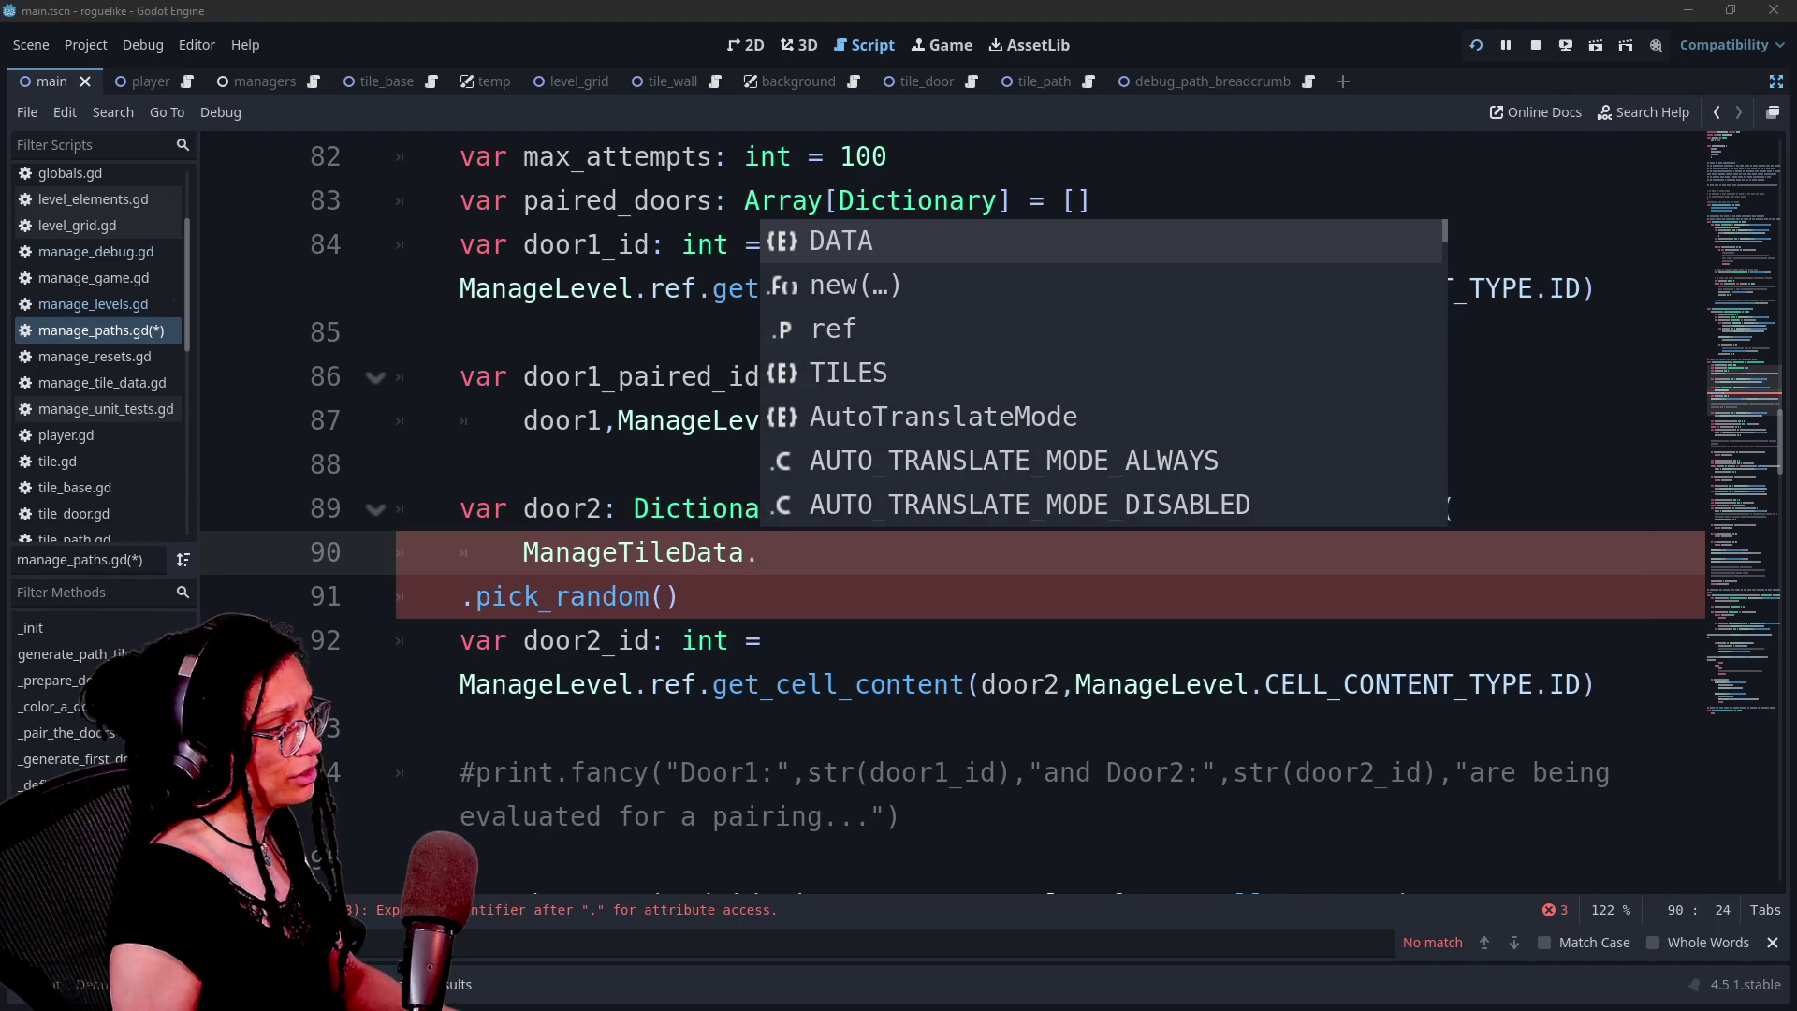
pyautogui.press('Escape')
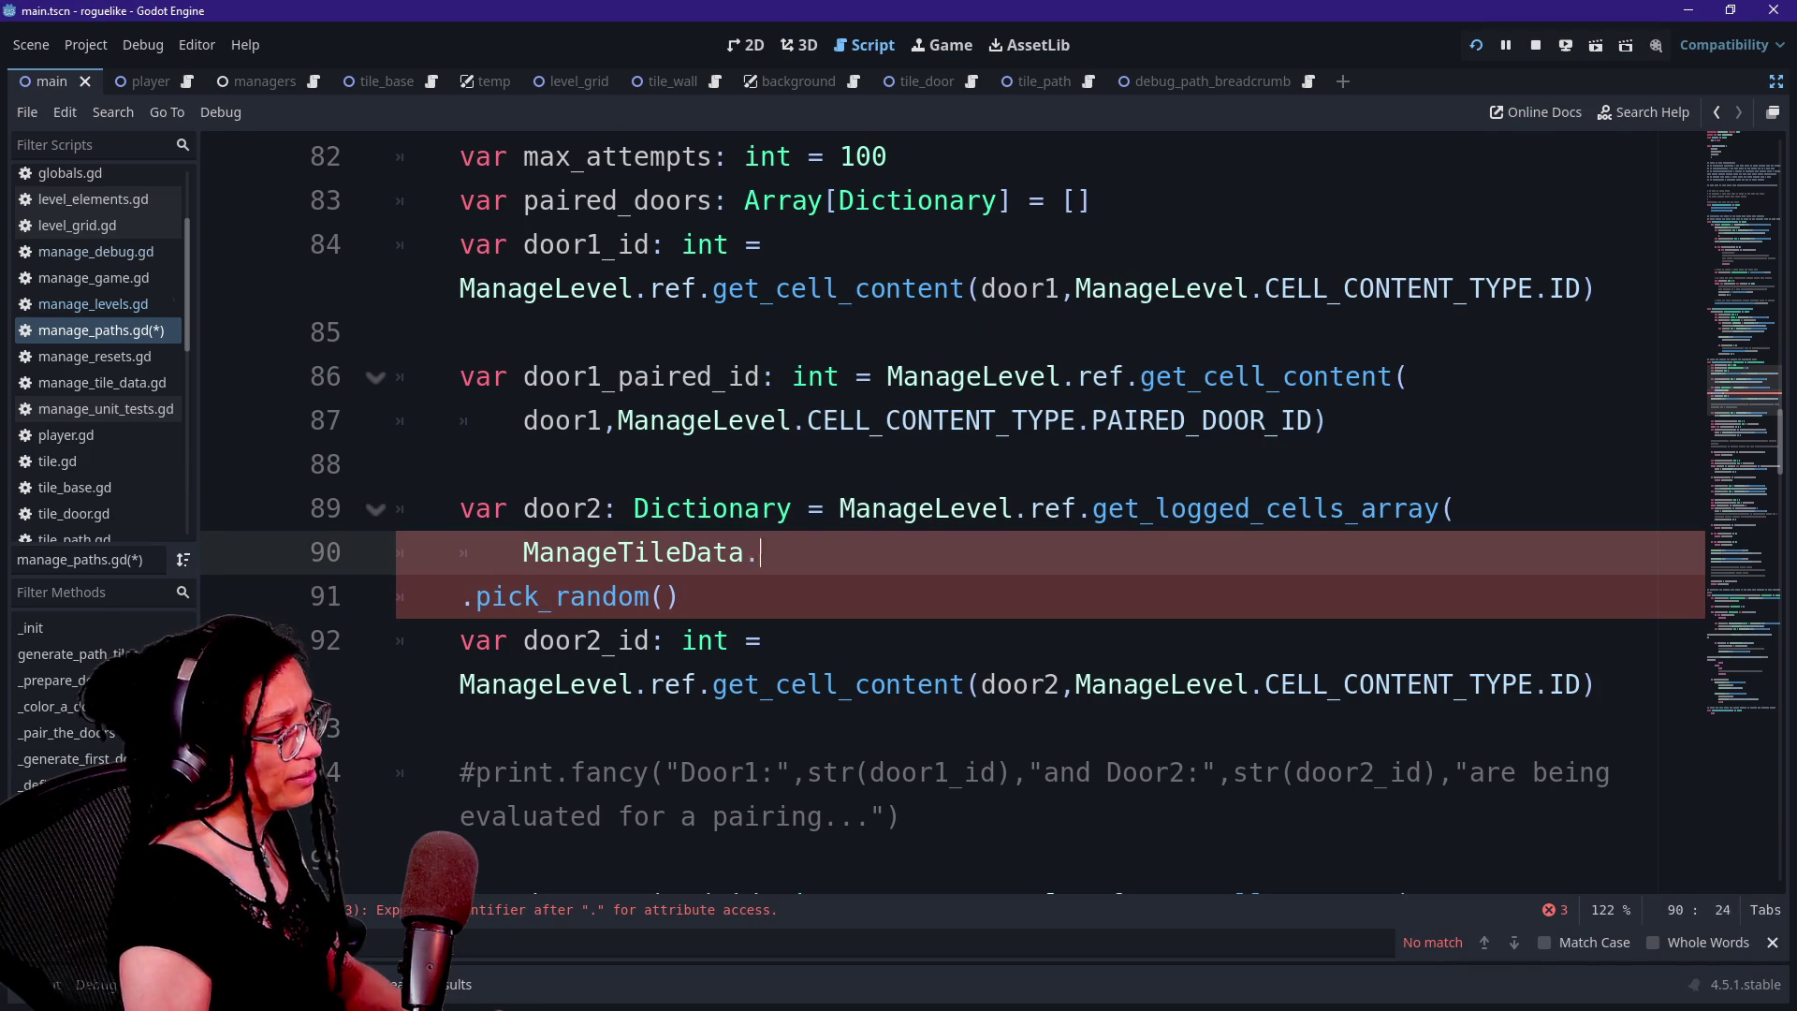
pyautogui.hotkey('ctrl', 'space')
pyautogui.press('Down')
pyautogui.press('Down')
pyautogui.press('Down')
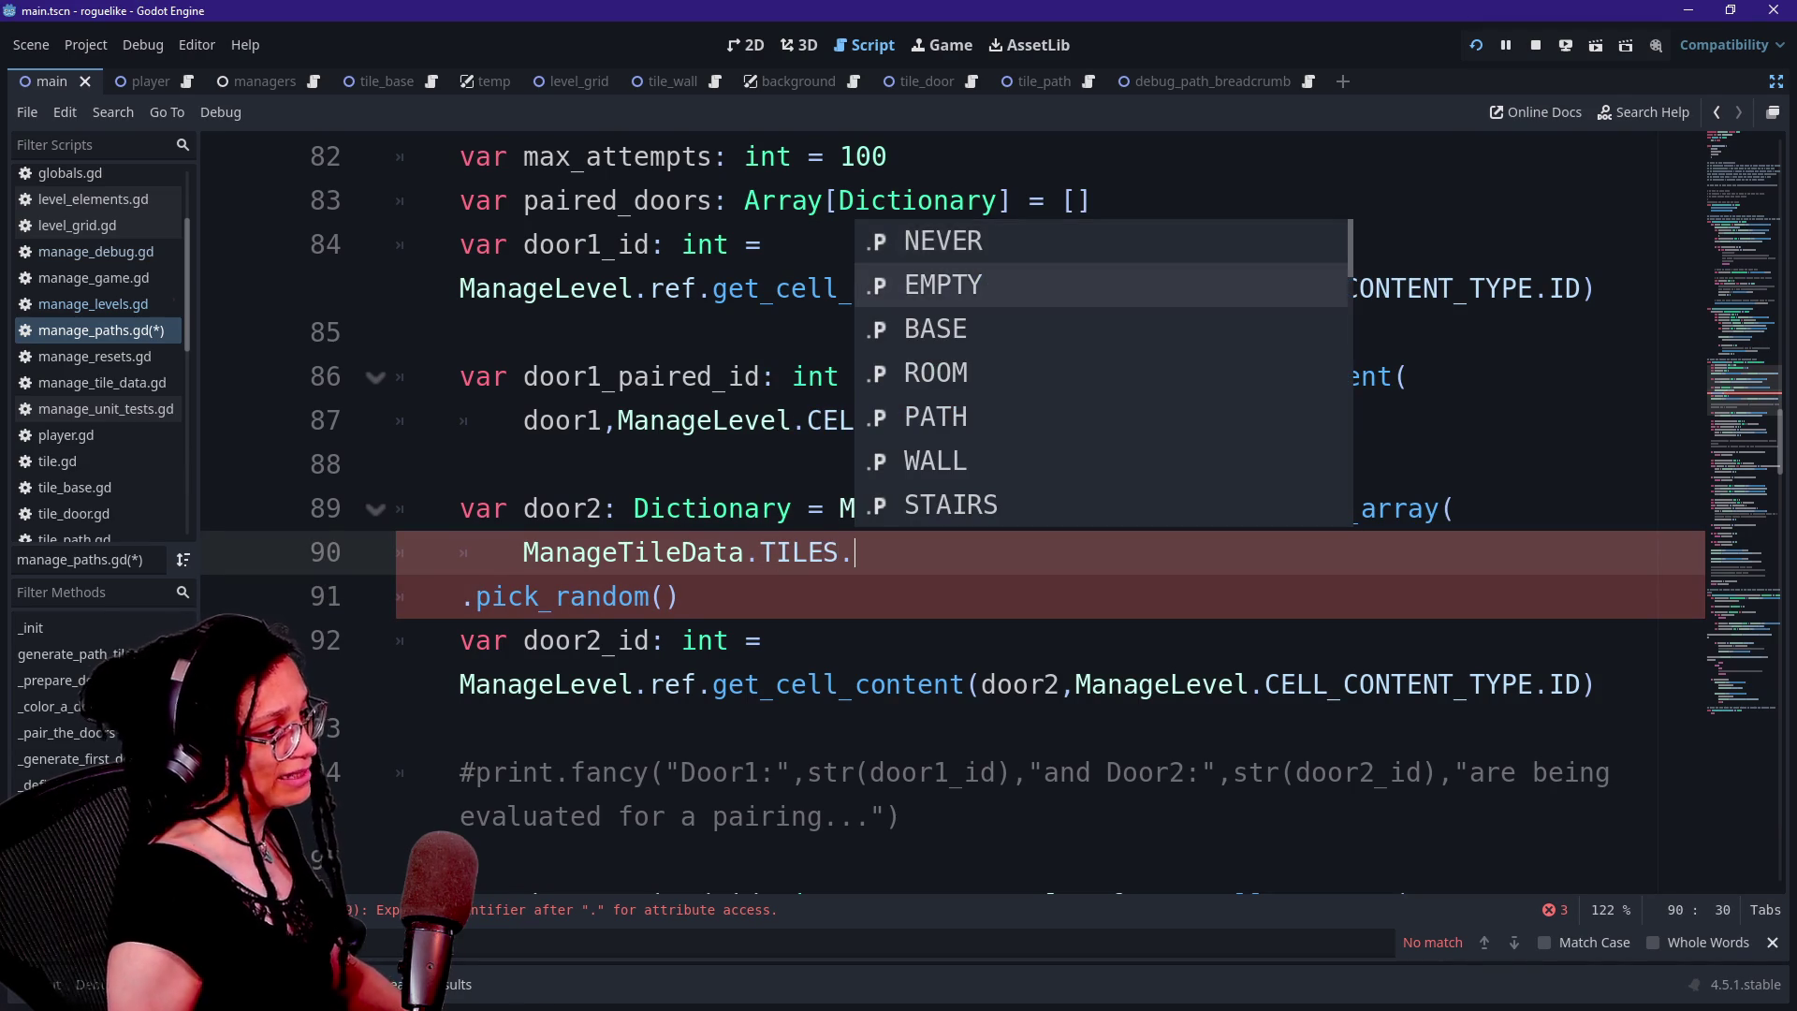
pyautogui.press('Down')
pyautogui.press('Down')
pyautogui.press('Return')
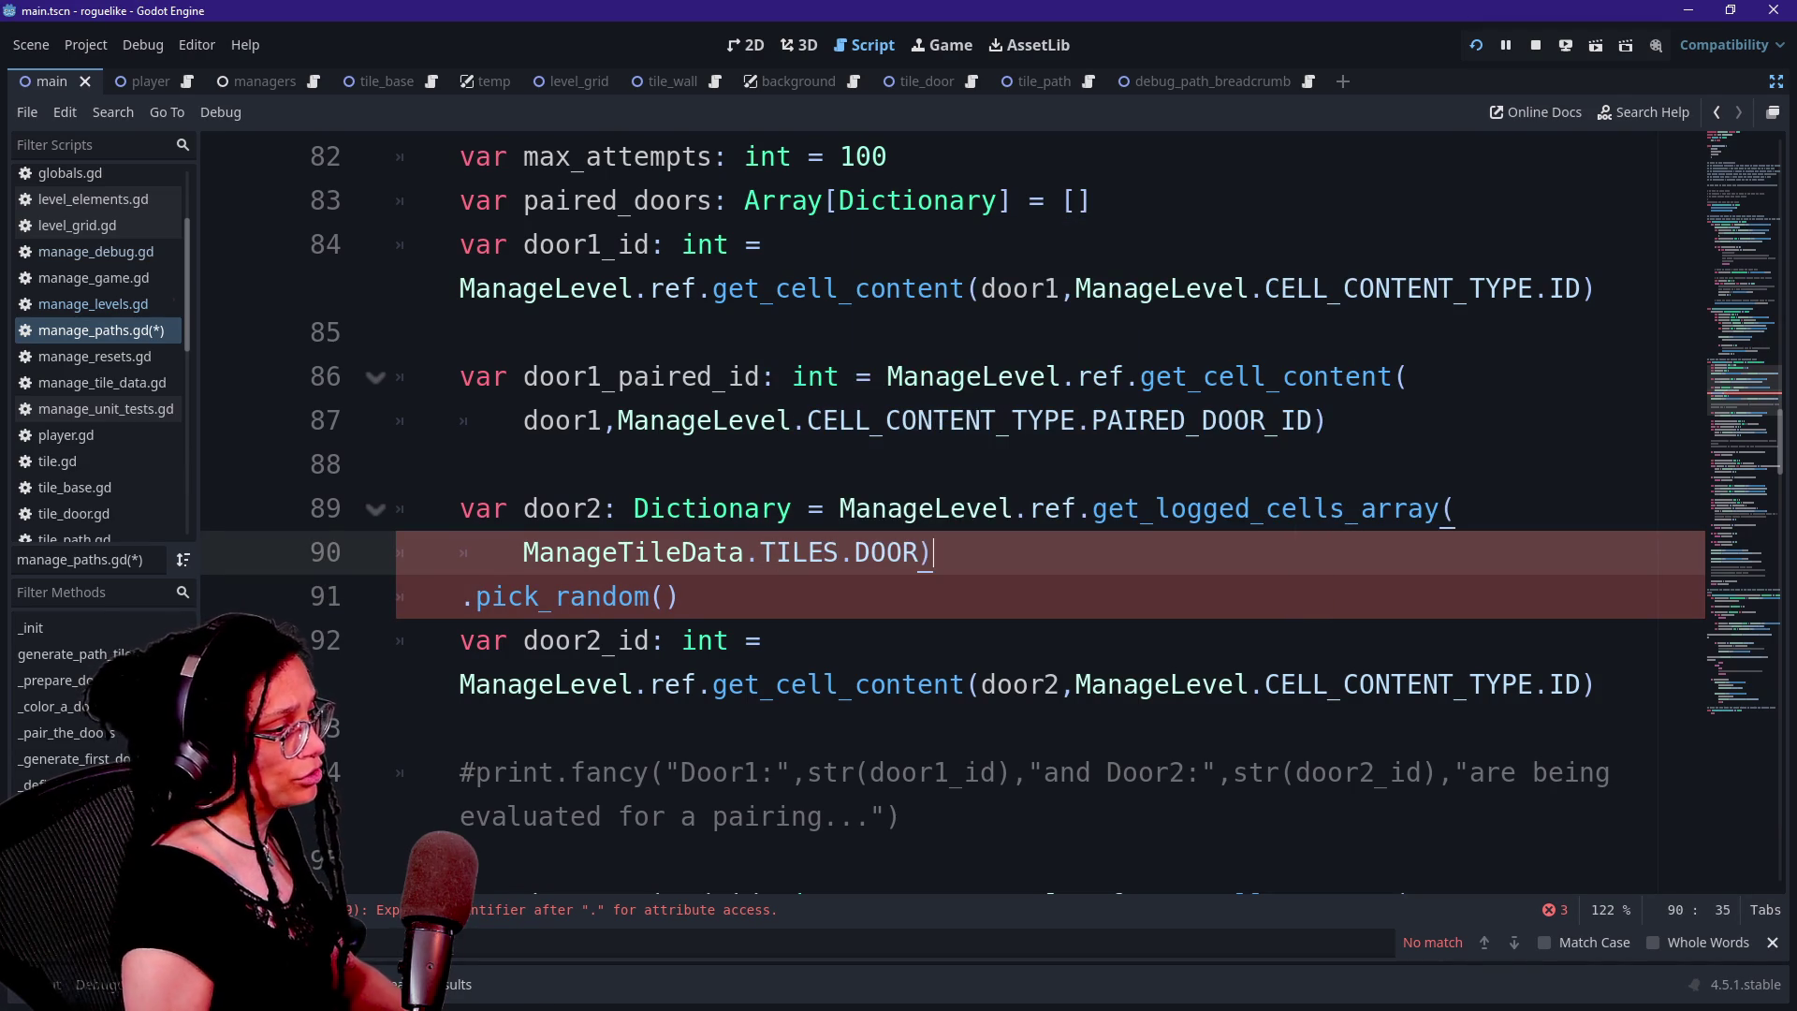
# Rejoin .pick_random() onto the new call and review the updated door2 lookup
pyautogui.click(462, 596)
pyautogui.press('BackSpace')
pyautogui.press('BackSpace')
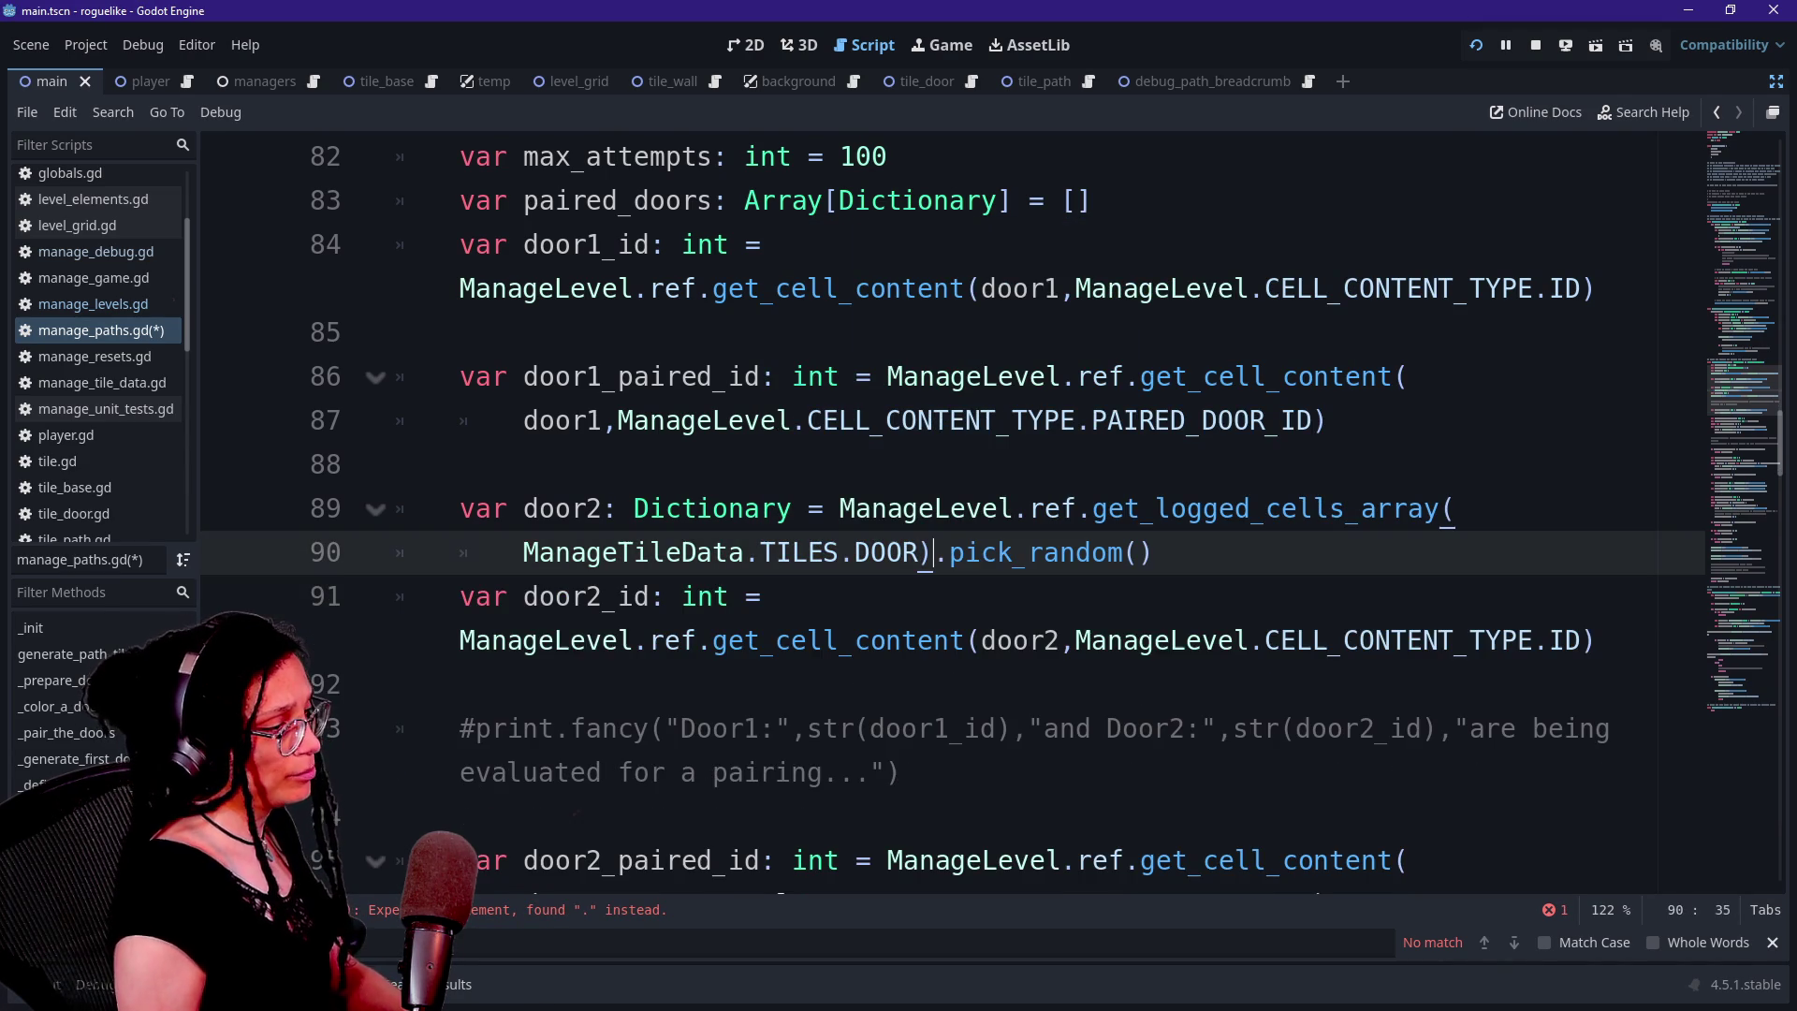
pyautogui.moveTo(728, 508); pyautogui.dragTo(1236, 508)
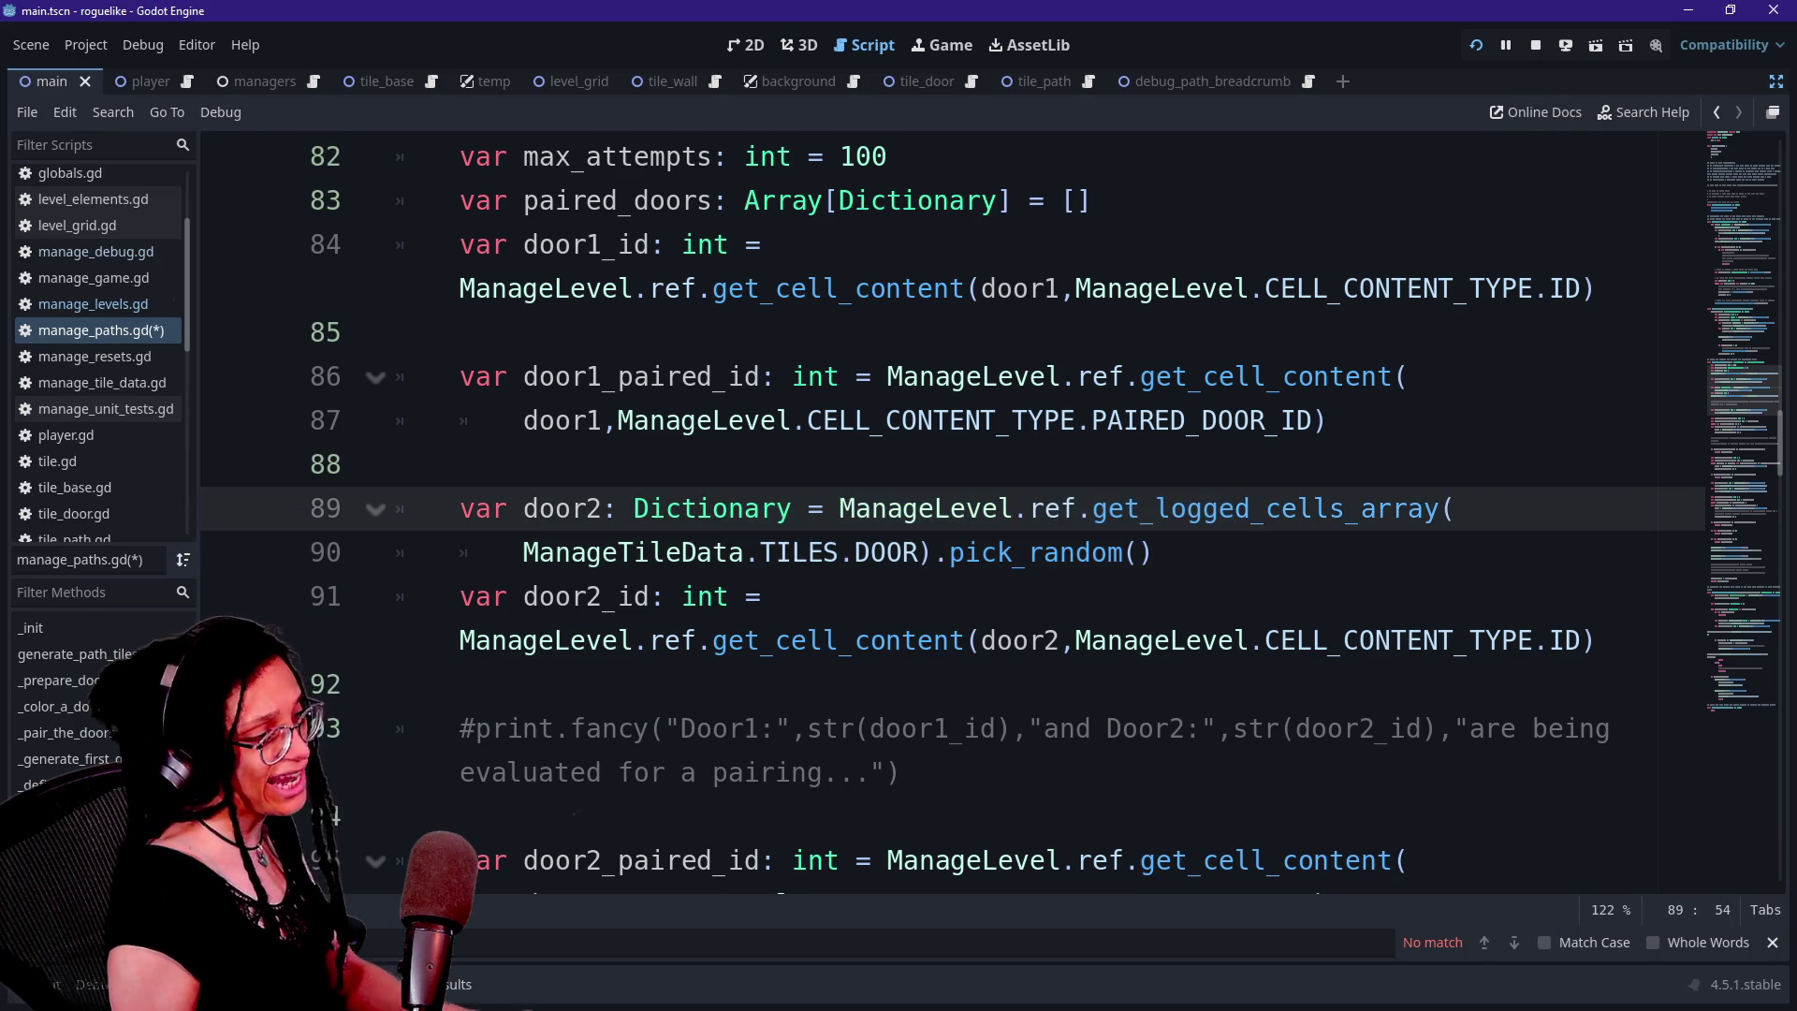
pyautogui.moveTo(840, 552); pyautogui.dragTo(1153, 552)
pyautogui.click(1154, 553)
pyautogui.scroll(-1, 936, 505)
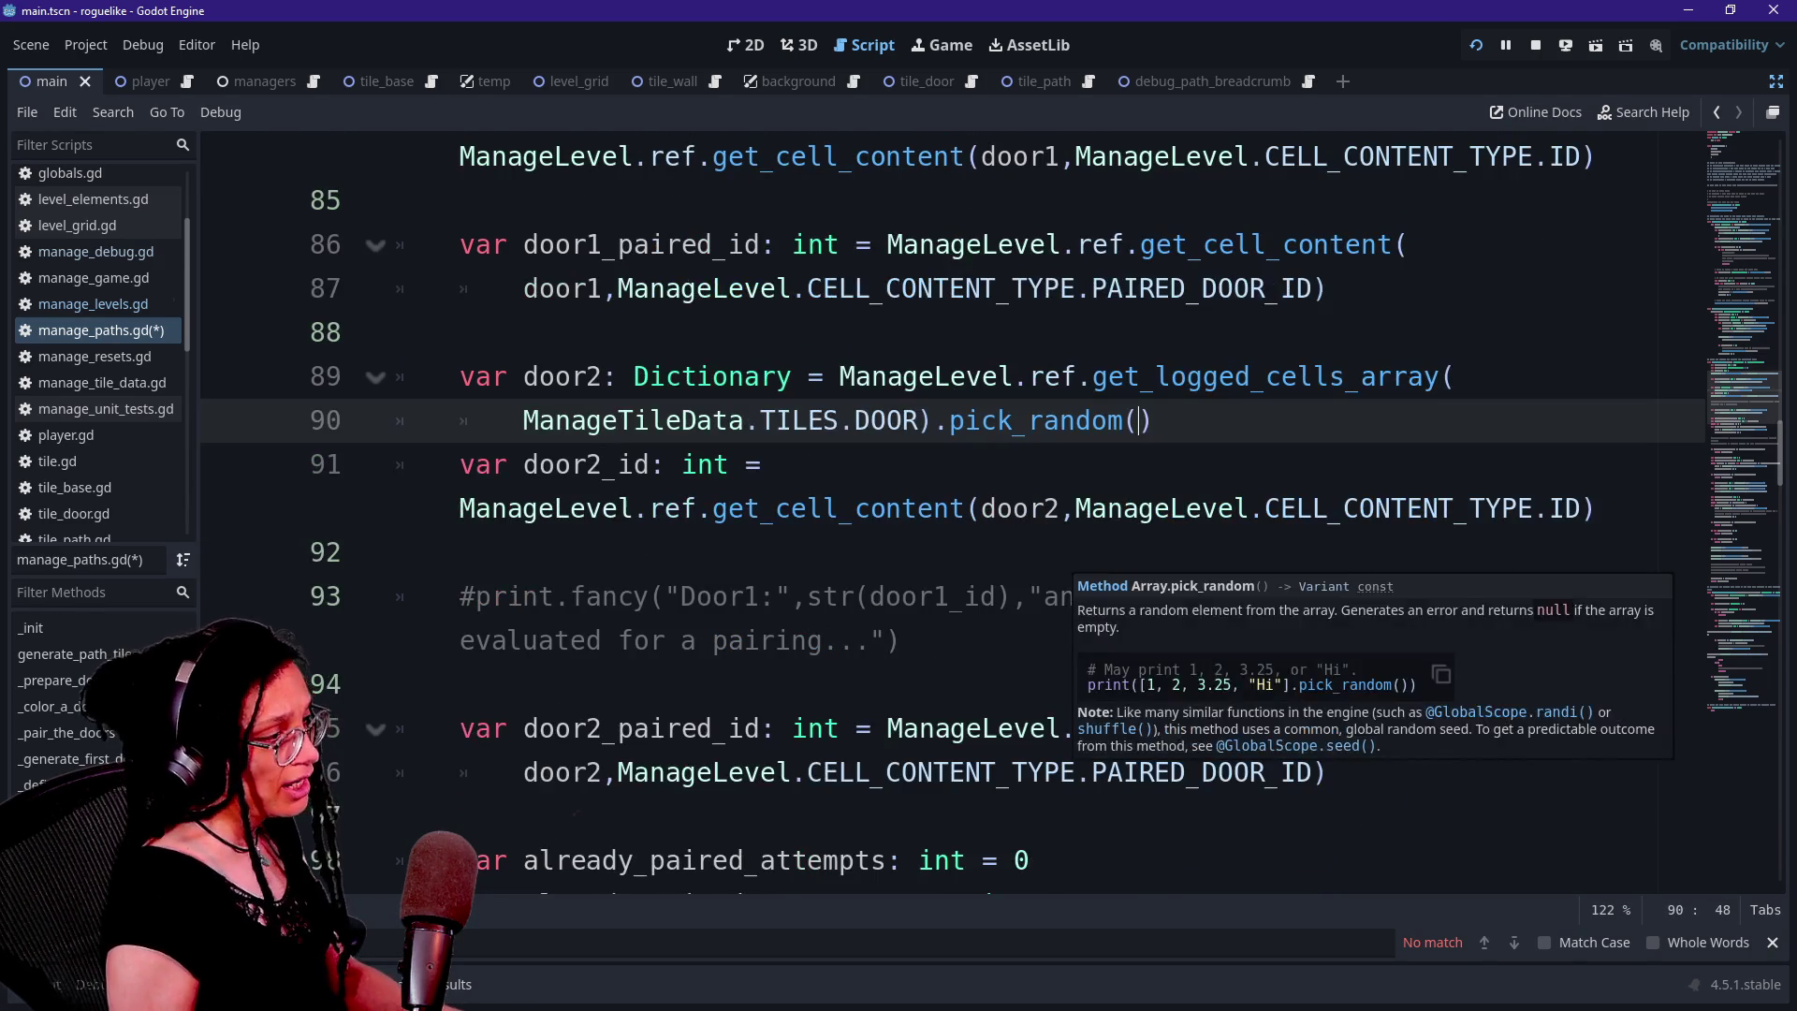
pyautogui.scroll(-1, 936, 506)
pyautogui.click(562, 420)
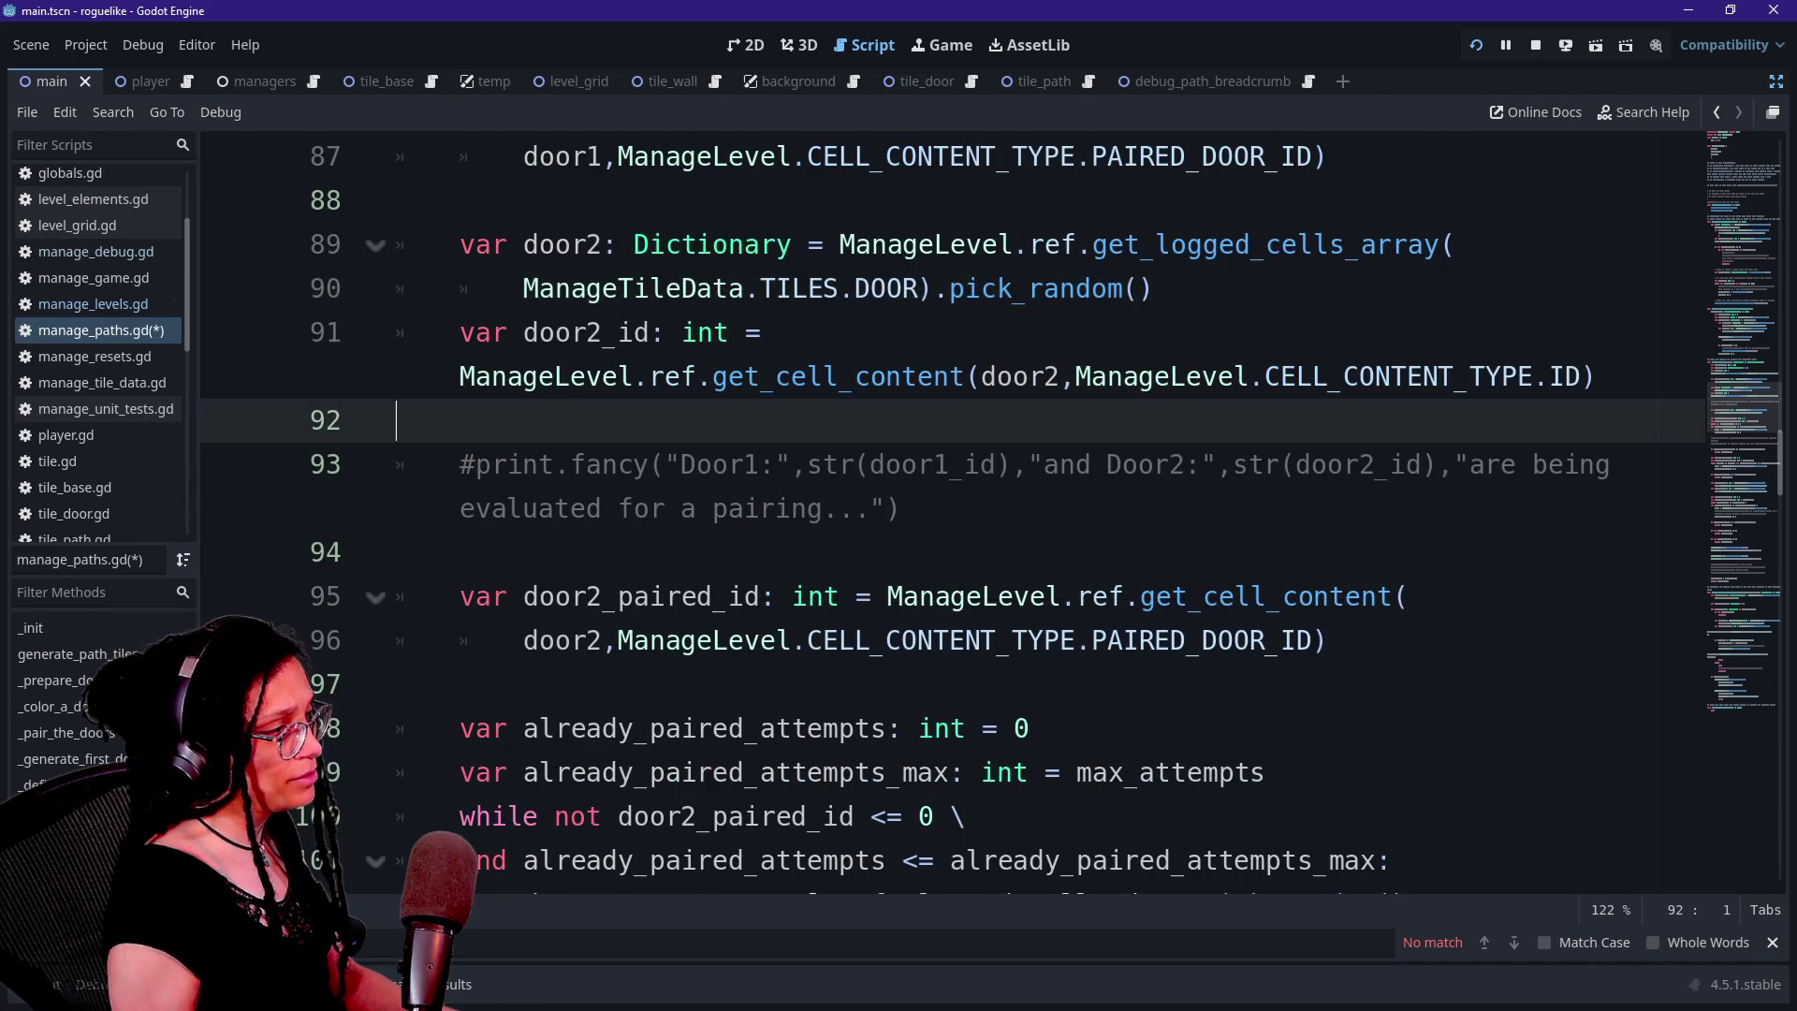
pyautogui.scroll(3, 936, 506)
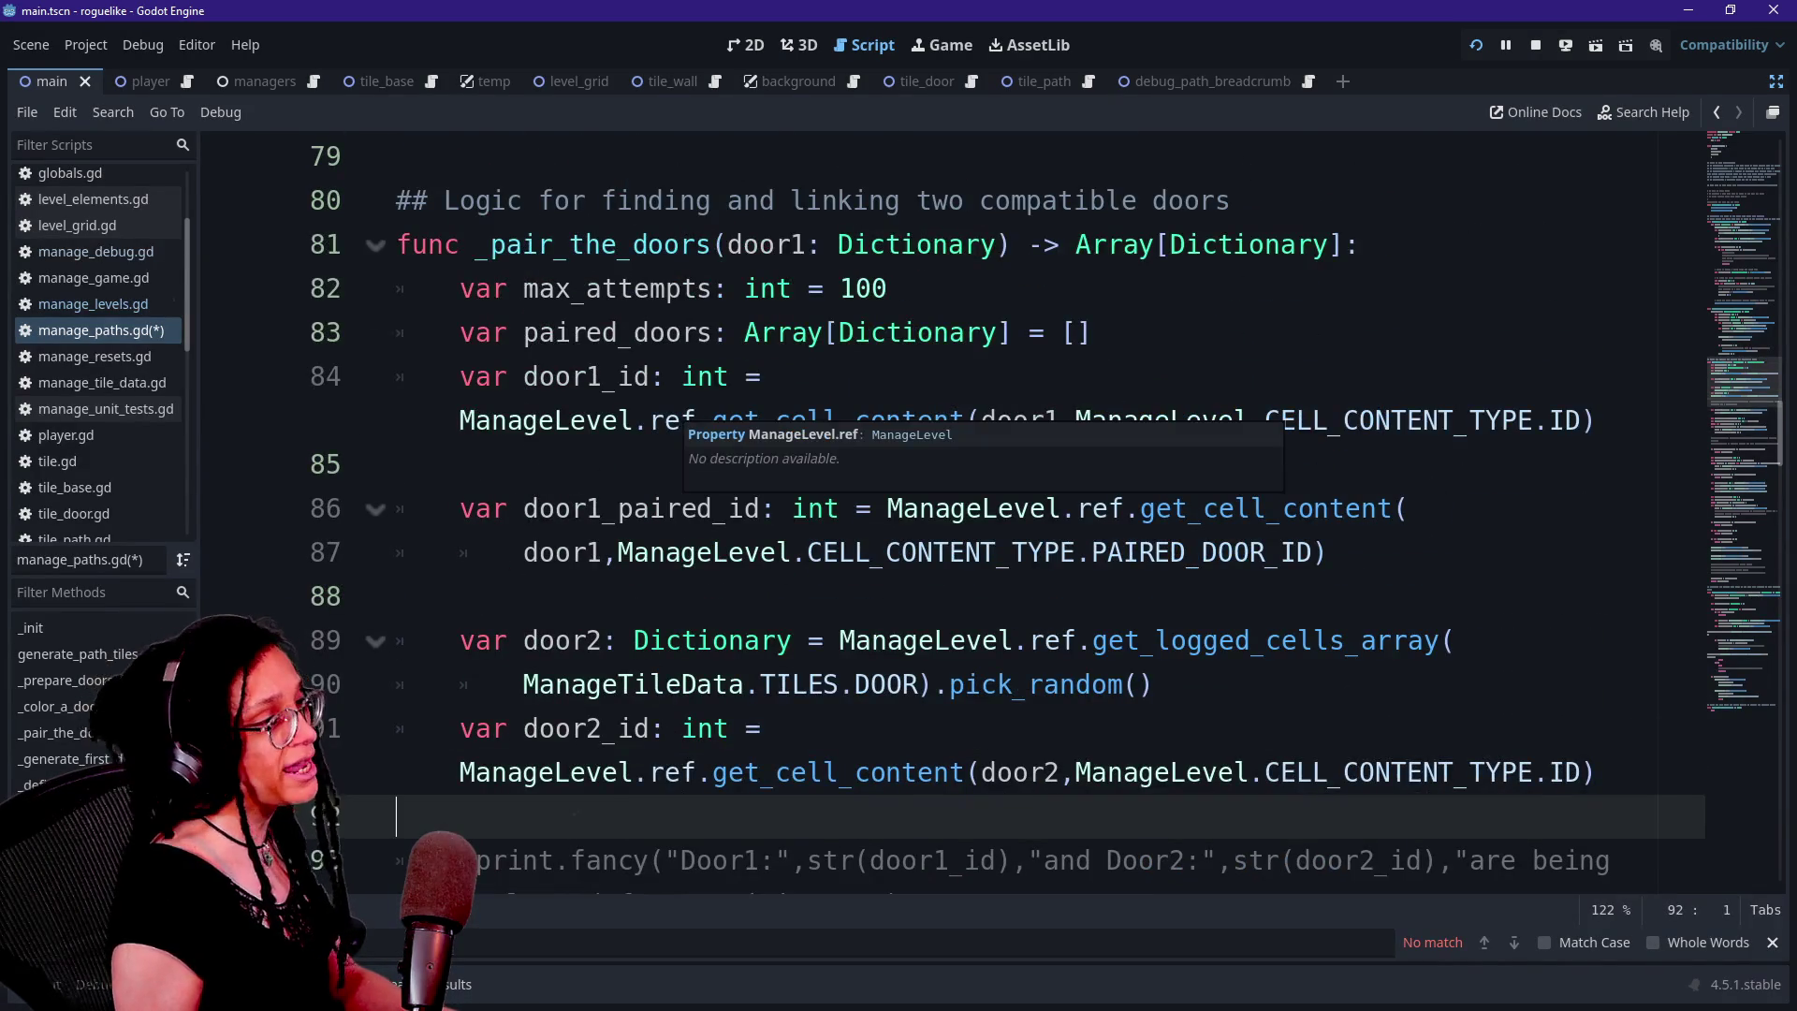
pyautogui.doubleClick(768, 244)
pyautogui.scroll(5, 768, 245)
pyautogui.scroll(2, 936, 505)
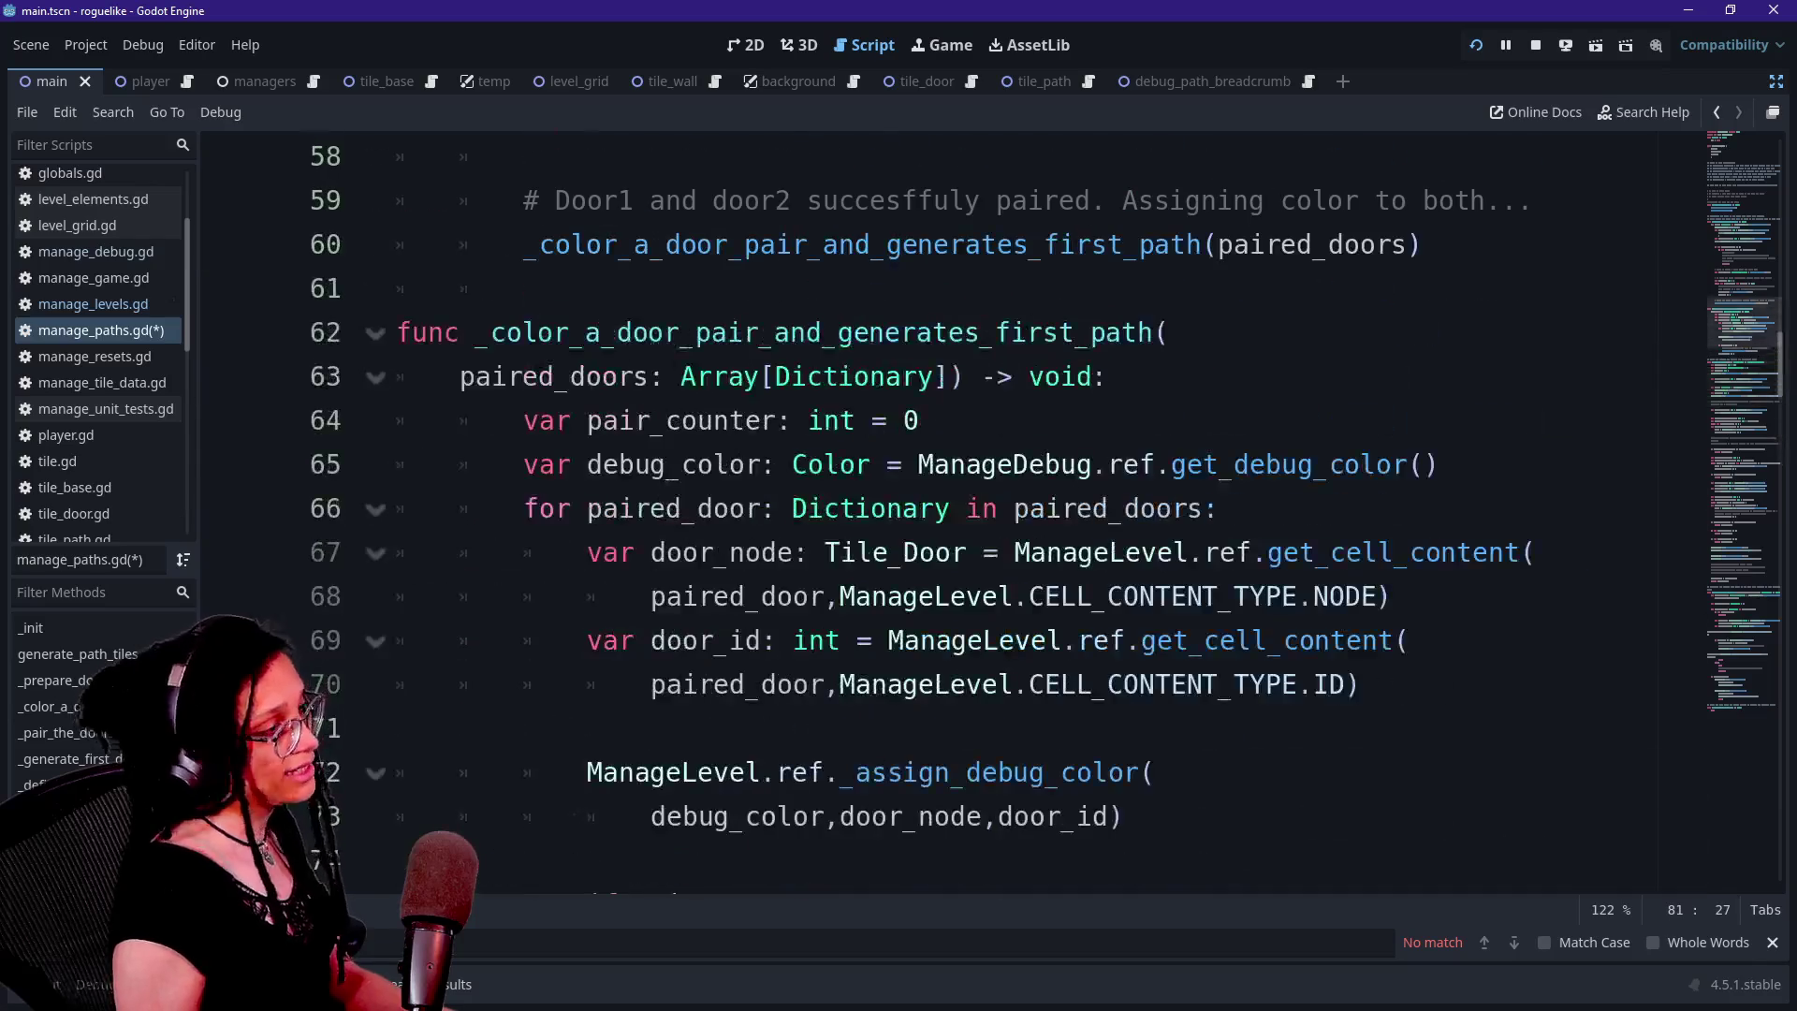
pyautogui.scroll(12, 936, 506)
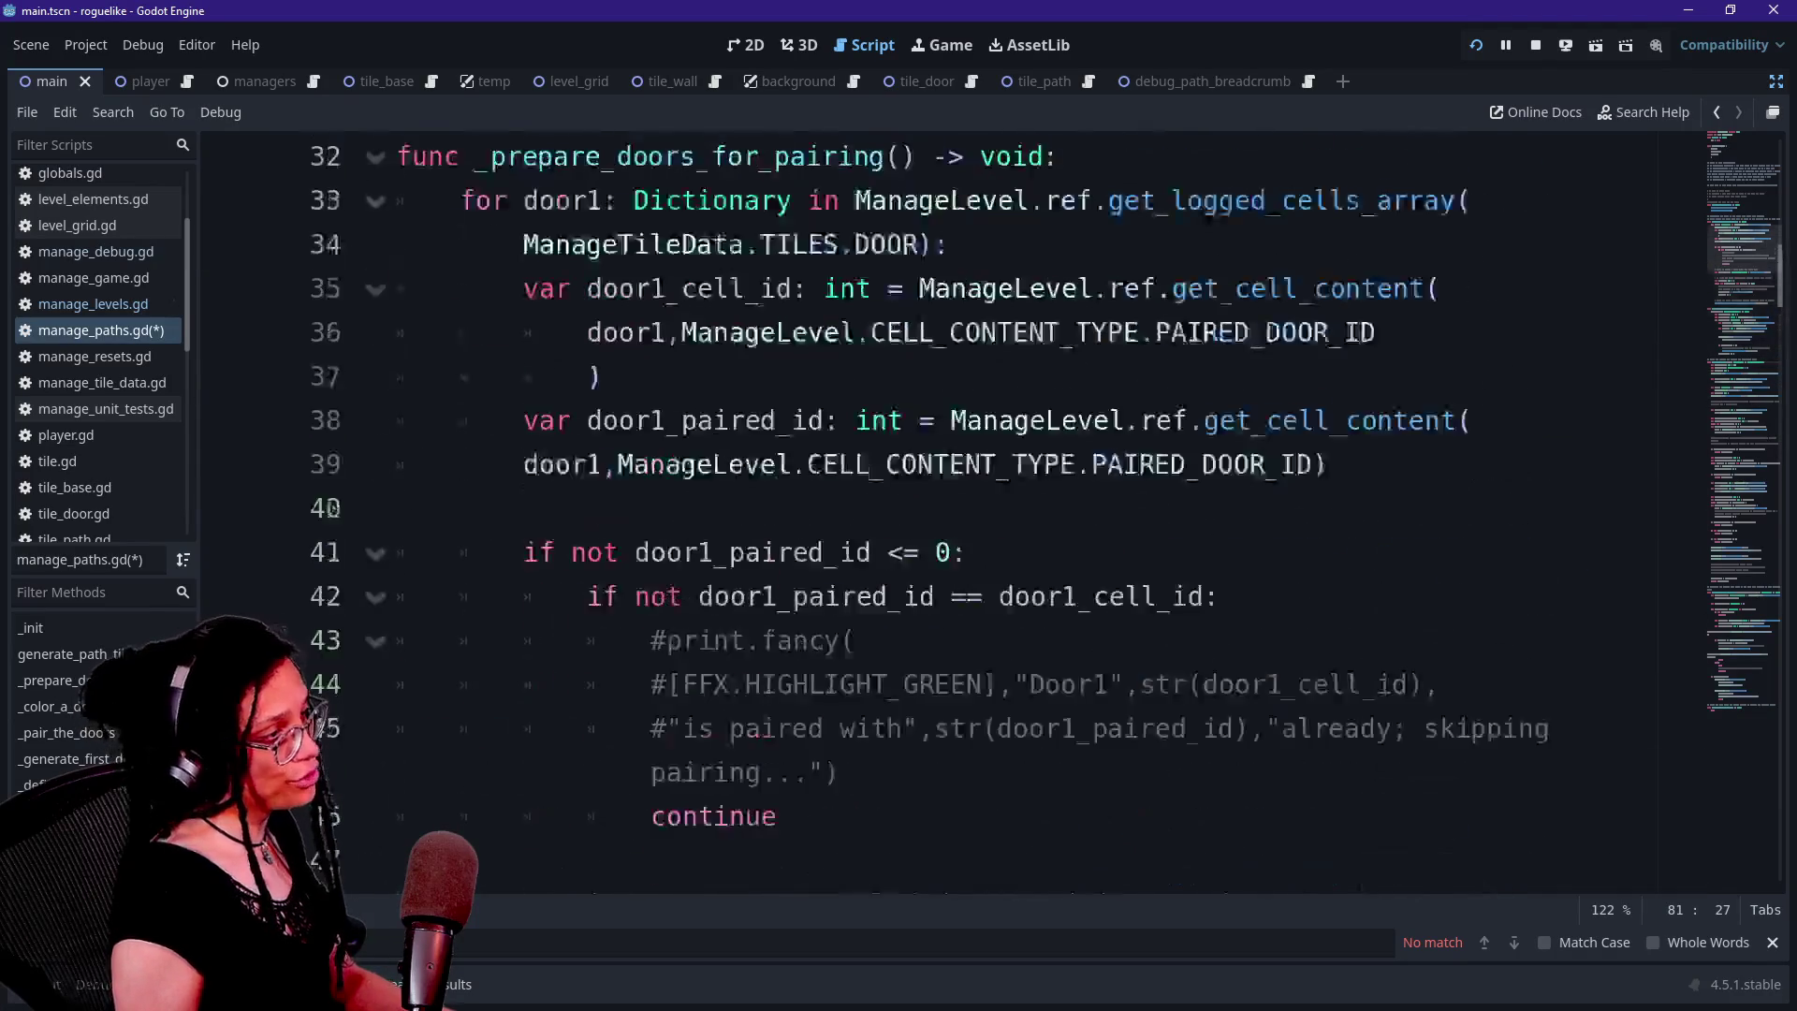
pyautogui.moveTo(522, 553); pyautogui.dragTo(1109, 729)
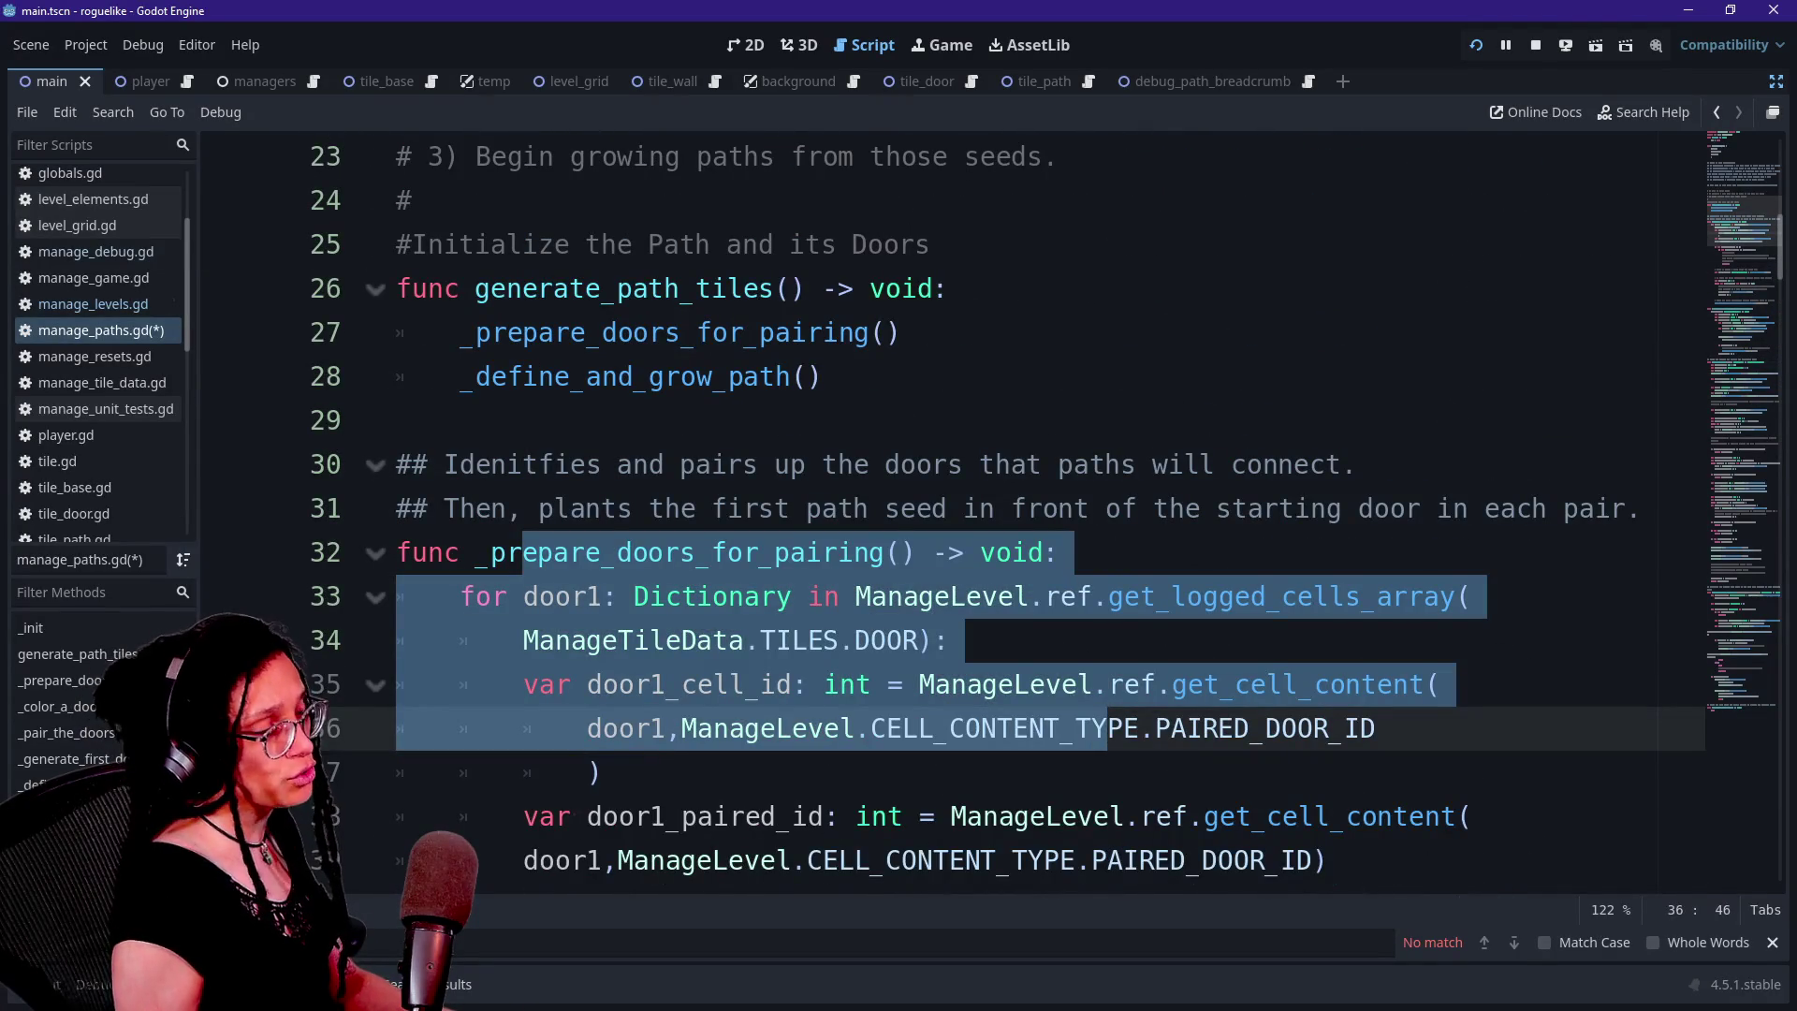
pyautogui.rightClick(1166, 729)
pyautogui.press('Escape')
pyautogui.click(1165, 640)
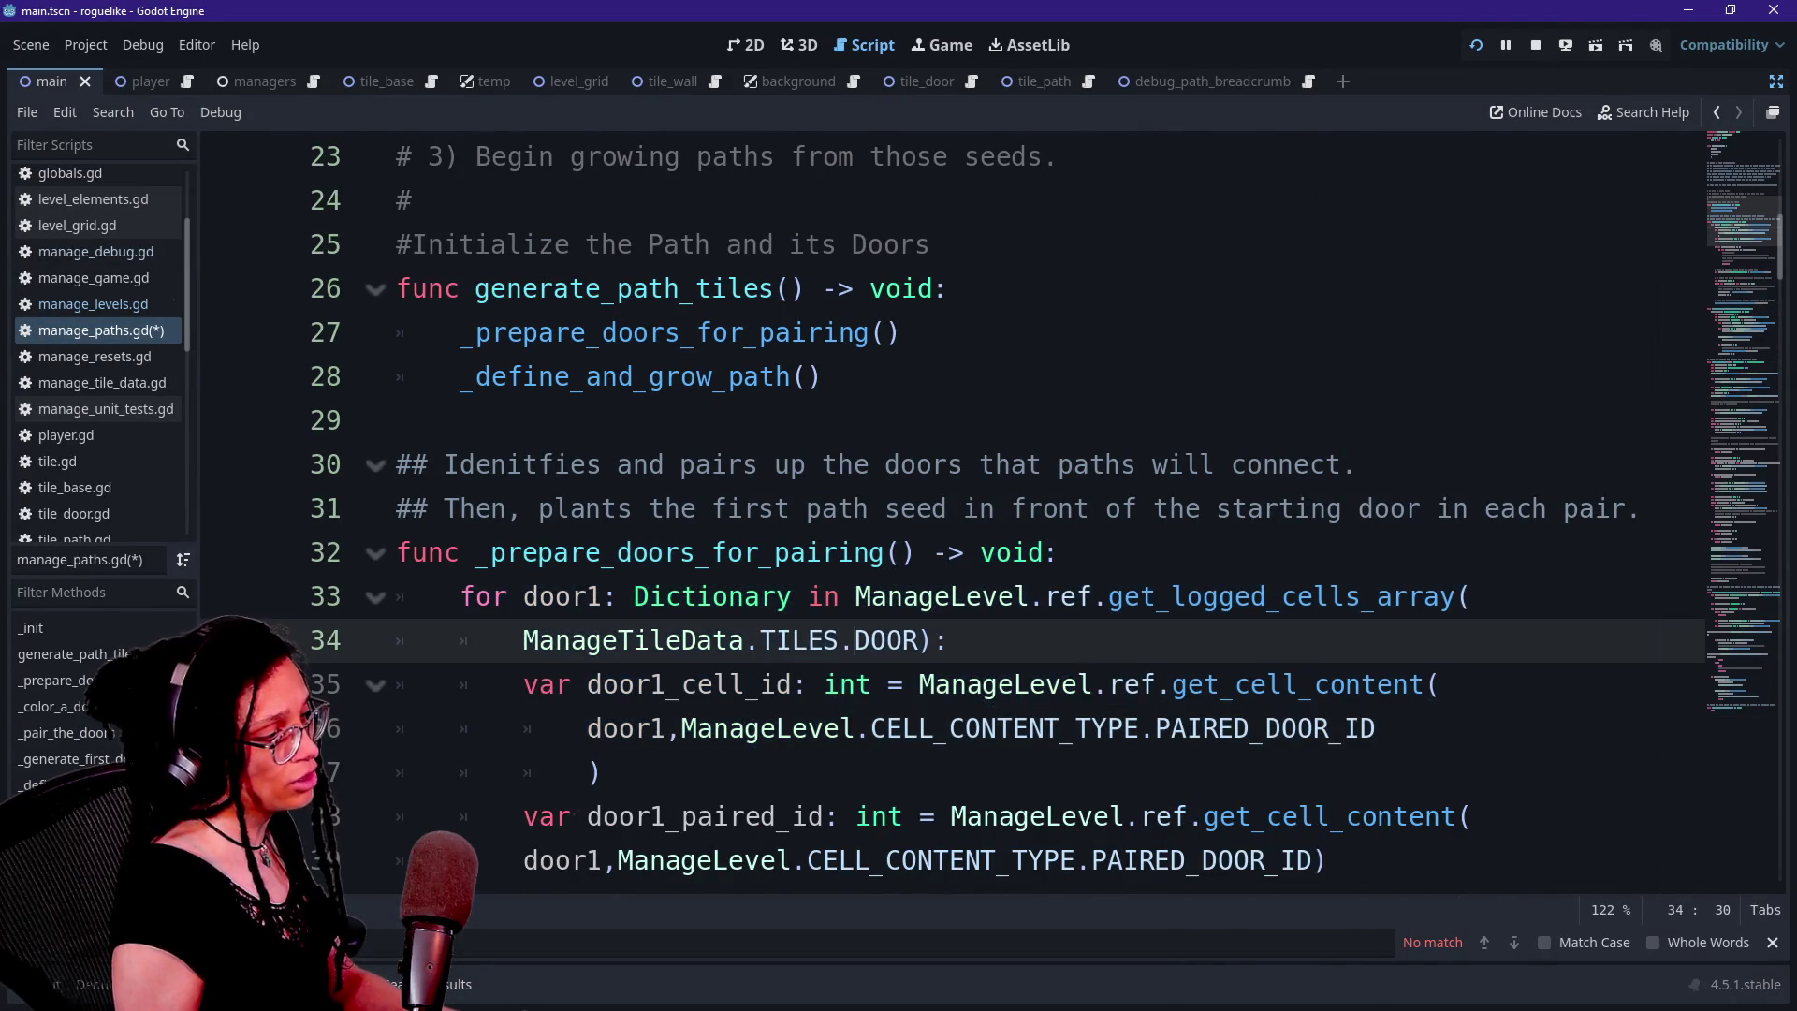
pyautogui.scroll(-1, 1165, 640)
pyautogui.scroll(-3, 936, 505)
pyautogui.scroll(-2, 936, 505)
pyautogui.keyDown('ctrl'); pyautogui.click(1245, 554); pyautogui.keyUp('ctrl')
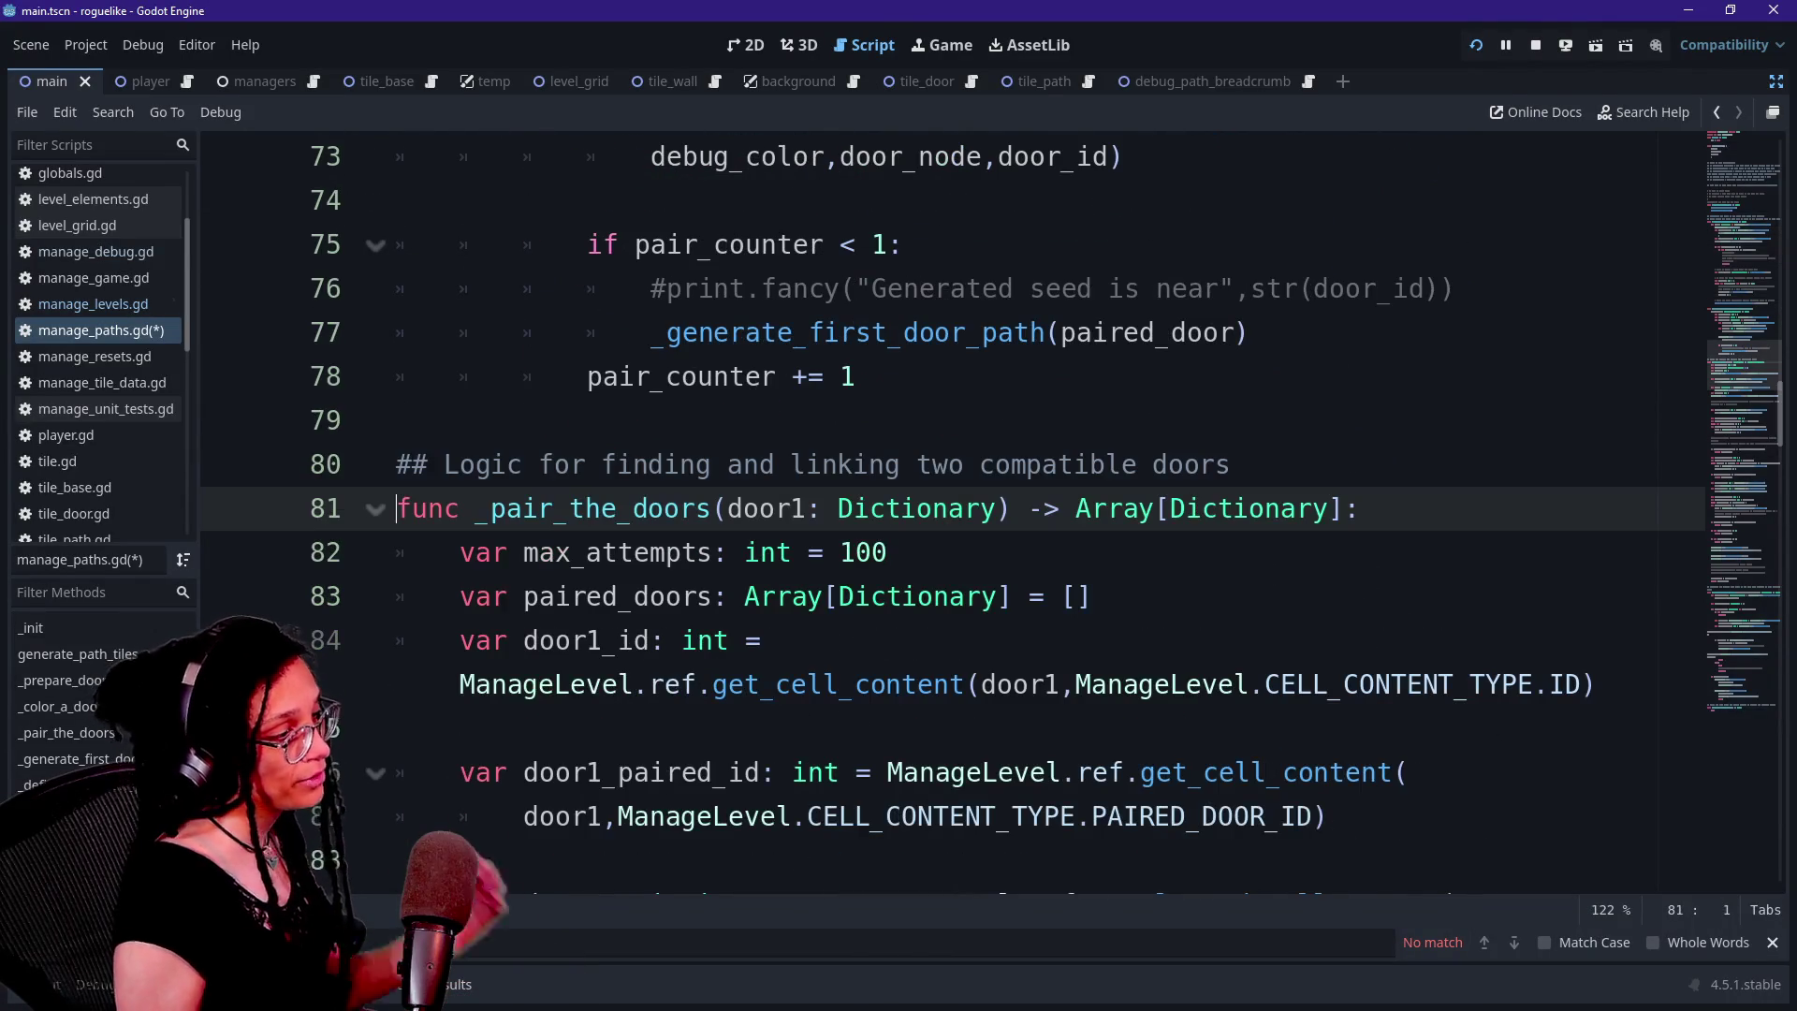
pyautogui.scroll(-1, 936, 505)
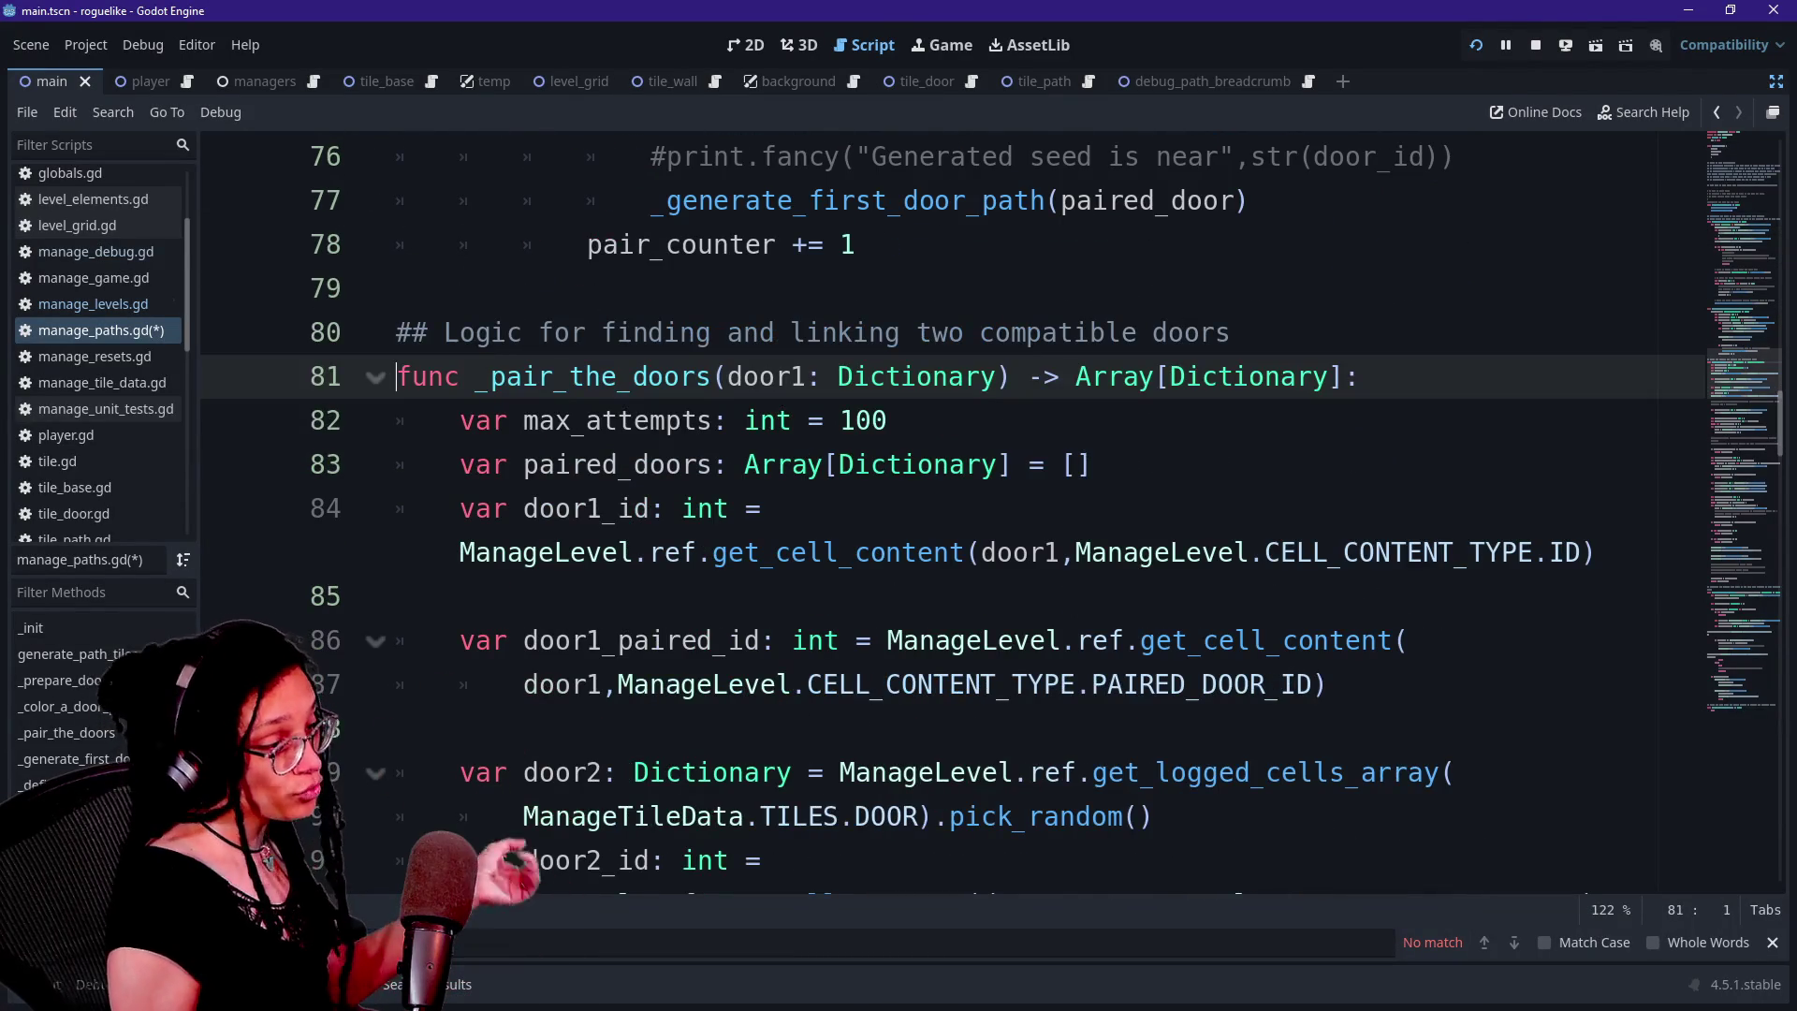
pyautogui.scroll(-3, 936, 506)
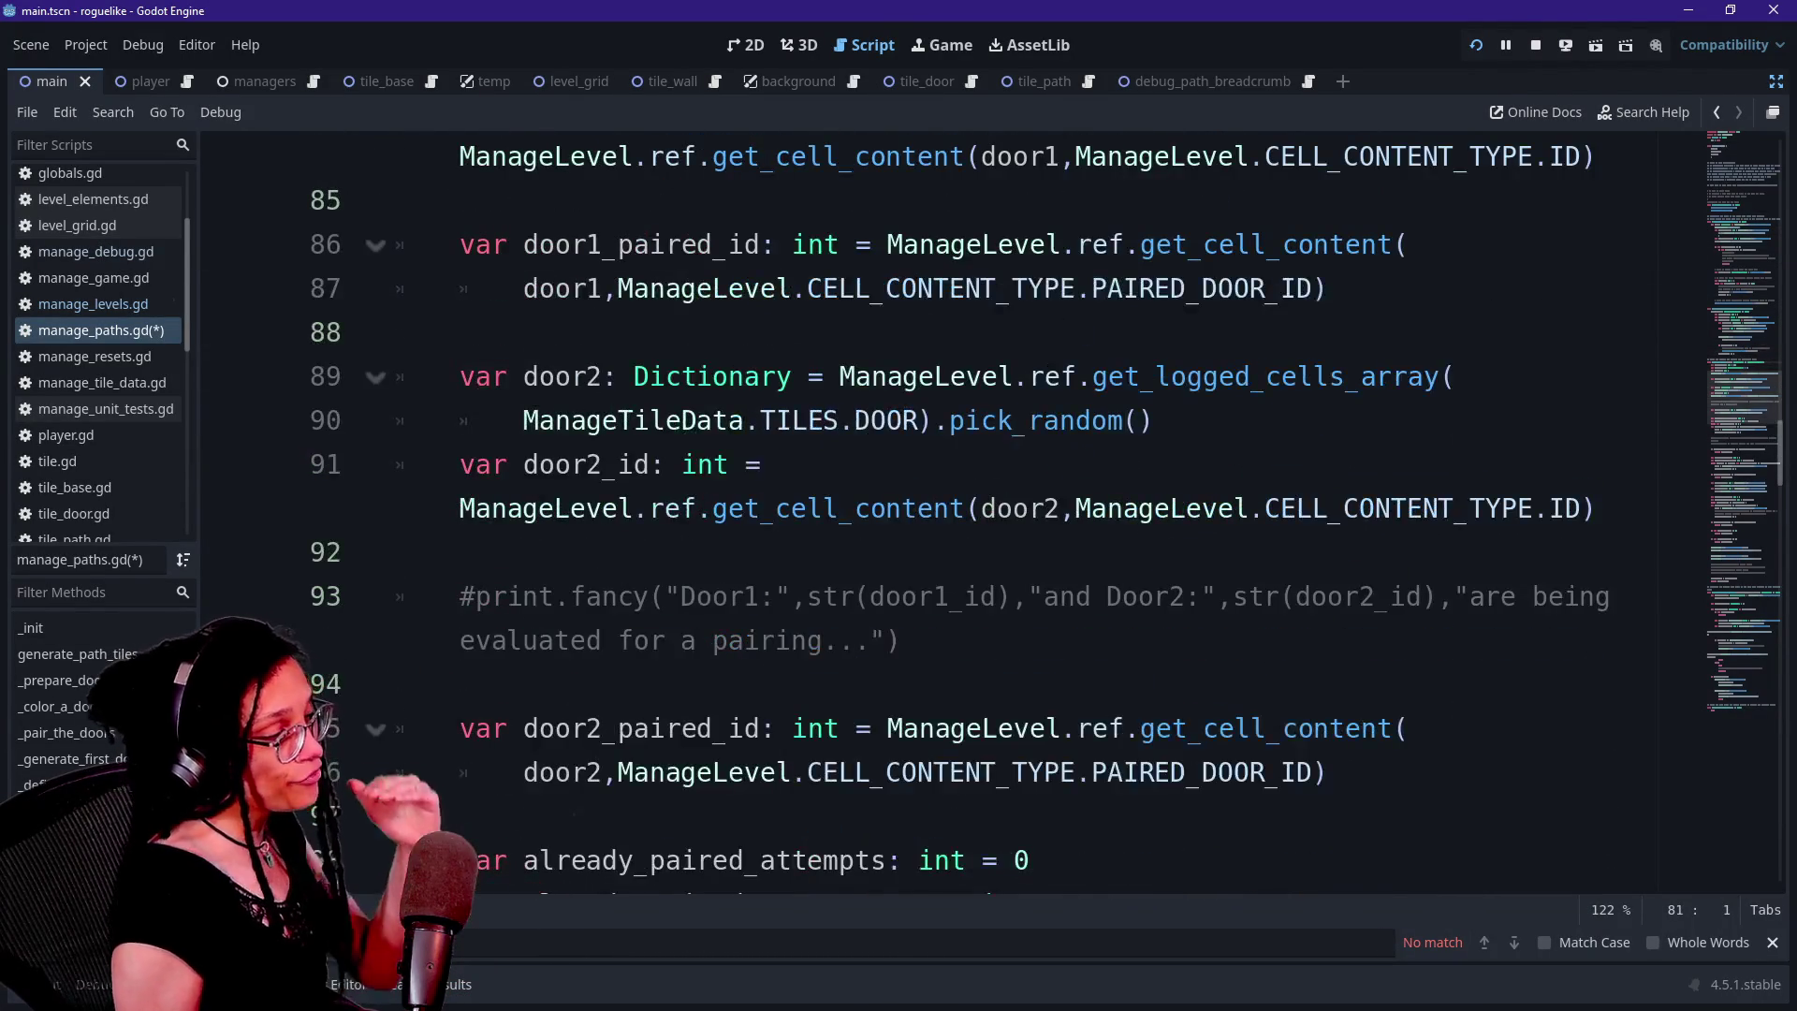
pyautogui.scroll(-3, 936, 506)
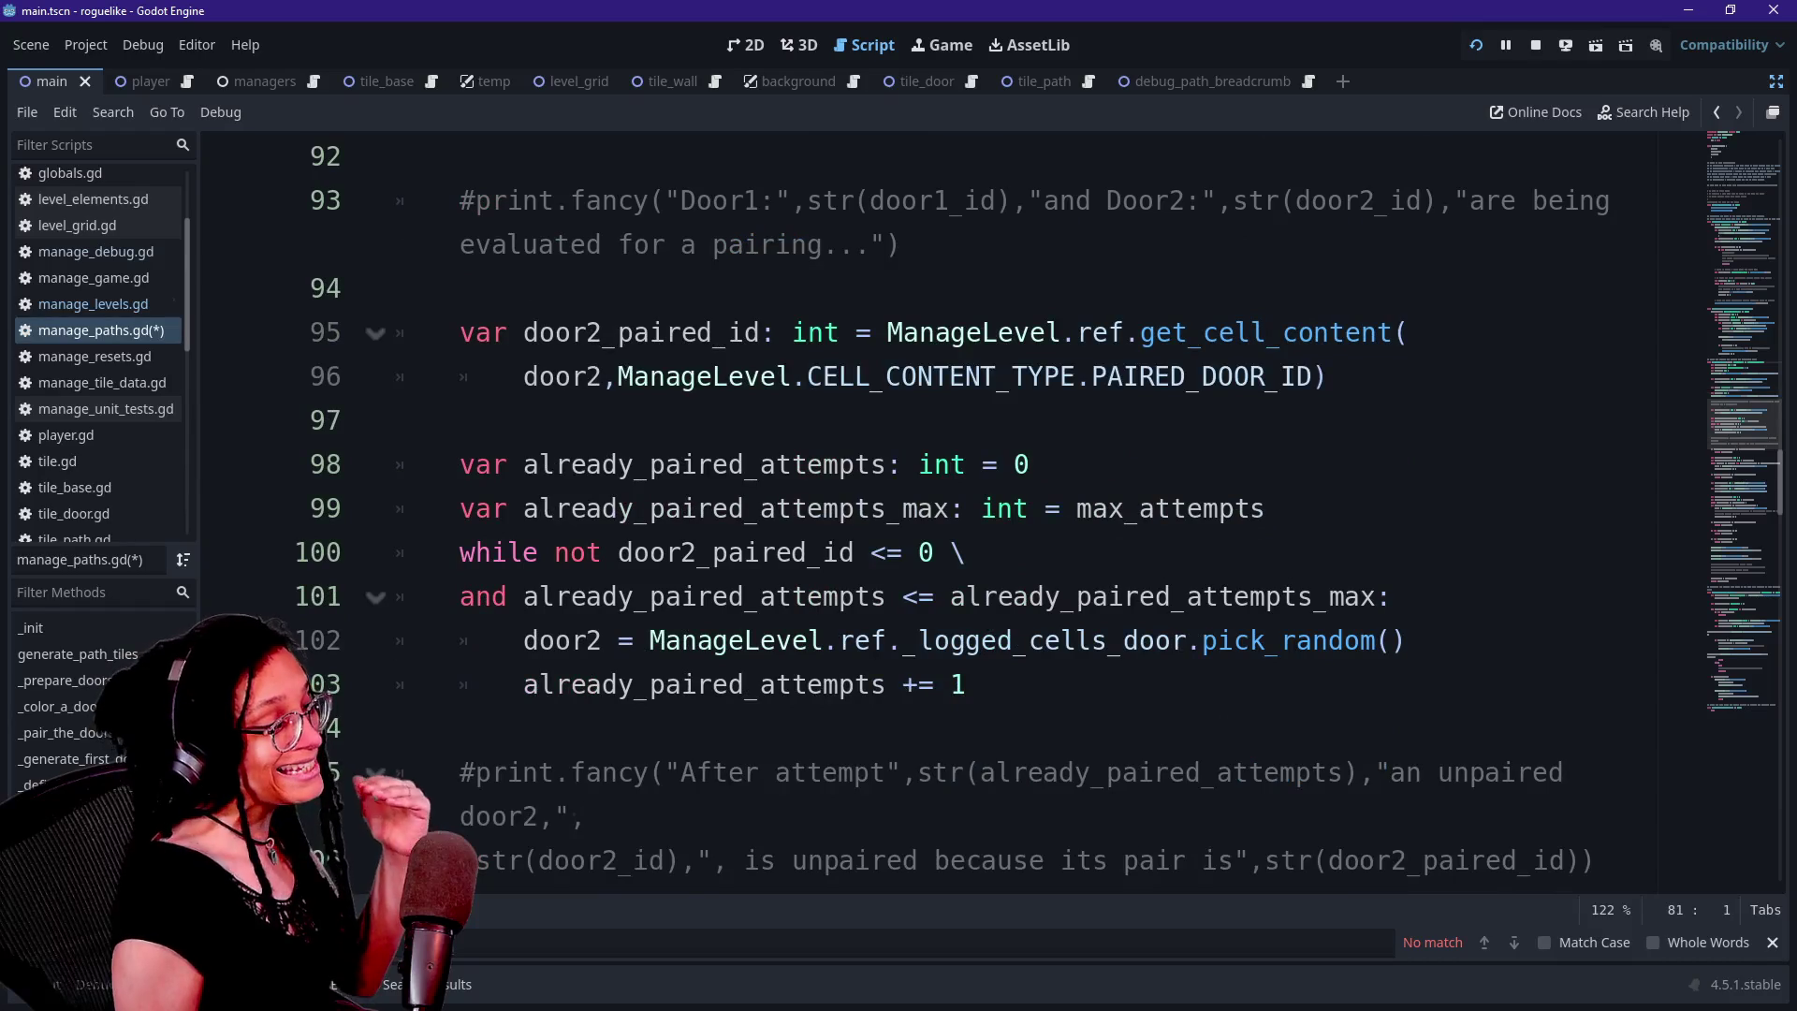